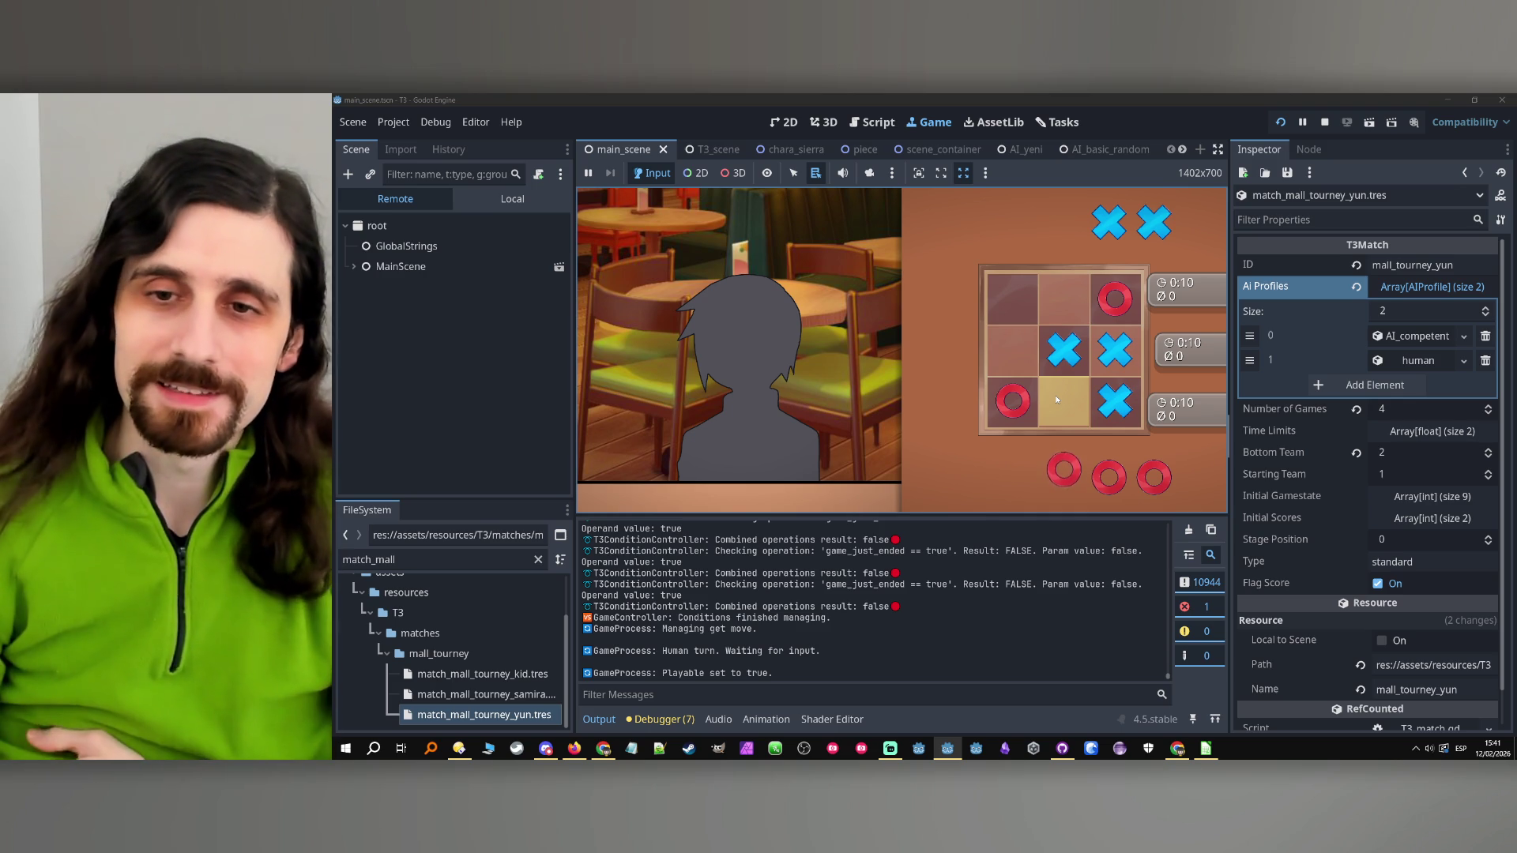
Jot a quick note in Notepad, then place an O top-left and click through Yun's reaction
click(632, 748)
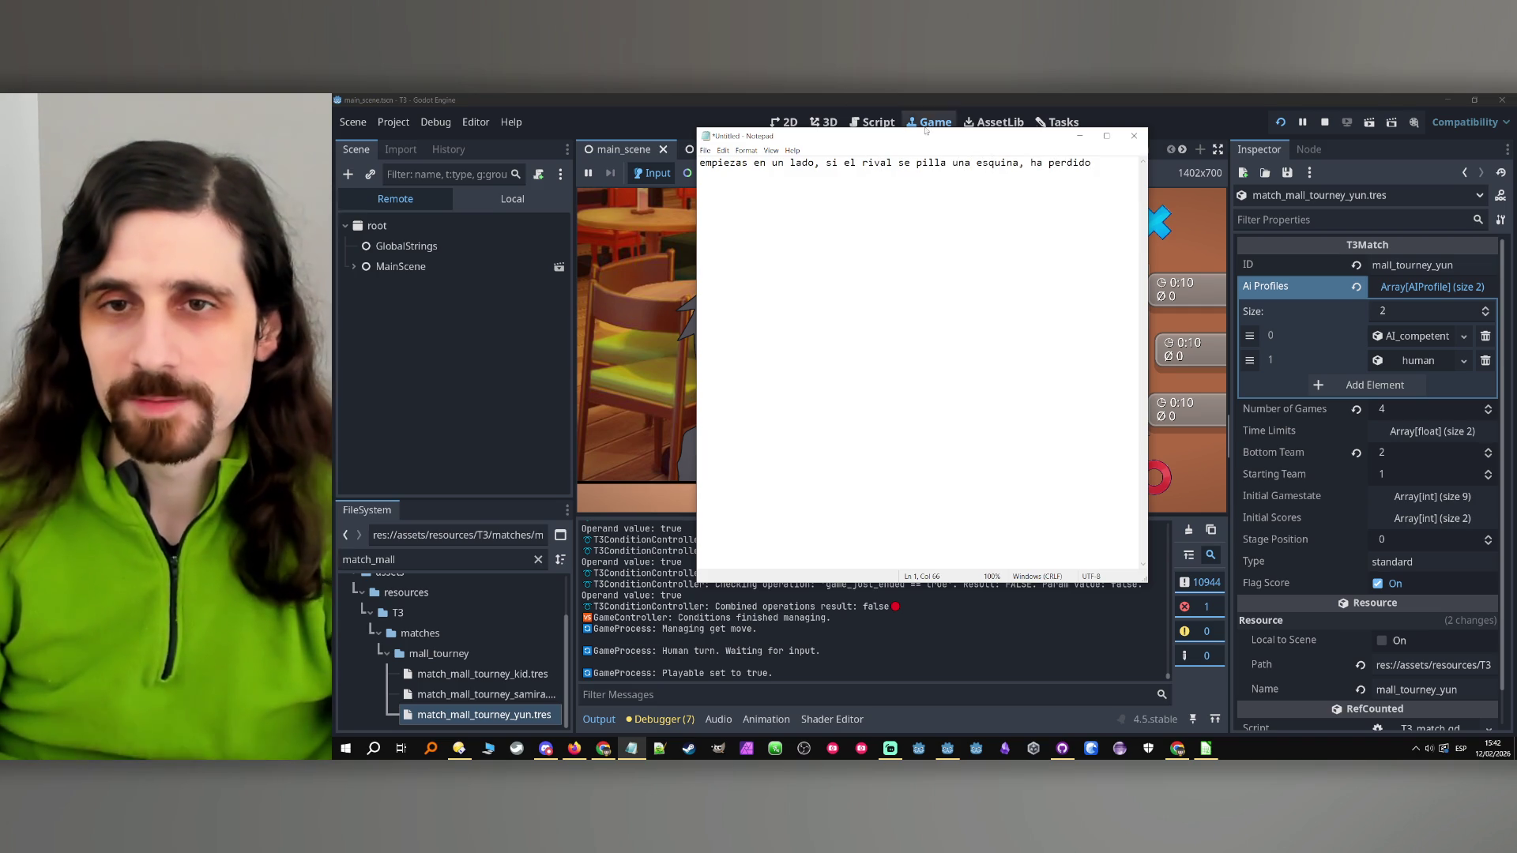
click(1079, 136)
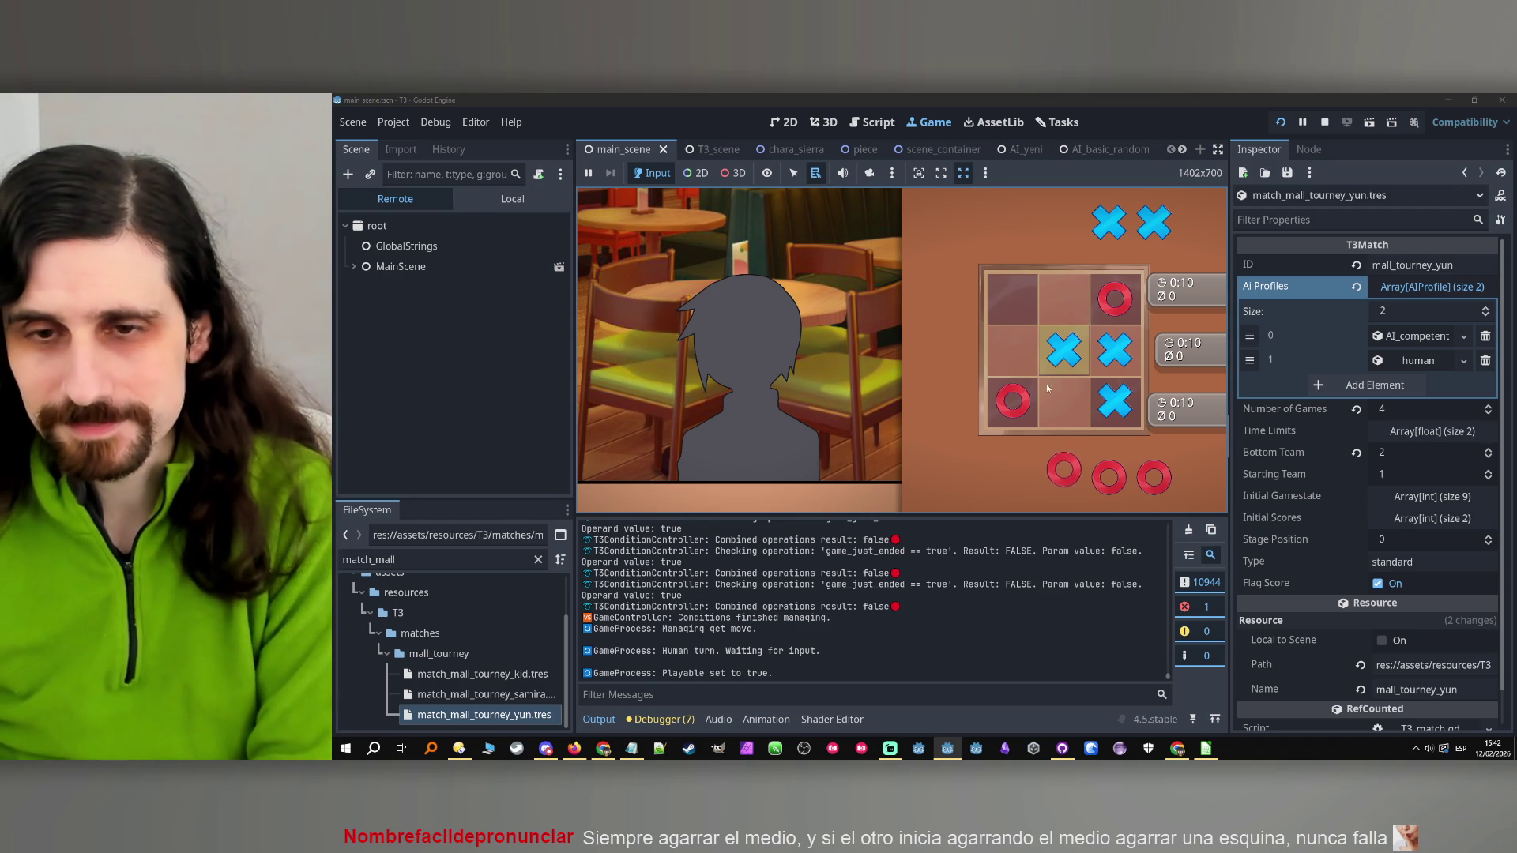
click(1029, 307)
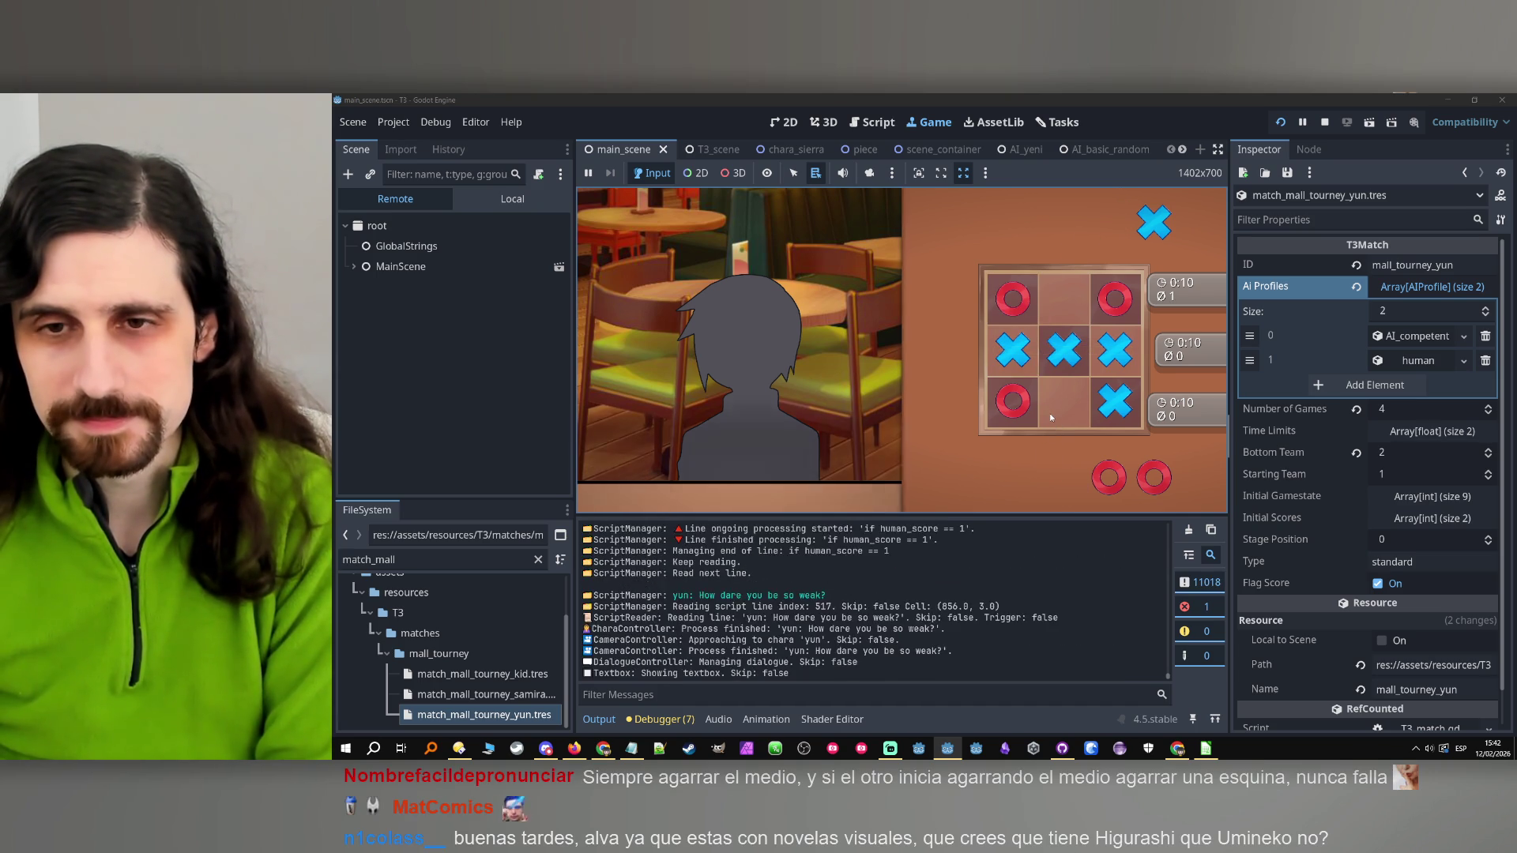
click(753, 464)
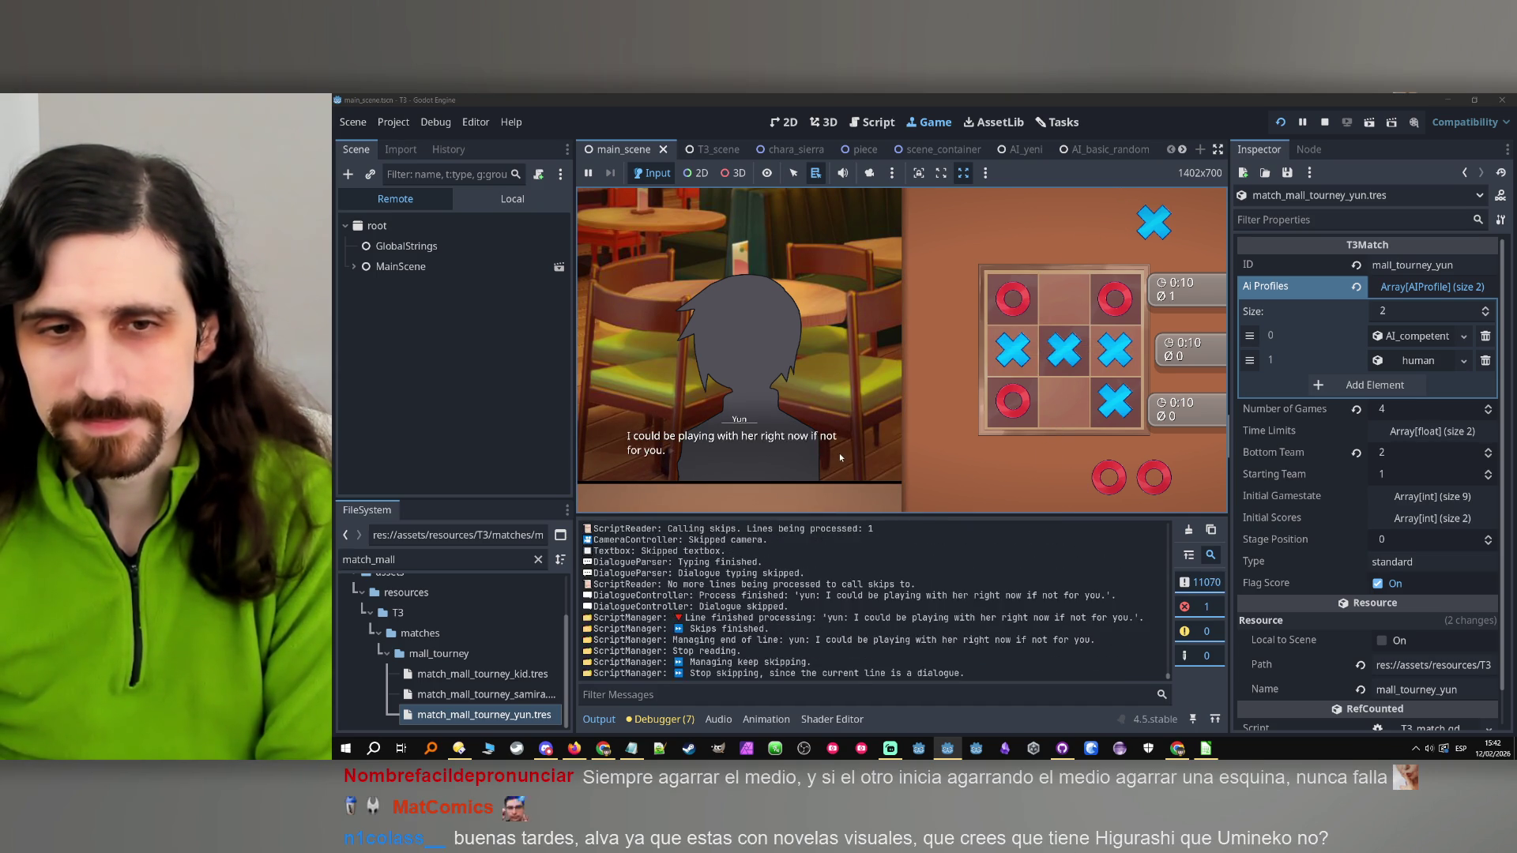
click(840, 452)
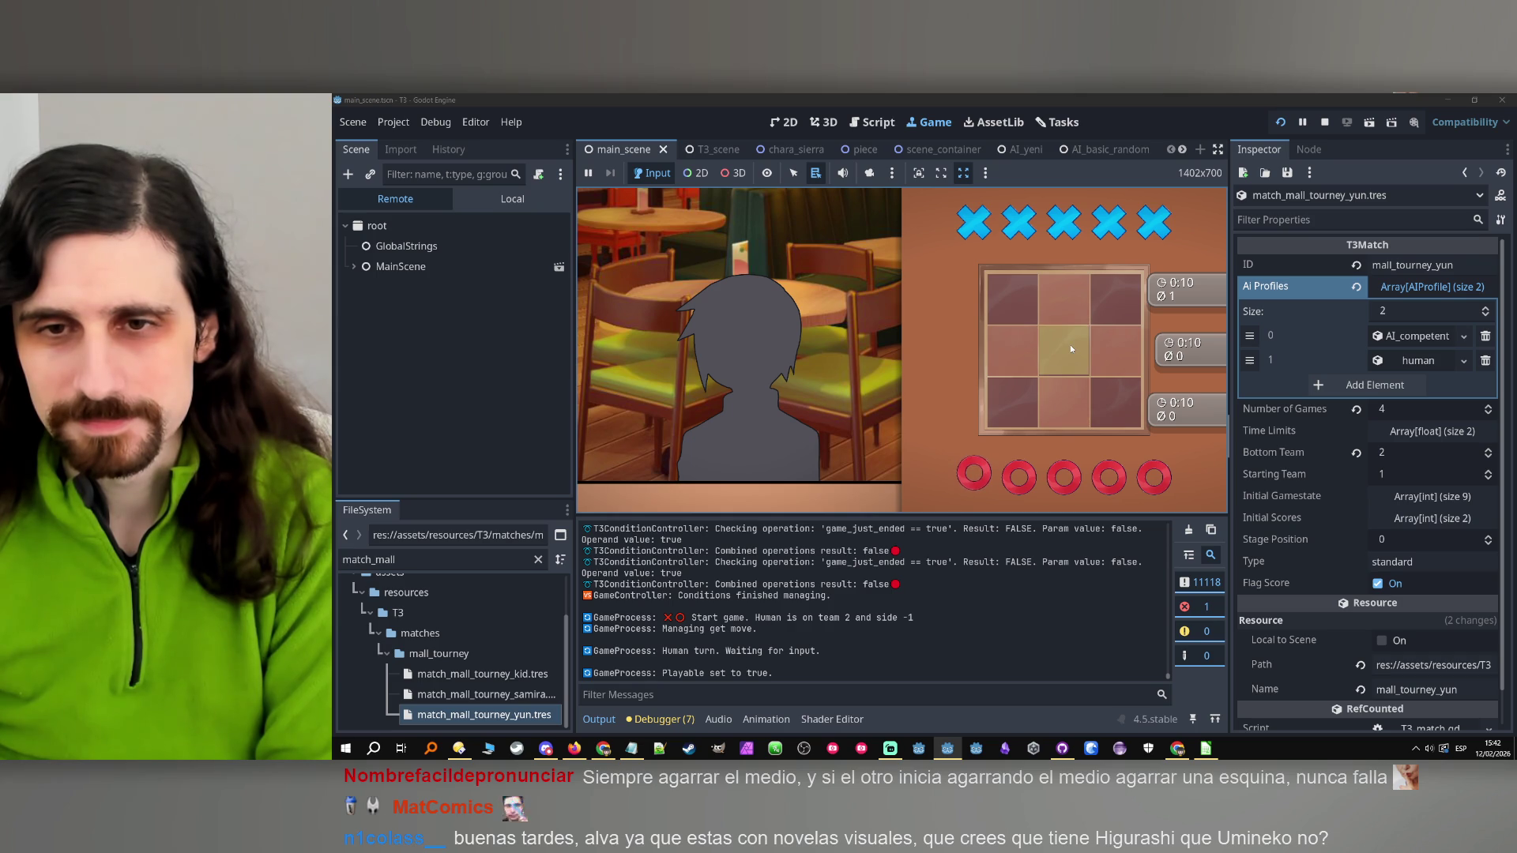
Place O's bottom-left, top-right, bottom-right and bottom-middle, then skip the post-game dialogue
click(1023, 392)
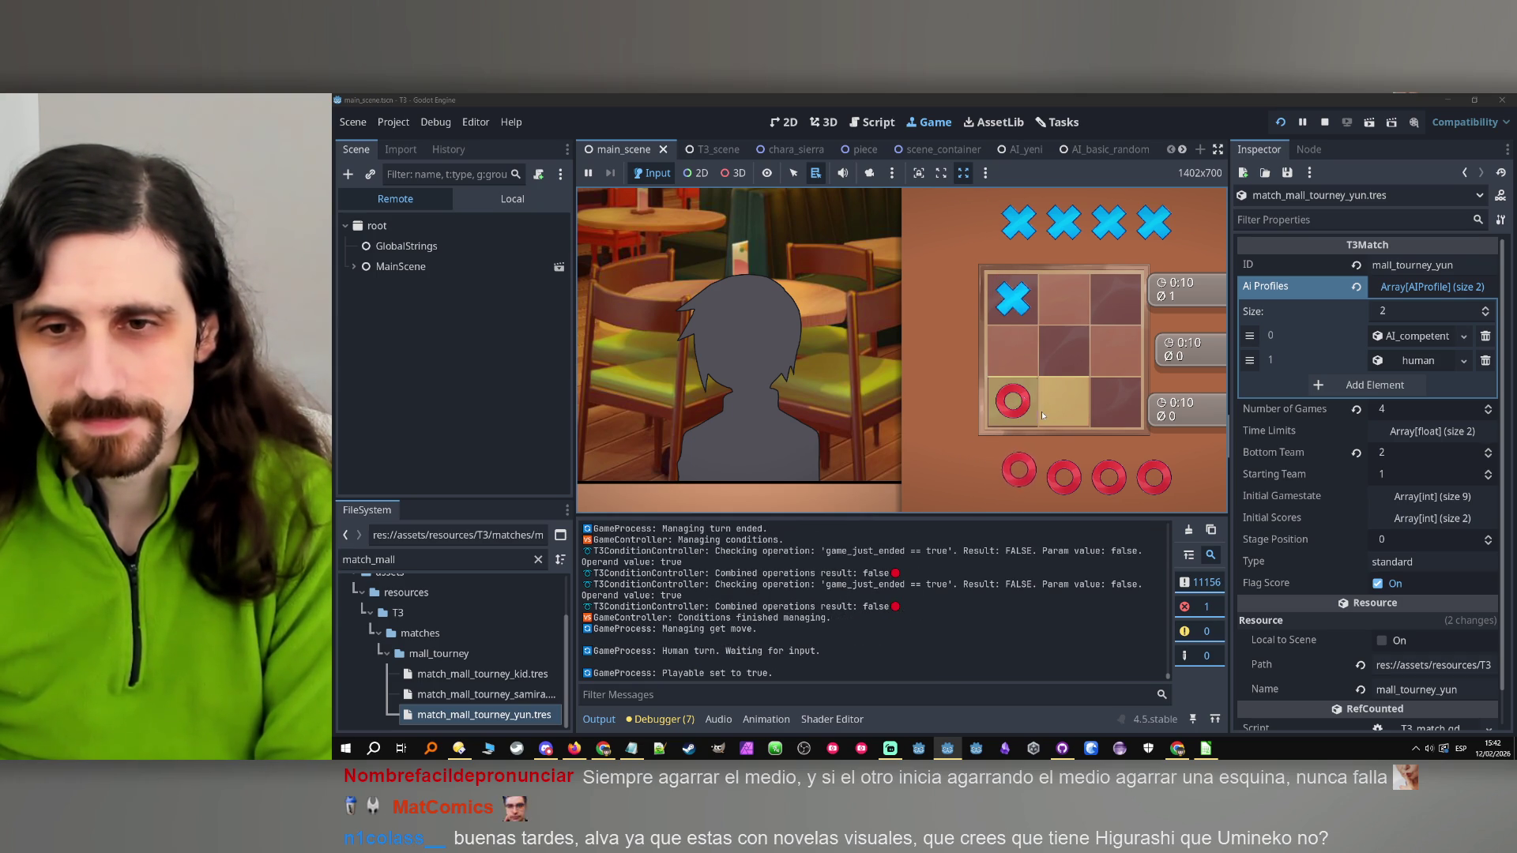
click(1115, 301)
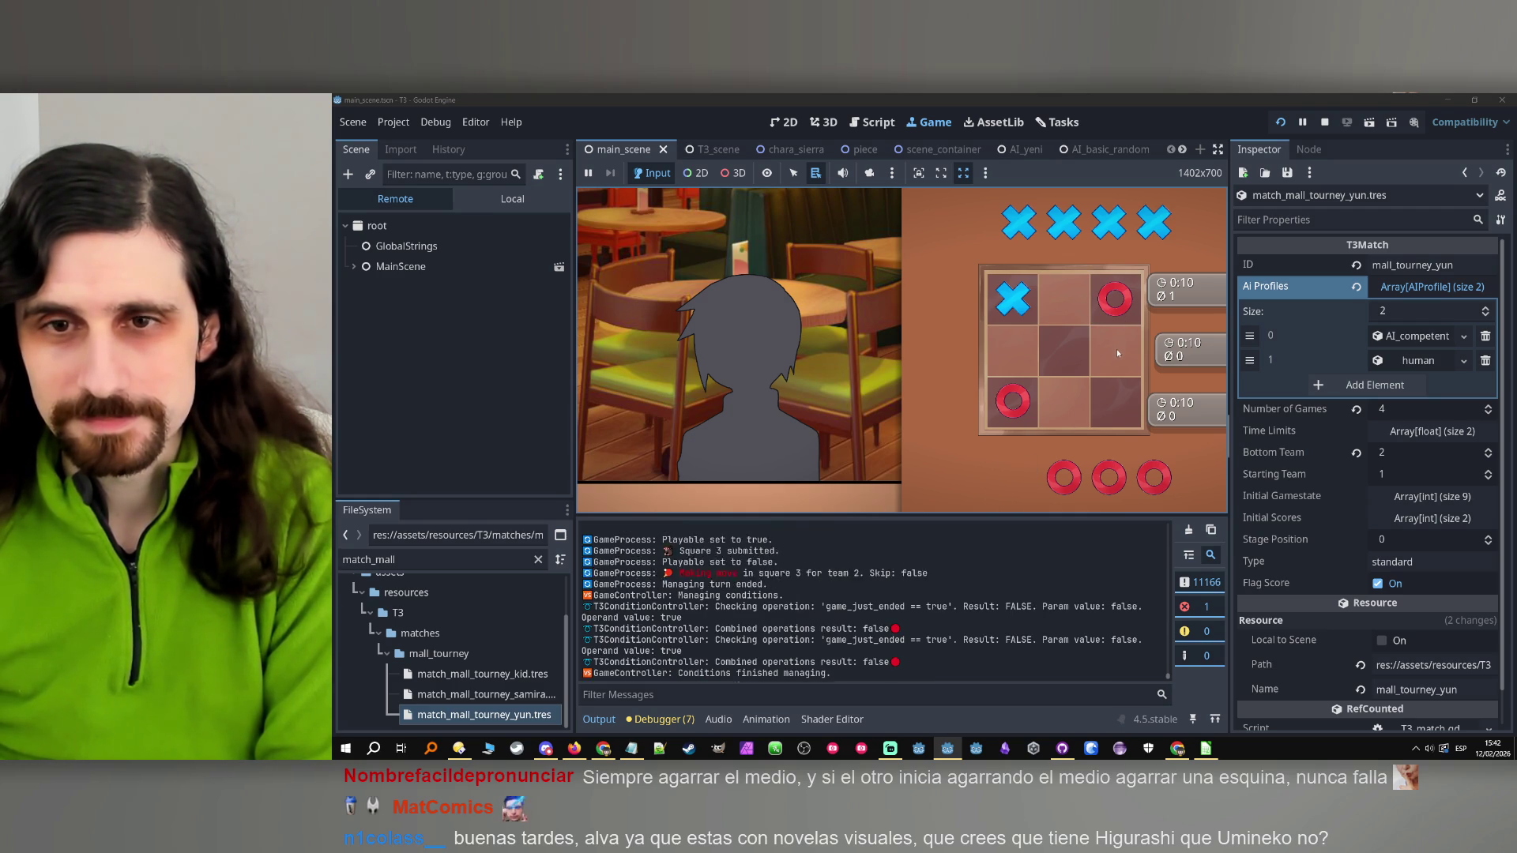
click(1128, 407)
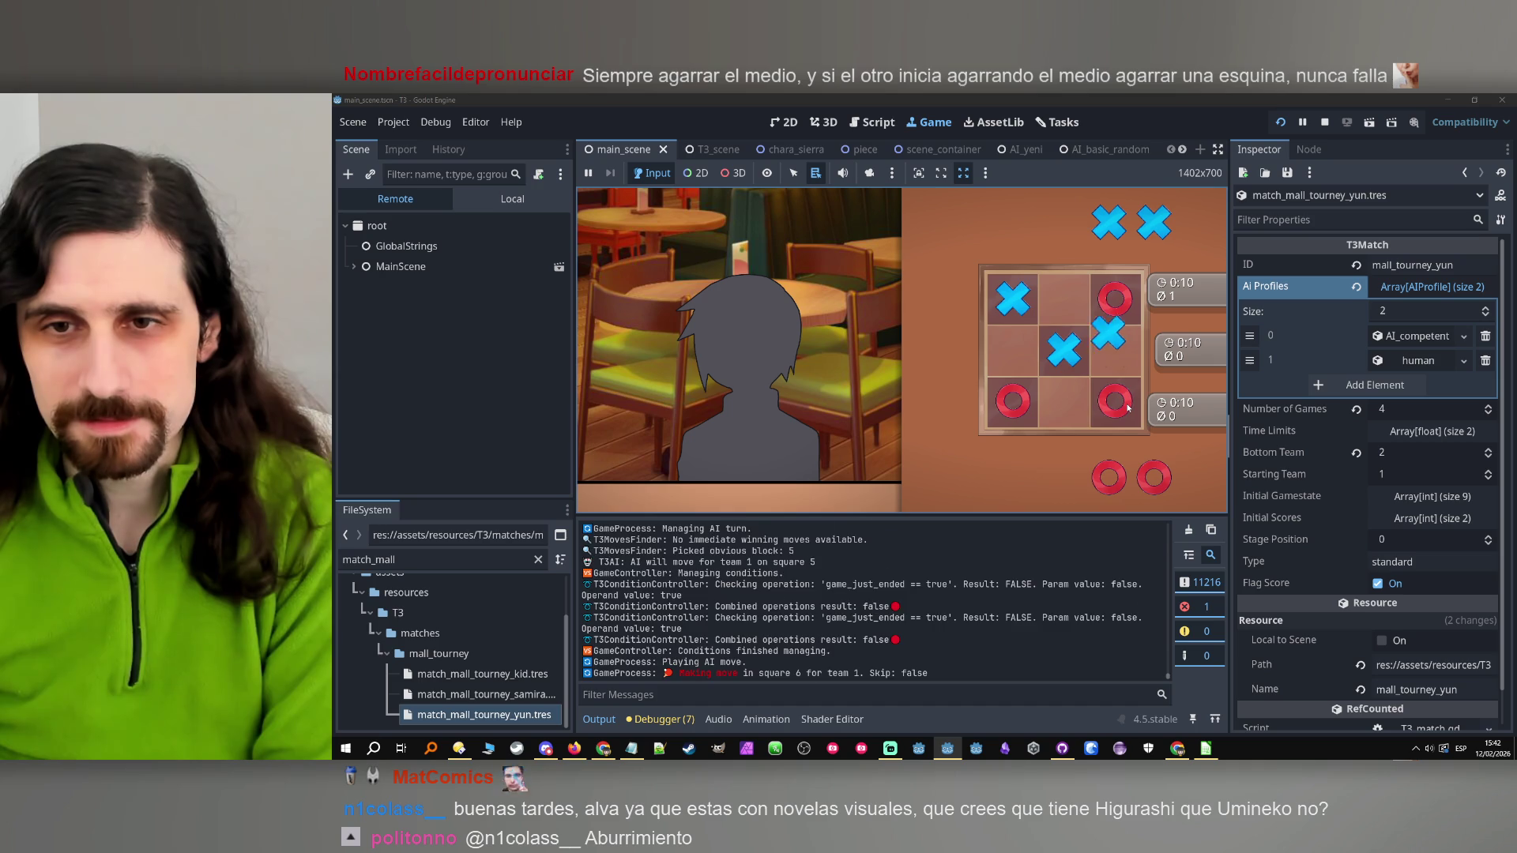
click(1070, 403)
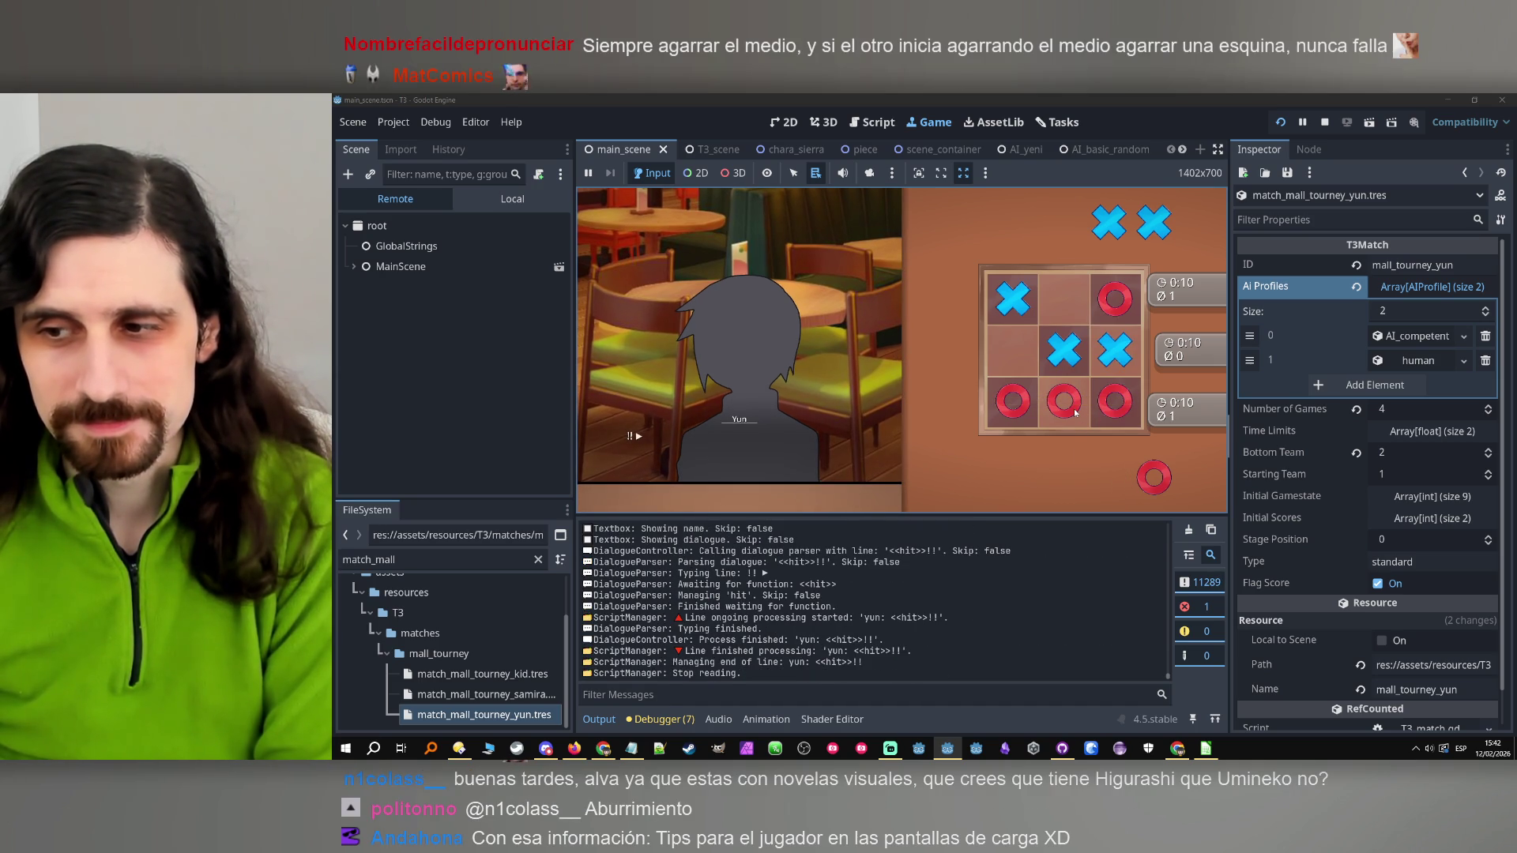
click(813, 425)
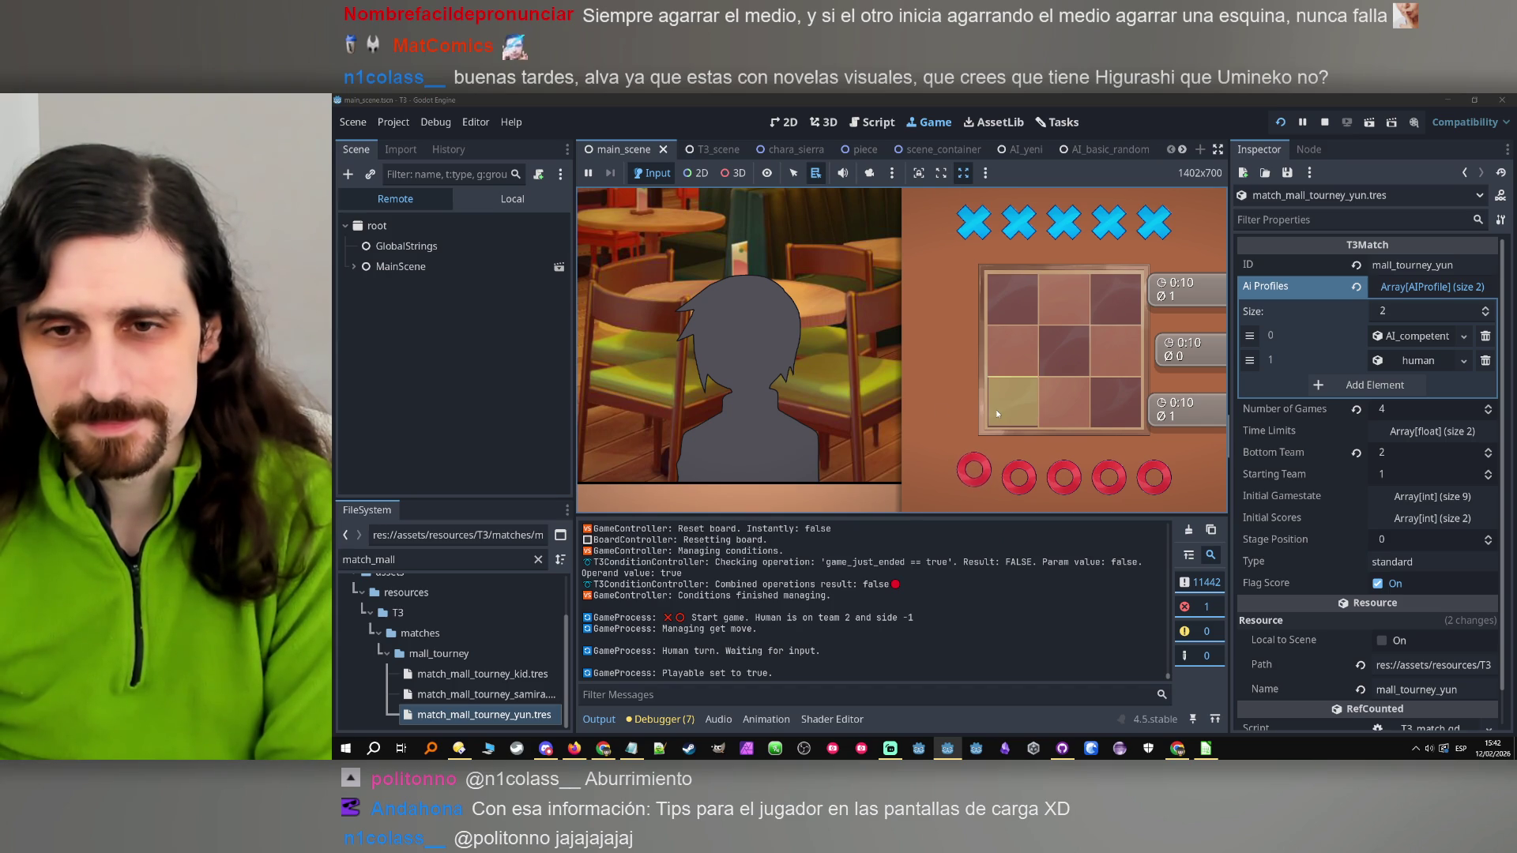
Place O's middle-left, top-left, centre and middle-right to win on the middle row
click(1011, 362)
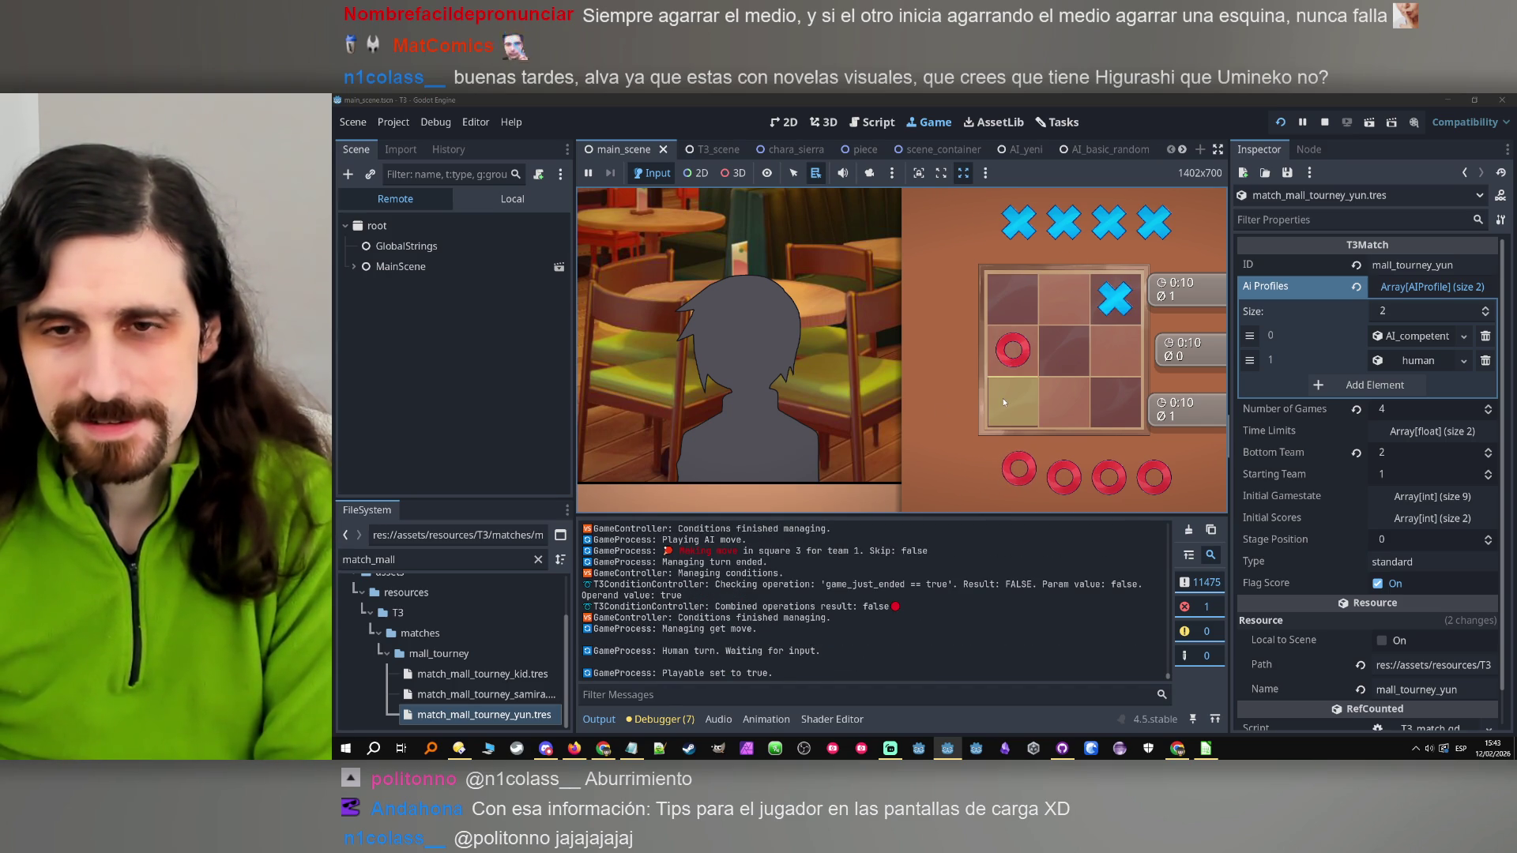
click(998, 294)
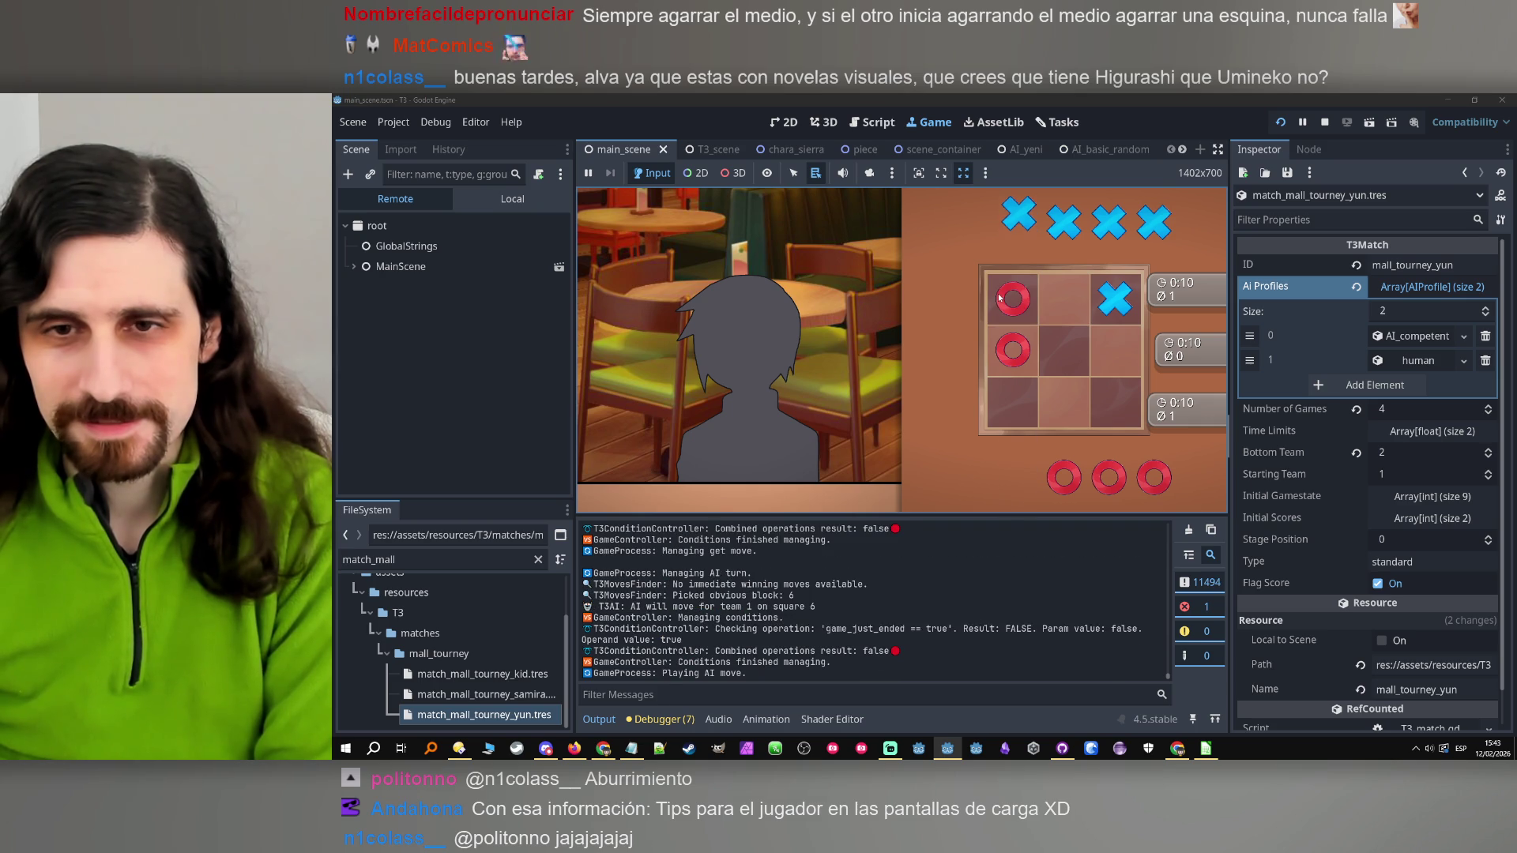
click(1055, 342)
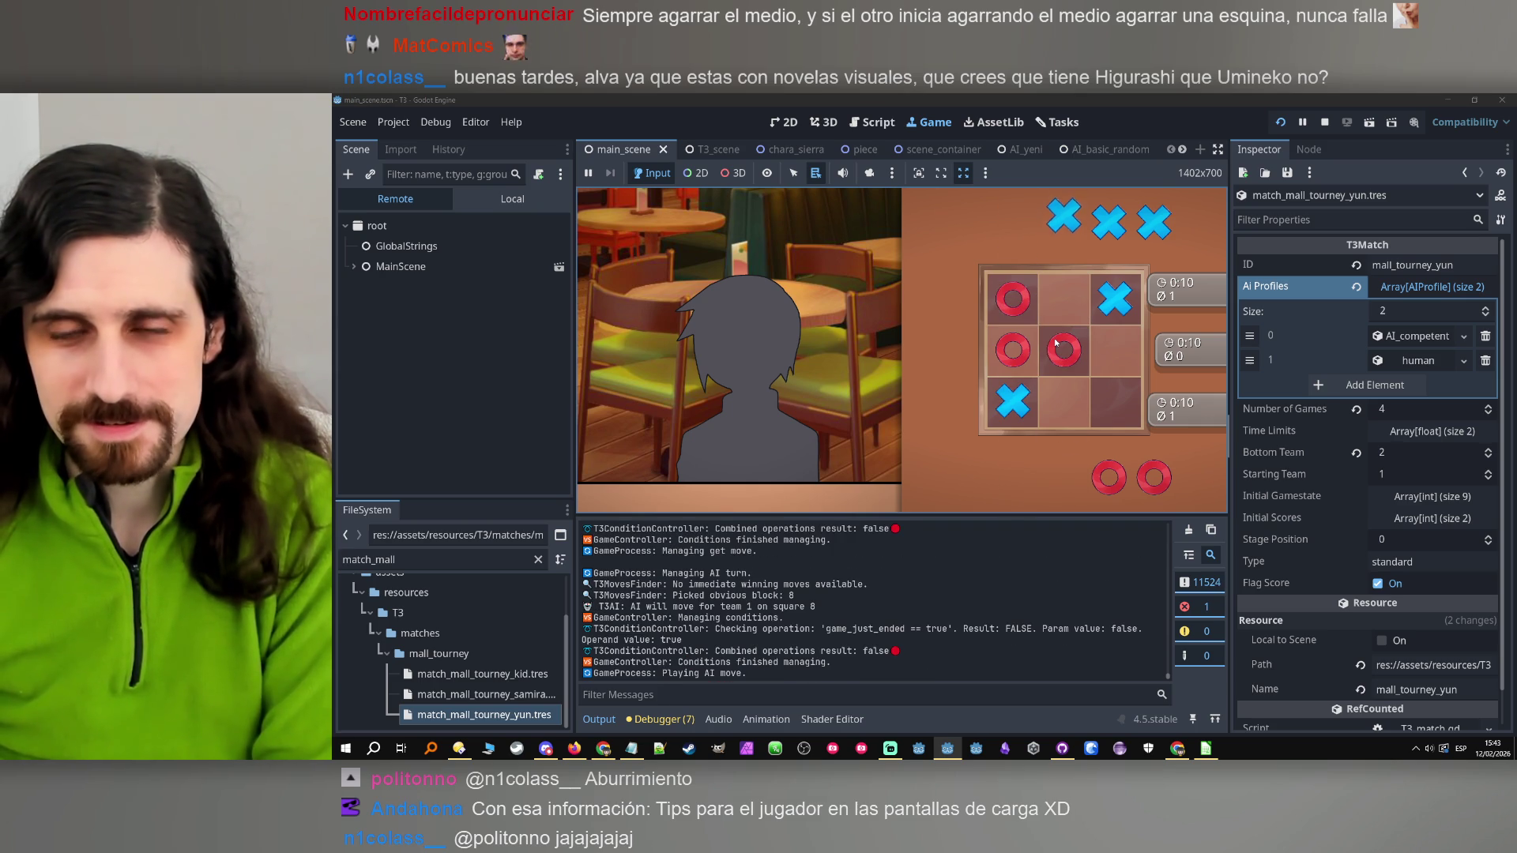
click(1125, 355)
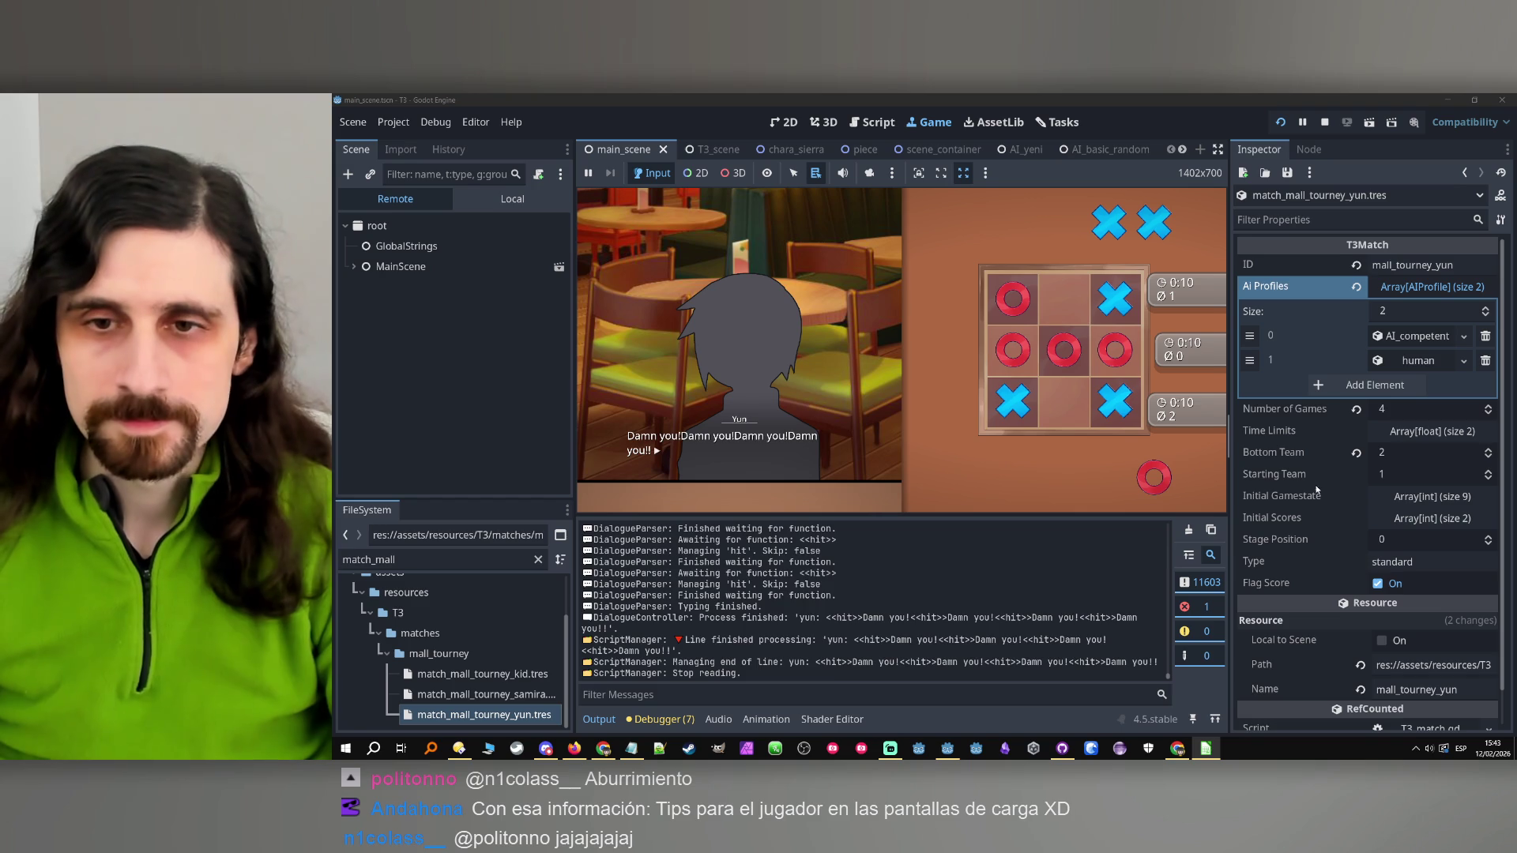
Click through Yun's angry taunts until the next game starts
click(809, 477)
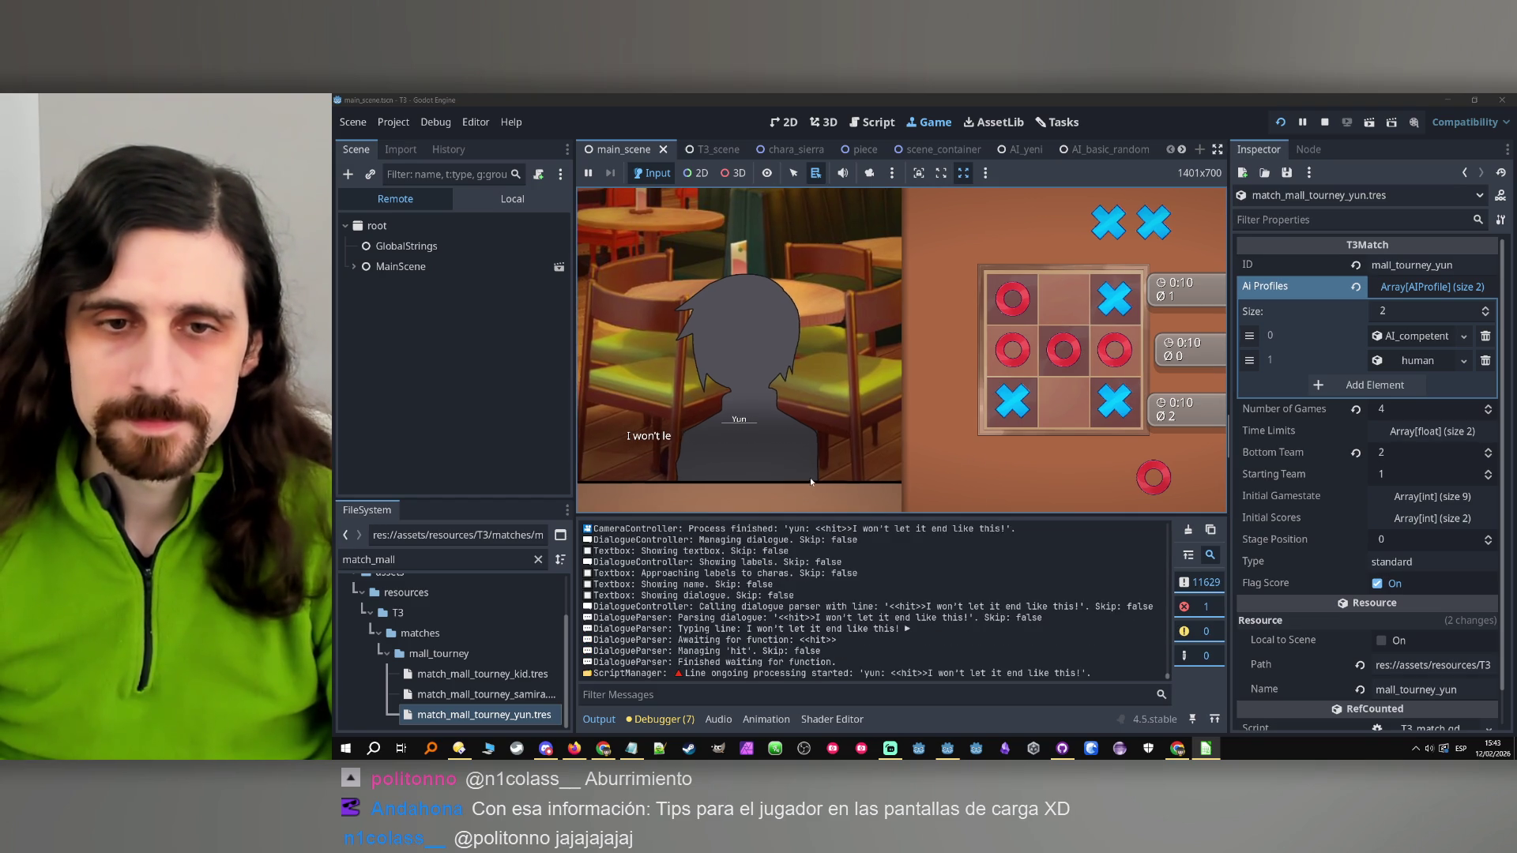
click(856, 485)
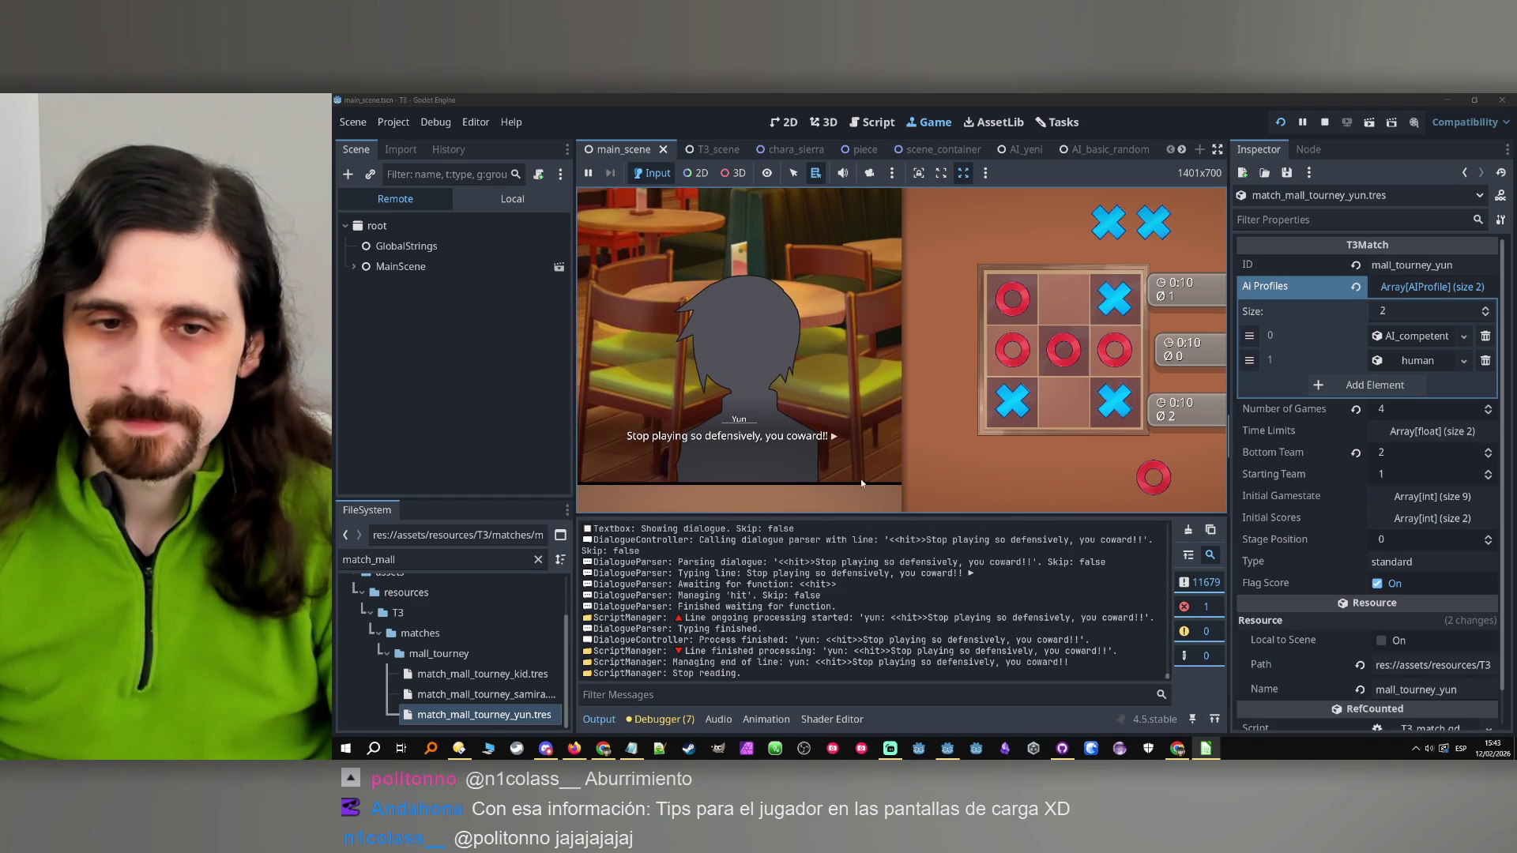
click(862, 477)
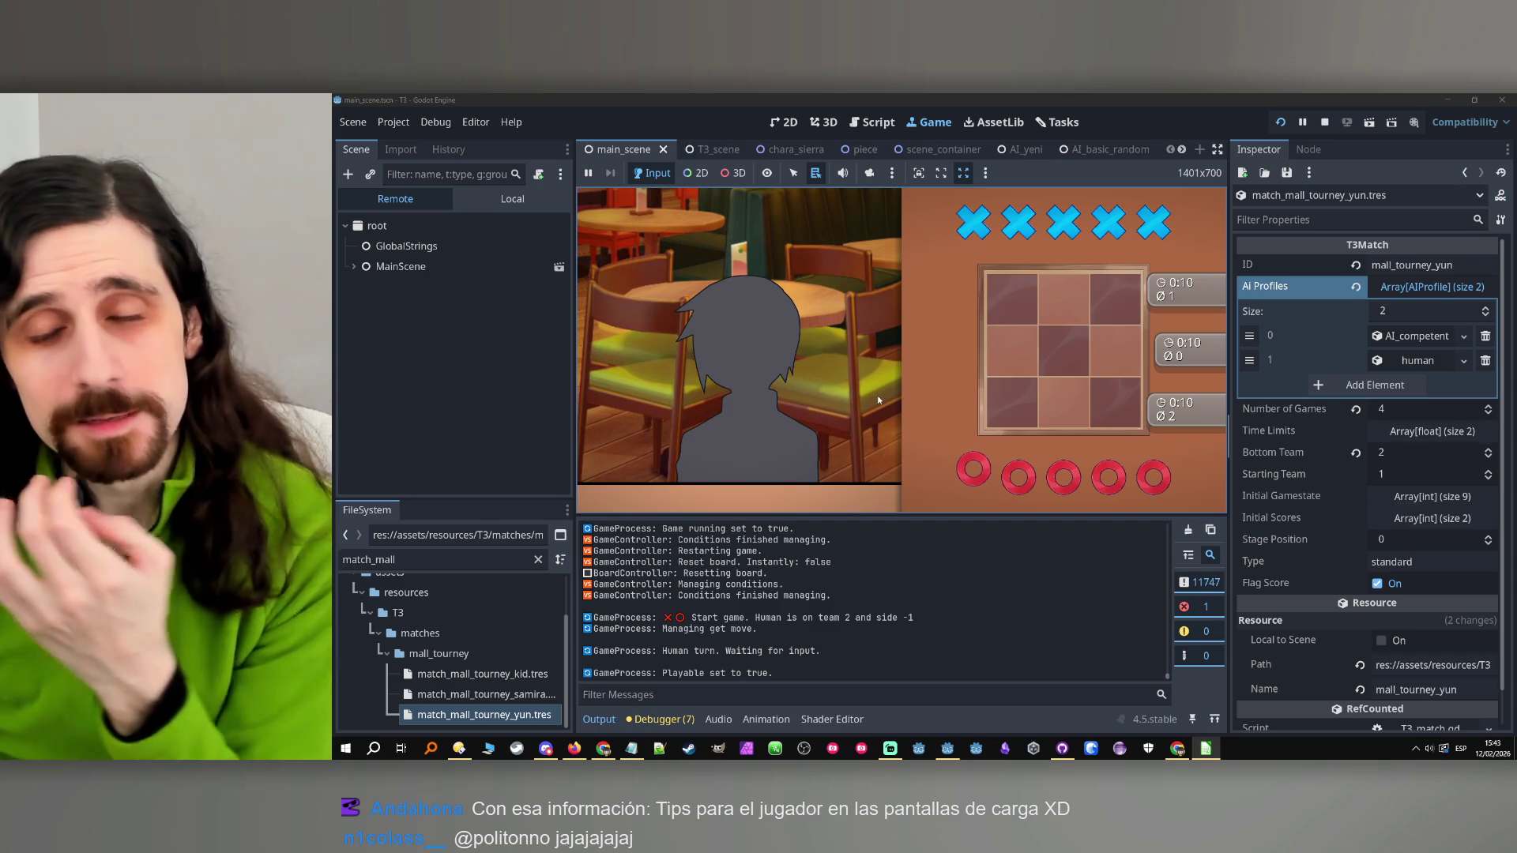
Place O's middle-left, top-left, centre and bottom-right to win on the diagonal
click(996, 352)
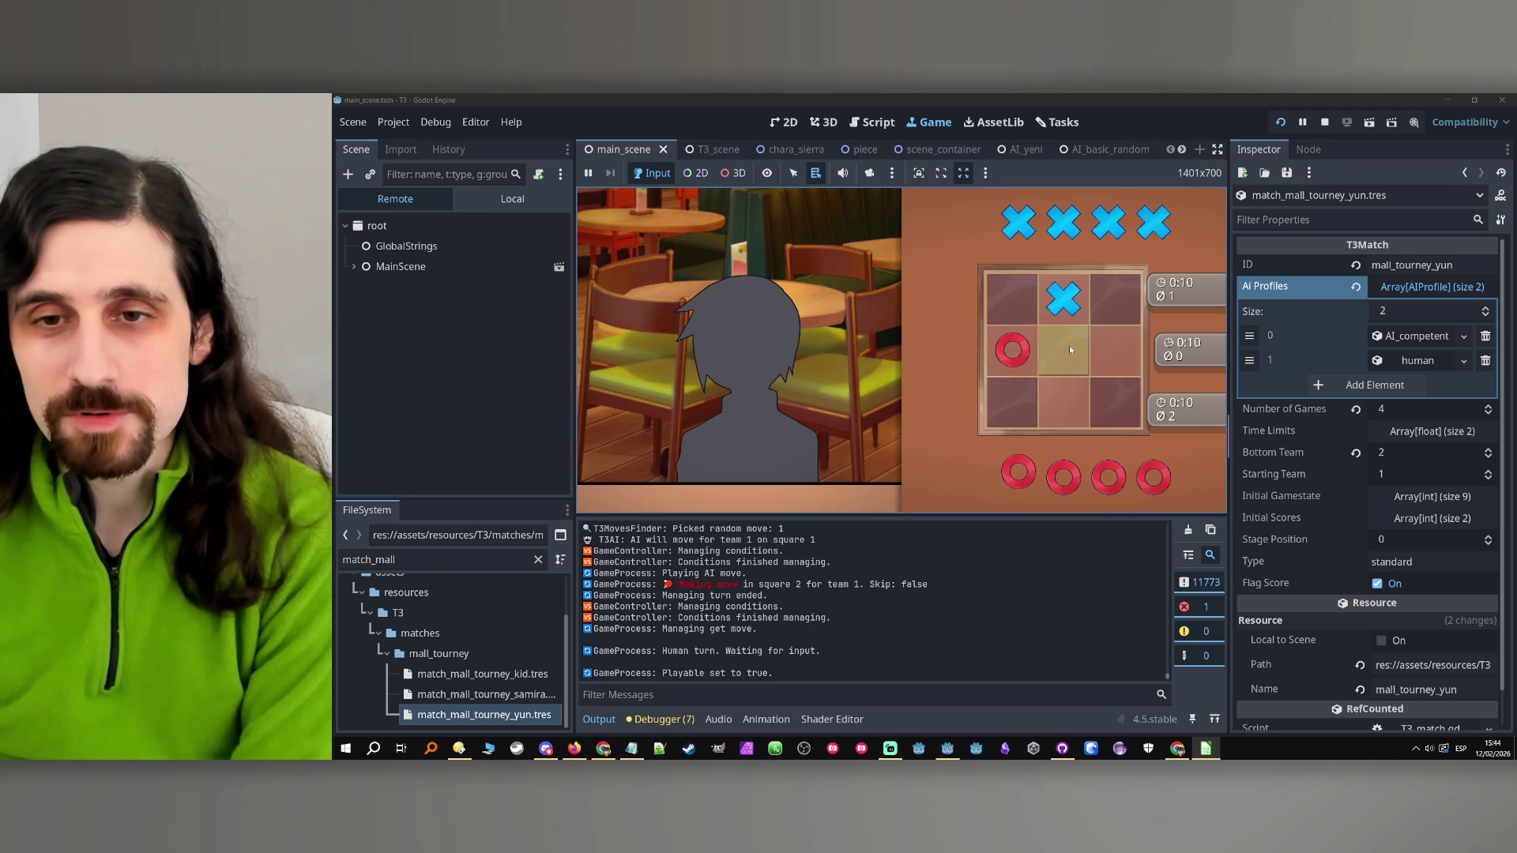
click(1010, 296)
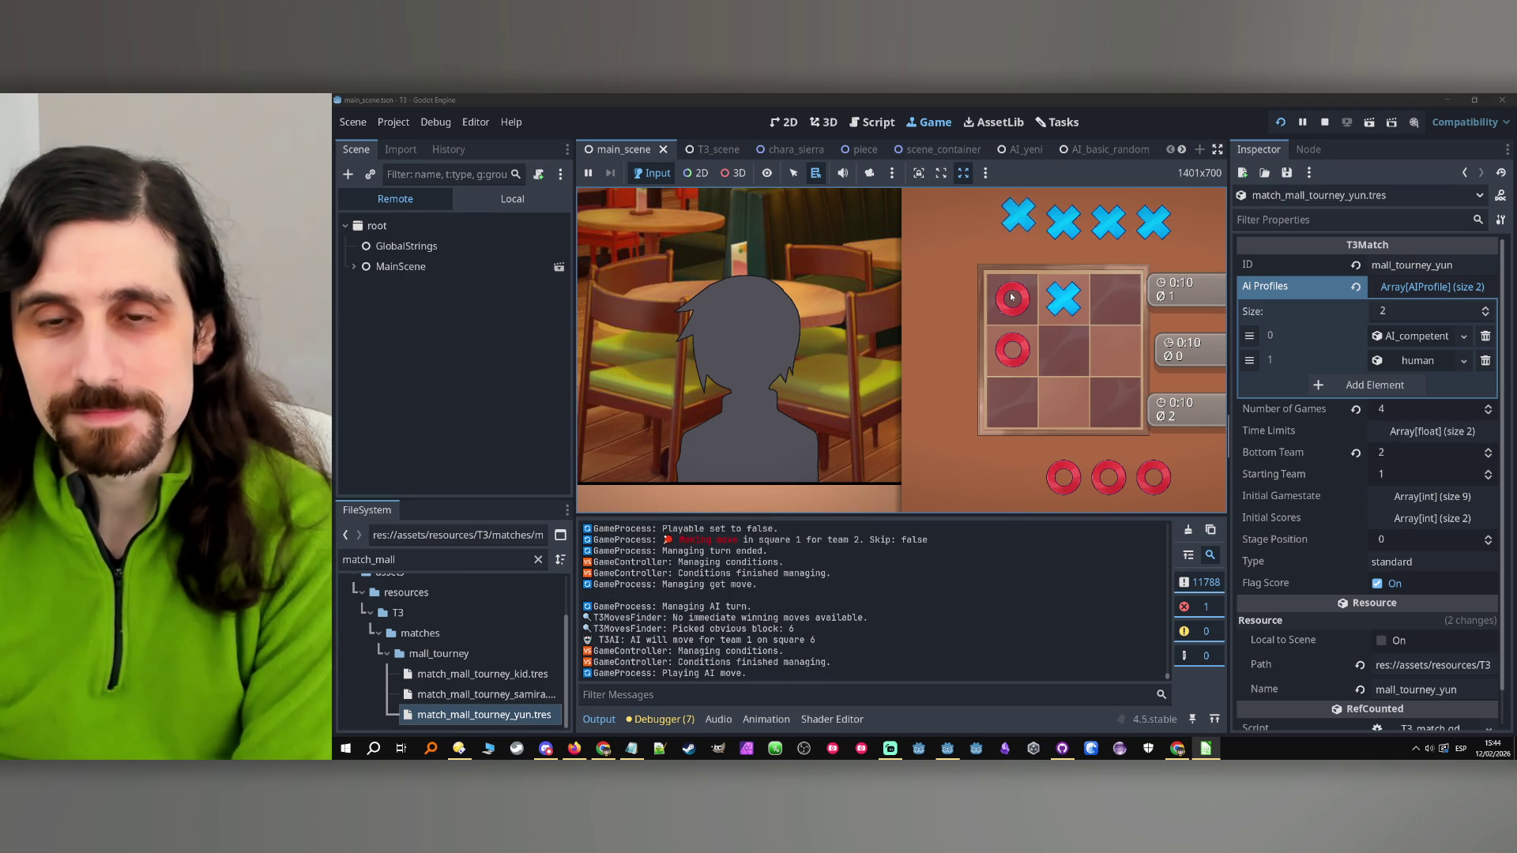
click(1064, 340)
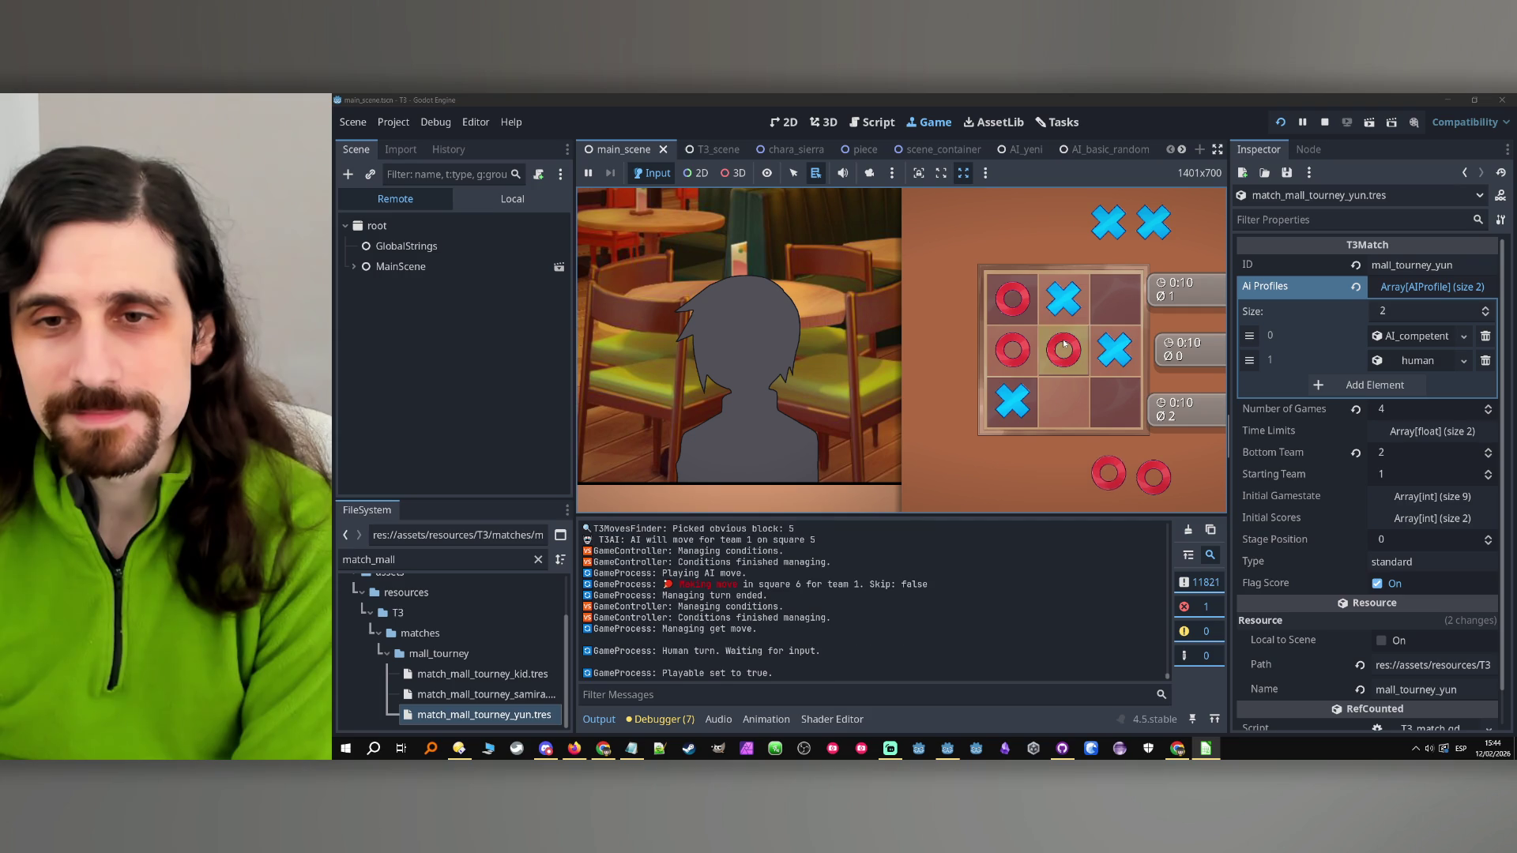
click(1128, 386)
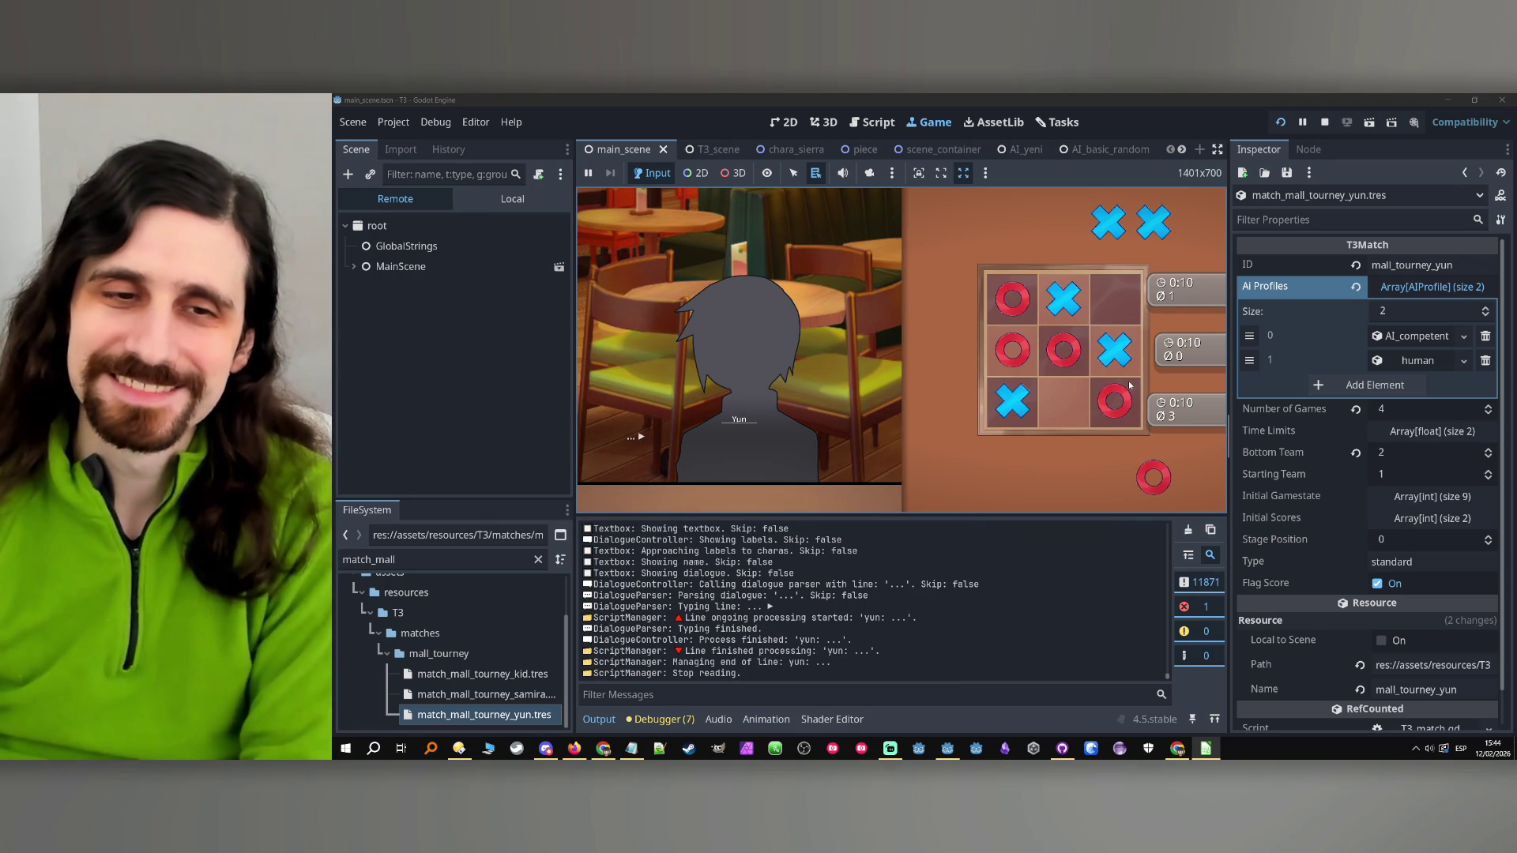
Advance through Yun's defeat dialogue to the reply choices
click(861, 411)
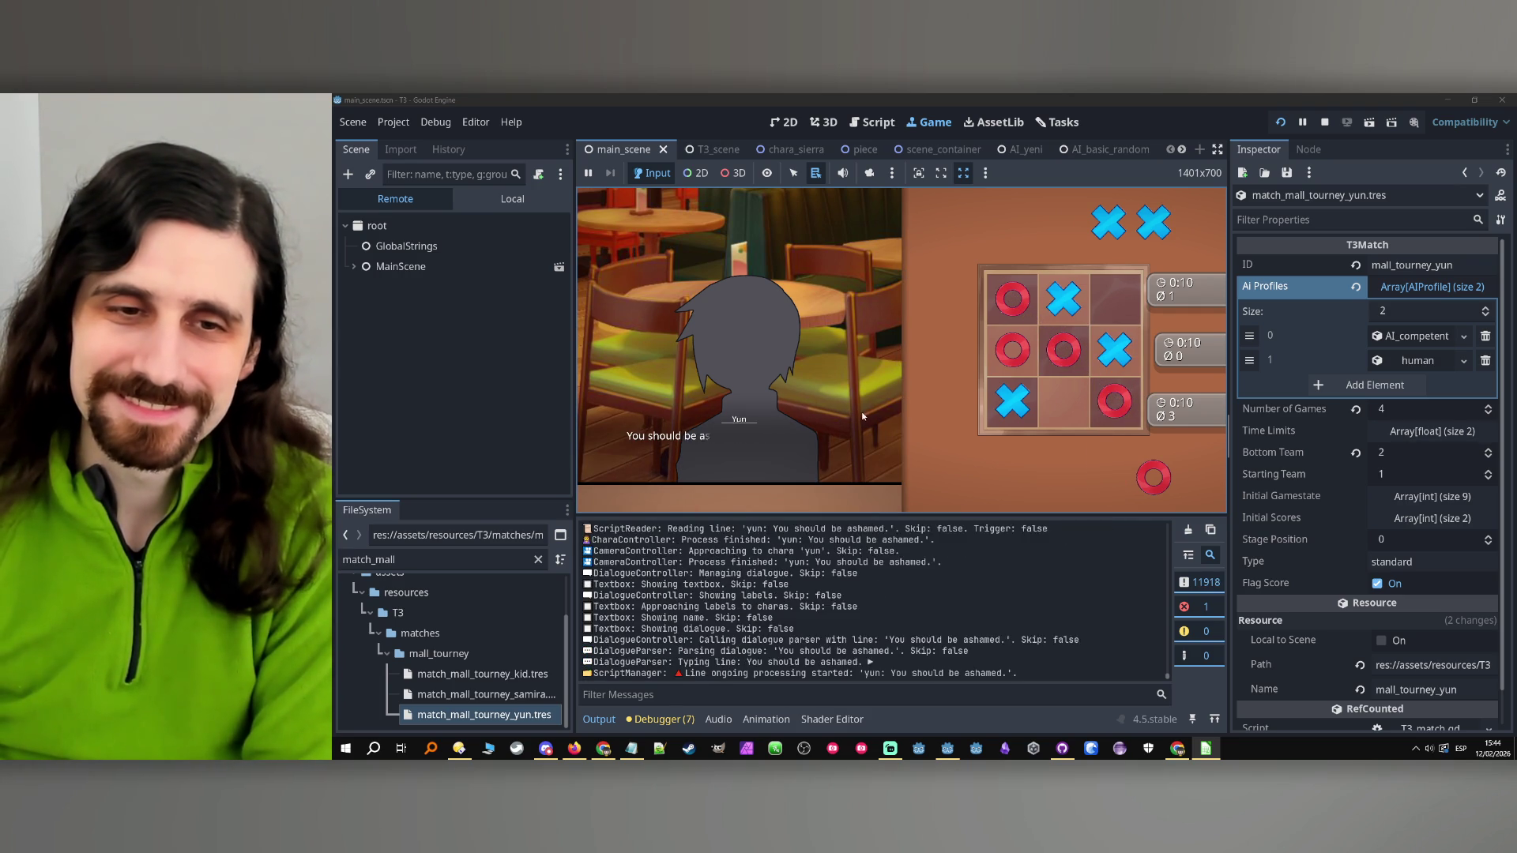
click(829, 455)
click(829, 453)
click(830, 452)
click(831, 451)
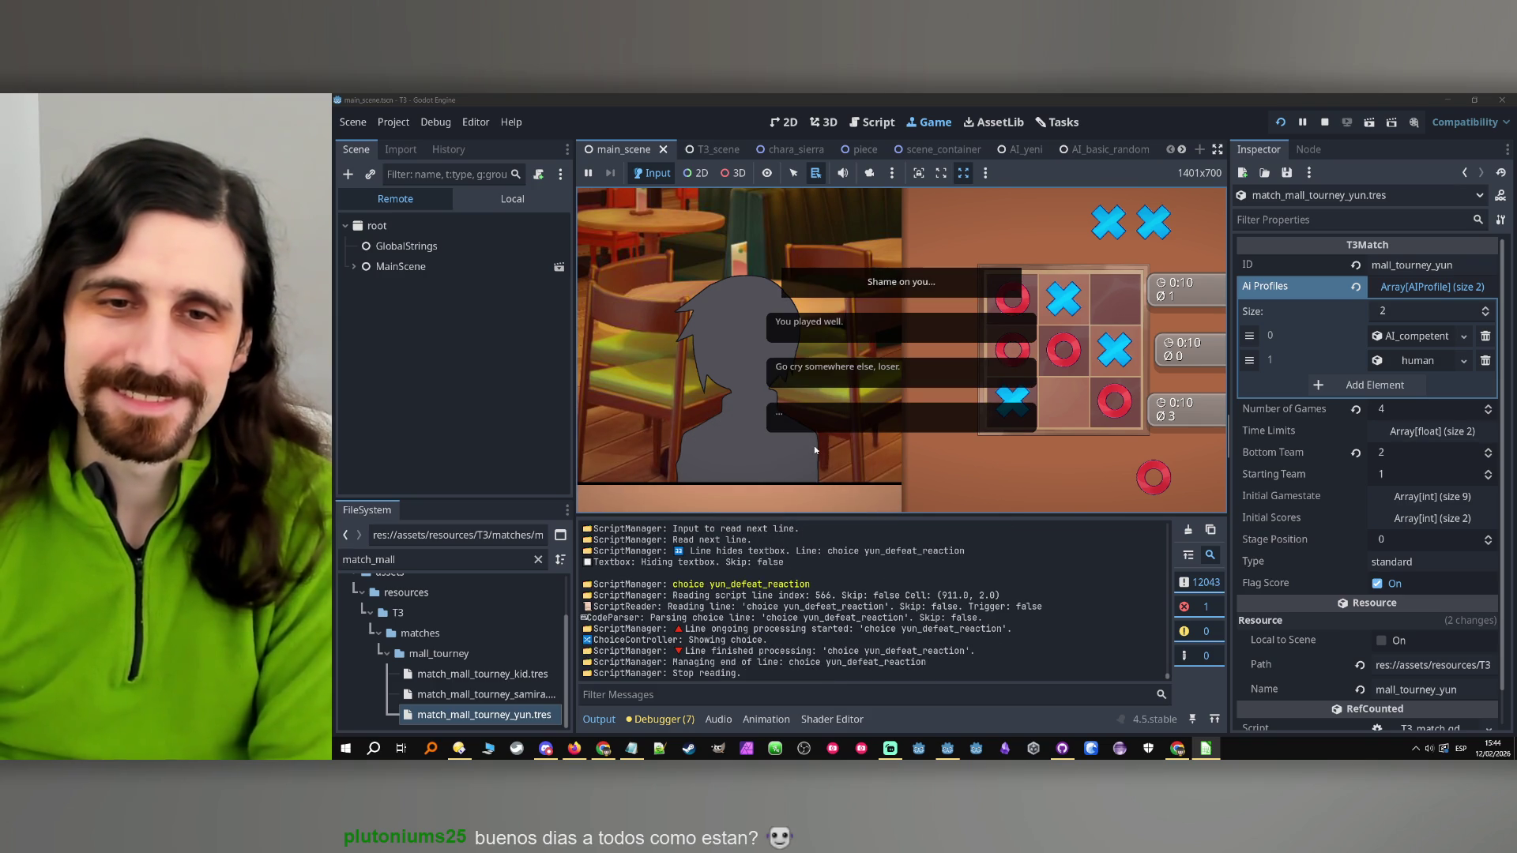
Answer "Go cry somewhere else, loser." and advance until the match ends
click(868, 376)
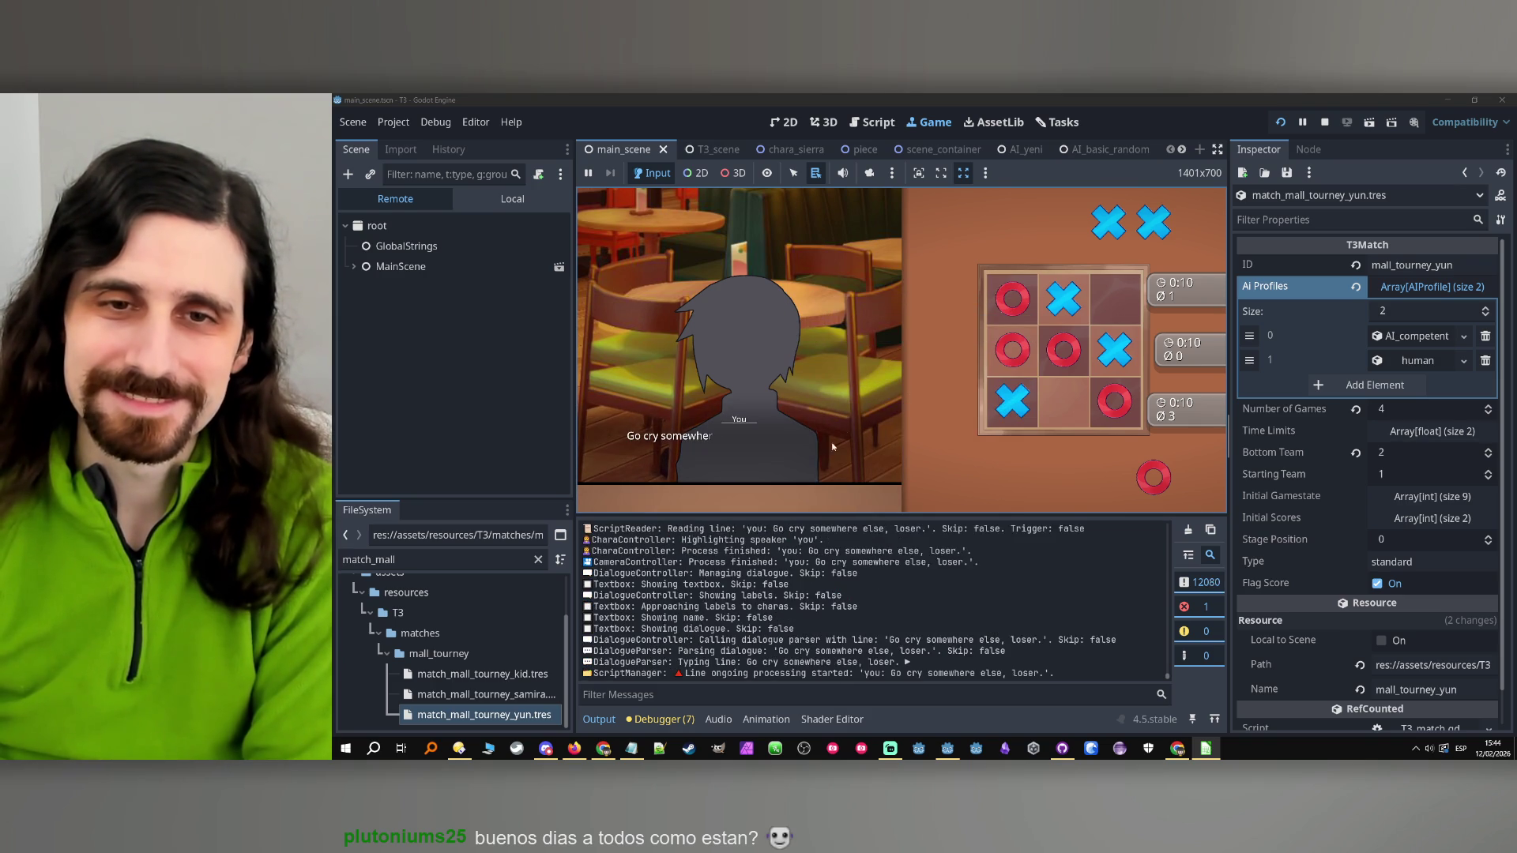
click(812, 477)
click(814, 476)
click(815, 476)
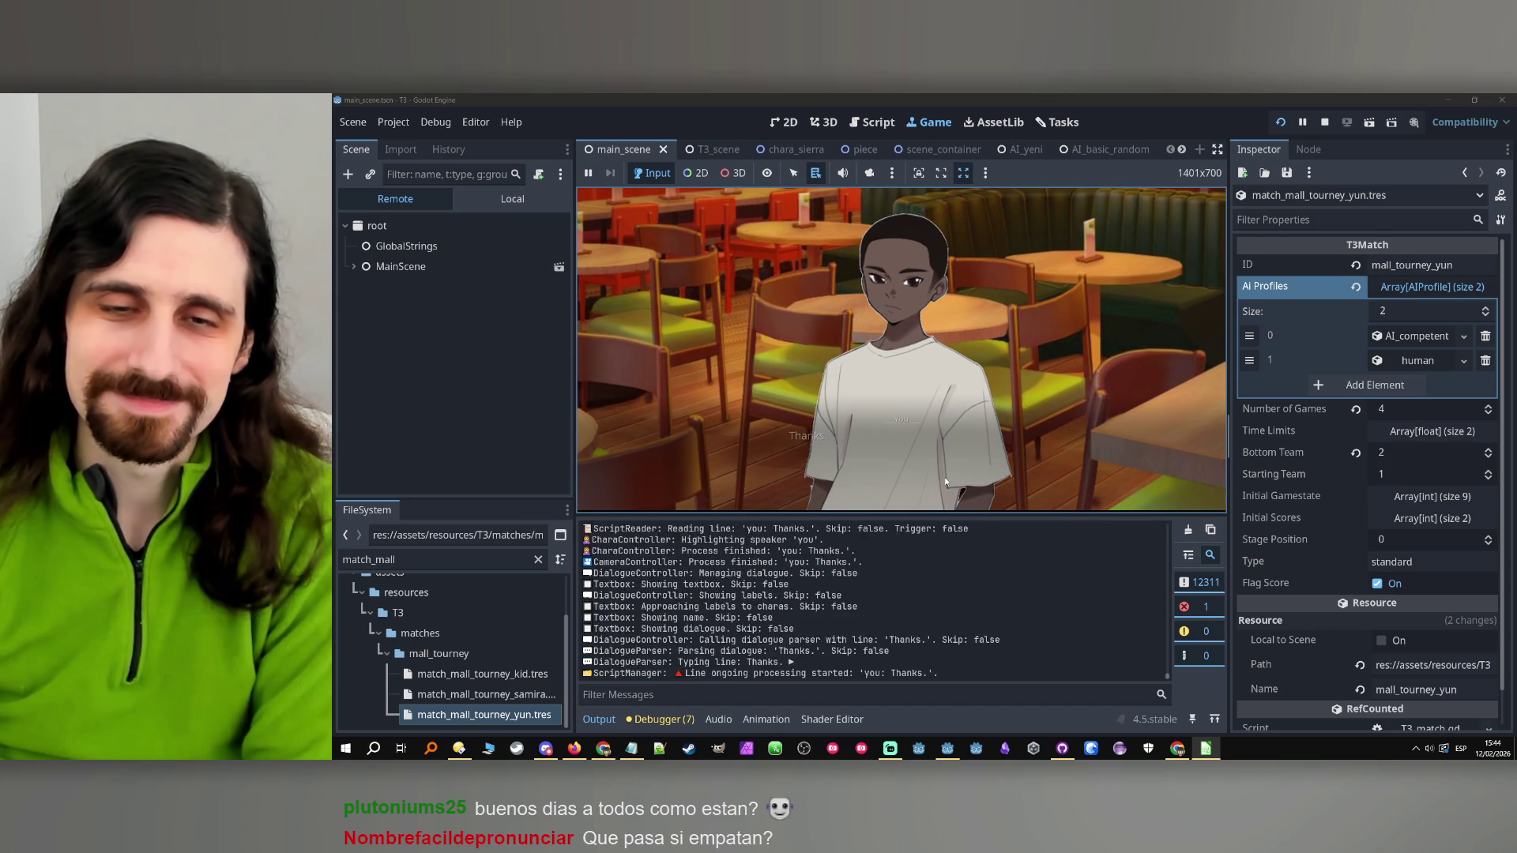
Play the store scene and Tairon's "No." exchange to the chapter end, then stop the game
click(945, 481)
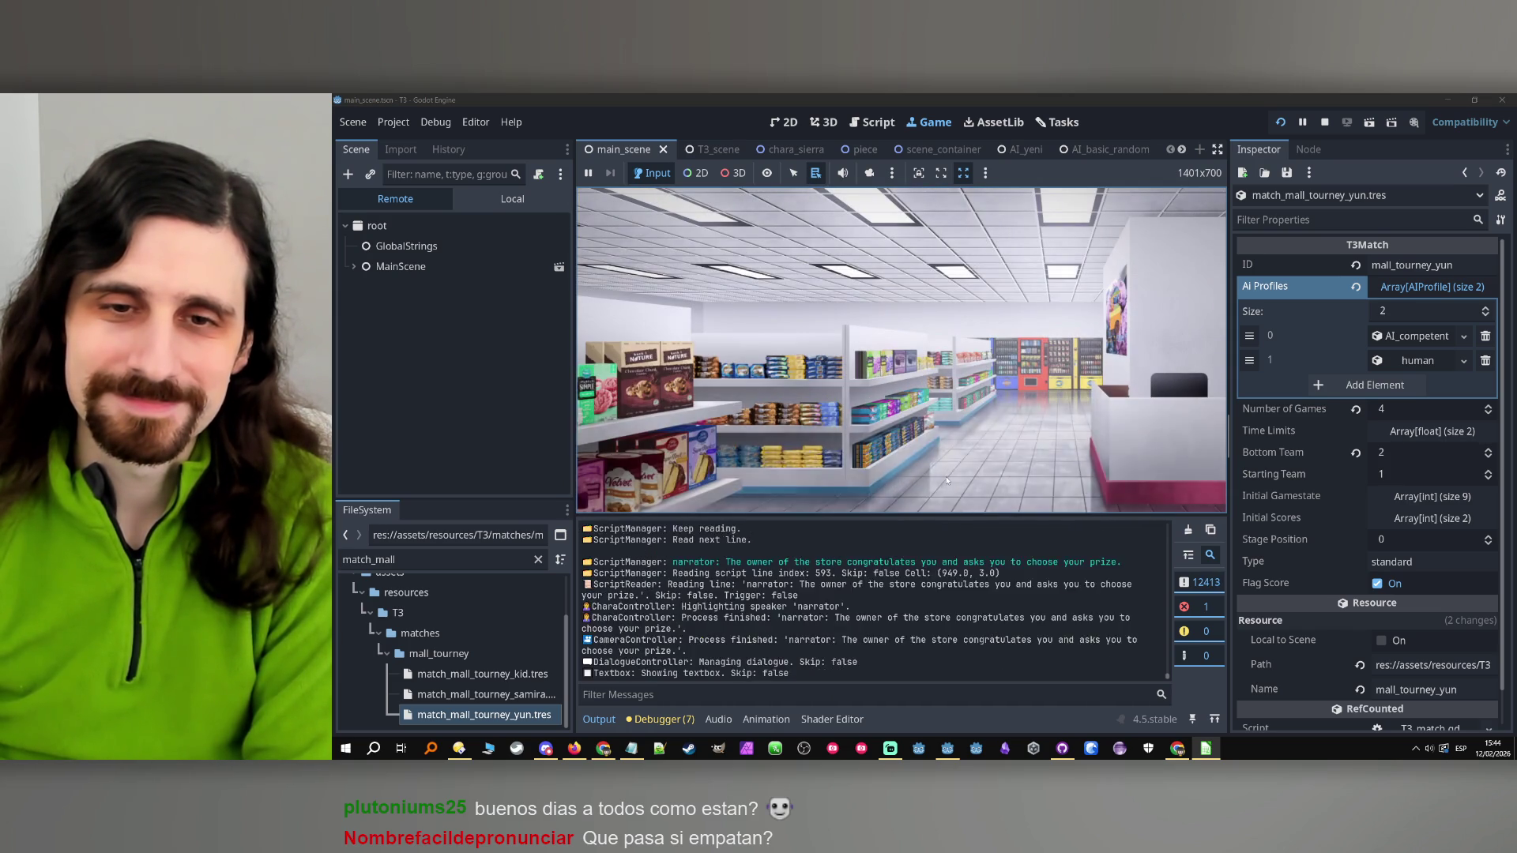
click(956, 474)
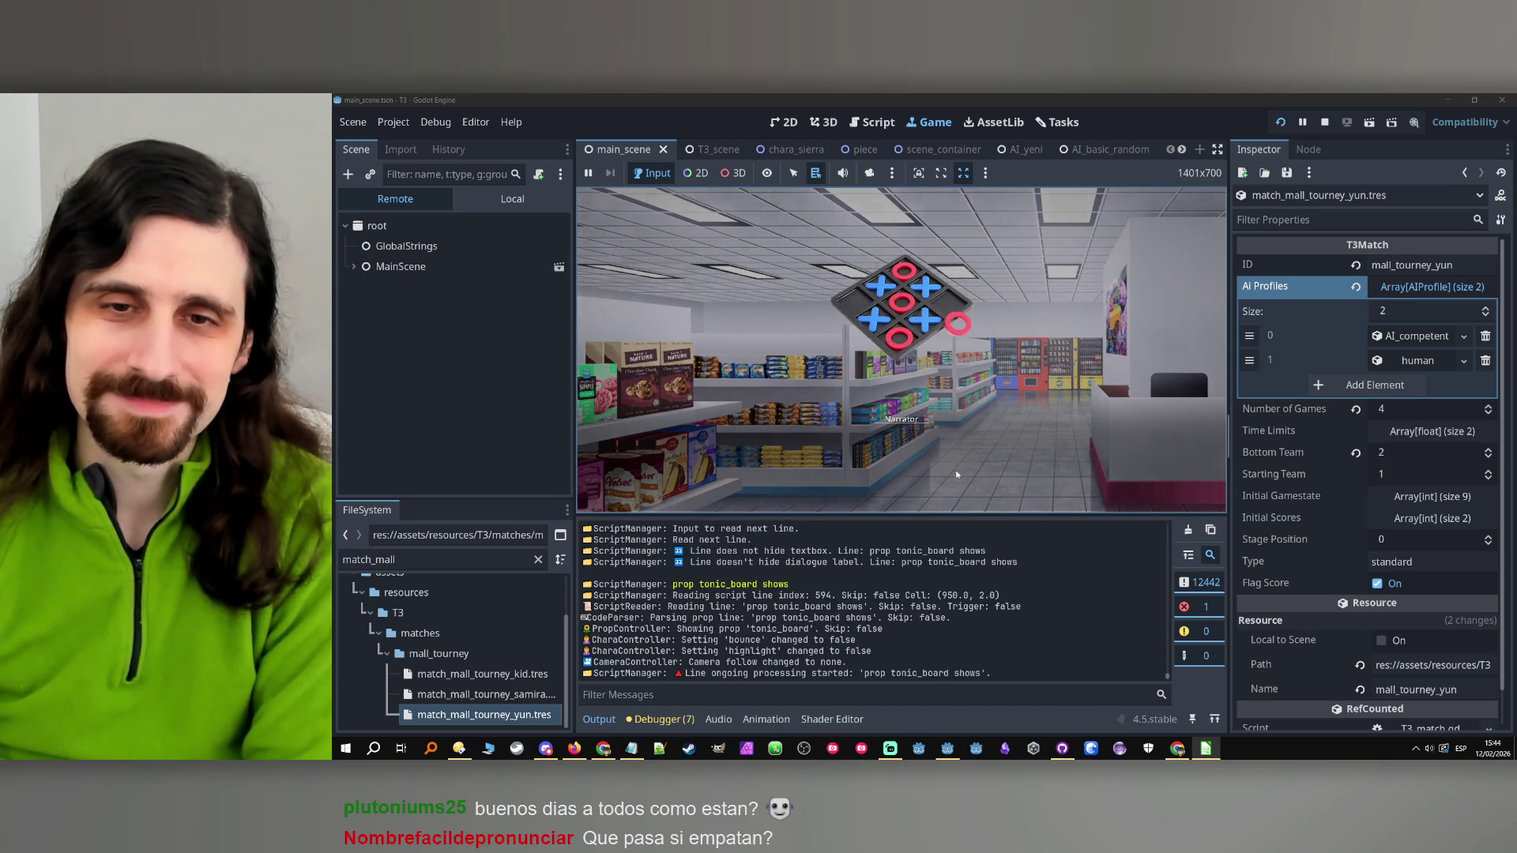
click(956, 474)
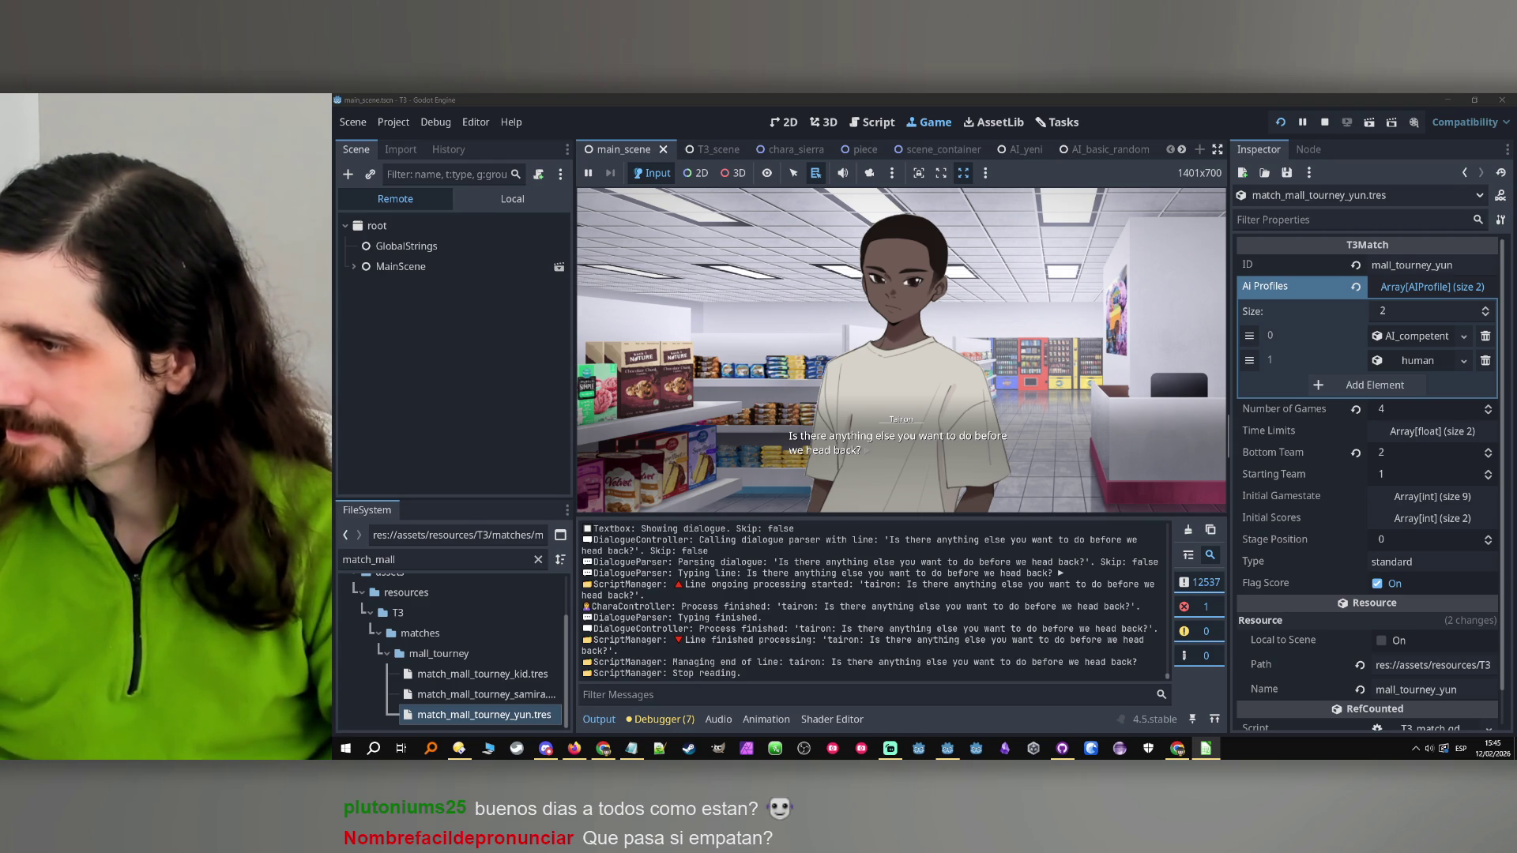
click(982, 358)
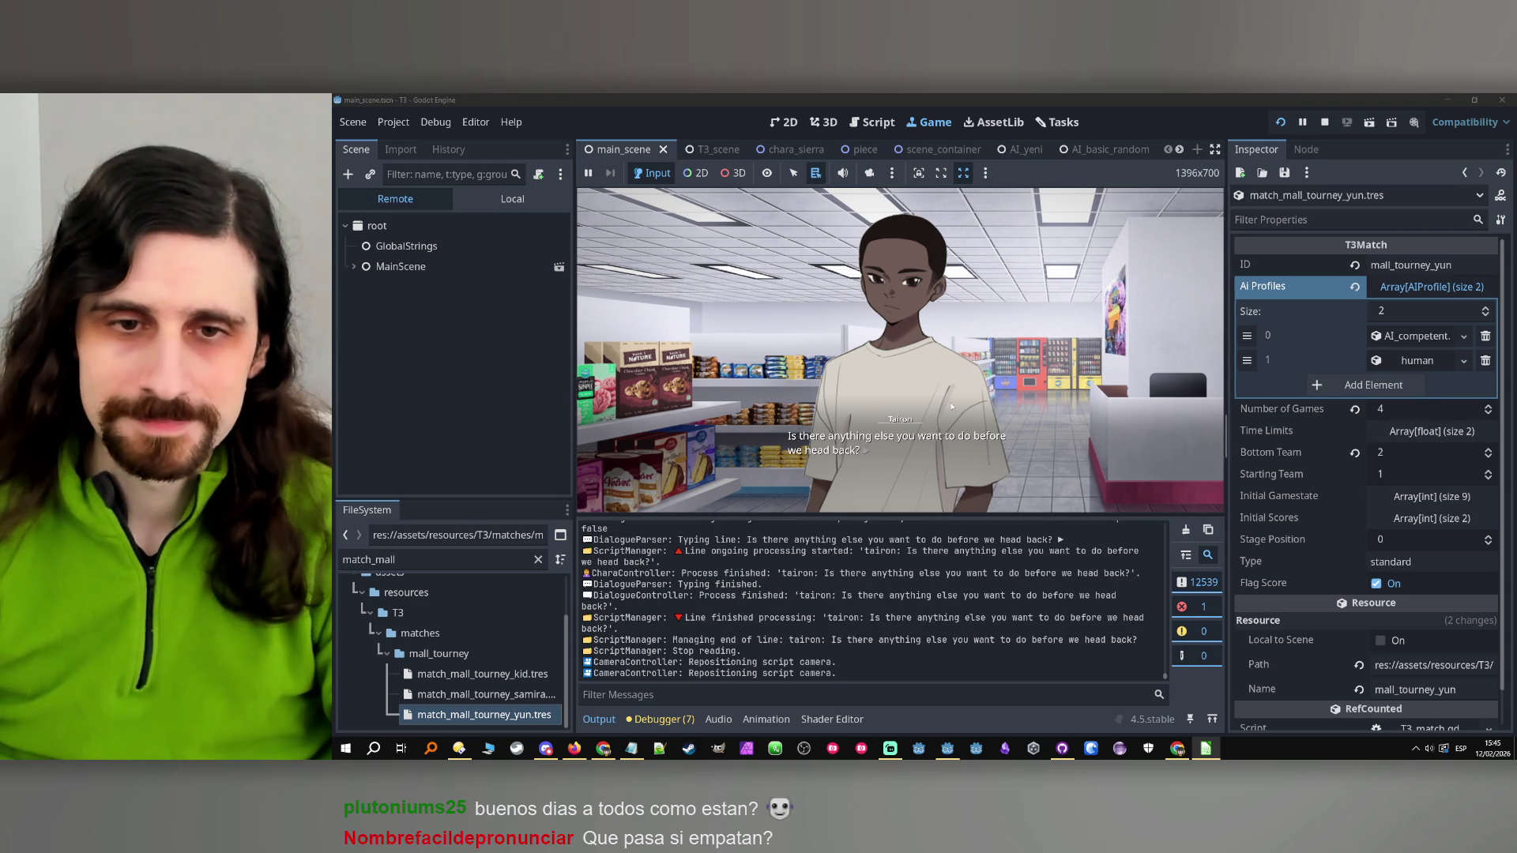
click(982, 358)
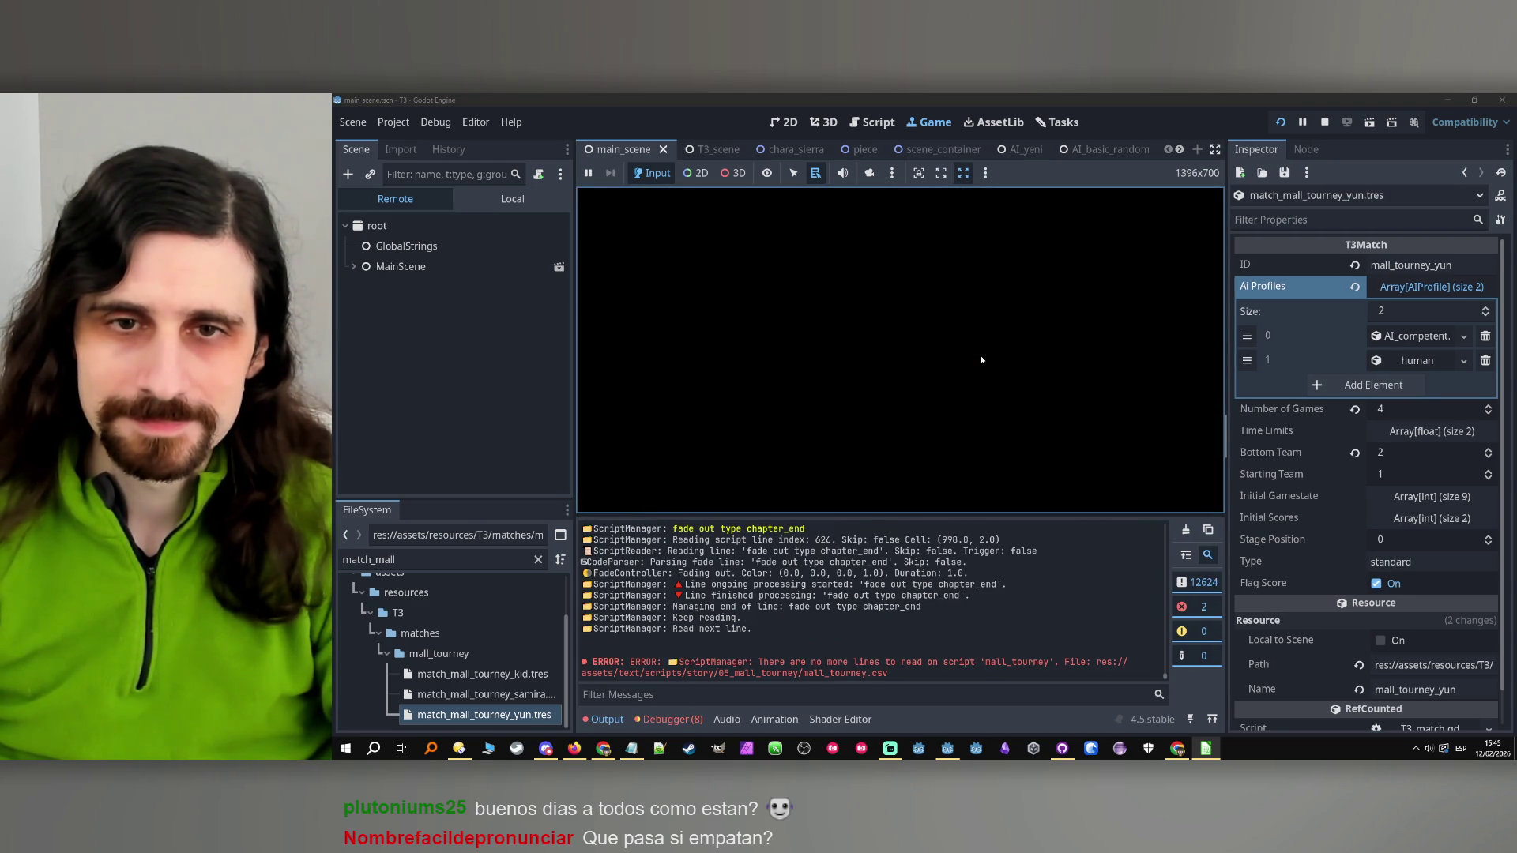
click(1324, 121)
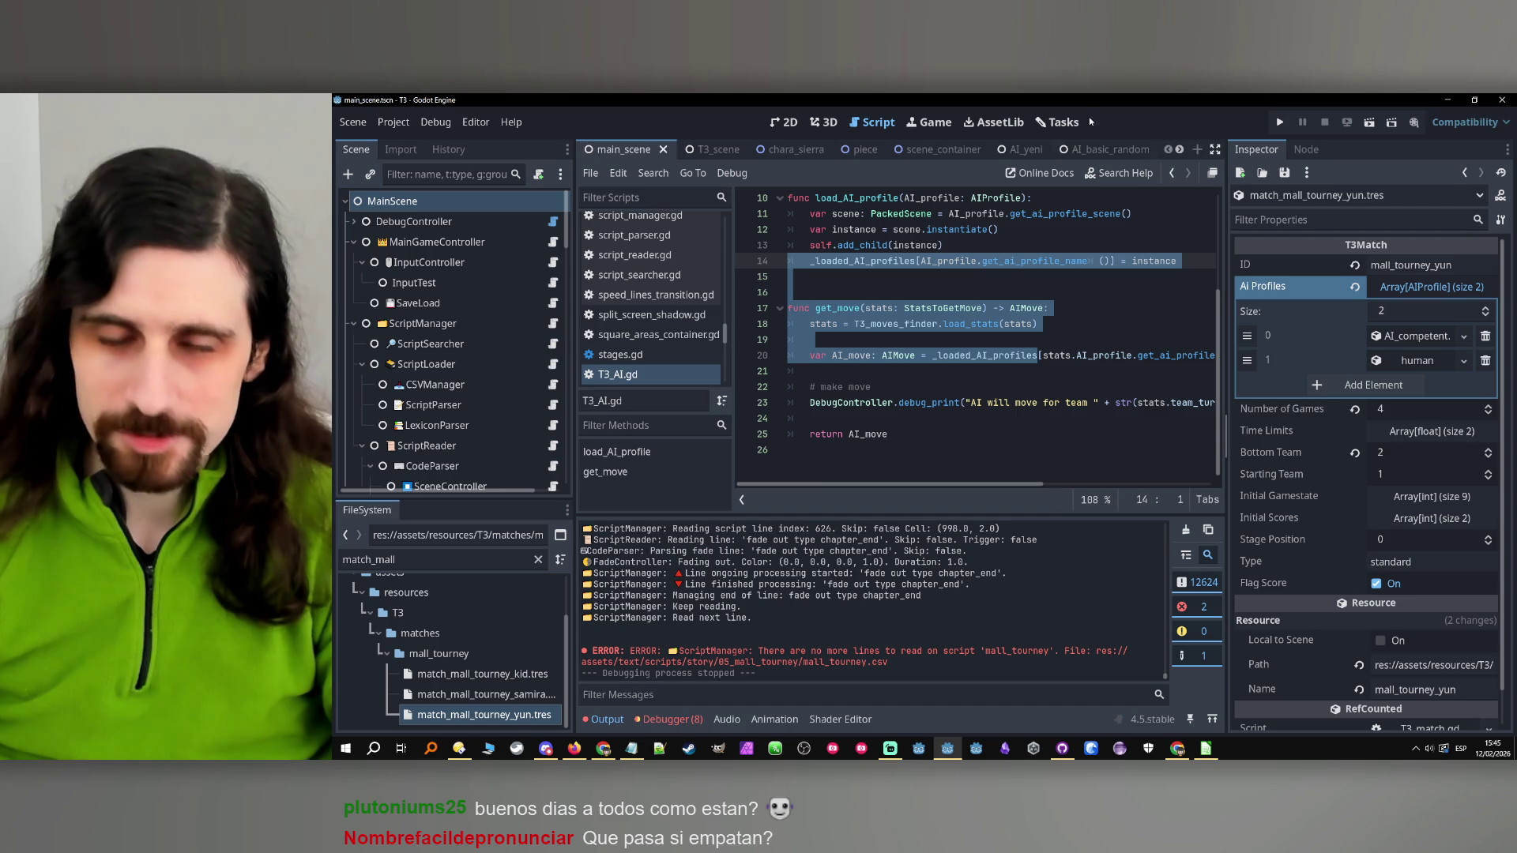
Clear the selection in T3_AI.gd and switch to the Tasks board
click(1106, 324)
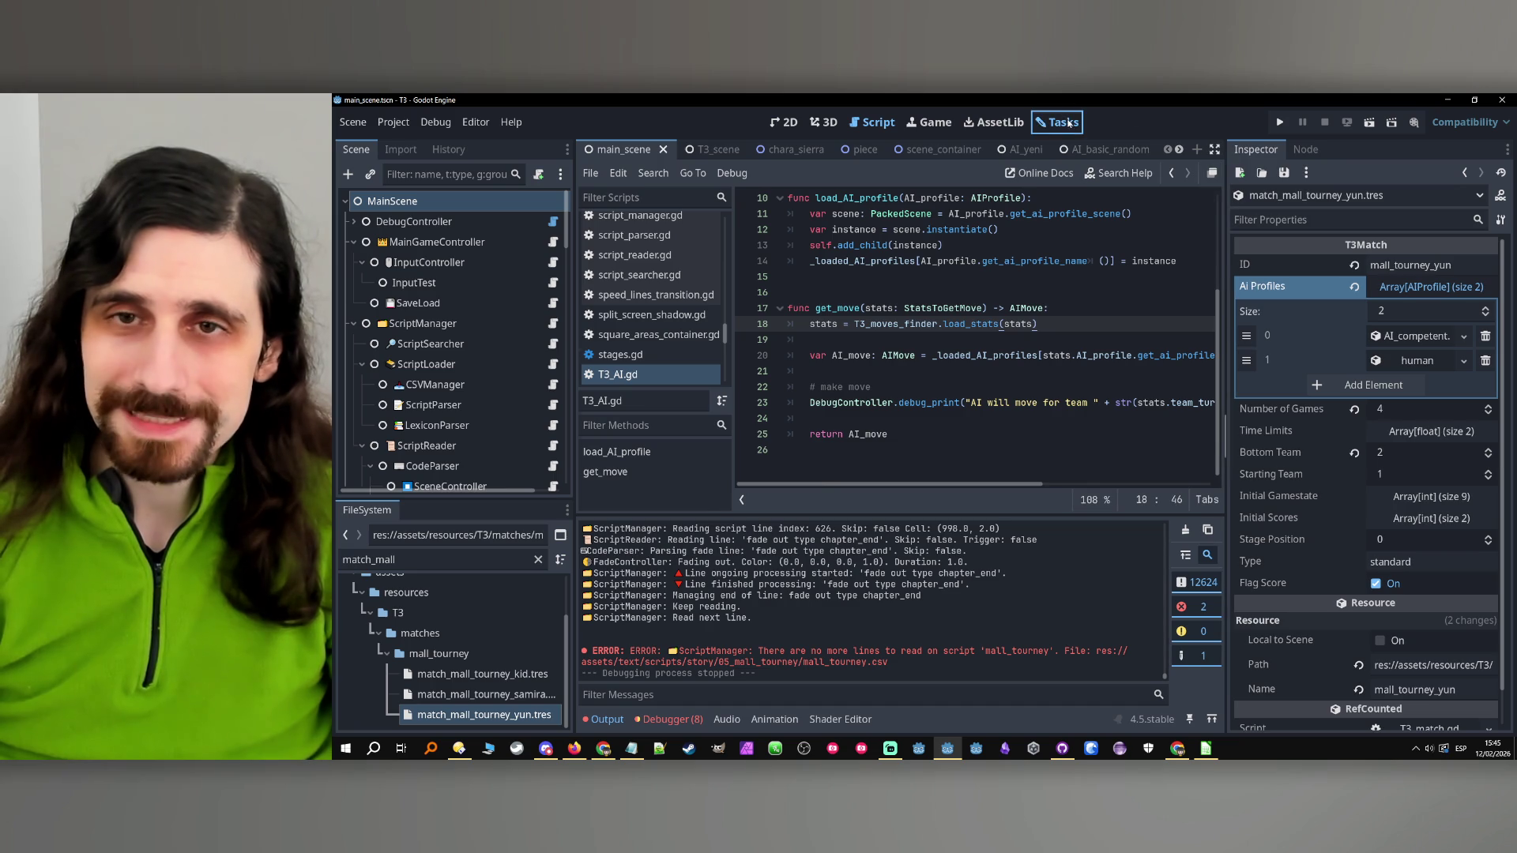
click(1058, 122)
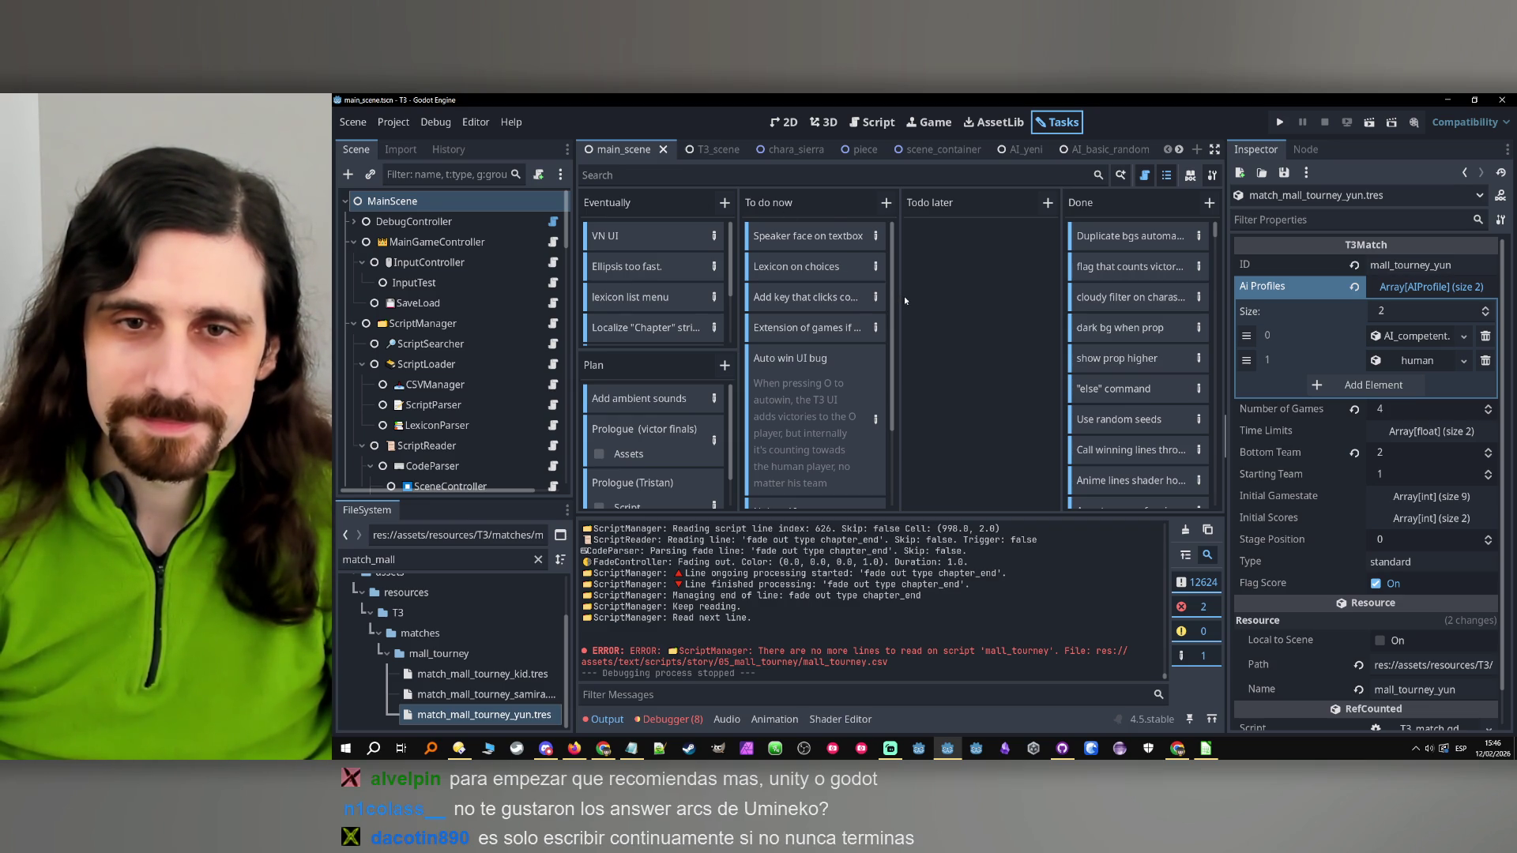
Check the 'Add key that clicks constantly' task and drag it into Done
scroll(854, 261, down, 3)
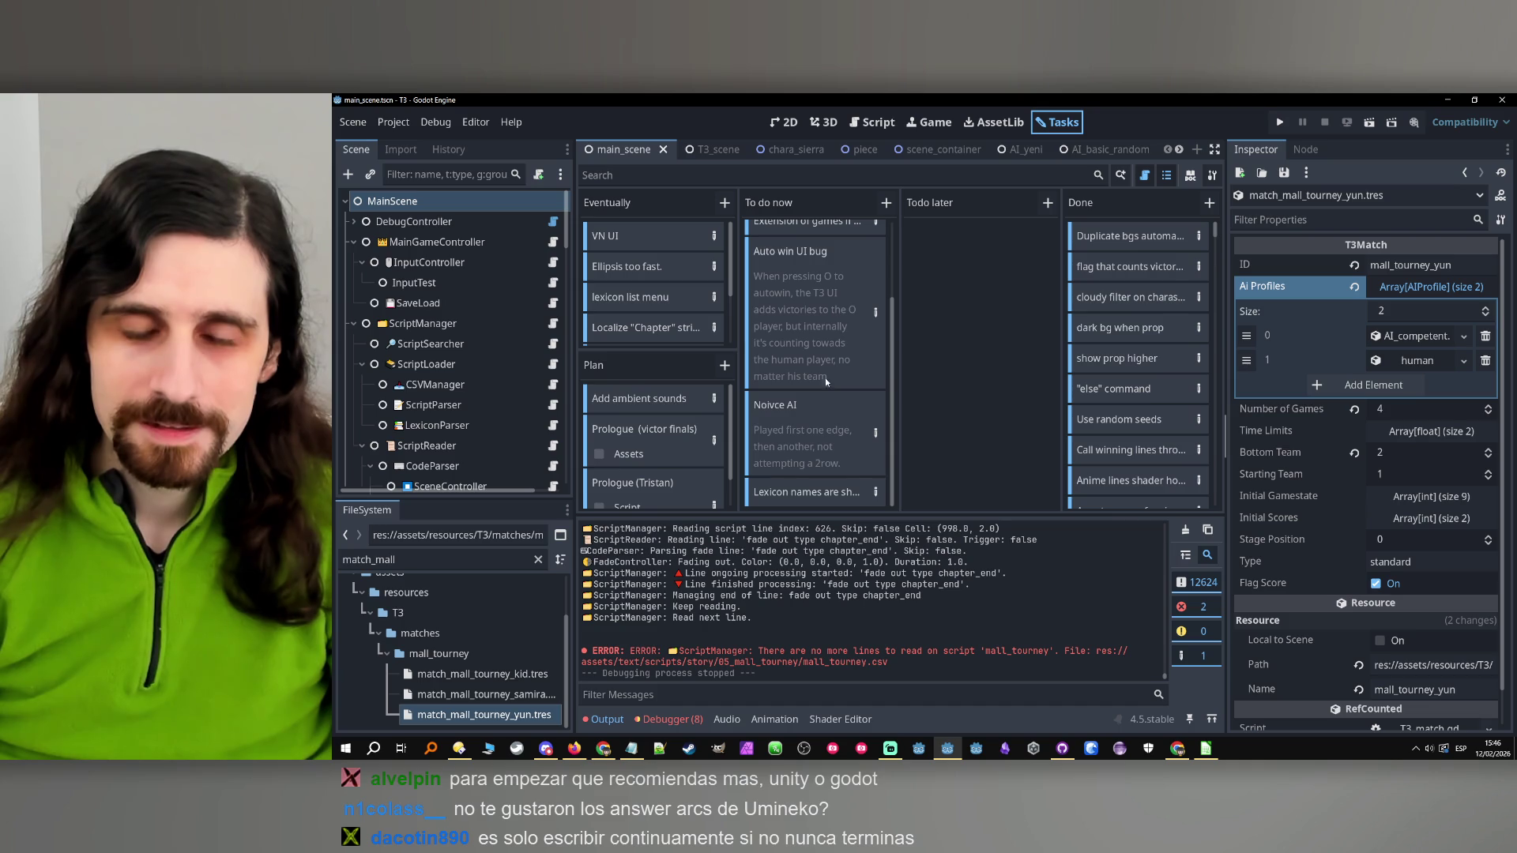
scroll(847, 444, up, 3)
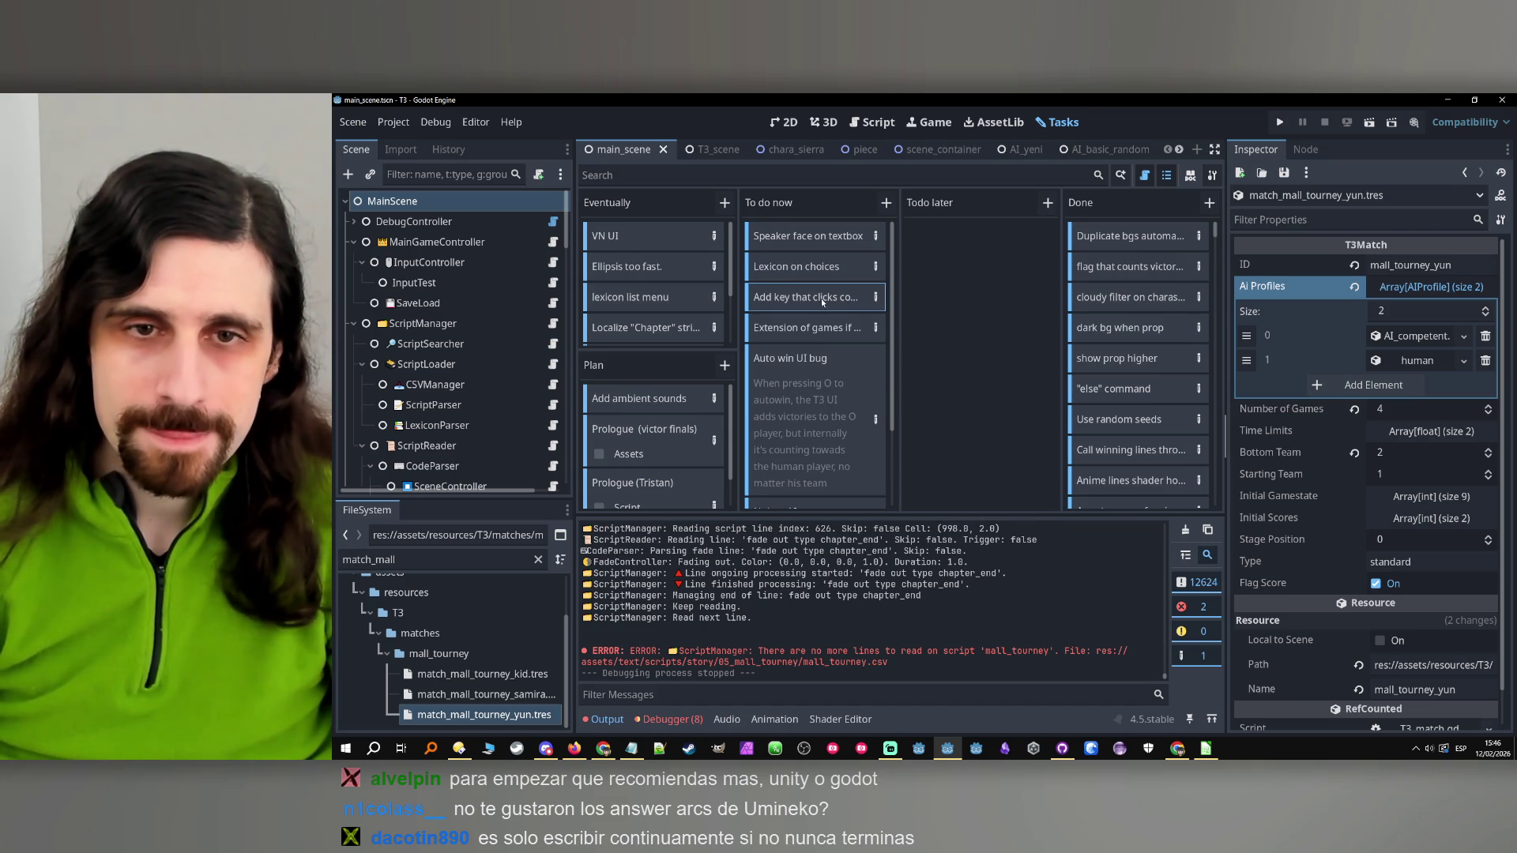
click(875, 297)
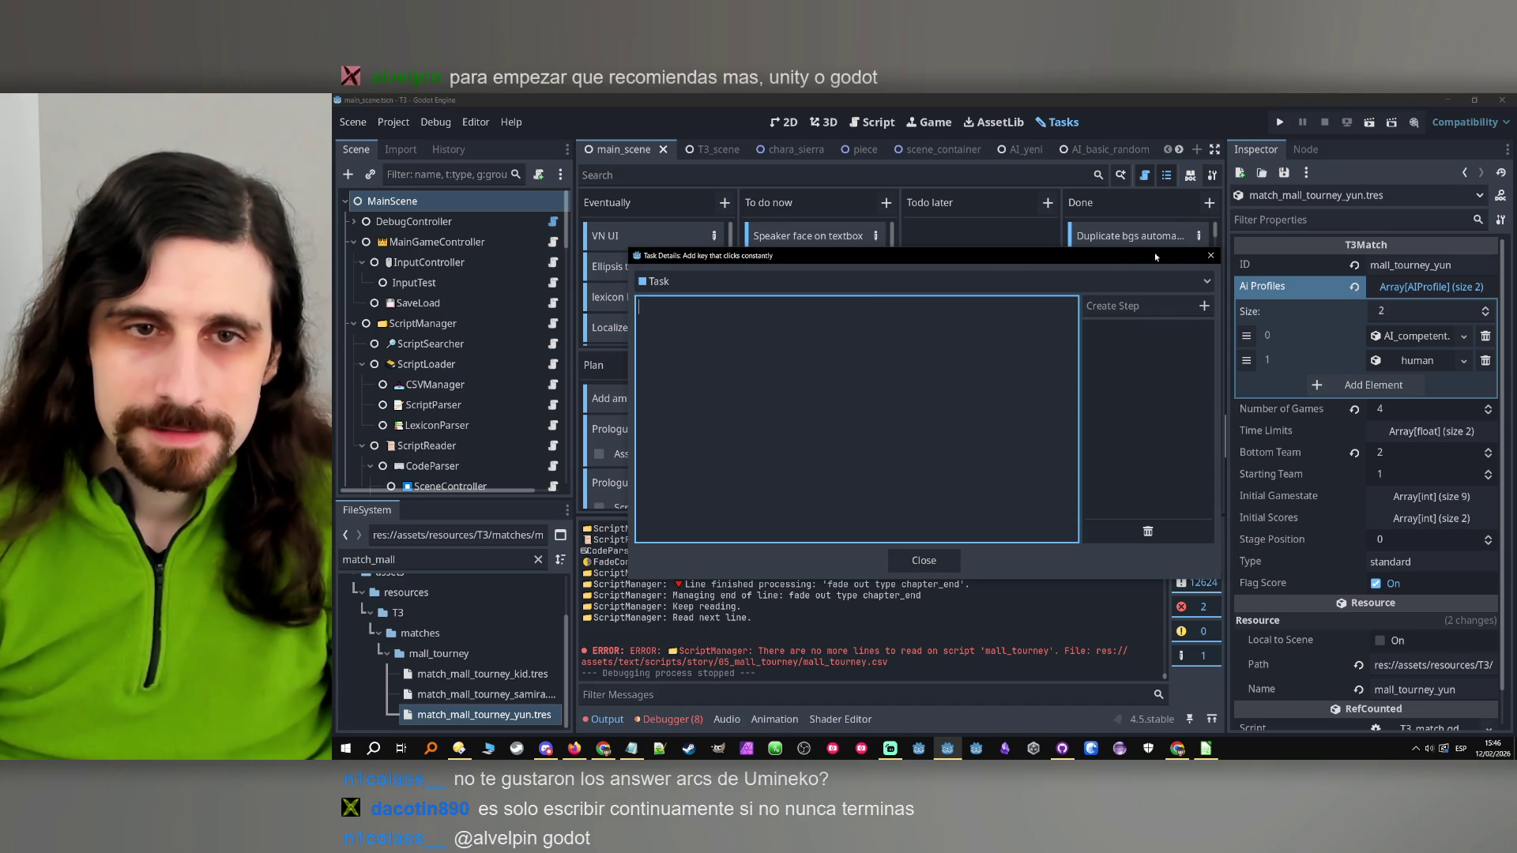
click(1211, 256)
drag(806, 297, 1151, 226)
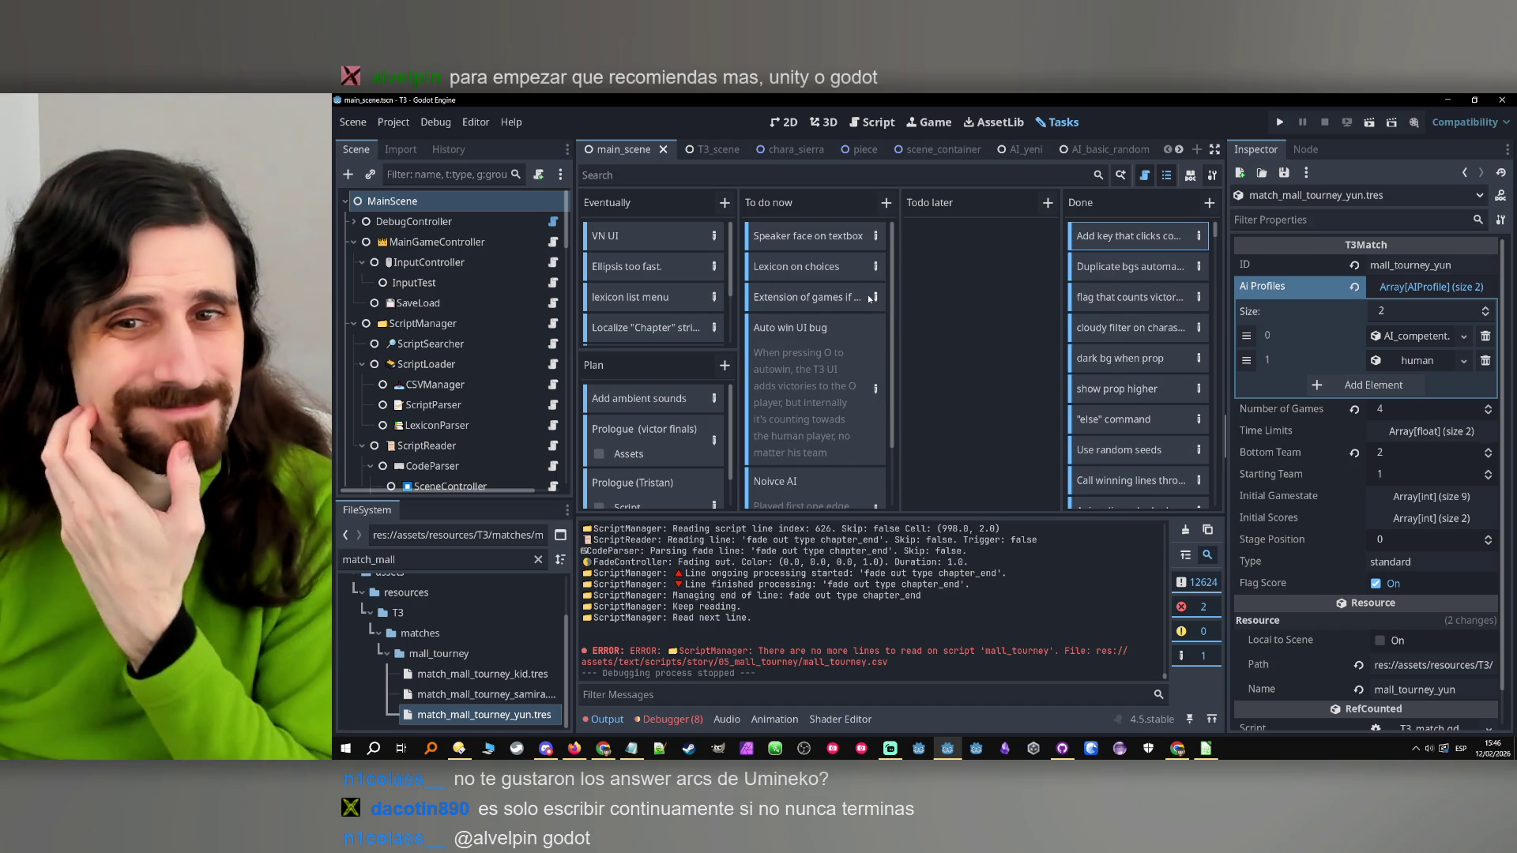
Review the 'Extension of games if tied score' and 'Lexicon names are shown in minus' tasks
double_click(843, 304)
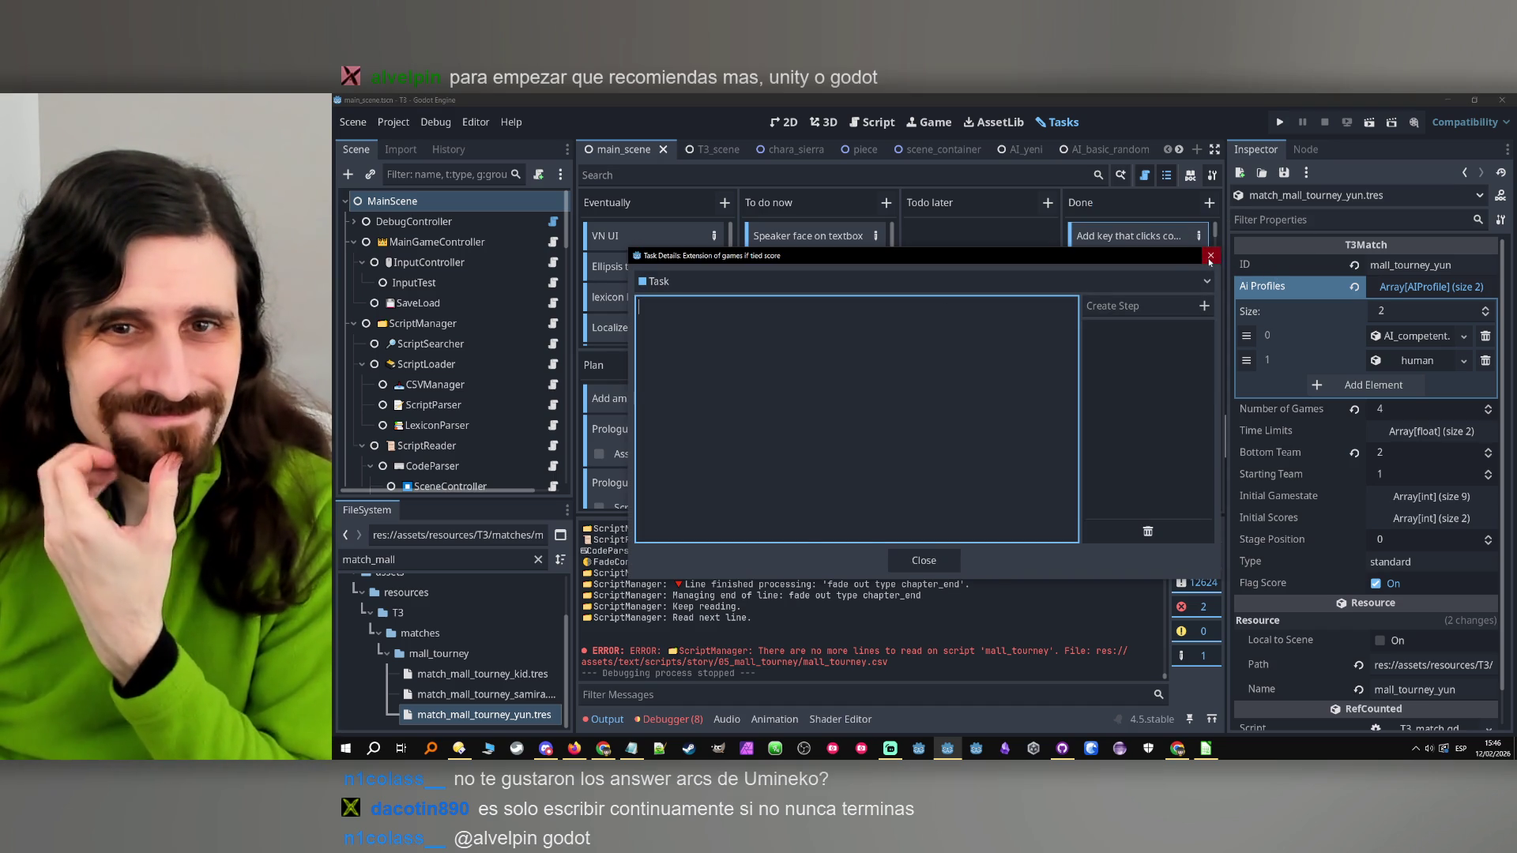
click(1210, 255)
scroll(828, 298, down, 2)
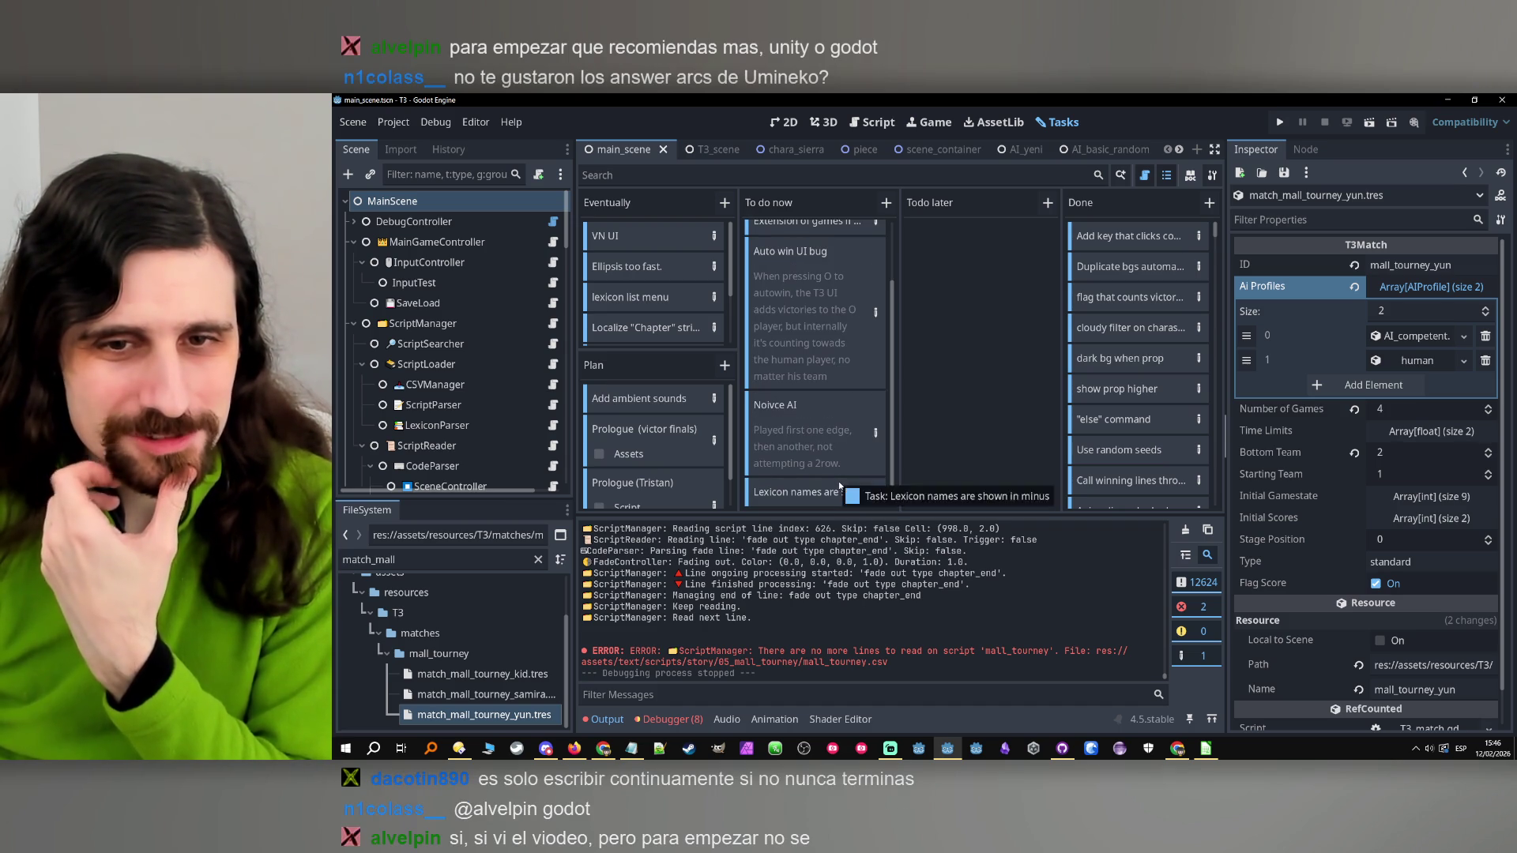
double_click(872, 493)
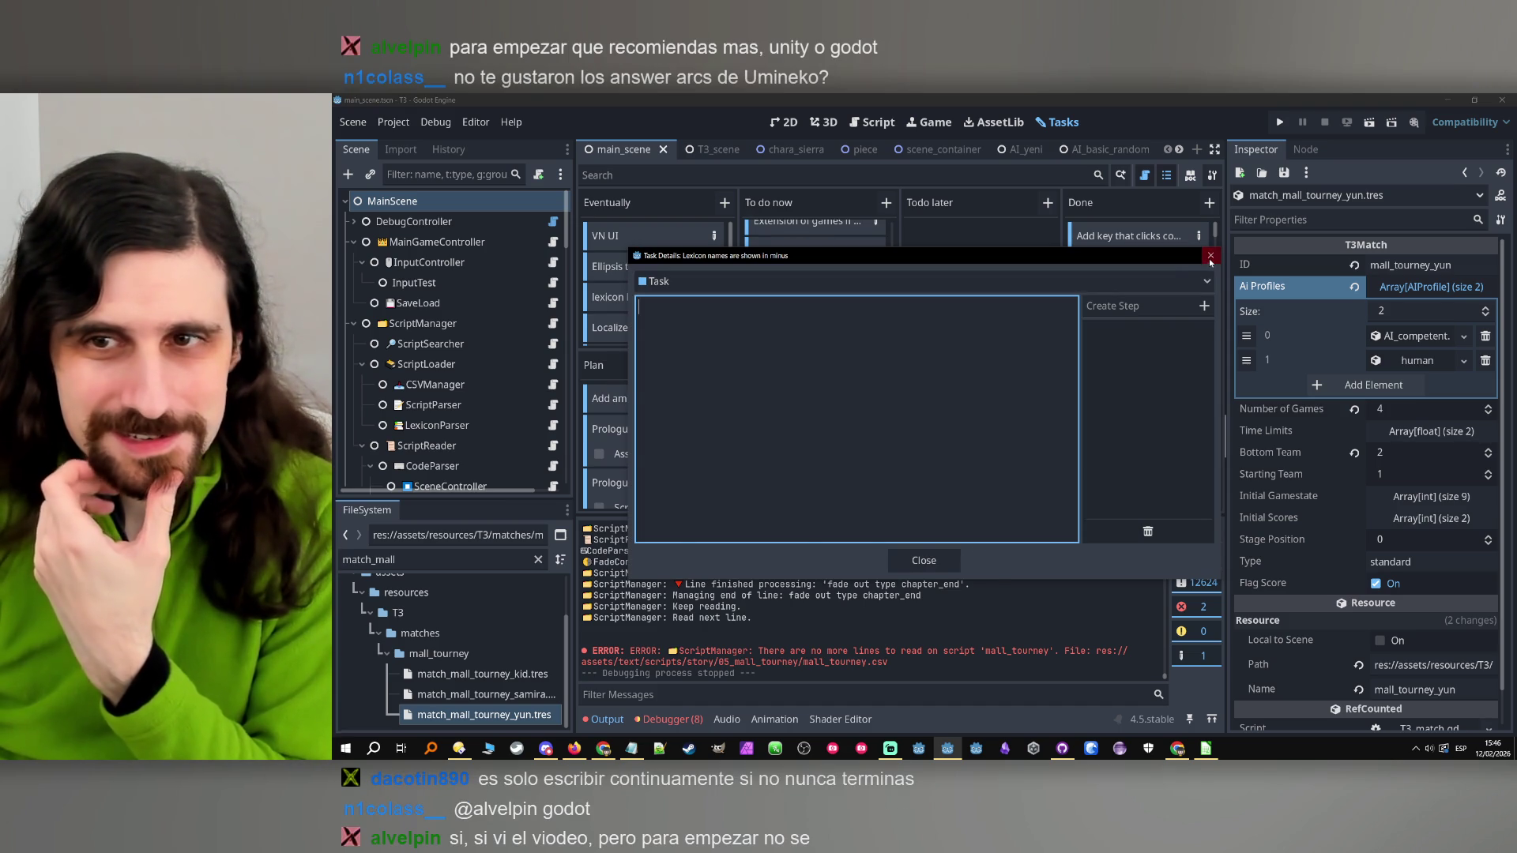
click(1210, 255)
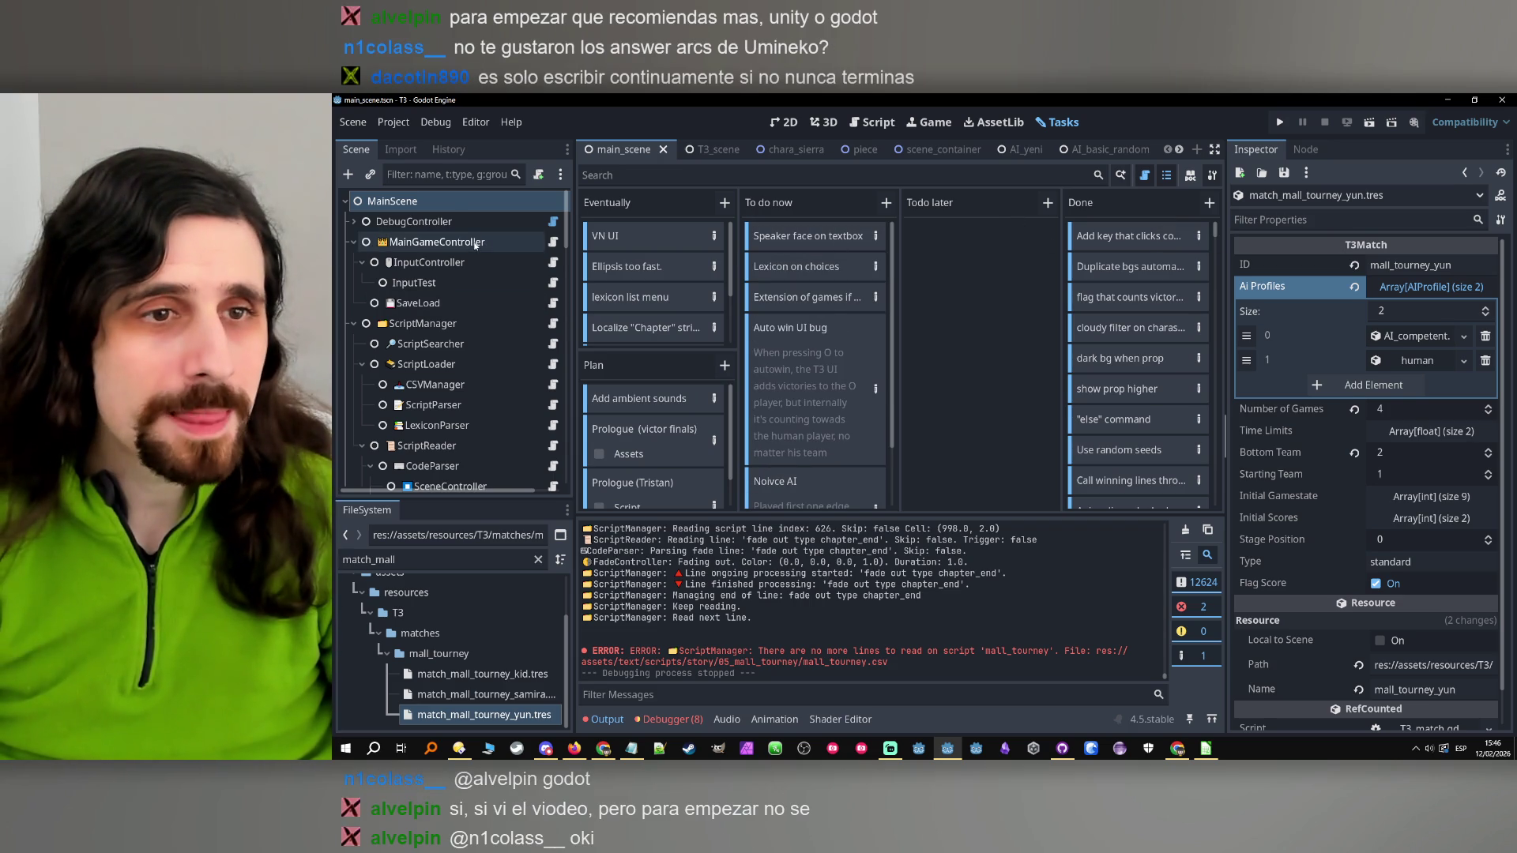
Inspect MainGameController and ScriptManager's properties, including the mall_tourney initial script
click(437, 242)
click(400, 327)
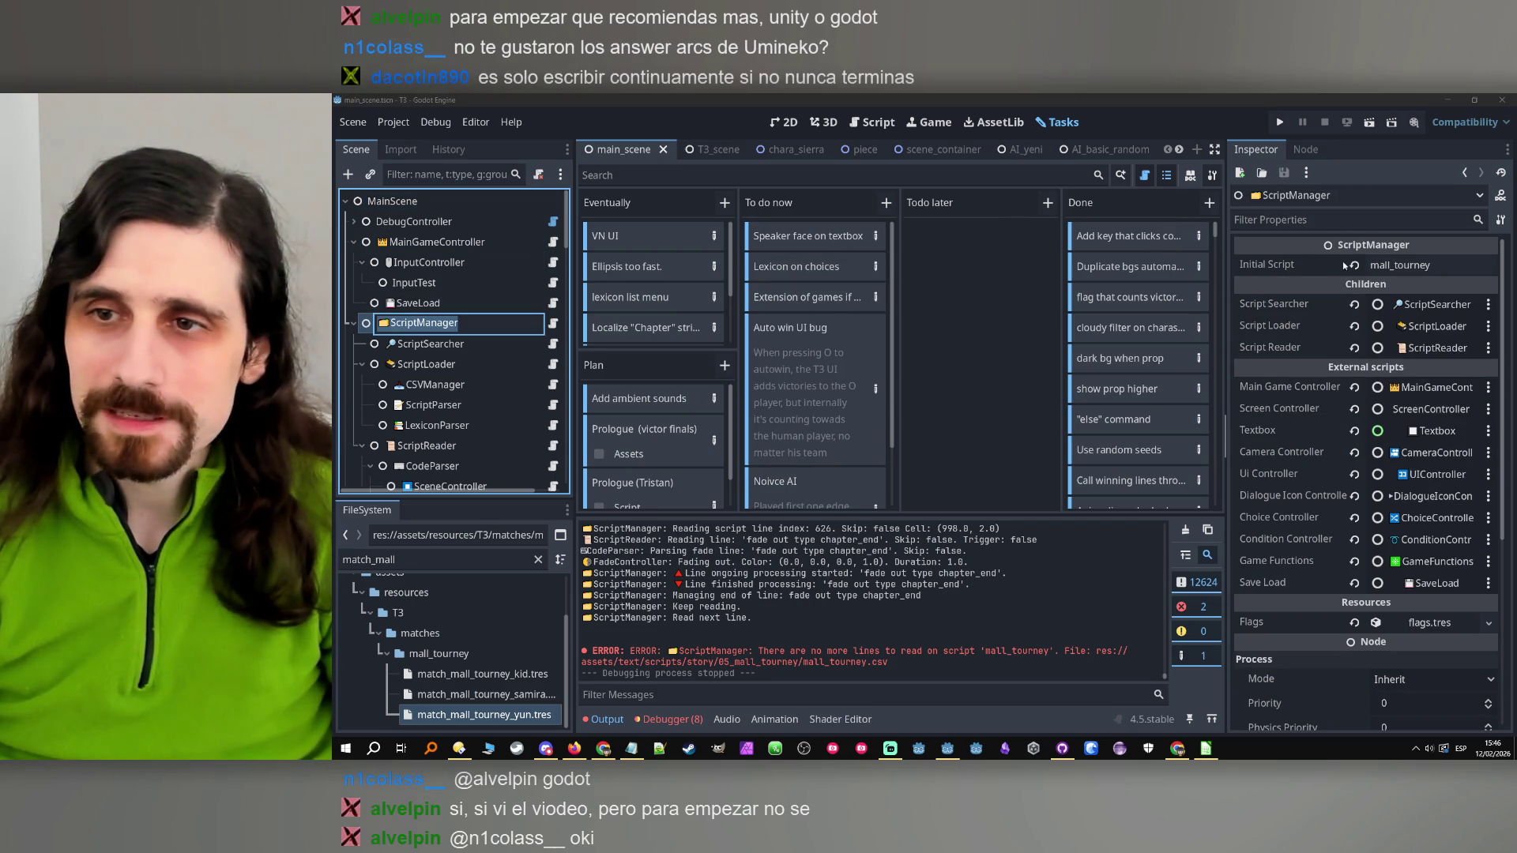
click(459, 749)
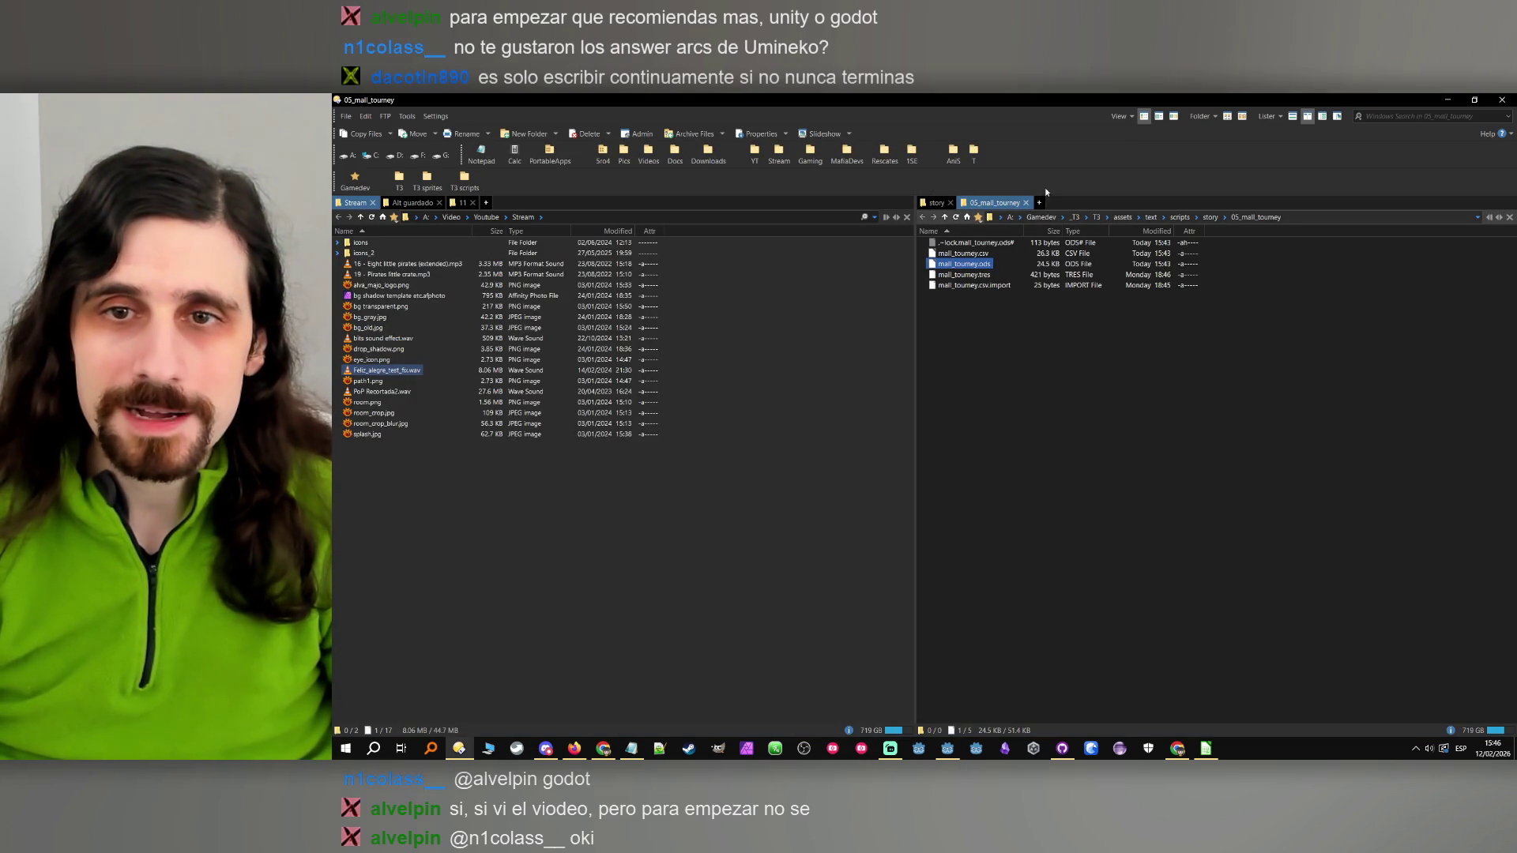
Navigate from text to scripts > other and open test1.csv in Calc with default import settings
click(1039, 202)
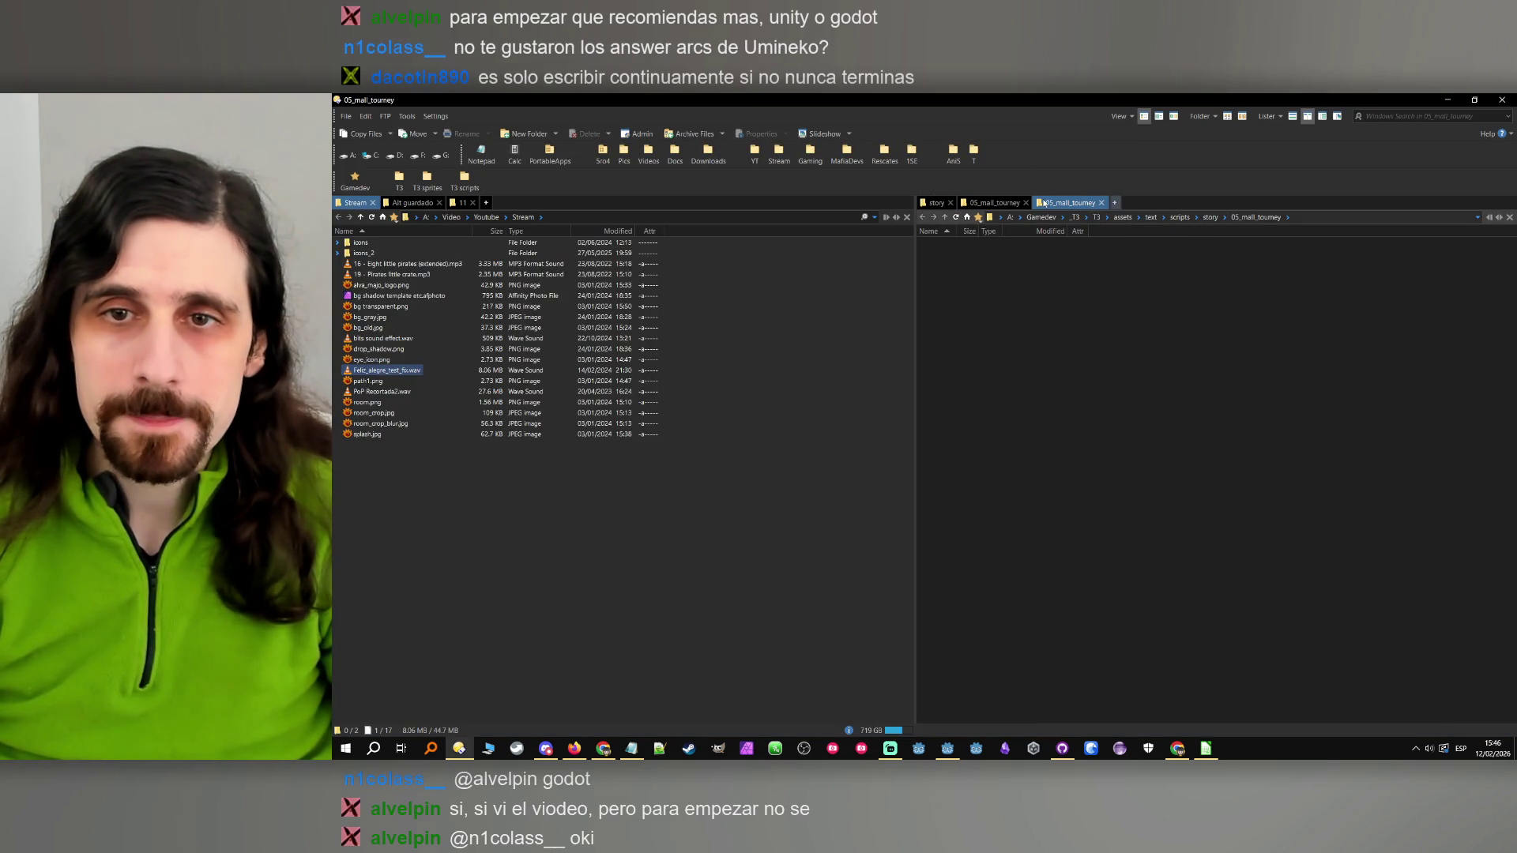
click(1163, 220)
double_click(948, 251)
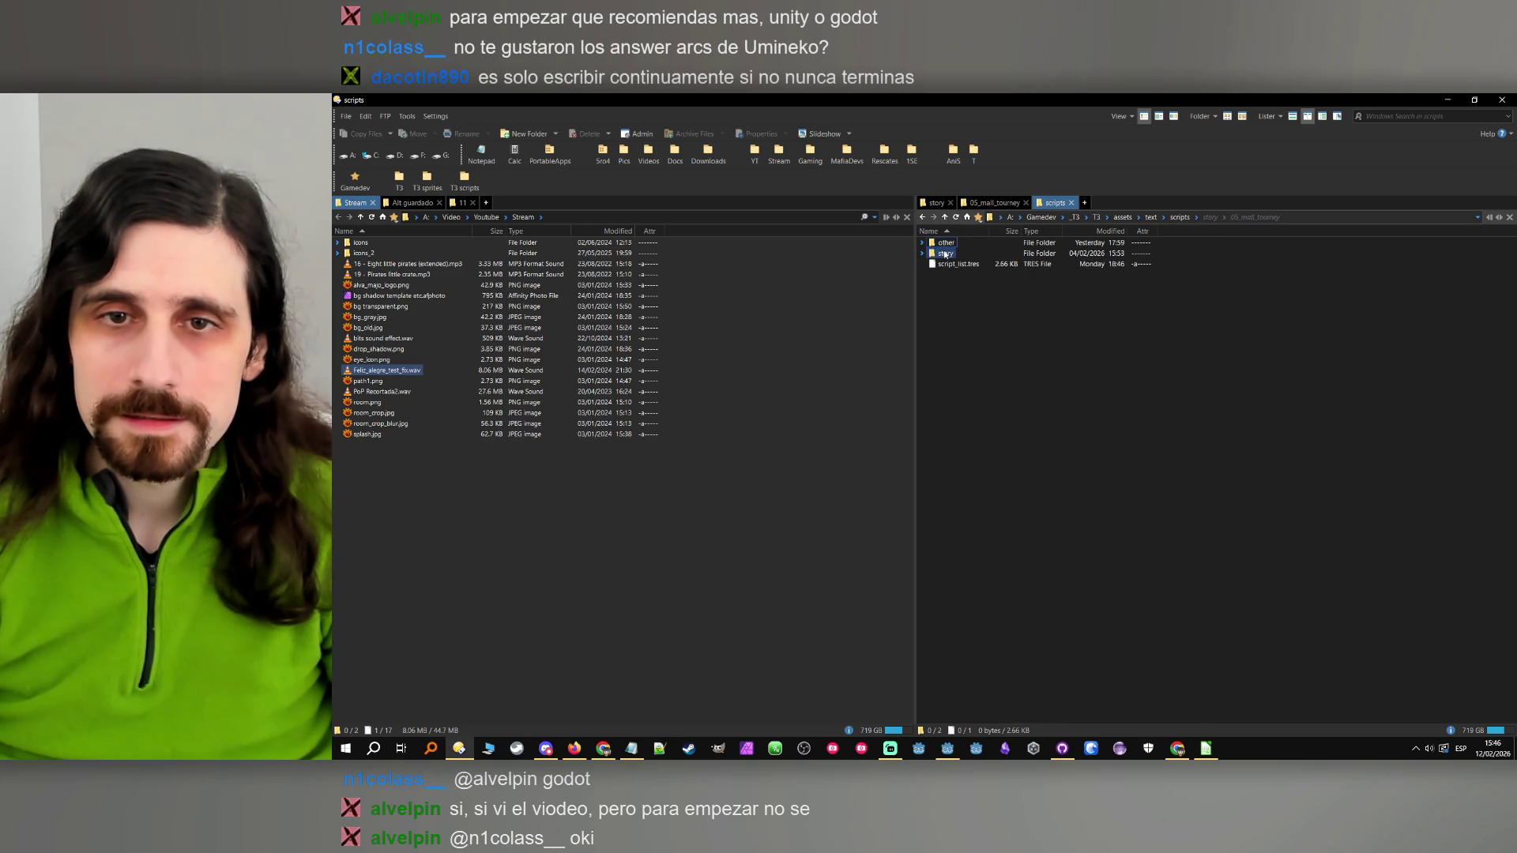
double_click(952, 243)
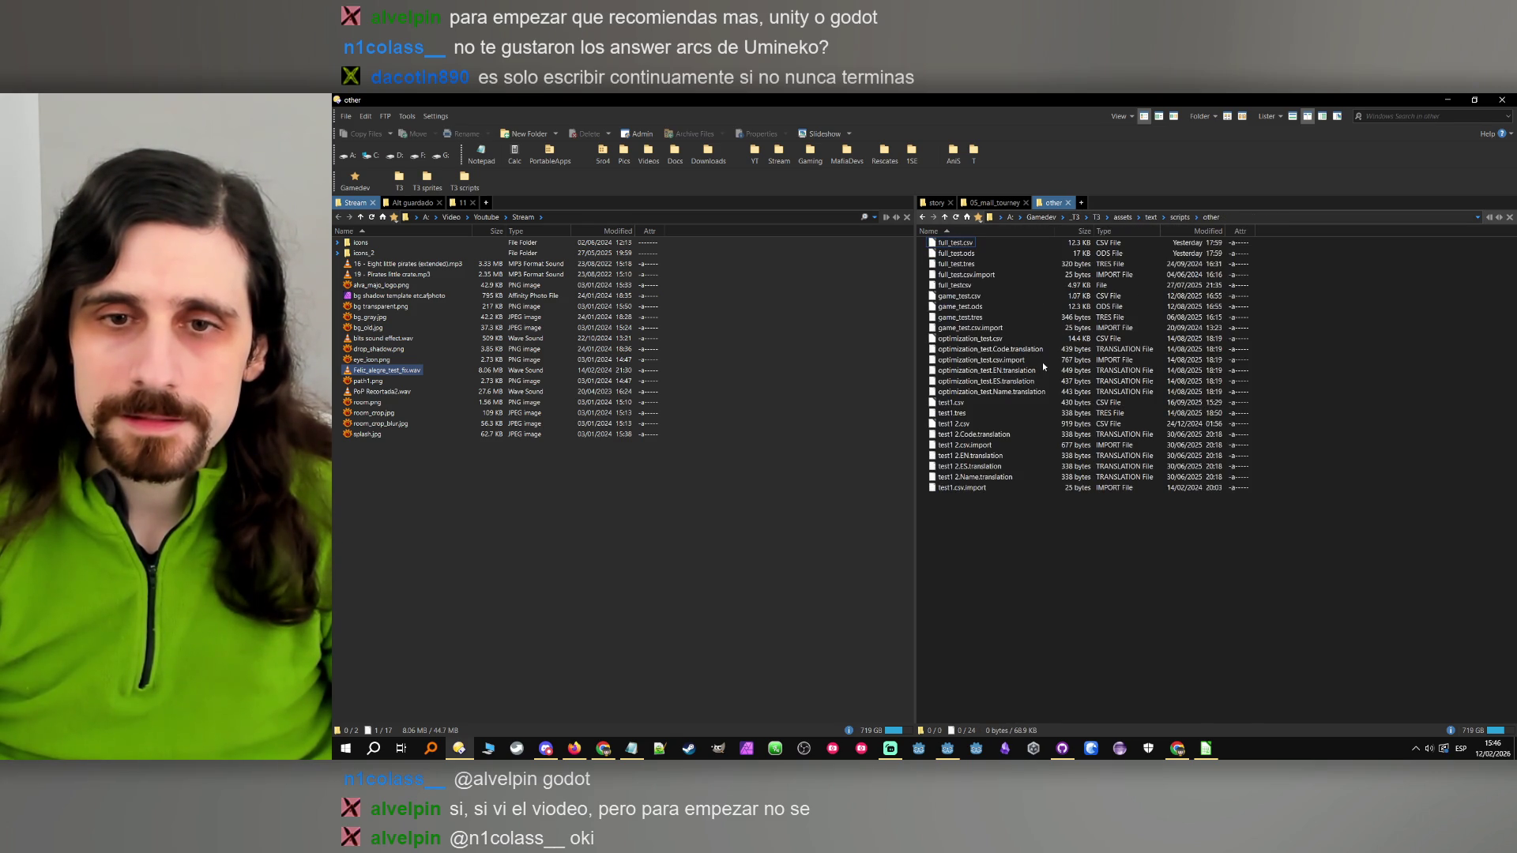
click(939, 414)
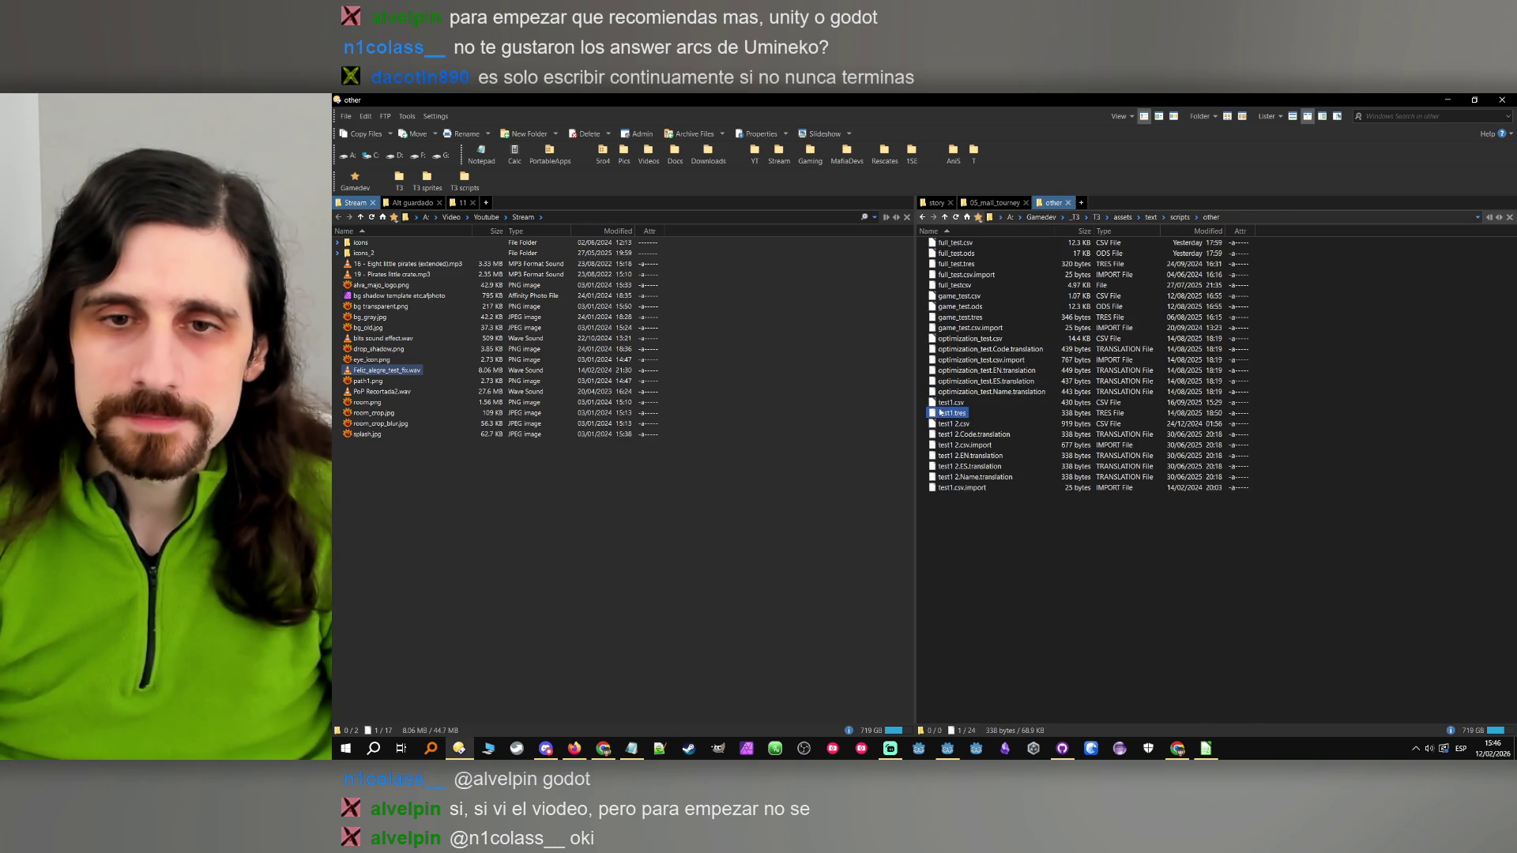
click(938, 403)
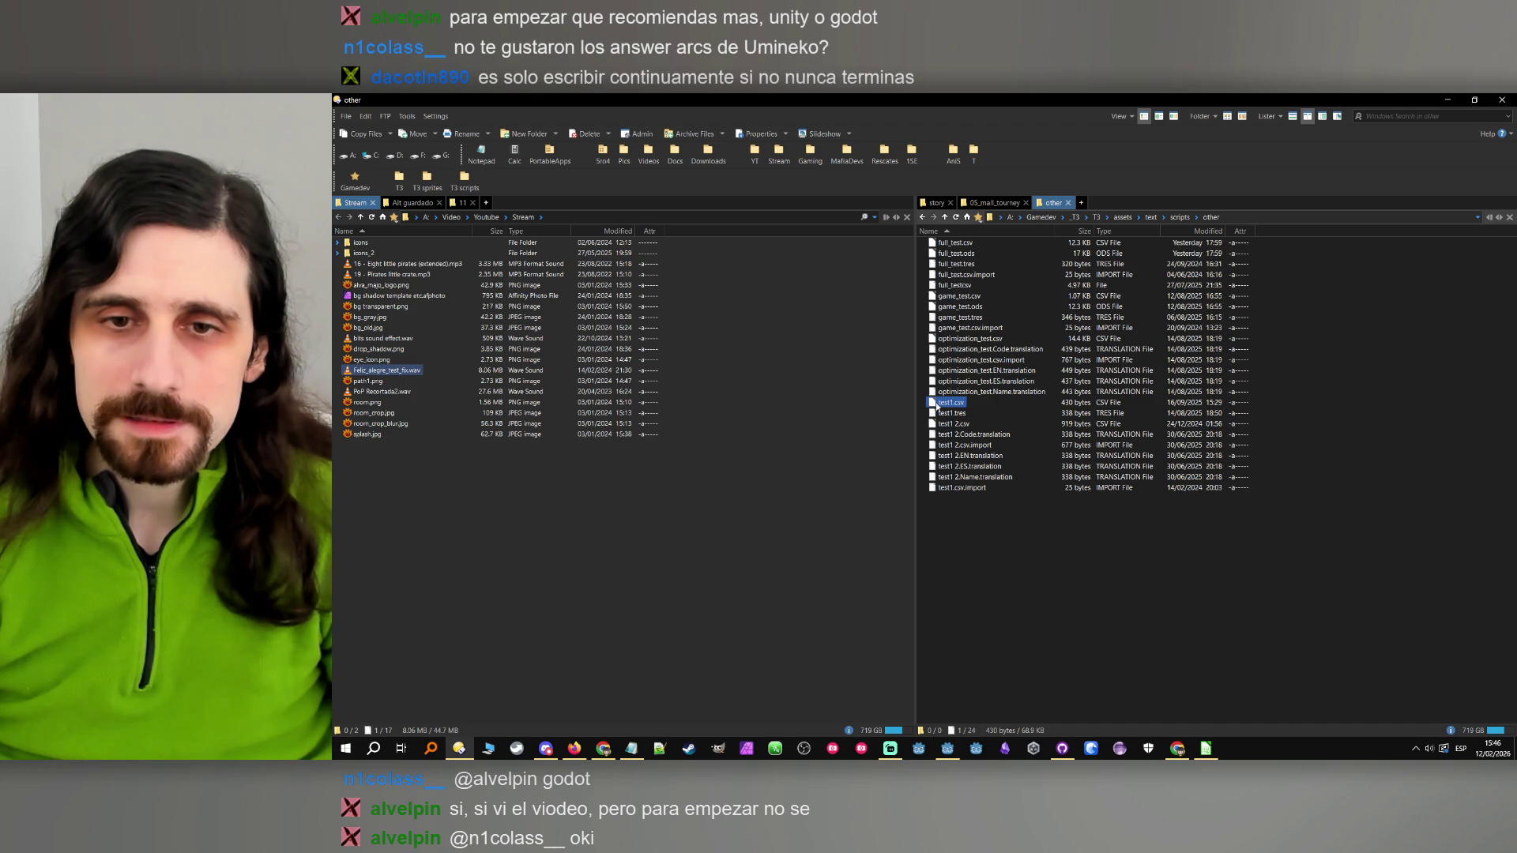
double_click(937, 405)
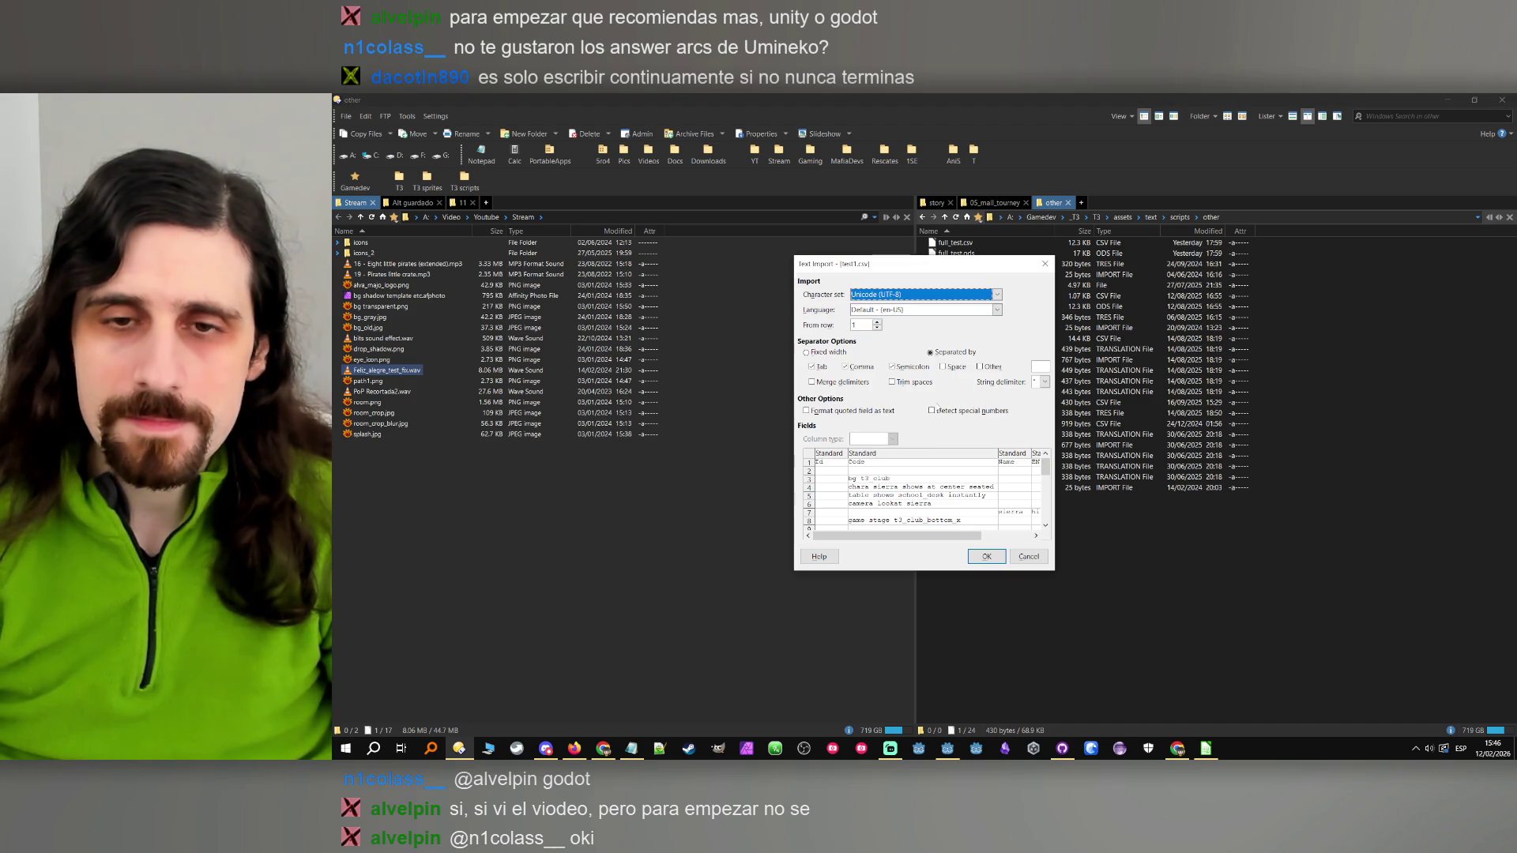
click(992, 561)
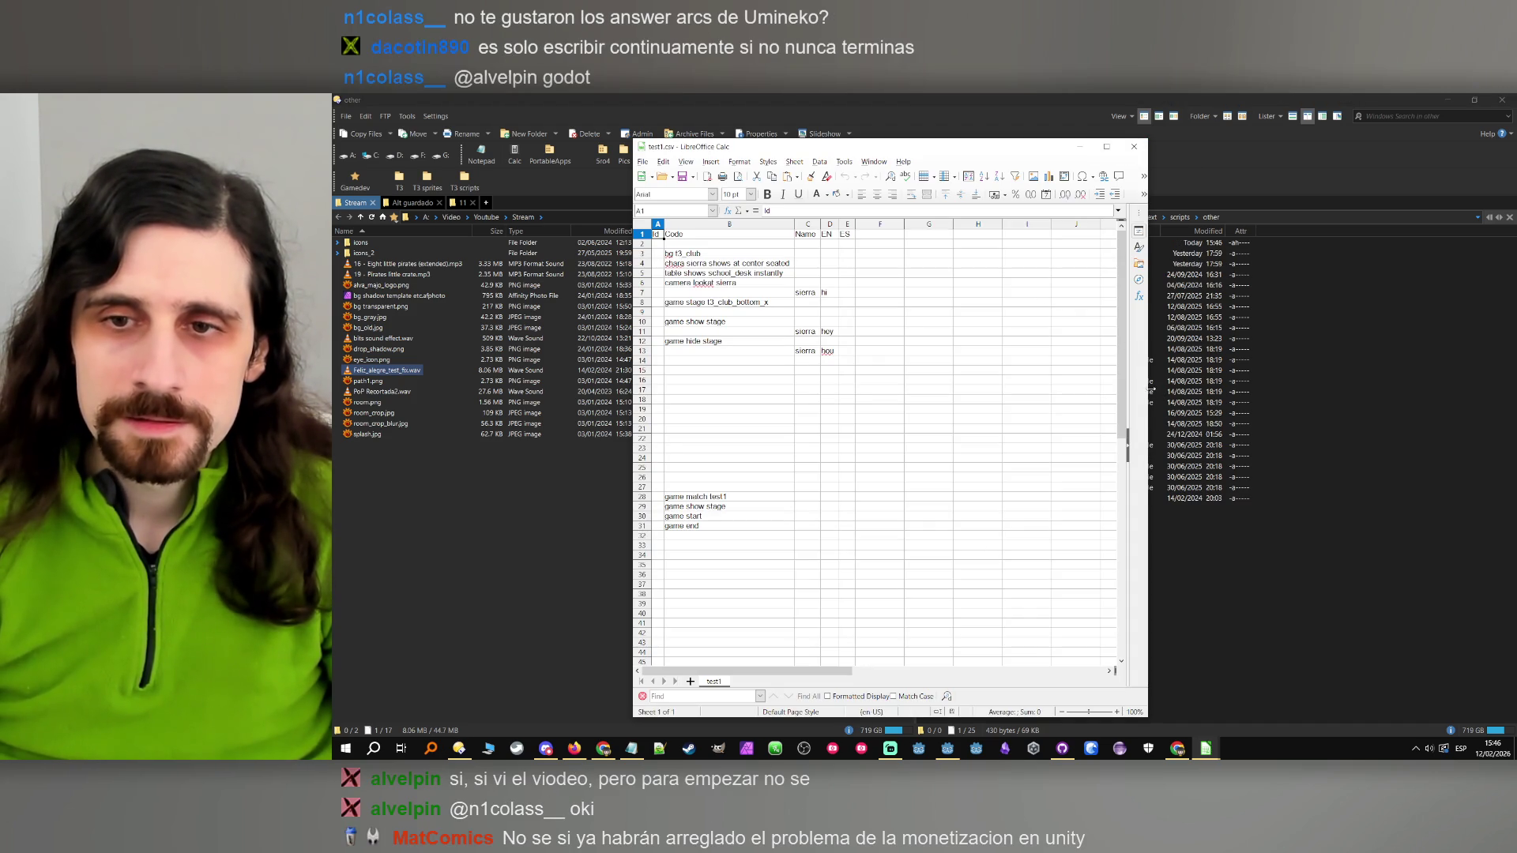
Widen the Calc window and clear the contents of A5:F33 in test1.csv
drag(1147, 387, 1259, 386)
mouse_move(930, 594)
mouse_down()
mouse_move(652, 383)
mouse_move(632, 270)
mouse_up()
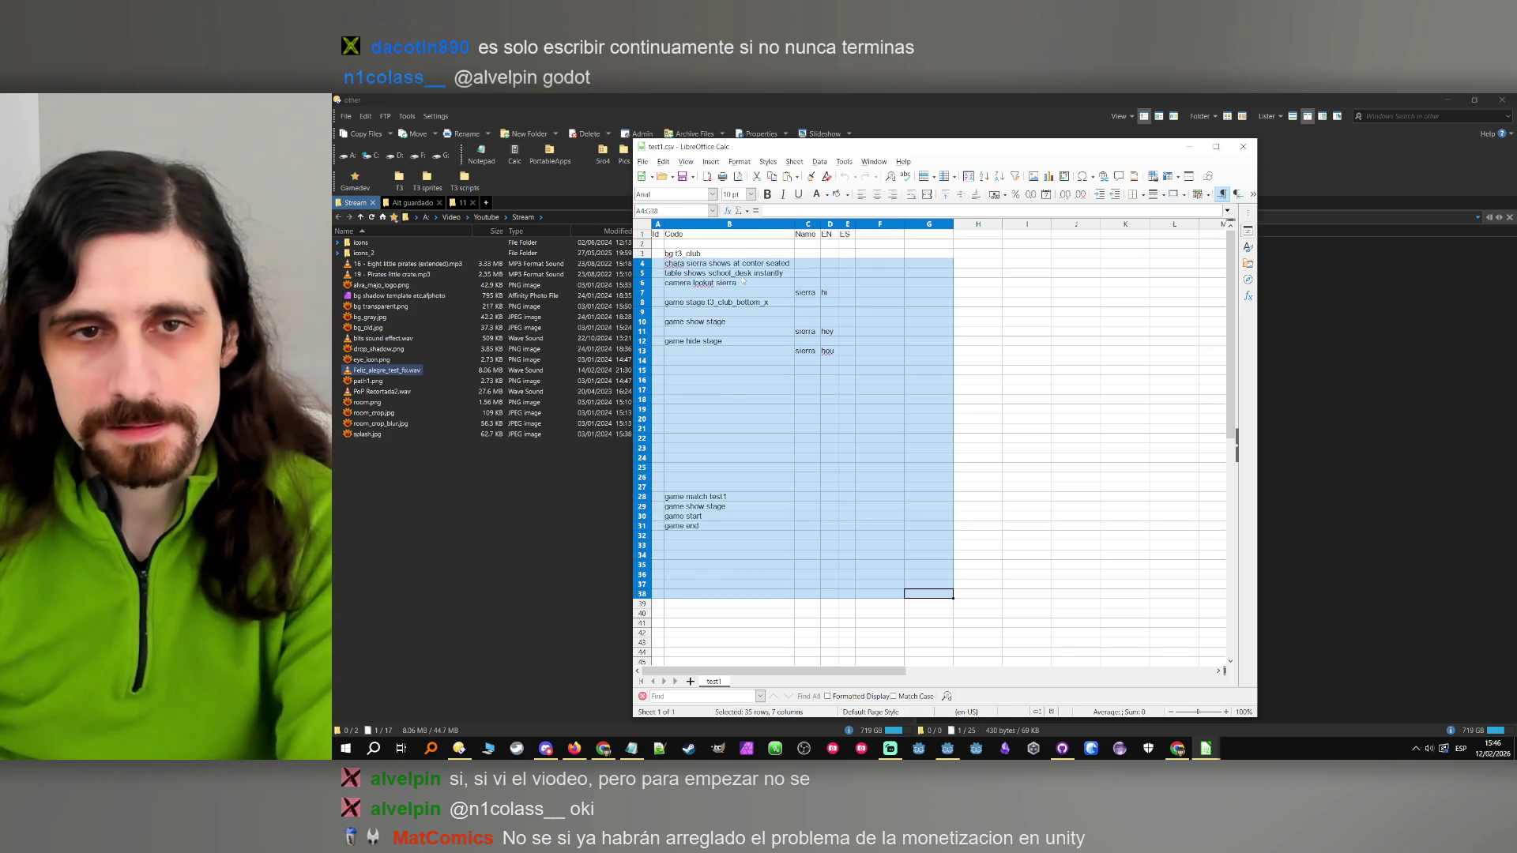
click(711, 272)
key(Home)
key(ctrl+shift+End)
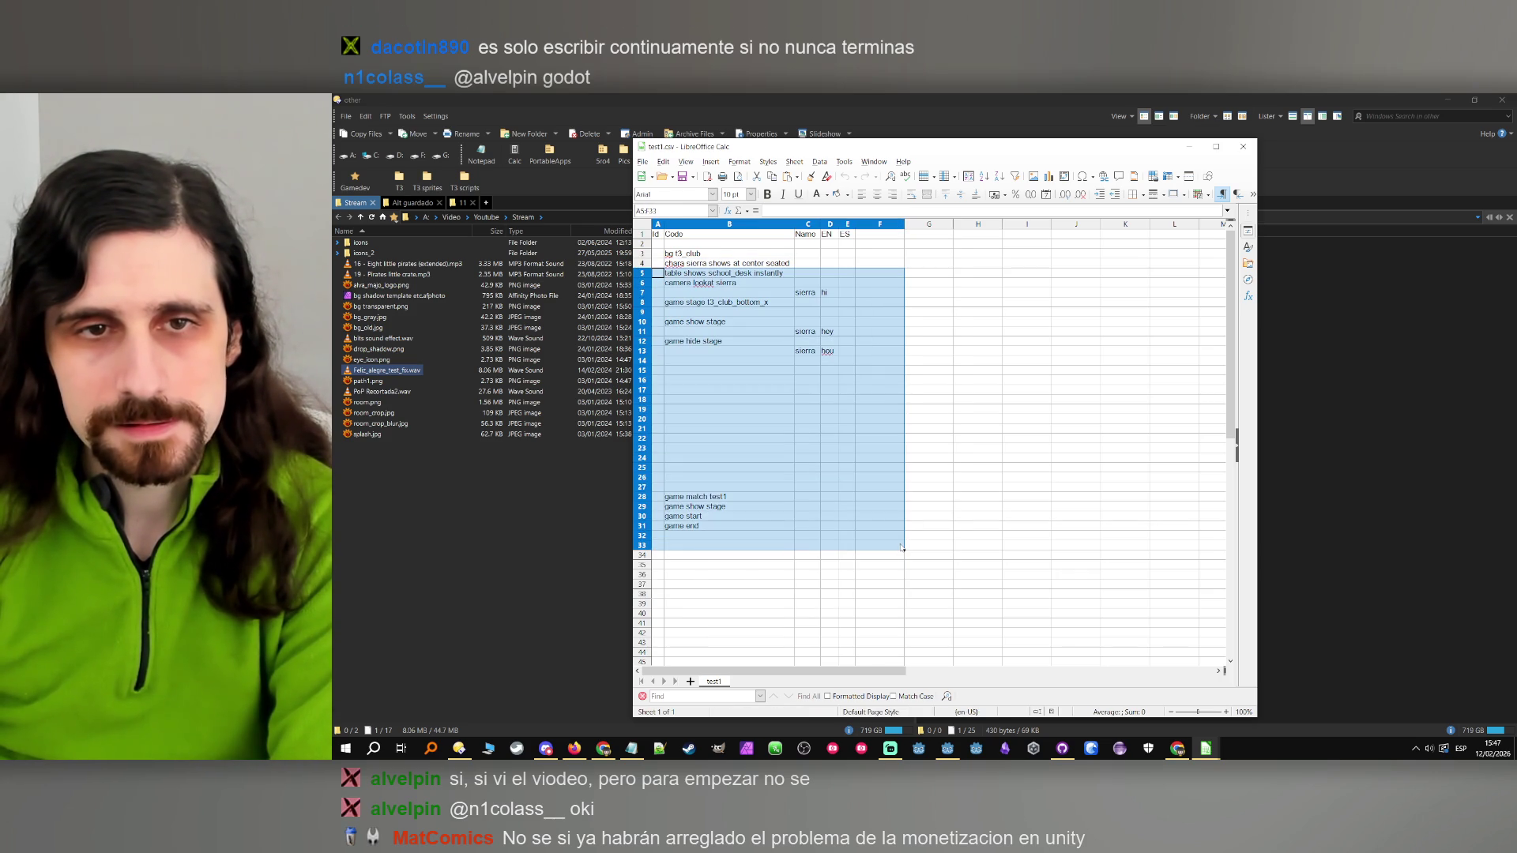
key(BackSpace)
click(945, 475)
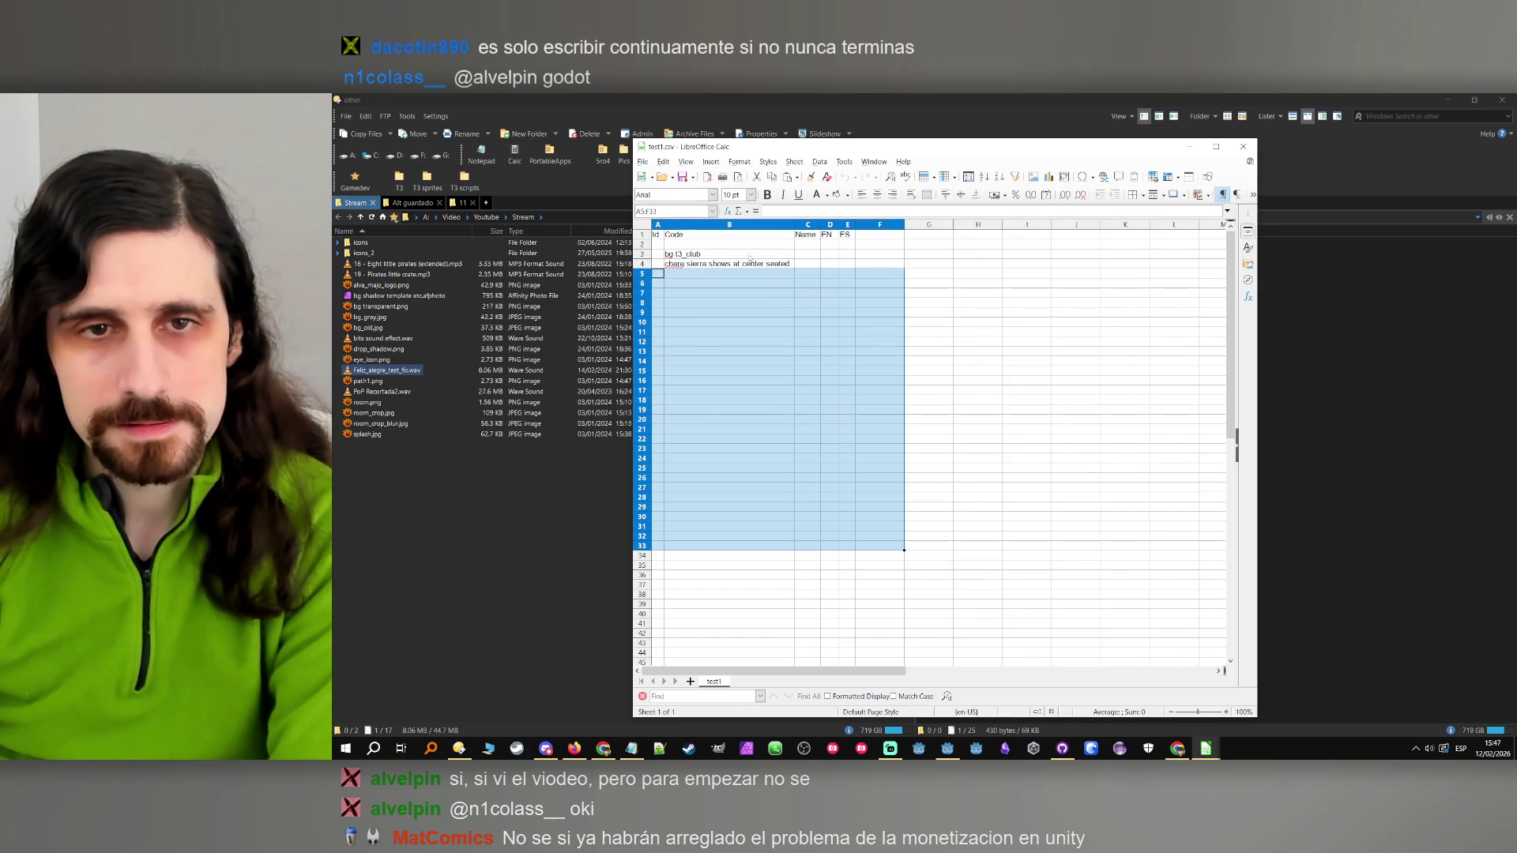
In B4, replace 'at center seated' with 'instantly'
double_click(733, 263)
drag(733, 263, 875, 260)
text(insta)
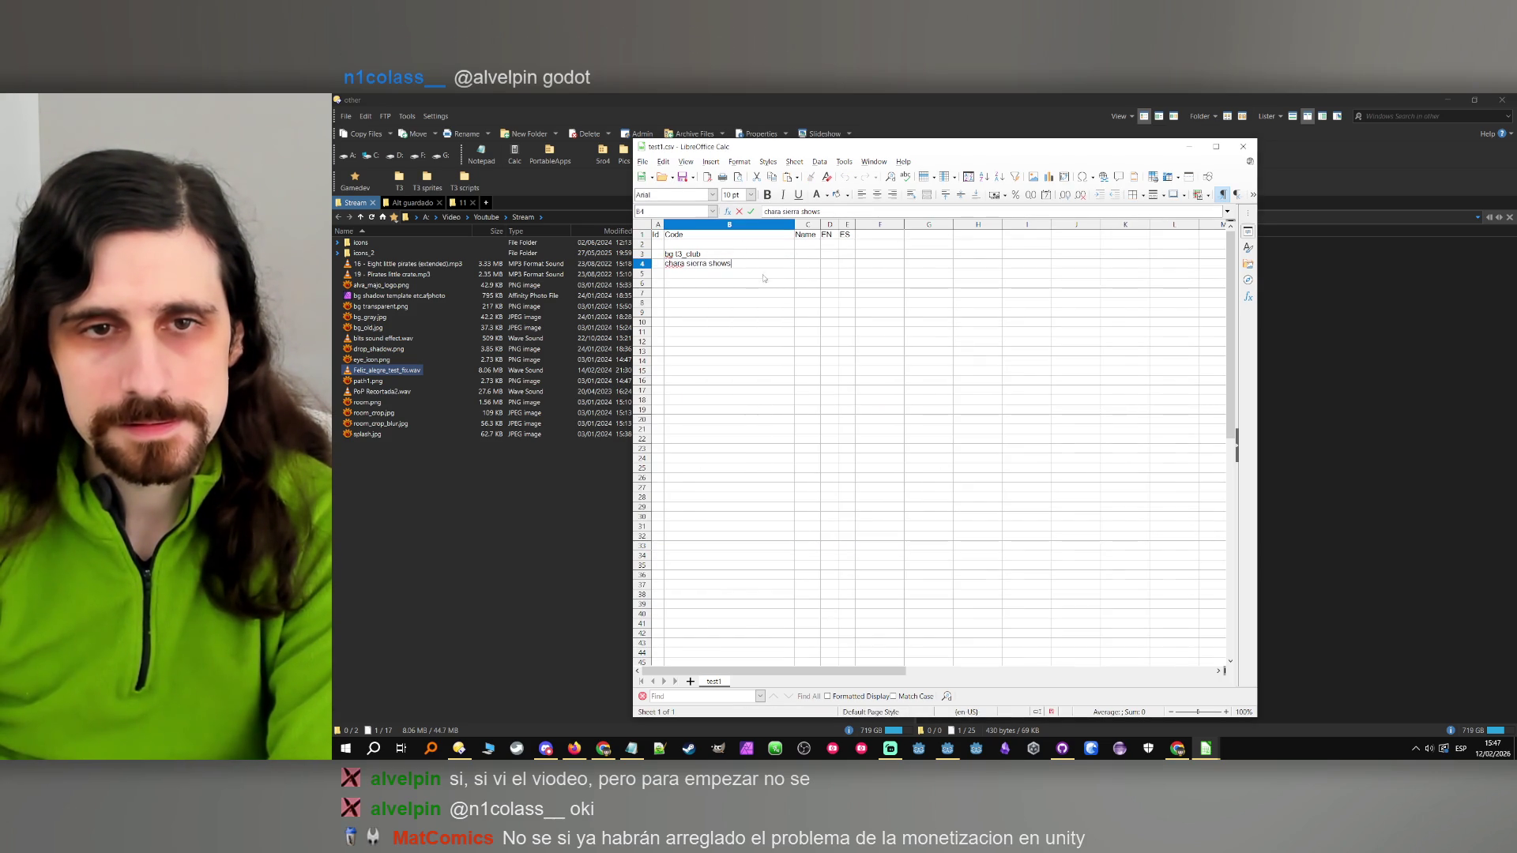
text(ntly)
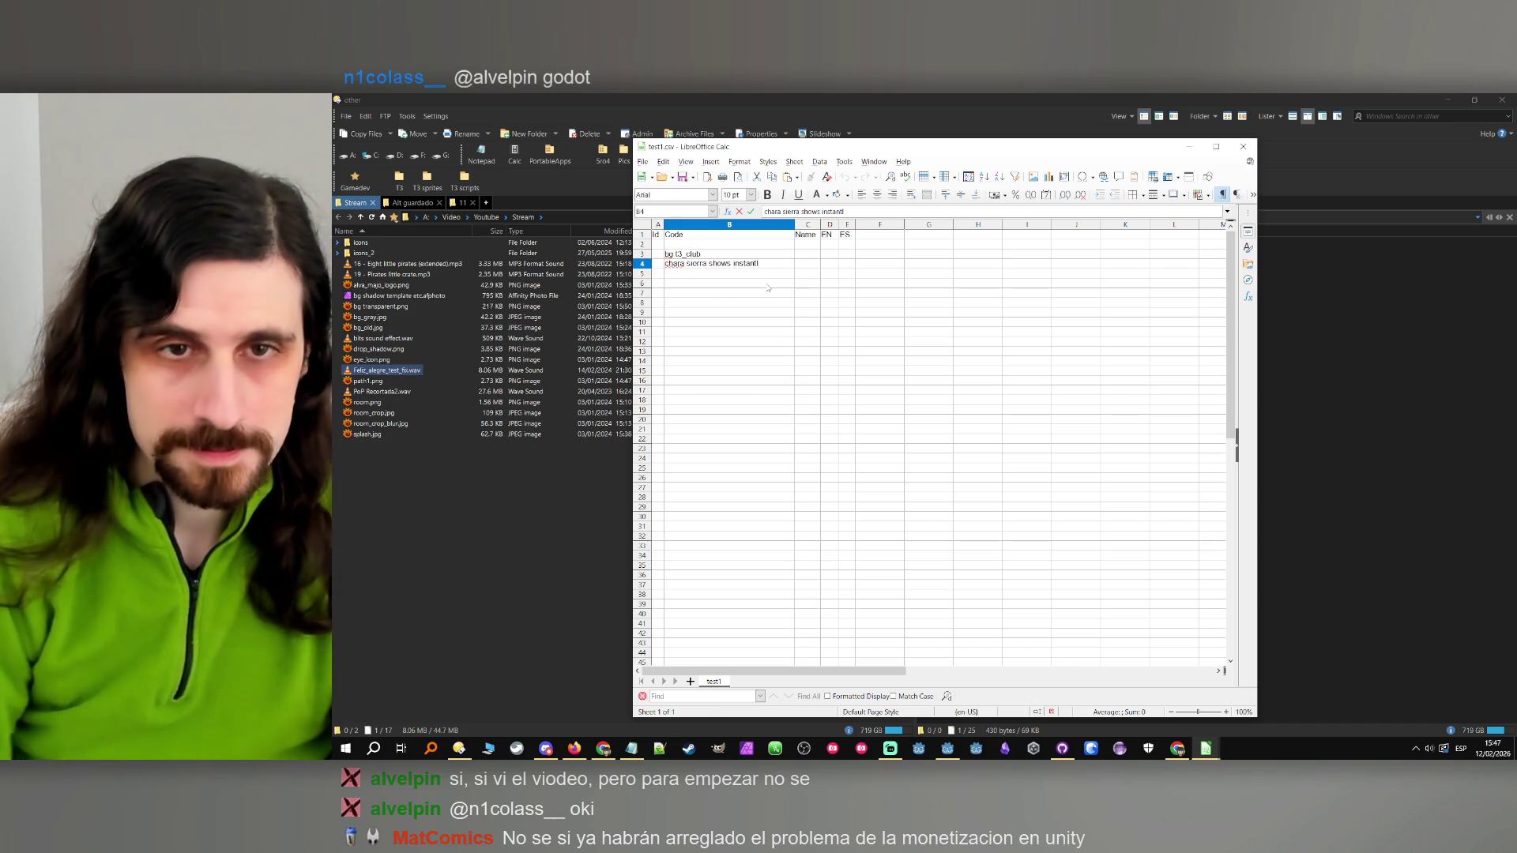
Add speaker sierra in C5 with the line "Hi <yun>, hi <victoria>" in D5
click(813, 274)
text(sie)
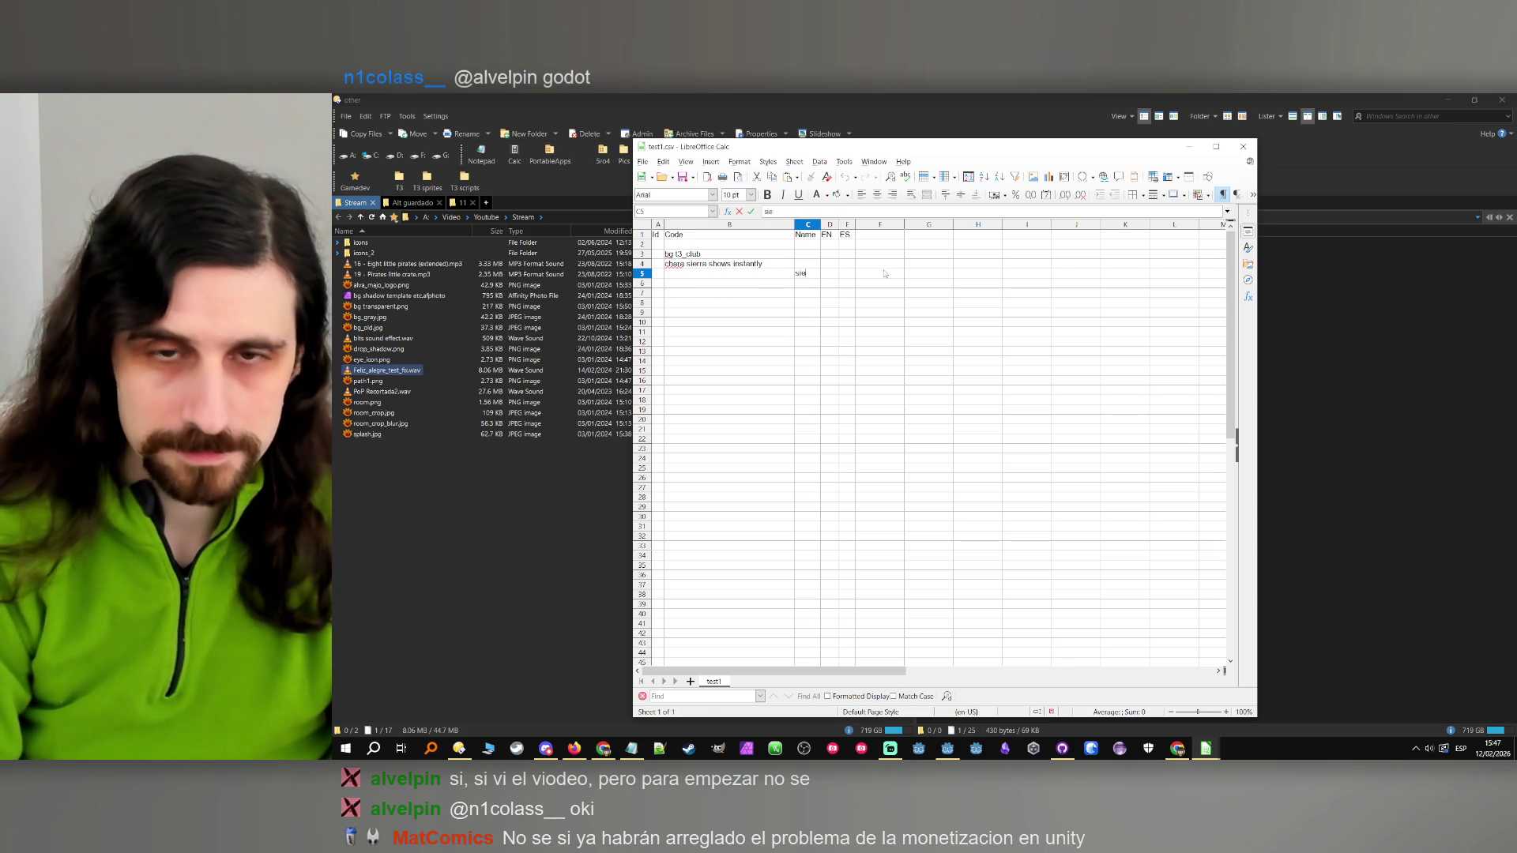
text(rra)
key(Tab)
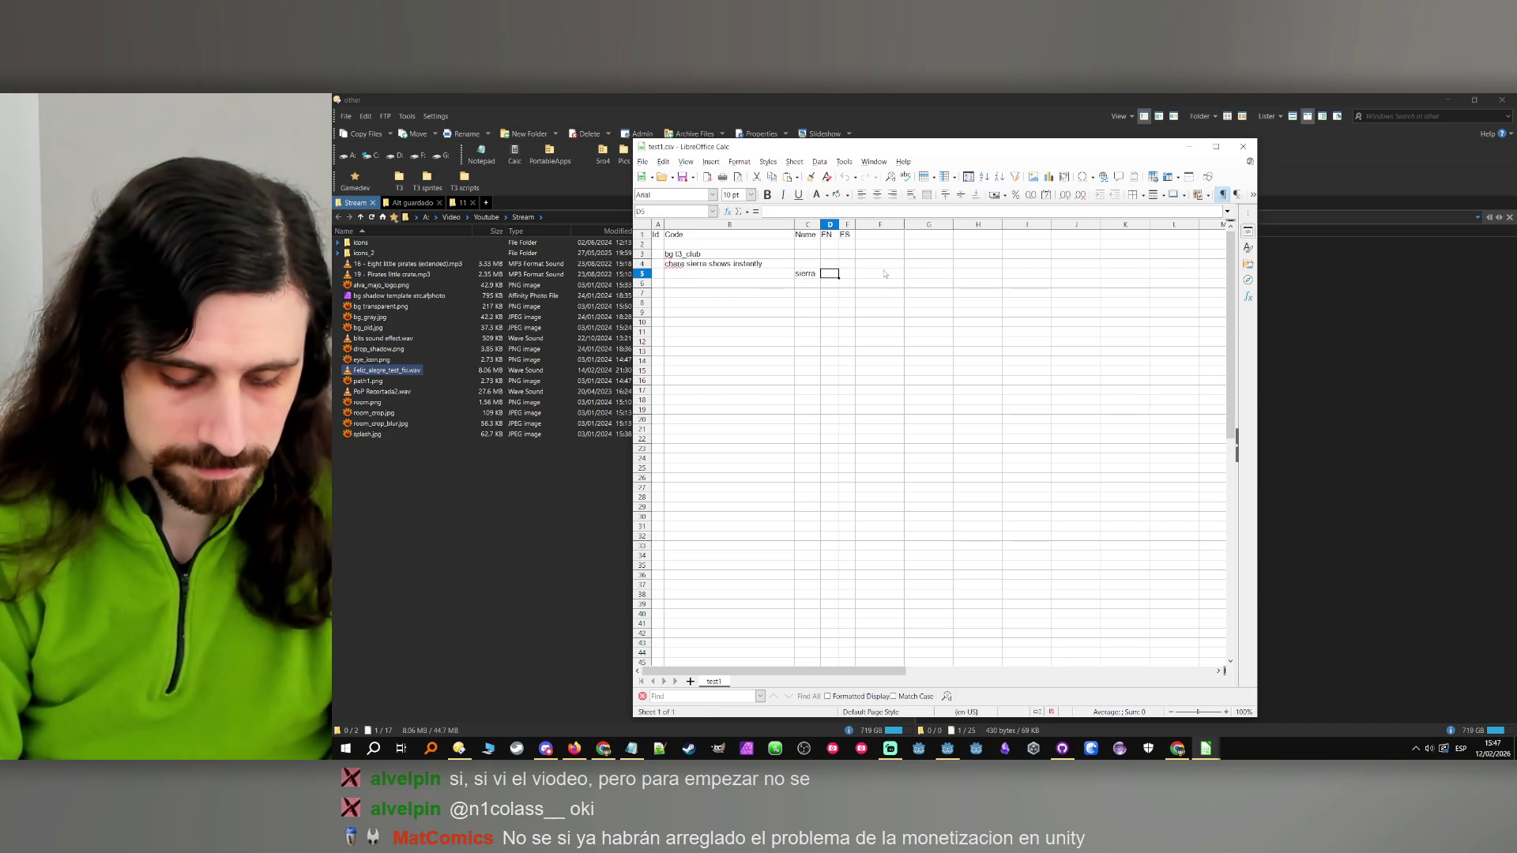
text(Hi <yun>)
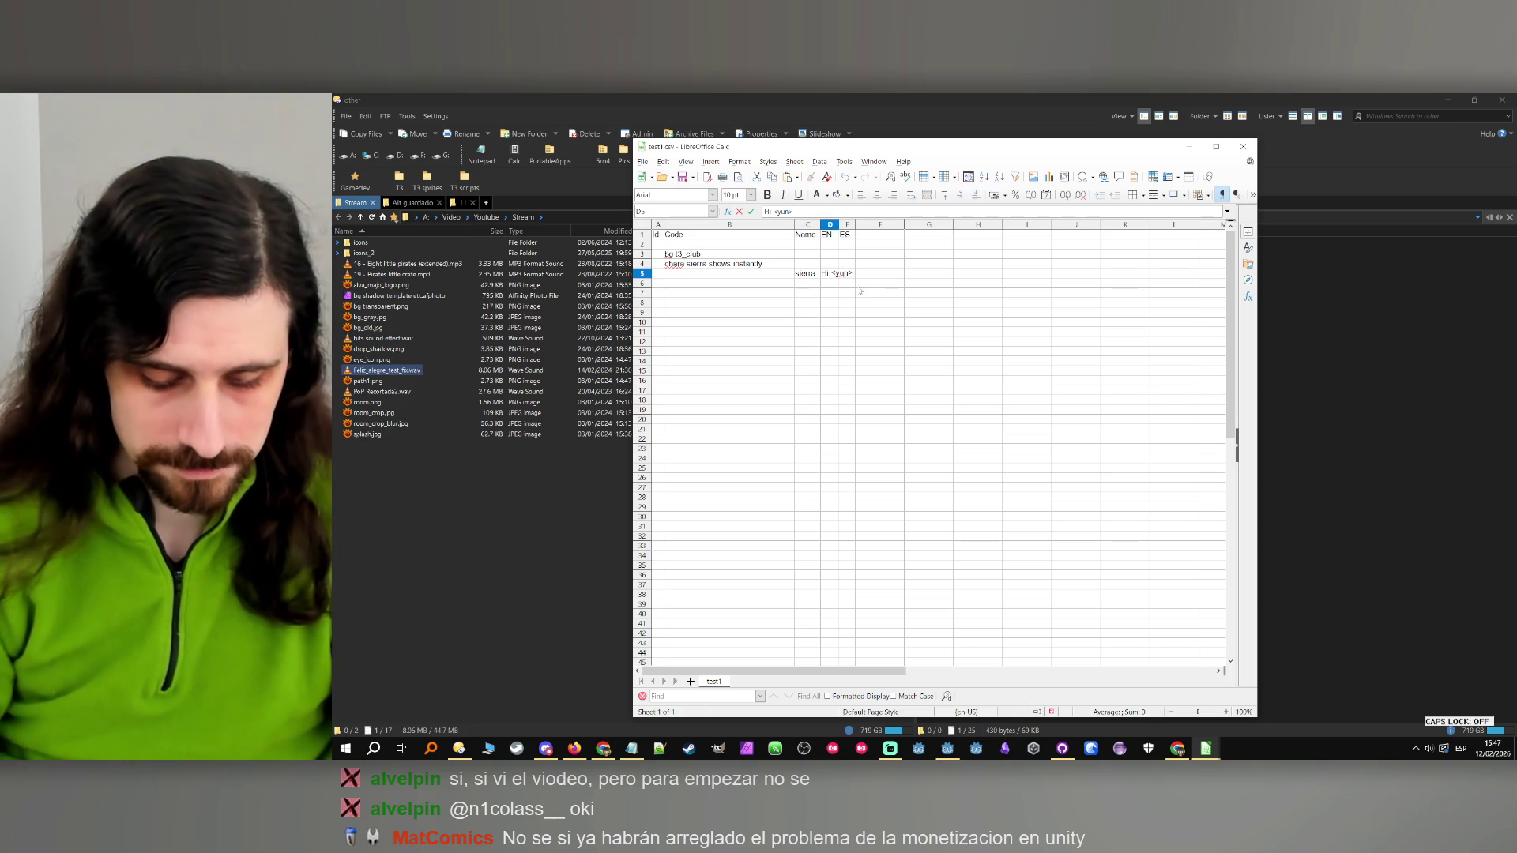
text(, hi >v)
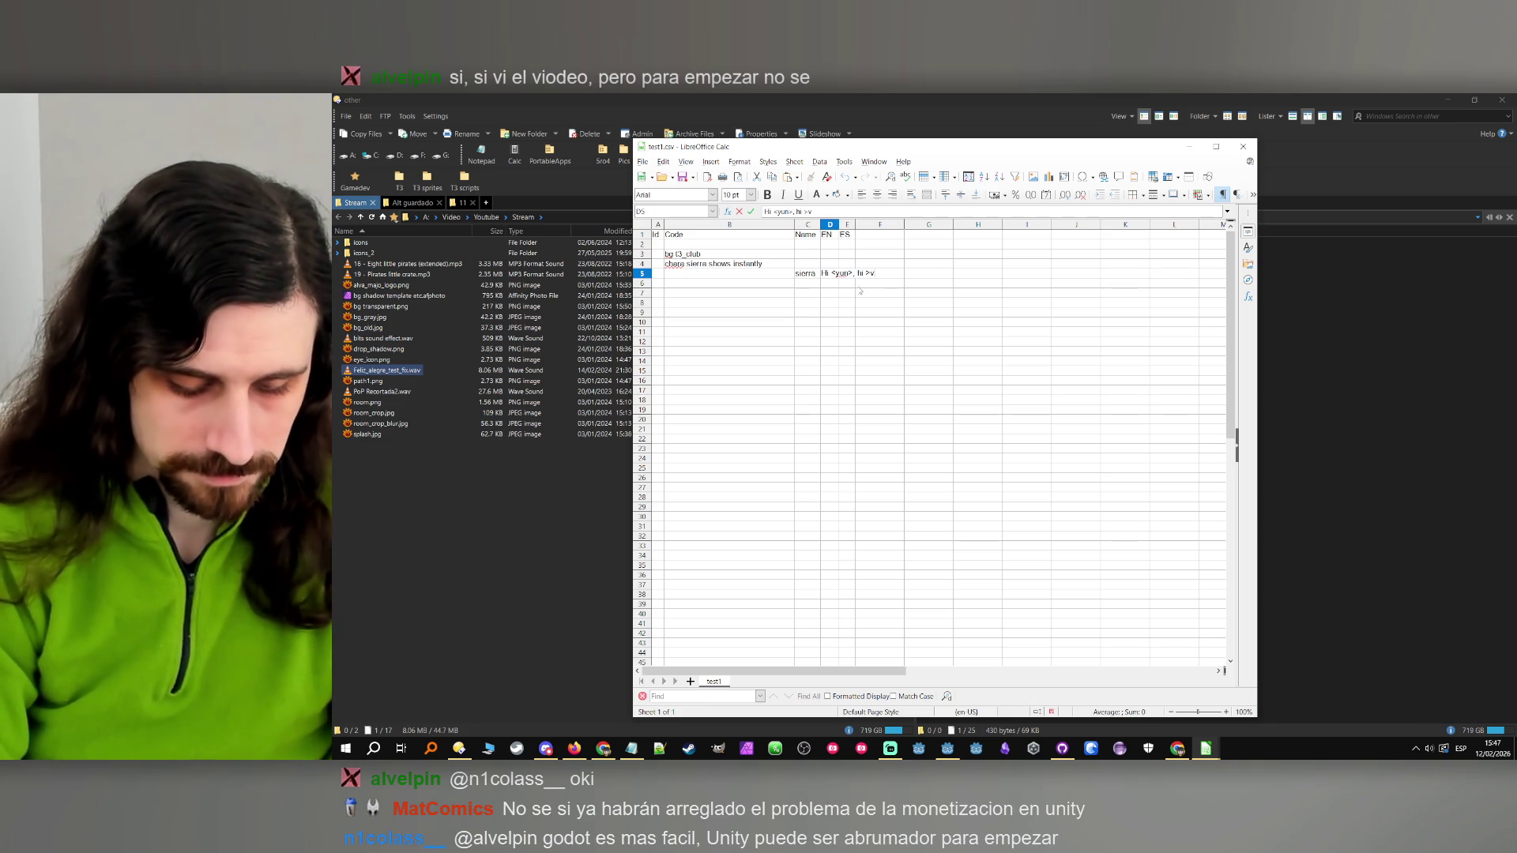
text(tor)
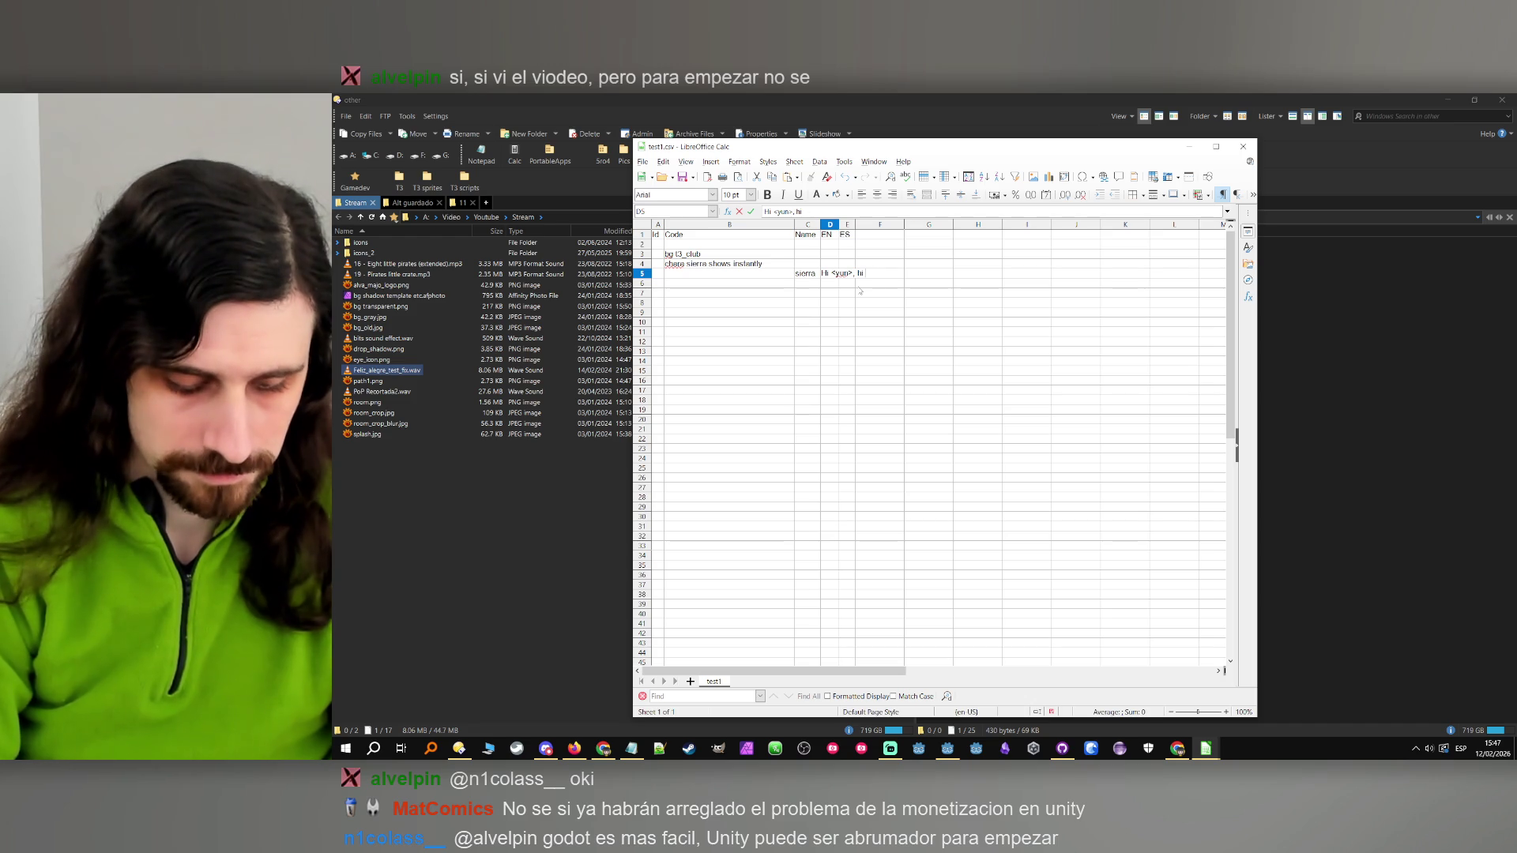
text(ictoria>)
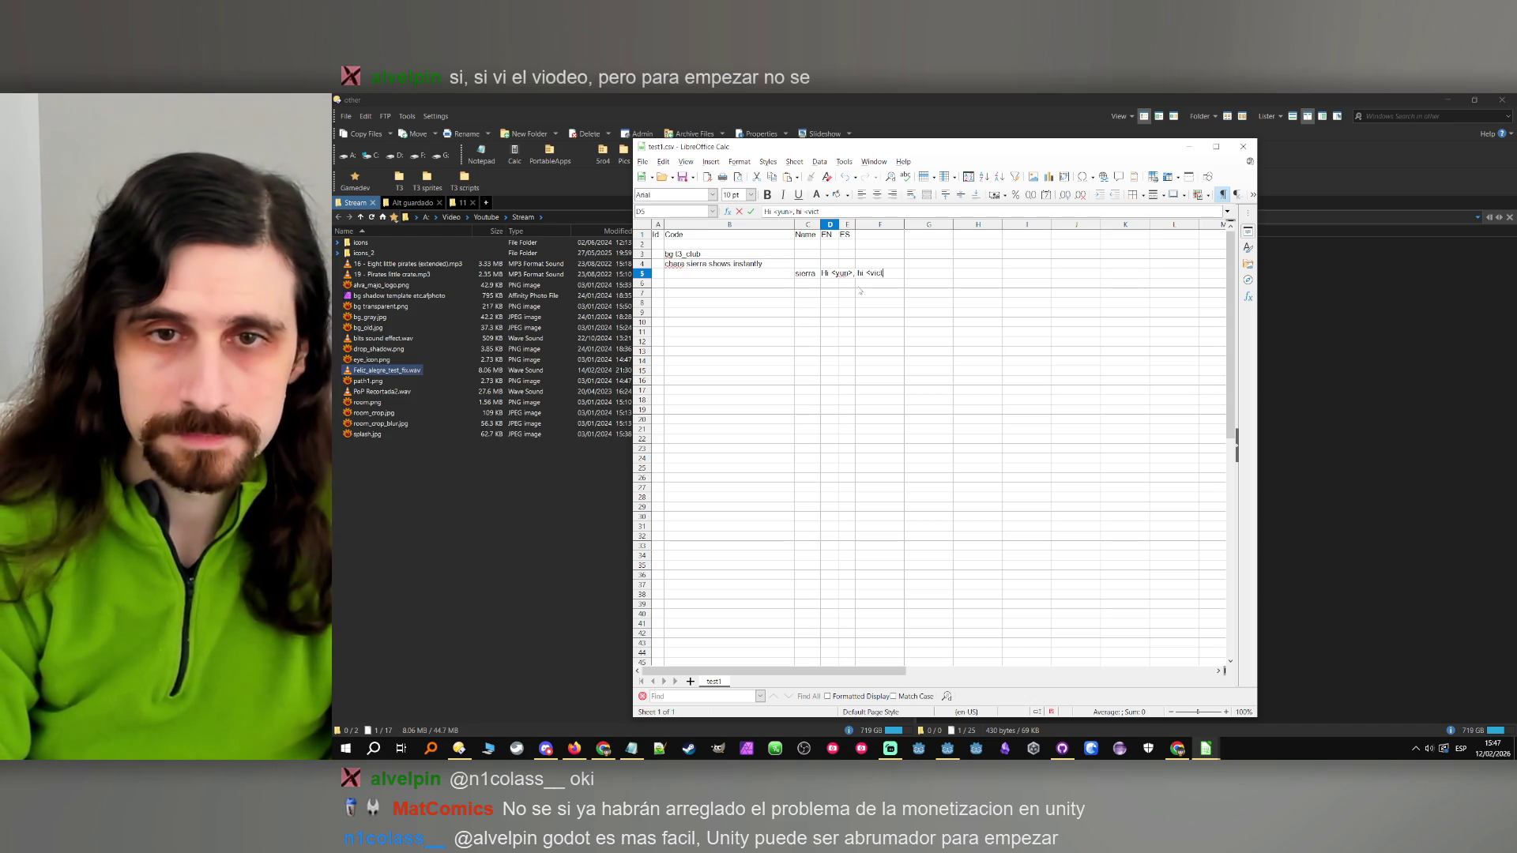
click(728, 315)
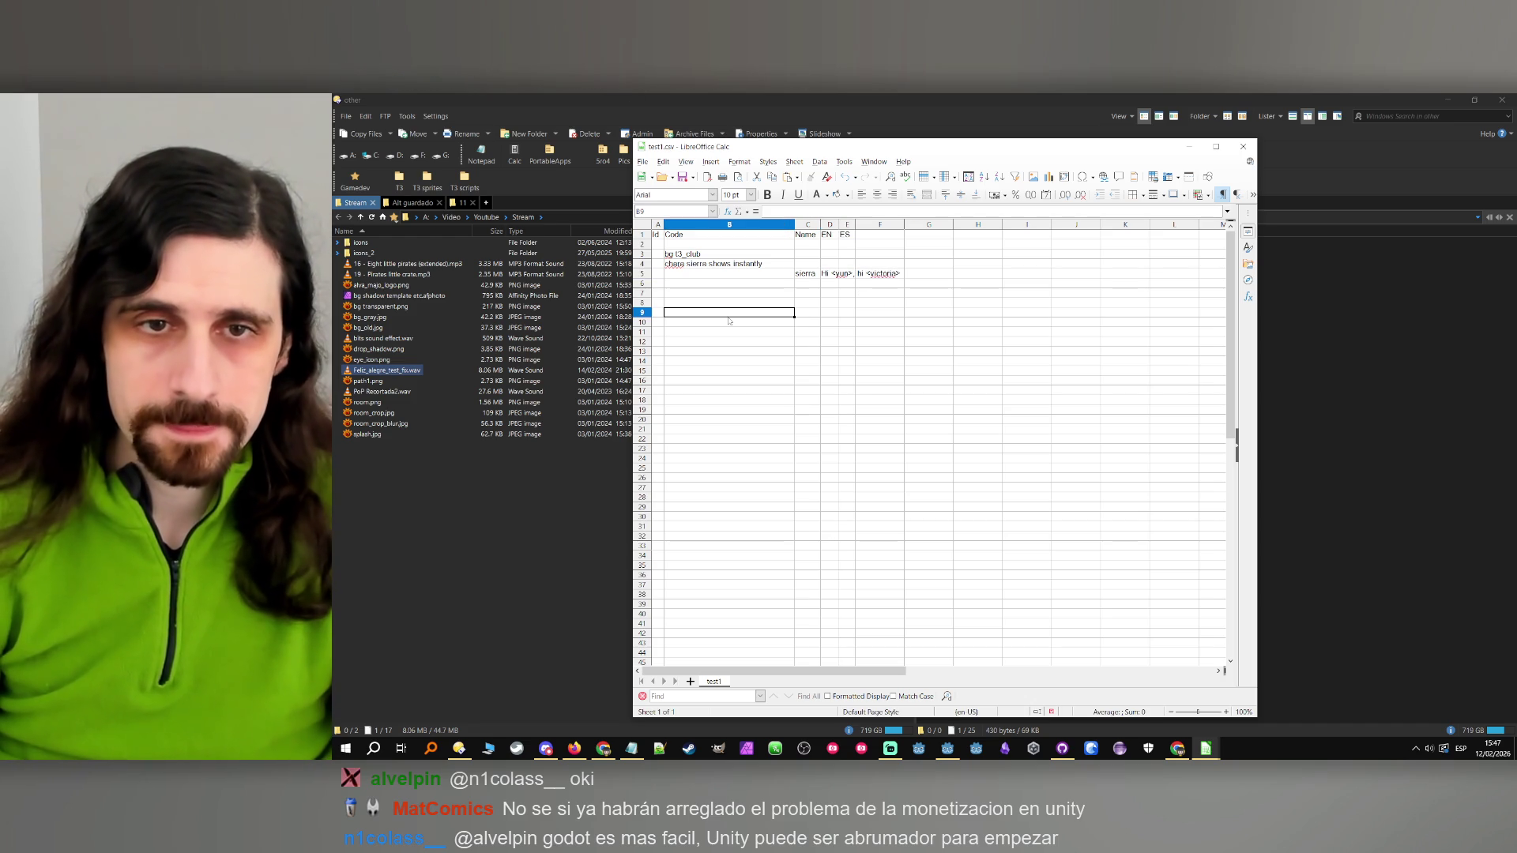
Bring the Godot editor back to the front
click(897, 755)
click(895, 757)
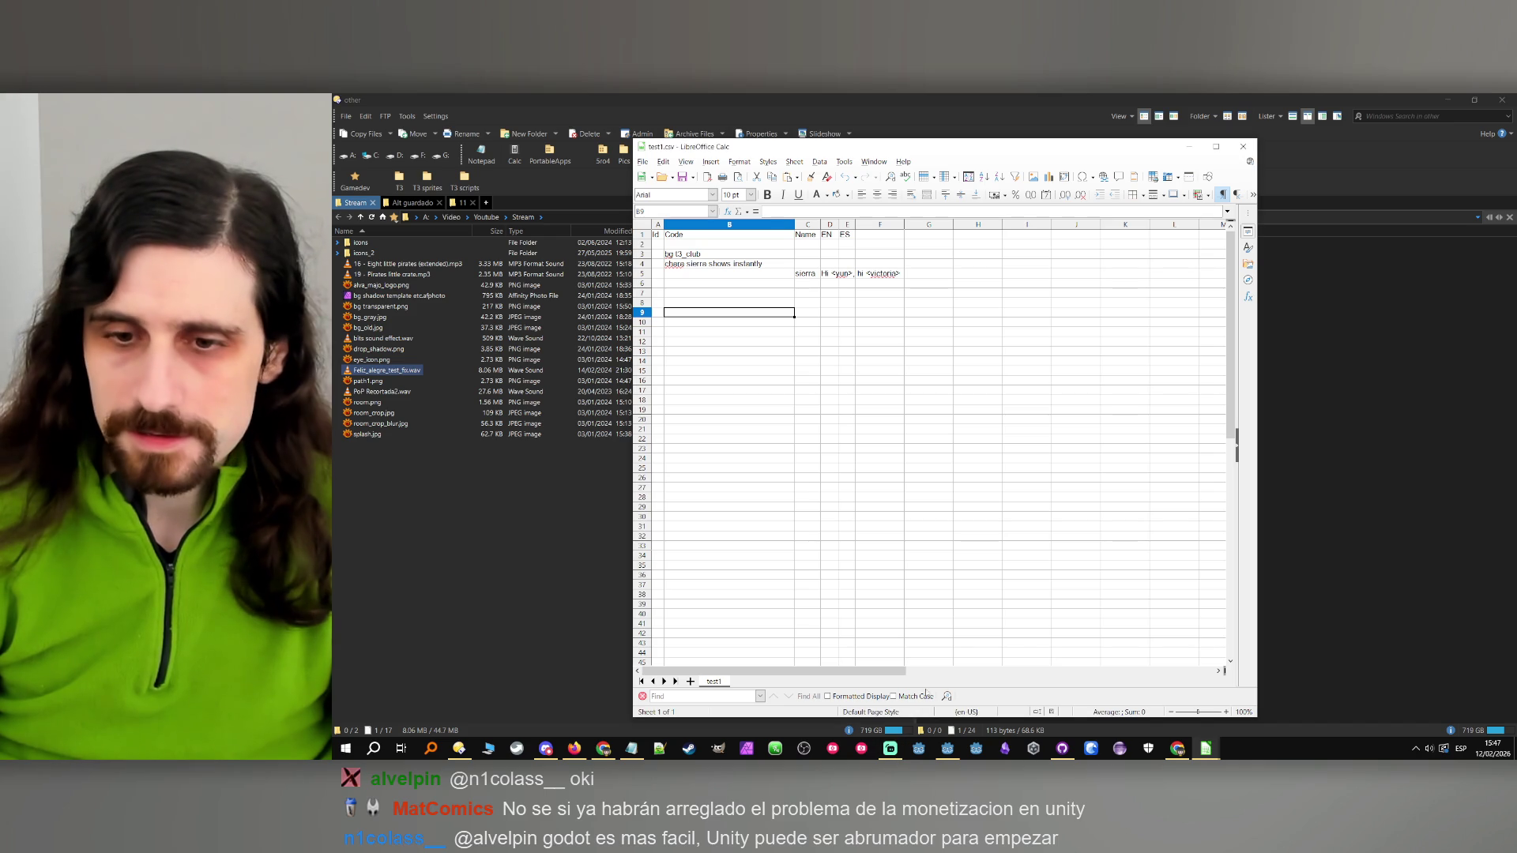
click(947, 748)
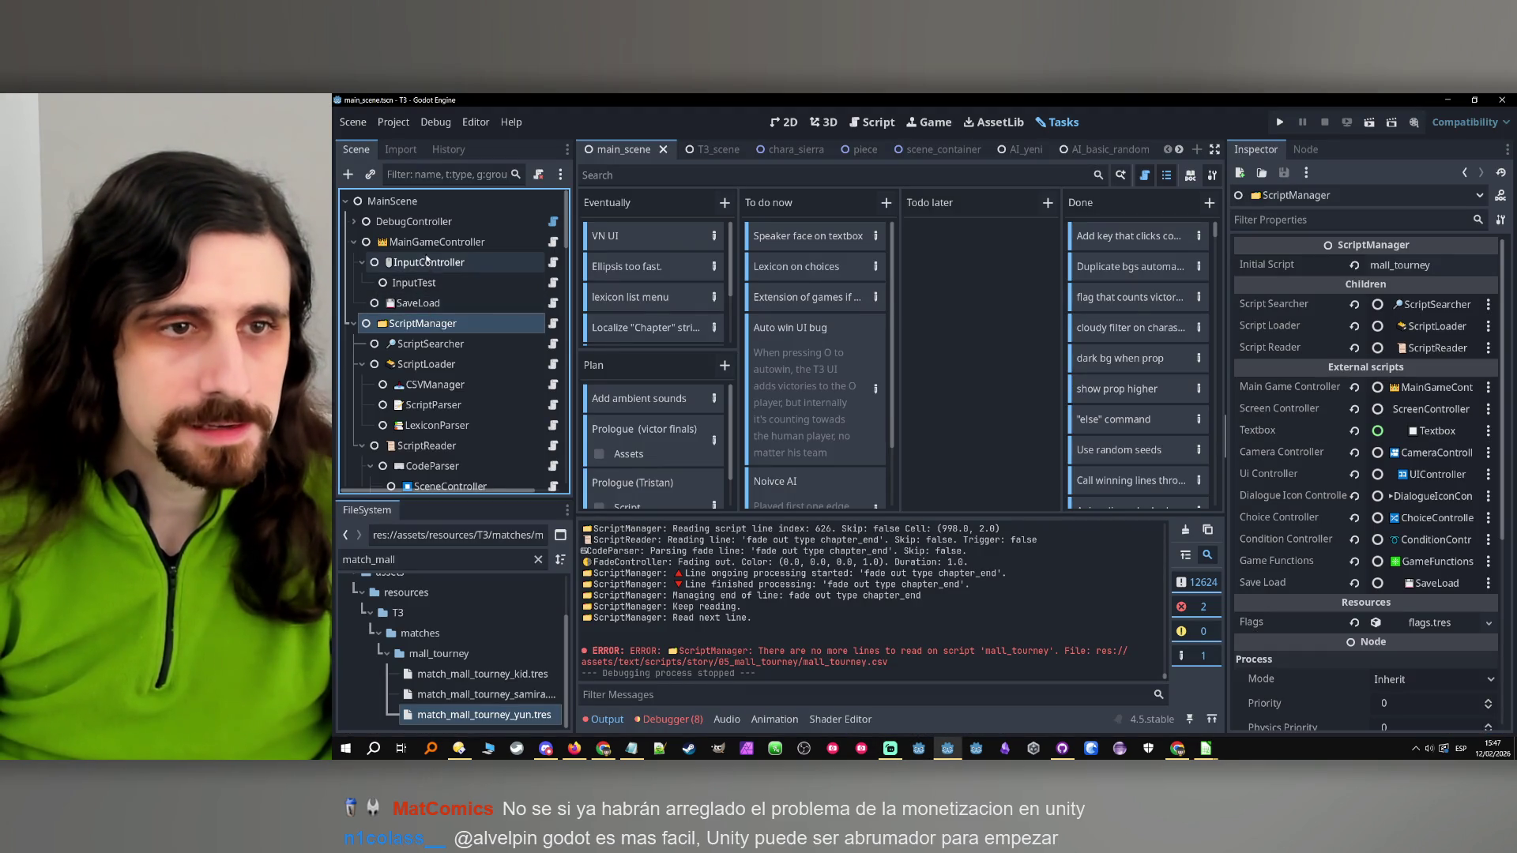
Set the ScriptManager's Initial Script to test1 and save the scene
click(1440, 264)
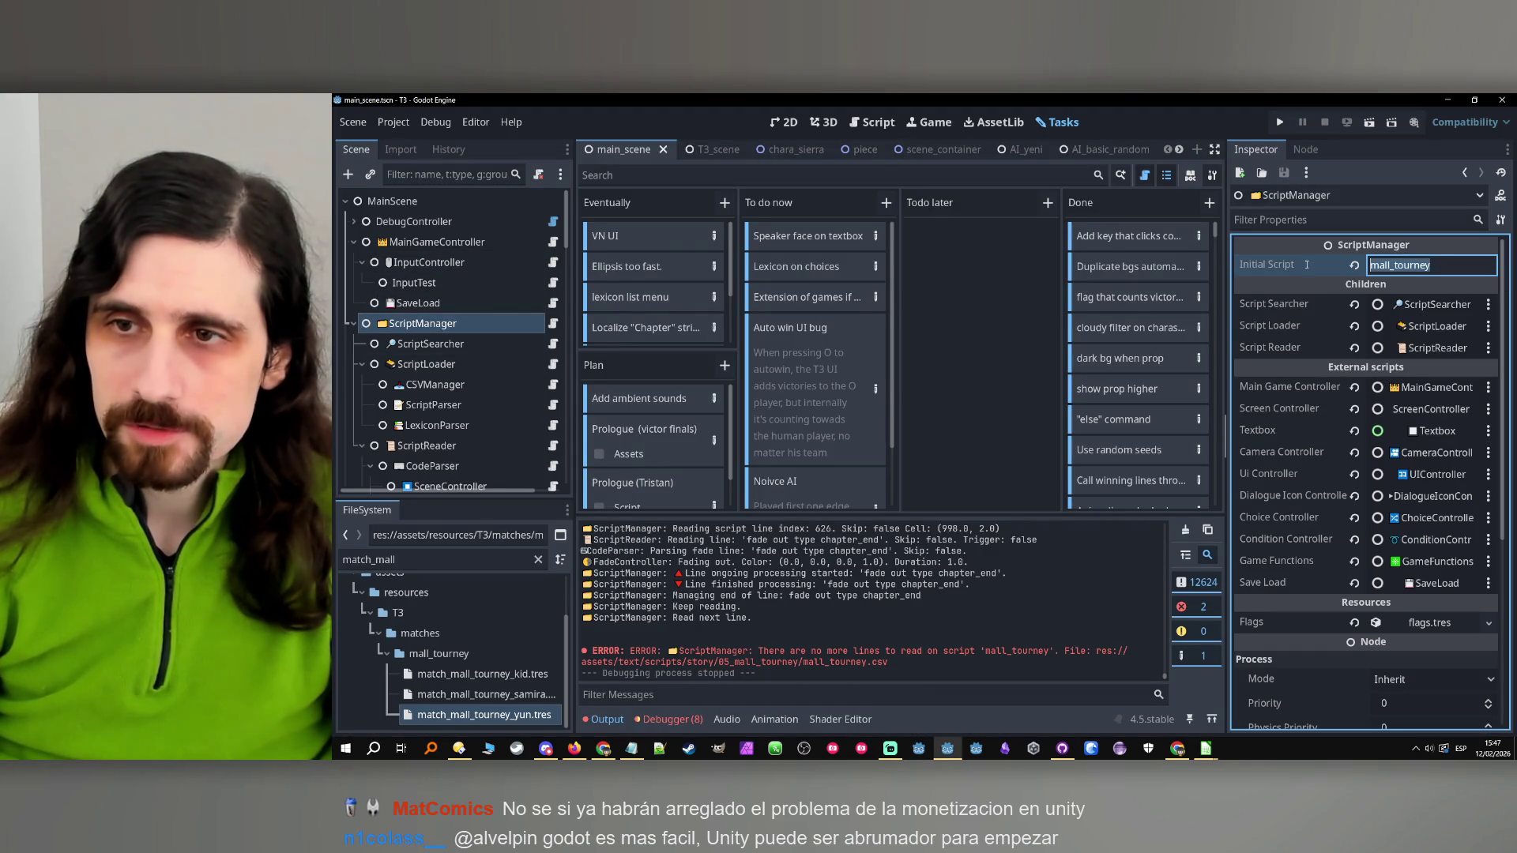
key(ctrl+a)
text(test1)
key(Return)
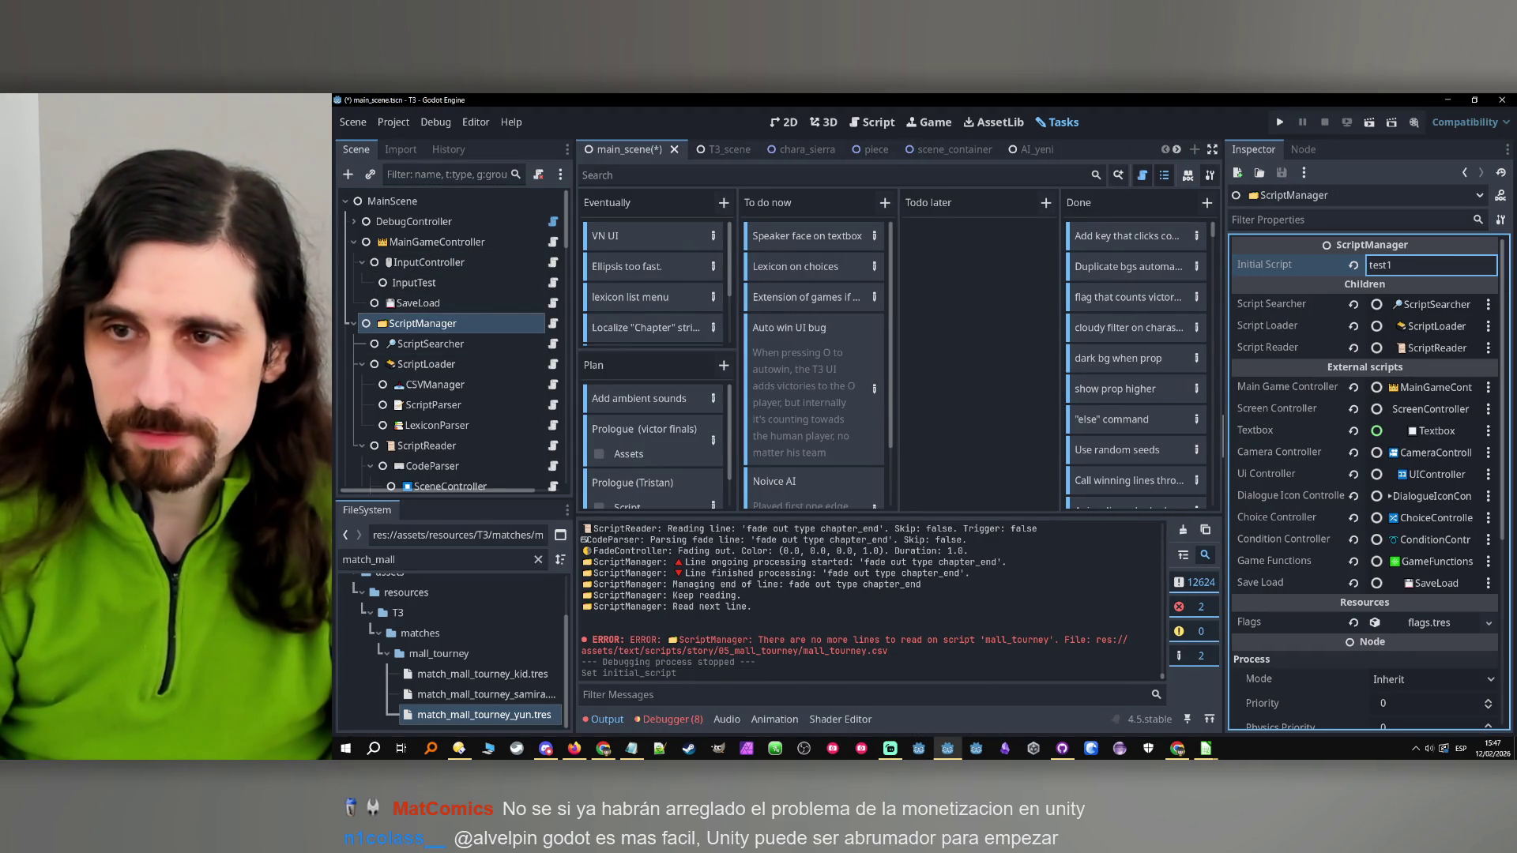
key(ctrl+s)
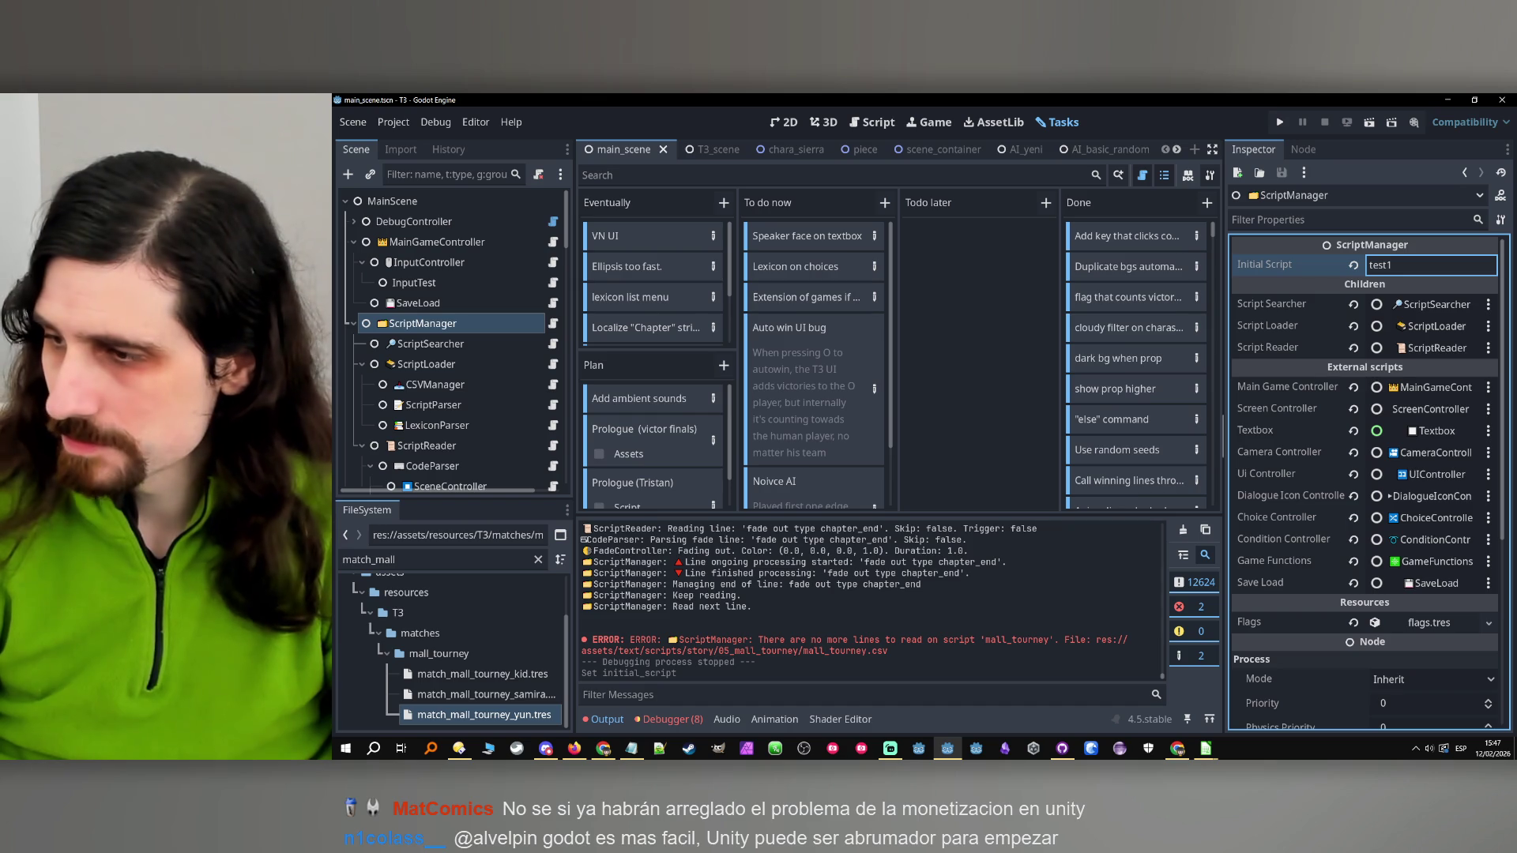
Run the game to check sierra's 'Hi yun, hi victoria' line, then stop it
click(1256, 92)
click(1280, 121)
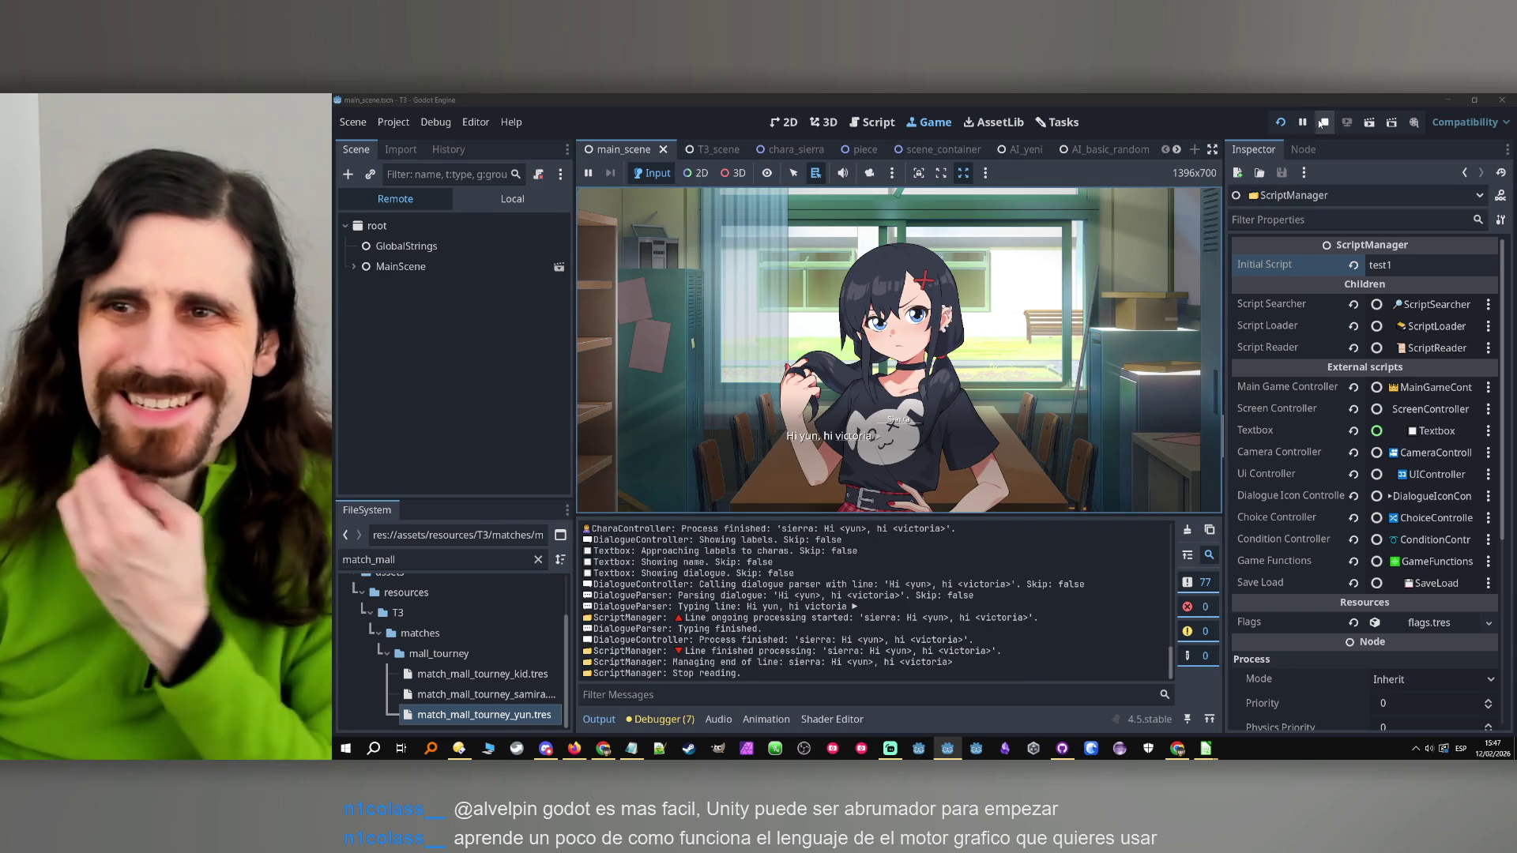
key(F8)
mouse_move(1204, 748)
mouse_move(1240, 700)
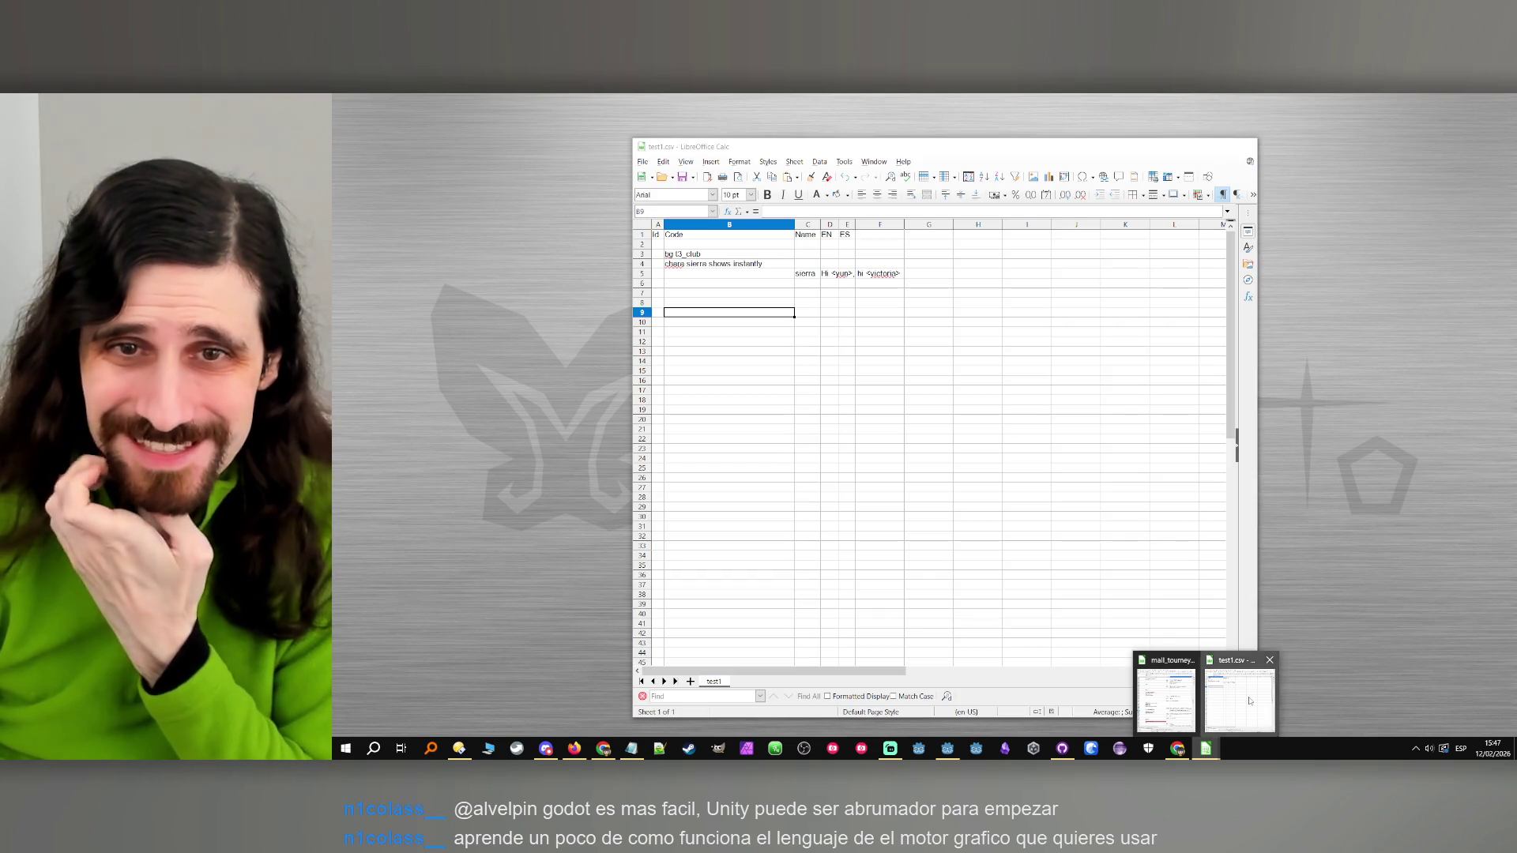
Add 'hi <victoria>' to the D5 dialogue line and widen column D to fit it
click(1240, 699)
double_click(873, 274)
text(hi <victoria>)
click(879, 302)
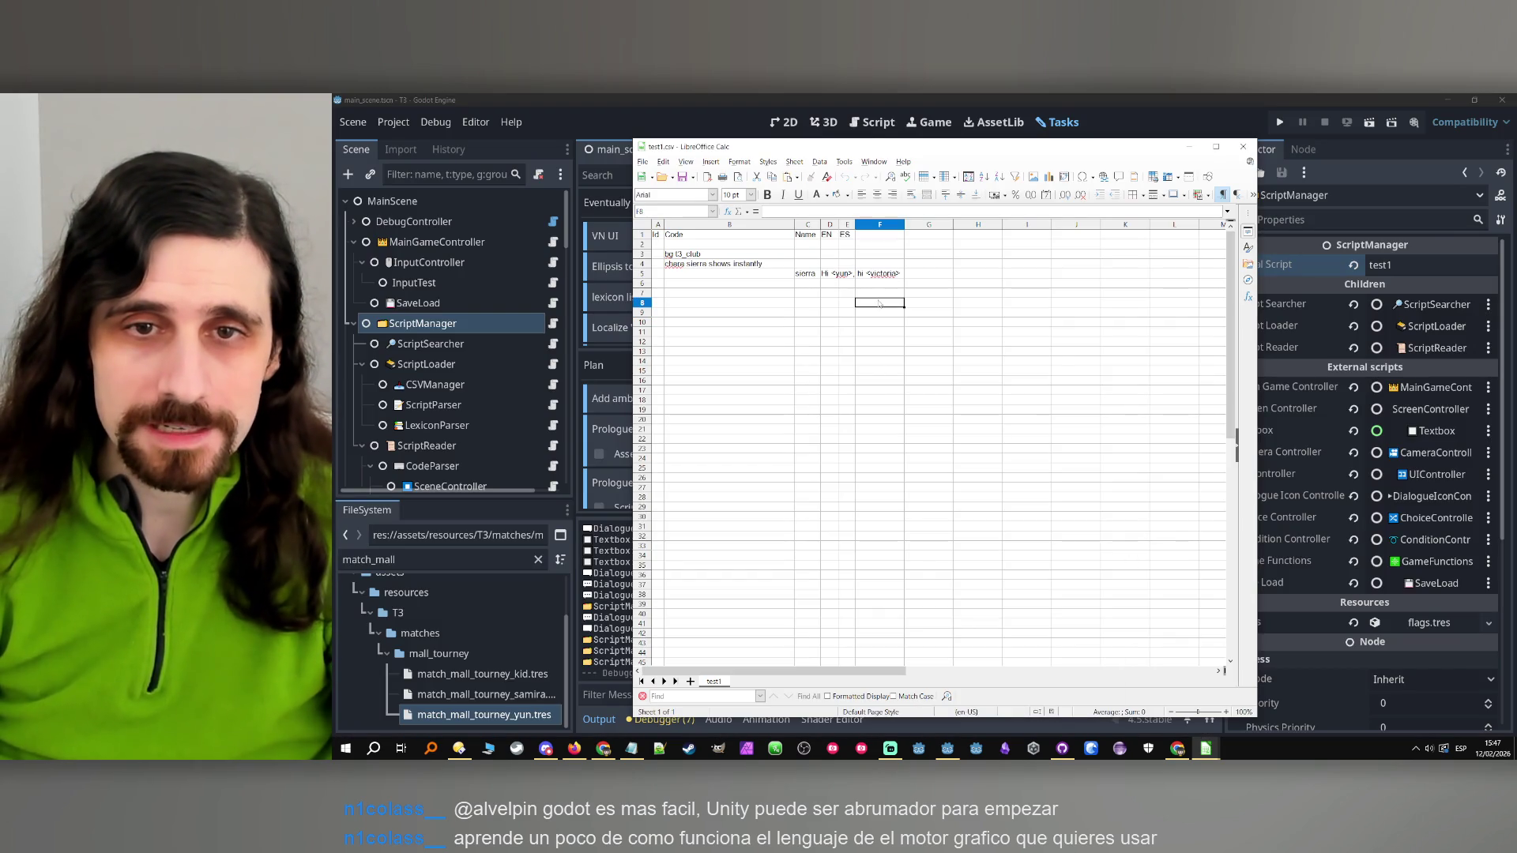
double_click(805, 273)
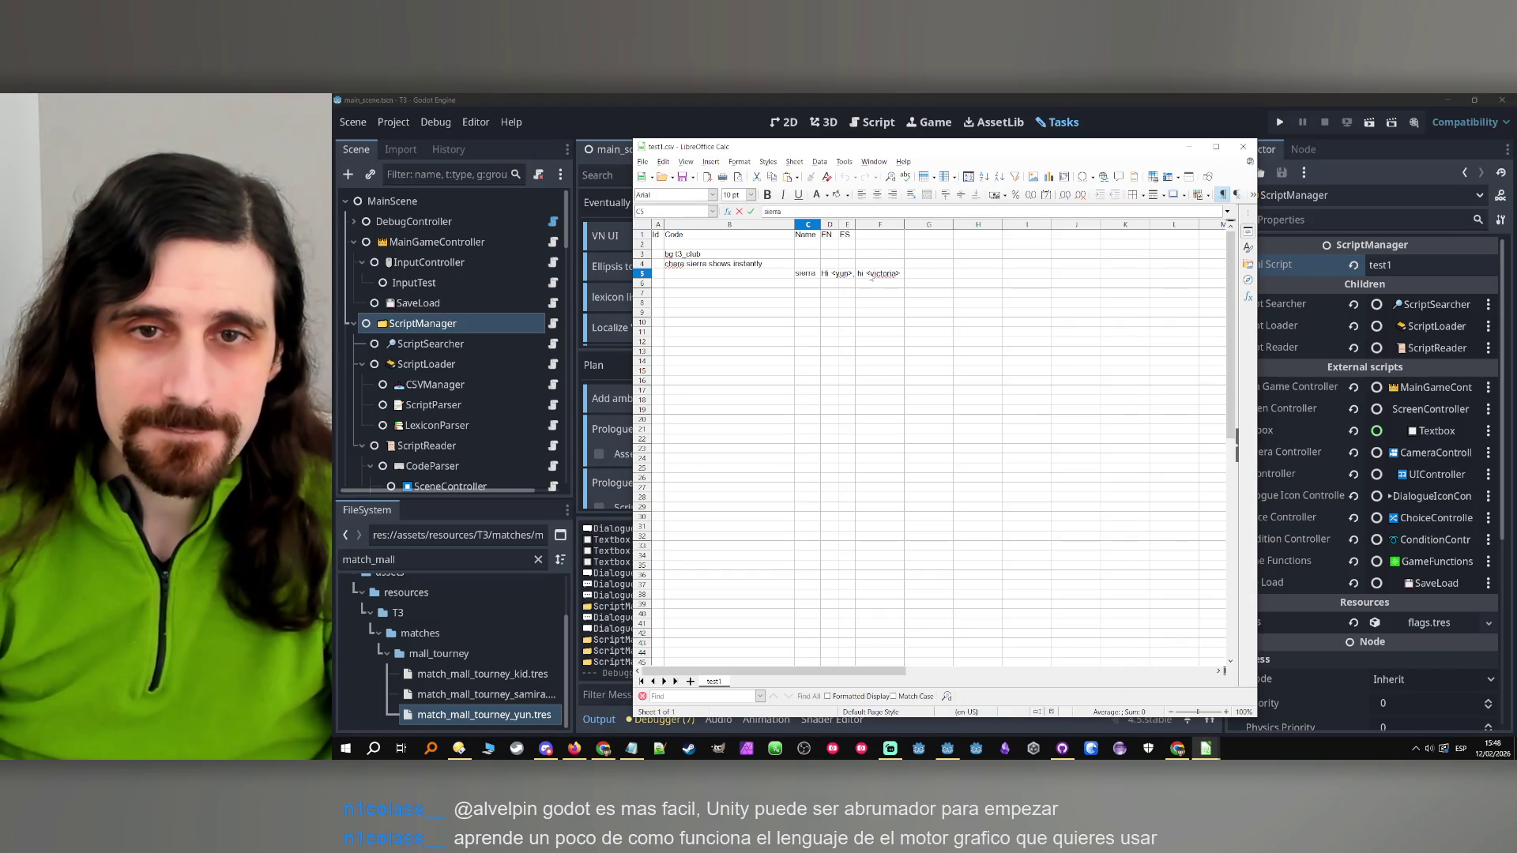
click(817, 224)
drag(839, 225, 941, 224)
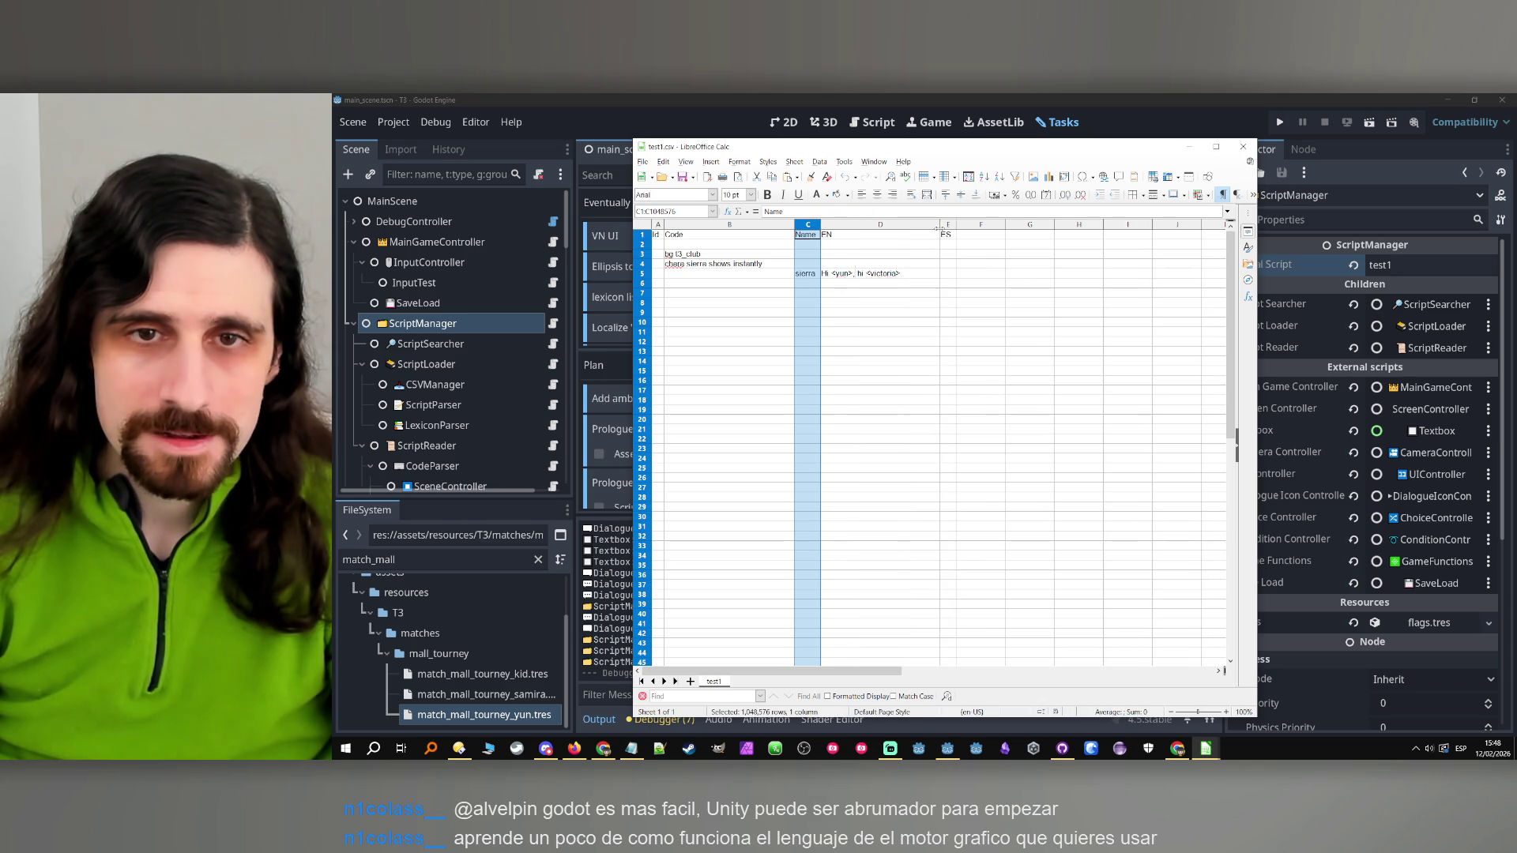
Capitalise the D5 tags to <Yun> and <Victoria>, then relaunch the game in Godot
double_click(875, 273)
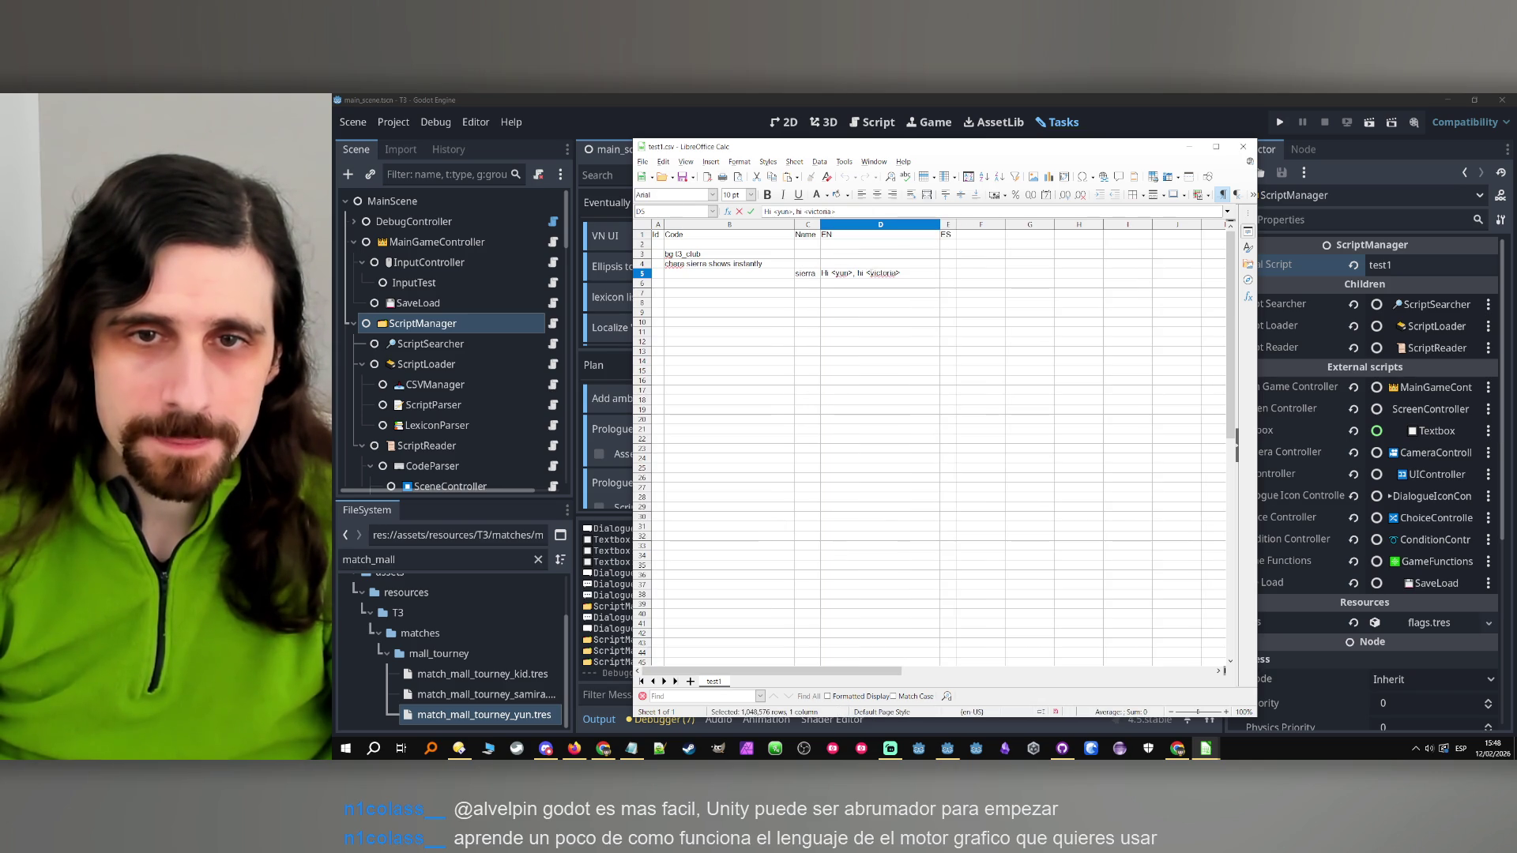
text(V)
key(Return)
key(Return)
double_click(843, 273)
key(BackSpace)
text(Y)
key(Return)
key(Return)
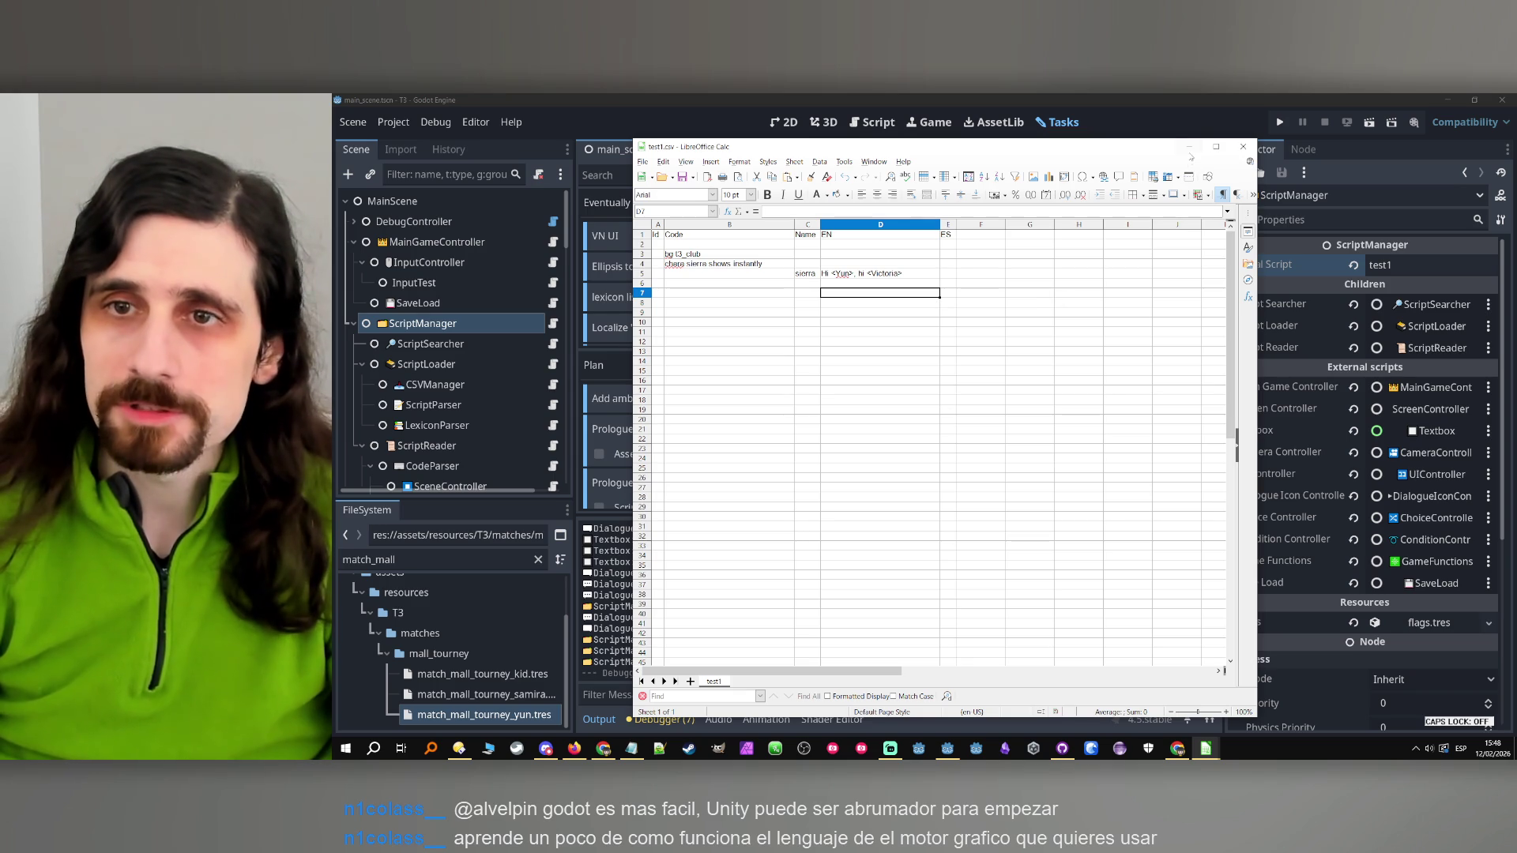
click(1284, 122)
click(1281, 122)
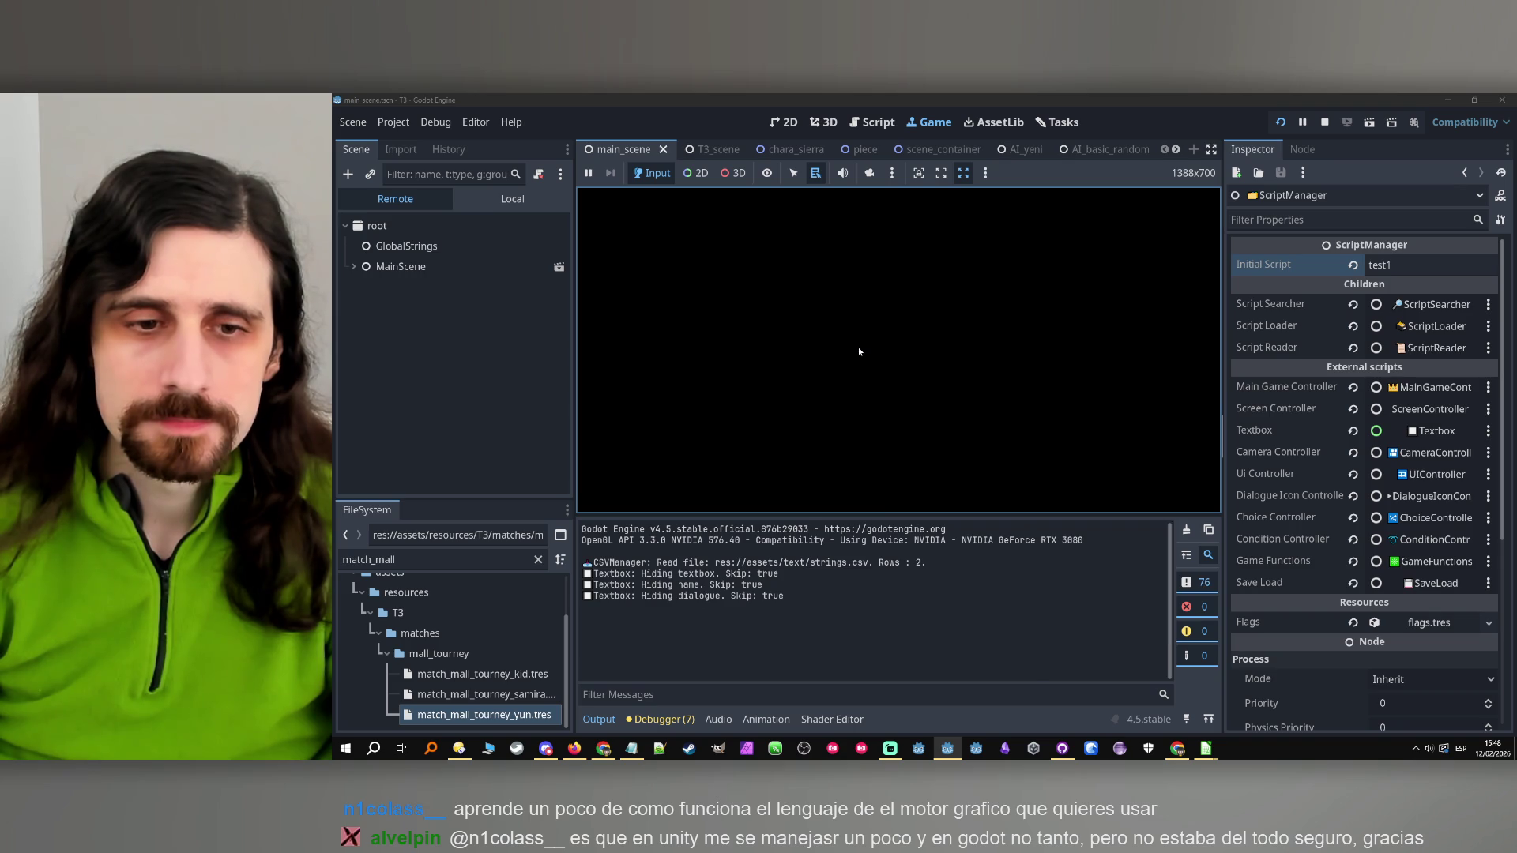
Advance the test dialogue until the debugger halts in lexicon_controller.gd, then stop the session
click(810, 440)
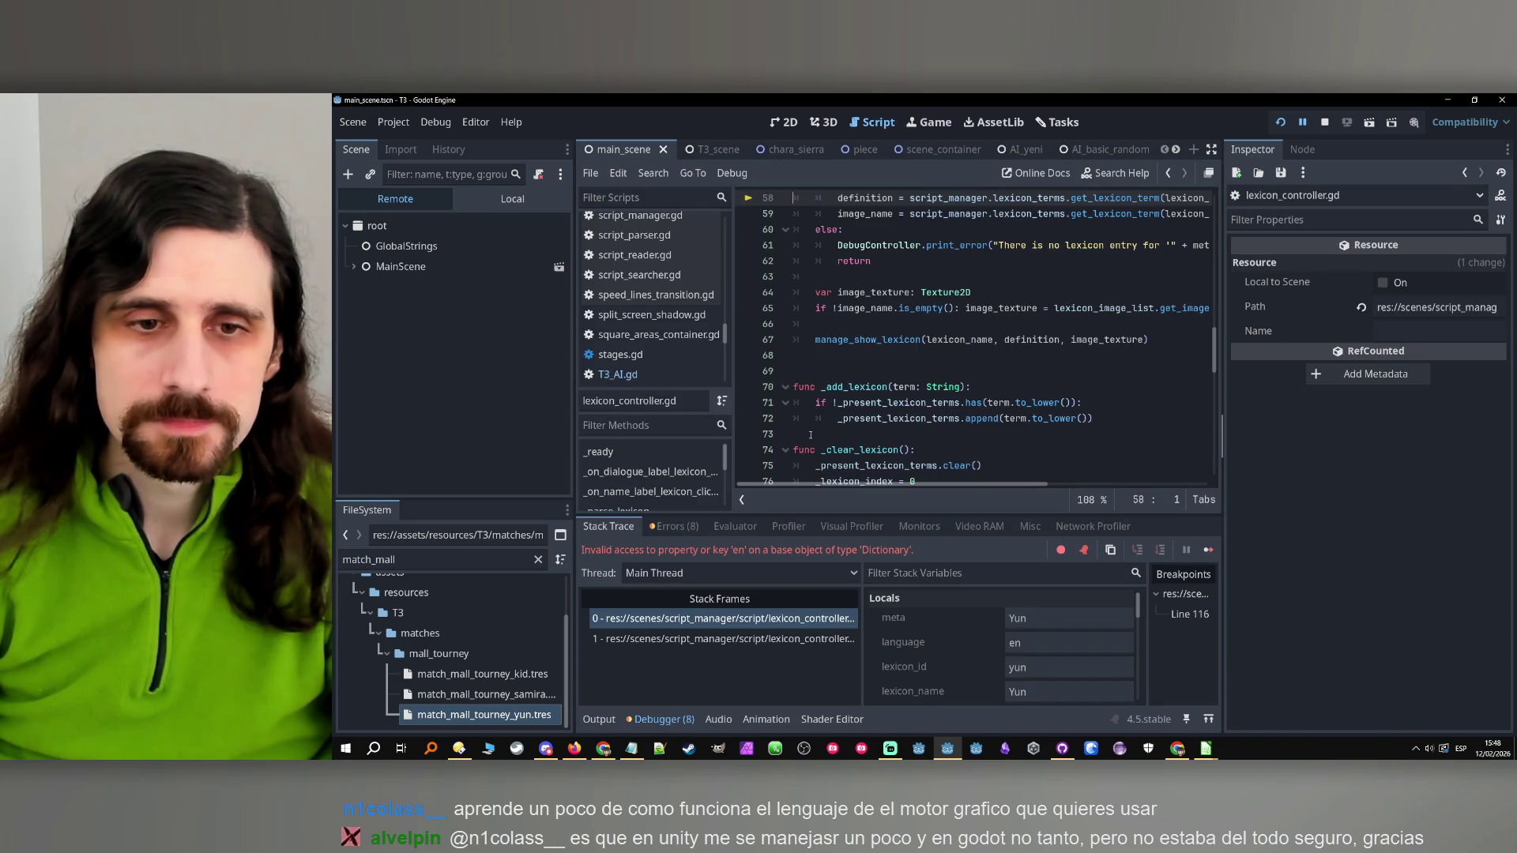
click(1280, 122)
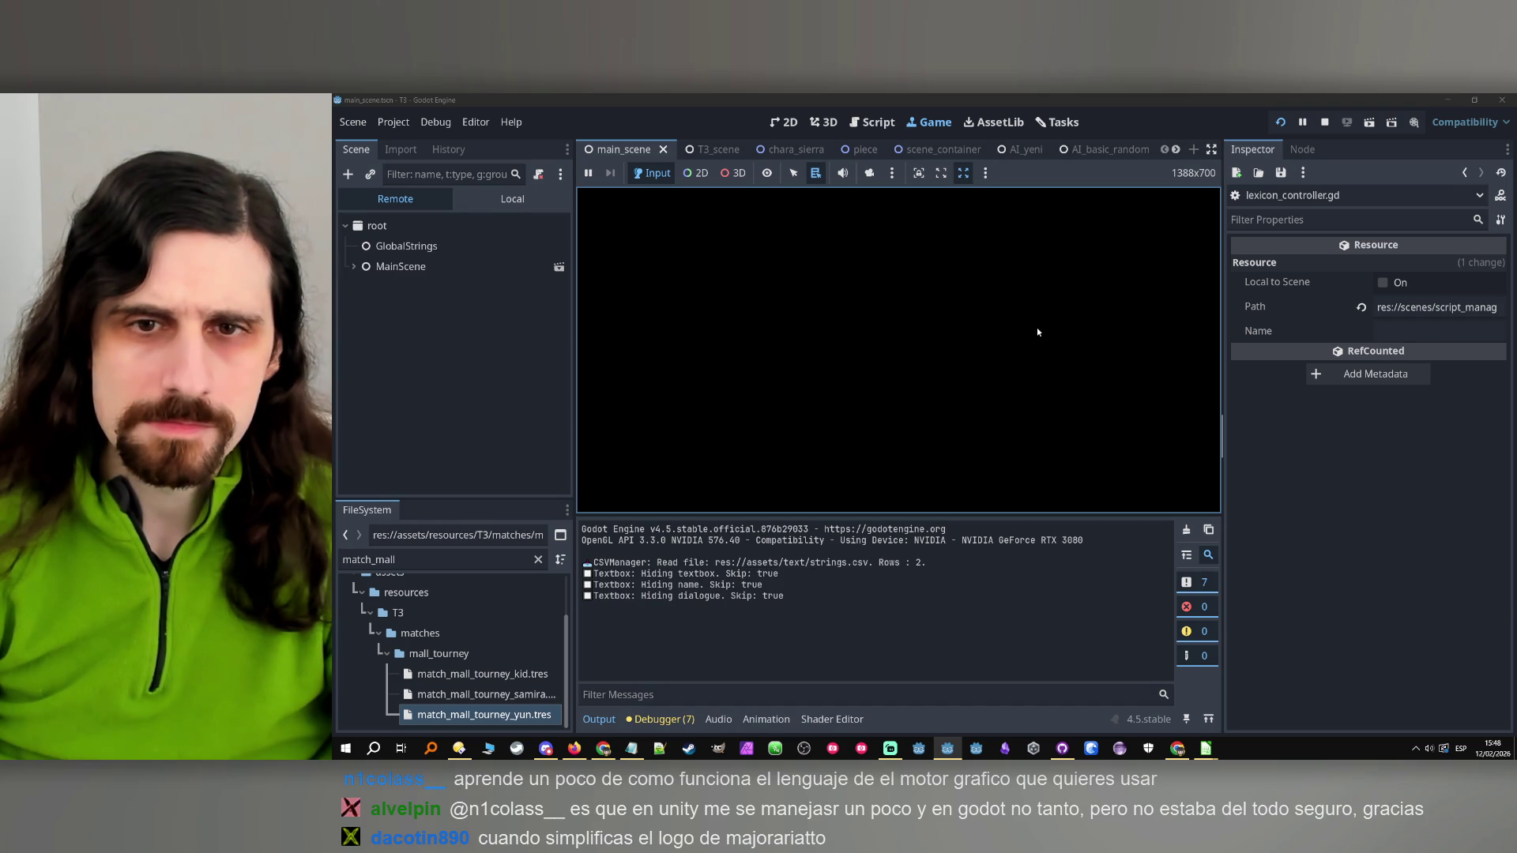
click(842, 439)
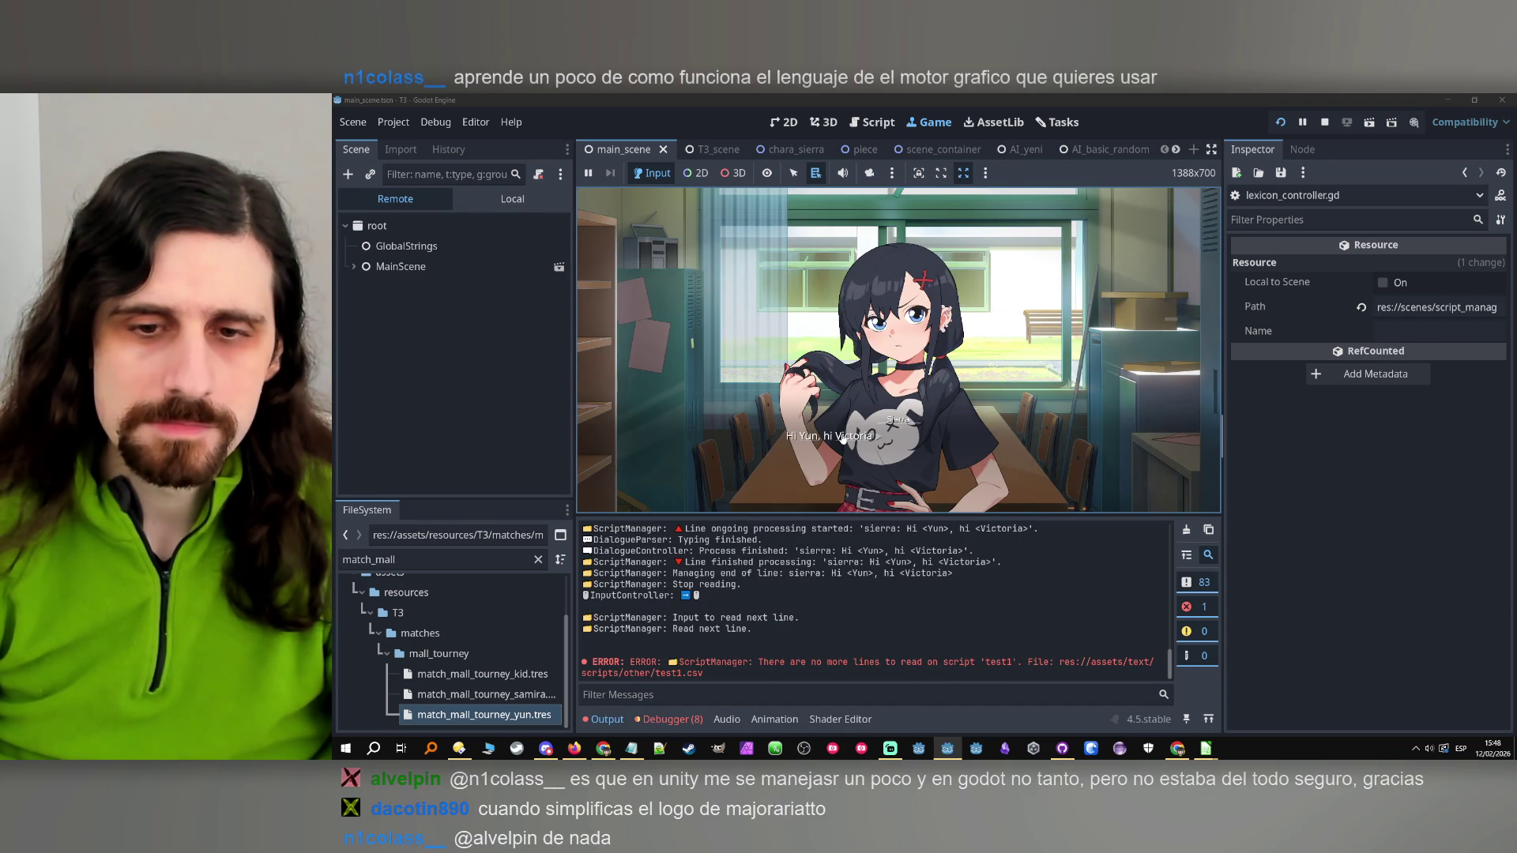
mouse_move(843, 439)
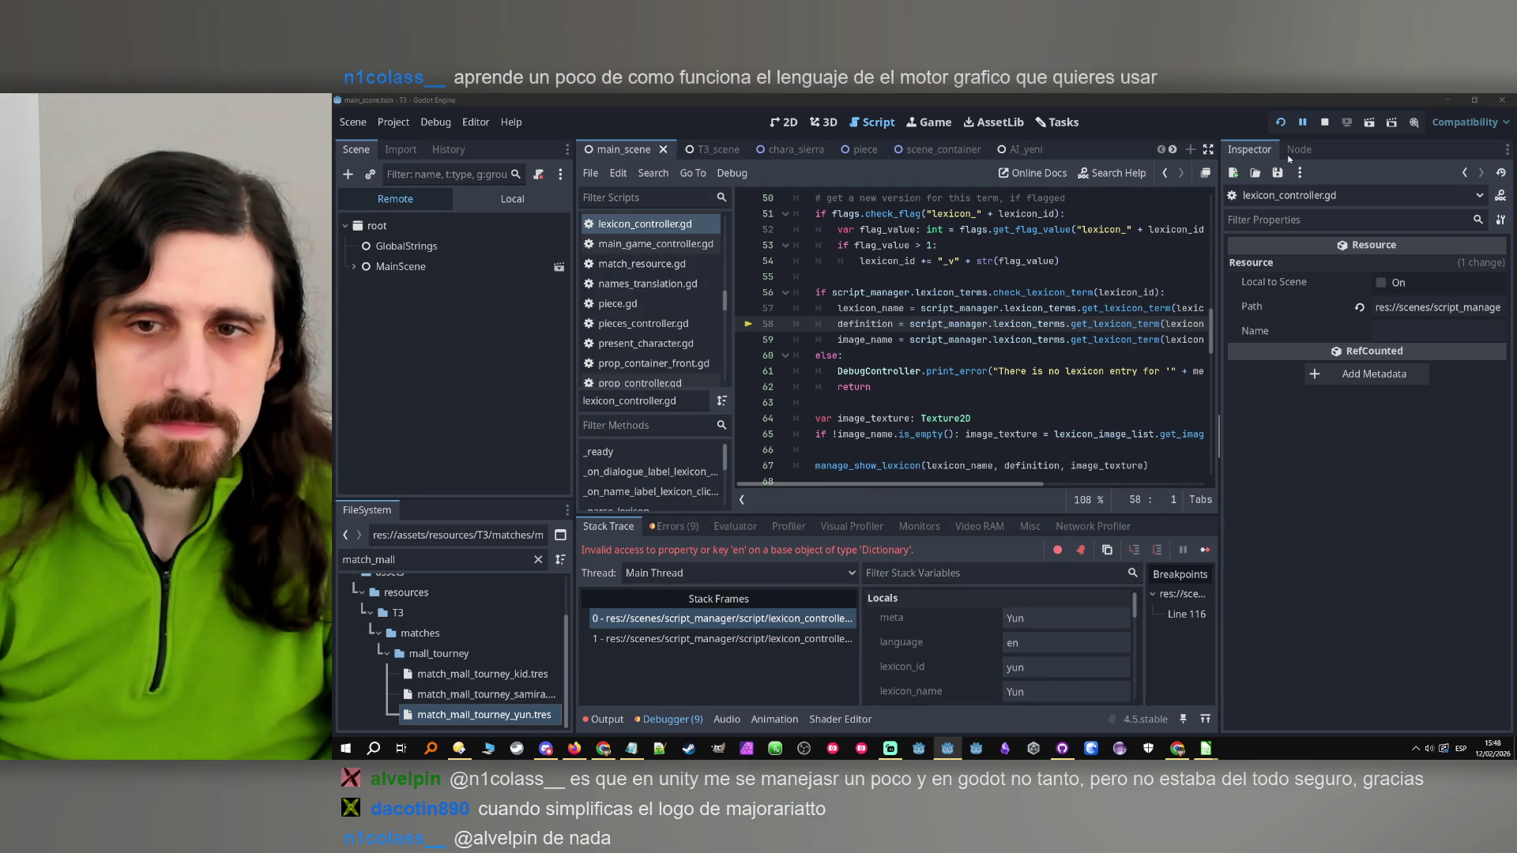
click(1325, 122)
Filter the FileSystem dock for the lexicon files, trying 'names', 'chara' and 'lexicon'
click(443, 559)
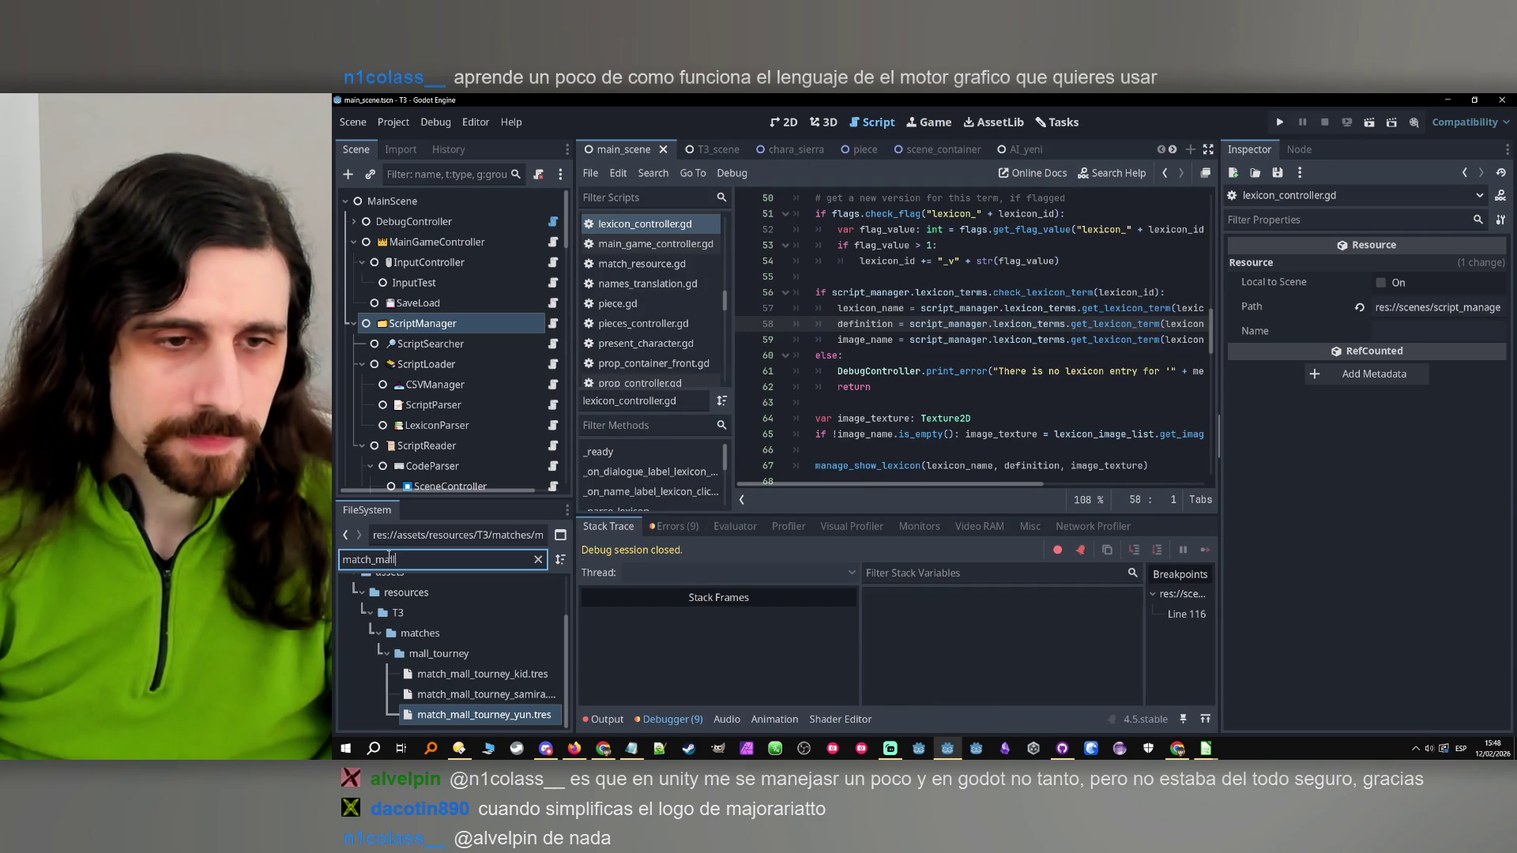
text(names)
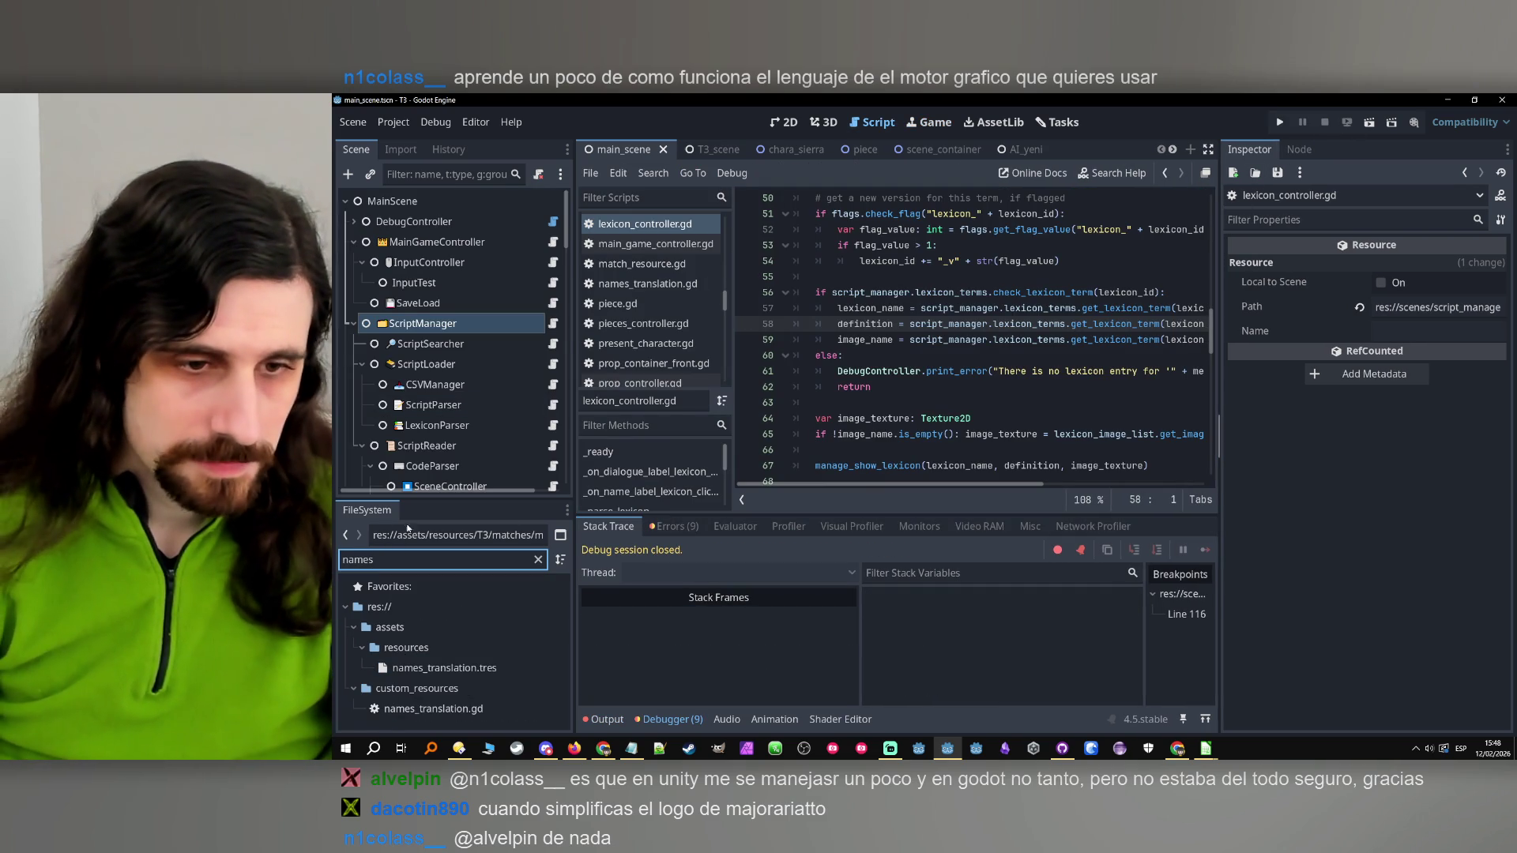
key(BackSpace)
key(BackSpace)
key(BackSpace)
text(charas)
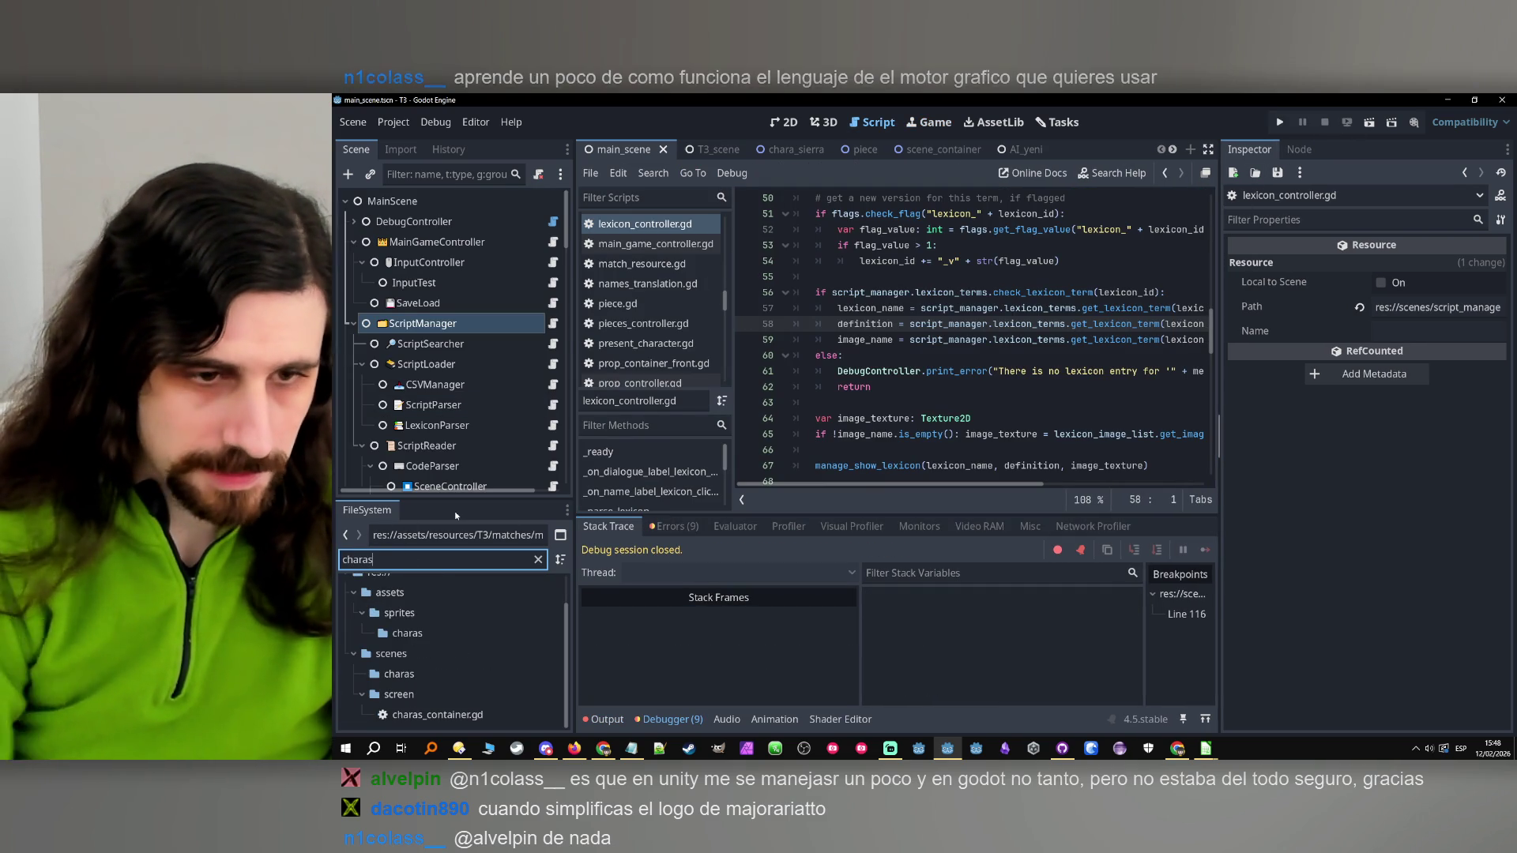
key(BackSpace)
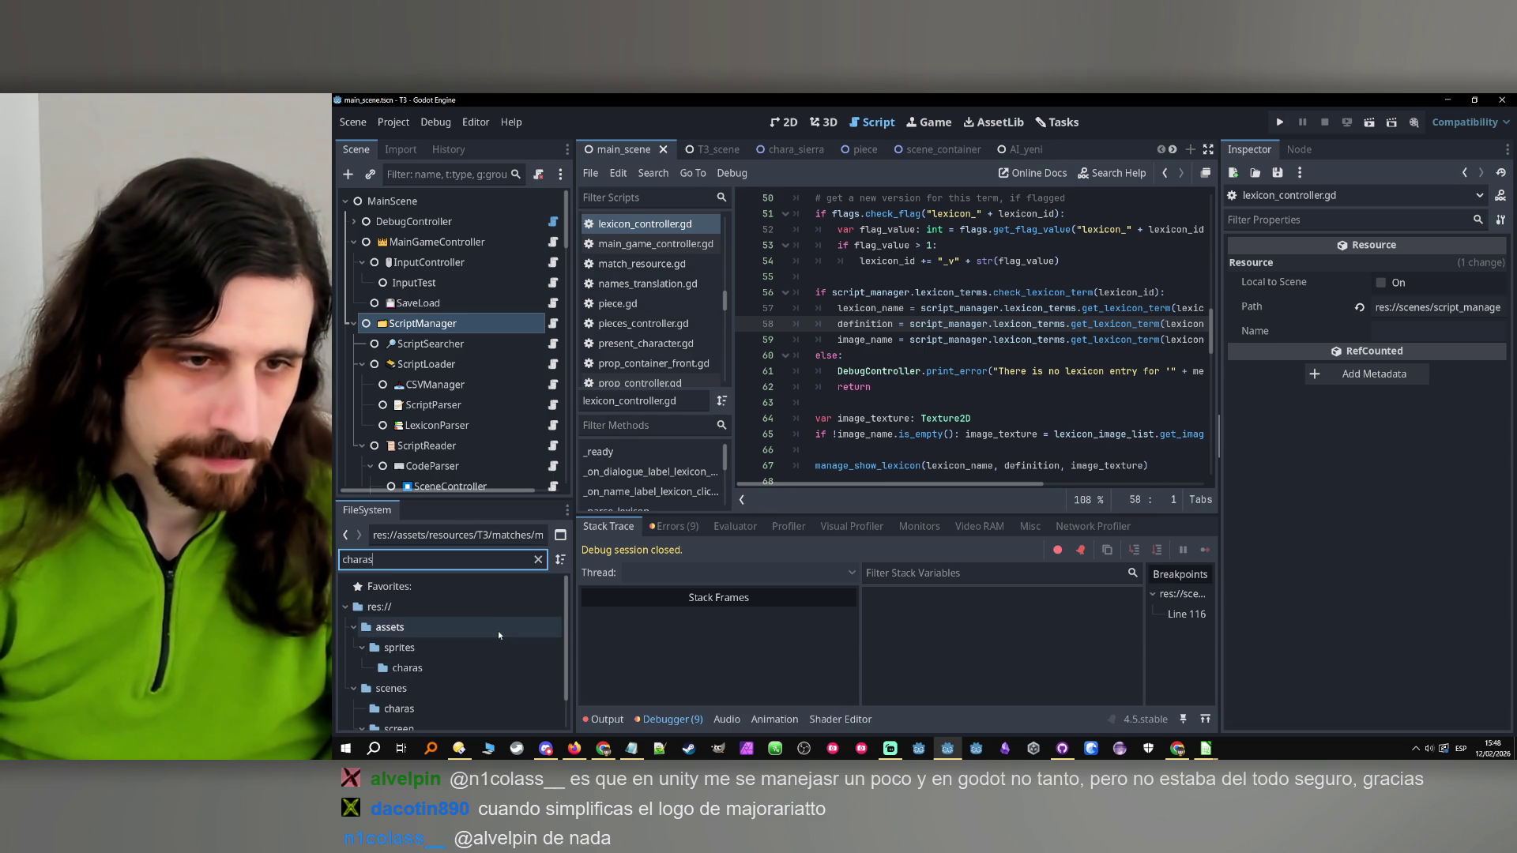
scroll(496, 630, down, 5)
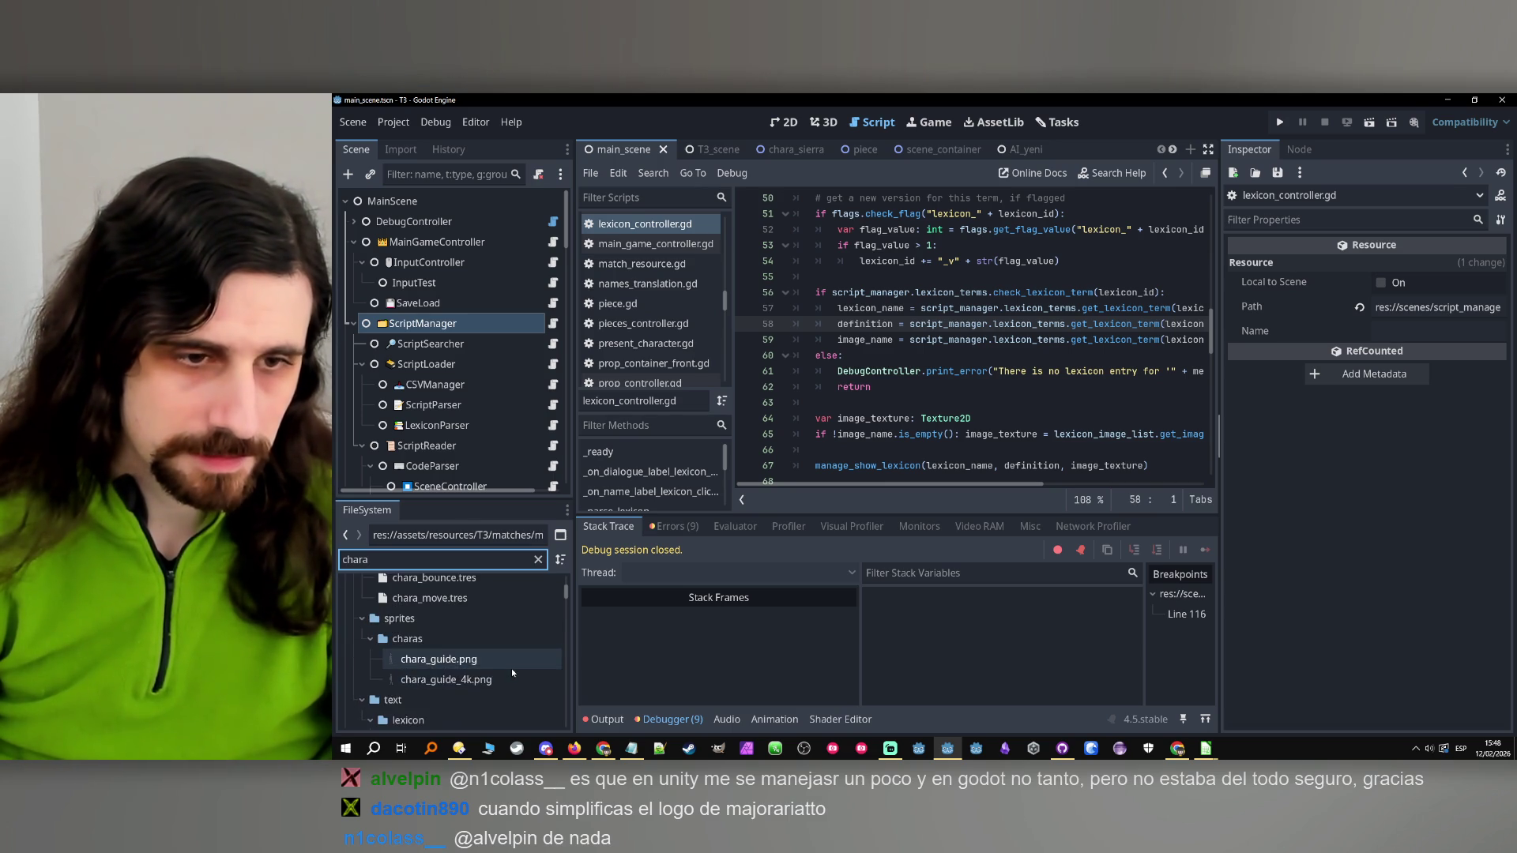
scroll(510, 665, down, 3)
click(470, 559)
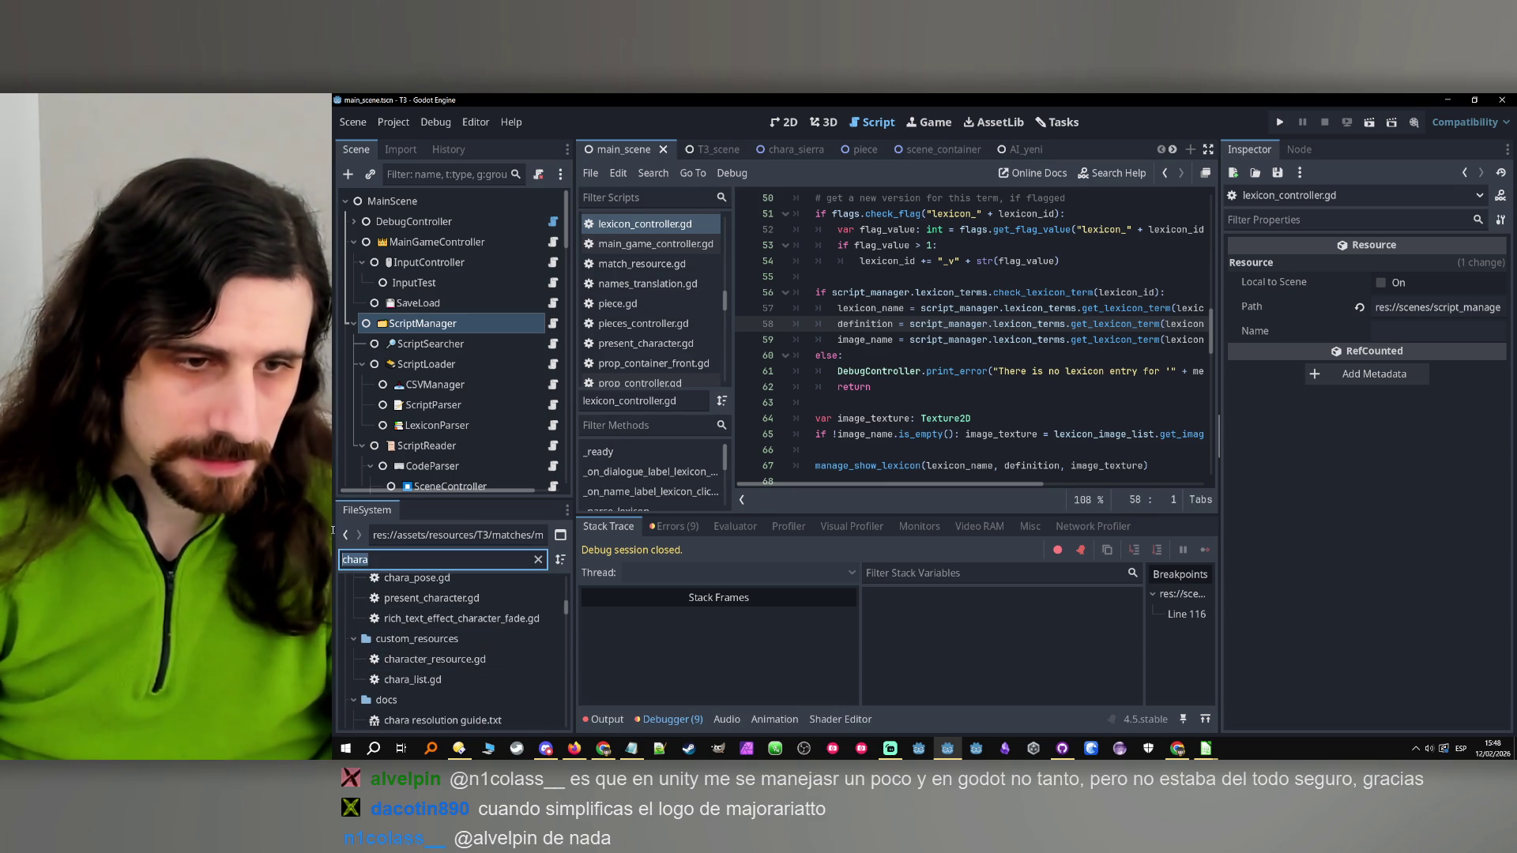
text(lexicon)
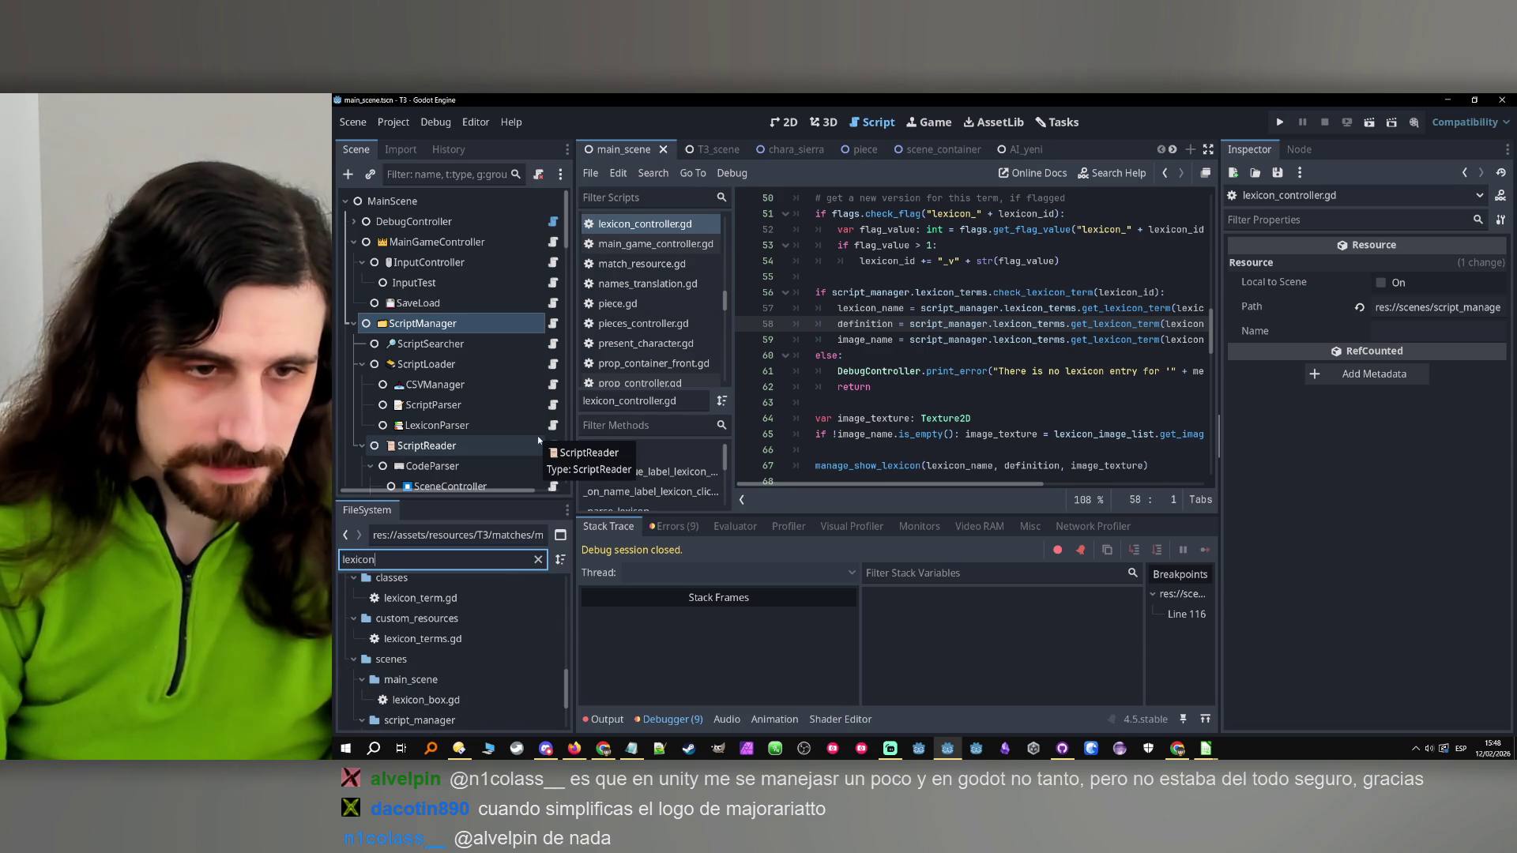
scroll(466, 640, down, 6)
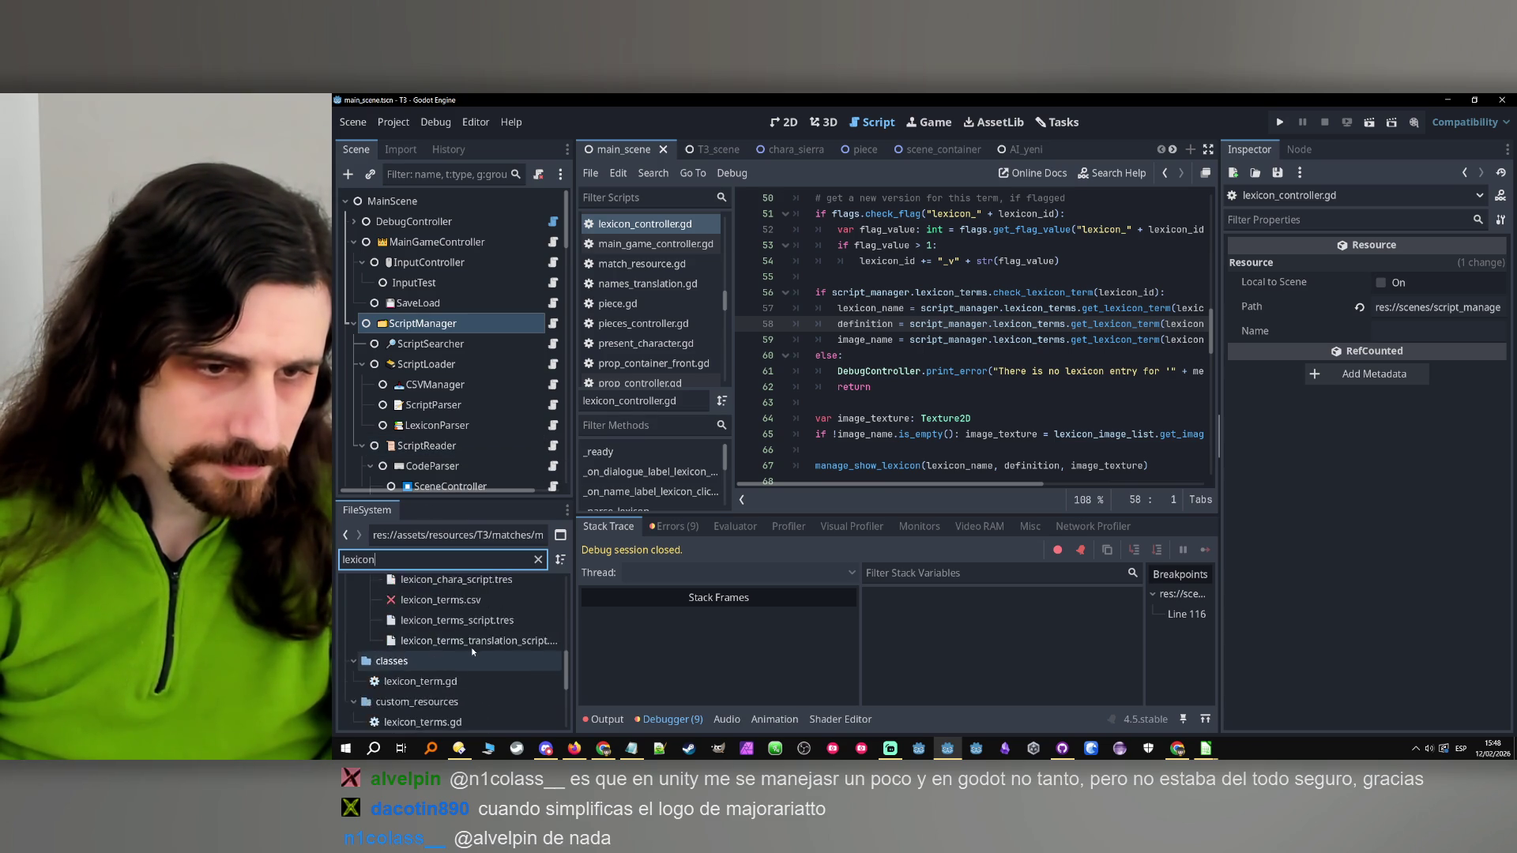
scroll(474, 651, down, 4)
Reveal lexicon_chara.csv in the file manager and open it in LibreOffice Calc
click(455, 599)
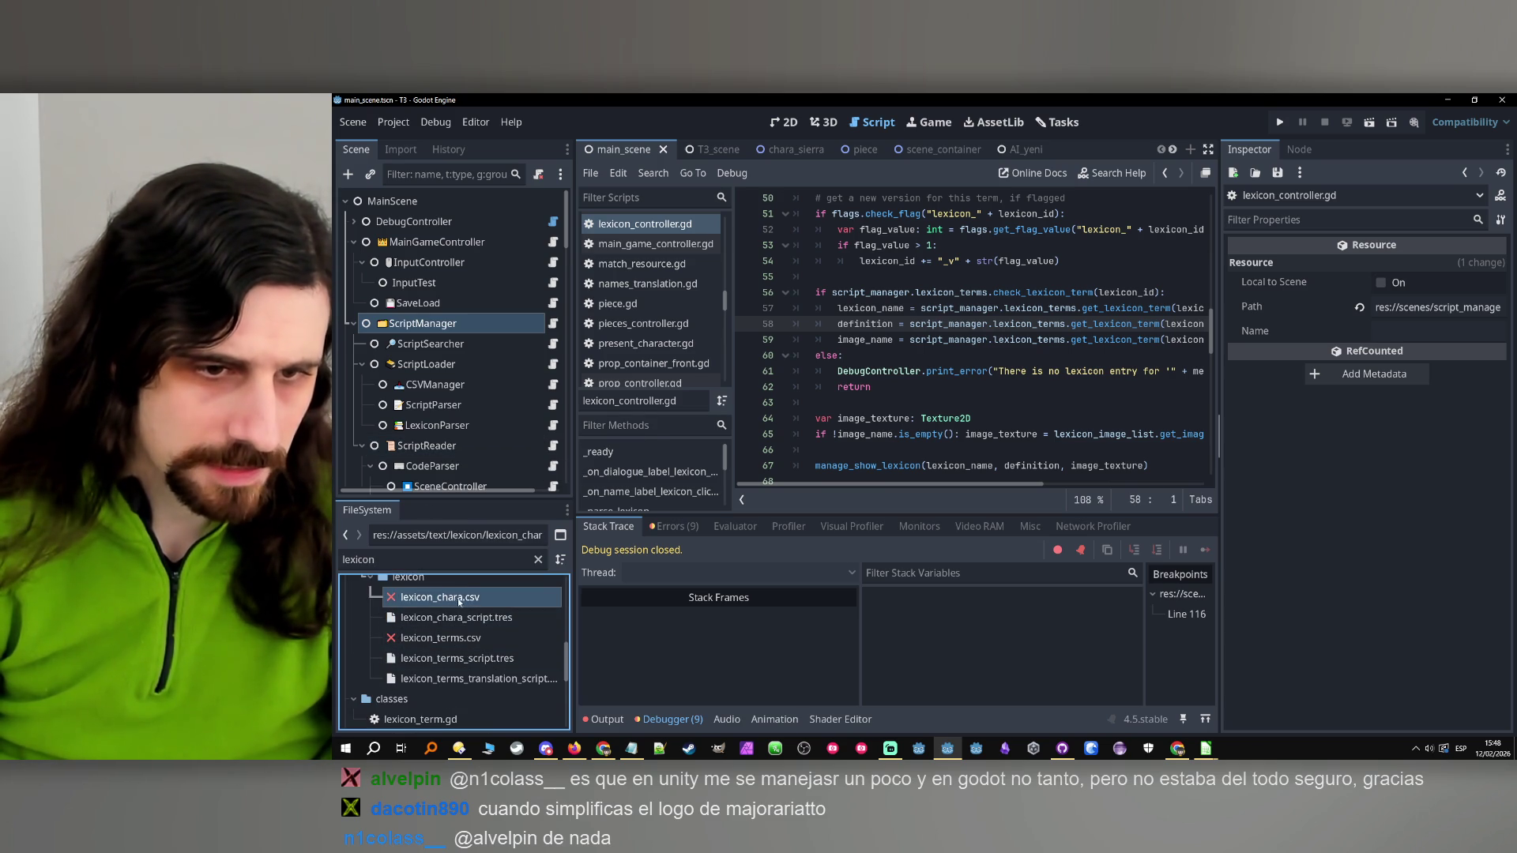
right_click(455, 600)
click(517, 725)
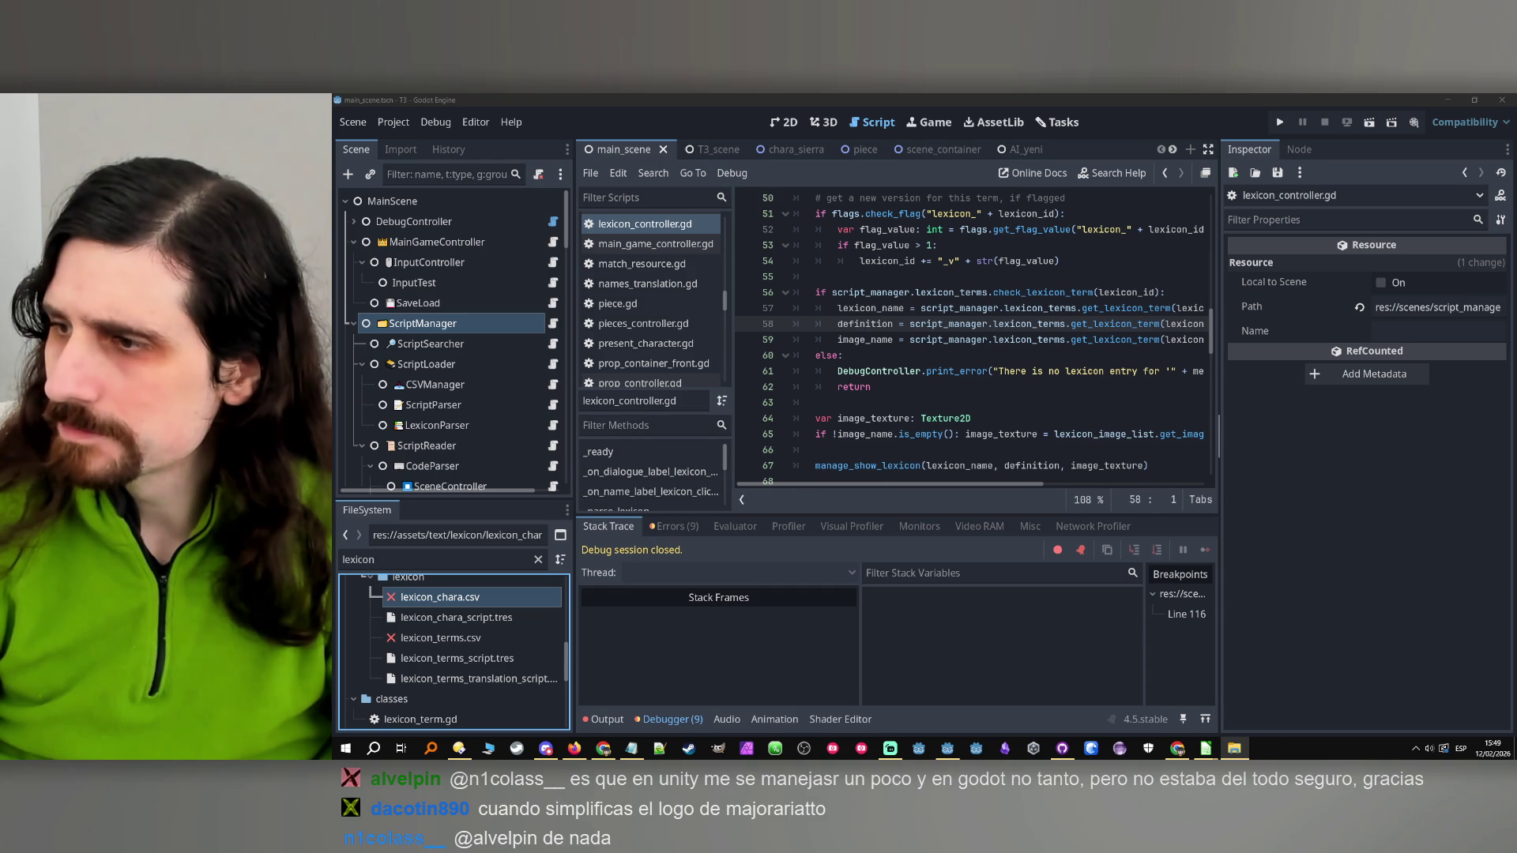
click(802, 557)
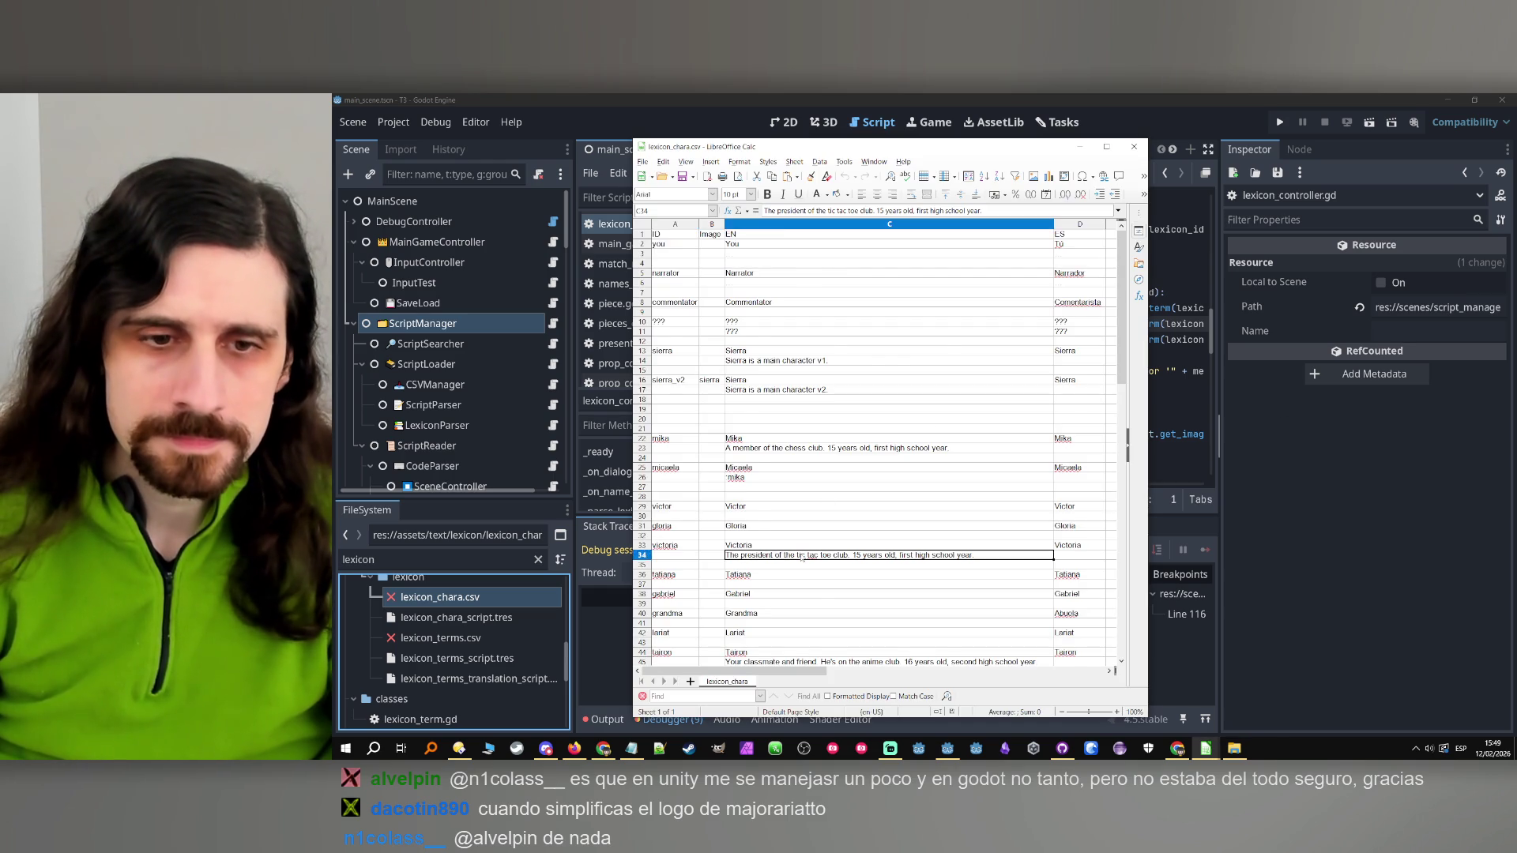
Put placeholder '.' entries into cells C69 and C75 of lexicon_chara
scroll(783, 553, down, 13)
click(746, 506)
text(..)
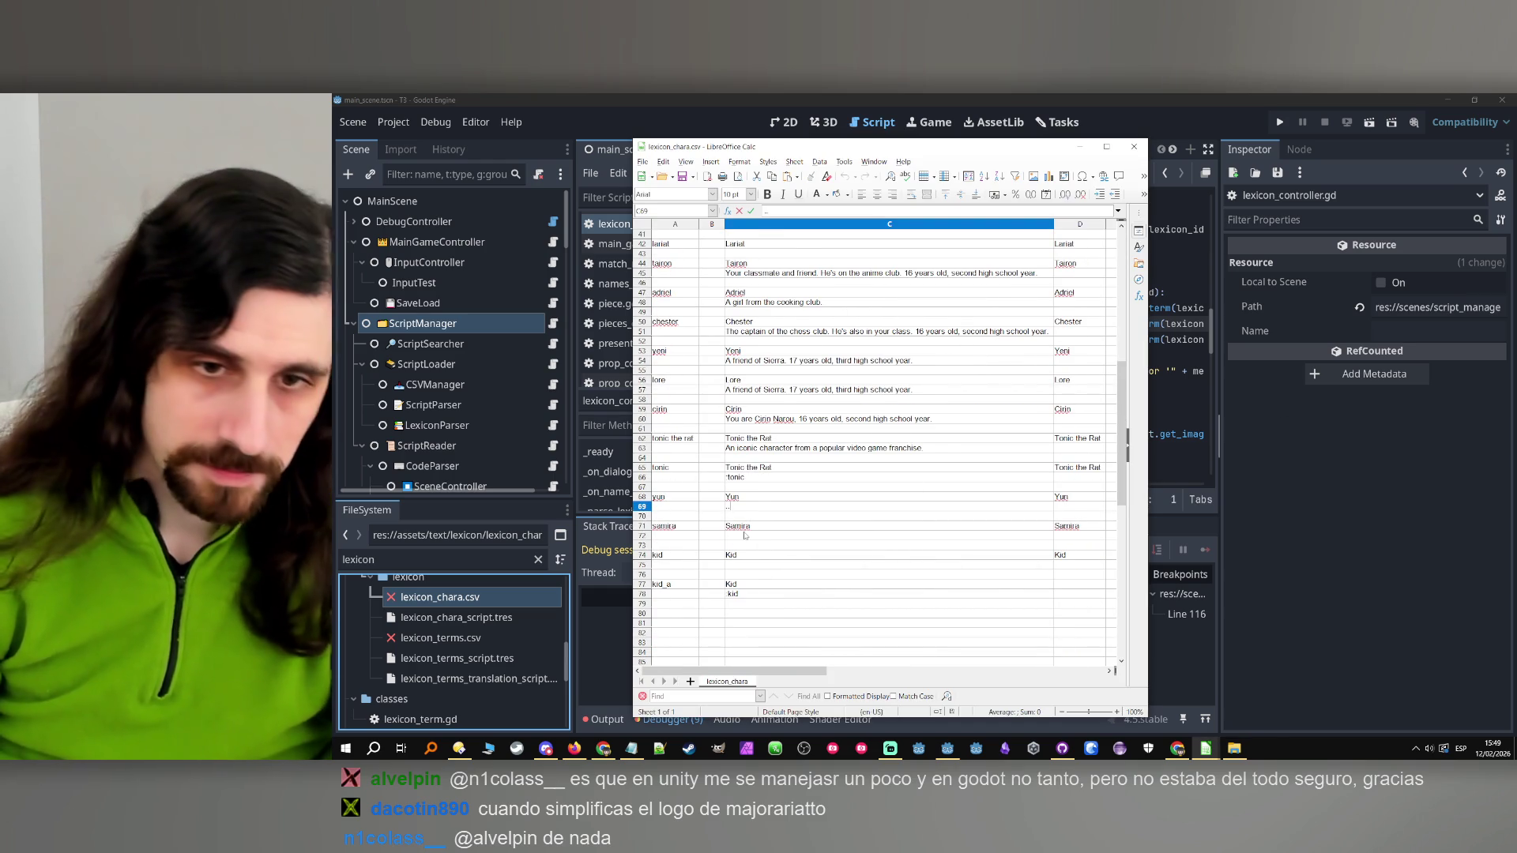
click(747, 535)
text(.)
key(Escape)
key(Up)
key(Up)
key(Up)
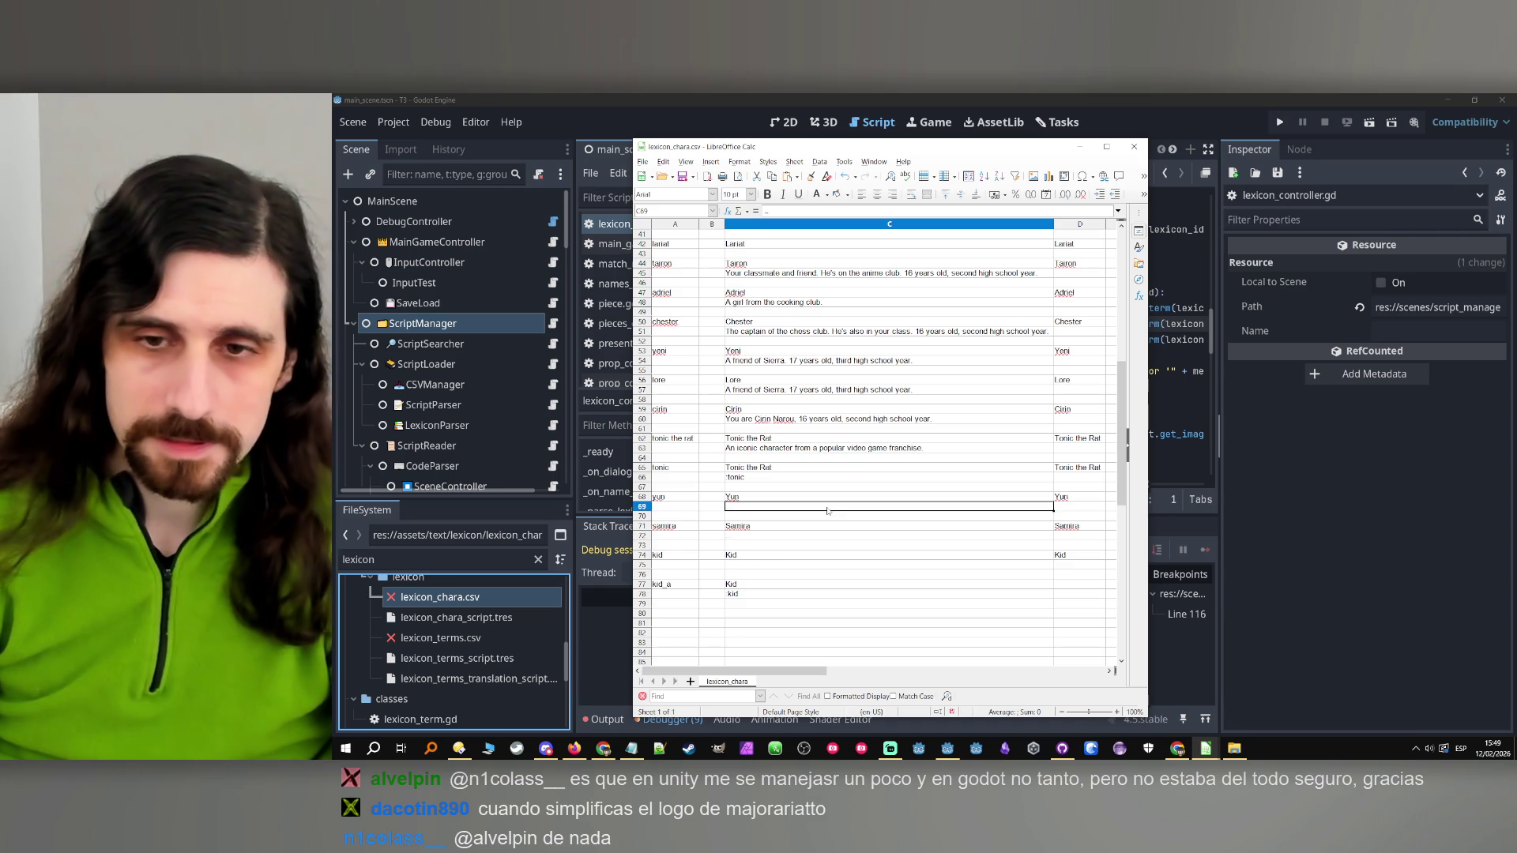
click(758, 565)
text(.)
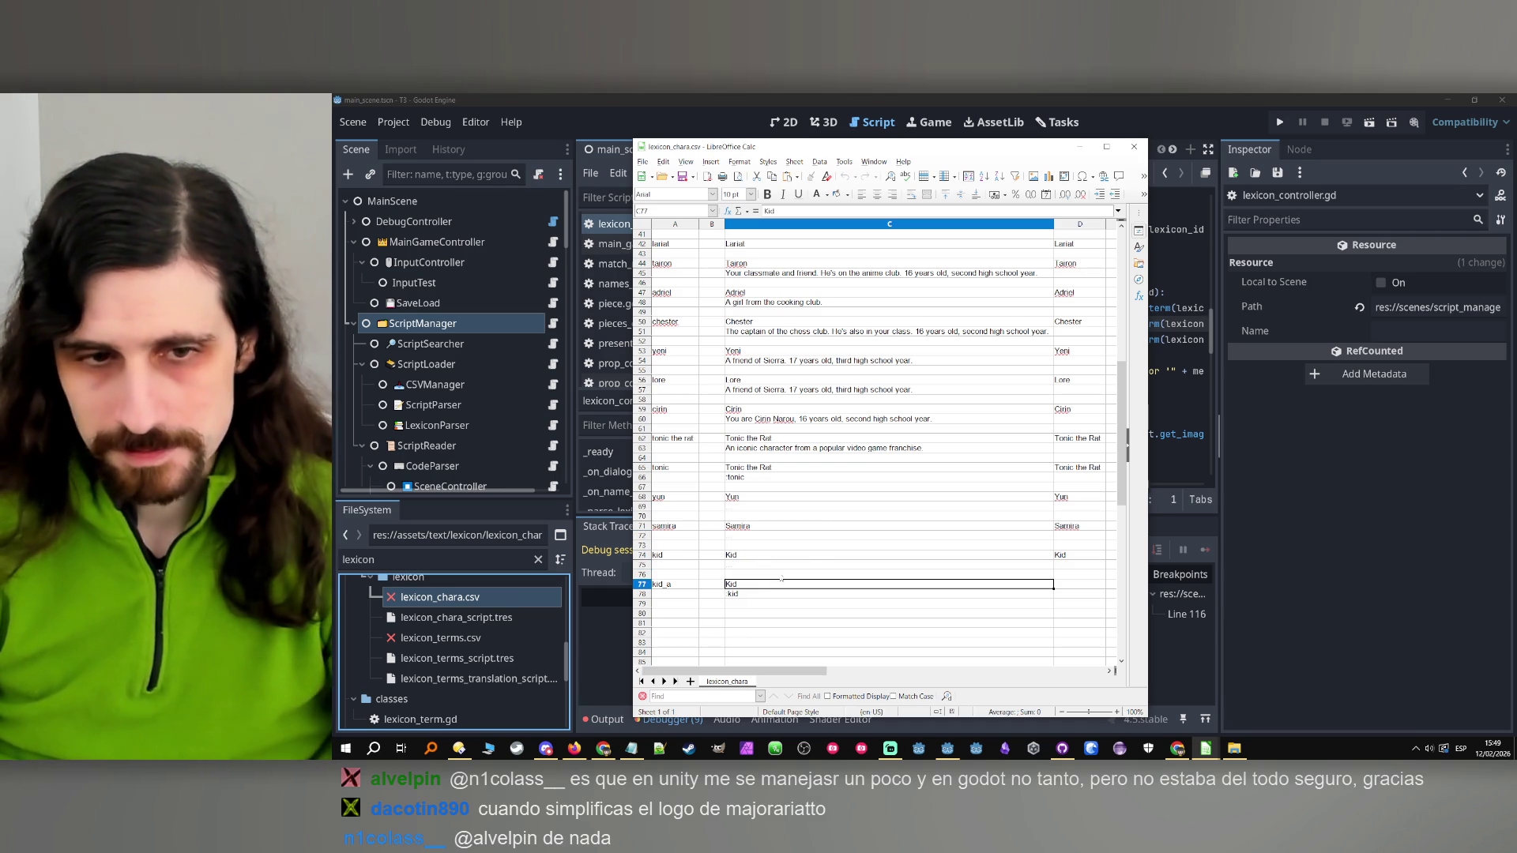
Run the game with F5 to show the Yun lexicon entry, then stop it
click(1080, 147)
key(F5)
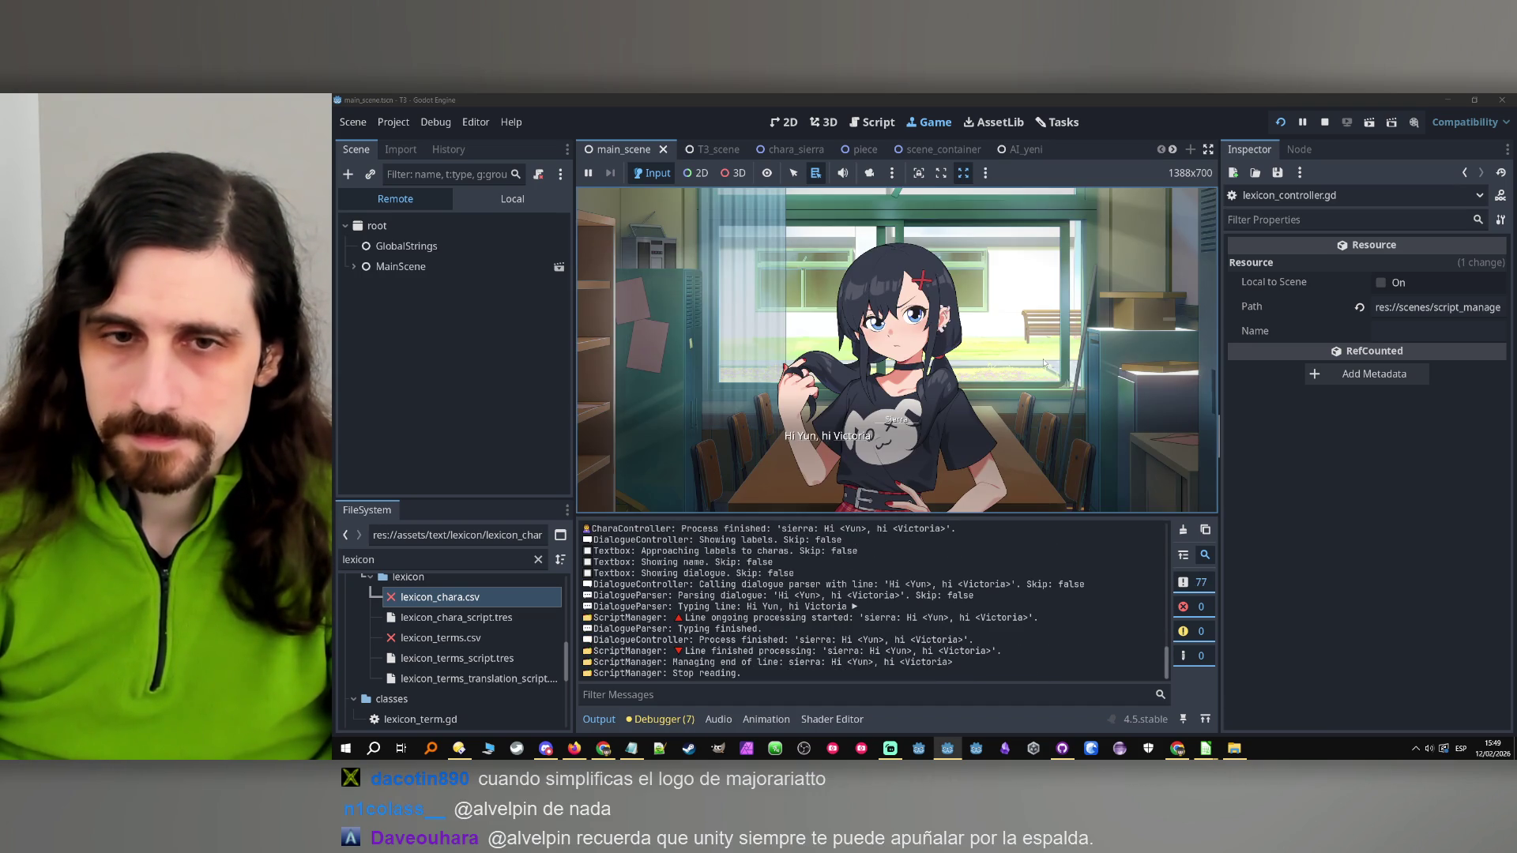
click(847, 441)
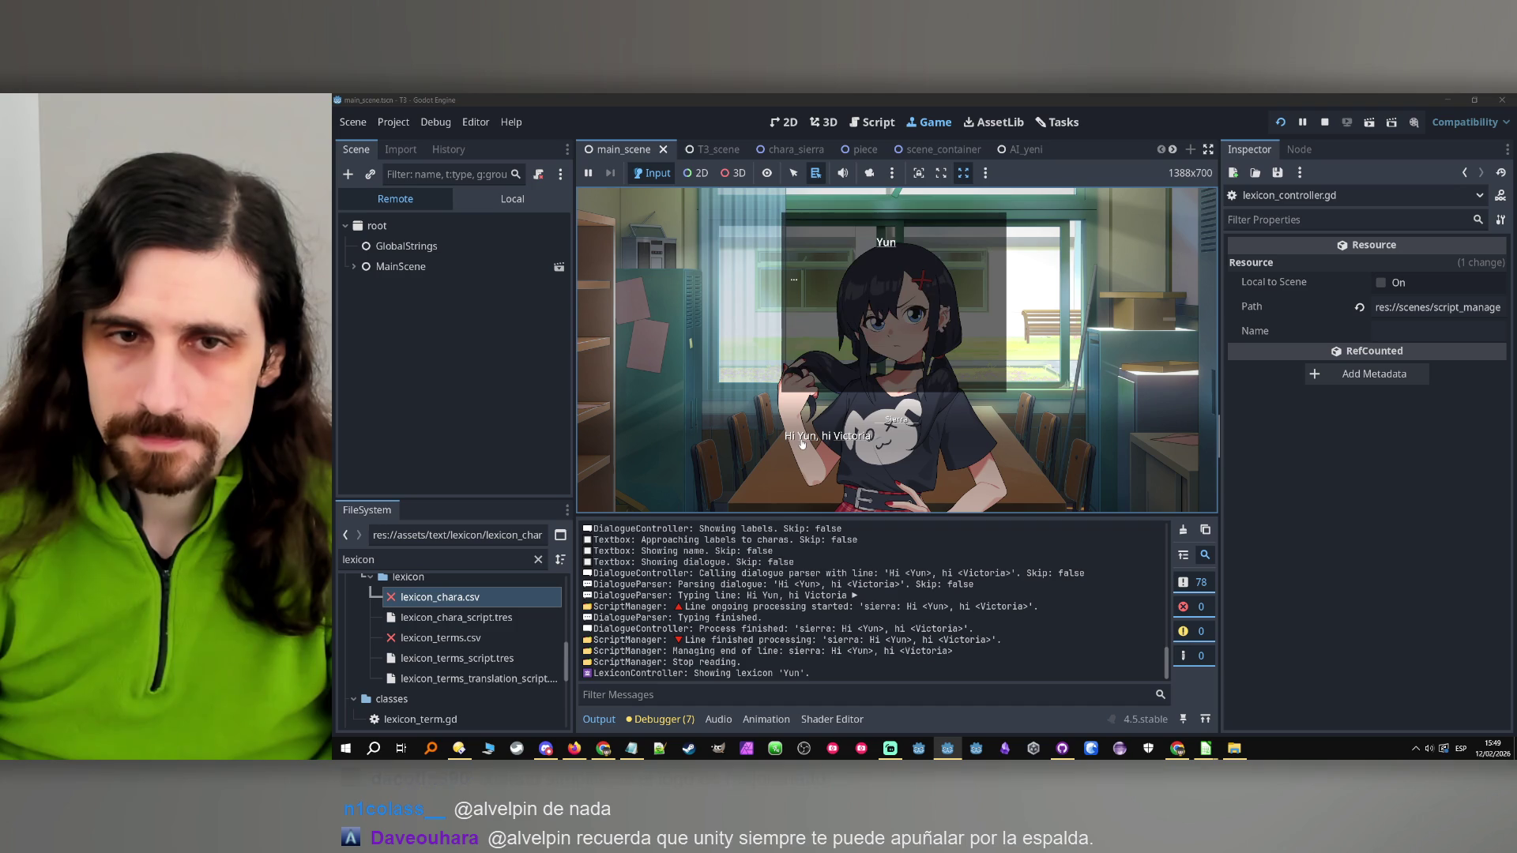
click(1325, 122)
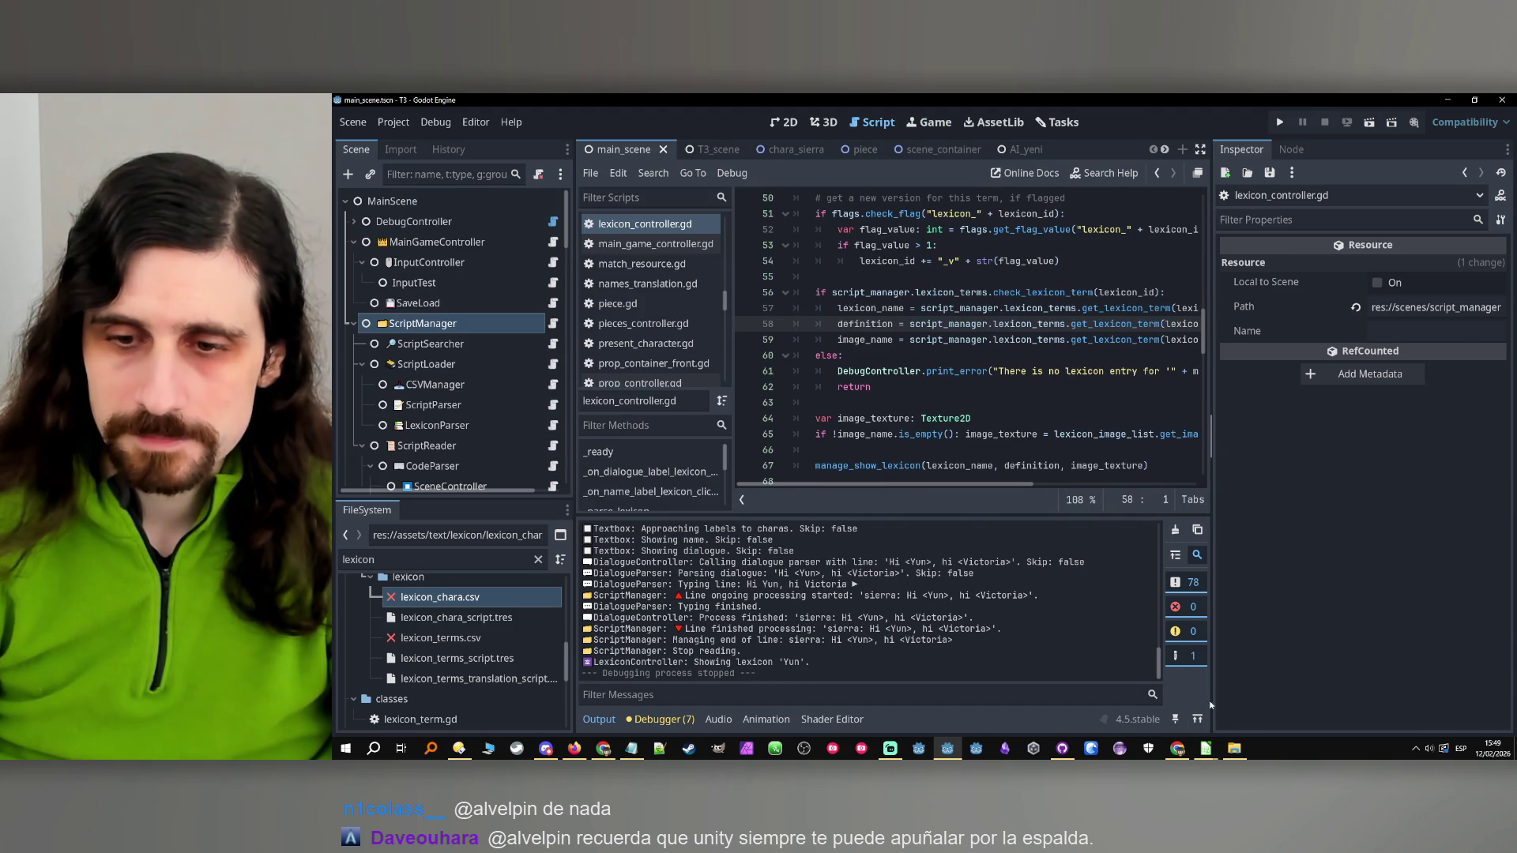
Delete the kid_a entry in A77:C78 of the character lexicon sheet
mouse_move(1206, 748)
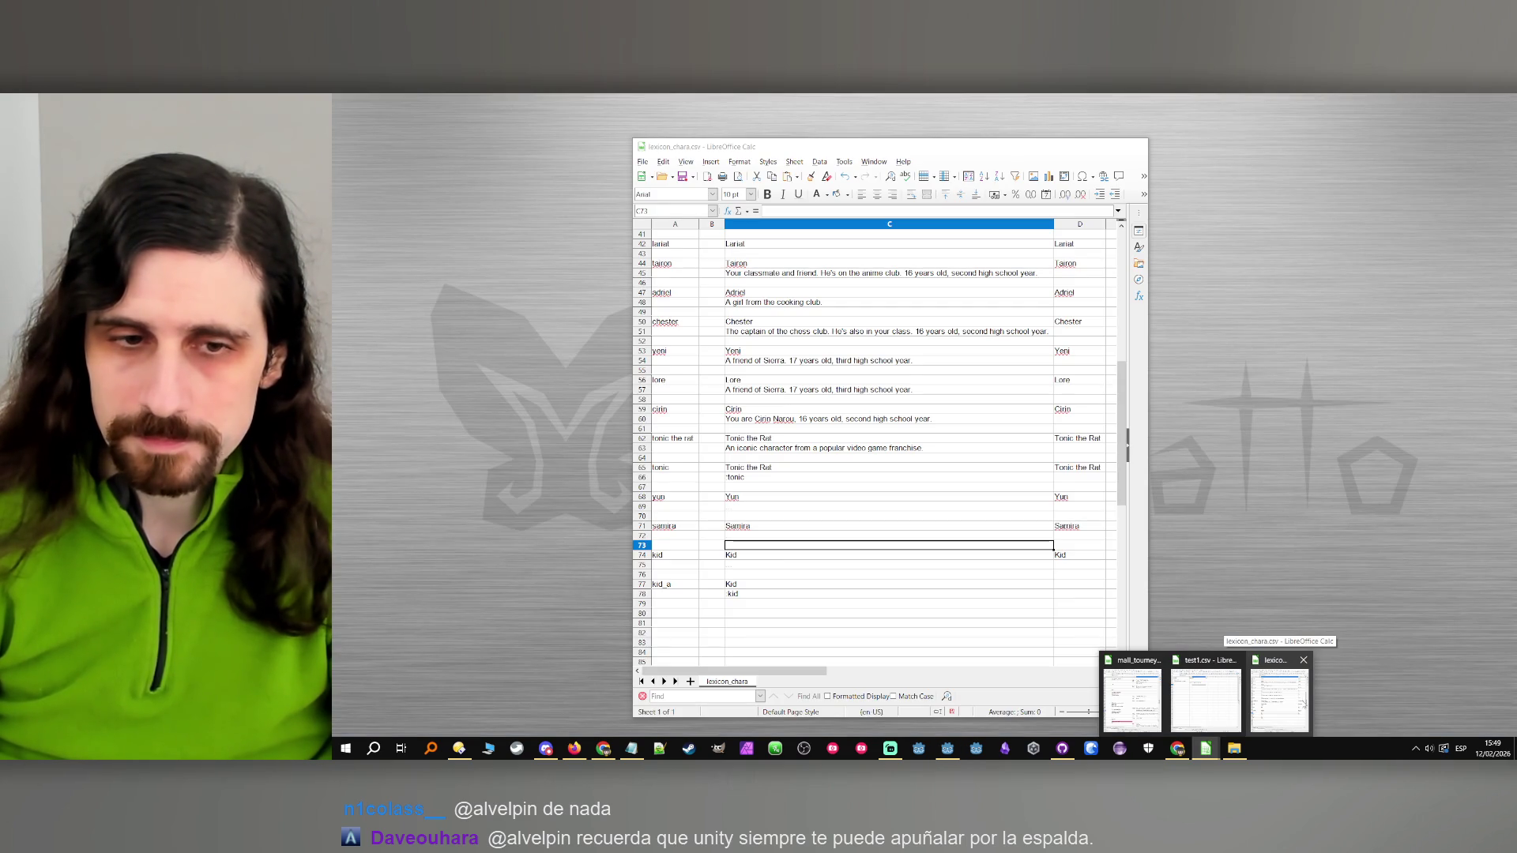
click(1280, 699)
drag(672, 591, 822, 597)
click(822, 605)
drag(678, 587, 782, 597)
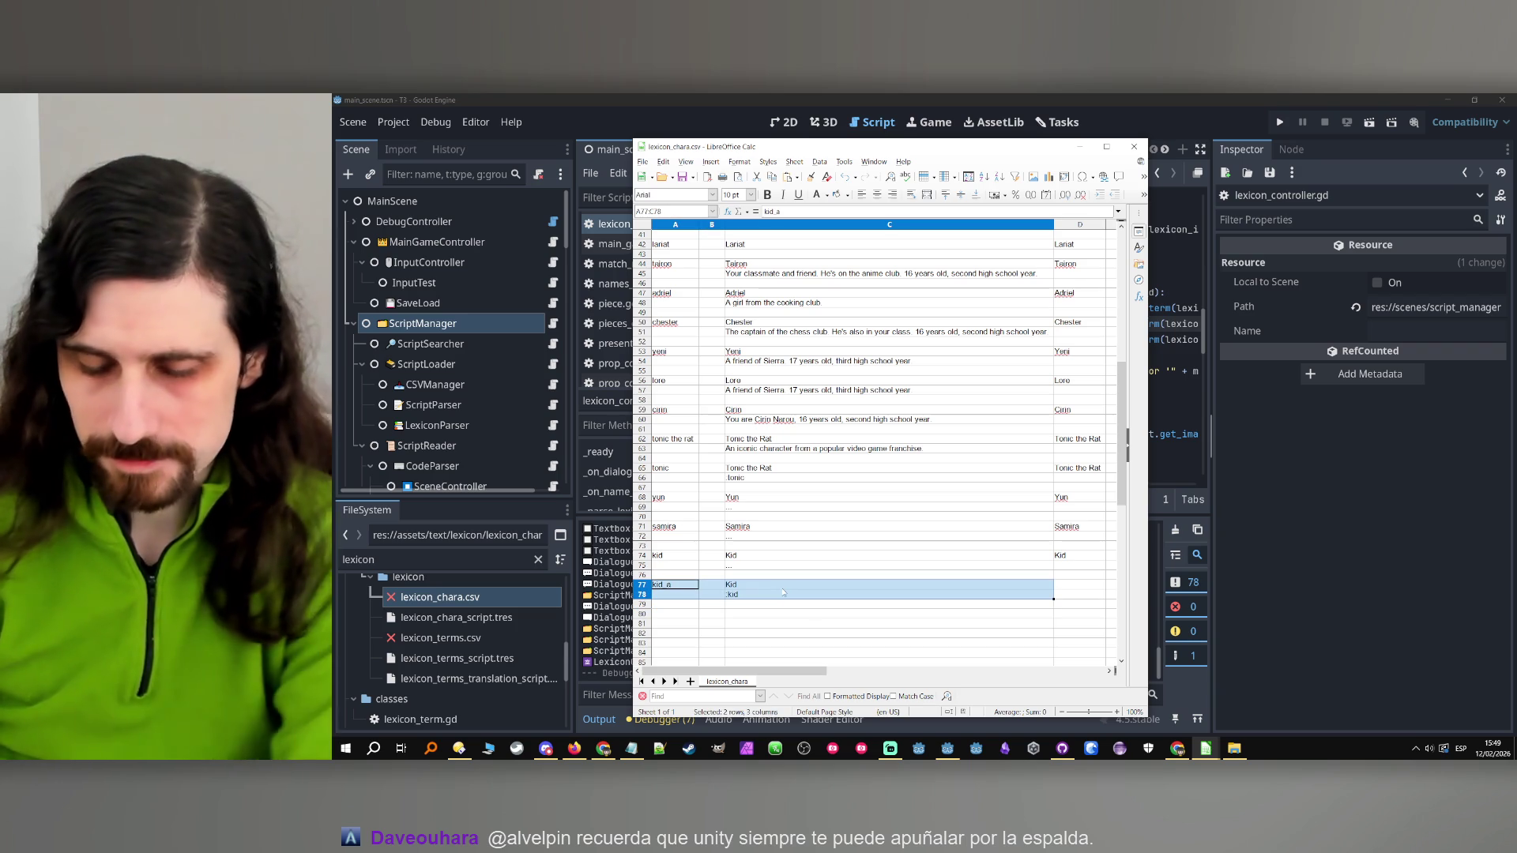
key(Delete)
click(787, 567)
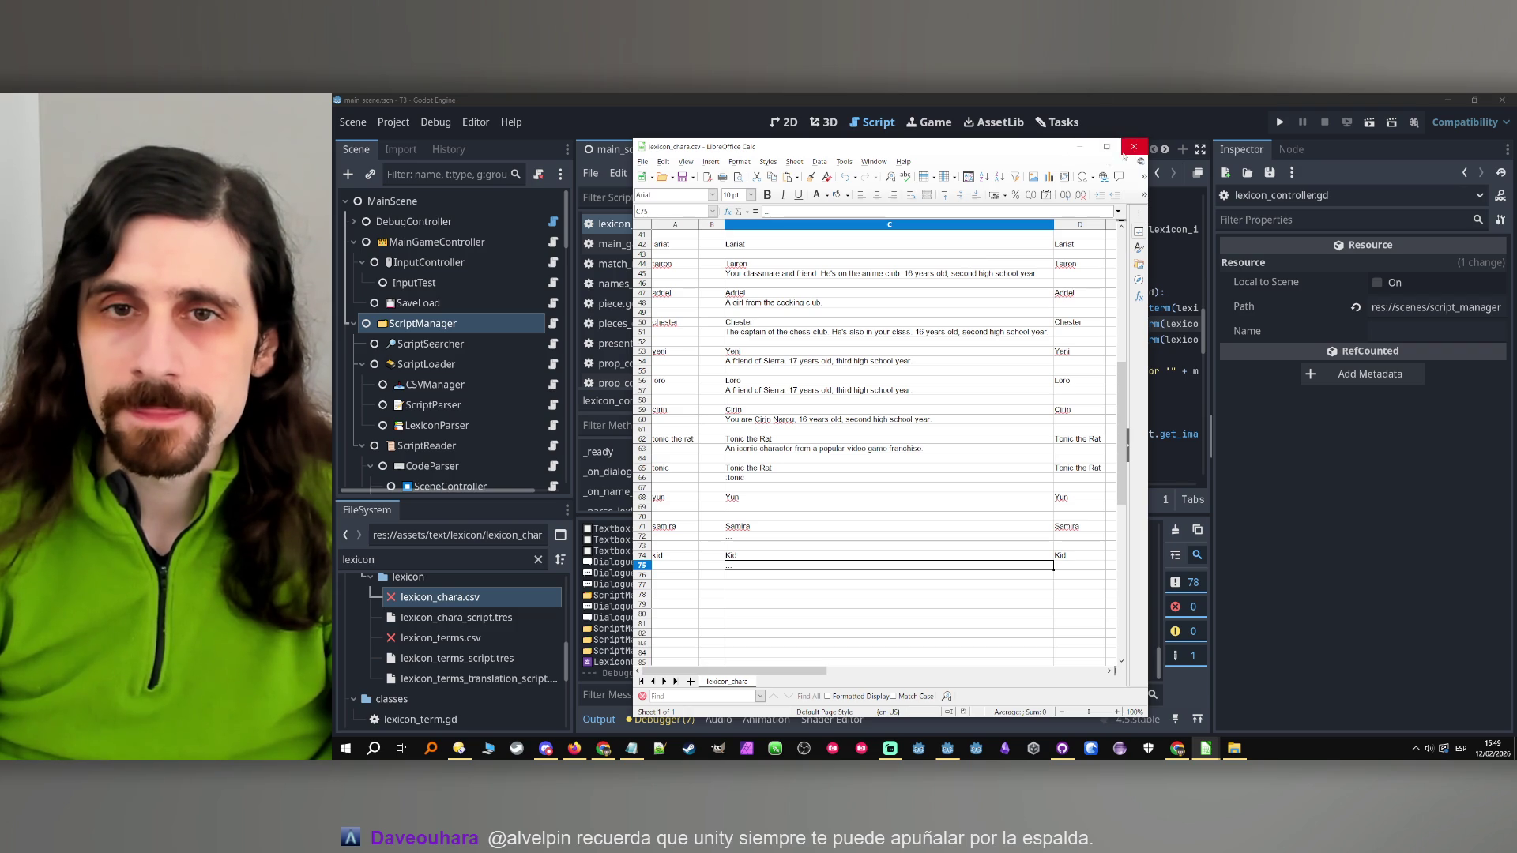
Reposition and widen the spreadsheet window to show column E, then close it
drag(991, 150, 989, 125)
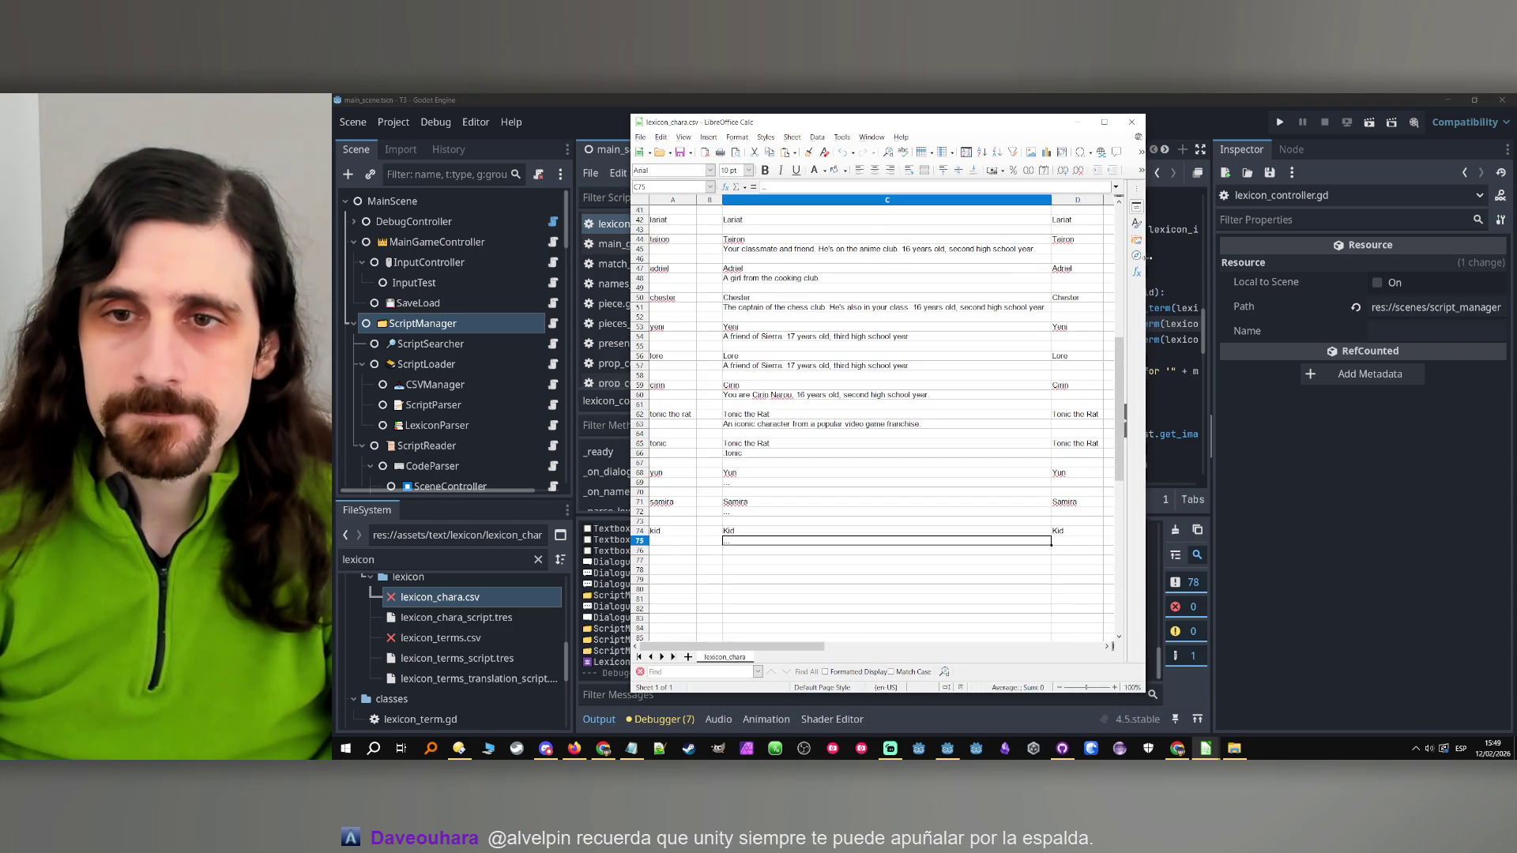
drag(1147, 256, 1184, 257)
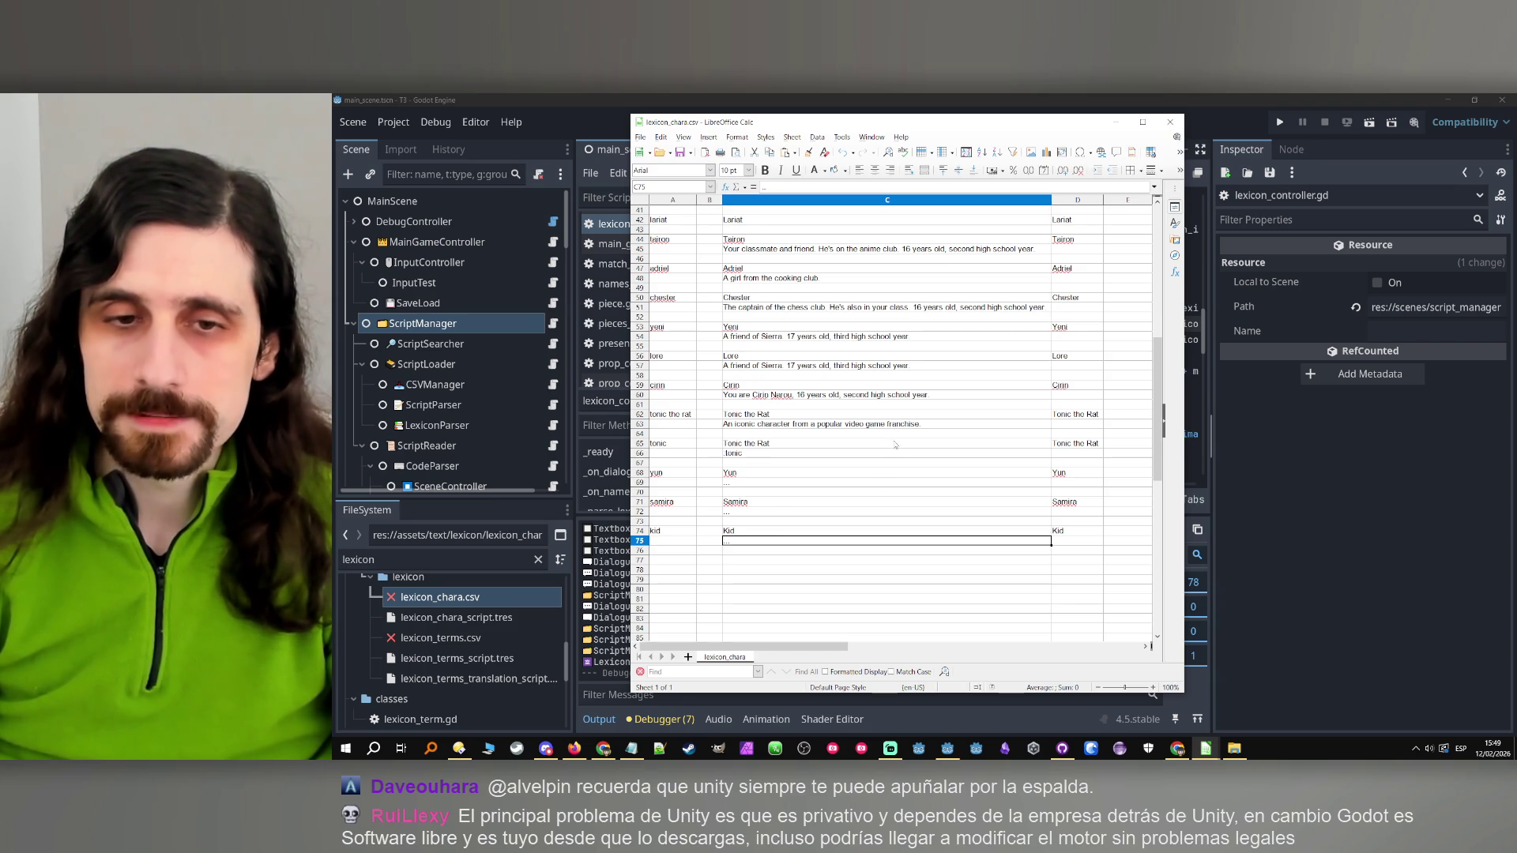
click(1170, 122)
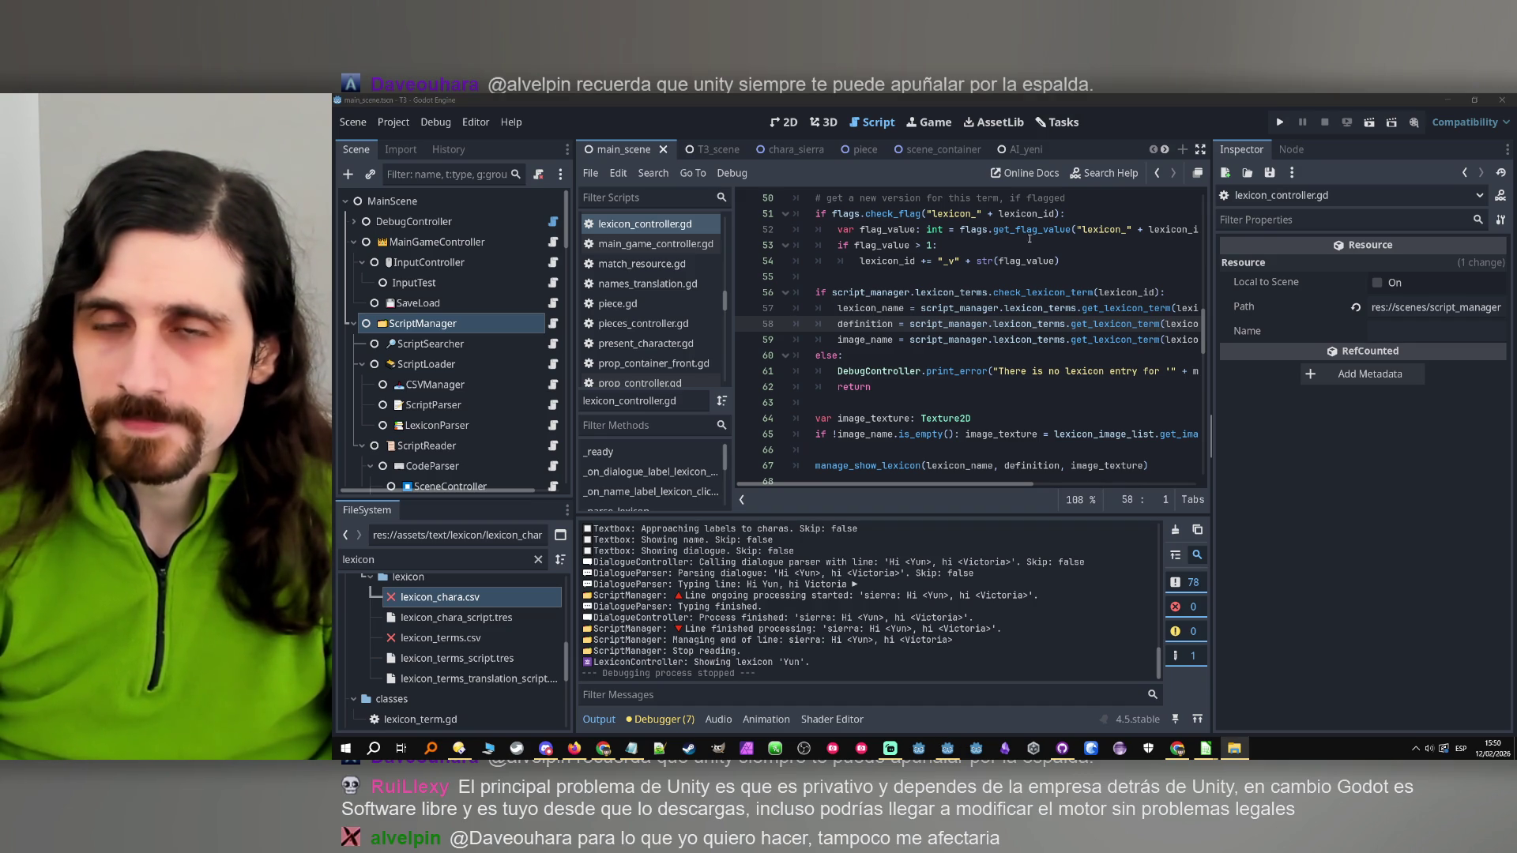
Move the 'Lexicon names are s…' card into the Done column on the Tasks board
click(1057, 122)
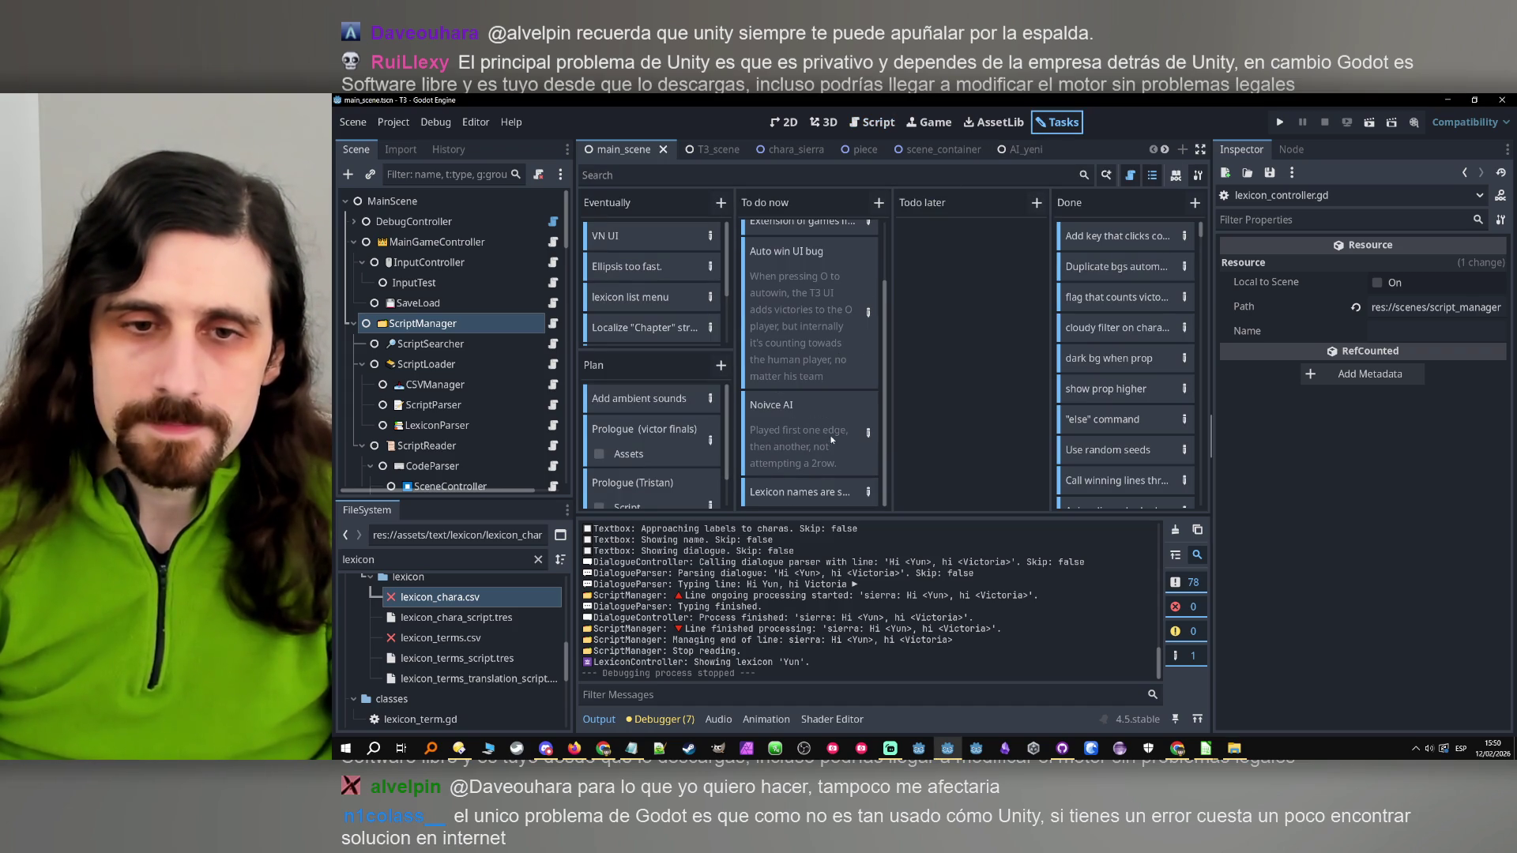
mouse_move(803, 496)
mouse_down()
mouse_move(869, 454)
mouse_move(1131, 194)
mouse_move(1206, 748)
mouse_up()
mouse_move(1206, 748)
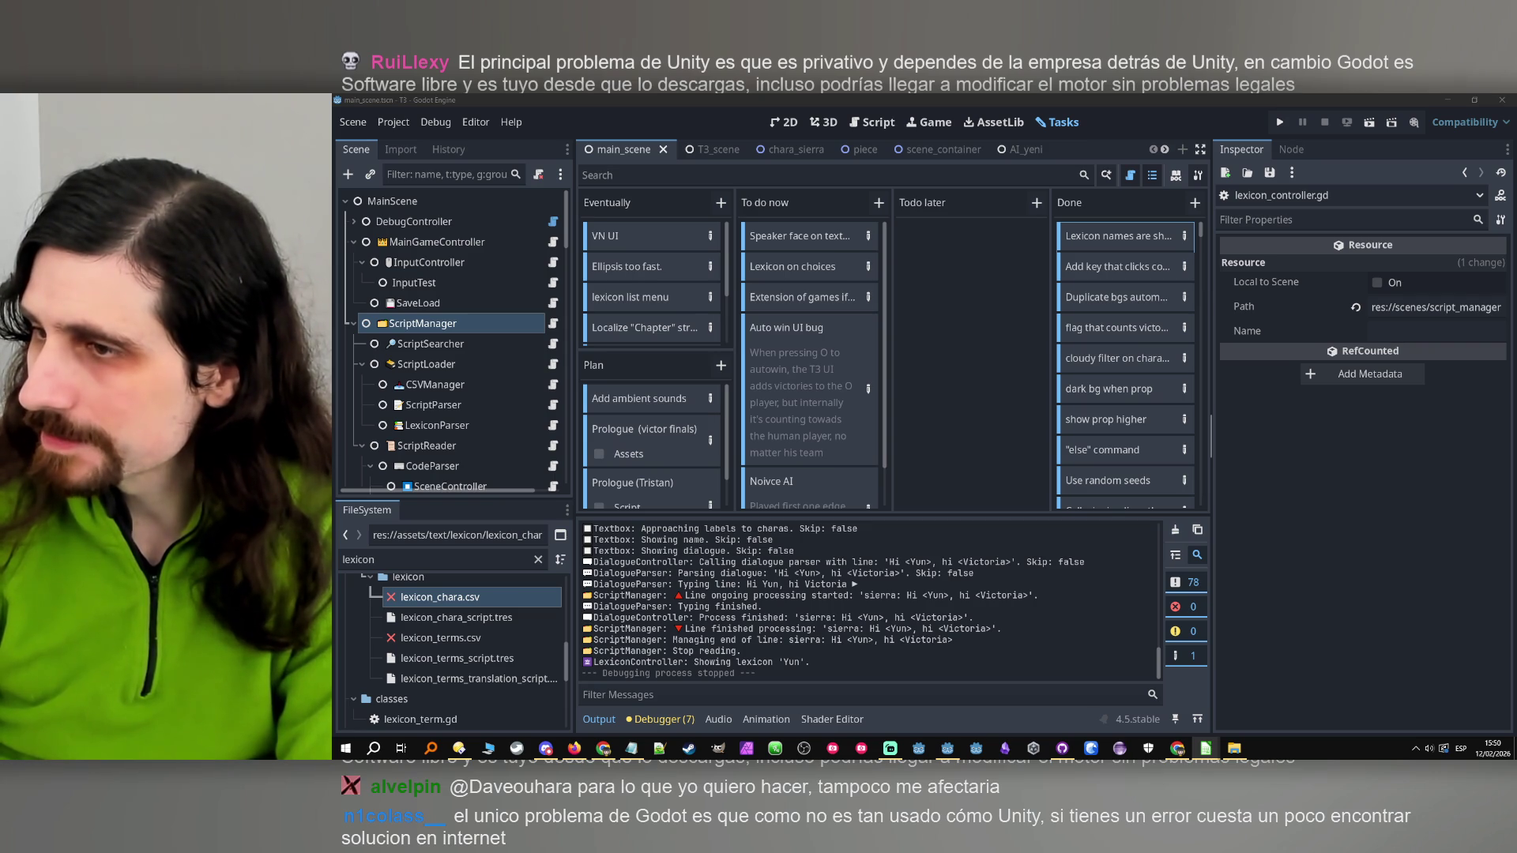
key(Caps_Lock)
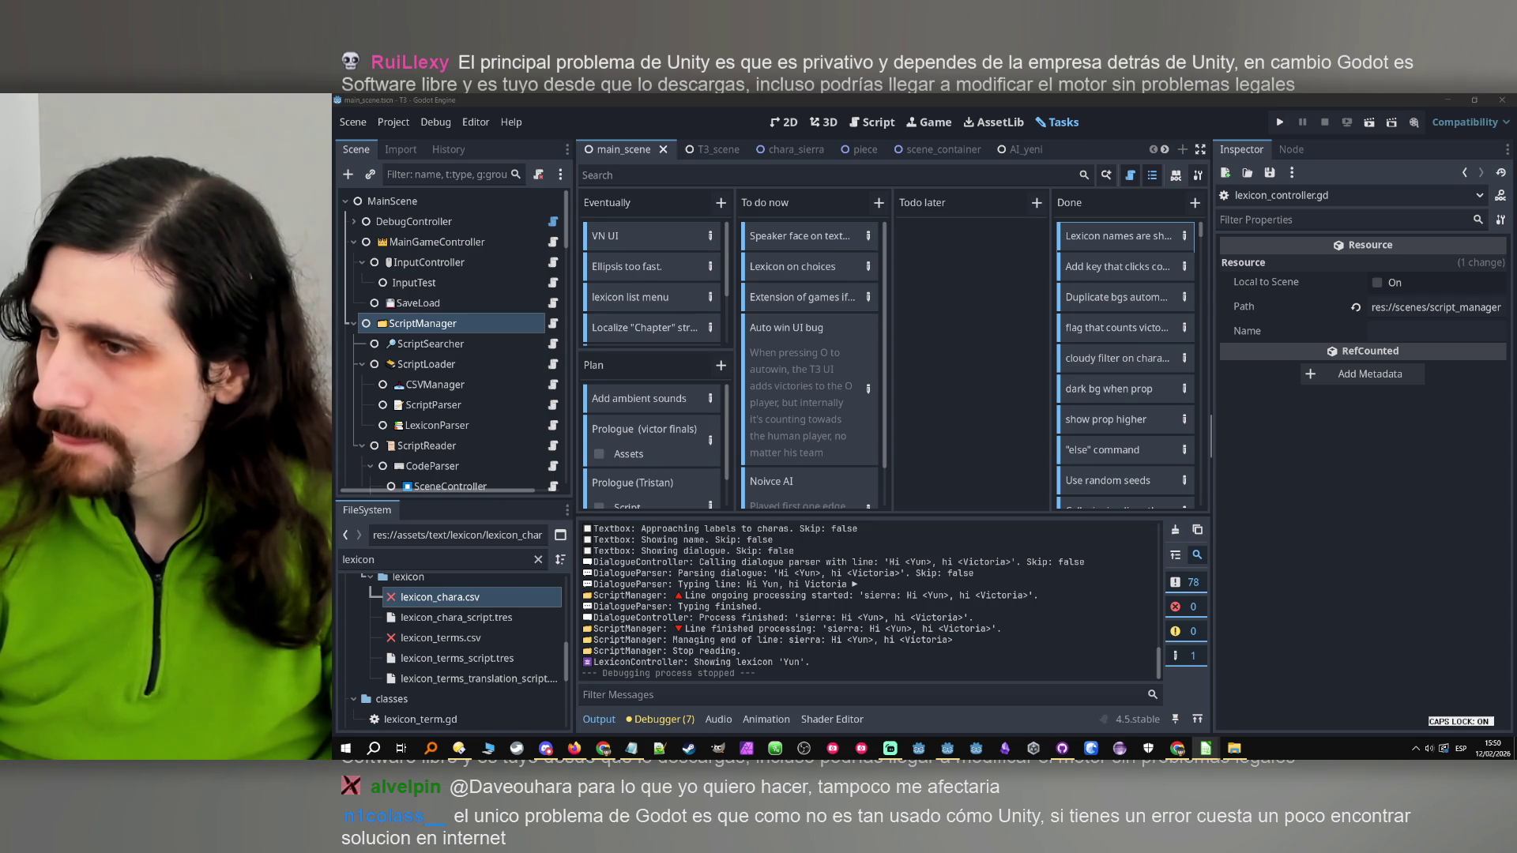
Switch from Godot to GitHub Desktop to view the 13 changed files in T3
key(Caps_Lock)
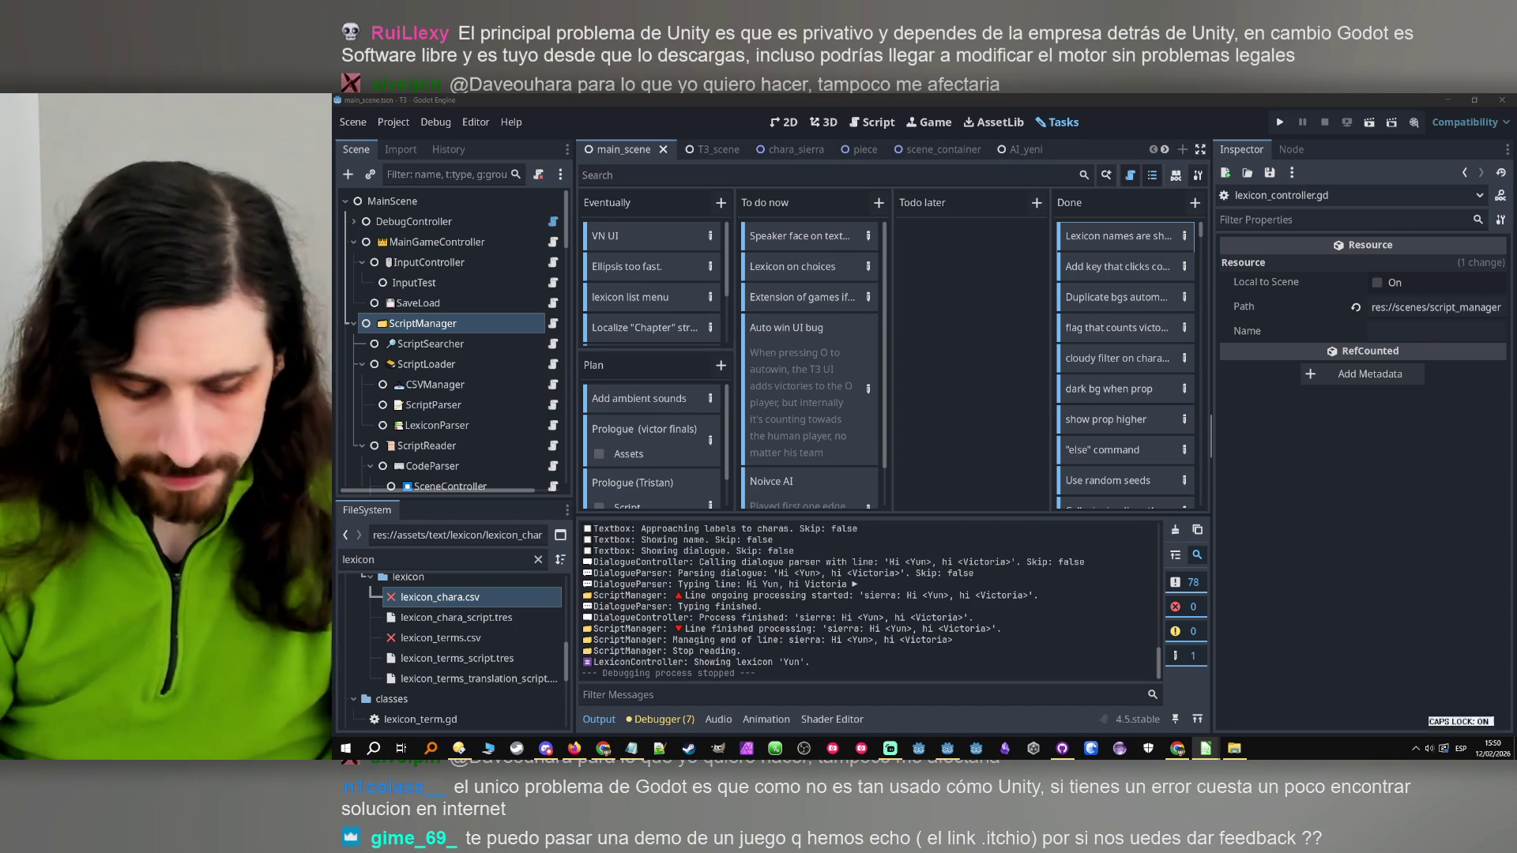
key(Caps_Lock)
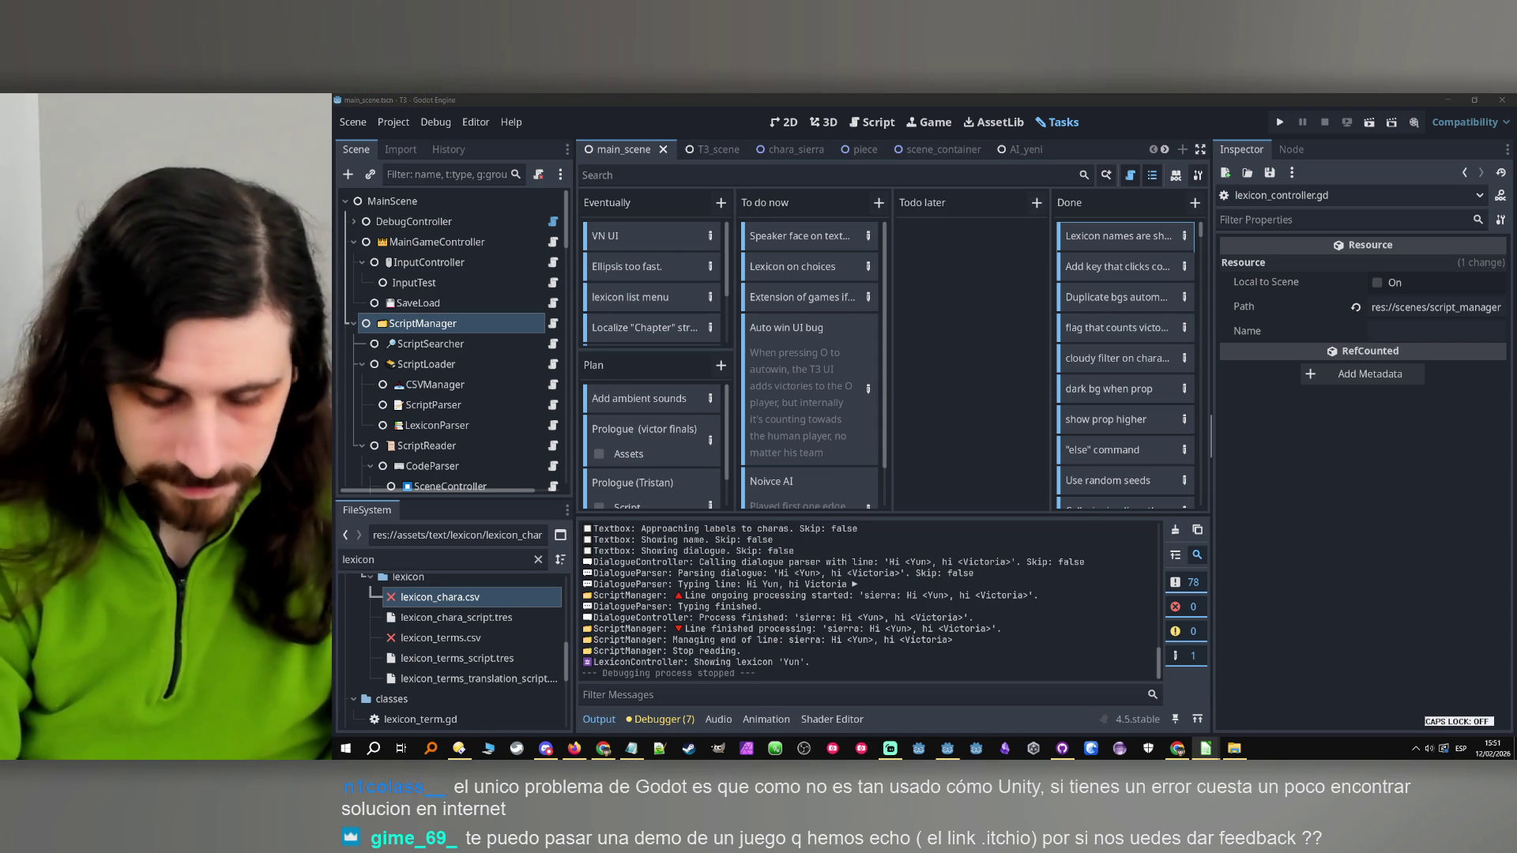
key(Caps_Lock)
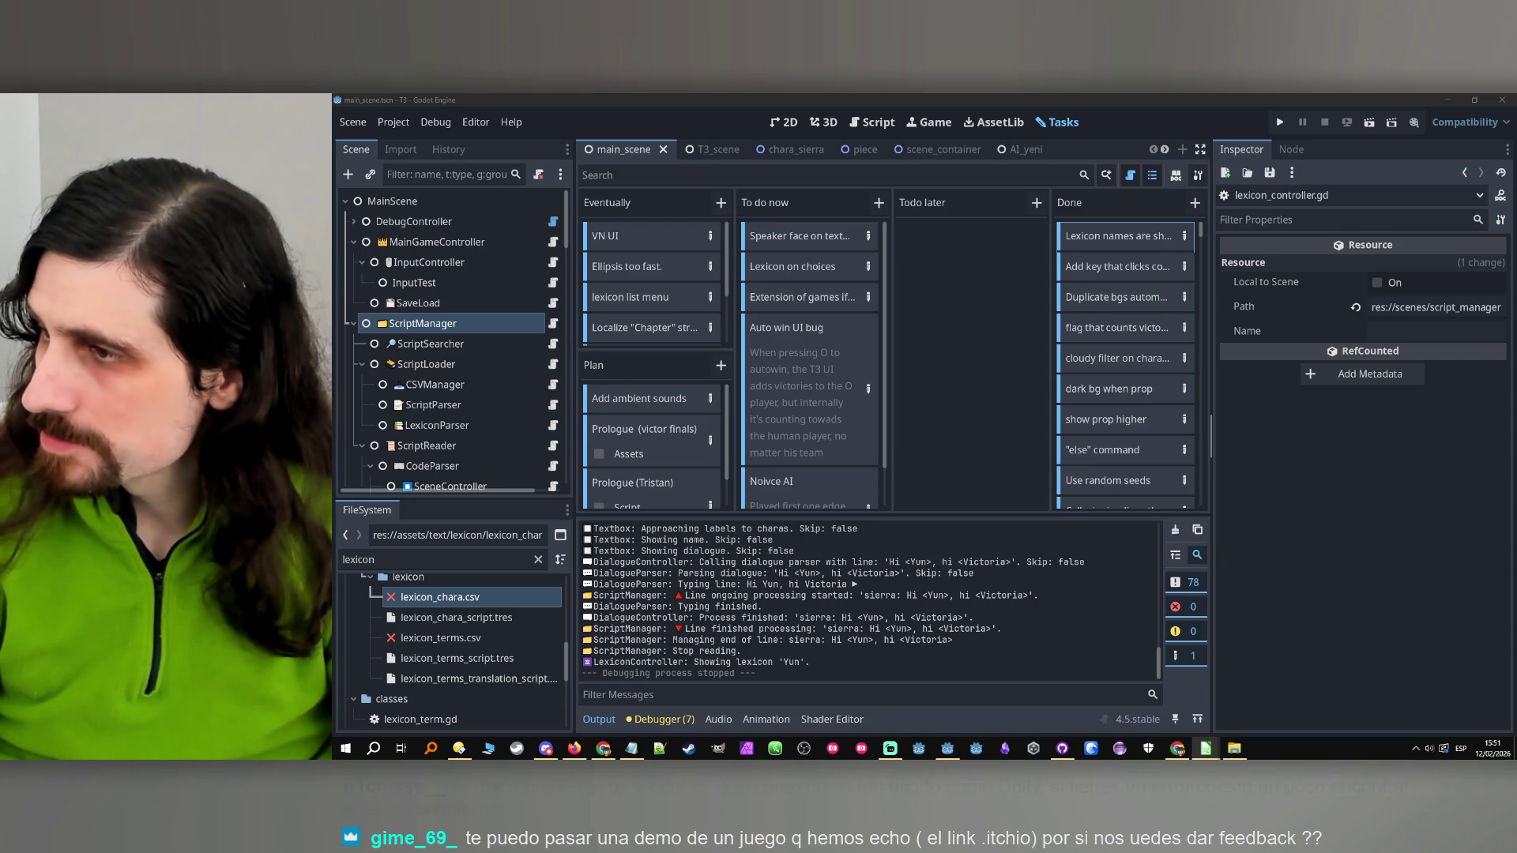
key(Caps_Lock)
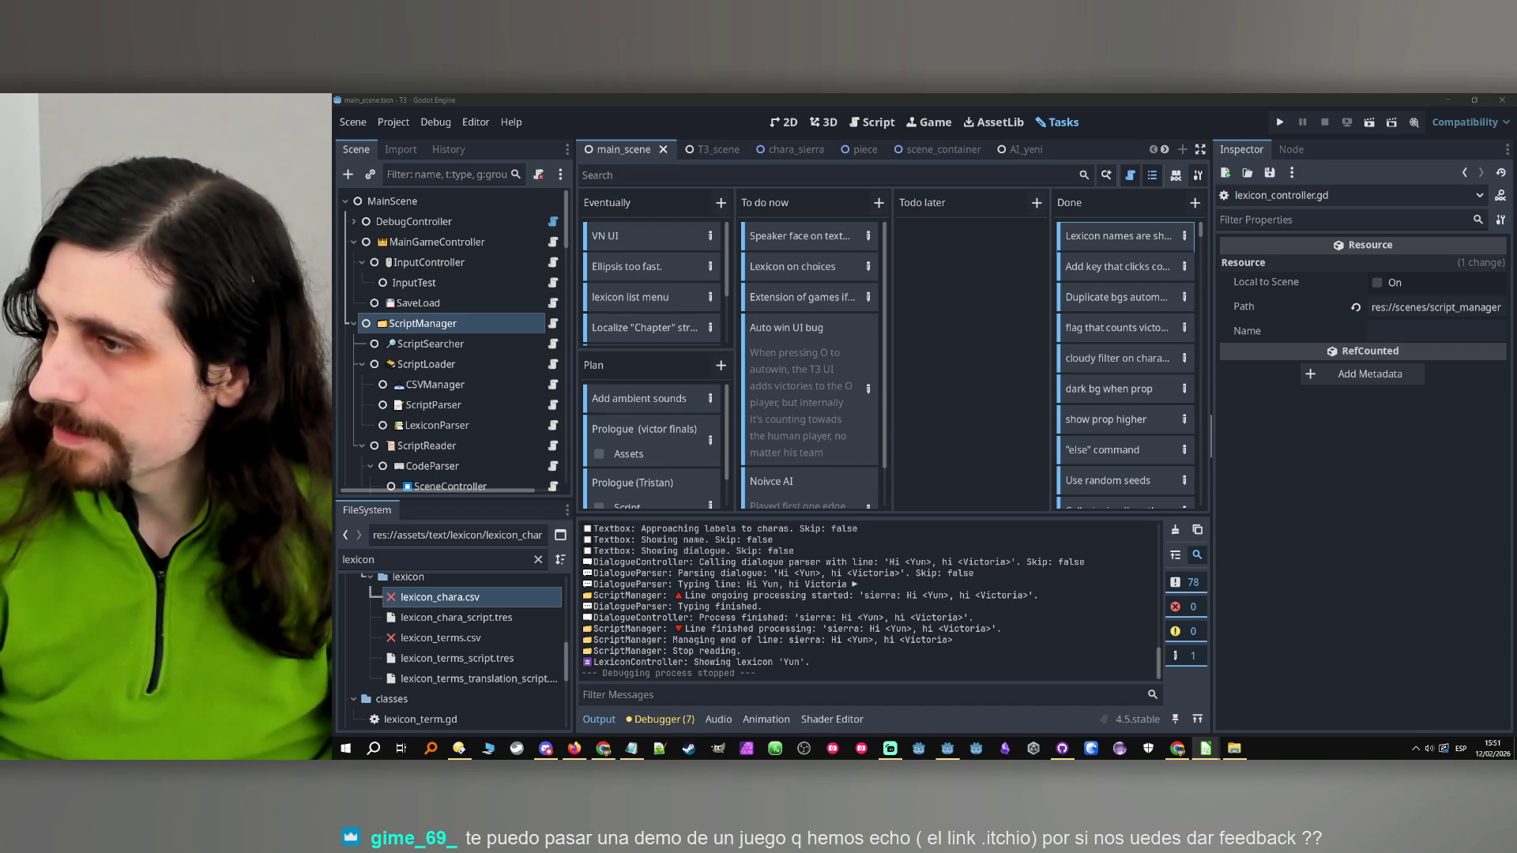
key(Caps_Lock)
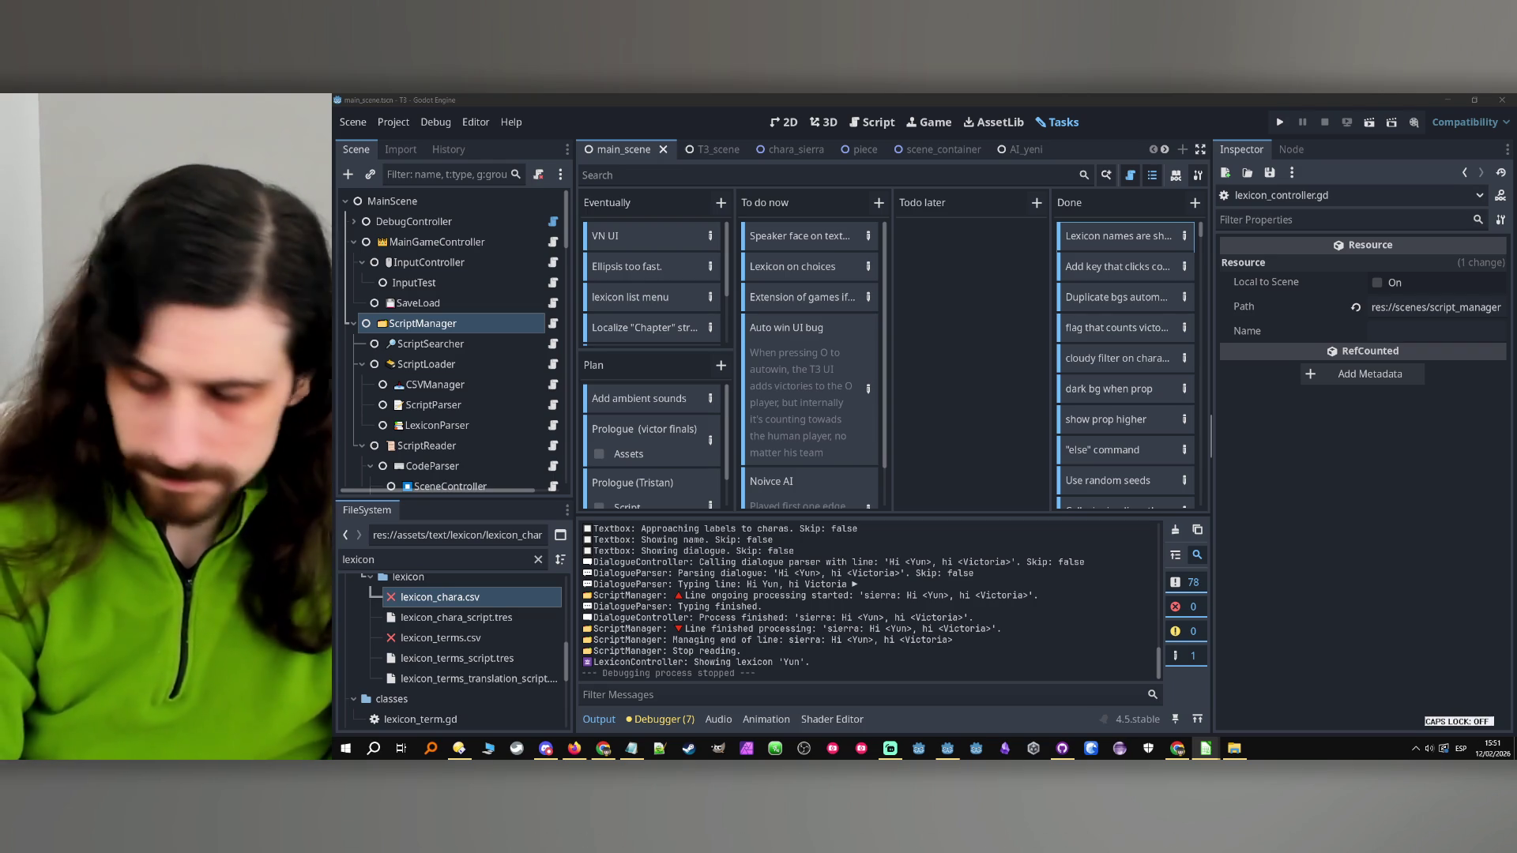
key(Caps_Lock)
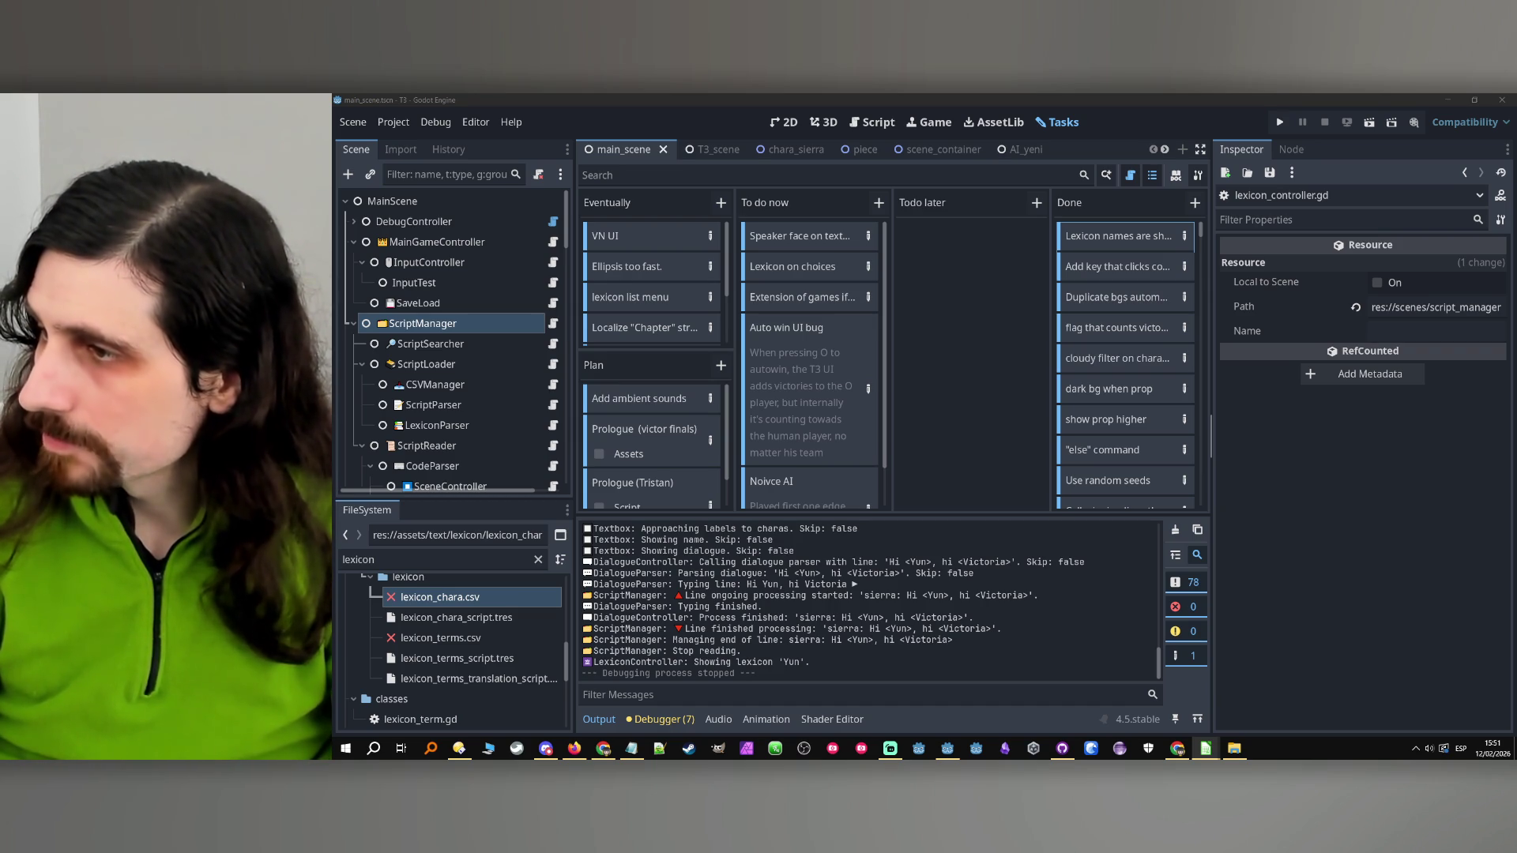
key(Caps_Lock)
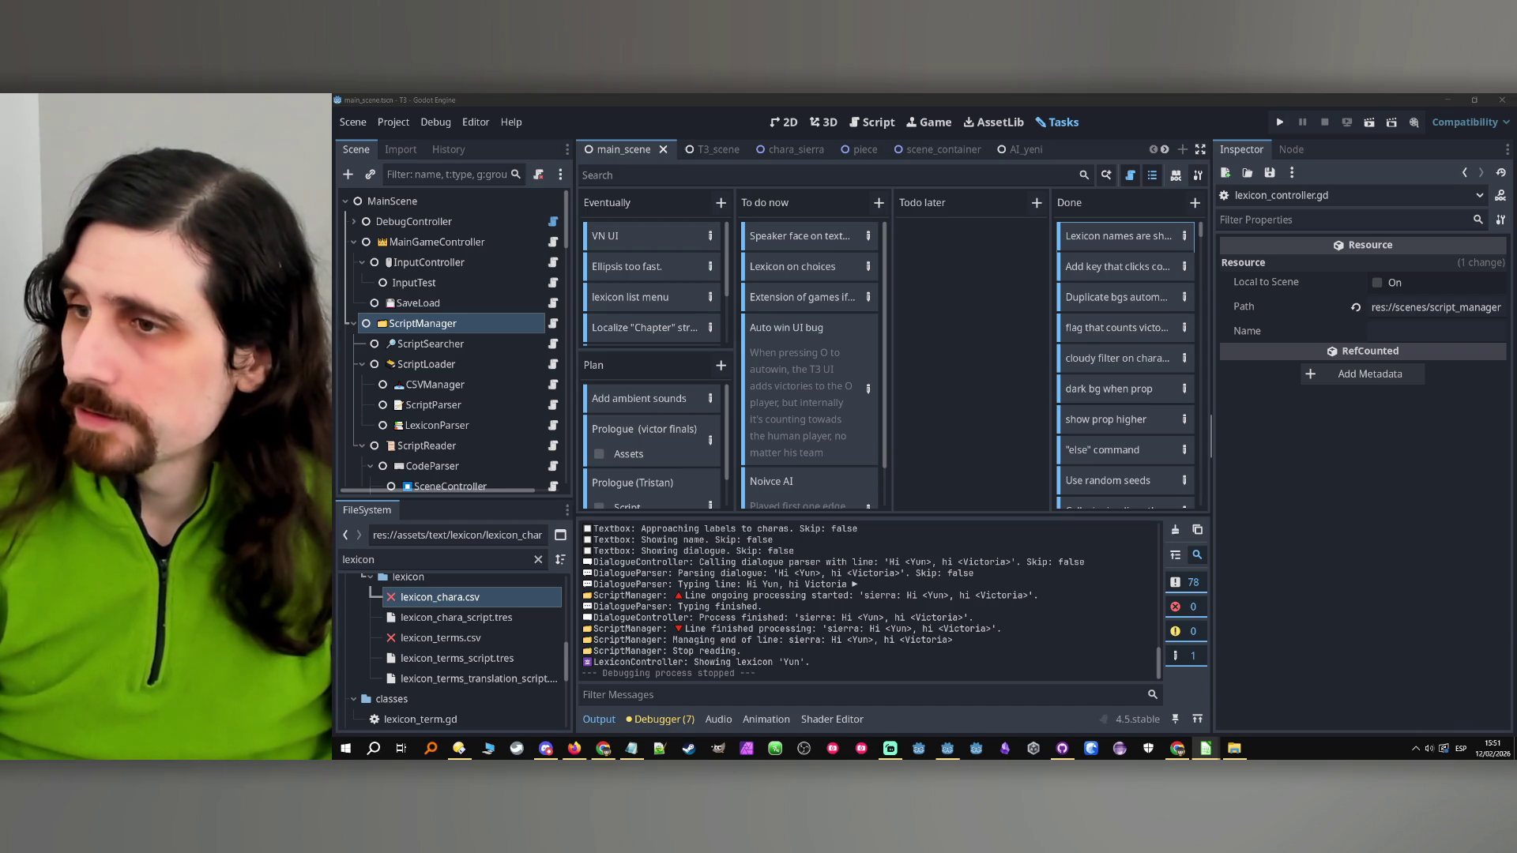
click(1070, 97)
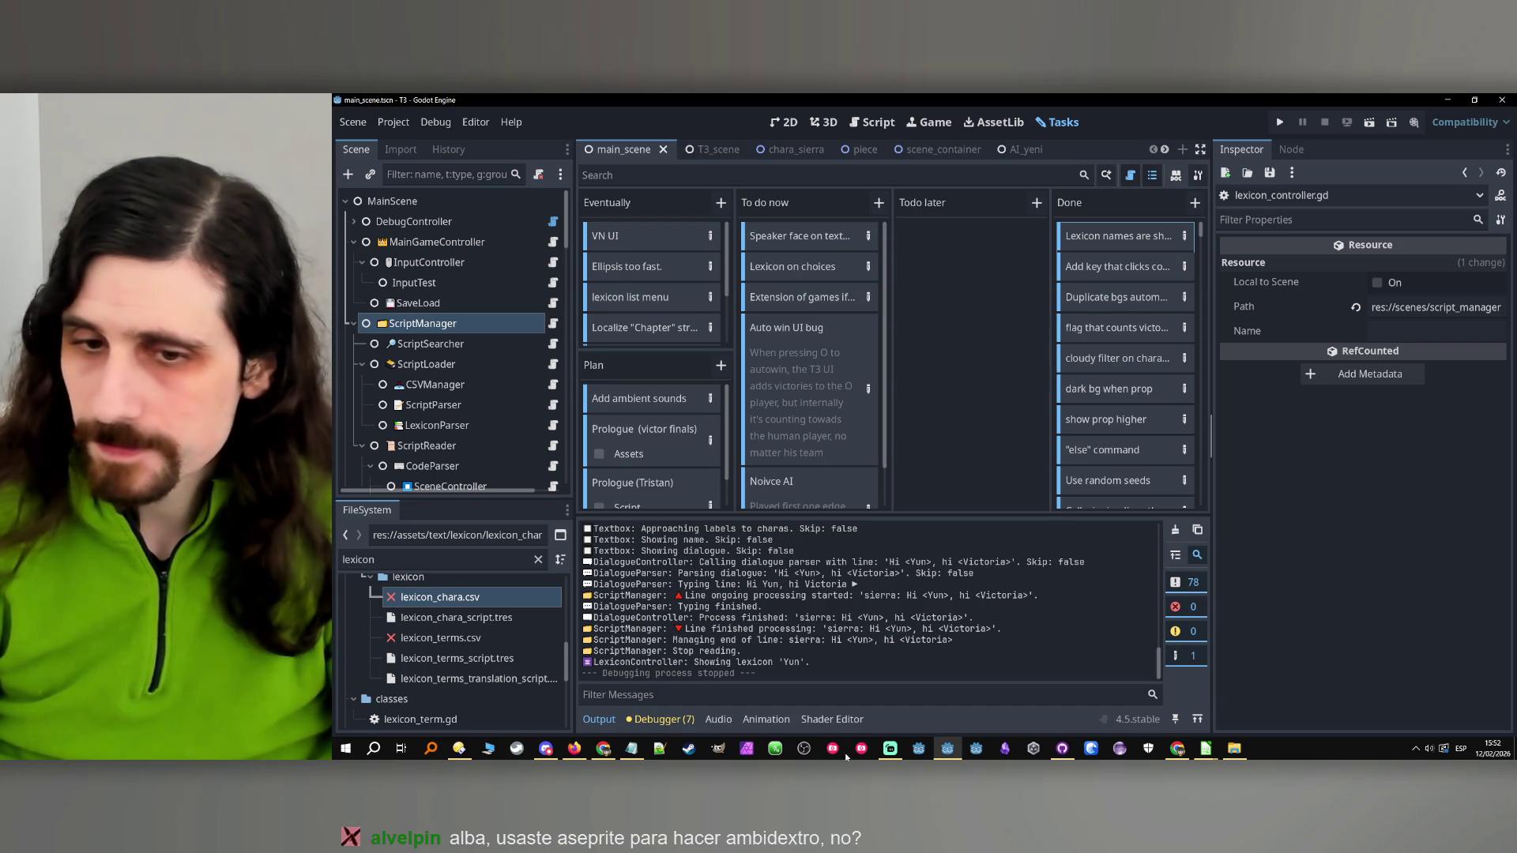
click(1062, 748)
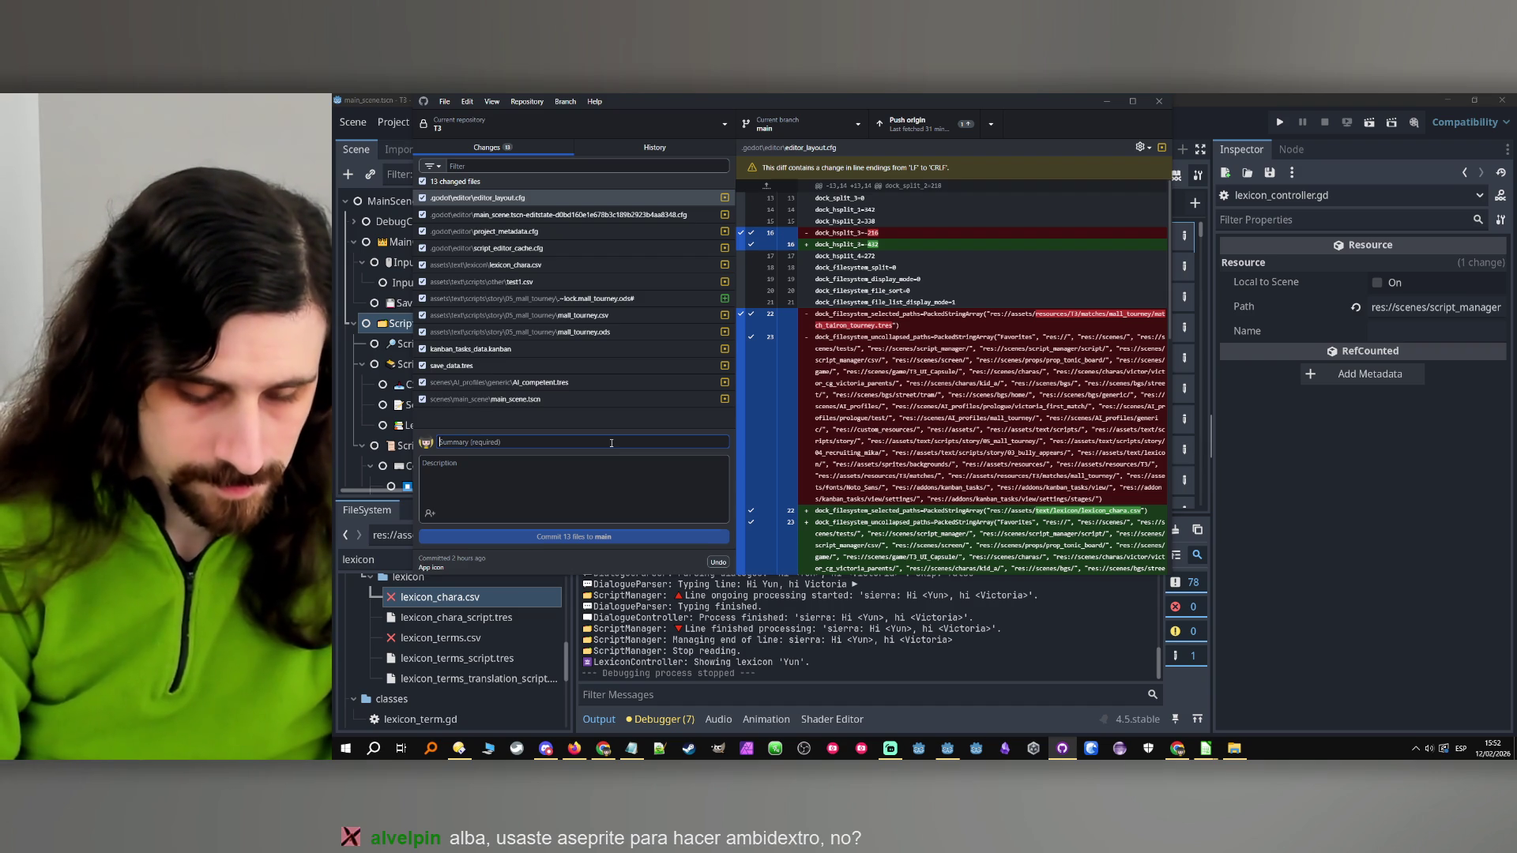
Commit 13 files to main as 'Lexicon names capitalized in mall tourney script', then minimize GitHub Desktop
text(Names)
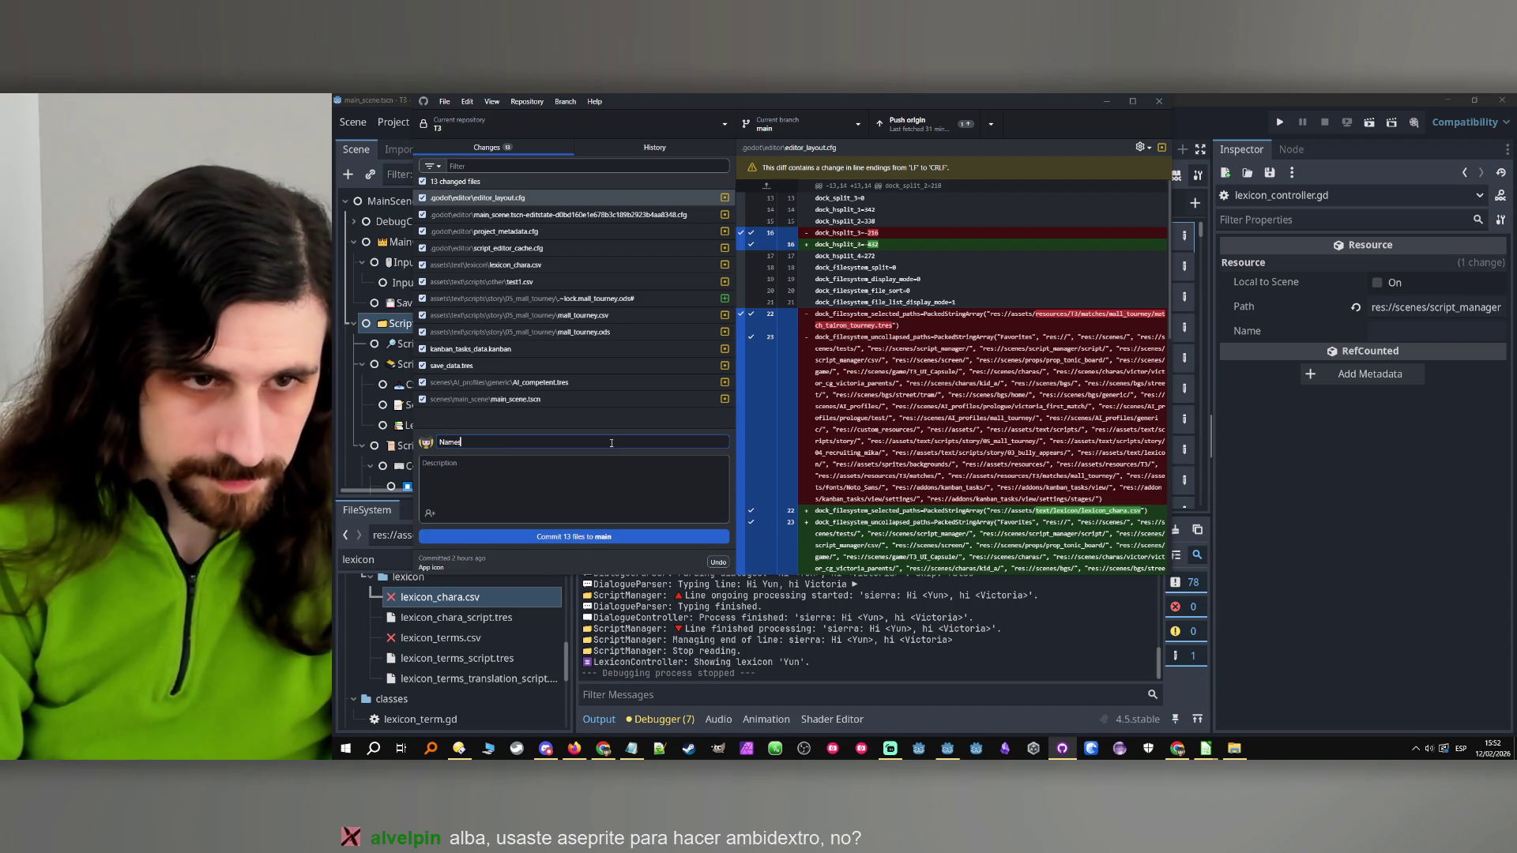
key(BackSpace)
key(BackSpace)
key(BackSpace)
text(Lex)
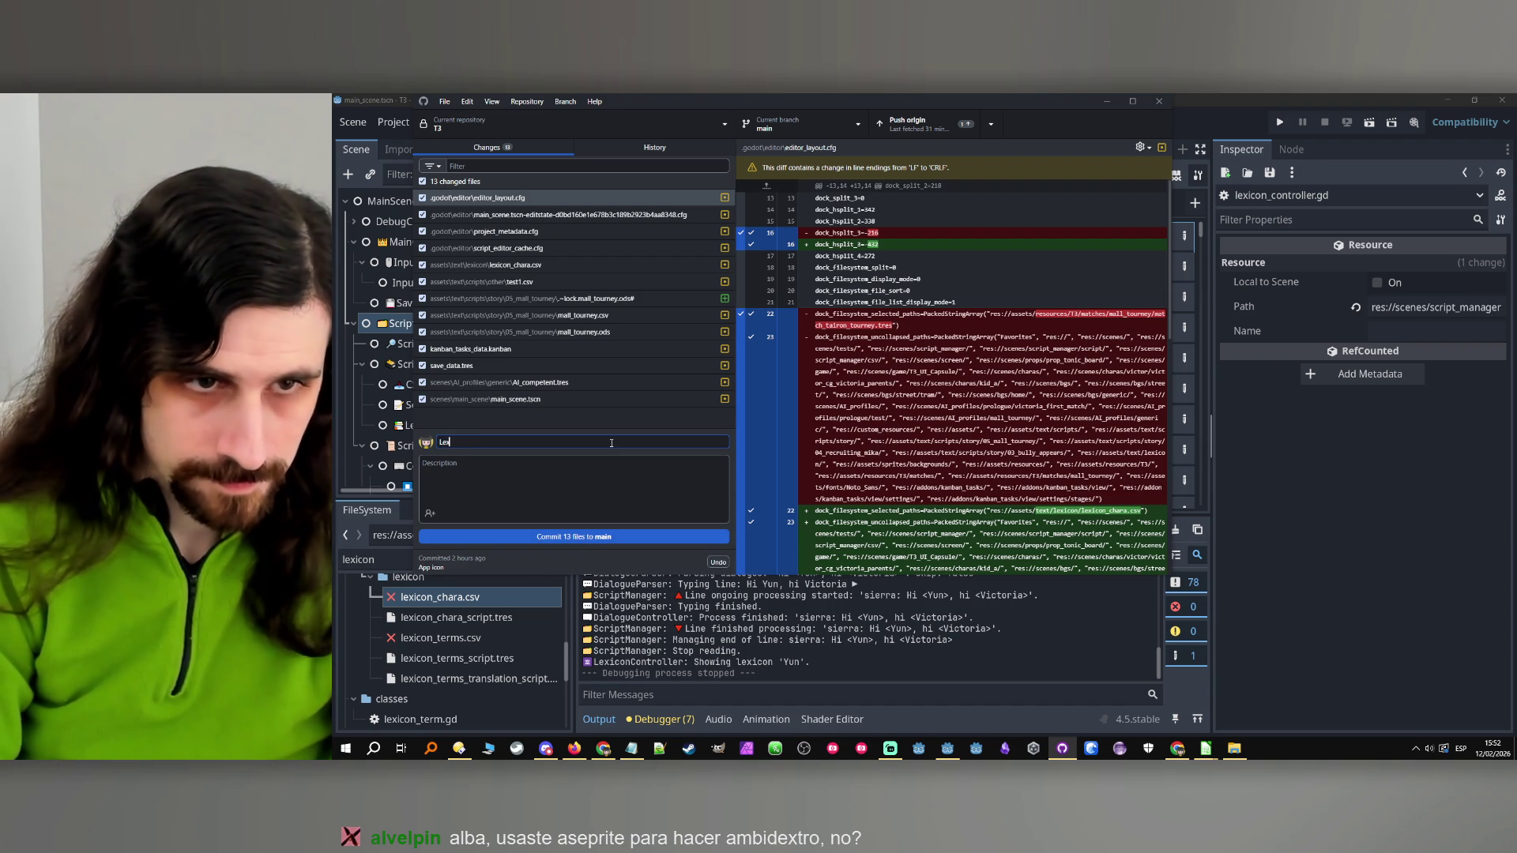
text(icon na)
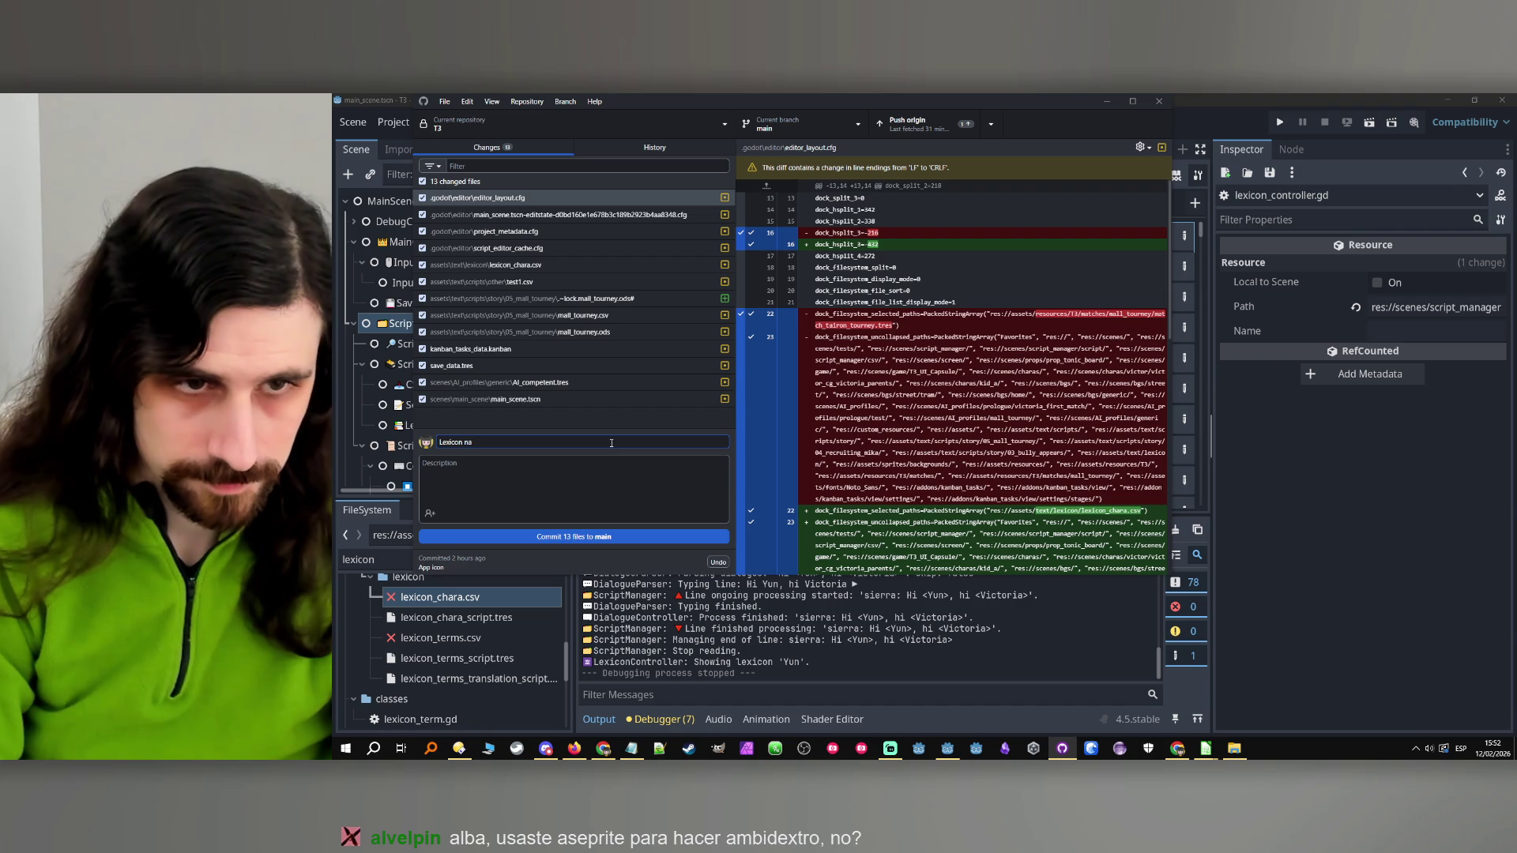
text(ces)
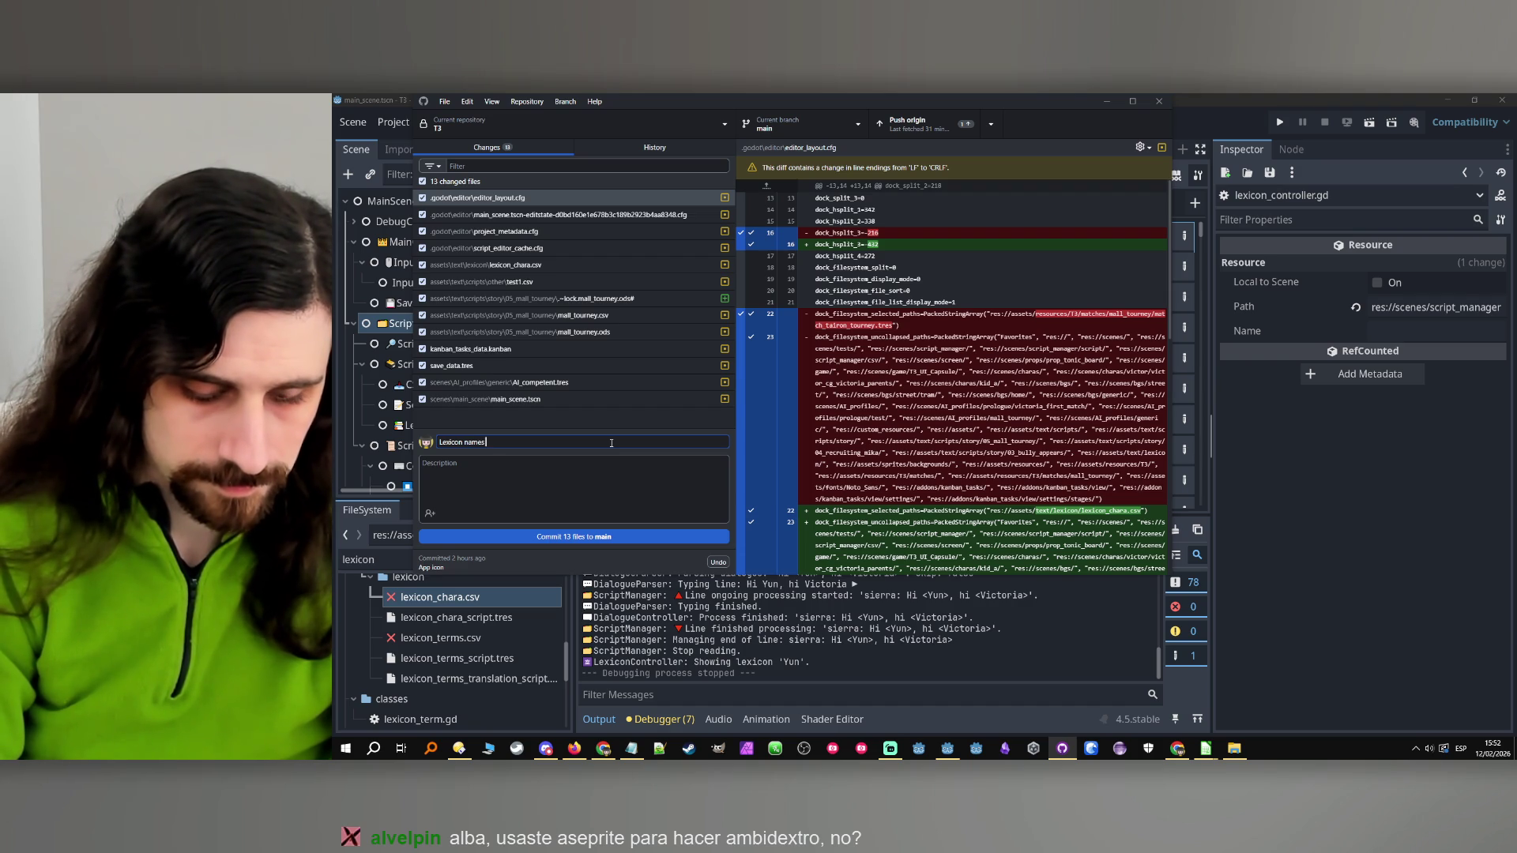
key(BackSpace)
key(BackSpace)
key(BackSpace)
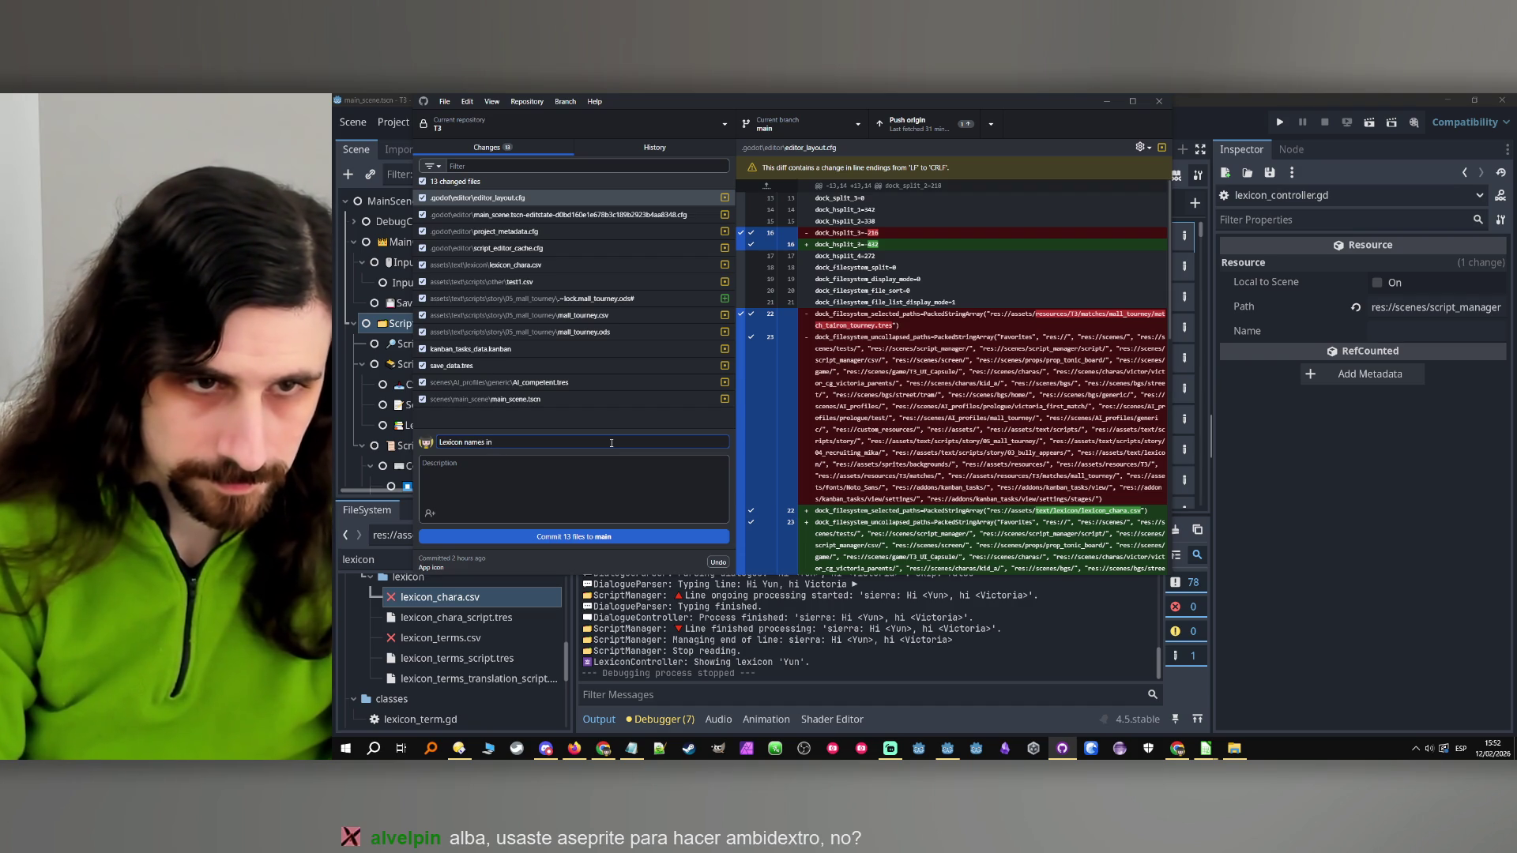
text(apitaliz)
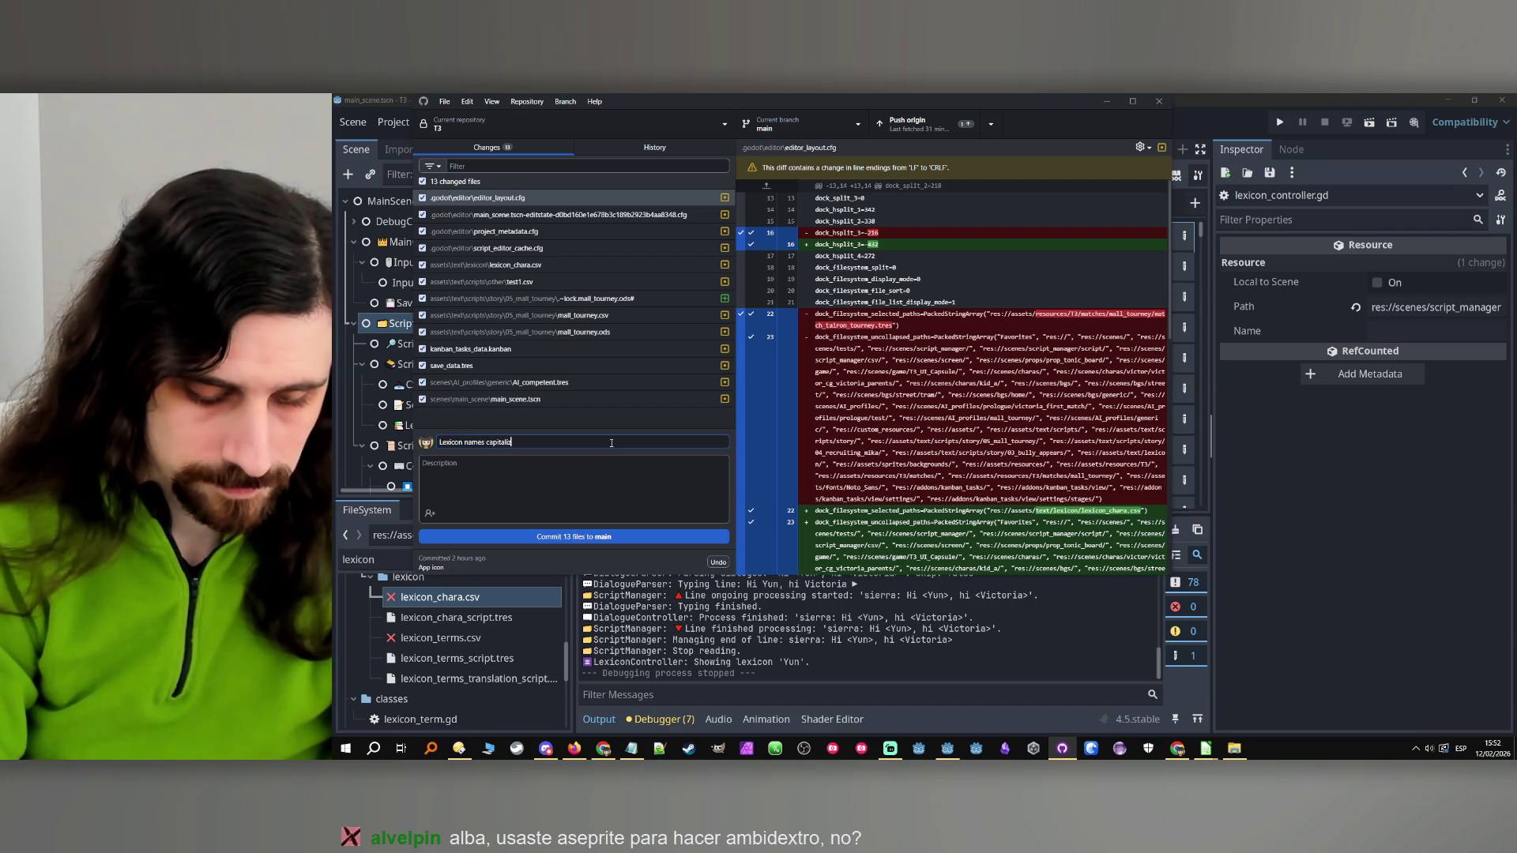
text(ed in mall tourney script)
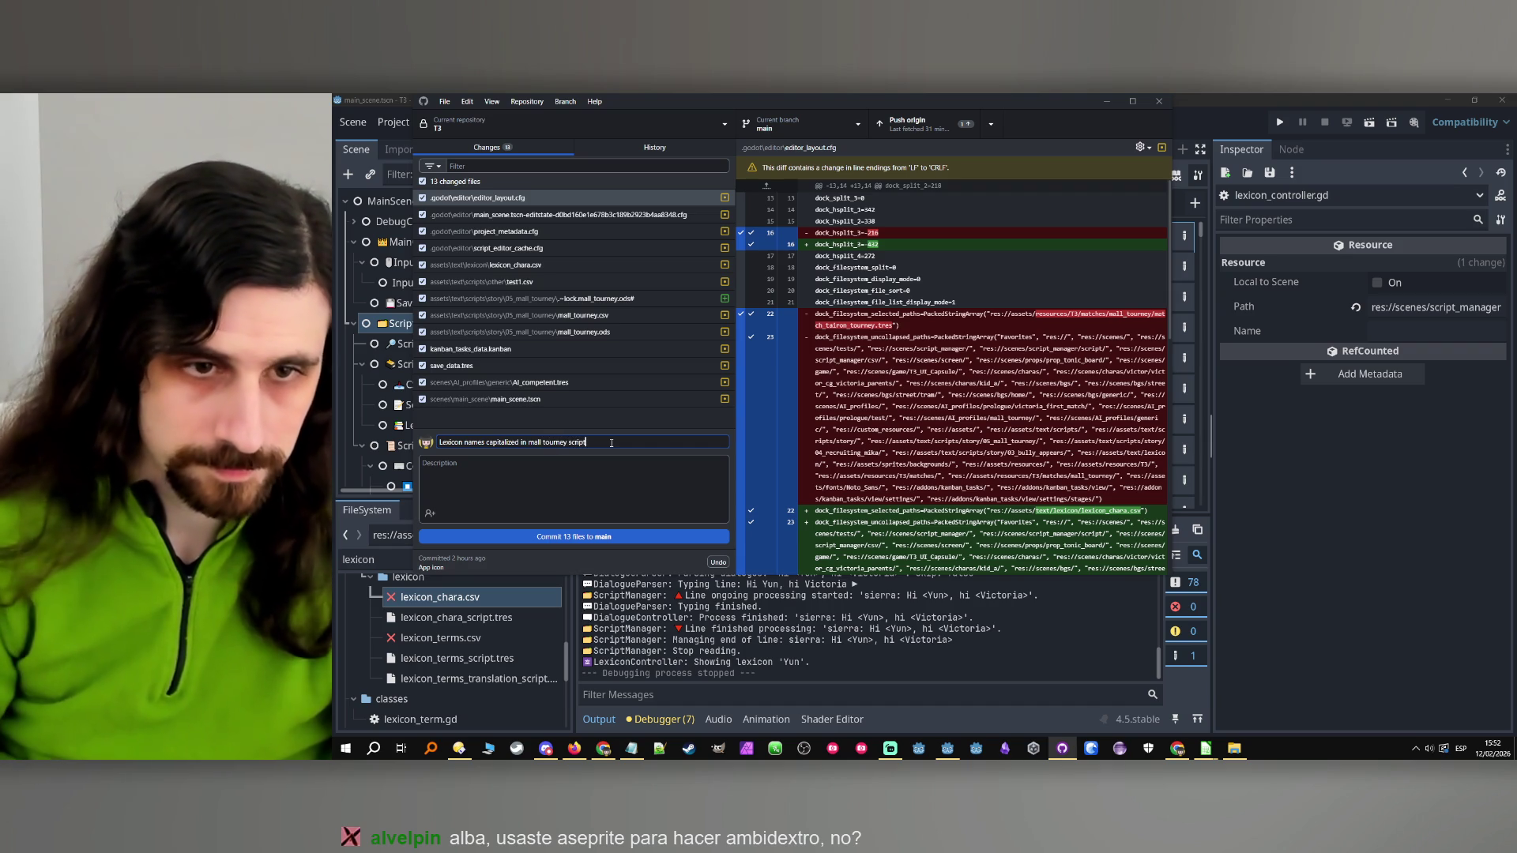
click(638, 531)
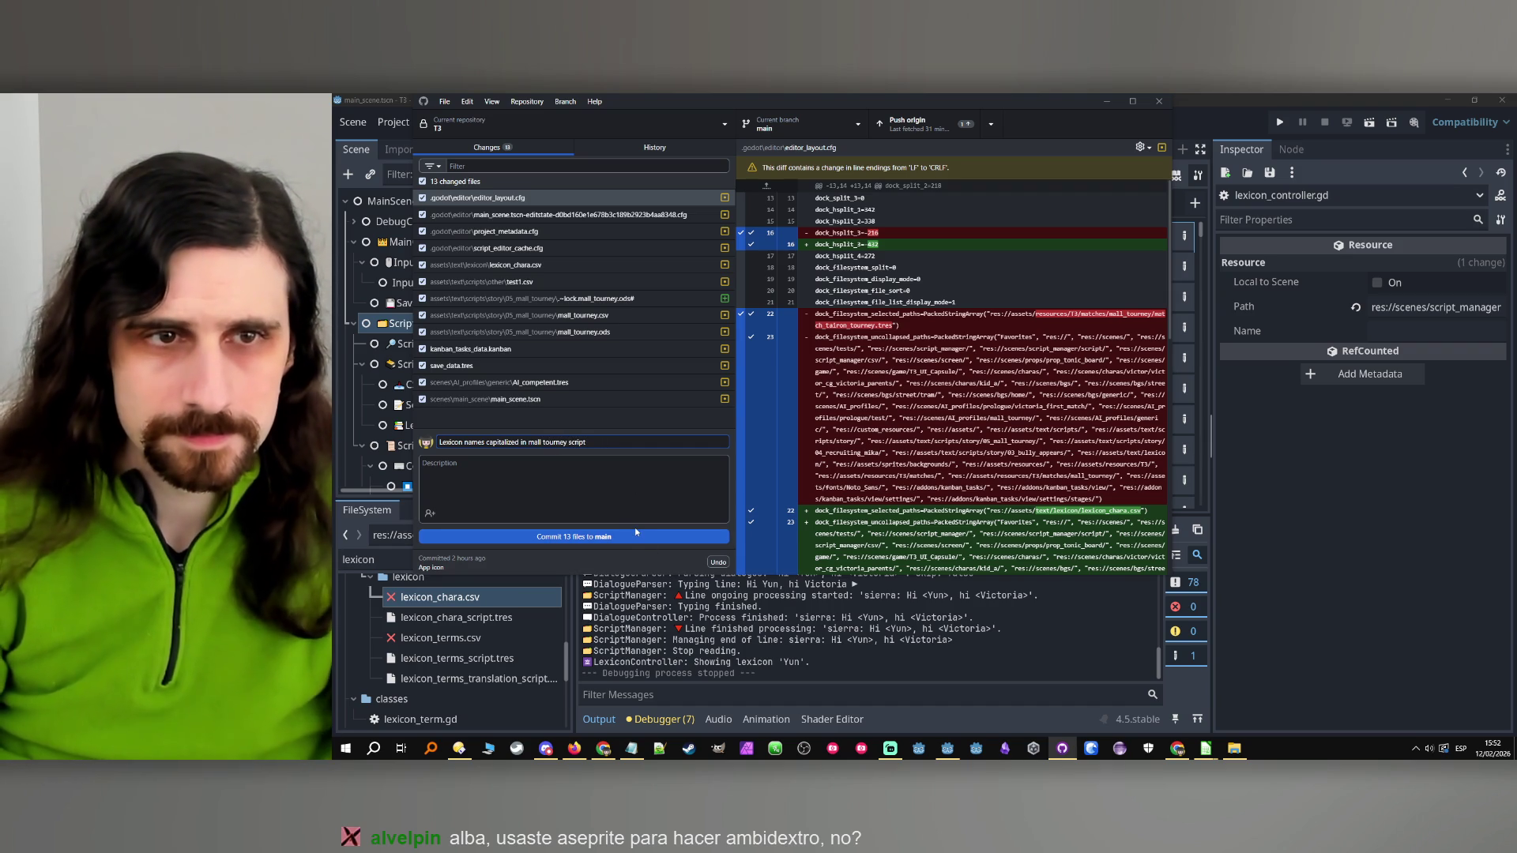
click(1107, 101)
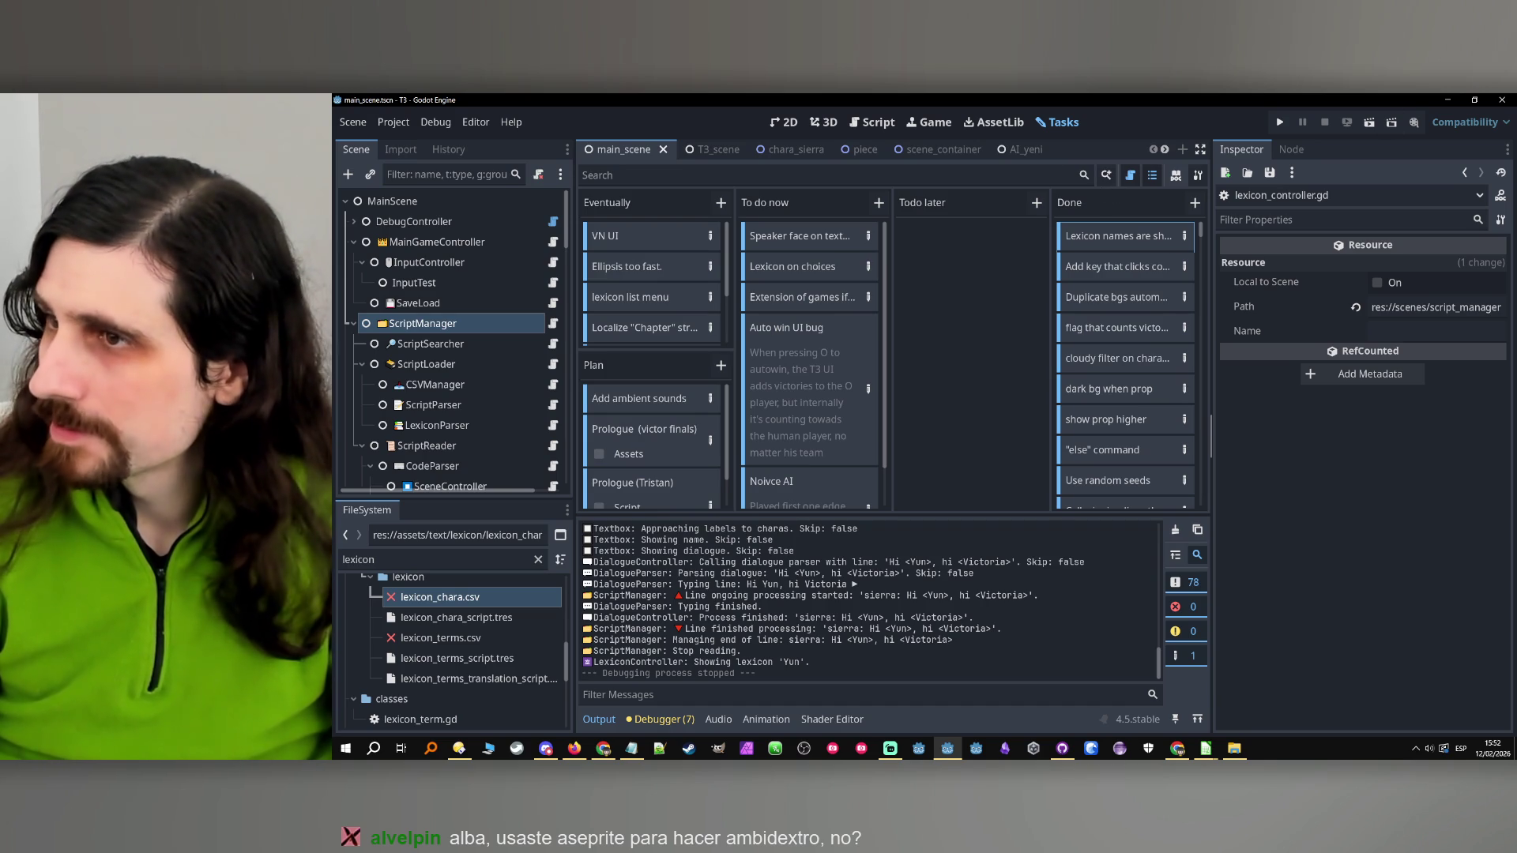
key(alt+Tab)
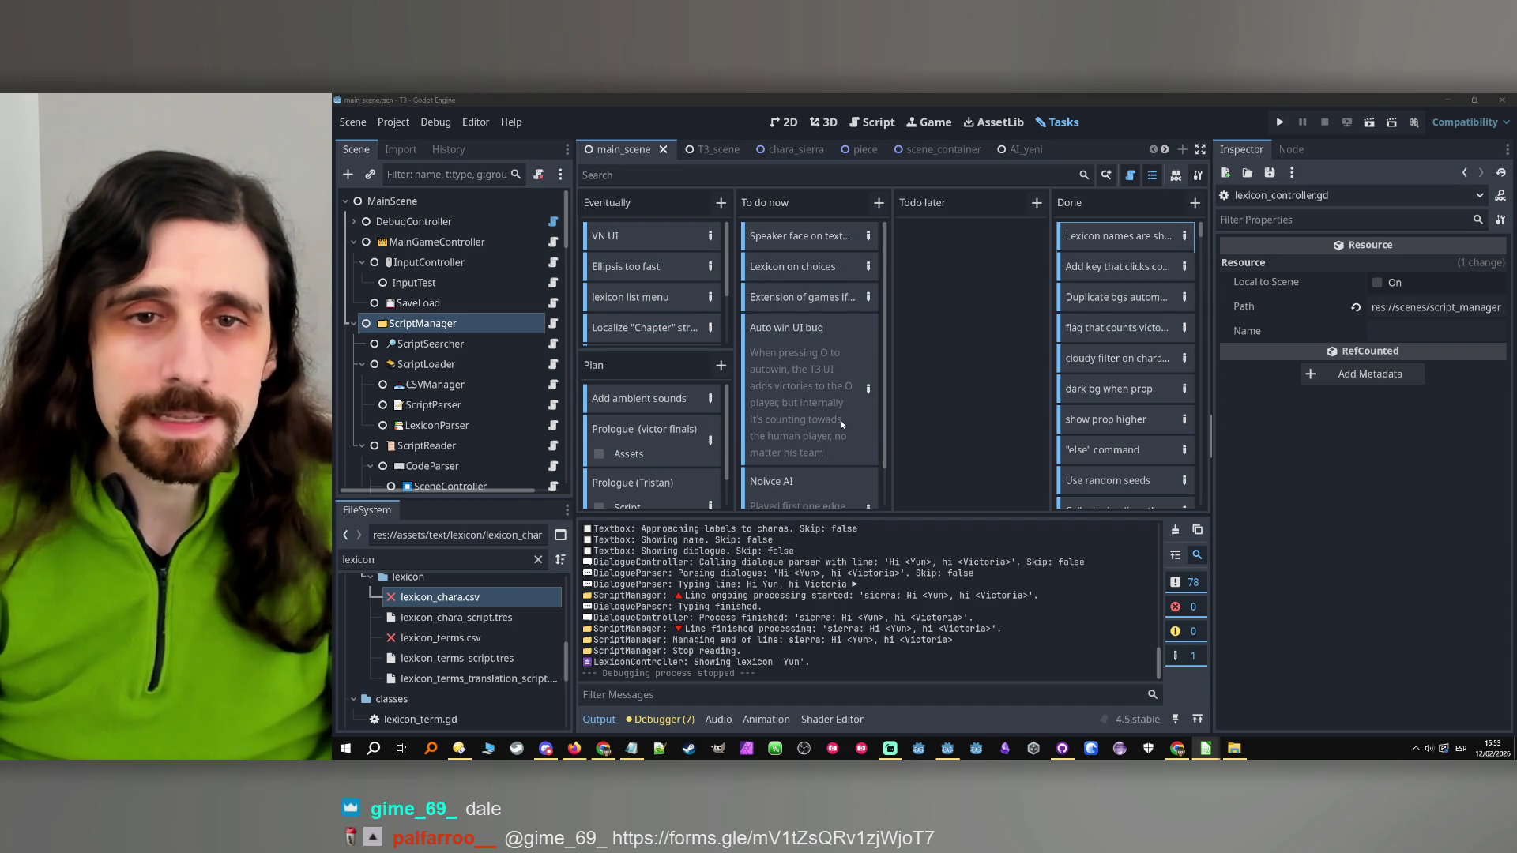
click(837, 277)
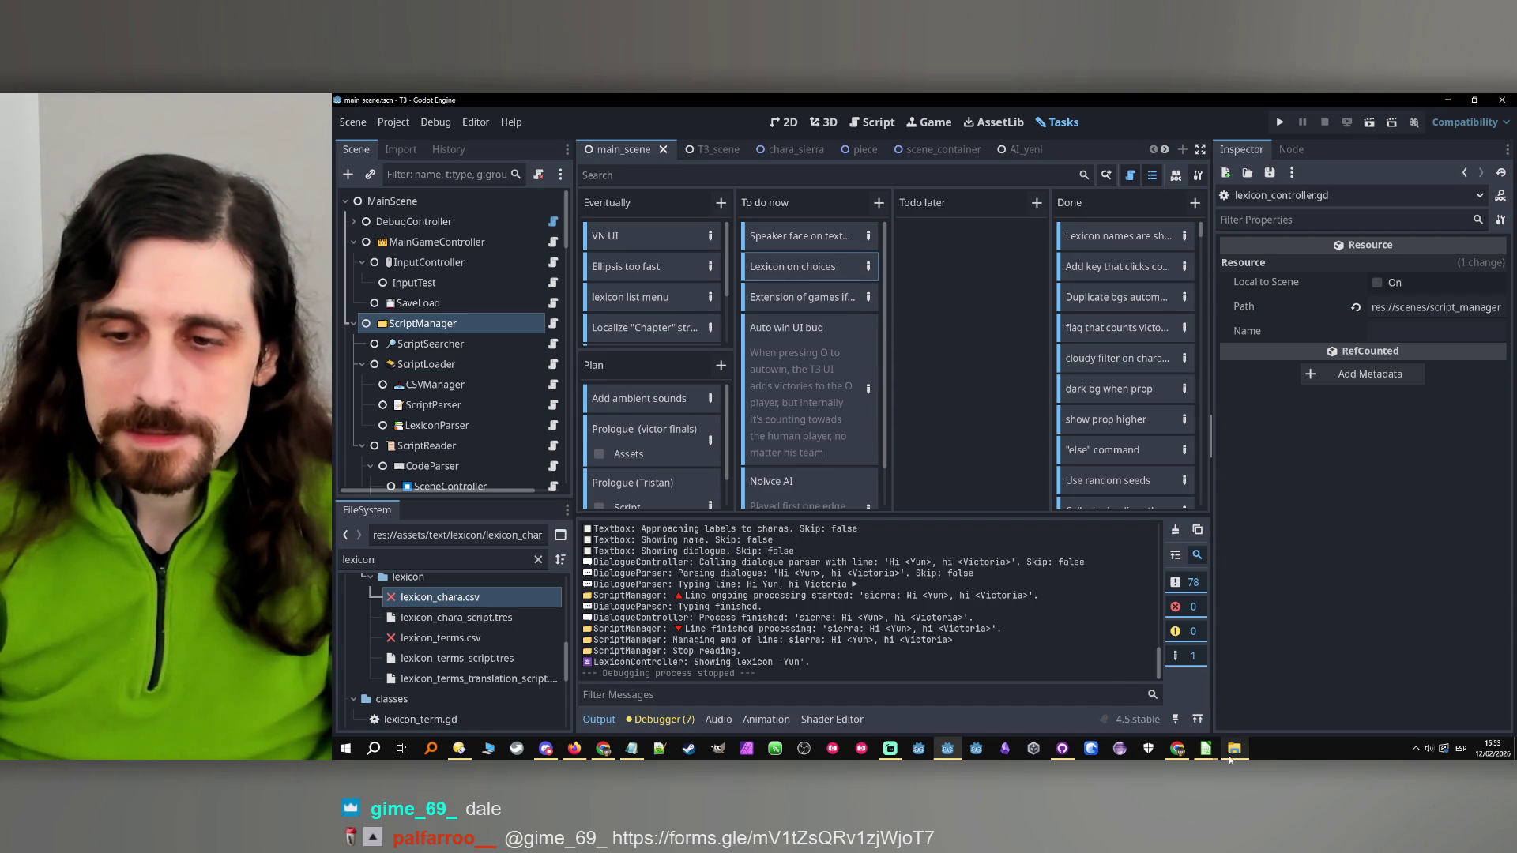
click(1219, 754)
click(1241, 695)
Change the D5 dialogue line to 'Hi <Tonic the Rat>'
click(875, 276)
double_click(875, 273)
drag(903, 273, 831, 273)
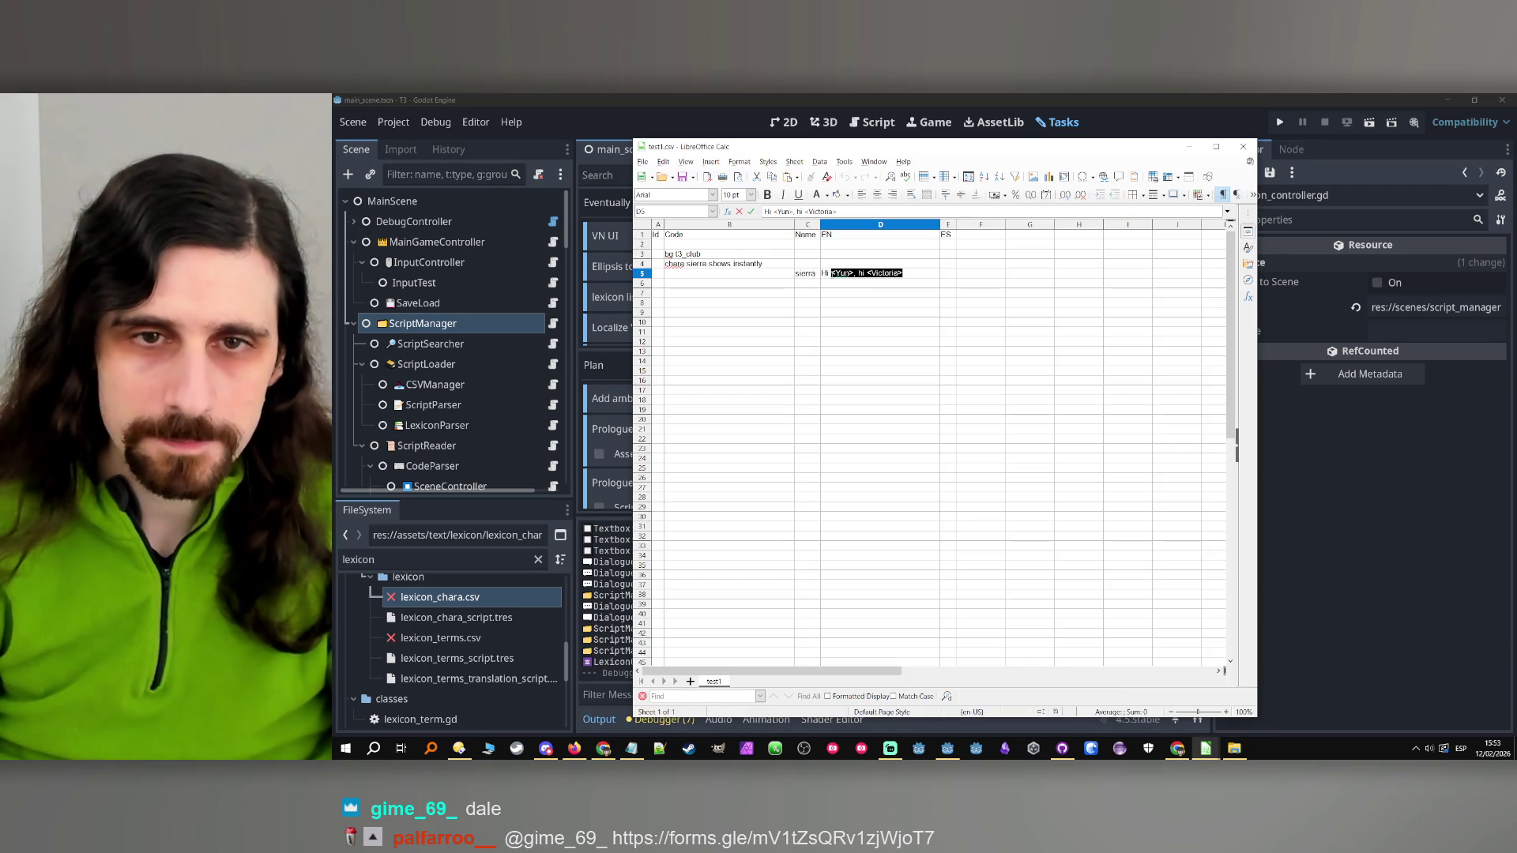
text(<Toni)
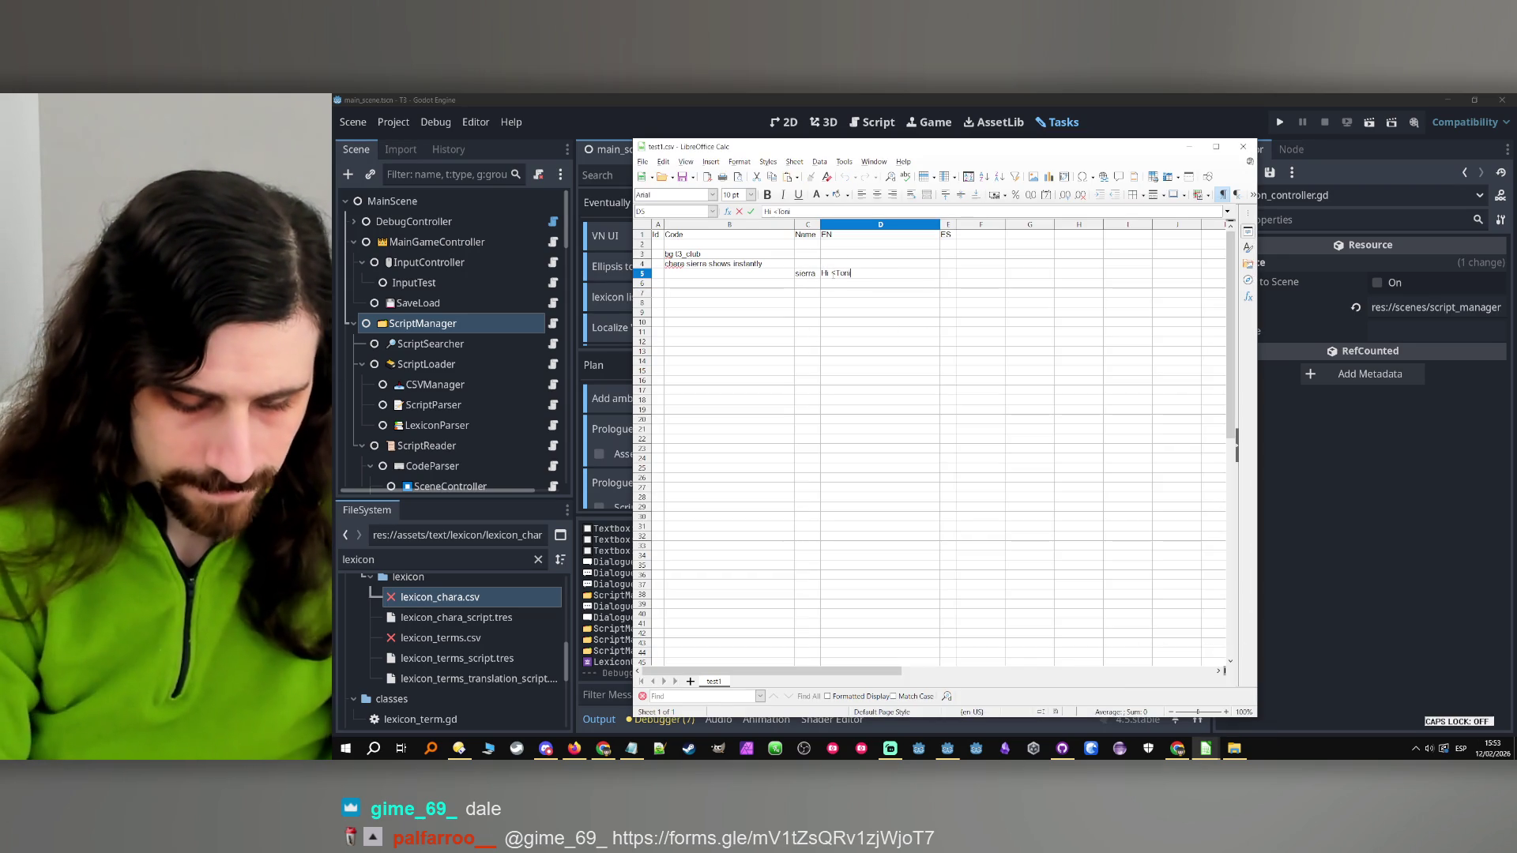
text(c the Rat>)
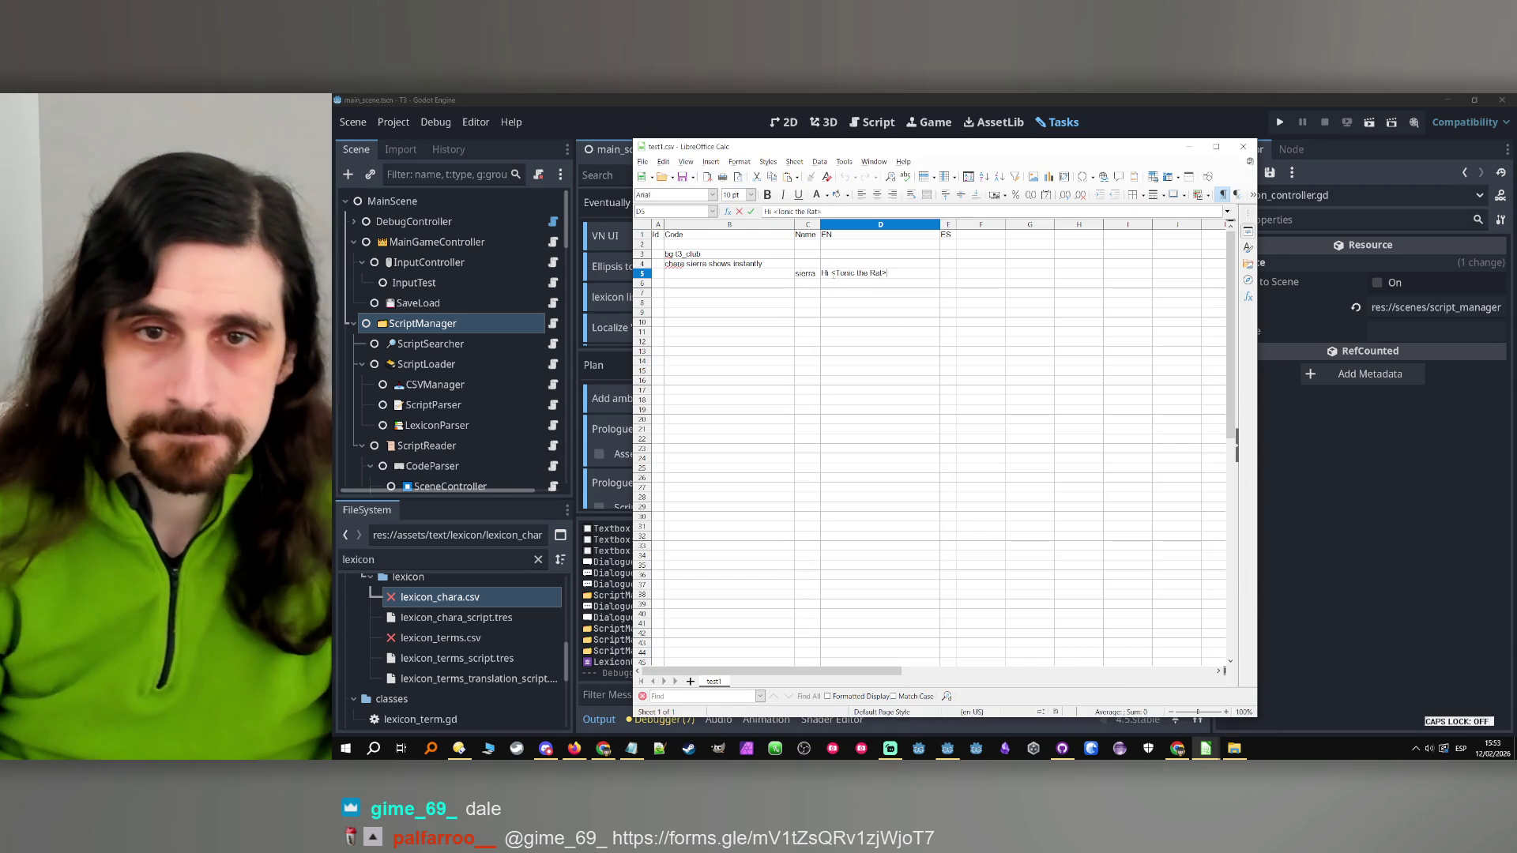
click(911, 296)
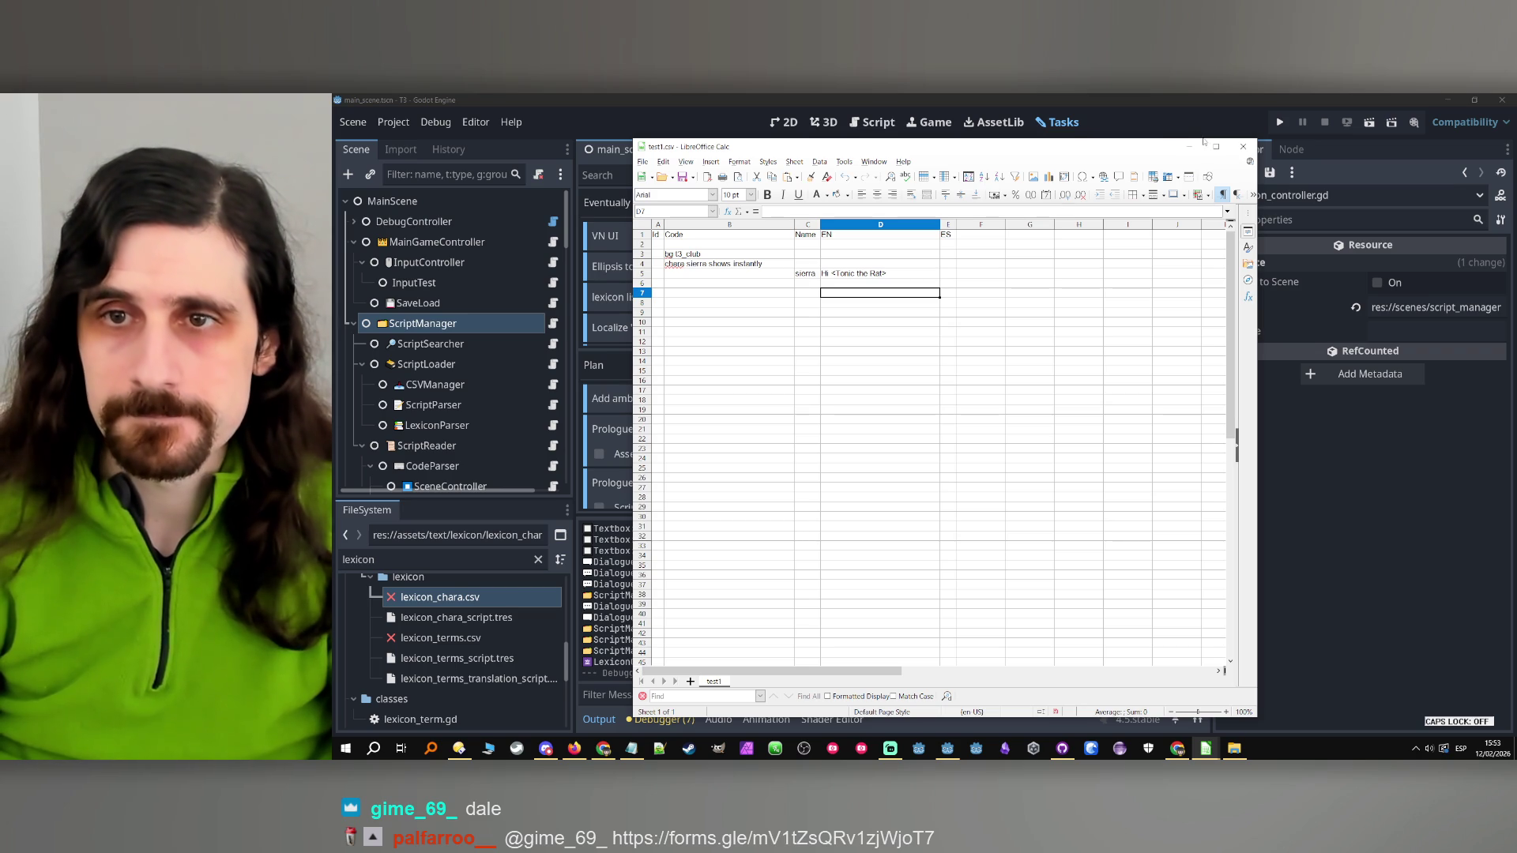
Run the game, open the Tonic the Rat lexicon entry, then stop it
click(1192, 147)
click(1280, 121)
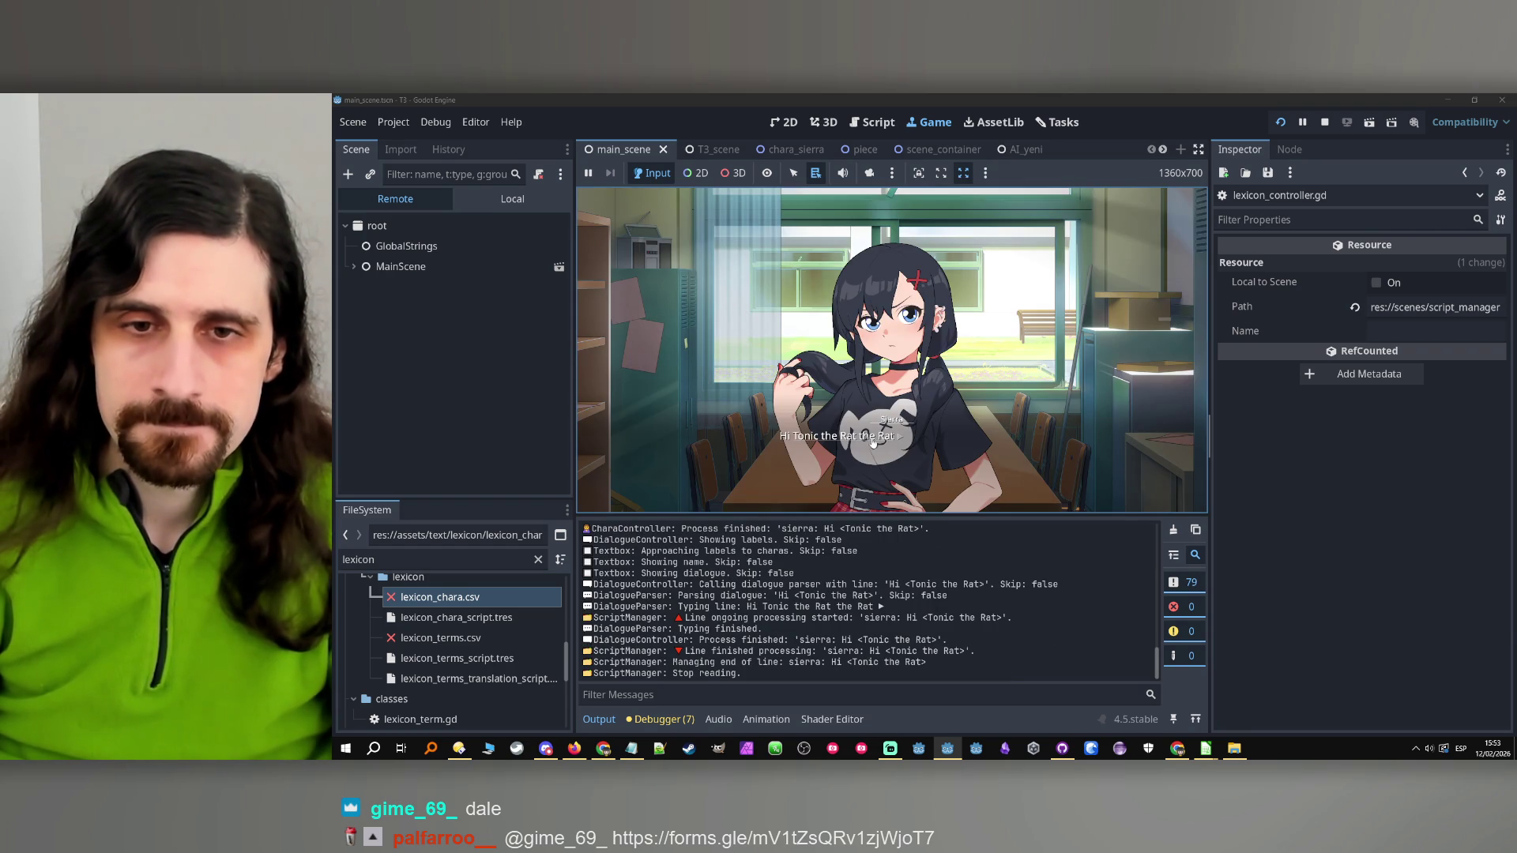
click(845, 441)
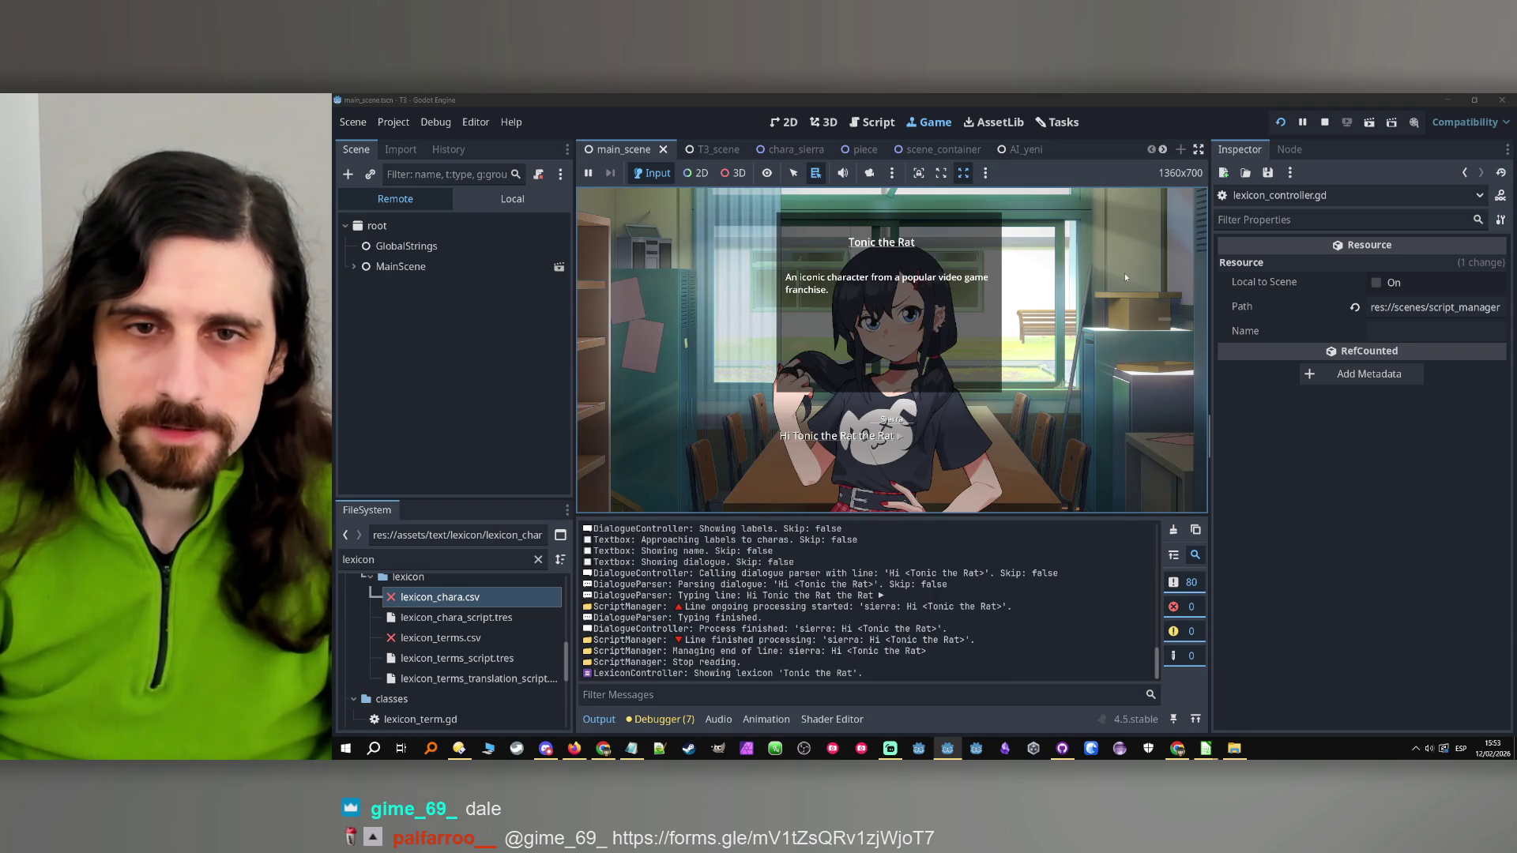
click(1325, 121)
In test1.csv, shorten the D5 dialogue line to 'Hi <Tonic>'
mouse_move(1206, 748)
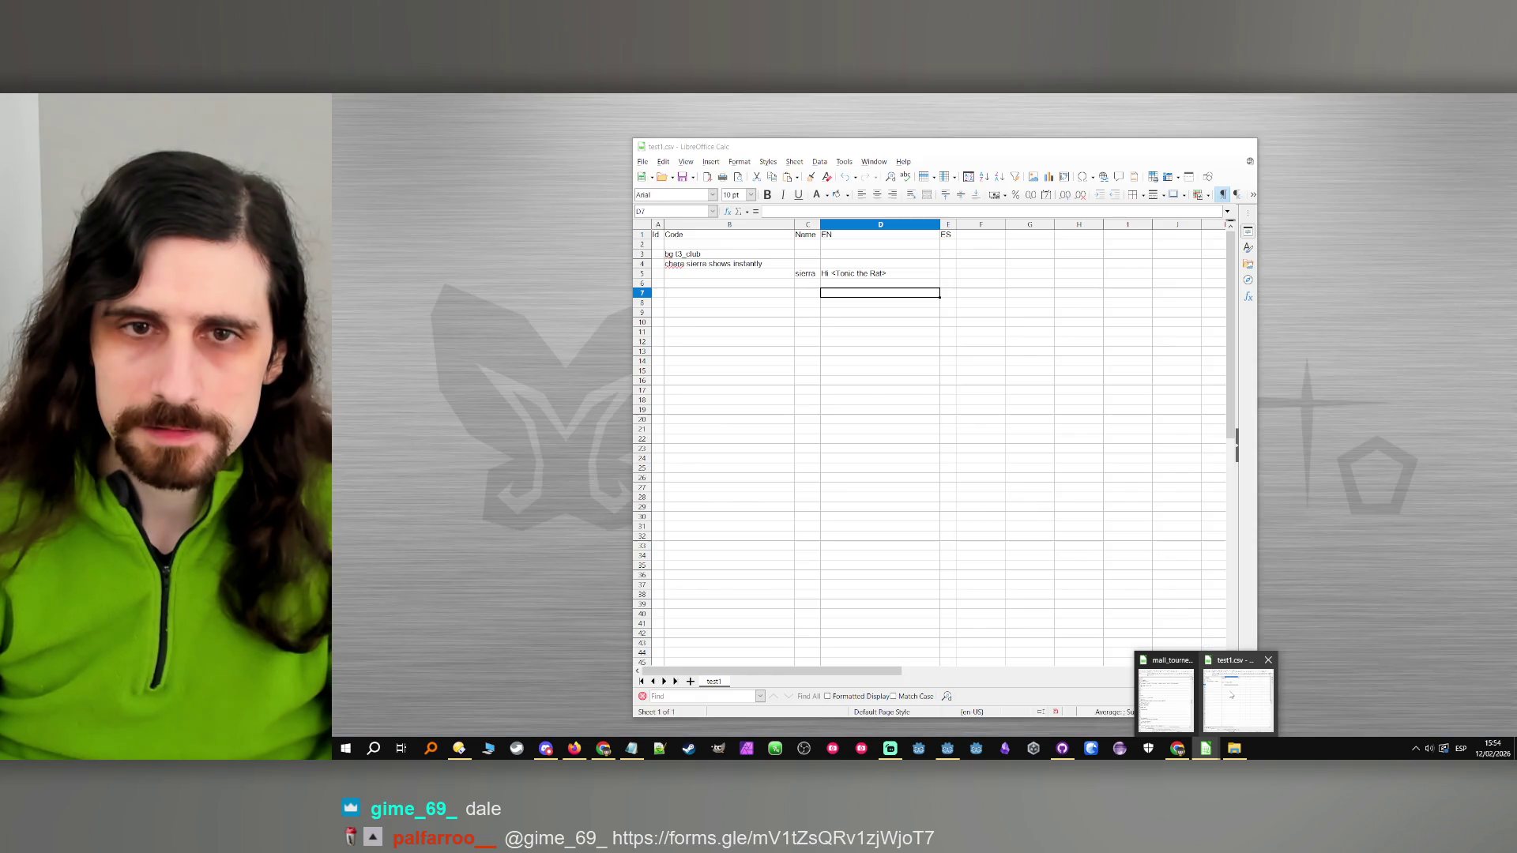
click(1239, 695)
double_click(862, 273)
double_click(862, 273)
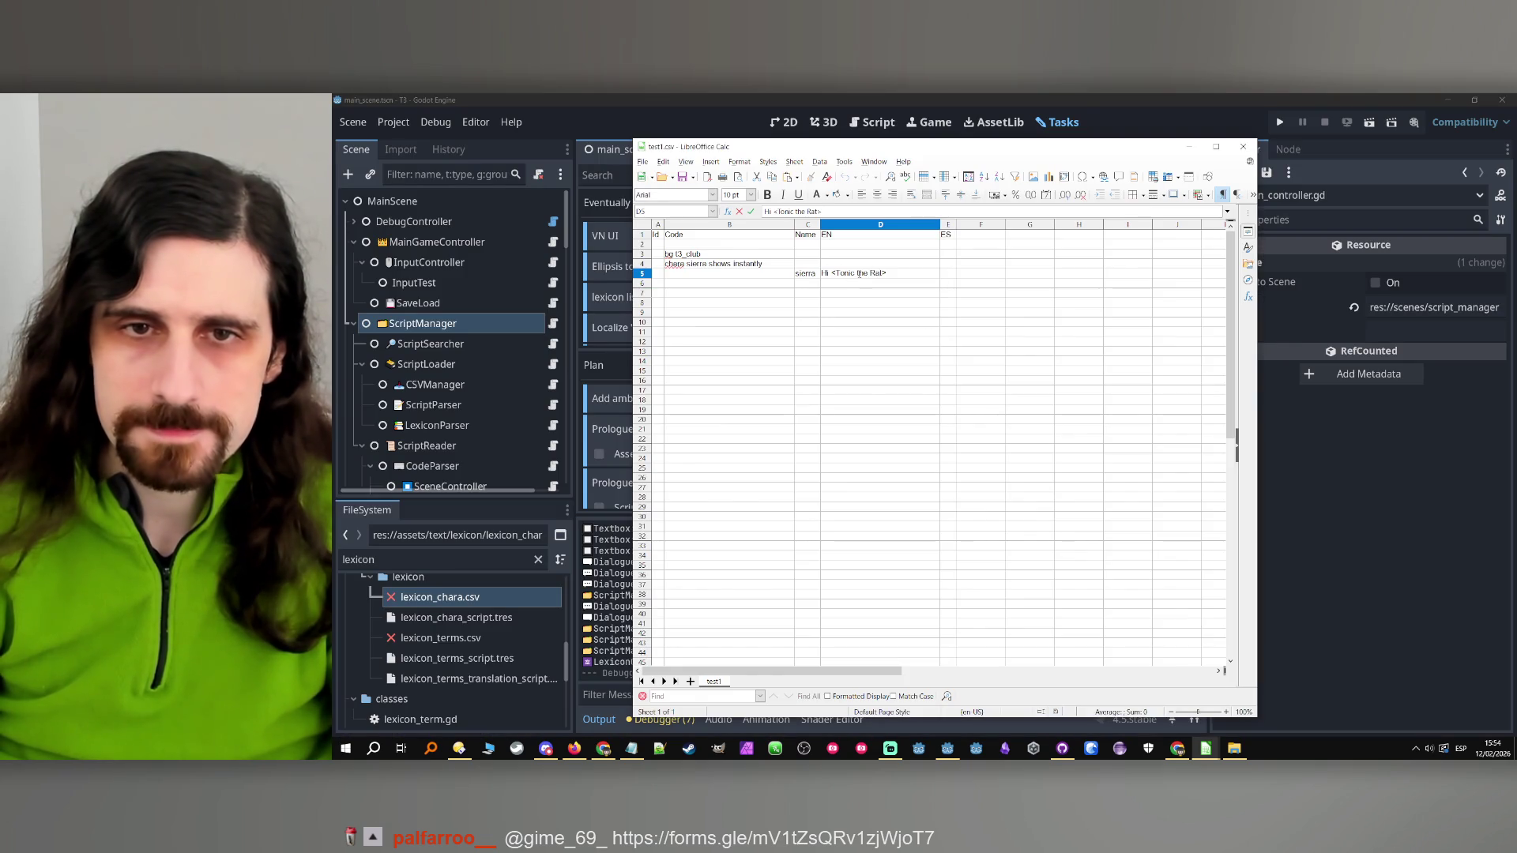
key(BackSpace)
key(Delete)
key(Delete)
key(Delete)
key(BackSpace)
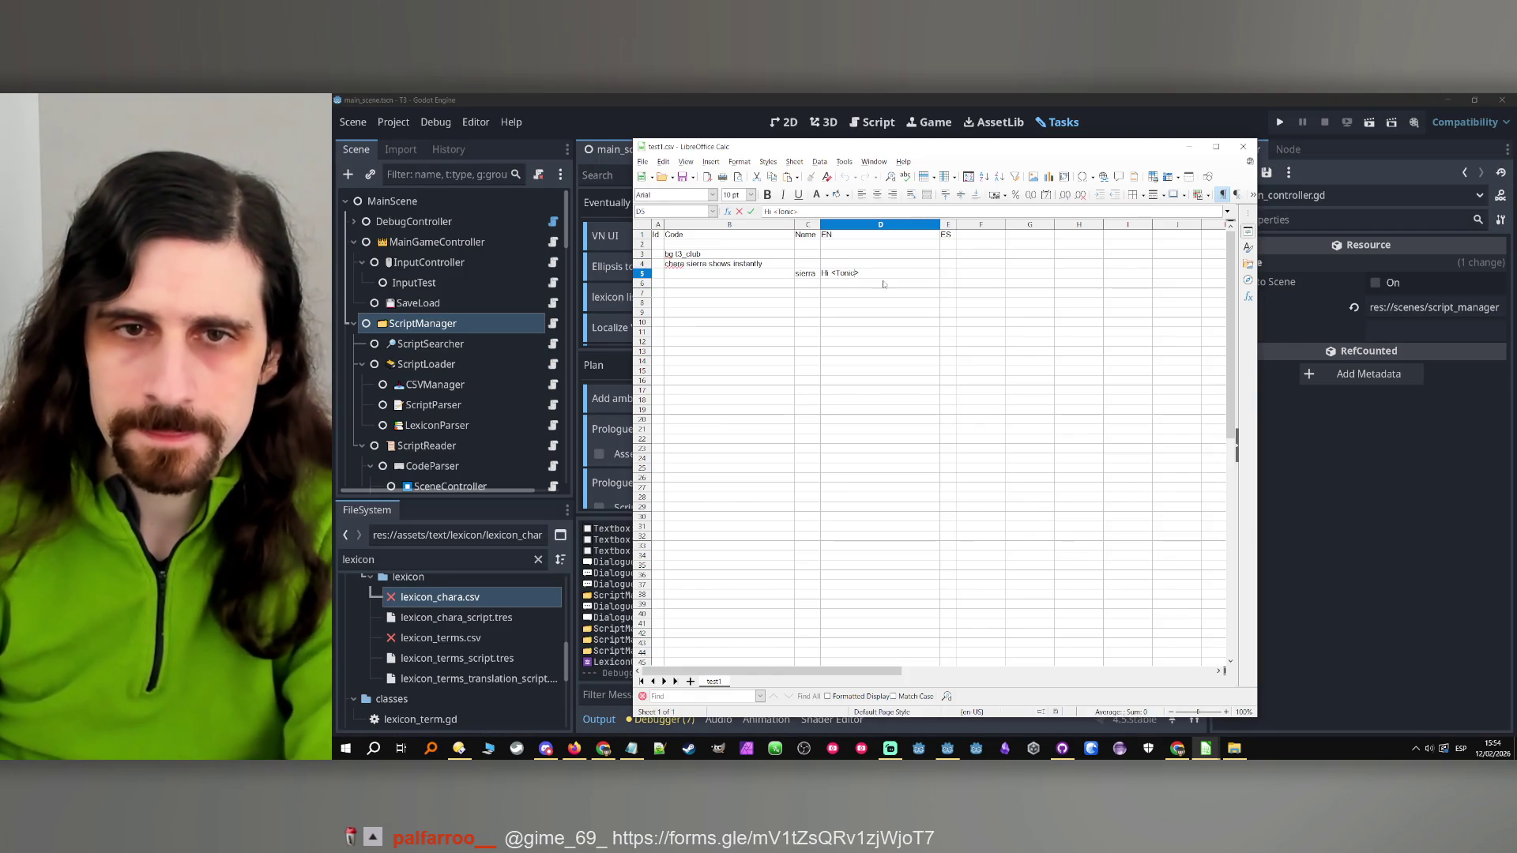
key(Return)
Rerun the game, click the Tonic tag to hit the invalid 'en' key error, then stop debugging
click(1225, 128)
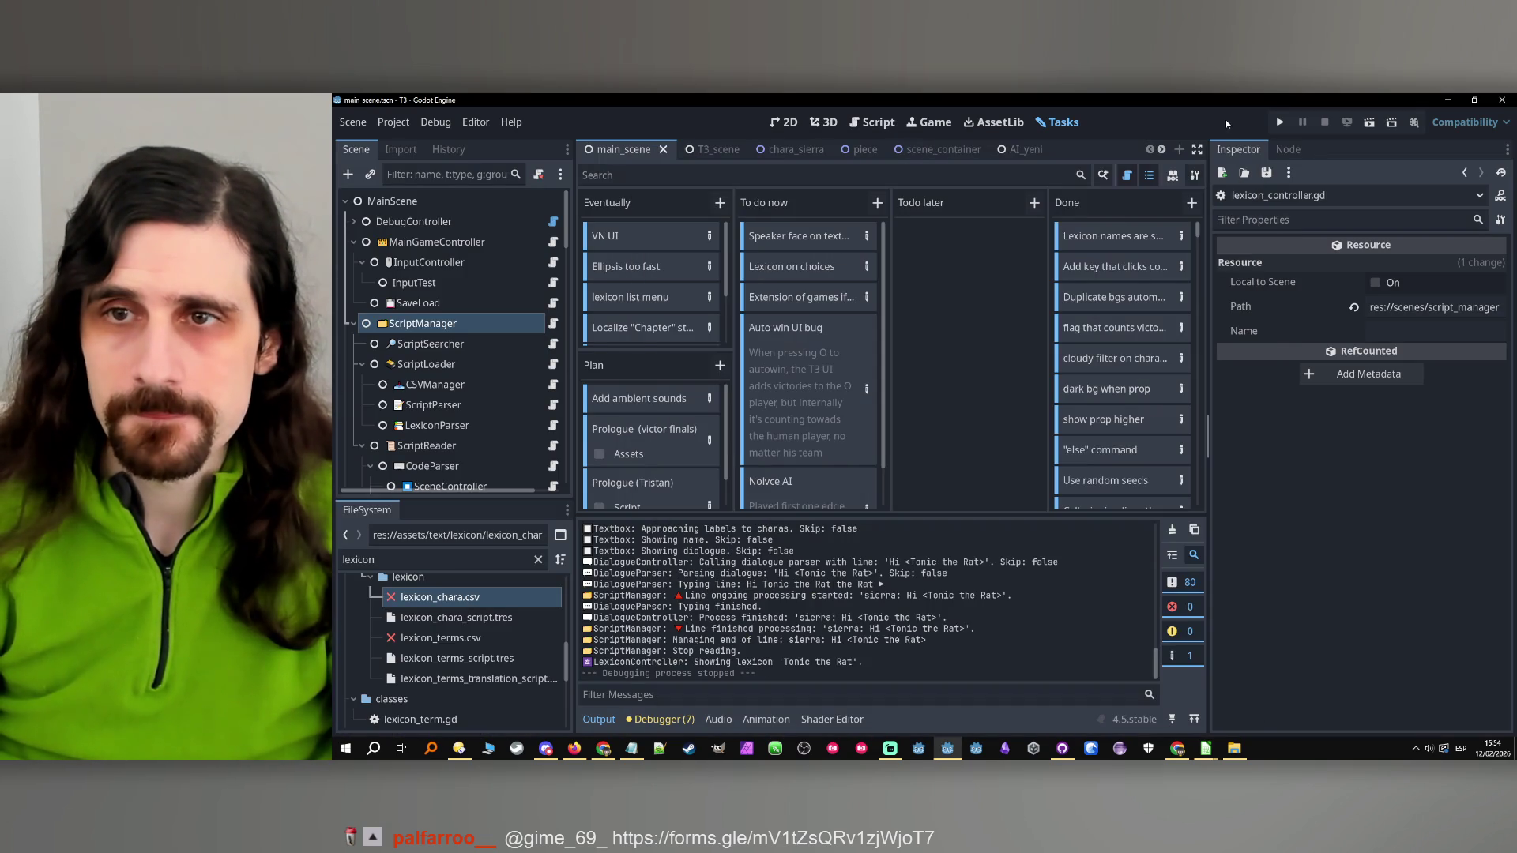
click(1279, 122)
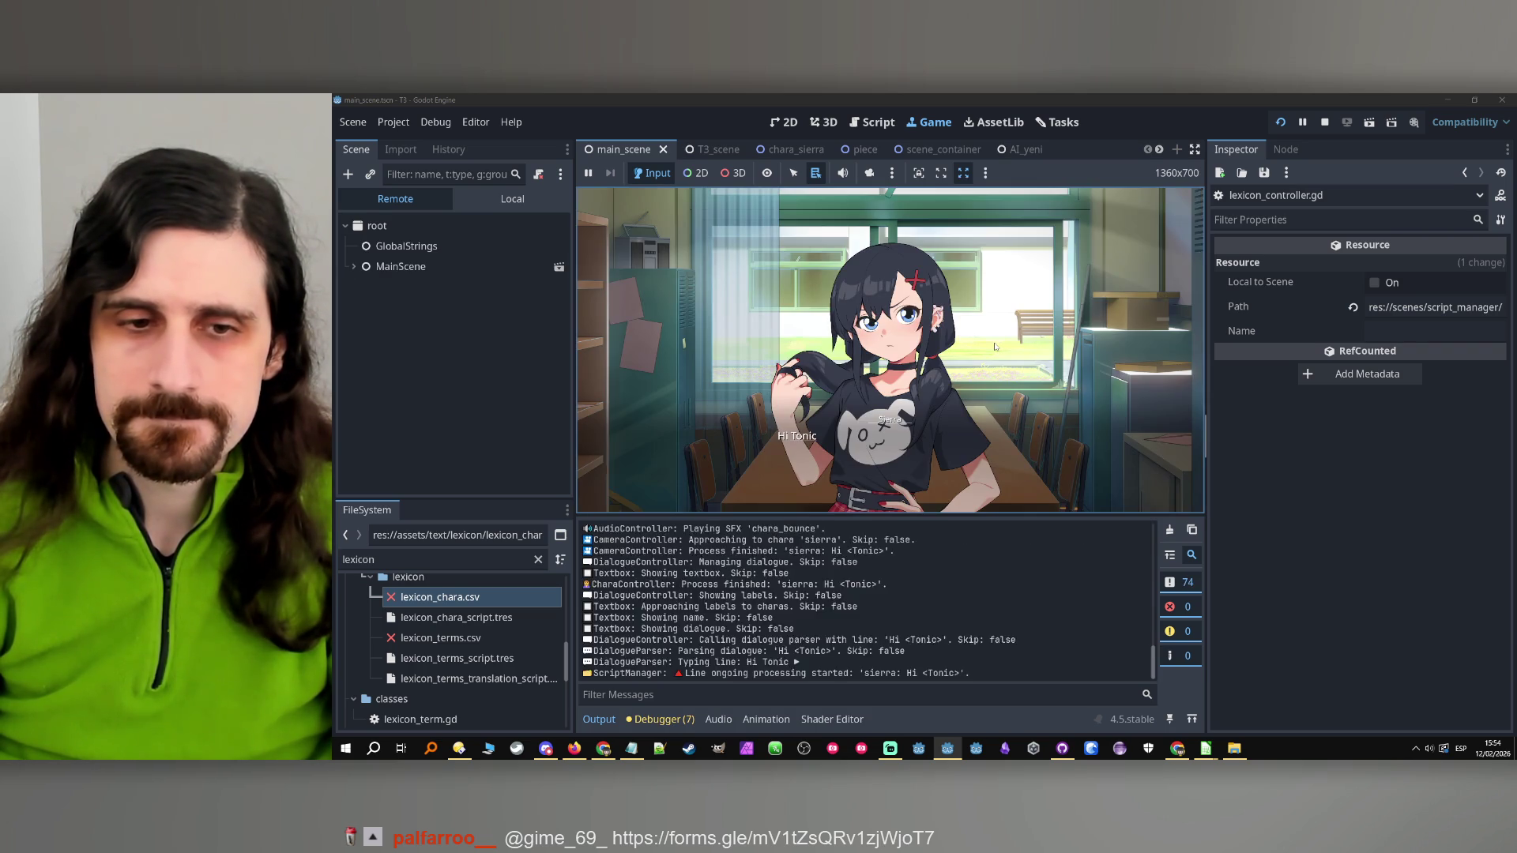
click(806, 440)
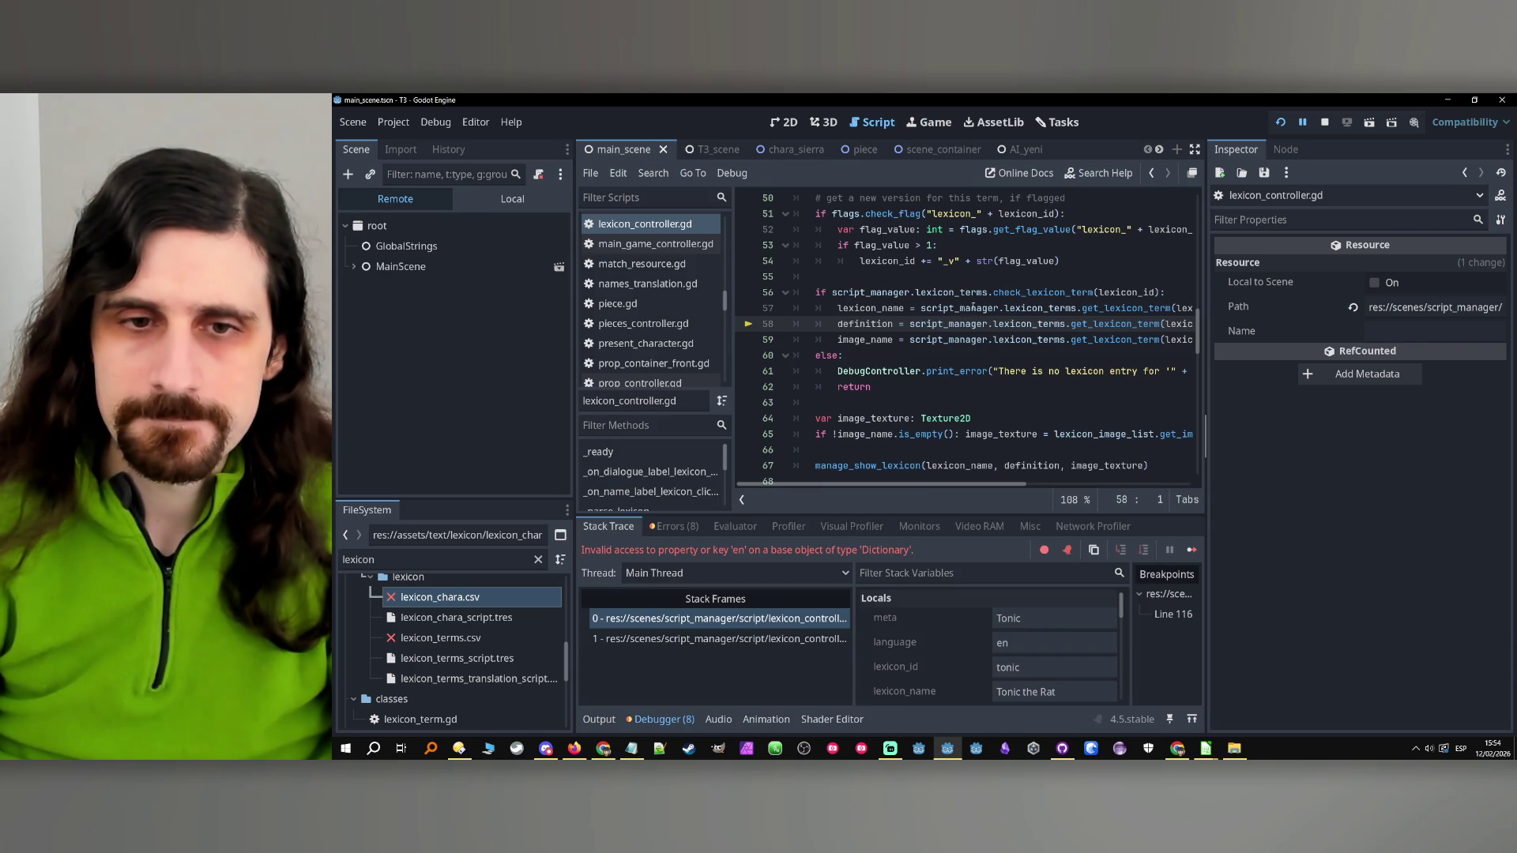
key(F8)
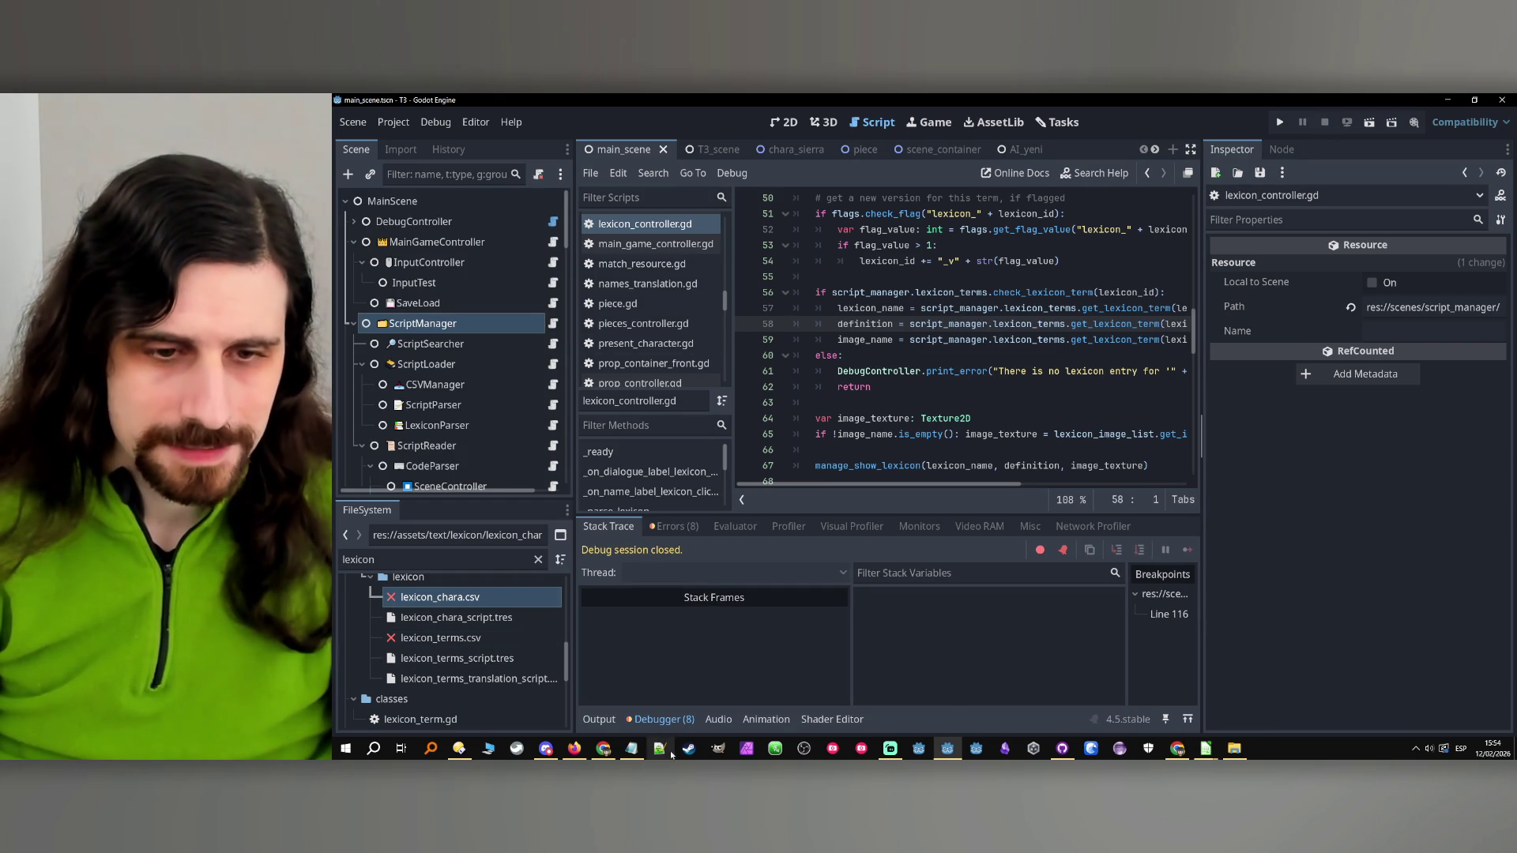
Open lexicon_chara.csv from the FileSystem dock in LibreOffice Calc via Open in External Program
click(1206, 751)
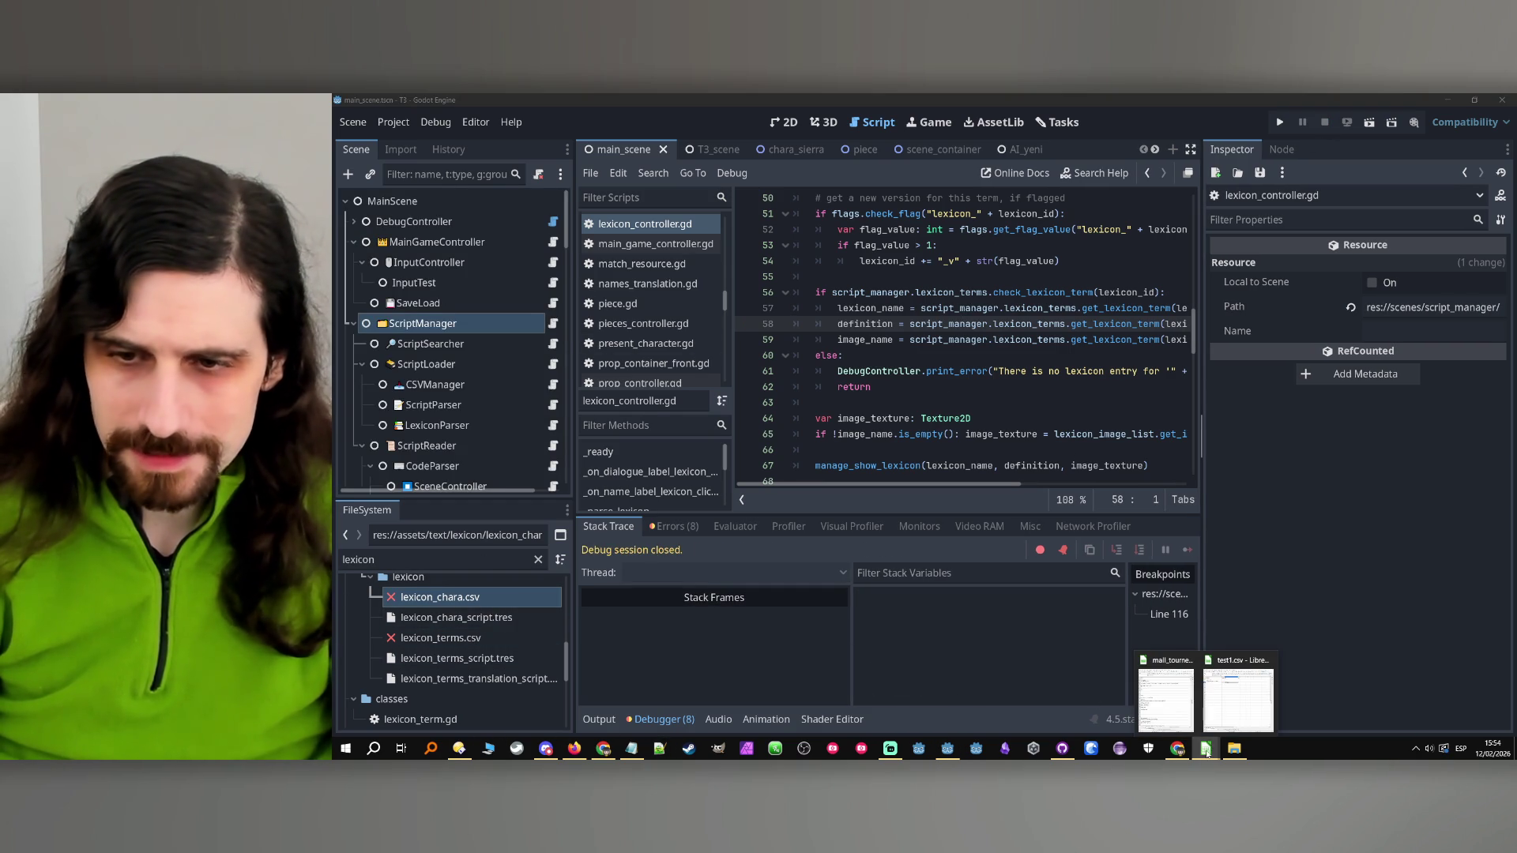
right_click(478, 597)
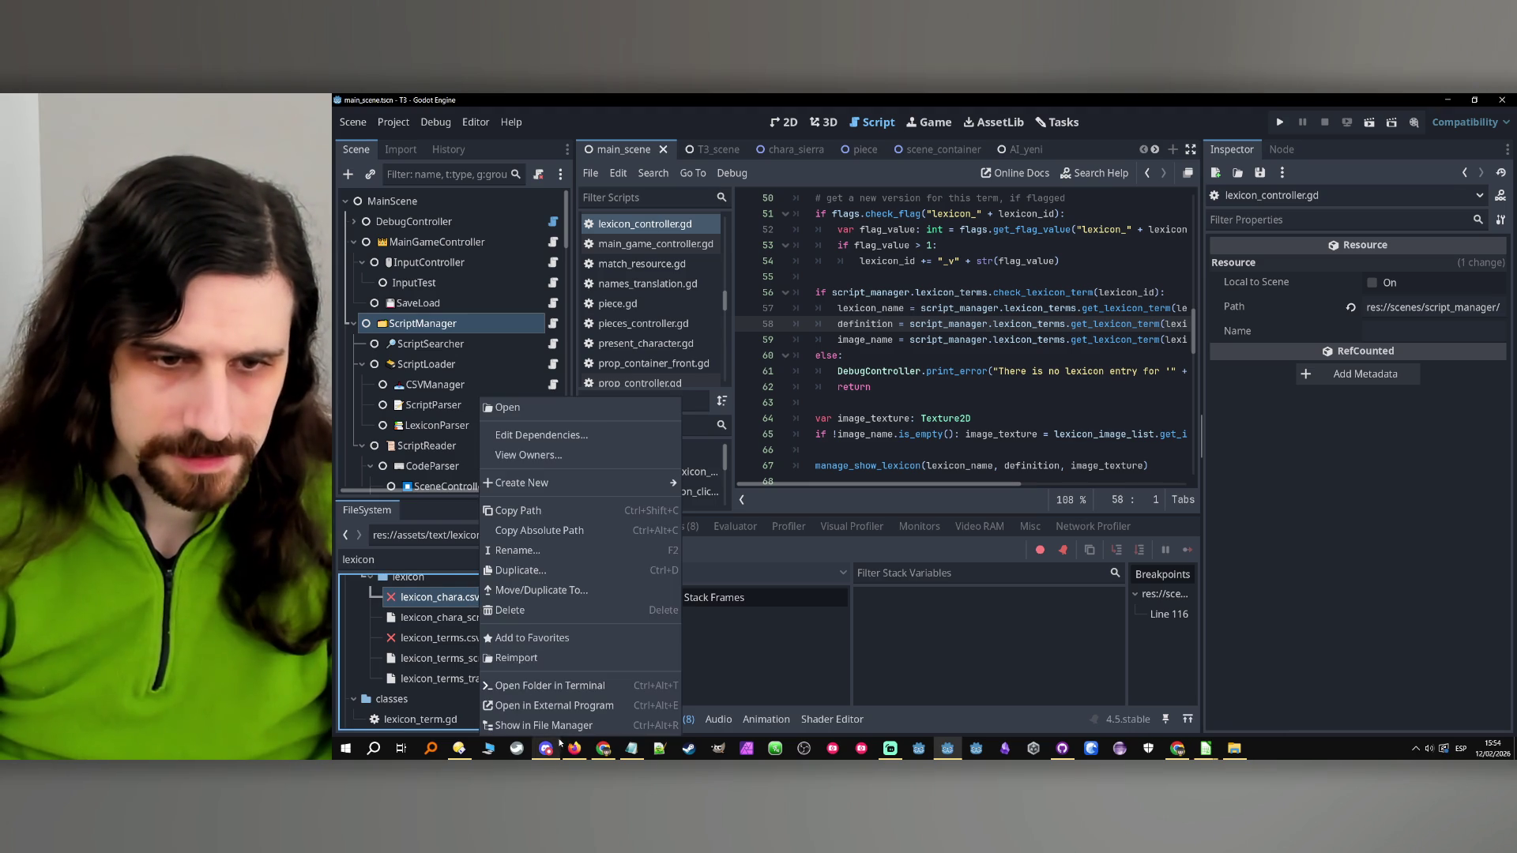
click(657, 638)
key(alt+Tab)
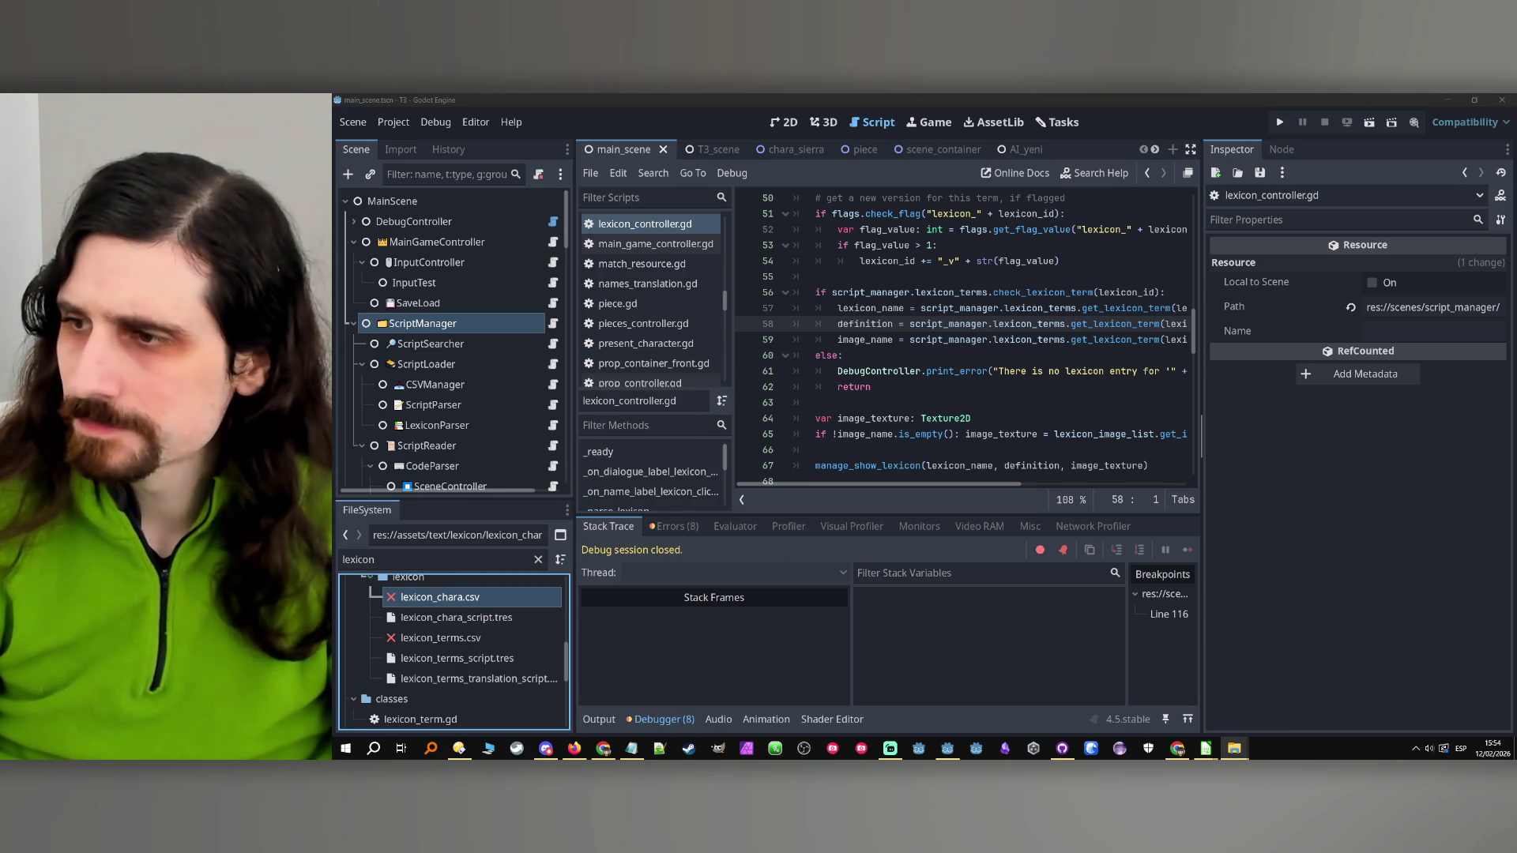
scroll(783, 447, down, 13)
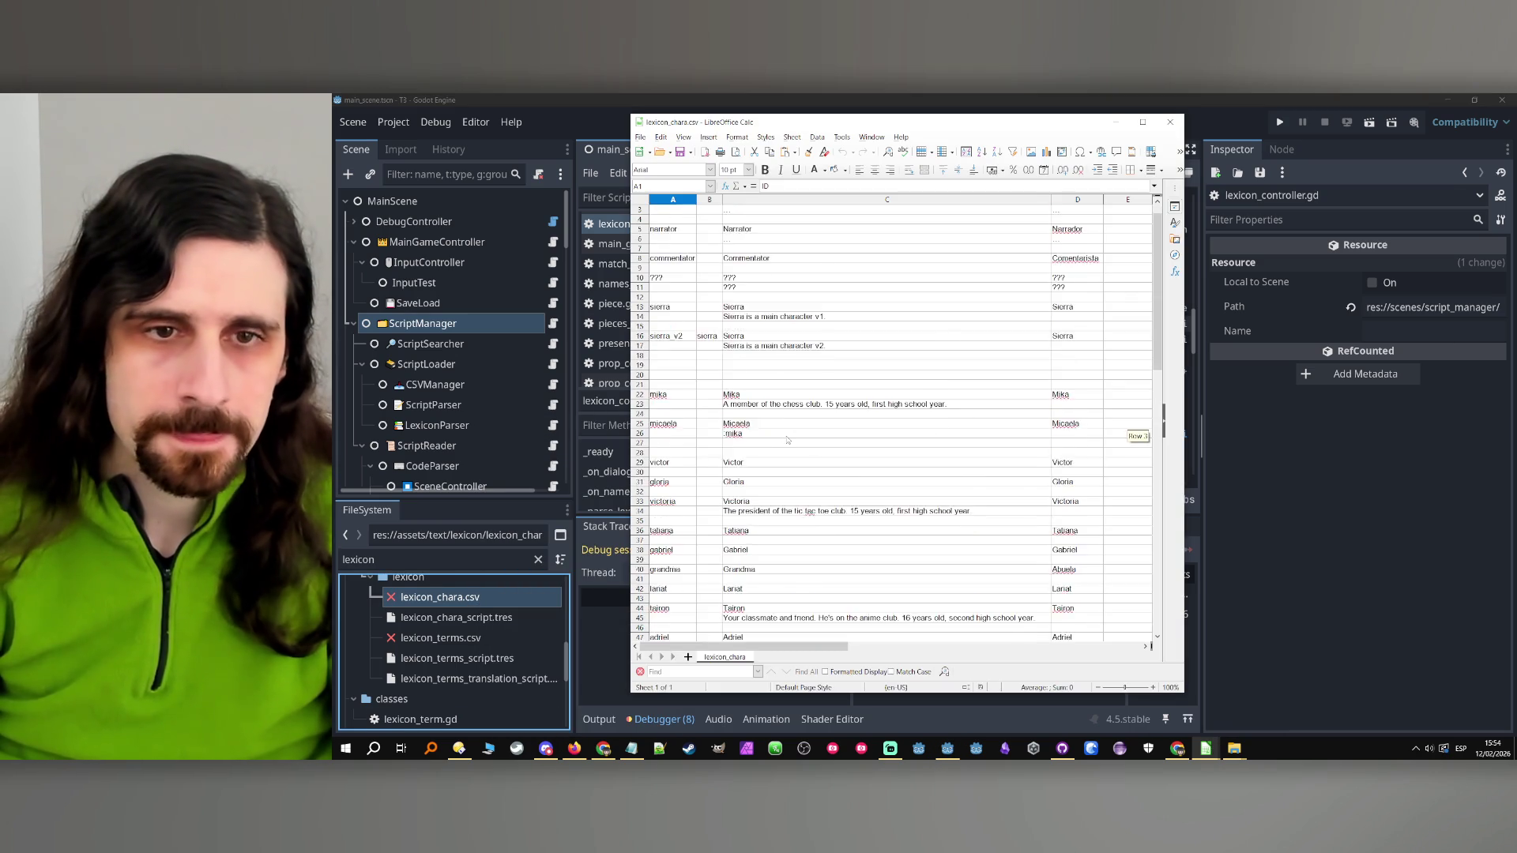
Inspect the tonic entry's id and its name 'Tonic the Rat' in the lexicon sheet
click(667, 462)
click(735, 462)
click(730, 474)
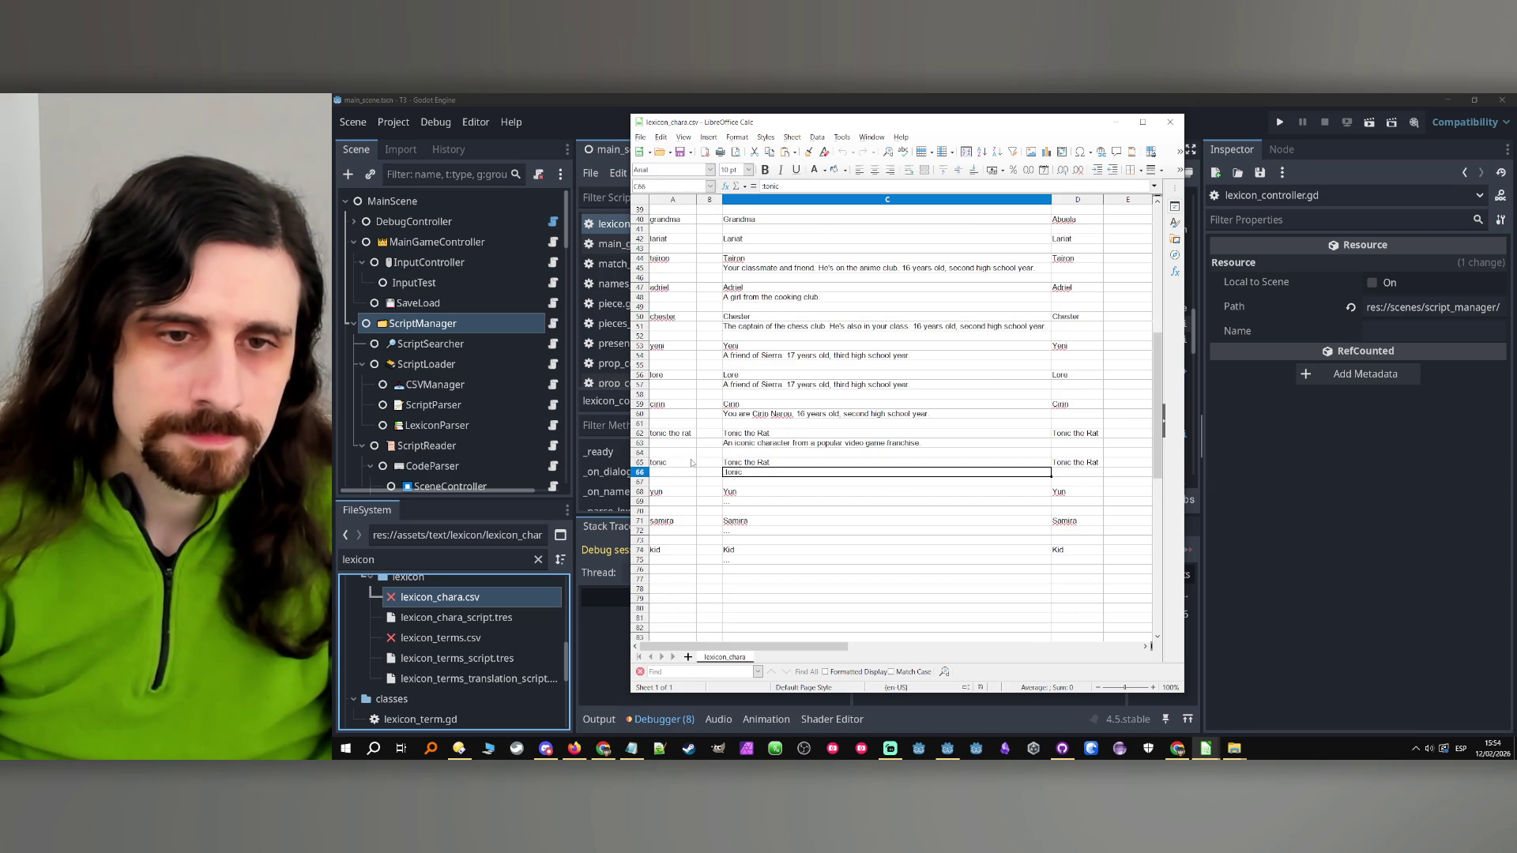
key(Up)
key(Home)
click(768, 477)
key(Up)
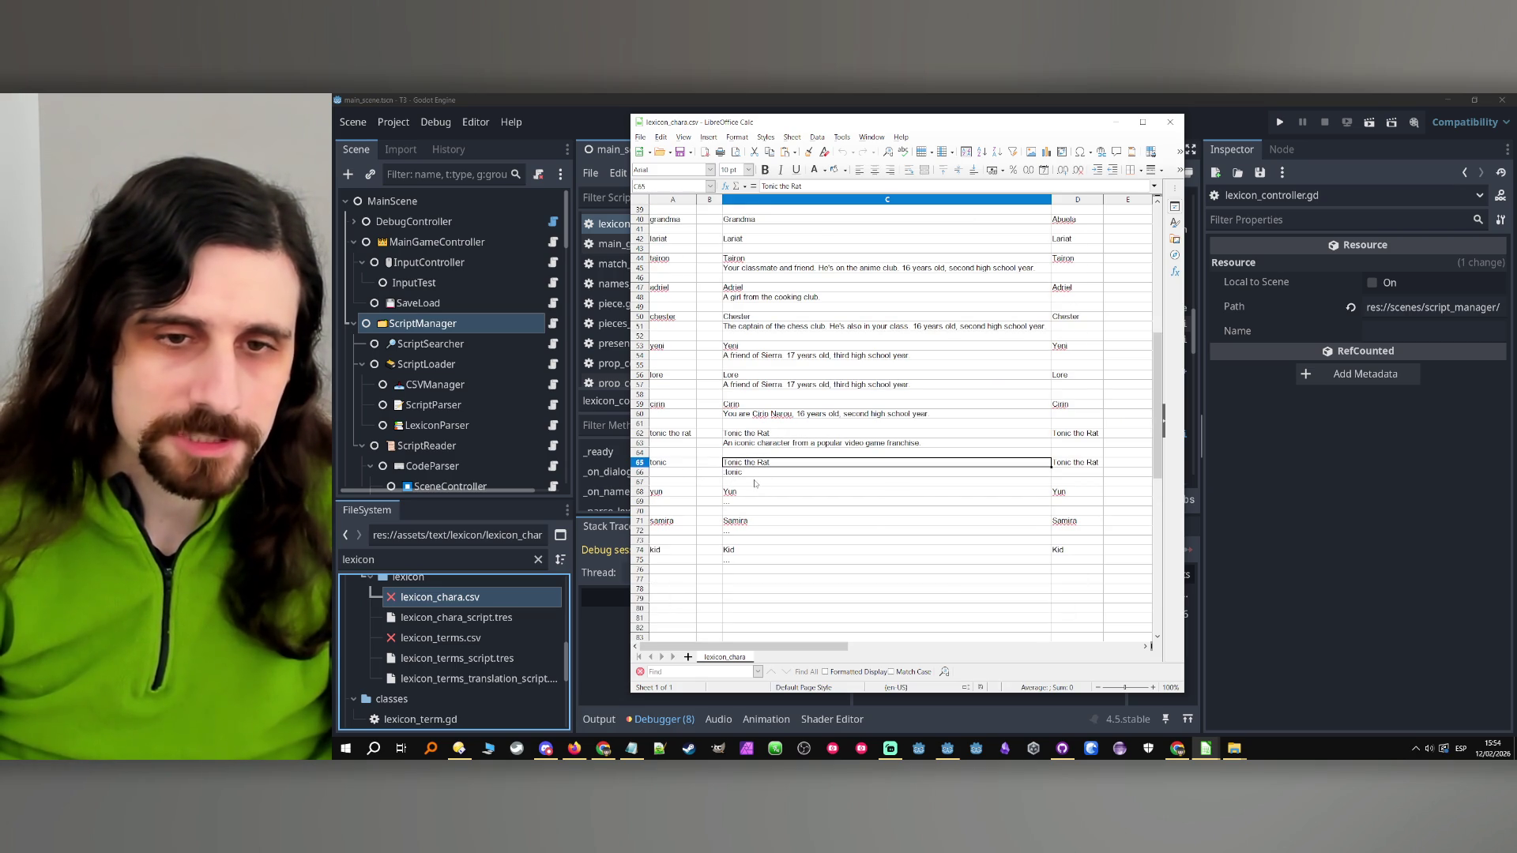
Replace 'tonic' in C66 with '...' and launch the game to test it
double_click(753, 474)
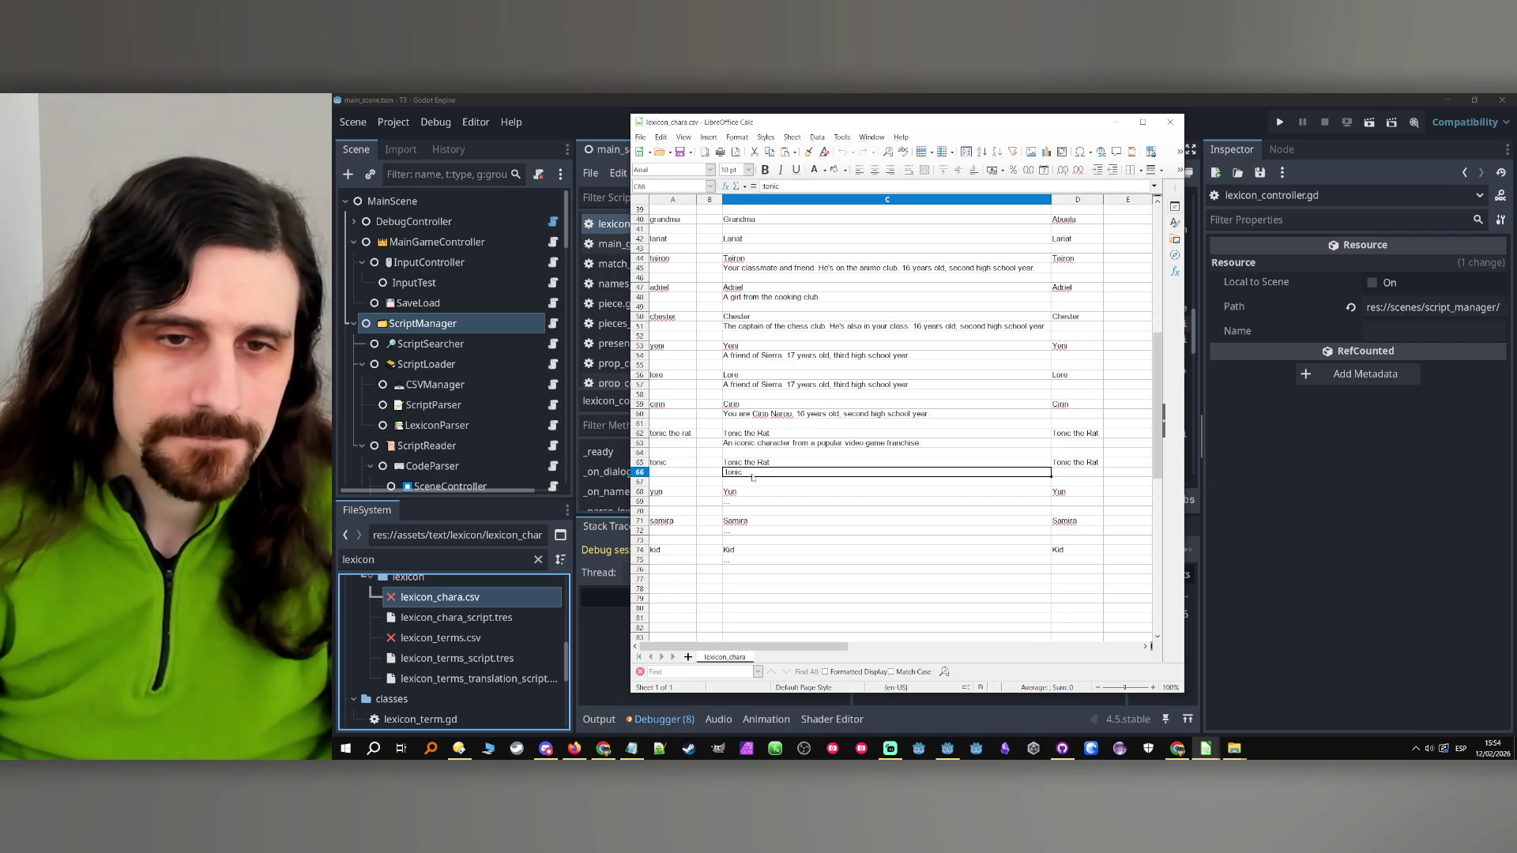
double_click(752, 474)
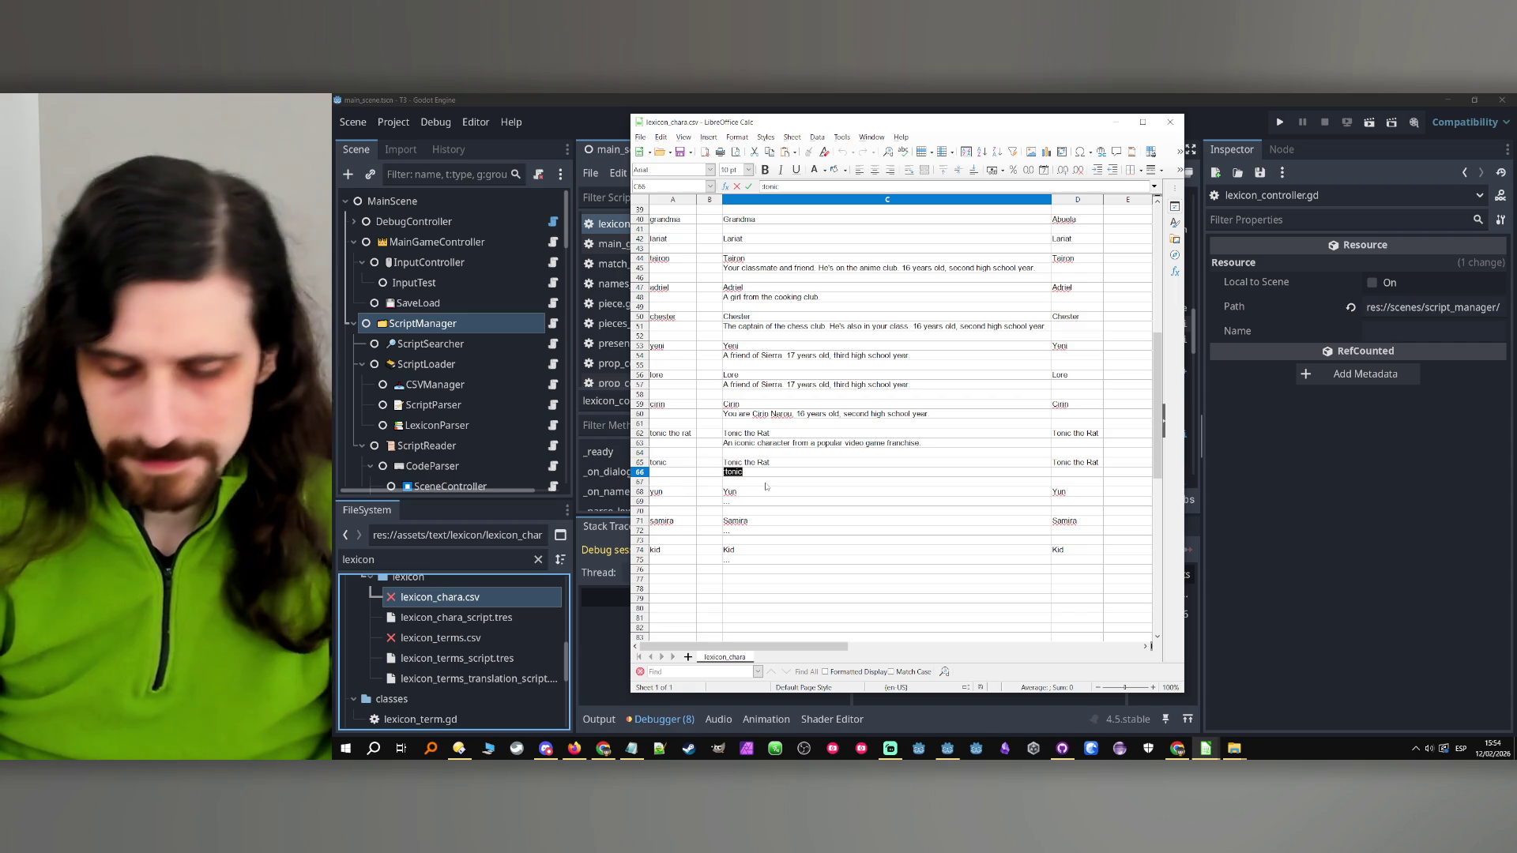
text(...)
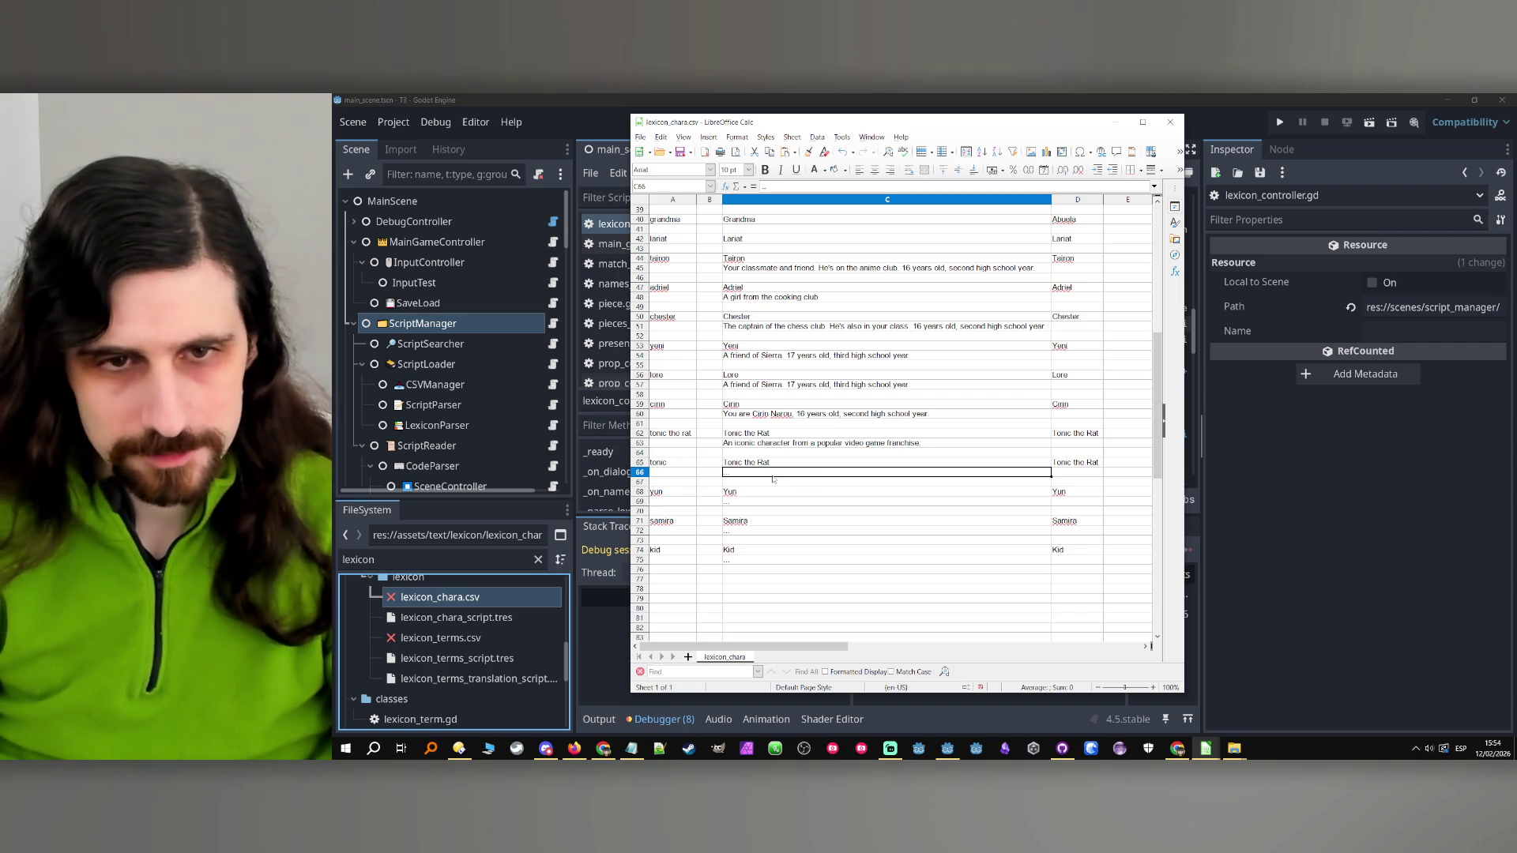
click(1279, 123)
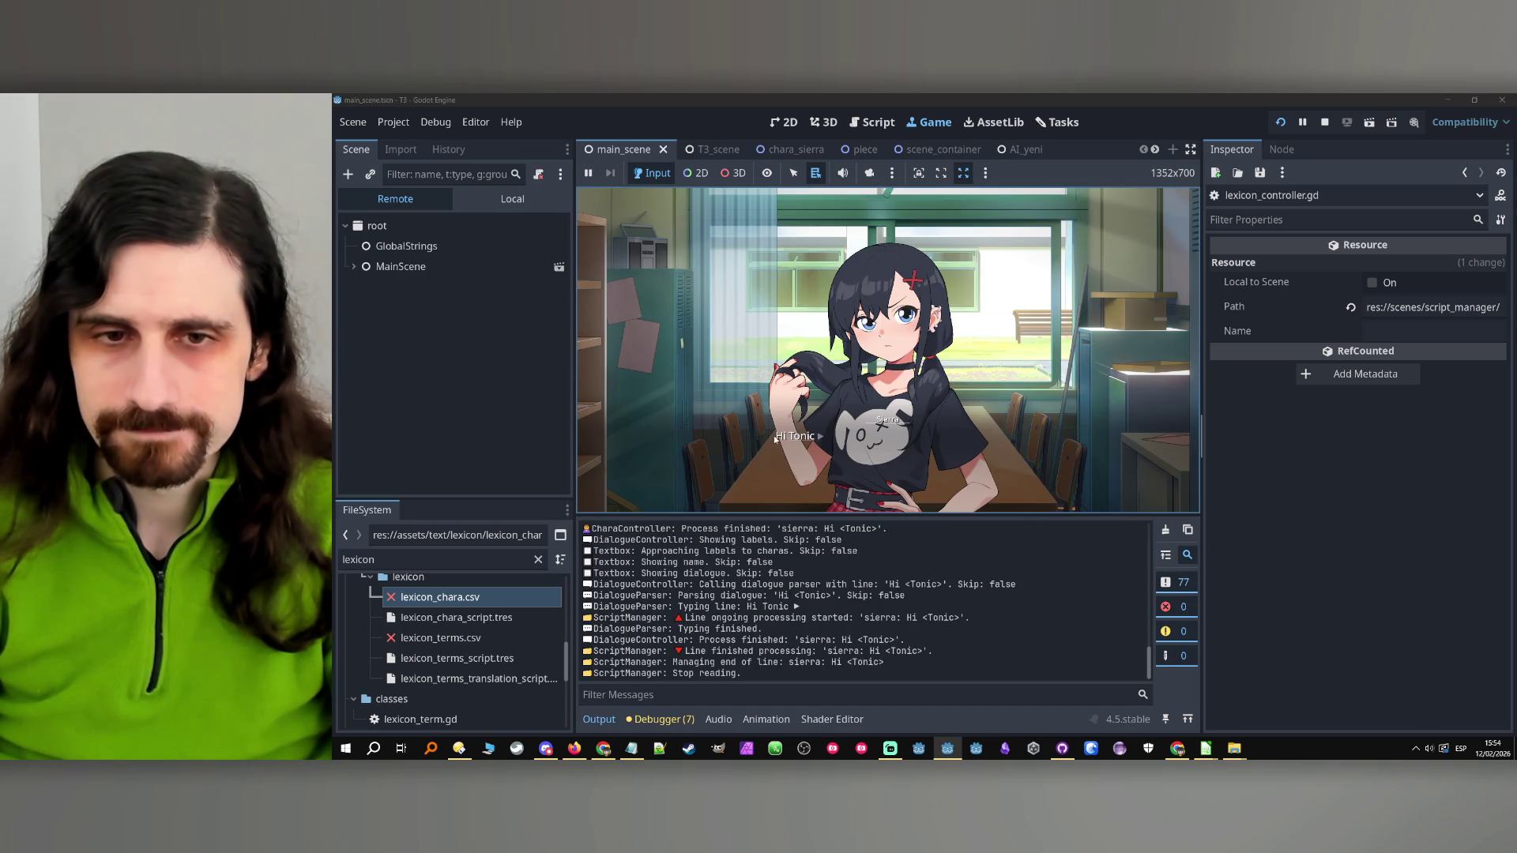
Stop the game and undo the ellipsis in lexicon_chara.csv so C66 reads 'tonic' again
click(812, 440)
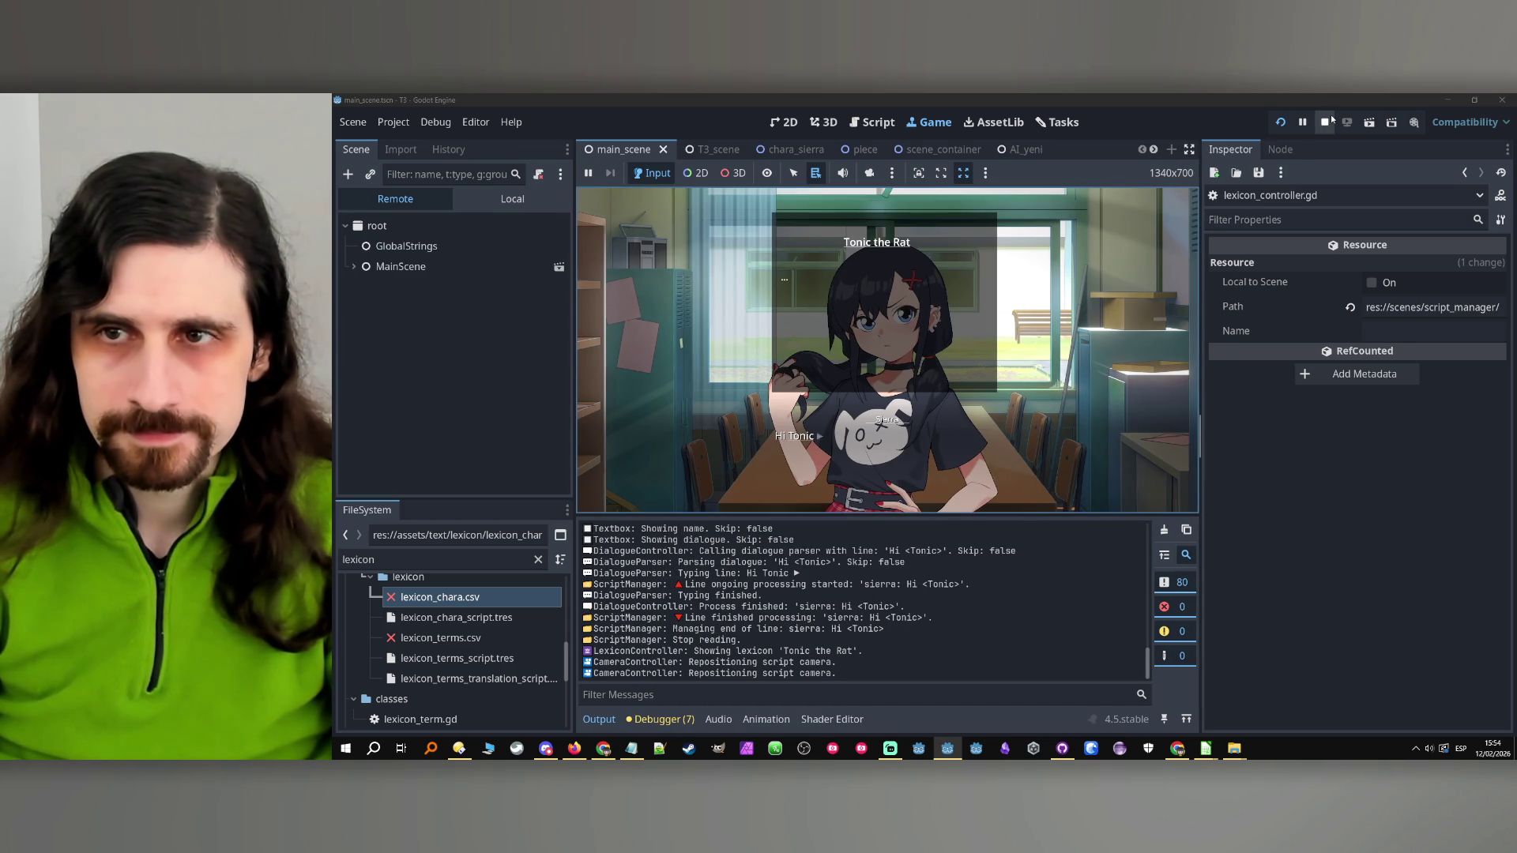
click(1326, 120)
mouse_move(1205, 748)
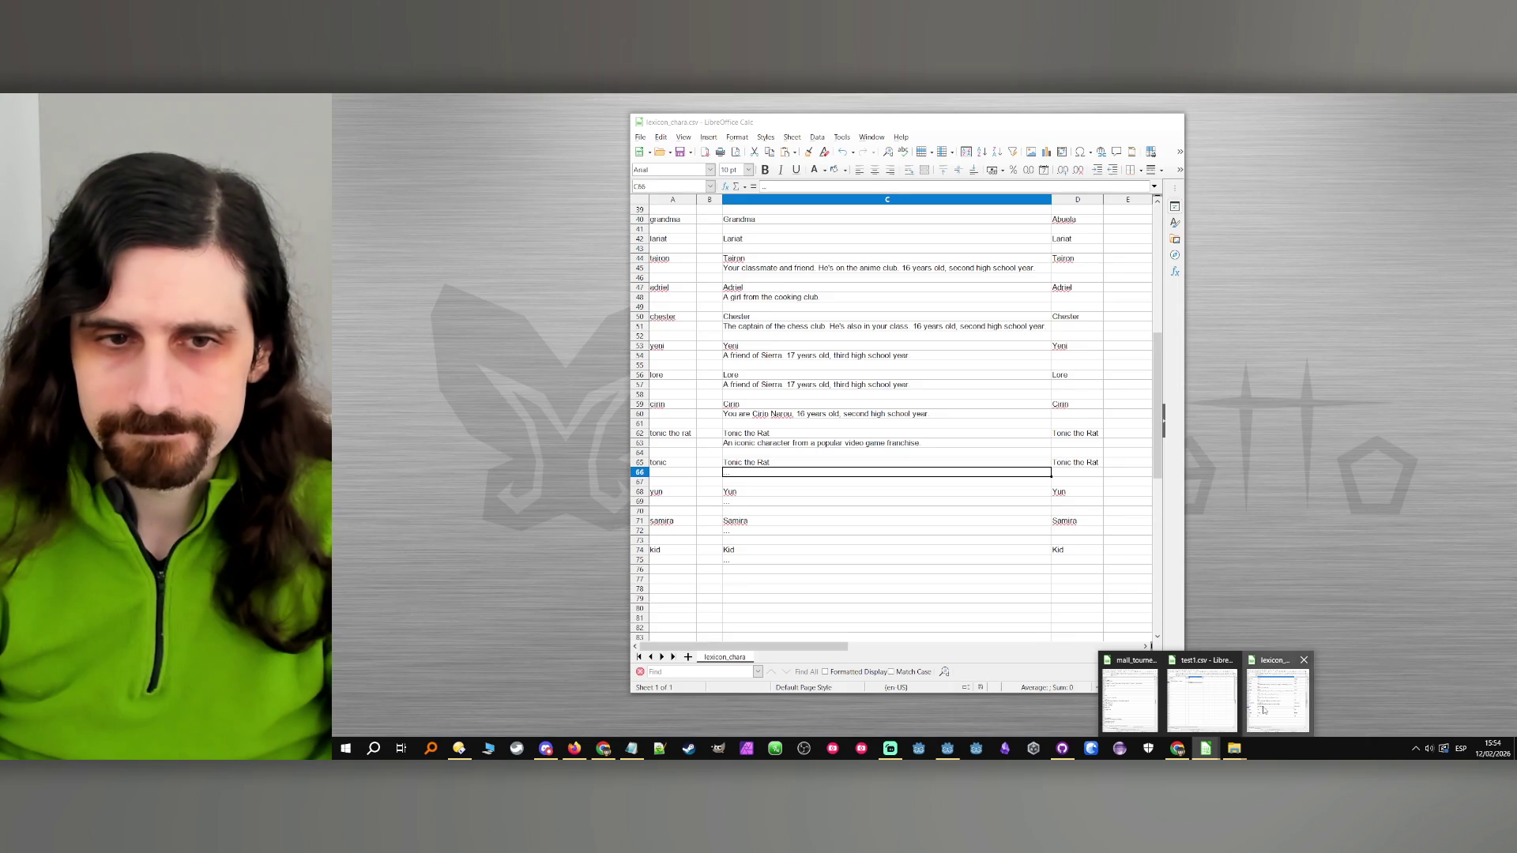
click(1278, 695)
click(903, 535)
key(ctrl+z)
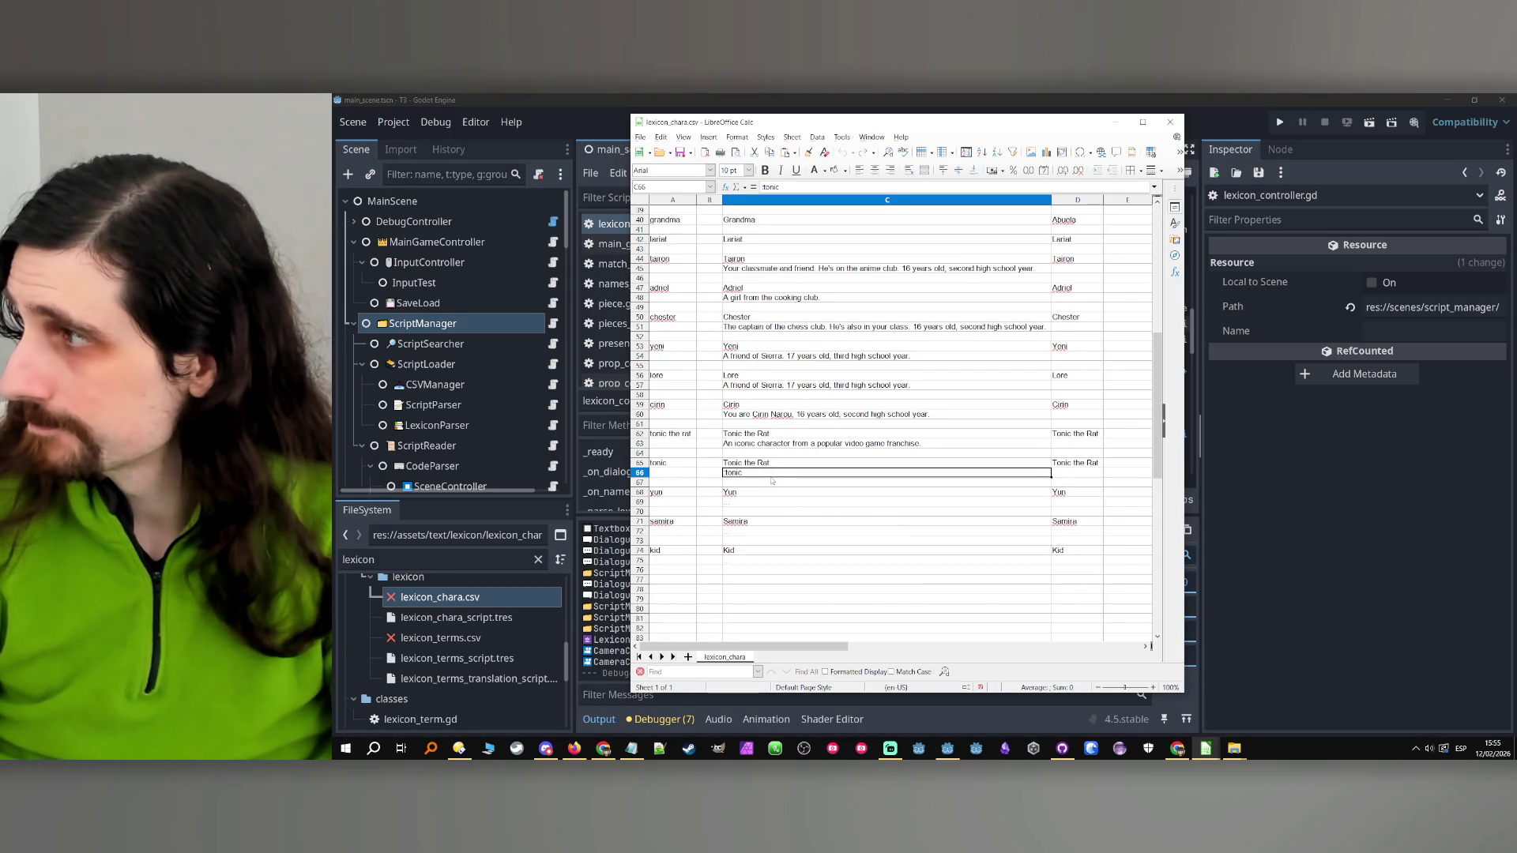
Change C66 to 'tonic the rat', minimize Calc, and relaunch the game
scroll(774, 482, up, 13)
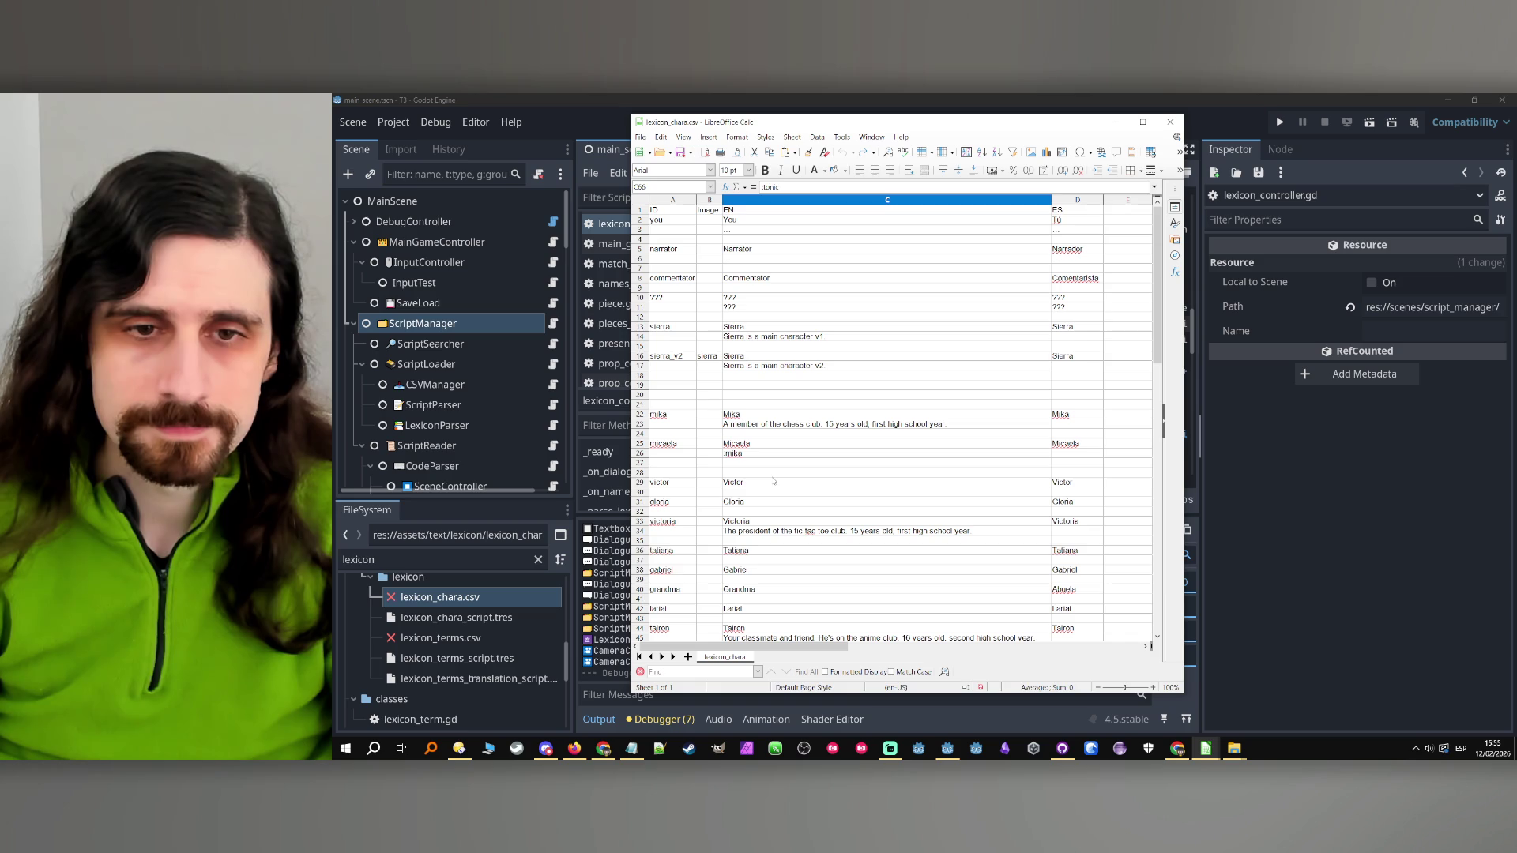
scroll(774, 482, down, 1)
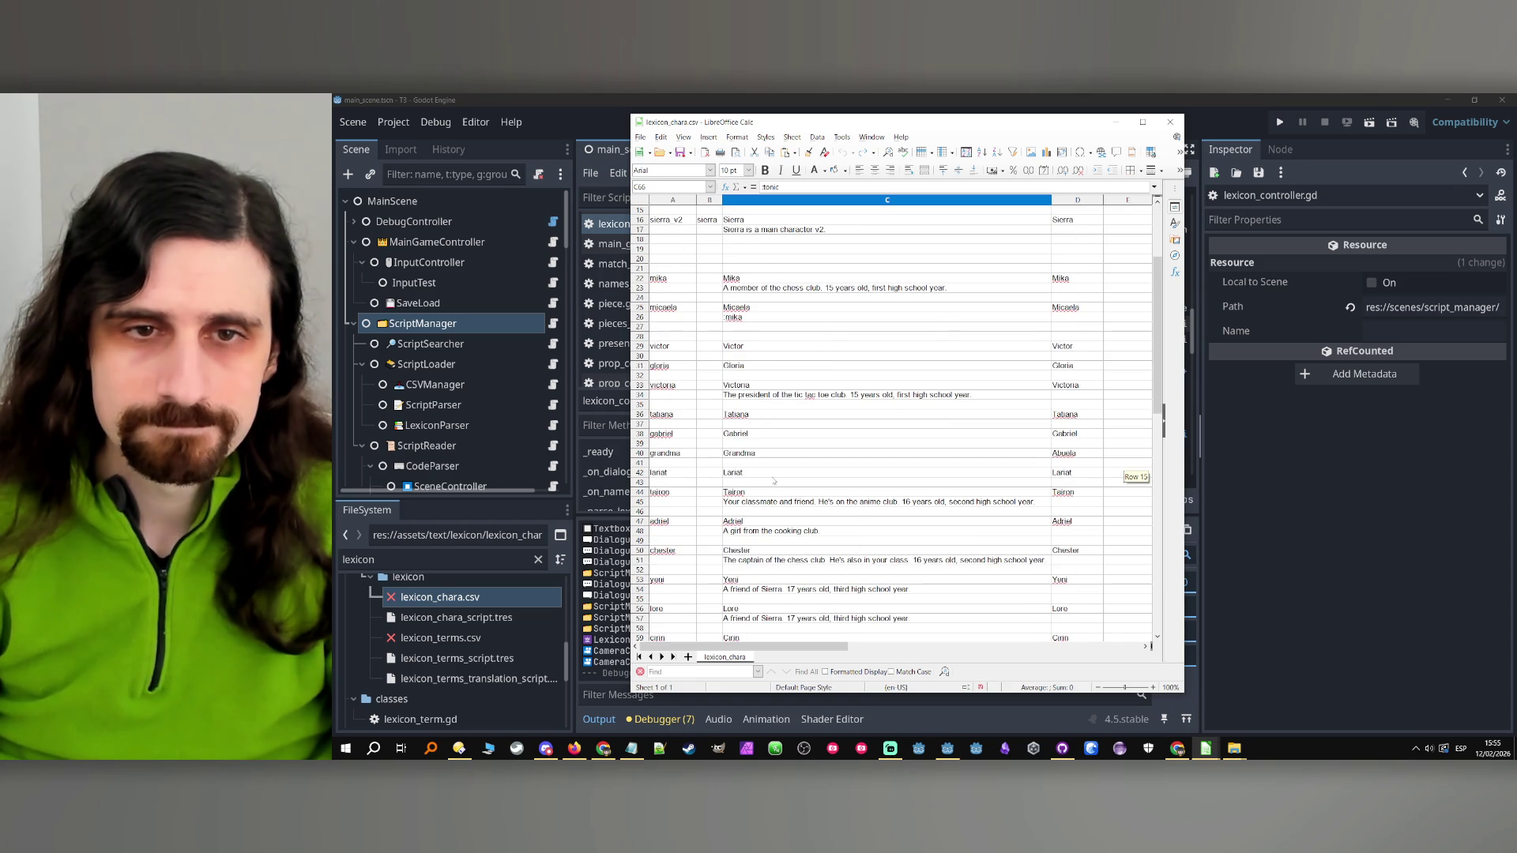
scroll(775, 480, down, 5)
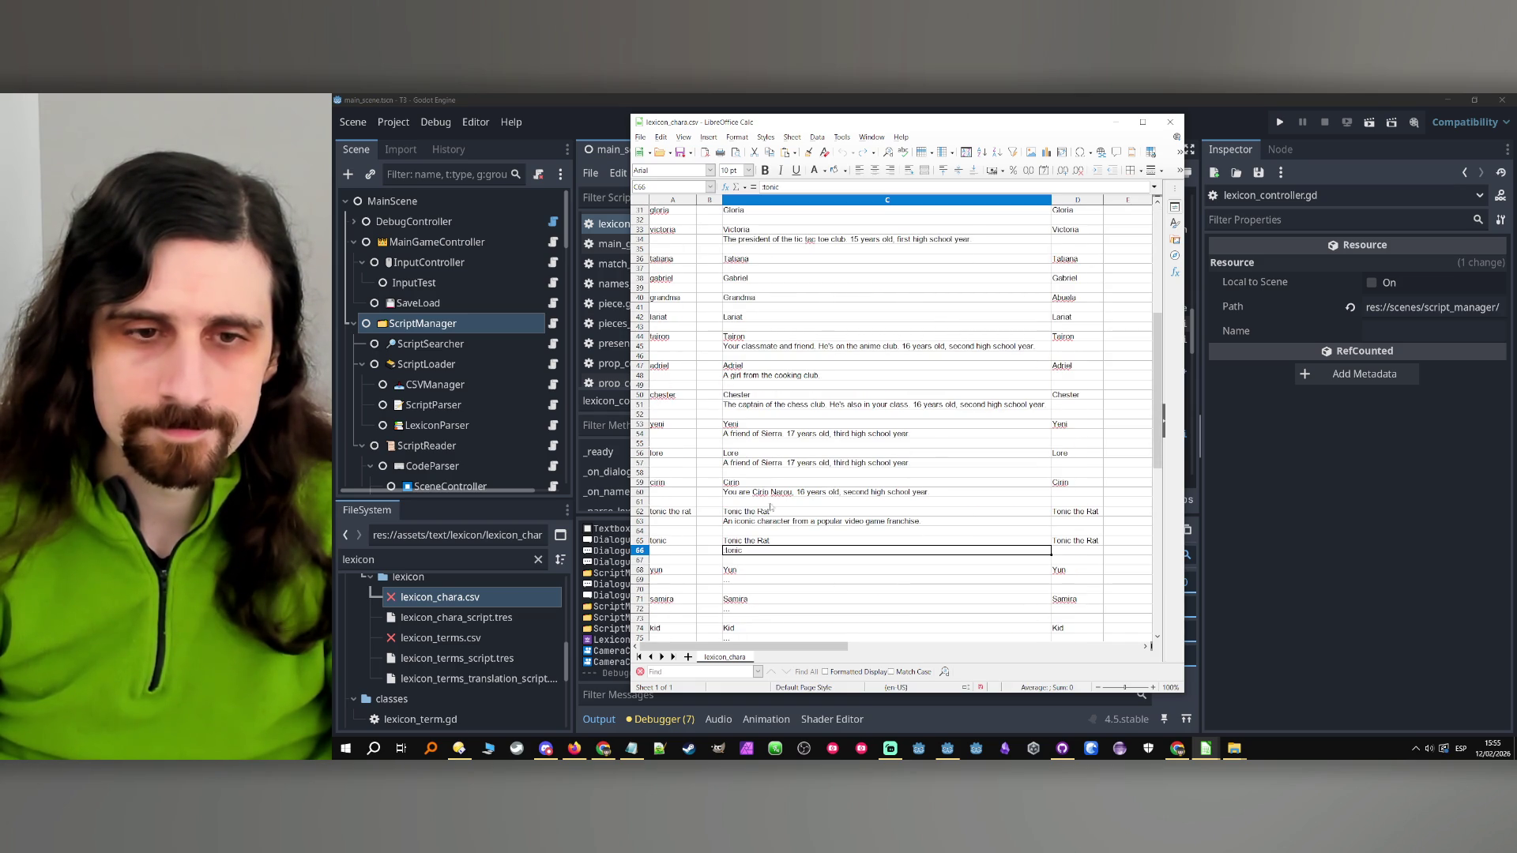
double_click(750, 550)
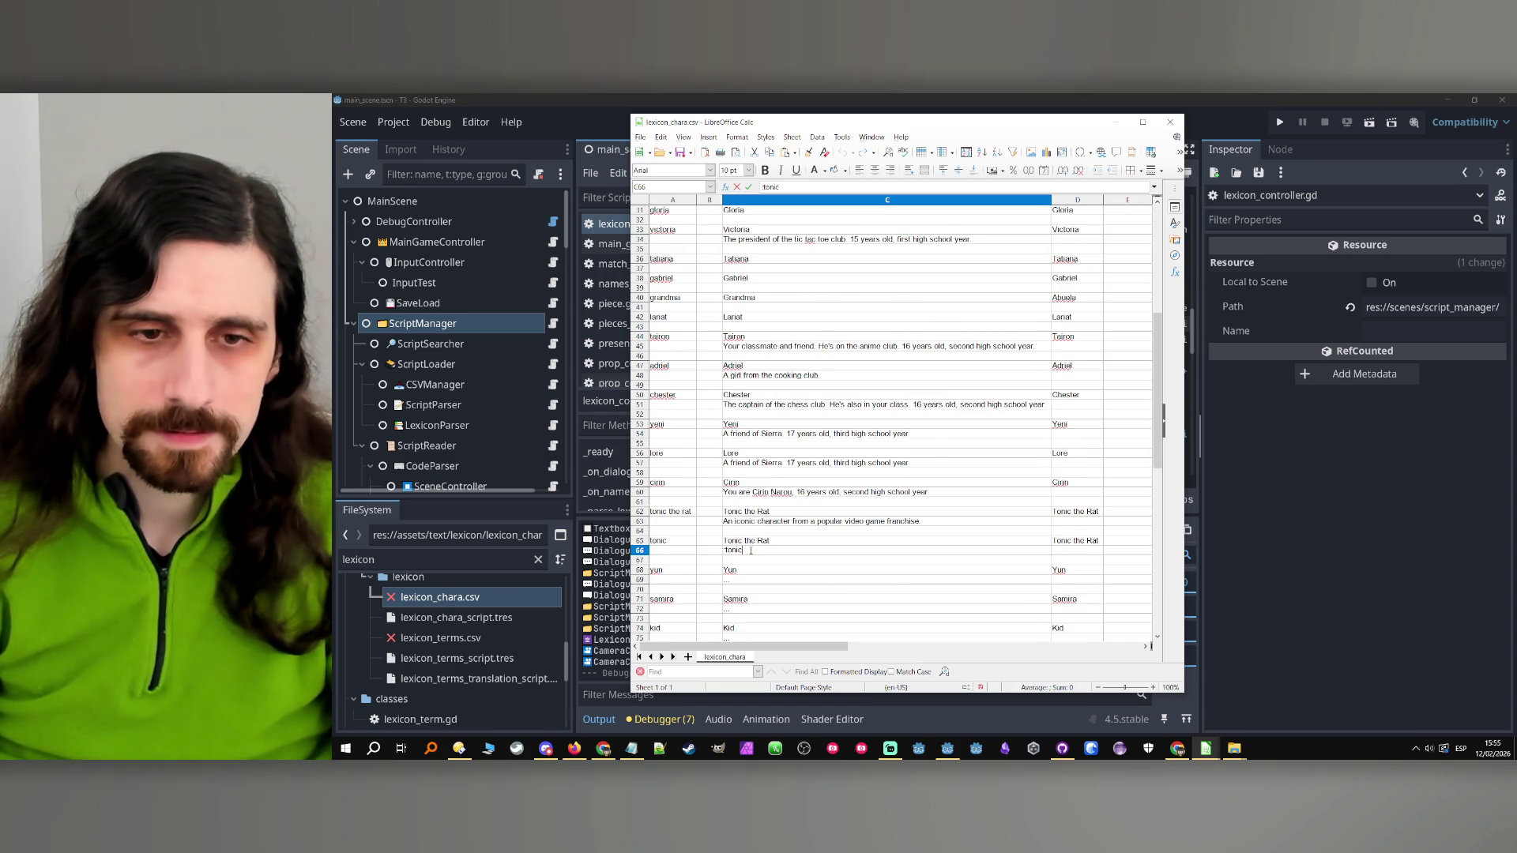
click(665, 514)
double_click(747, 551)
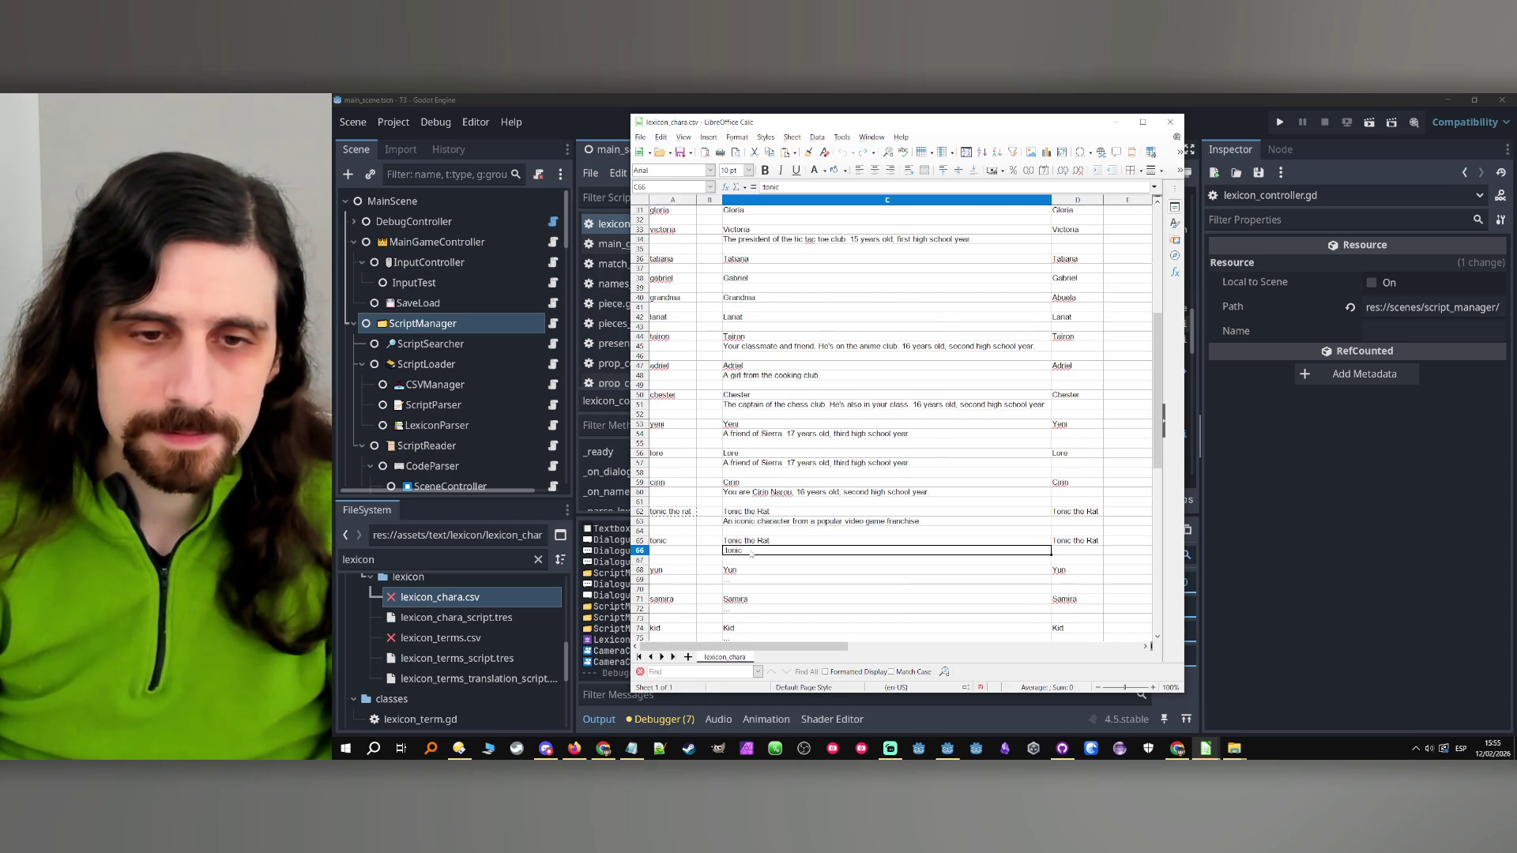
double_click(734, 551)
key(Return)
key(Up)
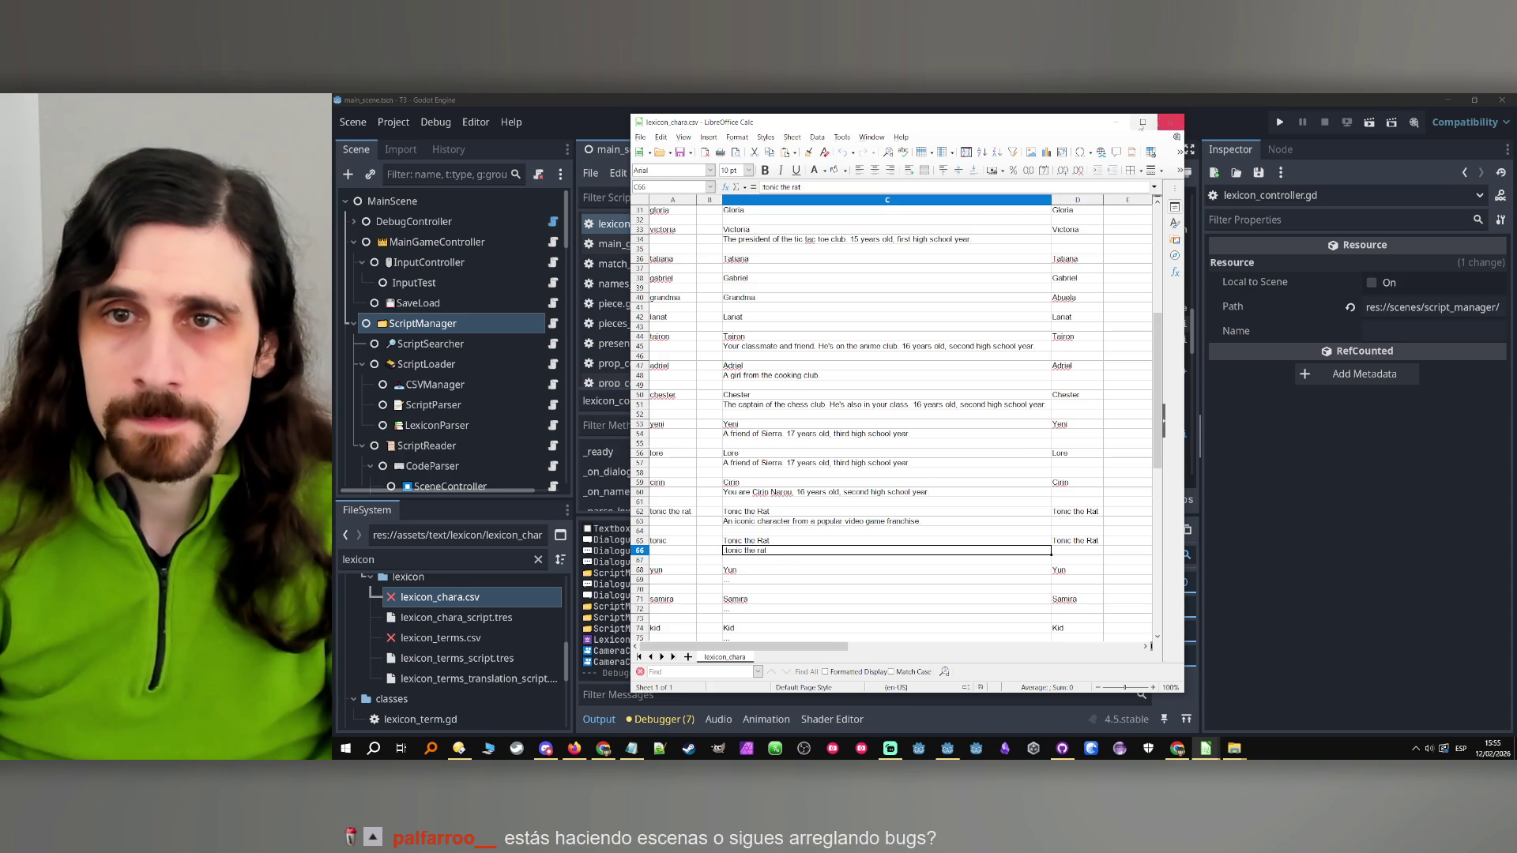
click(1116, 123)
click(1279, 123)
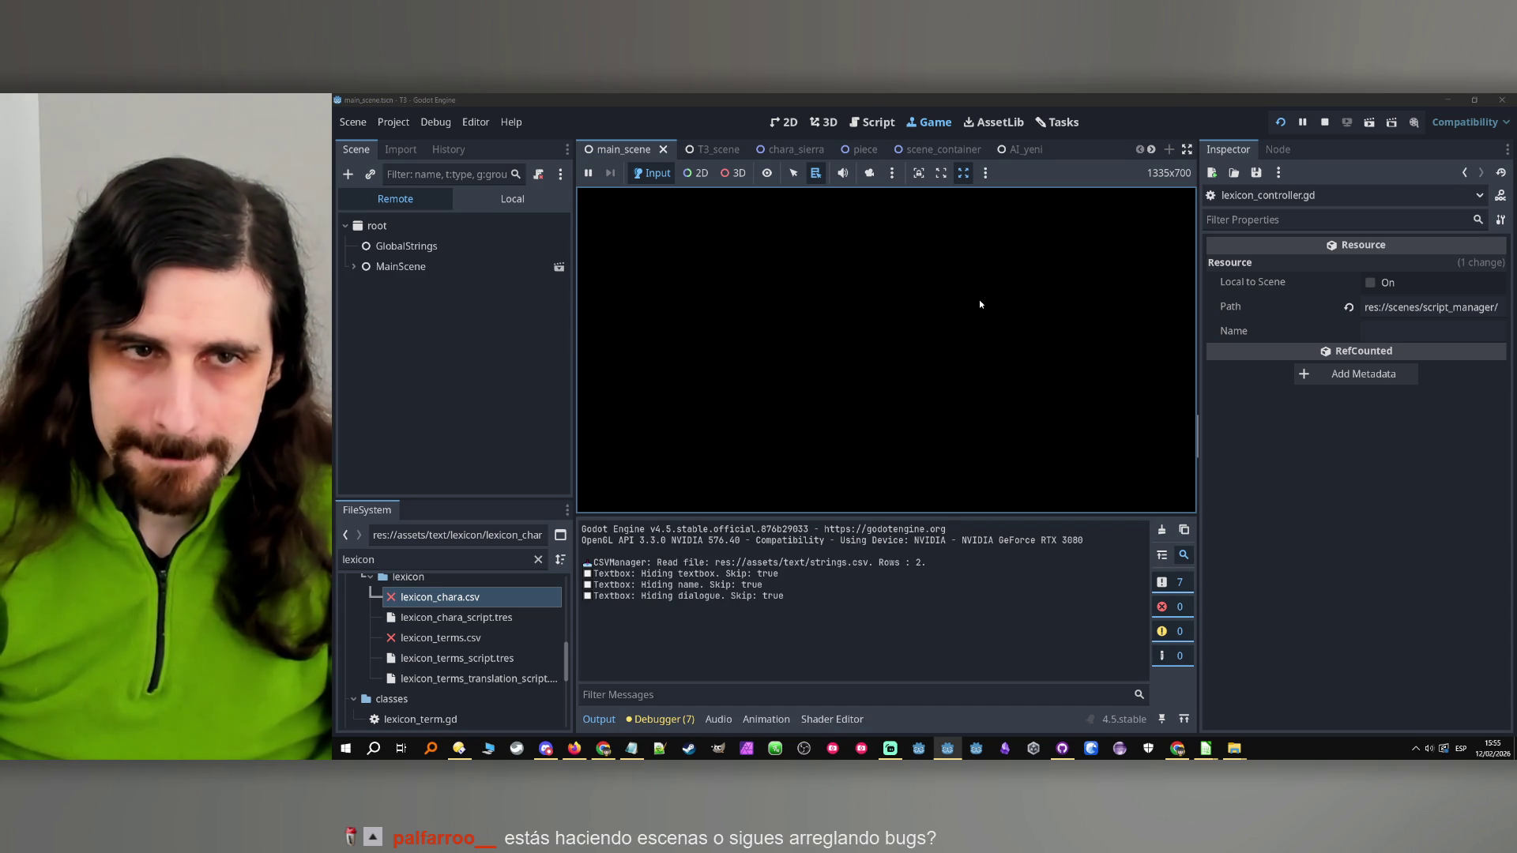
Show the Tonic lexicon popup in the game, stop the run, and glance at test1.csv
click(796, 440)
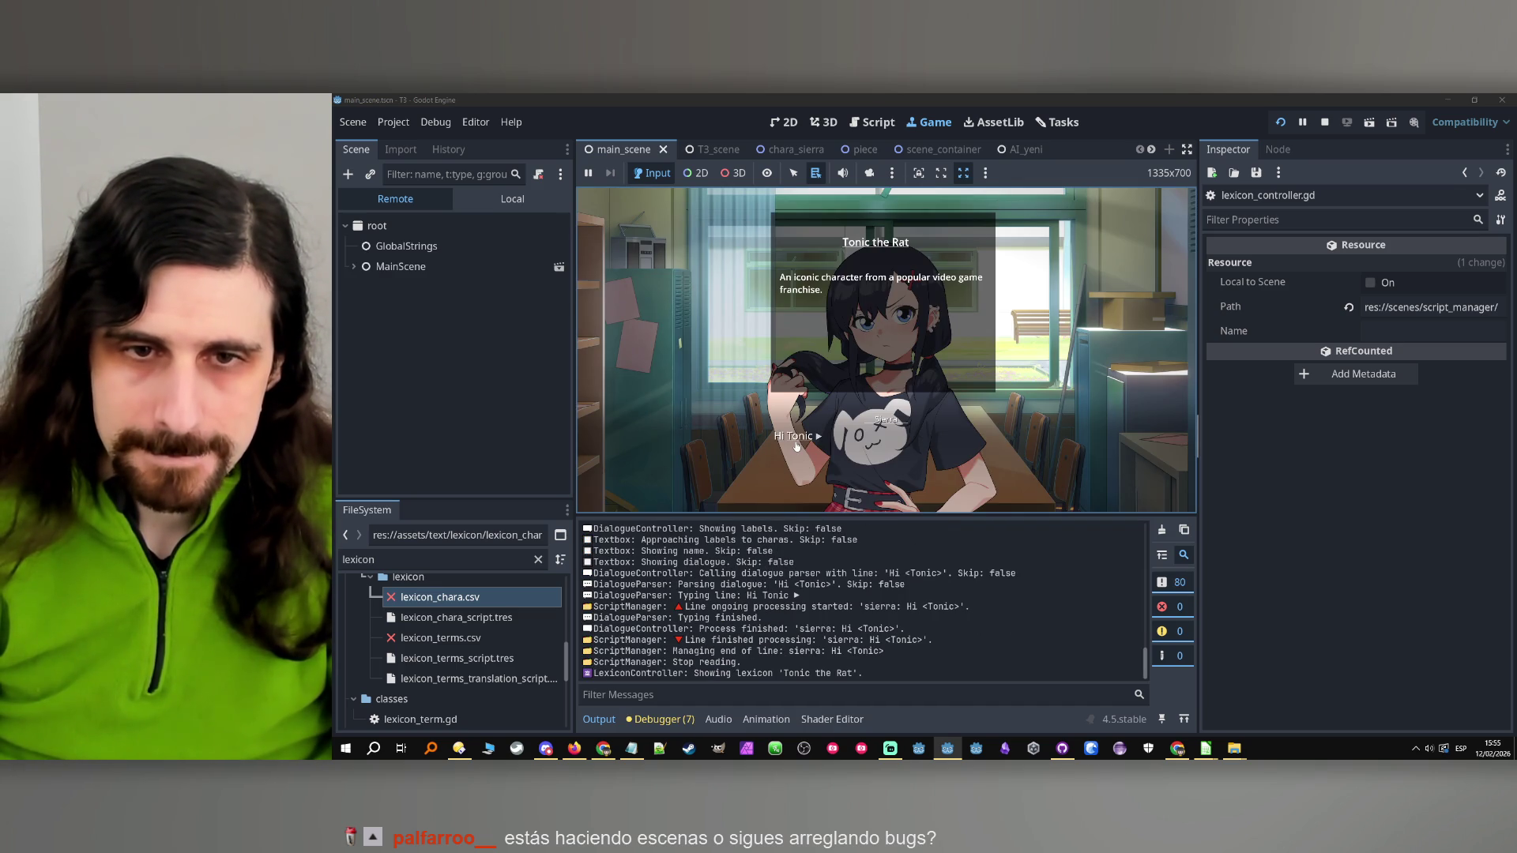
click(1324, 122)
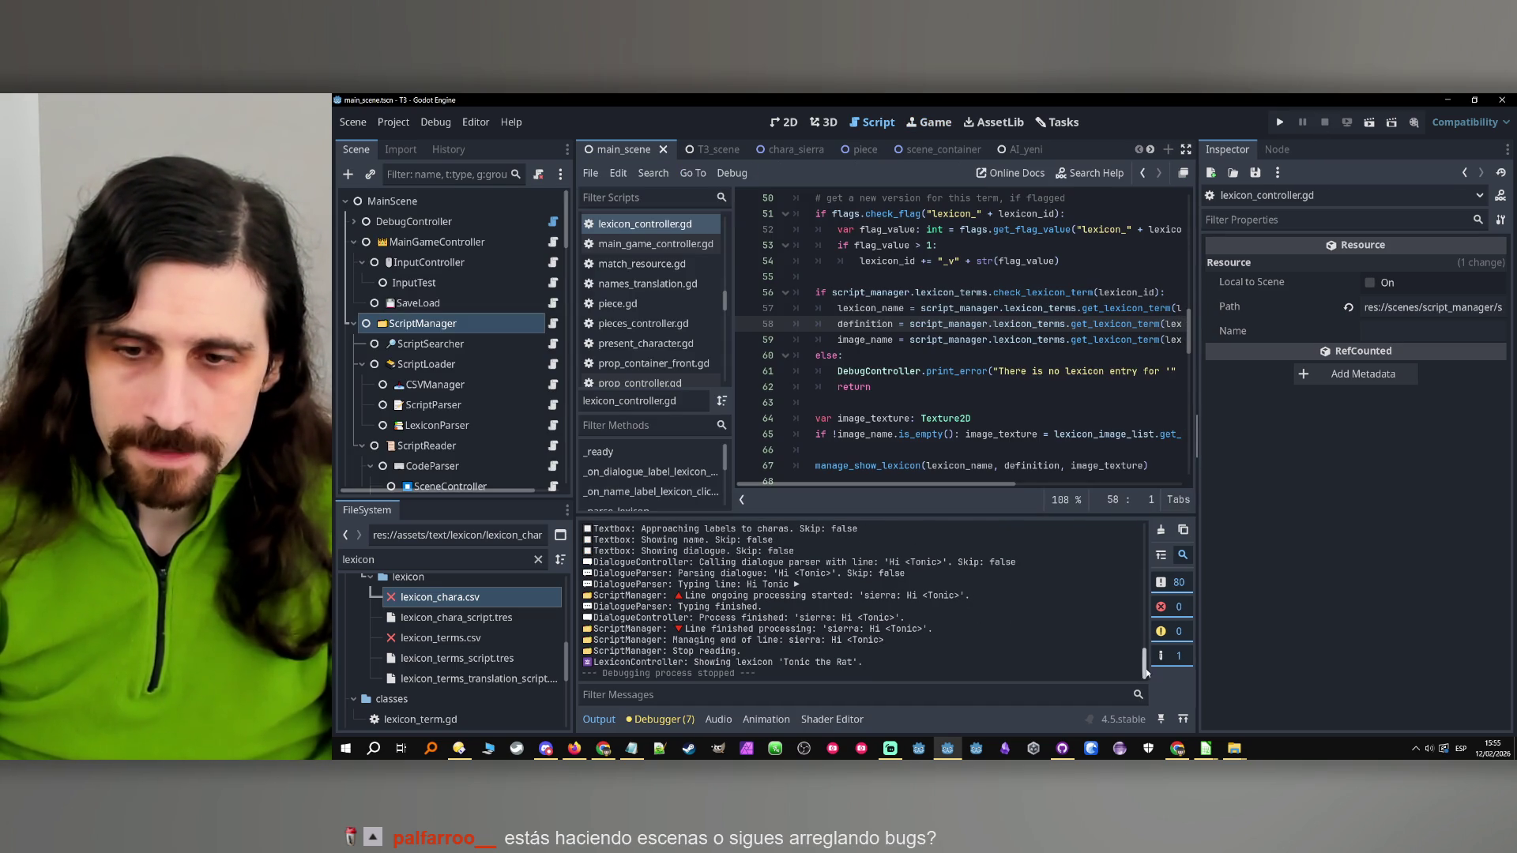
mouse_move(1206, 750)
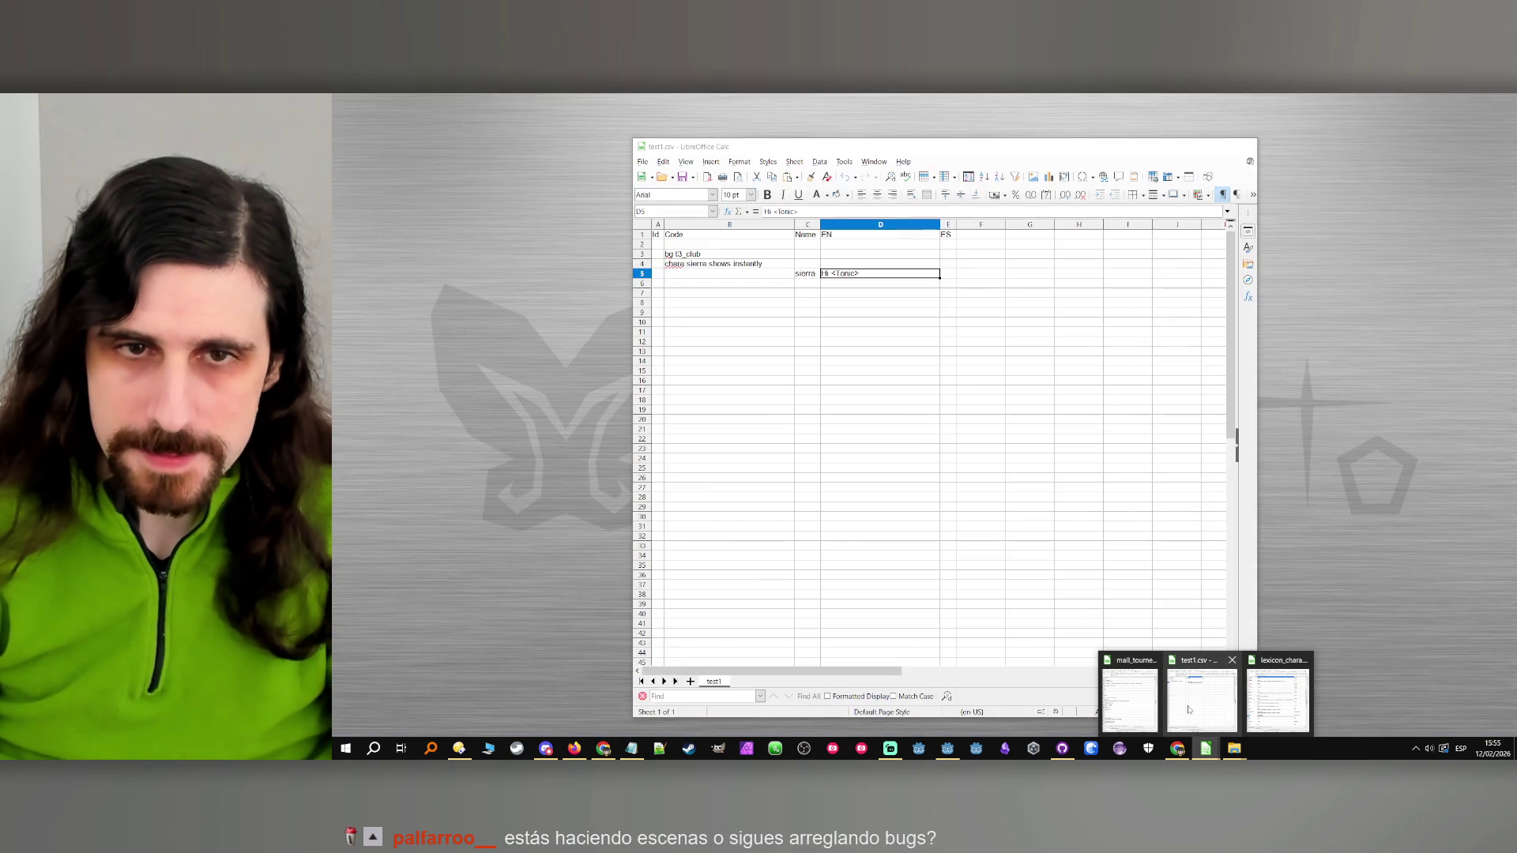
click(1189, 710)
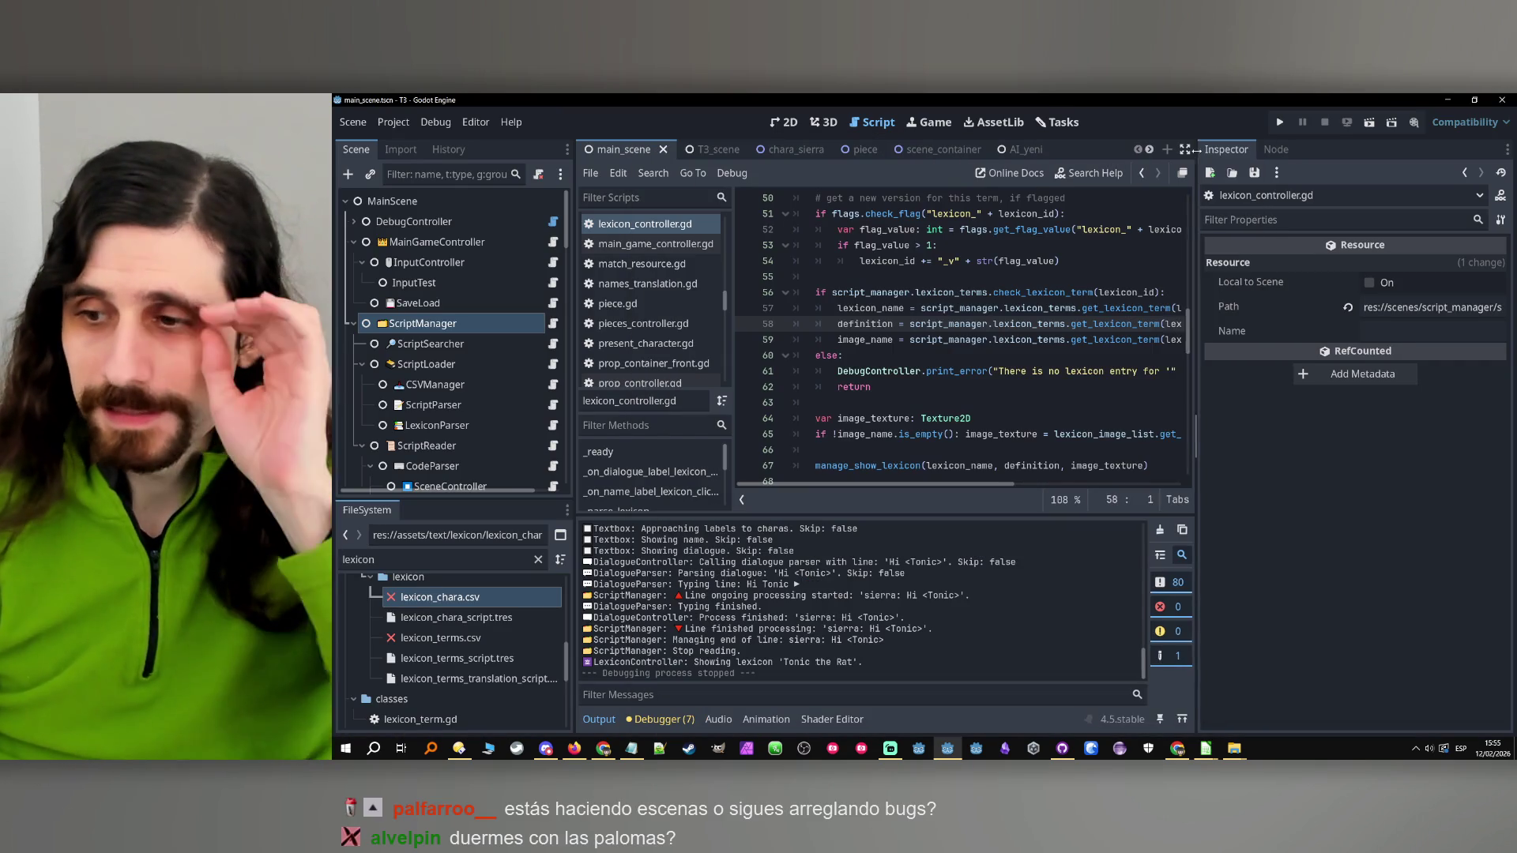
click(1062, 104)
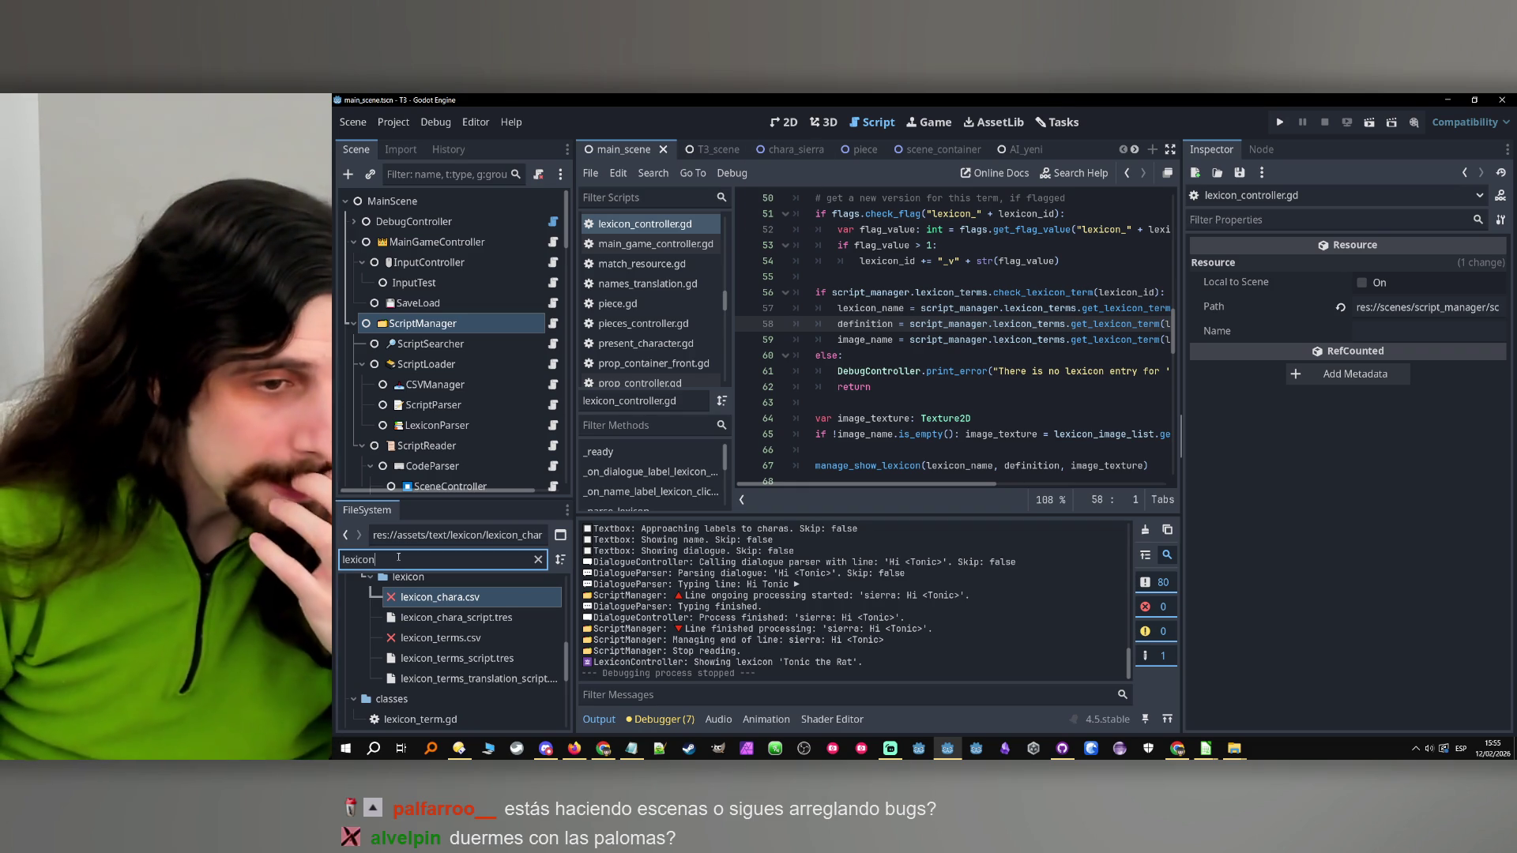
Select LexiconController under DialogueController and narrow the Inspector to enlarge the script
scroll(410, 381, down, 2)
scroll(411, 381, down, 5)
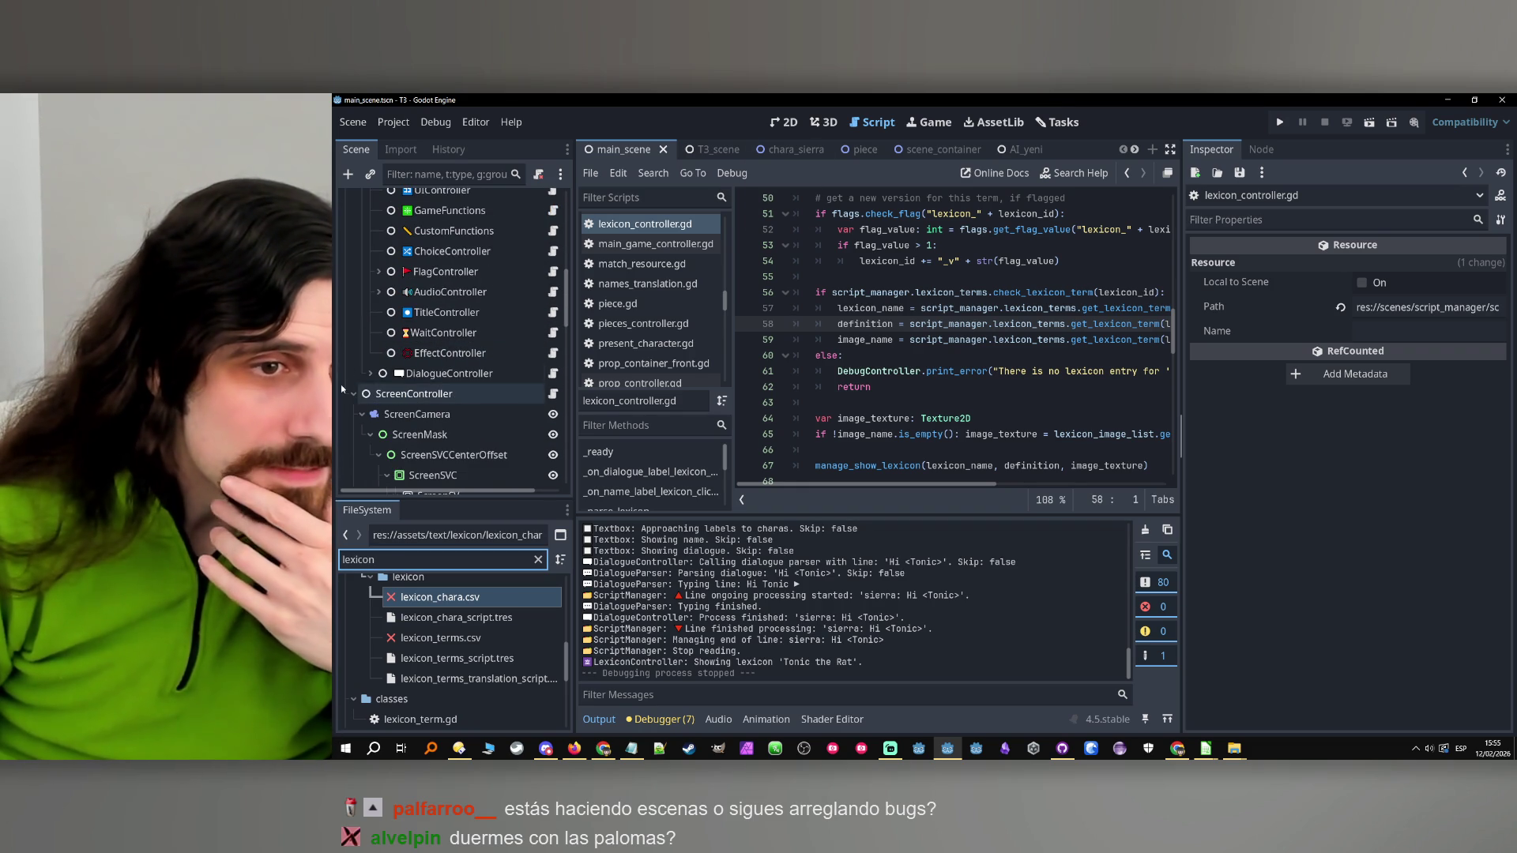
click(372, 373)
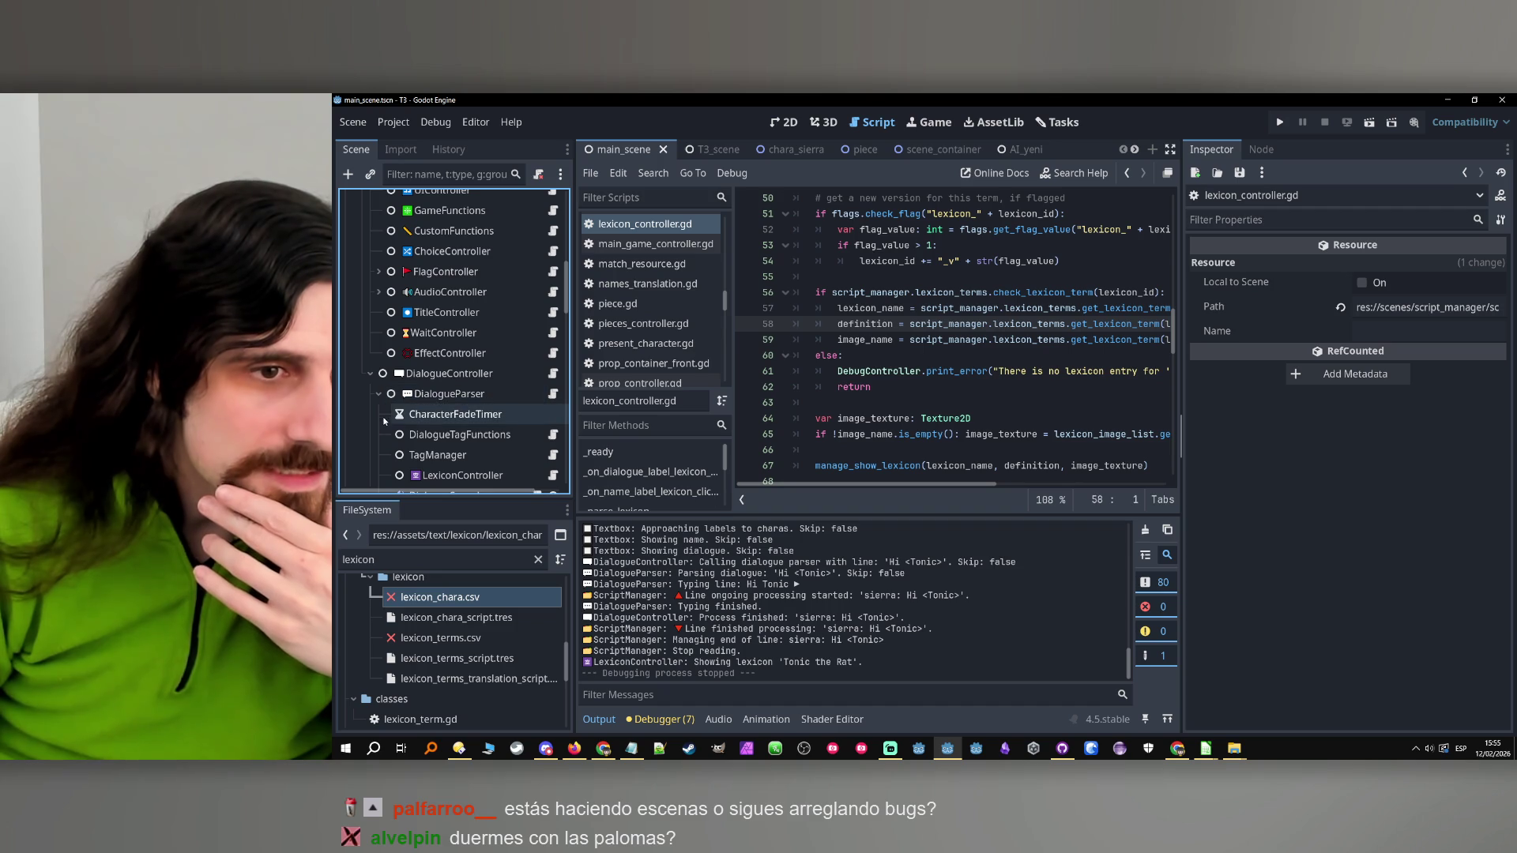
scroll(387, 411, down, 2)
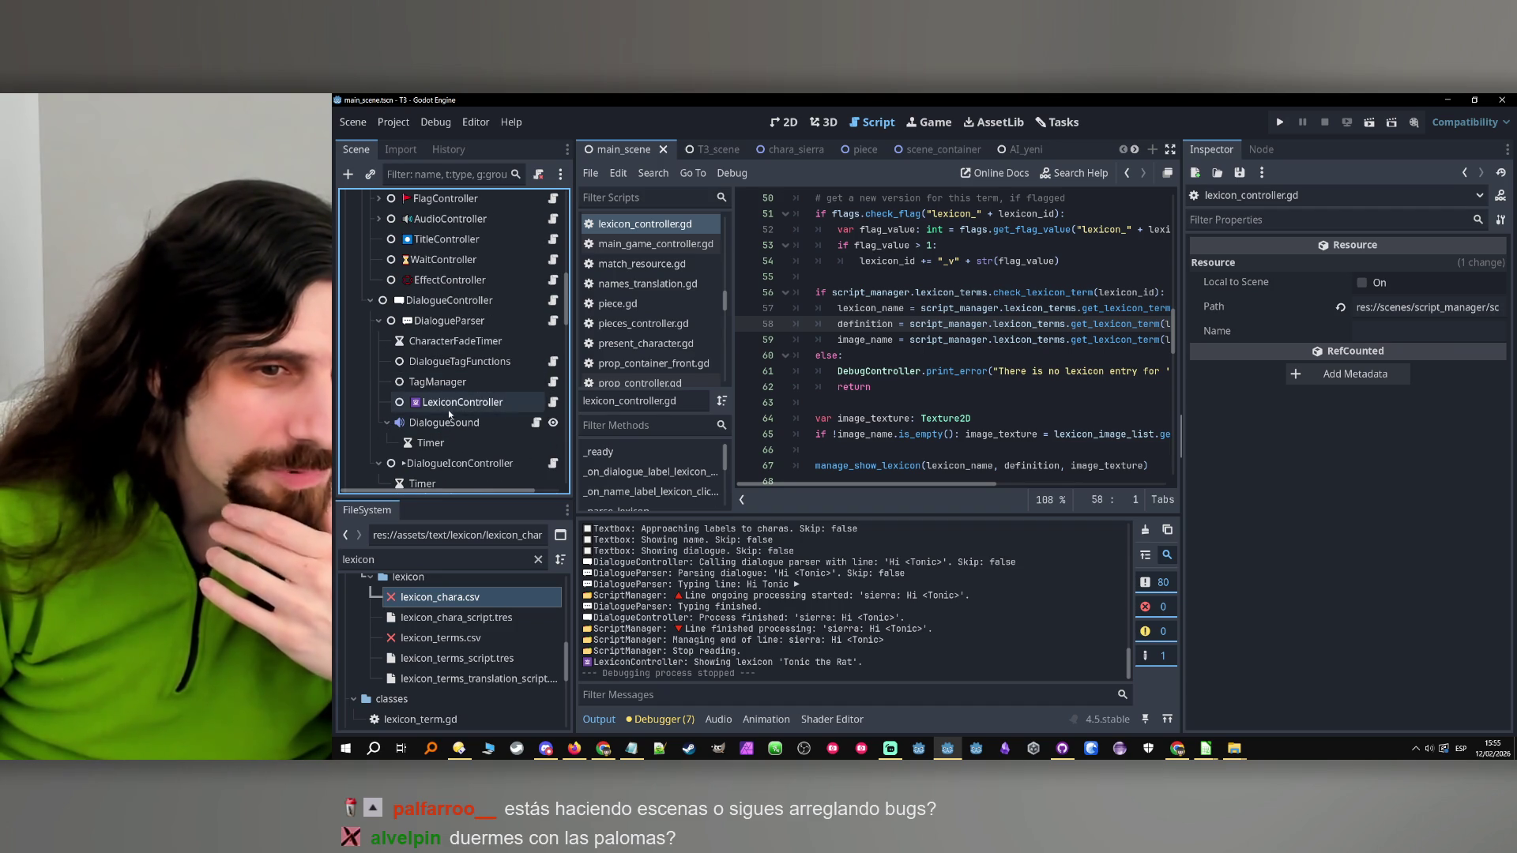
click(552, 402)
drag(1183, 412, 1179, 411)
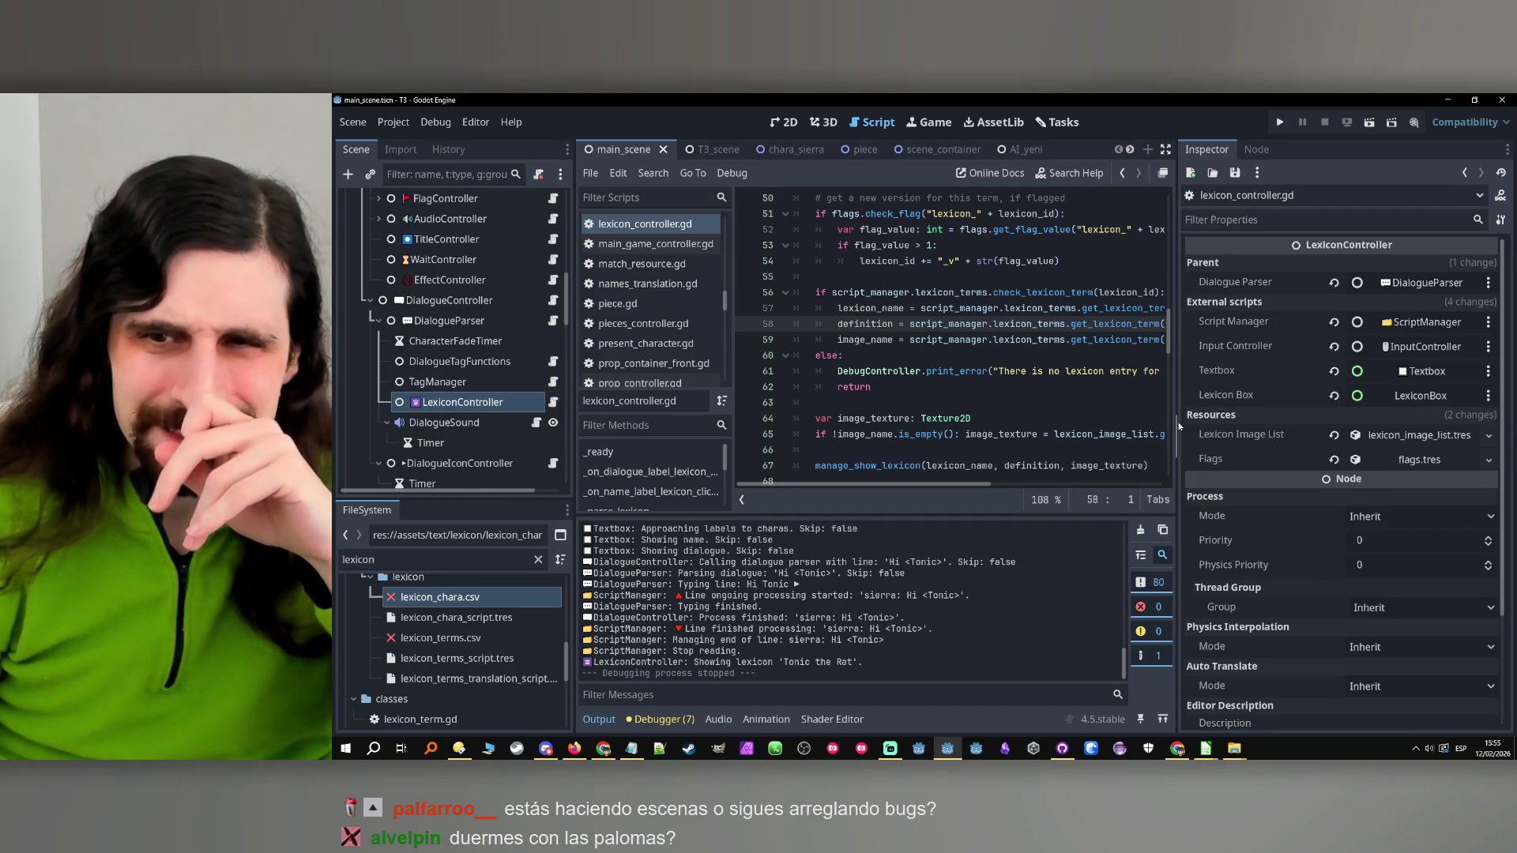
drag(1177, 418, 1288, 418)
Examine the _parse_lexicon function in lexicon_controller.gd, then run the game again
scroll(960, 363, up, 15)
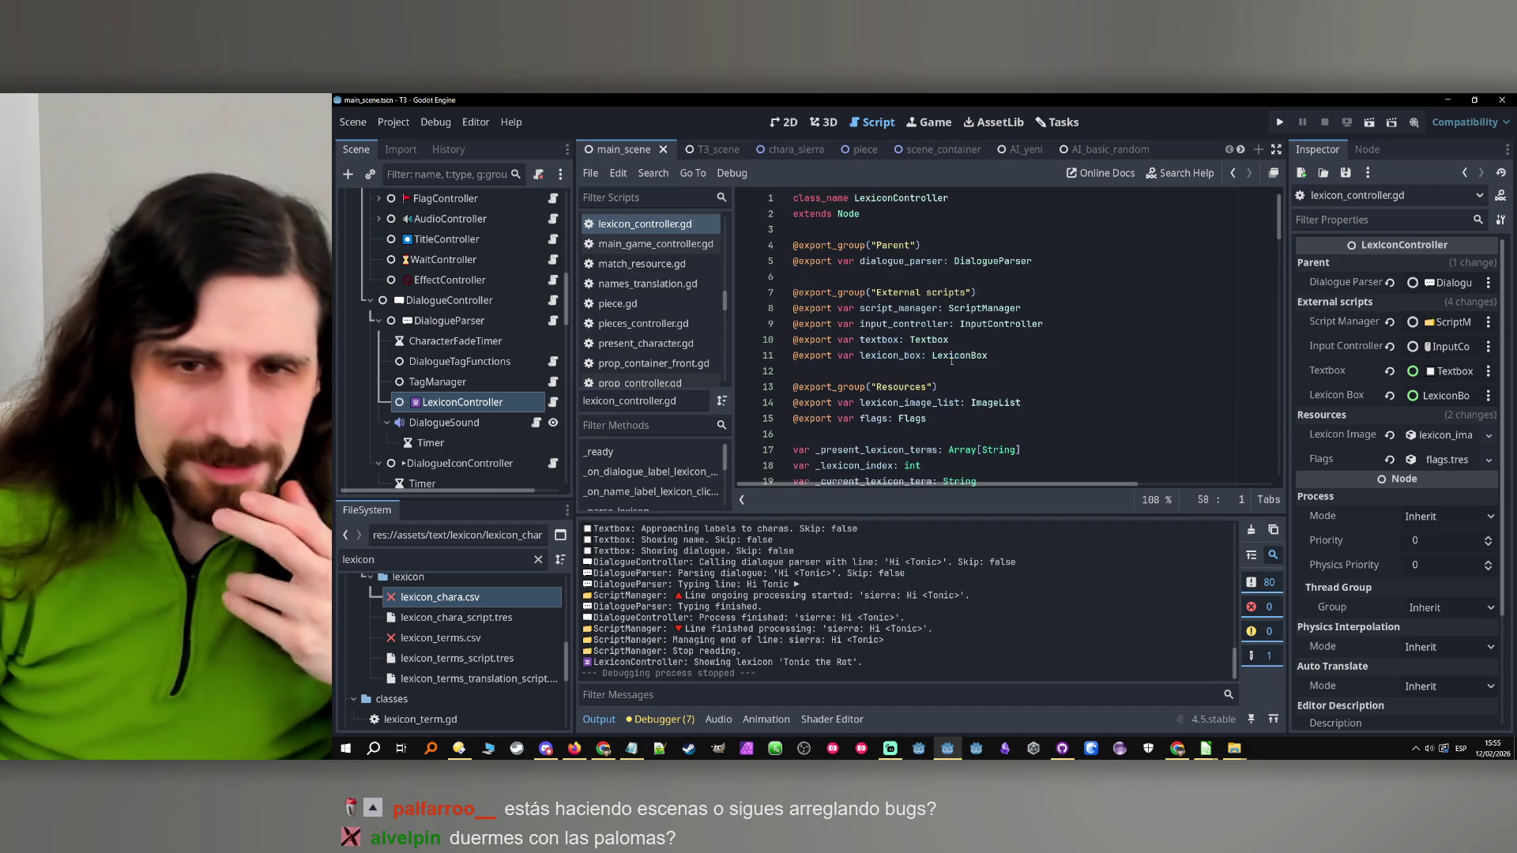
scroll(960, 363, down, 9)
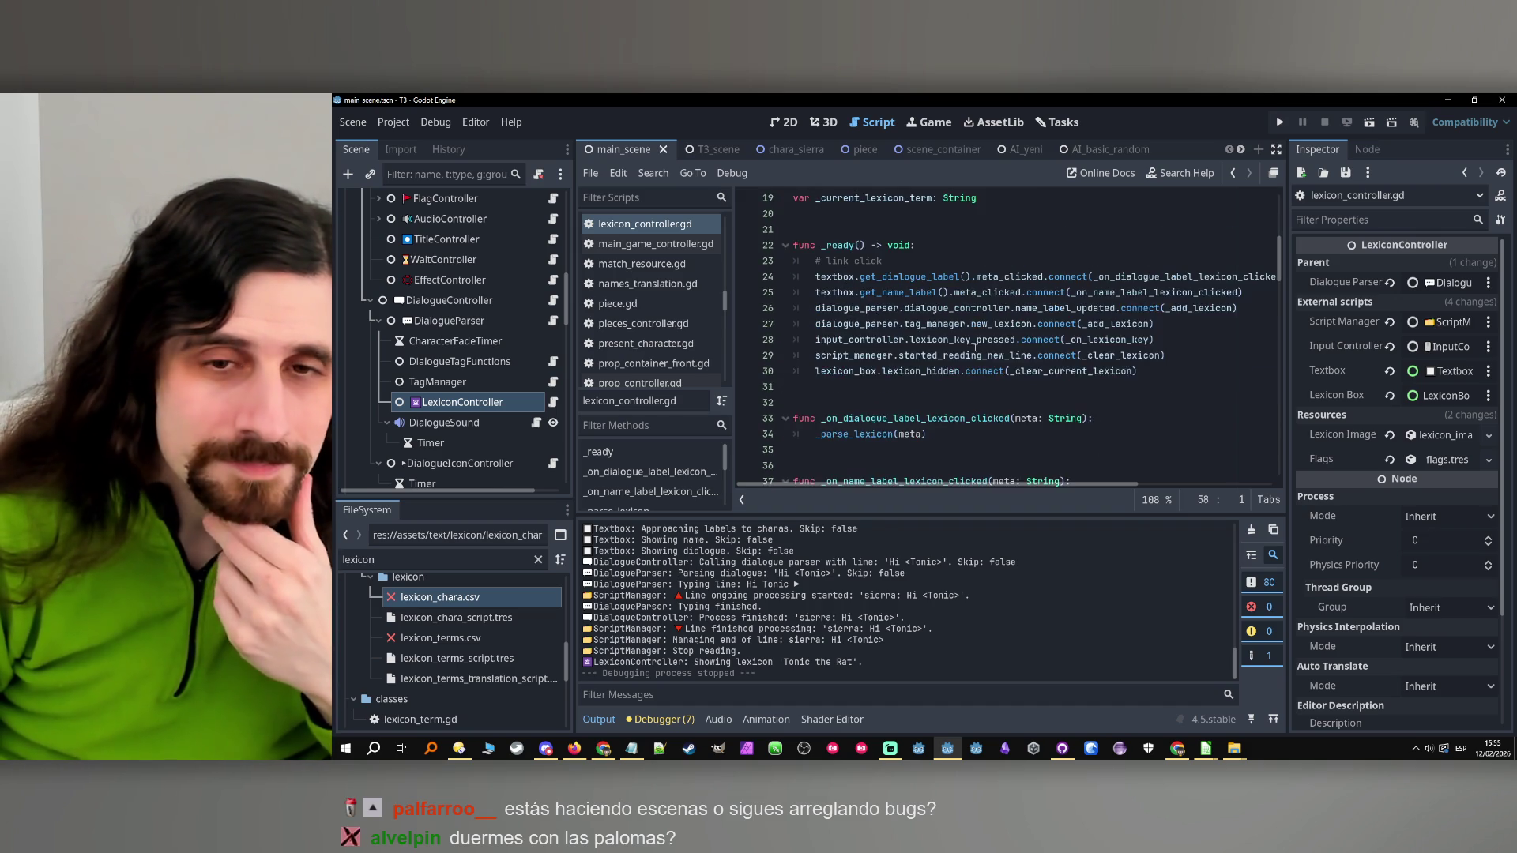
scroll(975, 347, down, 1)
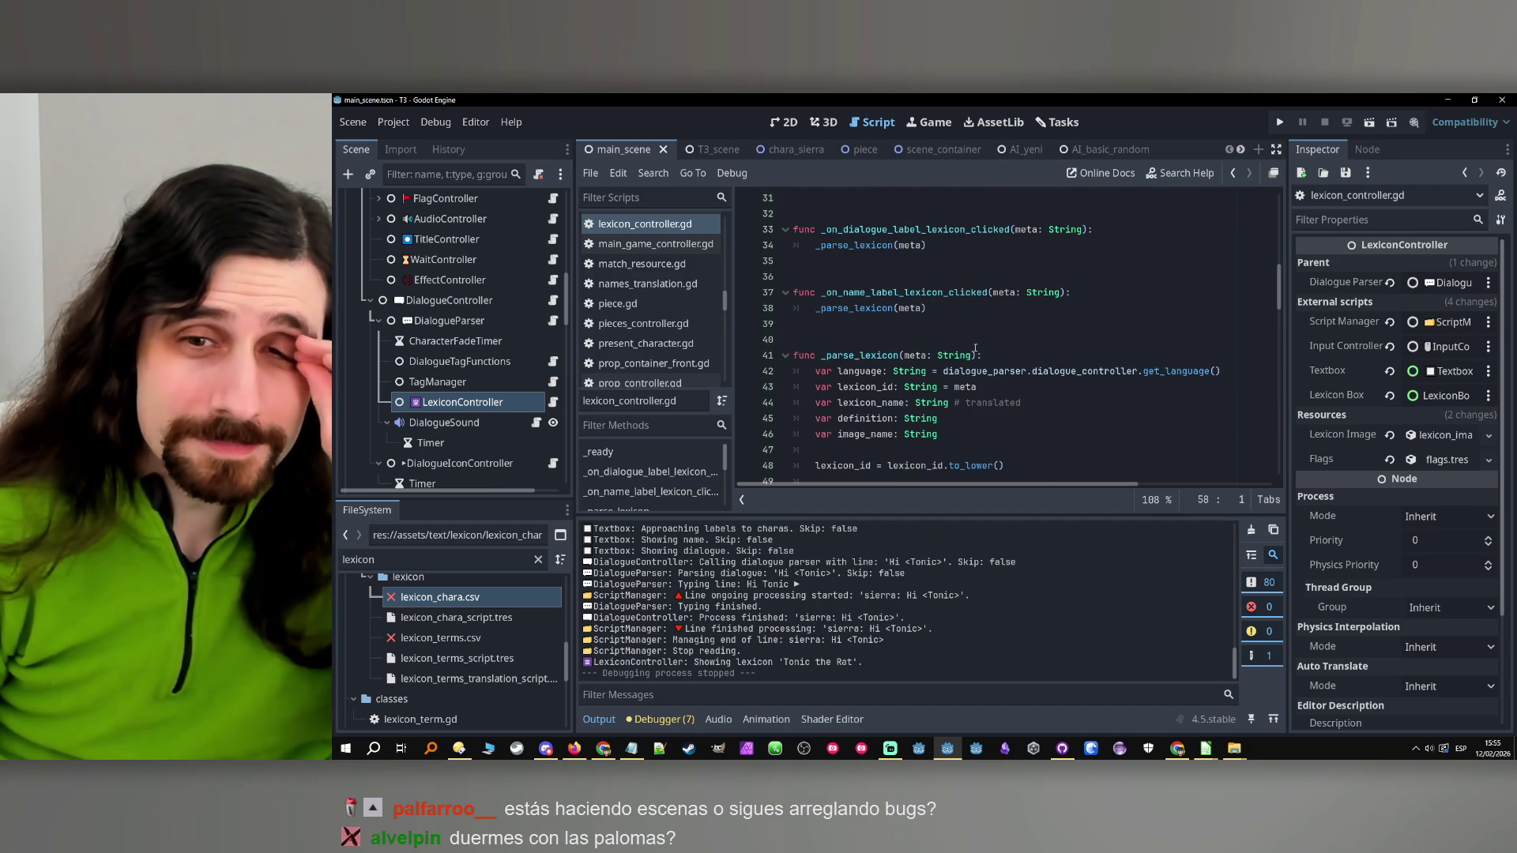
click(934, 293)
double_click(865, 356)
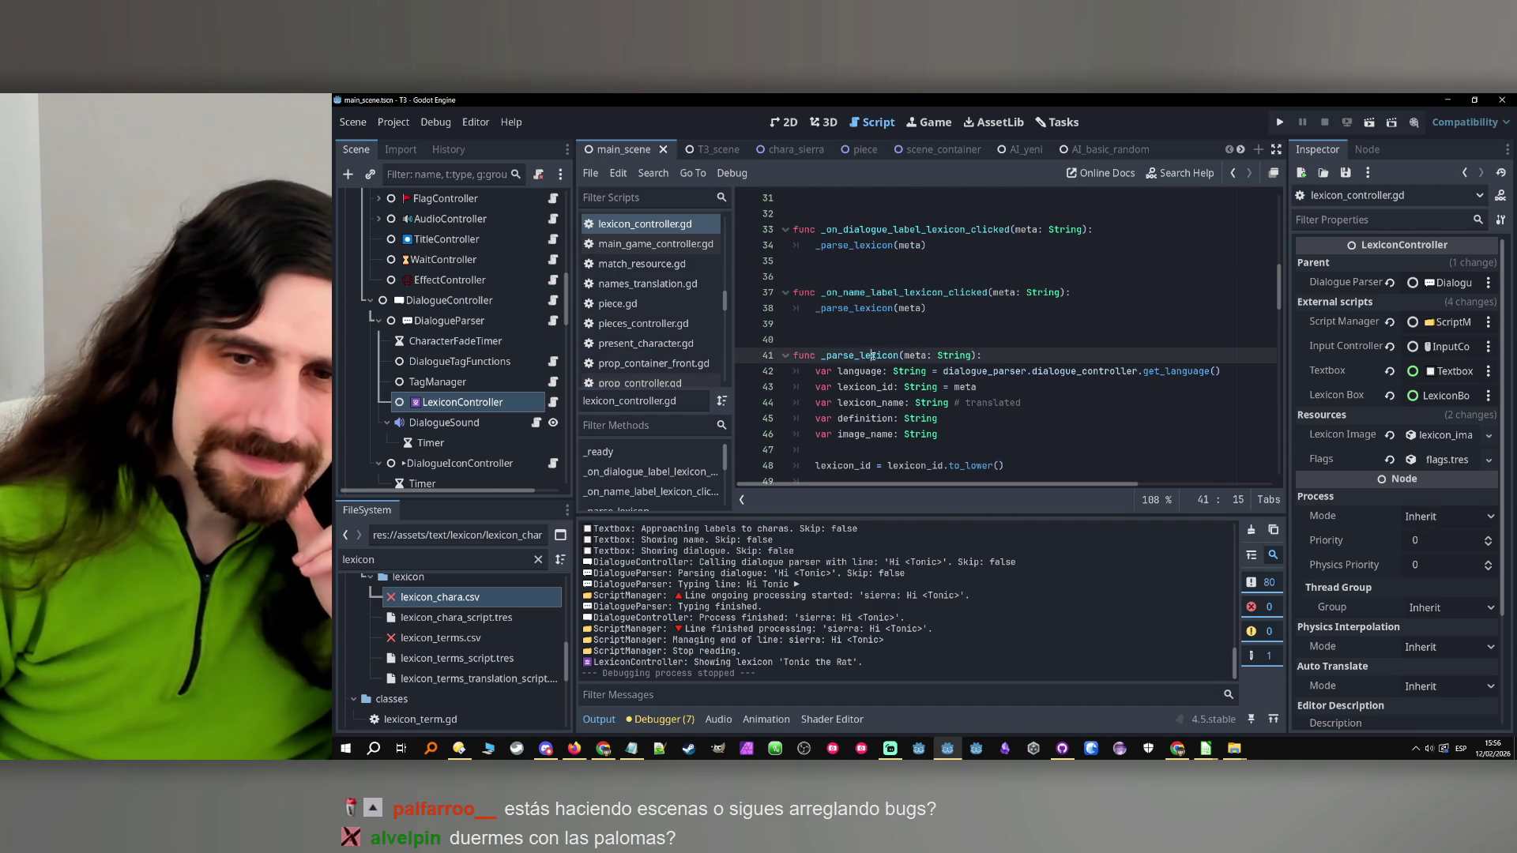
scroll(932, 385, down, 1)
scroll(933, 387, down, 1)
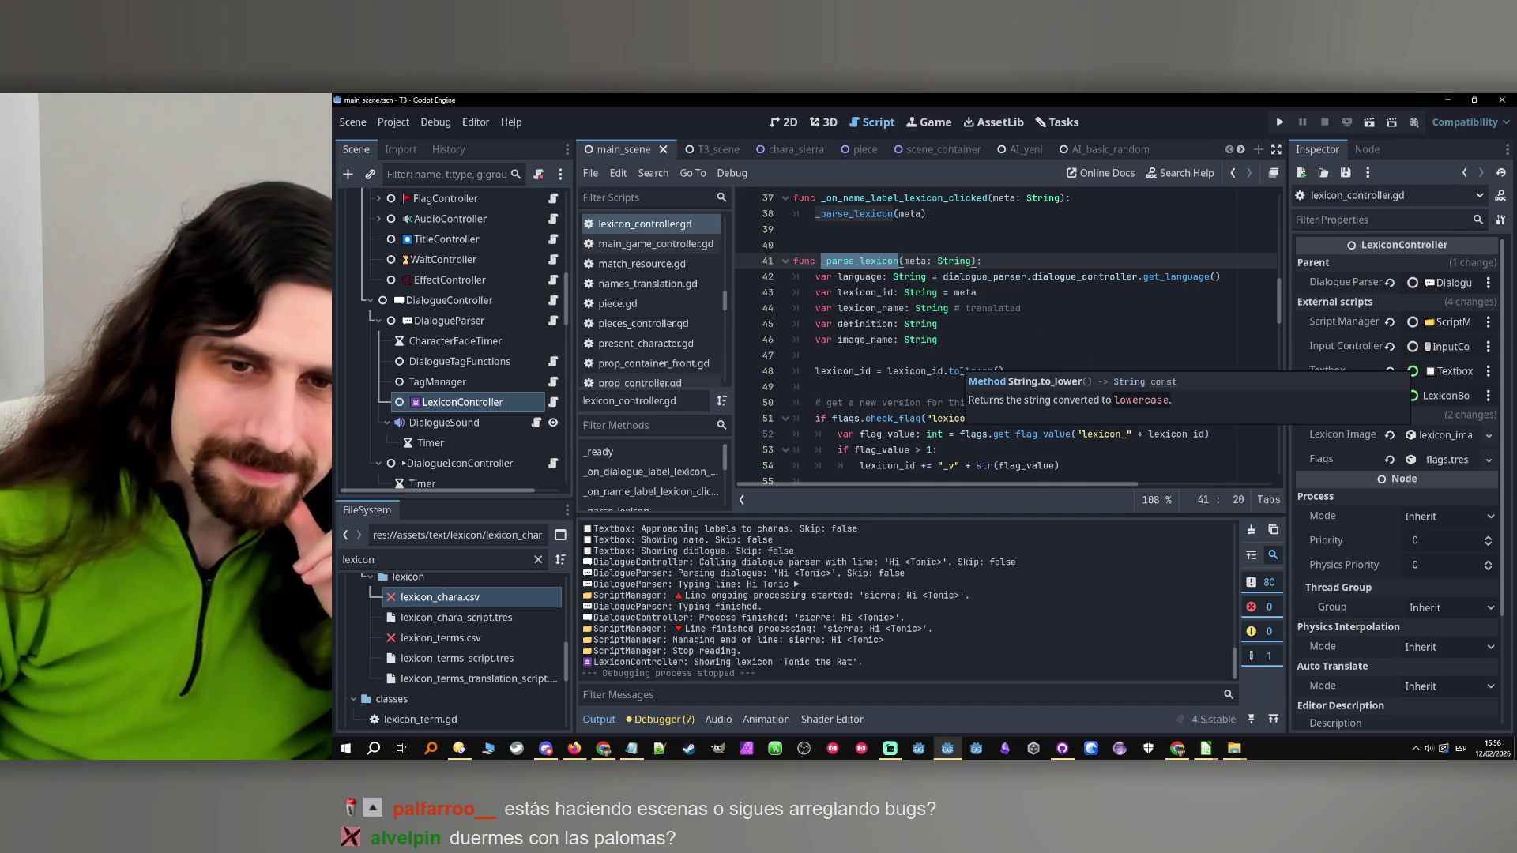
scroll(927, 404, down, 1)
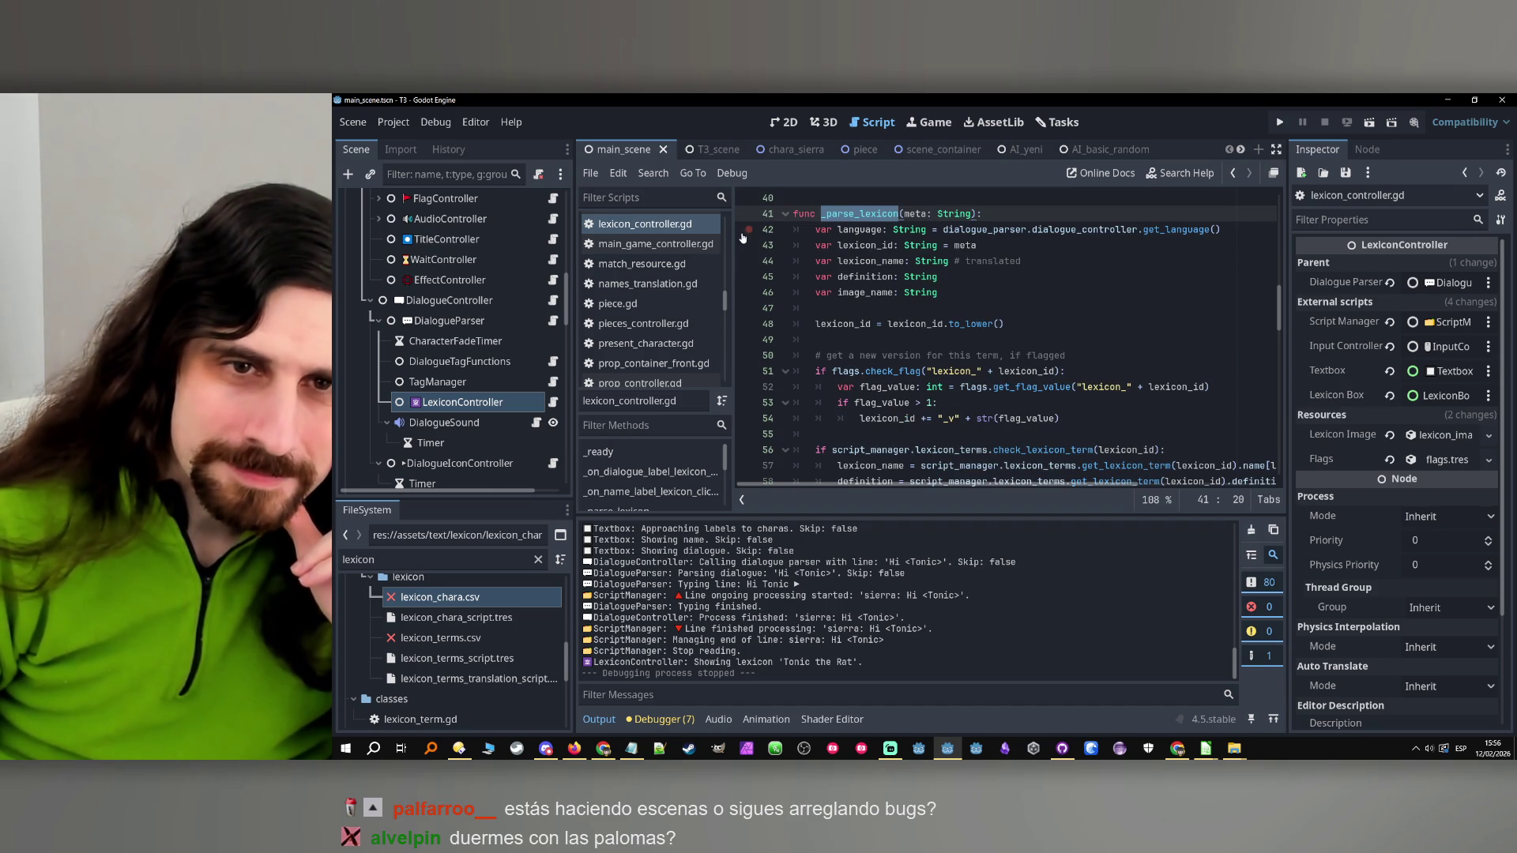
click(1279, 122)
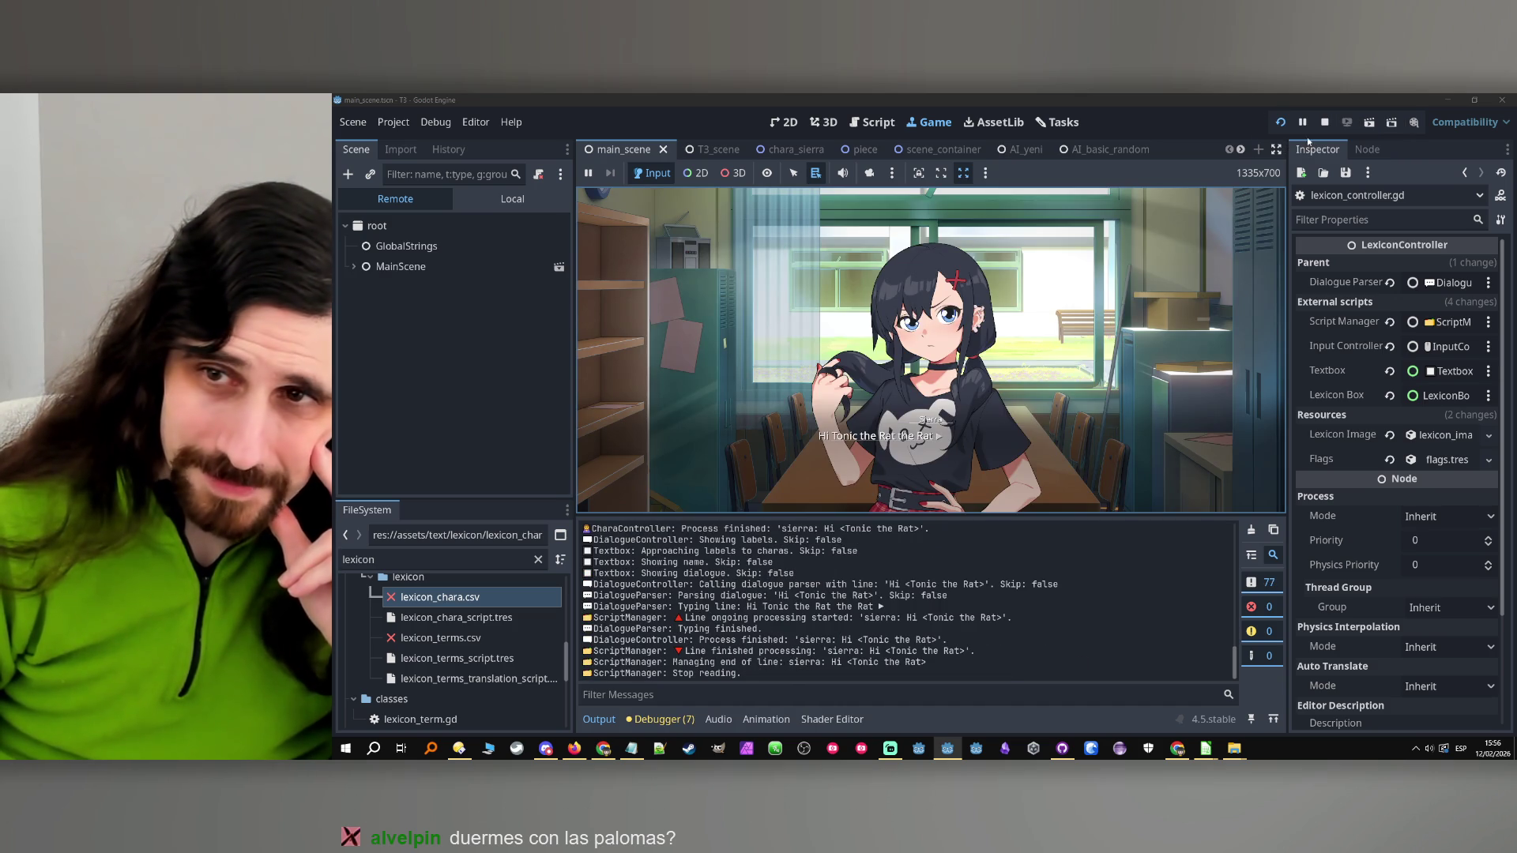
Stop the game and set a breakpoint on line 71 of lexicon_controller.gd
click(1325, 121)
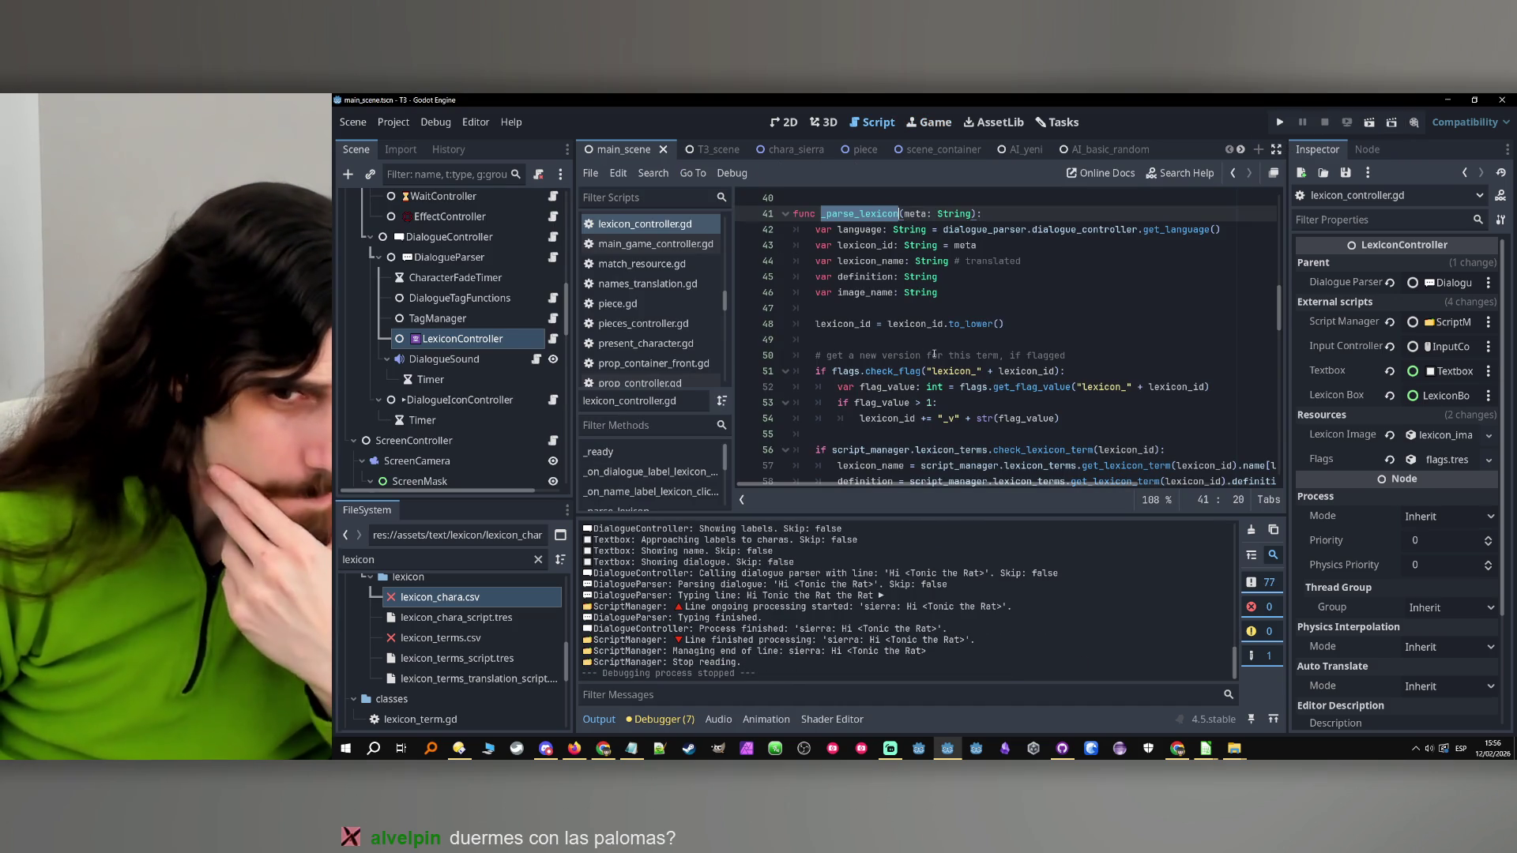
scroll(928, 360, down, 6)
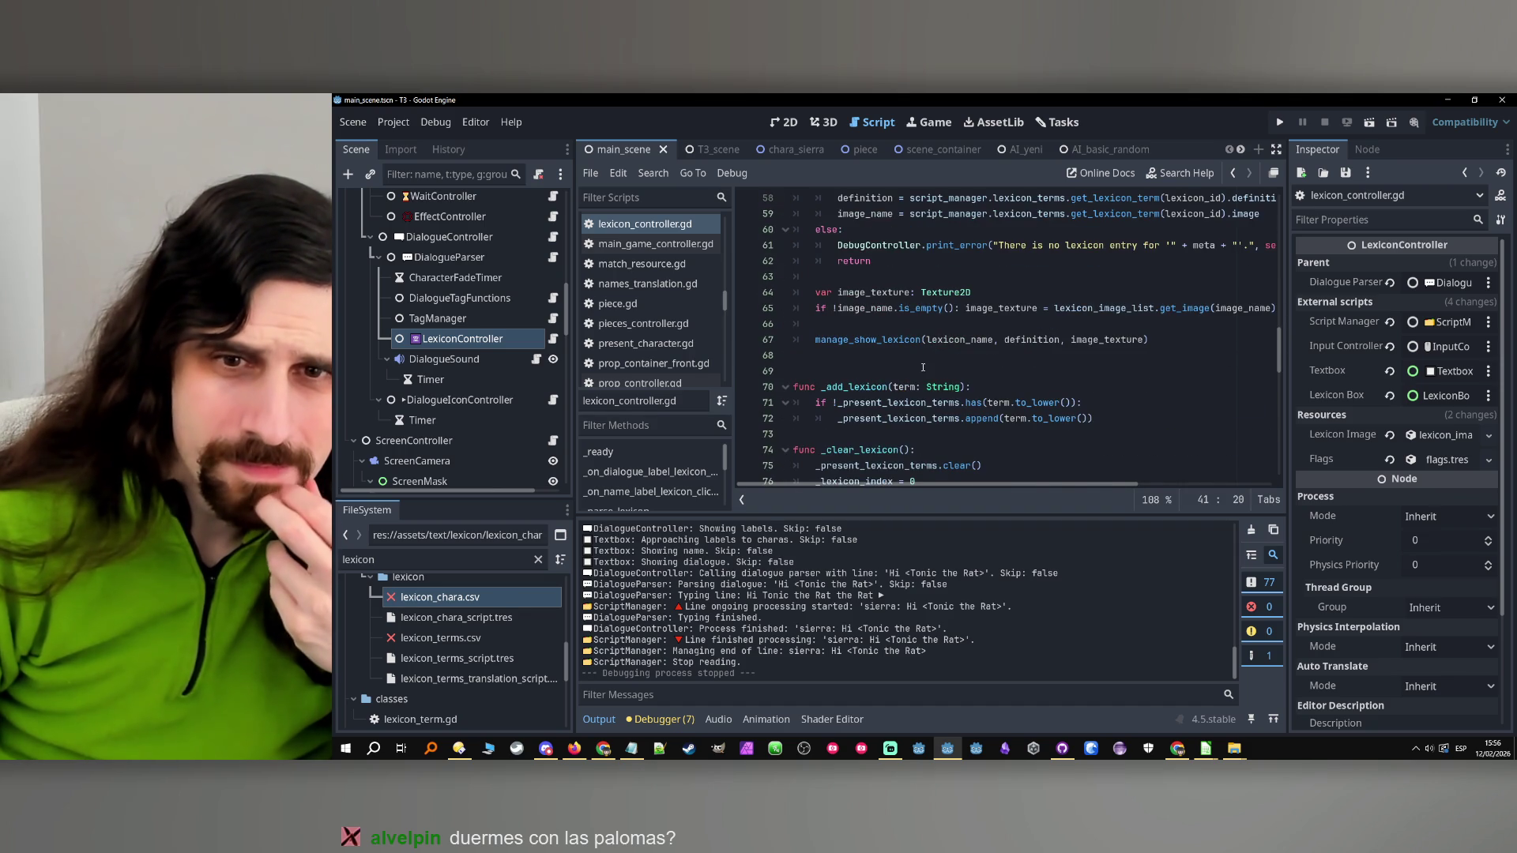
click(923, 367)
scroll(923, 367, down, 4)
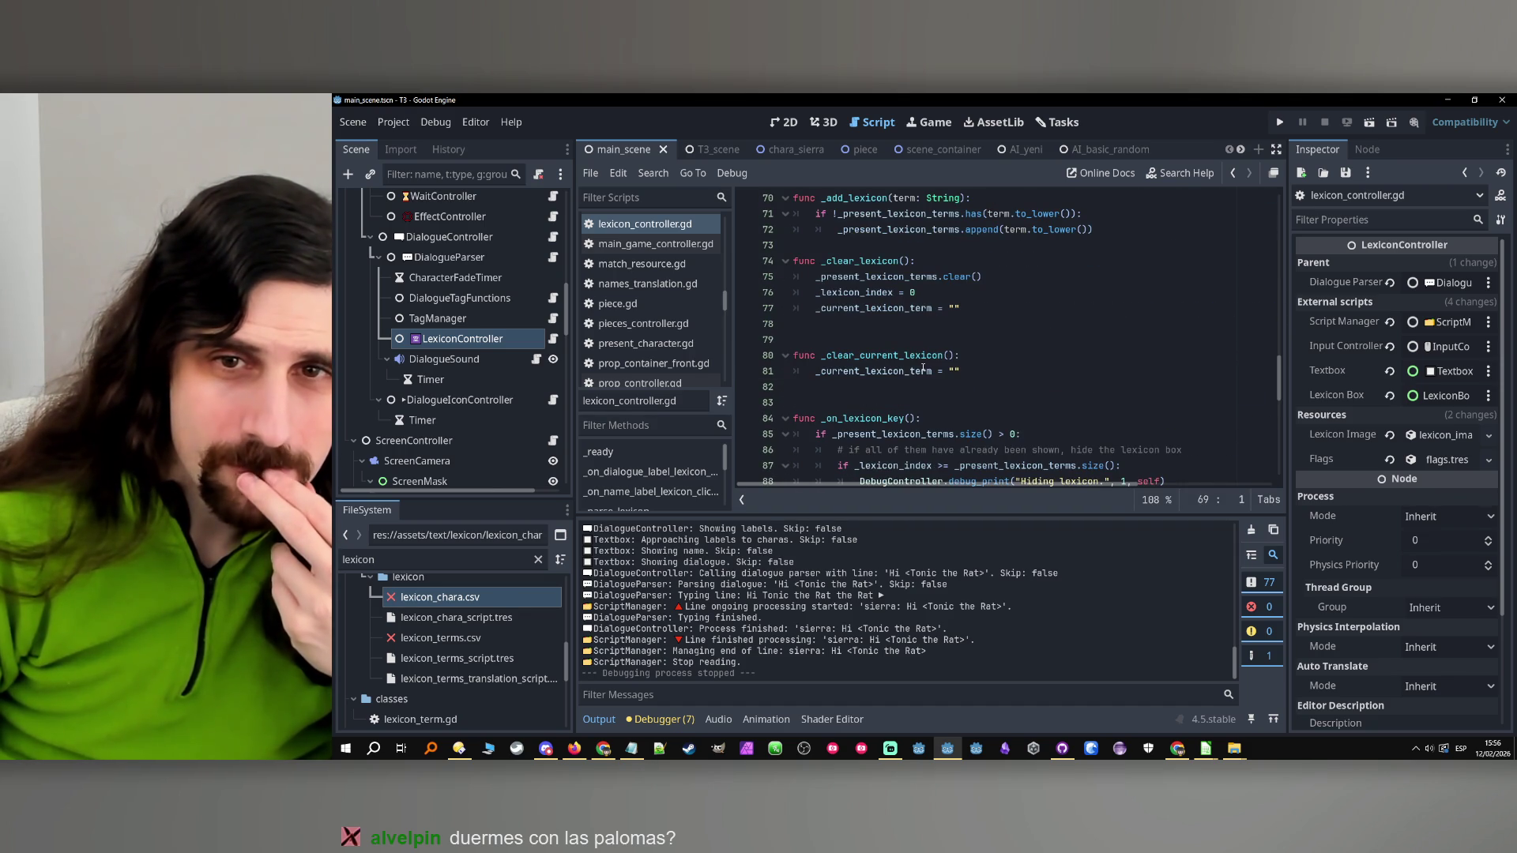
scroll(922, 368, up, 1)
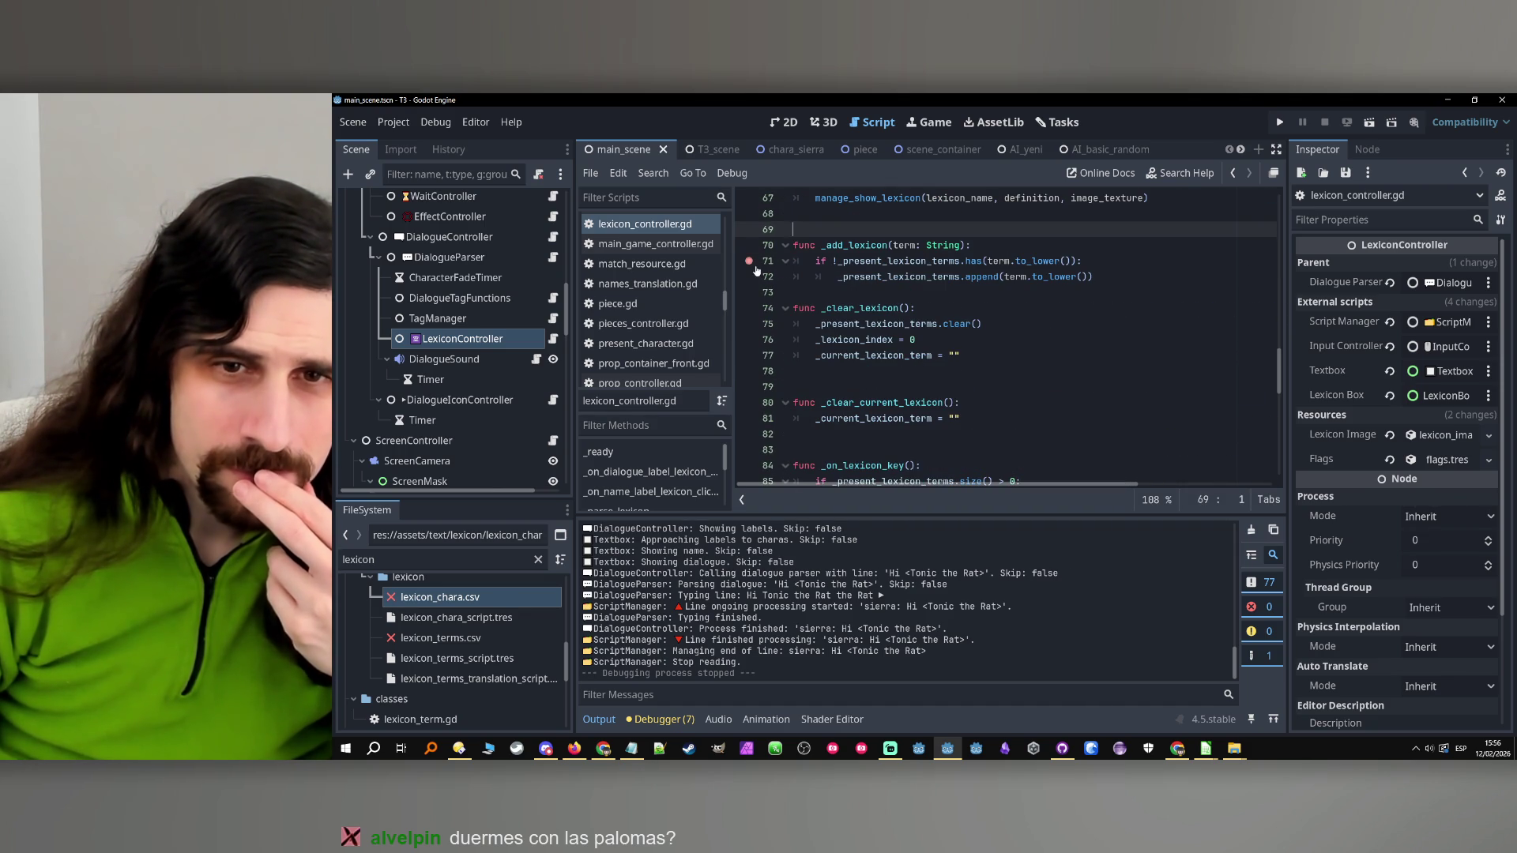
scroll(994, 333, down, 7)
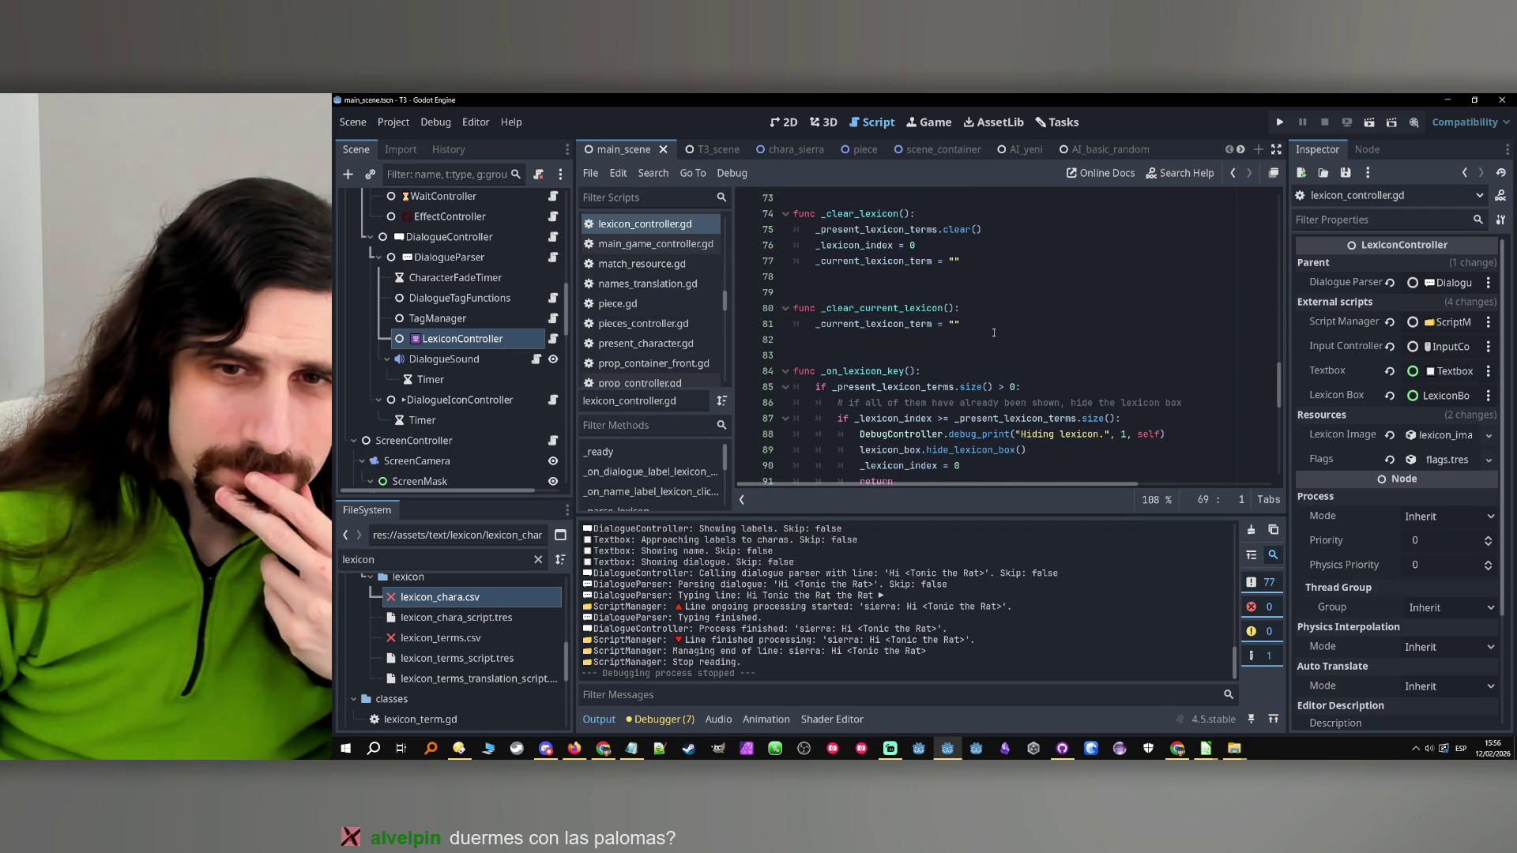
scroll(993, 334, down, 5)
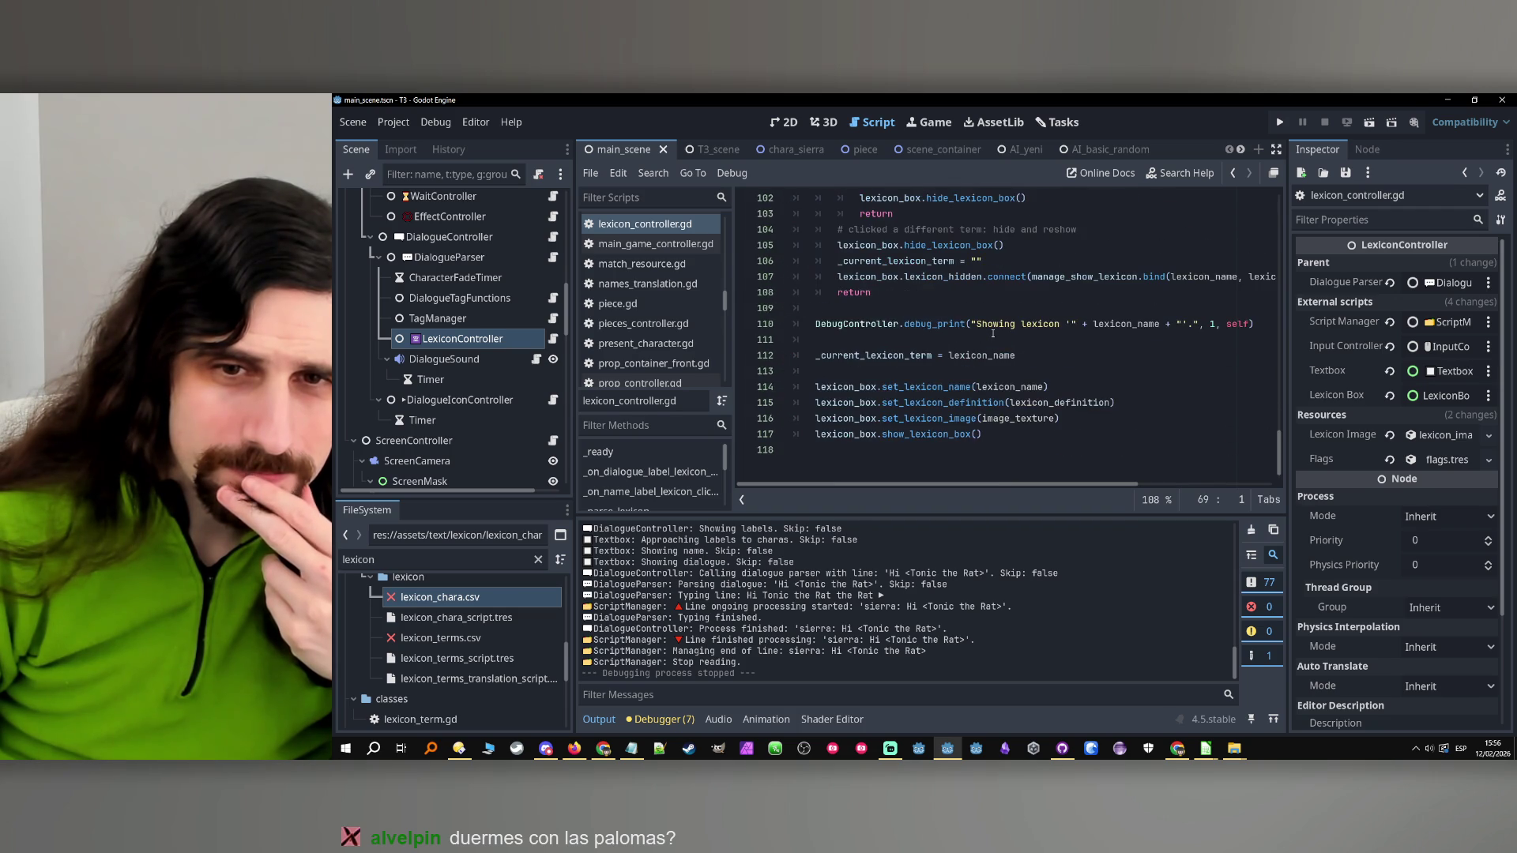
scroll(993, 334, up, 13)
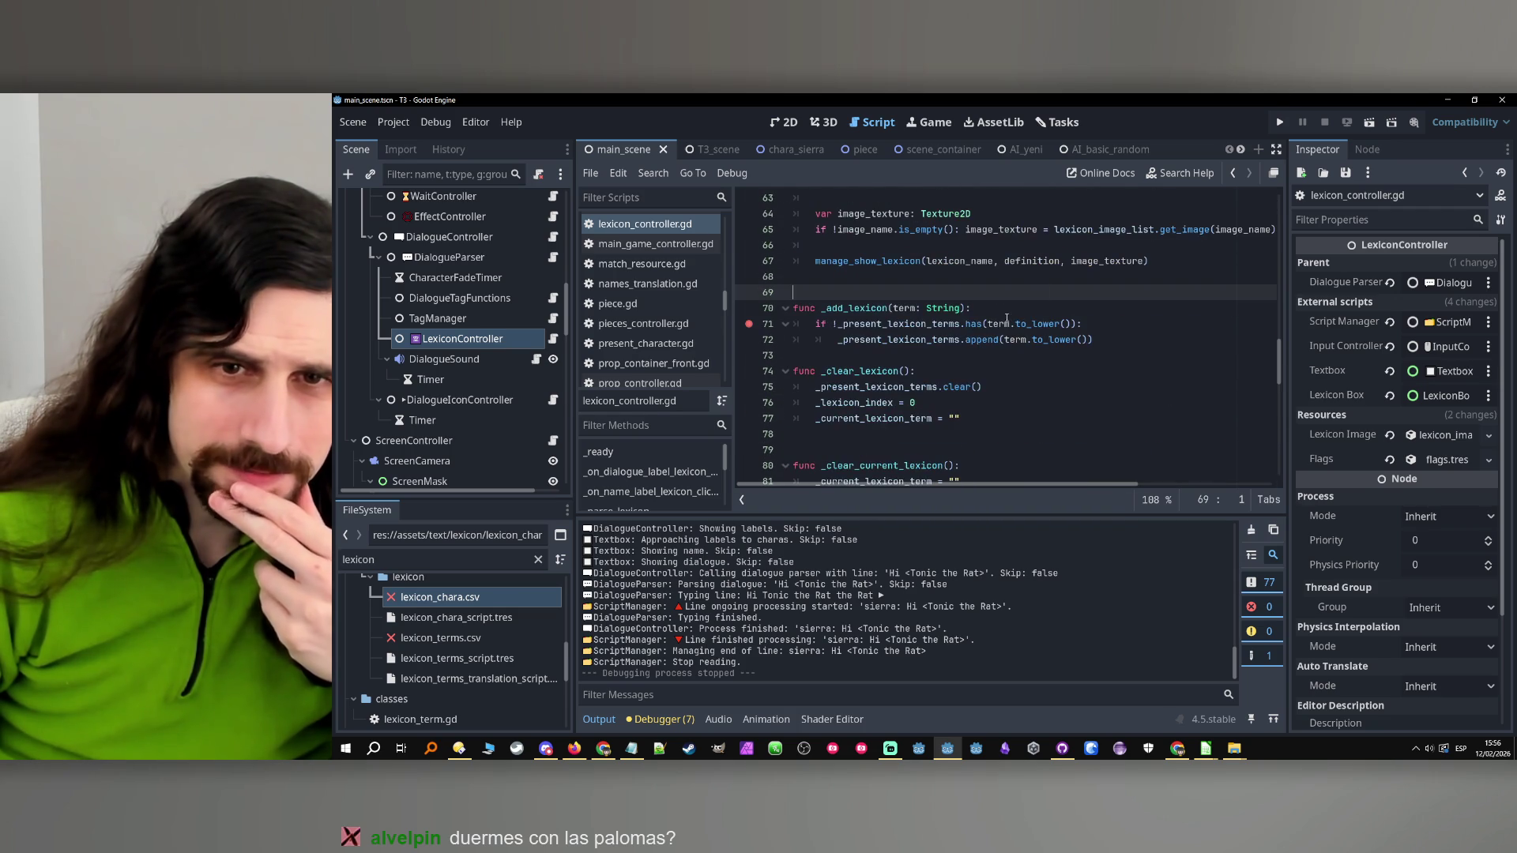
Run to the _add_lexicon breakpoint, inspect the stack, stop, and remove the line 71 breakpoint
click(1280, 123)
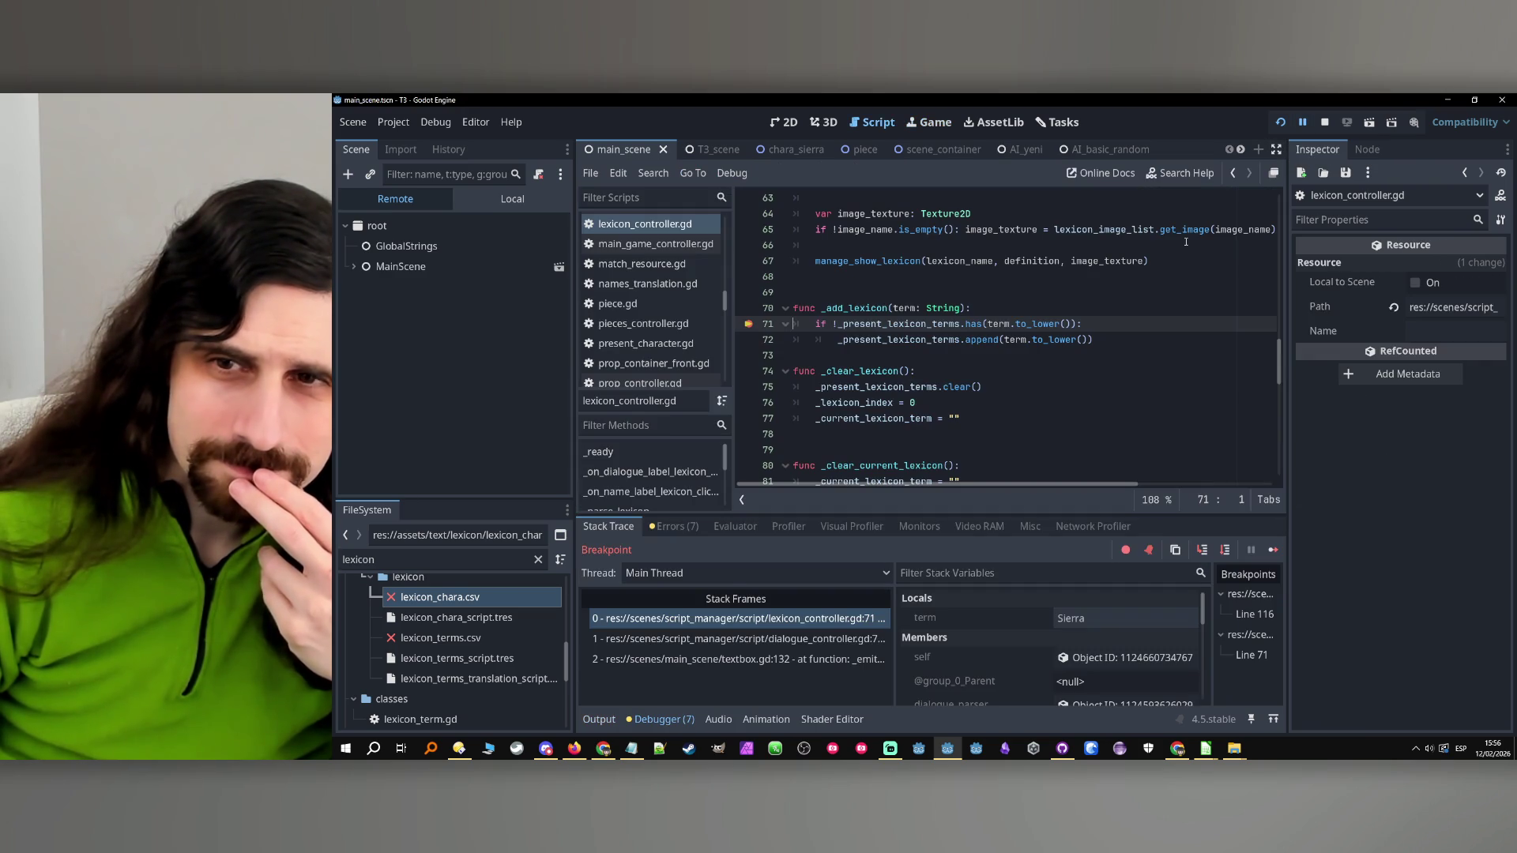
double_click(922, 346)
click(1324, 123)
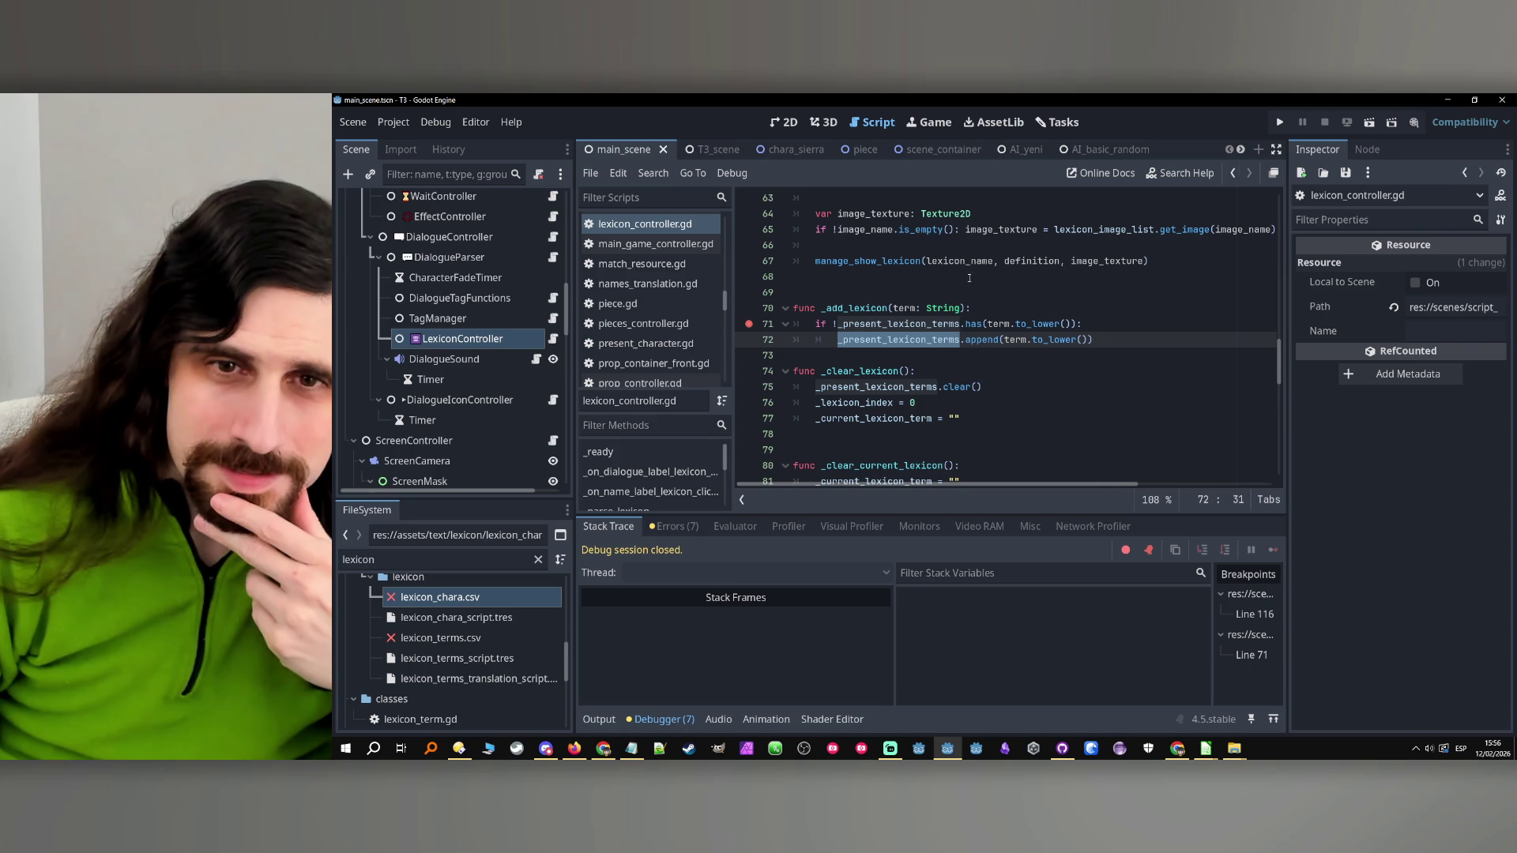
click(754, 330)
double_click(855, 308)
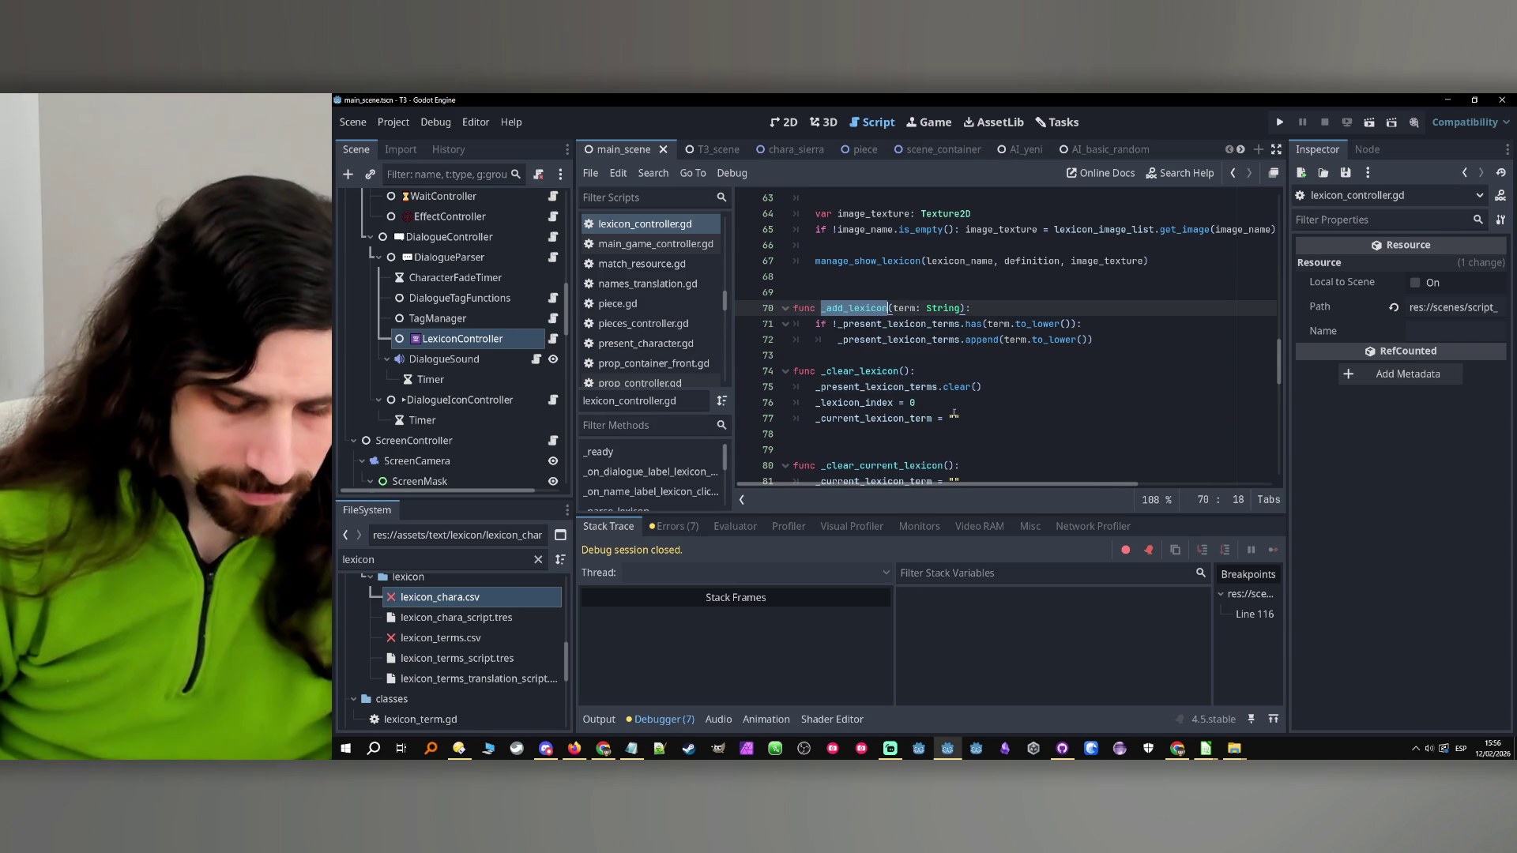
Search the script for _add_lexicon and step through each of its occurrences
key(ctrl+f)
click(1083, 500)
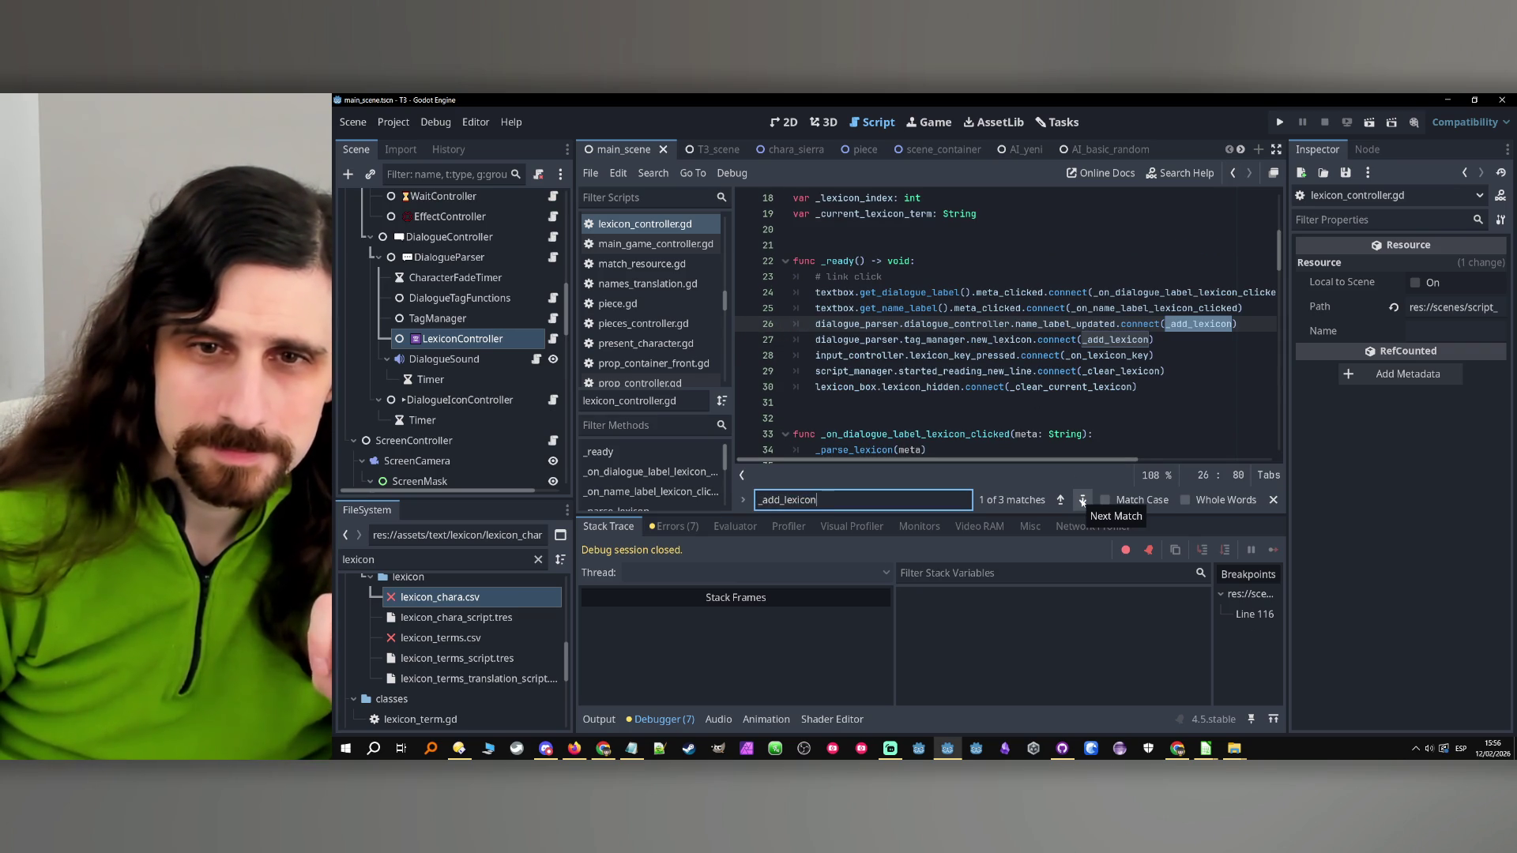
click(1082, 500)
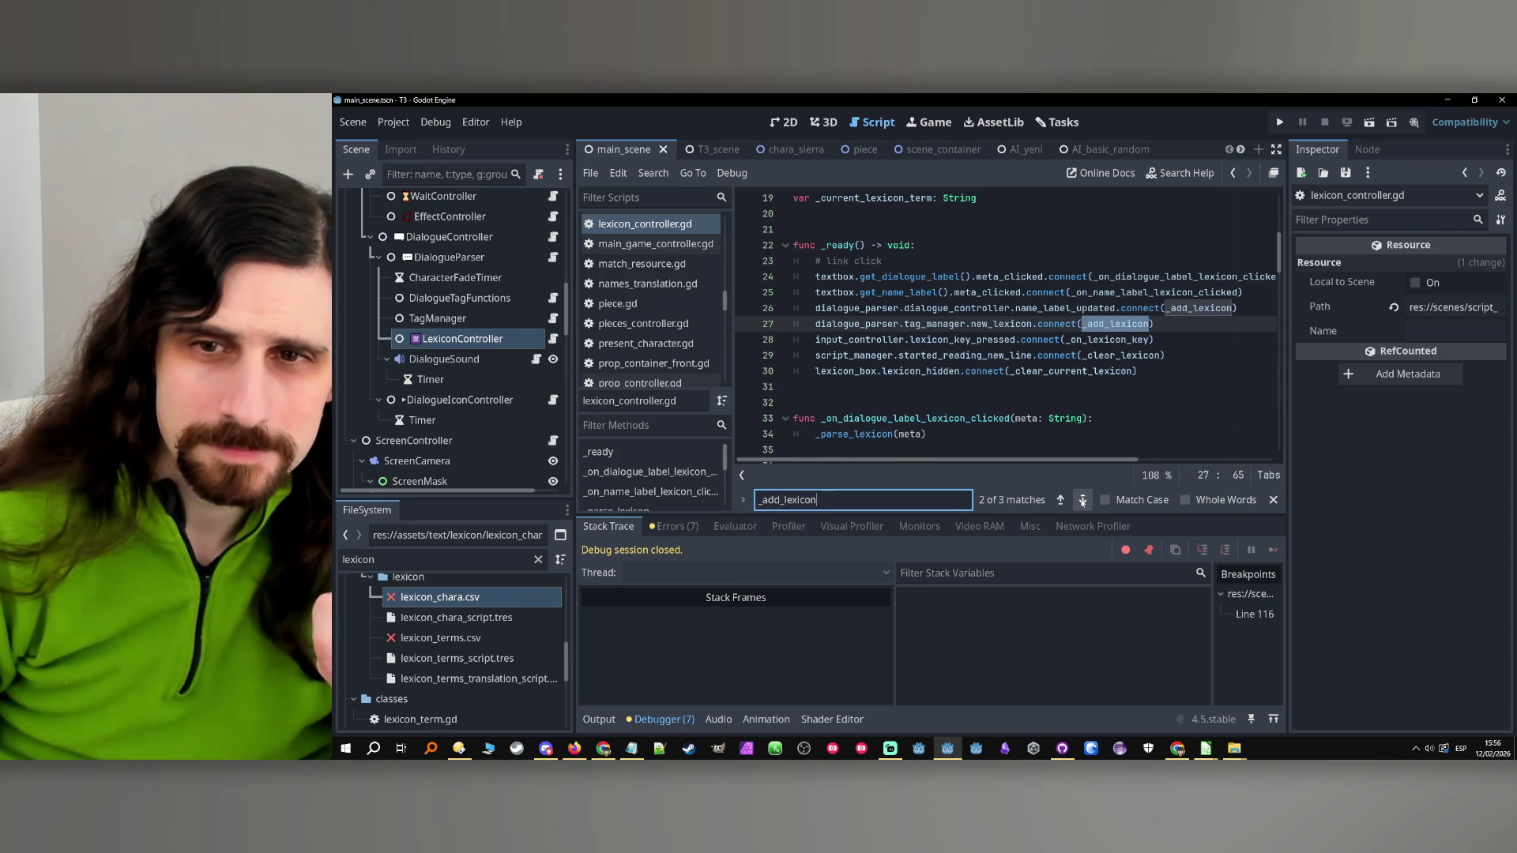
click(1082, 501)
click(1083, 500)
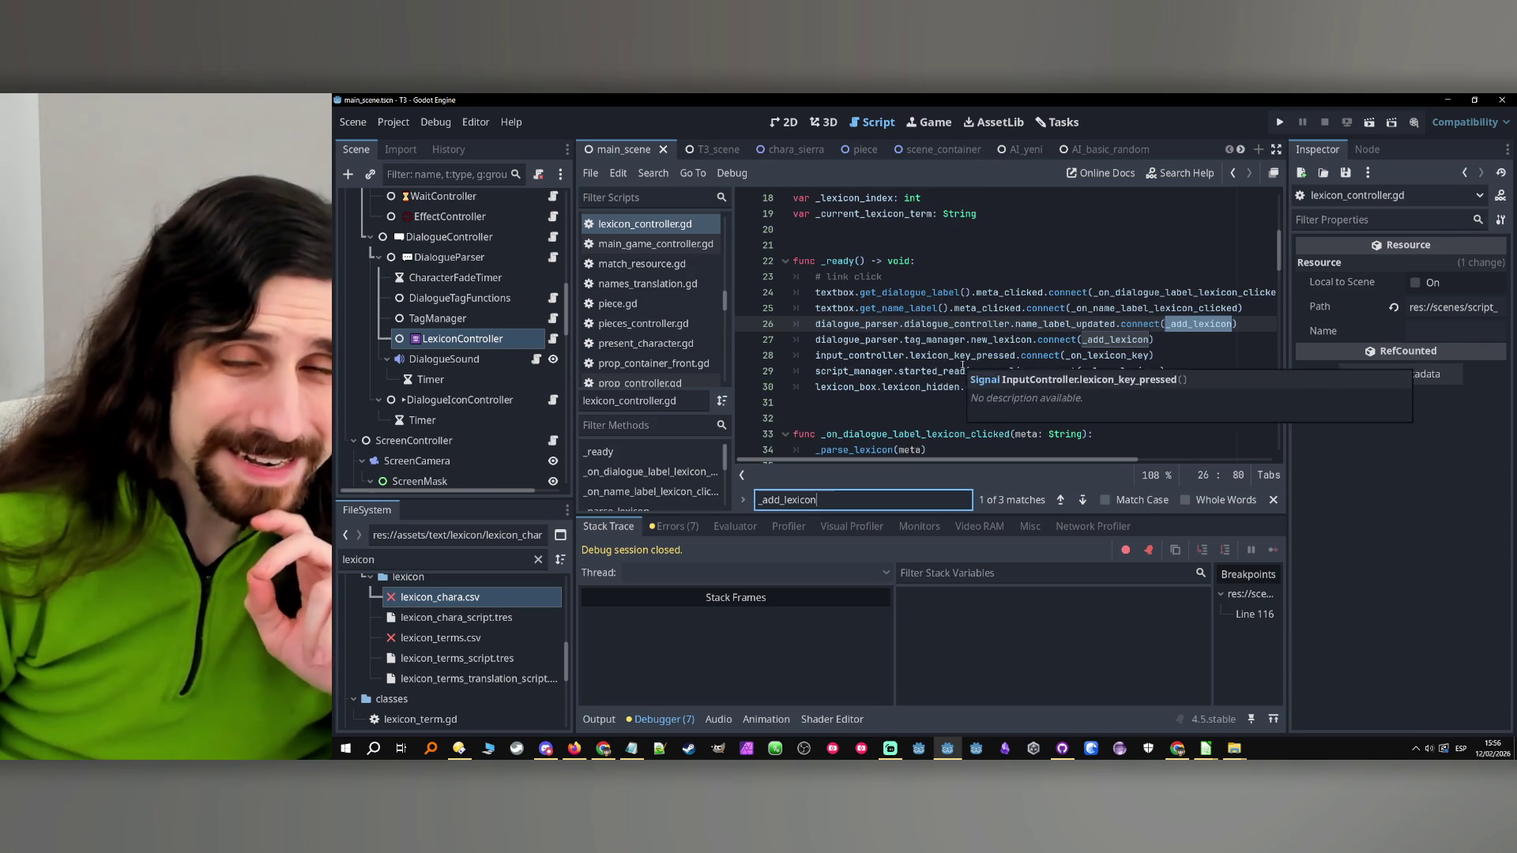
Fix the line 23 comment to read 'link clicked'
scroll(962, 366, up, 1)
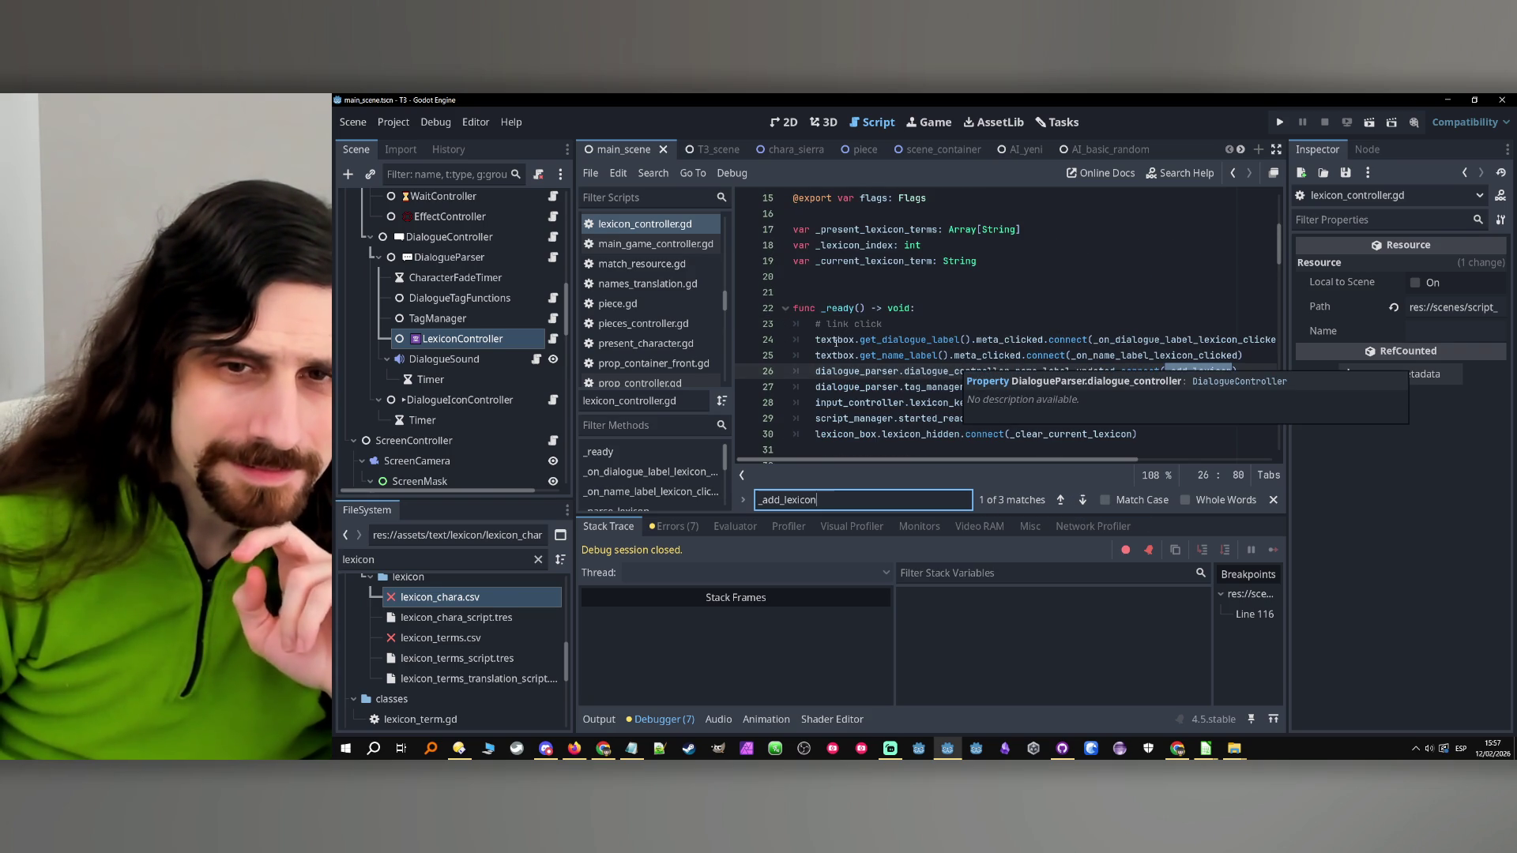
drag(826, 324, 940, 325)
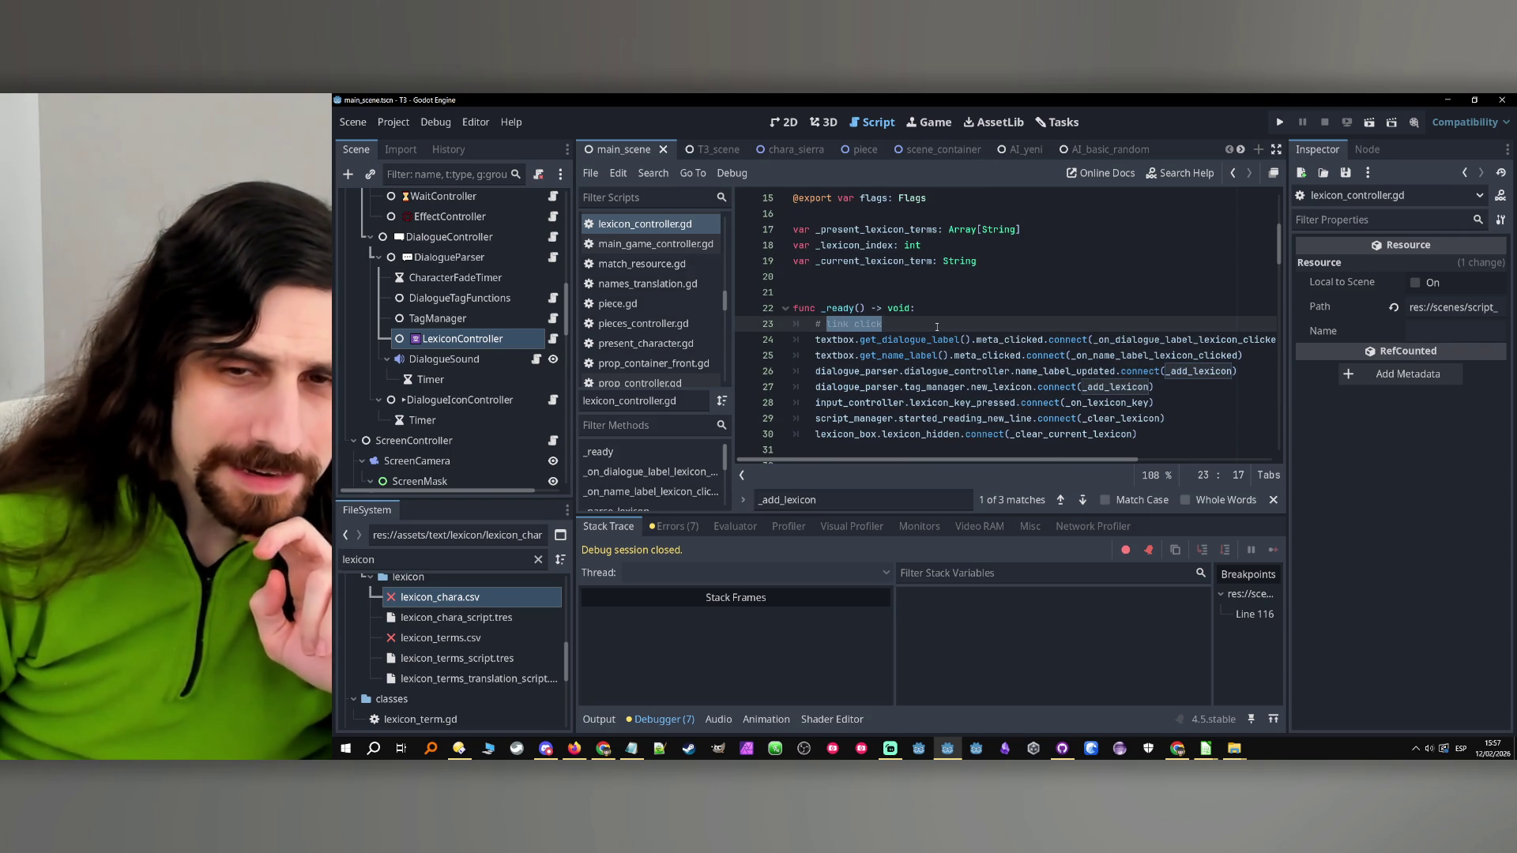
click(933, 330)
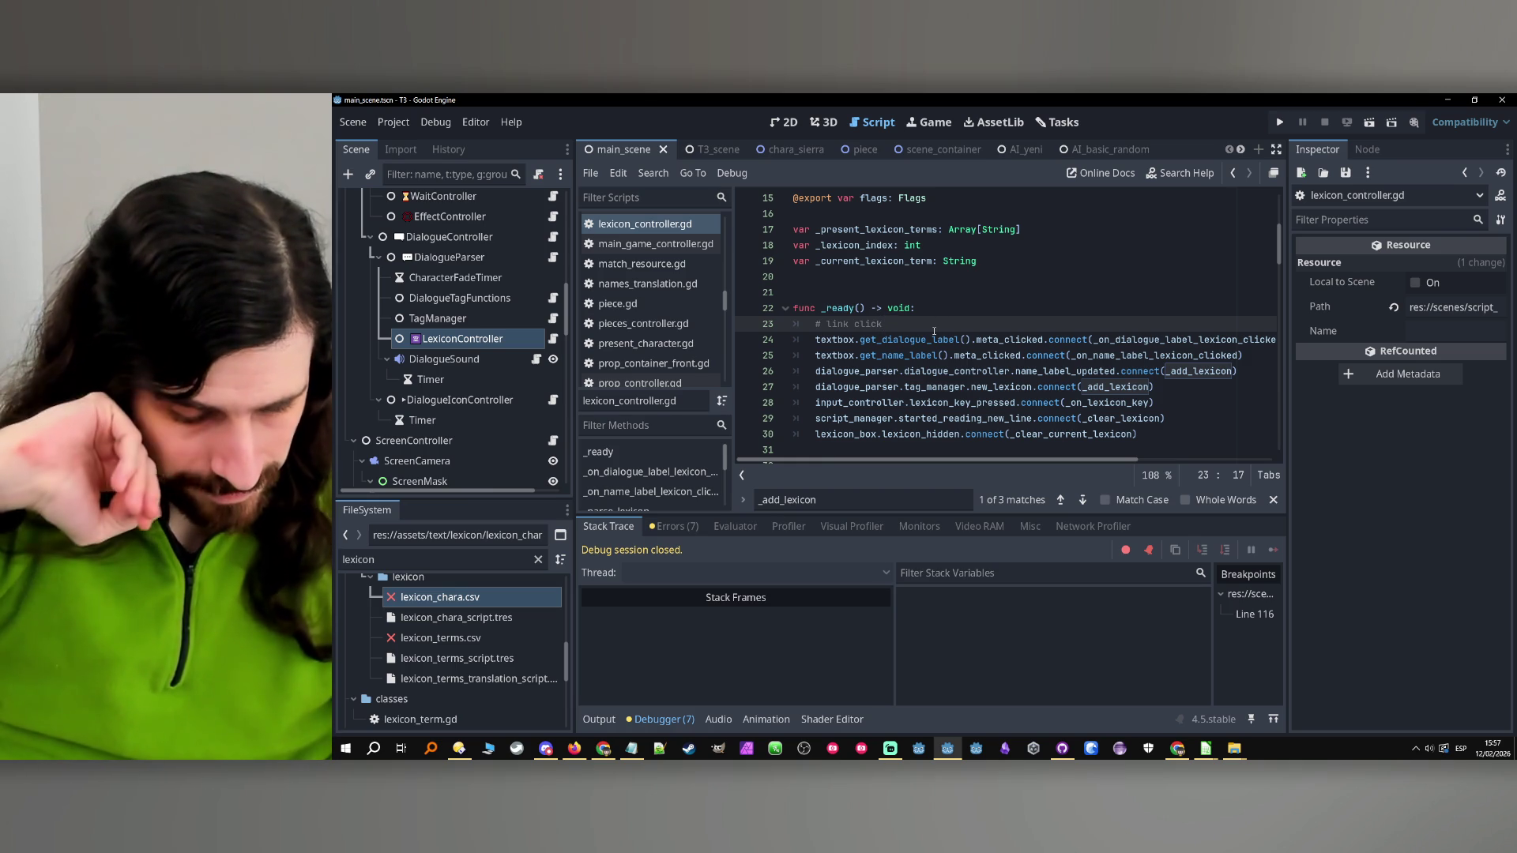
text(d)
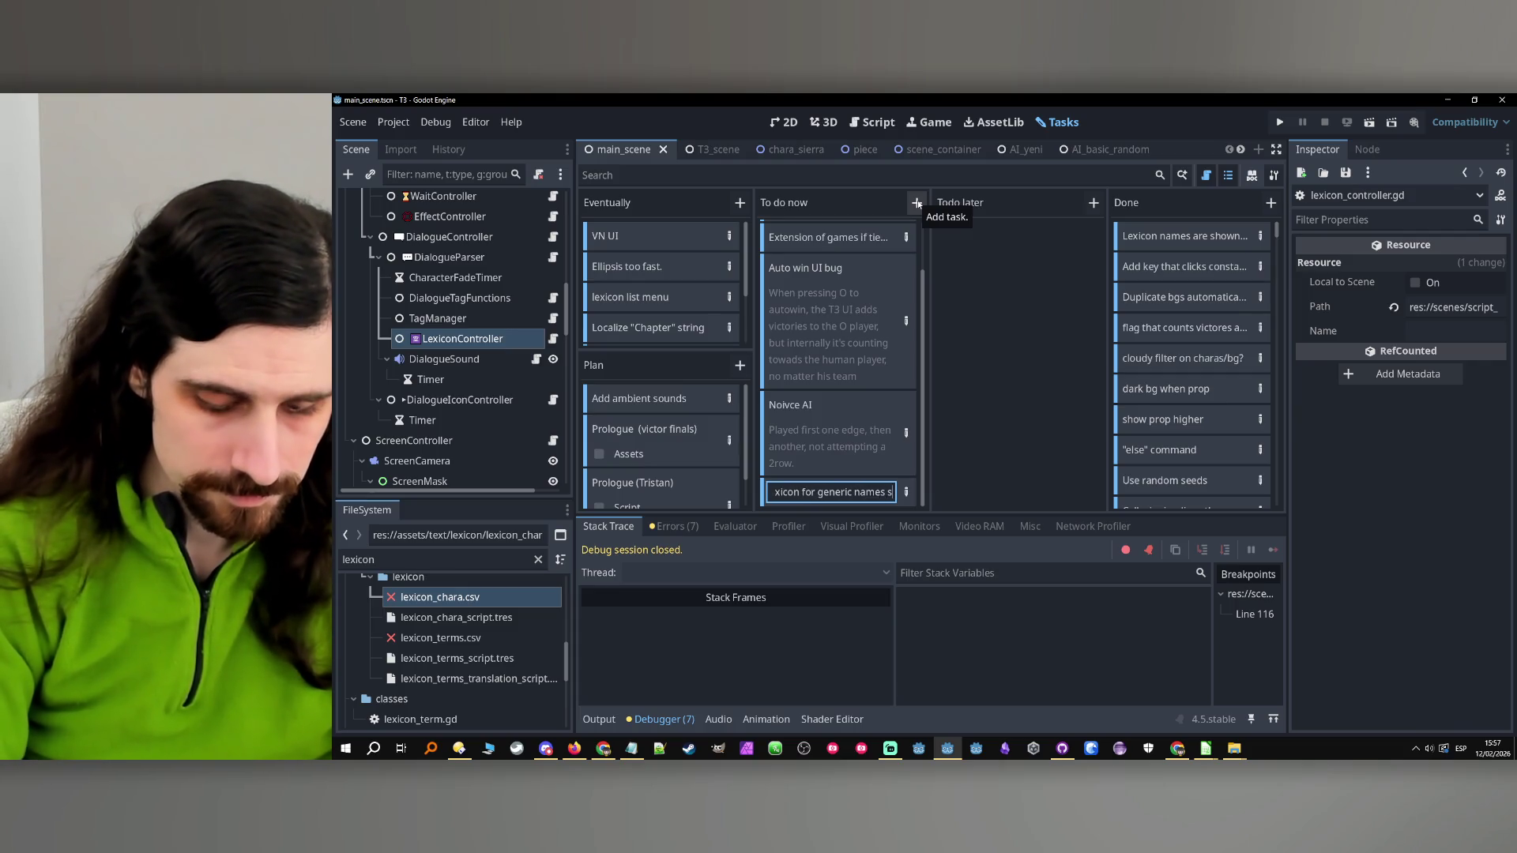
Finish the To do now card as 'Lexicon for generic names such as Kid?' and confirm it
text(s KI)
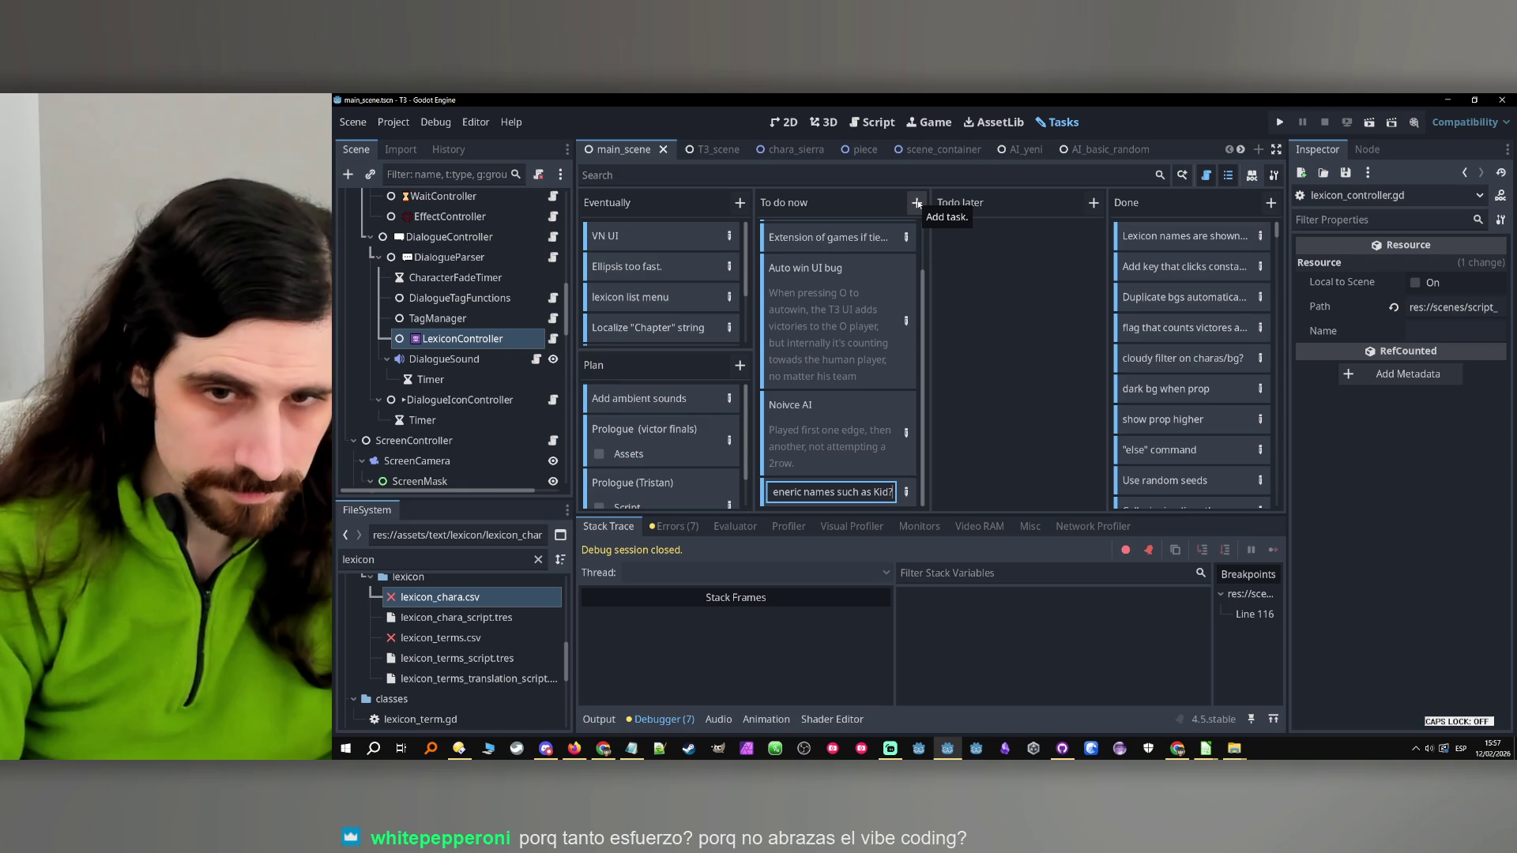
key(Return)
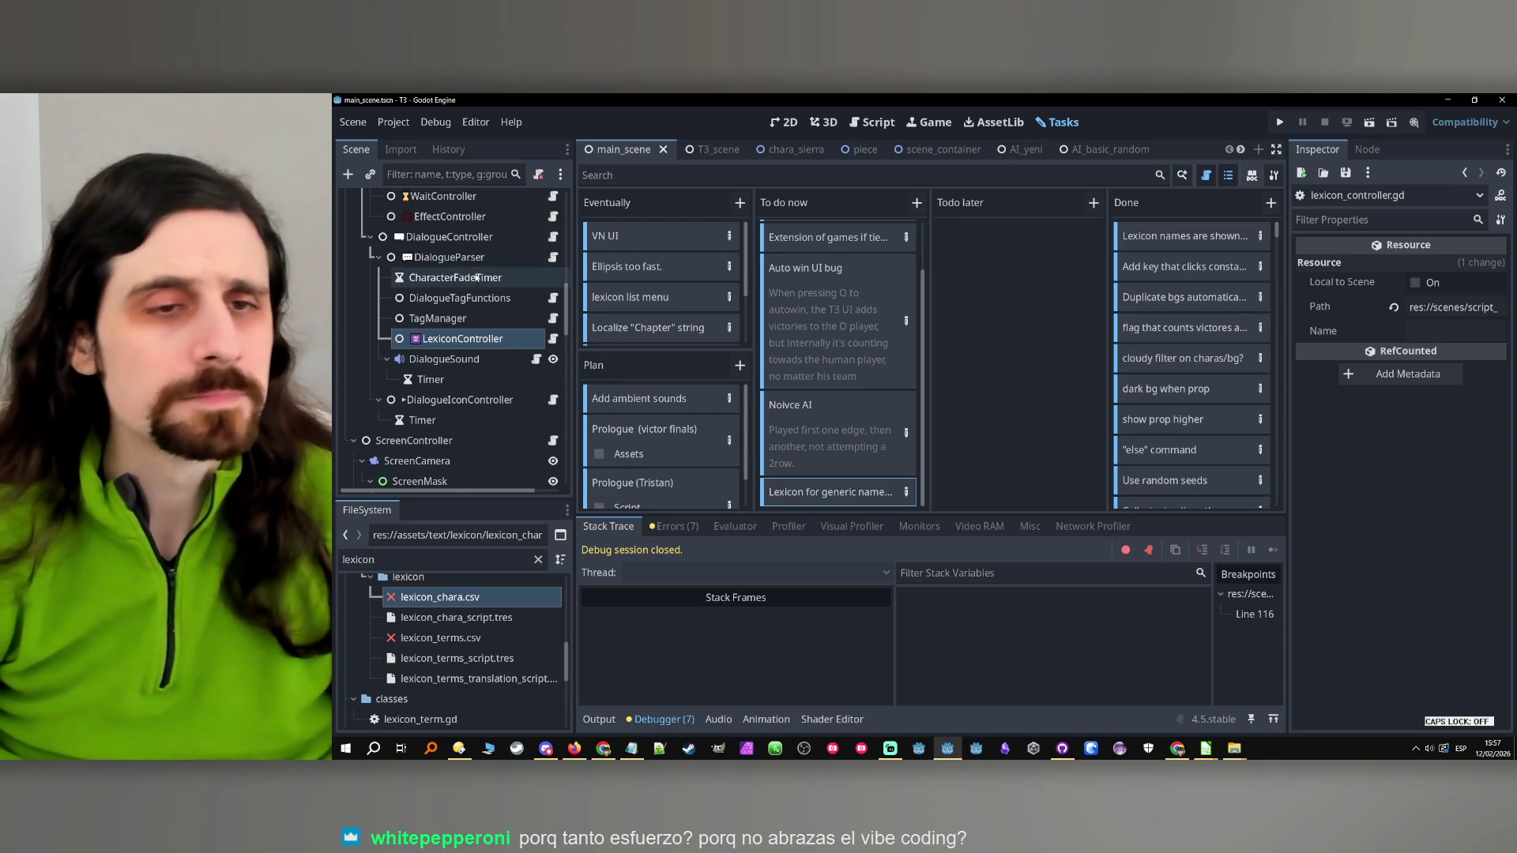
Open the TagManager script tag_manager.gd and widen the script editing area
click(544, 320)
click(553, 319)
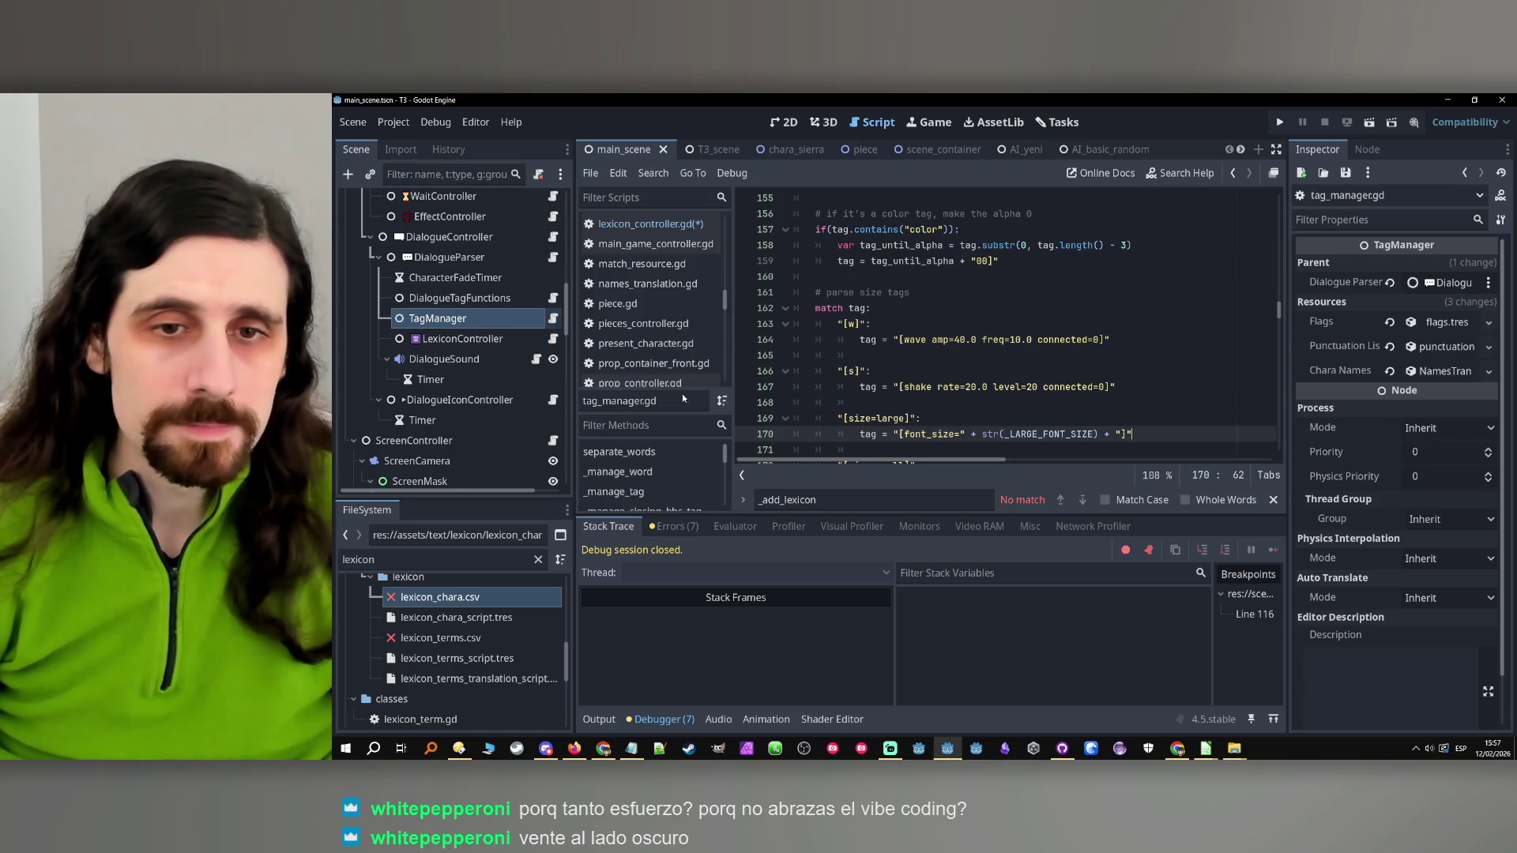
key(ctrl+f)
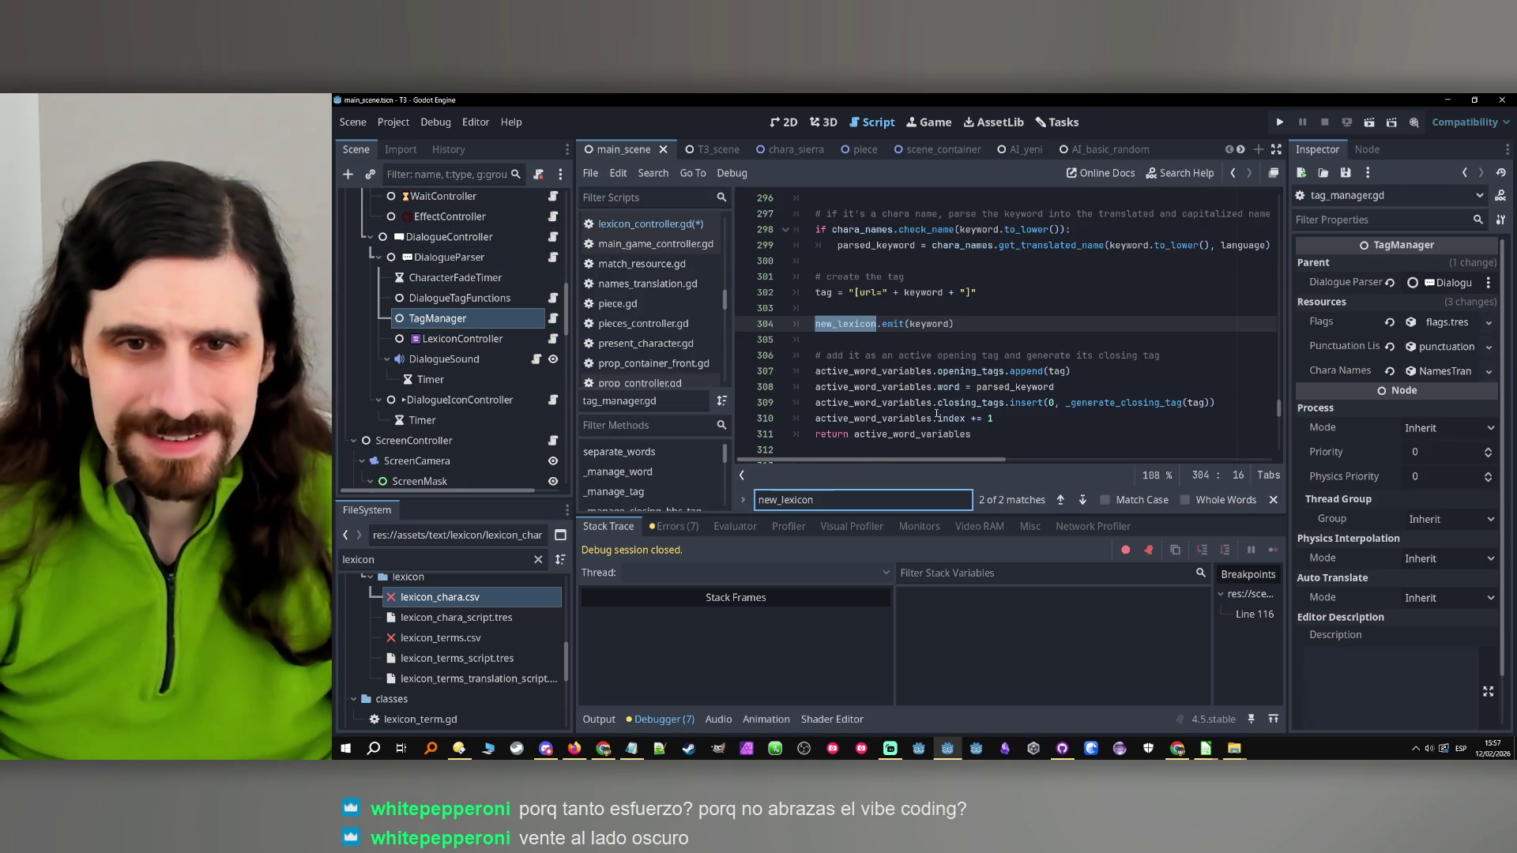
scroll(948, 395, up, 1)
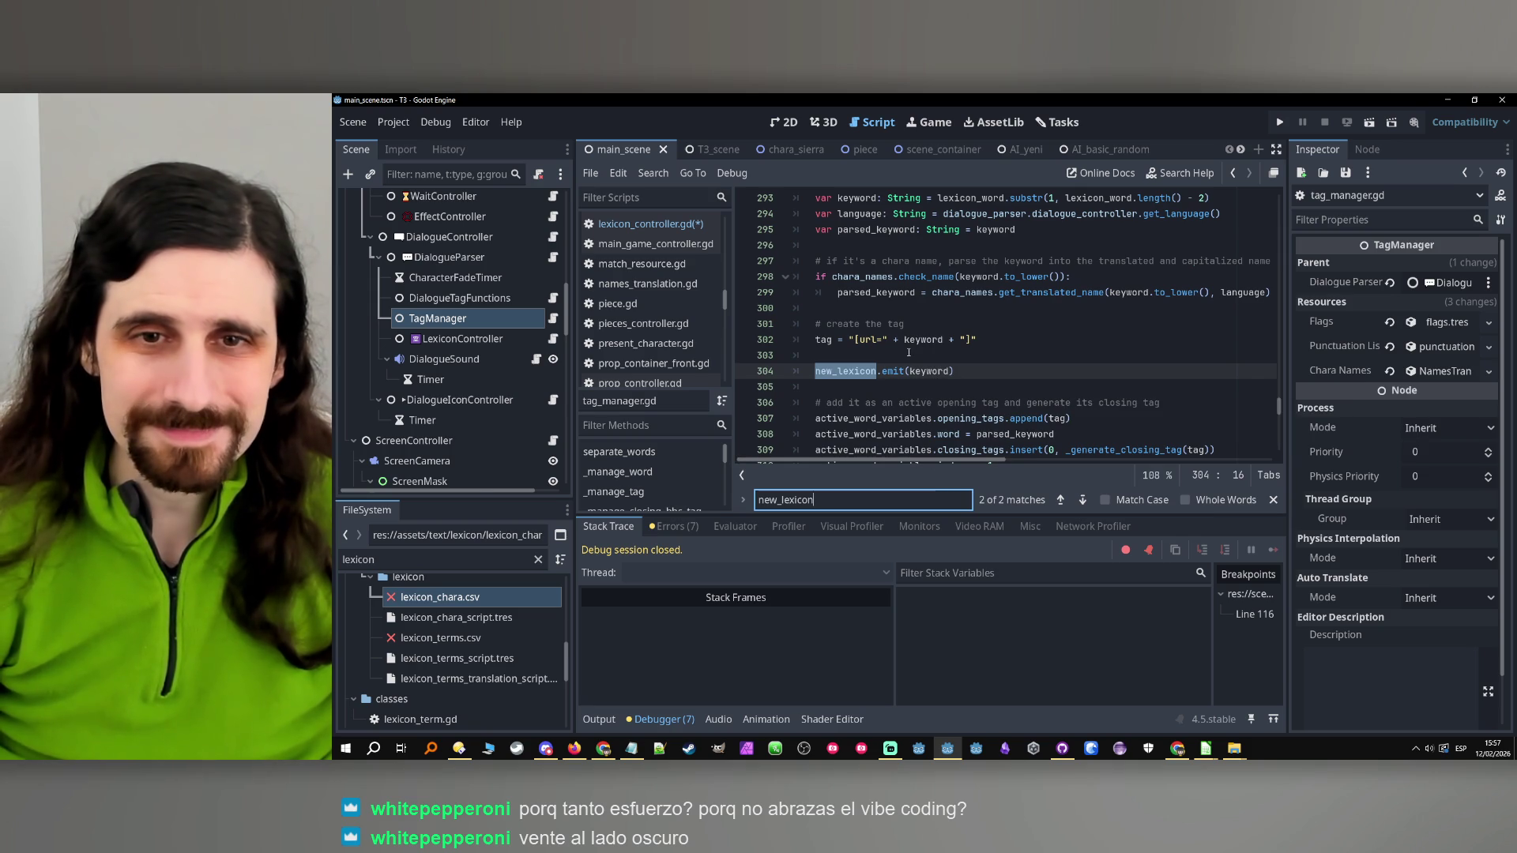
scroll(909, 353, up, 8)
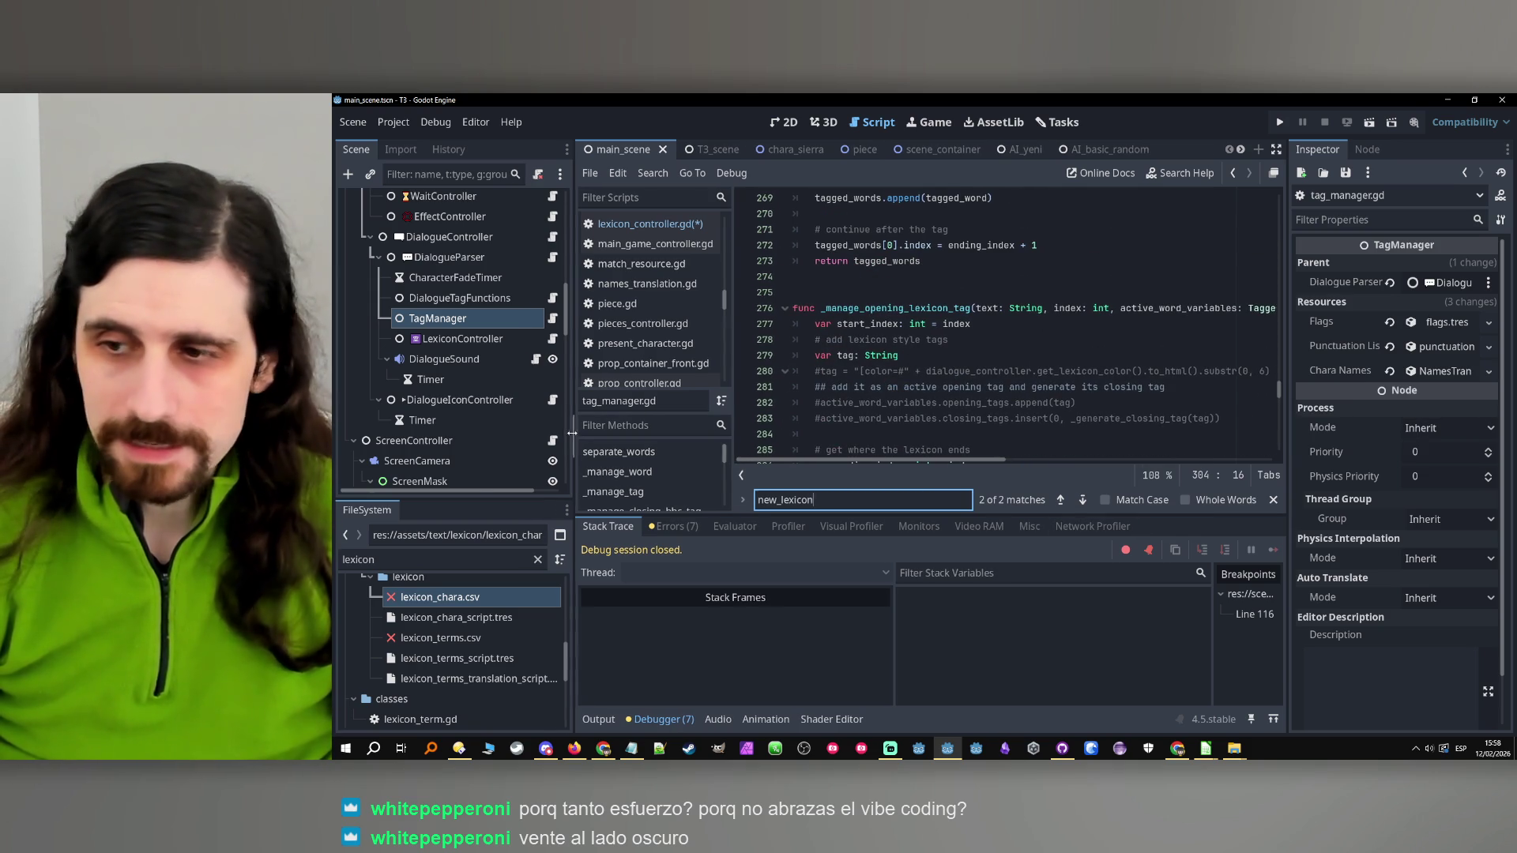
drag(574, 432, 536, 432)
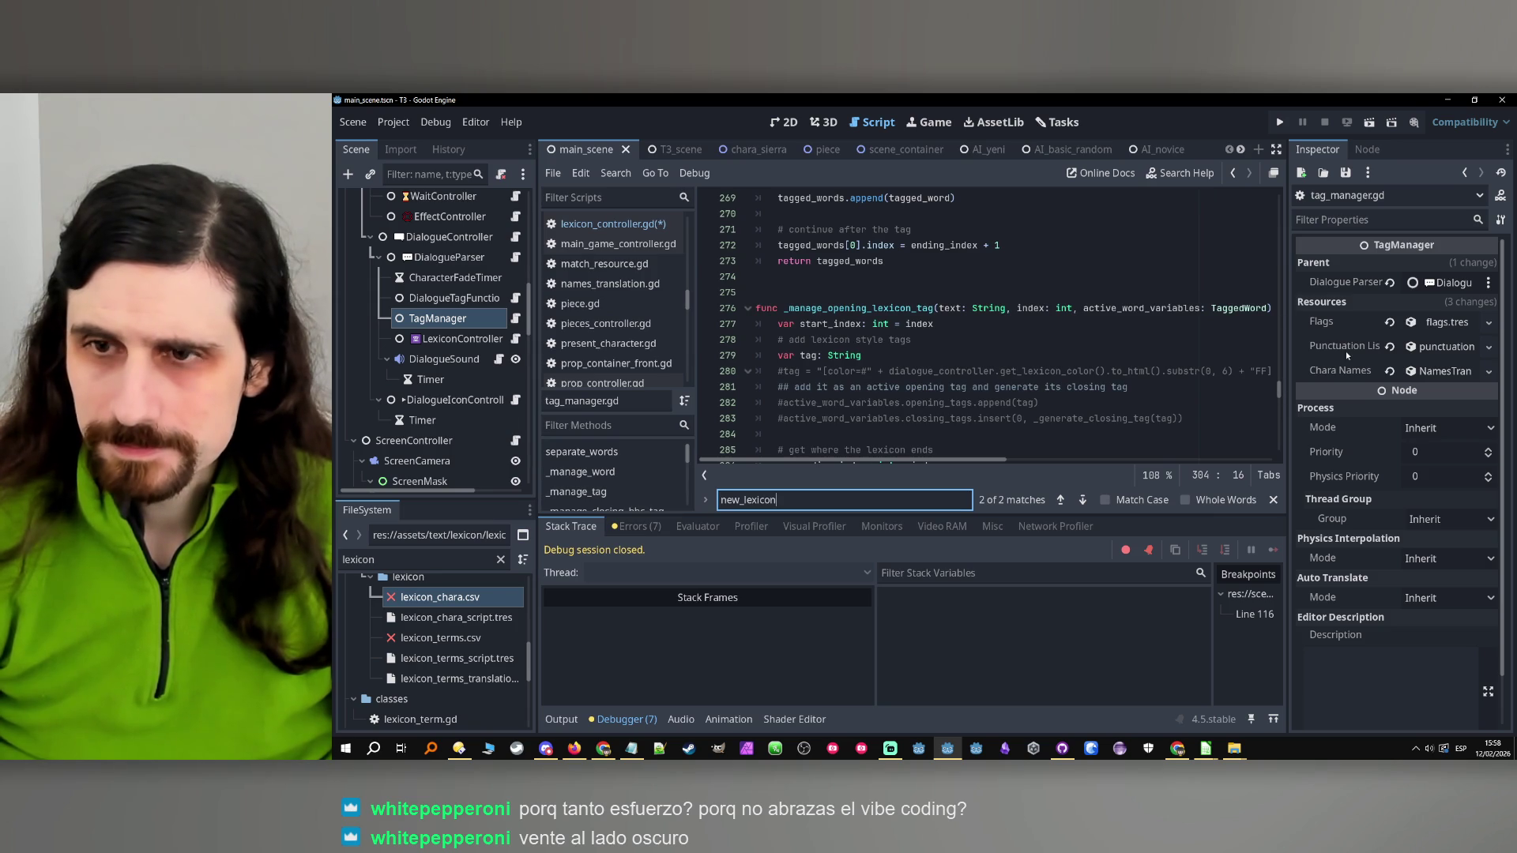
drag(1288, 384, 1298, 384)
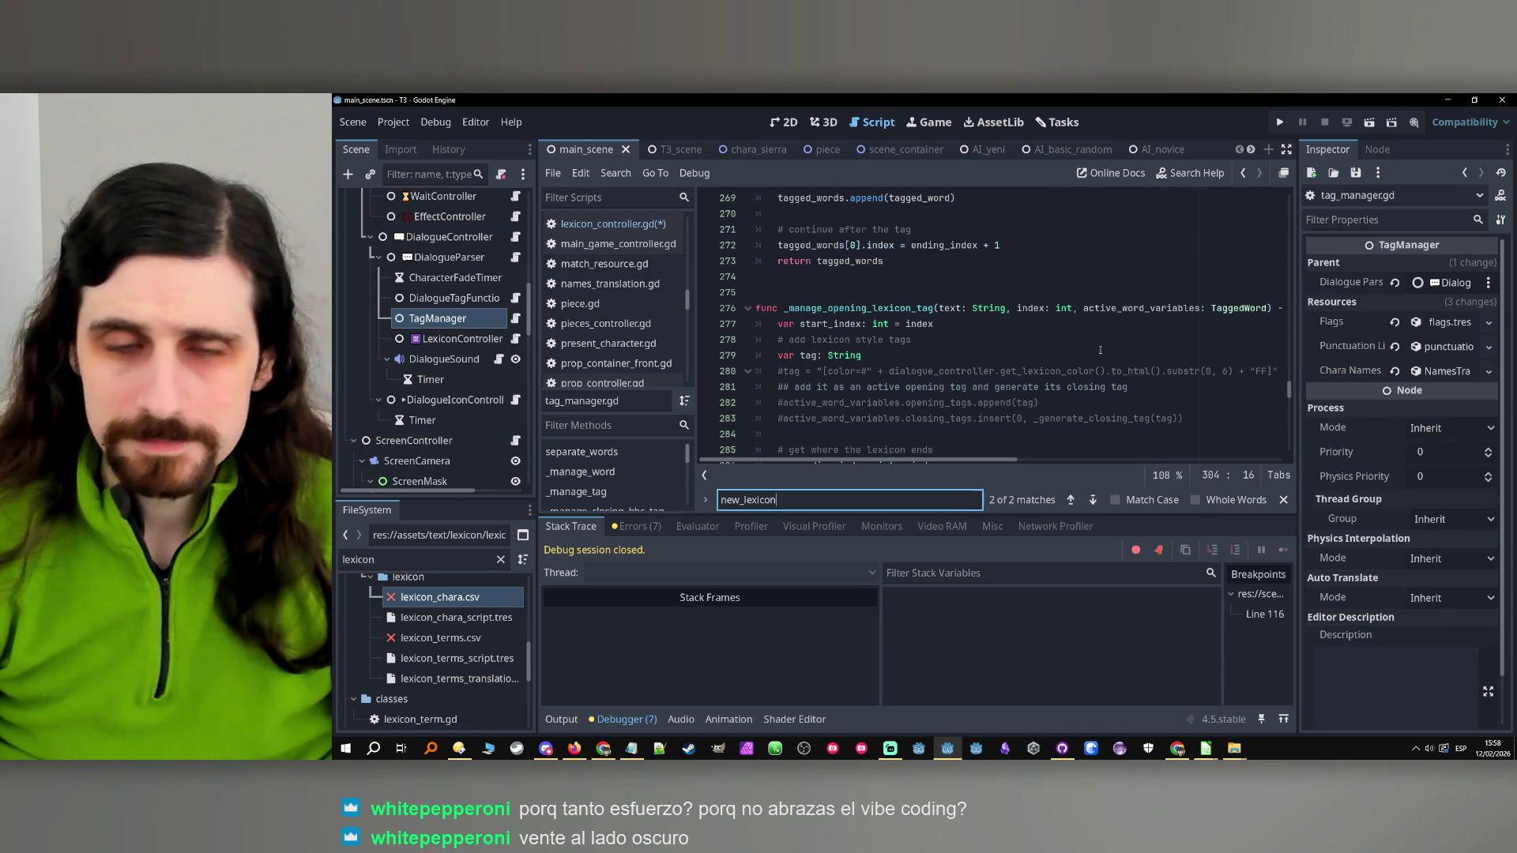
scroll(990, 338, down, 2)
scroll(990, 338, up, 2)
scroll(990, 338, down, 2)
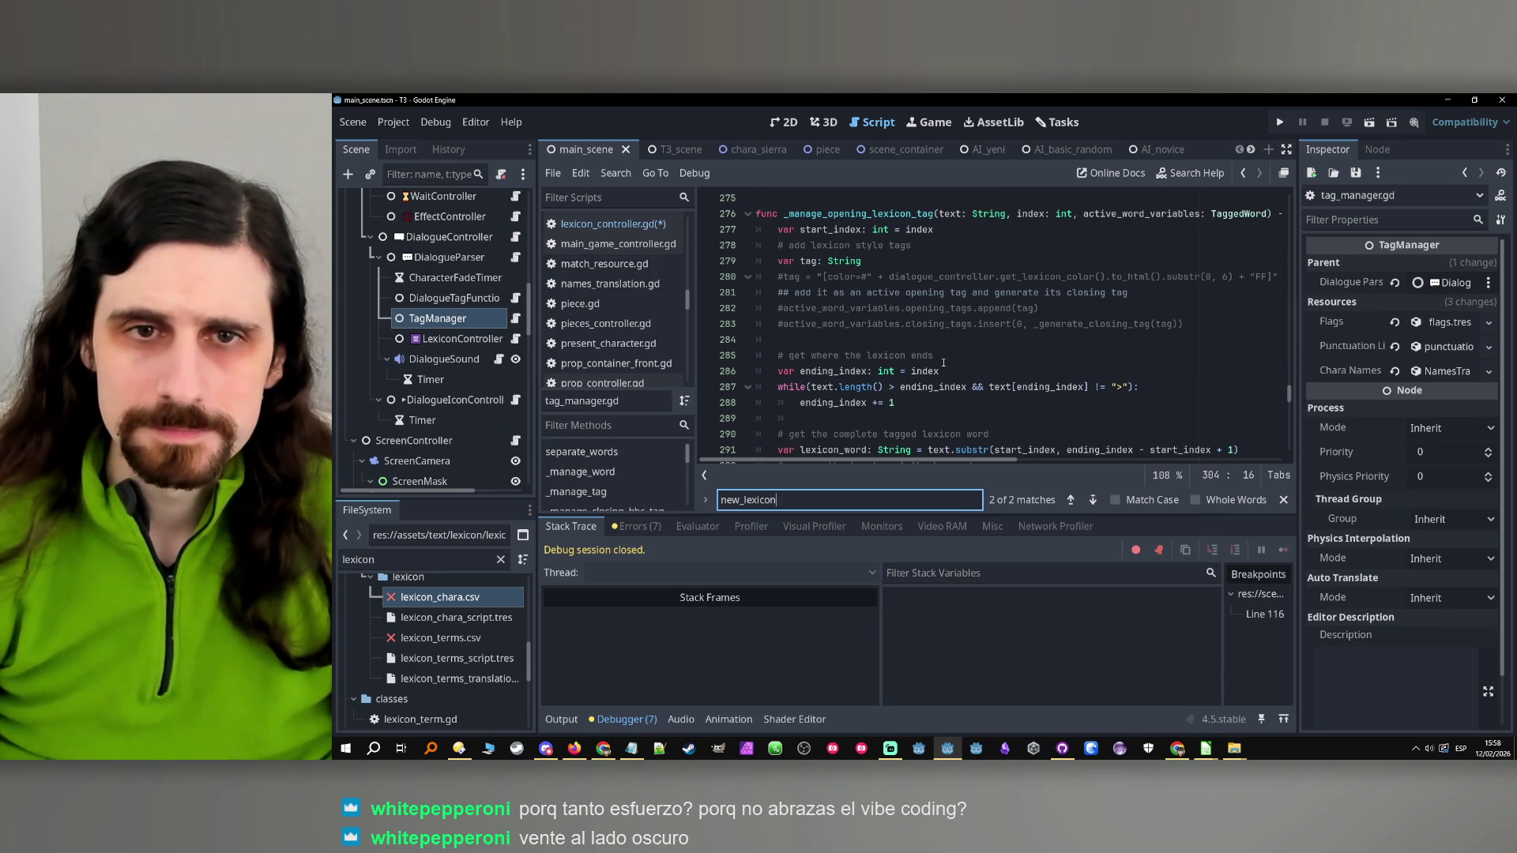
Remove the stray closing parenthesis from the while condition on line 287
click(881, 267)
scroll(1013, 361, down, 2)
click(807, 292)
key(Left)
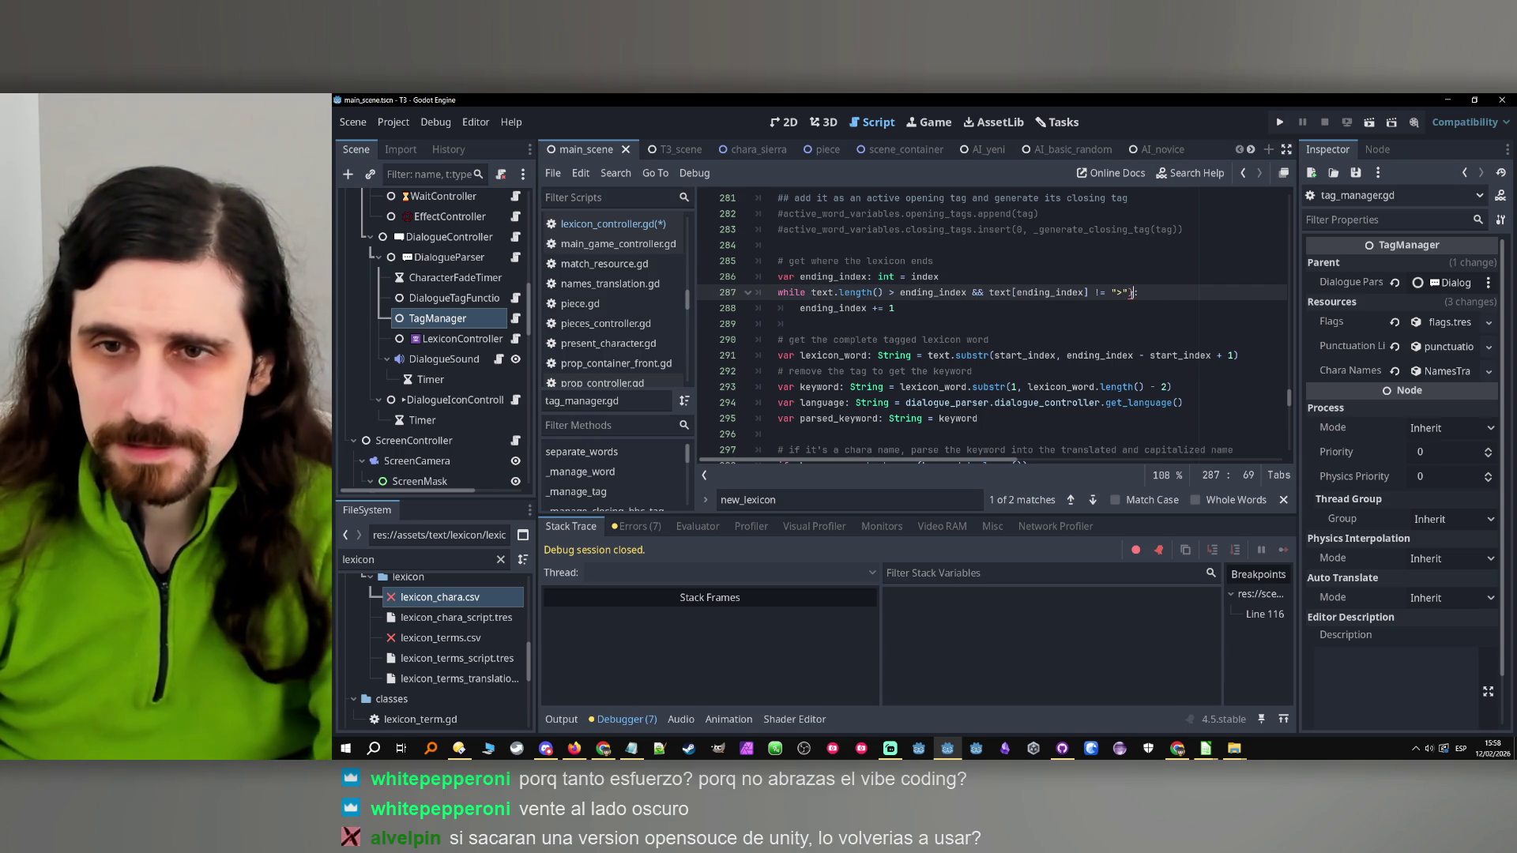
click(1134, 294)
key(Left)
key(BackSpace)
key(Down)
scroll(893, 394, down, 2)
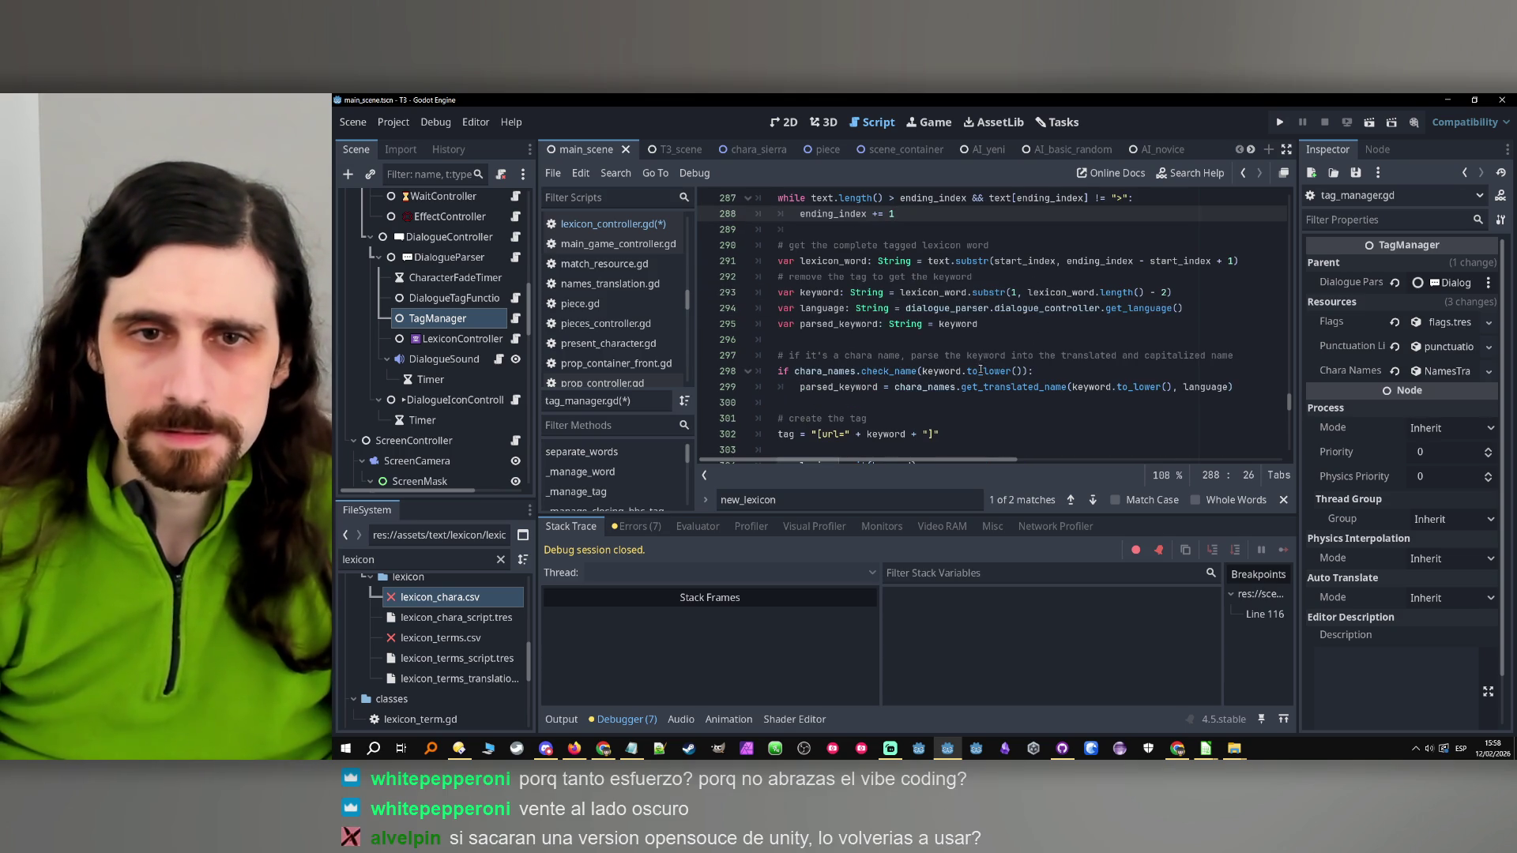
scroll(894, 394, down, 2)
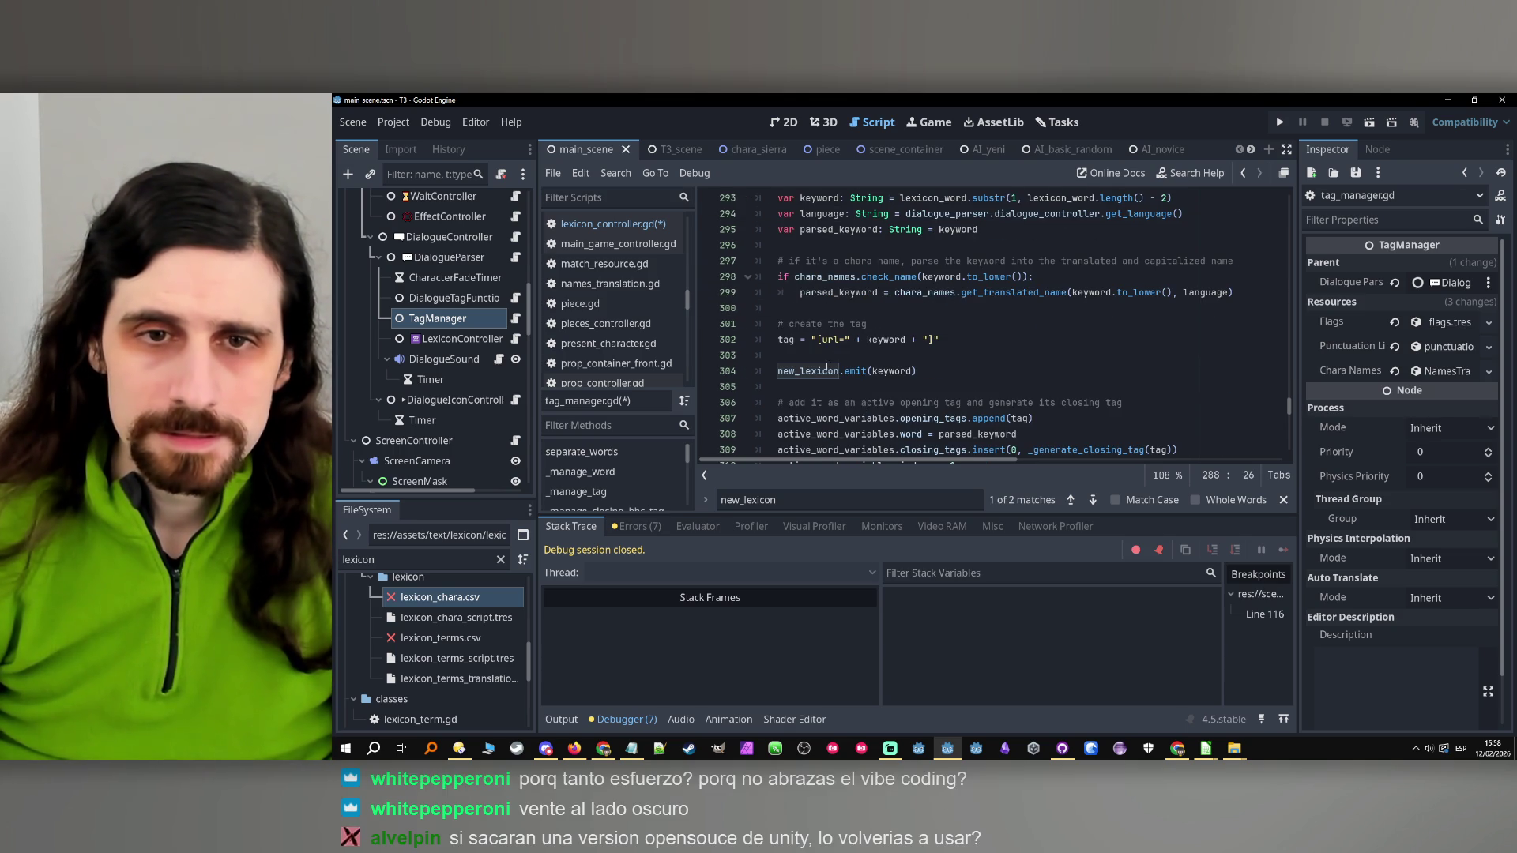
Search for _manage_opening_lexicon_tag and jump to where it is called
click(868, 325)
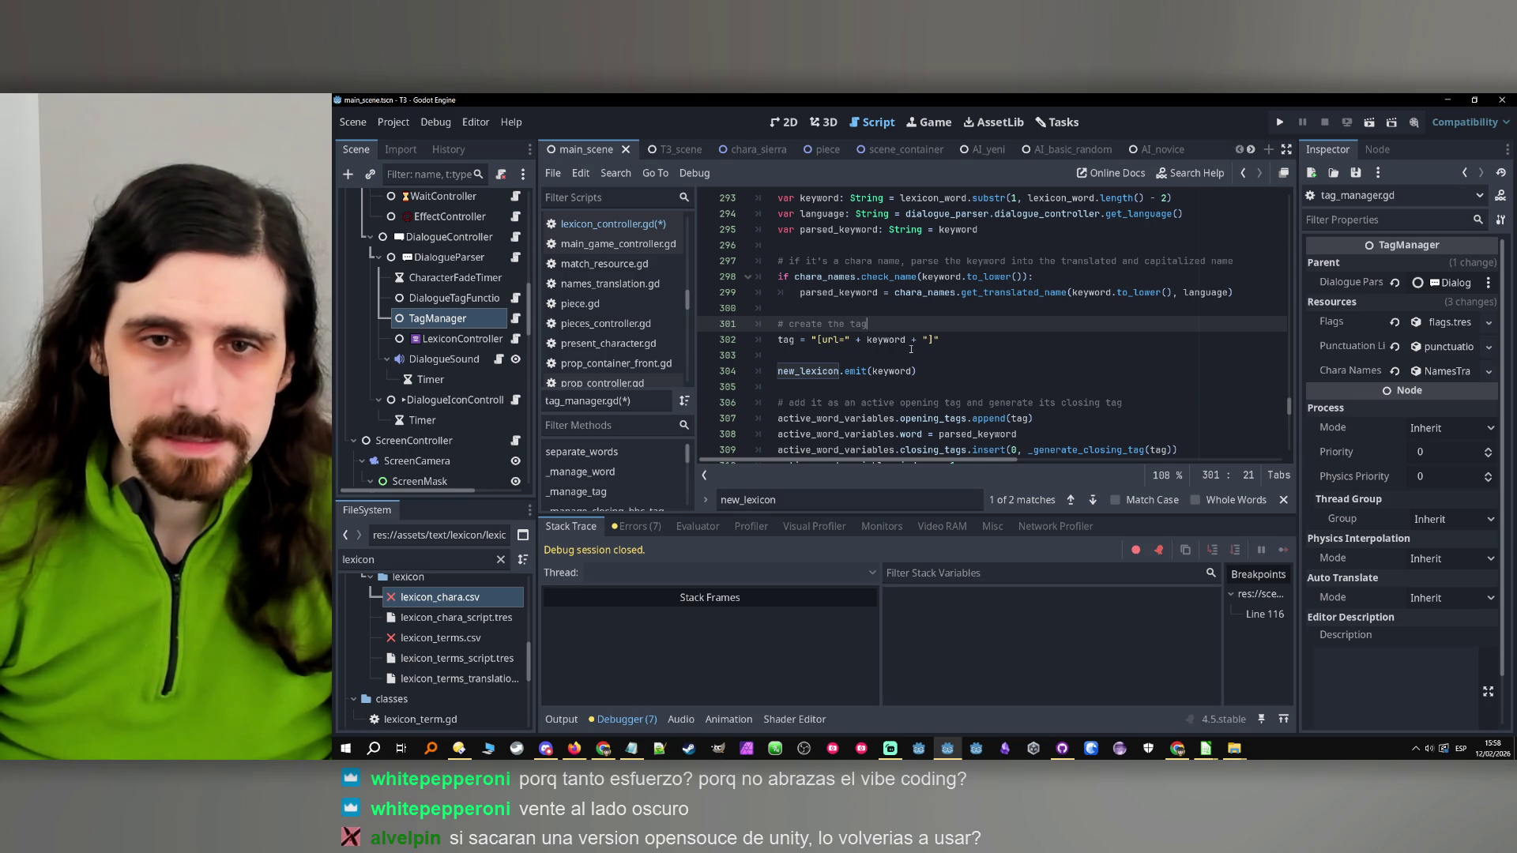
double_click(885, 339)
scroll(930, 360, up, 6)
scroll(929, 360, up, 1)
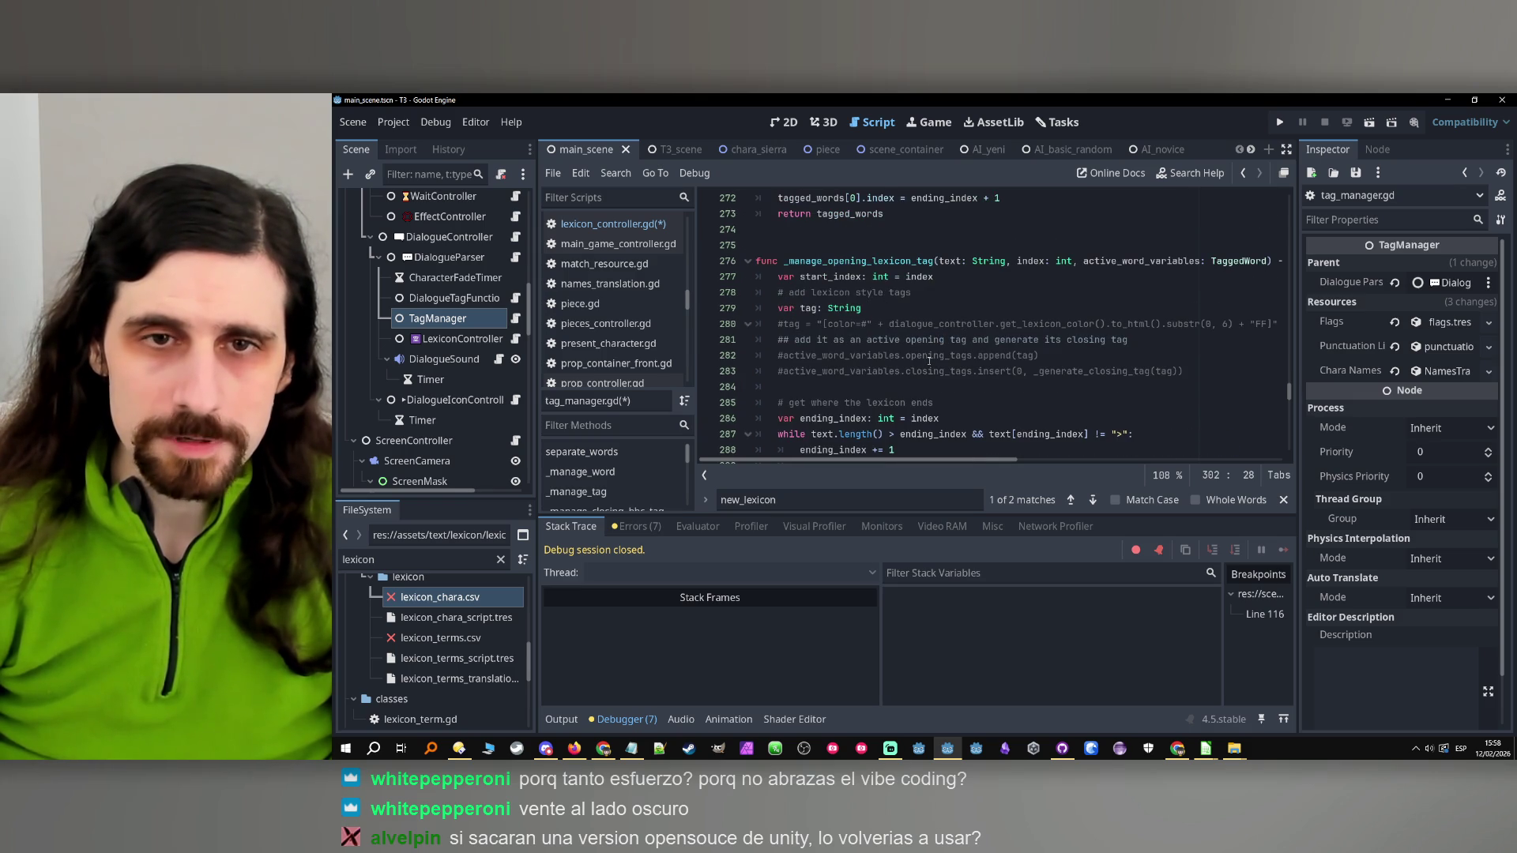
double_click(890, 263)
key(ctrl+f)
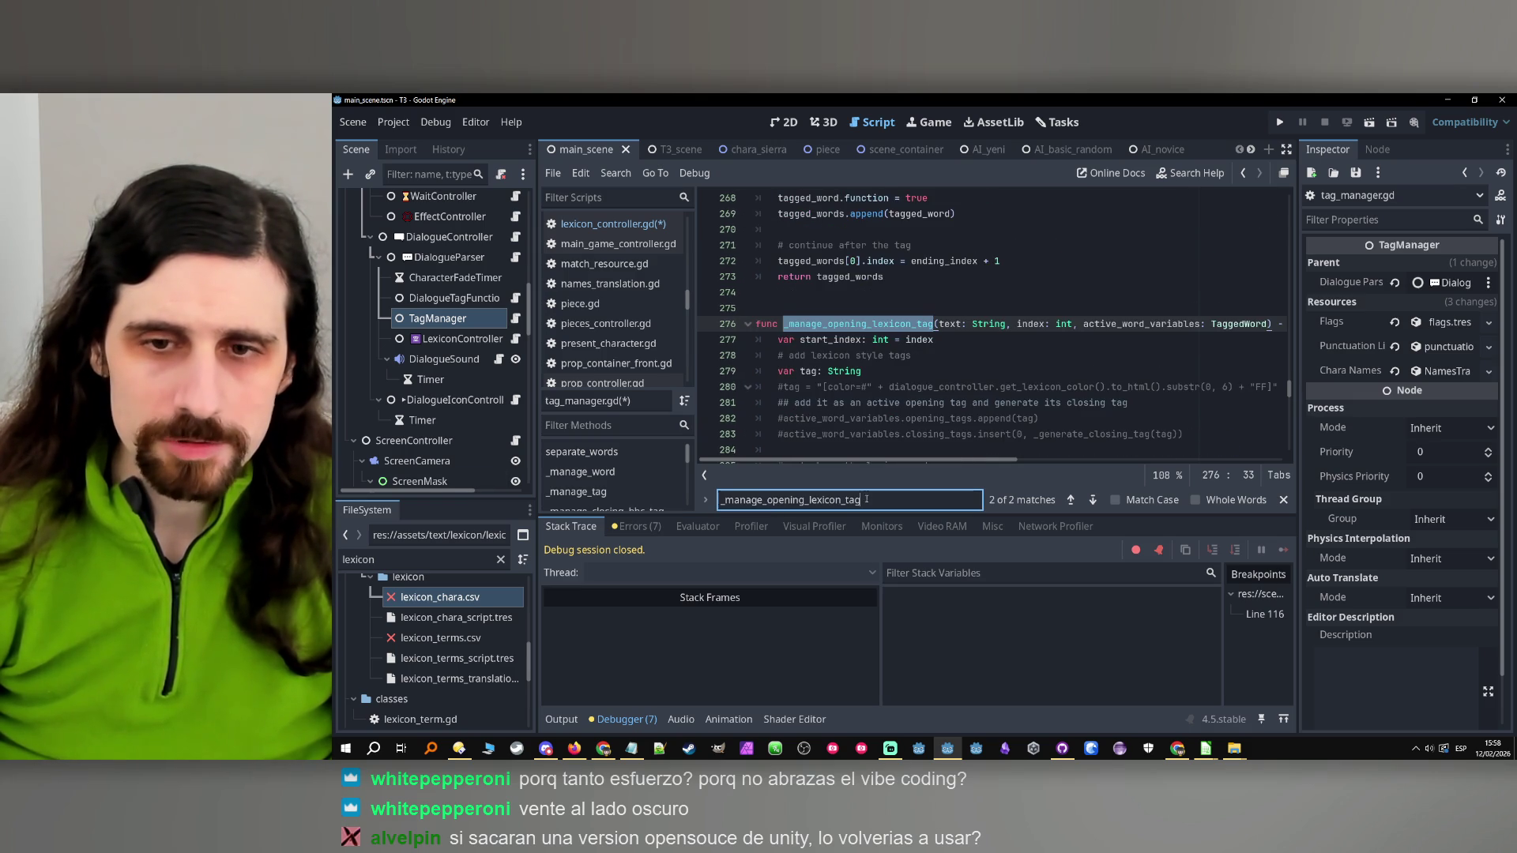
click(1070, 500)
scroll(1019, 419, up, 2)
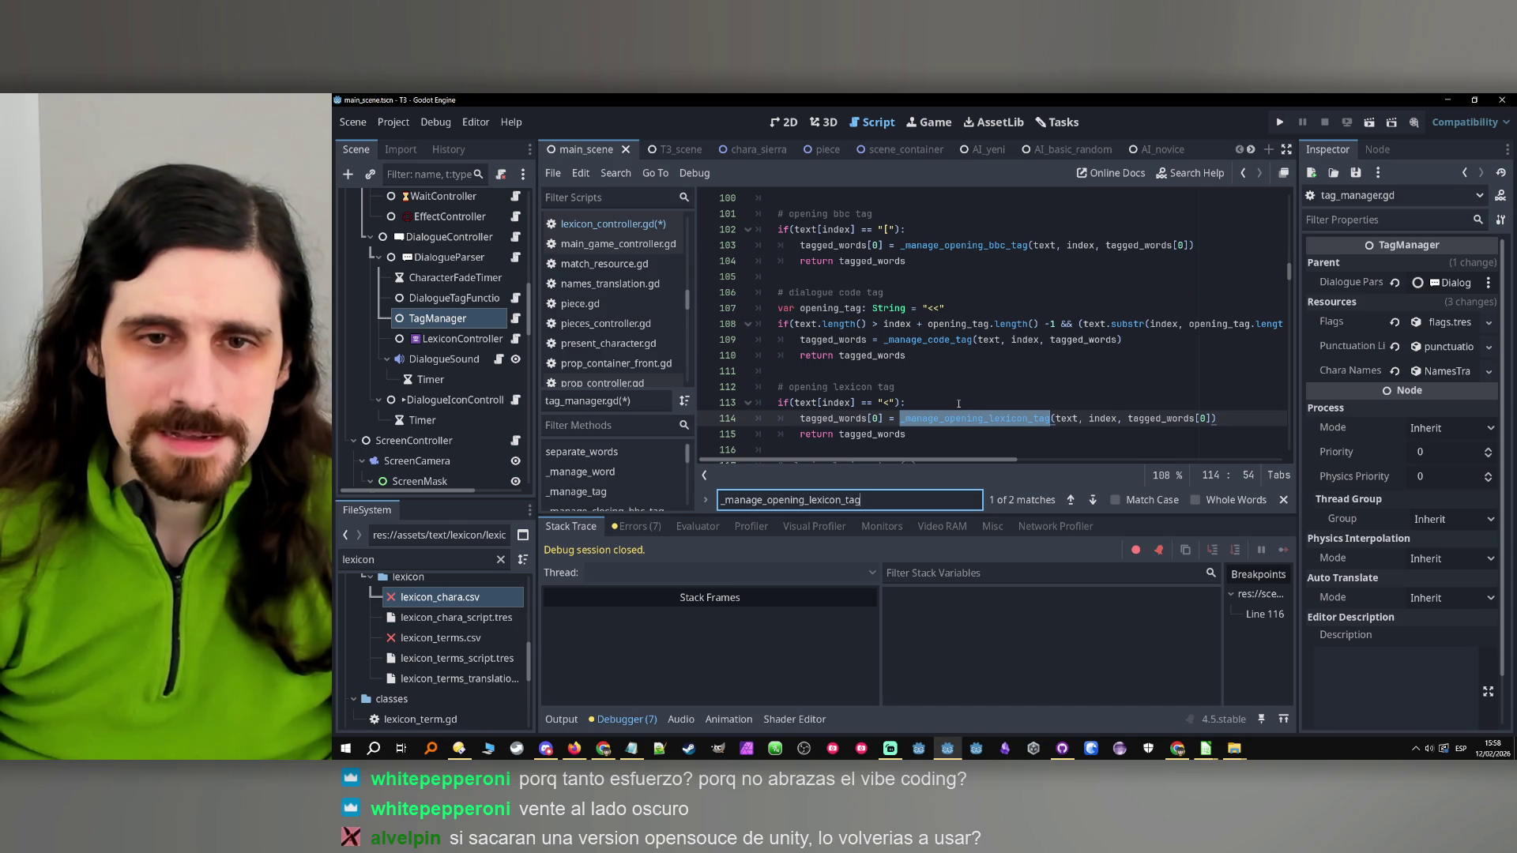
scroll(958, 403, down, 1)
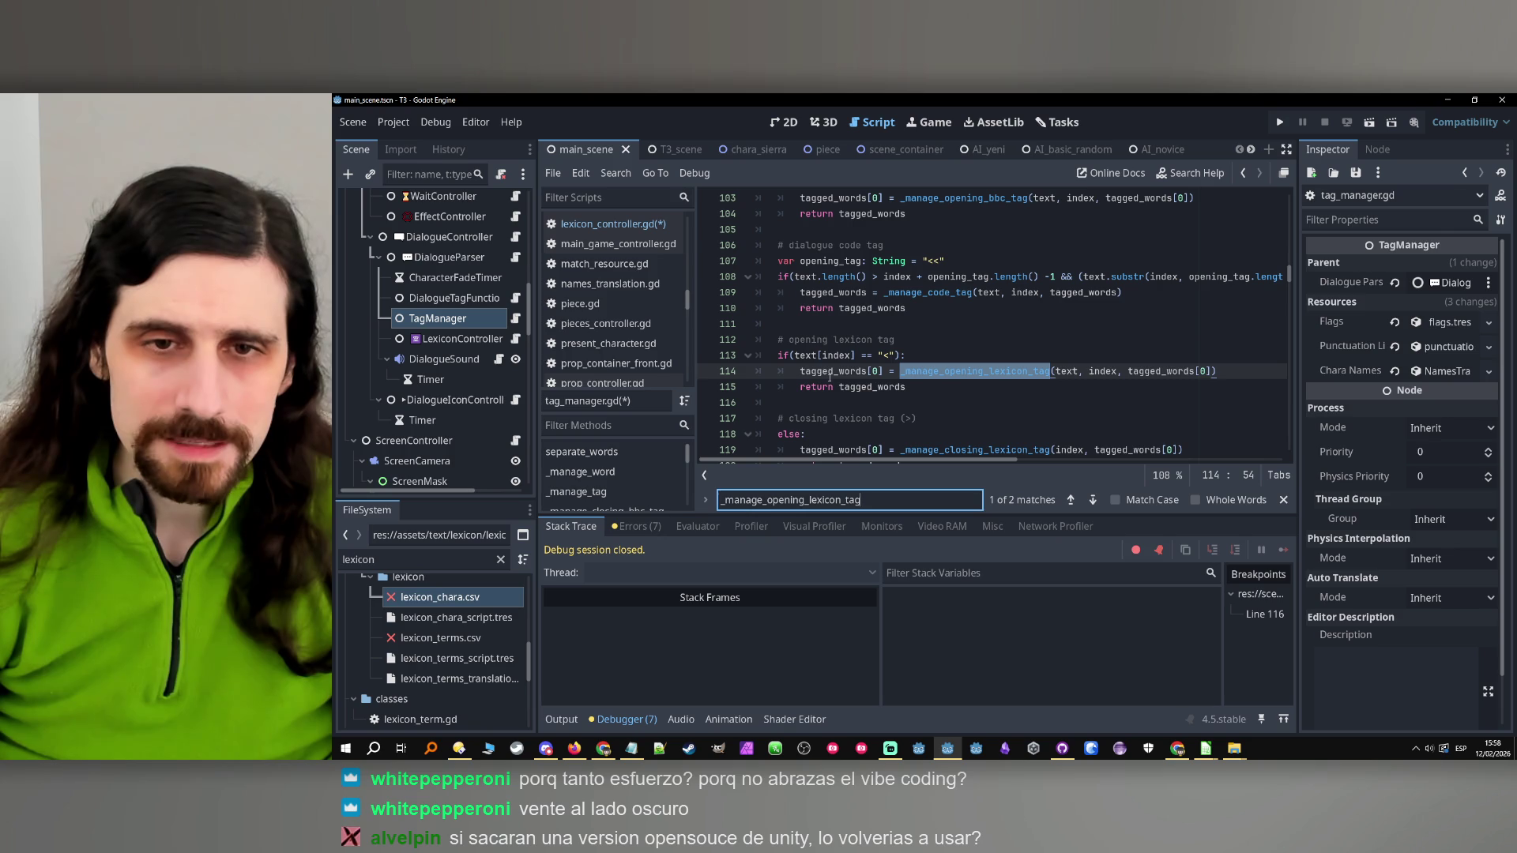
Examine tagged_words on line 114 and set a breakpoint on that line
mouse_move(830, 377)
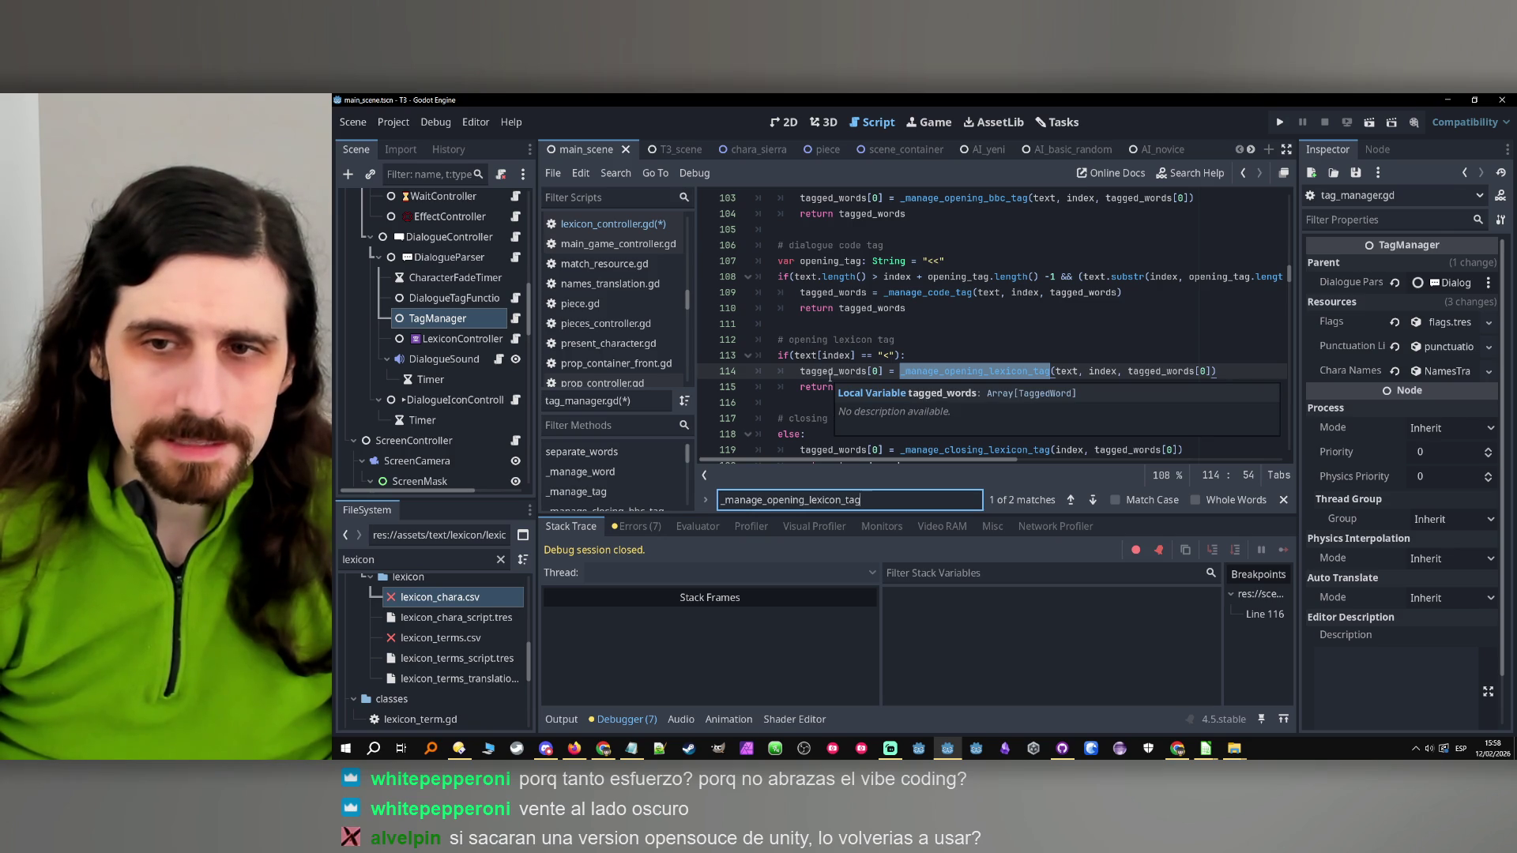
mouse_move(1139, 372)
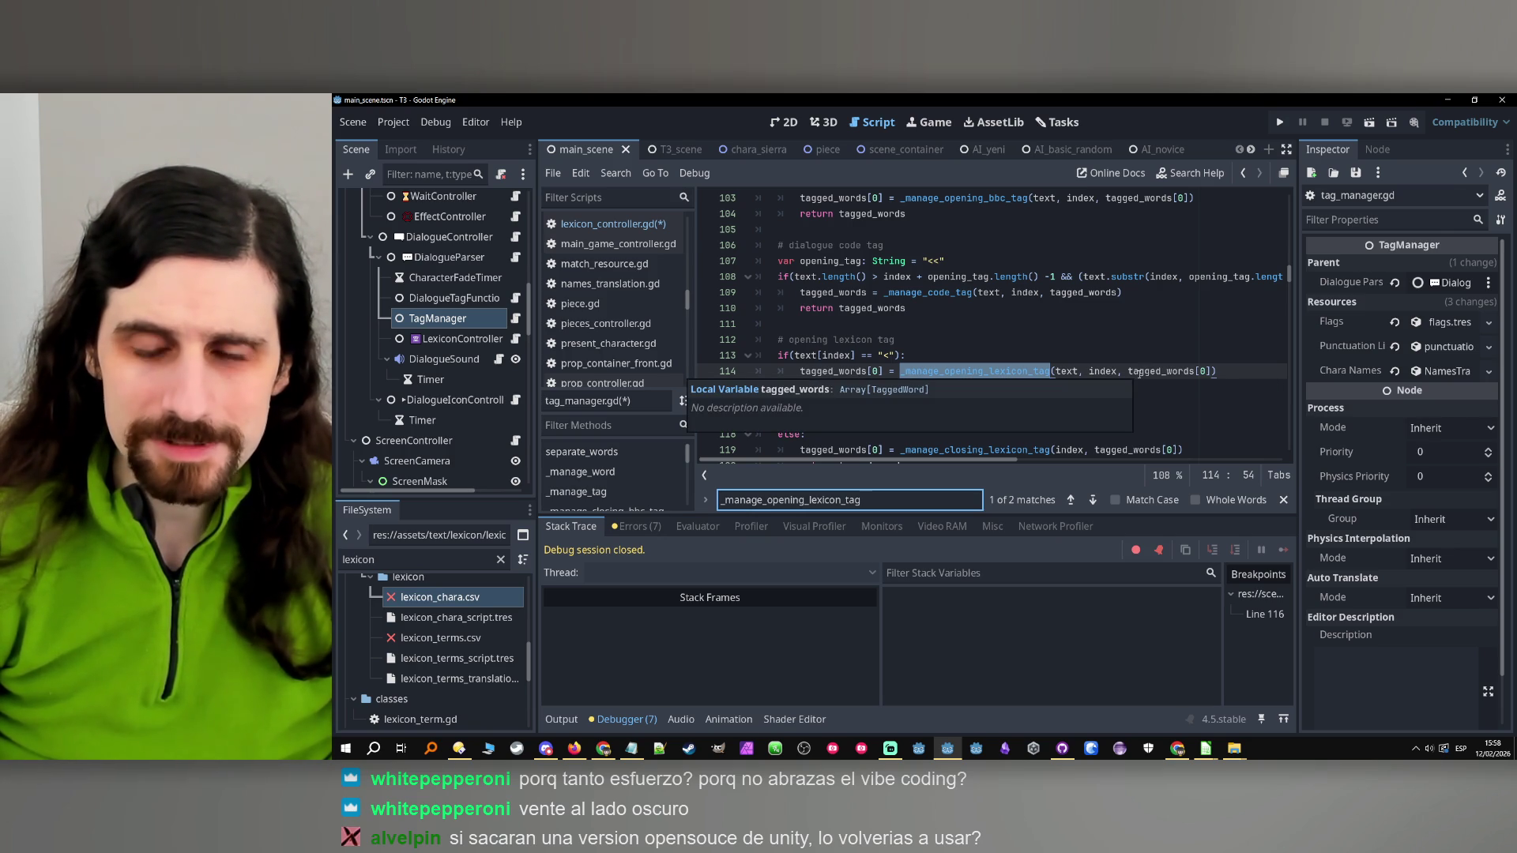
double_click(1138, 371)
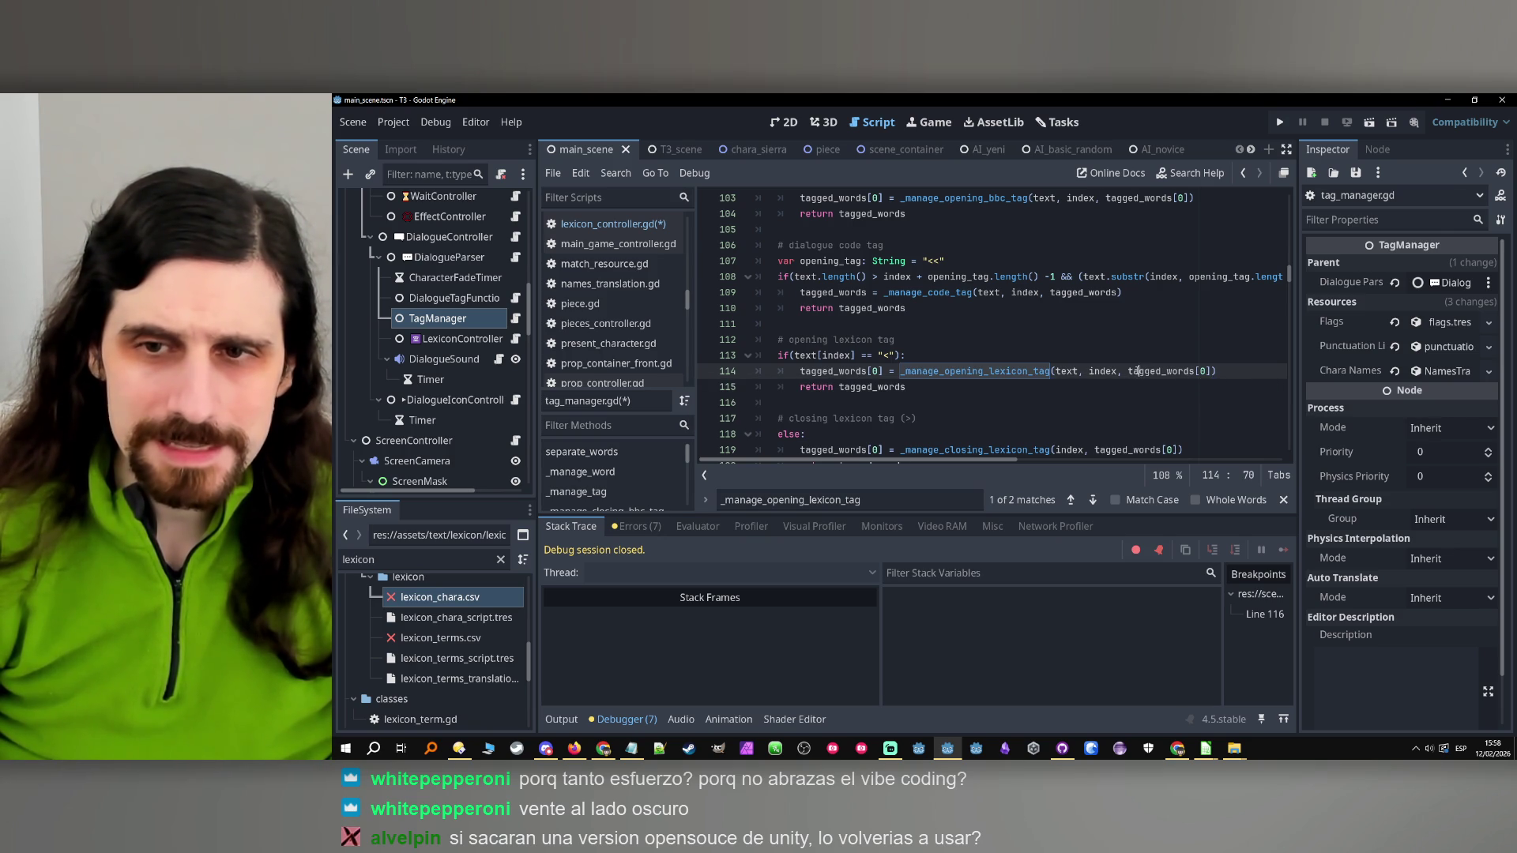
double_click(826, 376)
scroll(912, 386, up, 1)
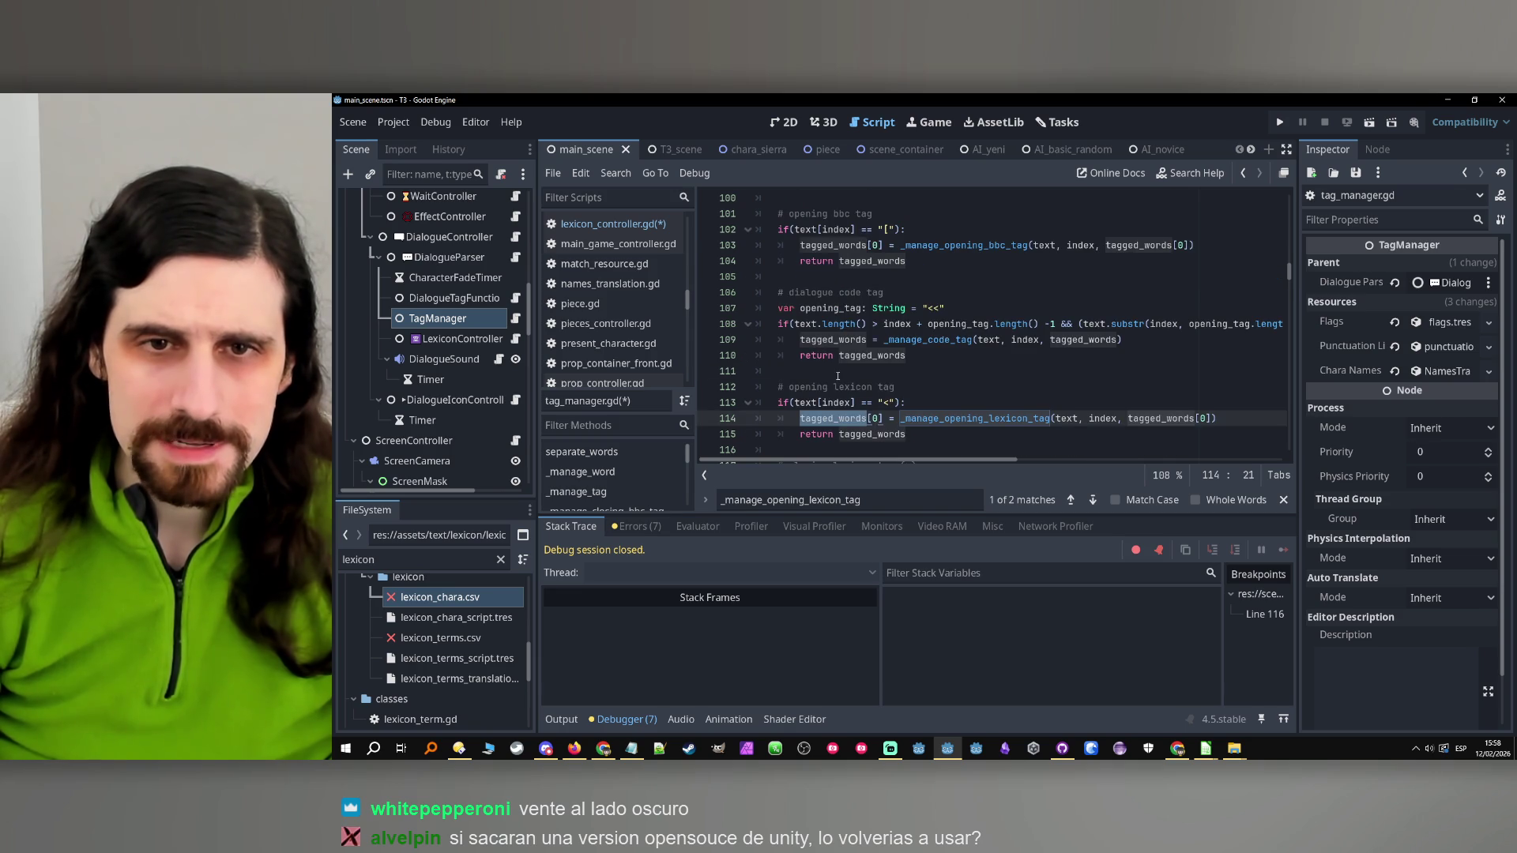
scroll(912, 386, up, 1)
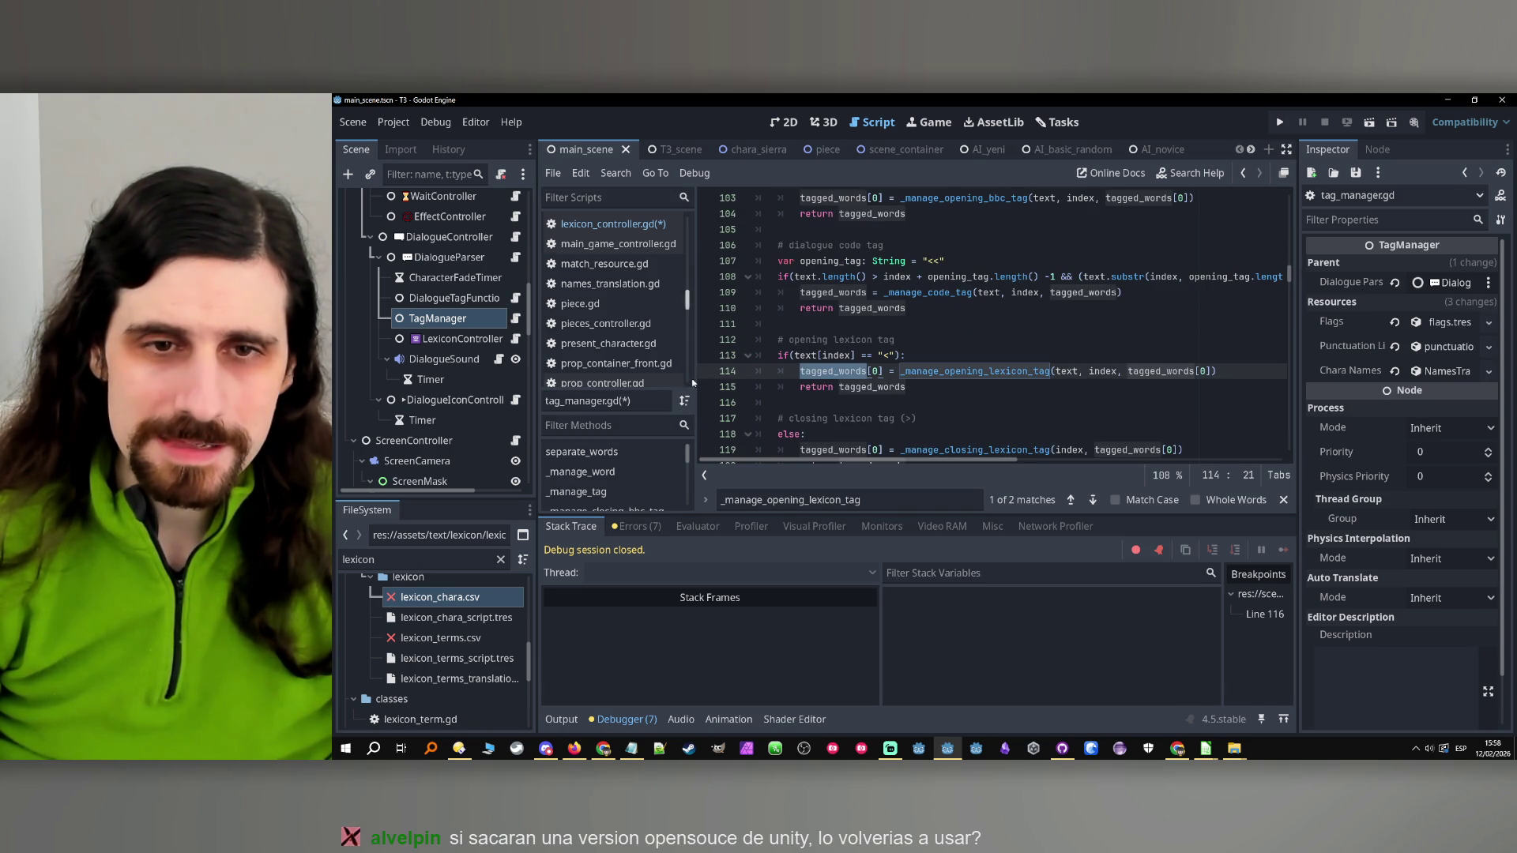
click(711, 371)
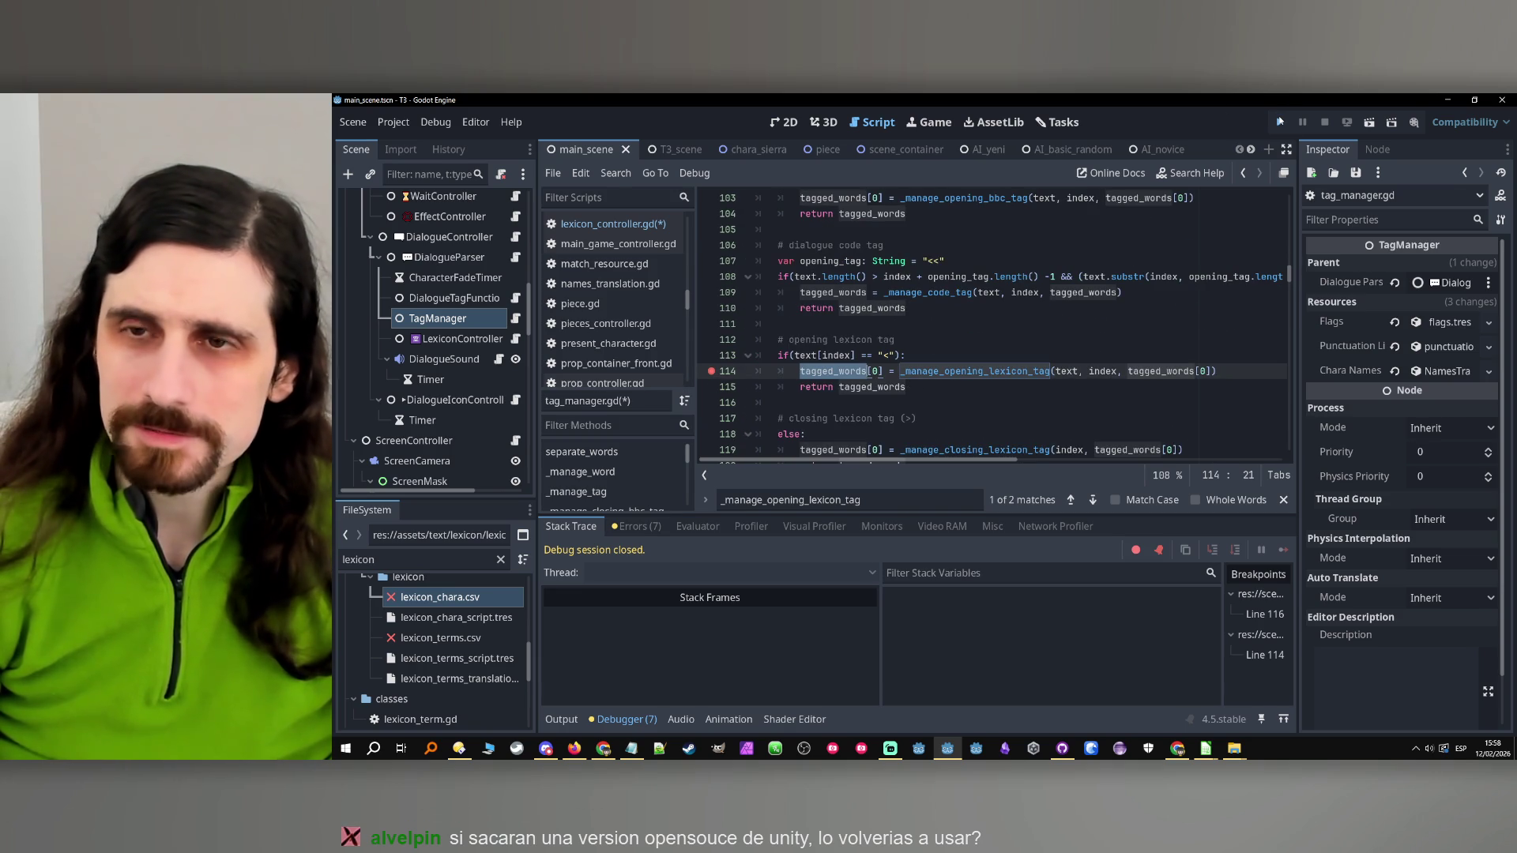
Run the game to the line 114 breakpoint and filter Locals to tagged_words
click(1280, 122)
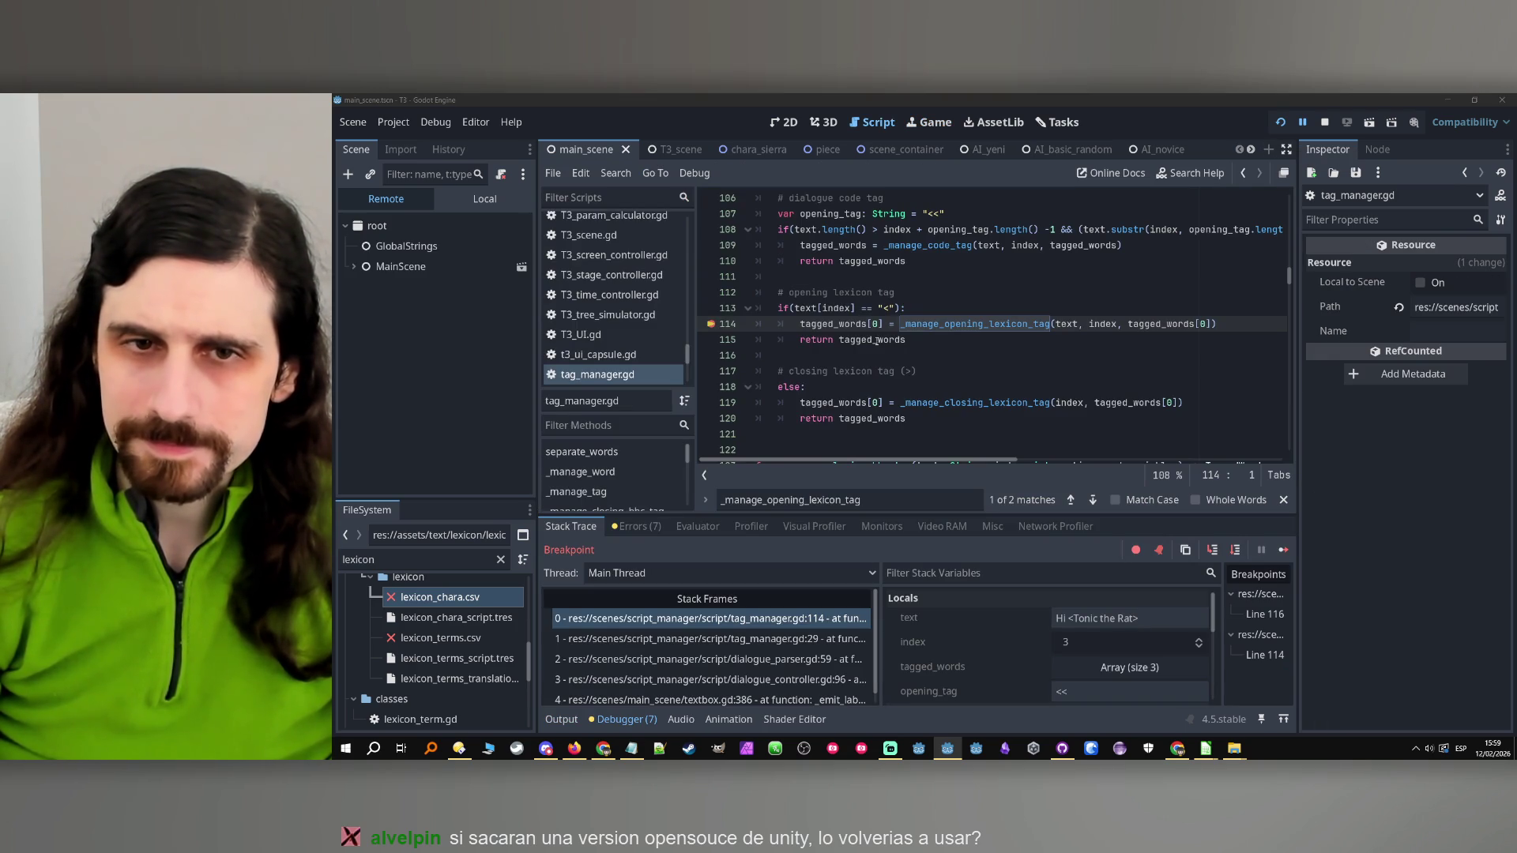
double_click(829, 324)
key(ctrl+c)
click(979, 572)
key(ctrl+v)
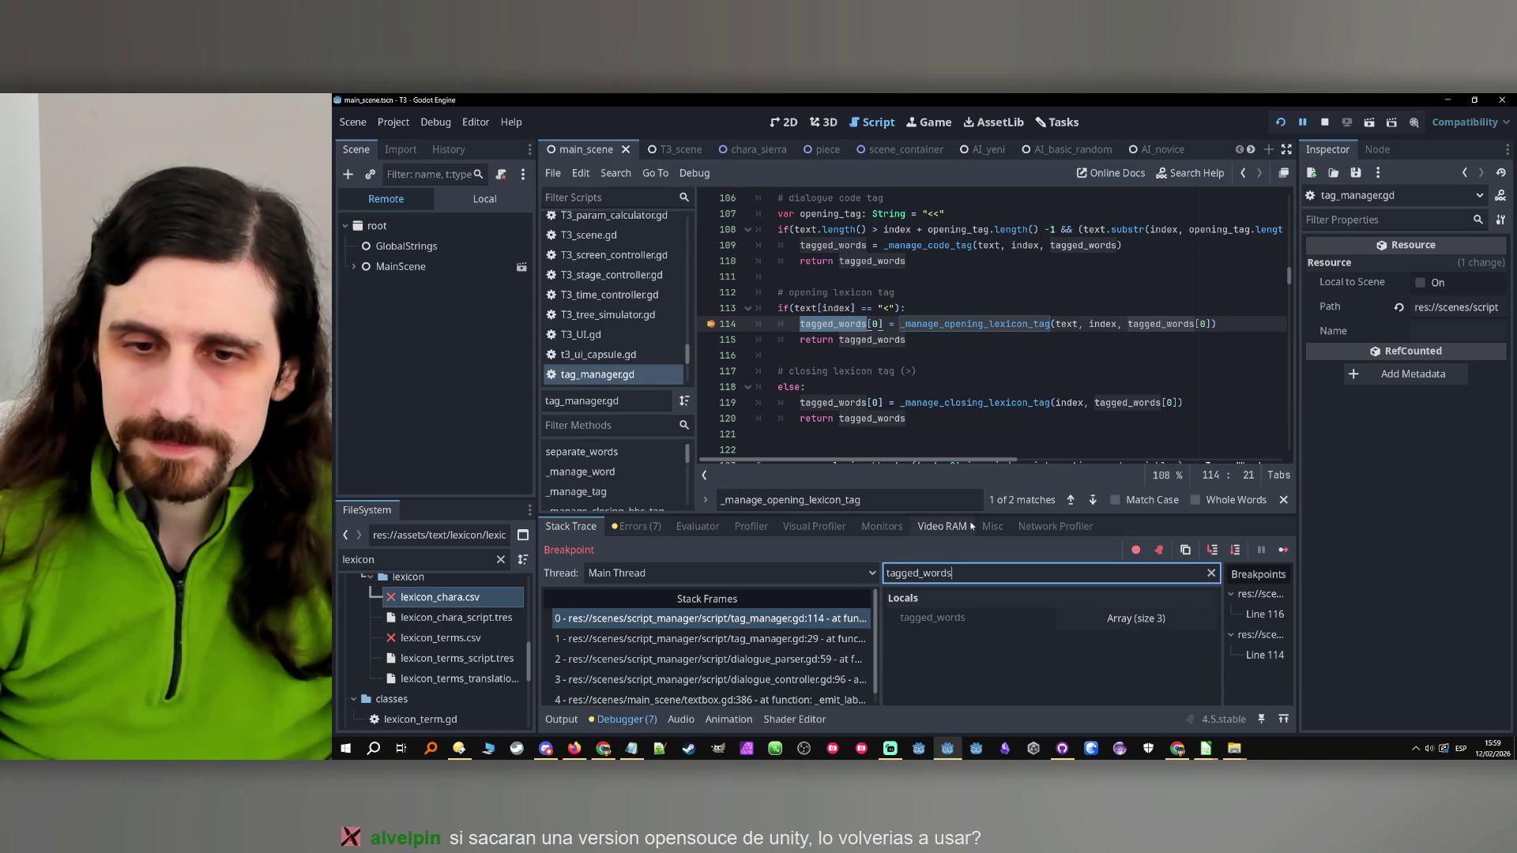
Expand tagged_words, inspect each of its three entries, then resume the game
click(1182, 622)
scroll(993, 625, down, 1)
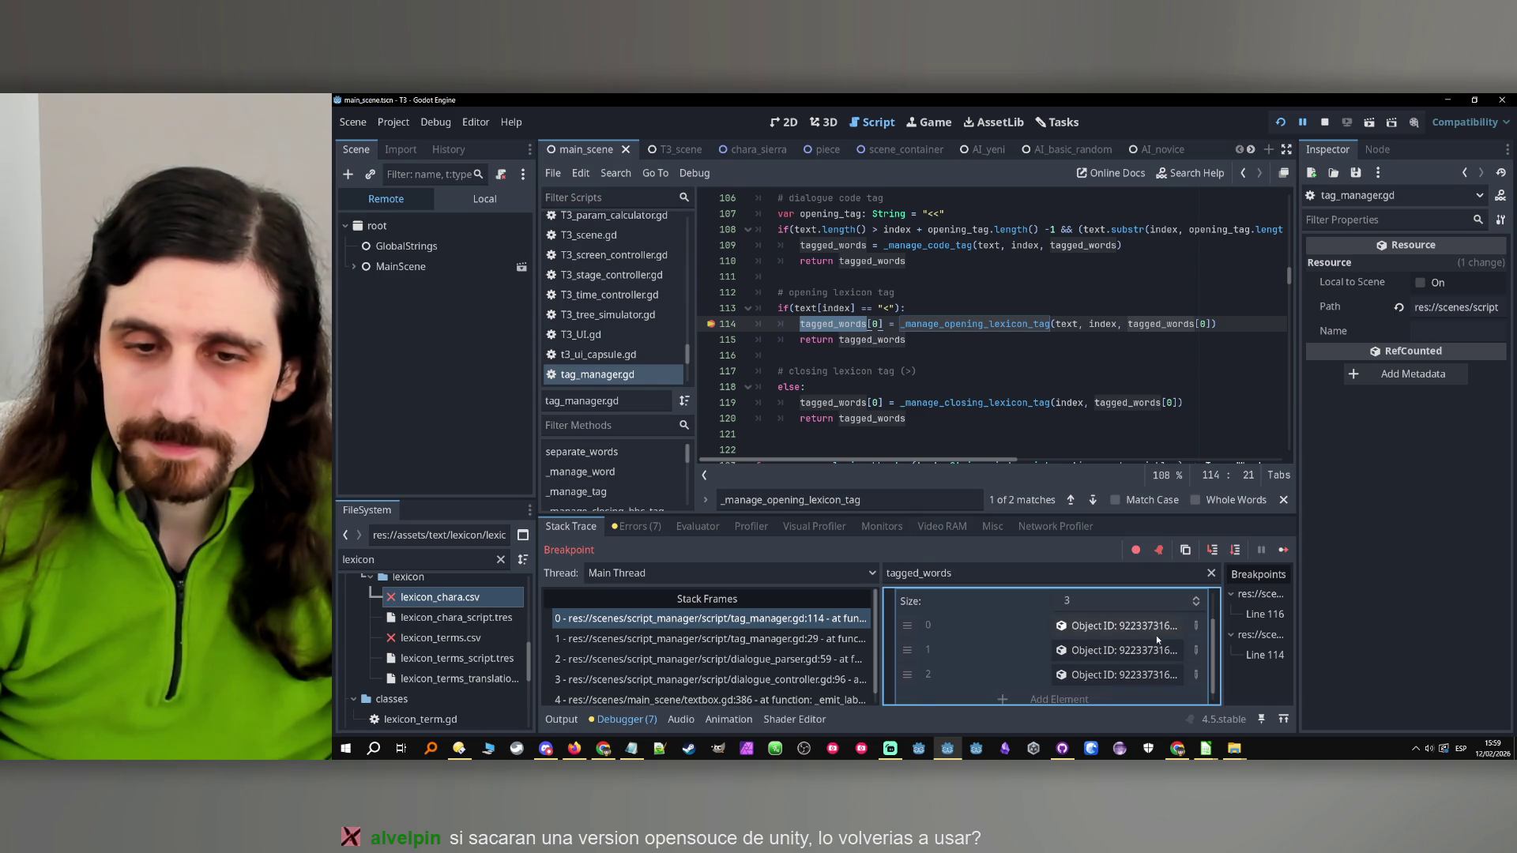
click(1149, 626)
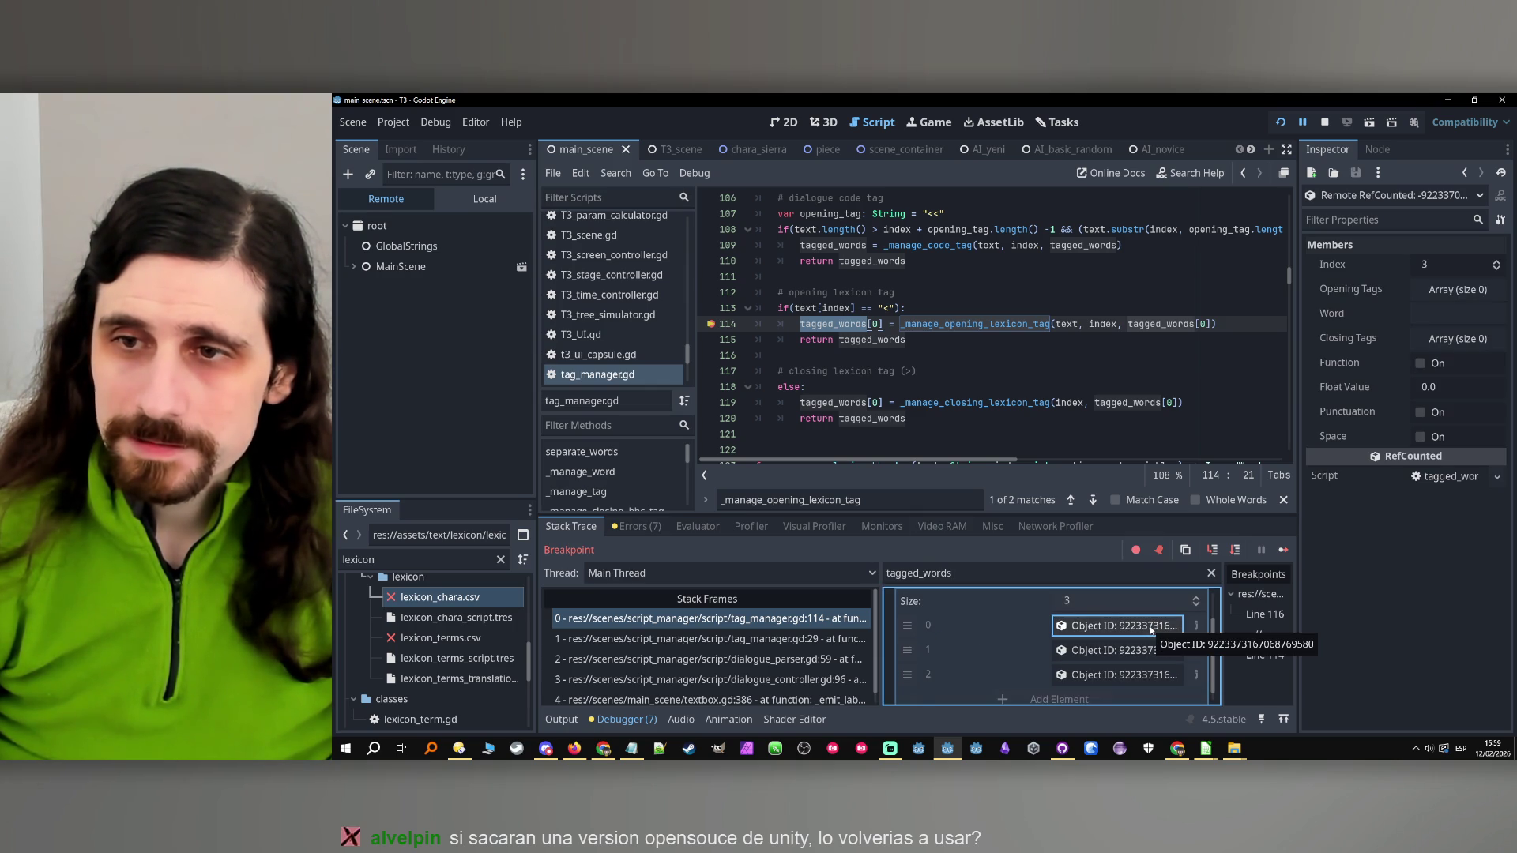
click(1130, 650)
click(1135, 673)
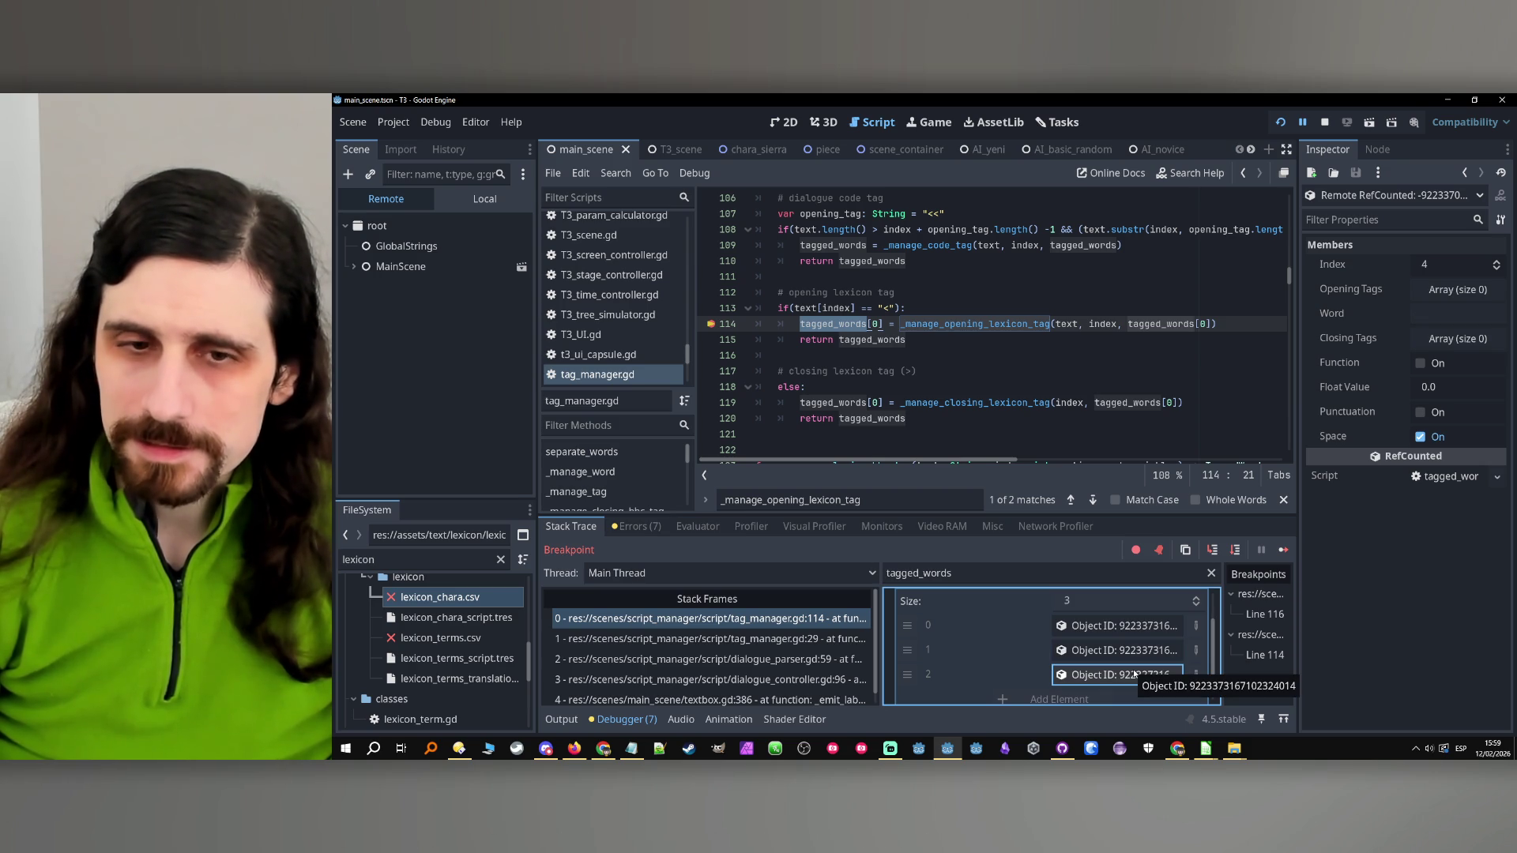
click(1282, 551)
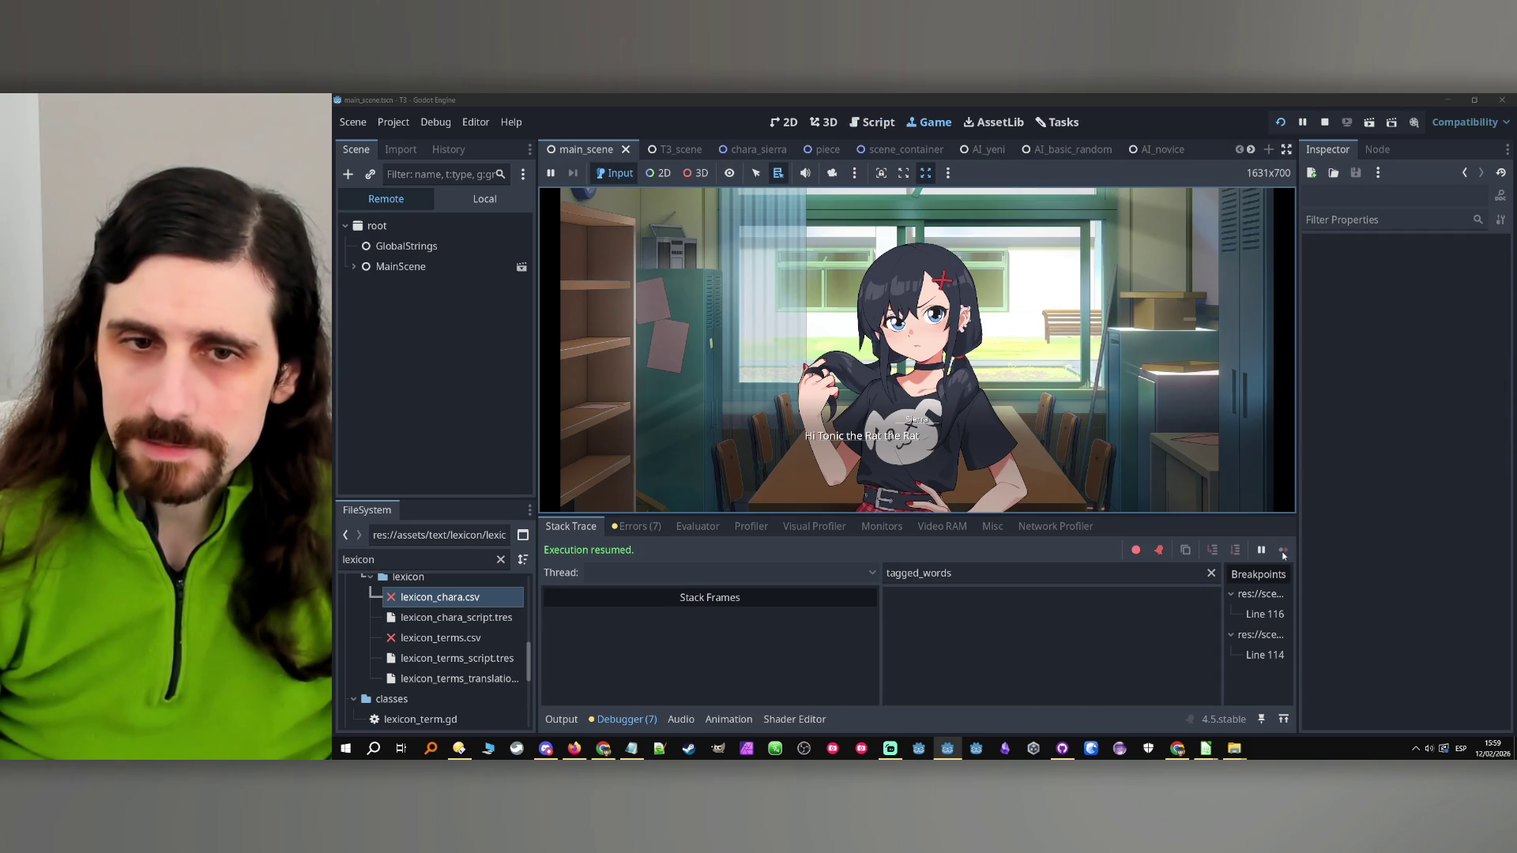
Stop and rerun the game so it pauses again at line 114
click(1324, 123)
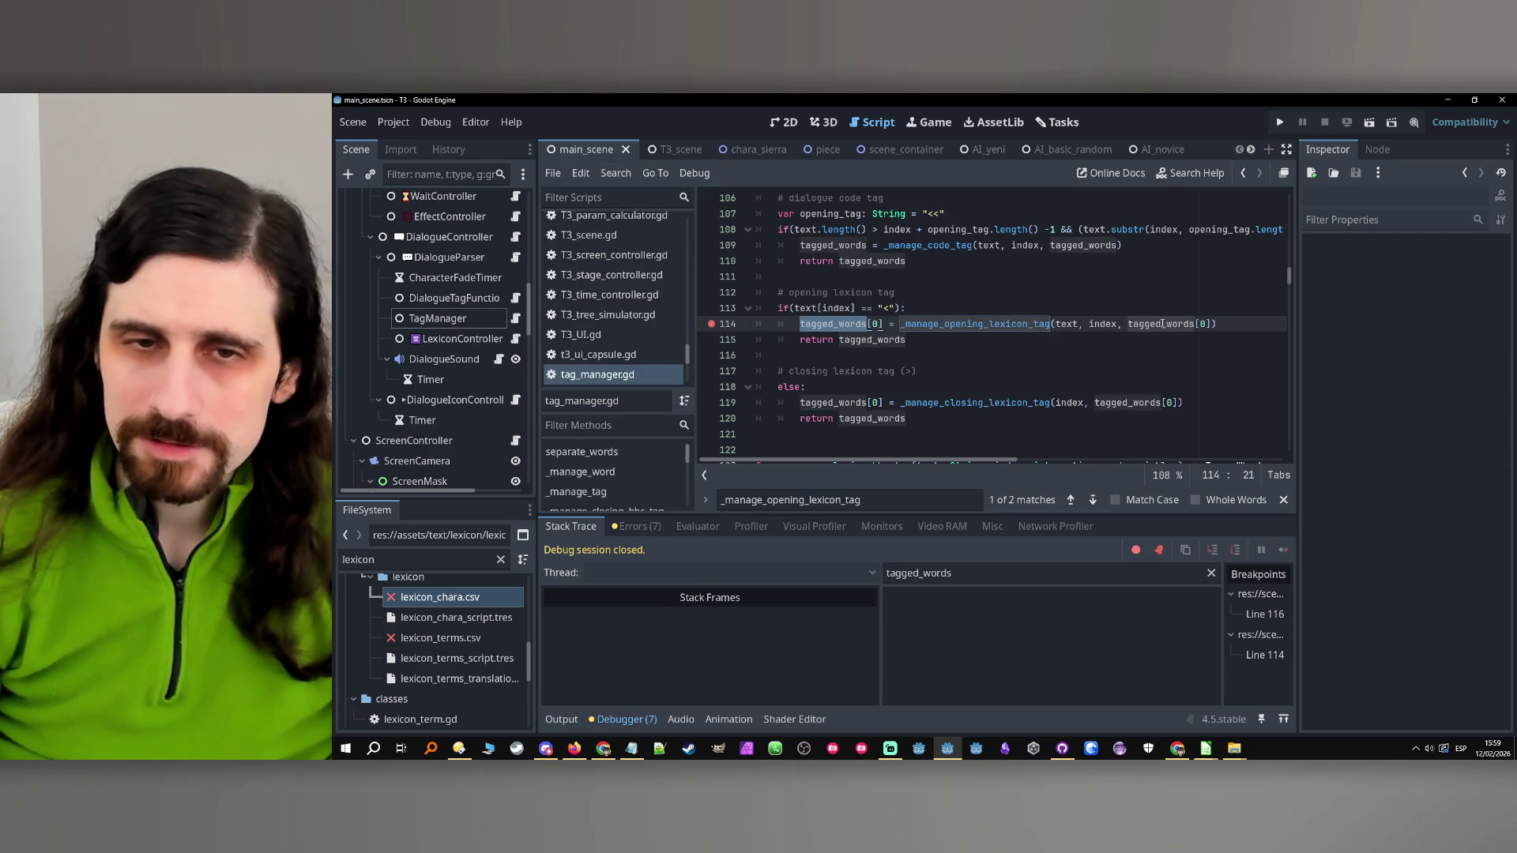
key(F5)
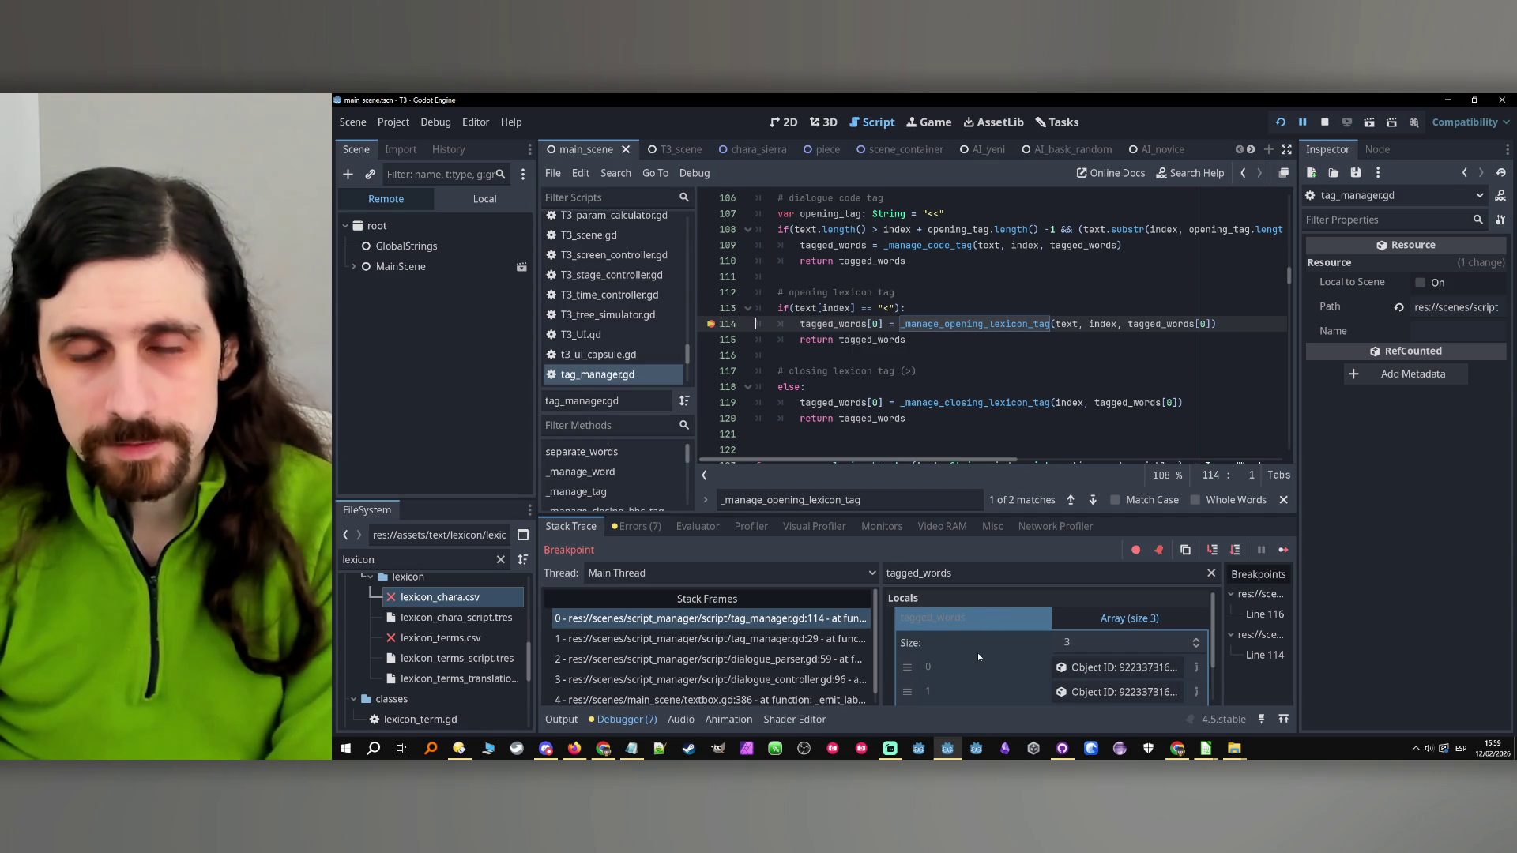
double_click(946, 323)
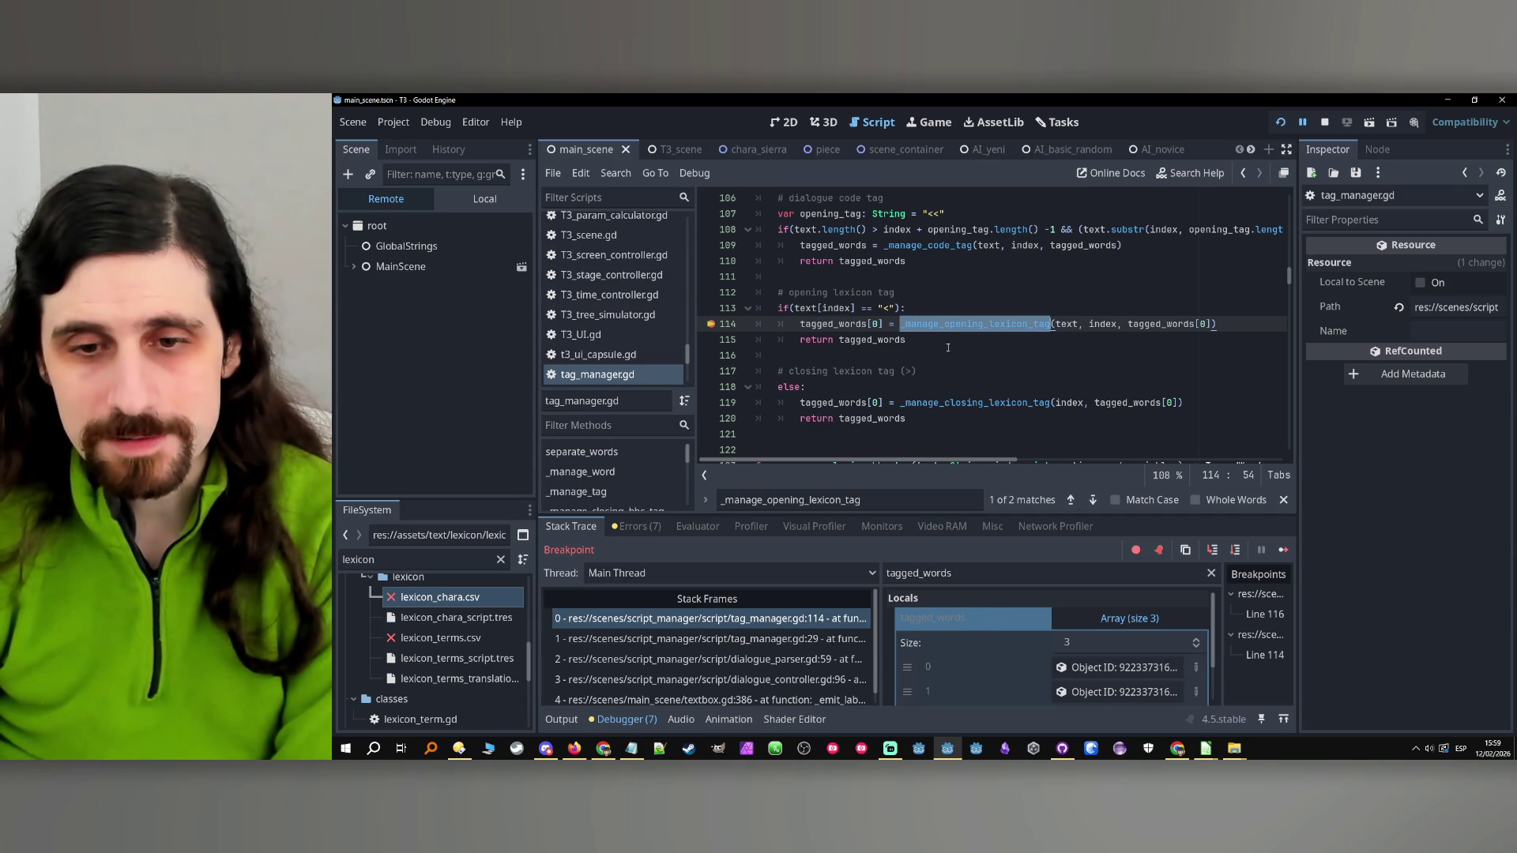
Inspect the first entry's opening tags and the second entry: Word 'Hi', index 3, no tags
click(1101, 667)
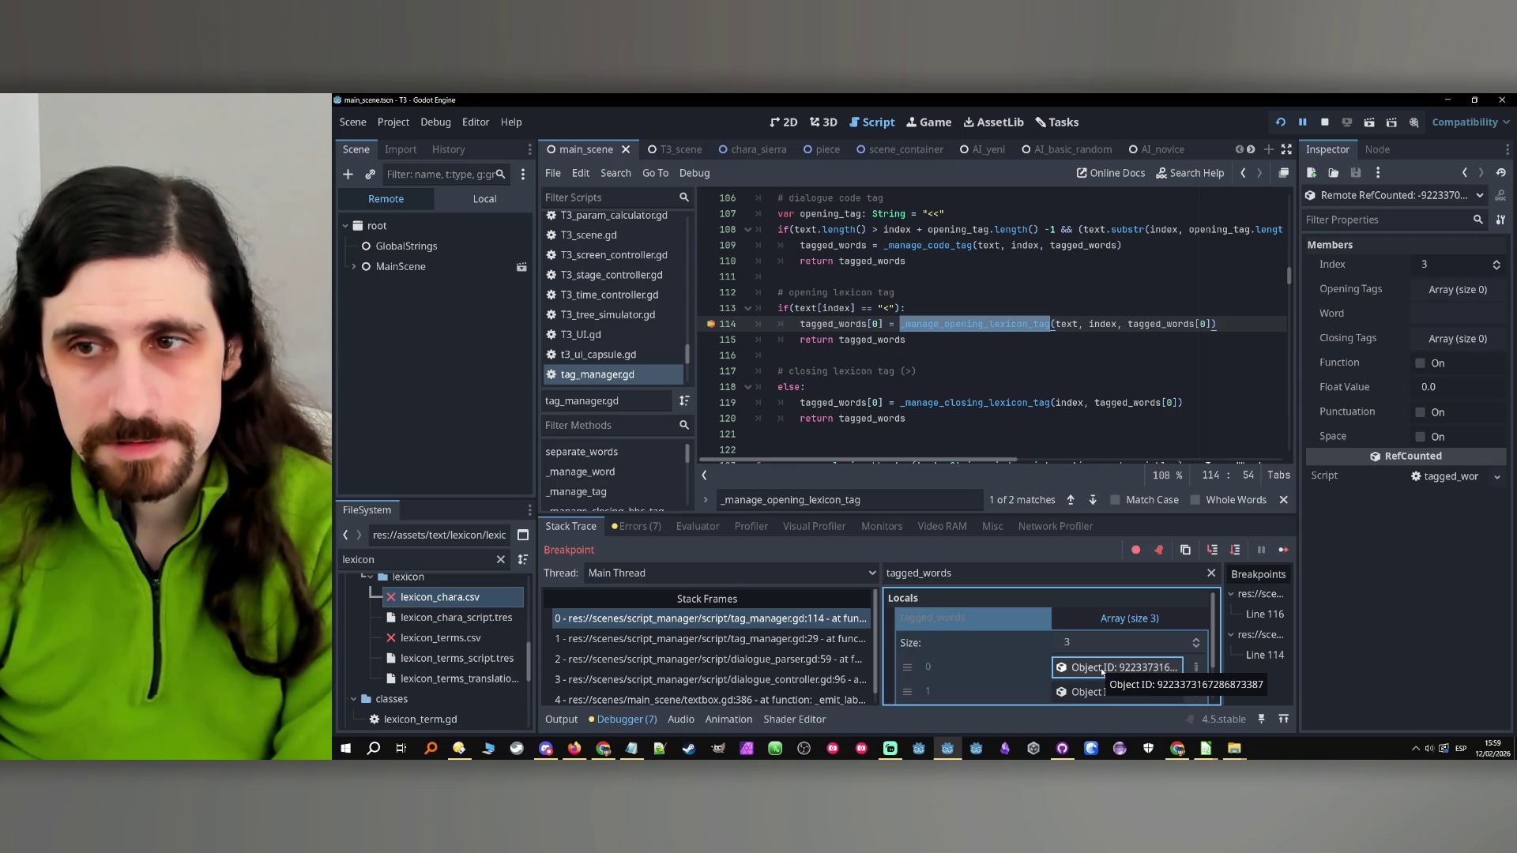
click(1458, 289)
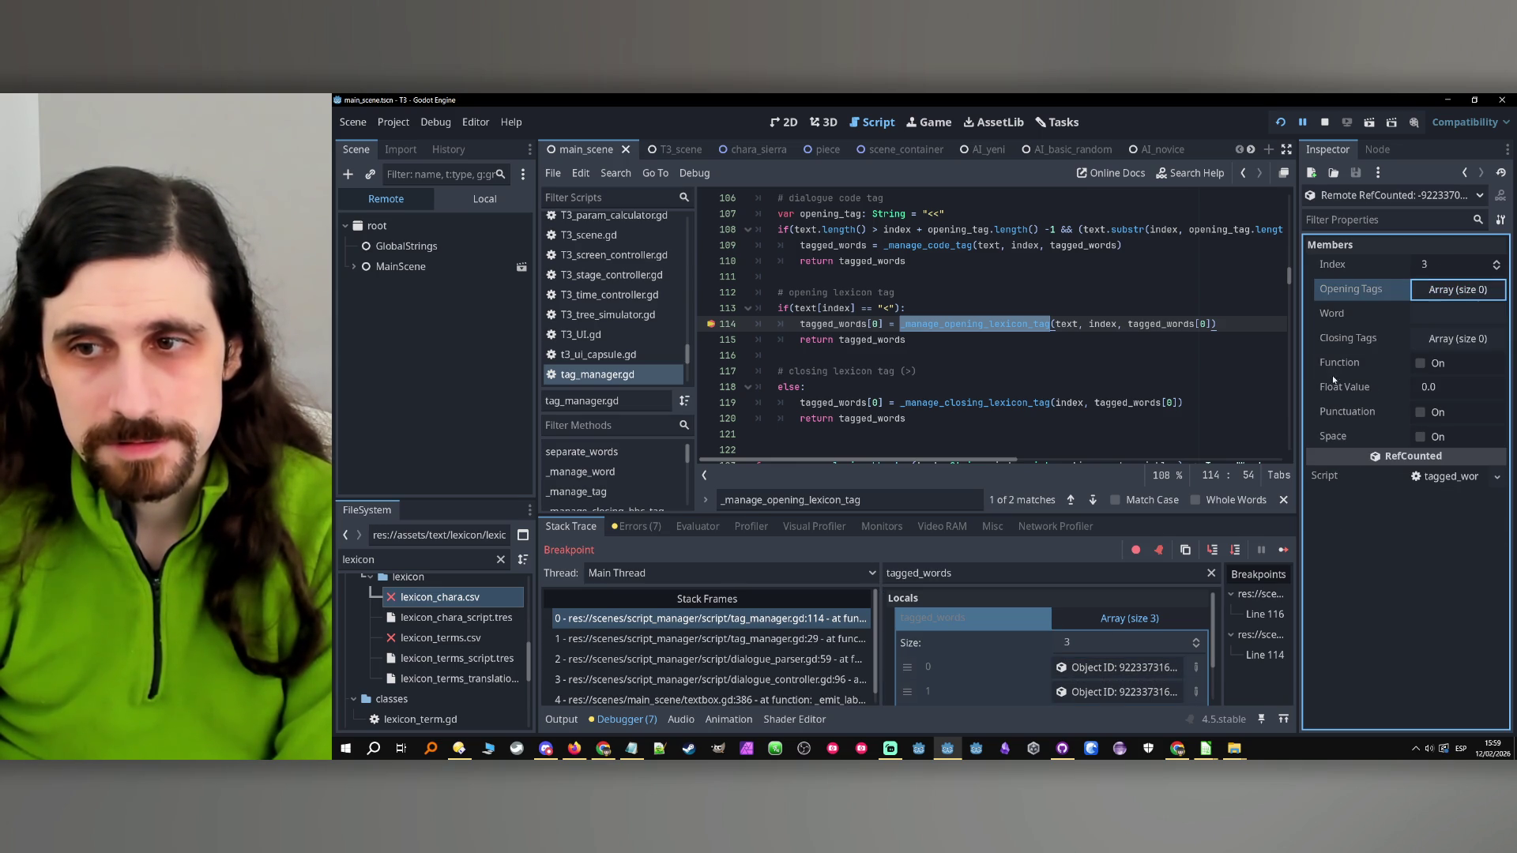
scroll(1085, 657, down, 1)
click(1086, 658)
scroll(1085, 657, down, 1)
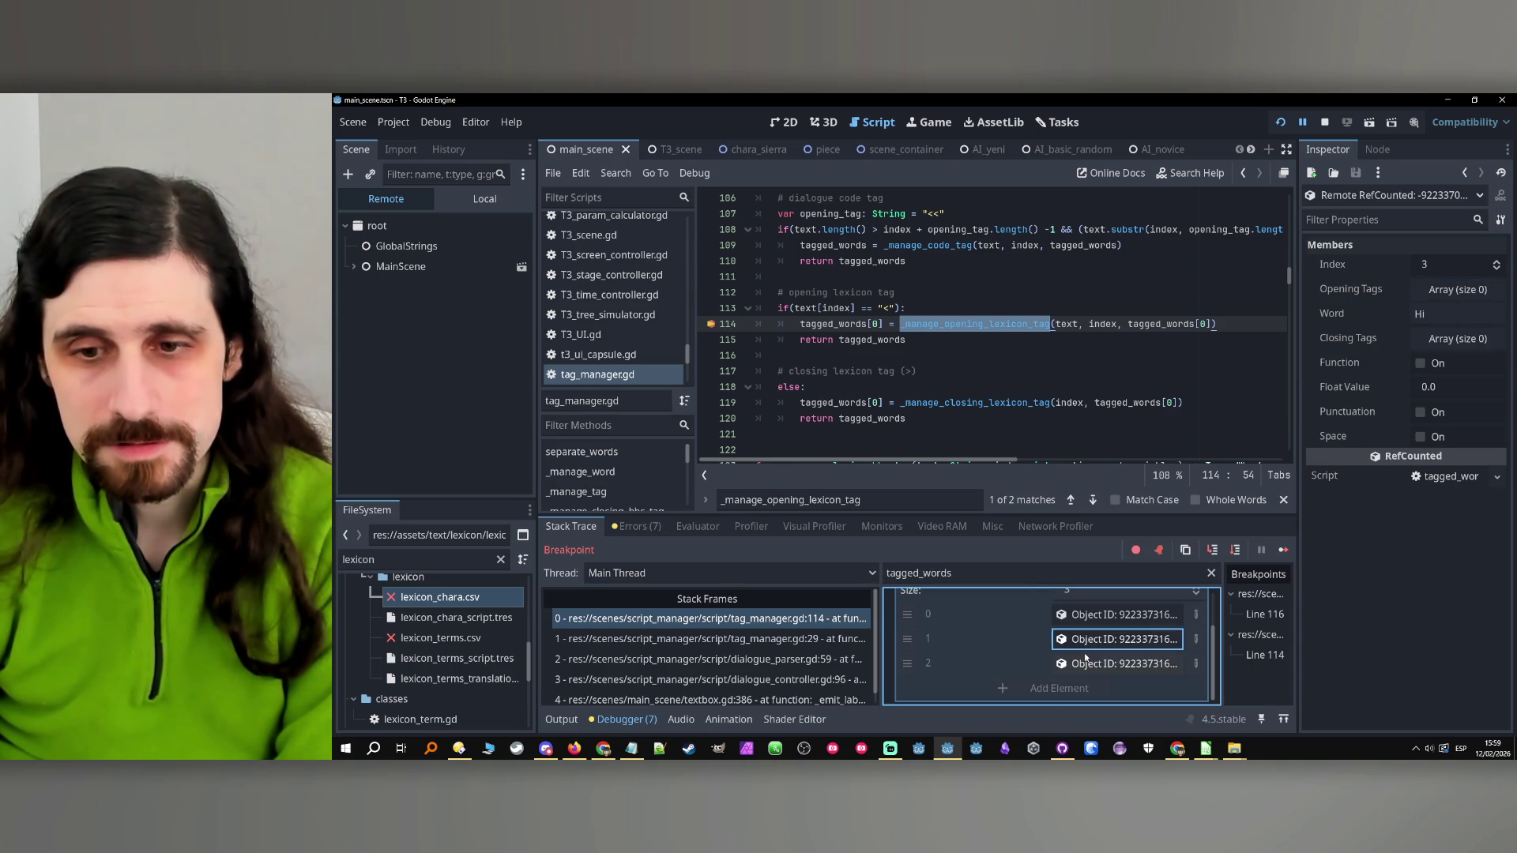
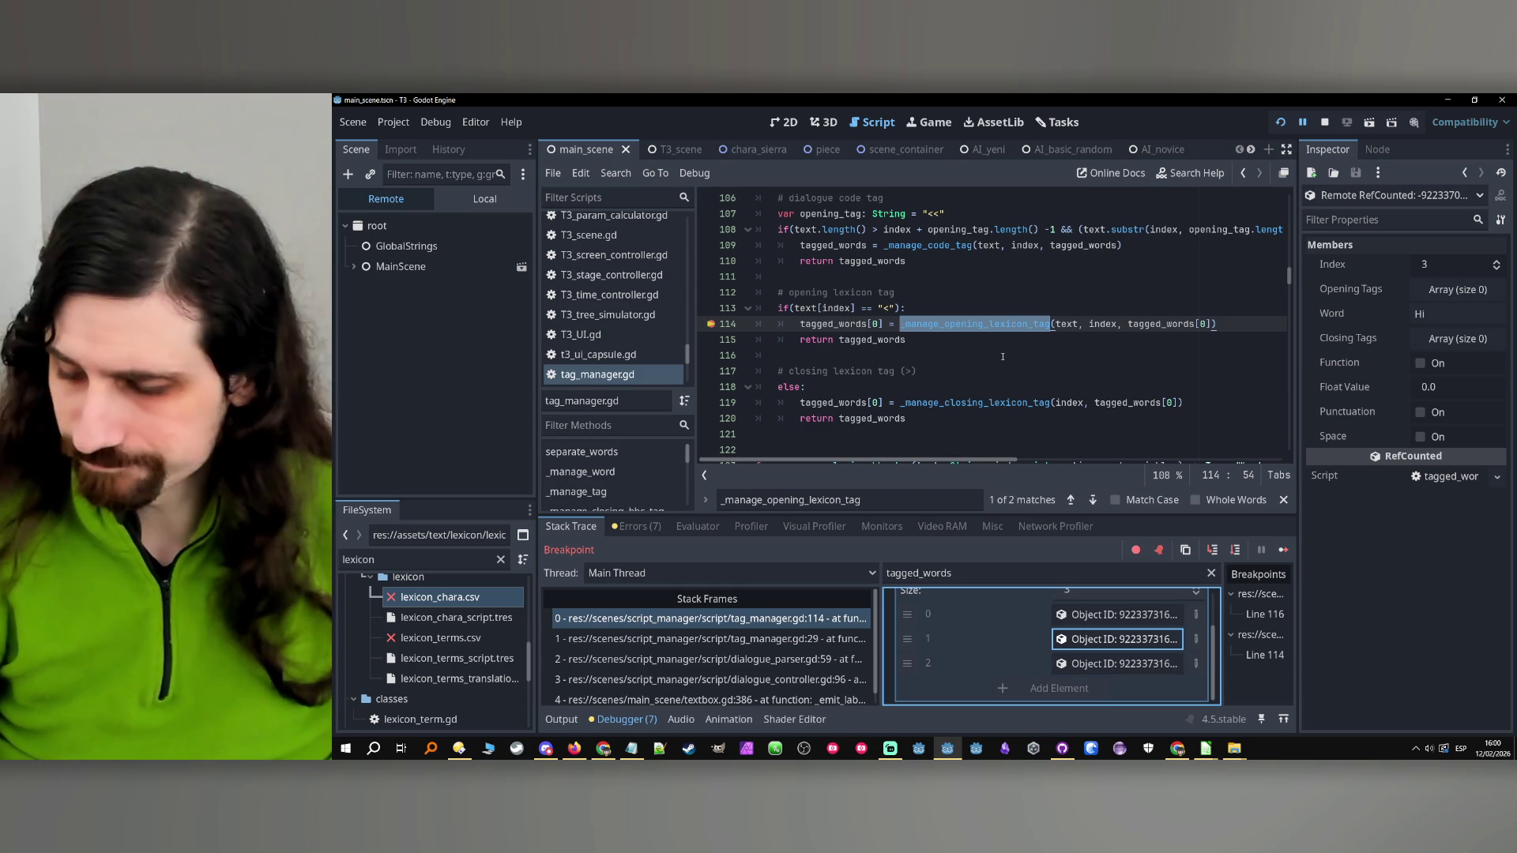
Filter the debugger Locals by 'text' to confirm it holds Hi <Tonic the Rat>
click(794, 308)
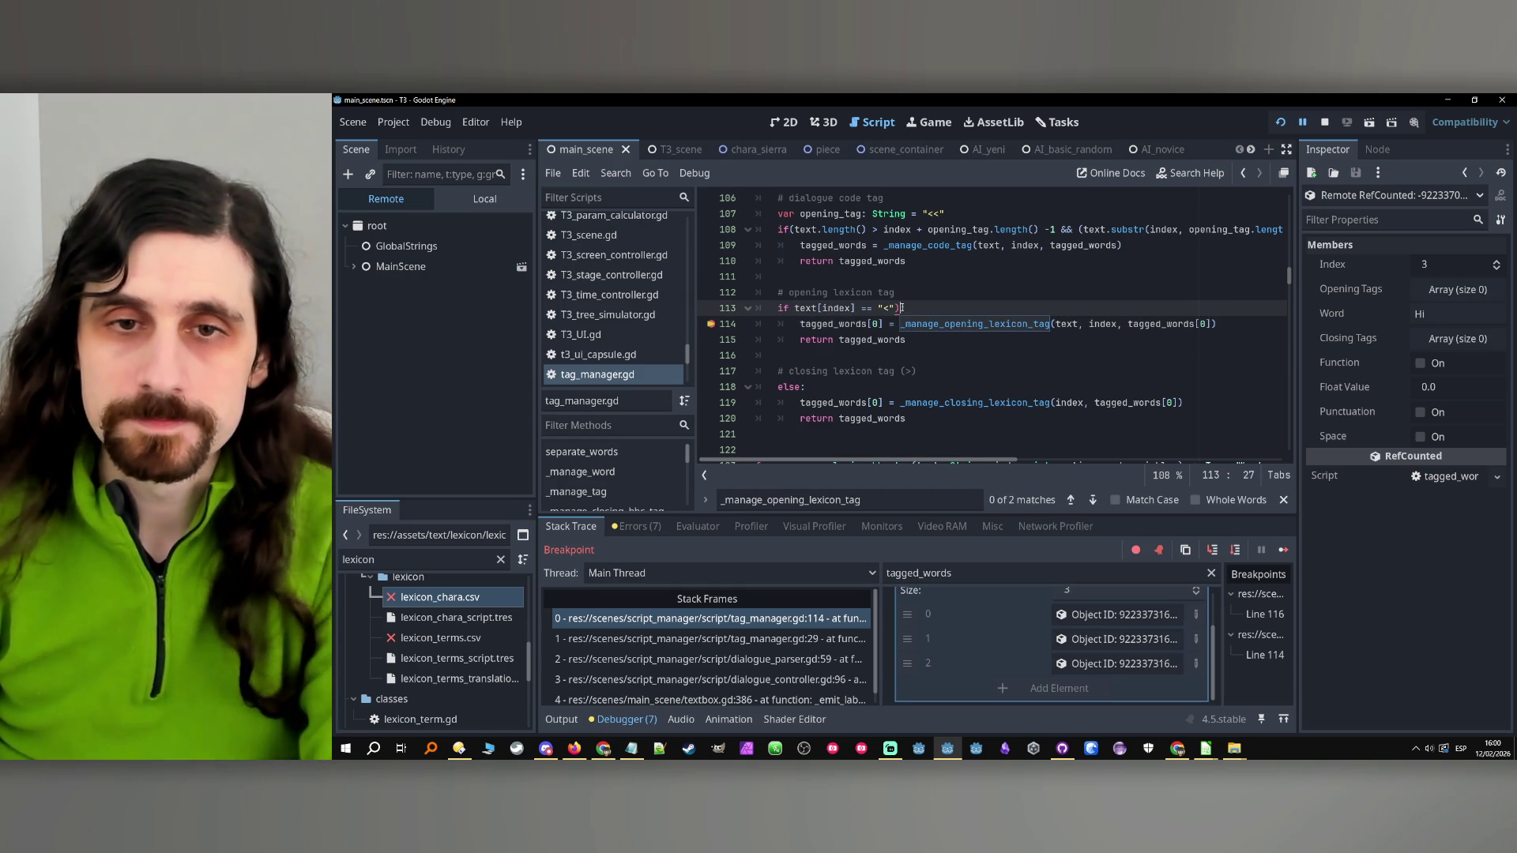
key(Down)
key(Down)
key(Down)
click(945, 324)
double_click(945, 324)
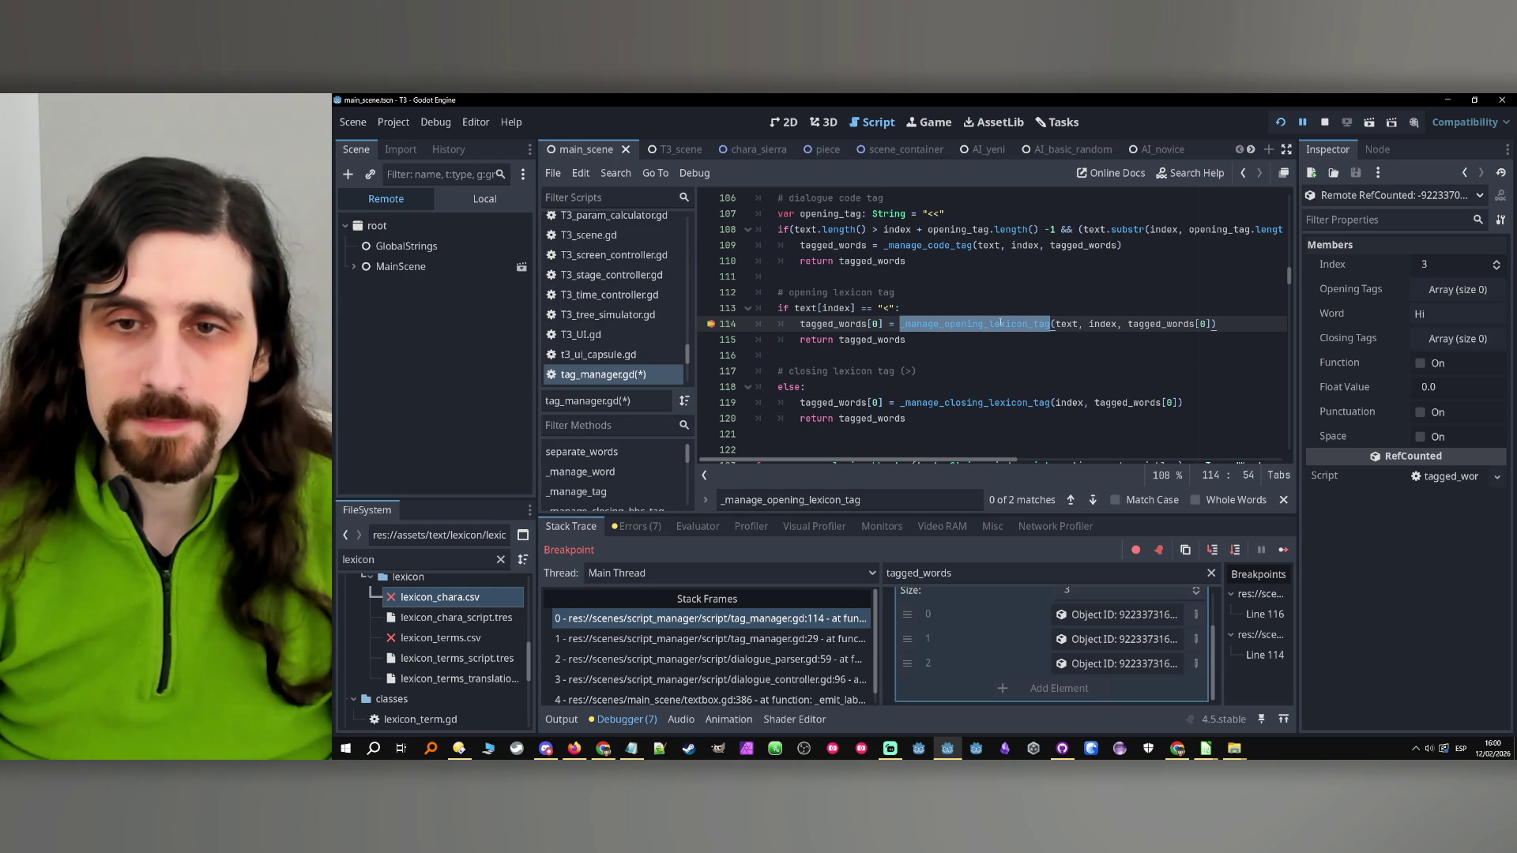
click(1000, 324)
double_click(1059, 324)
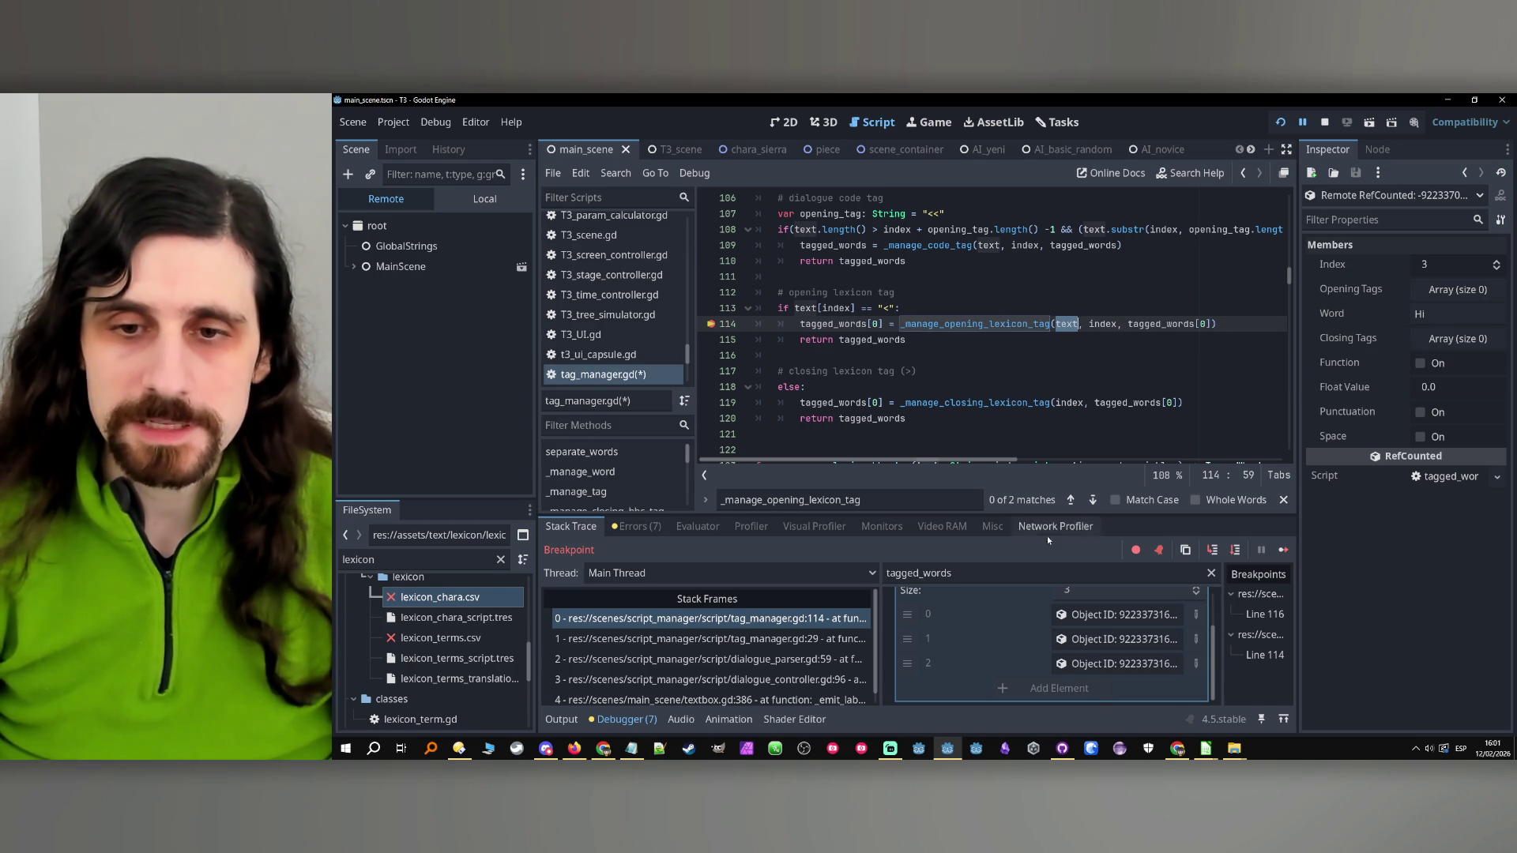
click(977, 573)
key(ctrl+a)
text(text)
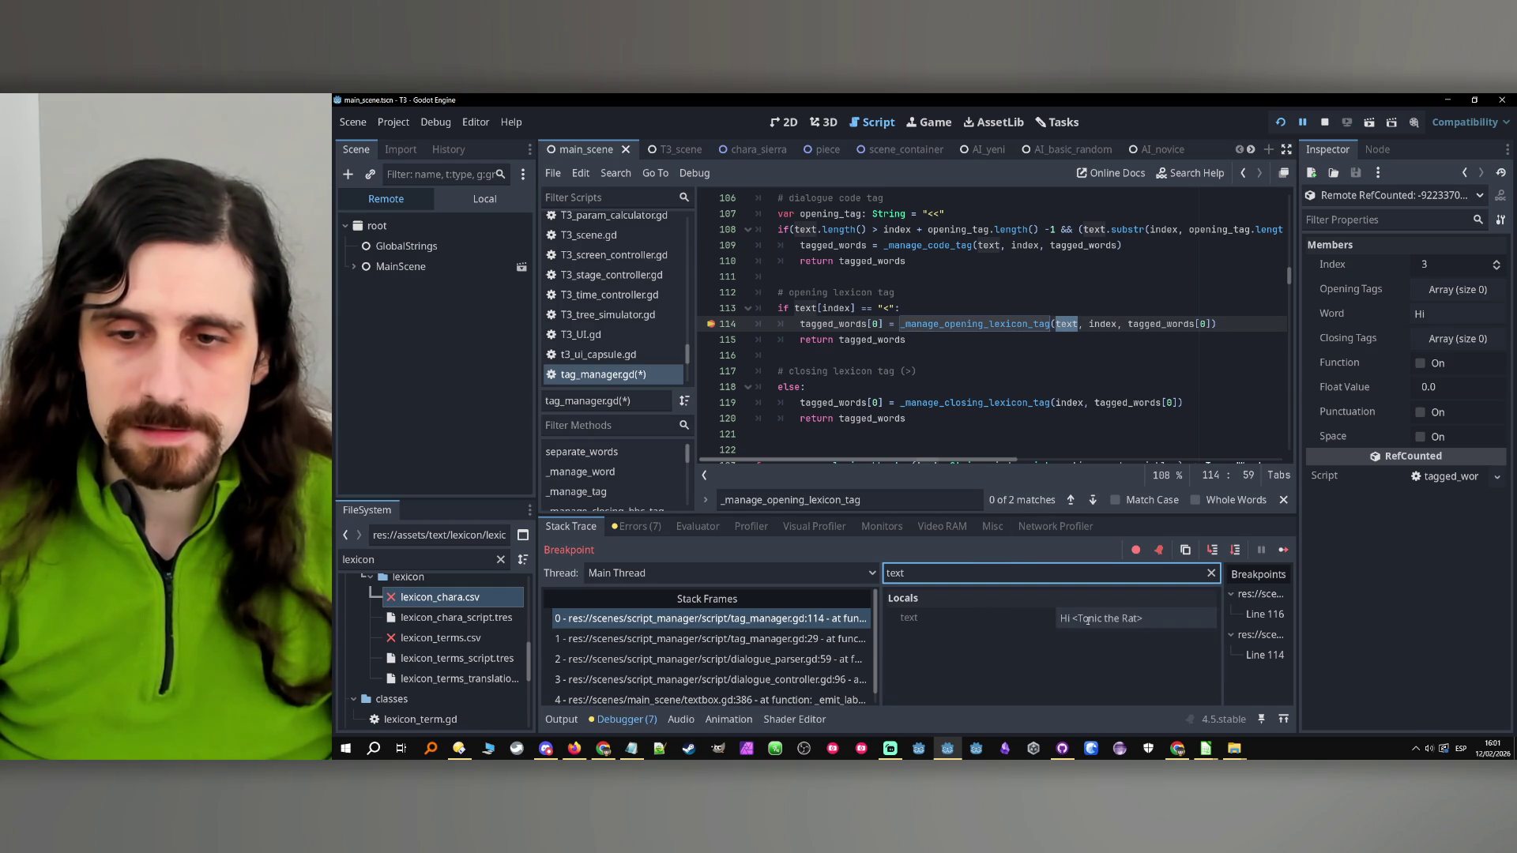
Jump from line 114 to the _manage_opening_lexicon_tag definition at line 276
double_click(1106, 324)
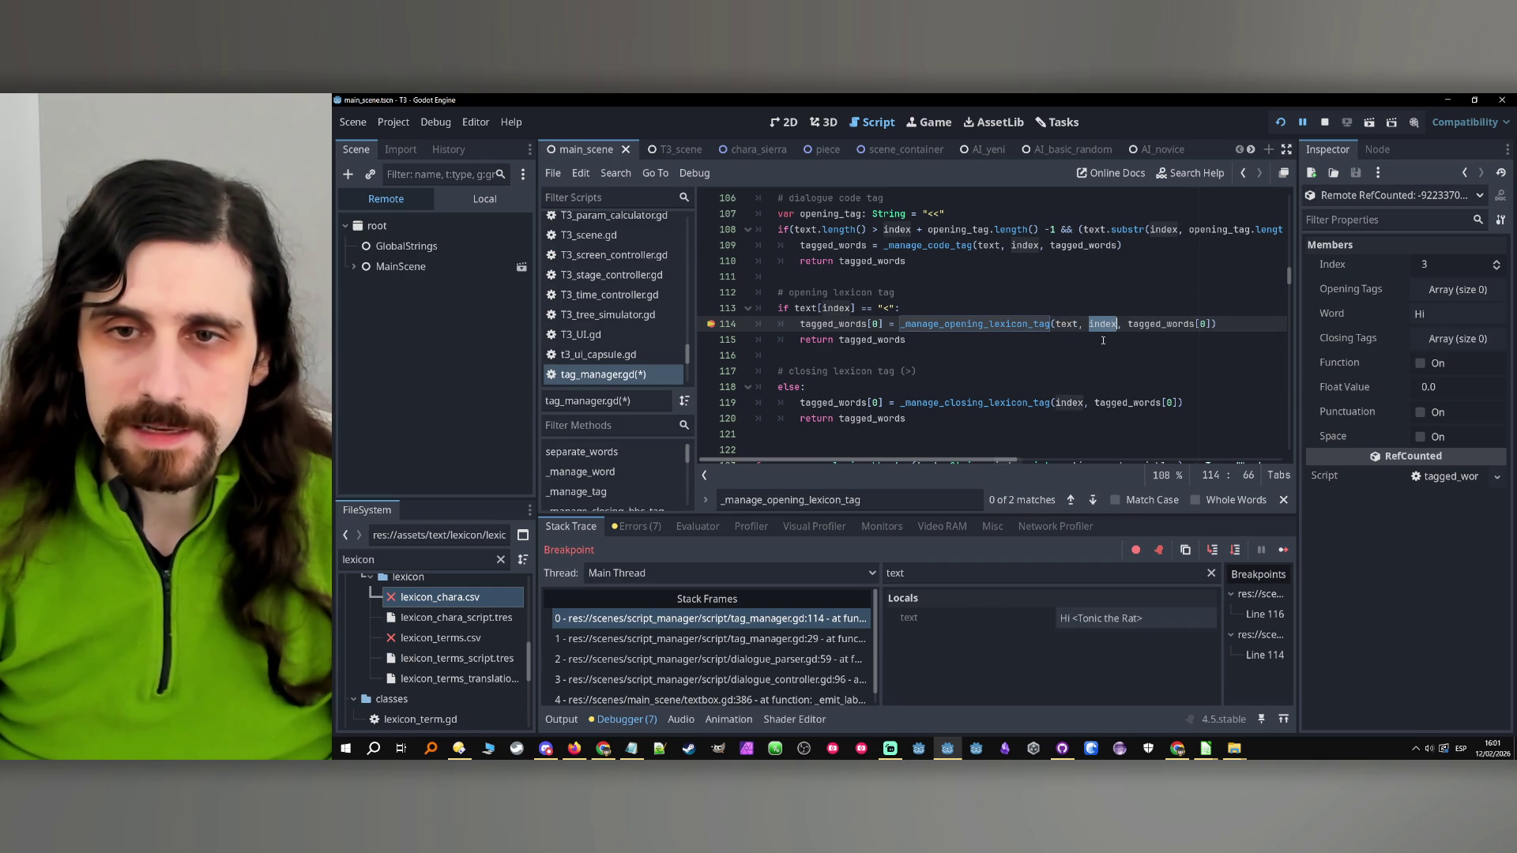
click(1158, 324)
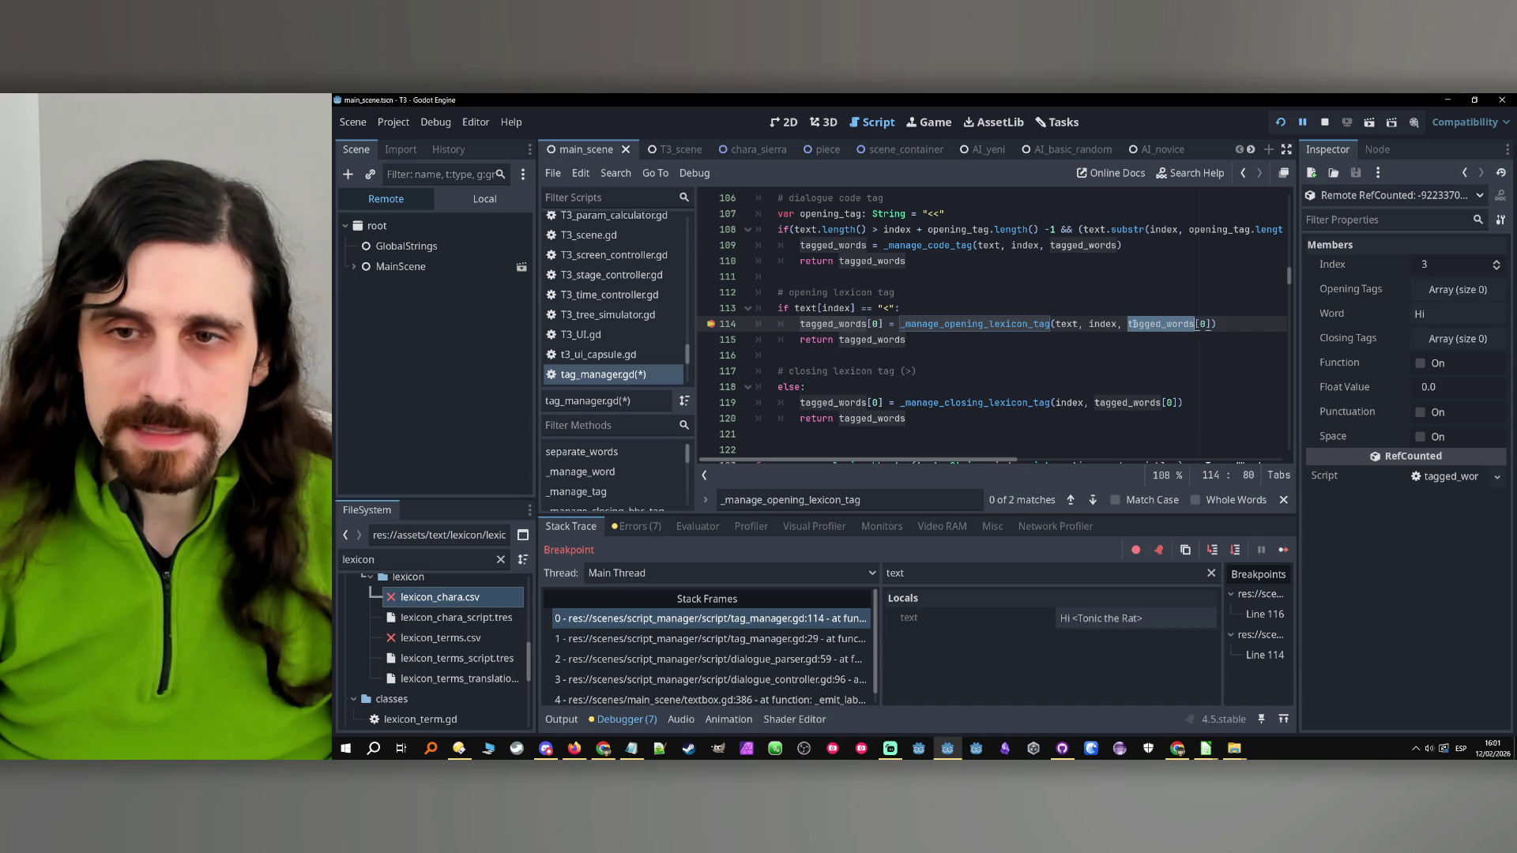
ctrl+click(965, 326)
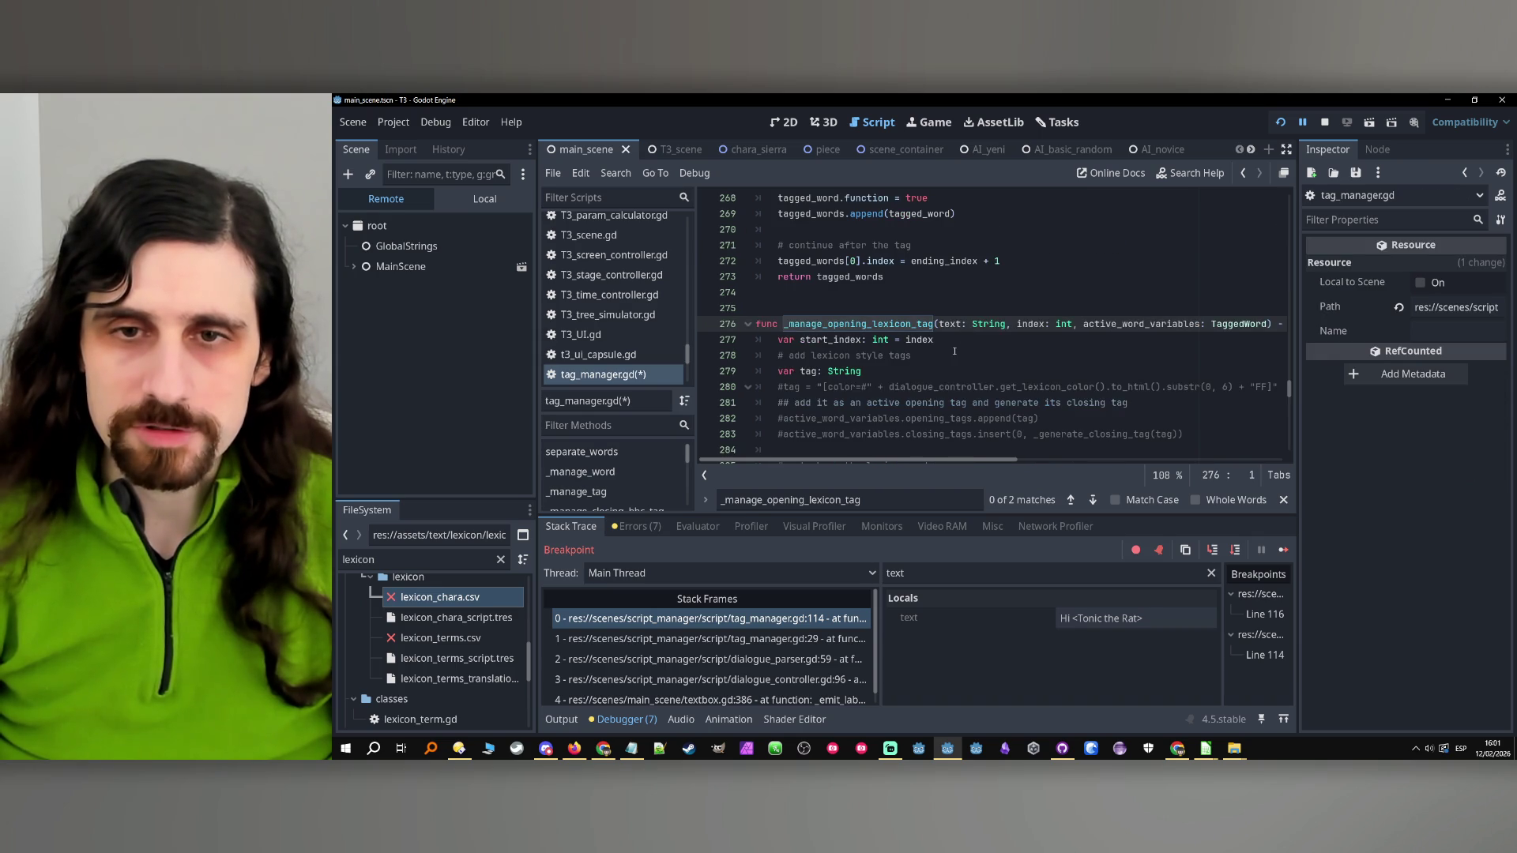
Add a breakpoint on line 291, where lexicon_word is built
double_click(830, 339)
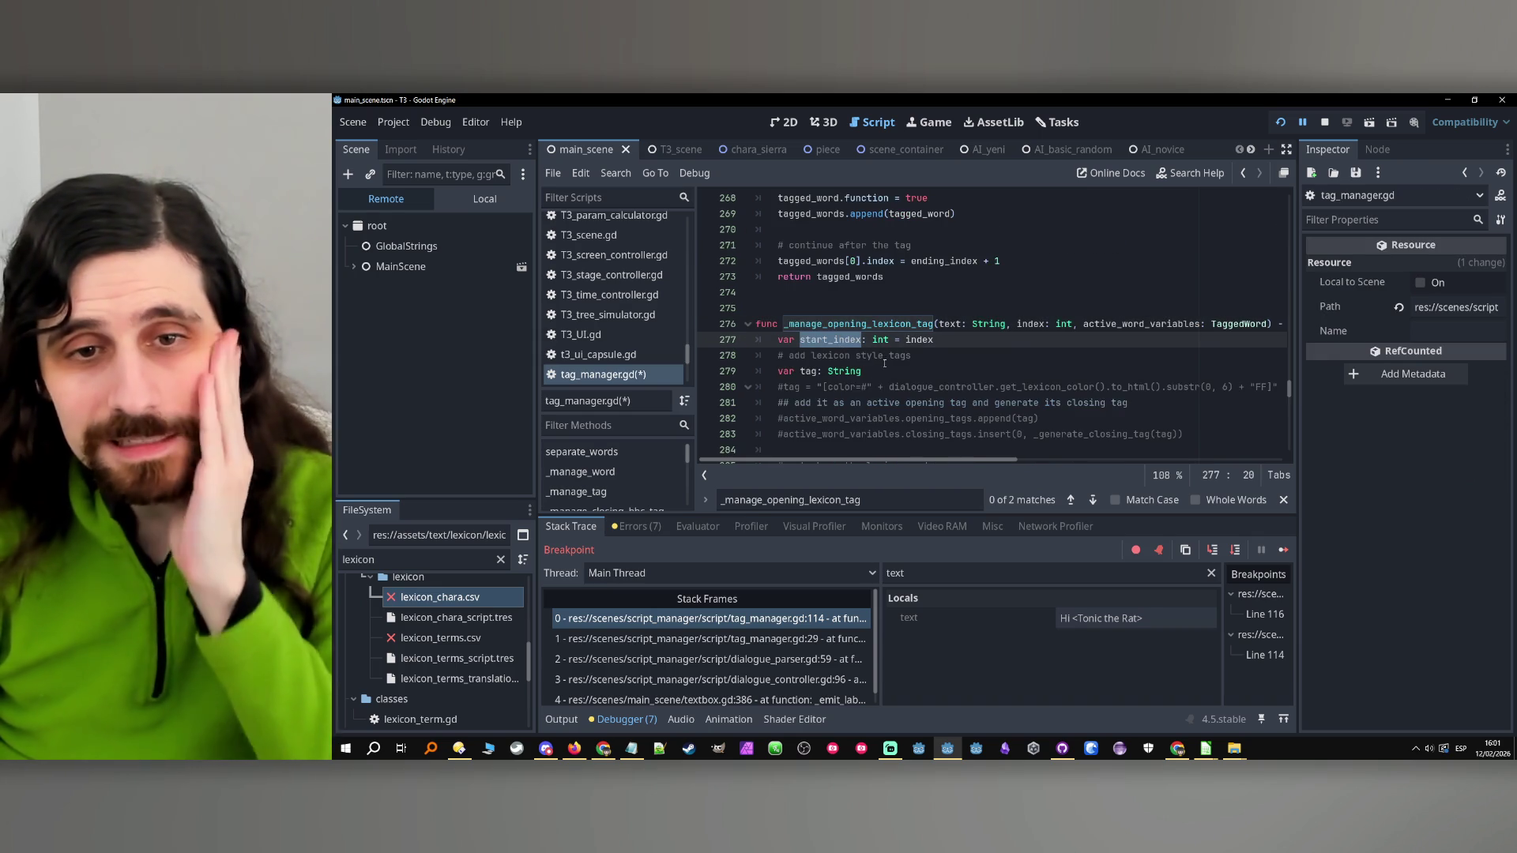
scroll(867, 372, down, 2)
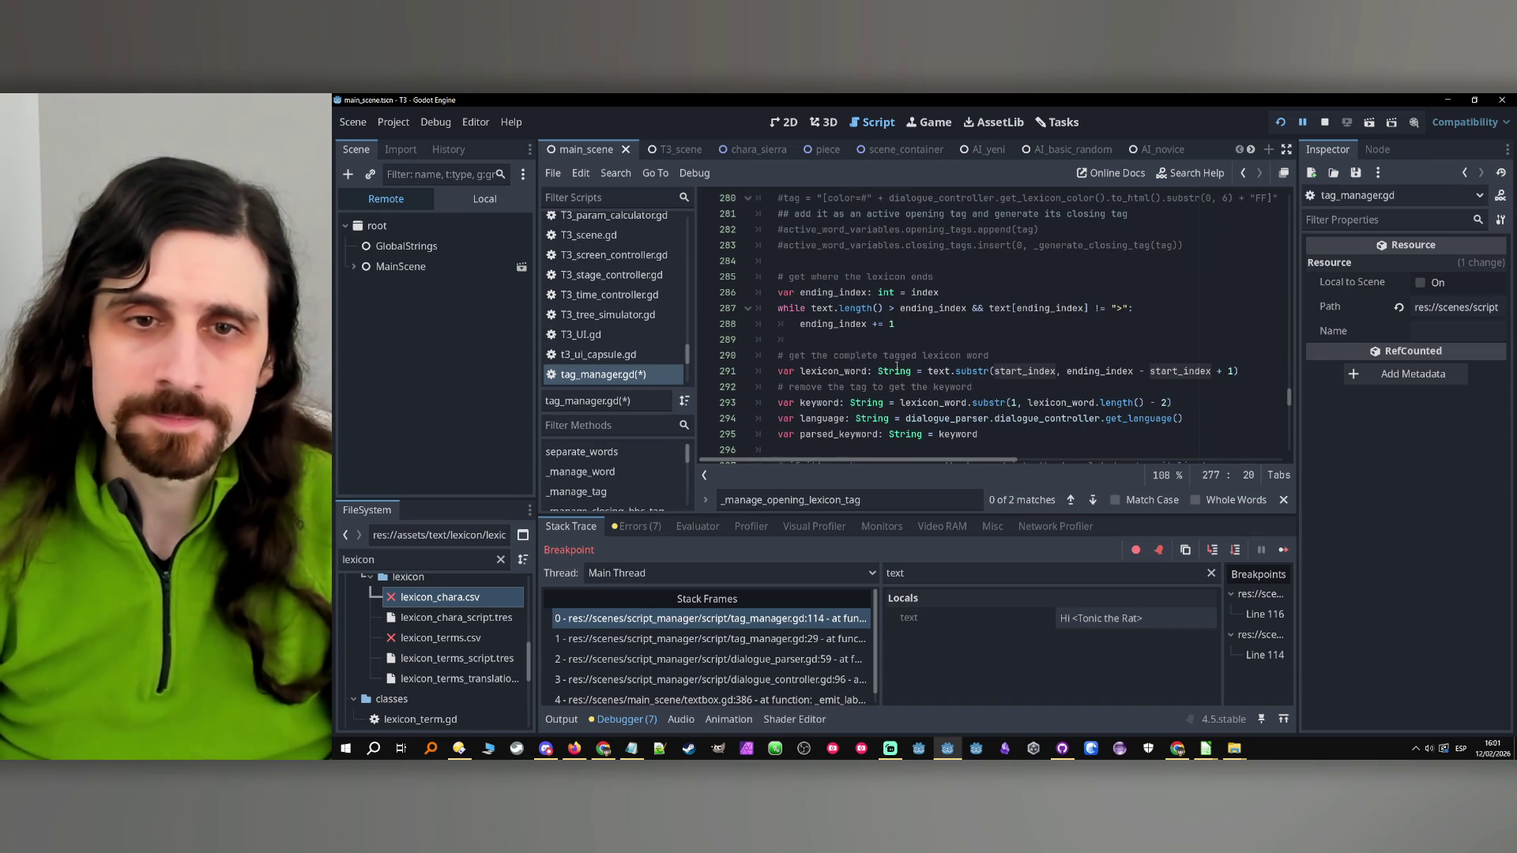
scroll(895, 364, down, 2)
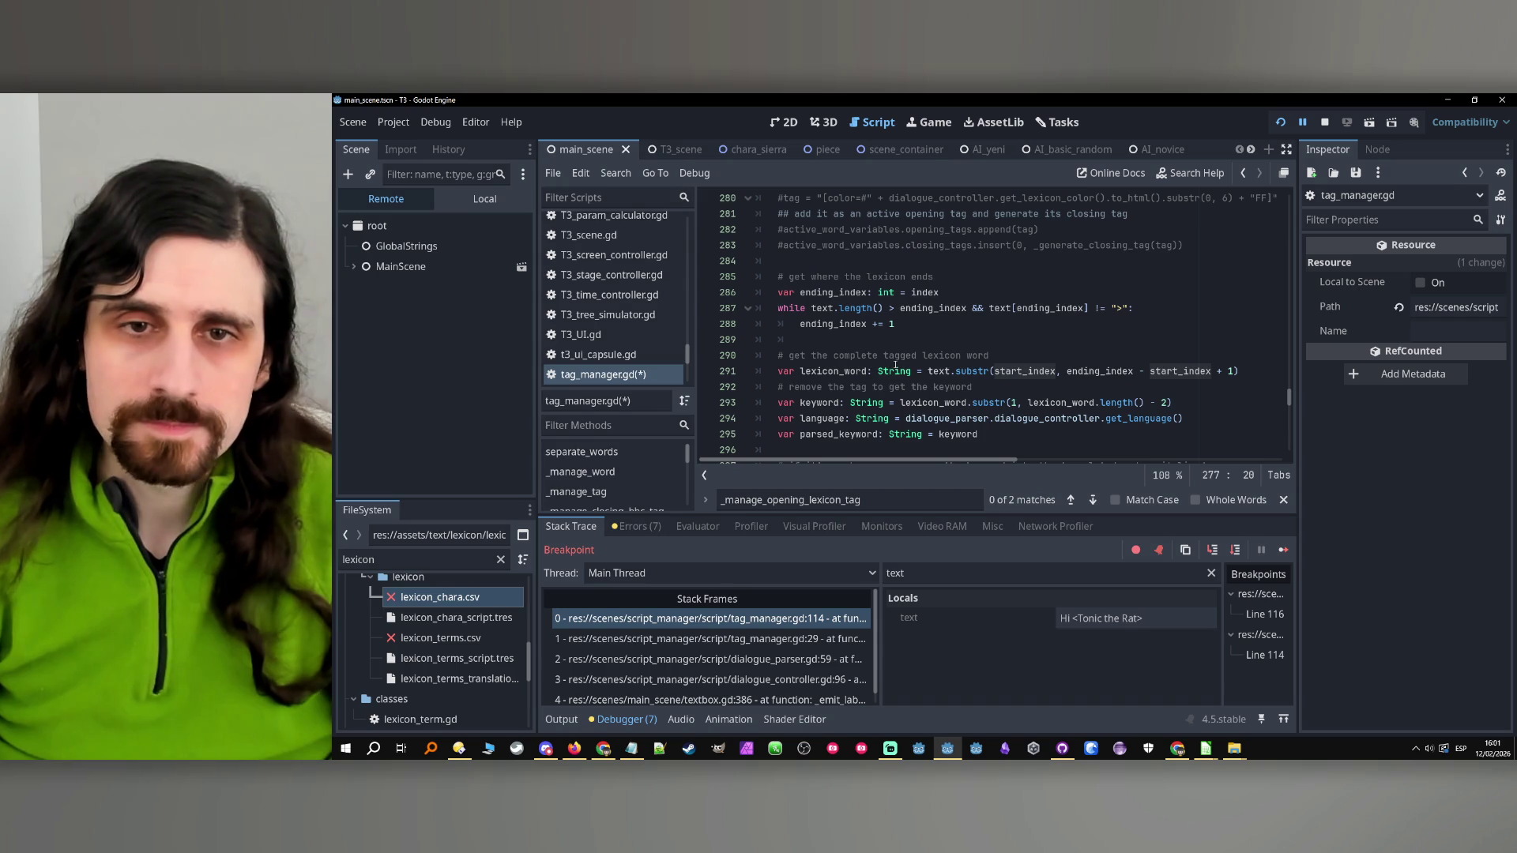
double_click(814, 310)
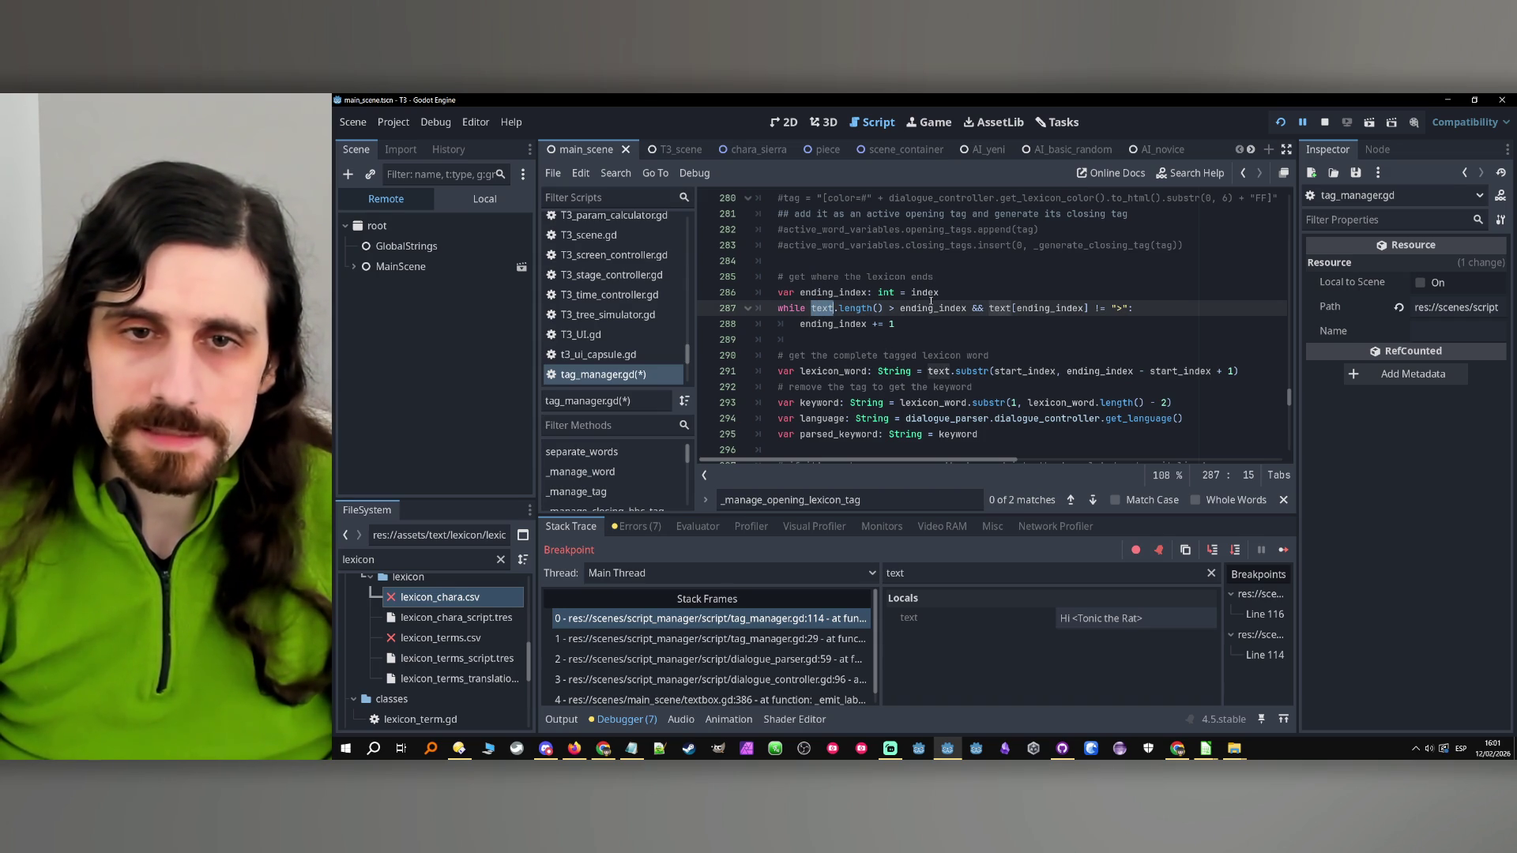
double_click(834, 324)
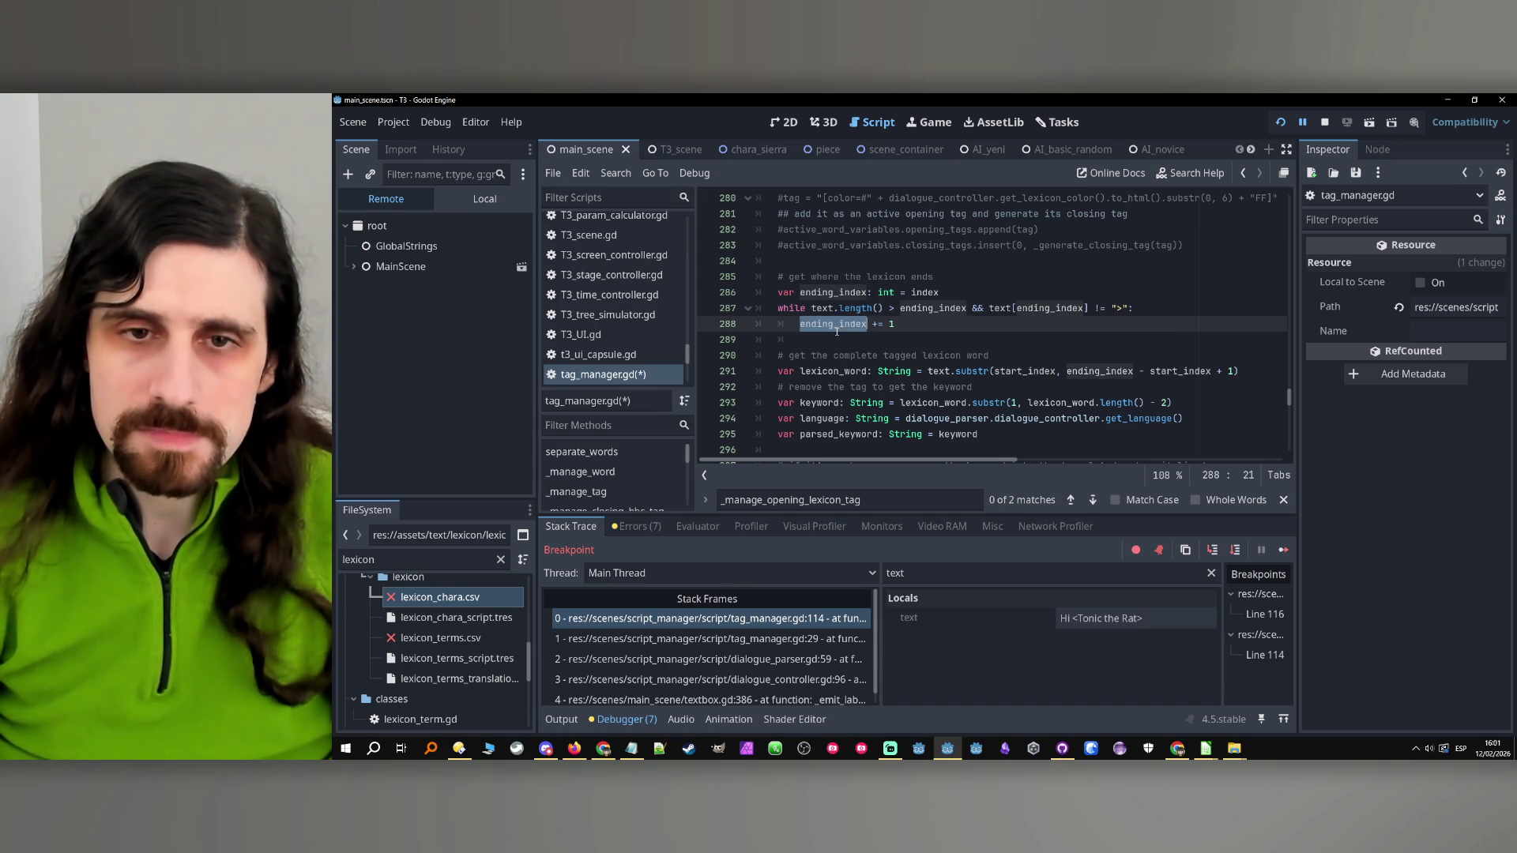
double_click(832, 371)
scroll(831, 371, down, 1)
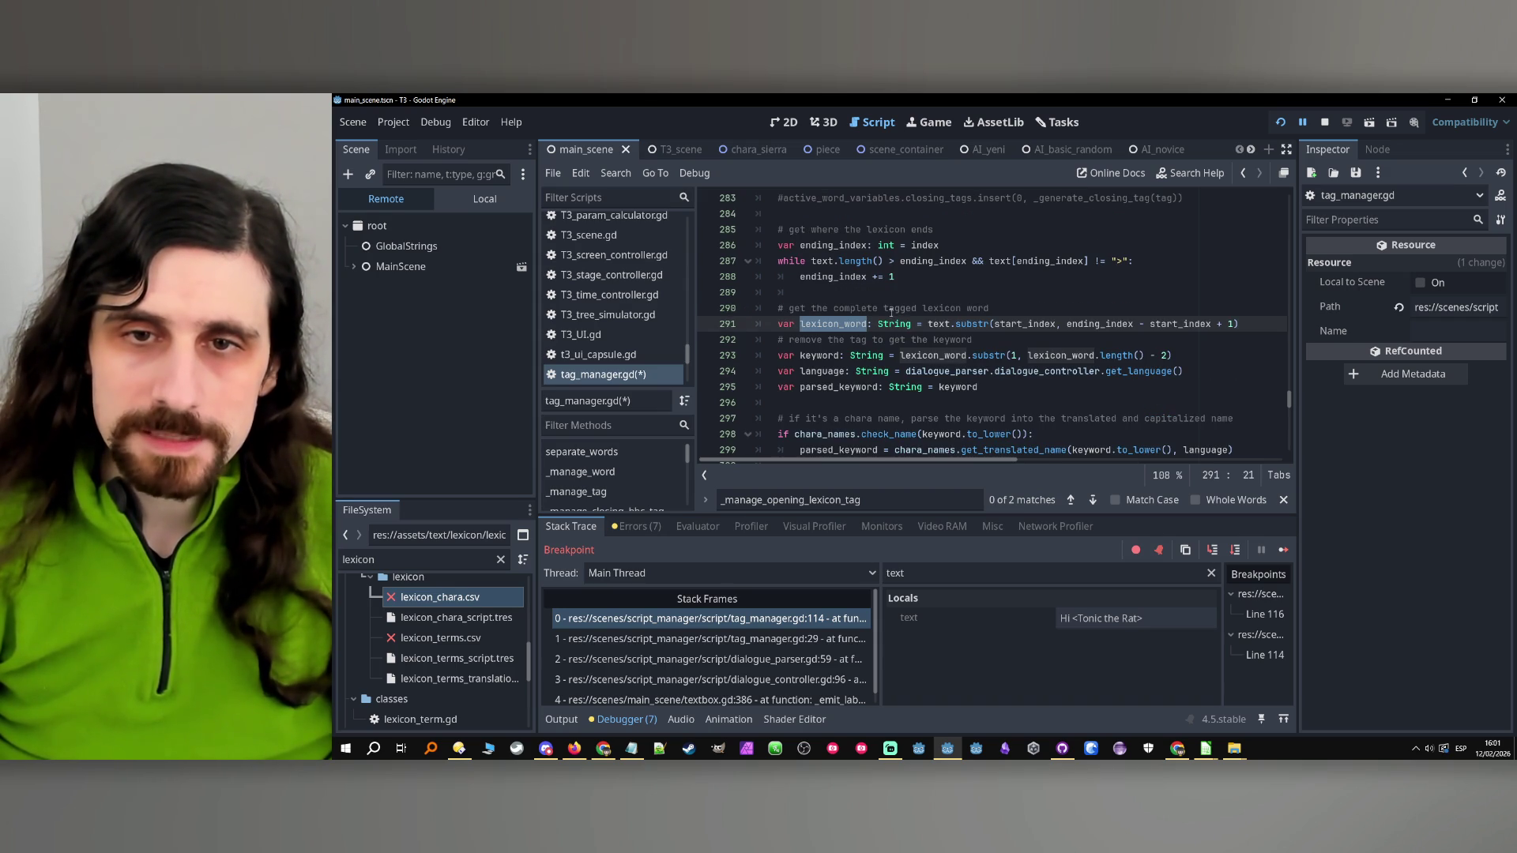
click(712, 325)
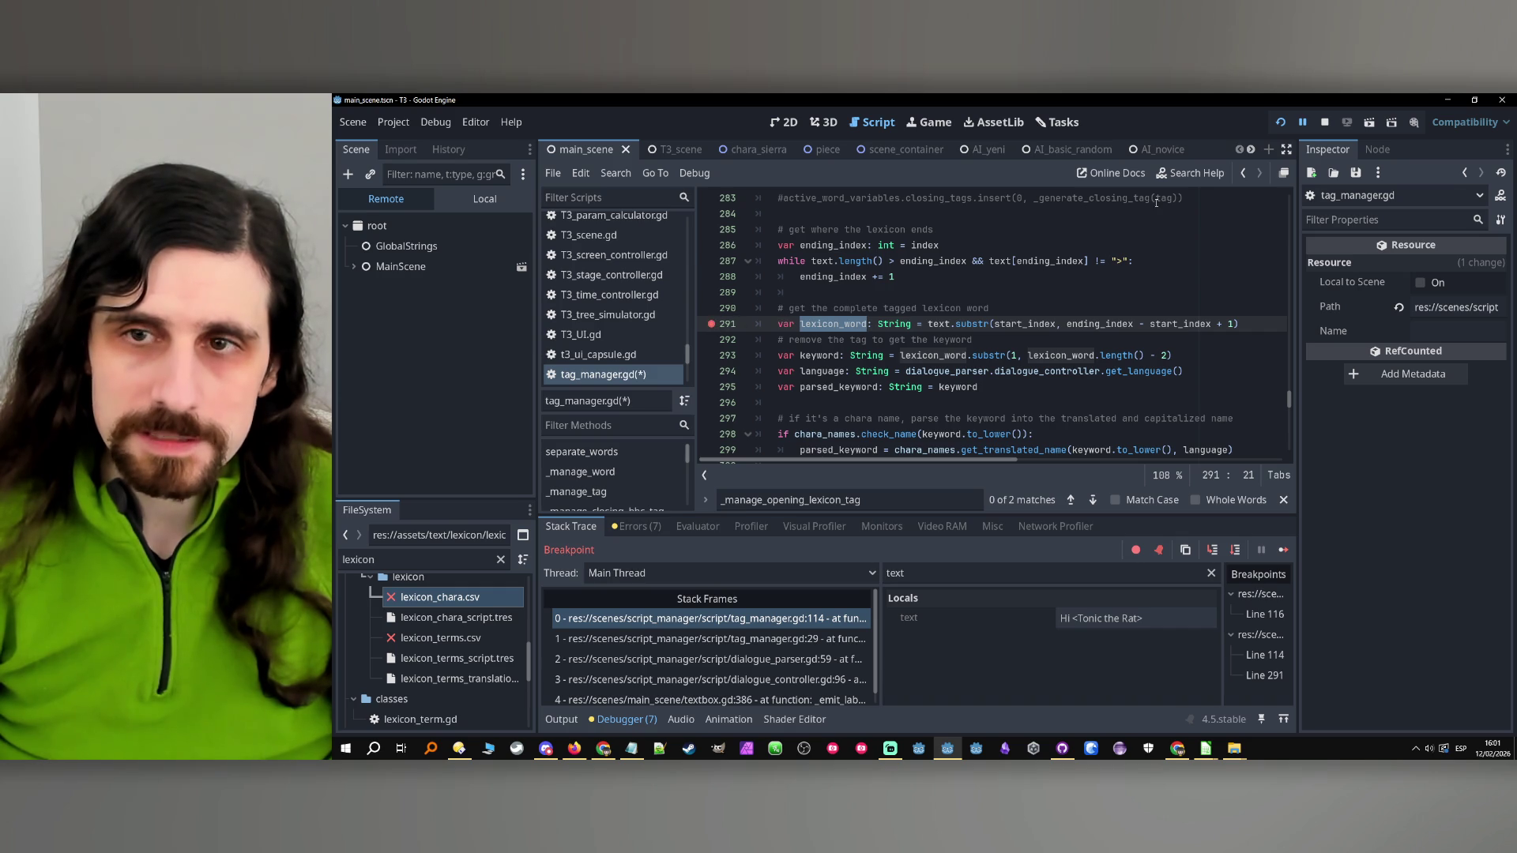
Remove the line 114 breakpoint and resume the game
scroll(870, 305, up, 20)
scroll(870, 305, up, 20)
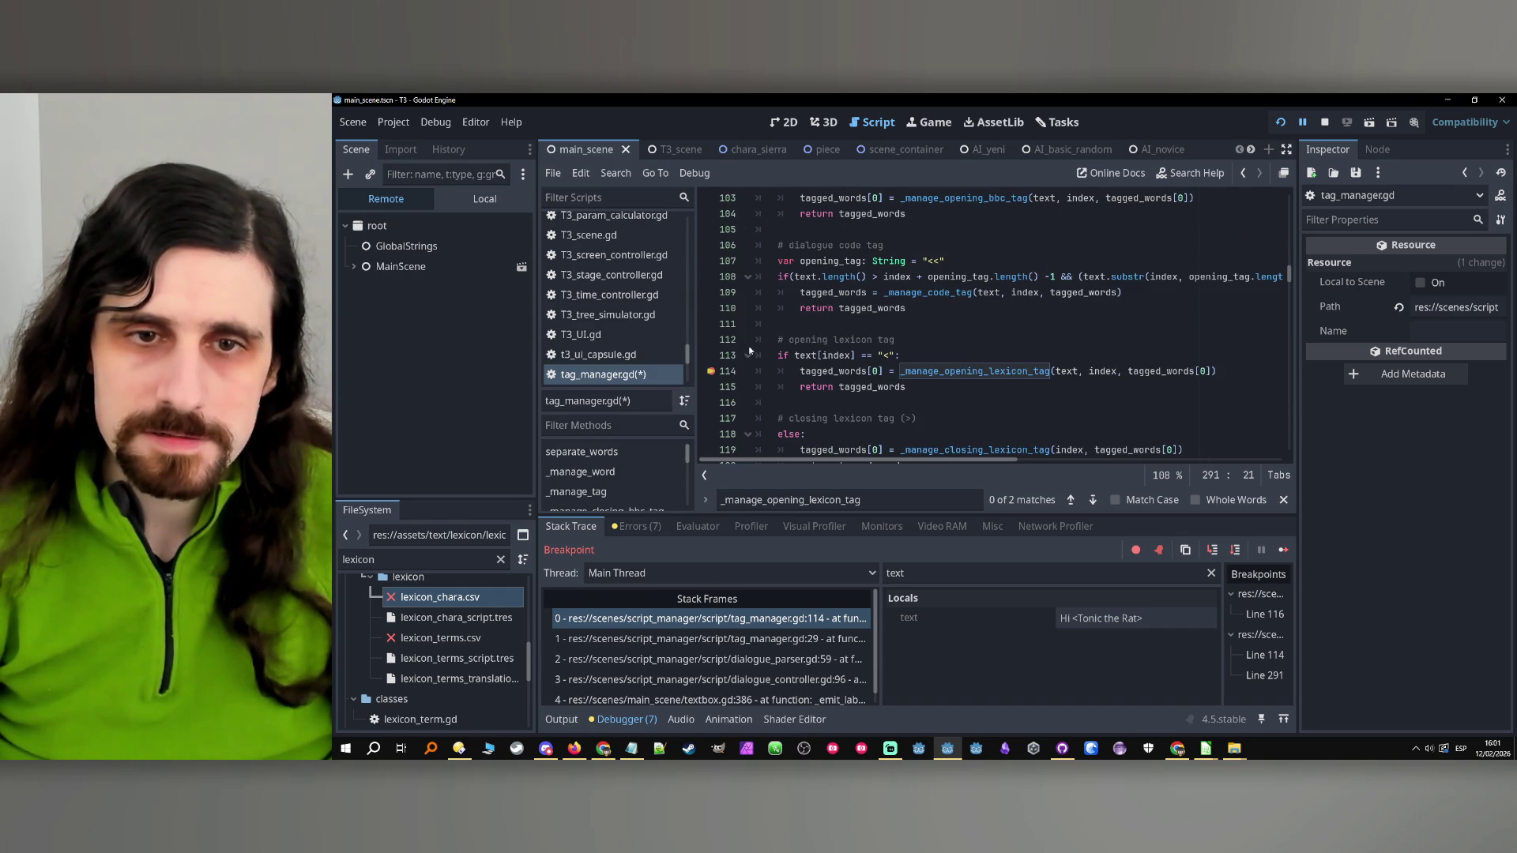
click(712, 372)
scroll(988, 324, down, 20)
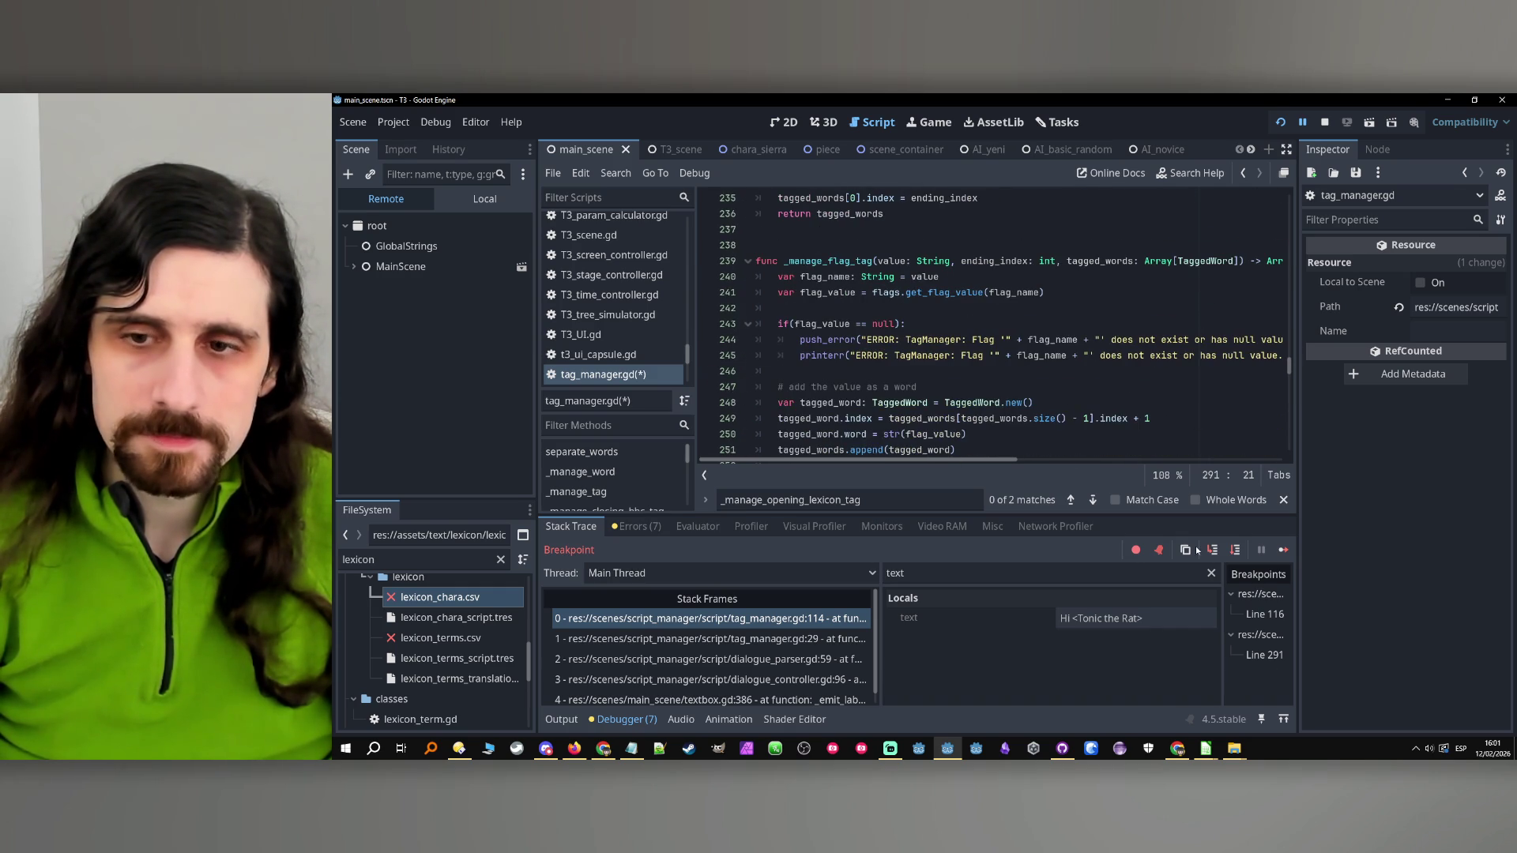
click(1283, 551)
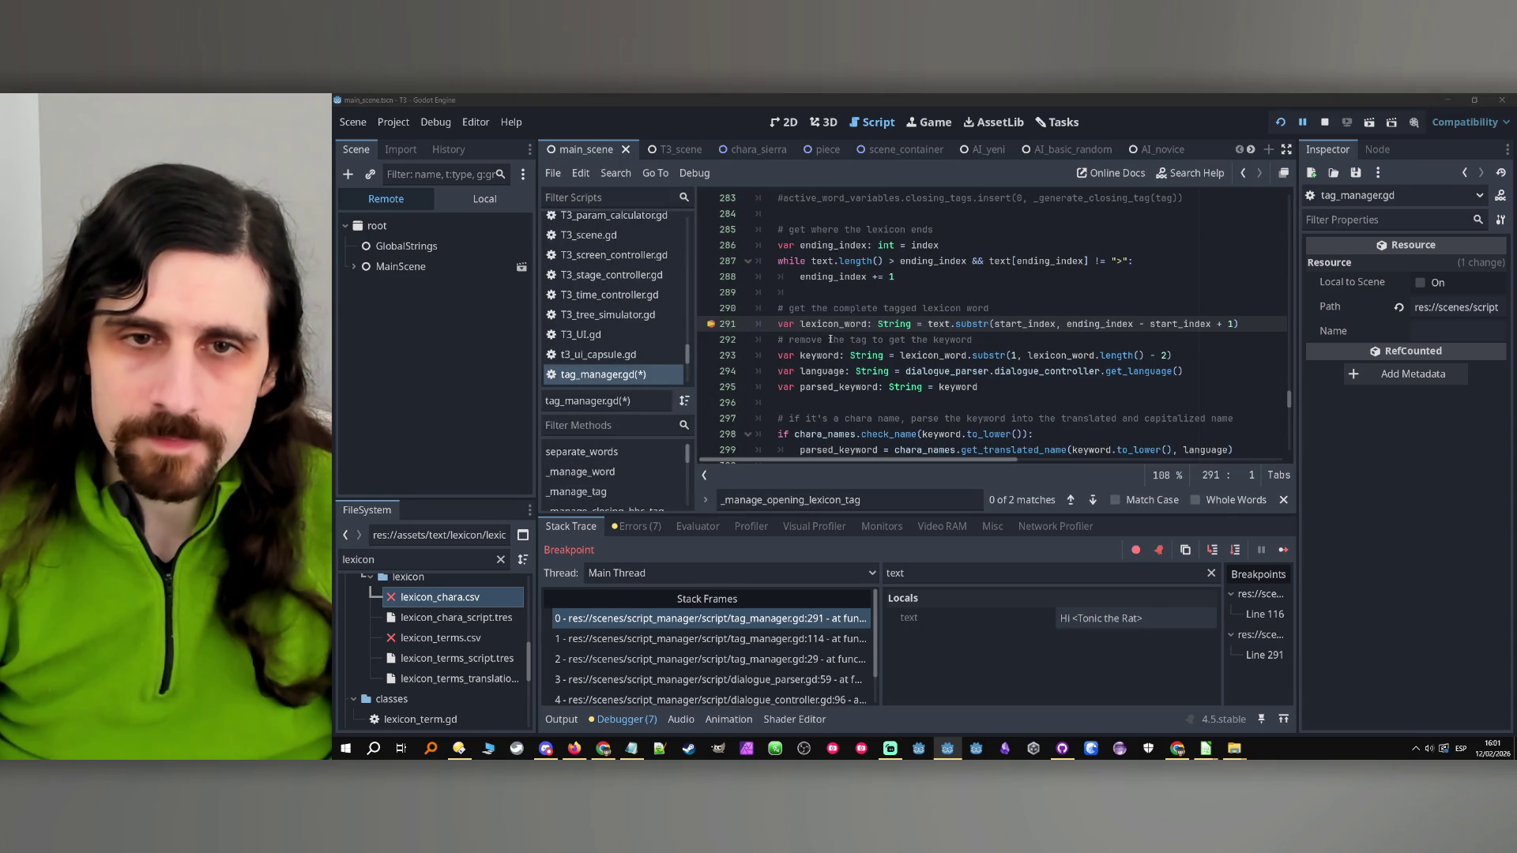
Step past line 291 and filter Locals for lexicon_word, then keyword
click(1235, 549)
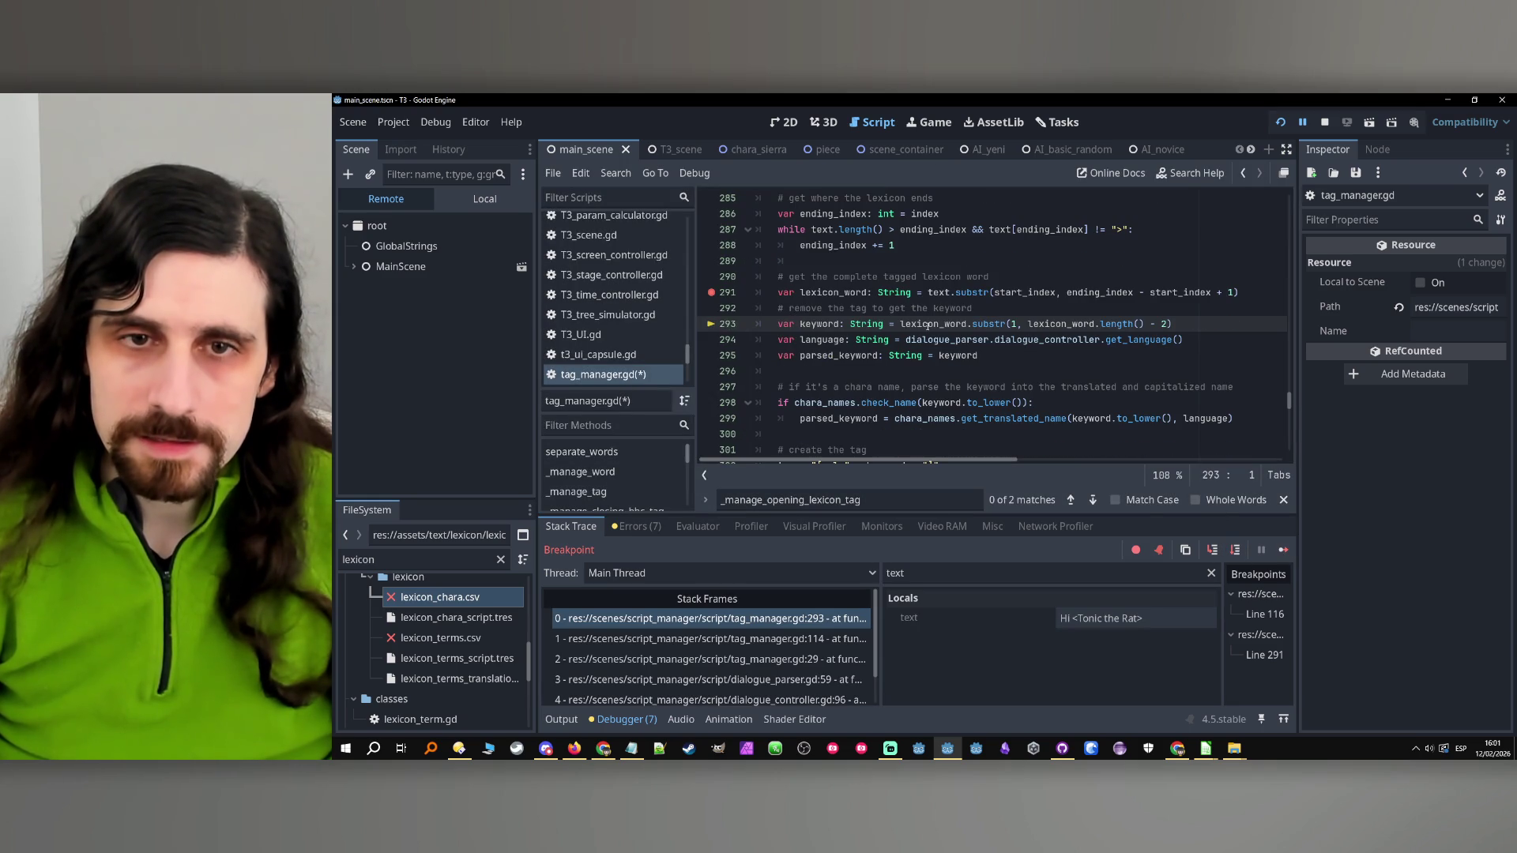
double_click(822, 292)
key(ctrl+c)
double_click(895, 573)
key(ctrl+v)
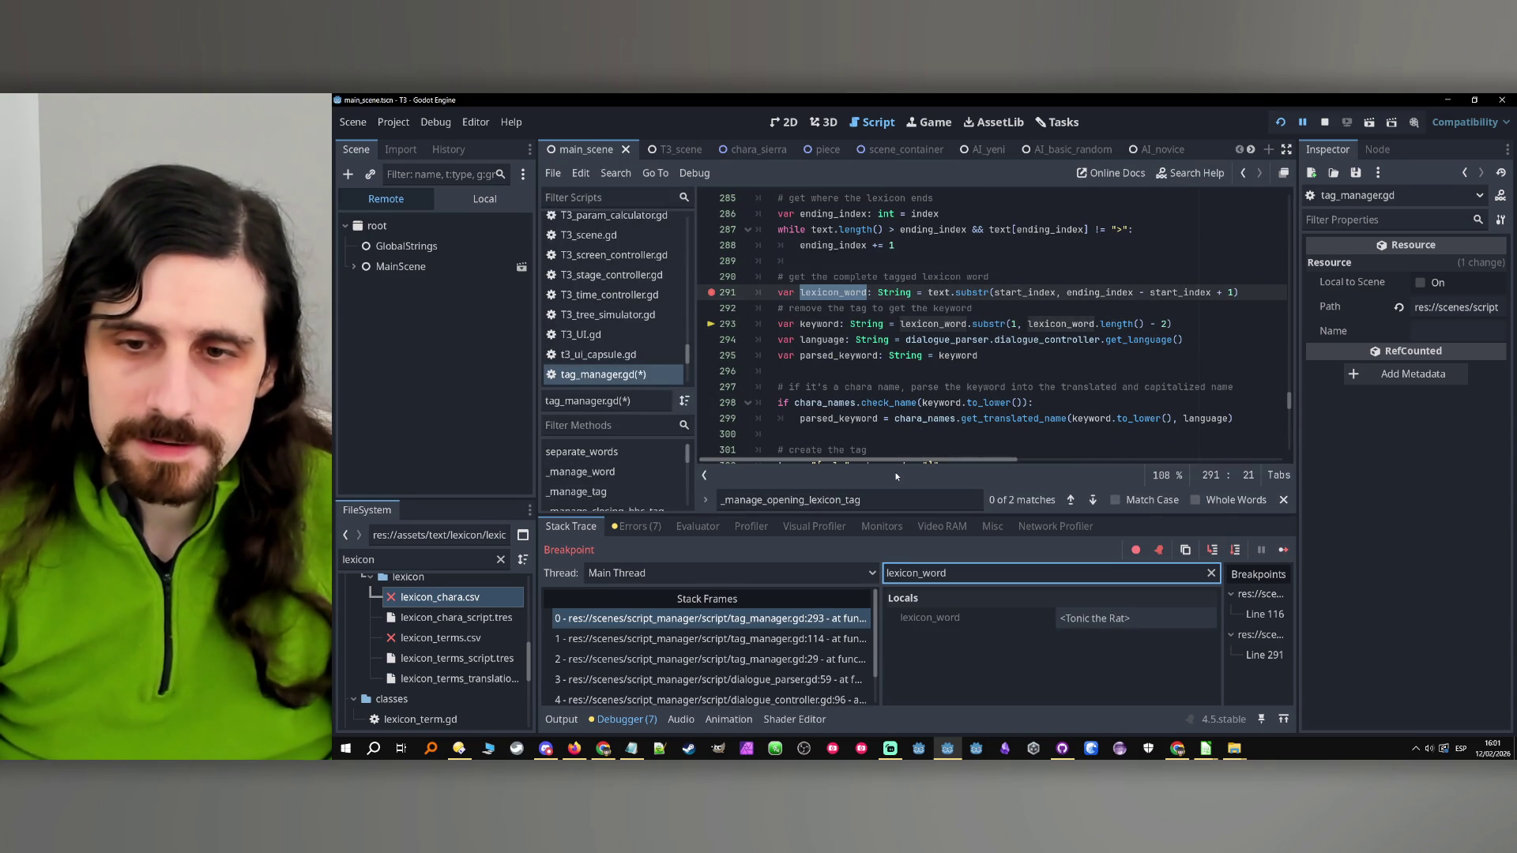
double_click(819, 324)
key(ctrl+c)
click(1212, 549)
double_click(895, 573)
key(ctrl+v)
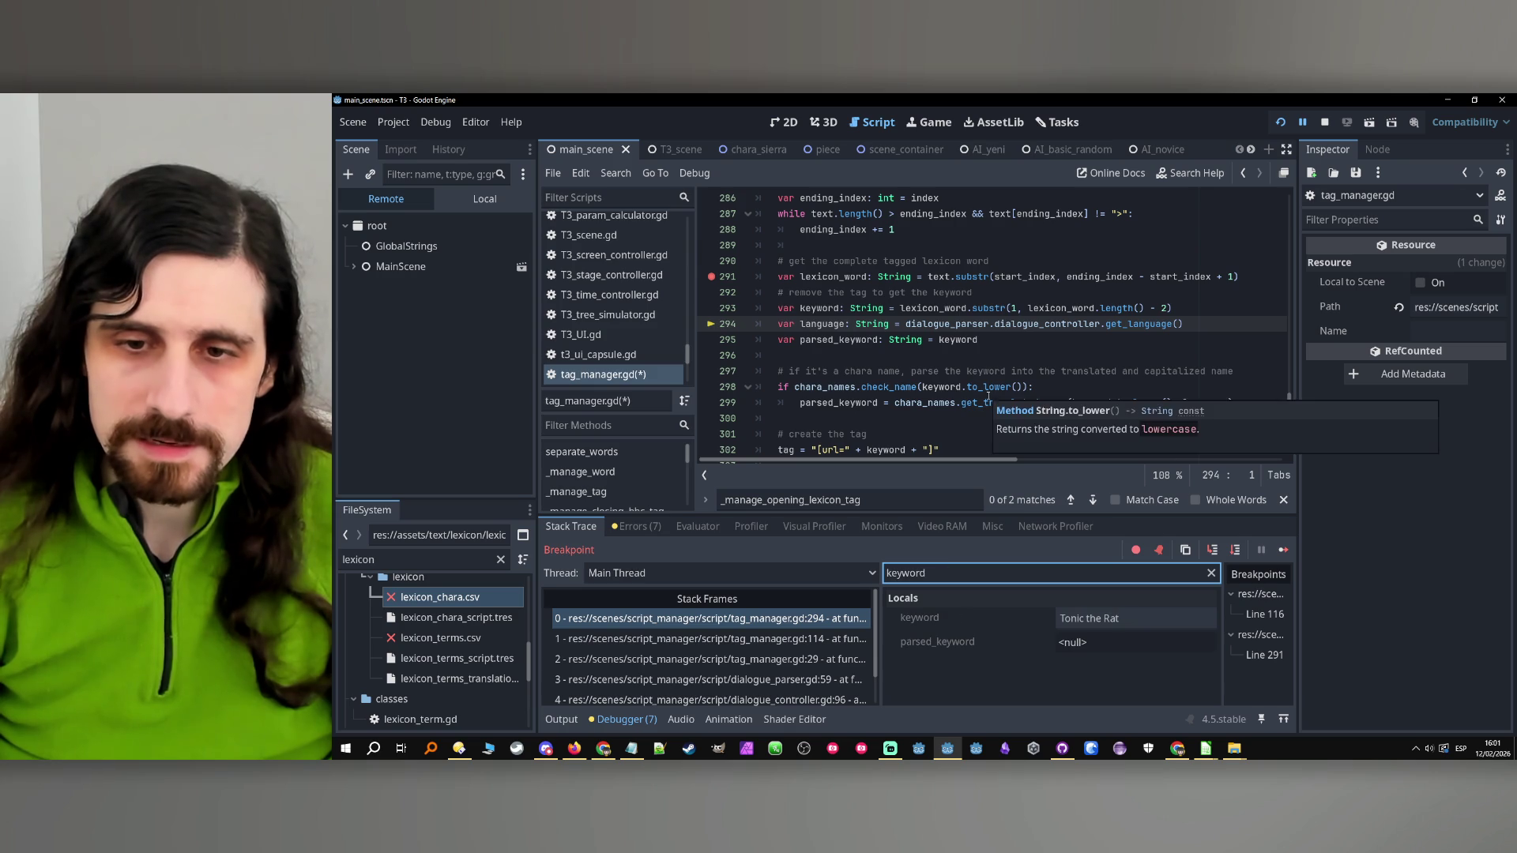
Step to line 304 and filter Locals for tag, showing [url=Tonic the Rat]
double_click(821, 324)
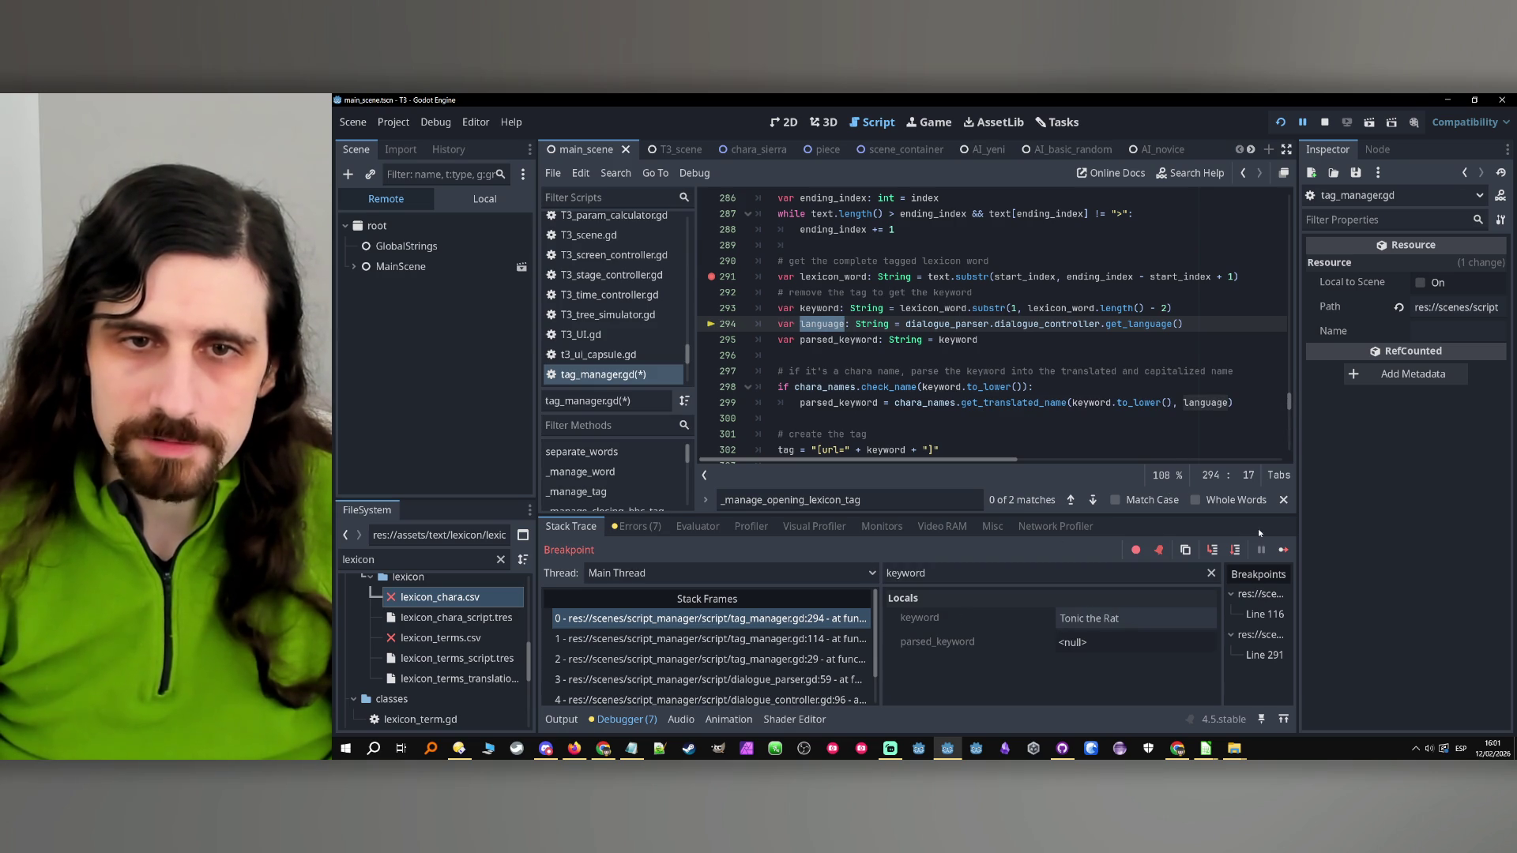
click(1235, 549)
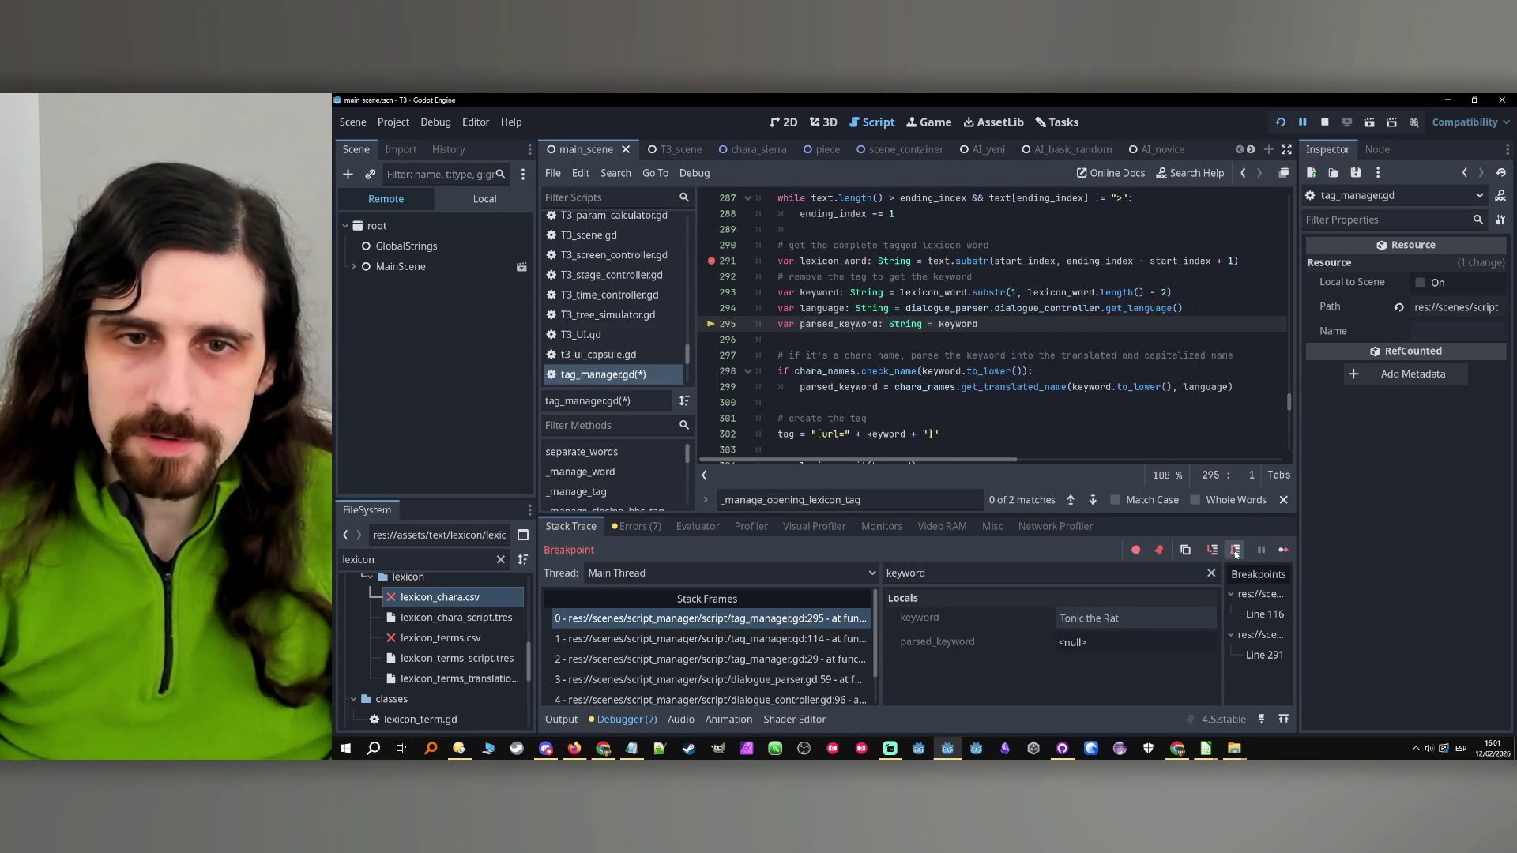
click(1236, 549)
click(1236, 549)
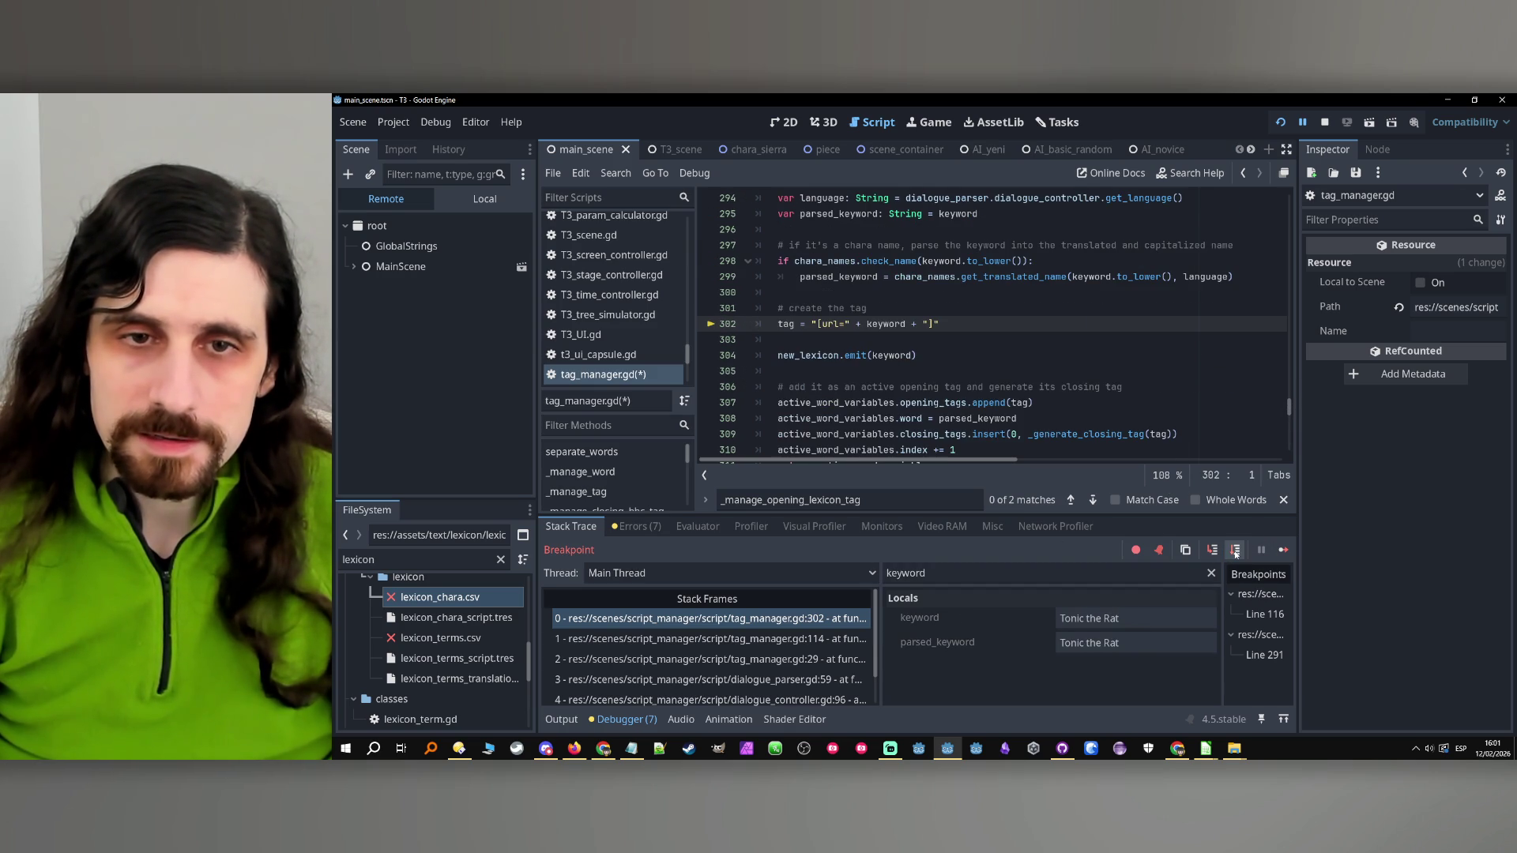
click(1236, 550)
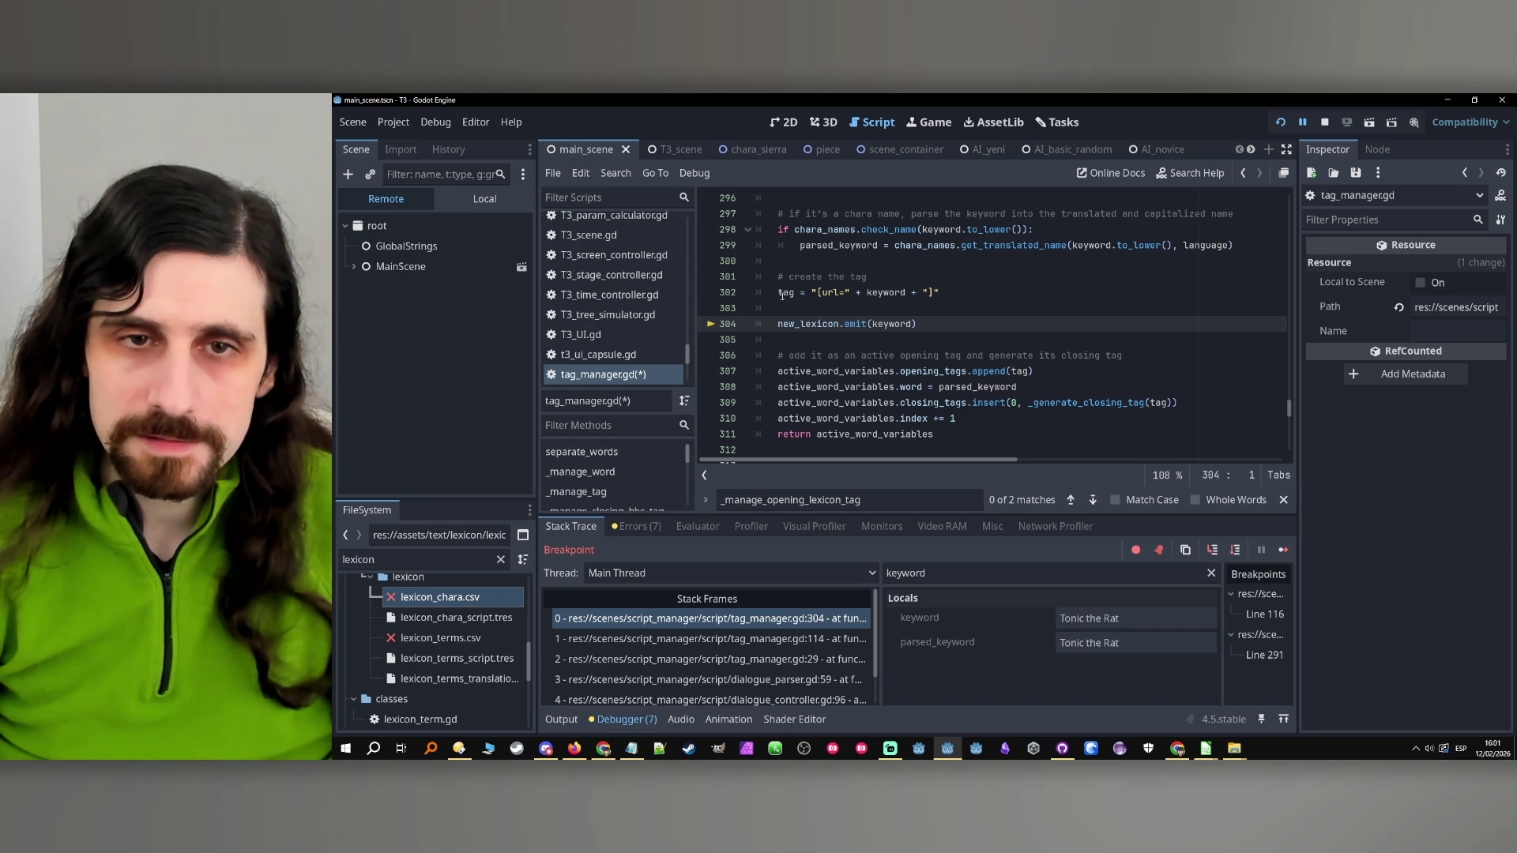
double_click(779, 293)
double_click(900, 572)
text(tag)
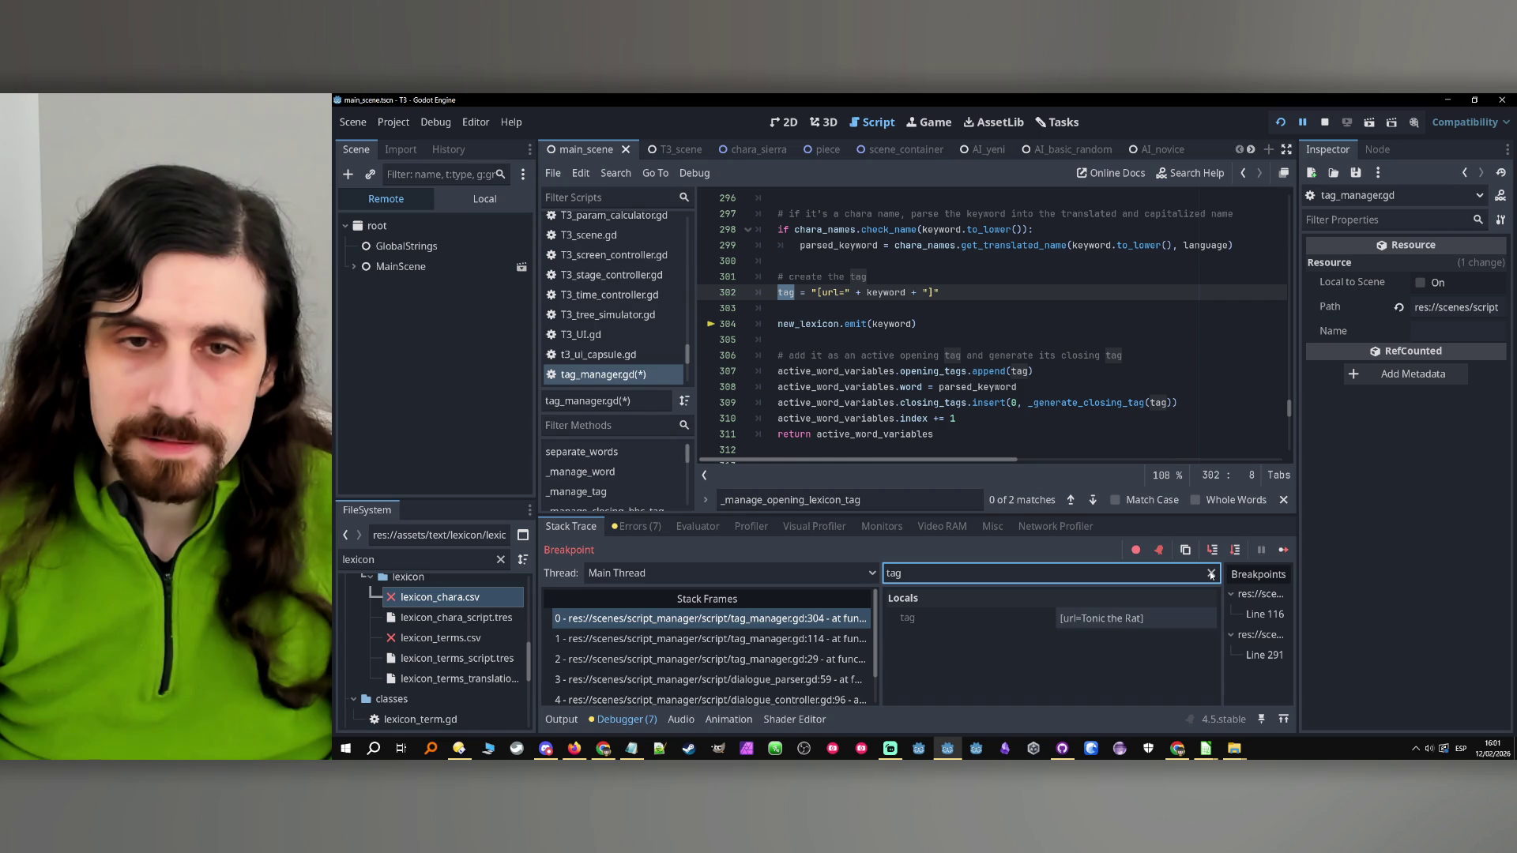
Filter Locals for keyword and step through the emit down to line 310
double_click(893, 324)
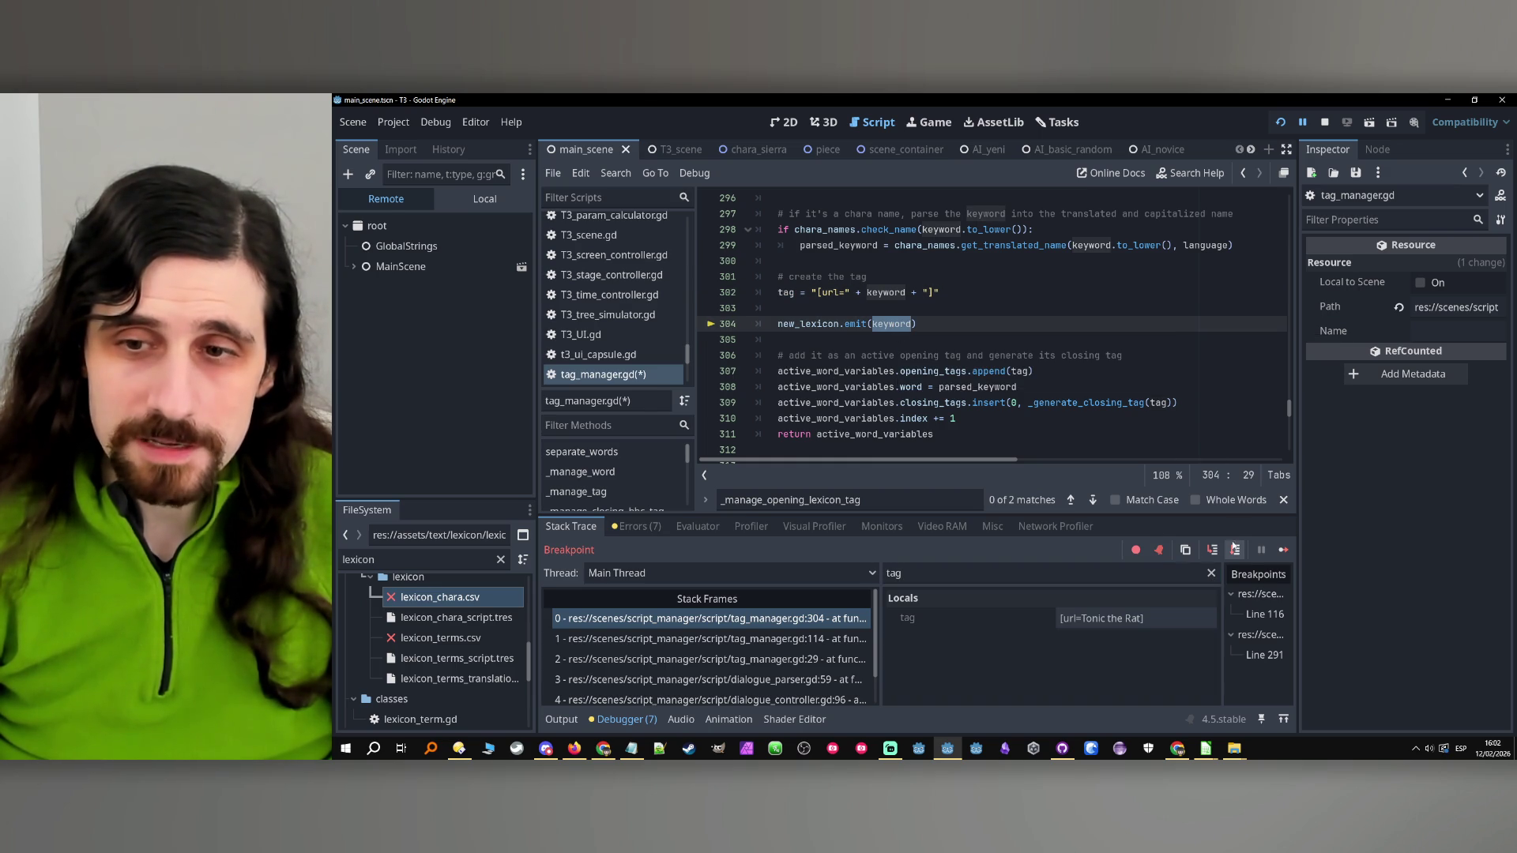
double_click(1162, 573)
text(keyword)
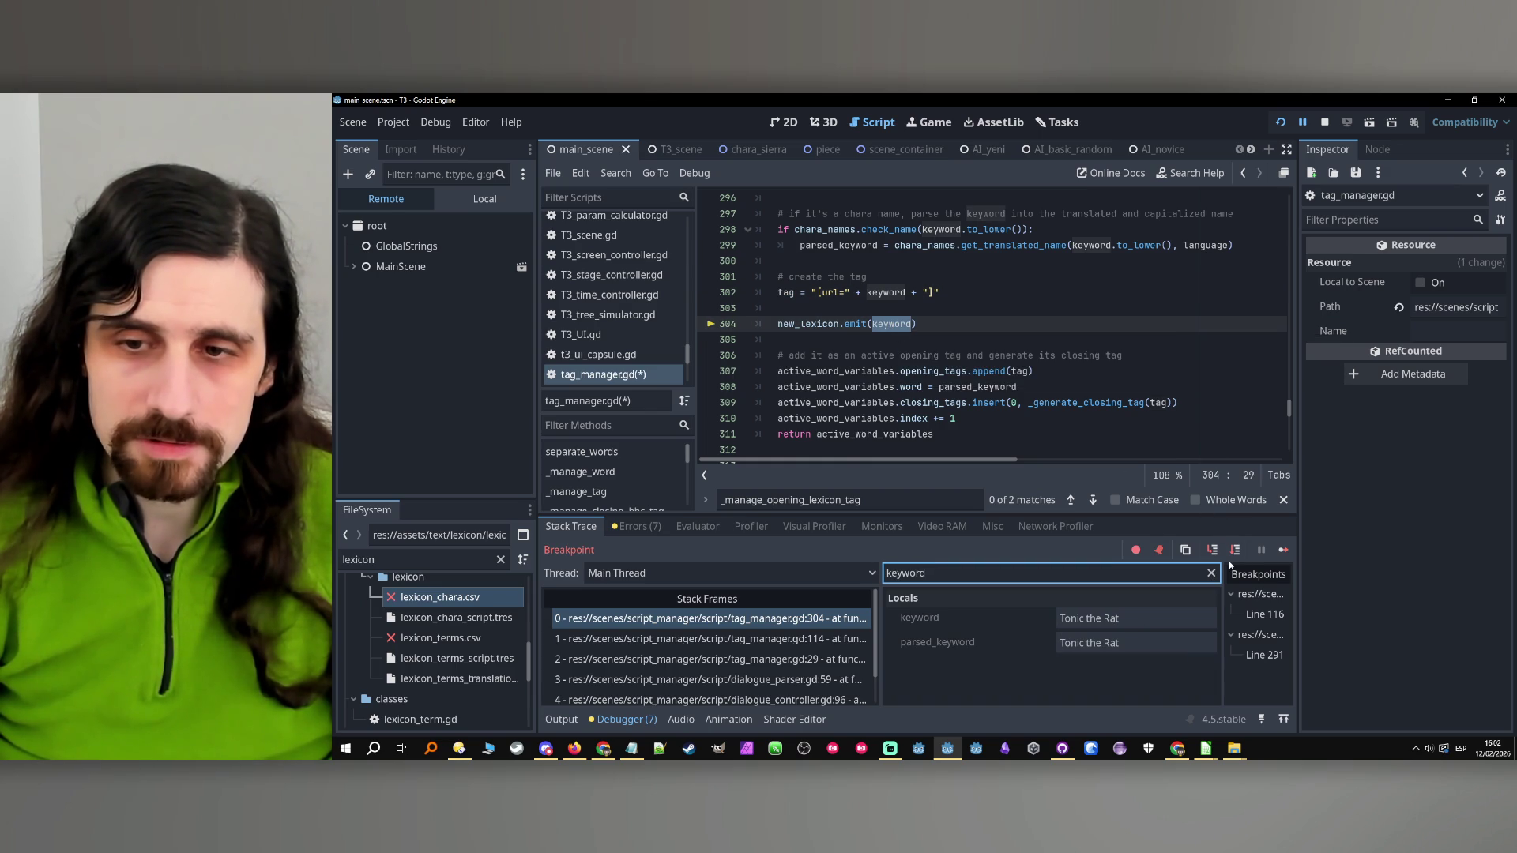
click(1230, 552)
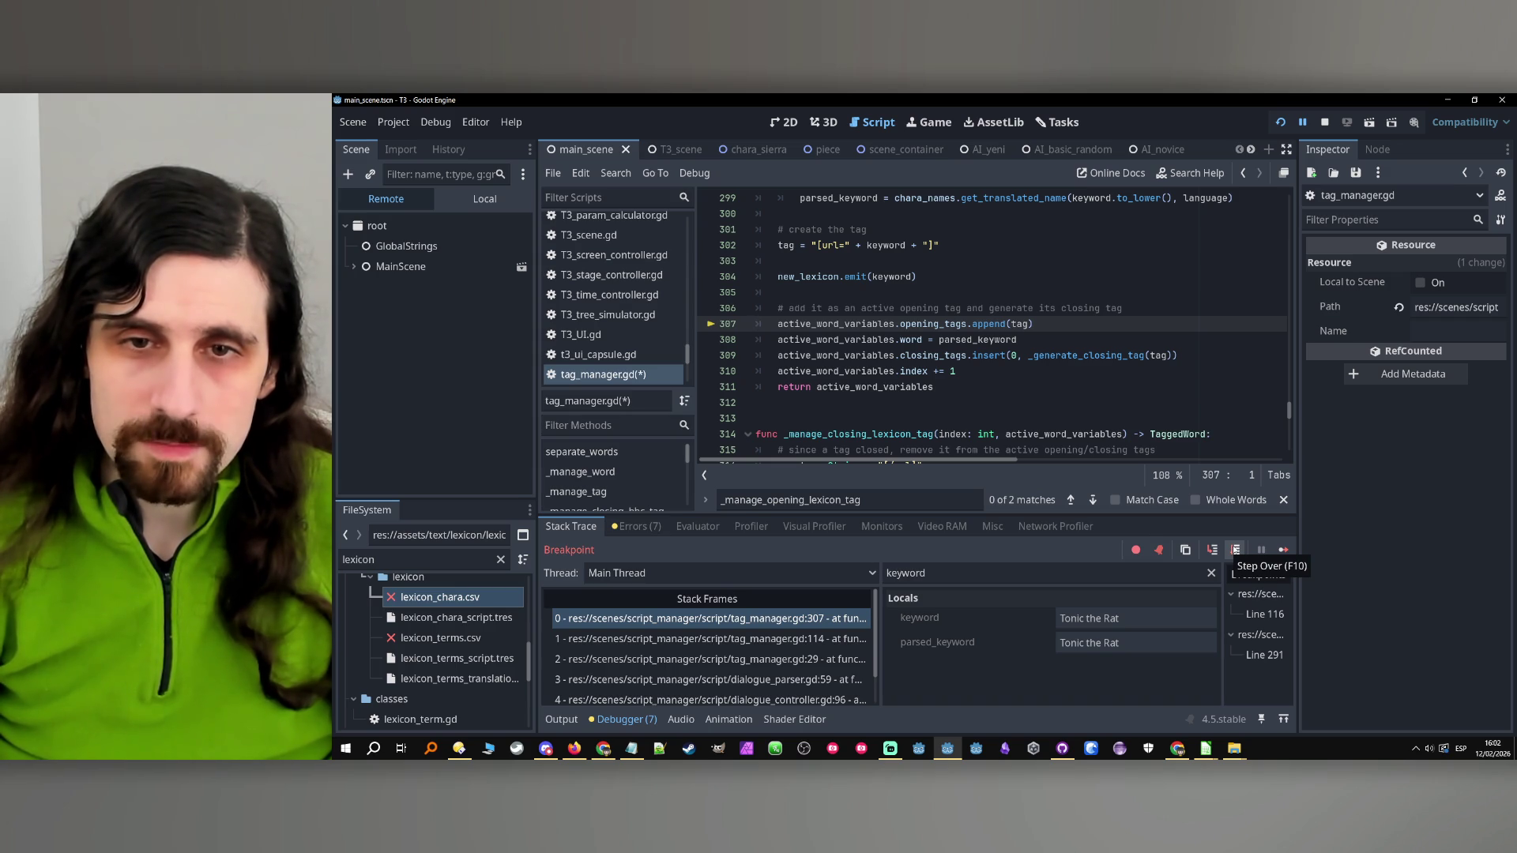
click(1235, 549)
click(1235, 549)
click(1235, 551)
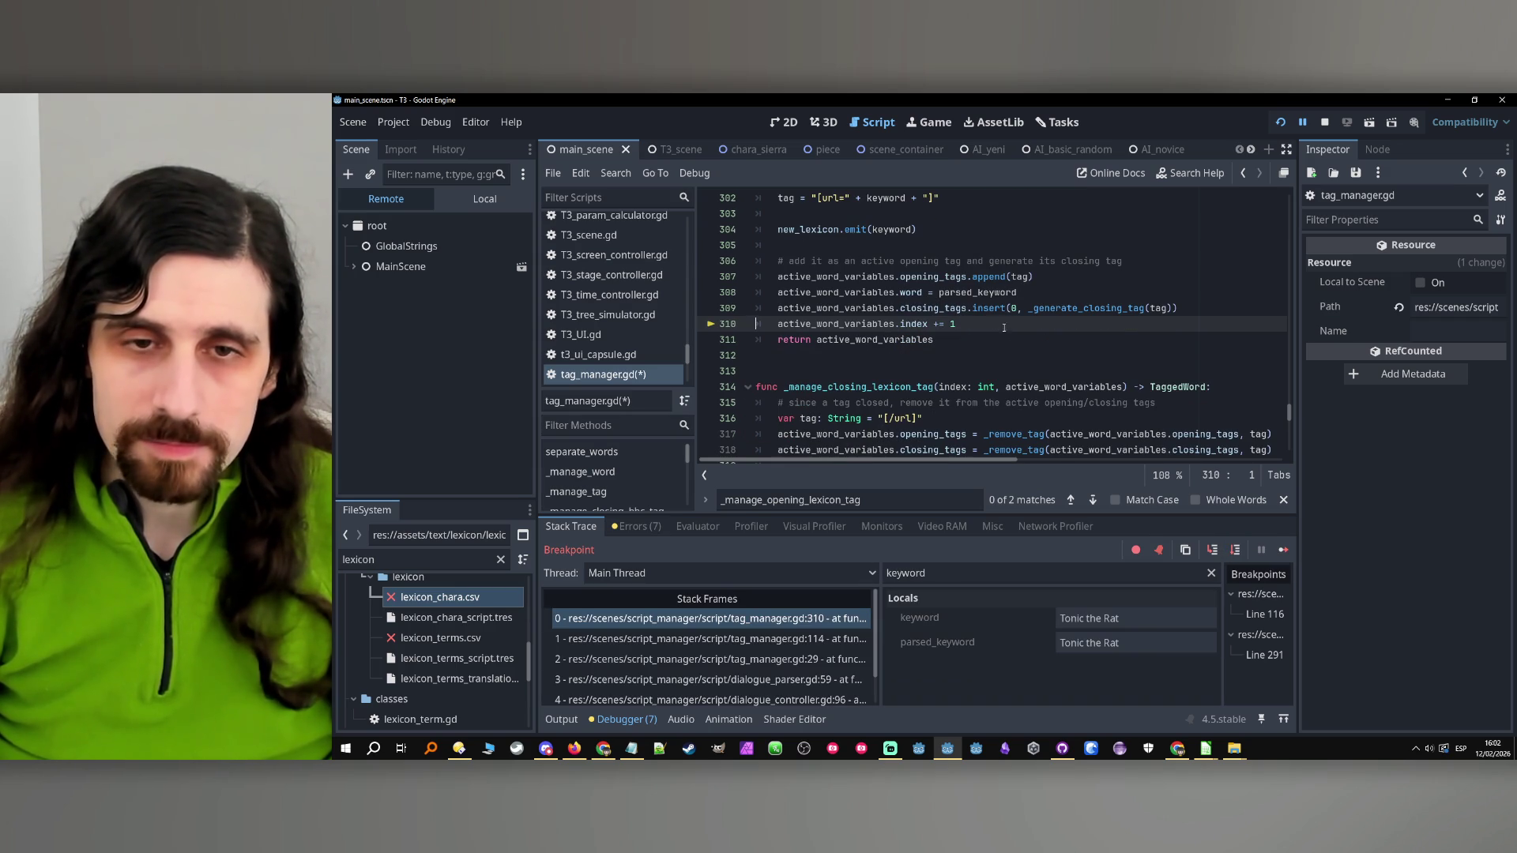
Filter Locals for ending_index to confirm it equals 17
scroll(1010, 341, up, 2)
scroll(1009, 341, down, 1)
mouse_move(1009, 341)
scroll(1011, 342, up, 20)
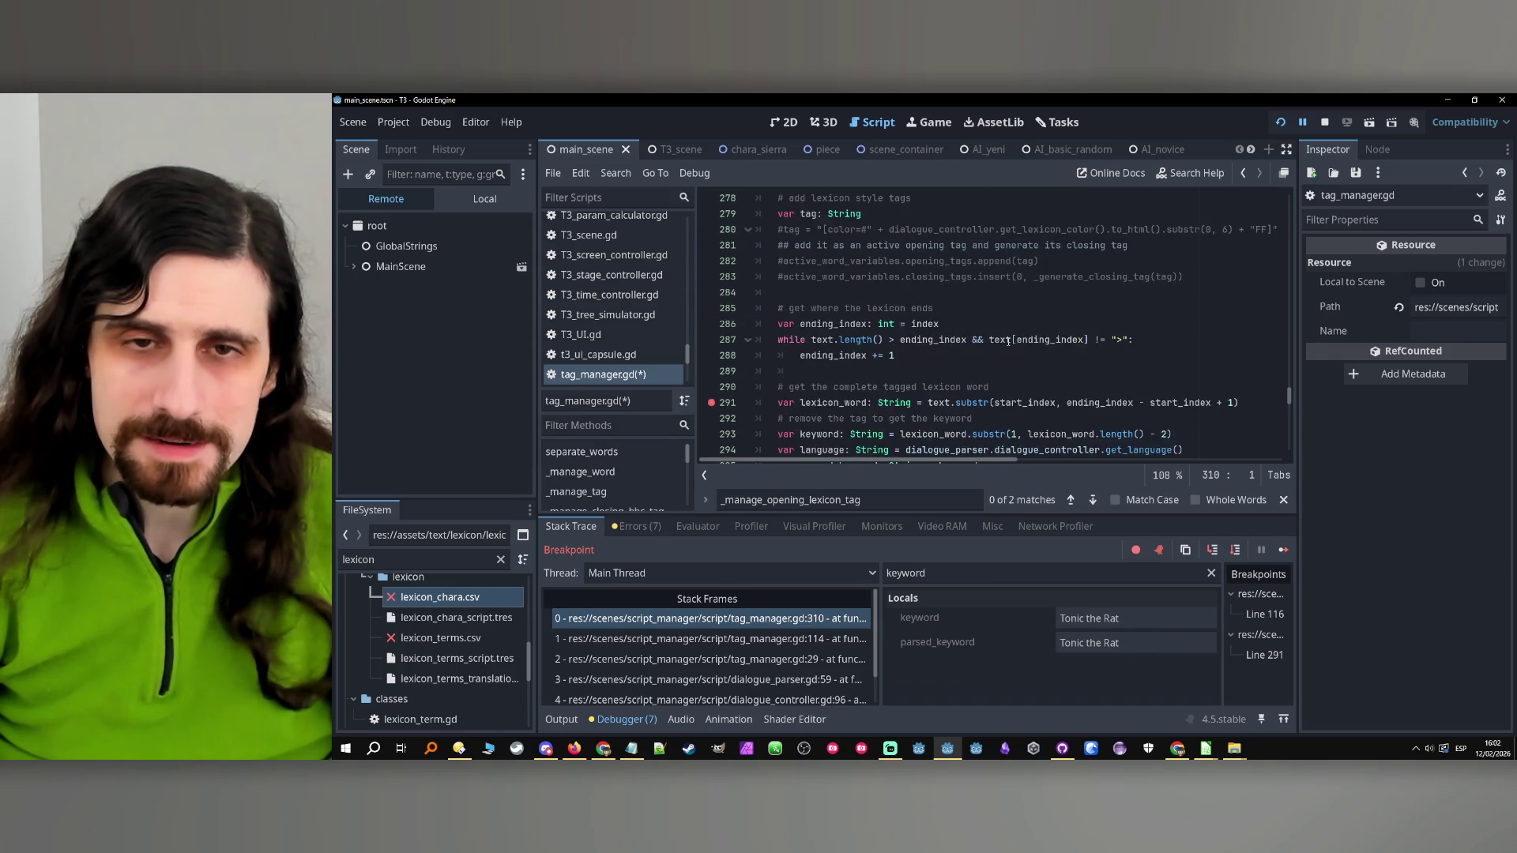
scroll(1017, 342, down, 7)
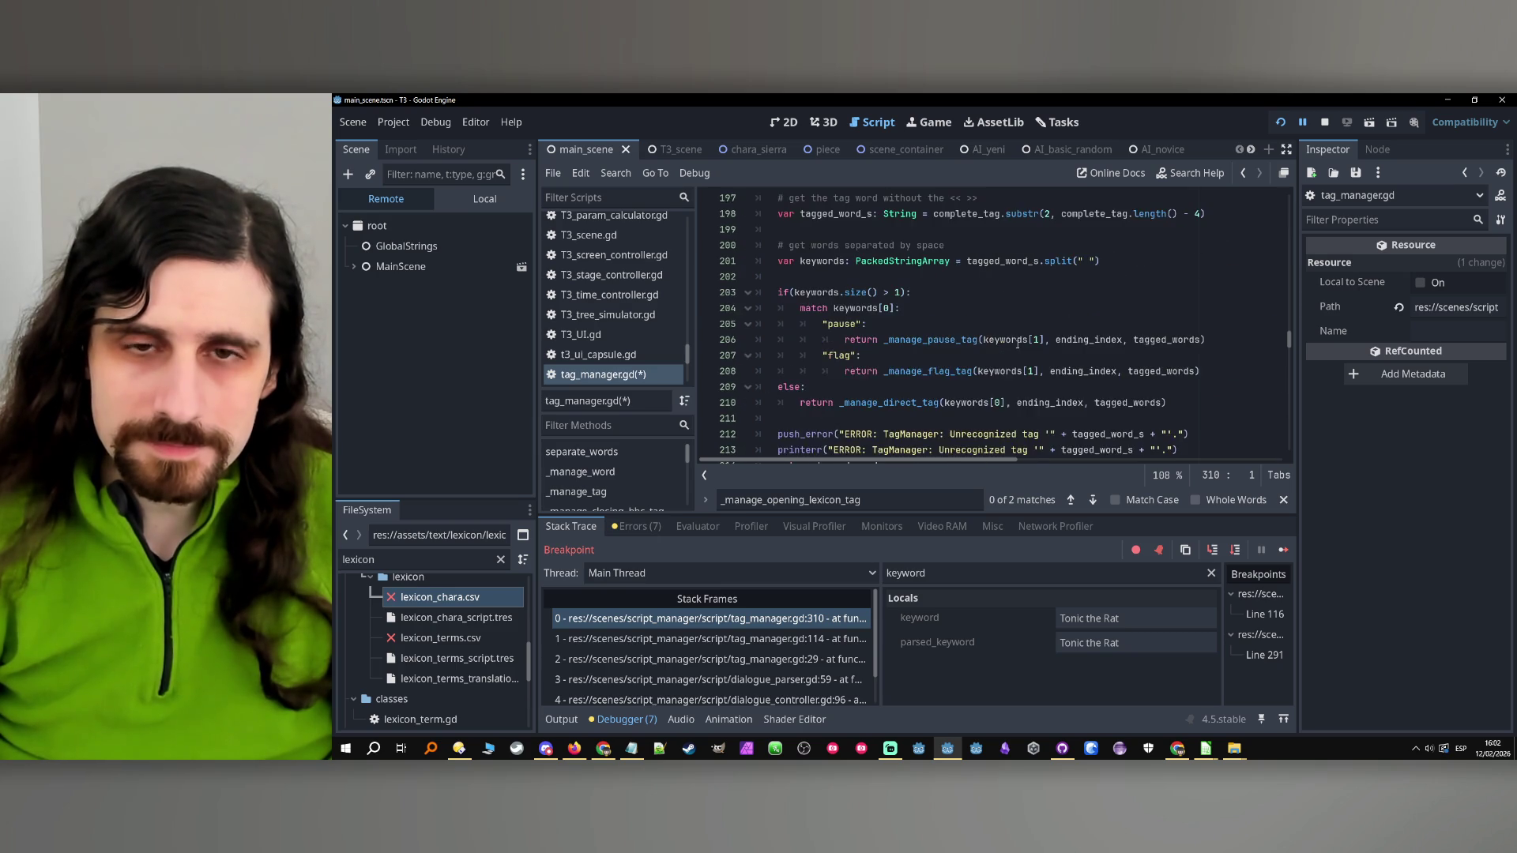
scroll(1019, 341, down, 20)
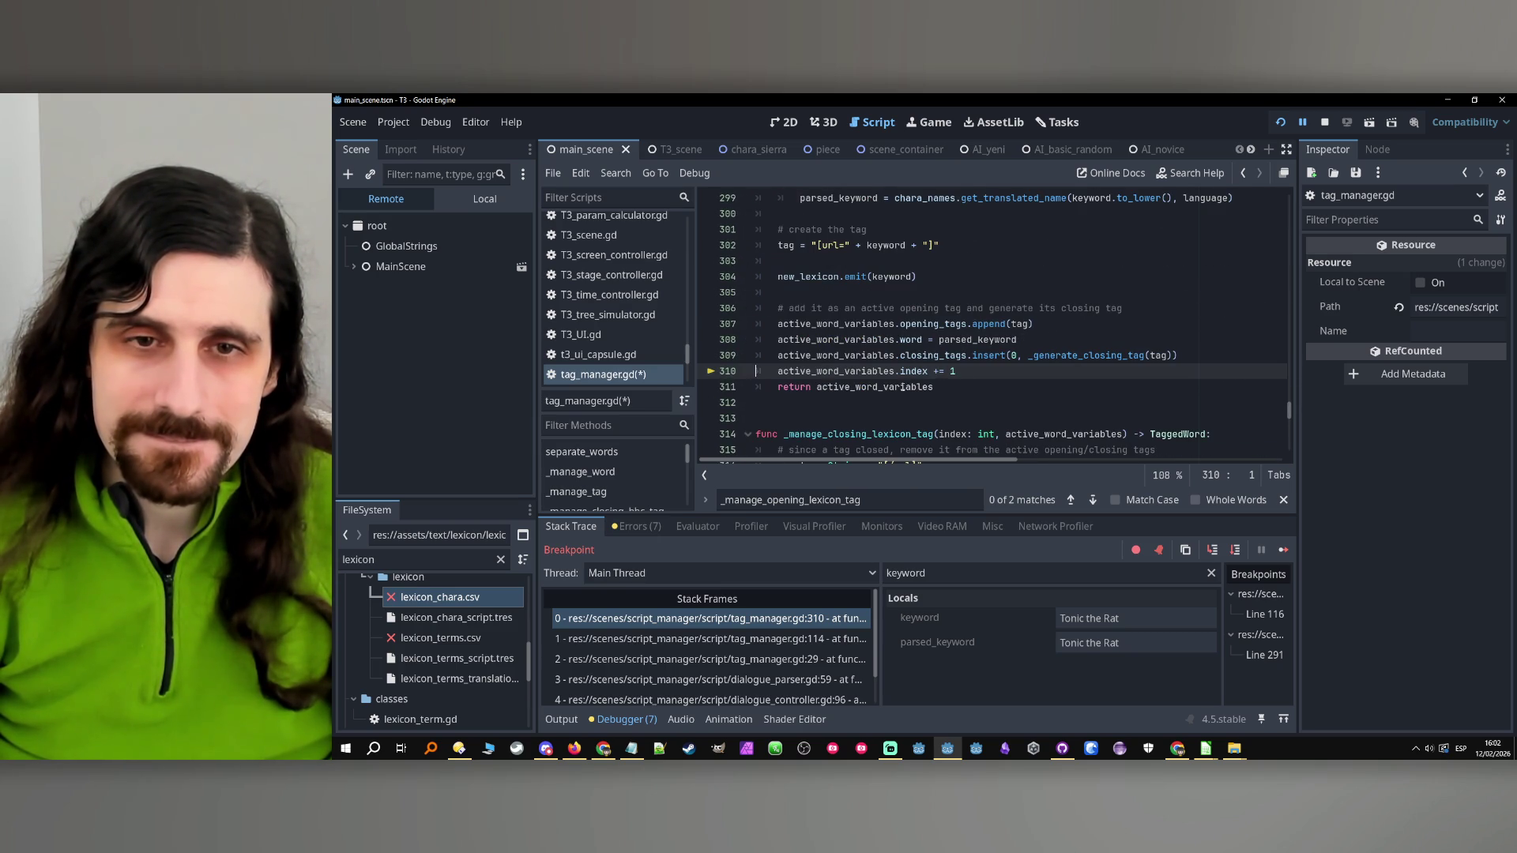
scroll(903, 386, up, 5)
double_click(834, 260)
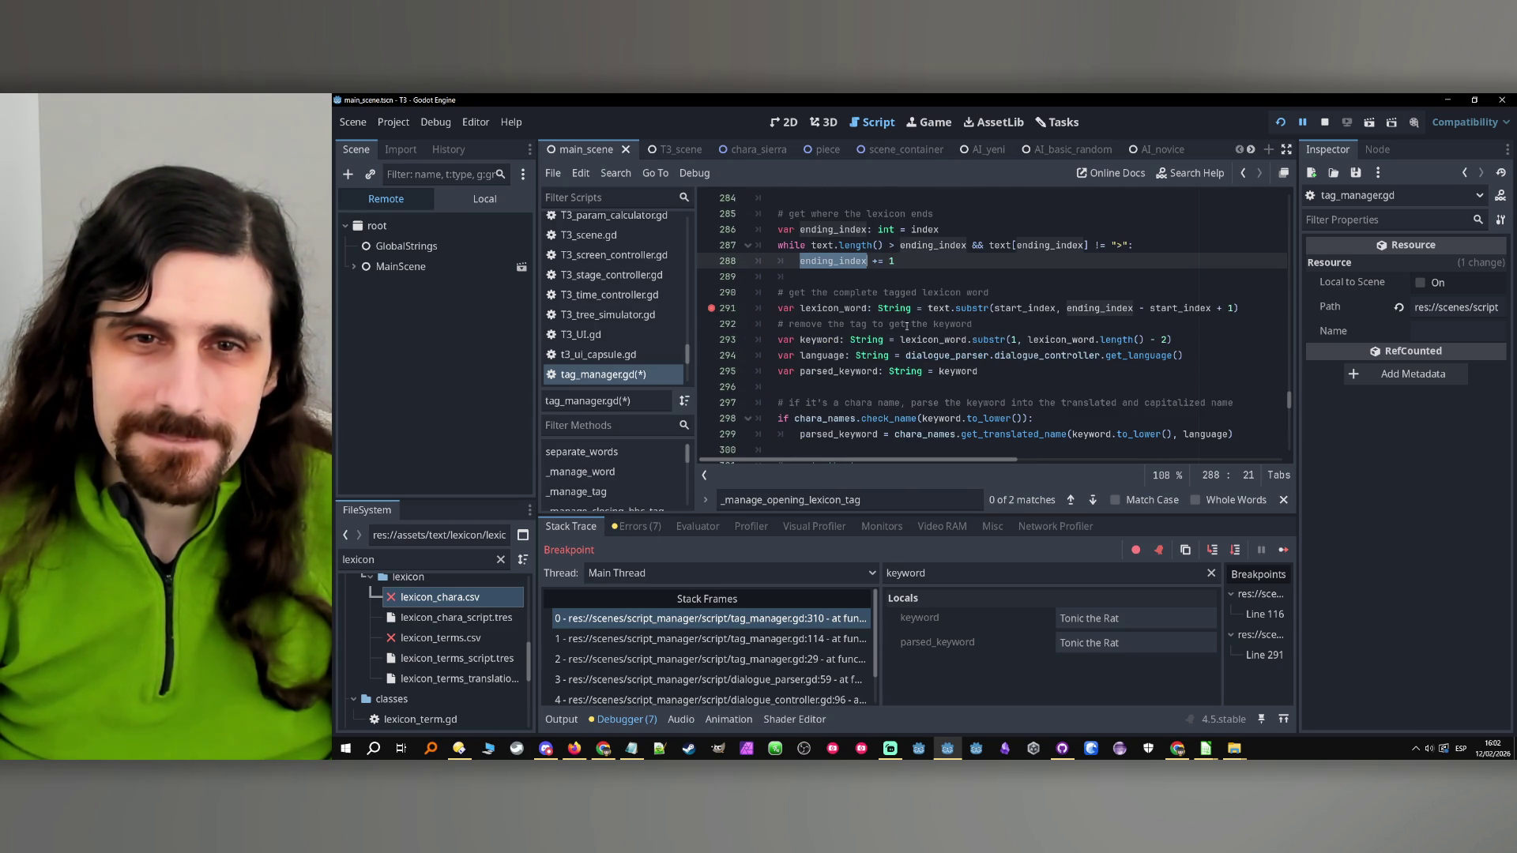
scroll(1021, 357, up, 1)
scroll(1020, 356, down, 1)
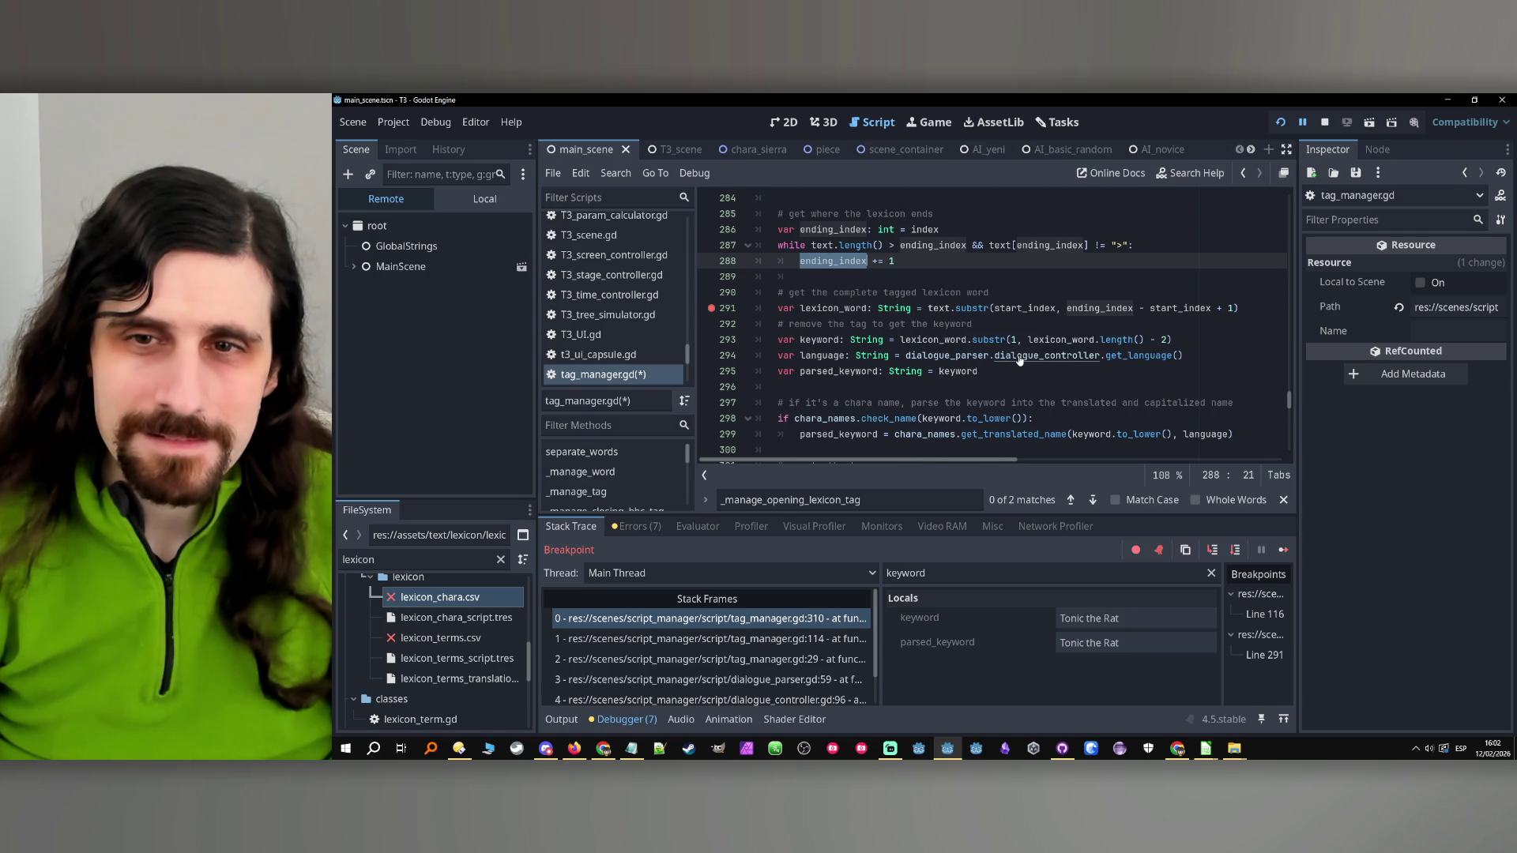
double_click(965, 572)
text(ending_index)
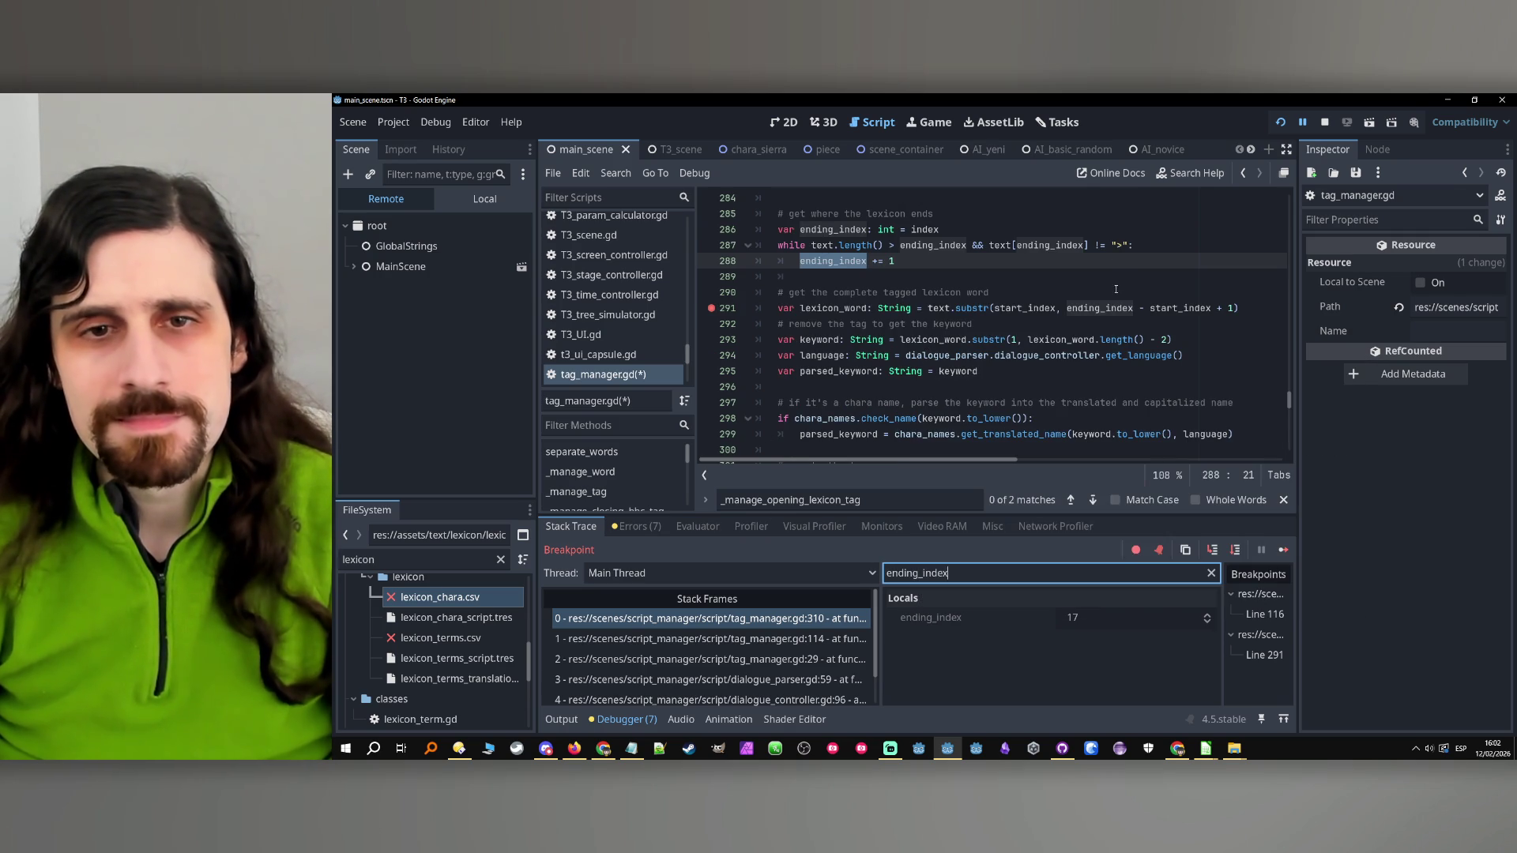
Step execution out of the function back to line 115
scroll(1116, 289, down, 4)
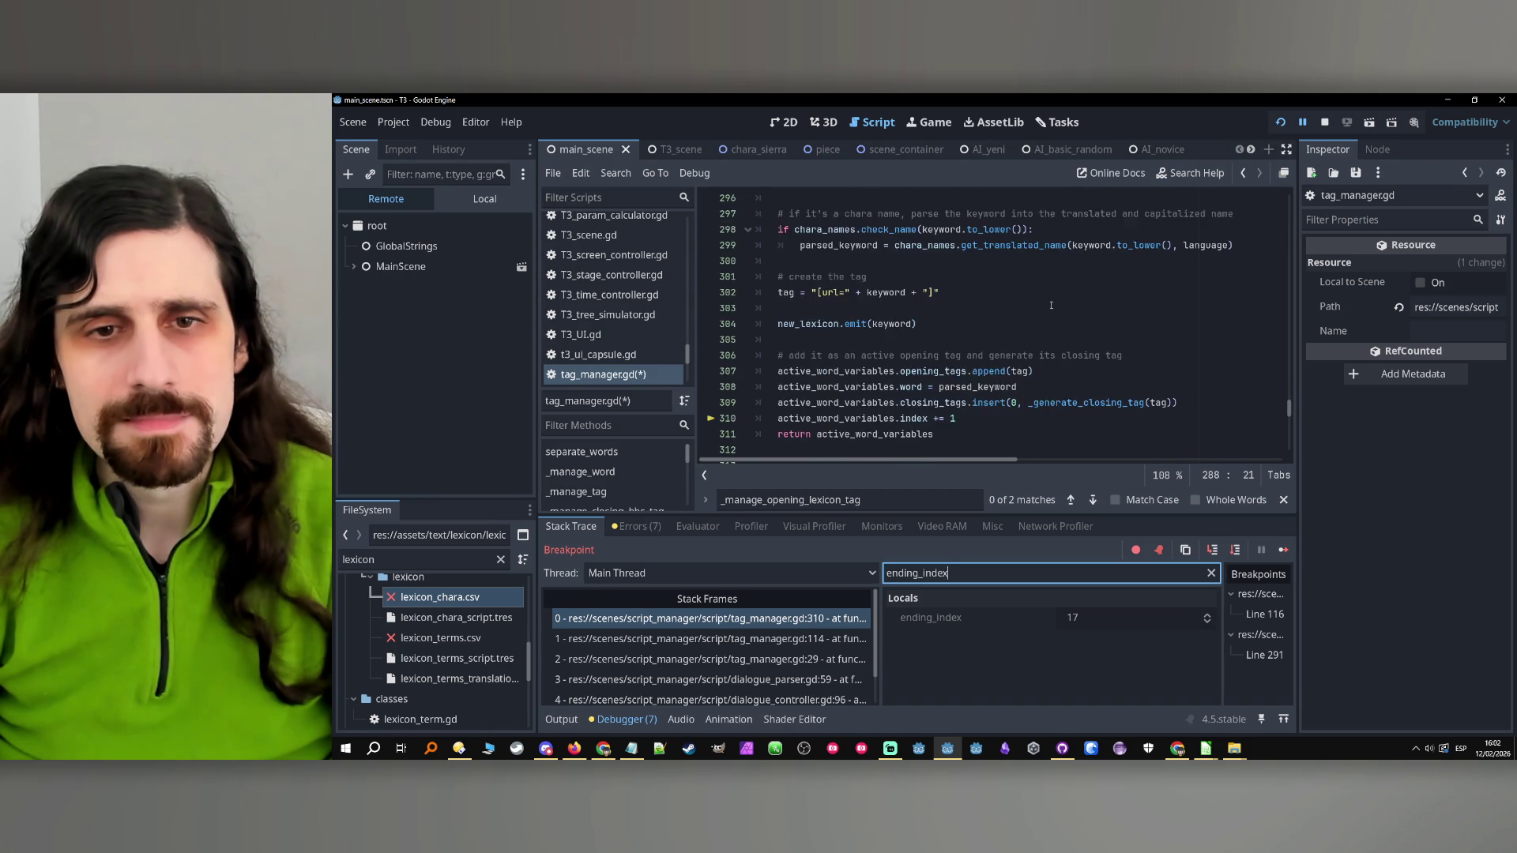
scroll(1050, 305, up, 7)
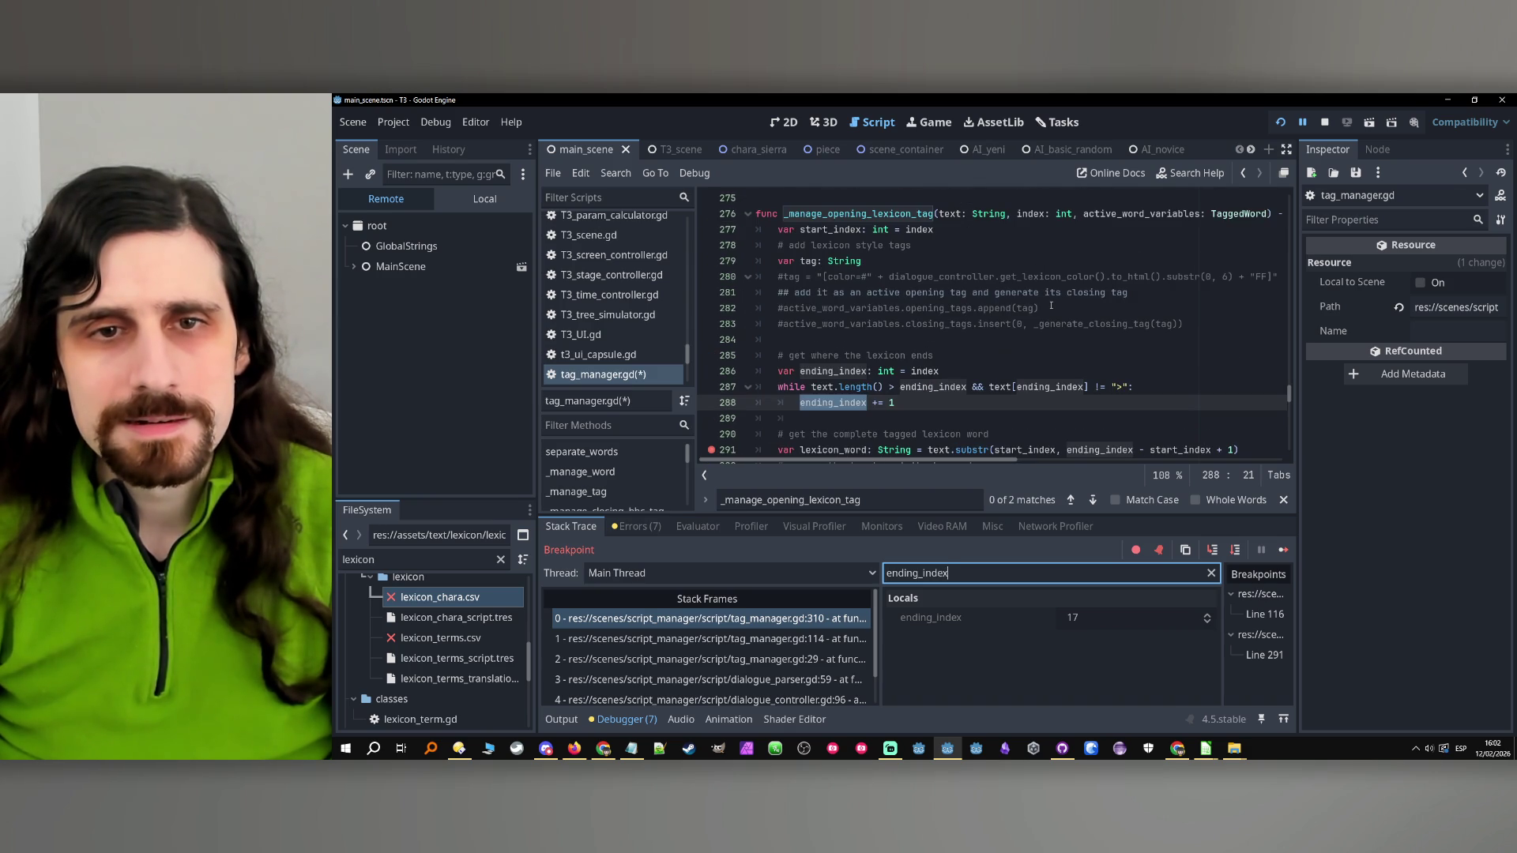
scroll(1050, 305, down, 9)
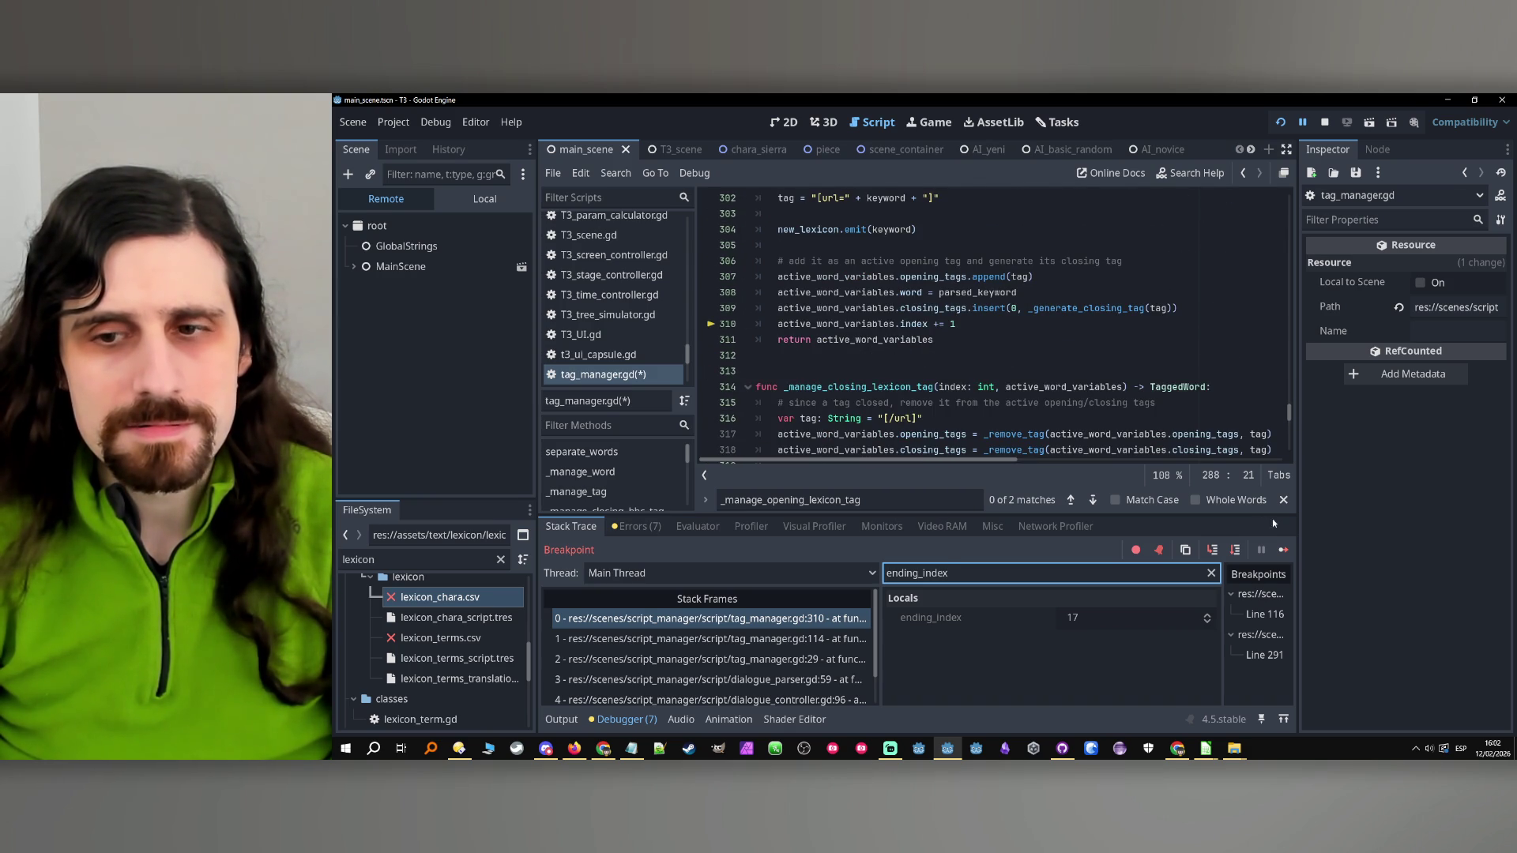
click(1236, 550)
click(1236, 551)
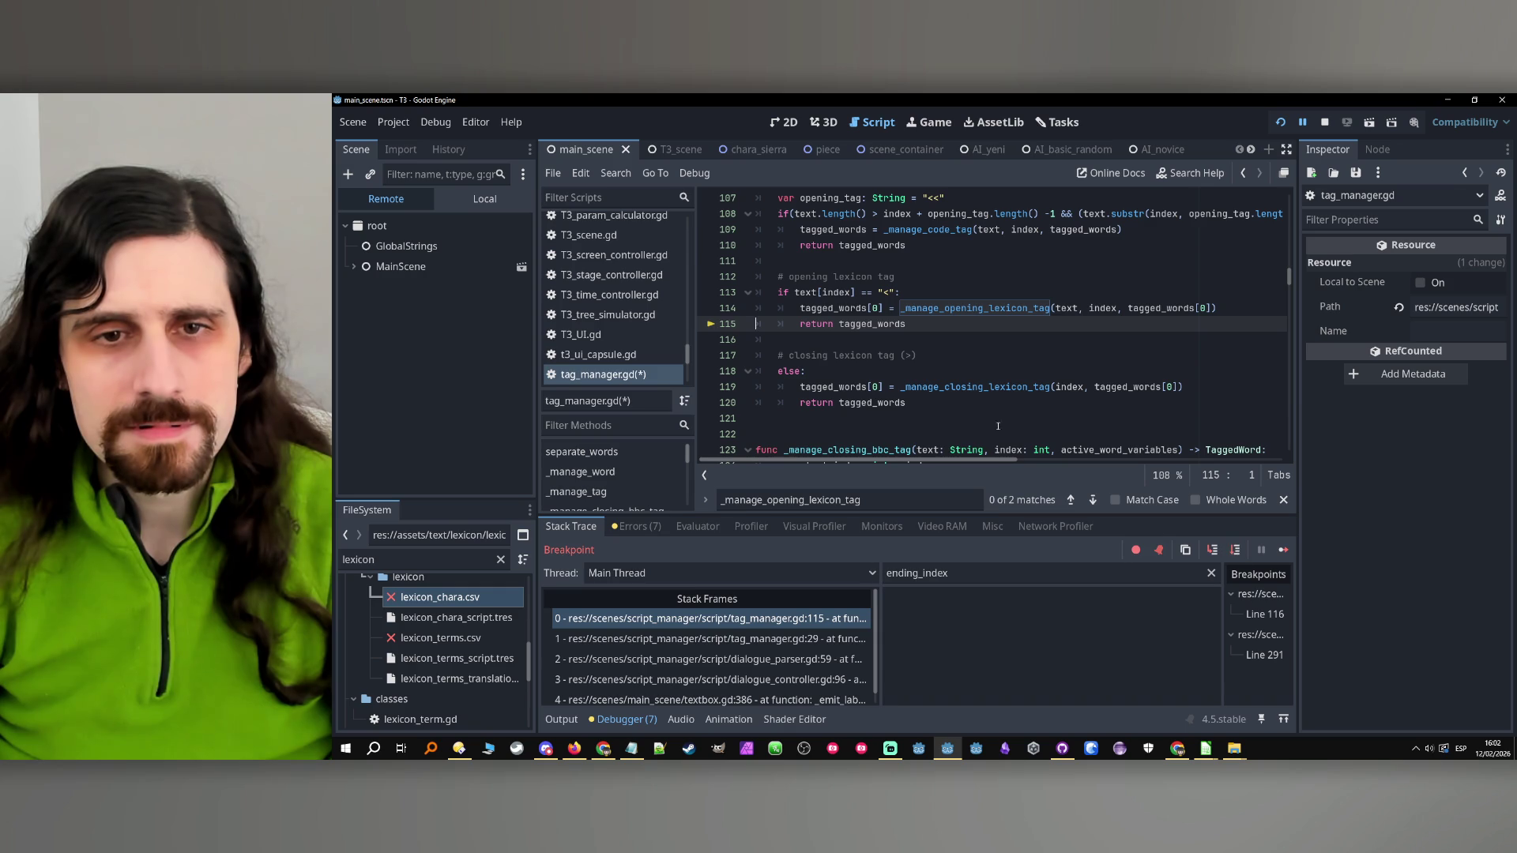
Remove the parentheses around the if condition on line 102
scroll(963, 379, down, 2)
scroll(960, 379, up, 3)
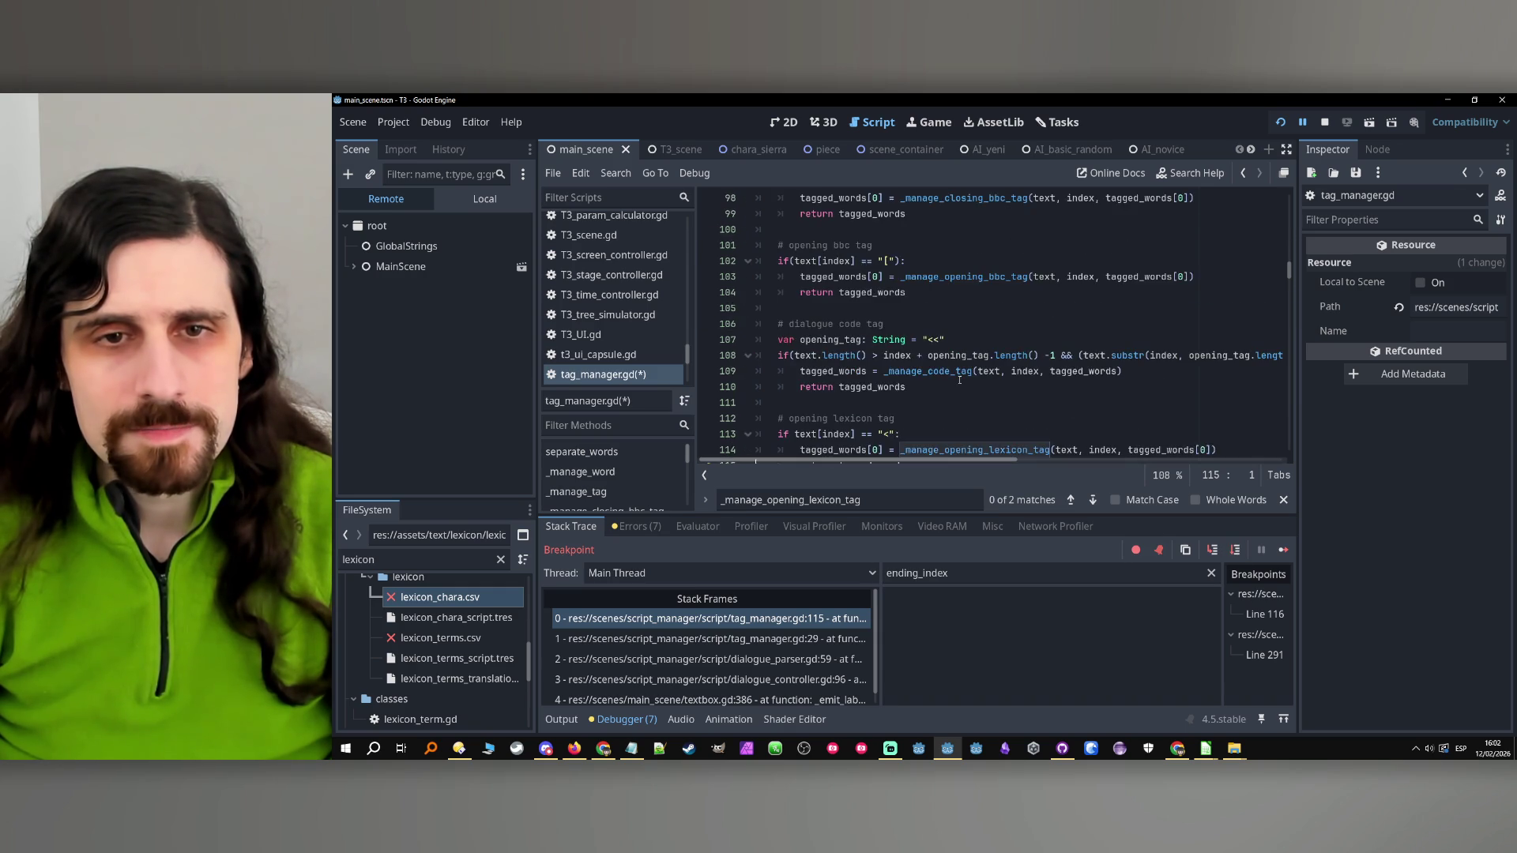
scroll(954, 383, up, 7)
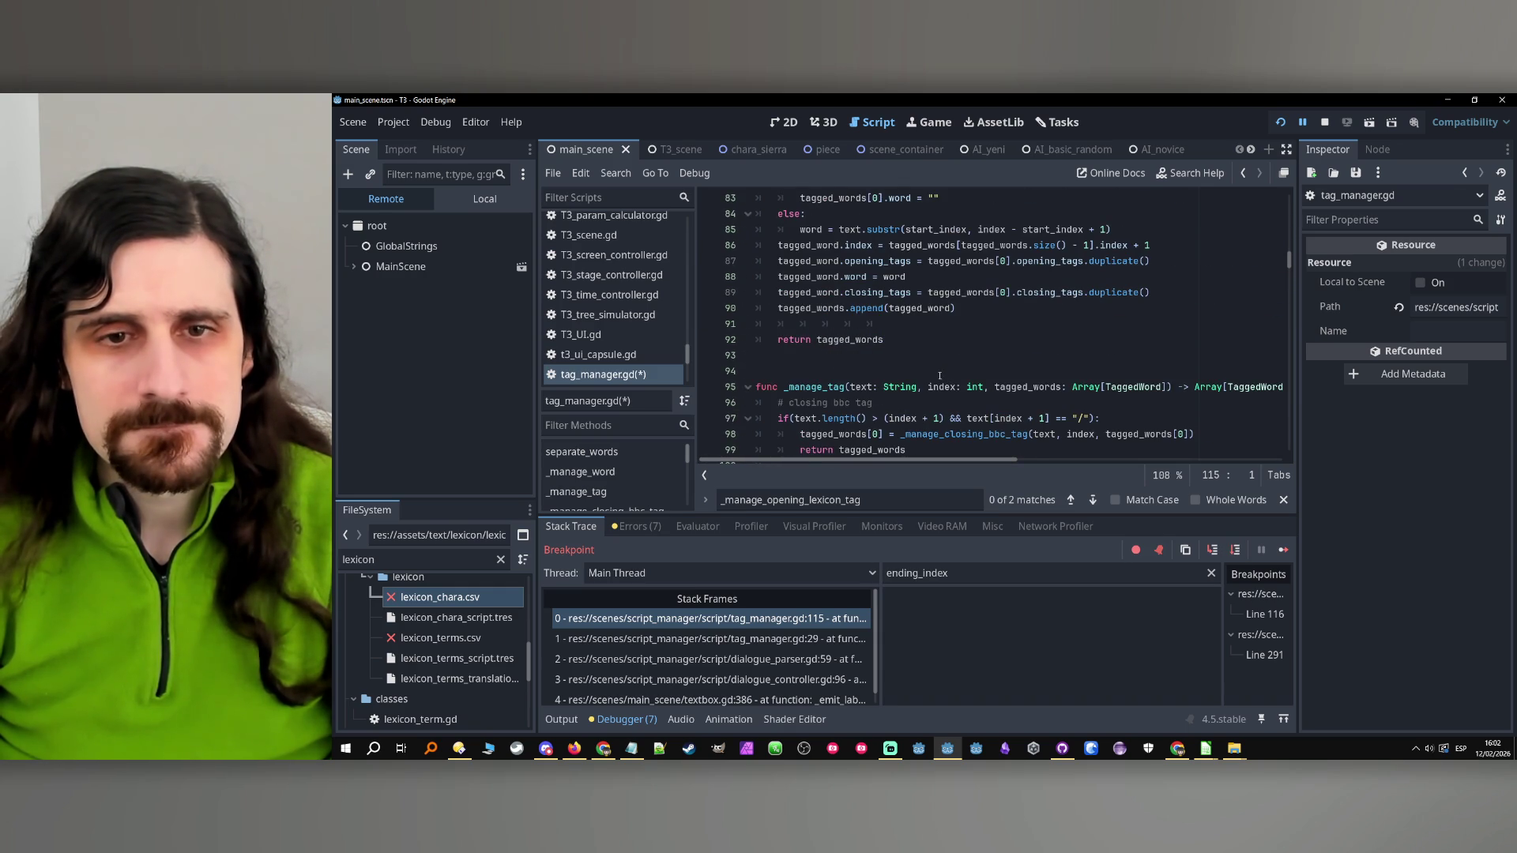
scroll(938, 375, down, 3)
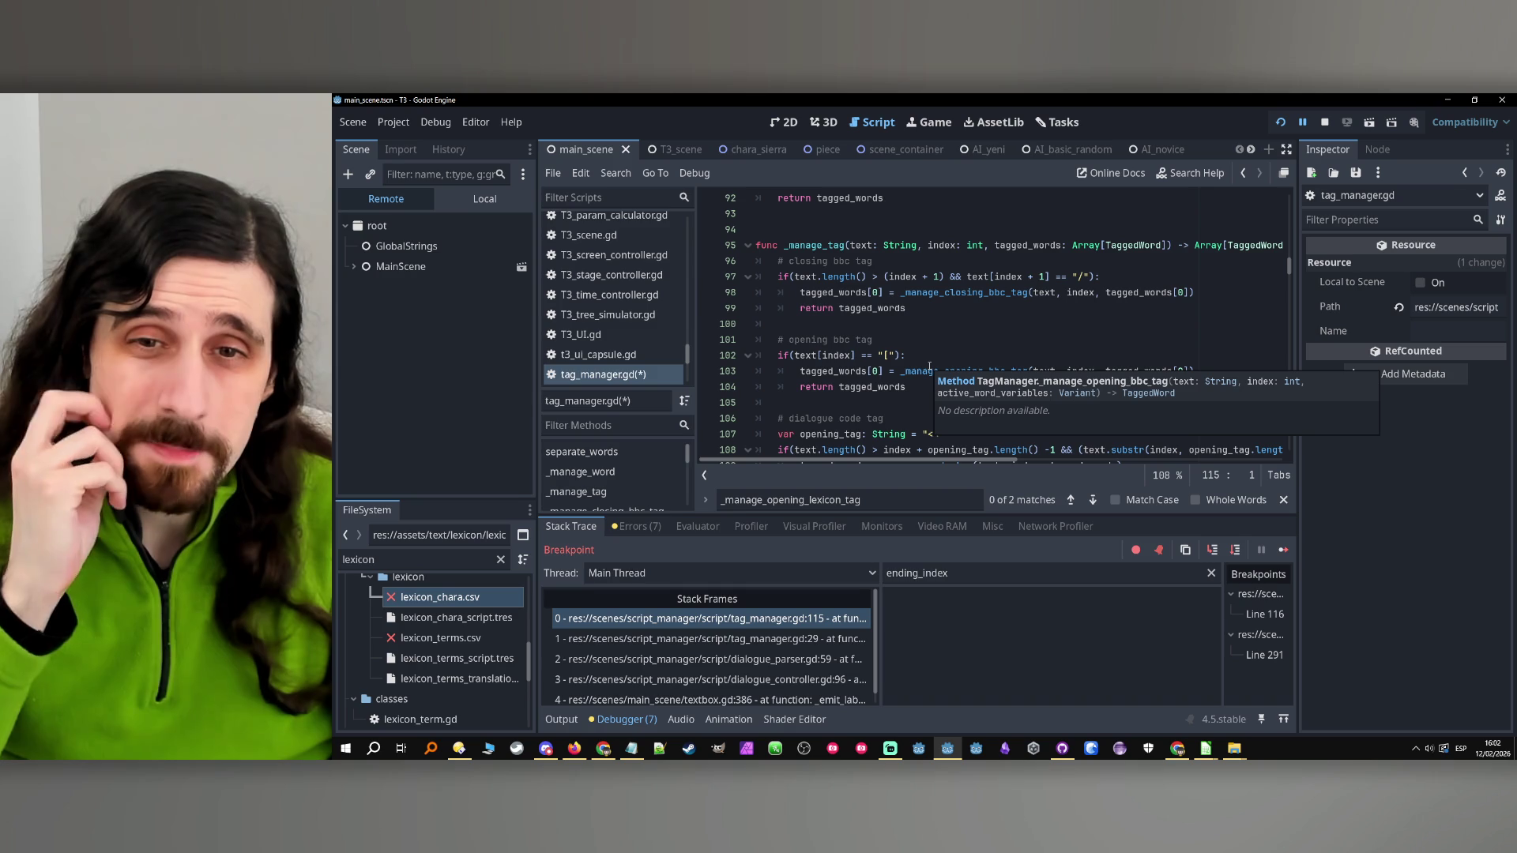
key(ctrl+z)
key(ctrl+z)
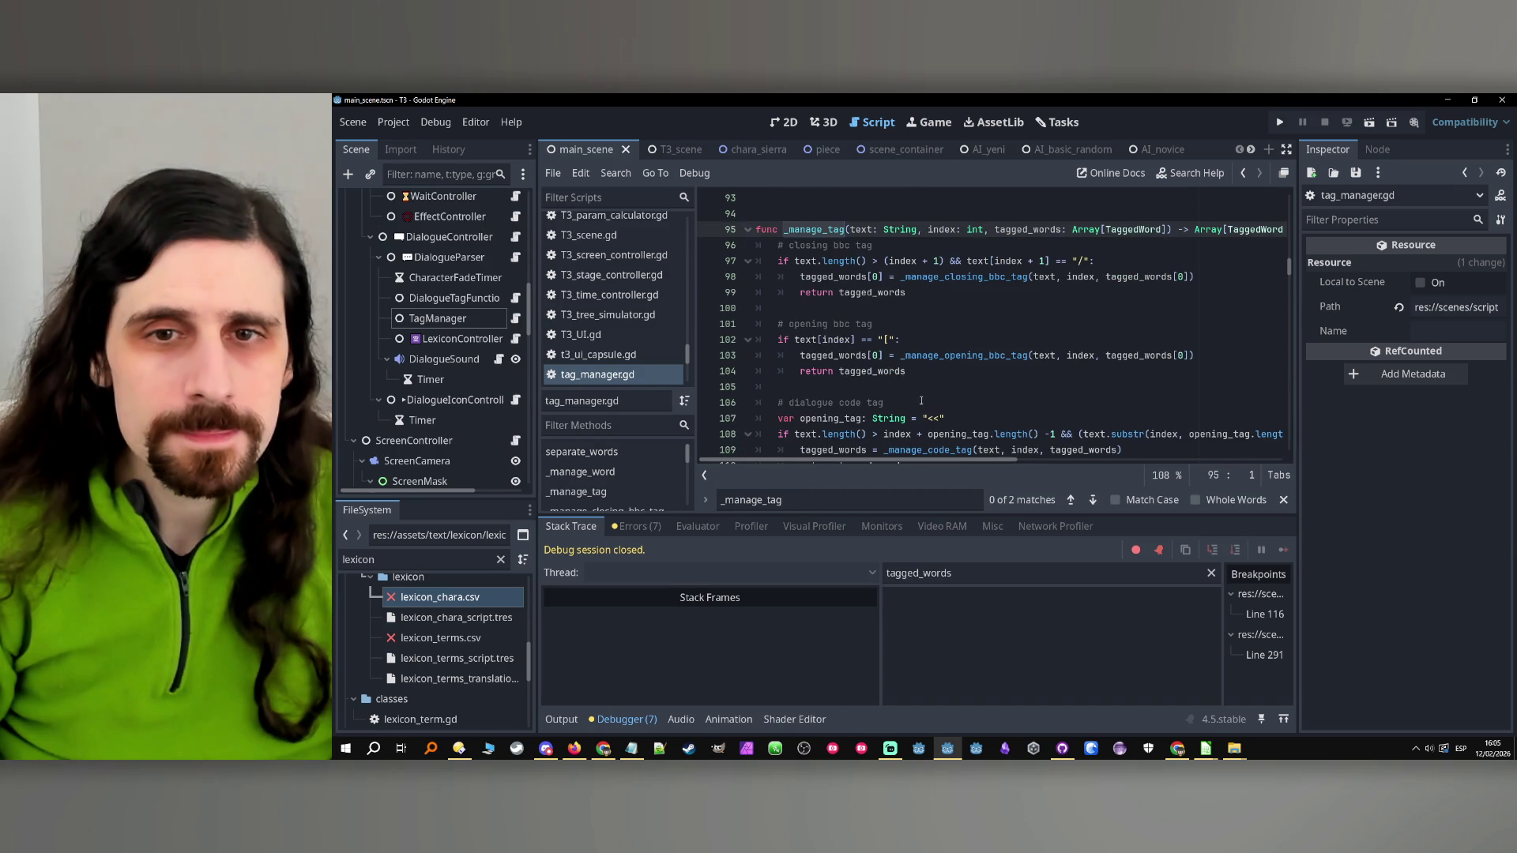
Jump from the _manage_tag call to the _manage_opening_lexicon_tag definition
mouse_move(960, 355)
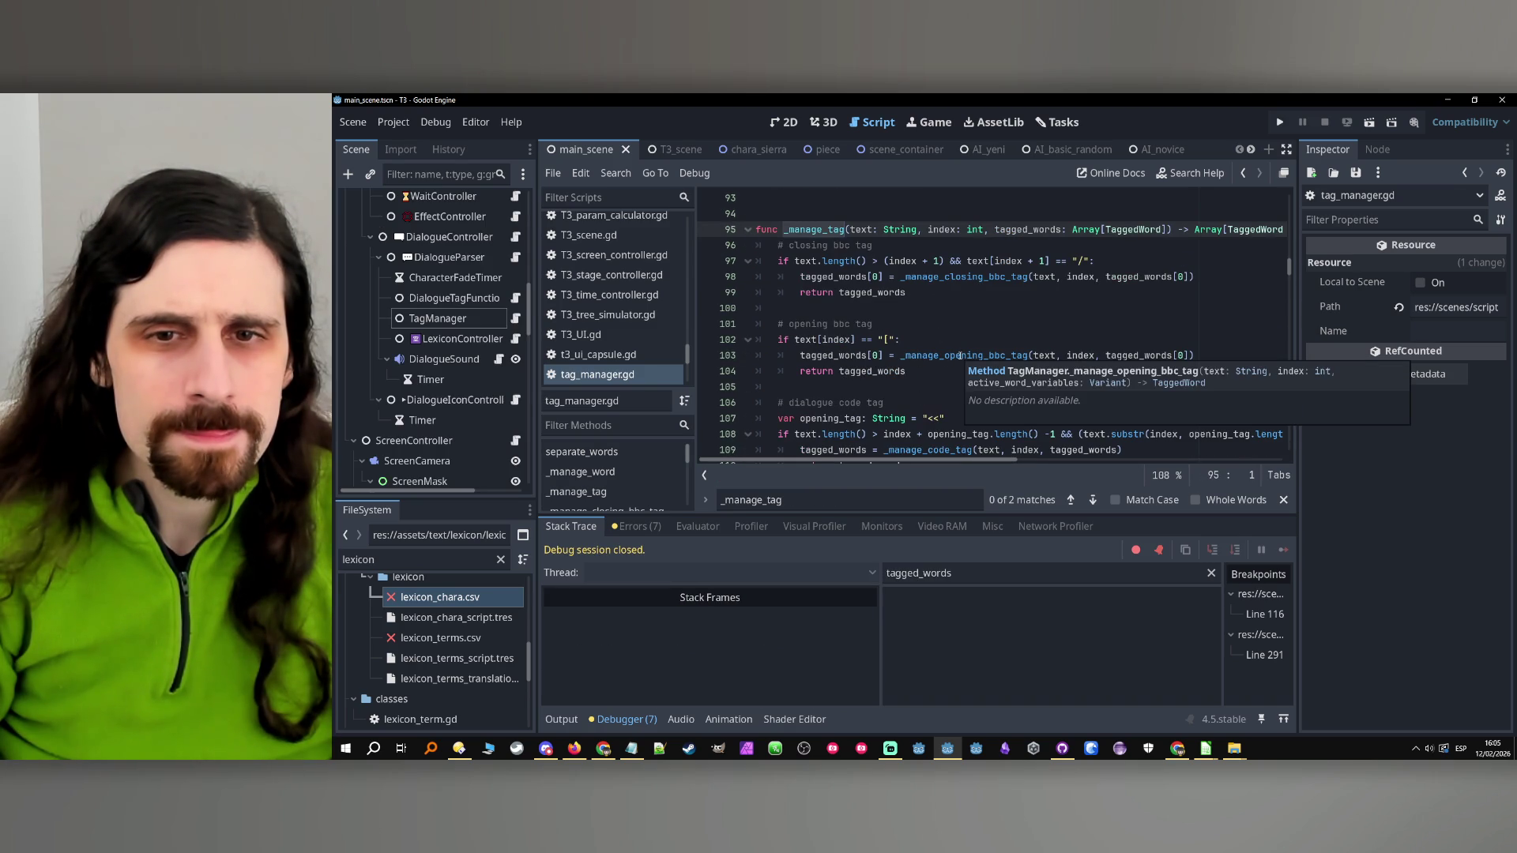
scroll(960, 356, down, 1)
click(928, 403)
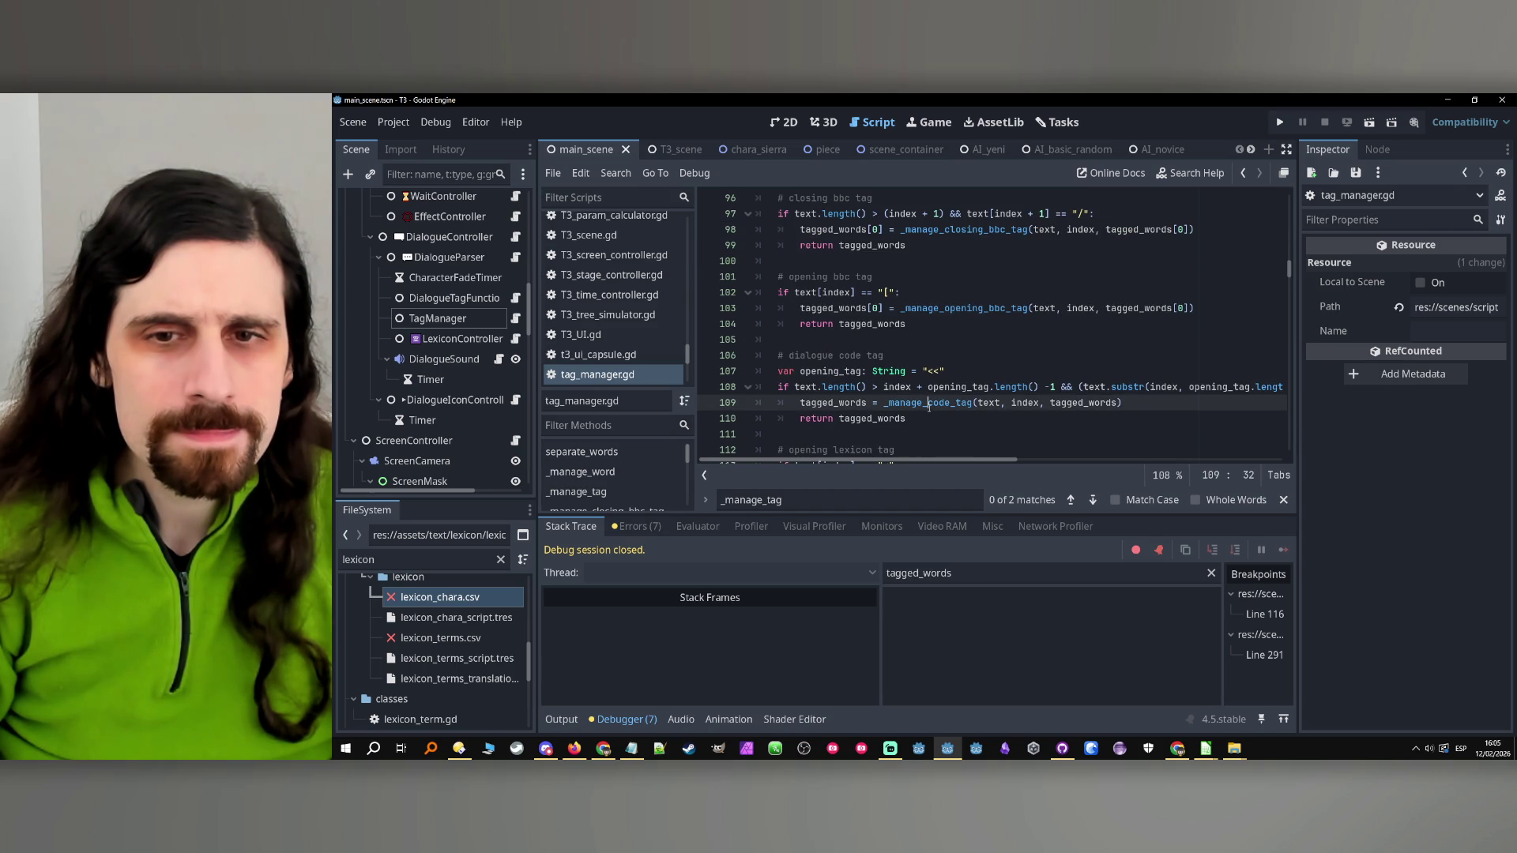
scroll(931, 399, down, 2)
click(933, 388)
ctrl+click(933, 388)
scroll(931, 391, down, 7)
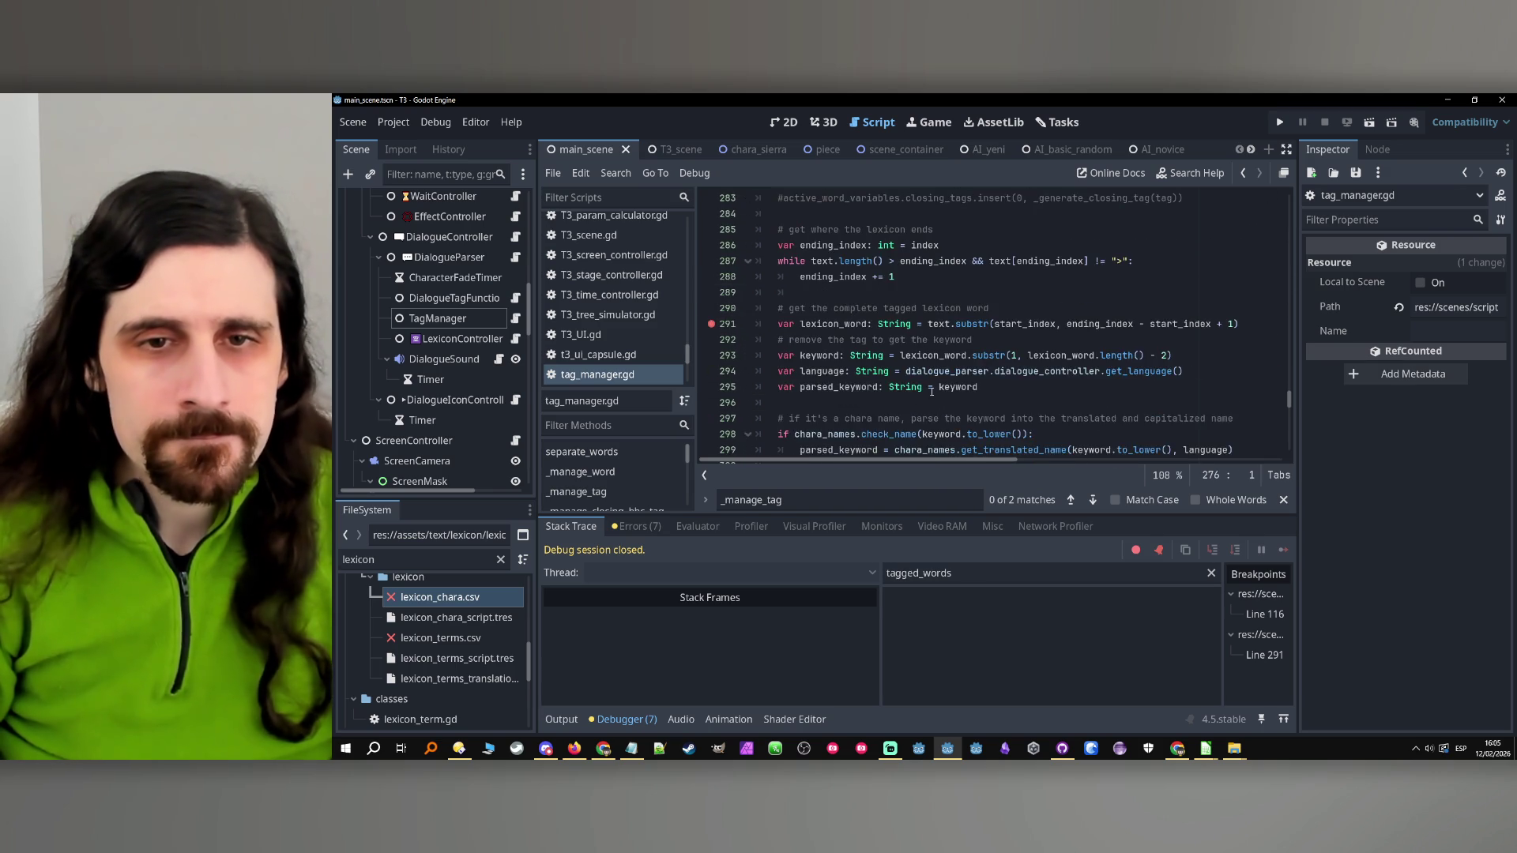
scroll(932, 390, down, 4)
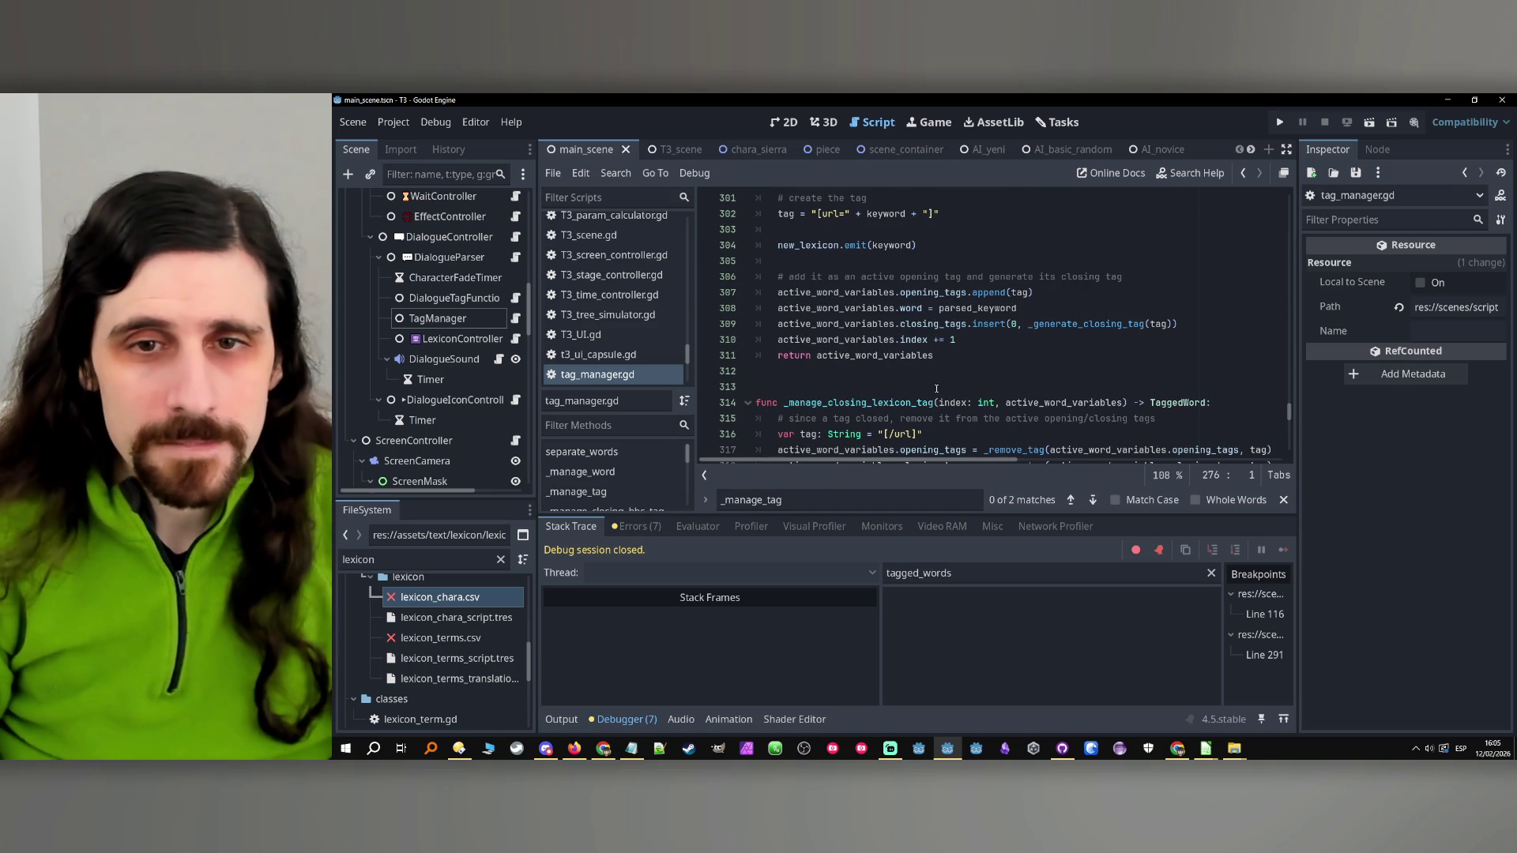
scroll(936, 389, down, 2)
Search tag_manager.gd for 'tagged_words[0].index ='
key(ctrl+f)
text(tagged_words)
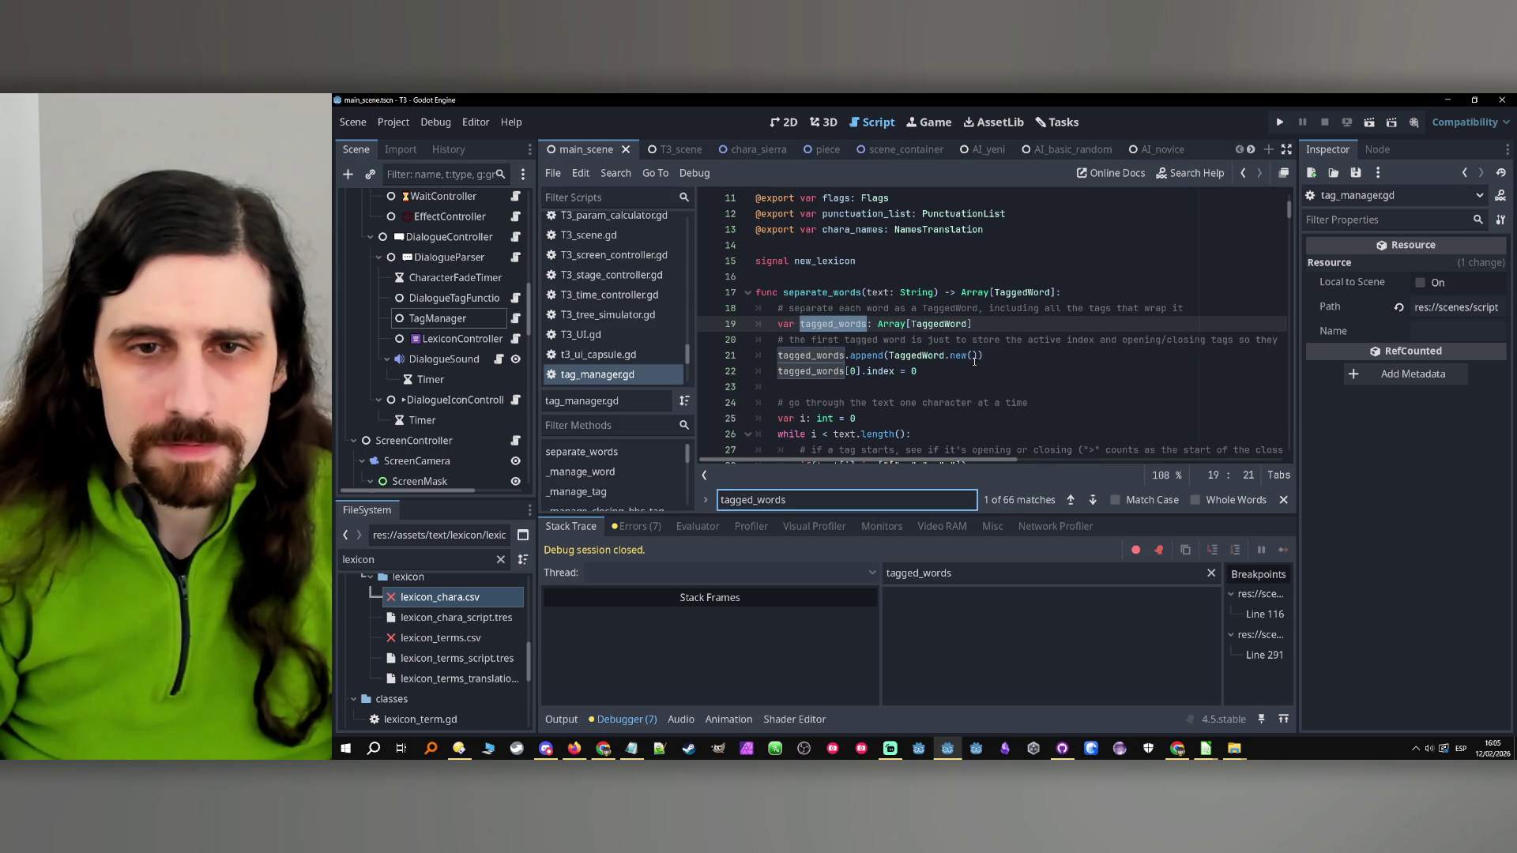
text([])
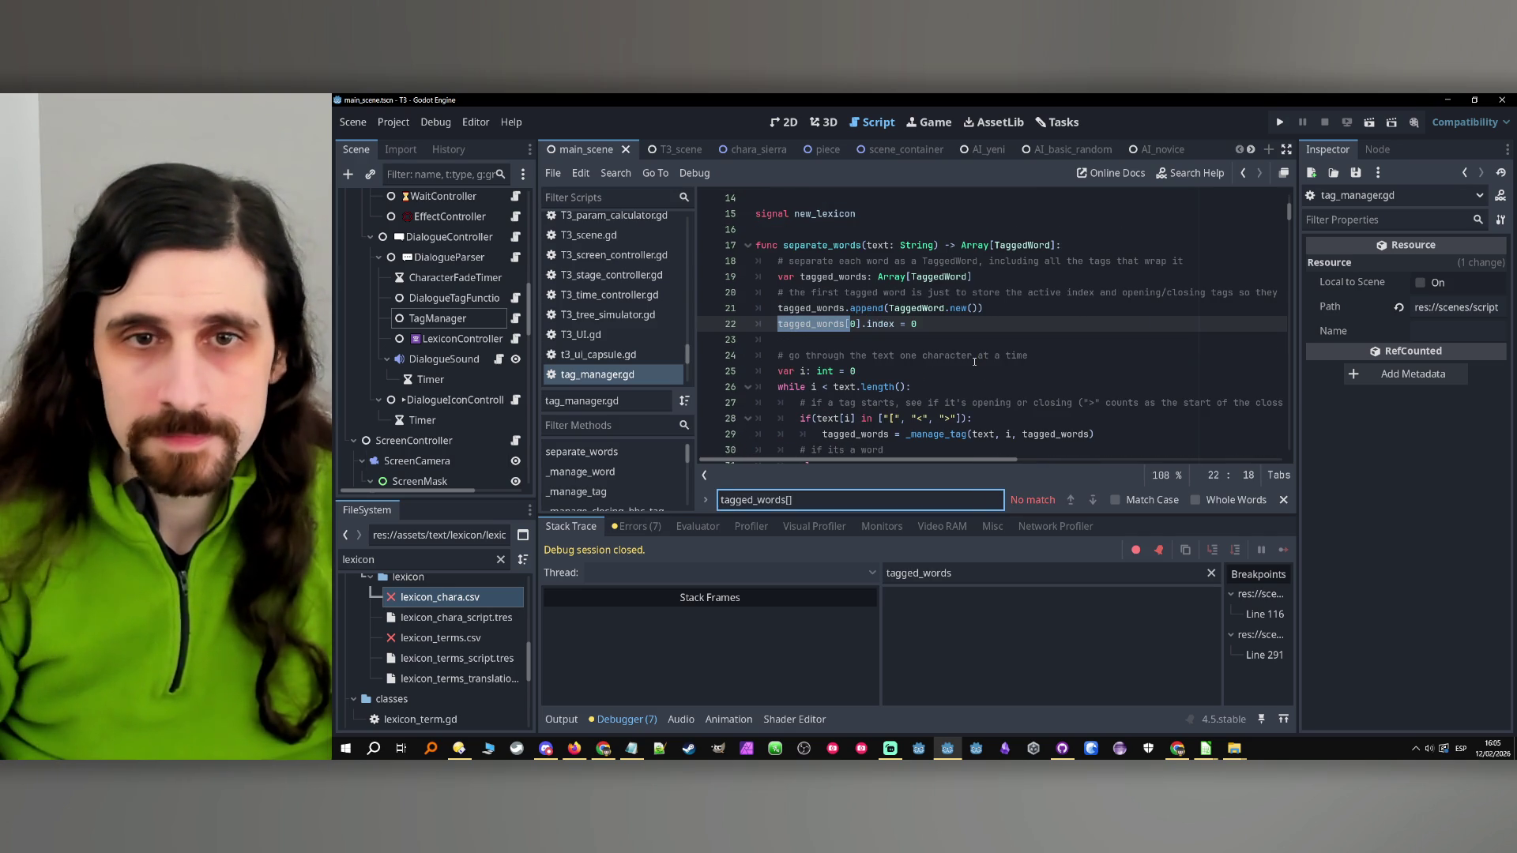
drag(895, 324, 778, 324)
key(ctrl+f)
text(=)
key(Return)
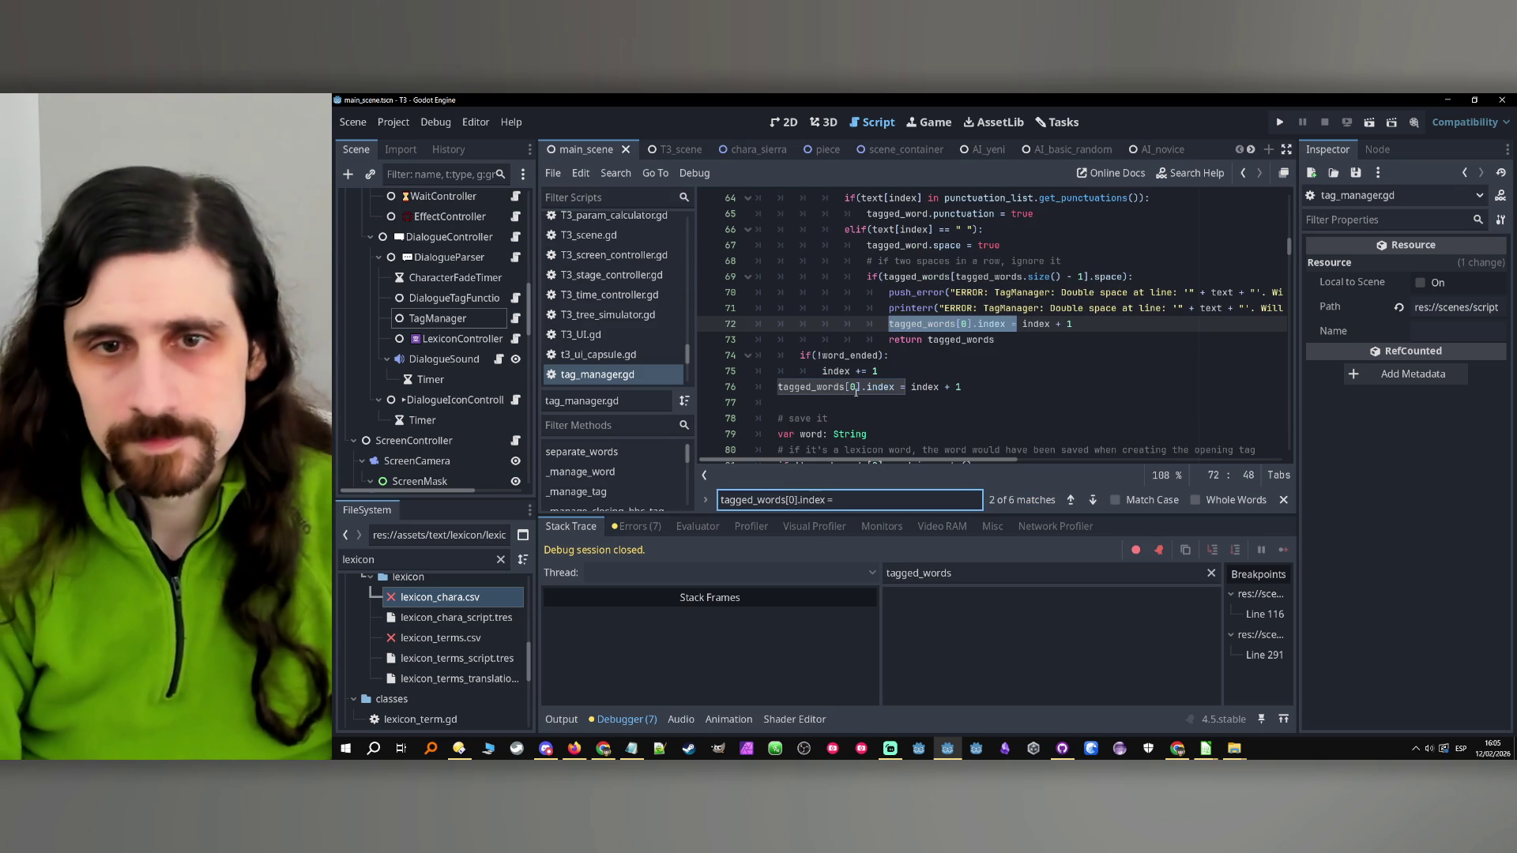
Cycle through the six matches (lines 22, 72, 76, 235, 254, 272) and filter methods by 'lexico'
scroll(928, 318, up, 2)
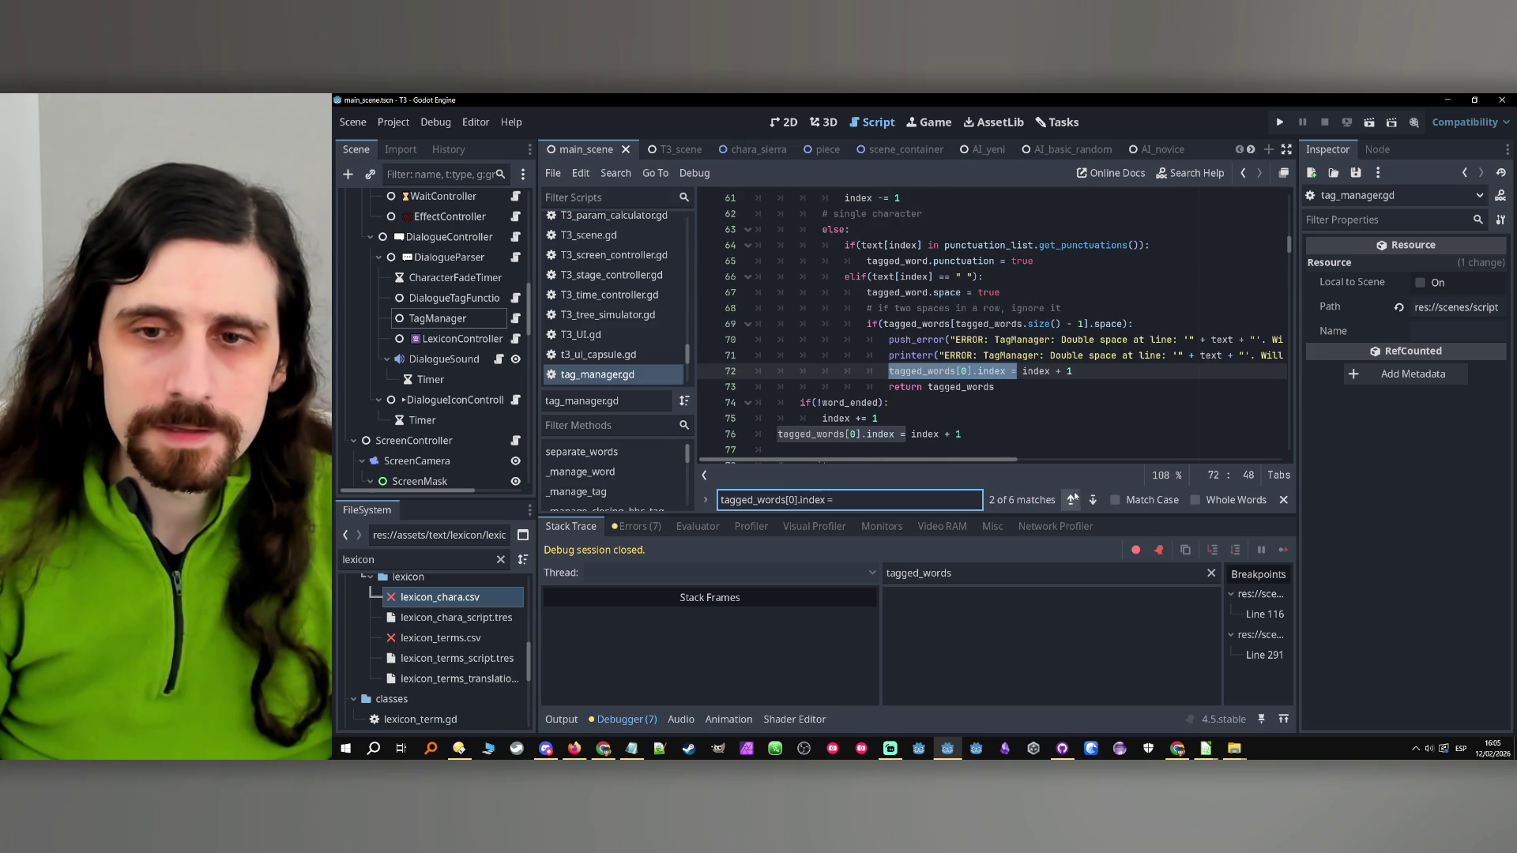
click(1091, 500)
click(1092, 501)
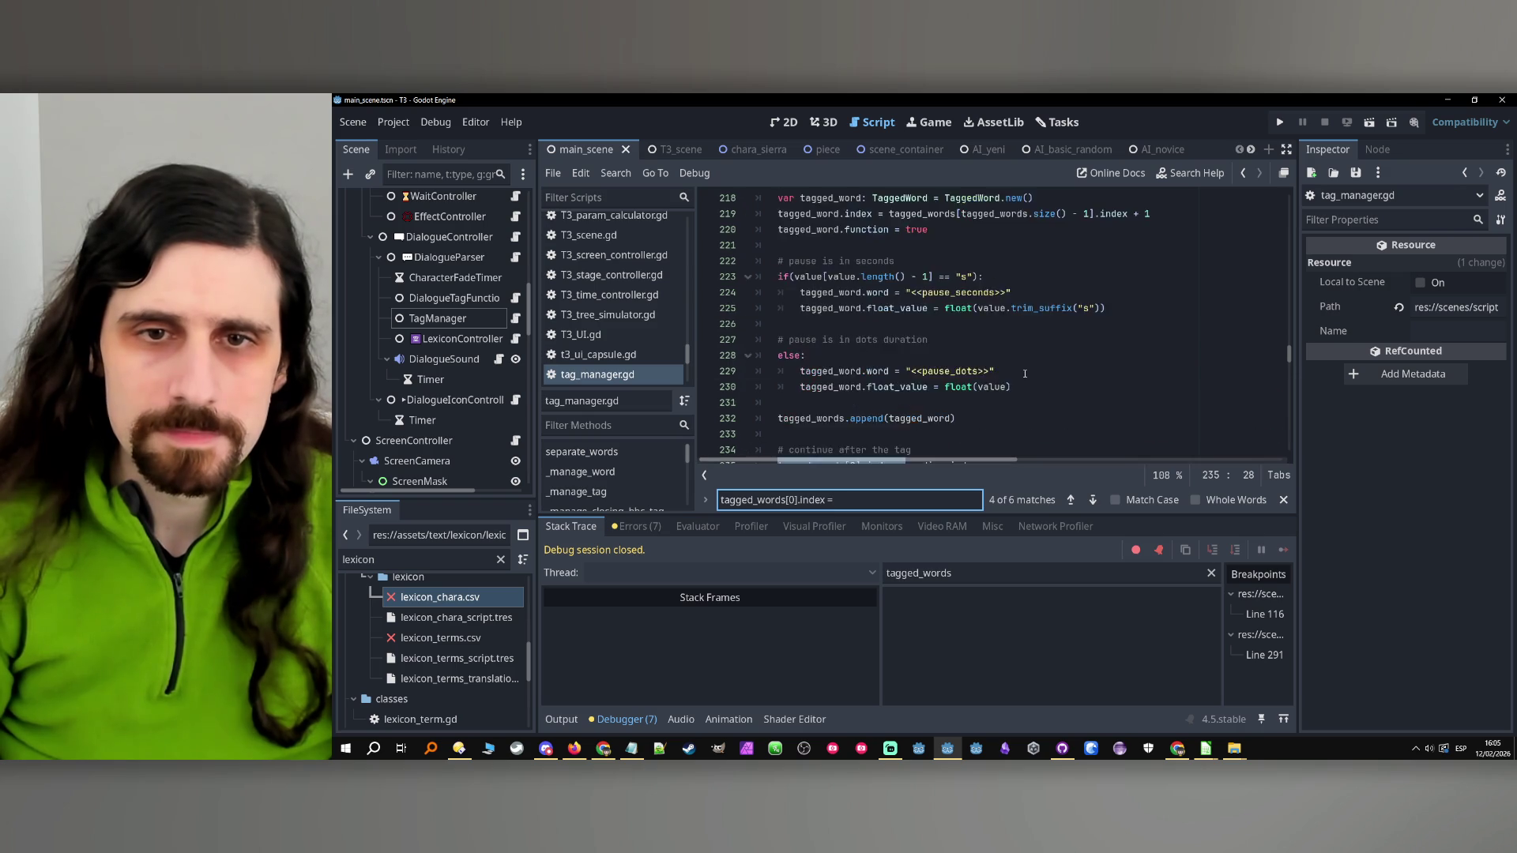
click(1092, 500)
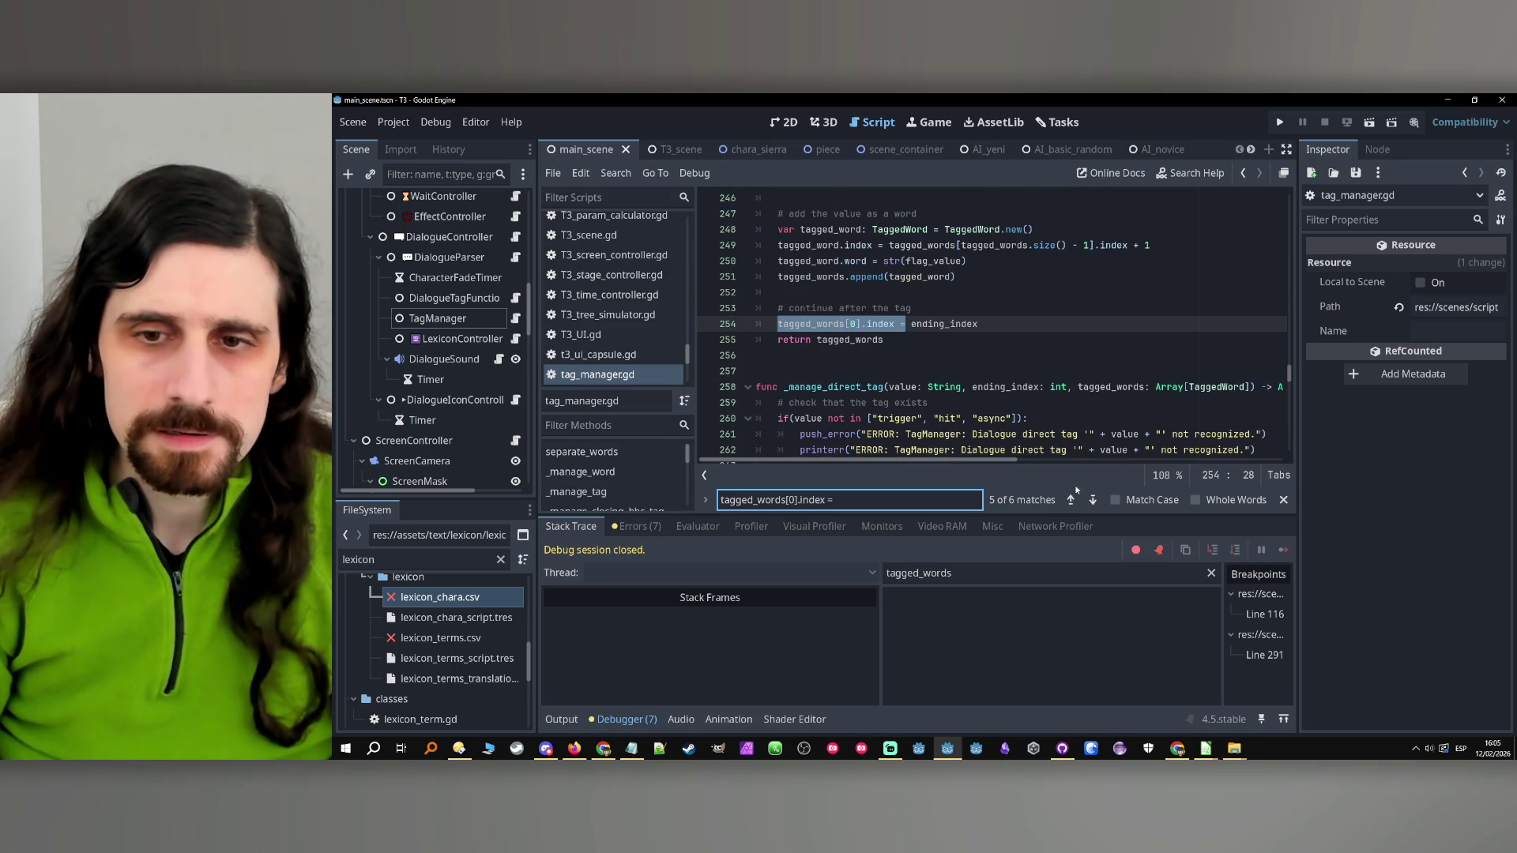
click(1093, 500)
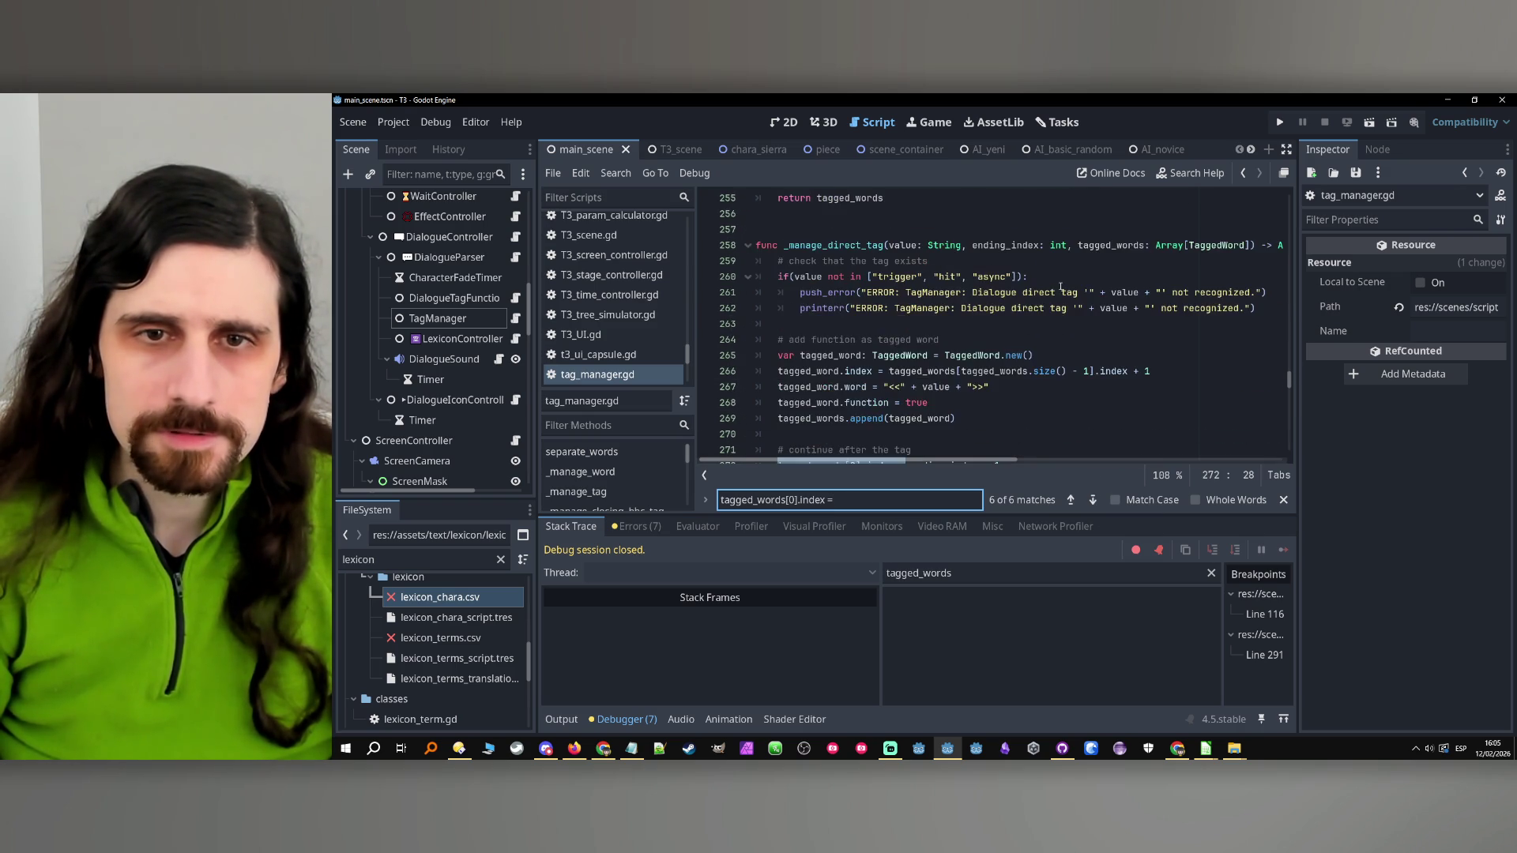
click(1093, 500)
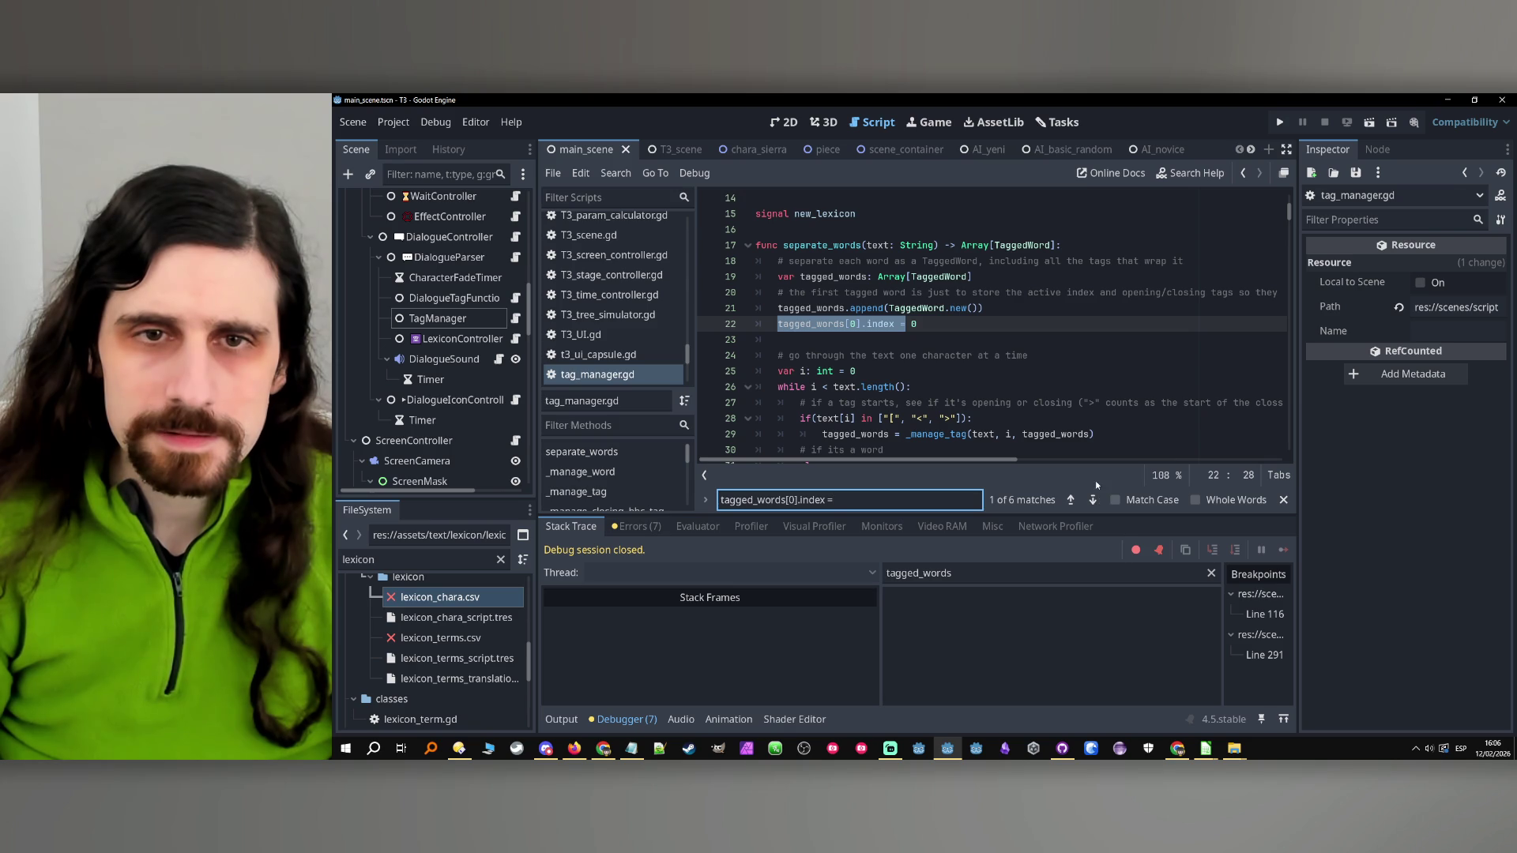
click(1094, 500)
scroll(1003, 341, up, 8)
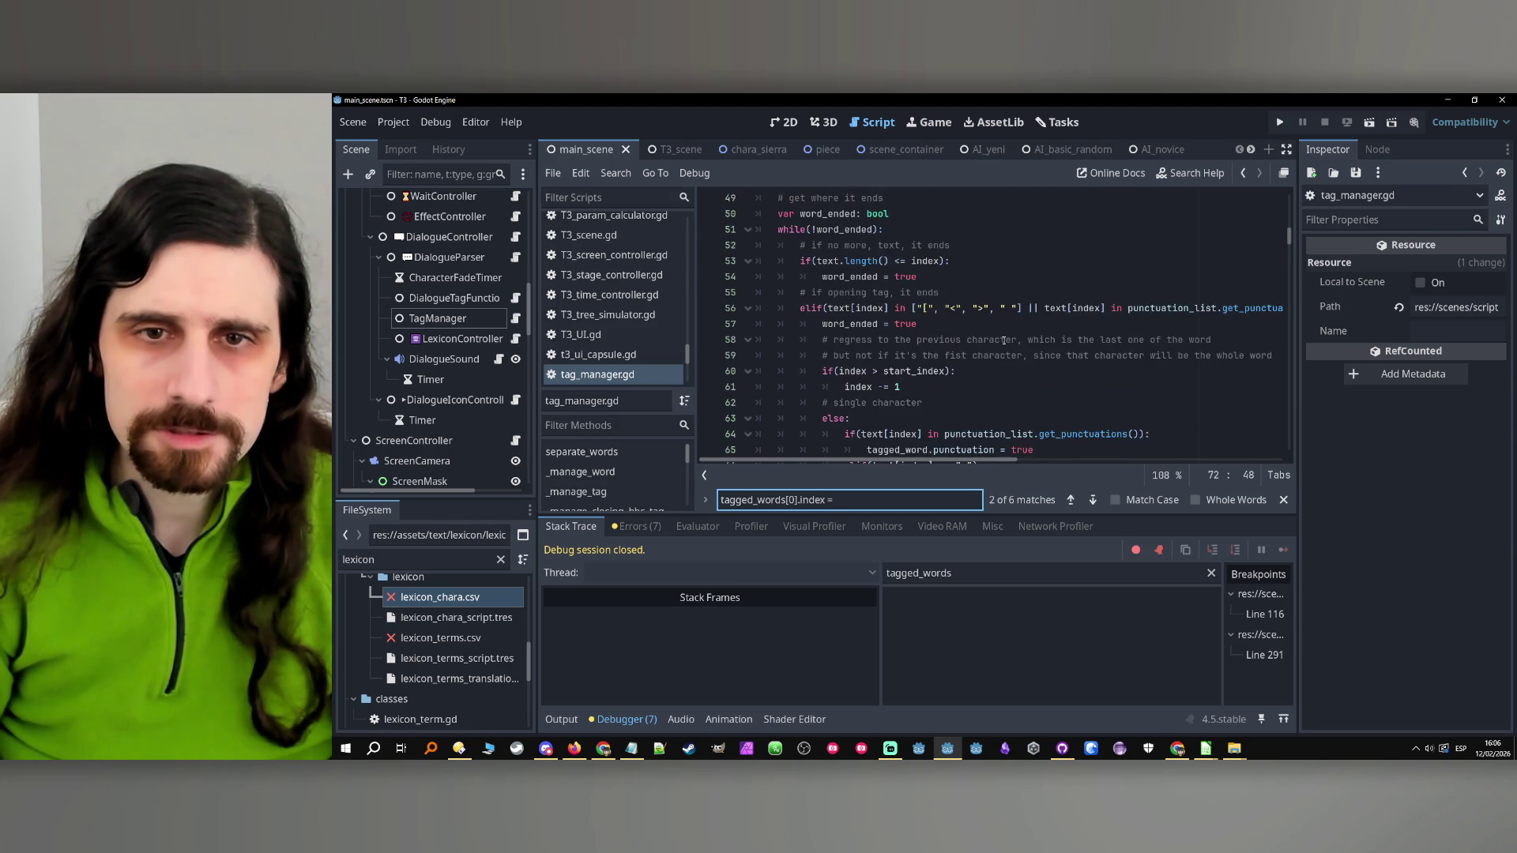
click(1093, 501)
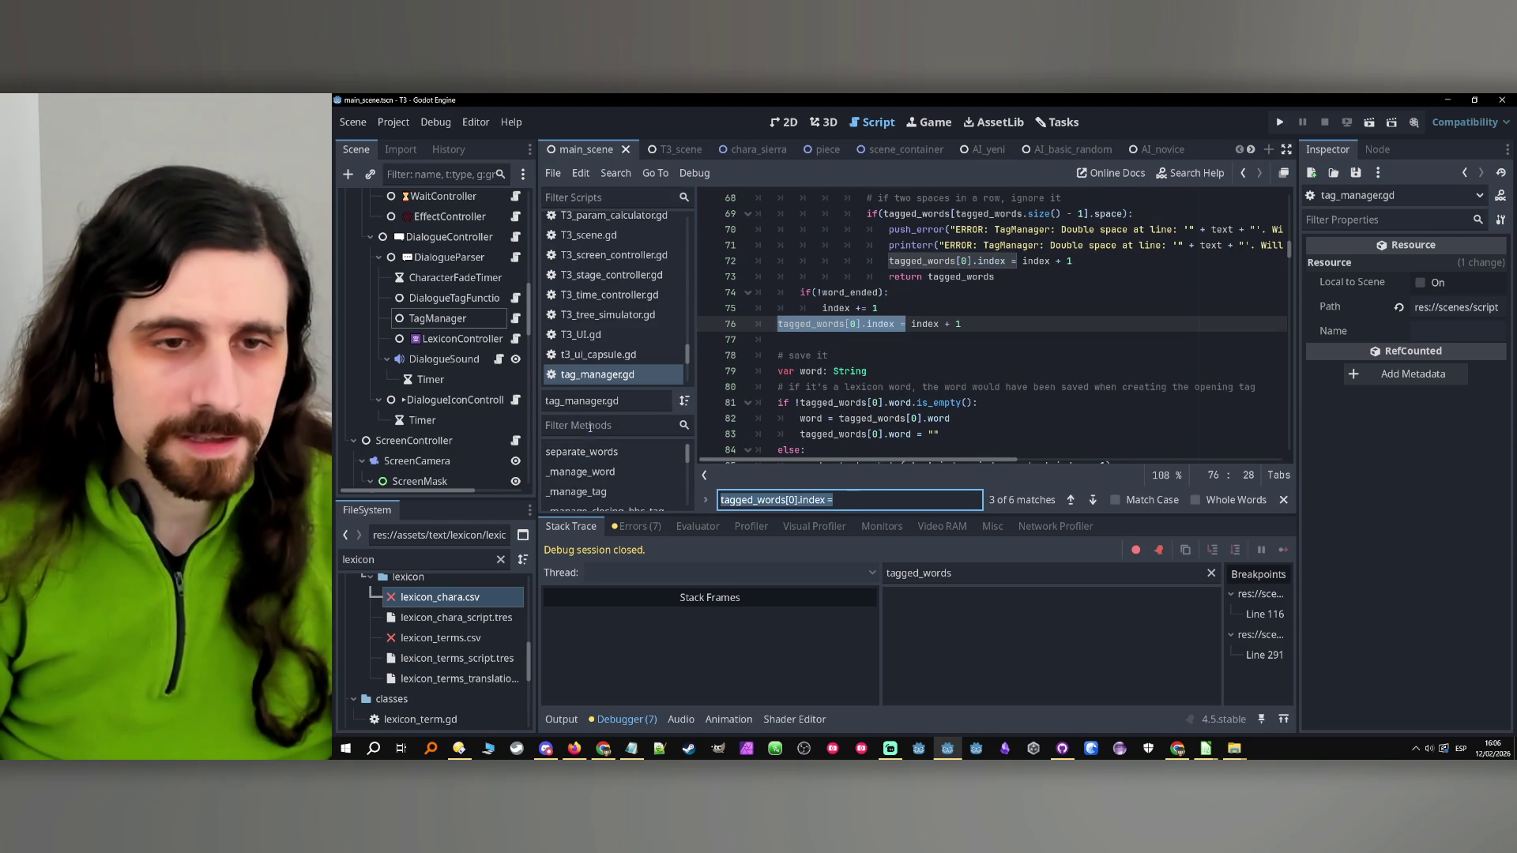
click(612, 425)
text(lexico)
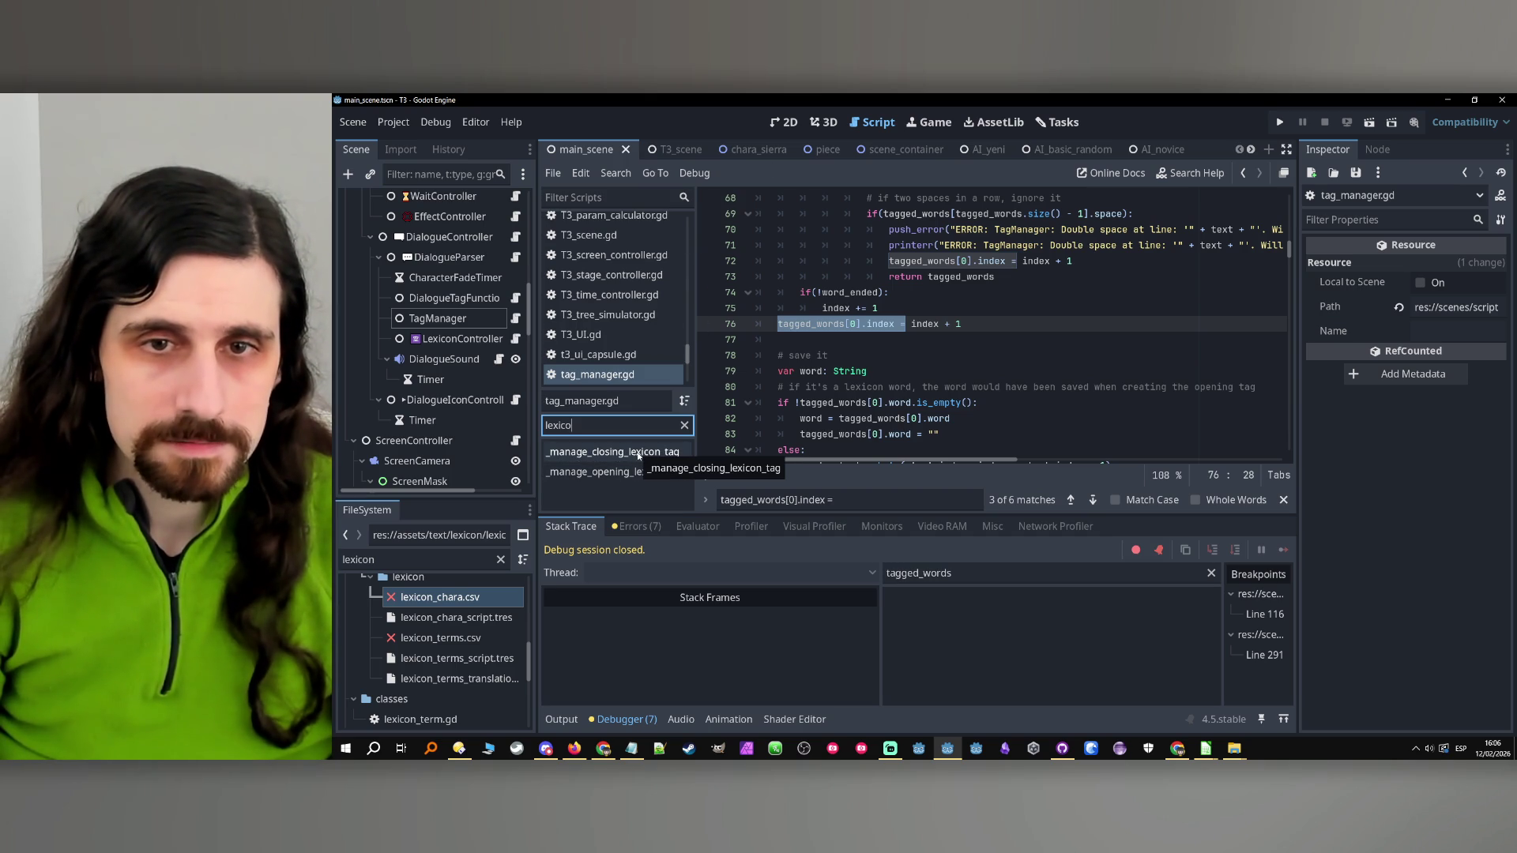
click(637, 456)
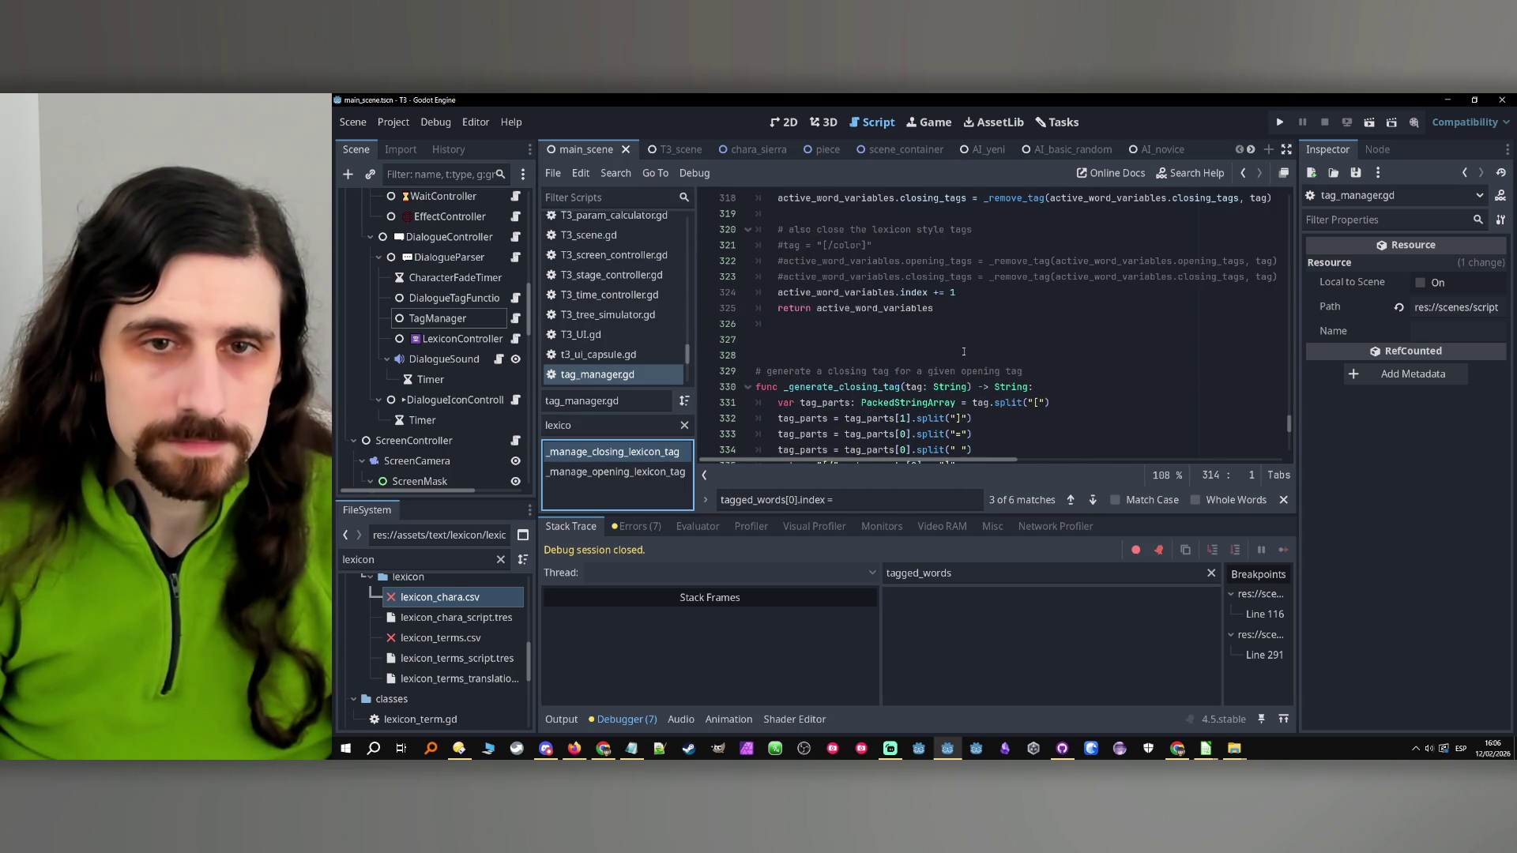
click(618, 474)
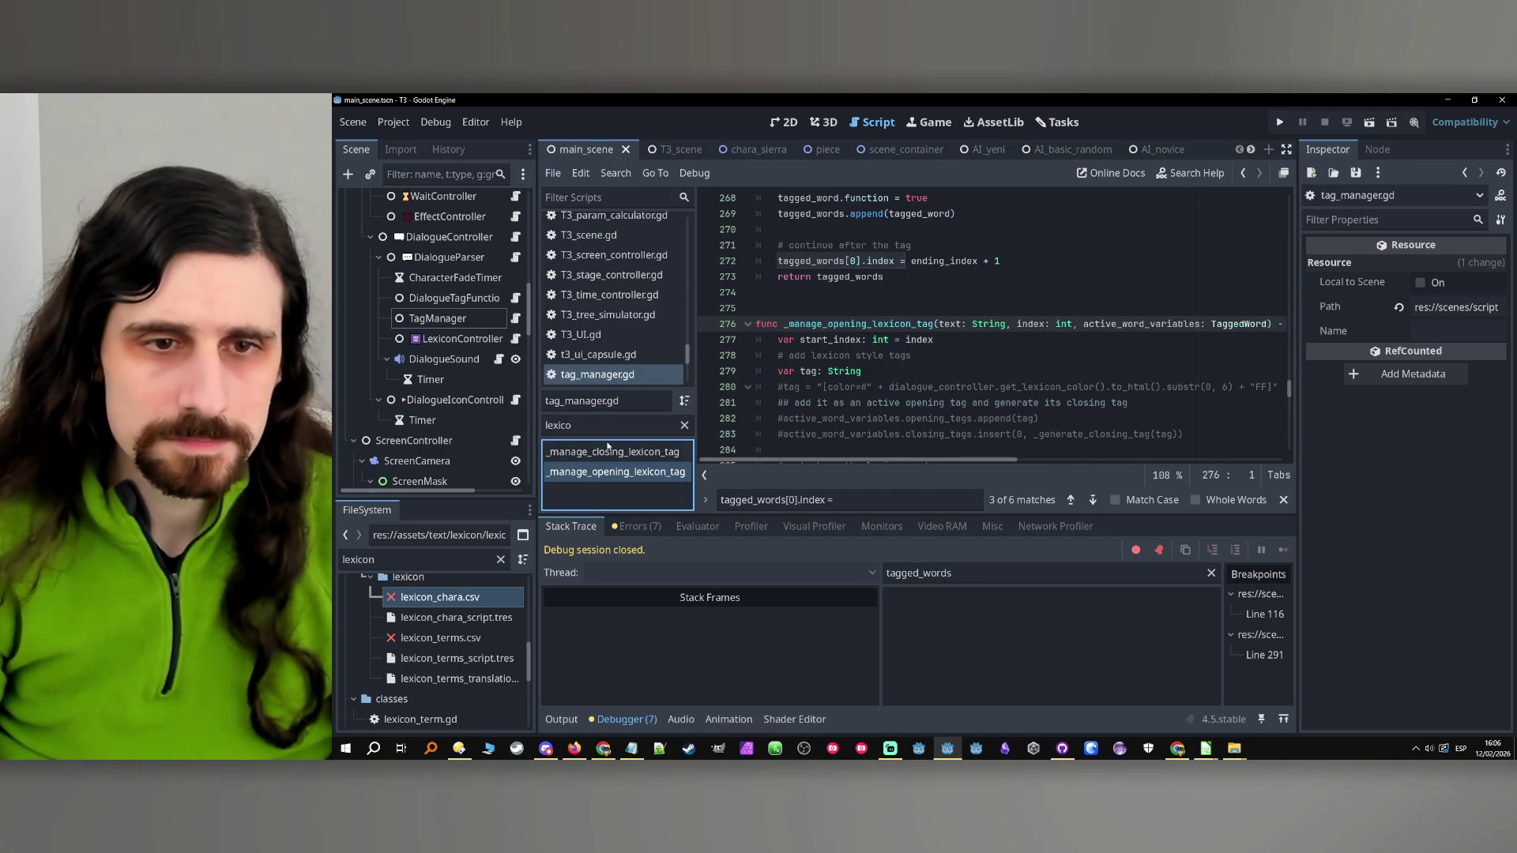
key(Up)
scroll(869, 364, down, 3)
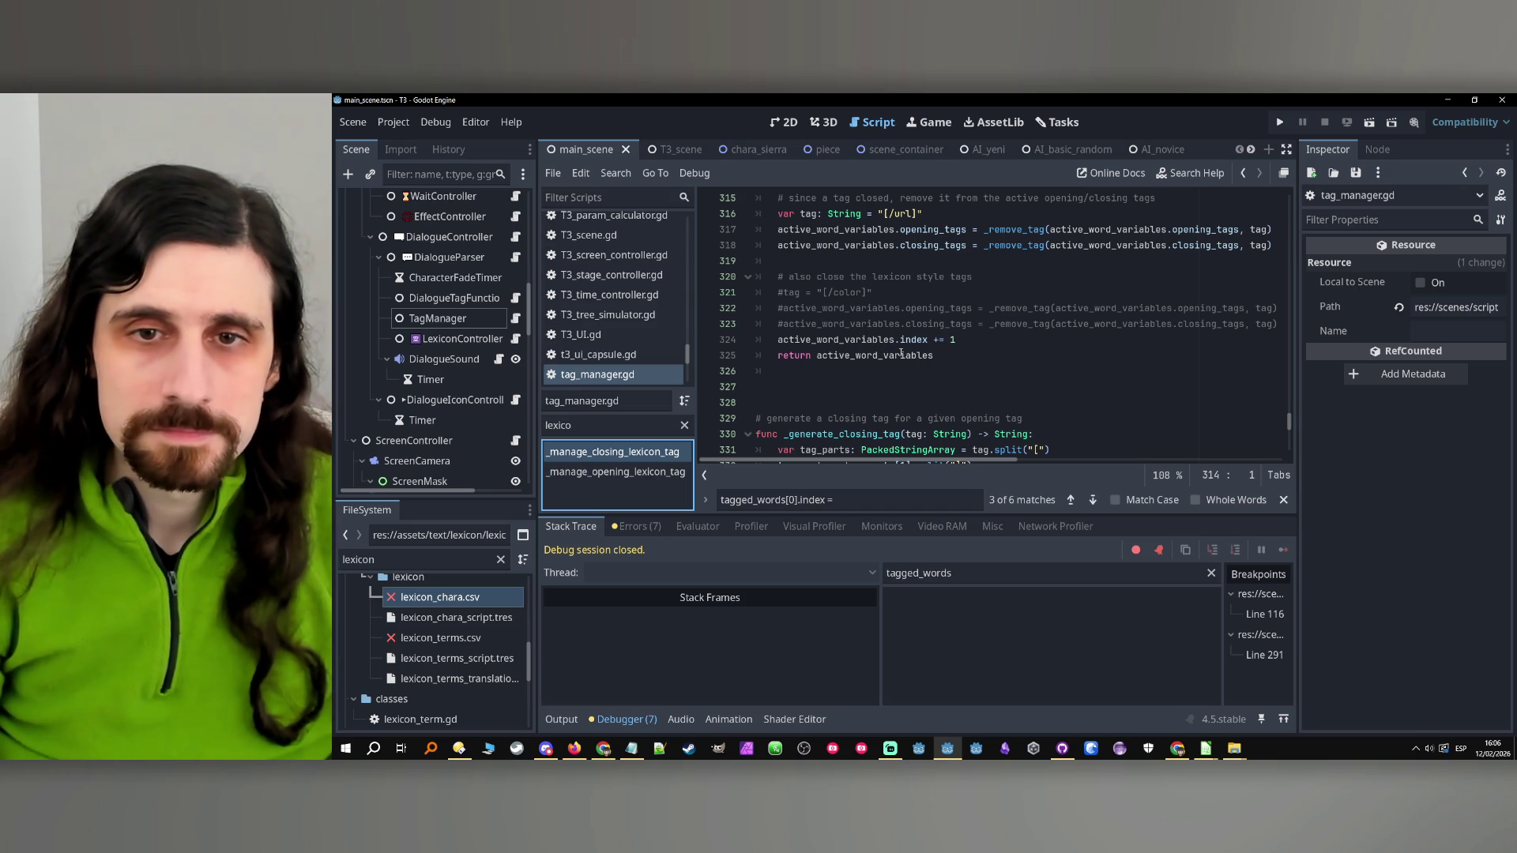
scroll(901, 354, up, 1)
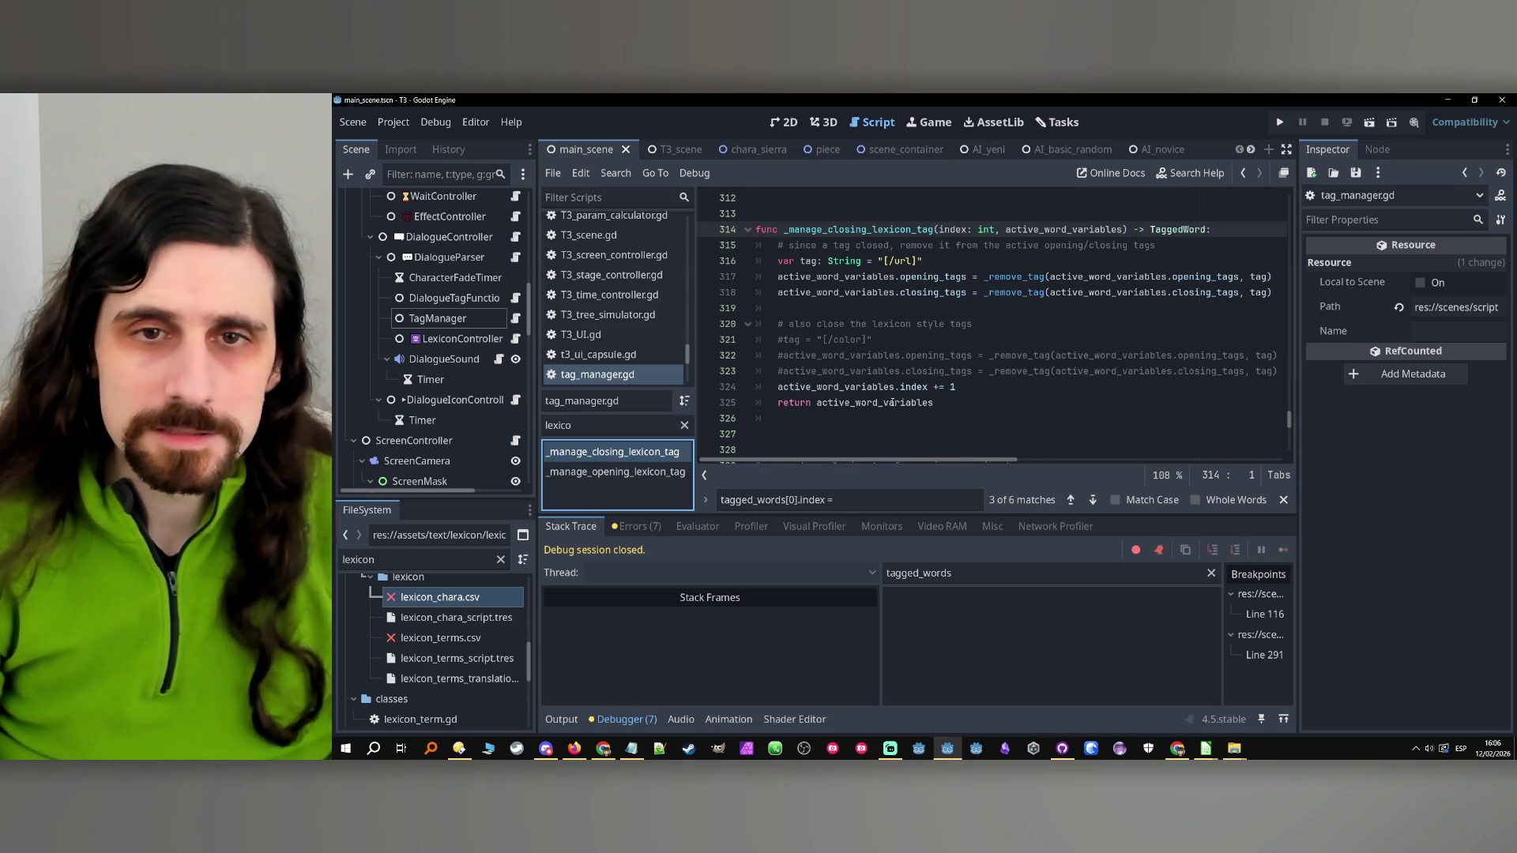
click(616, 469)
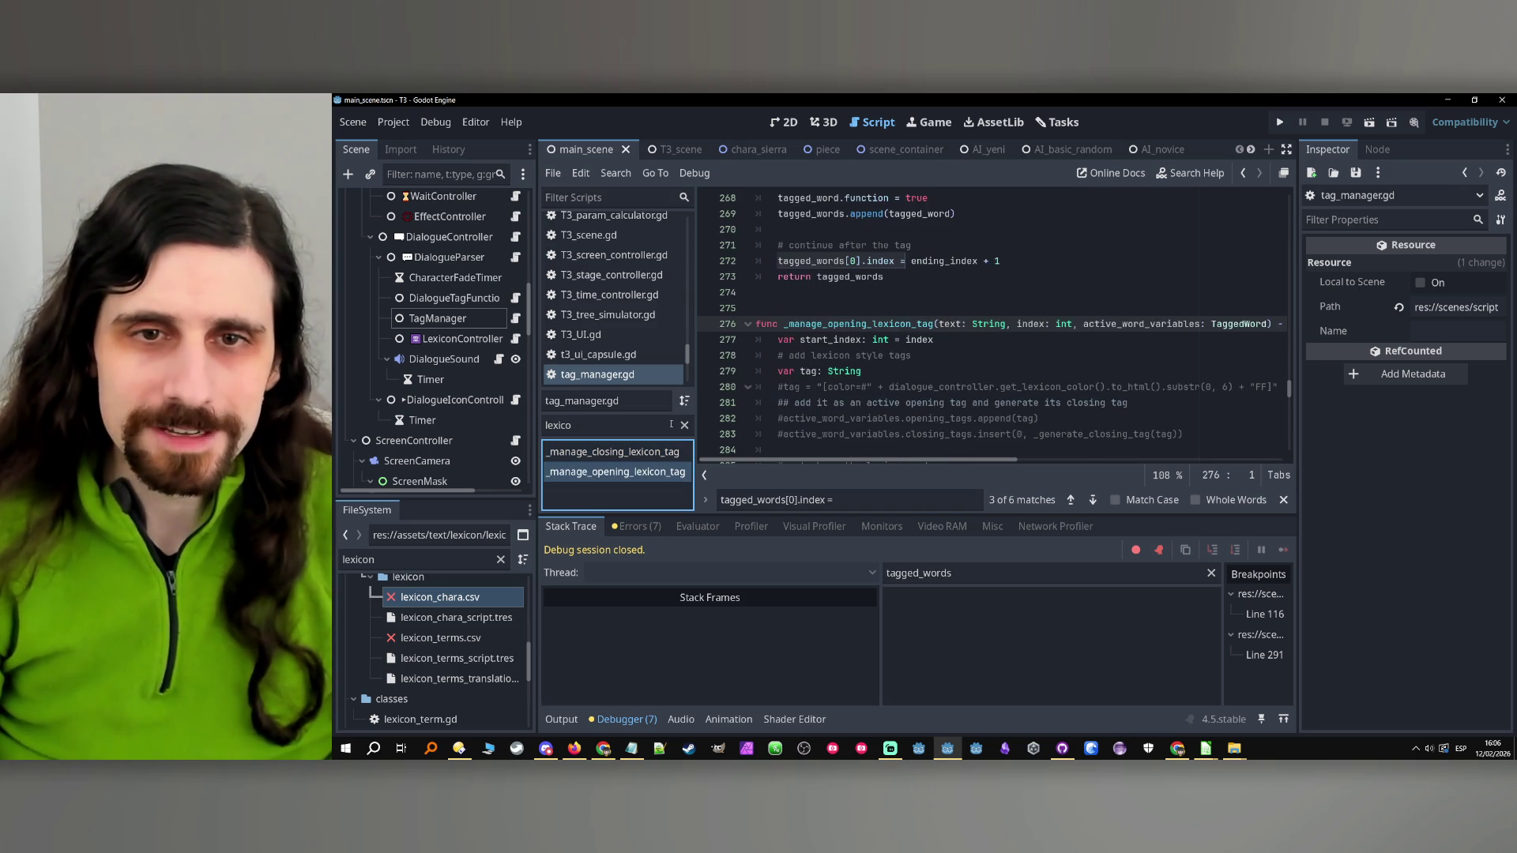
scroll(843, 358, down, 6)
scroll(843, 357, down, 4)
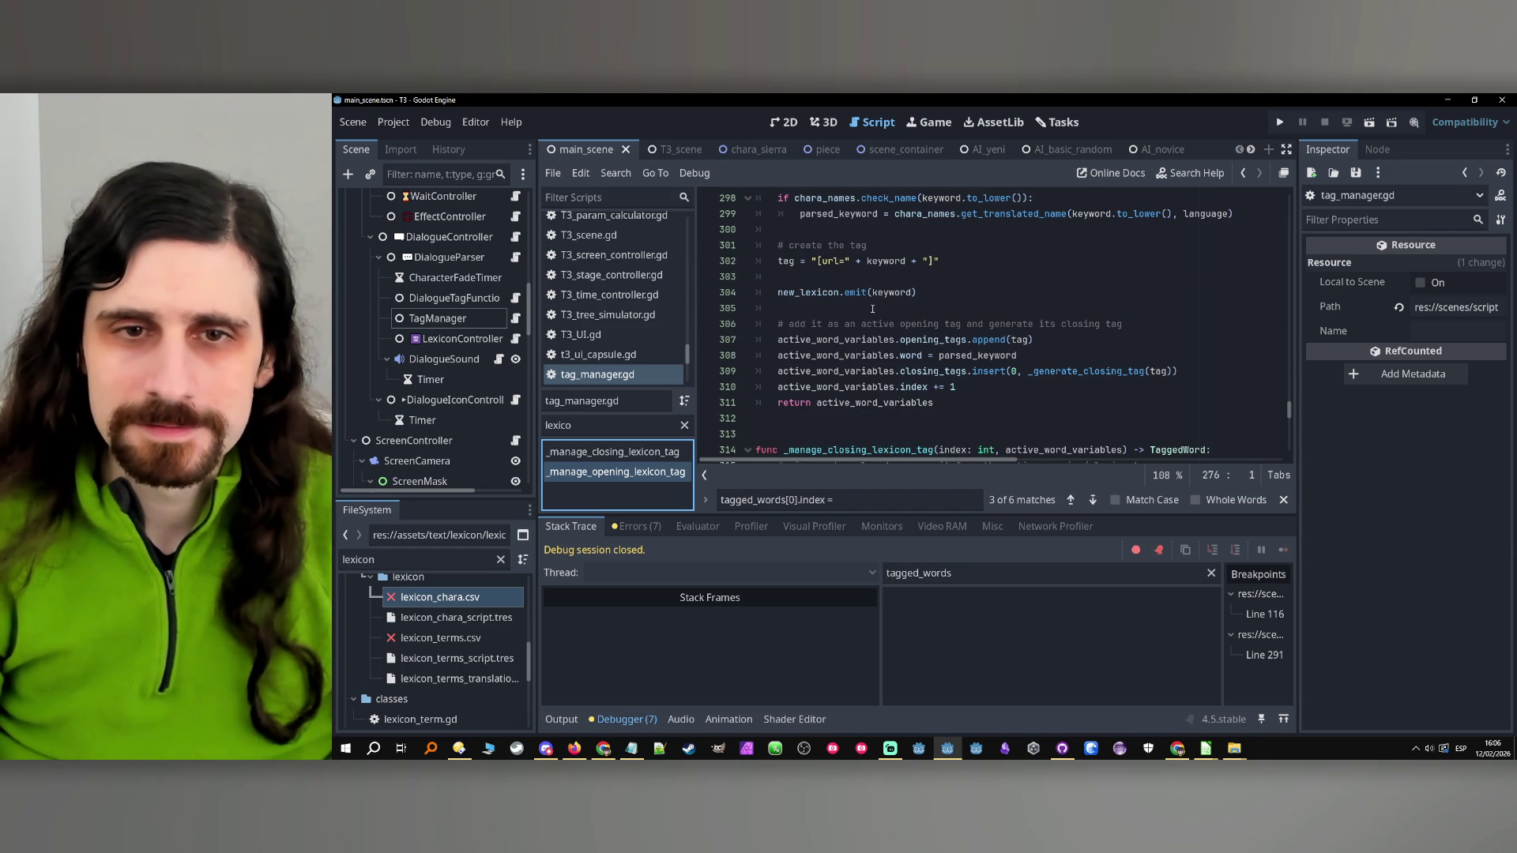
click(872, 309)
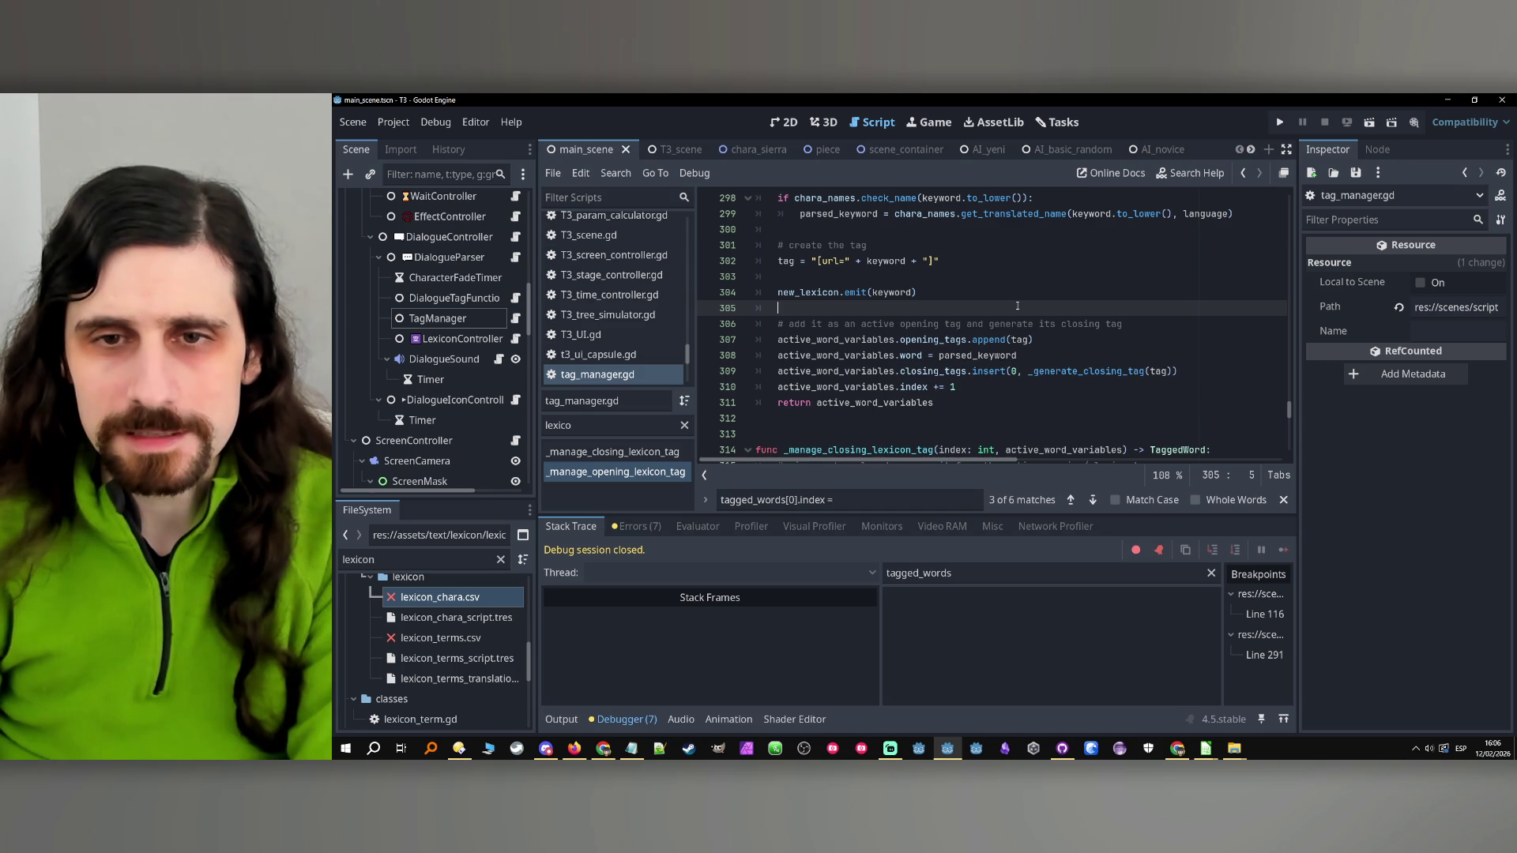
Add 'tagged_words[0].index = ending_index + 1' below the new_lexicon emit
key(Return)
key(Return)
key(Up)
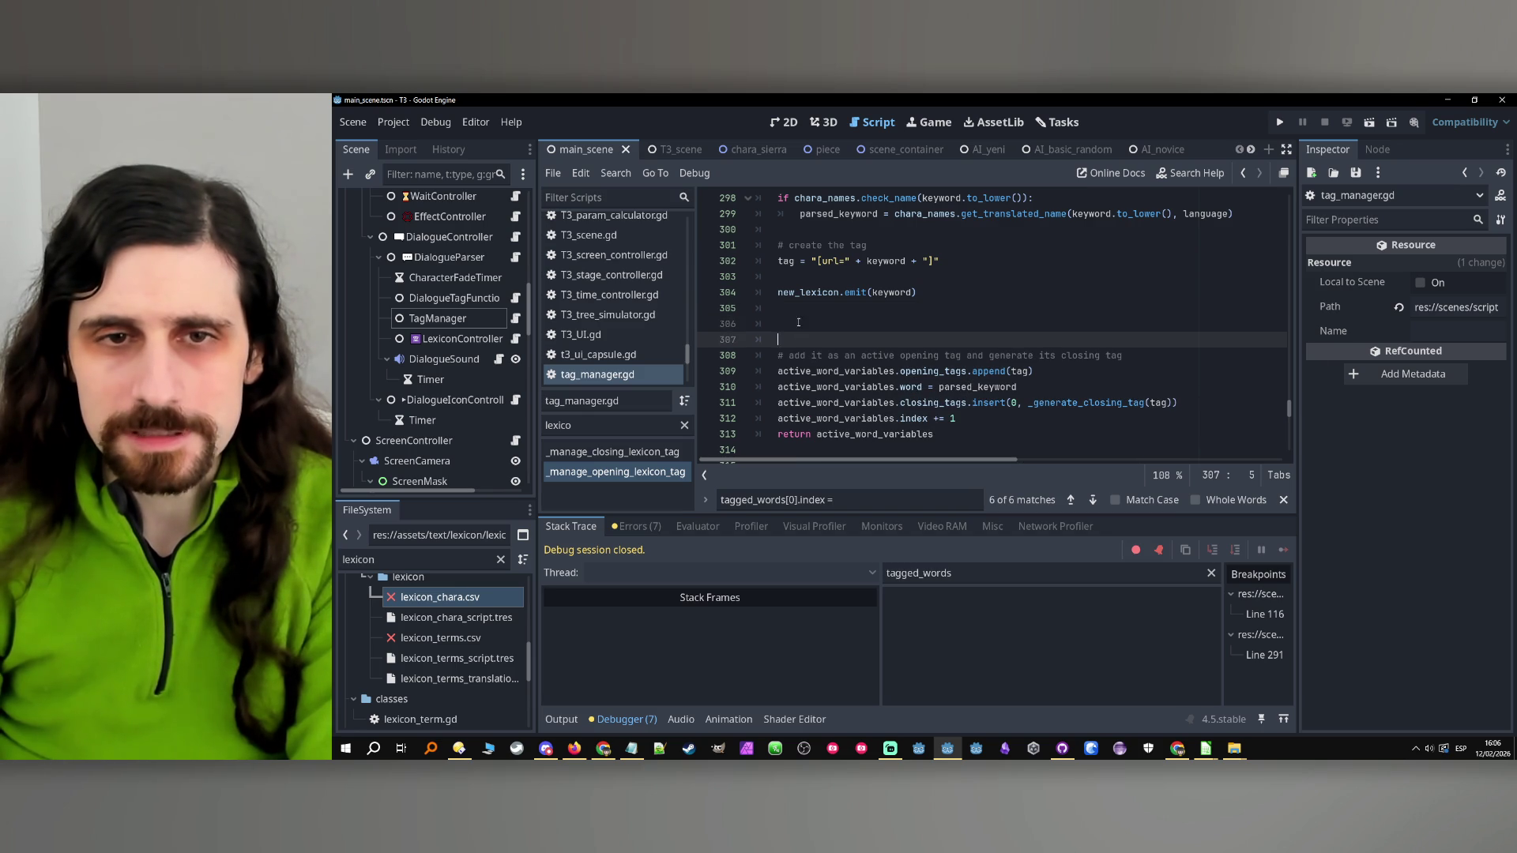
text(tagged_words[0].index =)
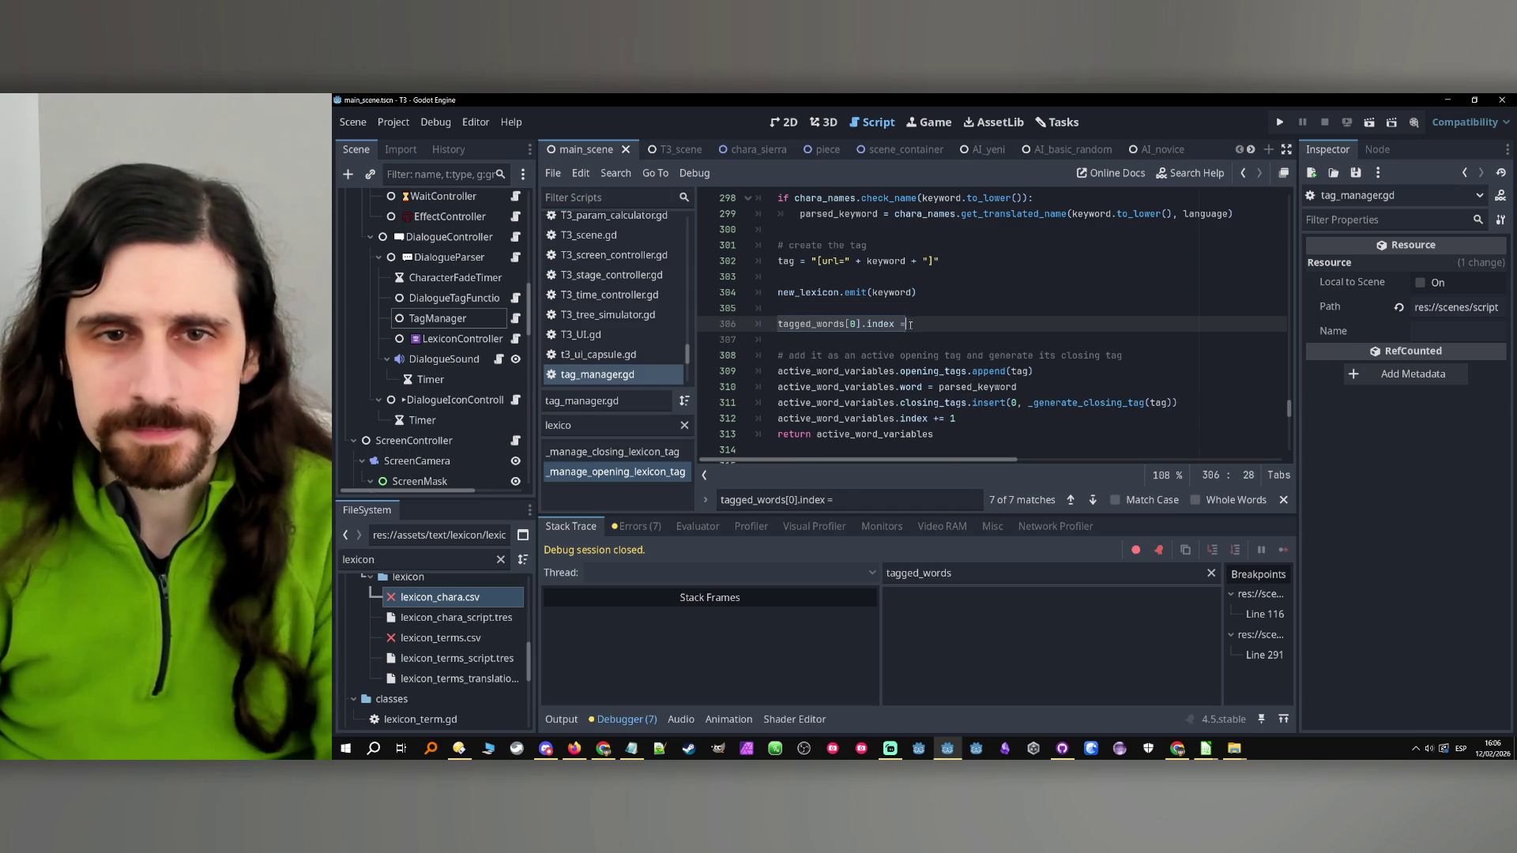
scroll(903, 322, up, 5)
double_click(834, 277)
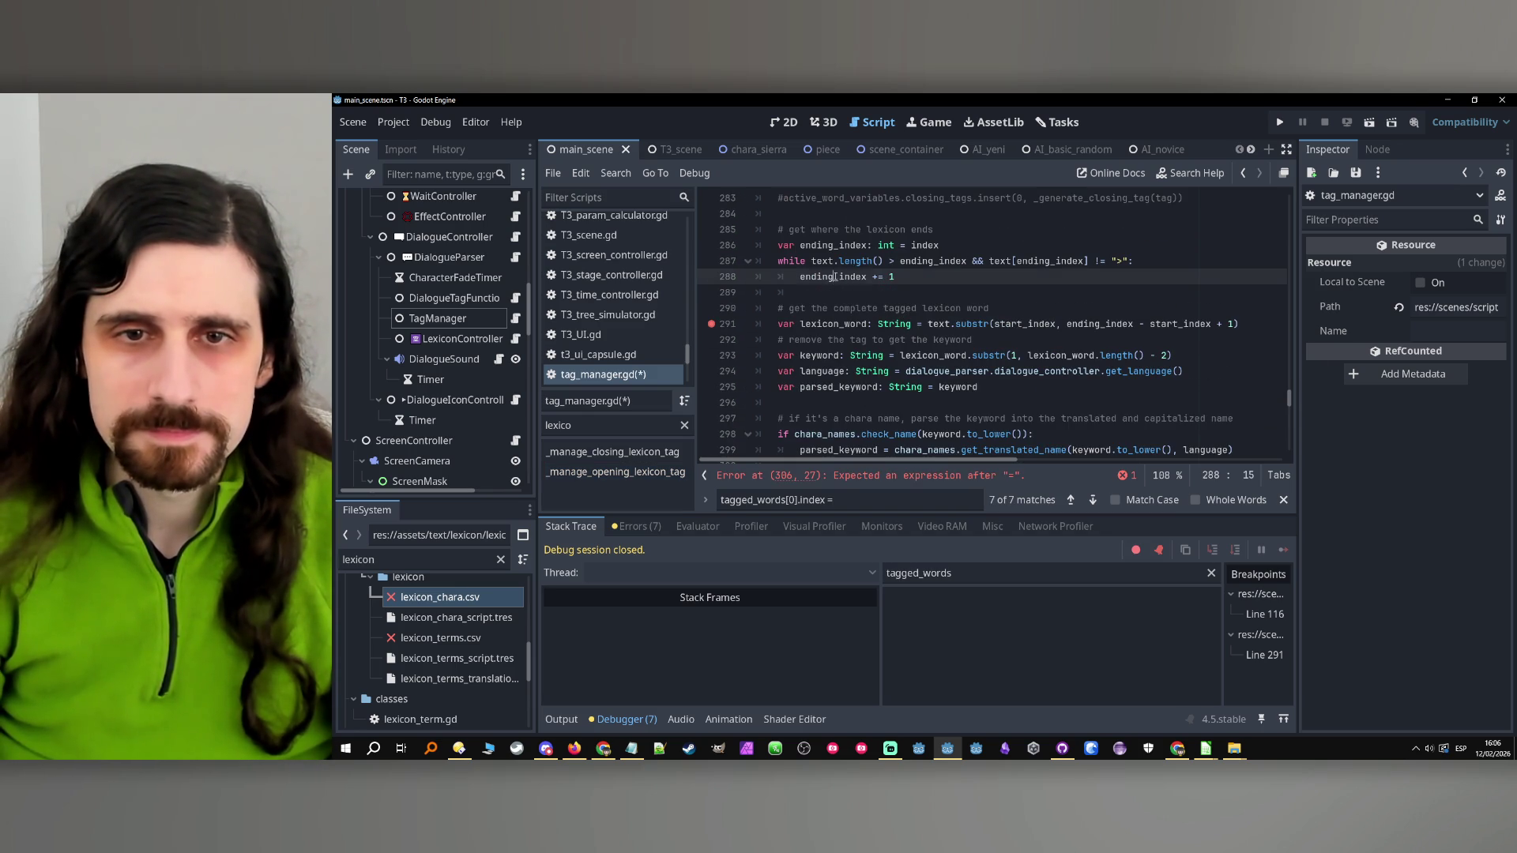
scroll(884, 332, down, 4)
click(938, 371)
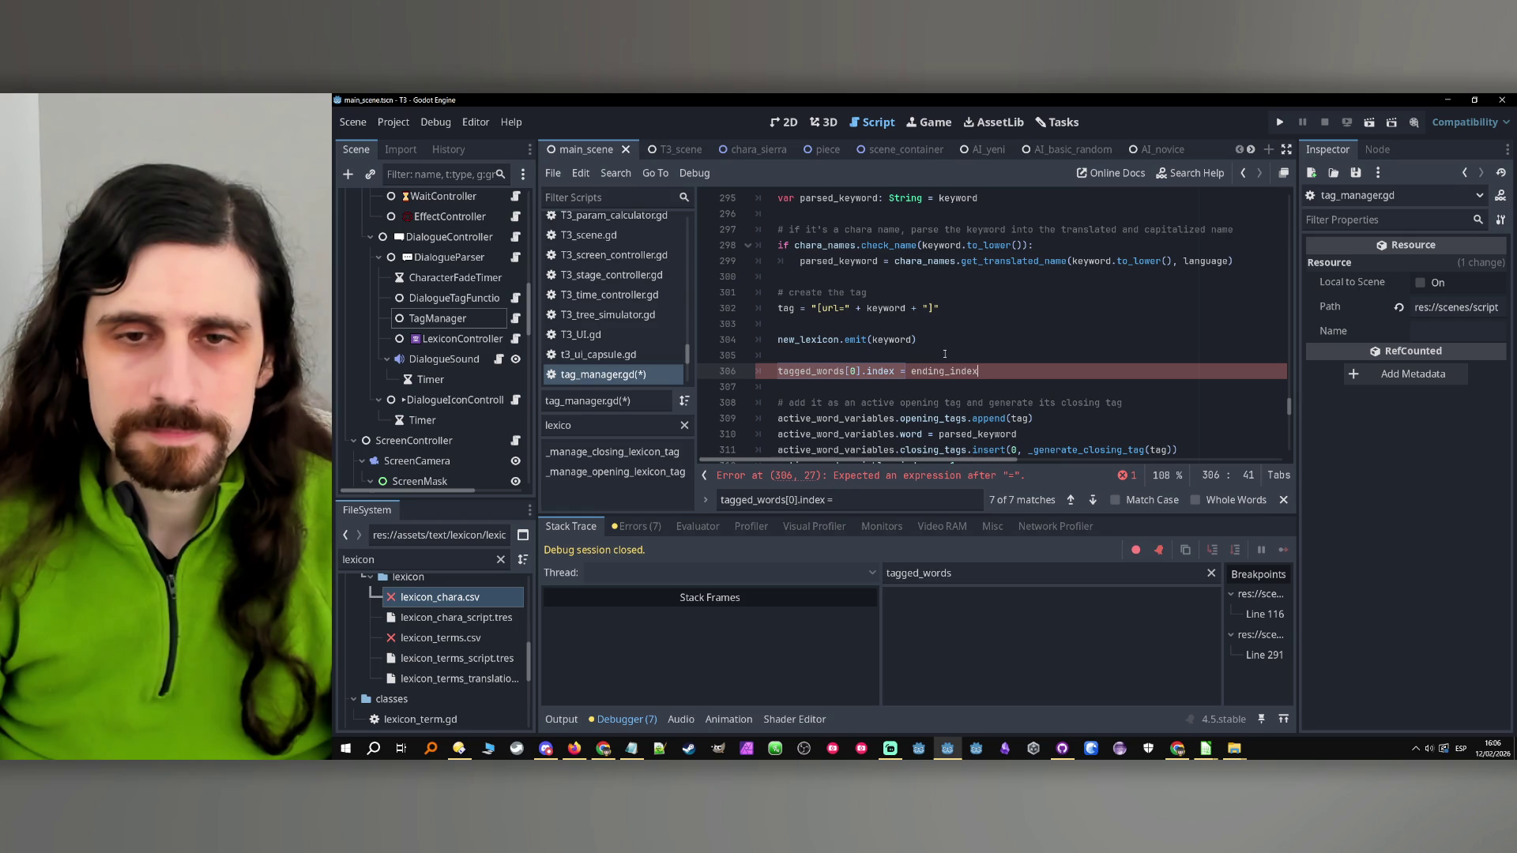
text( + 1)
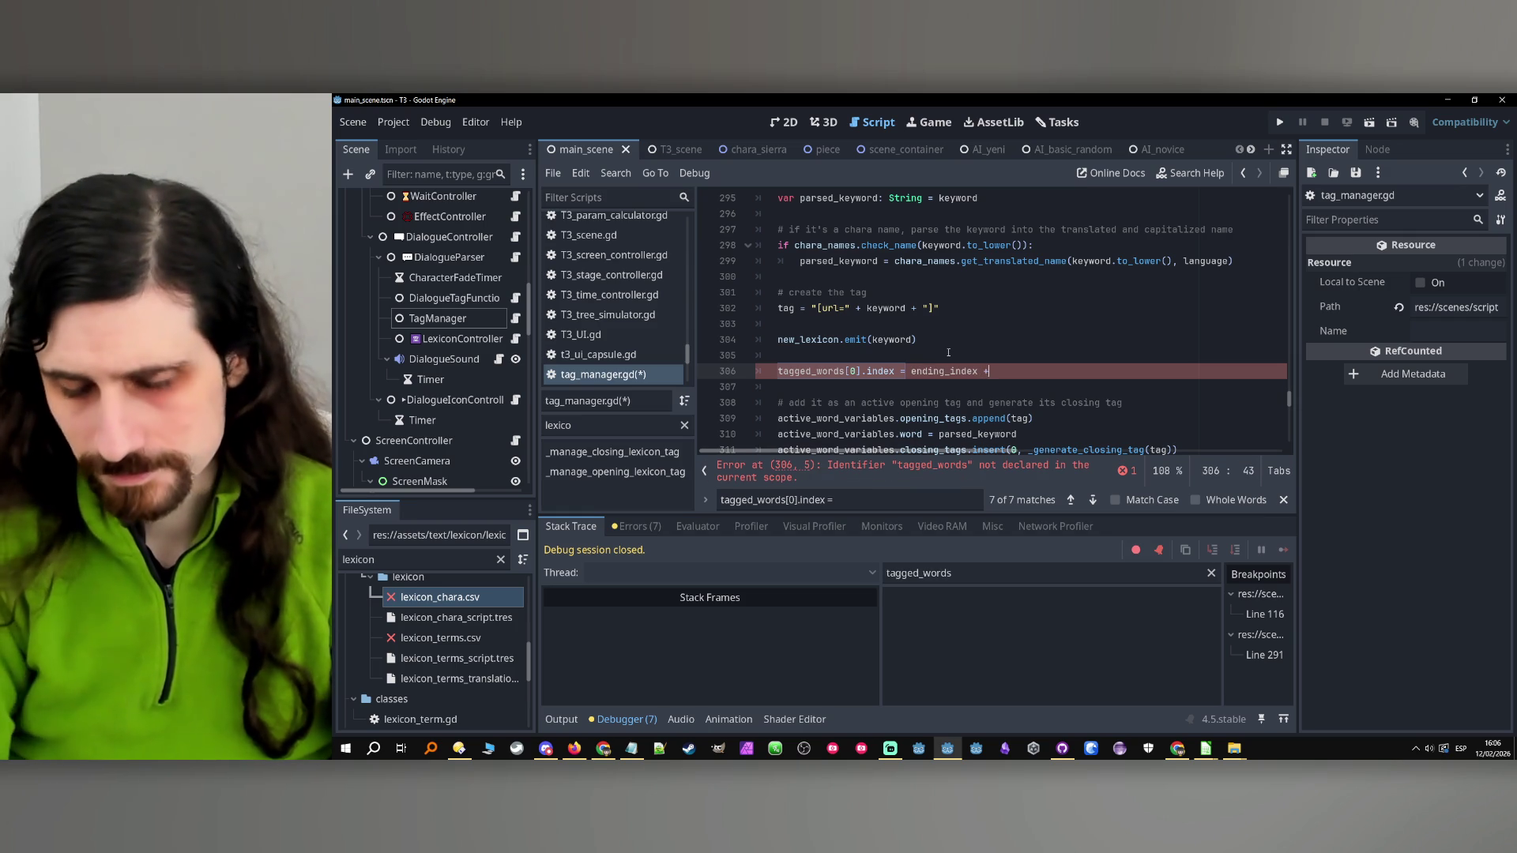
Cycle through the other tagged_words[0].index matches, copying the '# continue after the tag' comment
click(948, 352)
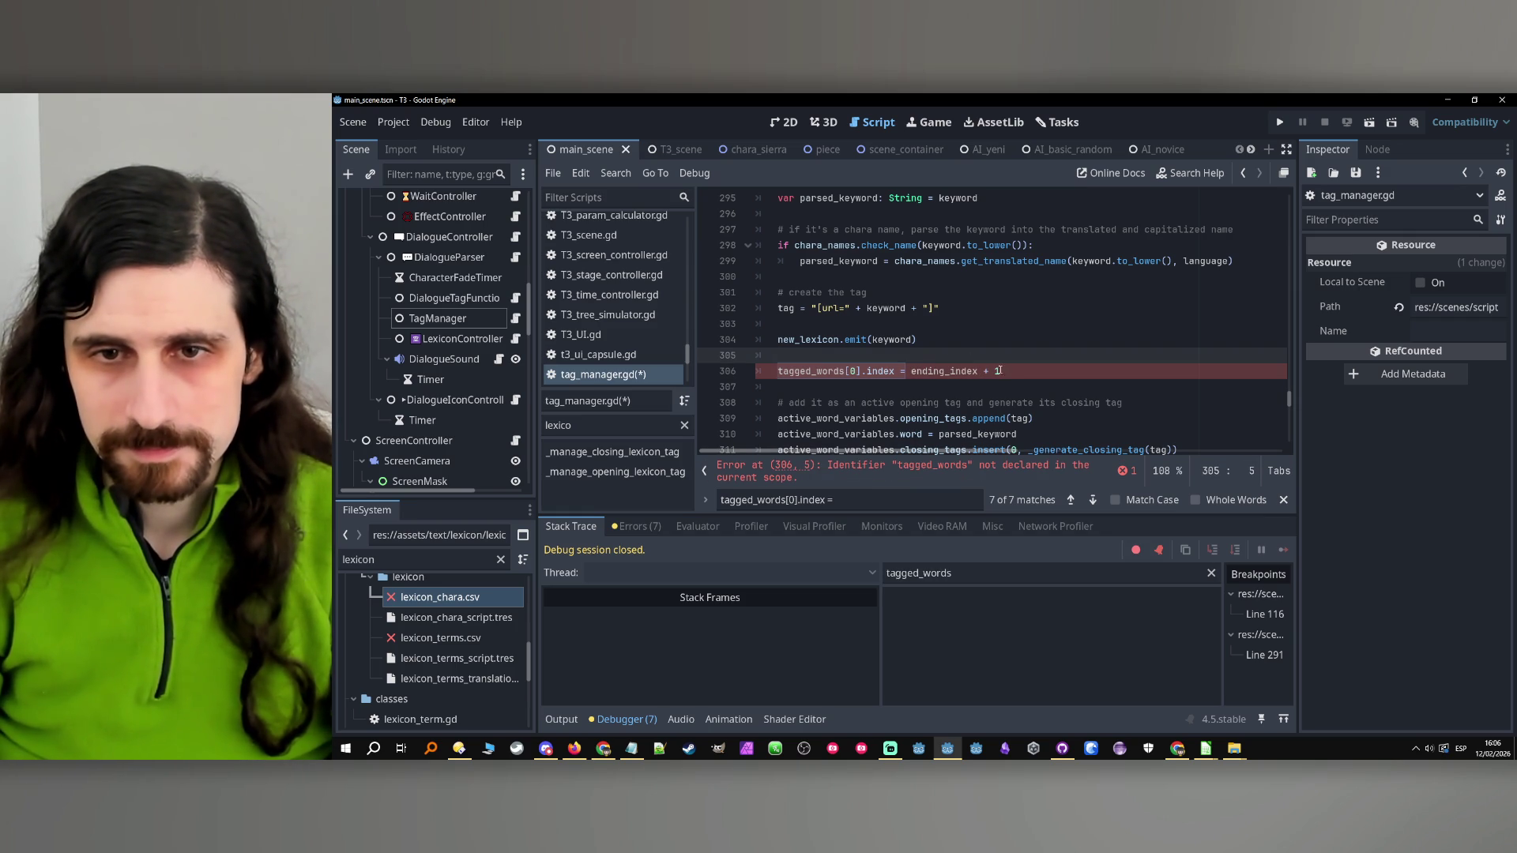
key(ctrl+f)
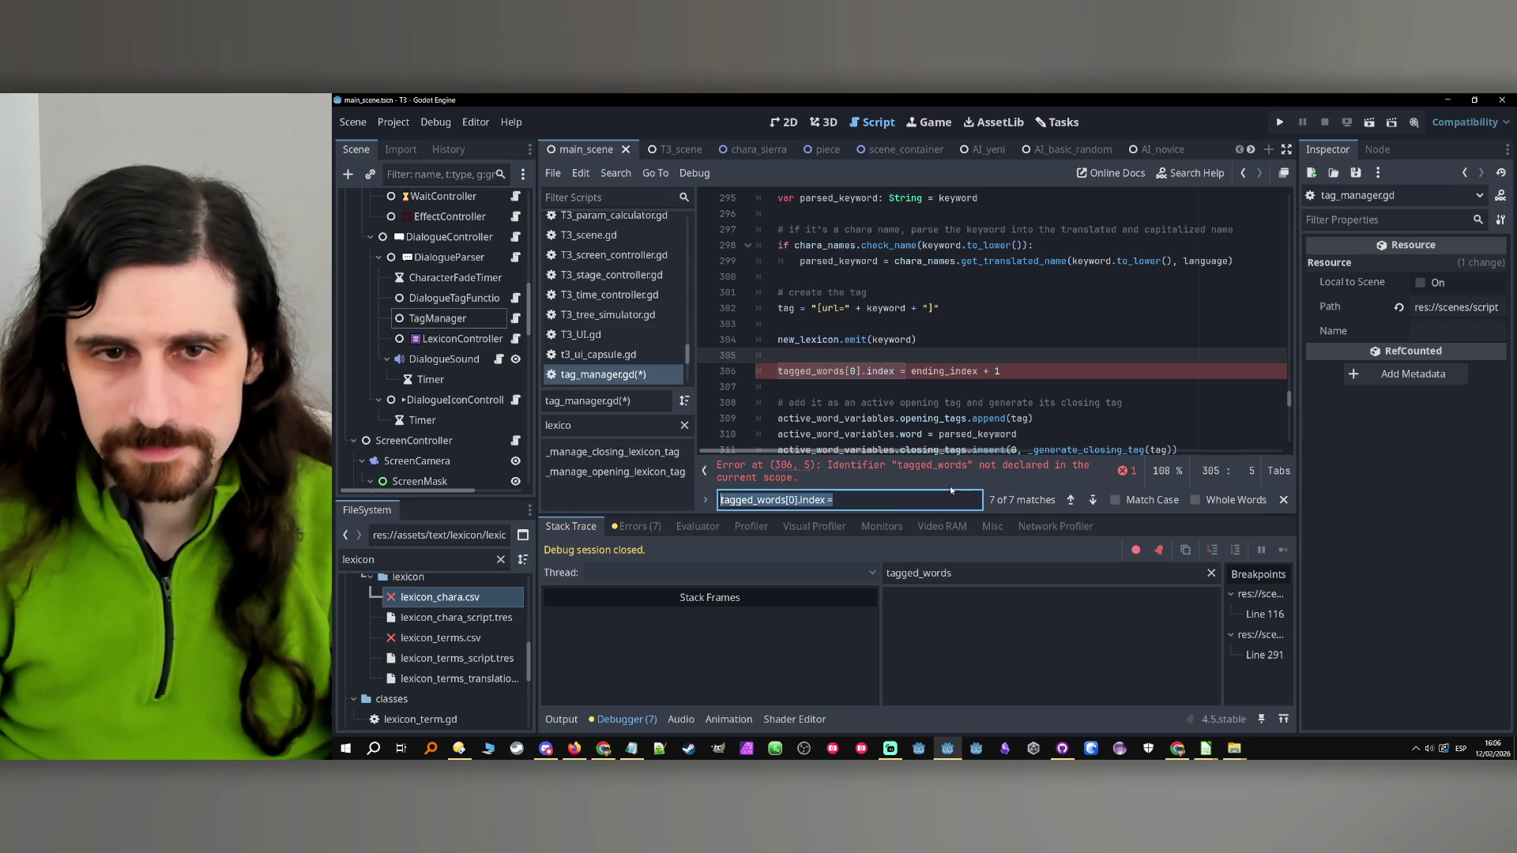
click(1068, 503)
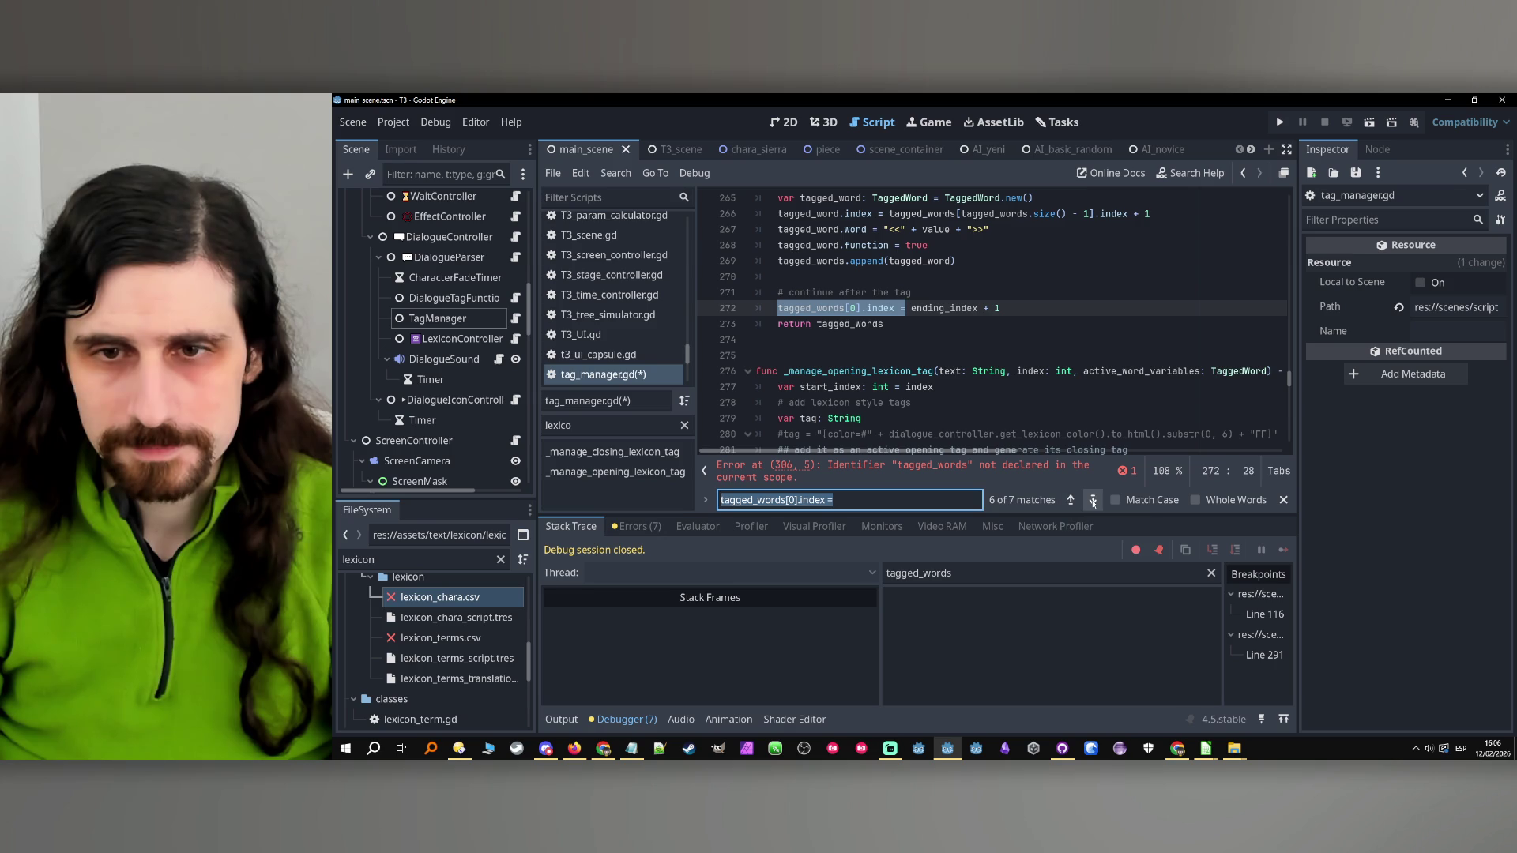
drag(912, 292, 775, 289)
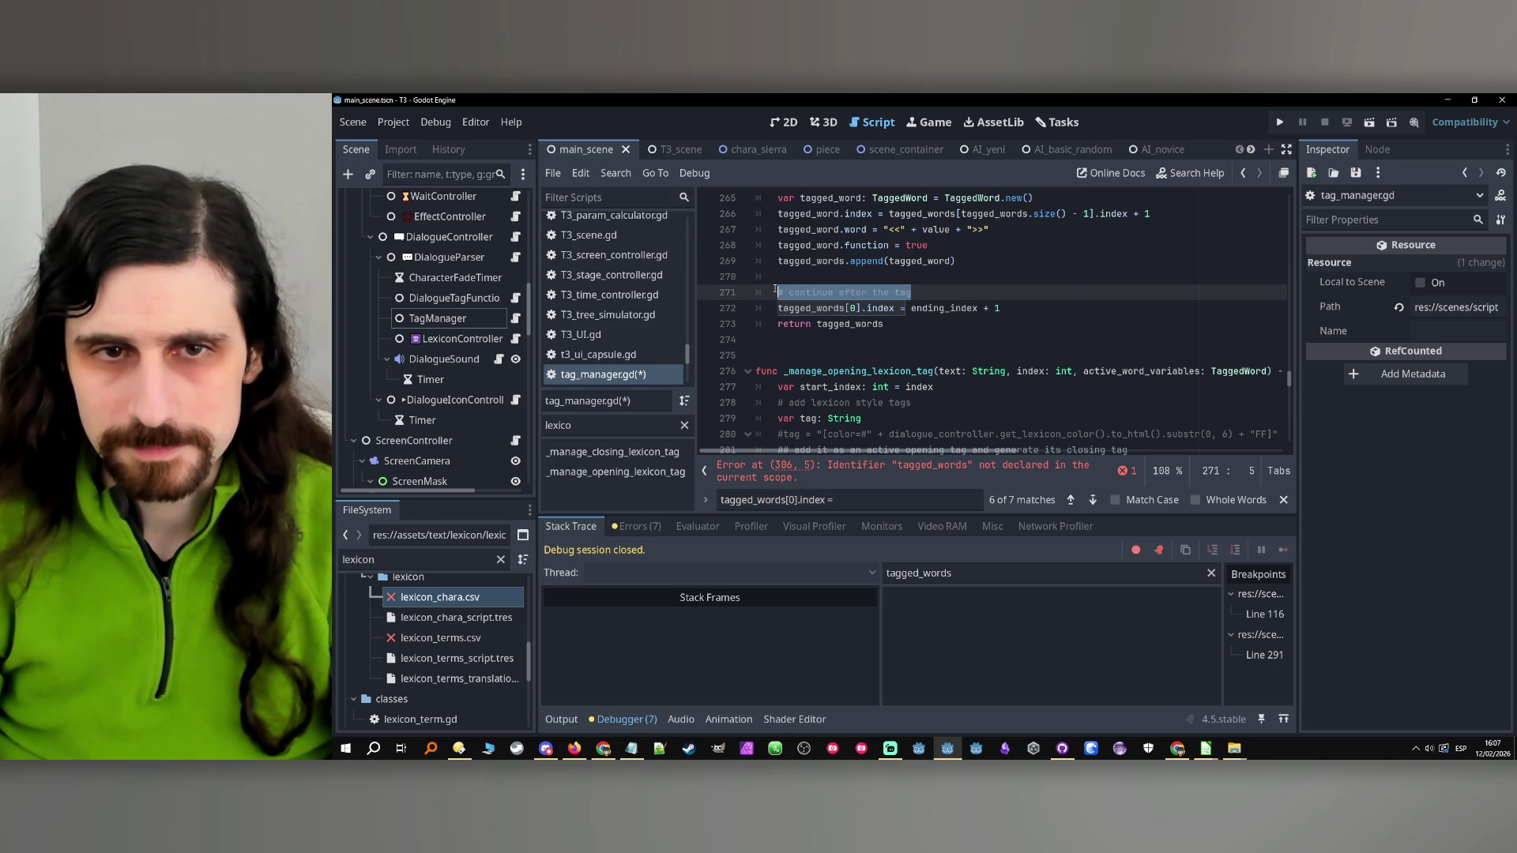
click(1093, 500)
click(1092, 500)
click(1092, 500)
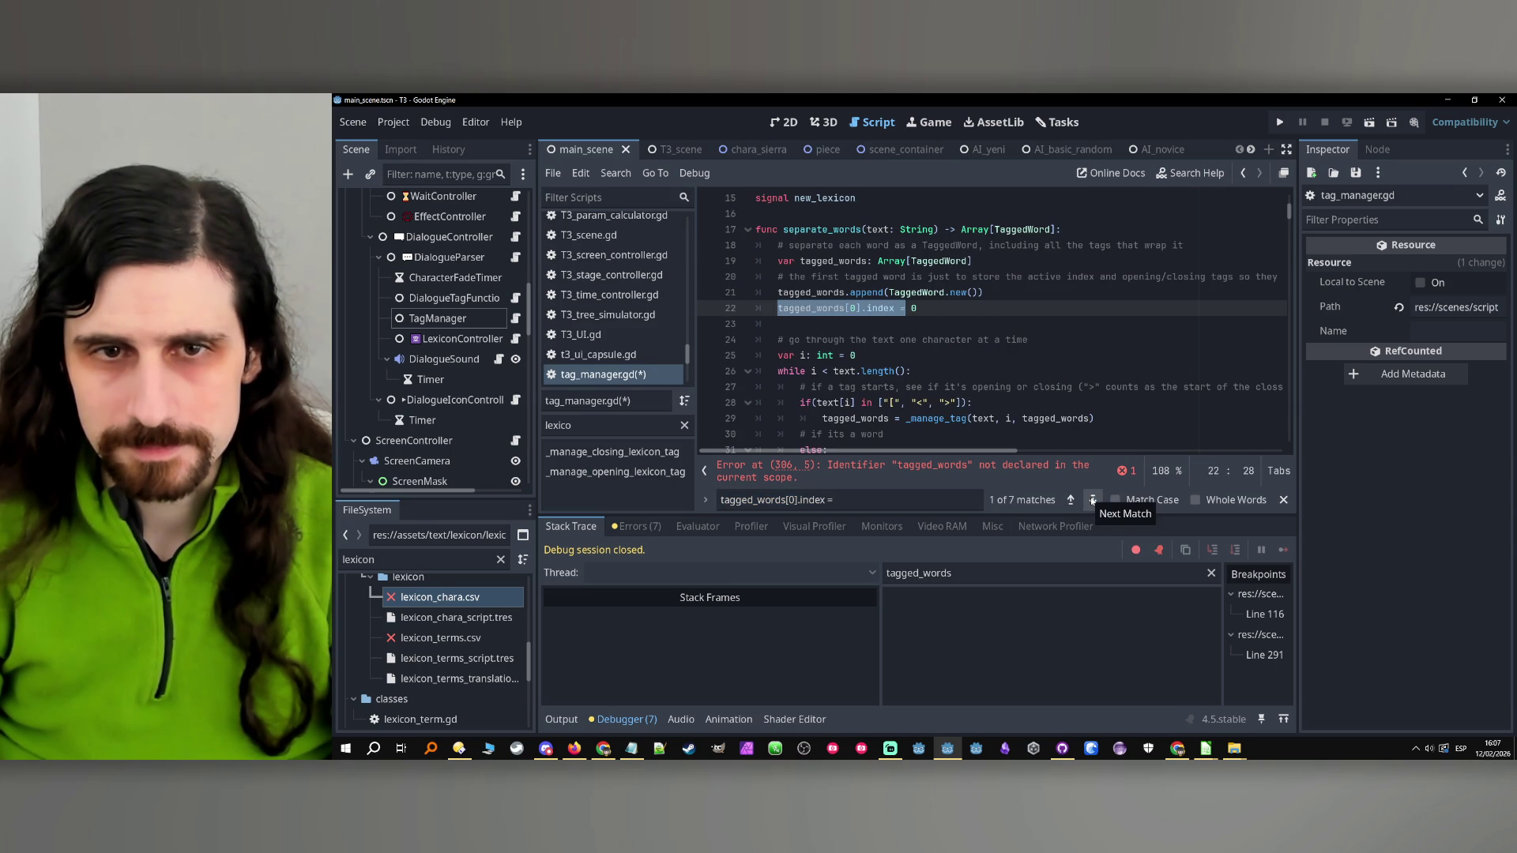
click(1093, 500)
click(1093, 500)
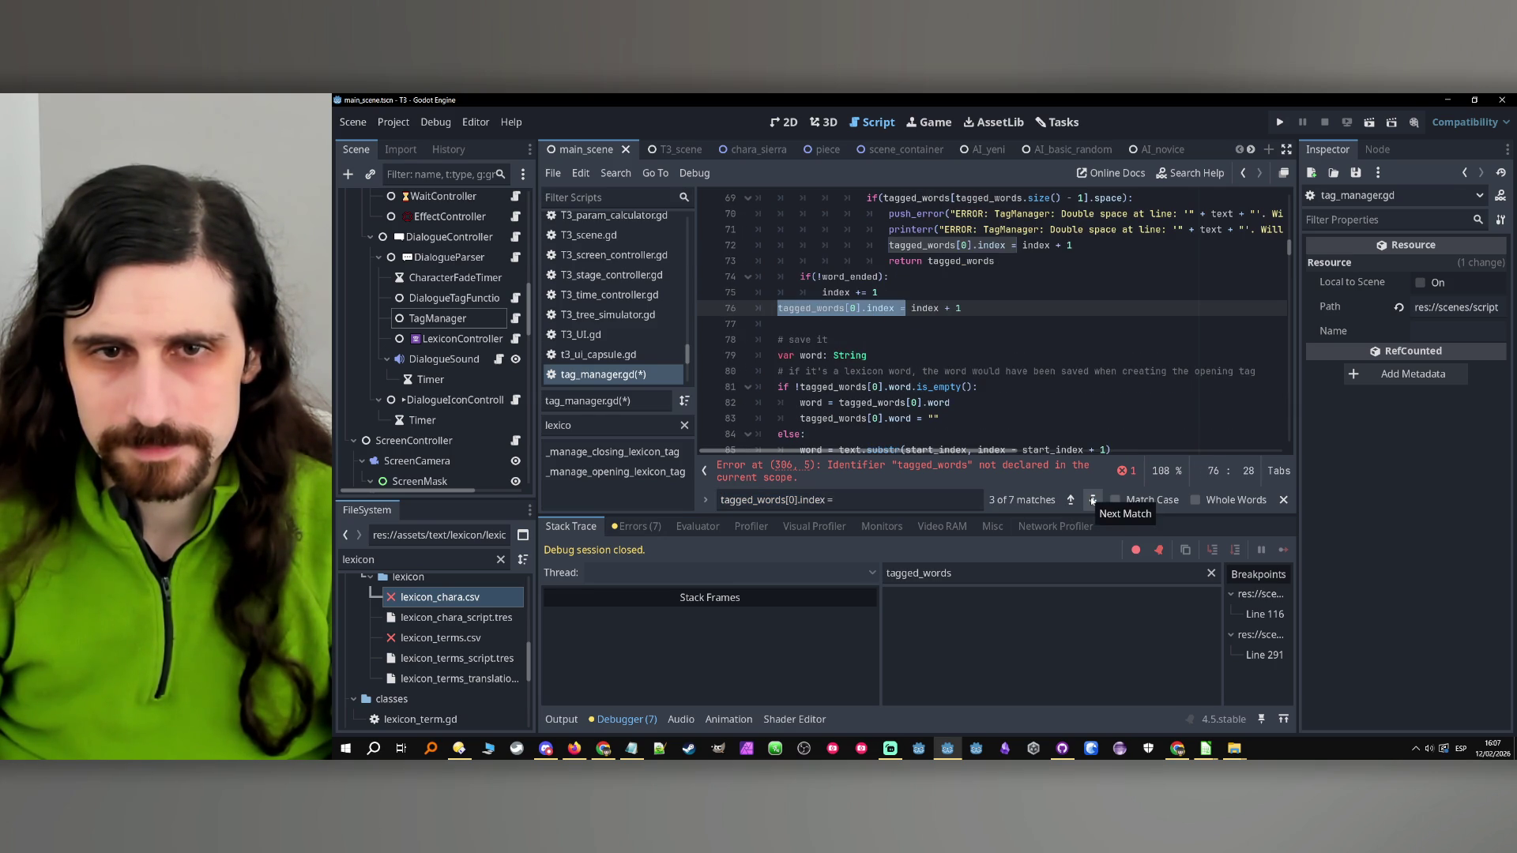
click(1092, 501)
click(1093, 500)
click(1092, 500)
click(1092, 500)
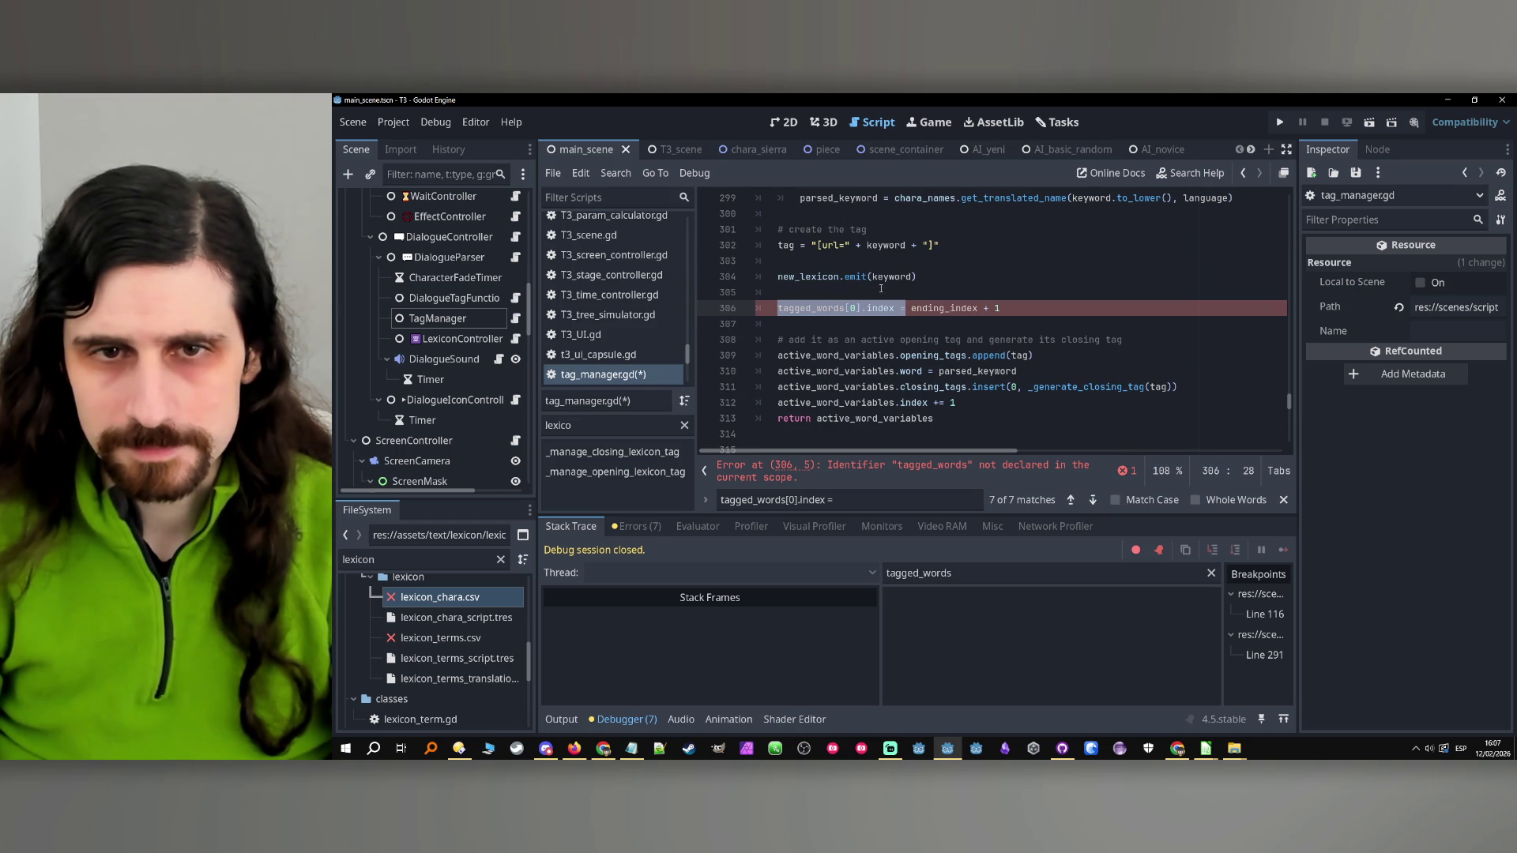
Add the comment '# continue after the tag' above the new assignment
click(881, 289)
key(Return)
text(# continue after the tag)
key(Up)
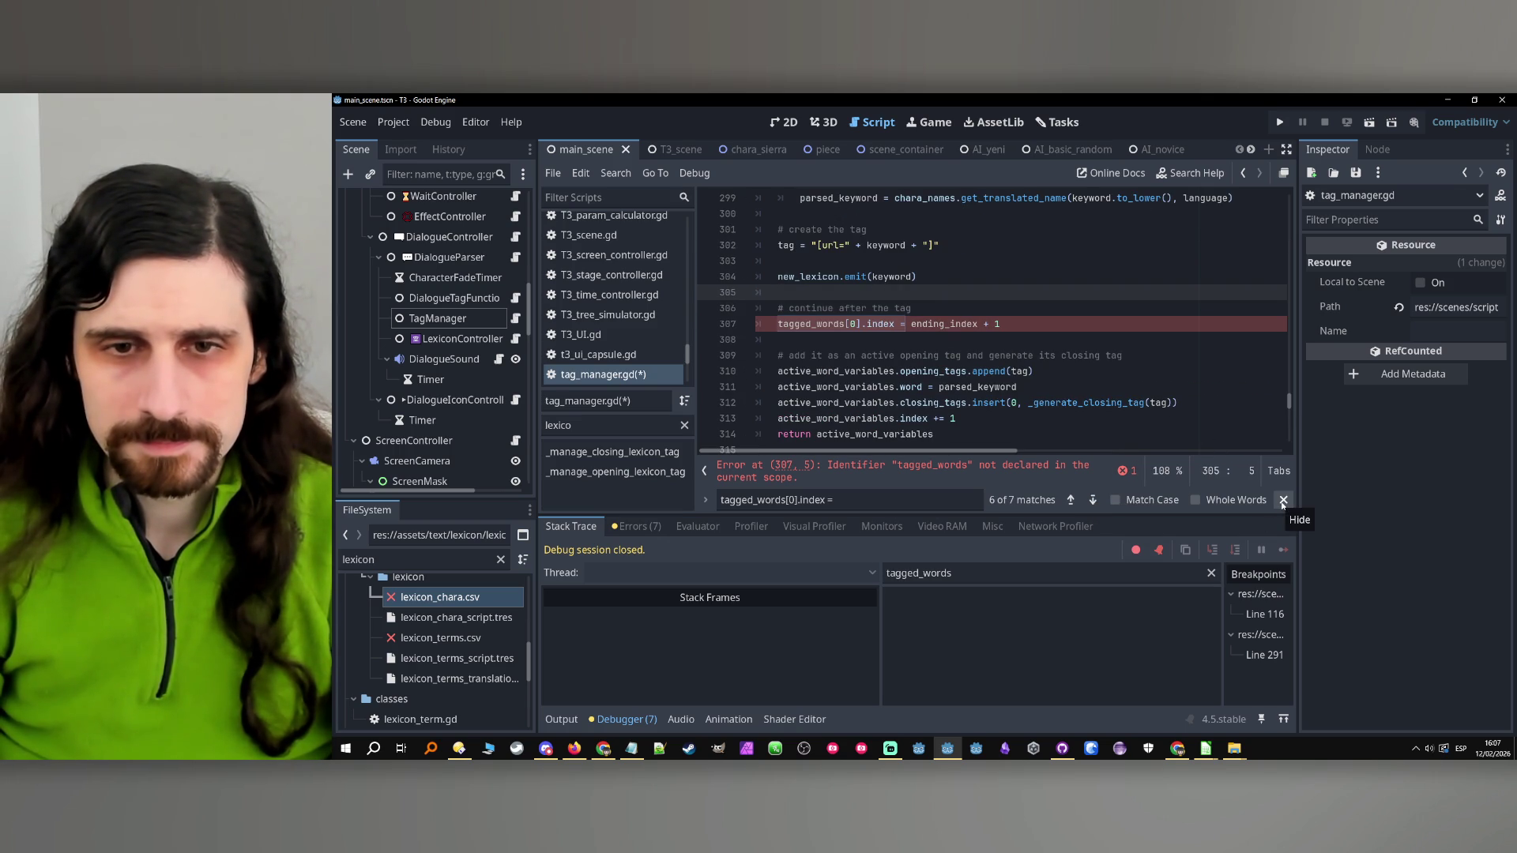
Trace the _manage_opening_lexicon_tag call on line 114 and check its tagged_words argument
click(1282, 500)
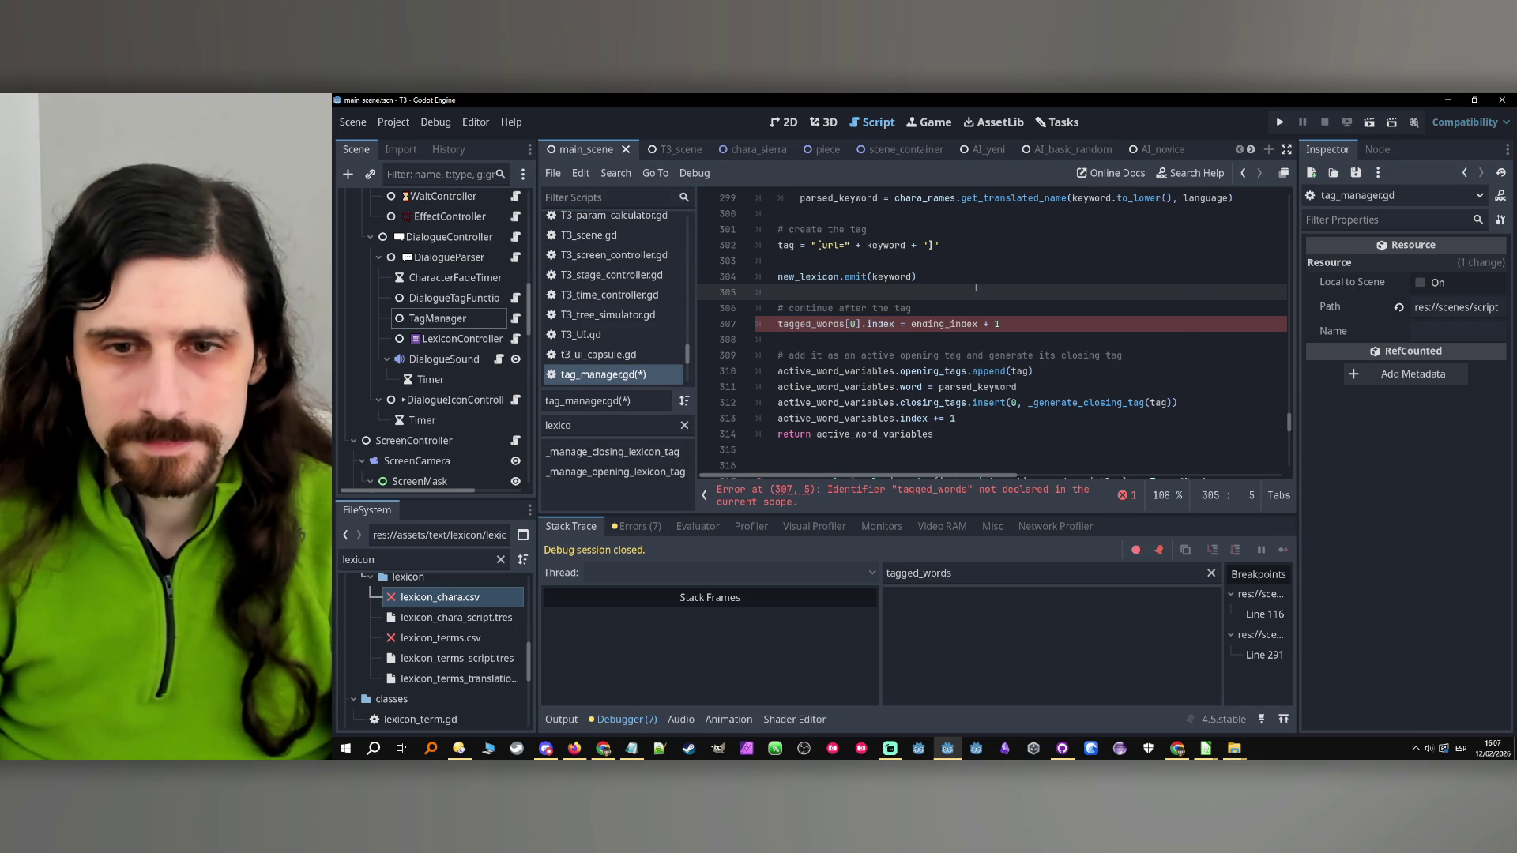
scroll(1097, 316, up, 7)
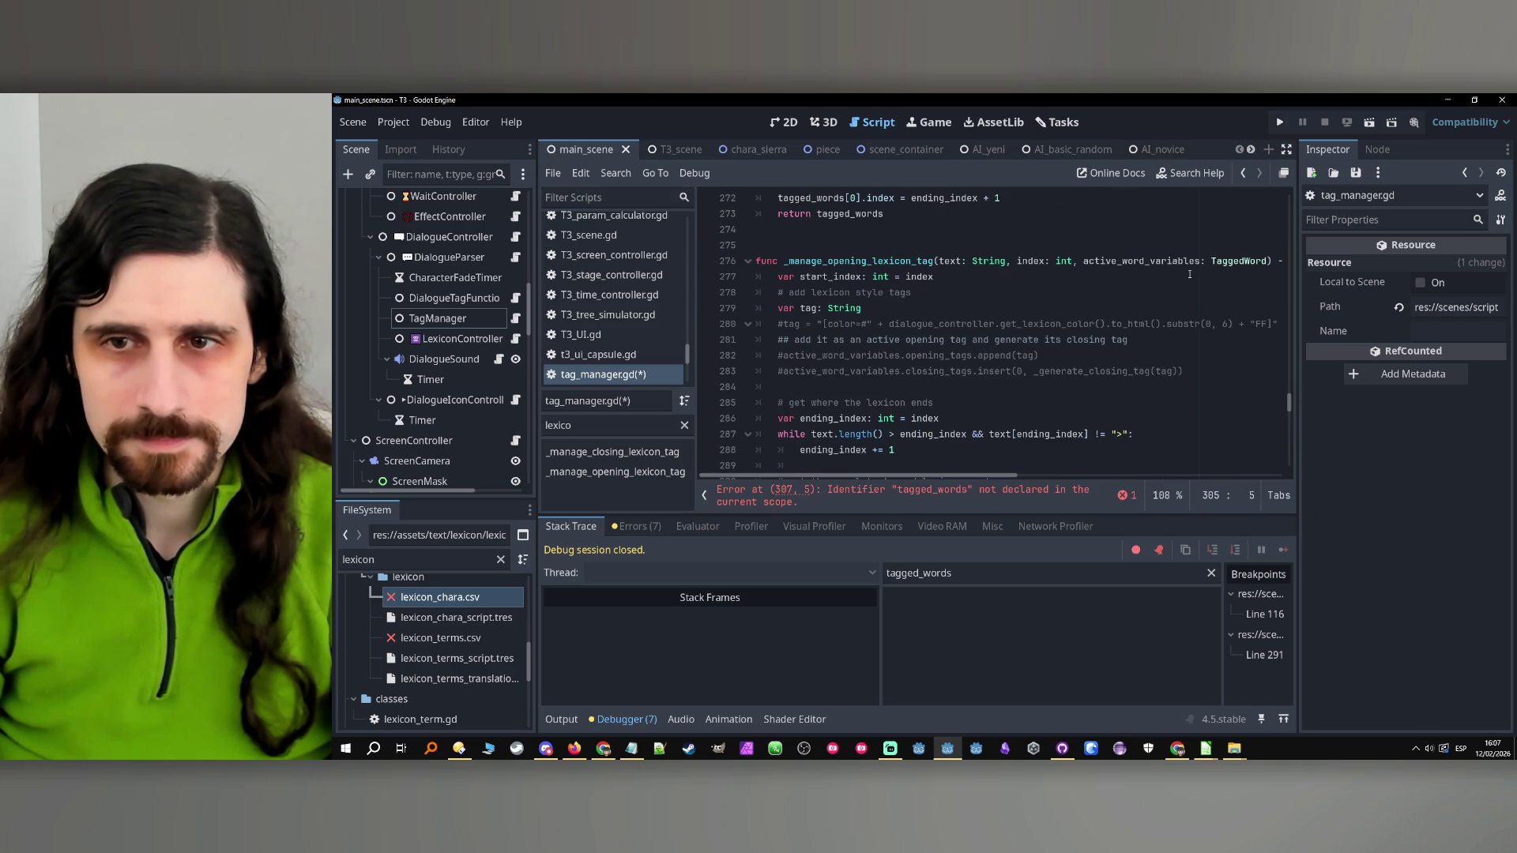
mouse_move(913, 474)
mouse_down()
mouse_move(978, 472)
mouse_move(840, 230)
mouse_up()
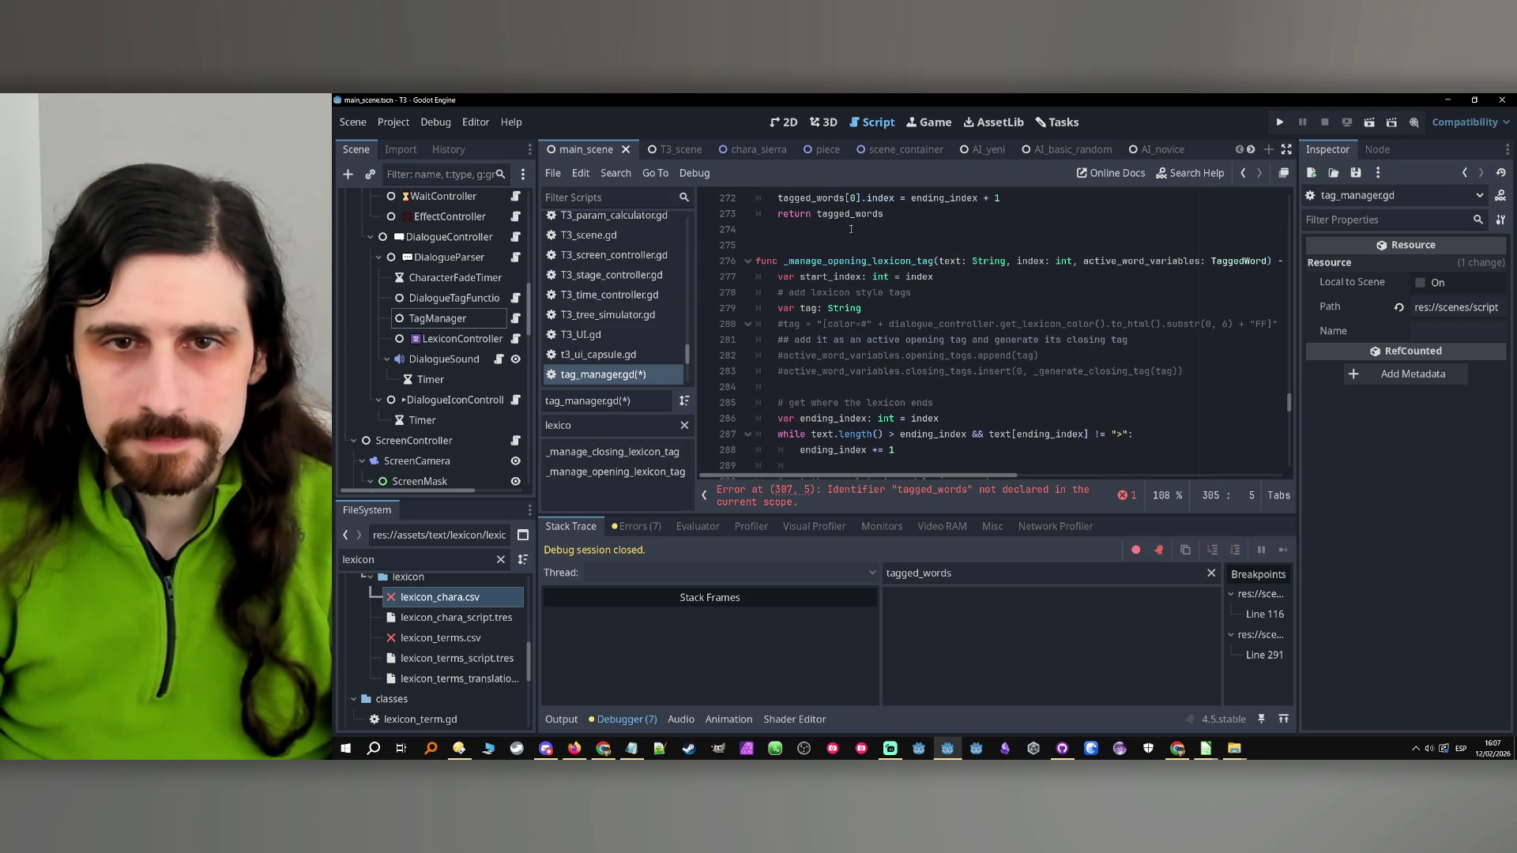
double_click(877, 265)
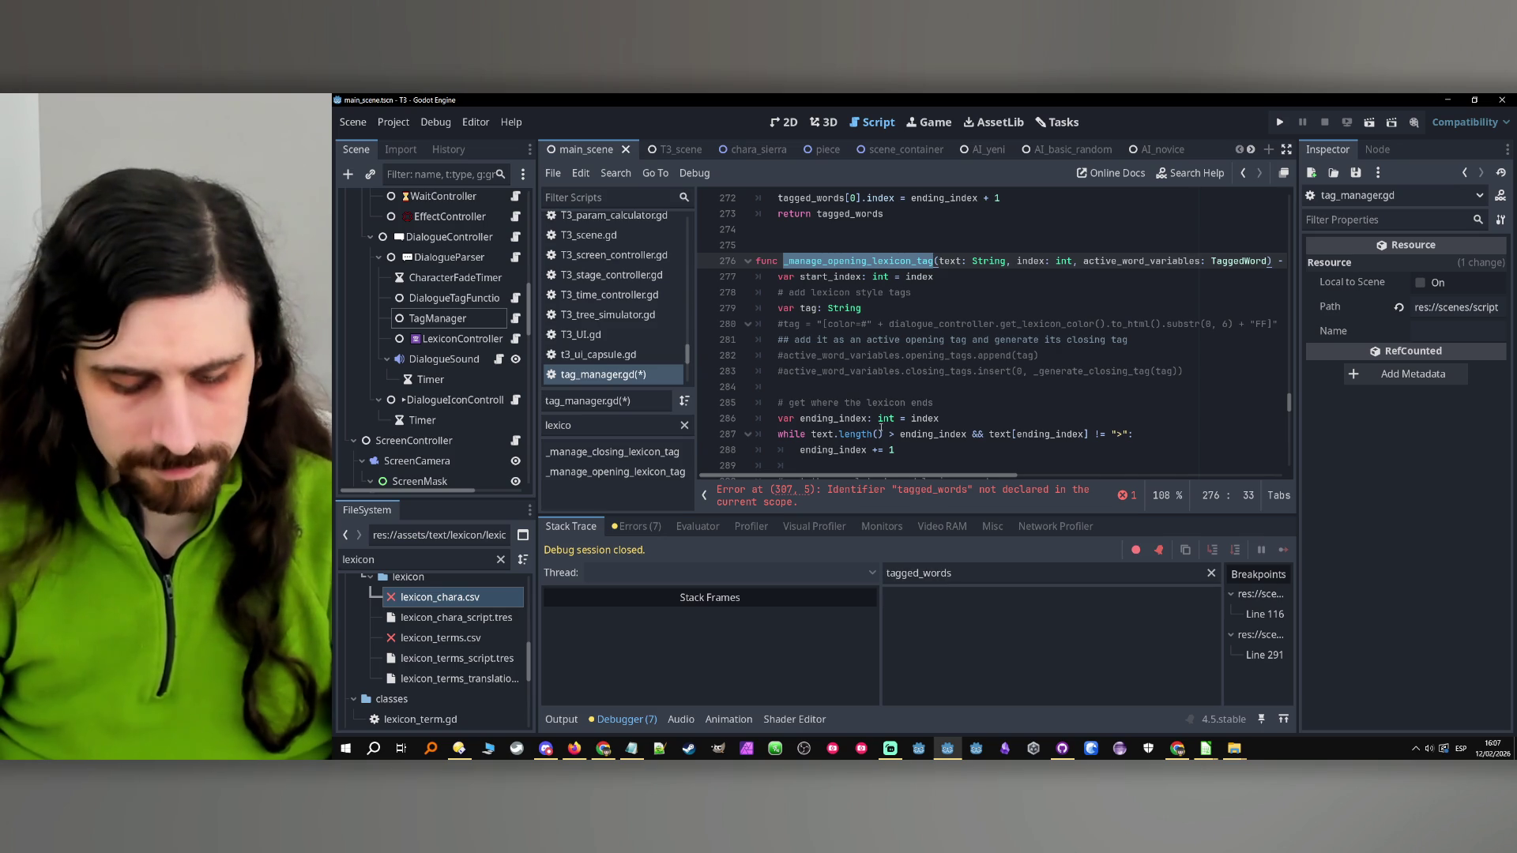
key(ctrl+f)
click(1068, 504)
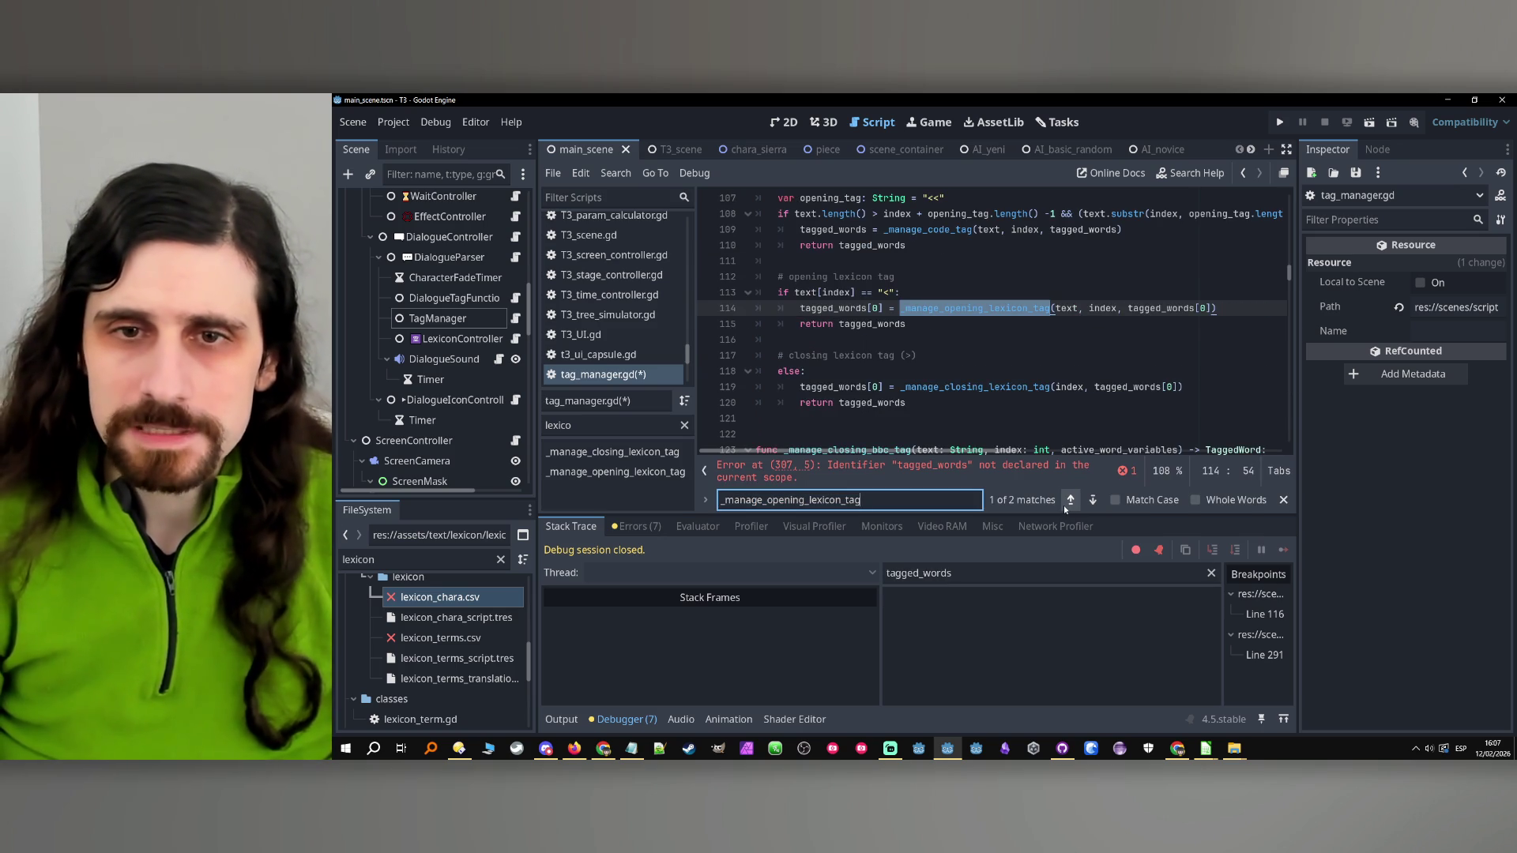
double_click(1160, 308)
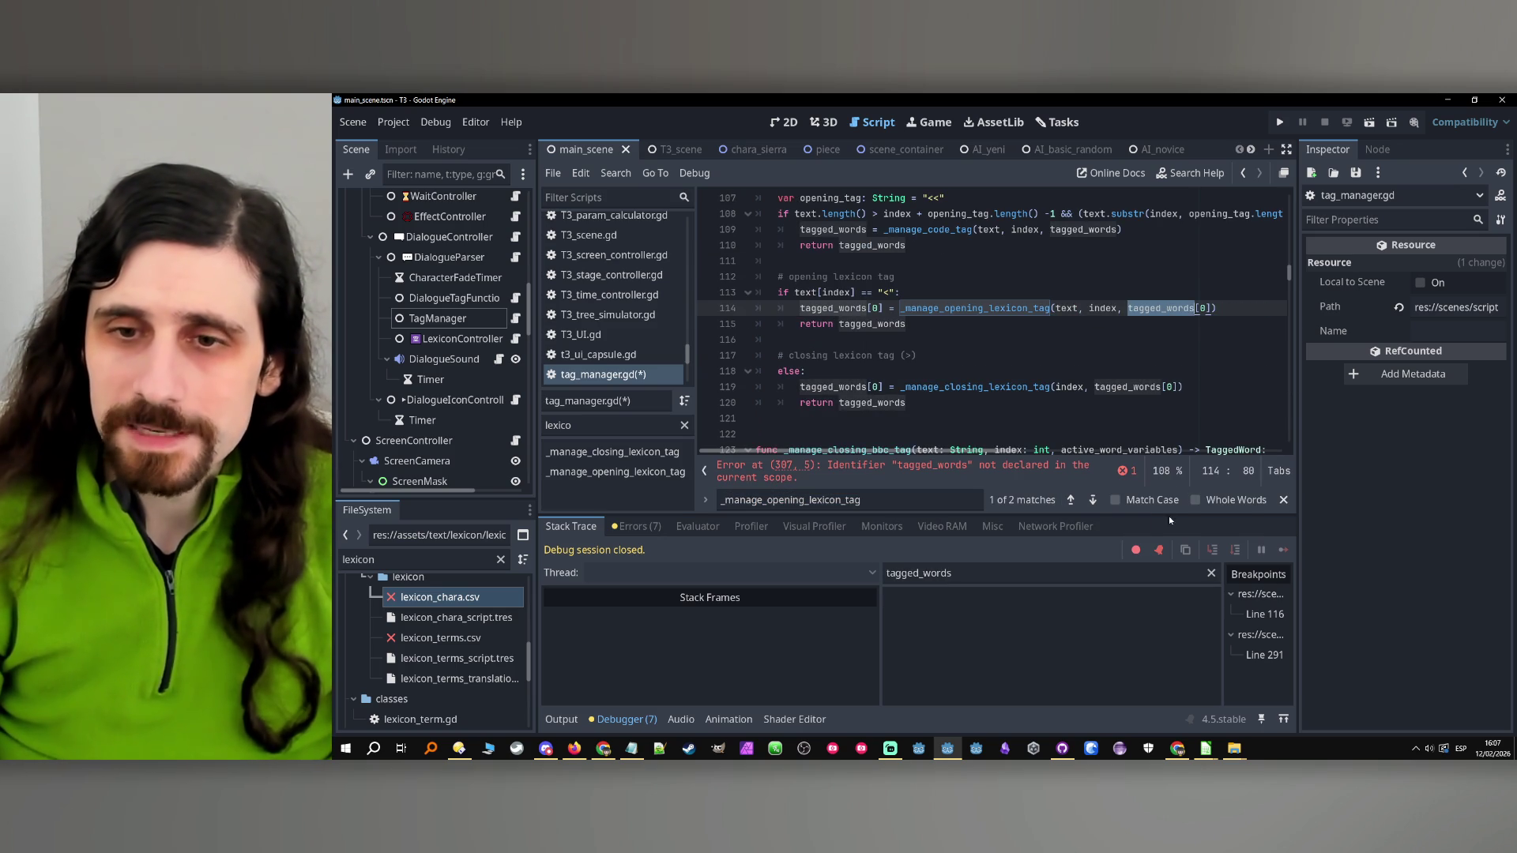
click(1093, 501)
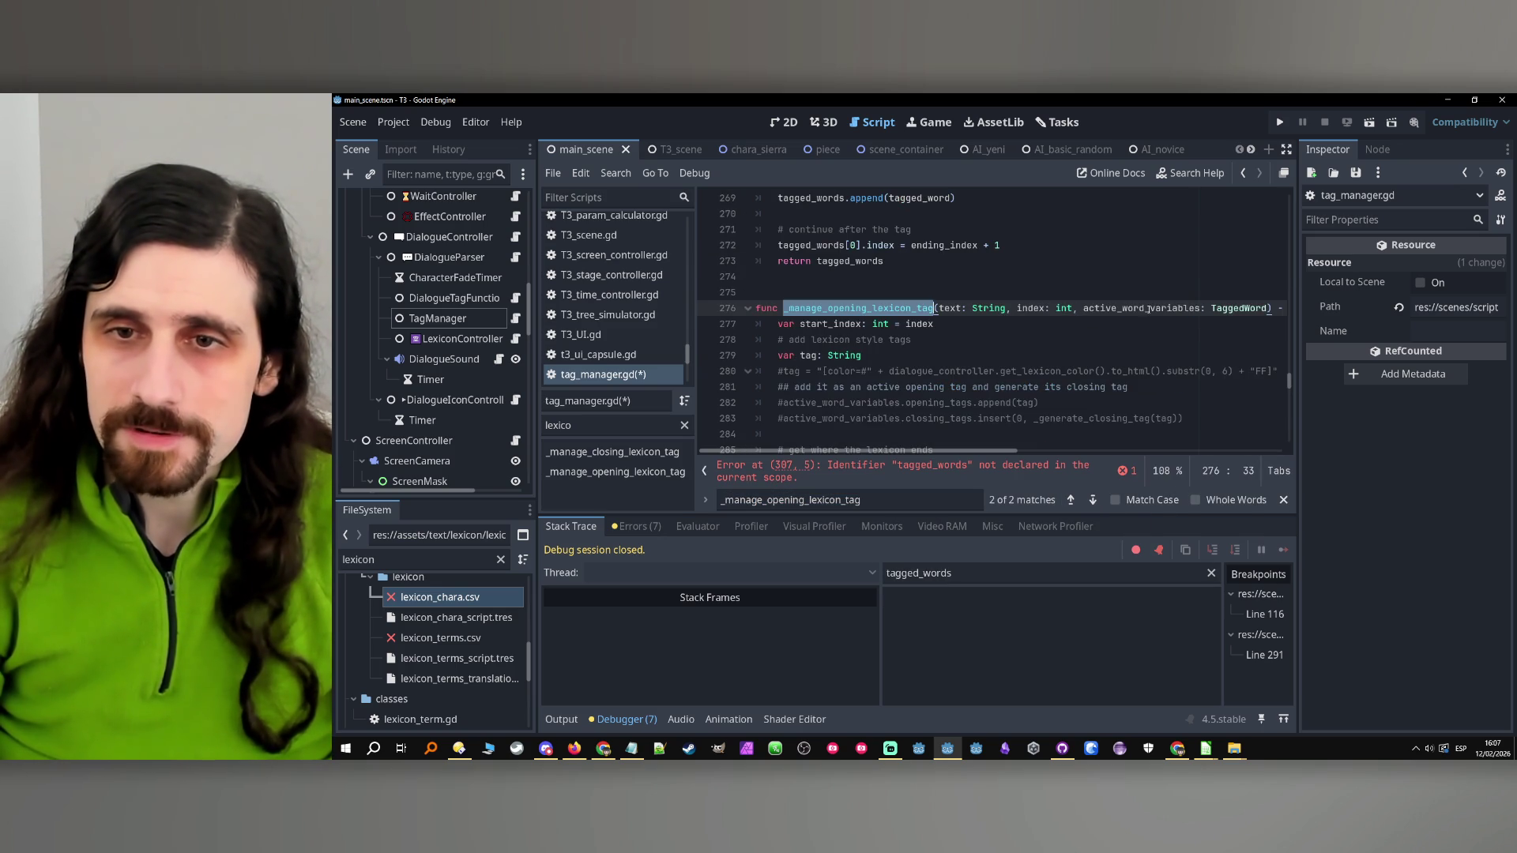
double_click(1146, 308)
Change line 313 to 'active_word_variables.index = ending_index + 1'
scroll(1023, 358, down, 6)
scroll(1023, 358, up, 5)
scroll(1025, 348, down, 9)
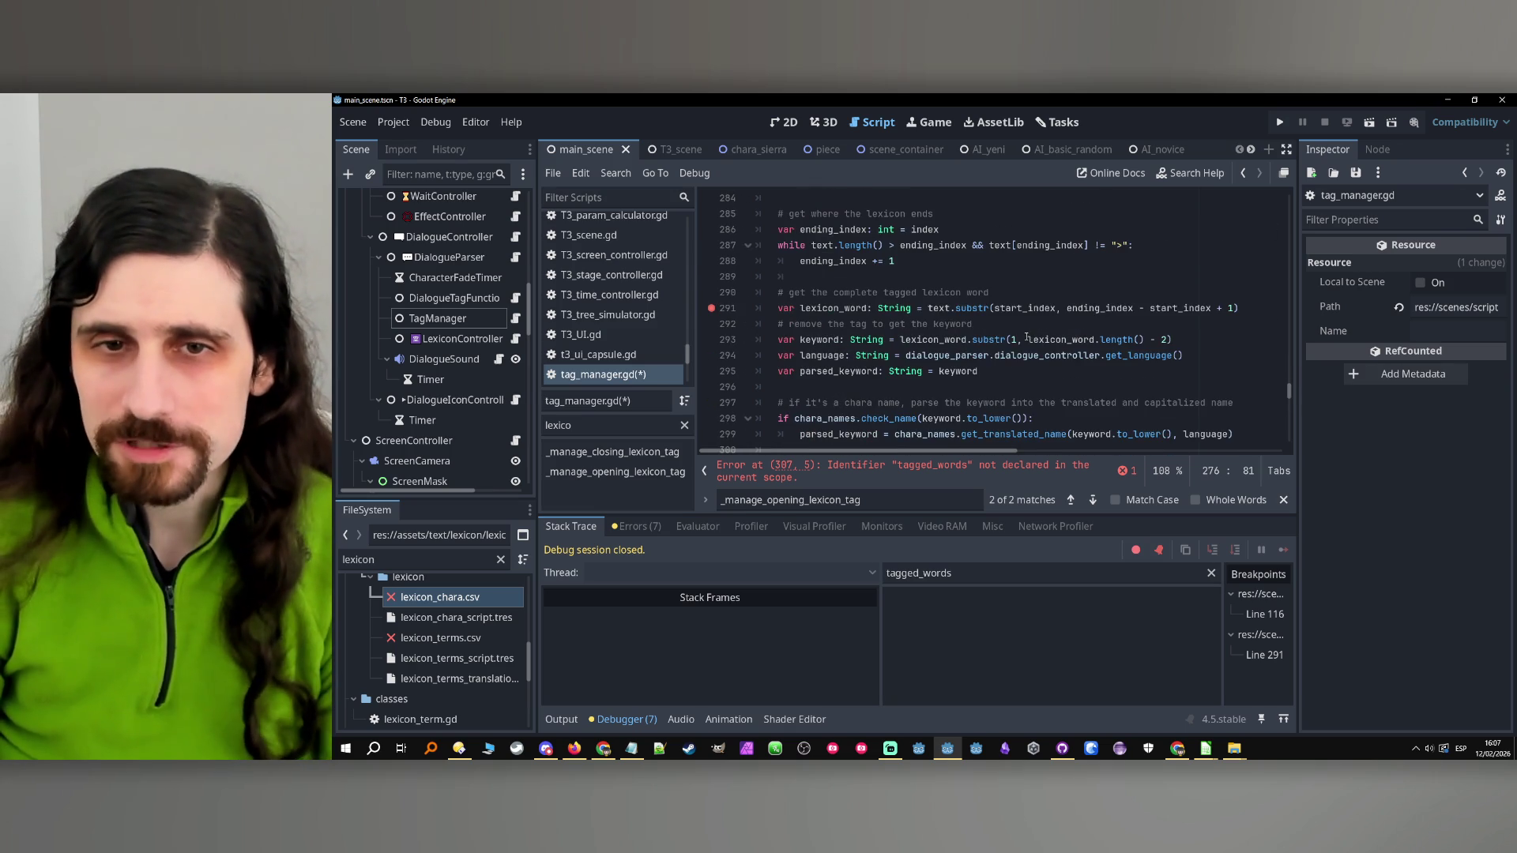
scroll(972, 344, down, 1)
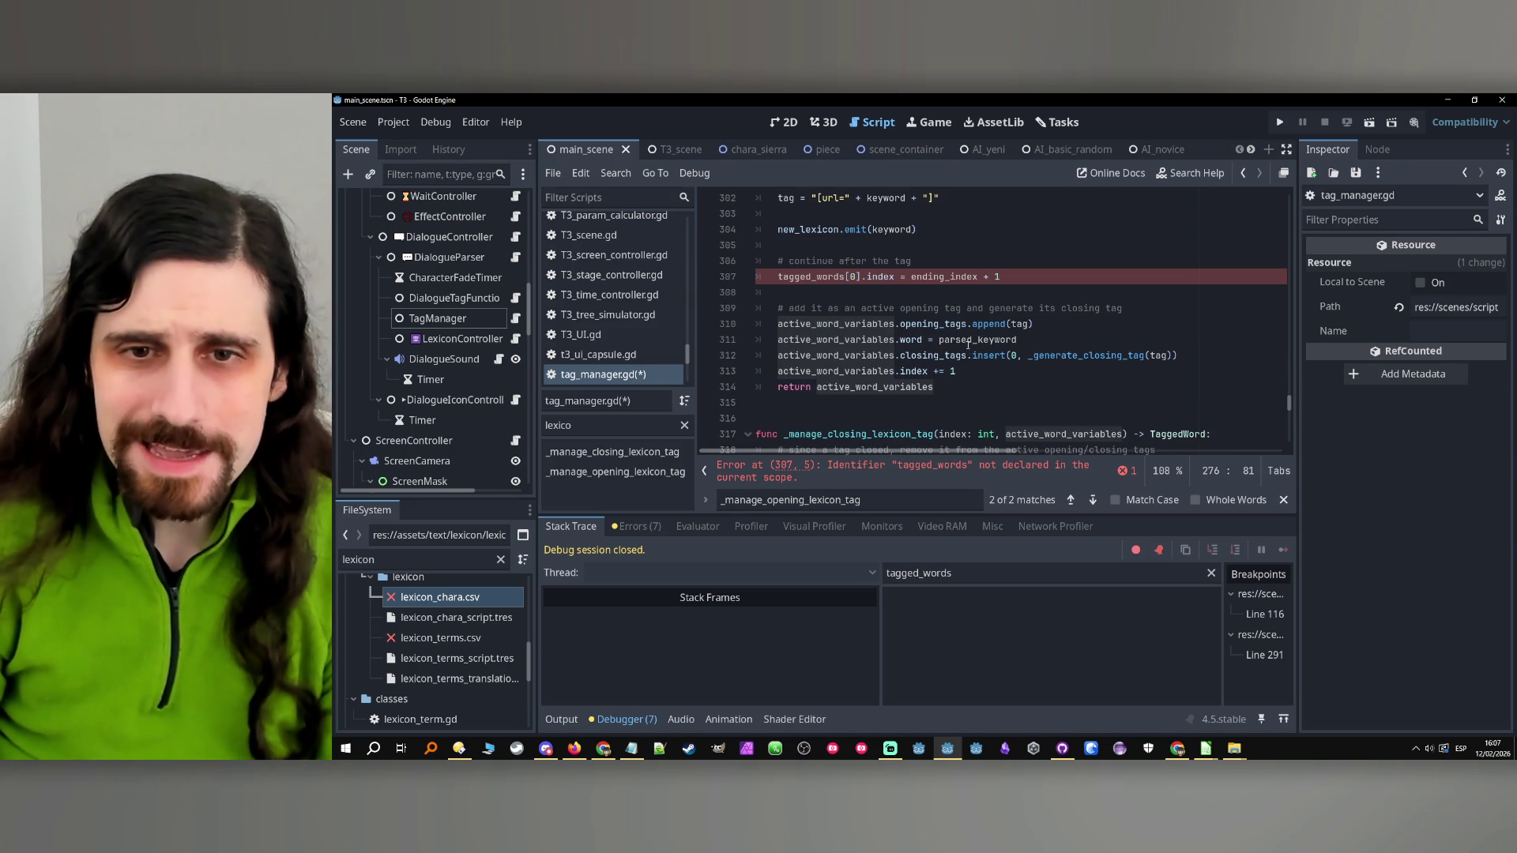
click(972, 371)
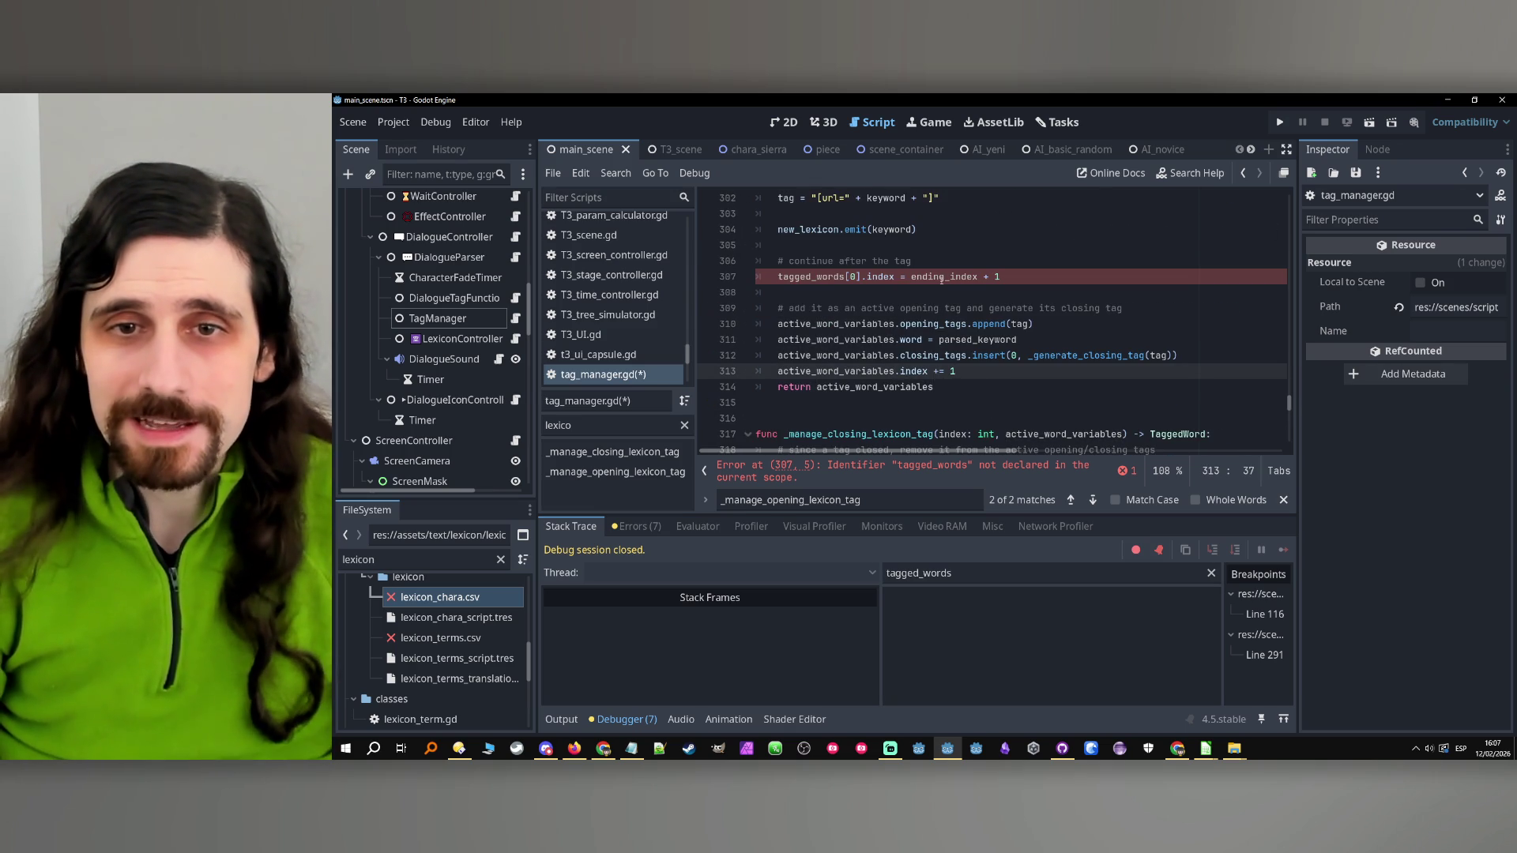
double_click(944, 277)
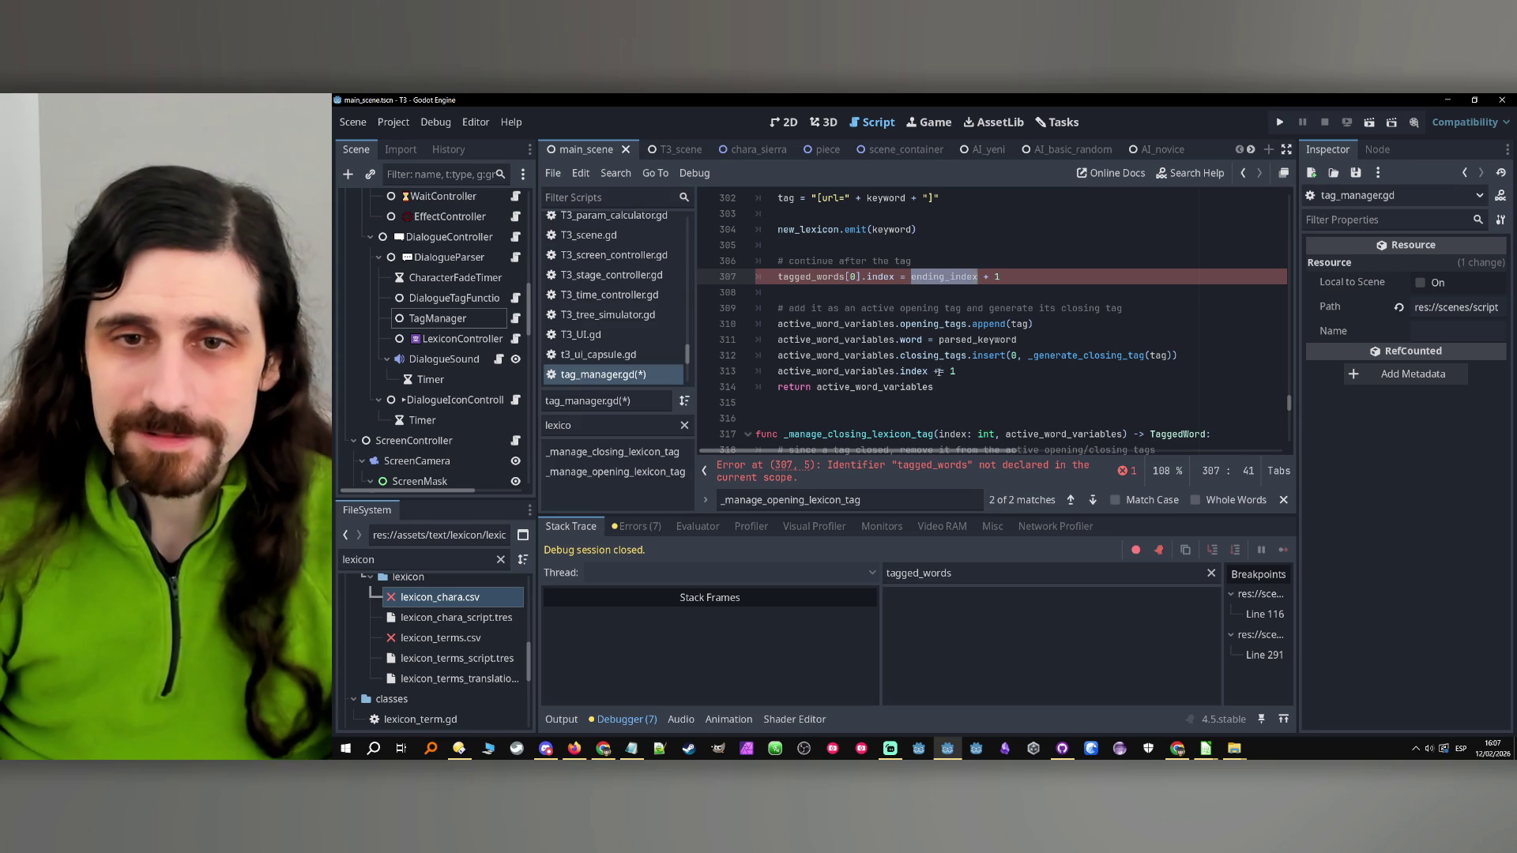
click(938, 371)
text(ending_index +)
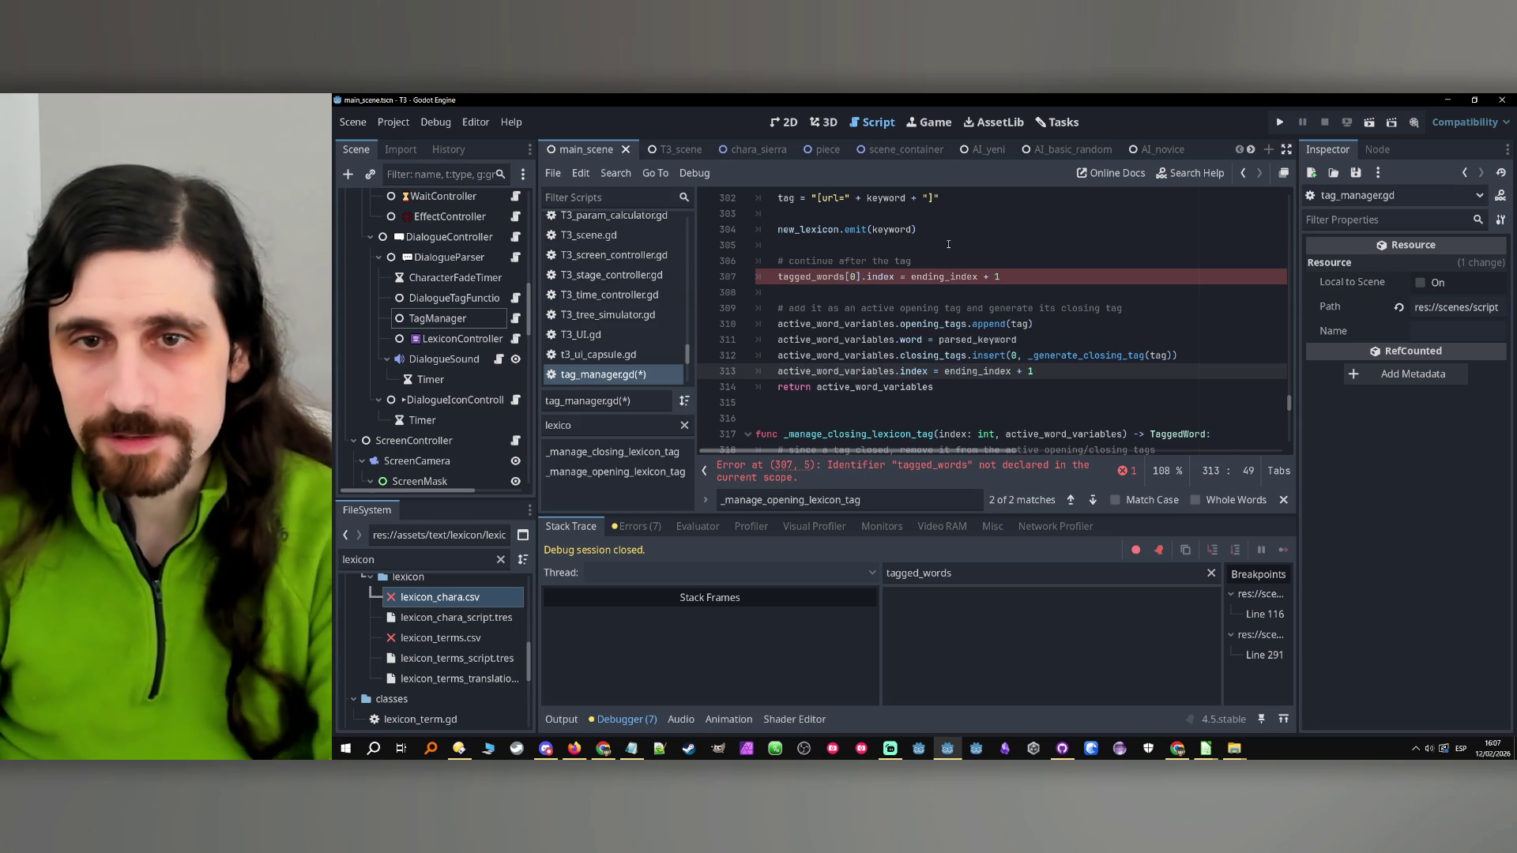
Delete the comment and tagged_words lines, save the script, and run the game
click(1024, 293)
key(ctrl+shift+k)
key(ctrl+shift+k)
key(ctrl+shift+k)
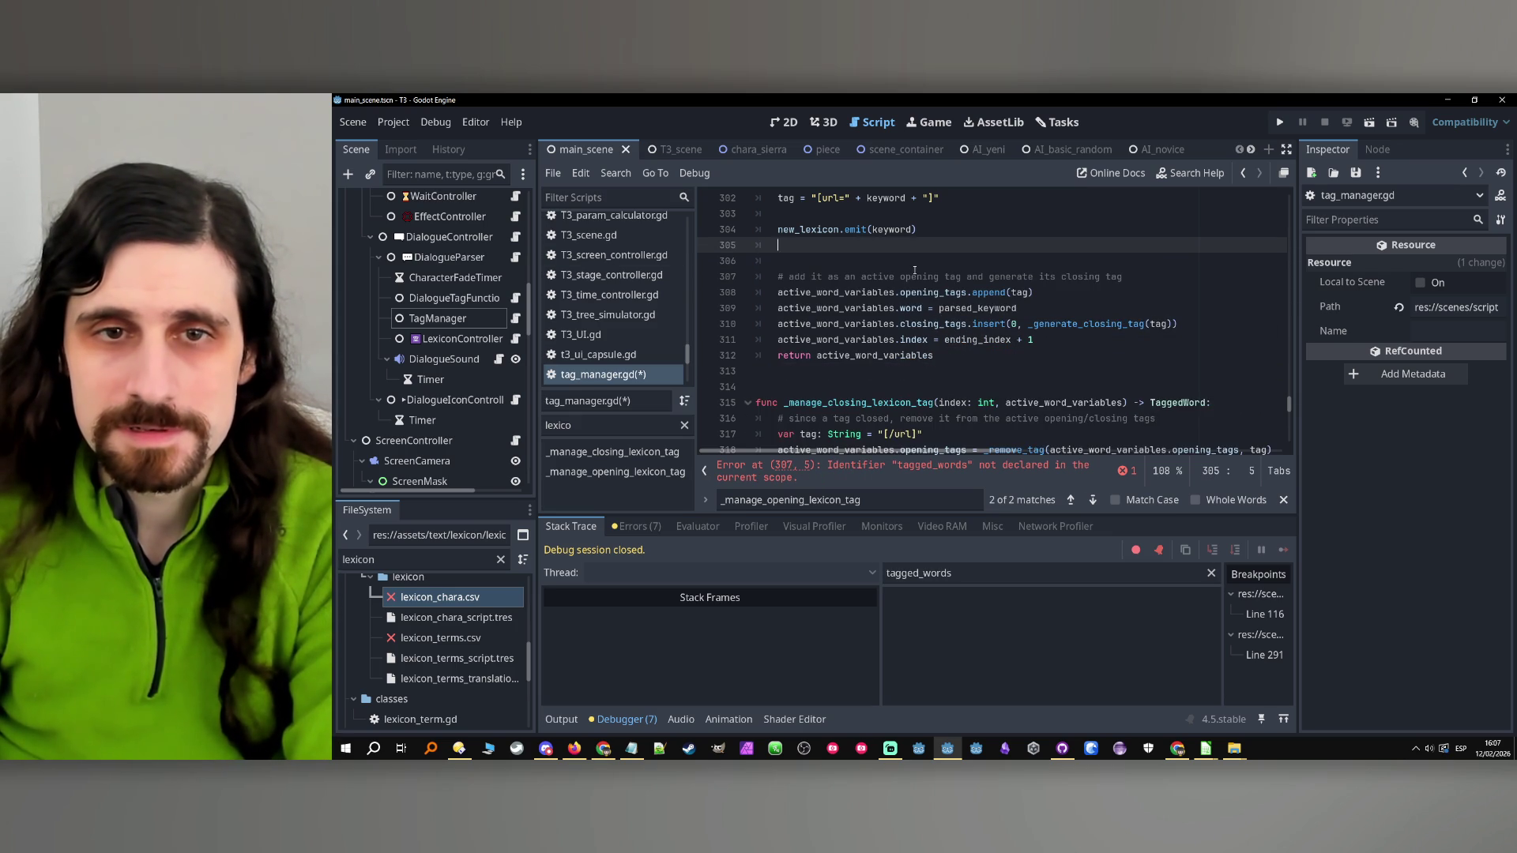
click(916, 277)
key(ctrl+s)
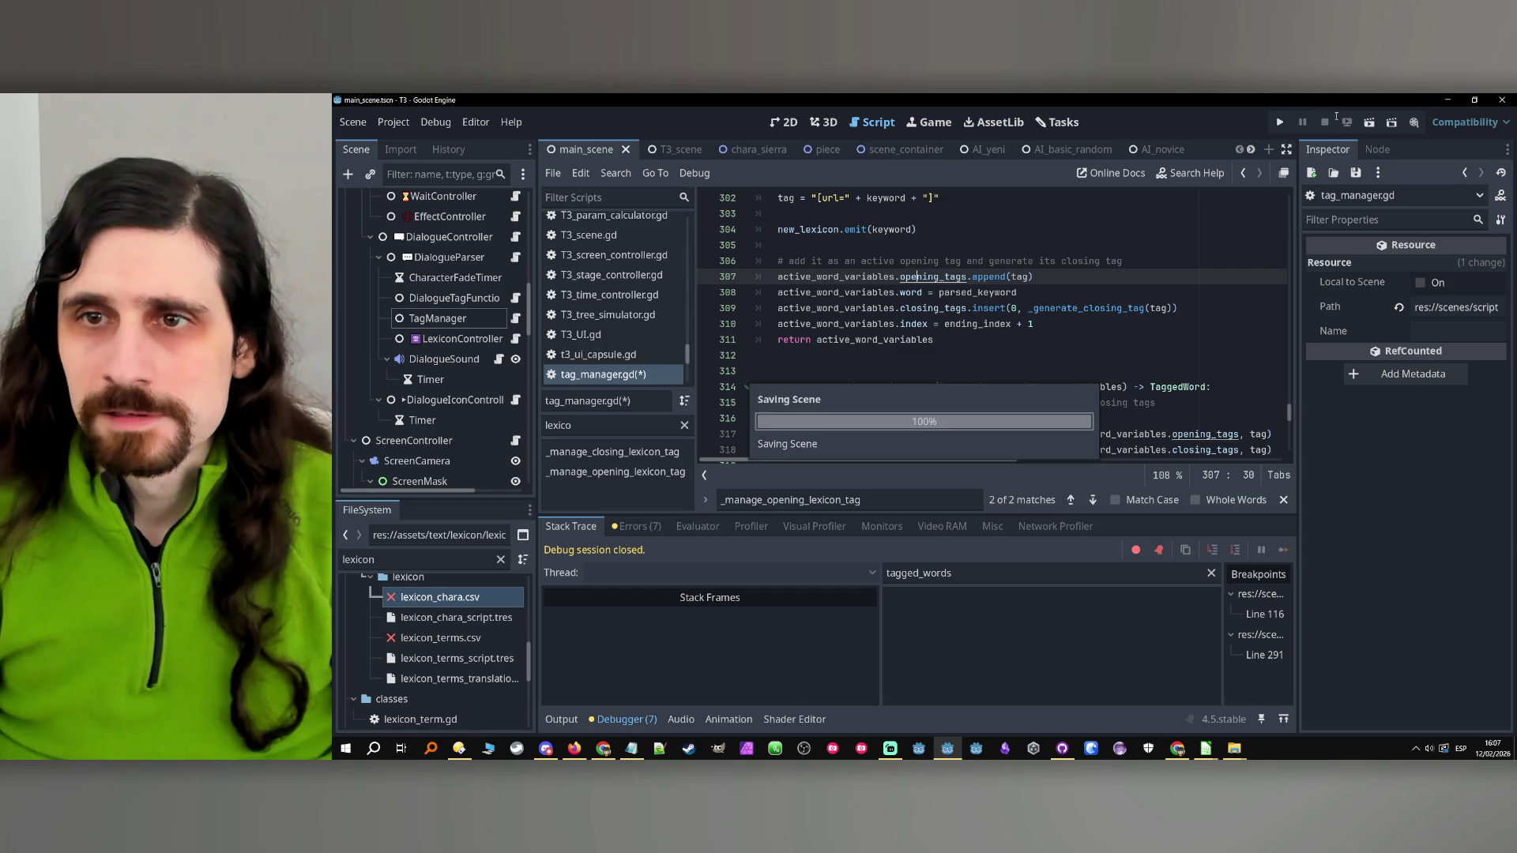
click(1278, 122)
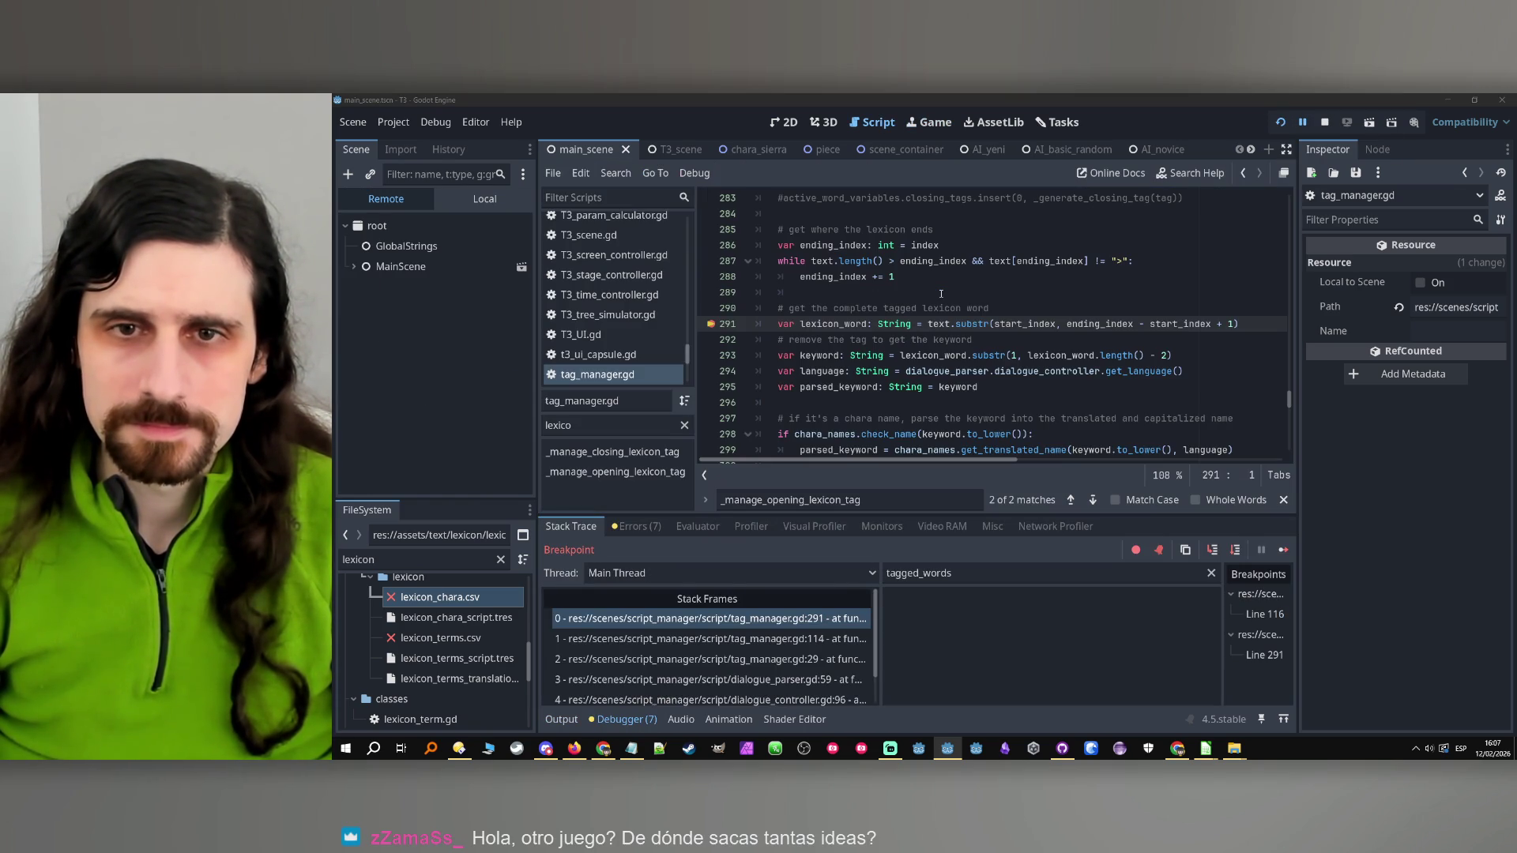
Clear the line 291 breakpoint, continue, stop the game, then highlight uses of lexicon_word
click(712, 325)
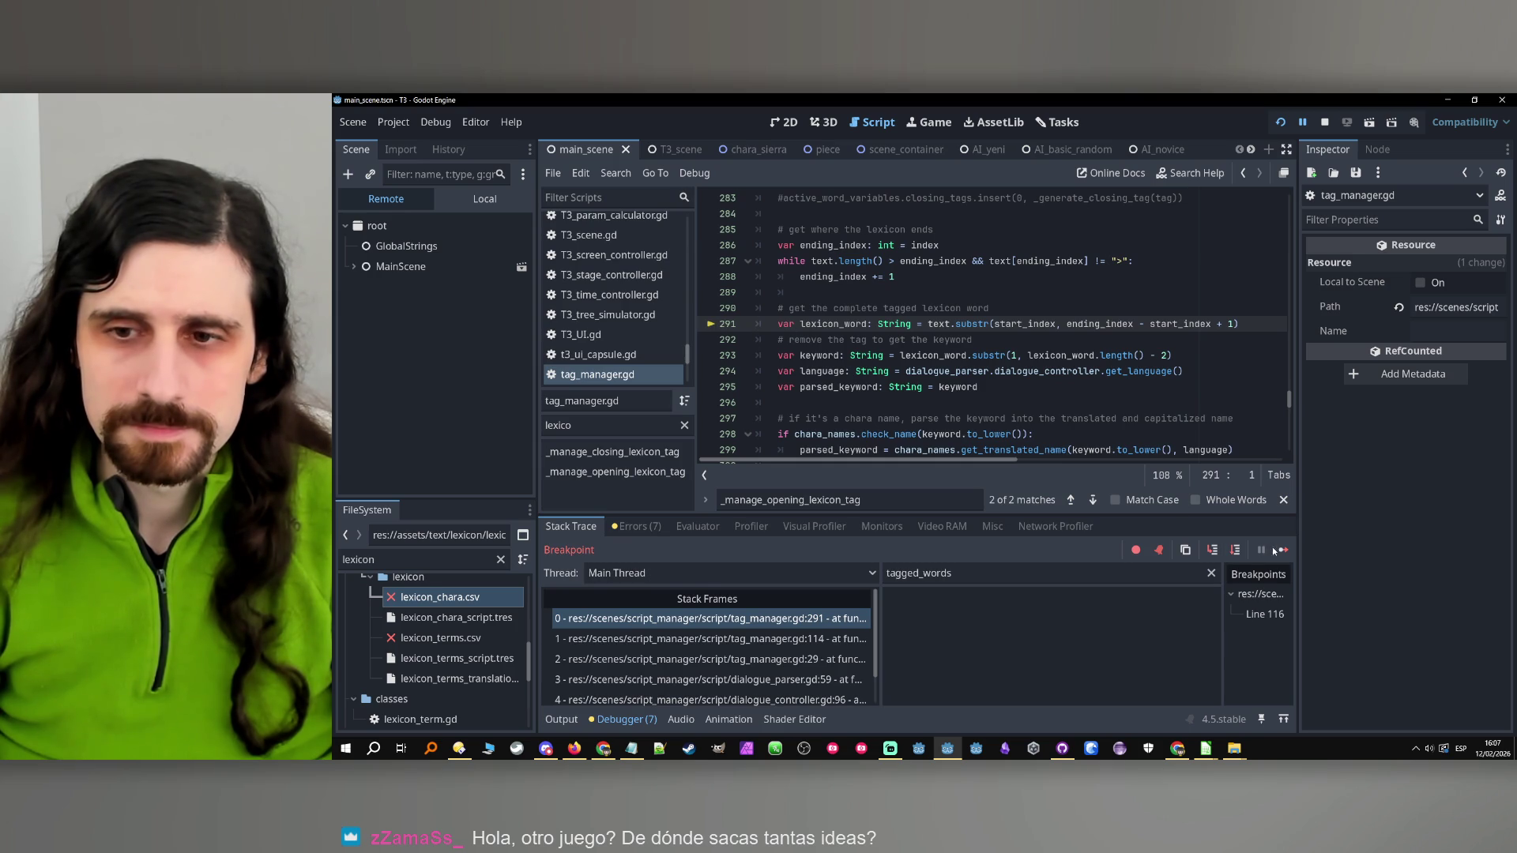
click(1281, 550)
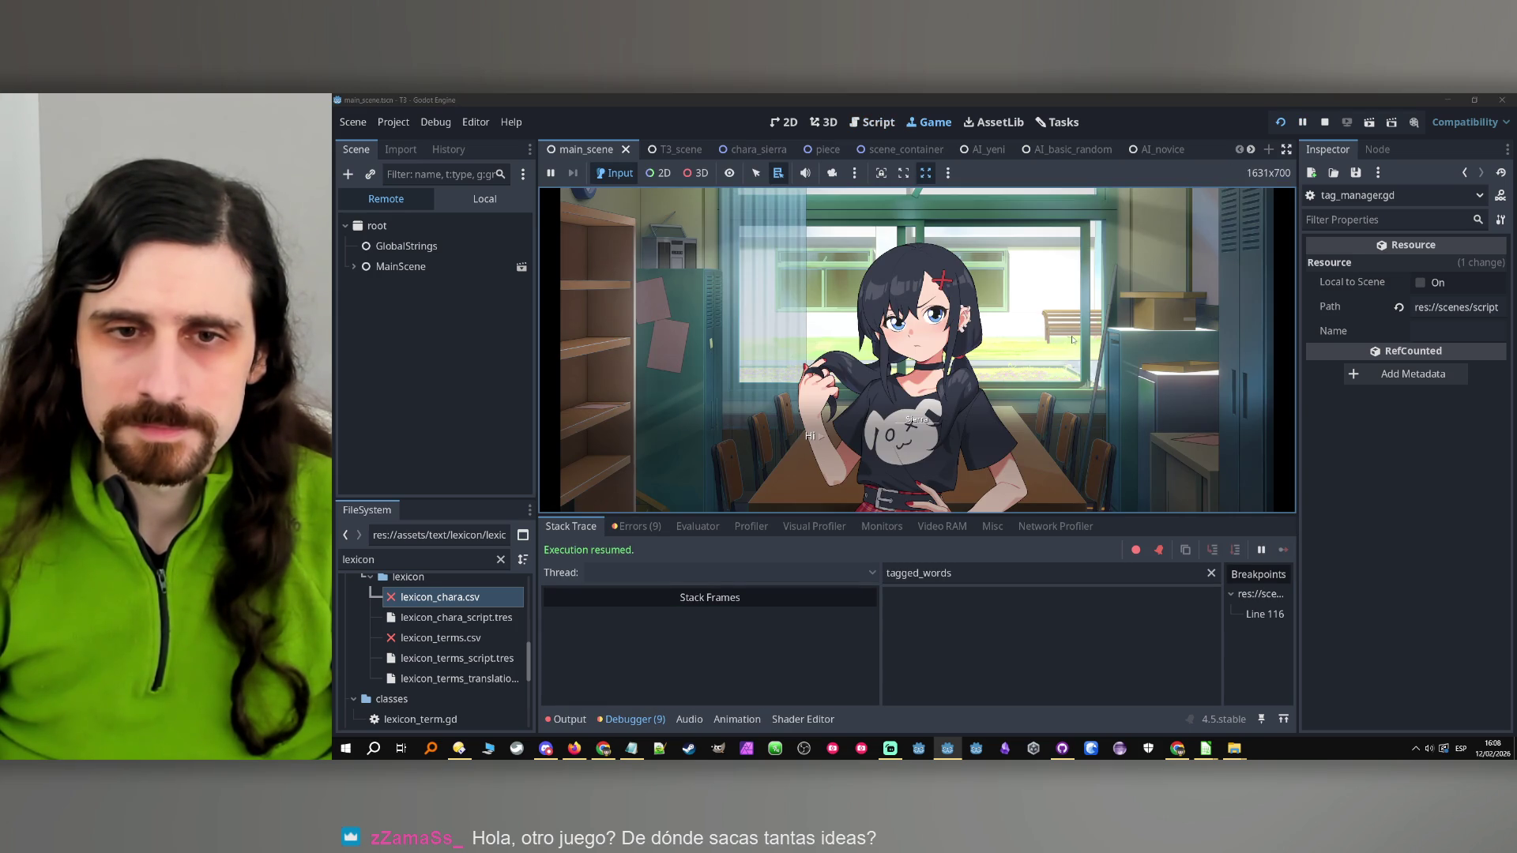
click(1327, 122)
double_click(834, 324)
scroll(851, 341, down, 4)
Add a breakpoint on line 277 inside _manage_opening_lexicon_tag and rerun the game
scroll(851, 341, down, 4)
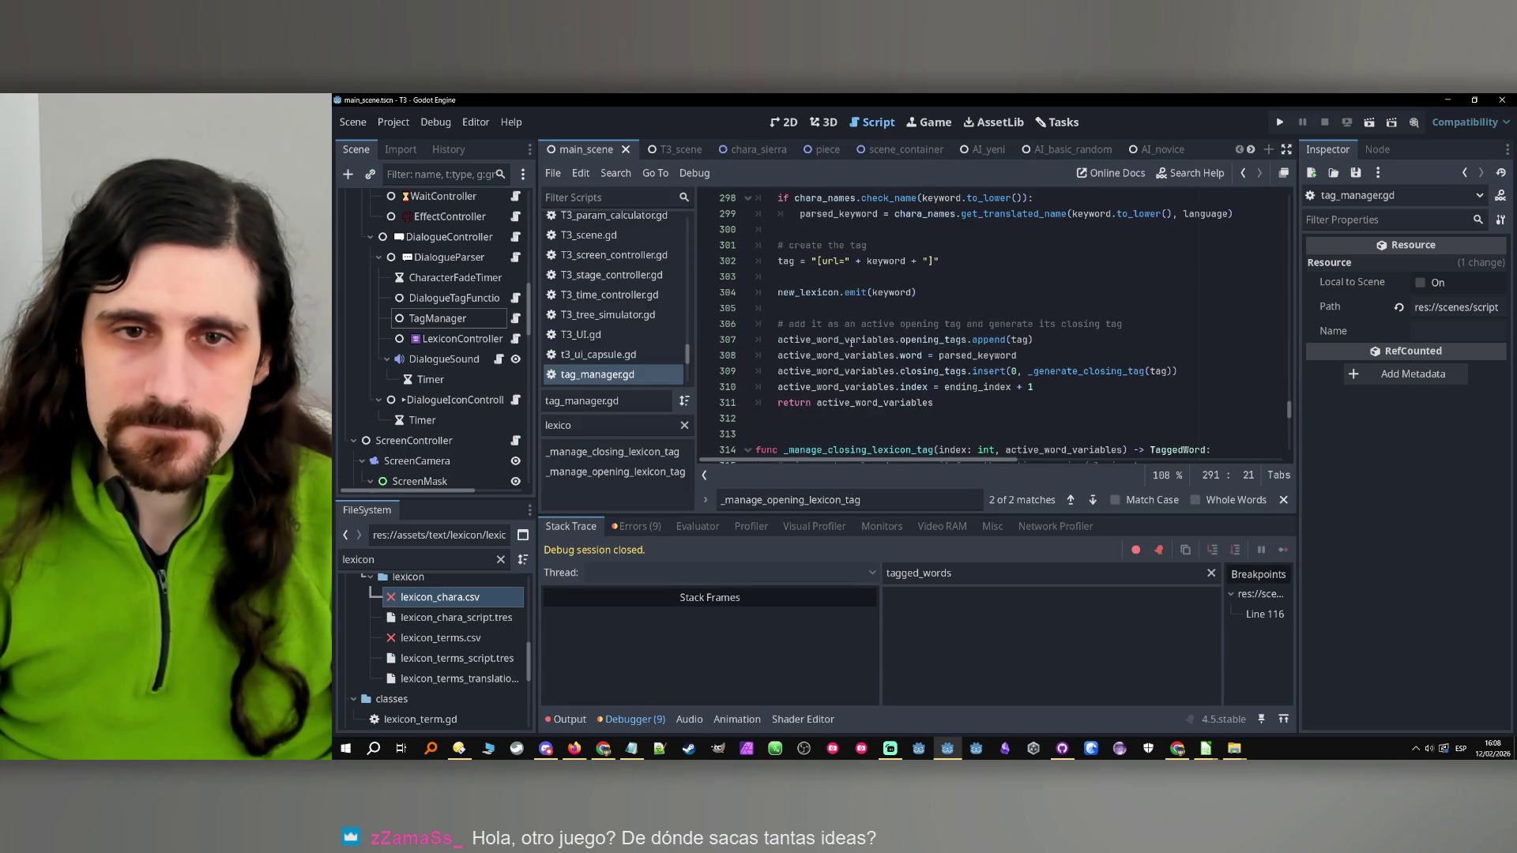
scroll(850, 341, up, 7)
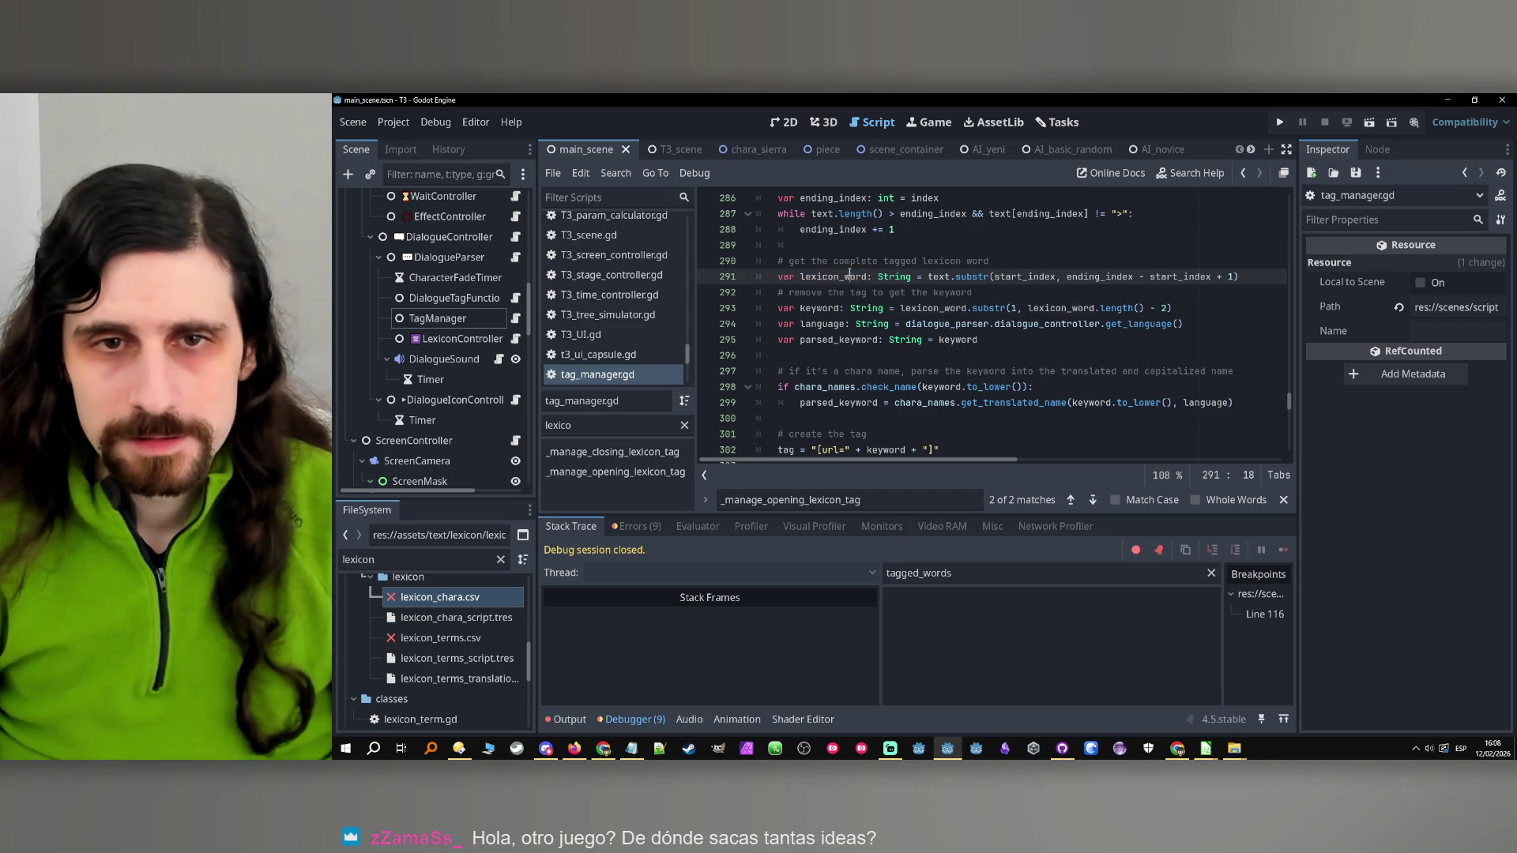
double_click(893, 500)
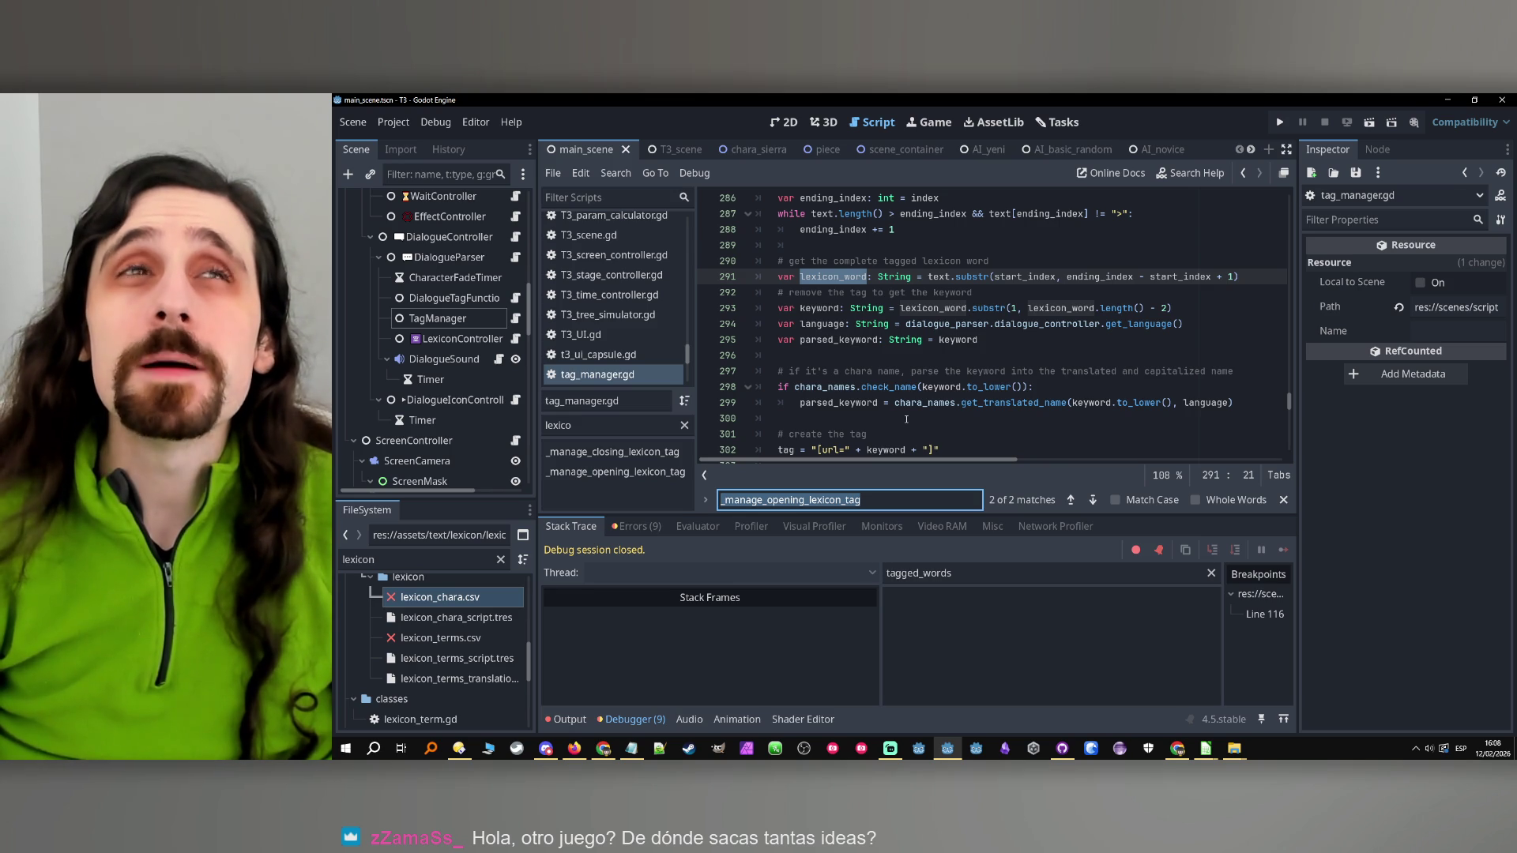
scroll(812, 328, up, 5)
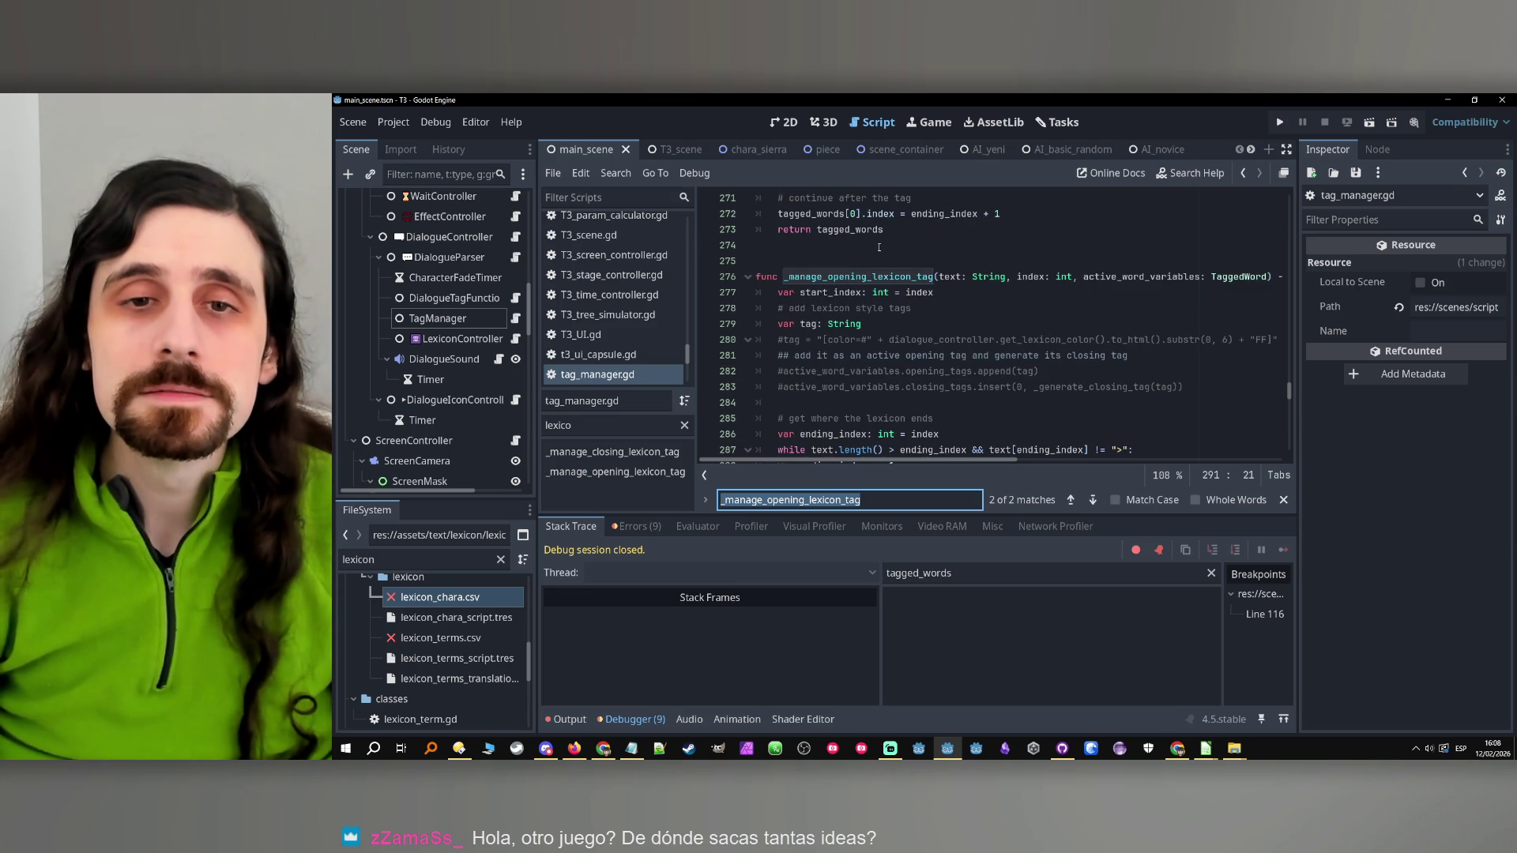
double_click(879, 276)
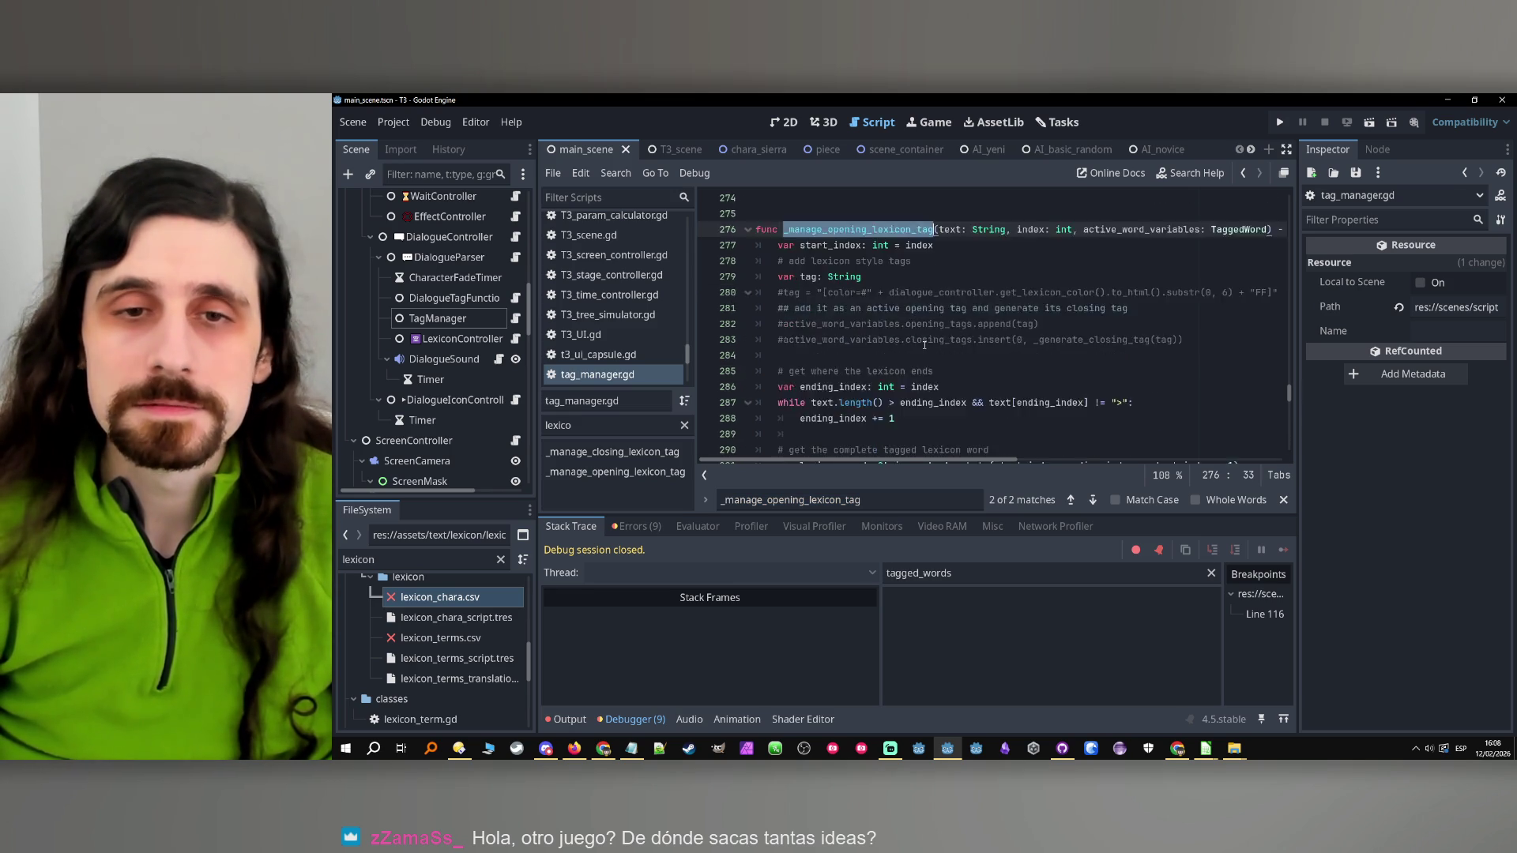
click(710, 292)
click(1278, 123)
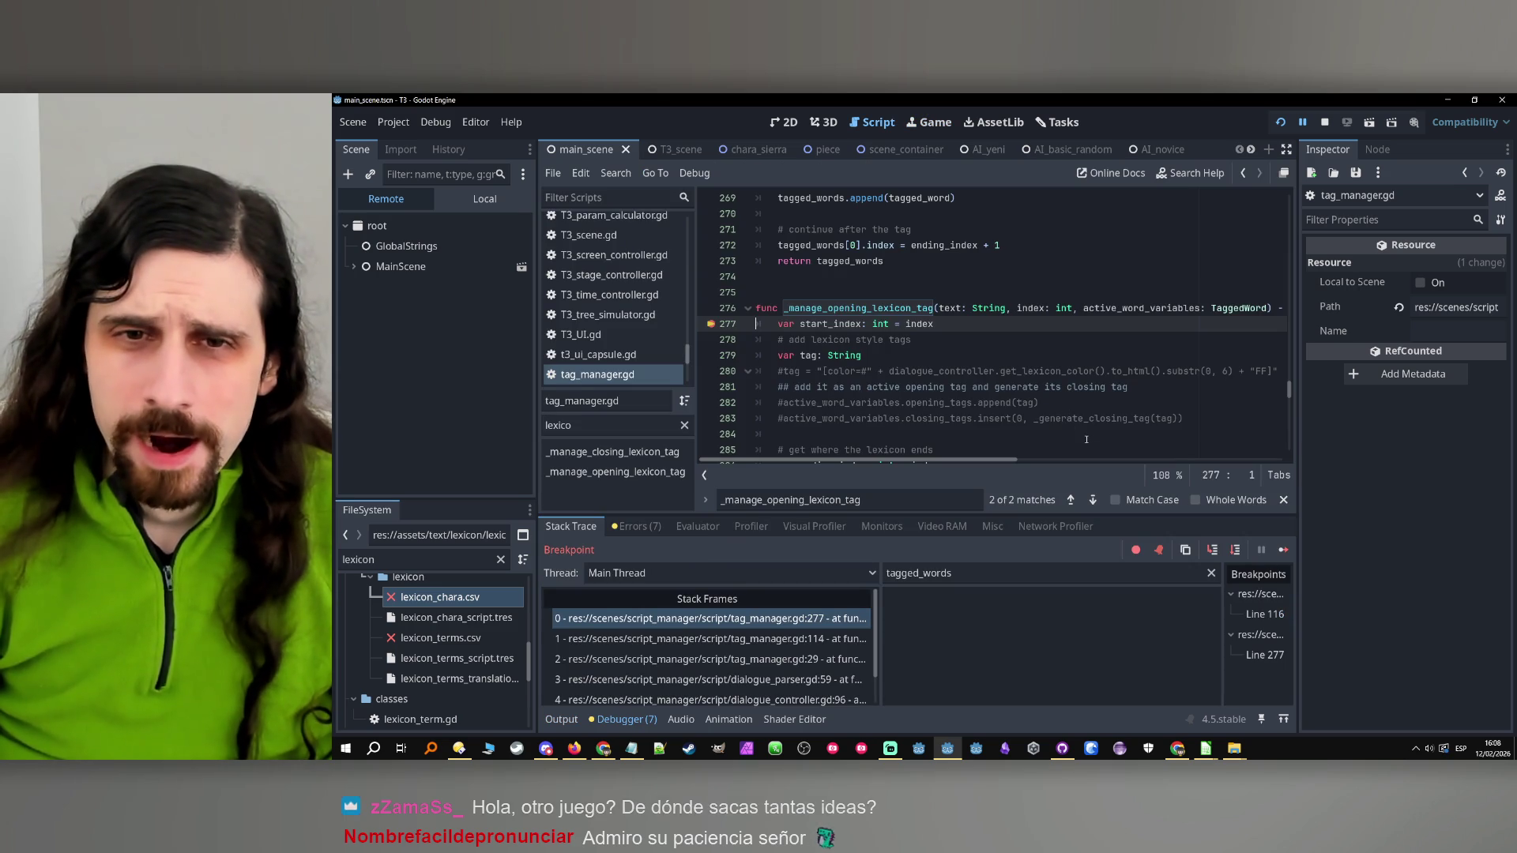
Step over through the ending-index while loop and keyword parsing to the opening tag append
click(1235, 549)
click(1235, 550)
click(1235, 550)
click(1235, 550)
click(1234, 549)
click(1235, 549)
click(1235, 550)
click(1235, 550)
click(1235, 549)
click(1235, 550)
click(1235, 550)
click(1235, 550)
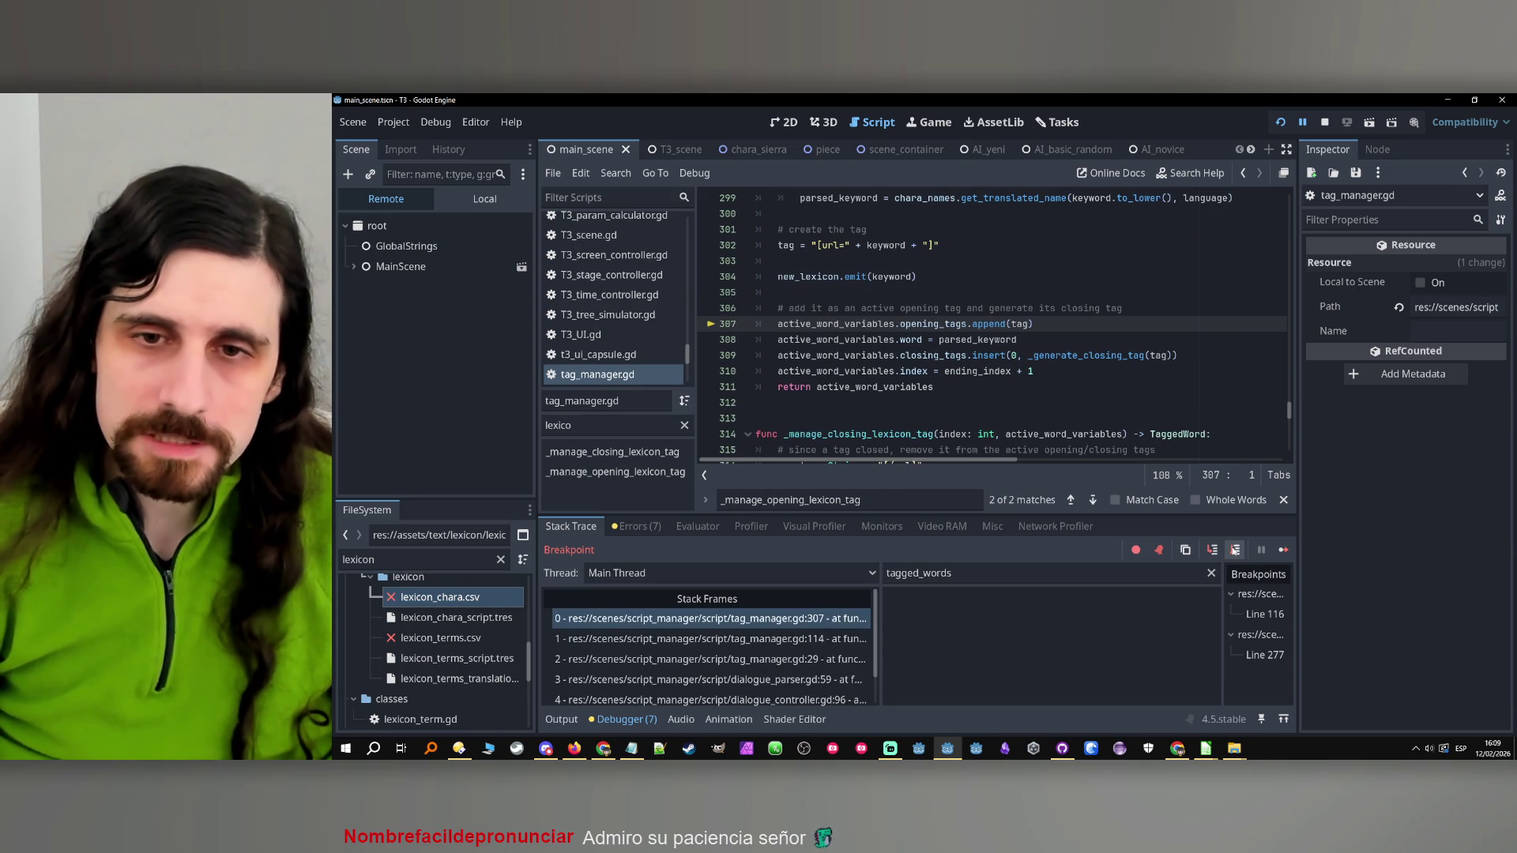
Step until the handler returns to line 115, step out to line 34, and stop debugging
click(1234, 550)
click(1234, 550)
click(1235, 550)
click(1235, 550)
click(1234, 550)
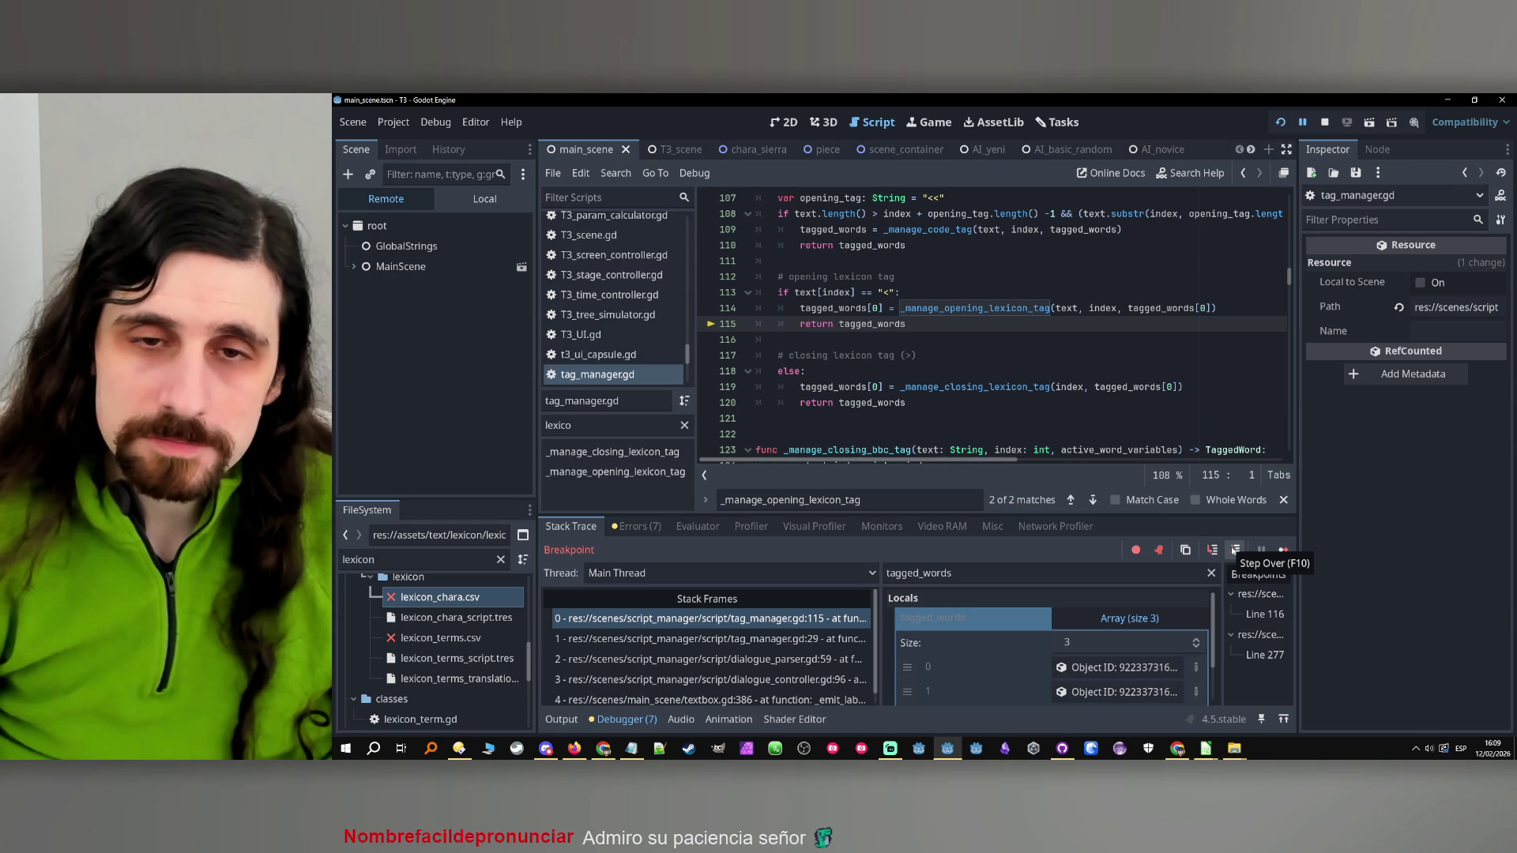
click(1235, 550)
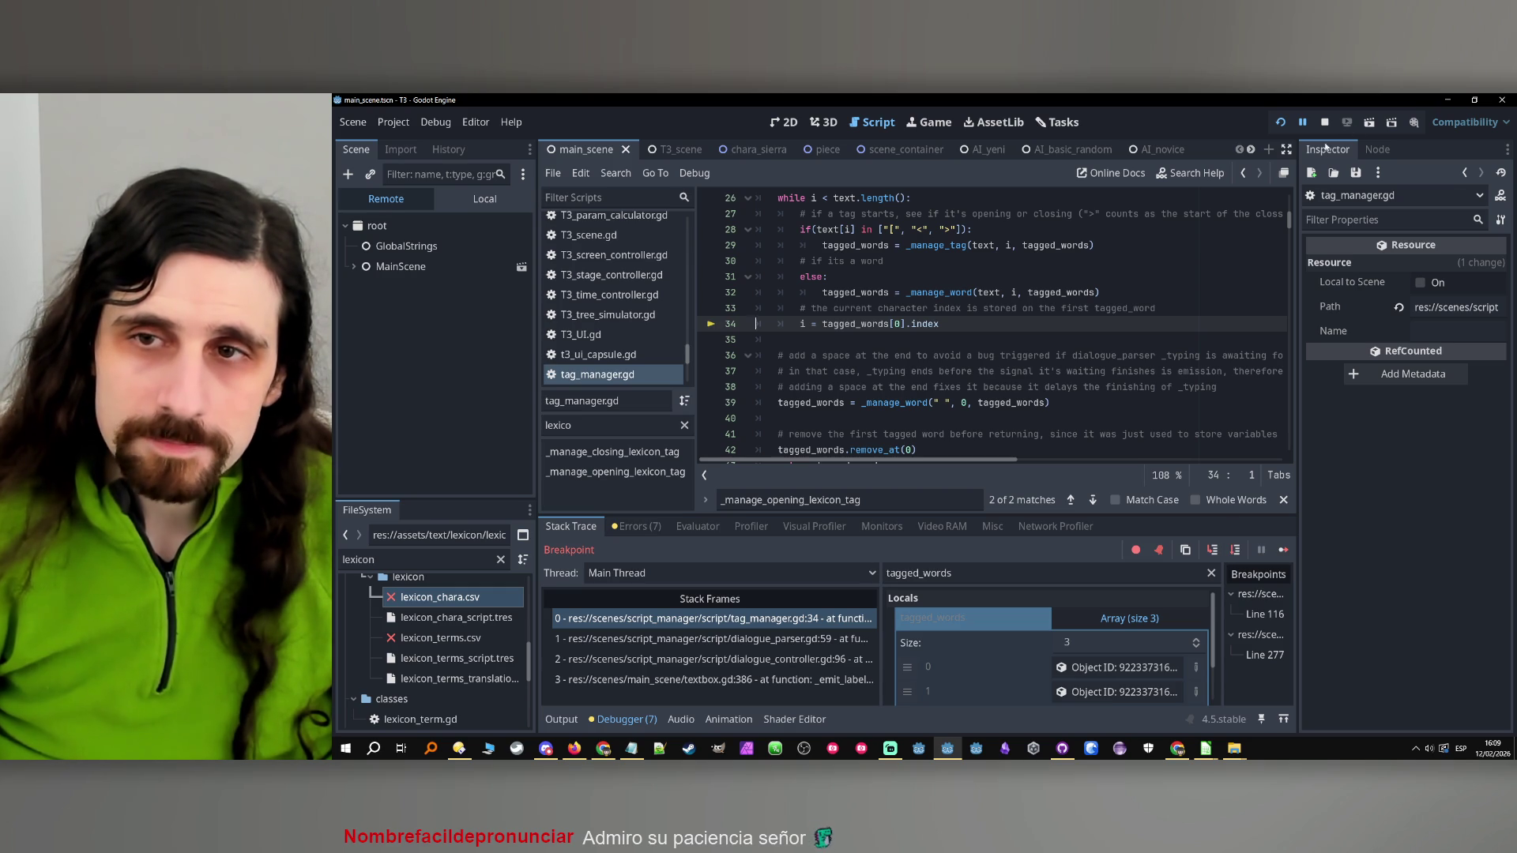
key(F8)
Remove ' + 1' from line 310's index assignment in _manage_opening_lexicon_tag and rerun the game
click(936, 241)
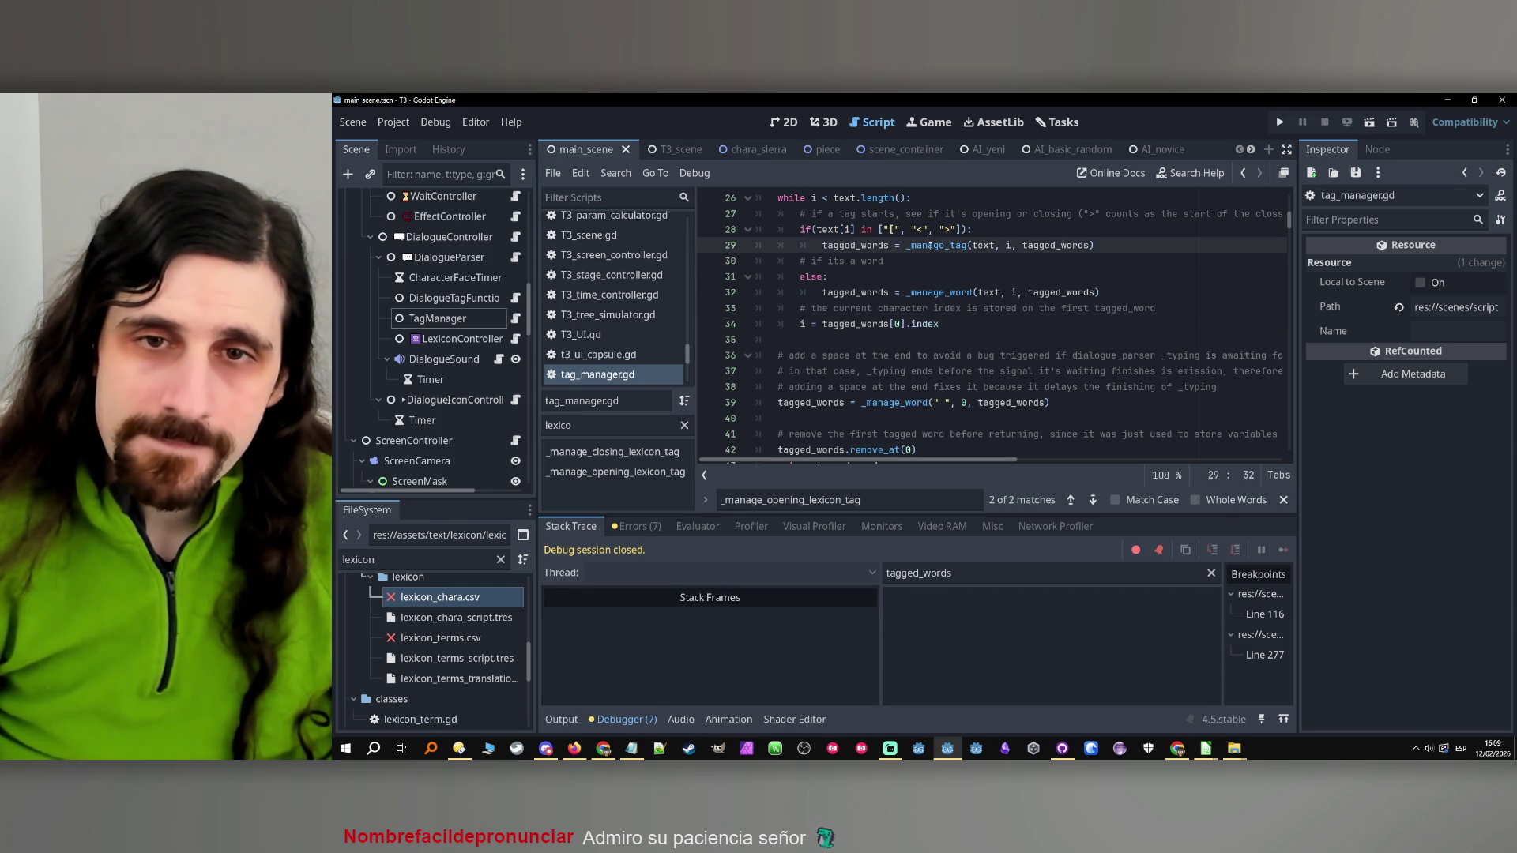
ctrl+click(936, 241)
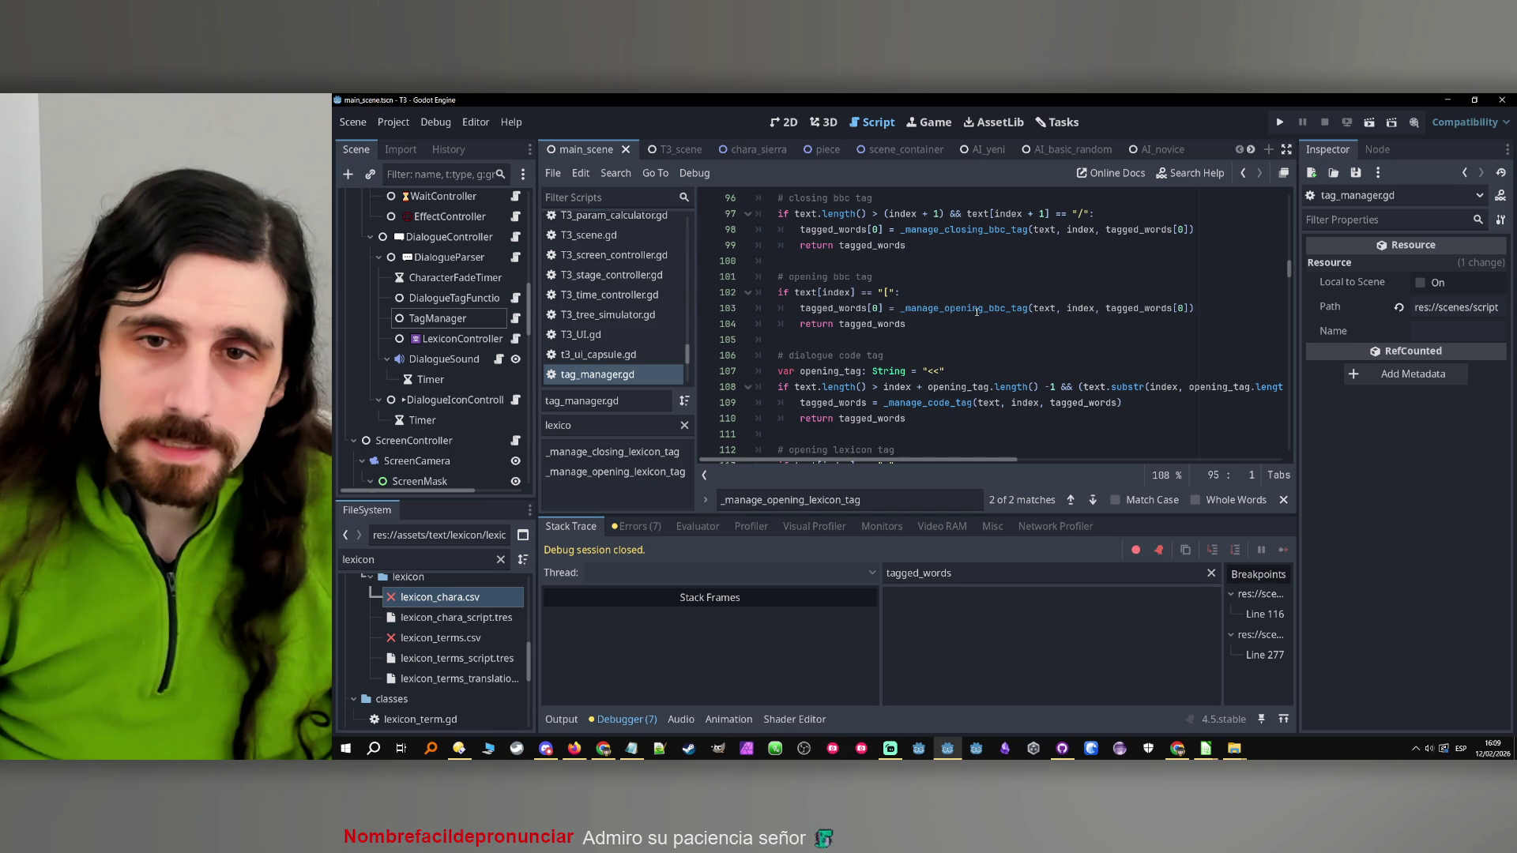
click(636, 472)
scroll(805, 318, down, 1)
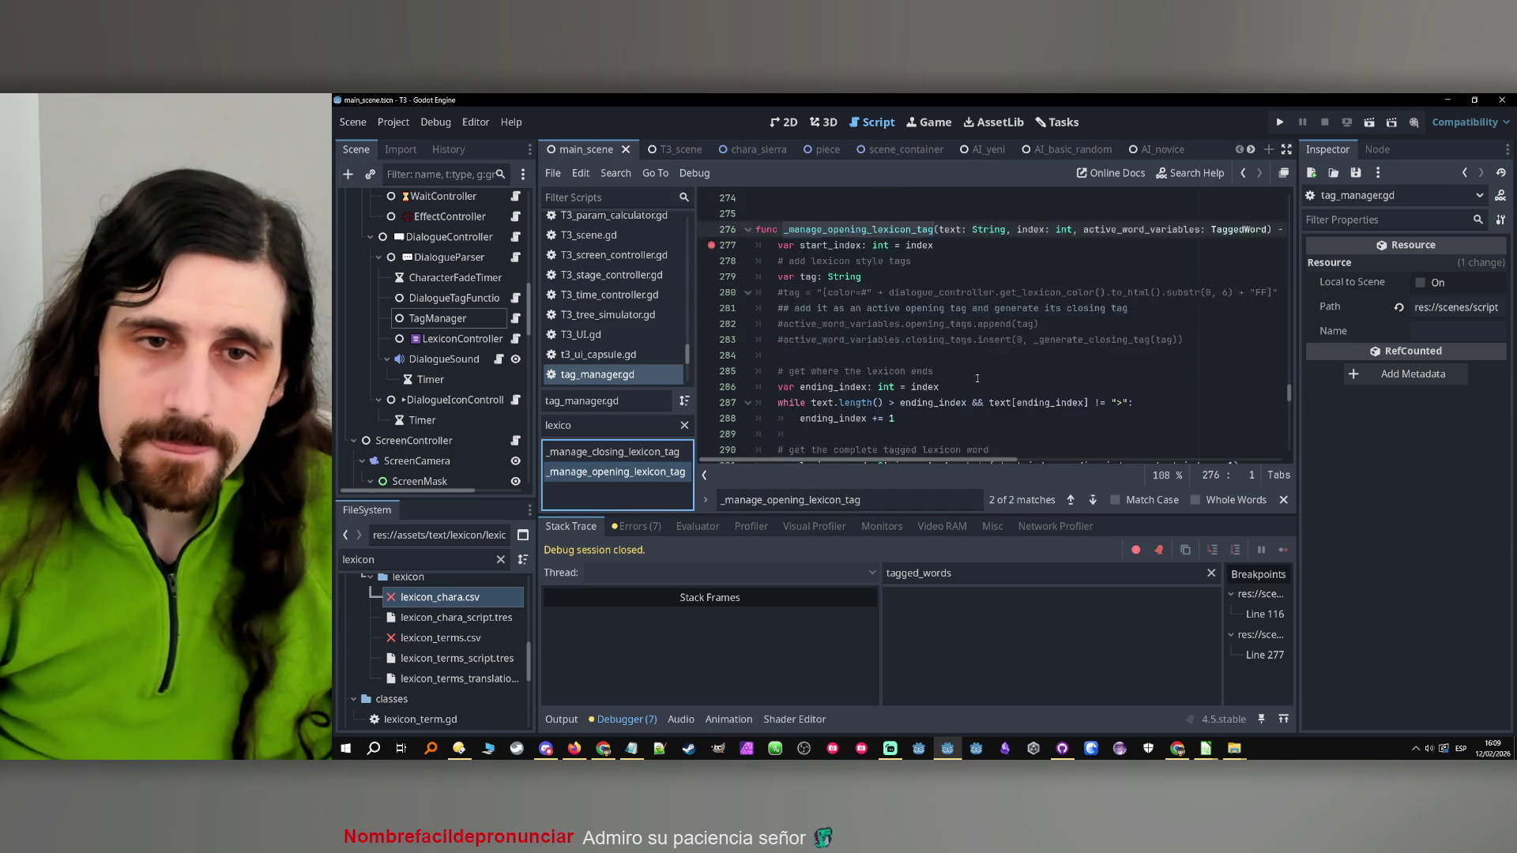
scroll(1005, 339, down, 10)
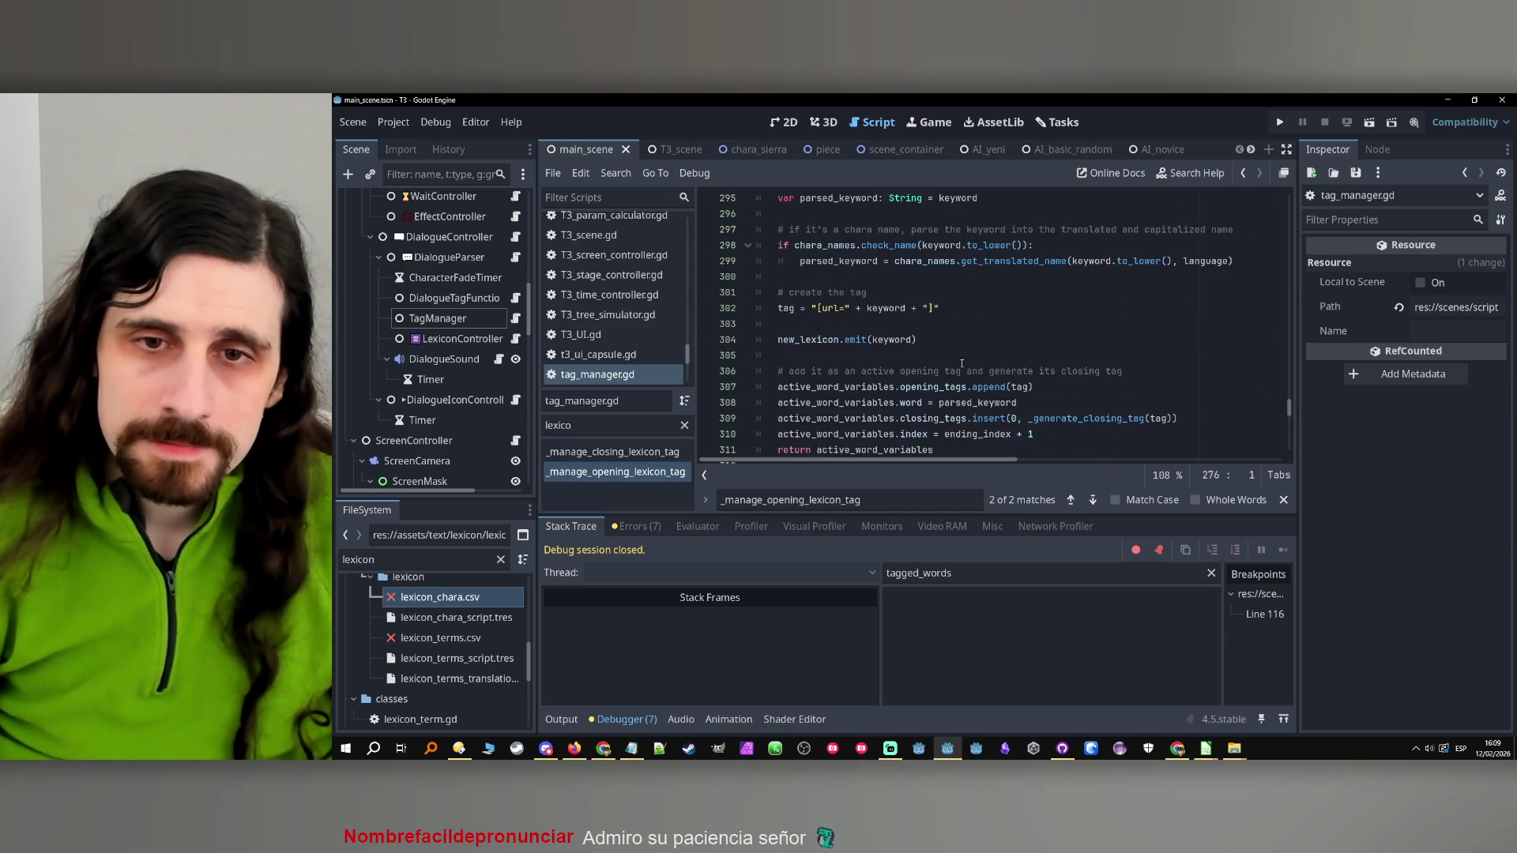
click(1033, 339)
key(BackSpace)
key(BackSpace)
key(BackSpace)
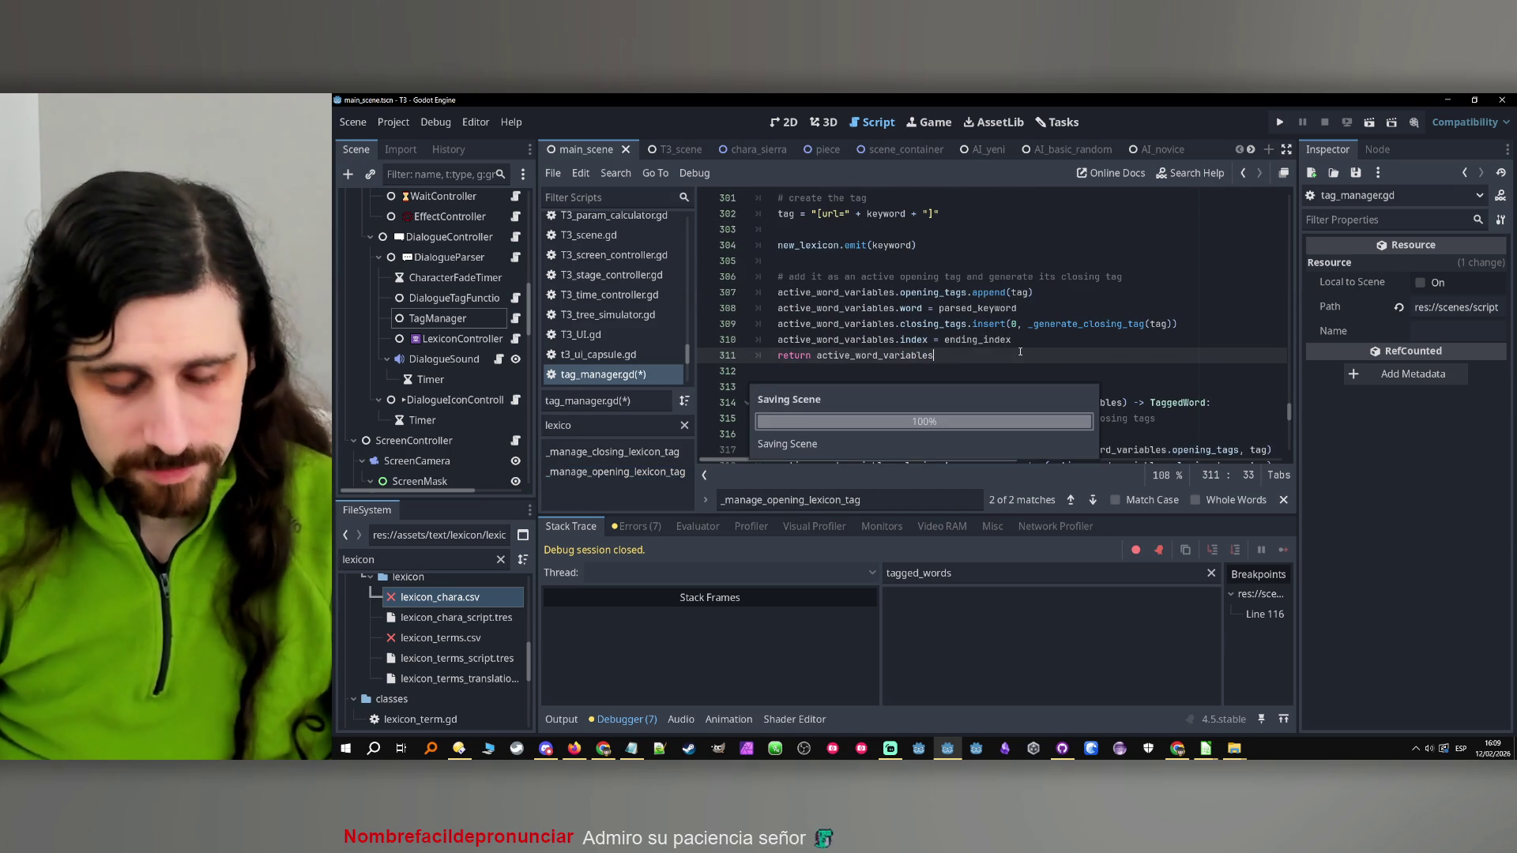
click(1279, 122)
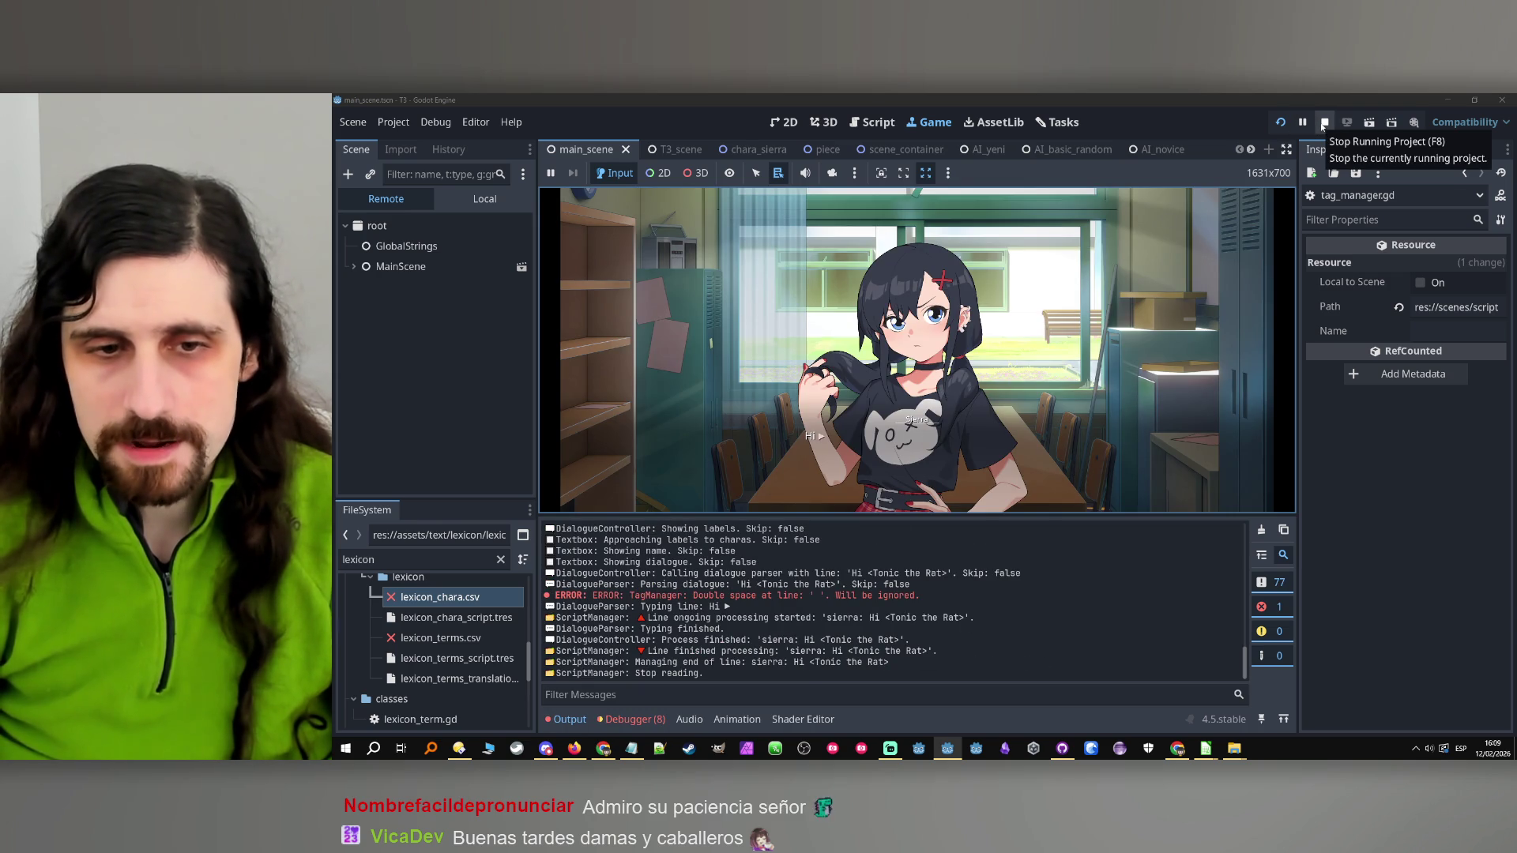
Select 'Double space at line' from the TagManager error in Output and stop the game
mouse_move(772, 597)
mouse_down()
mouse_move(911, 598)
mouse_move(697, 597)
mouse_up()
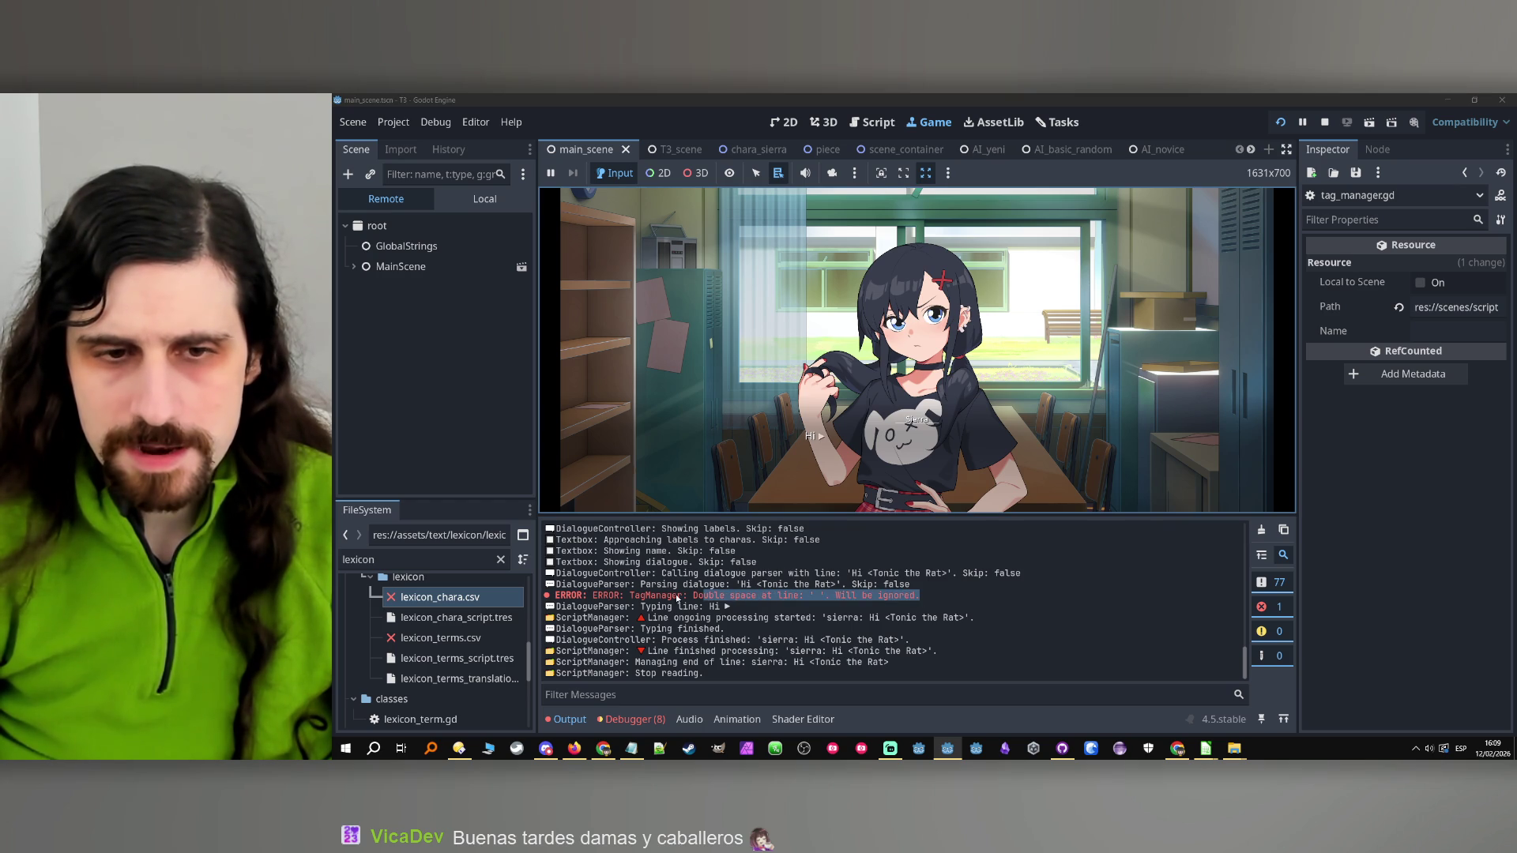
click(691, 598)
drag(694, 598, 793, 598)
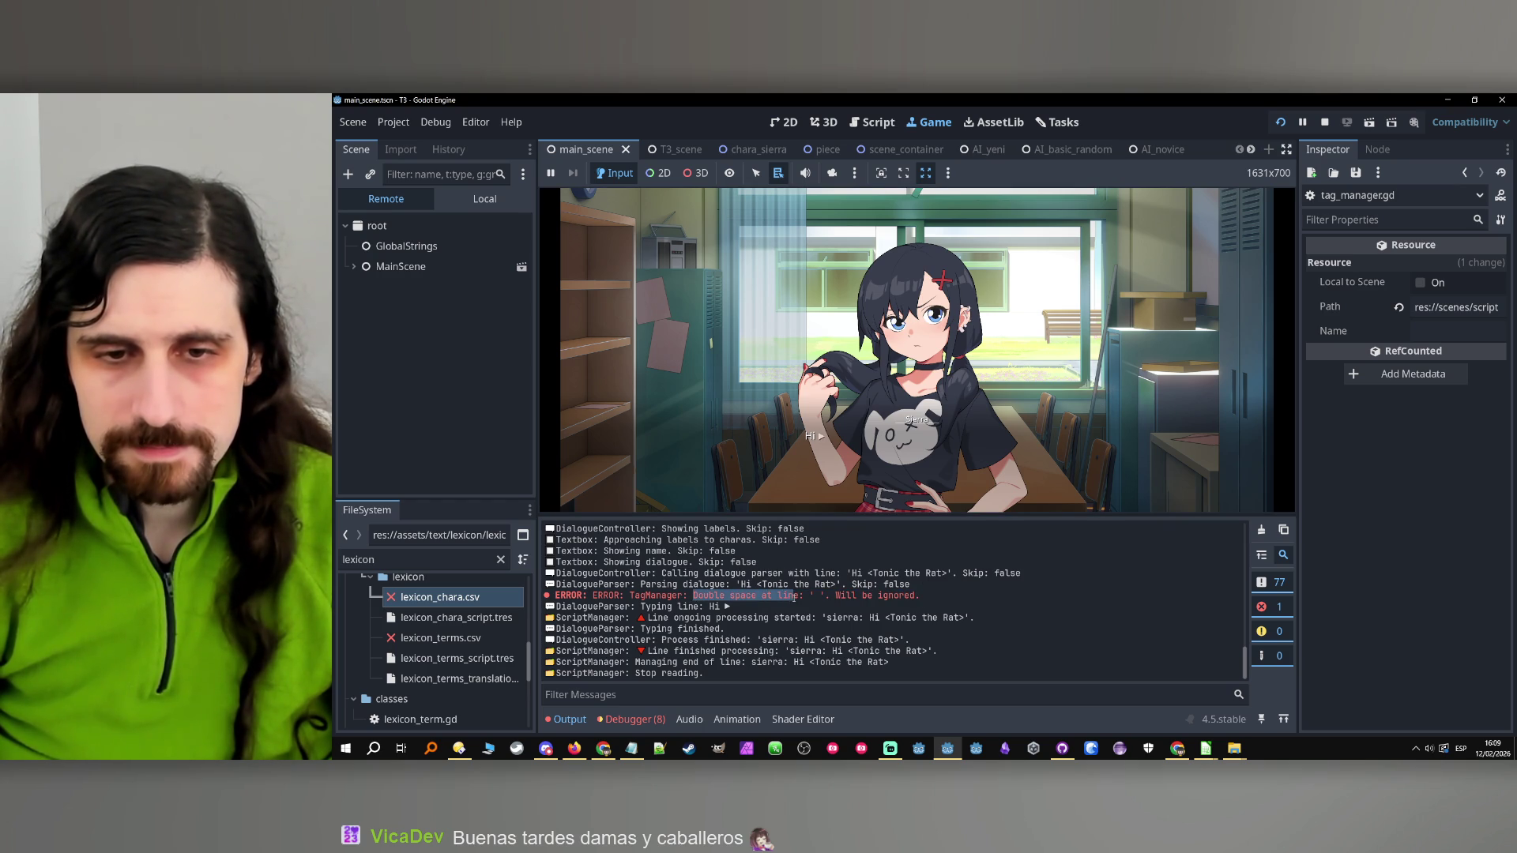
key(F8)
triple_click(864, 504)
Search the script for the error text, then trace _manage_word back to its first call
text(Double space at line)
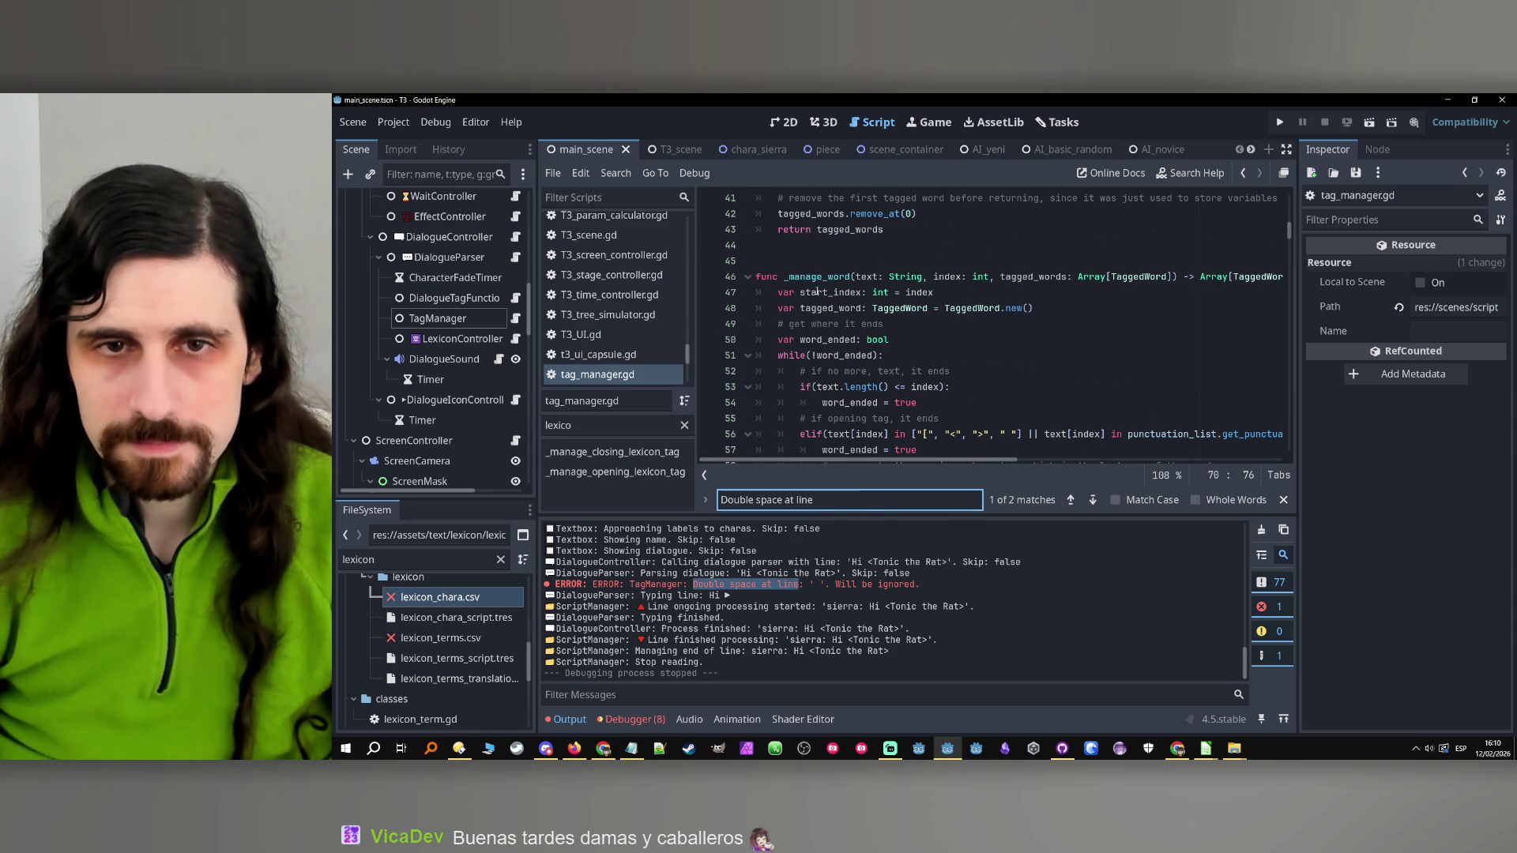
double_click(818, 277)
key(ctrl+f)
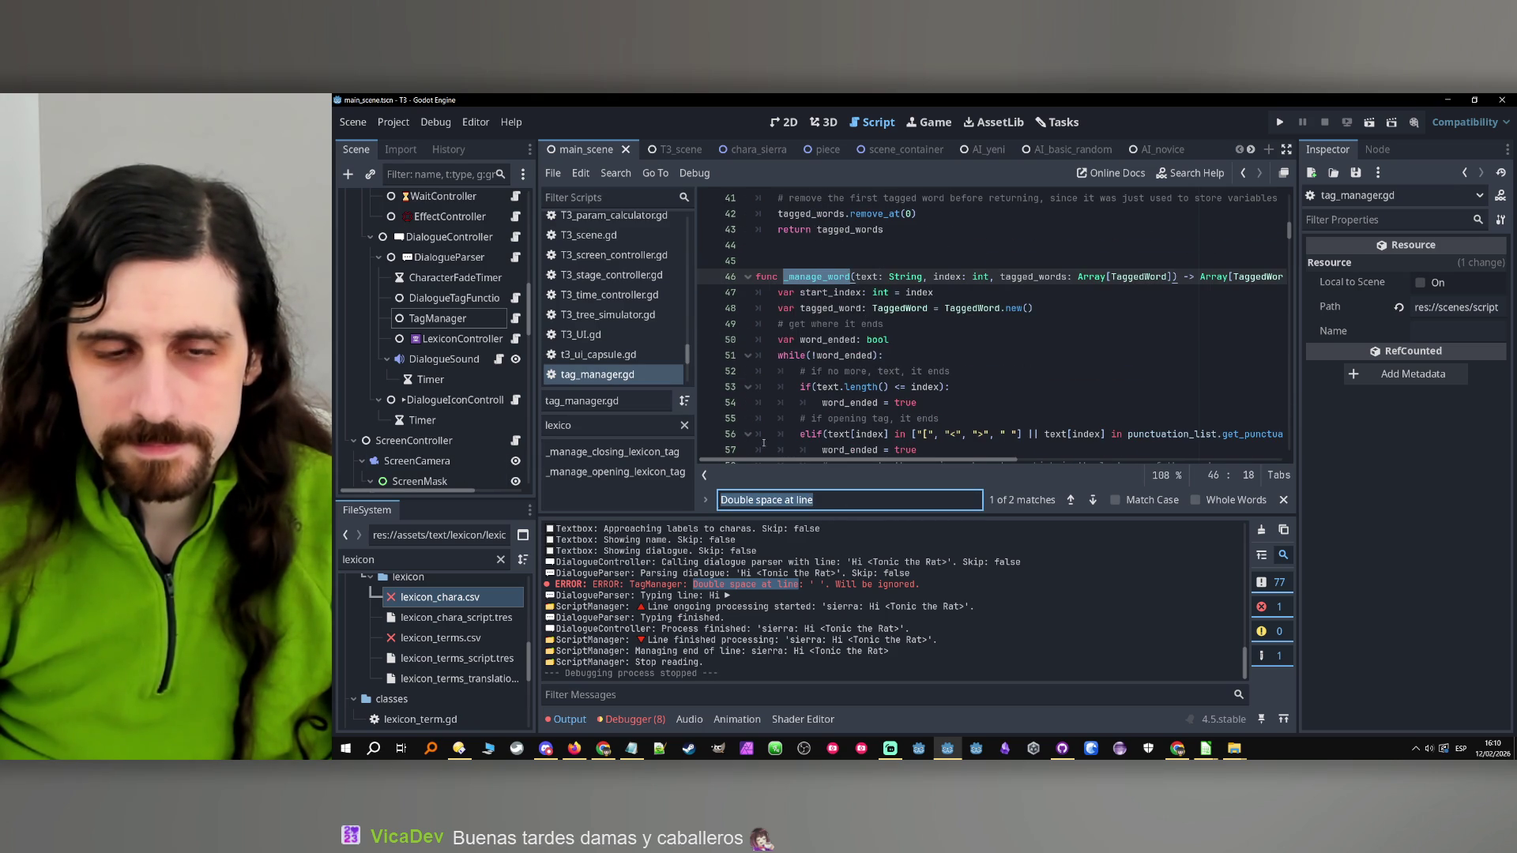
scroll(1035, 391, up, 1)
click(1070, 500)
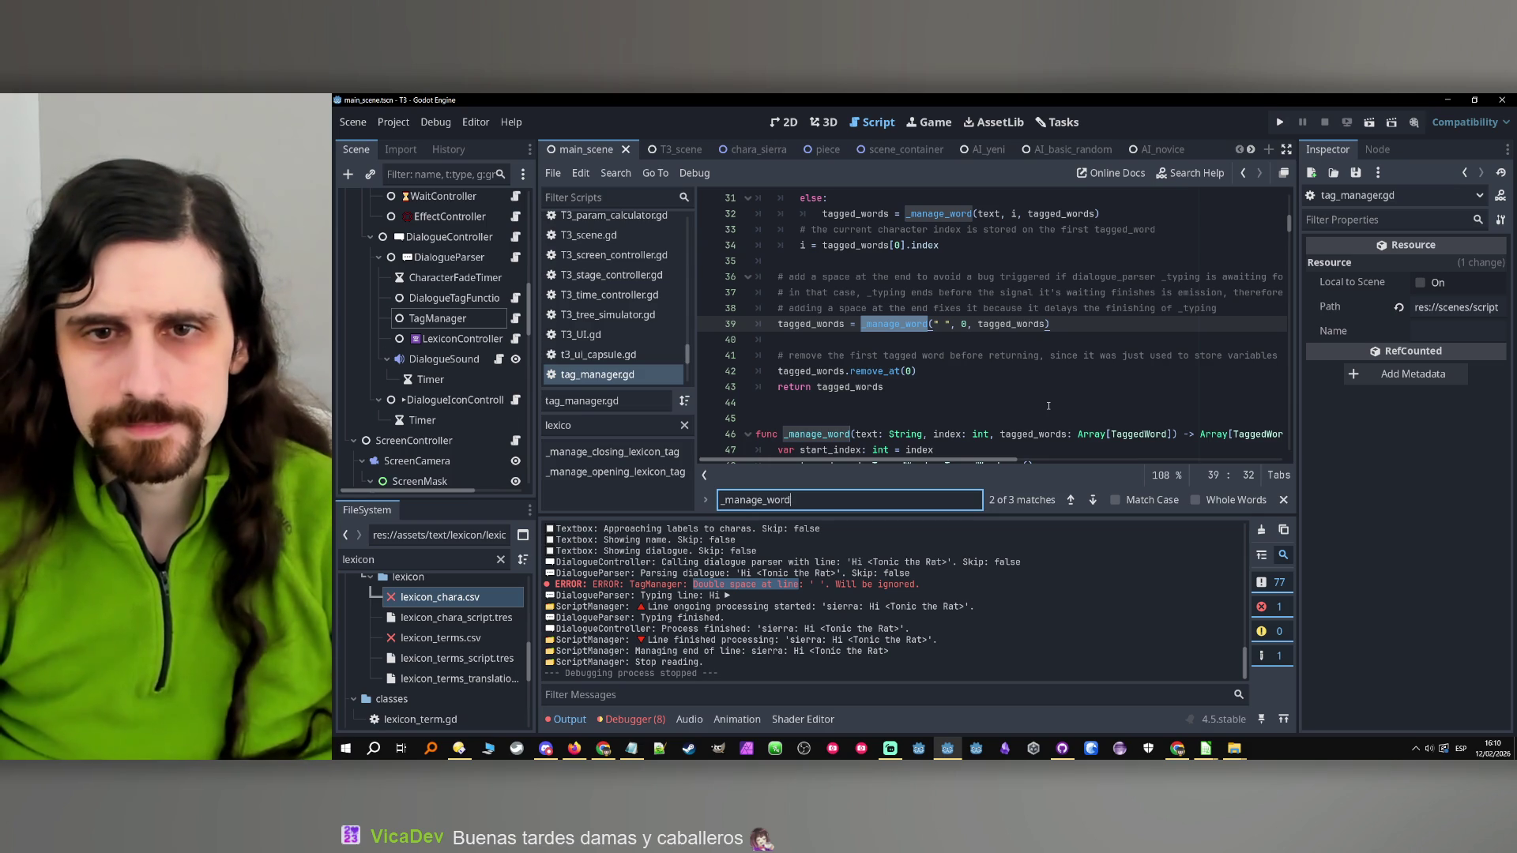
scroll(1031, 387, up, 3)
click(1072, 500)
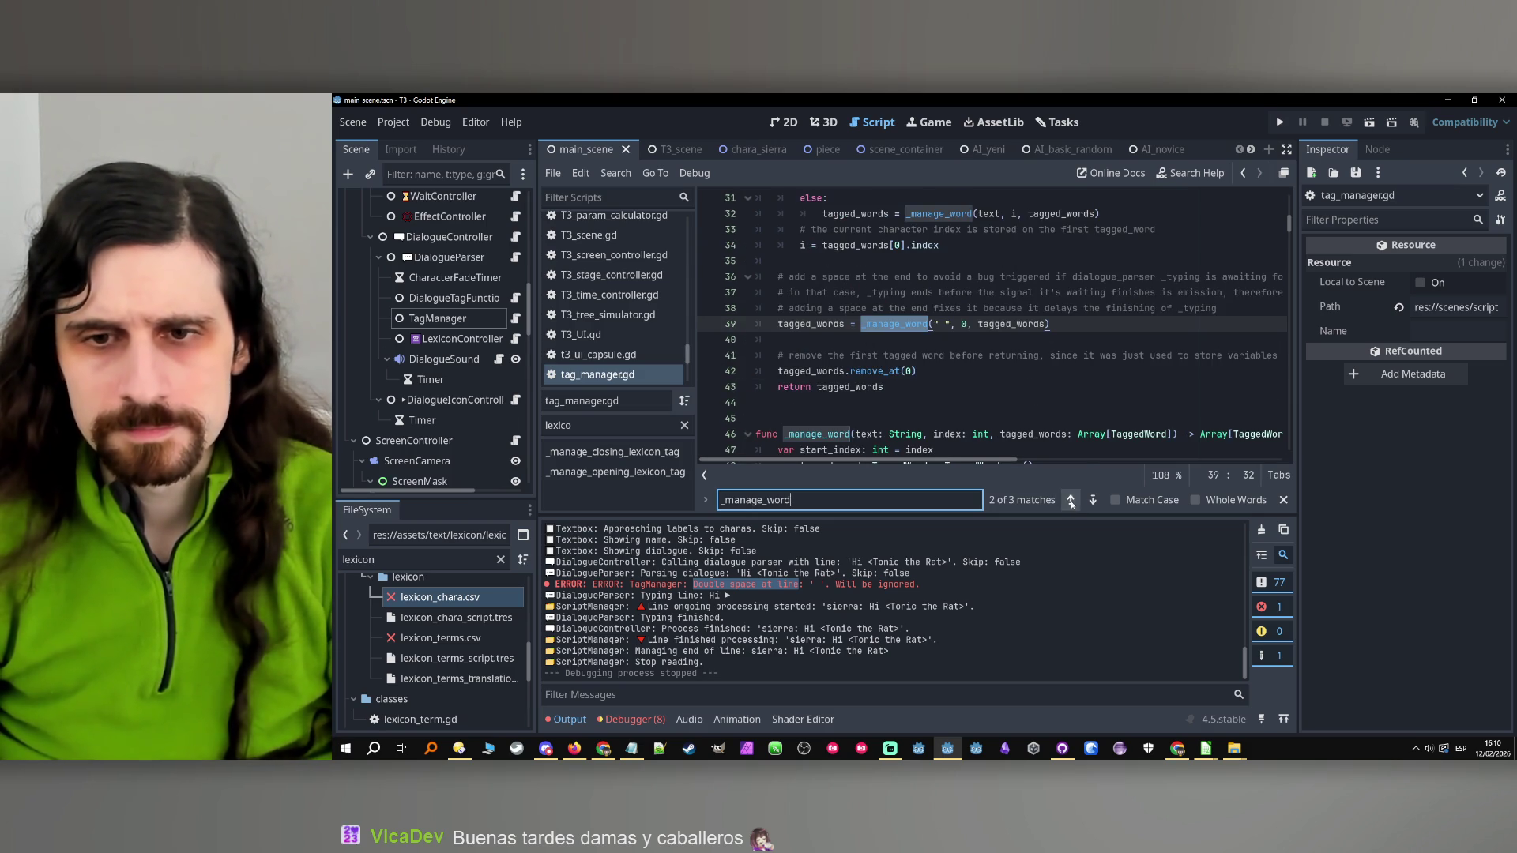
scroll(1054, 362, up, 4)
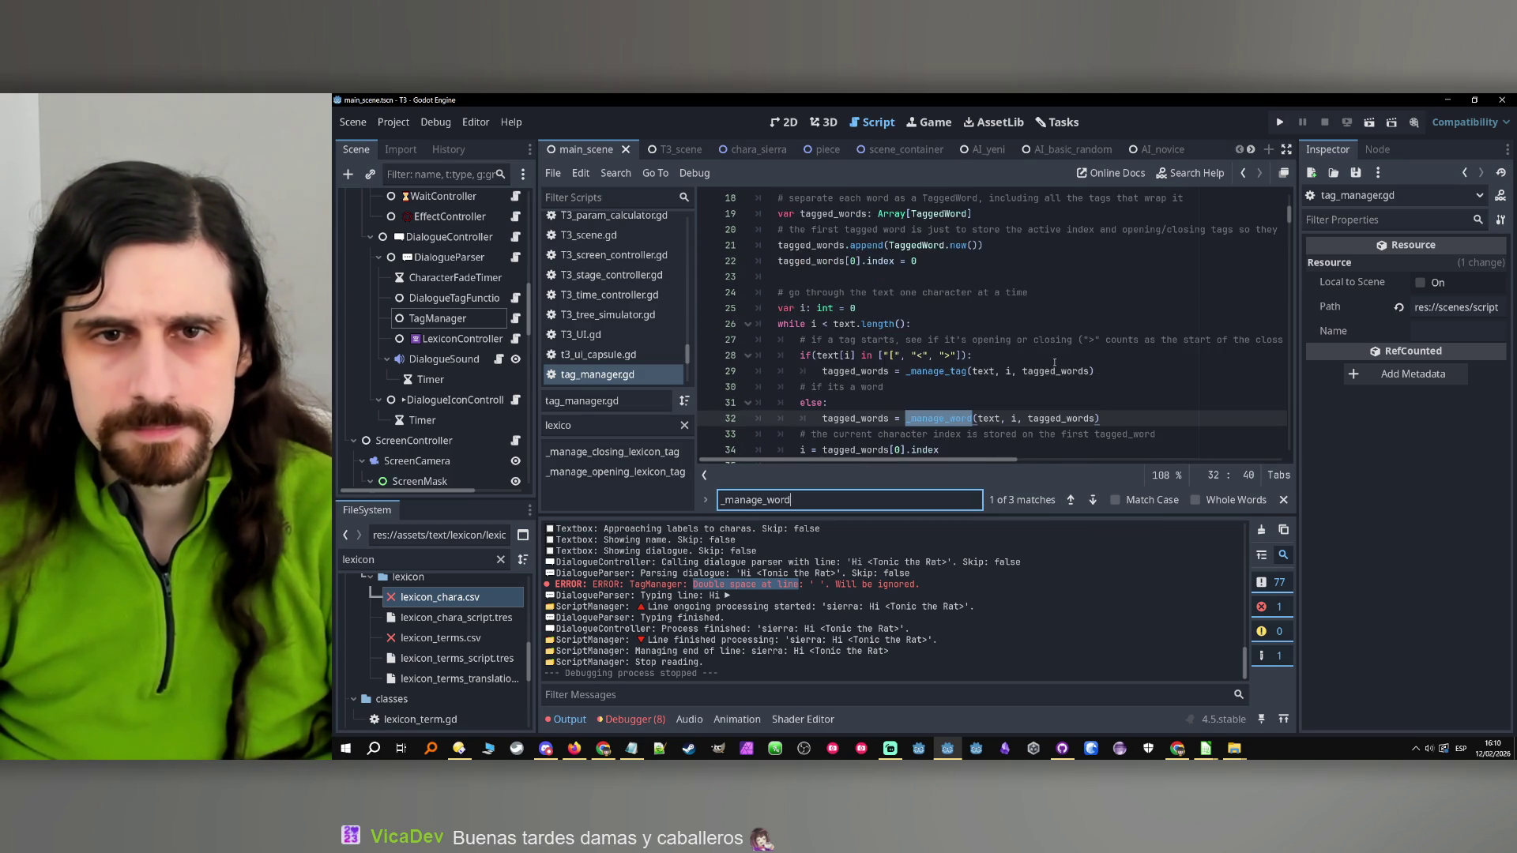
scroll(1054, 361, down, 2)
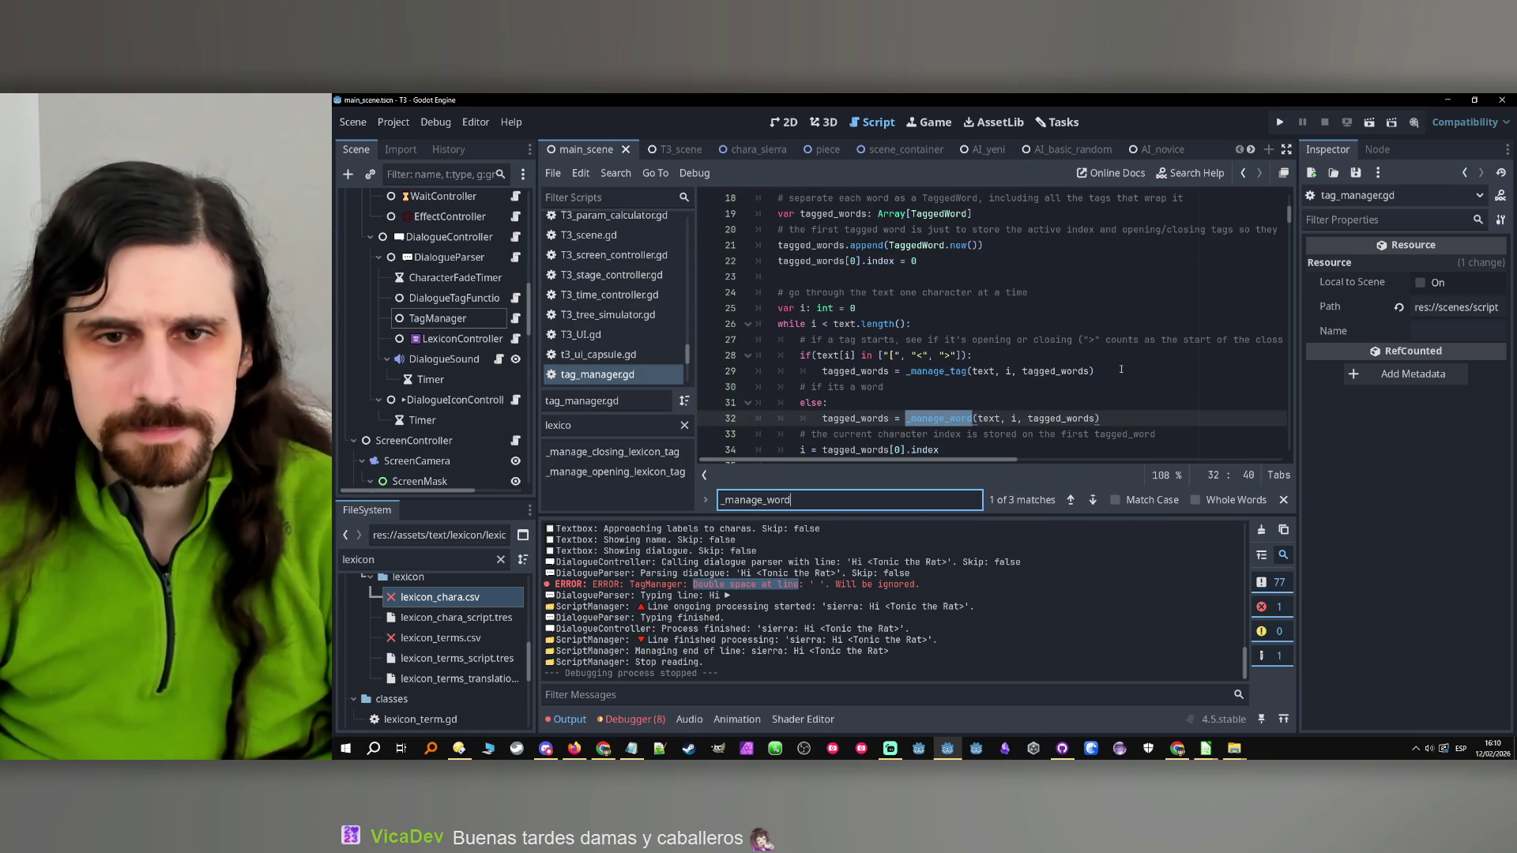
scroll(1103, 363, down, 1)
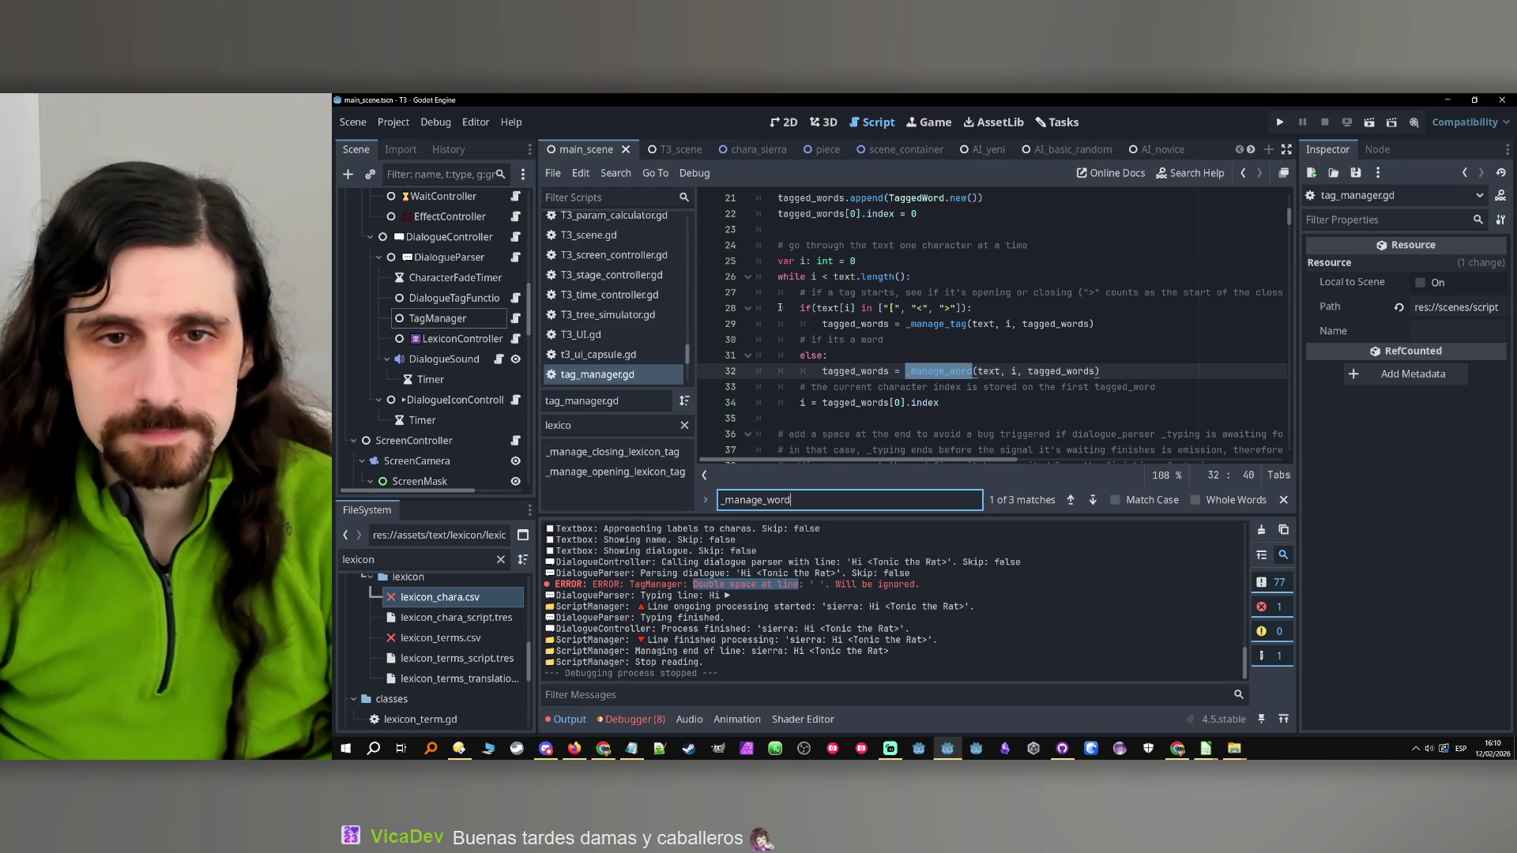
Set a breakpoint on line 28's tag-start check and run the game
click(819, 308)
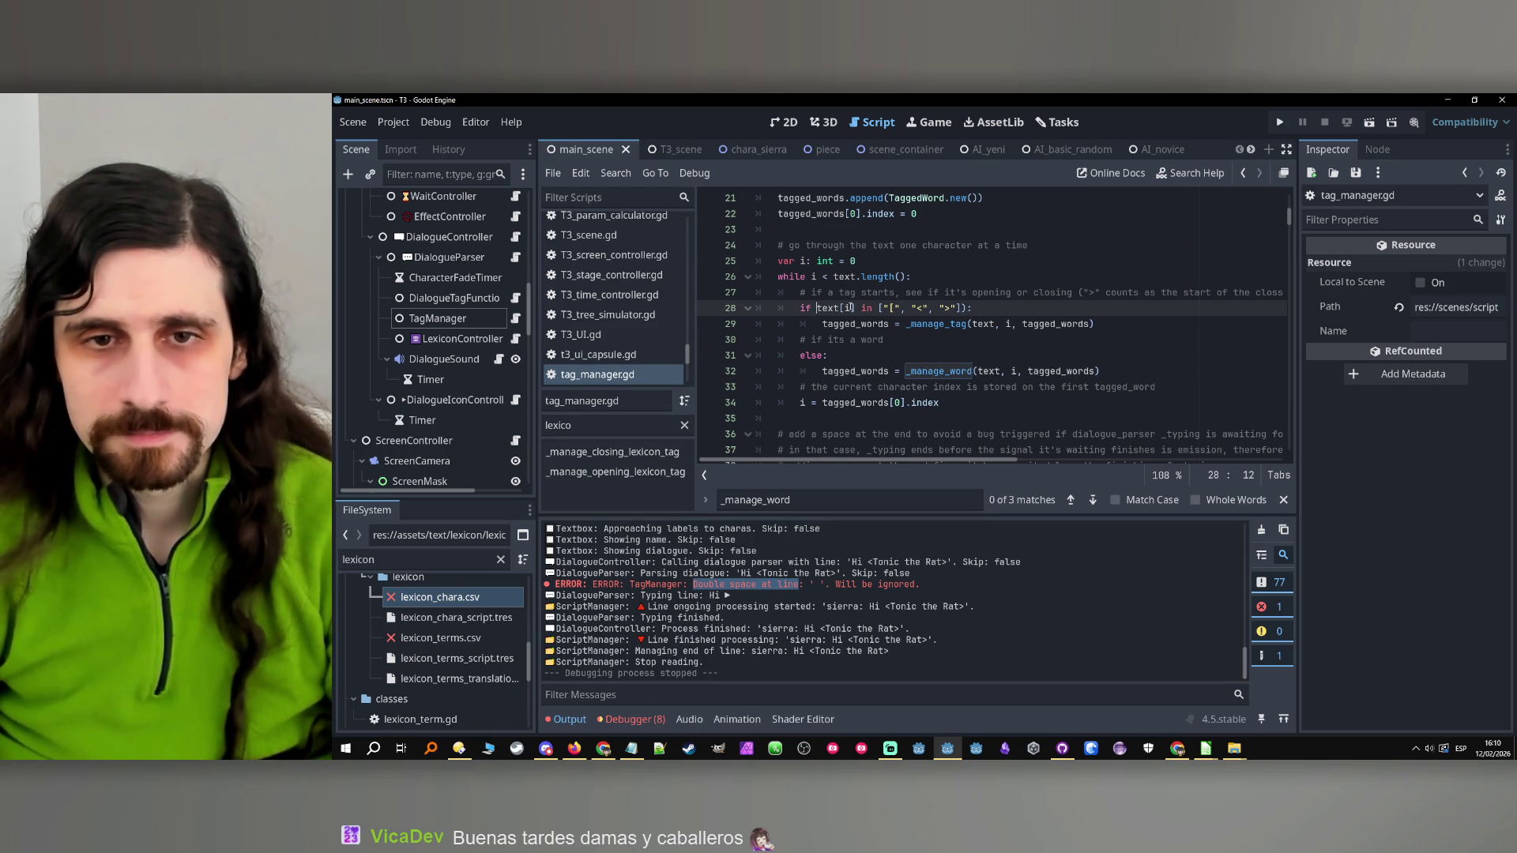
click(938, 355)
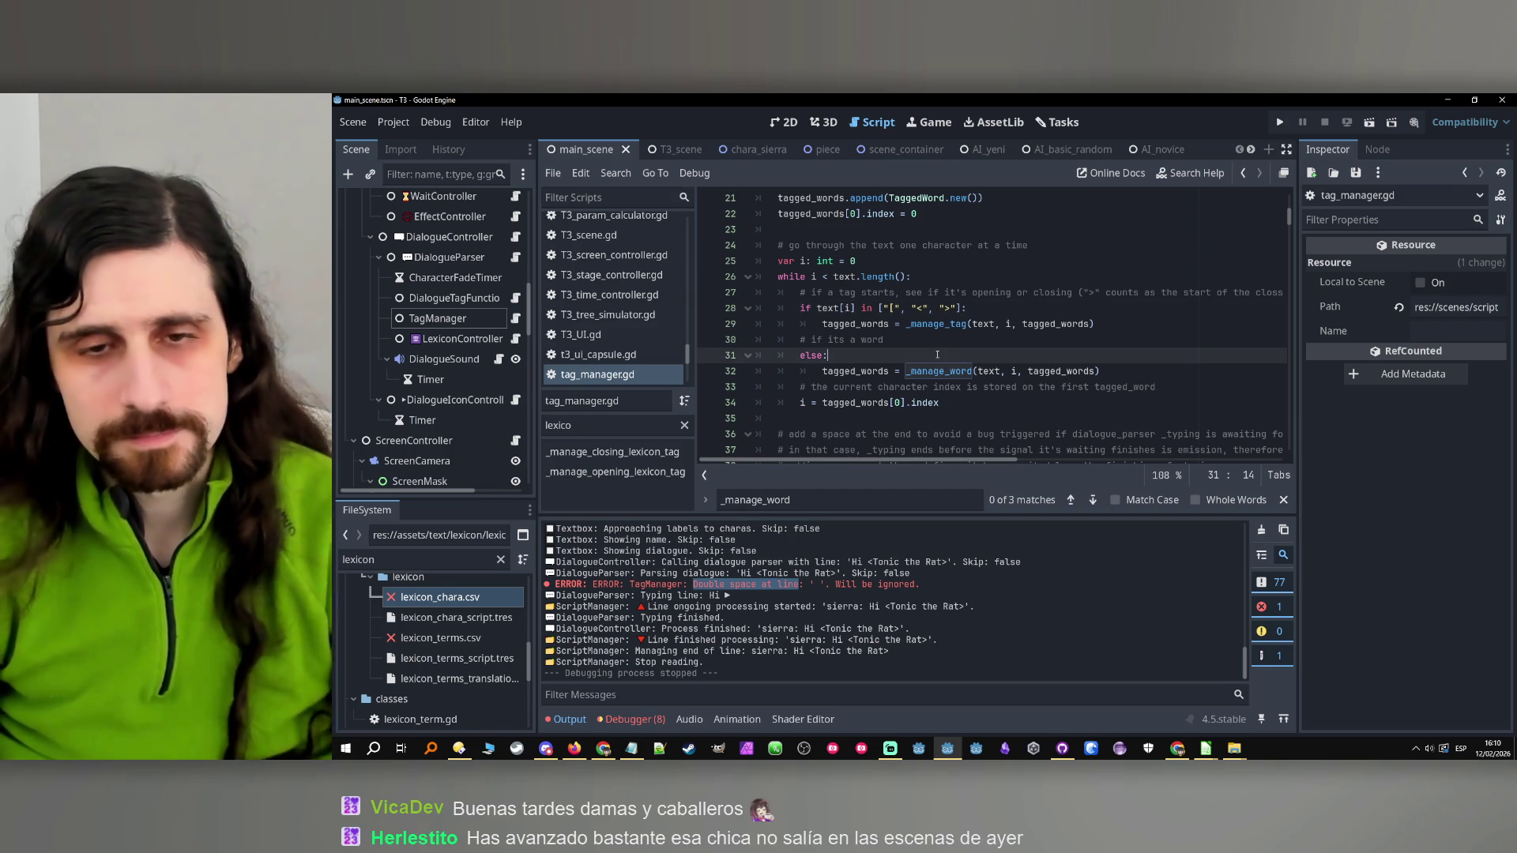
key(space)
key(BackSpace)
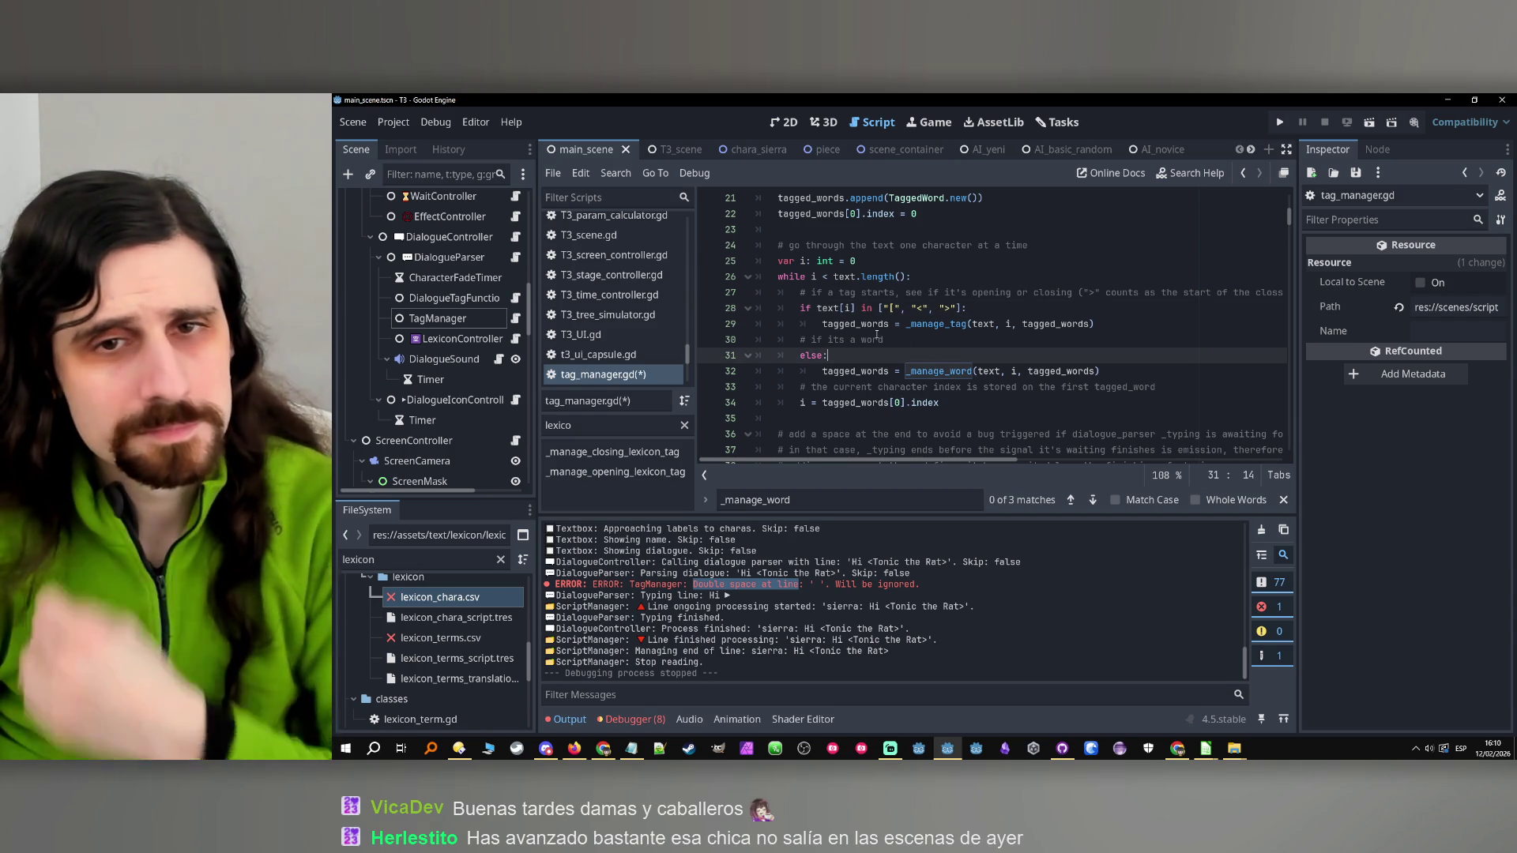
click(712, 308)
double_click(828, 308)
click(1004, 370)
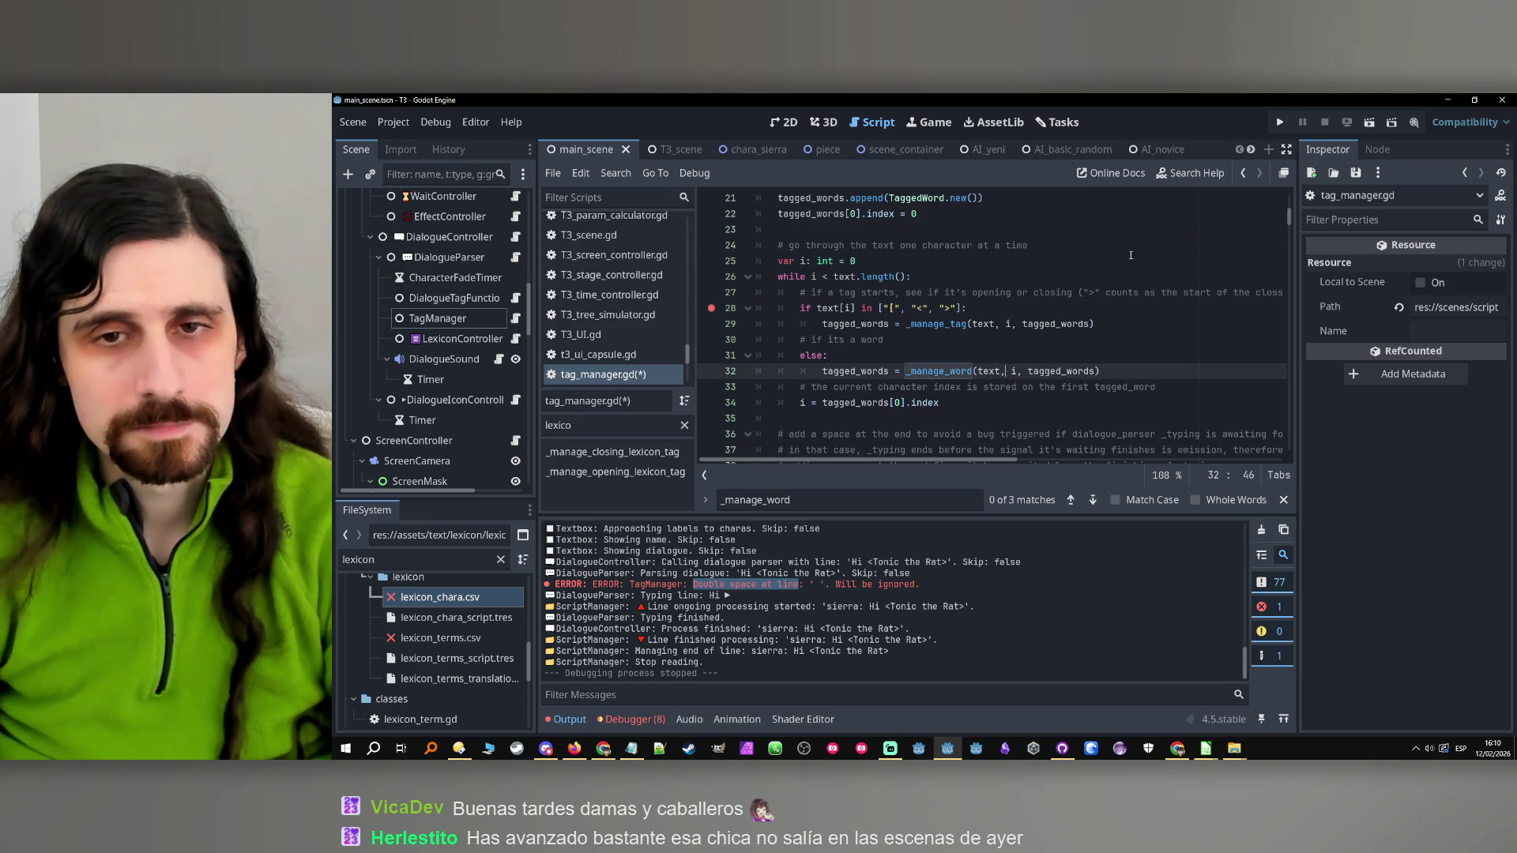
click(1279, 122)
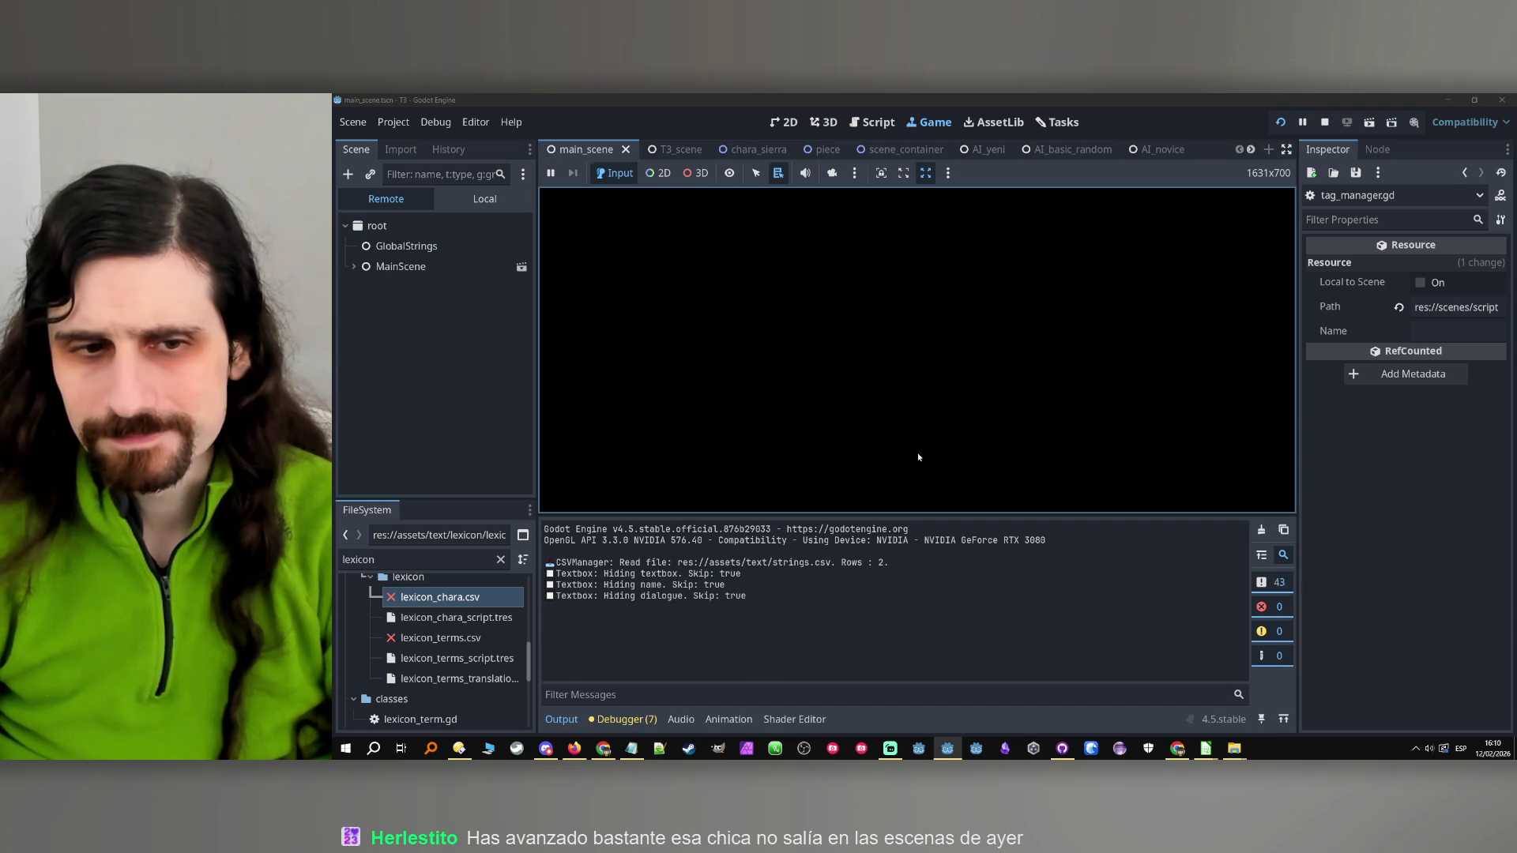
Filter Locals to text and inspect its value, then filter to i
double_click(951, 568)
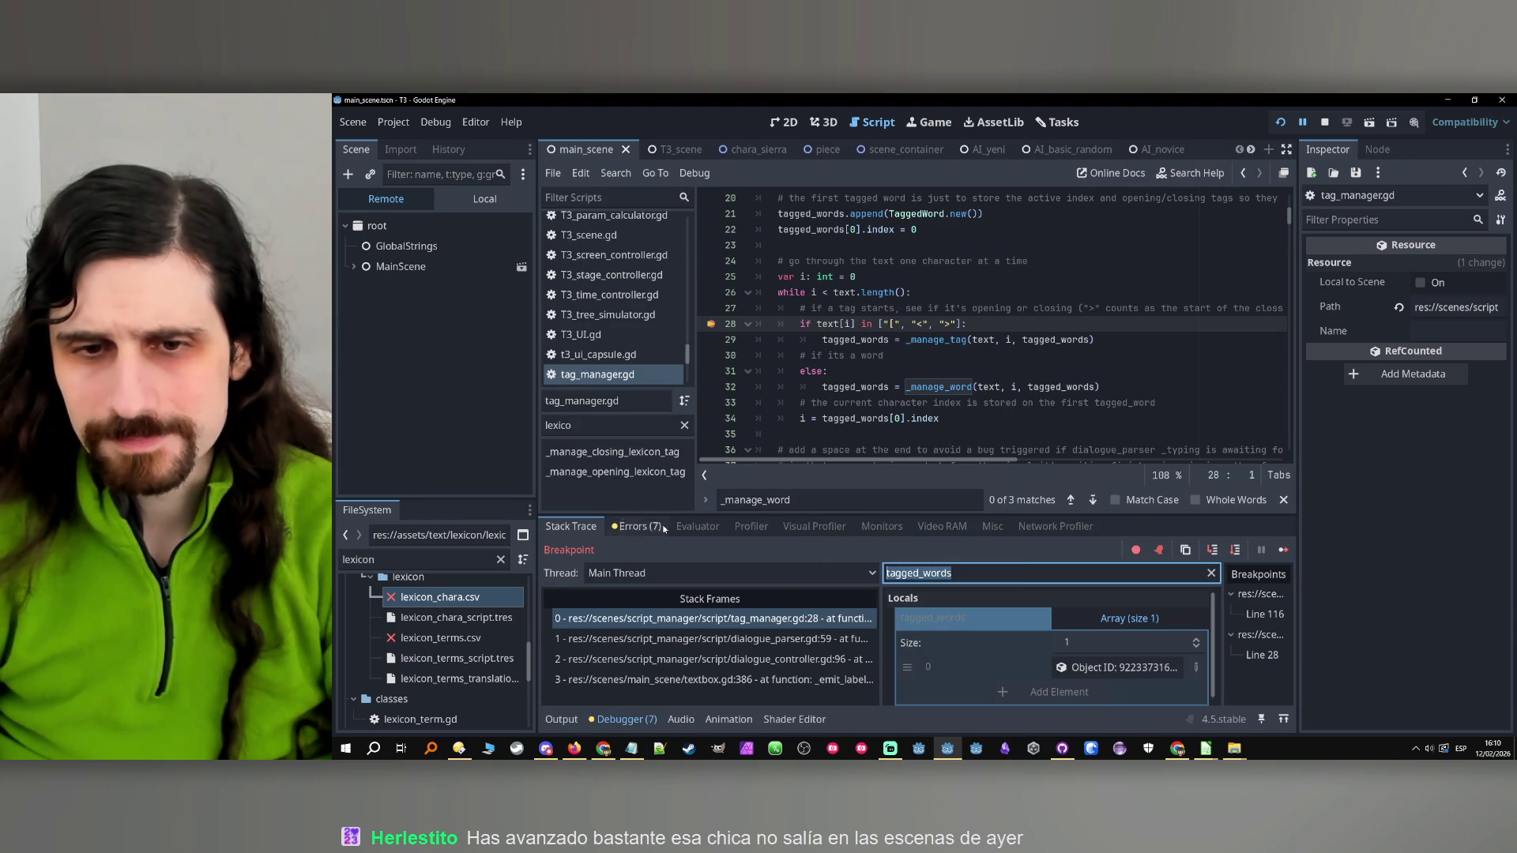
text(text[i])
key(ctrl+a)
text(text)
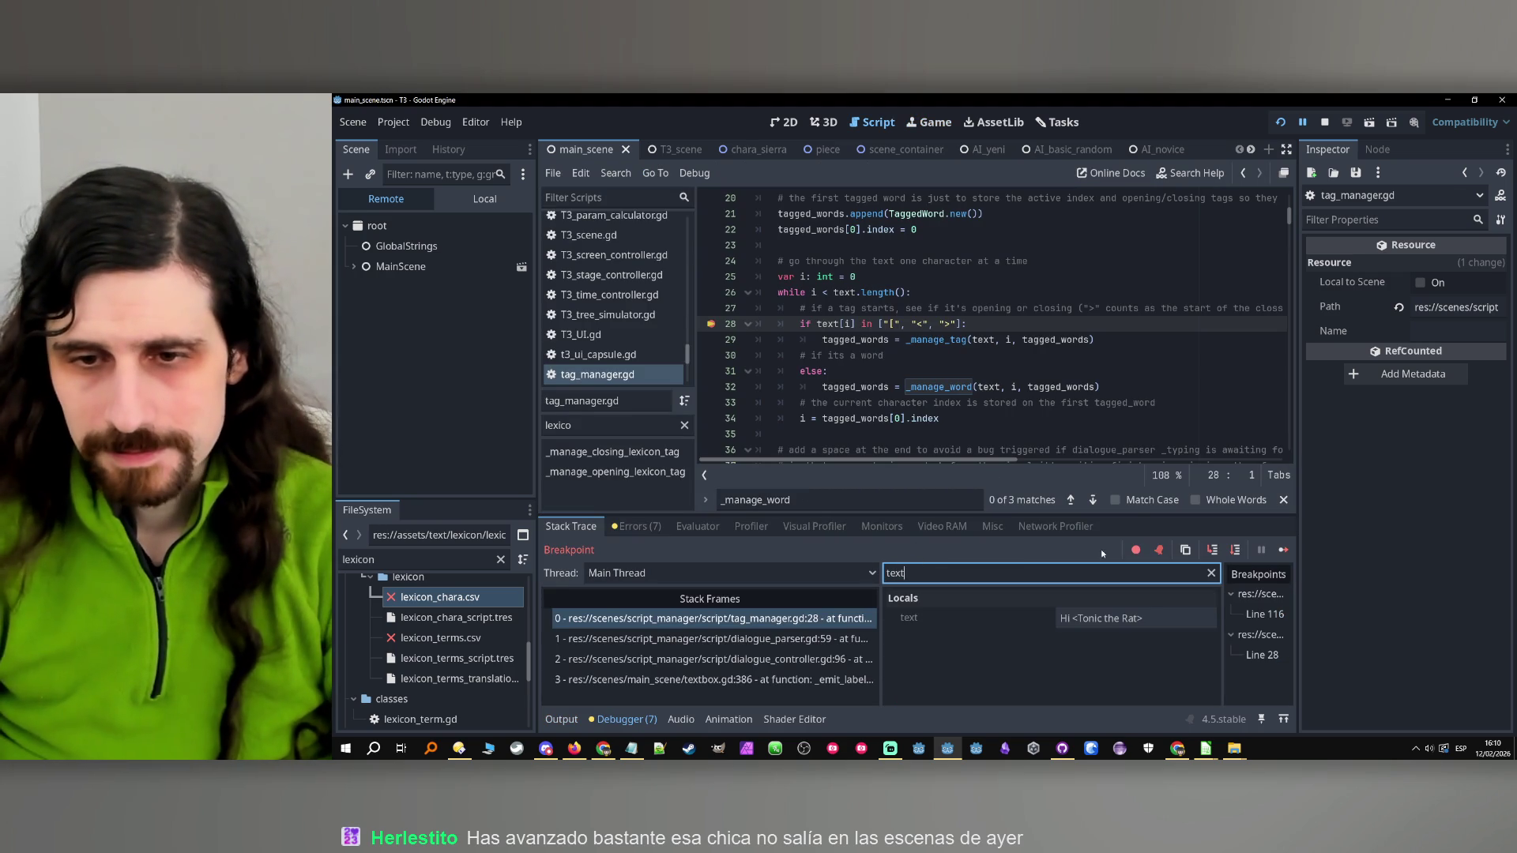
click(1083, 619)
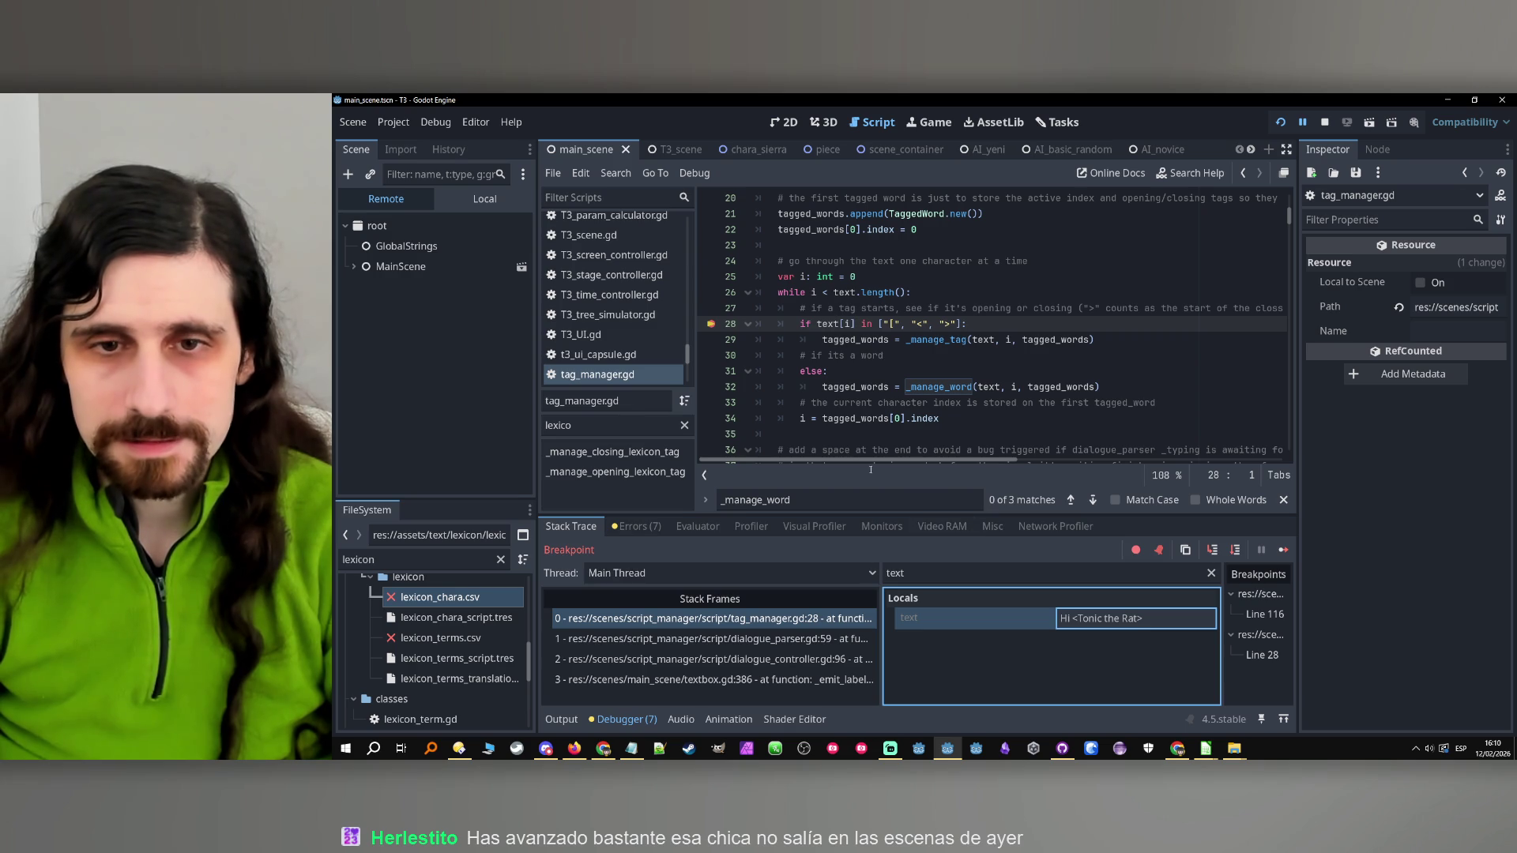
double_click(930, 570)
text(i)
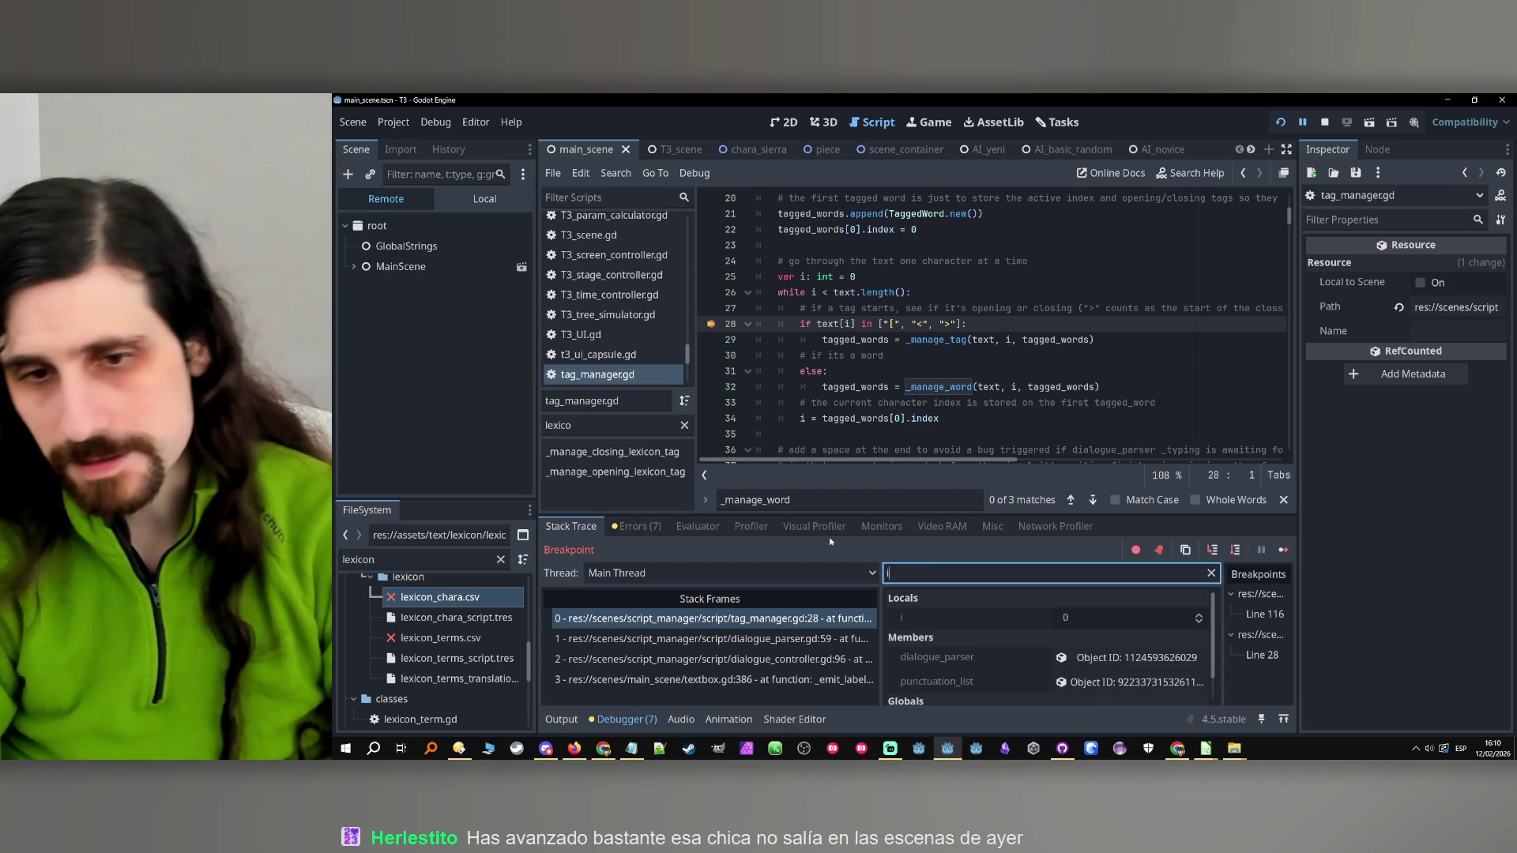
Continue and step over until execution reaches line 34
click(1283, 550)
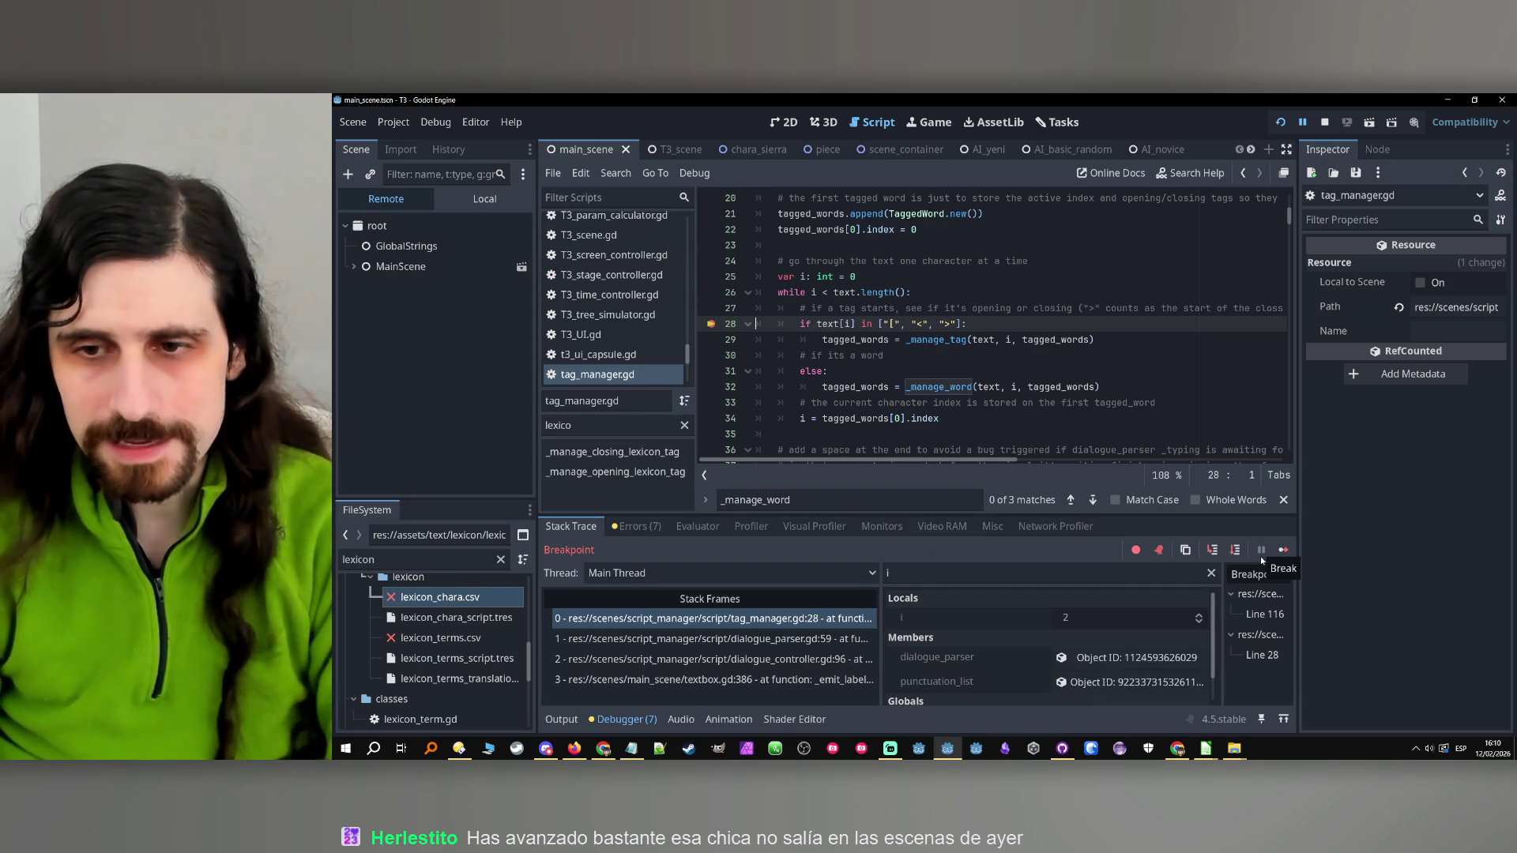
click(1239, 550)
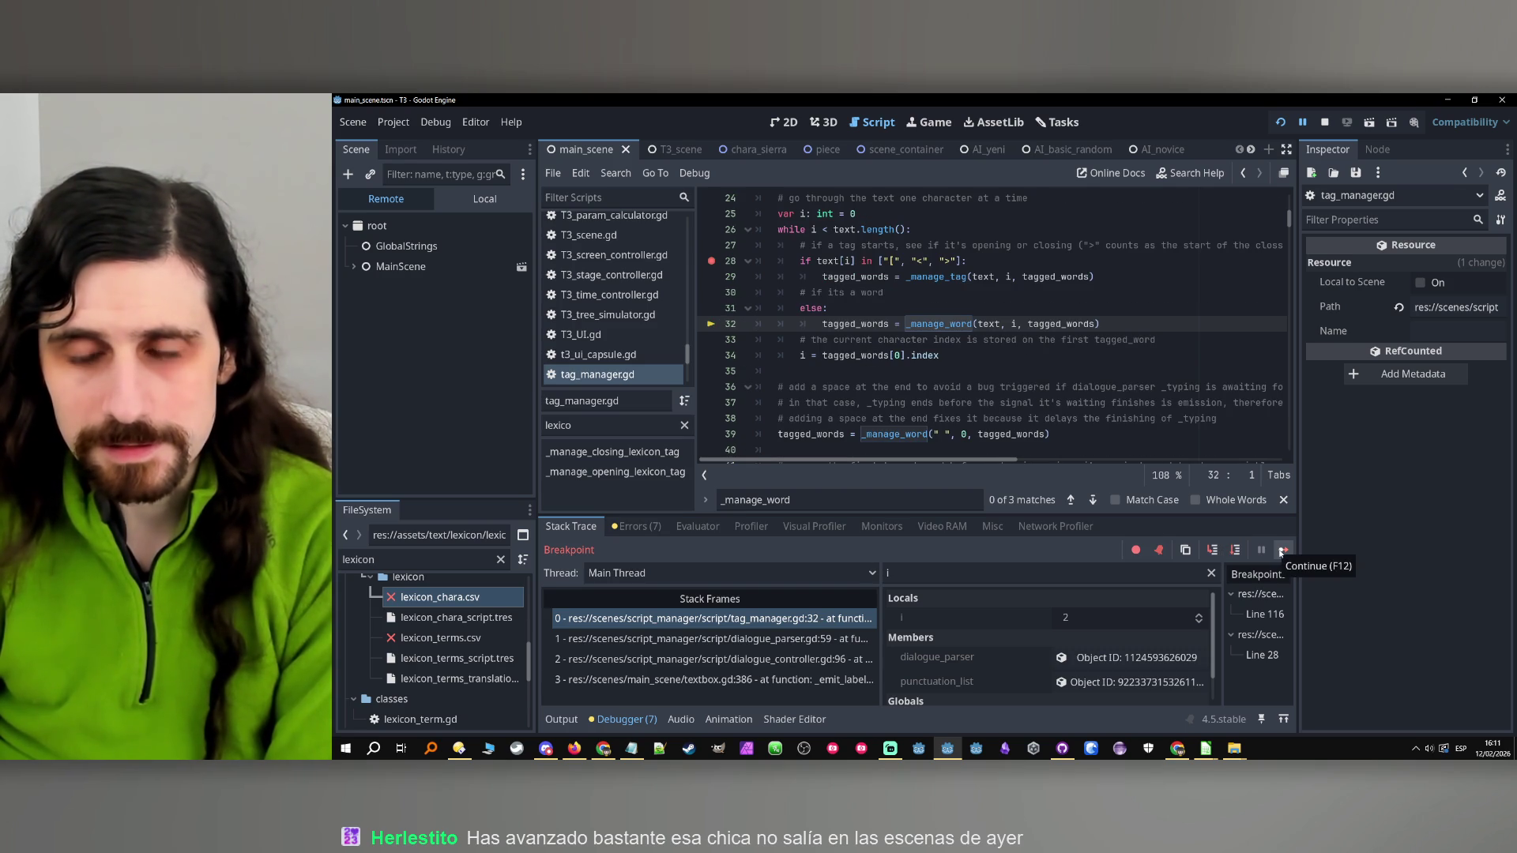
click(1282, 550)
click(1238, 550)
click(1238, 550)
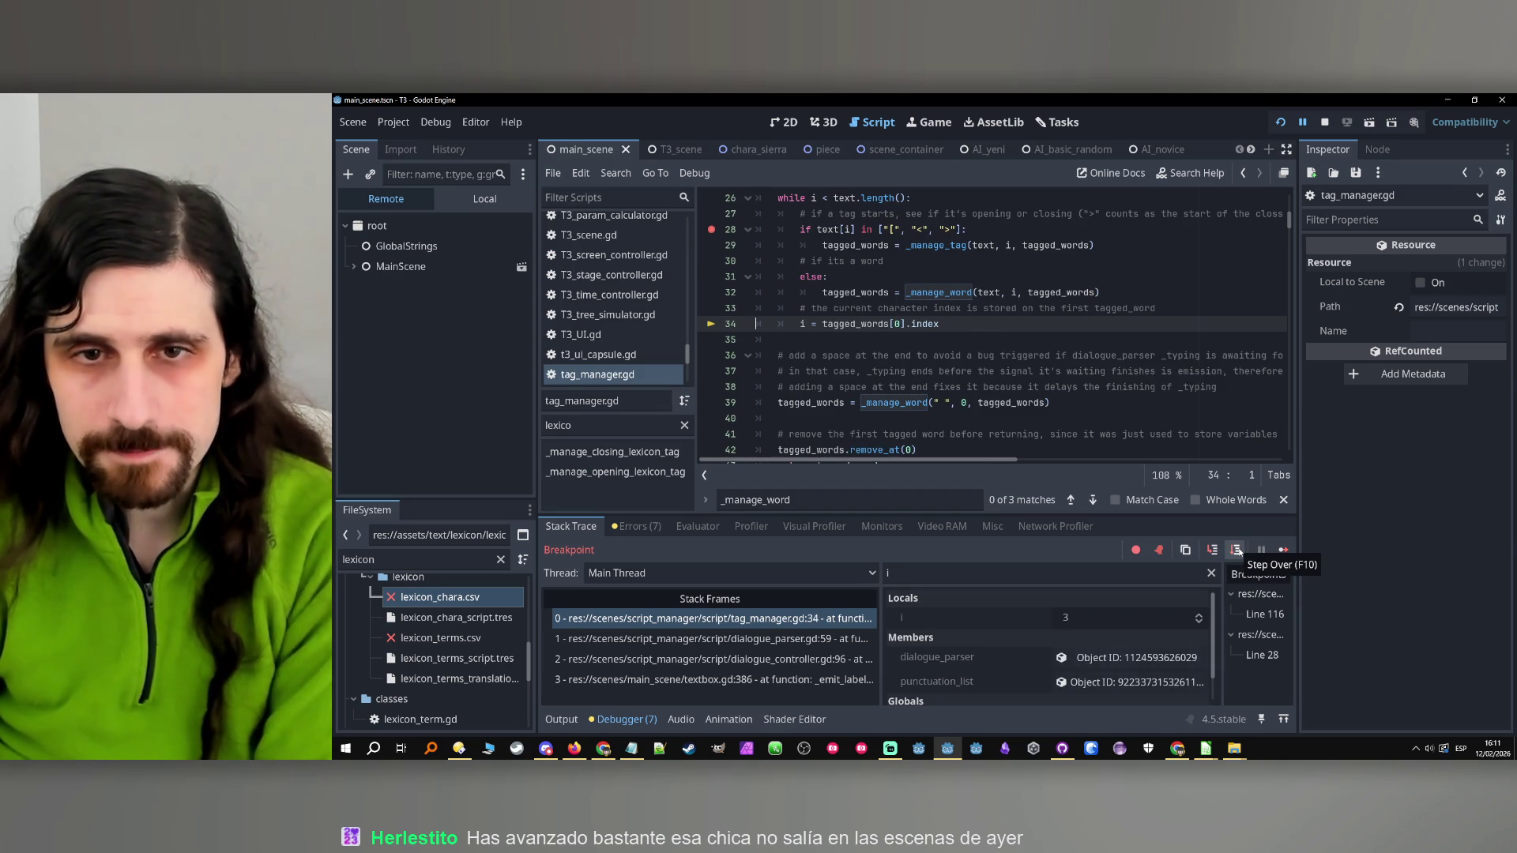
Filter Locals to tagged_words and inspect the first tagged word's members
double_click(850, 325)
key(ctrl+c)
double_click(934, 574)
key(ctrl+v)
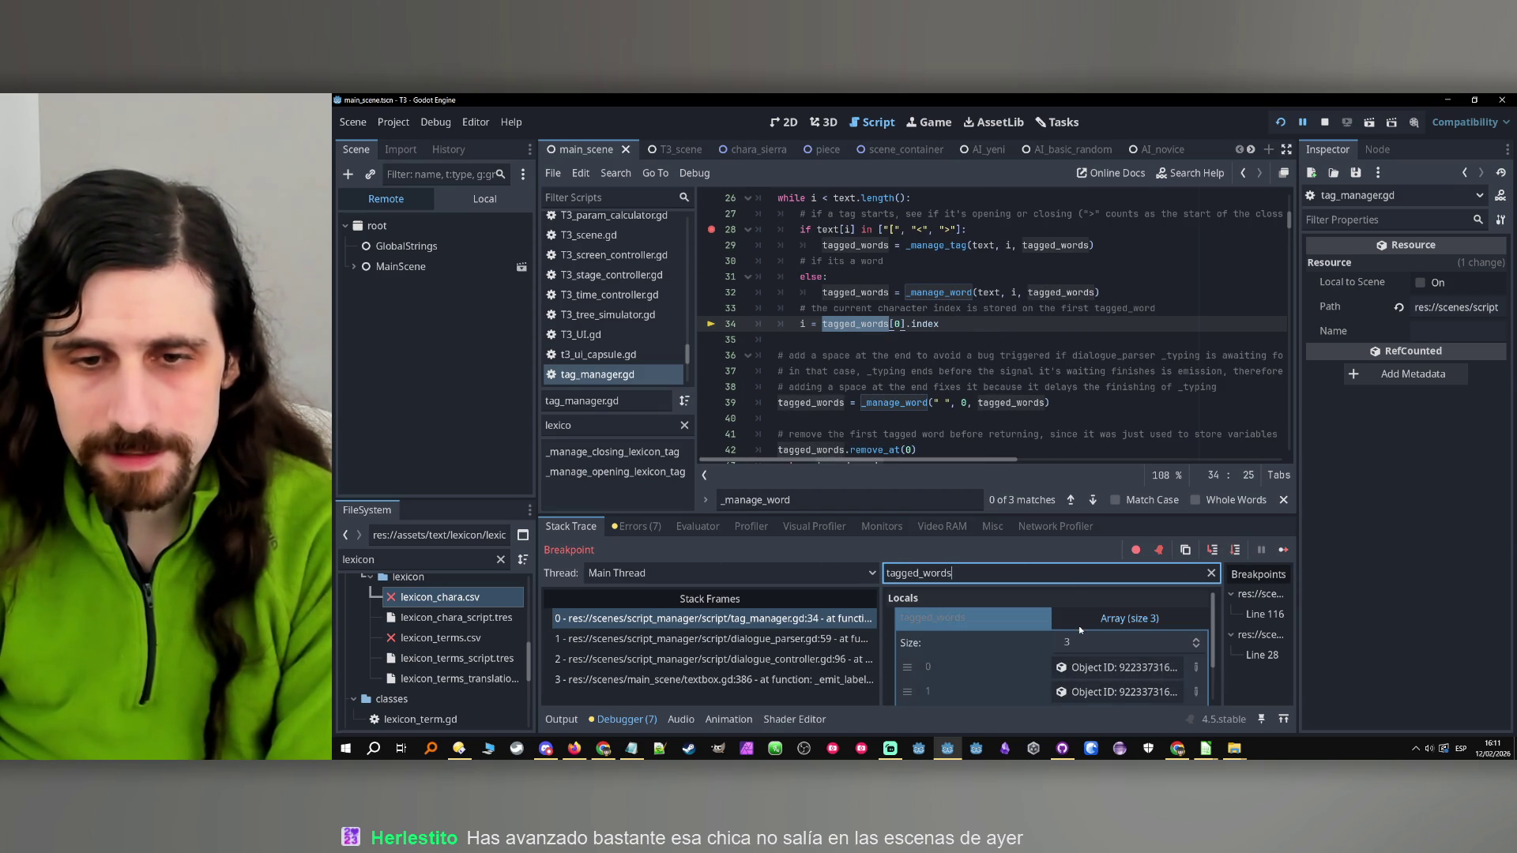
click(1121, 667)
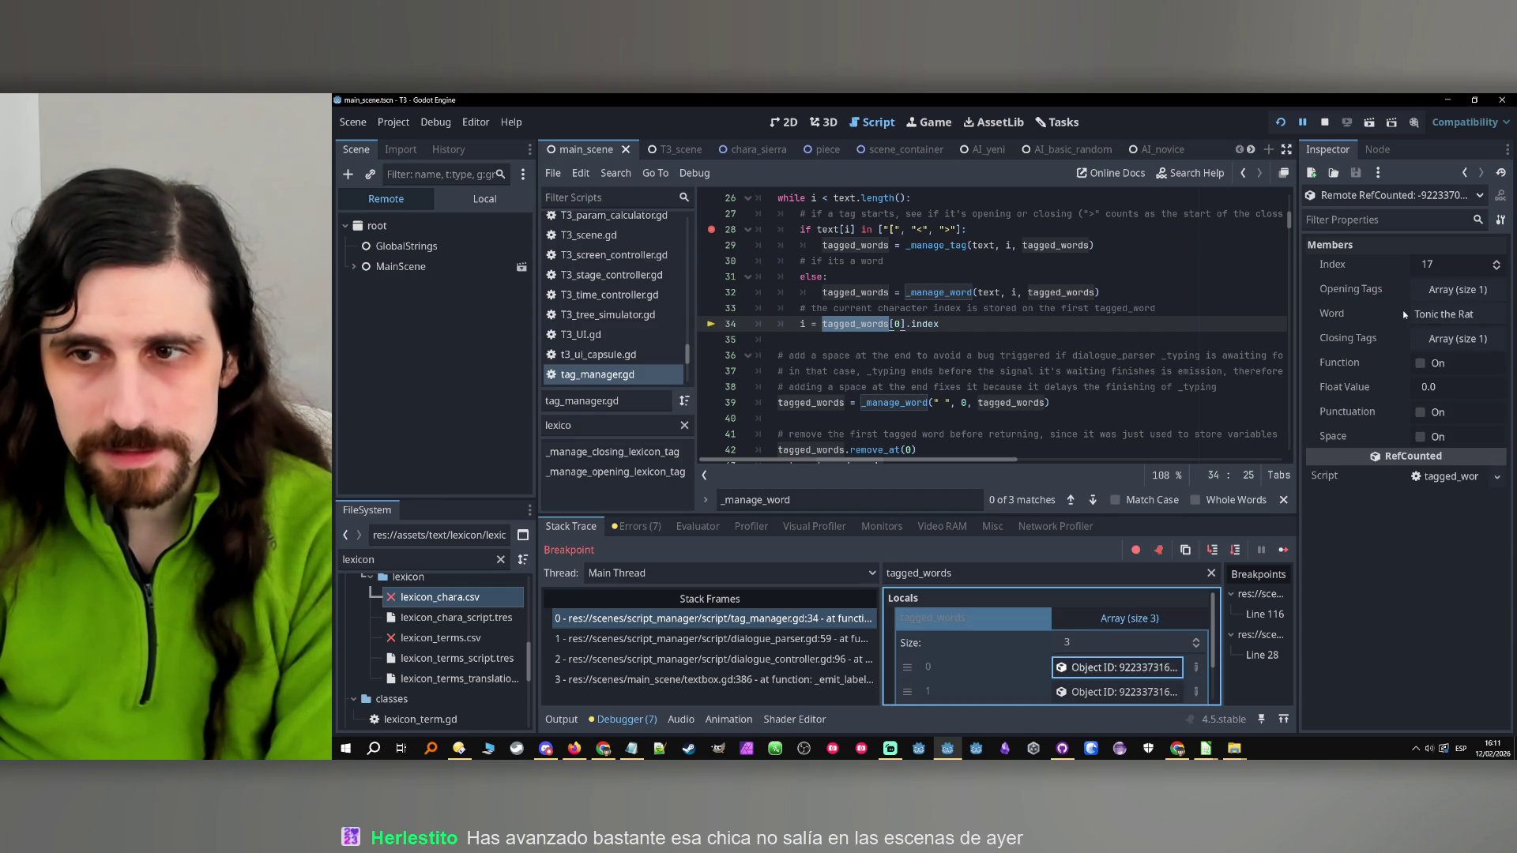
Filter Locals to text, highlight 'Tonic the Rat' in its value, and step back to line 28
scroll(997, 325, up, 2)
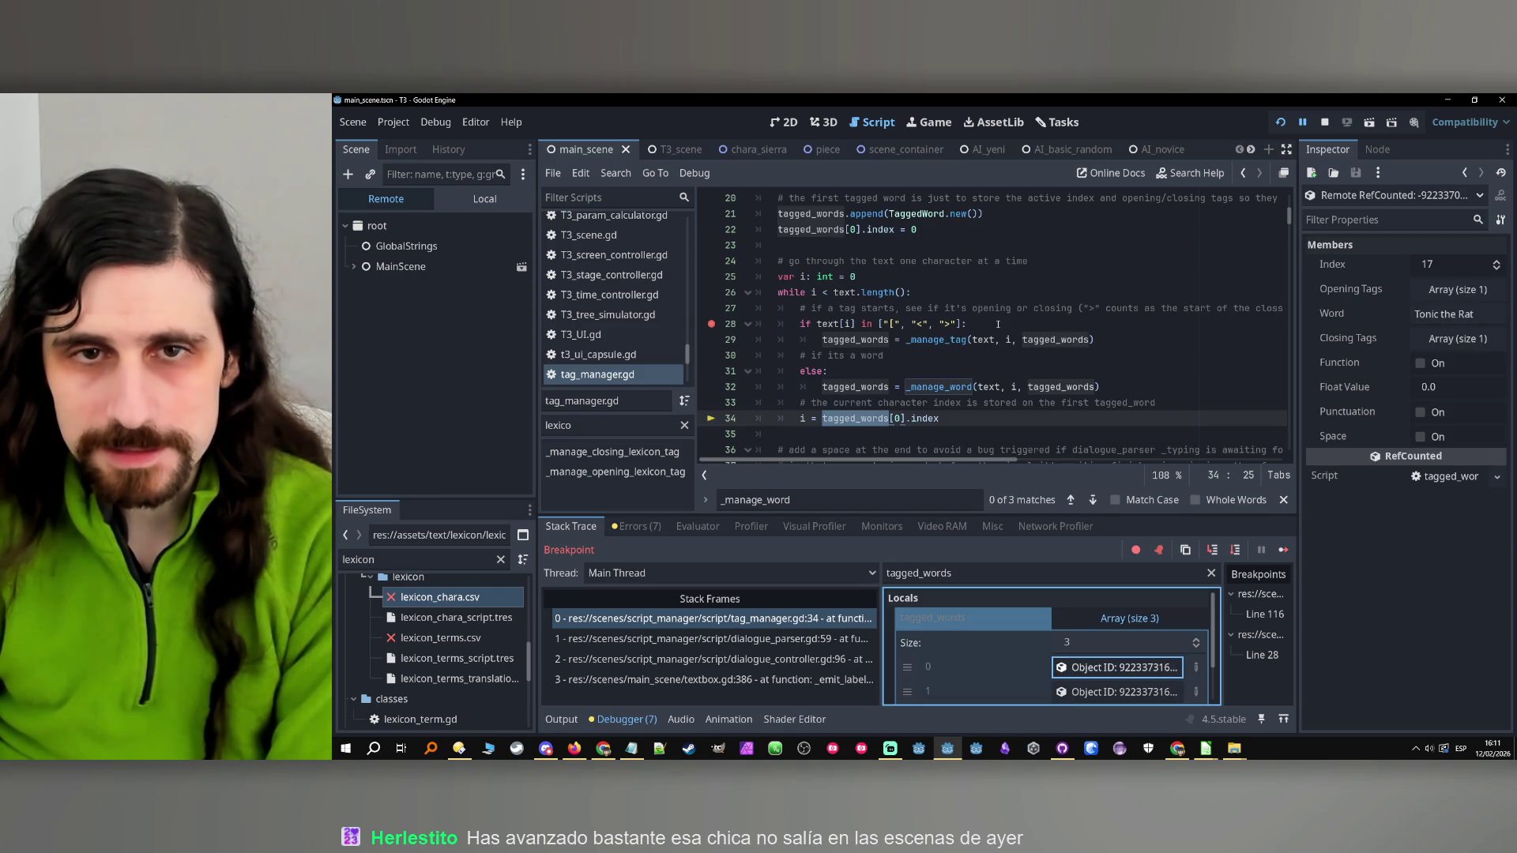
double_click(828, 324)
text(text)
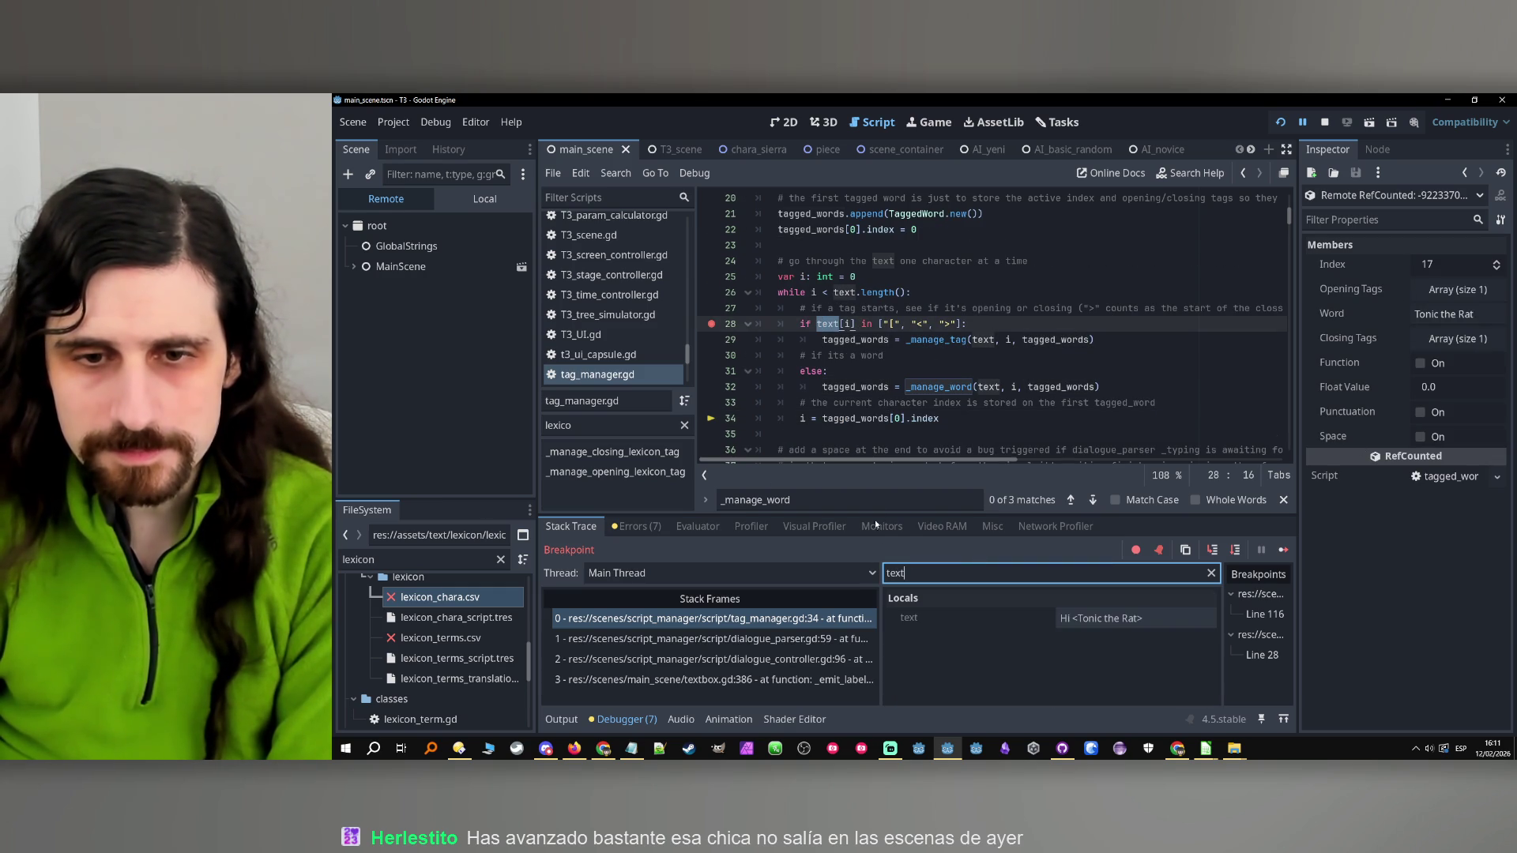
click(1064, 617)
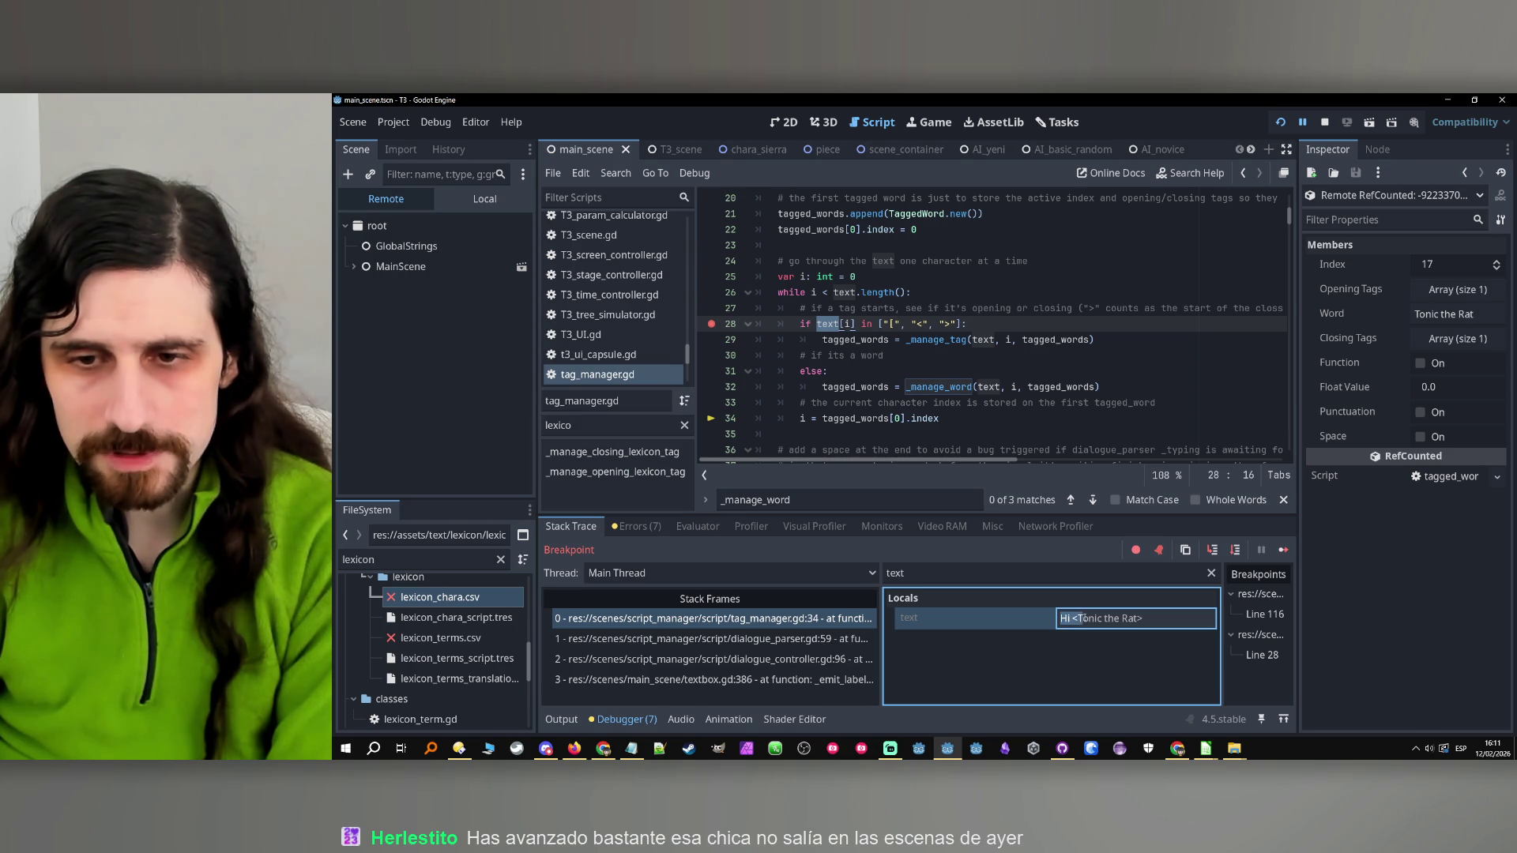
drag(1102, 618, 1107, 617)
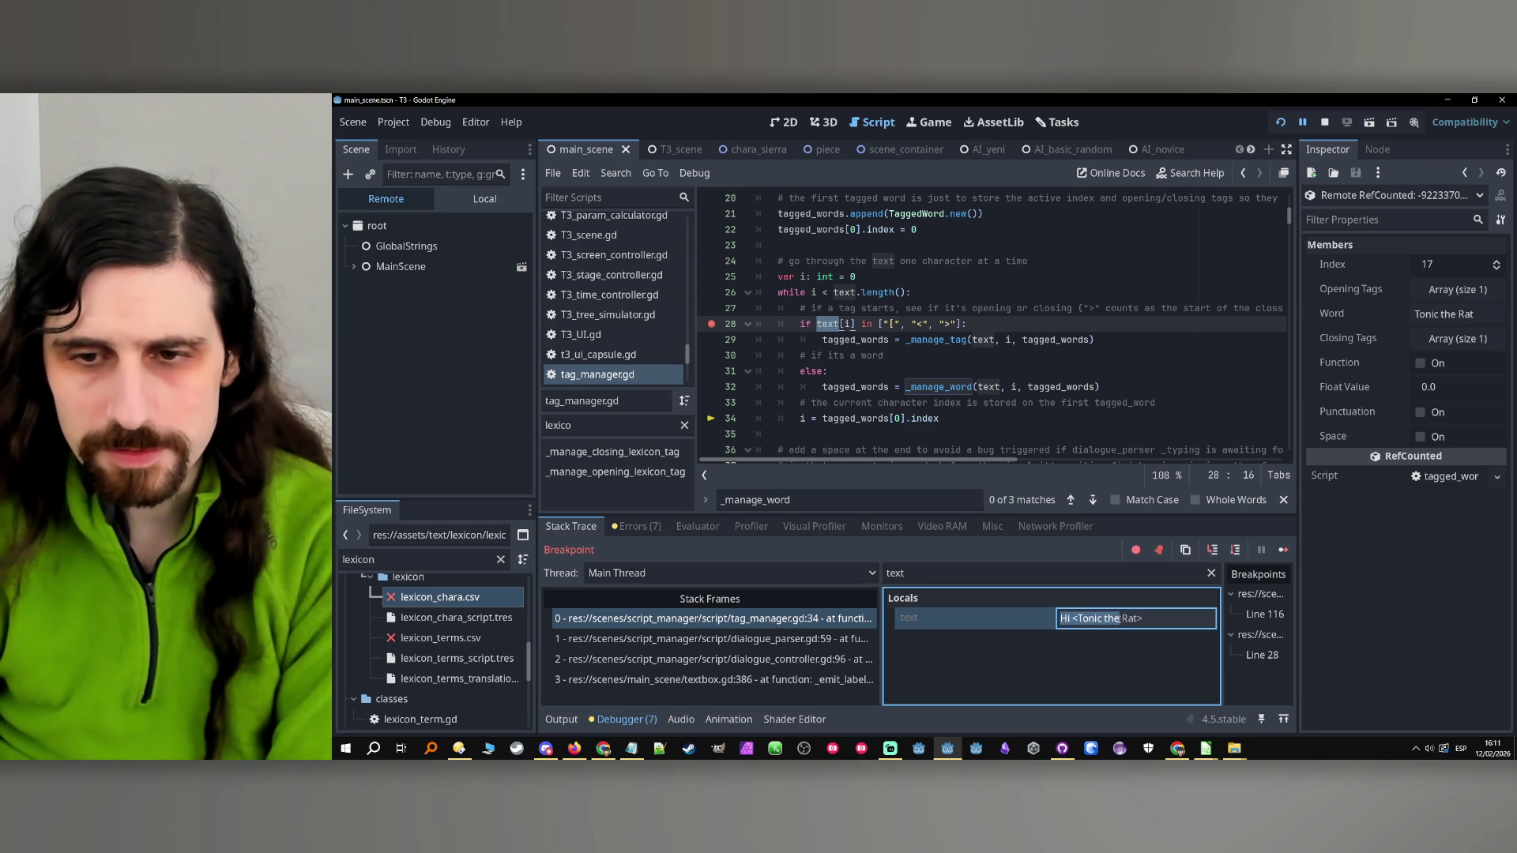
drag(1132, 619, 1142, 618)
click(1030, 387)
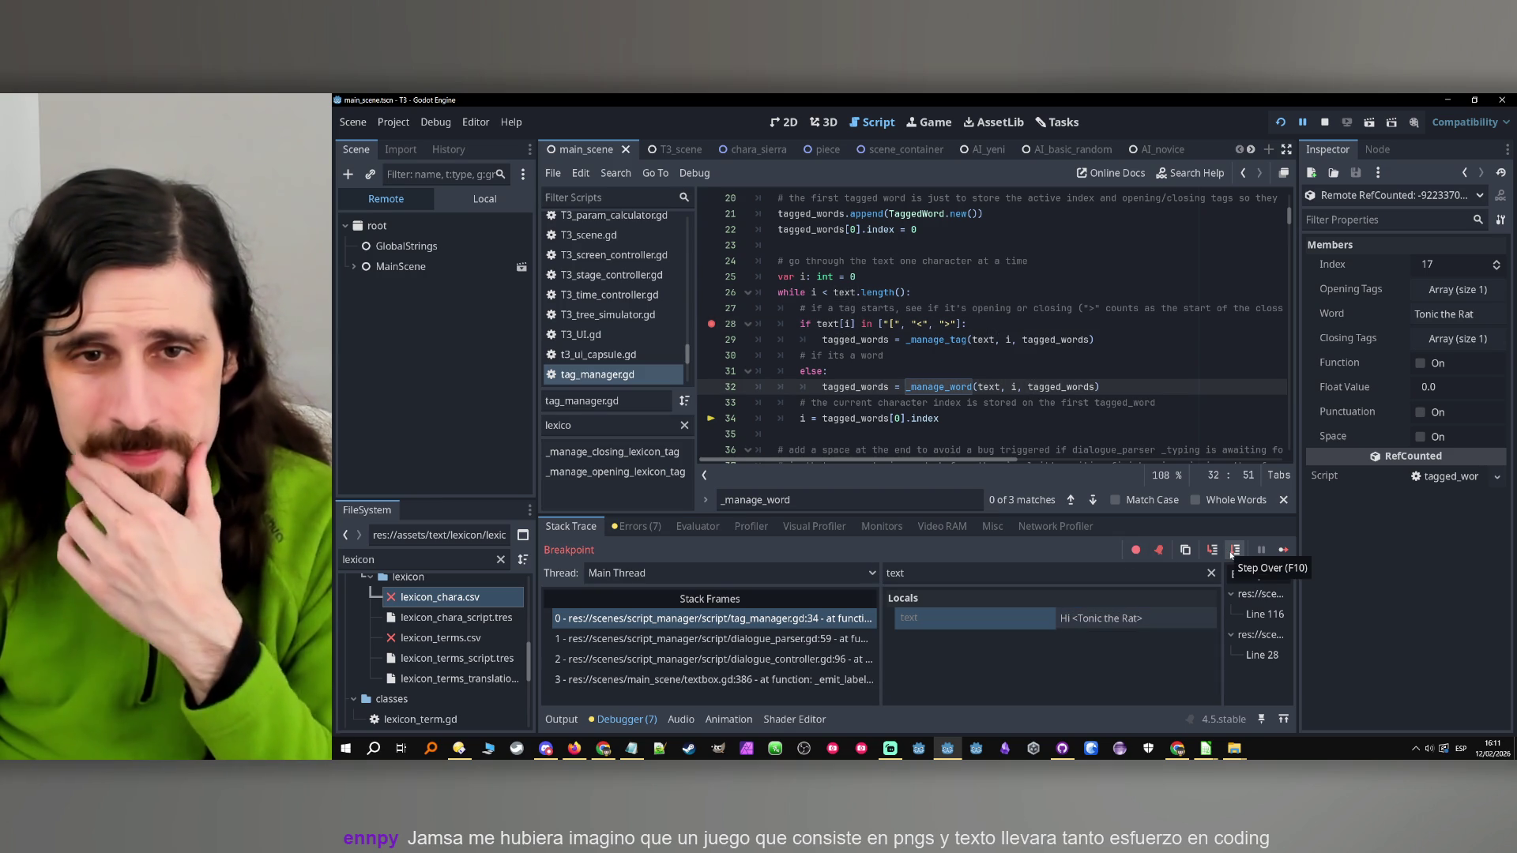
click(1235, 550)
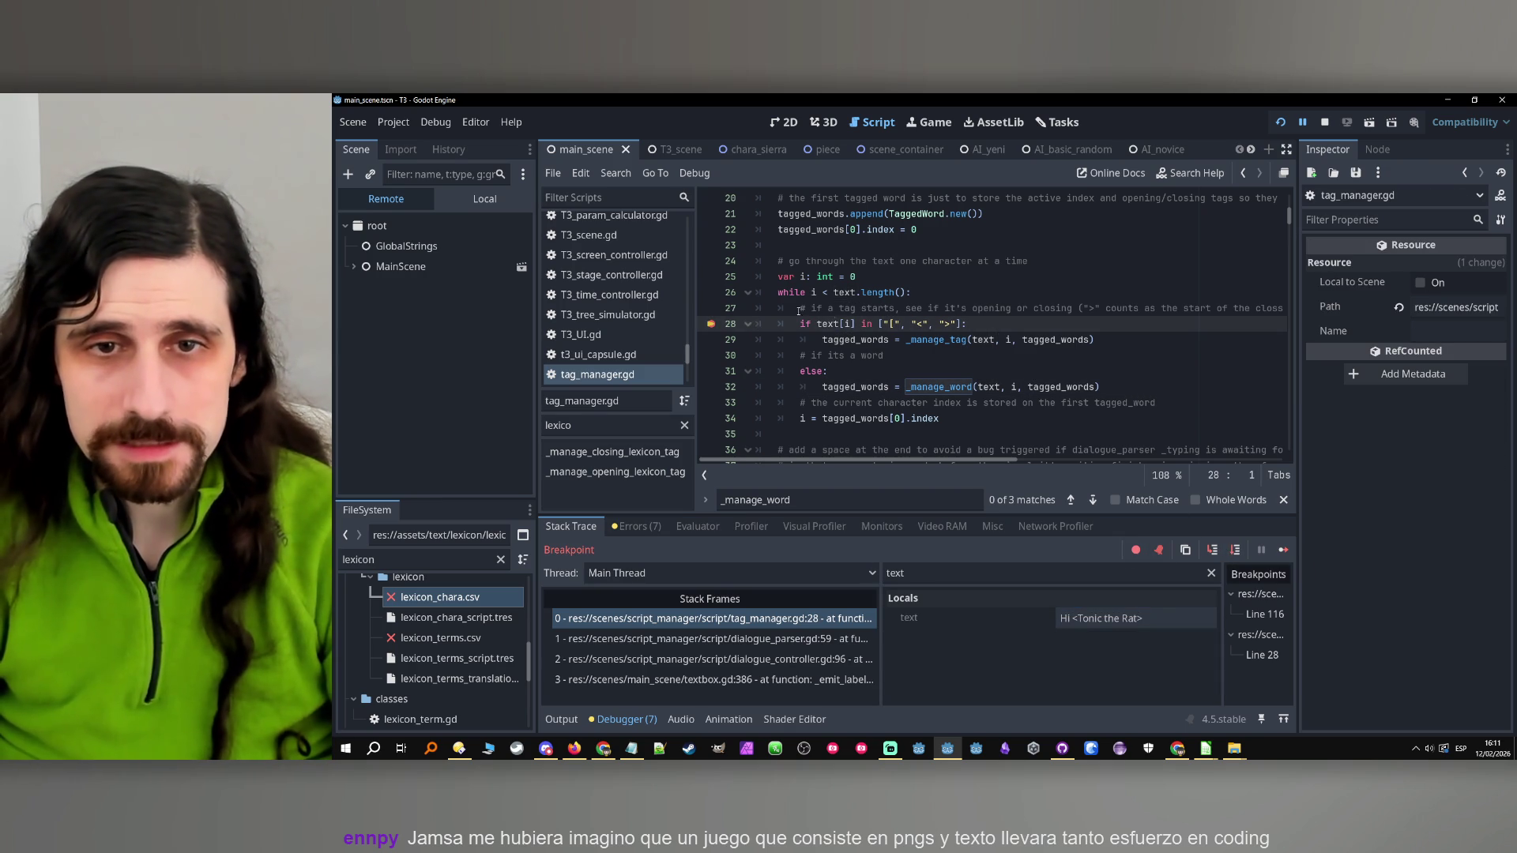
Filter Locals to i, step into _manage_tag, and advance to the closing lexicon call on line 119
double_click(825, 324)
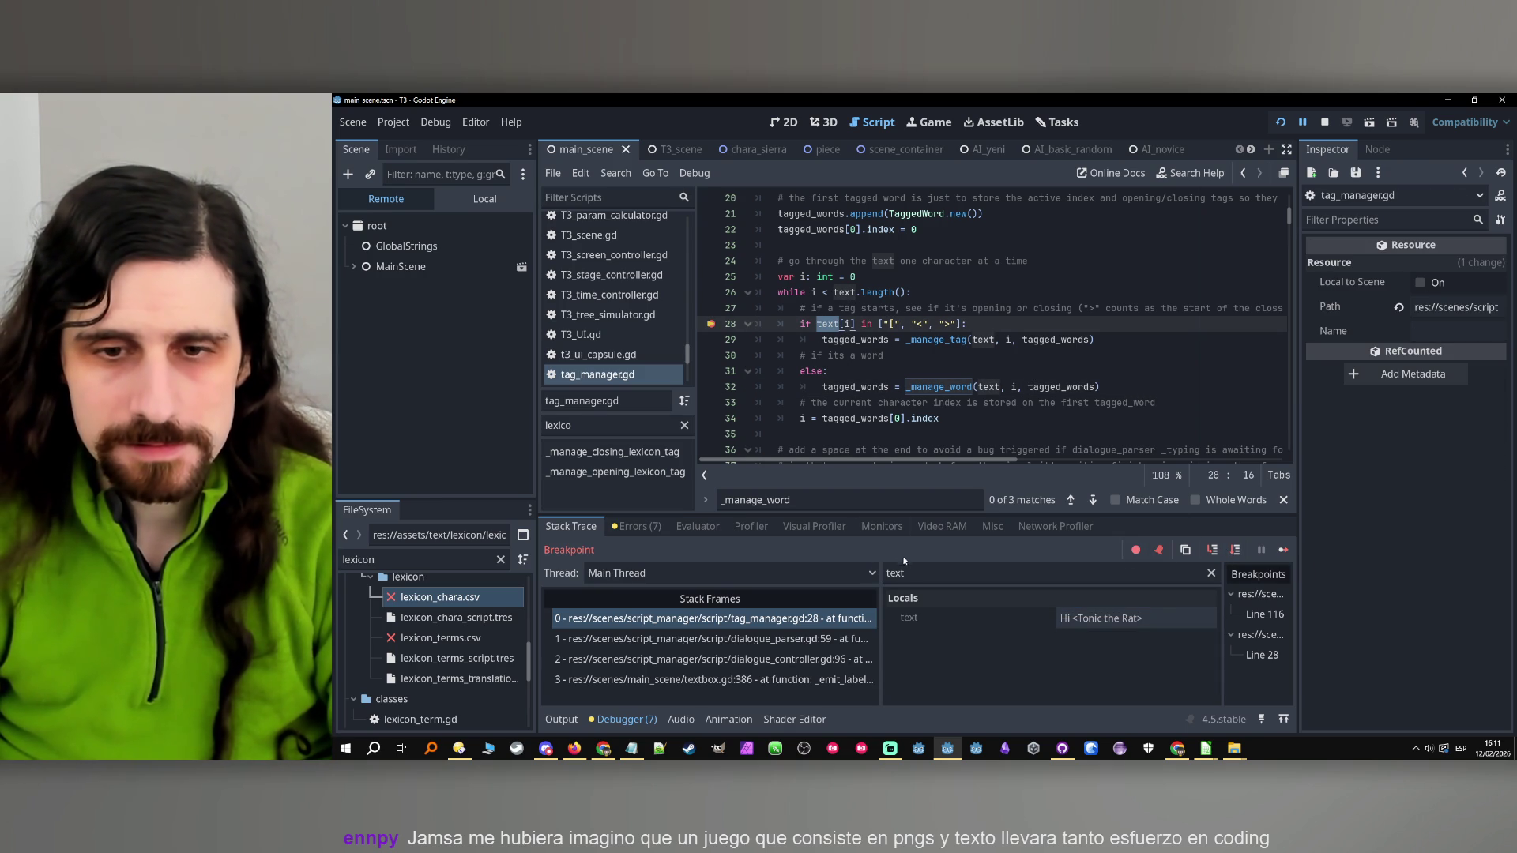
double_click(813, 292)
double_click(908, 572)
text(i)
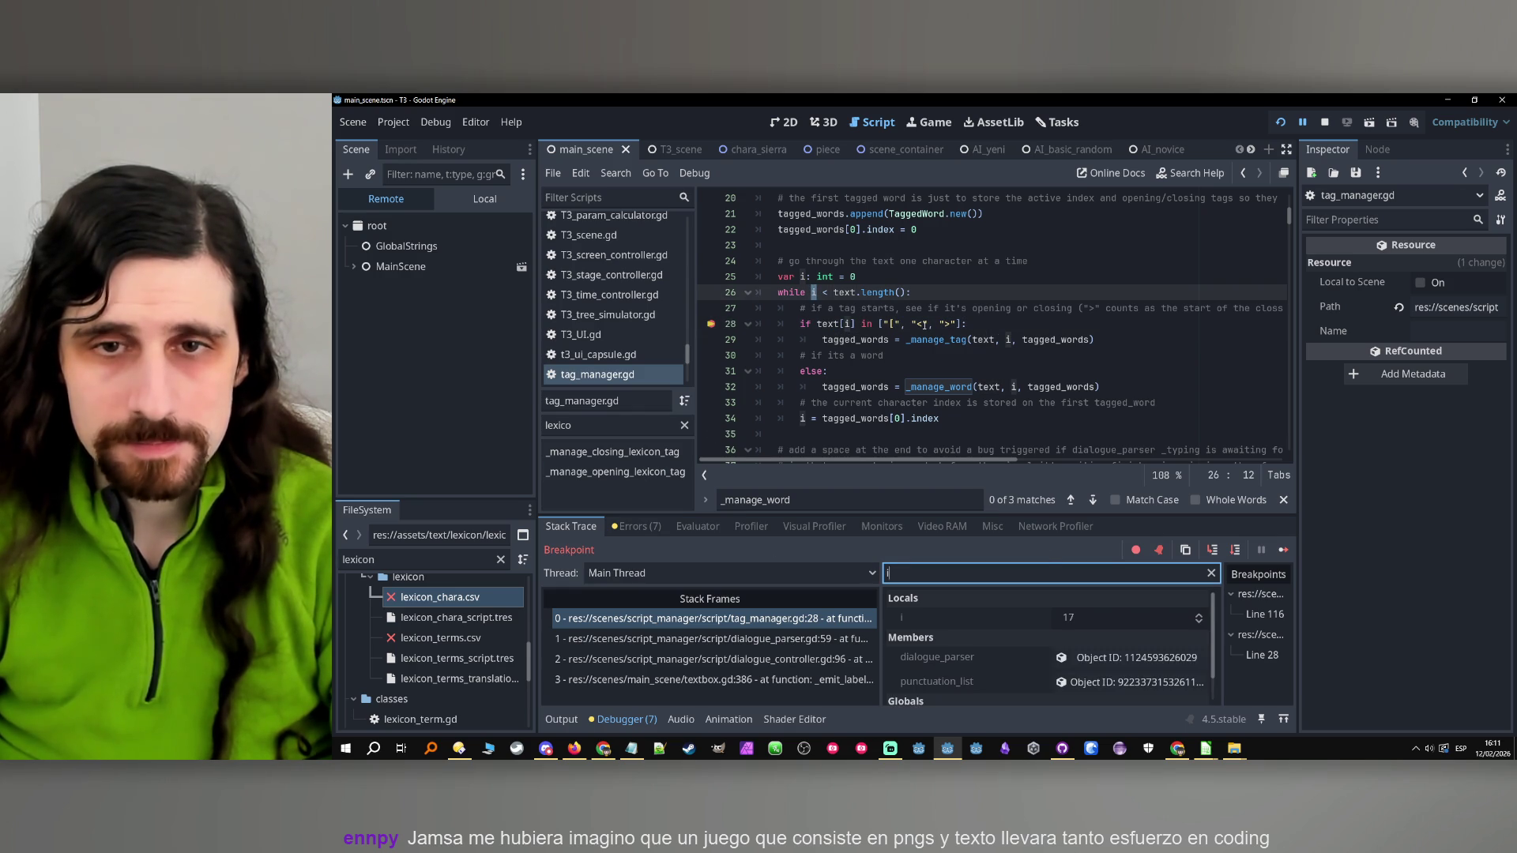
click(1212, 550)
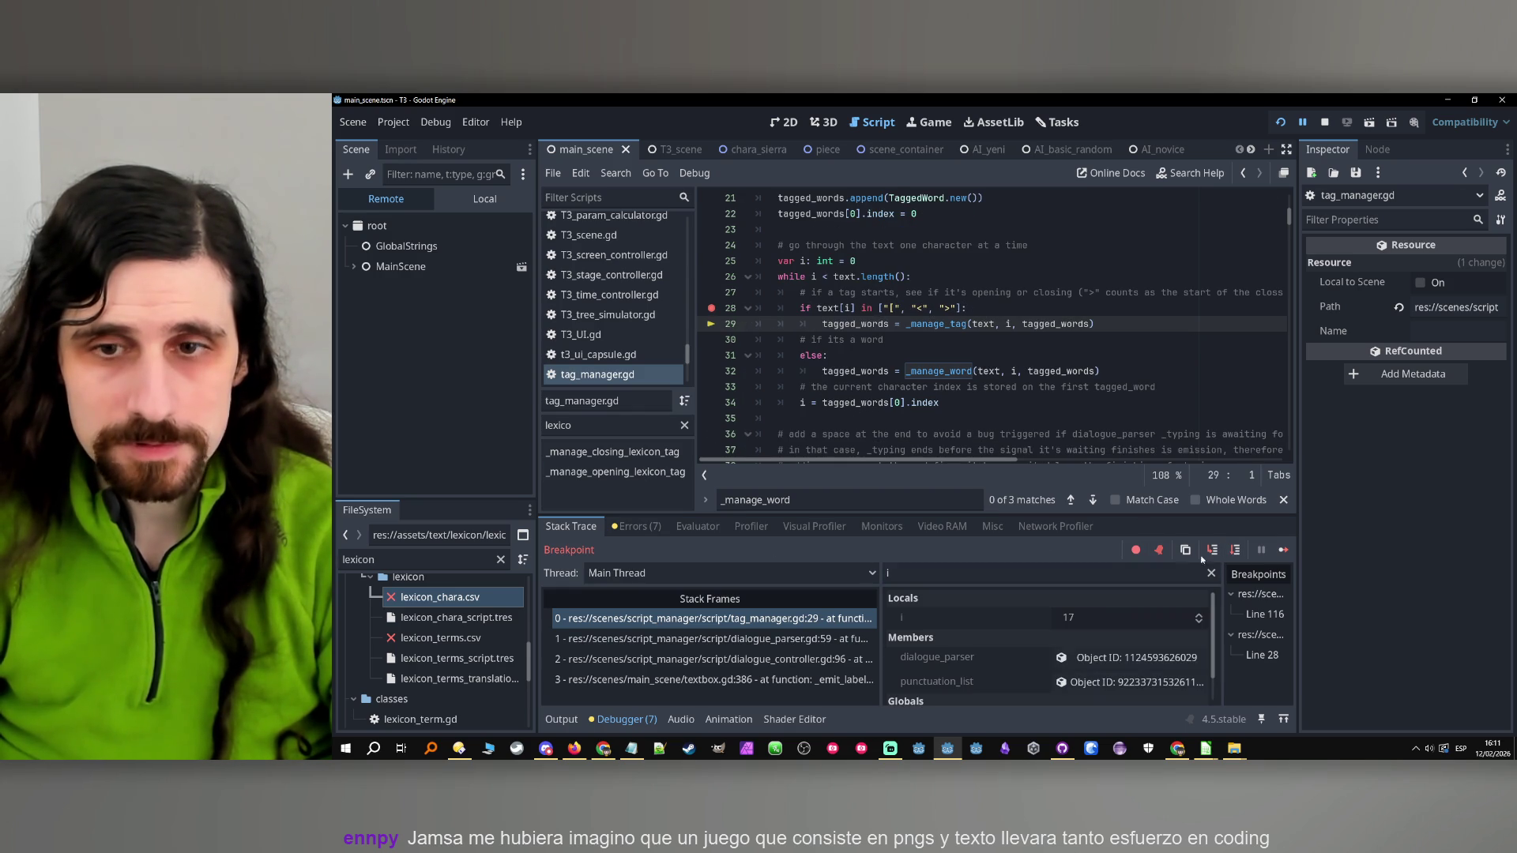
click(1212, 549)
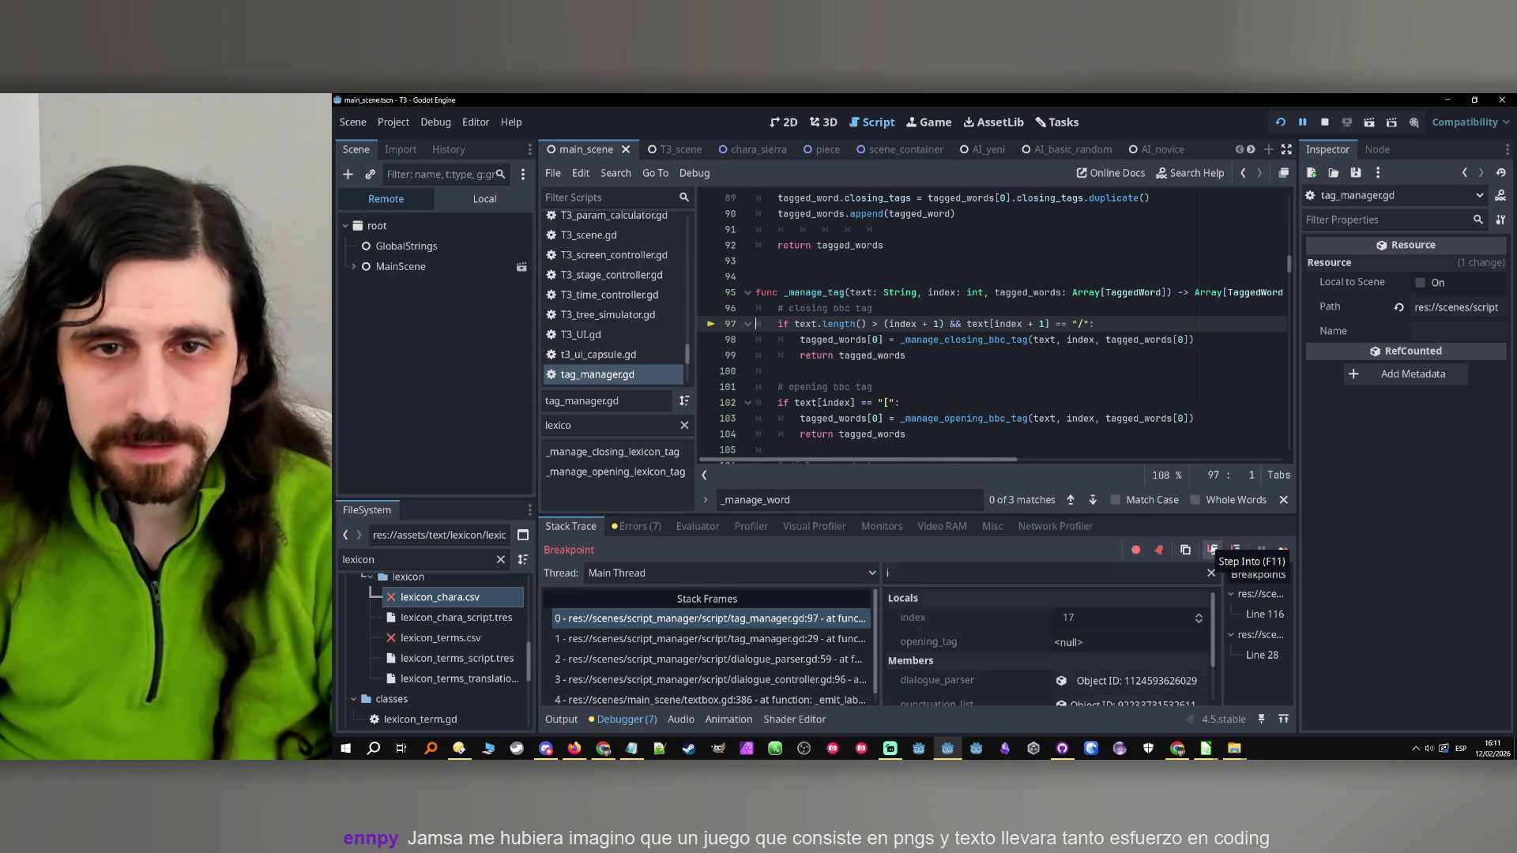
click(1236, 550)
click(1235, 550)
click(1236, 550)
click(1235, 550)
click(1235, 551)
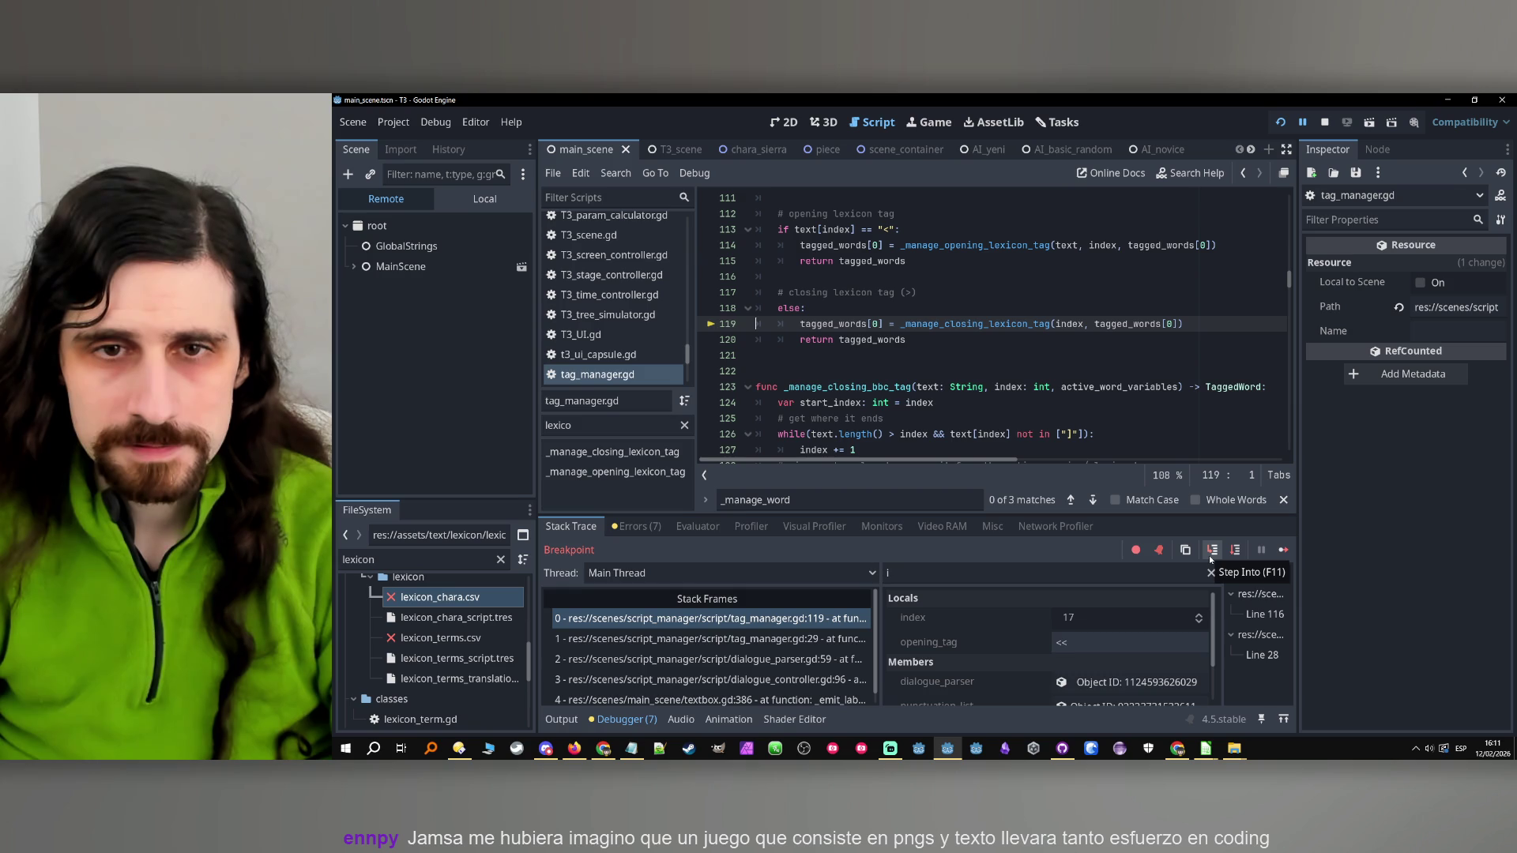
Step into _manage_closing_lexicon_tag and over the opening-tag removal to line 318
click(1211, 557)
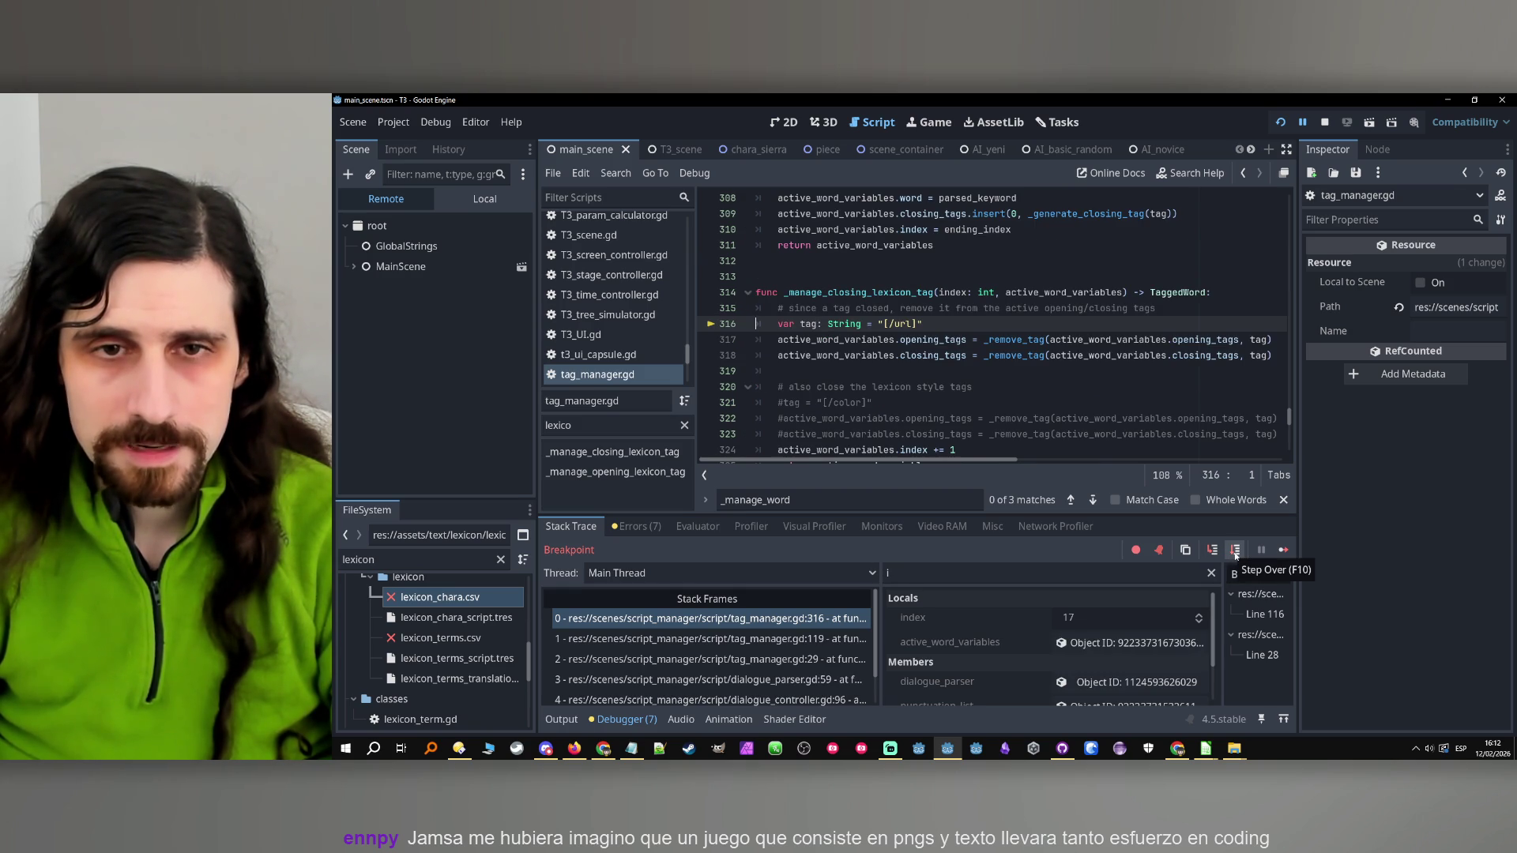
click(1235, 551)
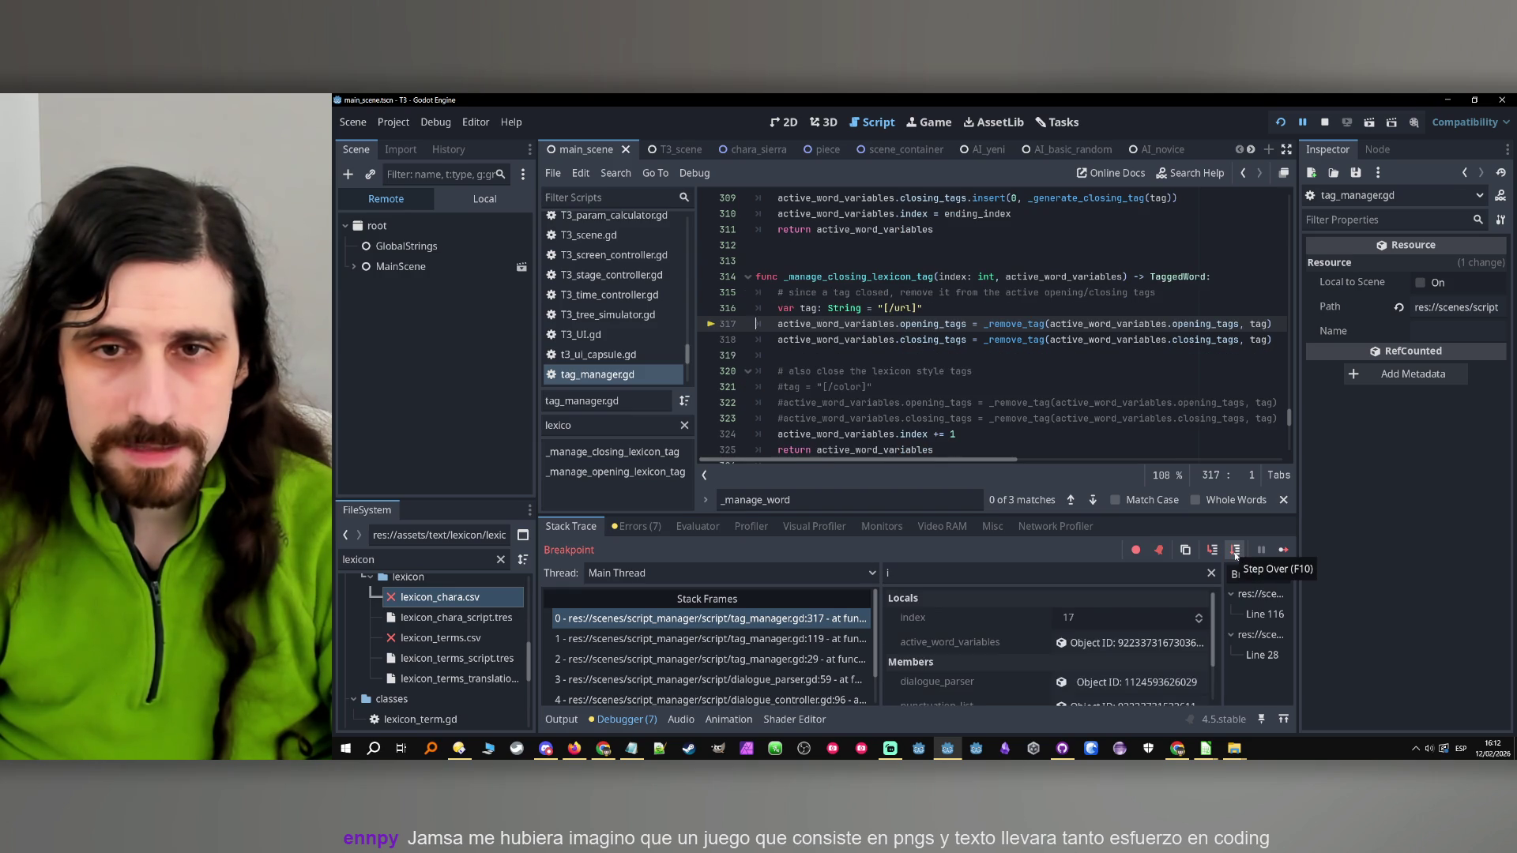
click(1236, 551)
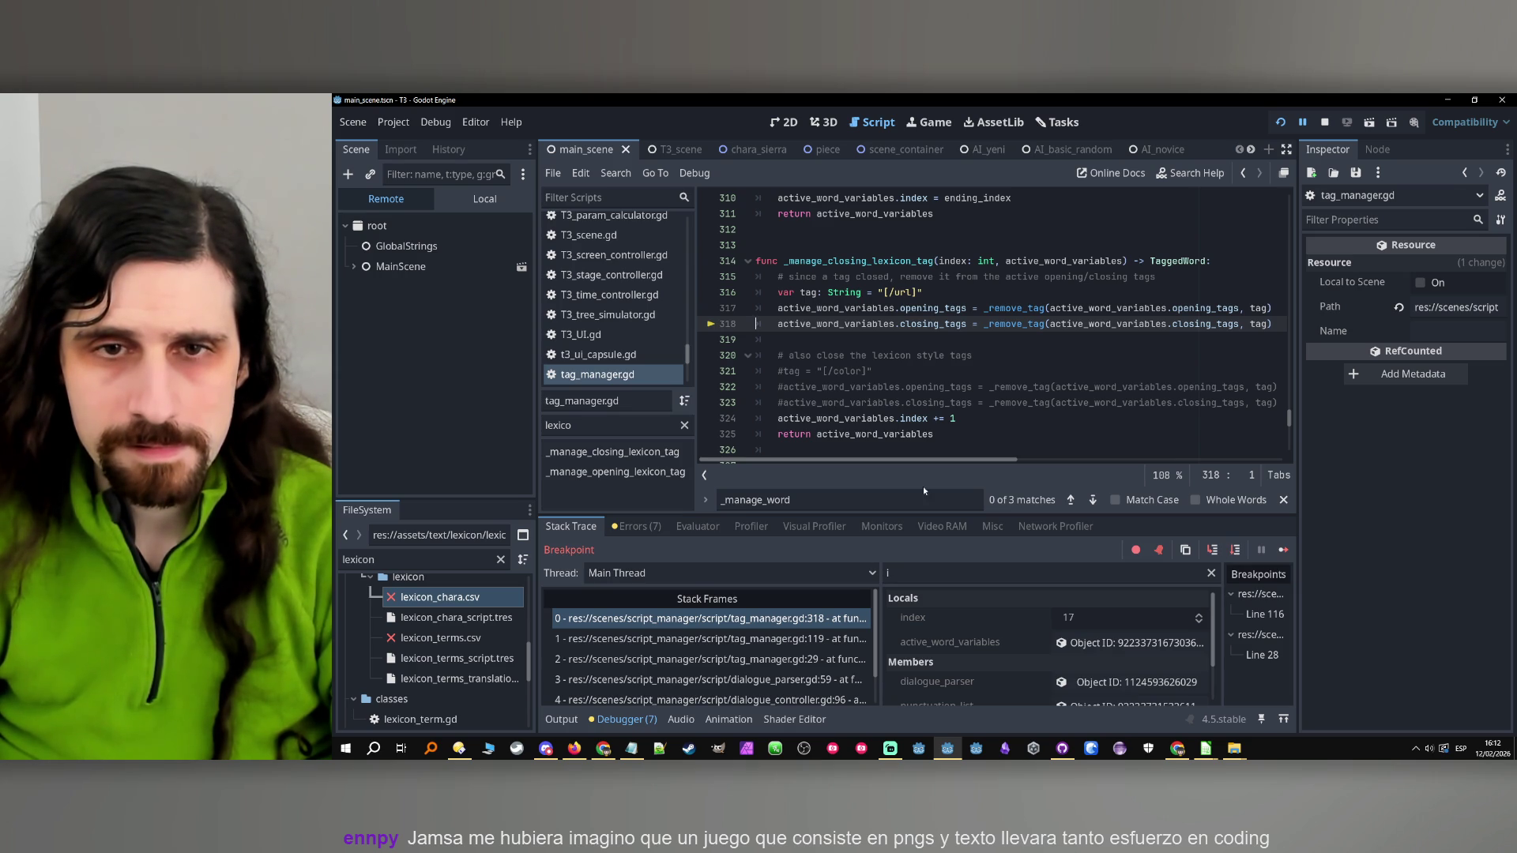
double_click(836, 308)
Filter Locals to active_word_variables and expand its empty Opening Tags and single [/url] Closing Tag
key(BackSpace)
key(ctrl+v)
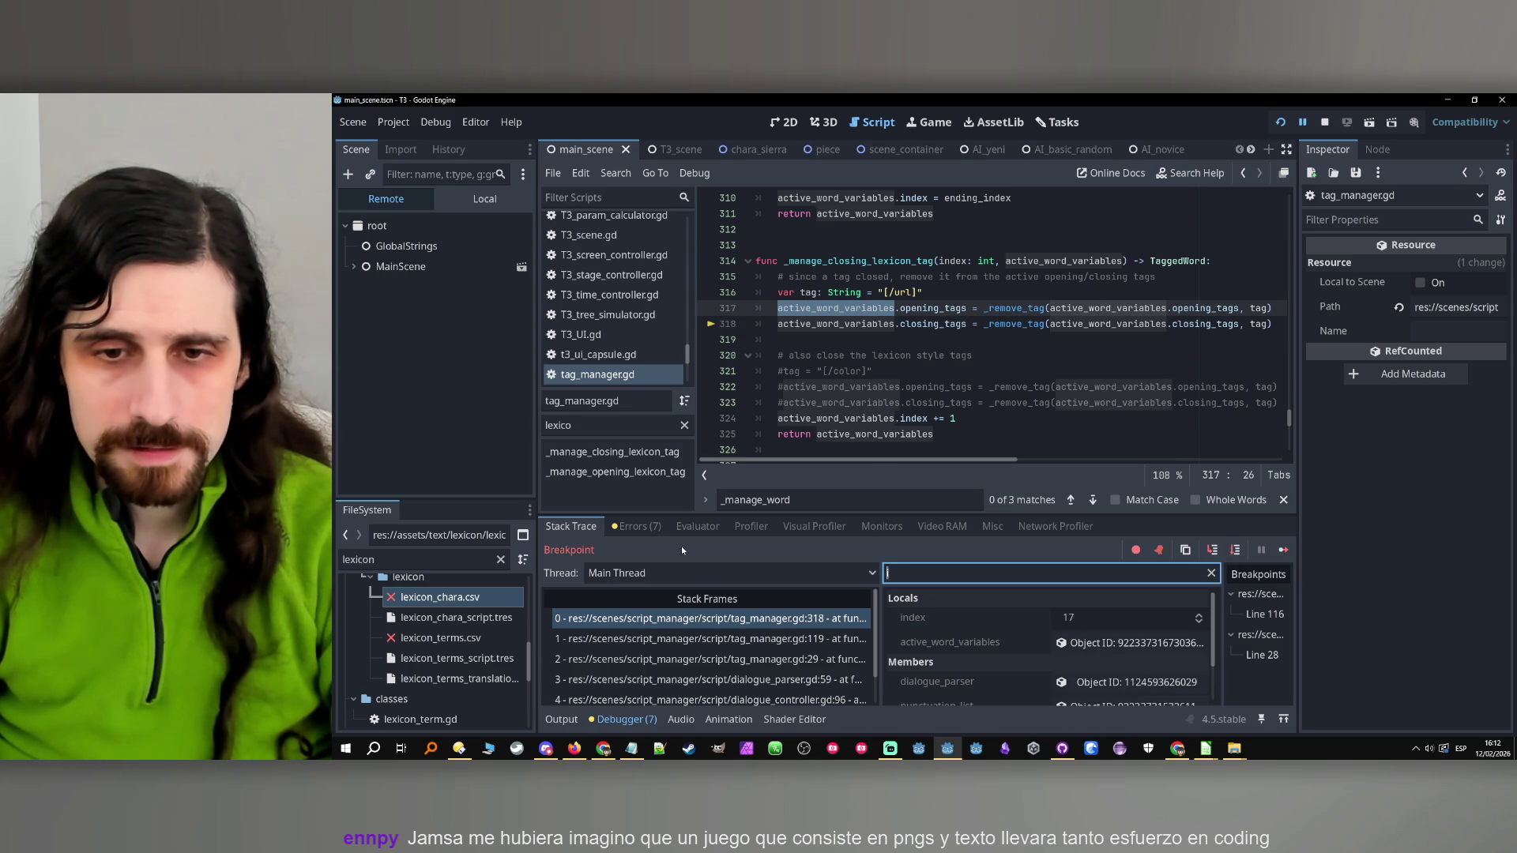
click(1098, 619)
click(1446, 291)
click(1452, 290)
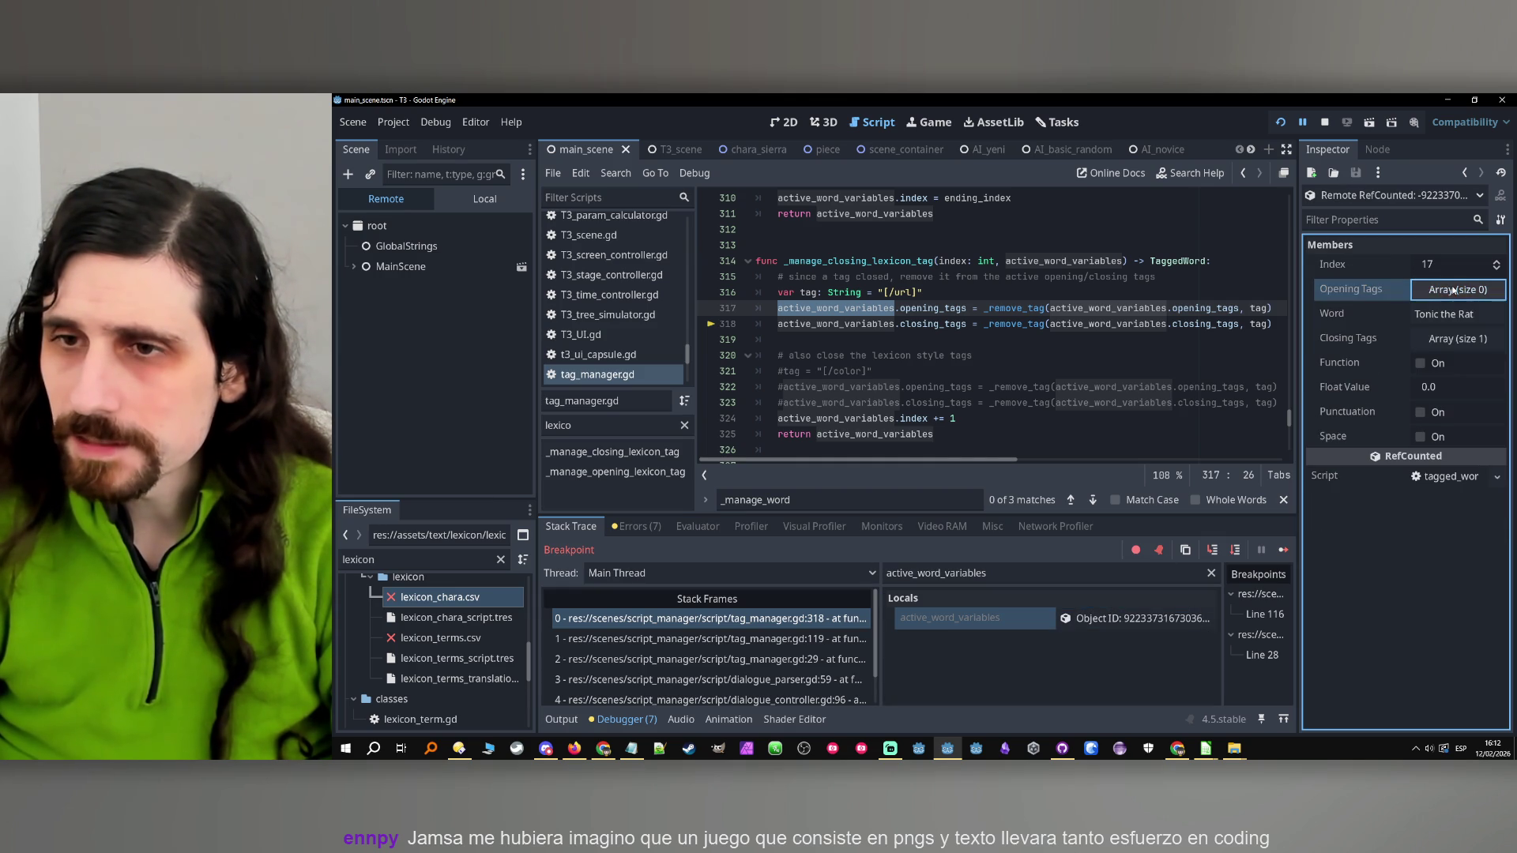
click(1457, 339)
click(1457, 339)
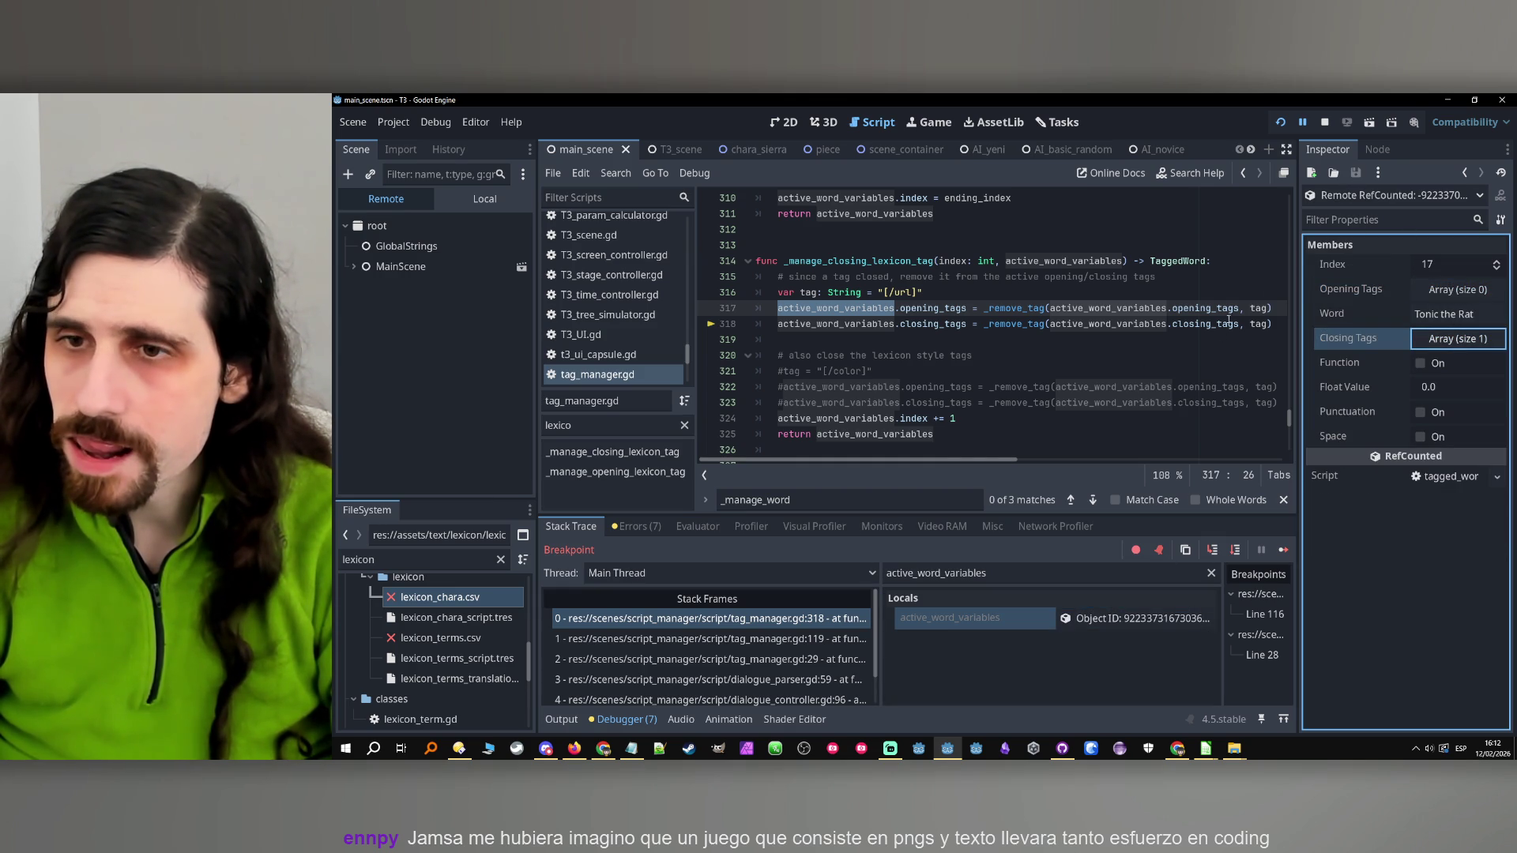
click(918, 355)
scroll(943, 336, down, 1)
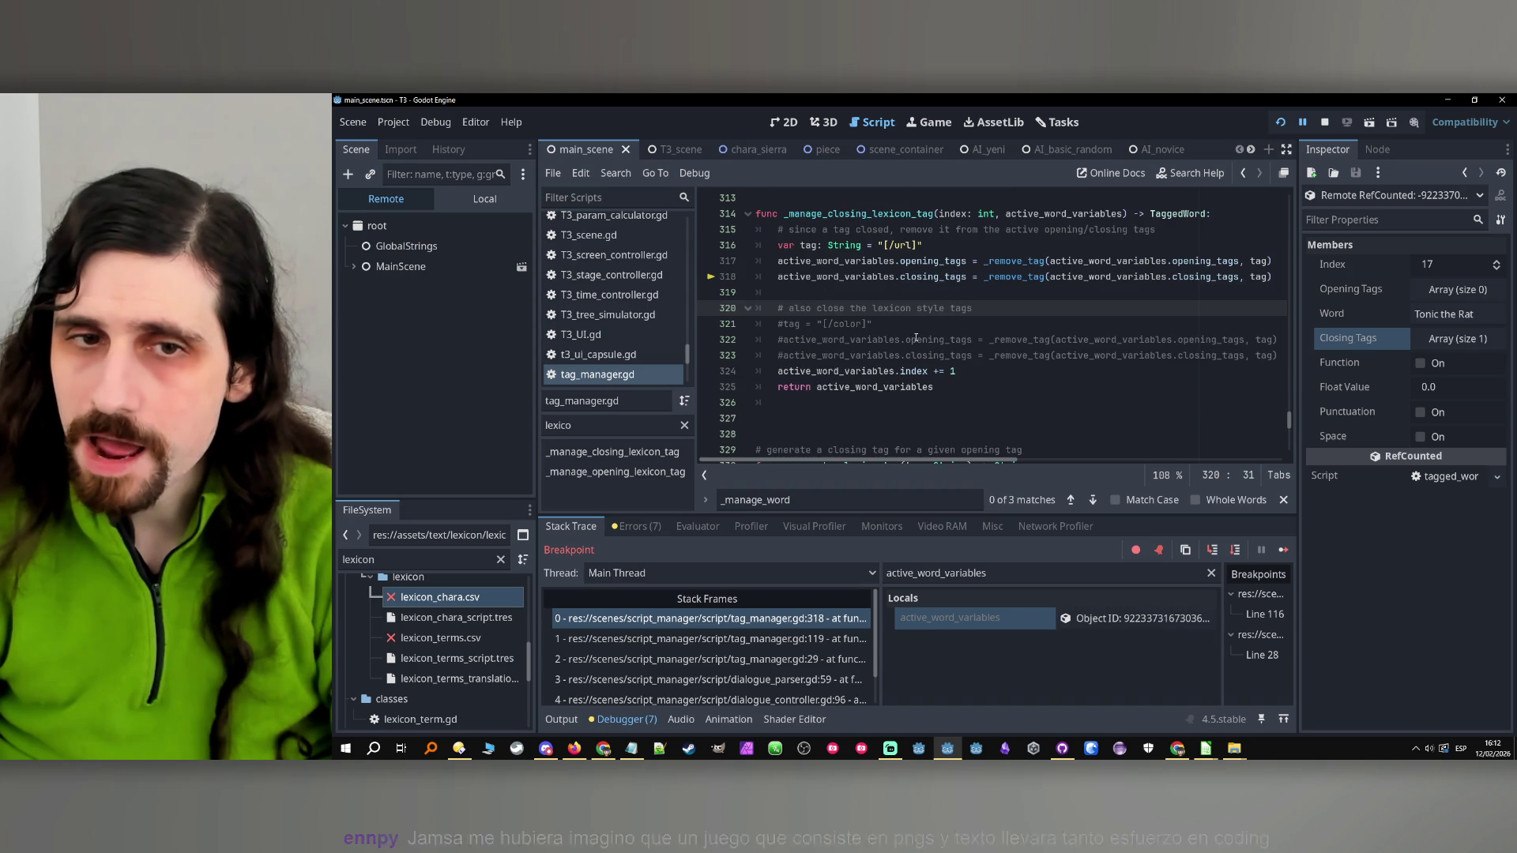
scroll(992, 336, up, 15)
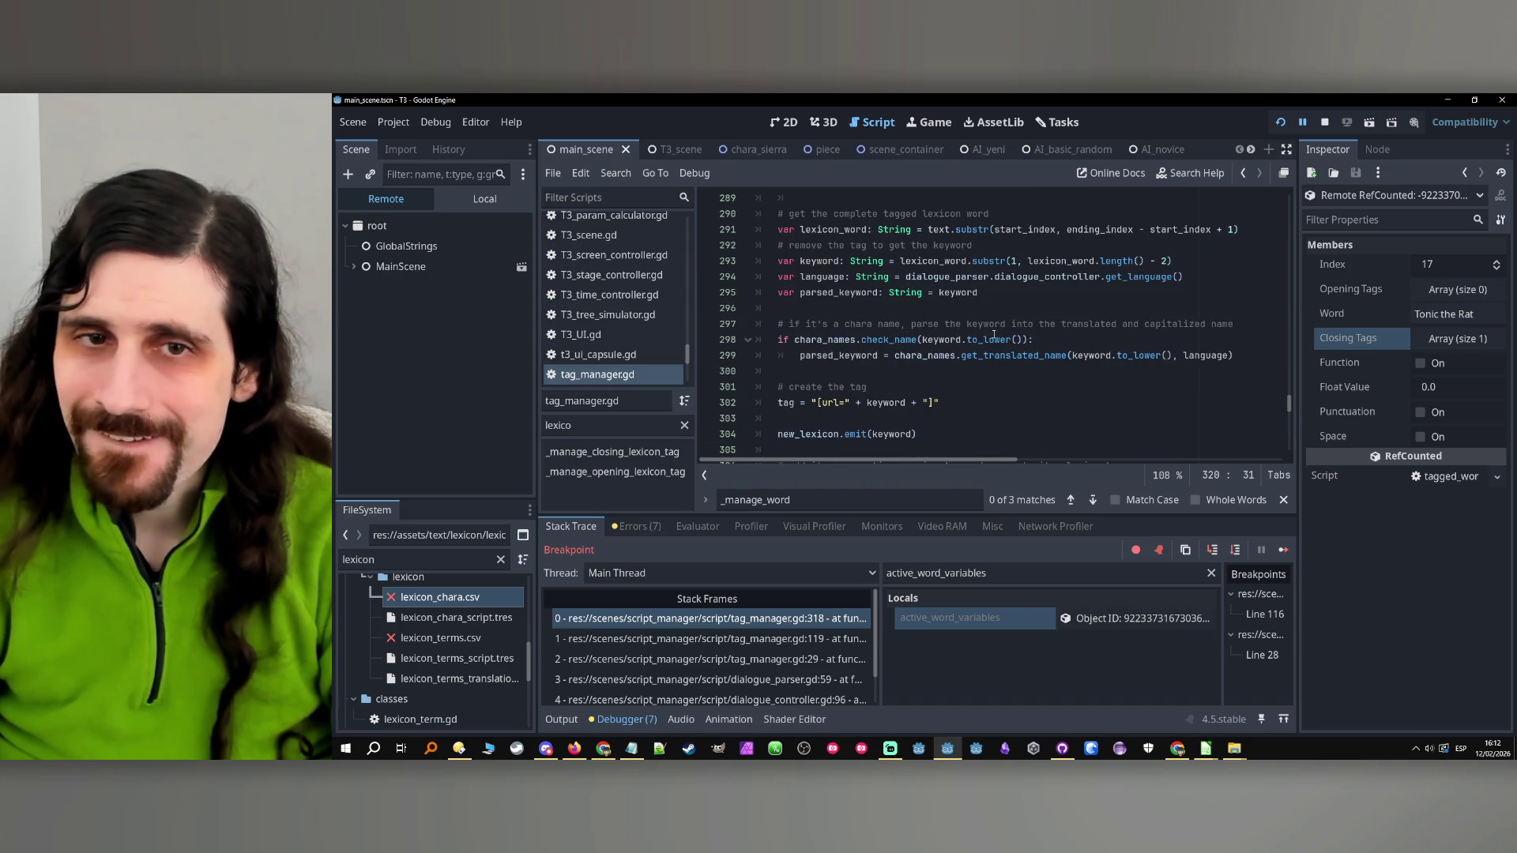
scroll(958, 339, down, 4)
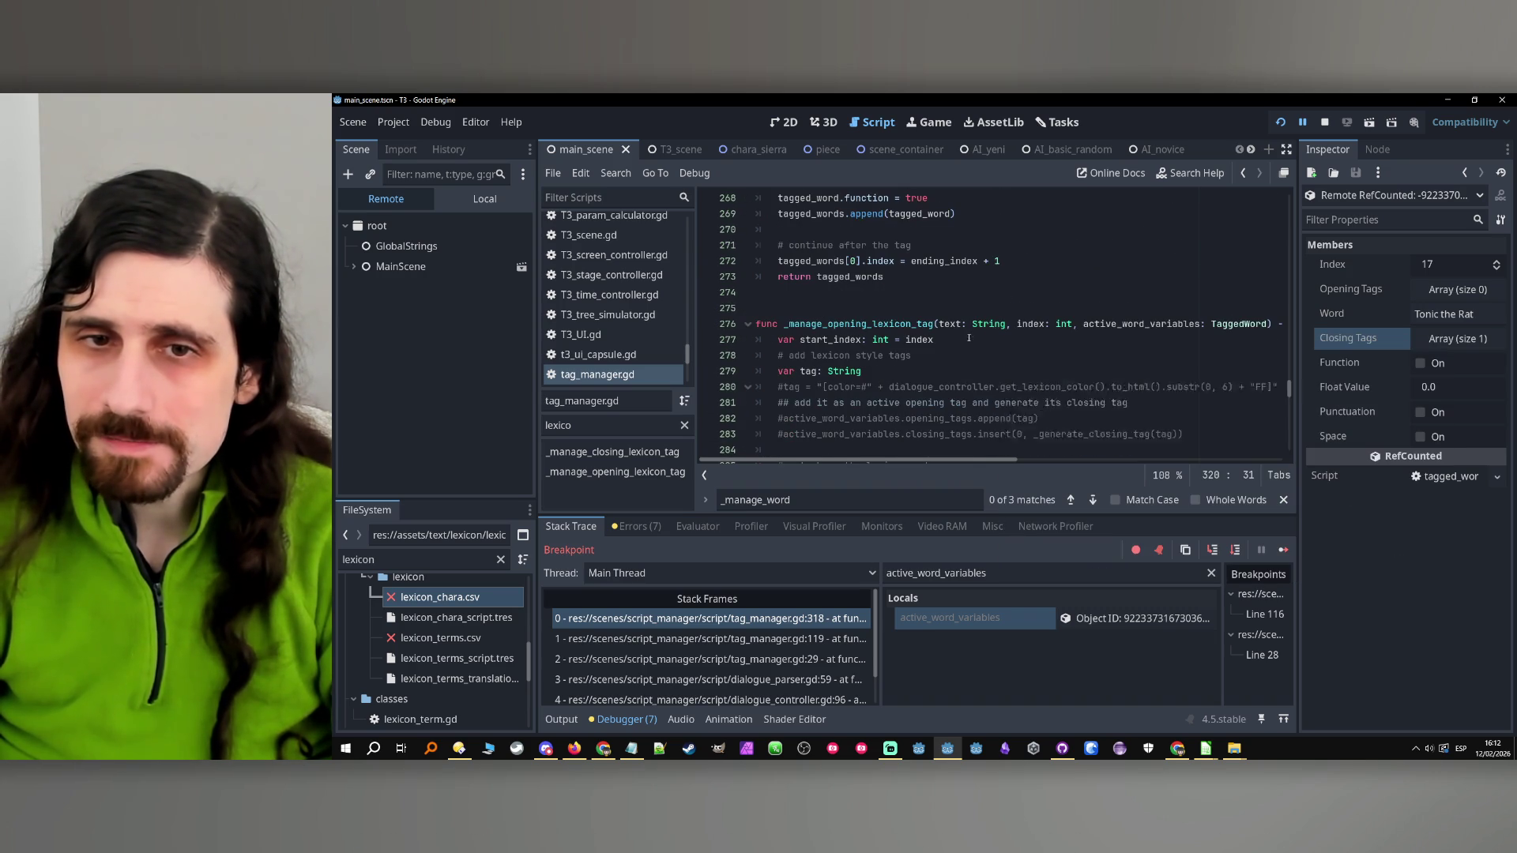
scroll(958, 338, down, 6)
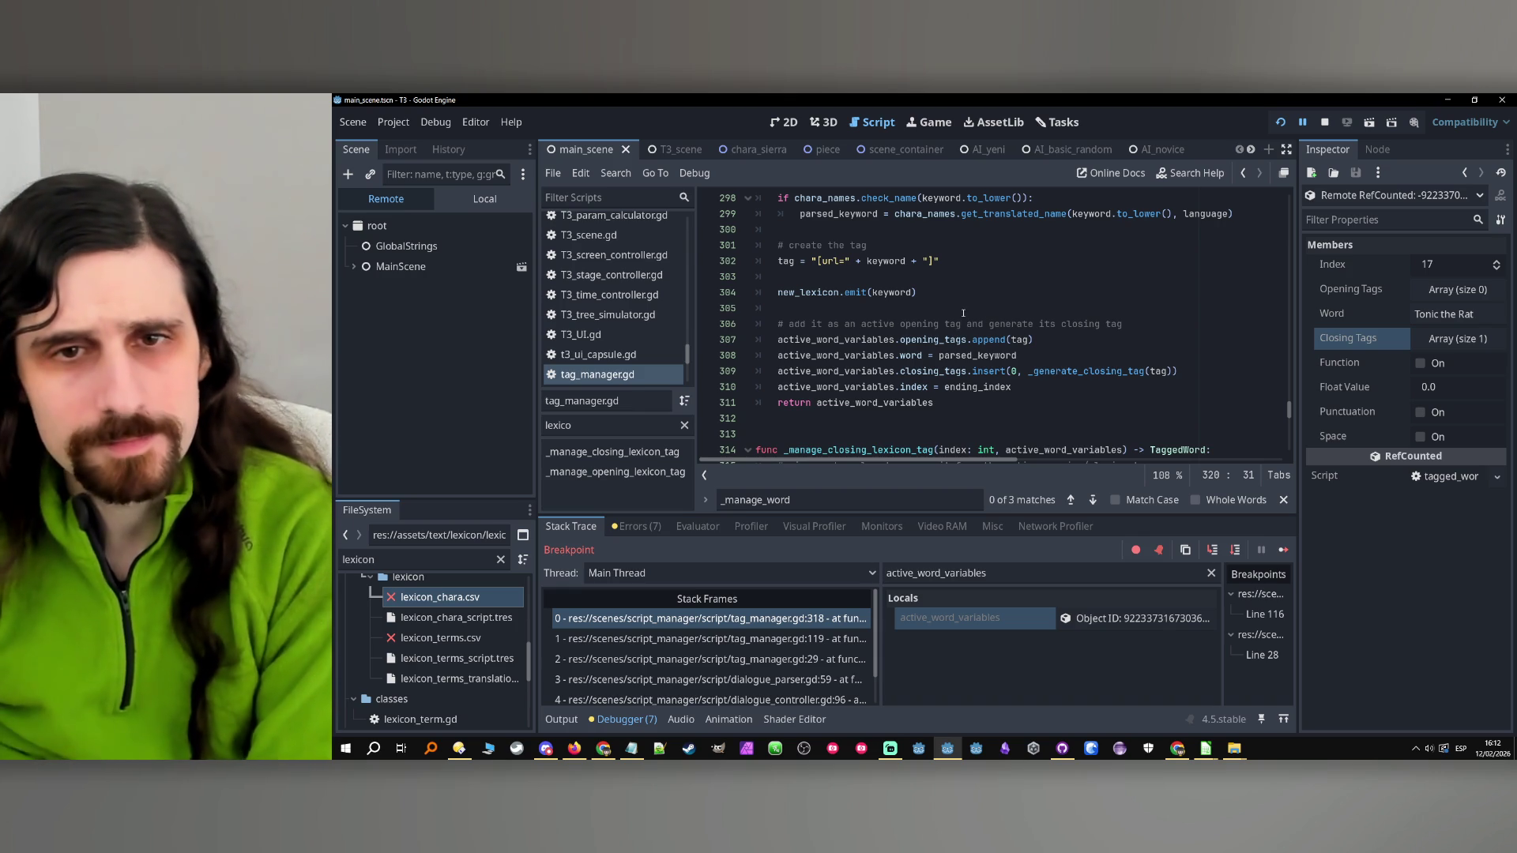
click(1000, 249)
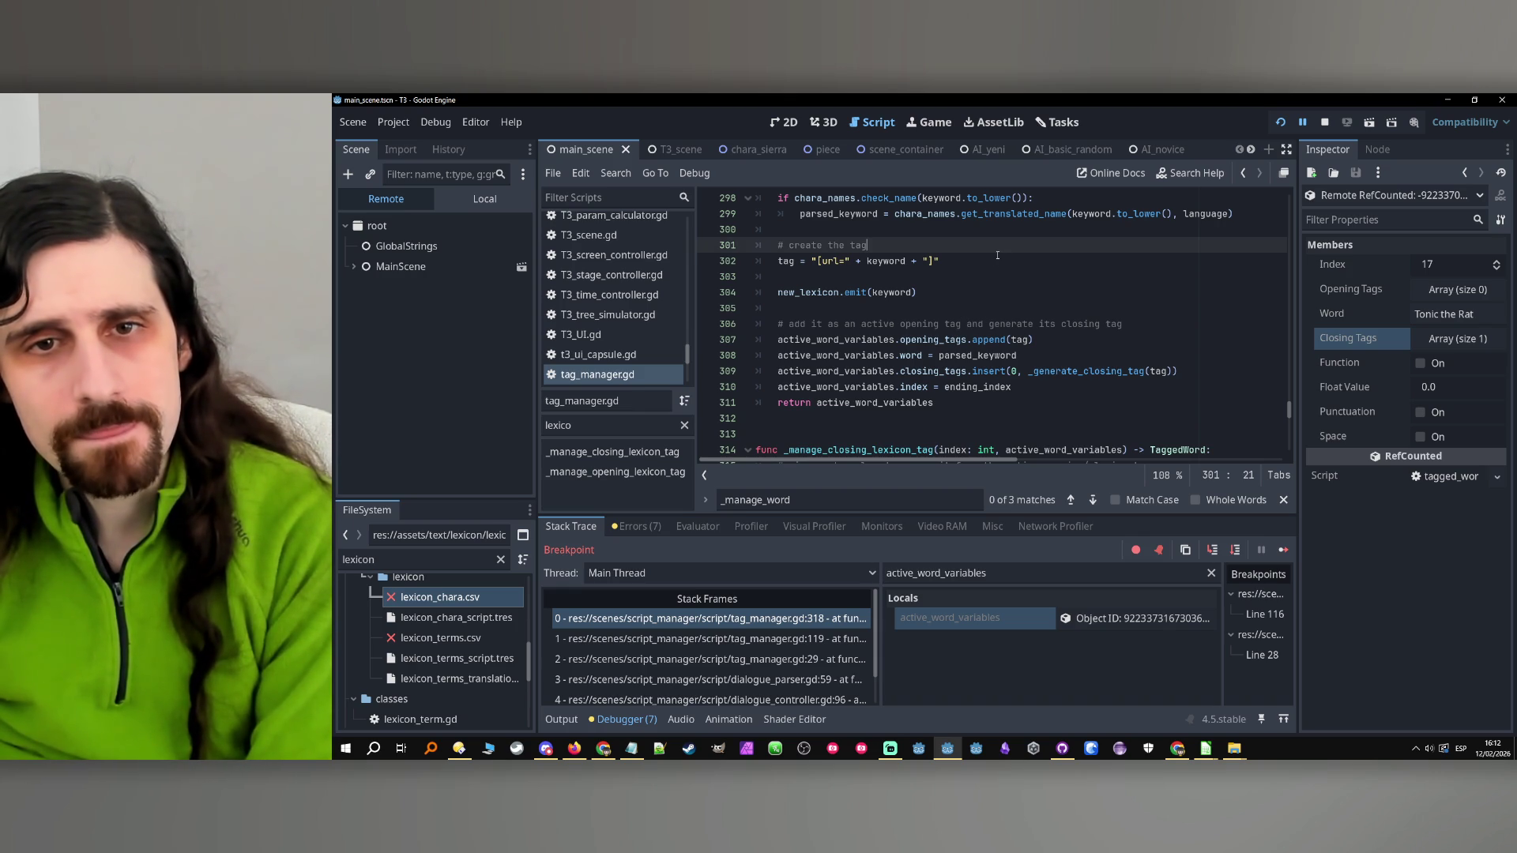
click(1008, 261)
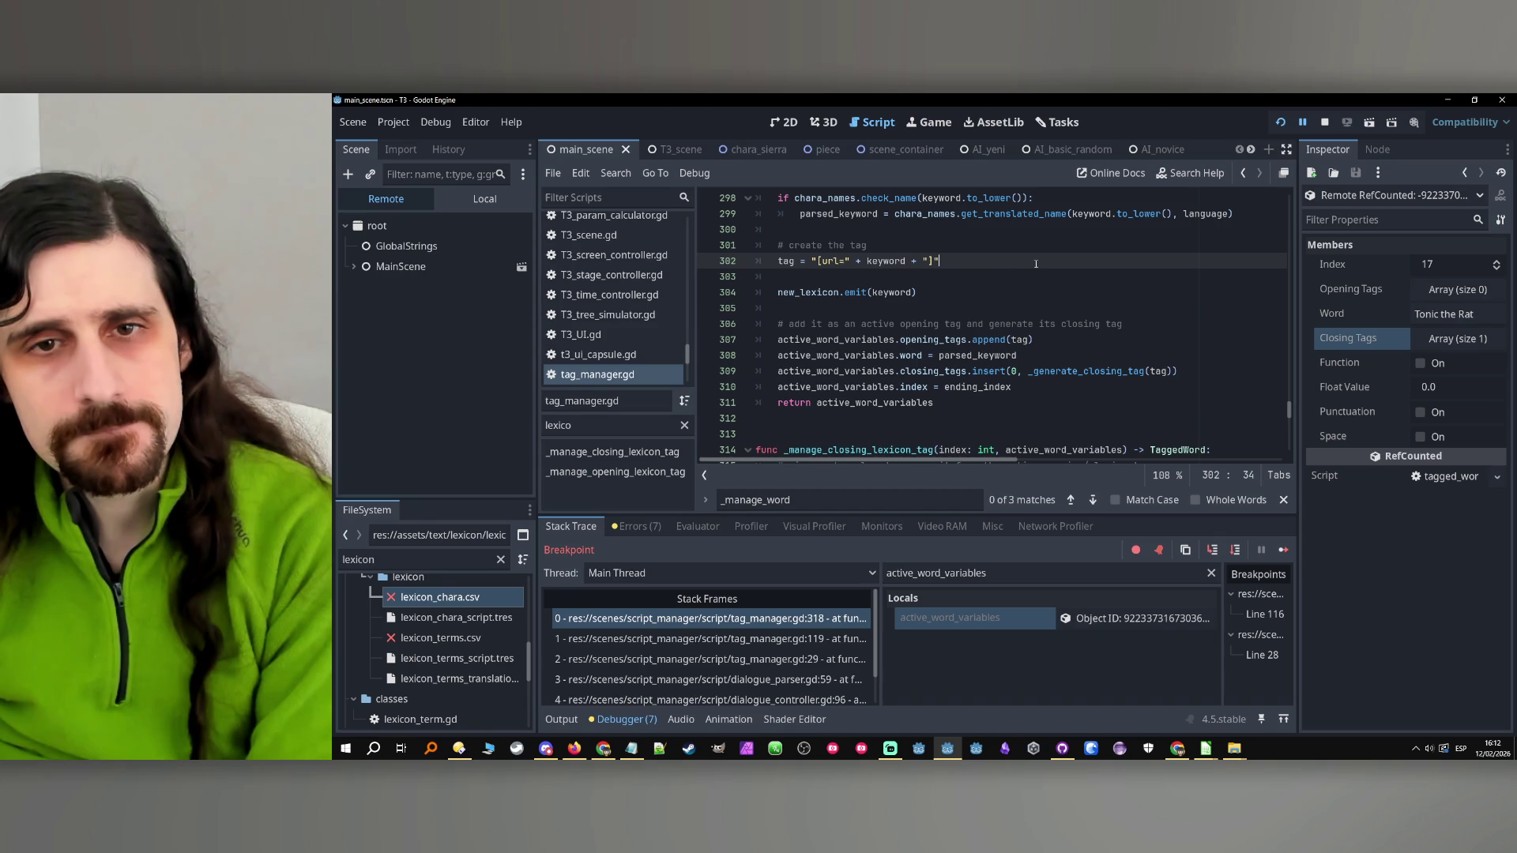
scroll(1041, 254, down, 5)
scroll(1041, 254, up, 5)
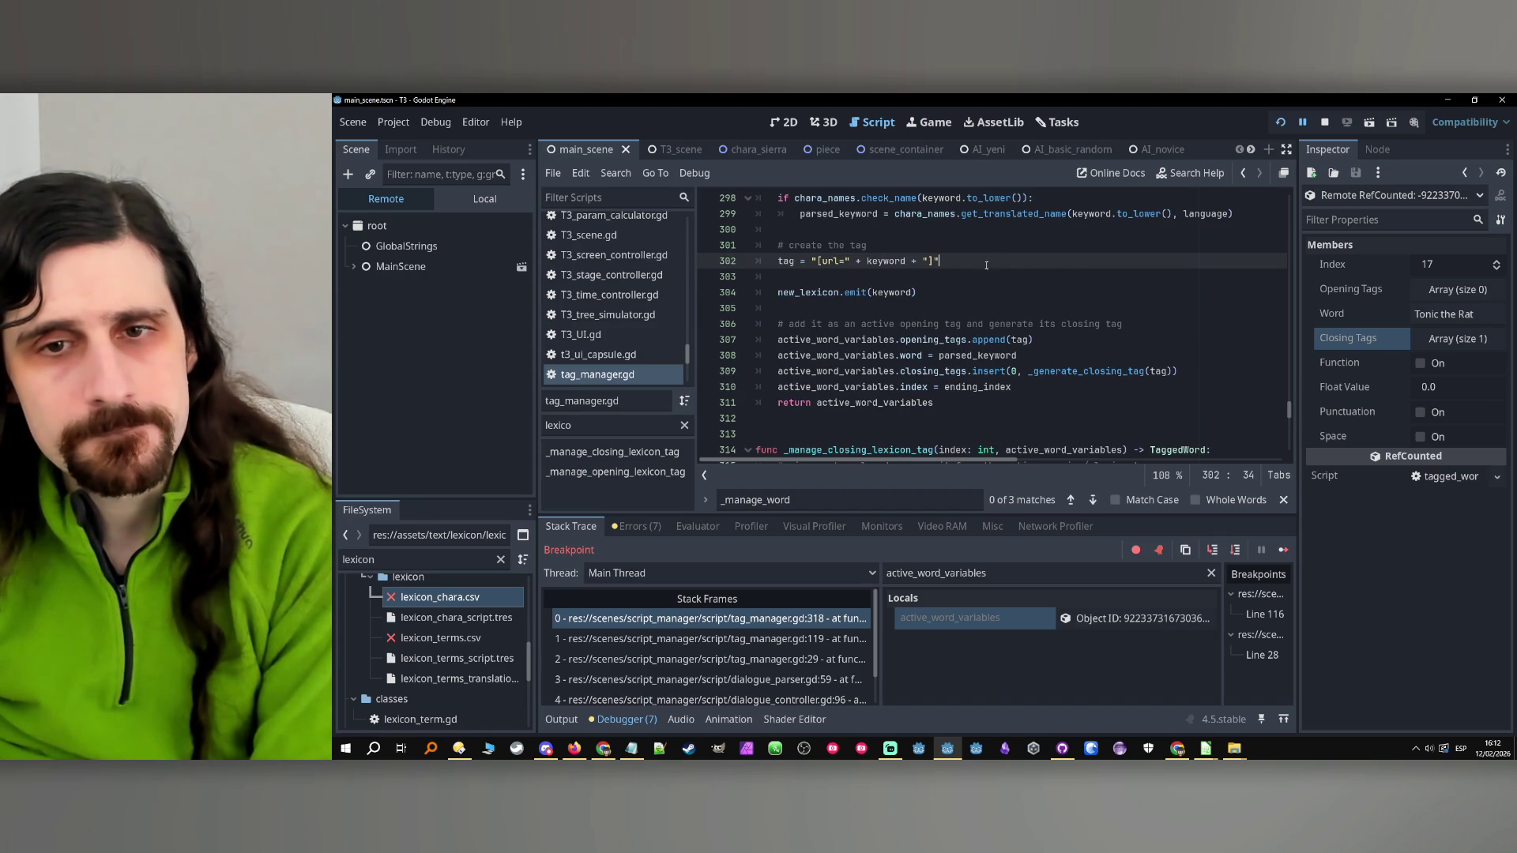
double_click(924, 341)
double_click(1015, 341)
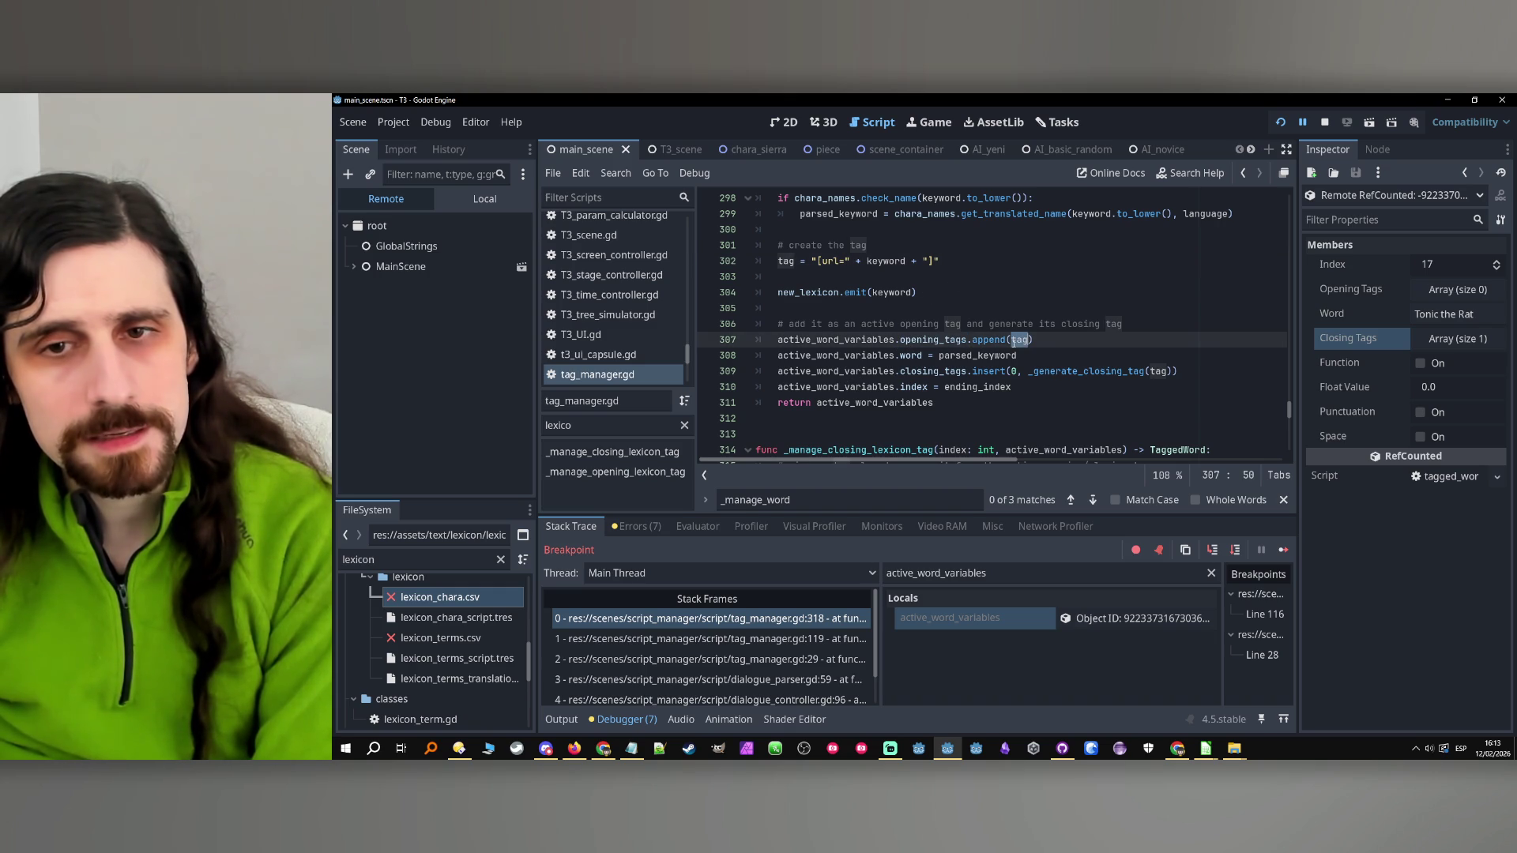
double_click(918, 355)
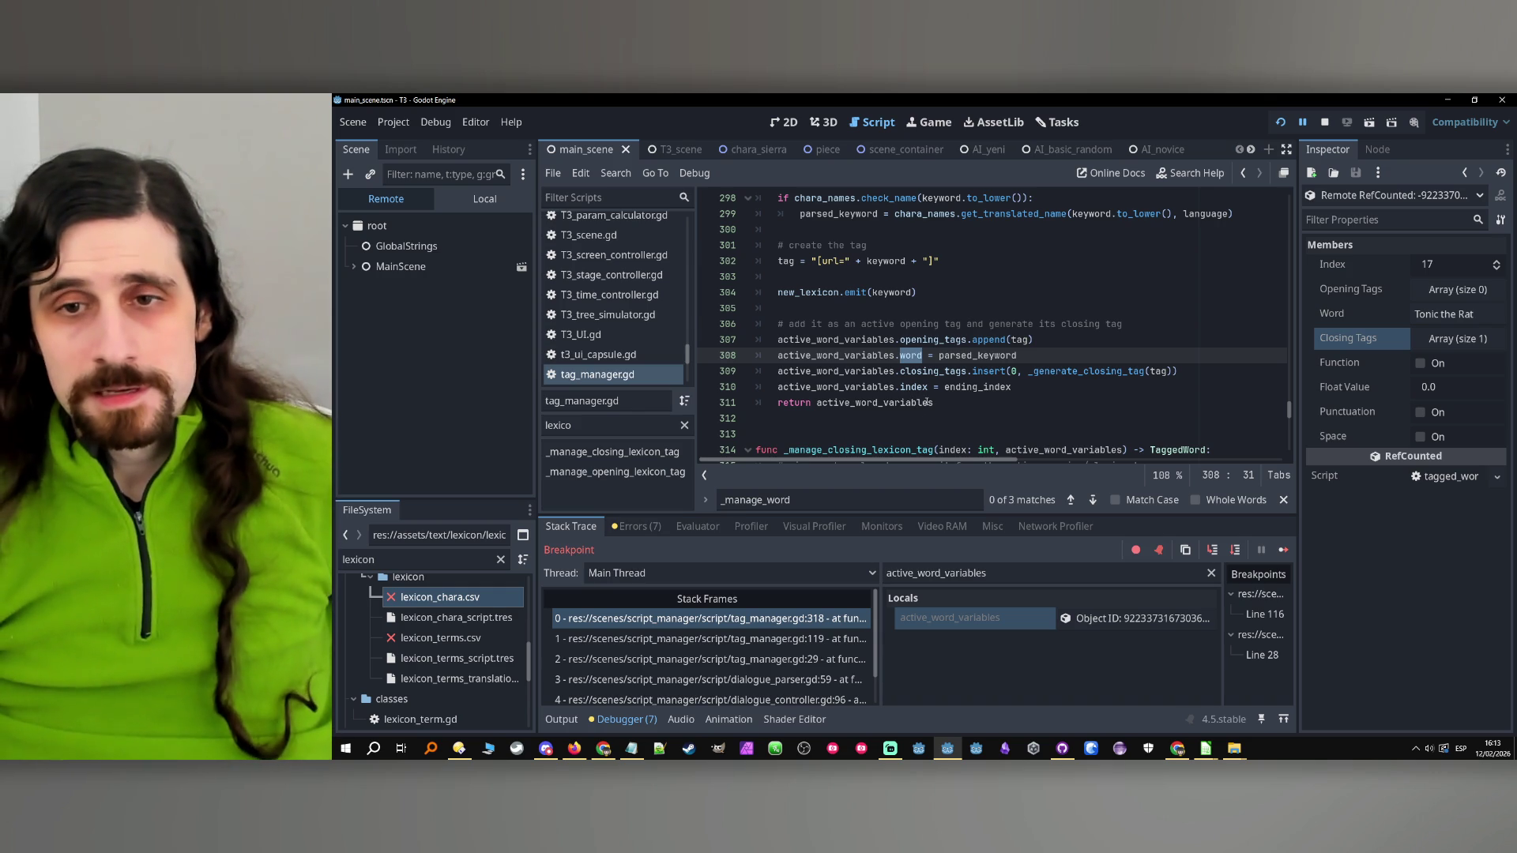
double_click(945, 372)
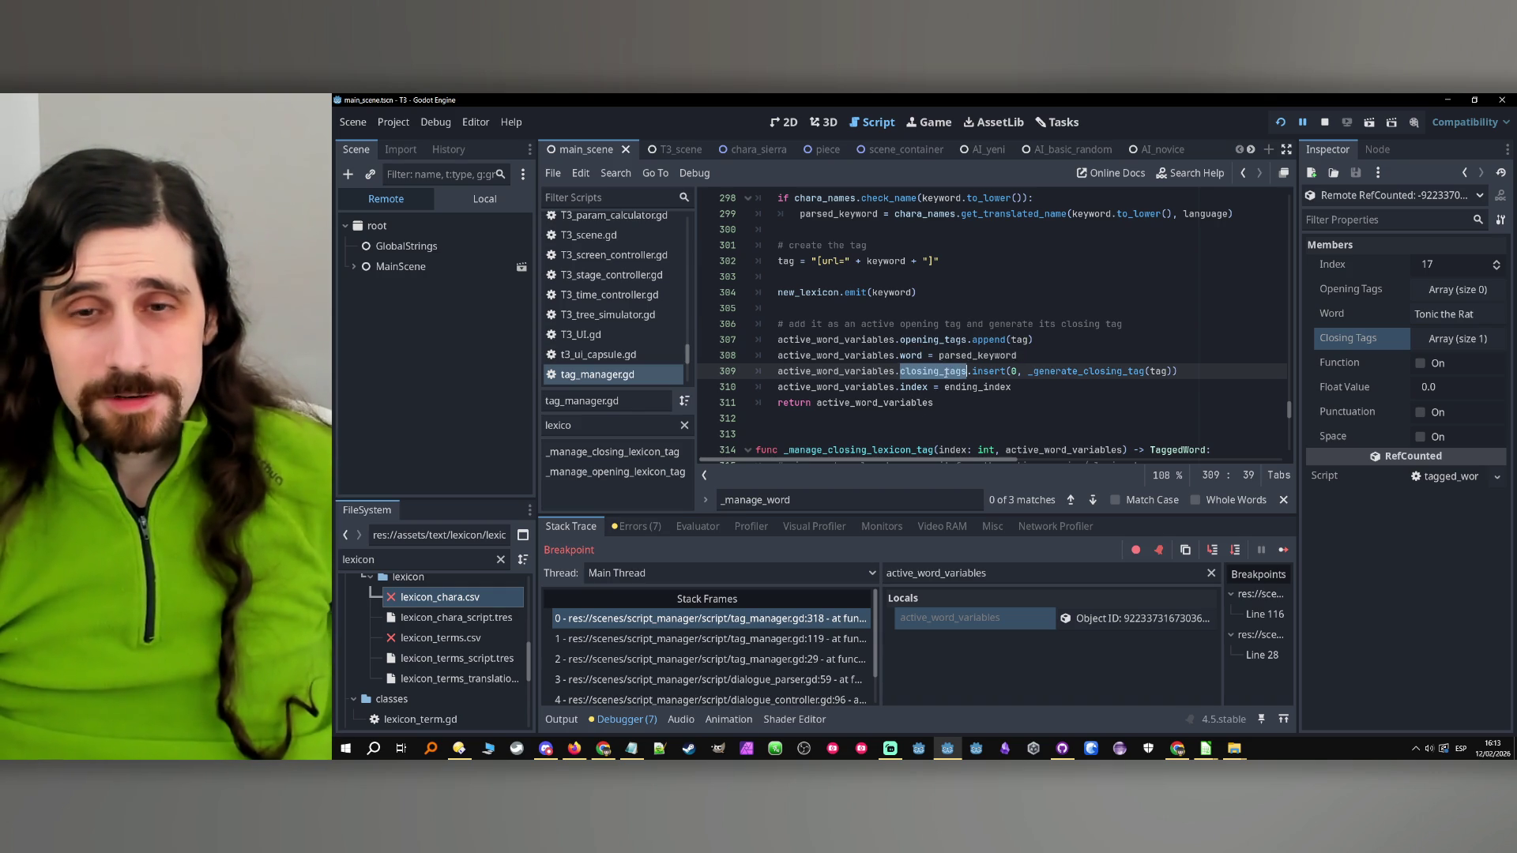
double_click(1040, 373)
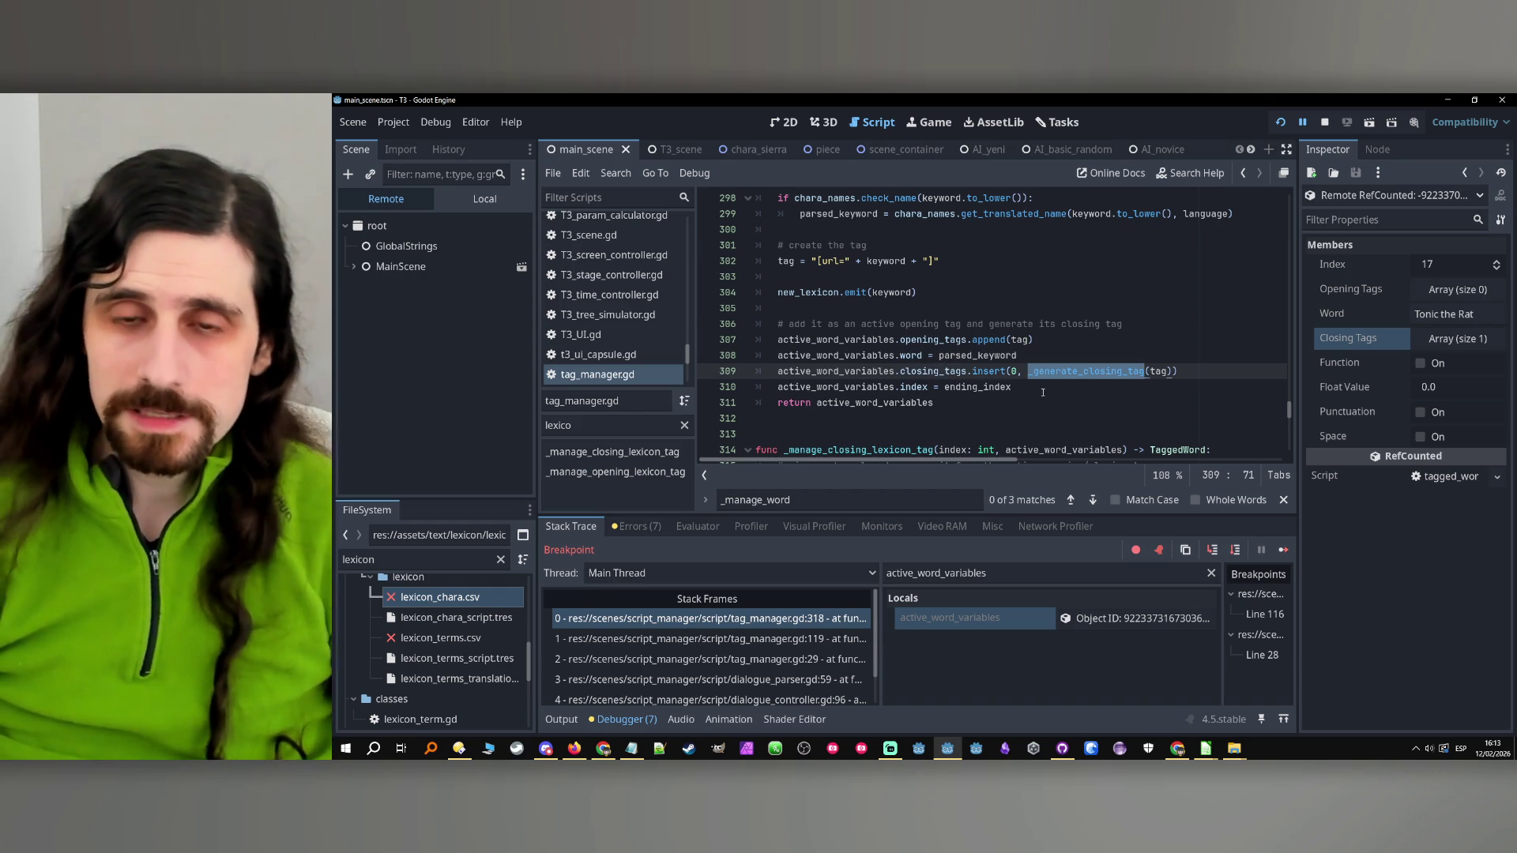
click(1031, 392)
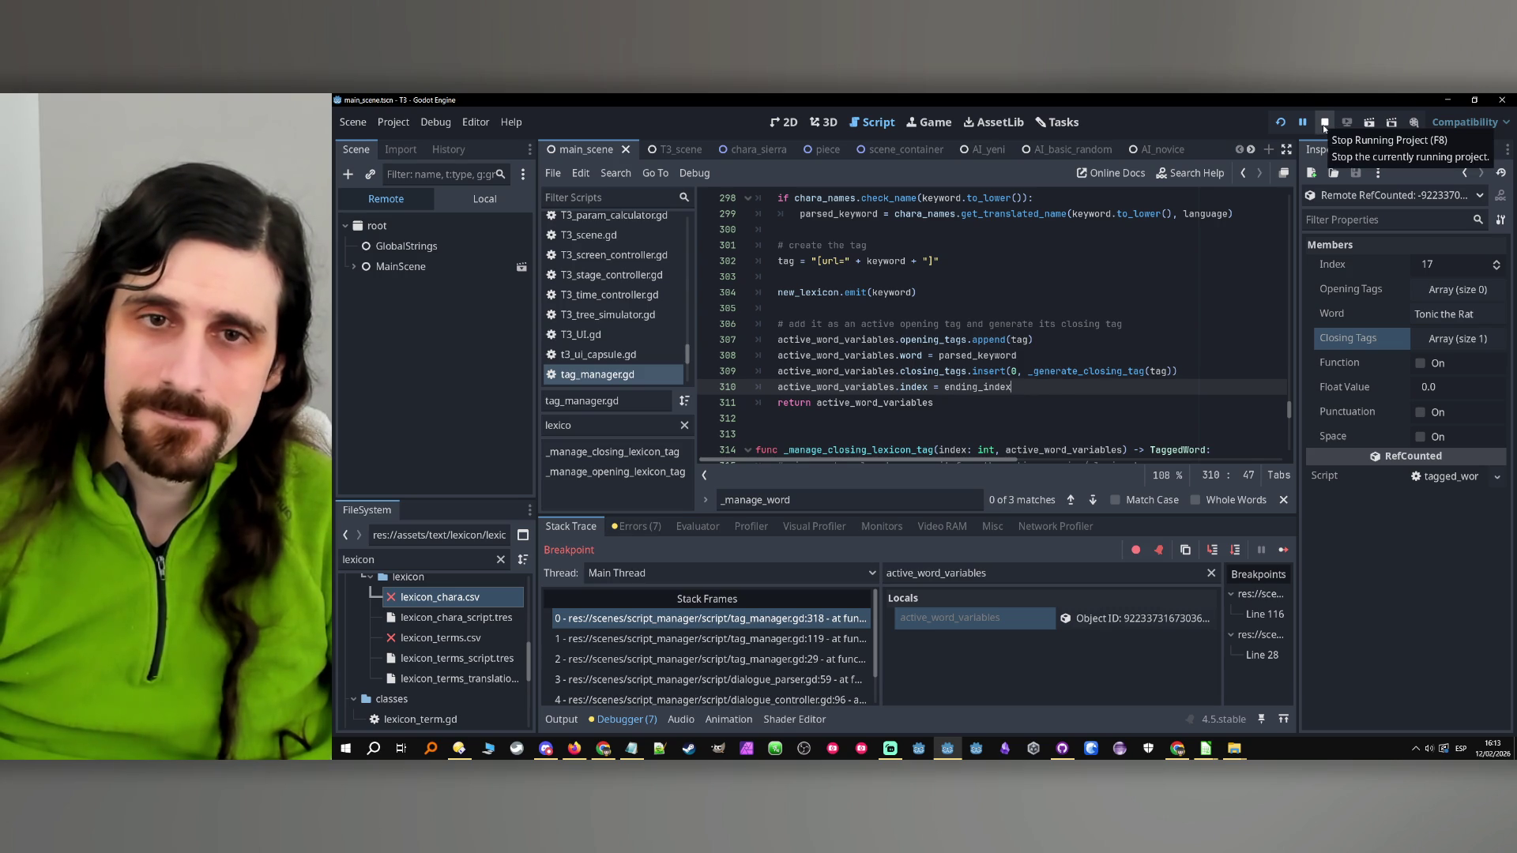
Stop the paused game with _manage_closing_lexicon_tag at line 314 in view, ending the debug session
scroll(950, 313, down, 3)
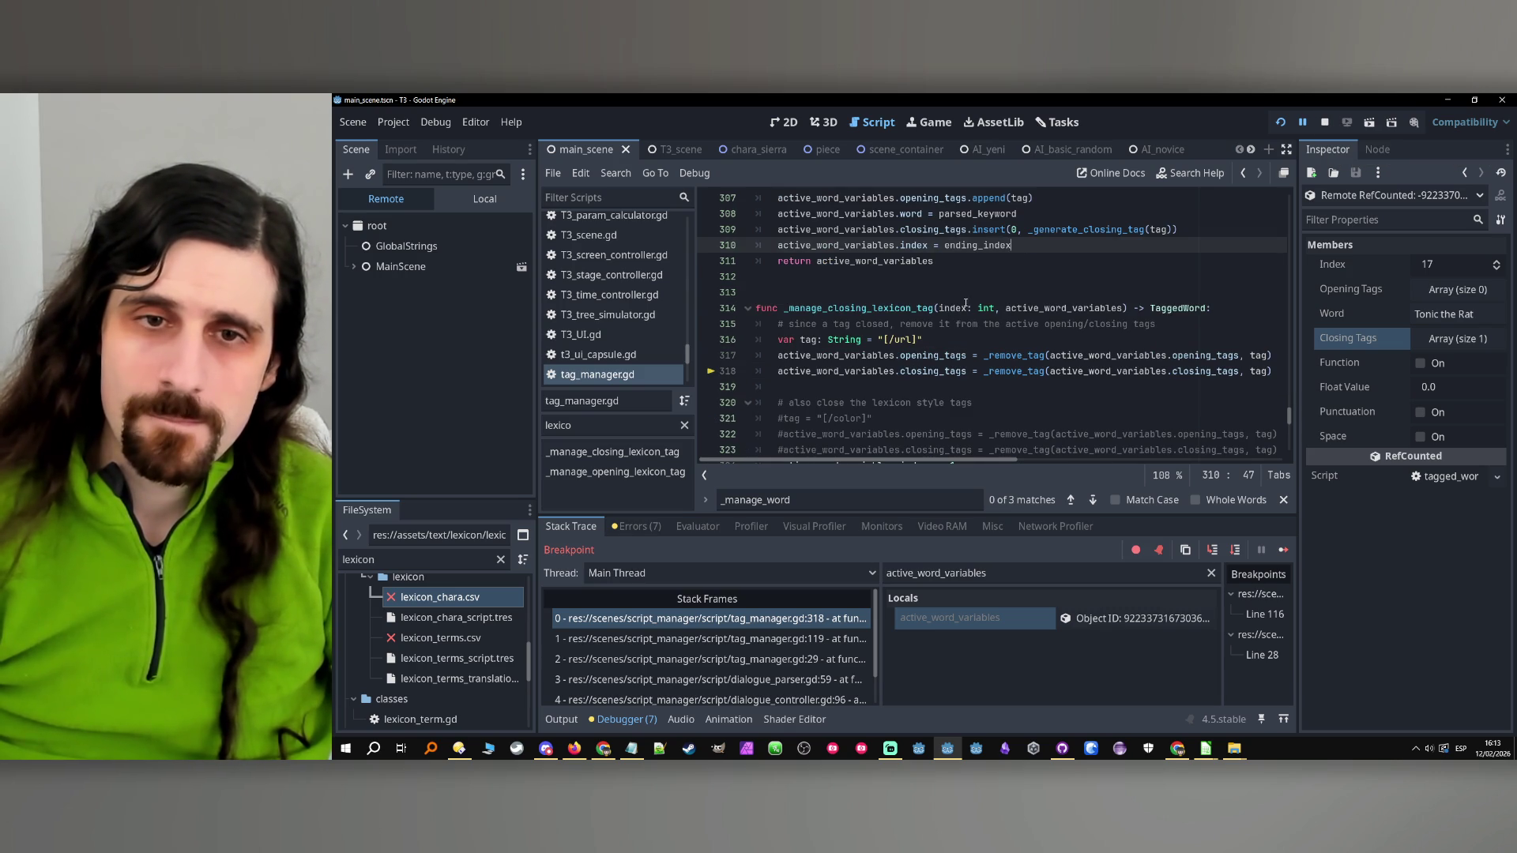
double_click(891, 310)
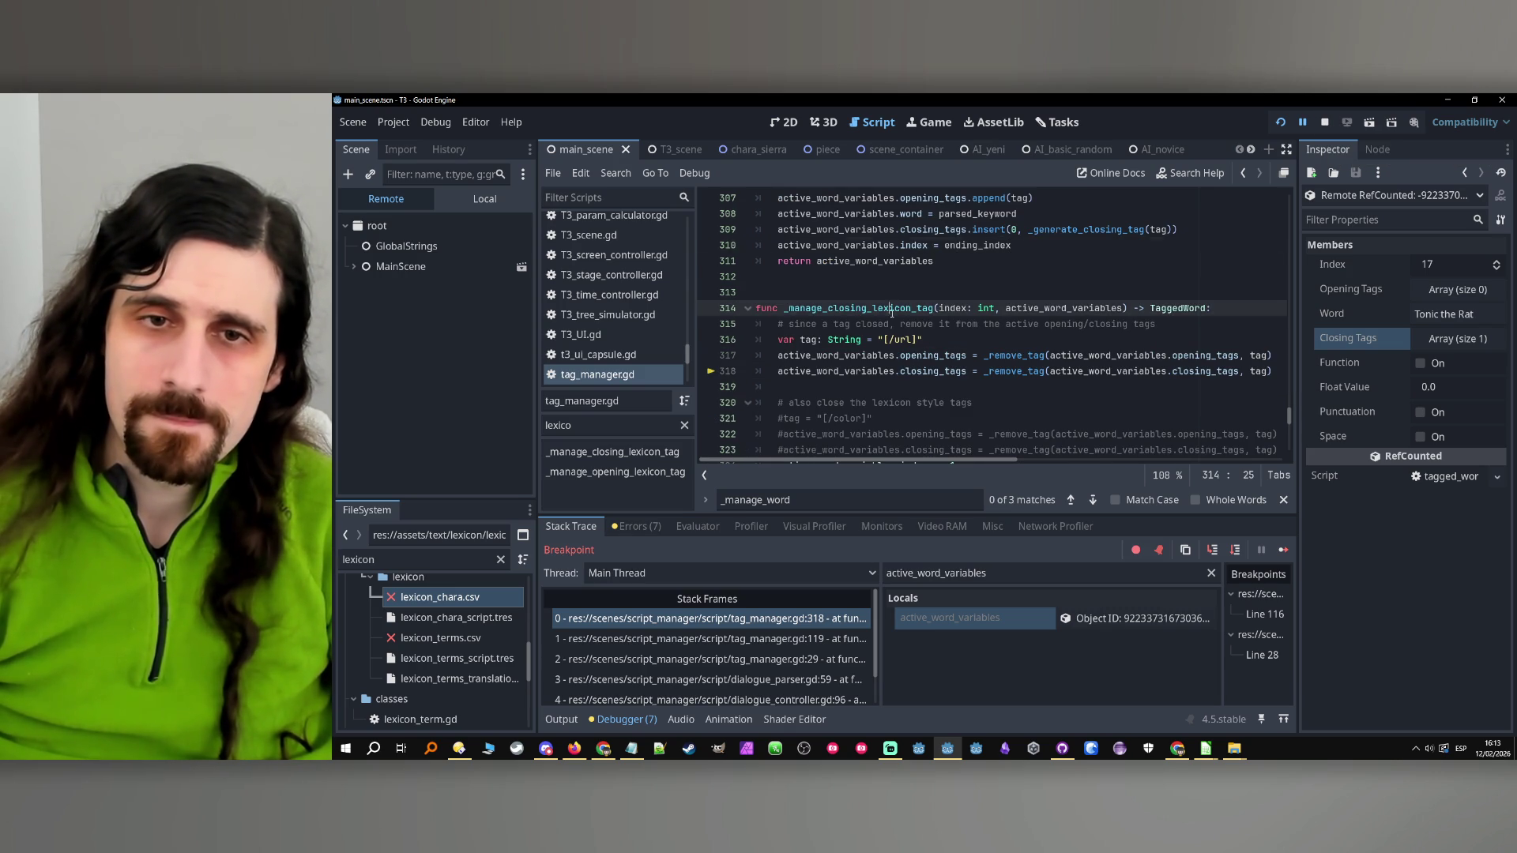
scroll(891, 313, up, 1)
click(1327, 124)
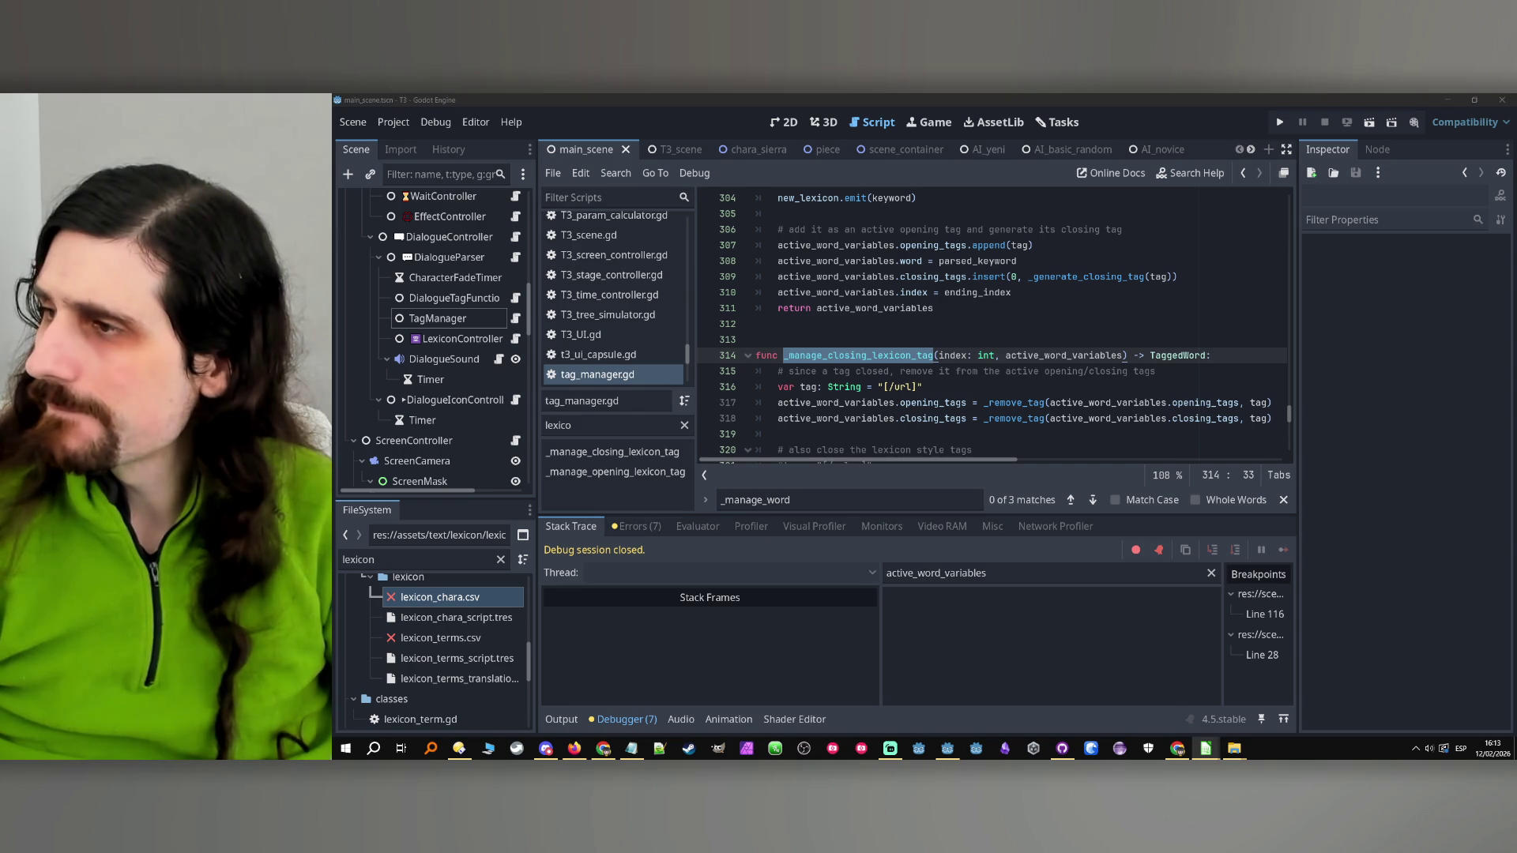
In Calc, cut test1.csv cell D5 from 'Hi <Tonic the Rat>' to 'Hi <Tonic>', then return to Godot
mouse_move(1206, 748)
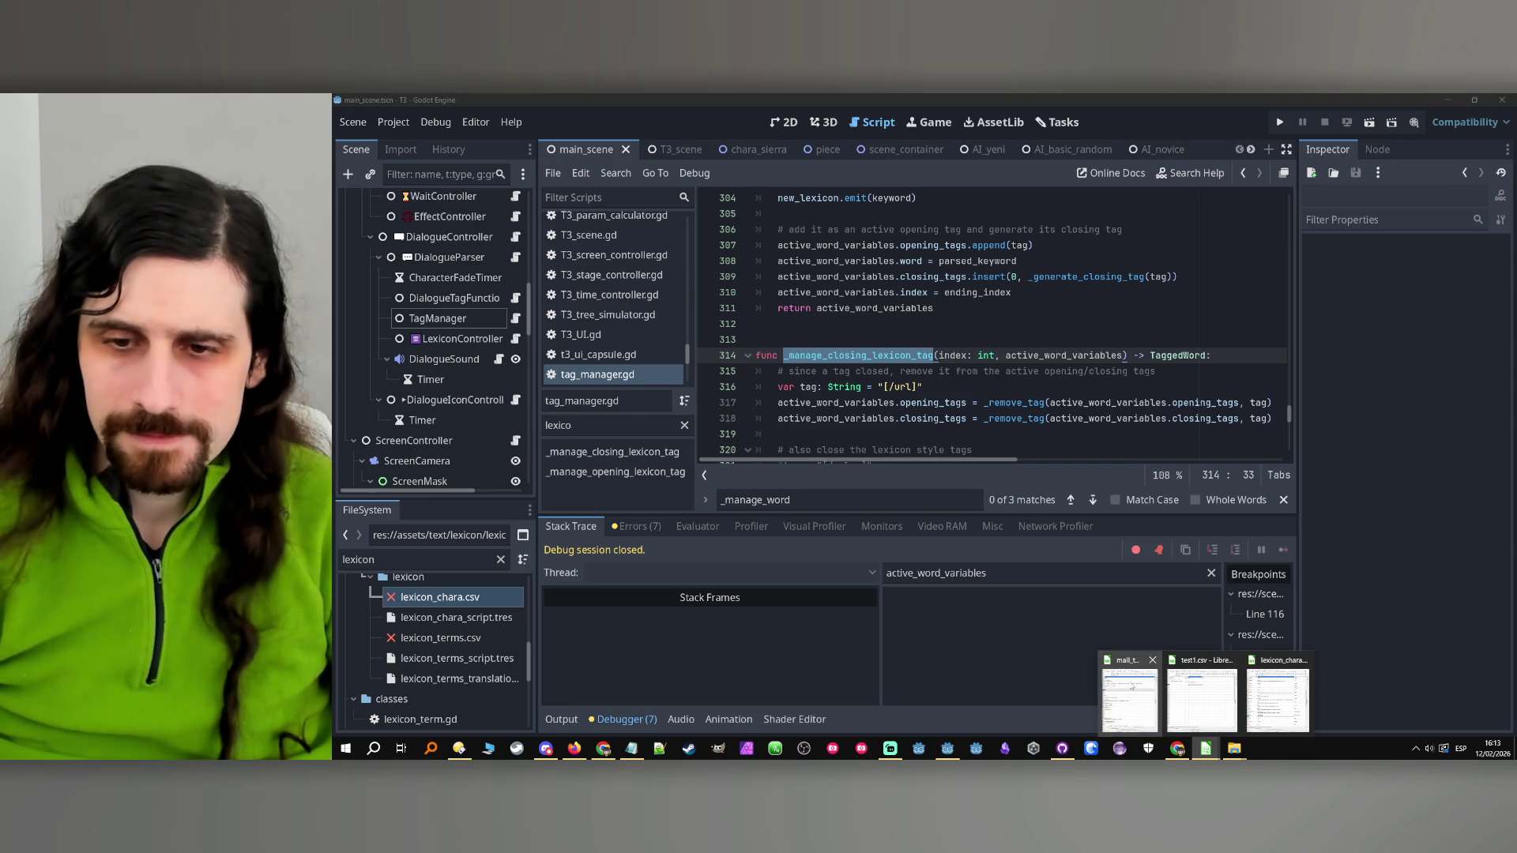
click(1202, 699)
click(896, 276)
double_click(895, 276)
drag(885, 272, 839, 272)
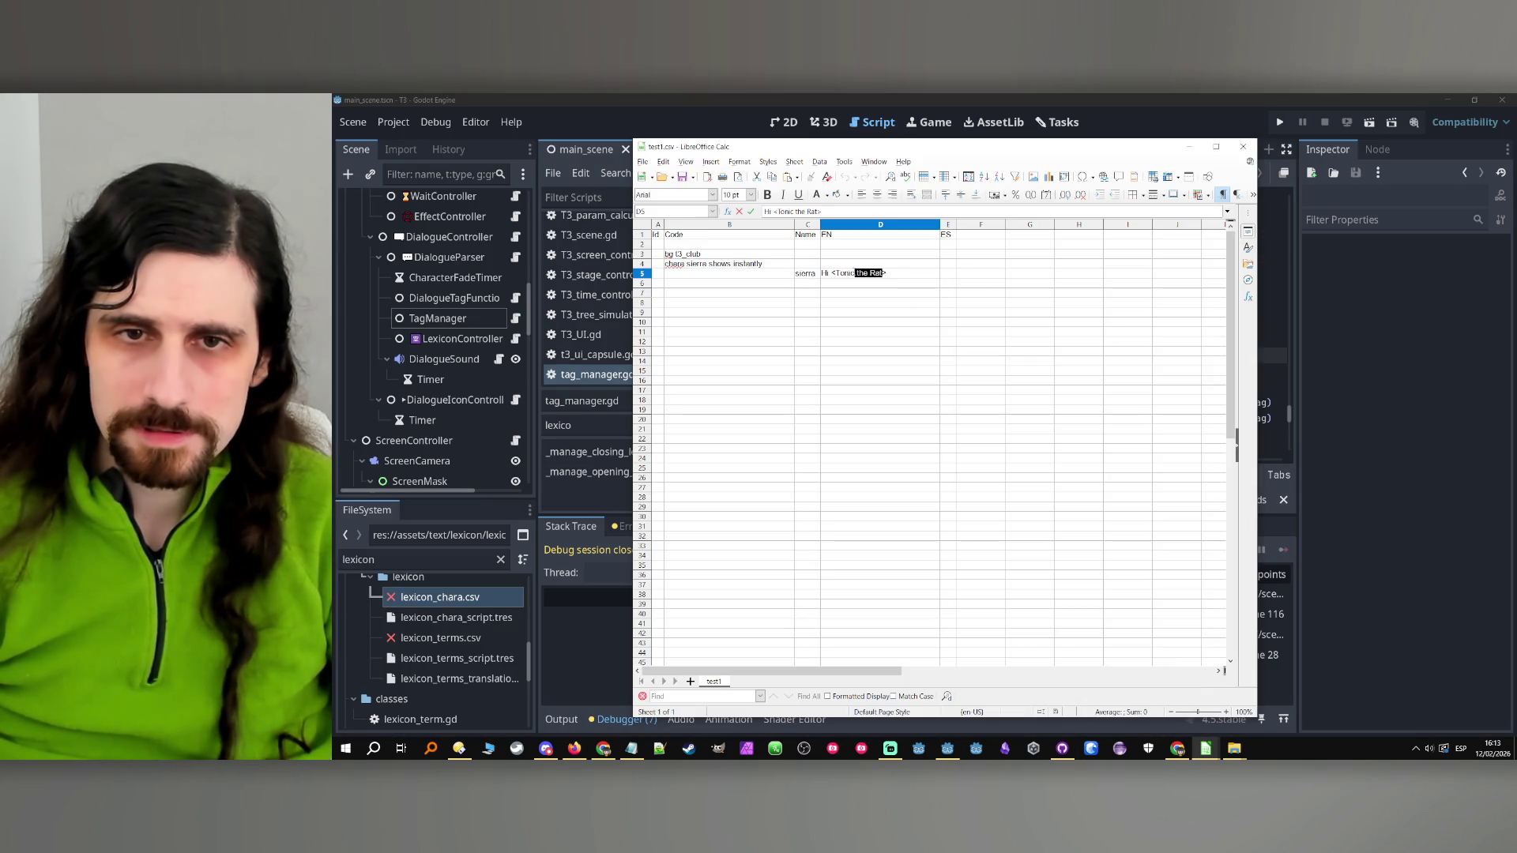
key(BackSpace)
click(846, 313)
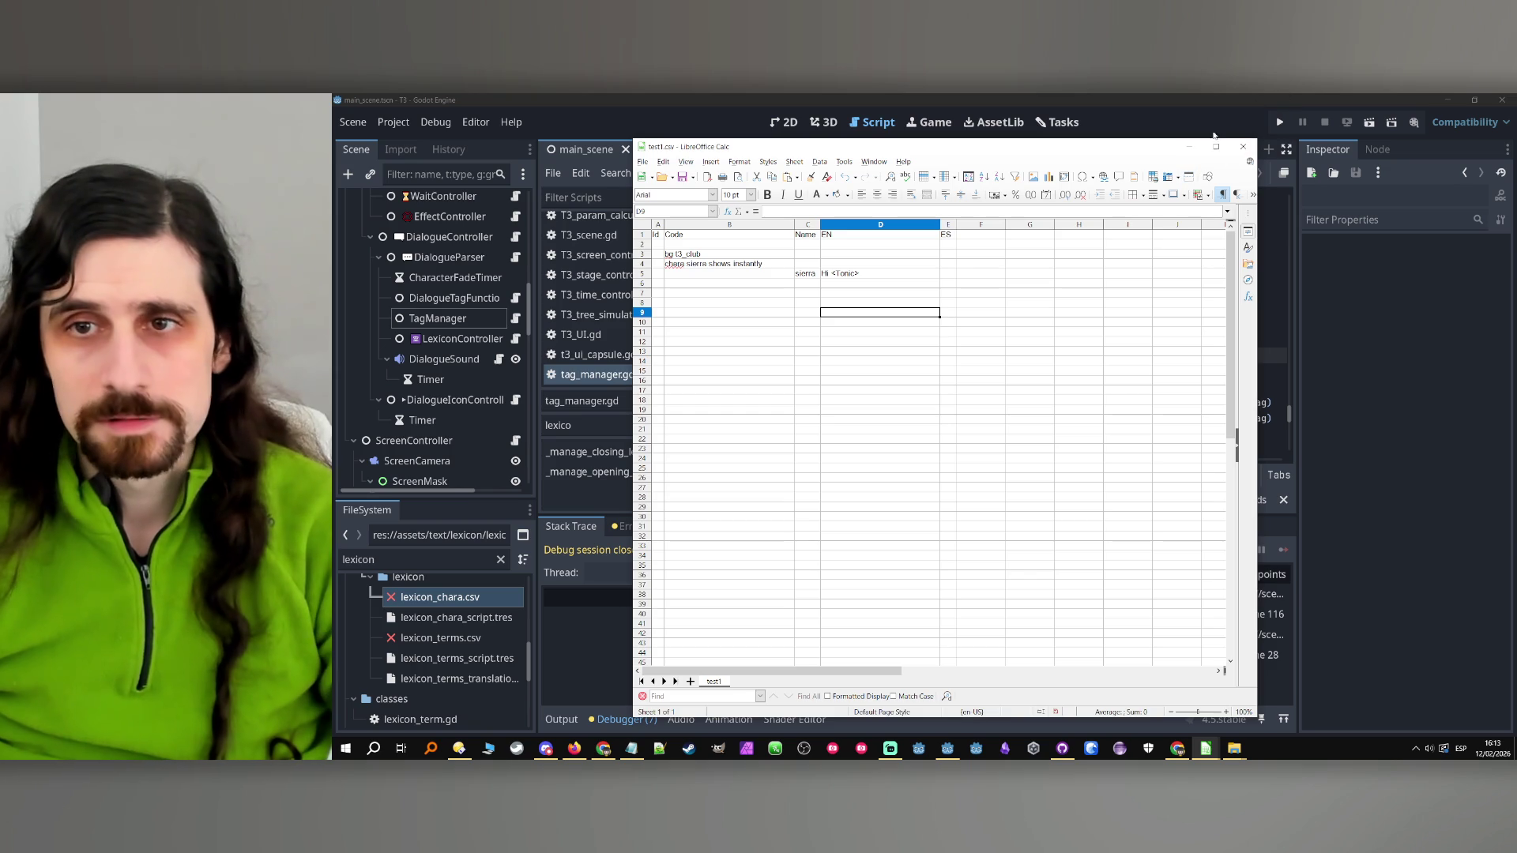
click(1217, 132)
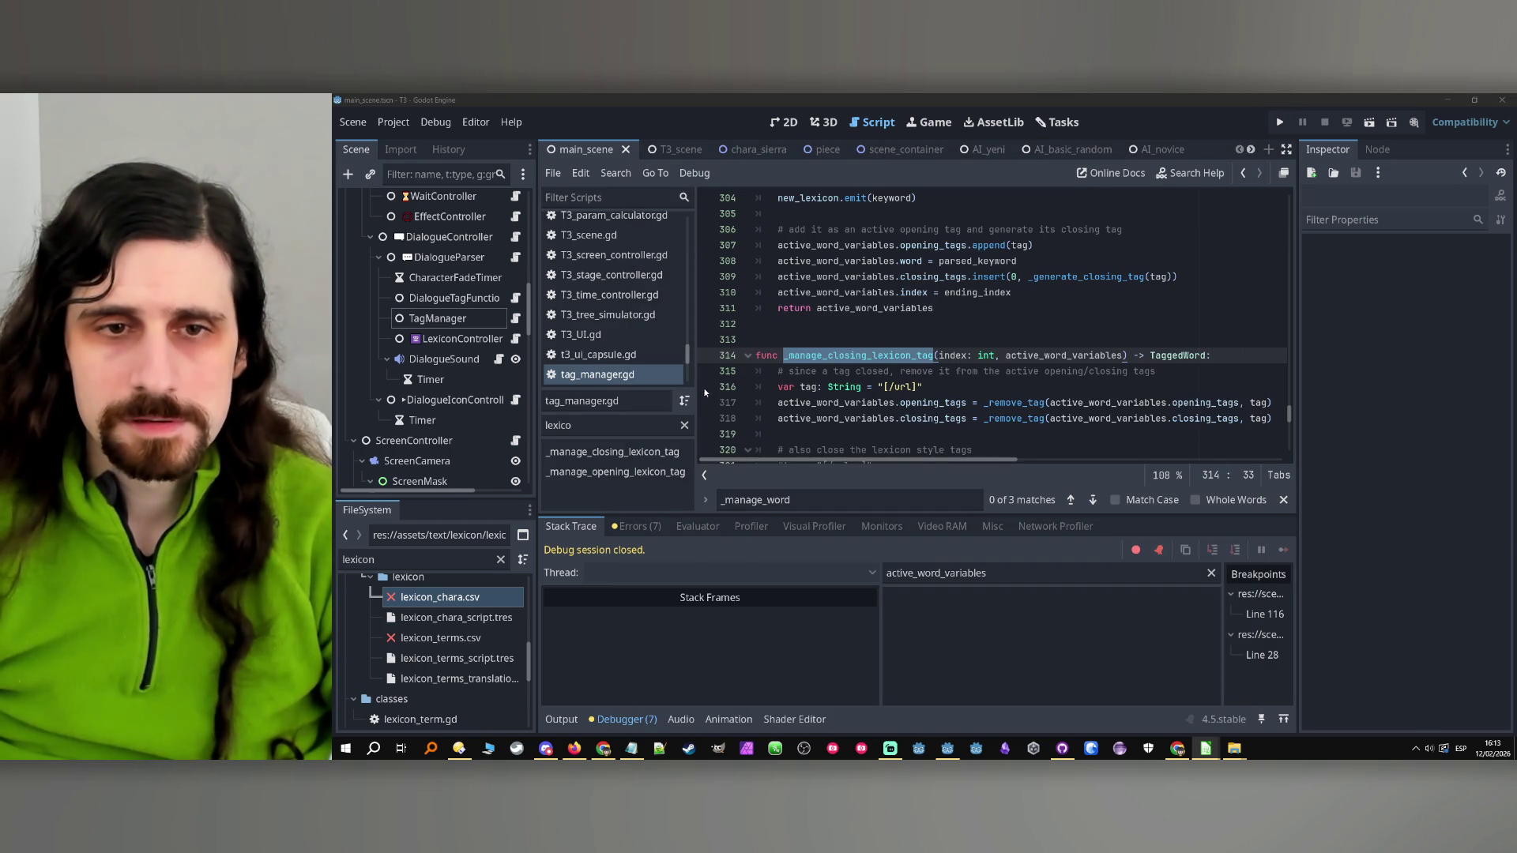
Run the game, remove the line 28 breakpoint, and continue execution
click(1279, 124)
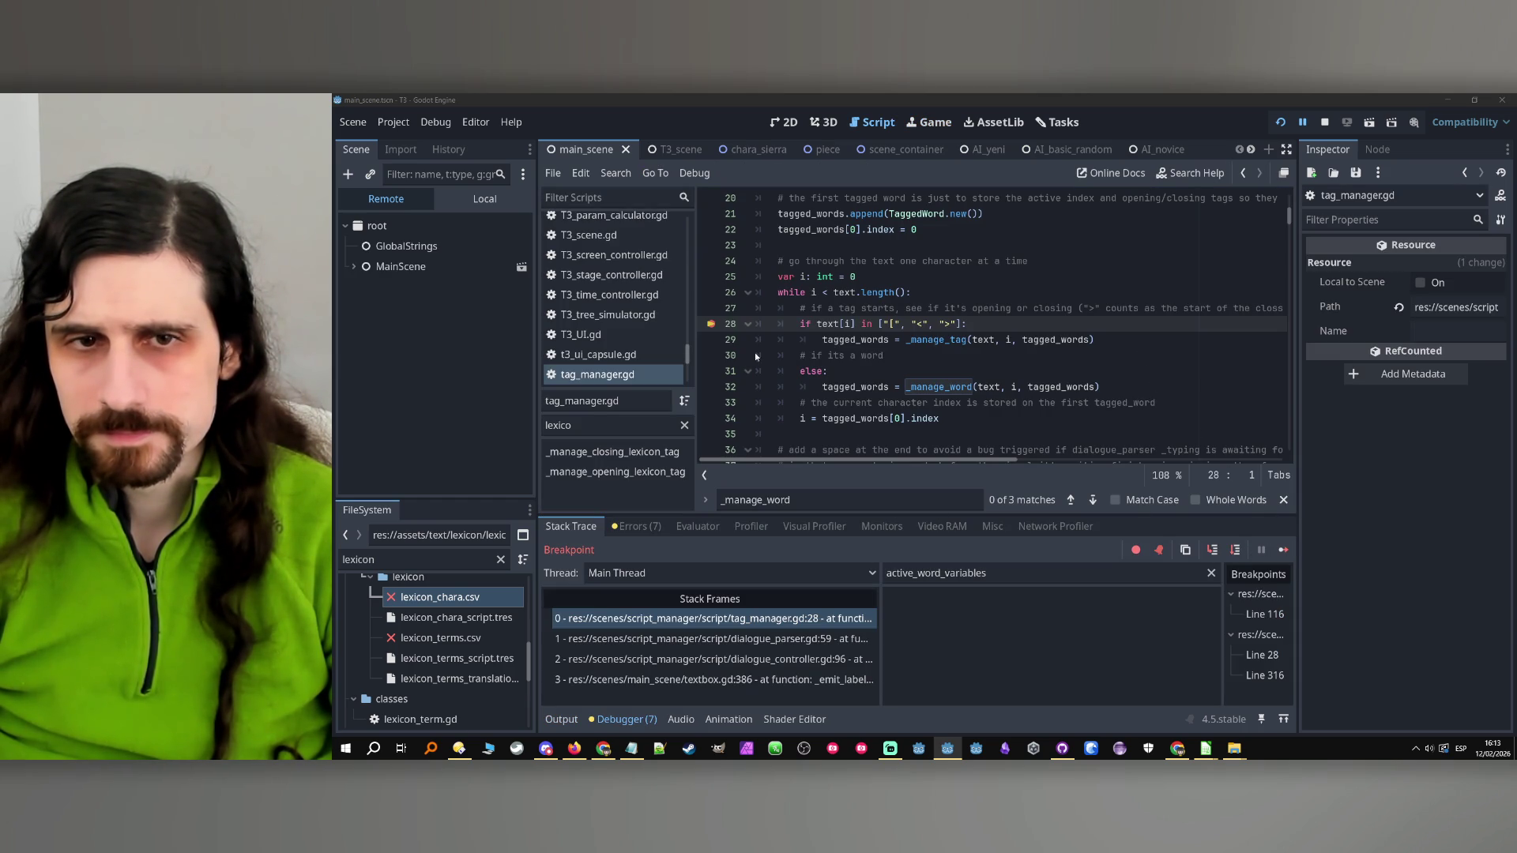
click(708, 325)
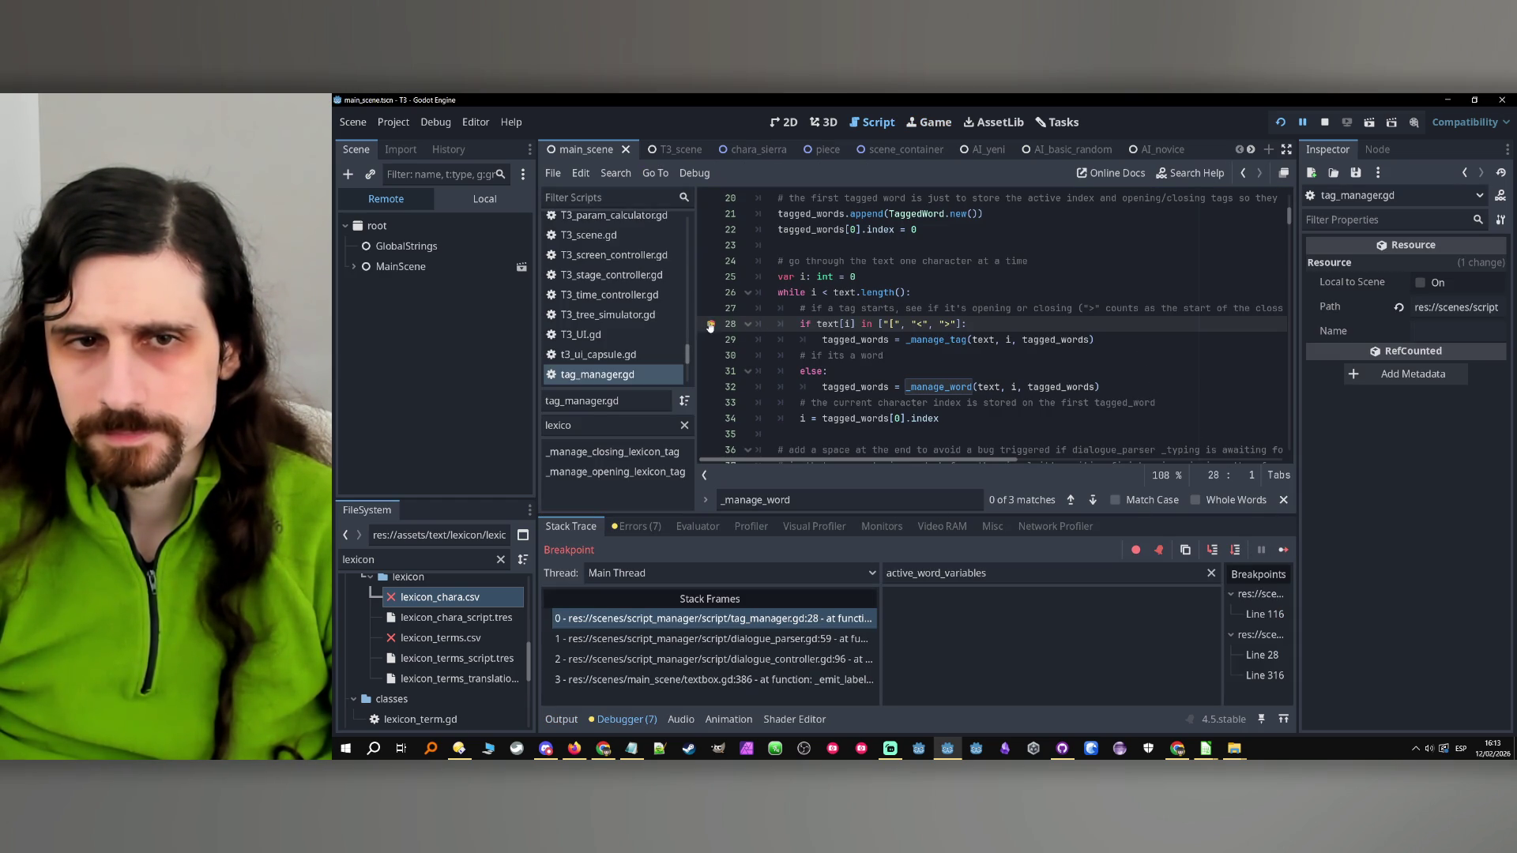
click(1283, 550)
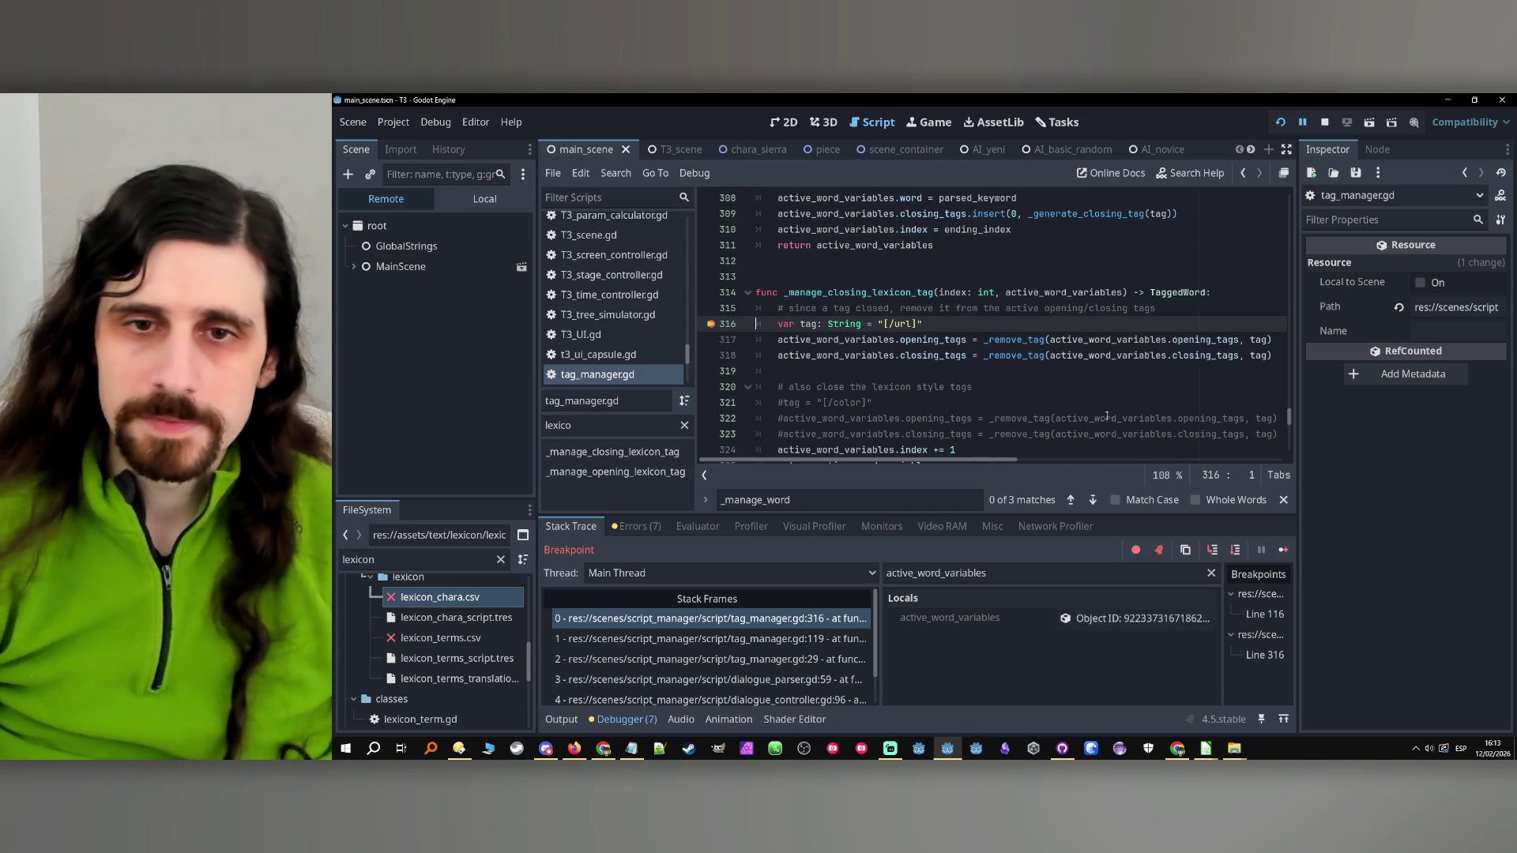
Step over to line 324, inspect active_word_variables (Index 9, Word Tonic), then stop the game
click(1233, 551)
click(1231, 552)
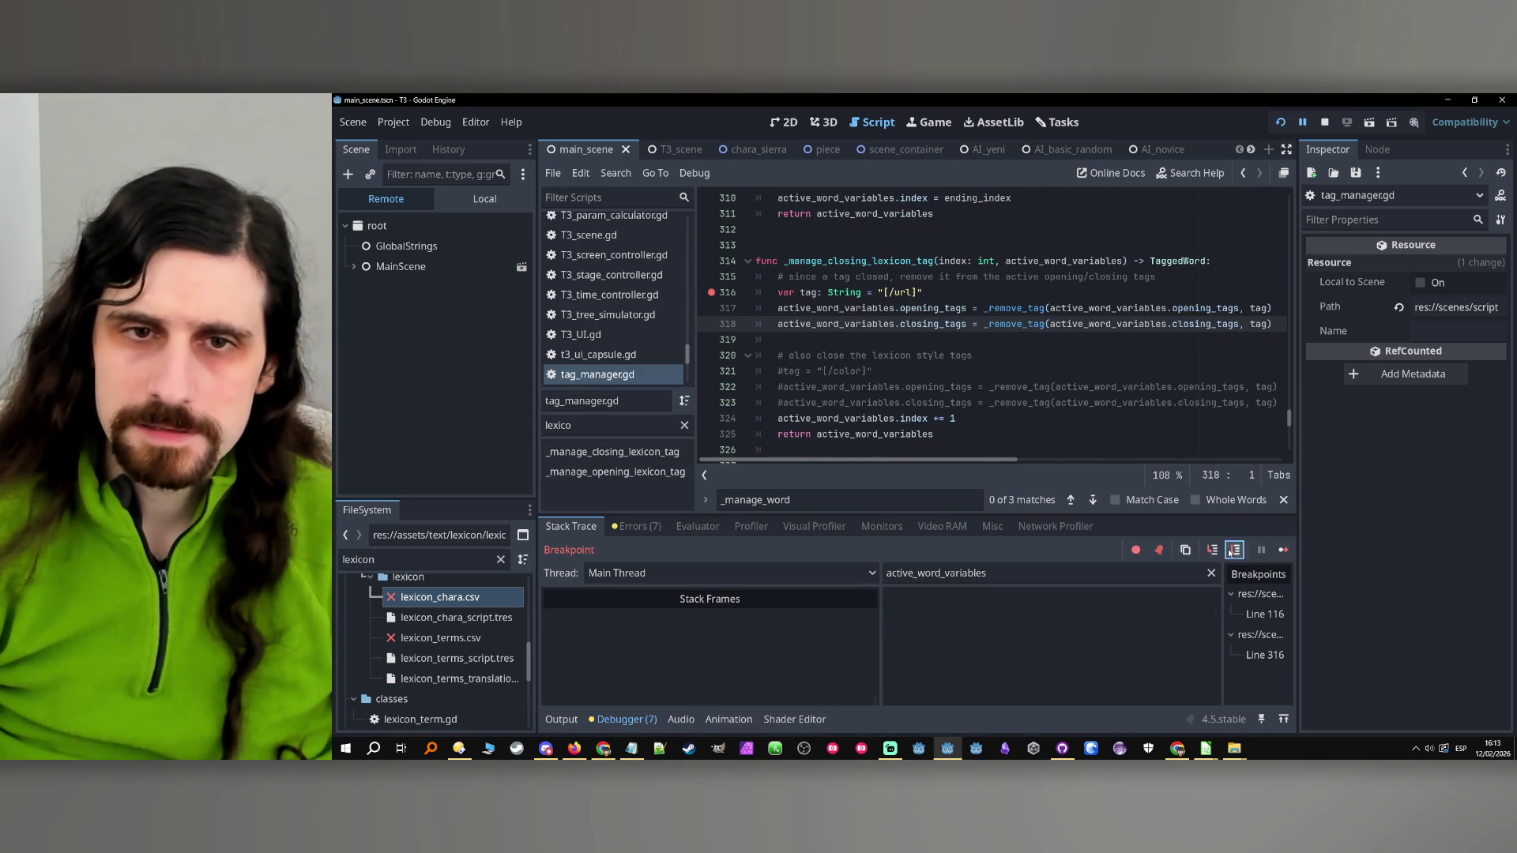
click(972, 560)
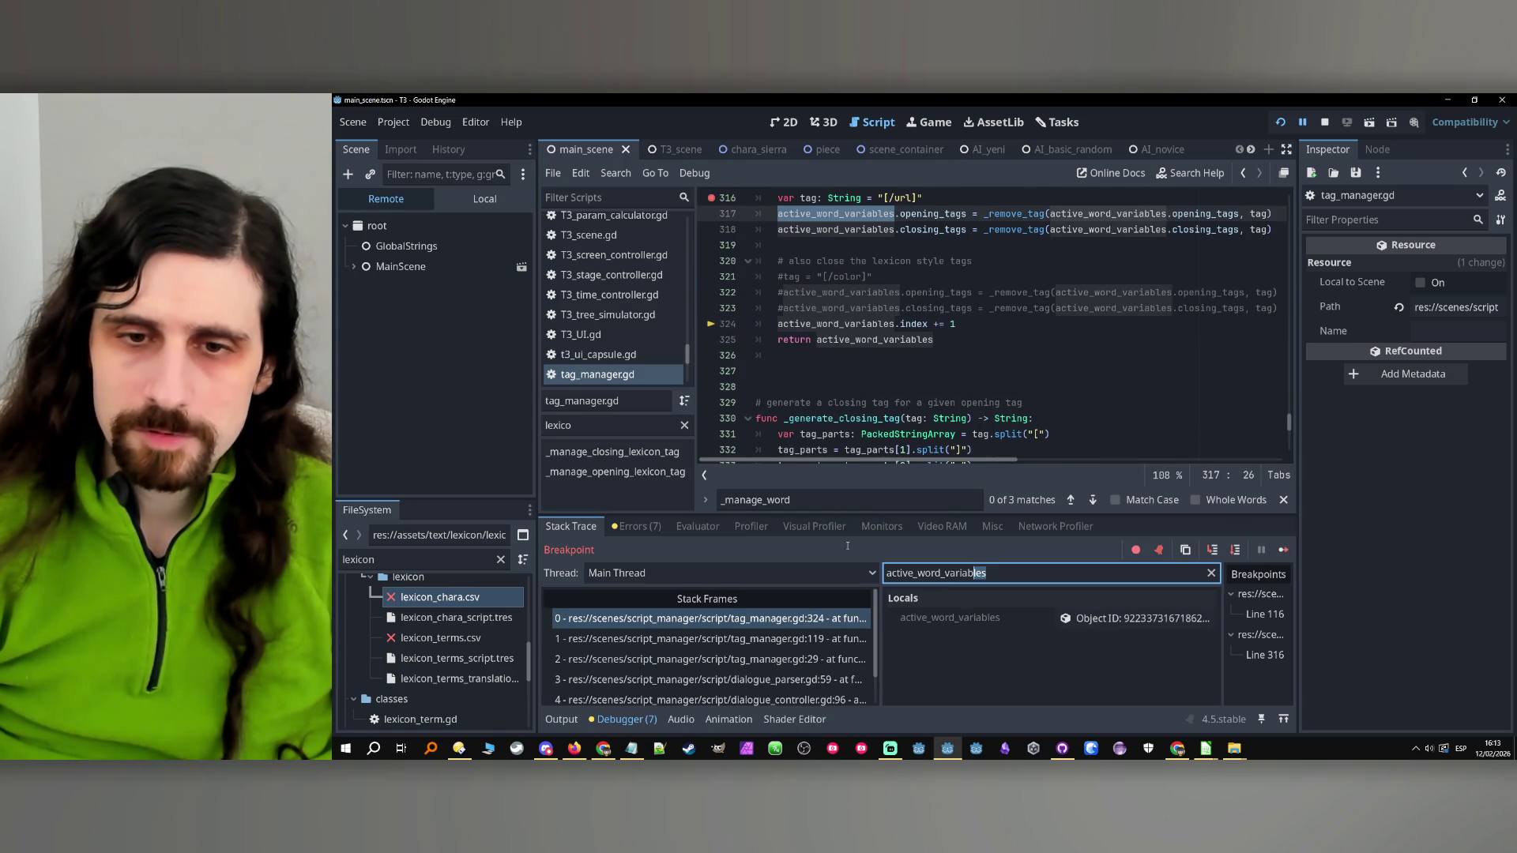
click(1138, 618)
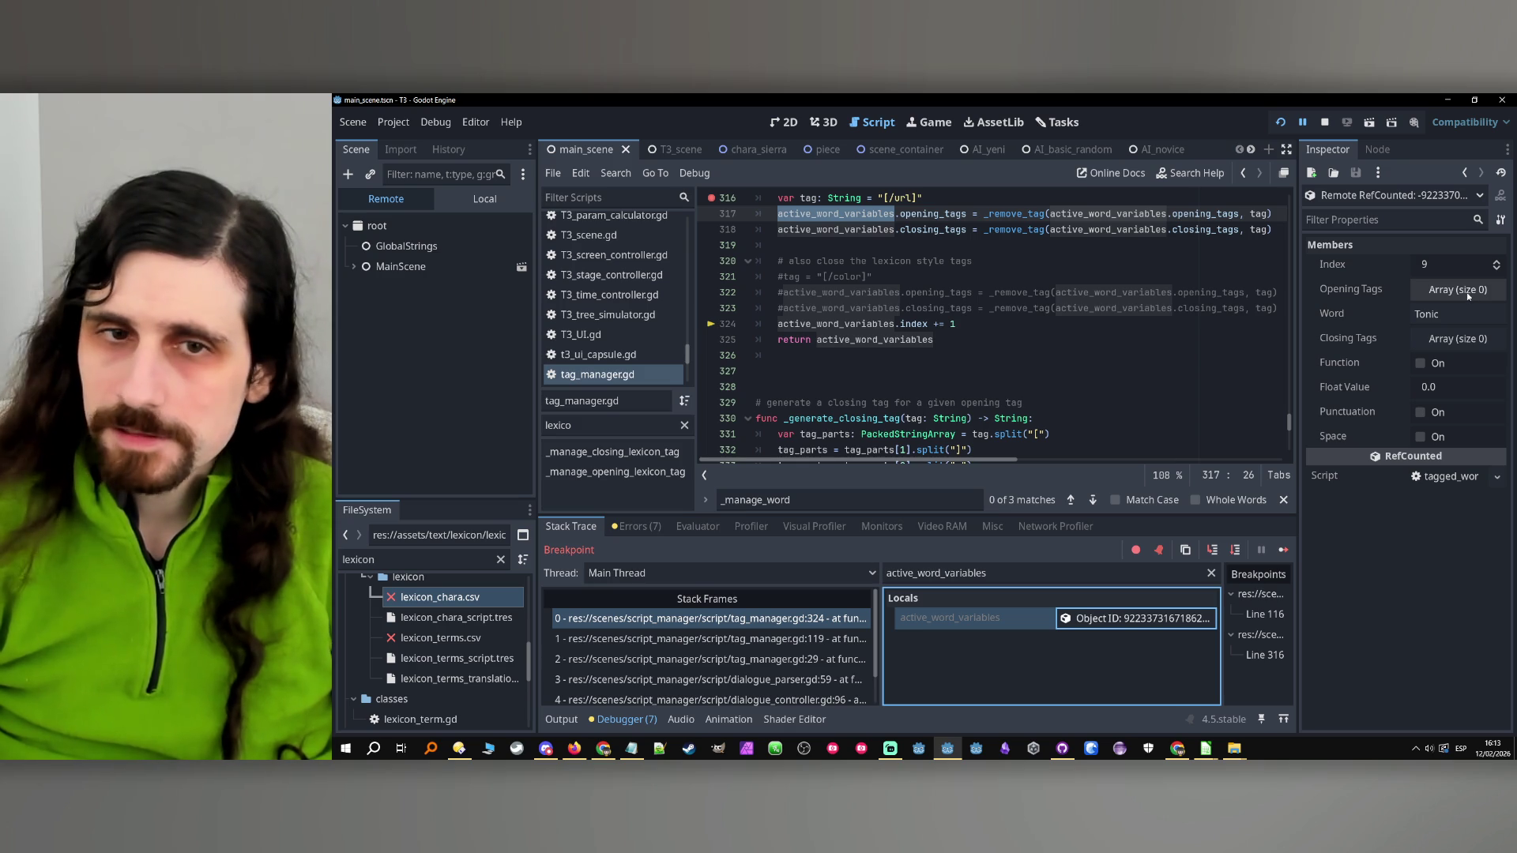
scroll(1019, 353, up, 2)
click(1325, 122)
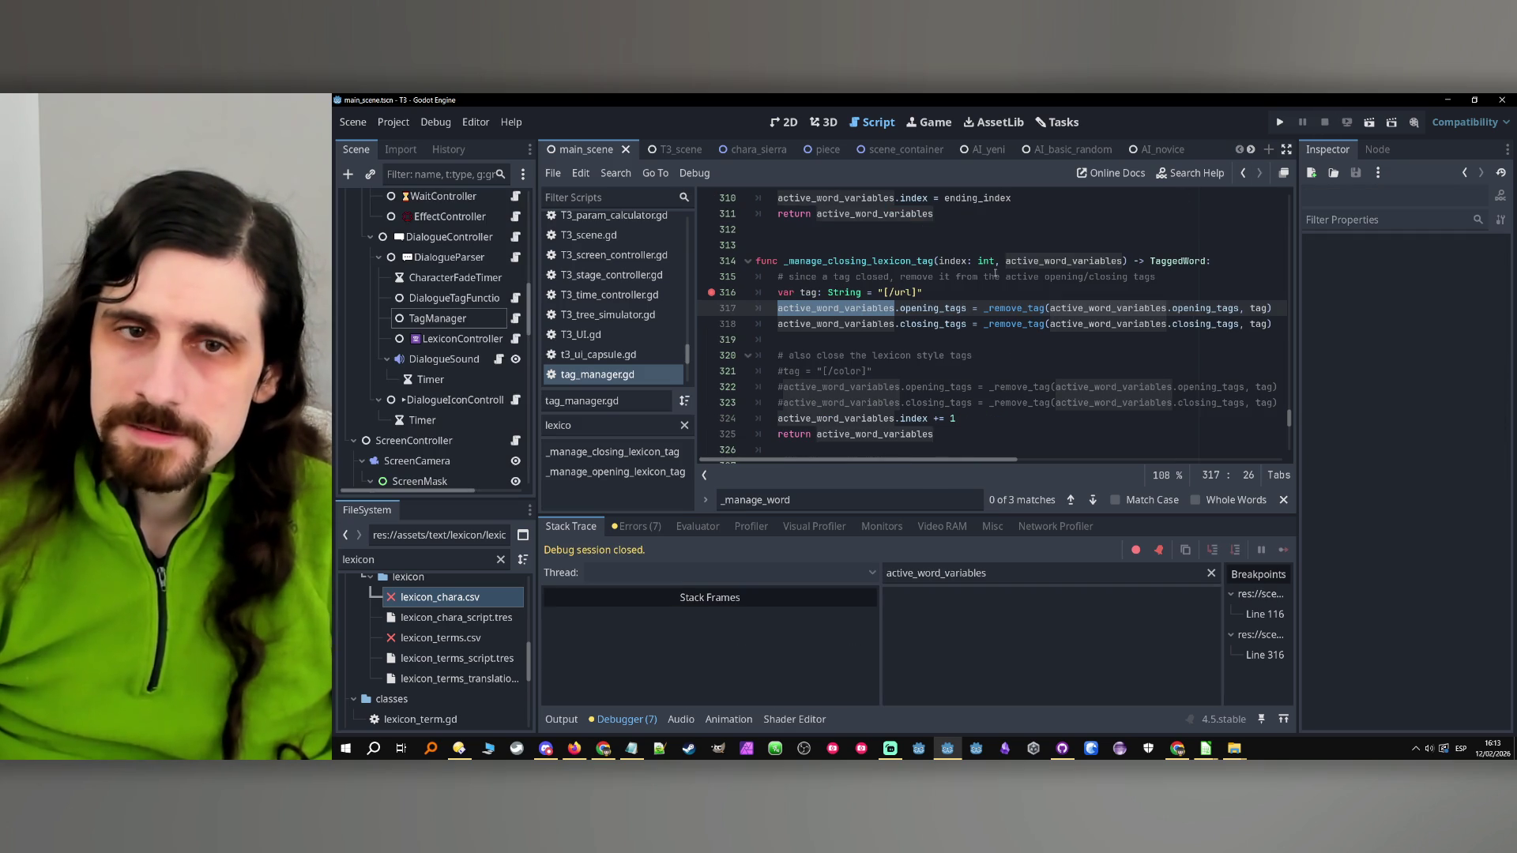
scroll(1019, 295, up, 20)
scroll(1018, 295, down, 7)
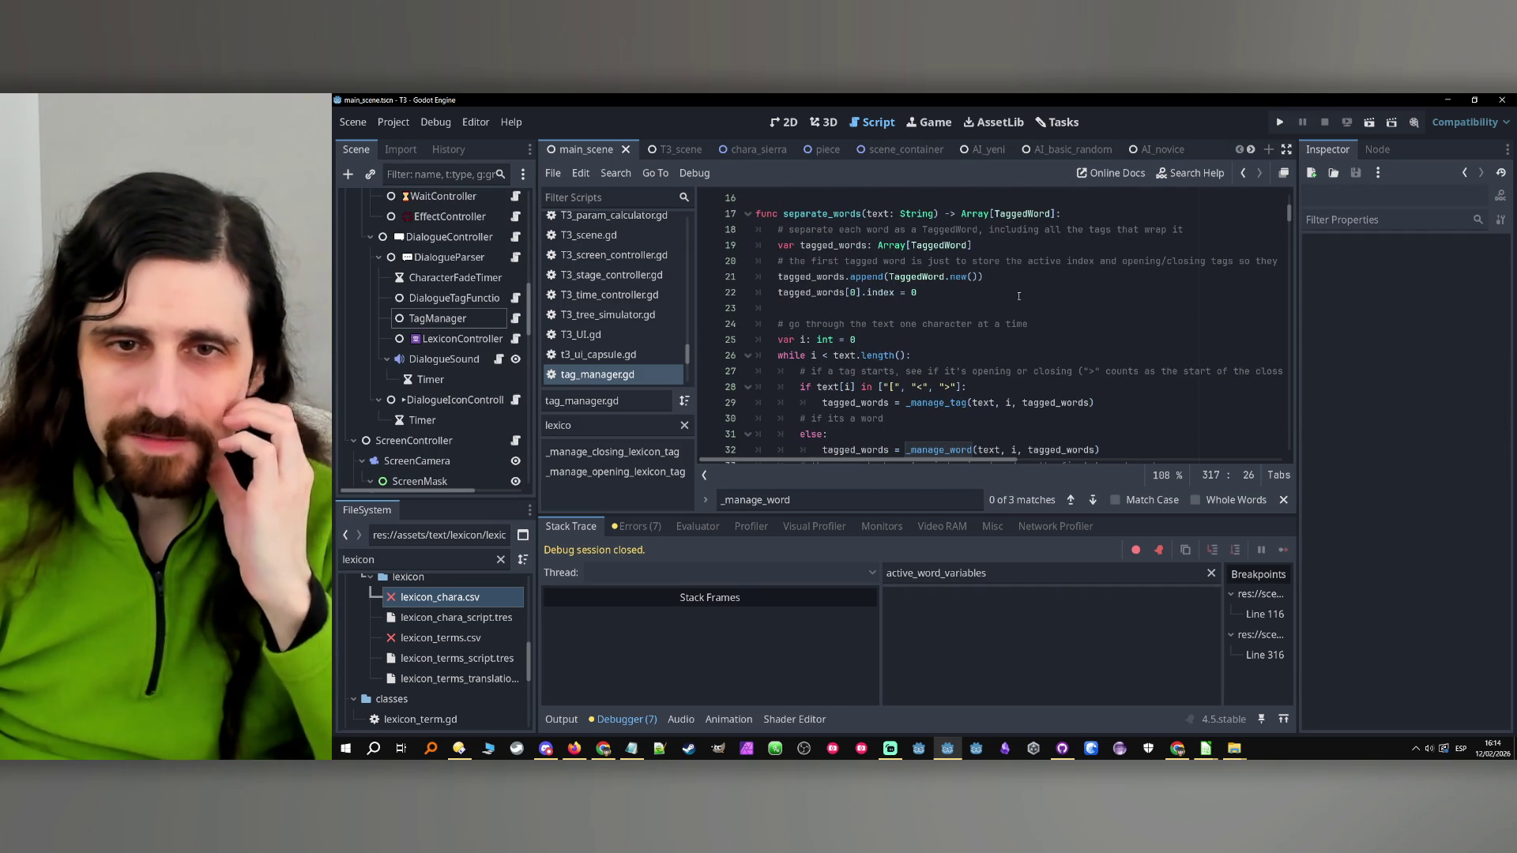
Add a breakpoint on line 28, run the game, and continue three times to line 316. Then stop the game
click(711, 291)
click(1279, 123)
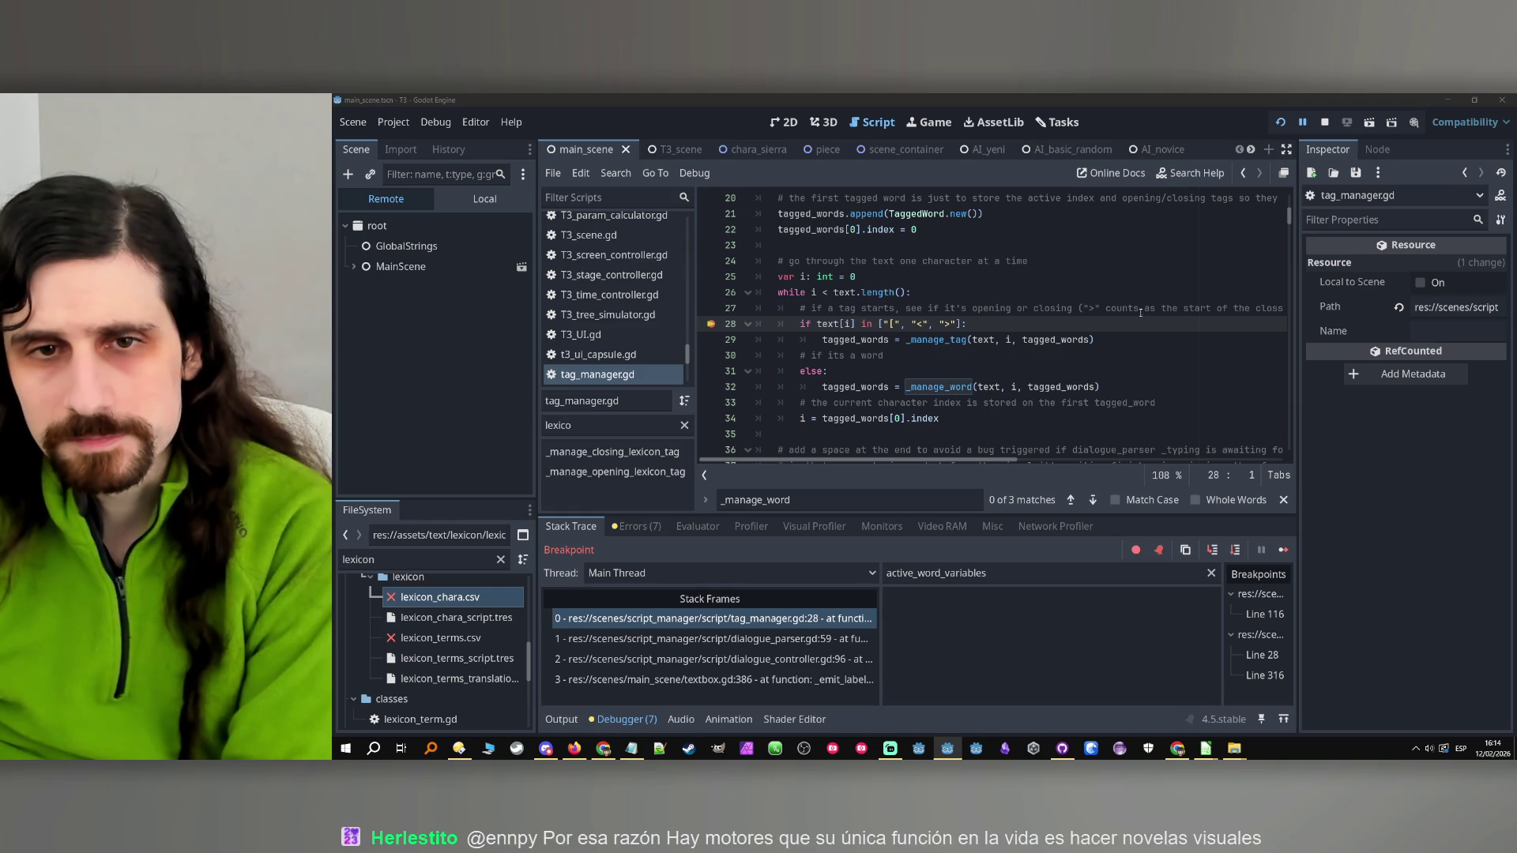
click(1283, 552)
click(1283, 553)
click(1283, 552)
click(1325, 122)
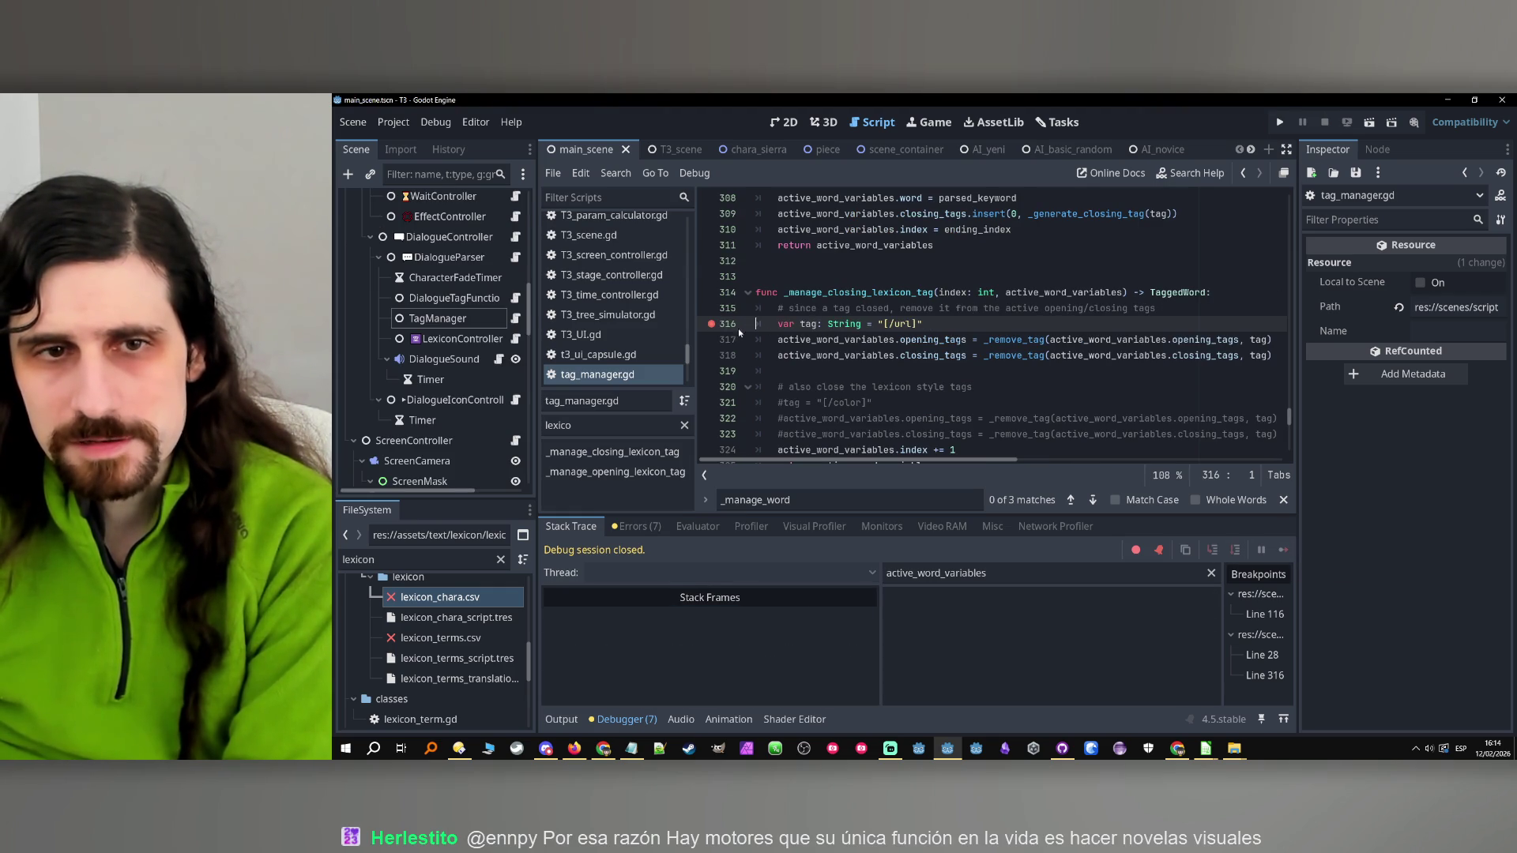
Remove the line 316 breakpoint, then run and stop the game again
click(710, 324)
scroll(970, 338, down, 10)
scroll(970, 333, up, 20)
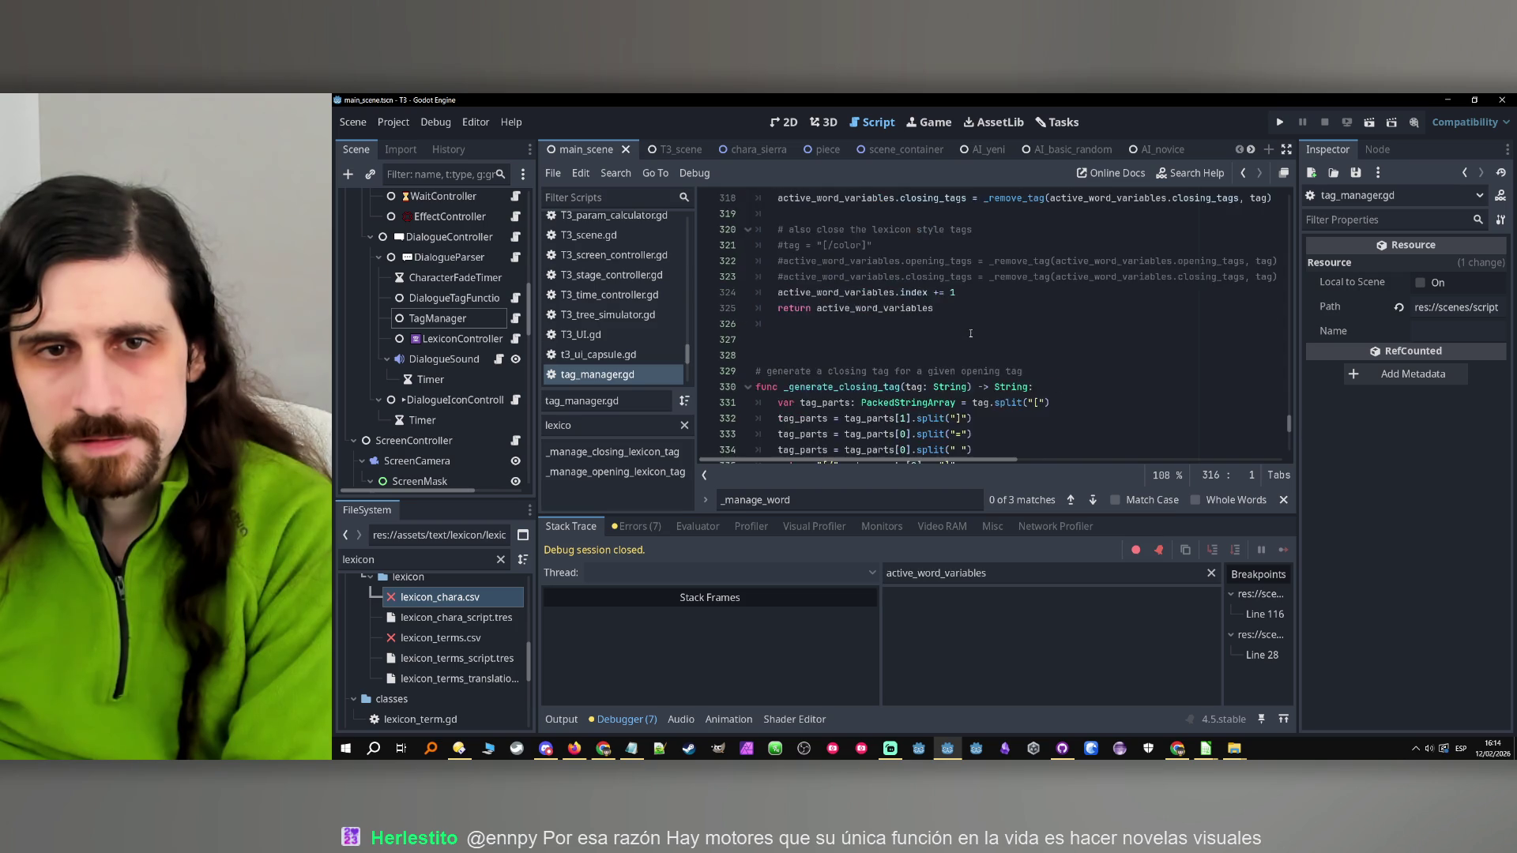
scroll(974, 330, up, 20)
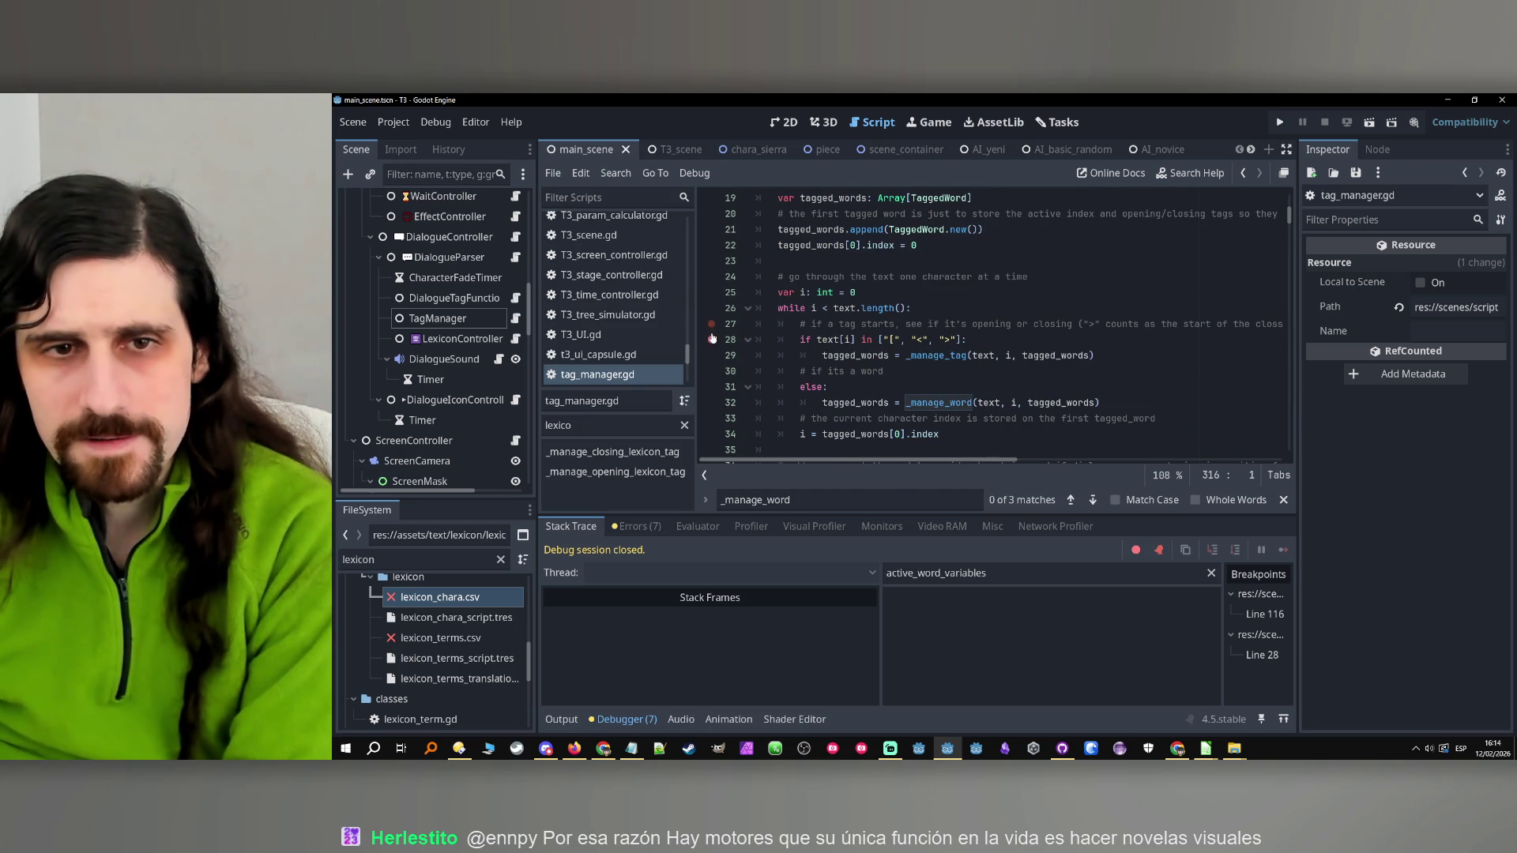
click(1279, 123)
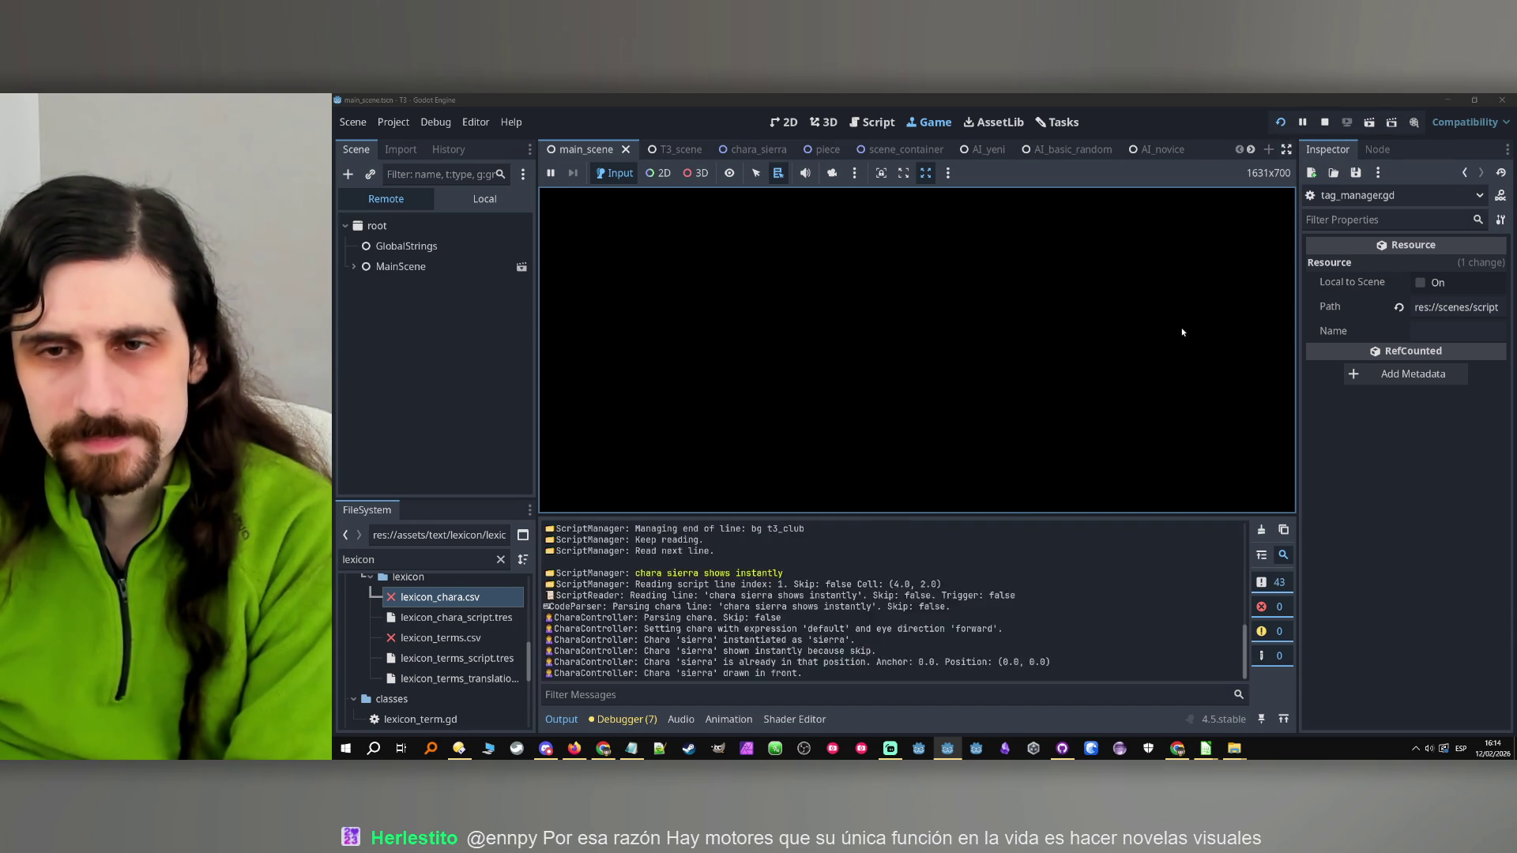
click(1327, 120)
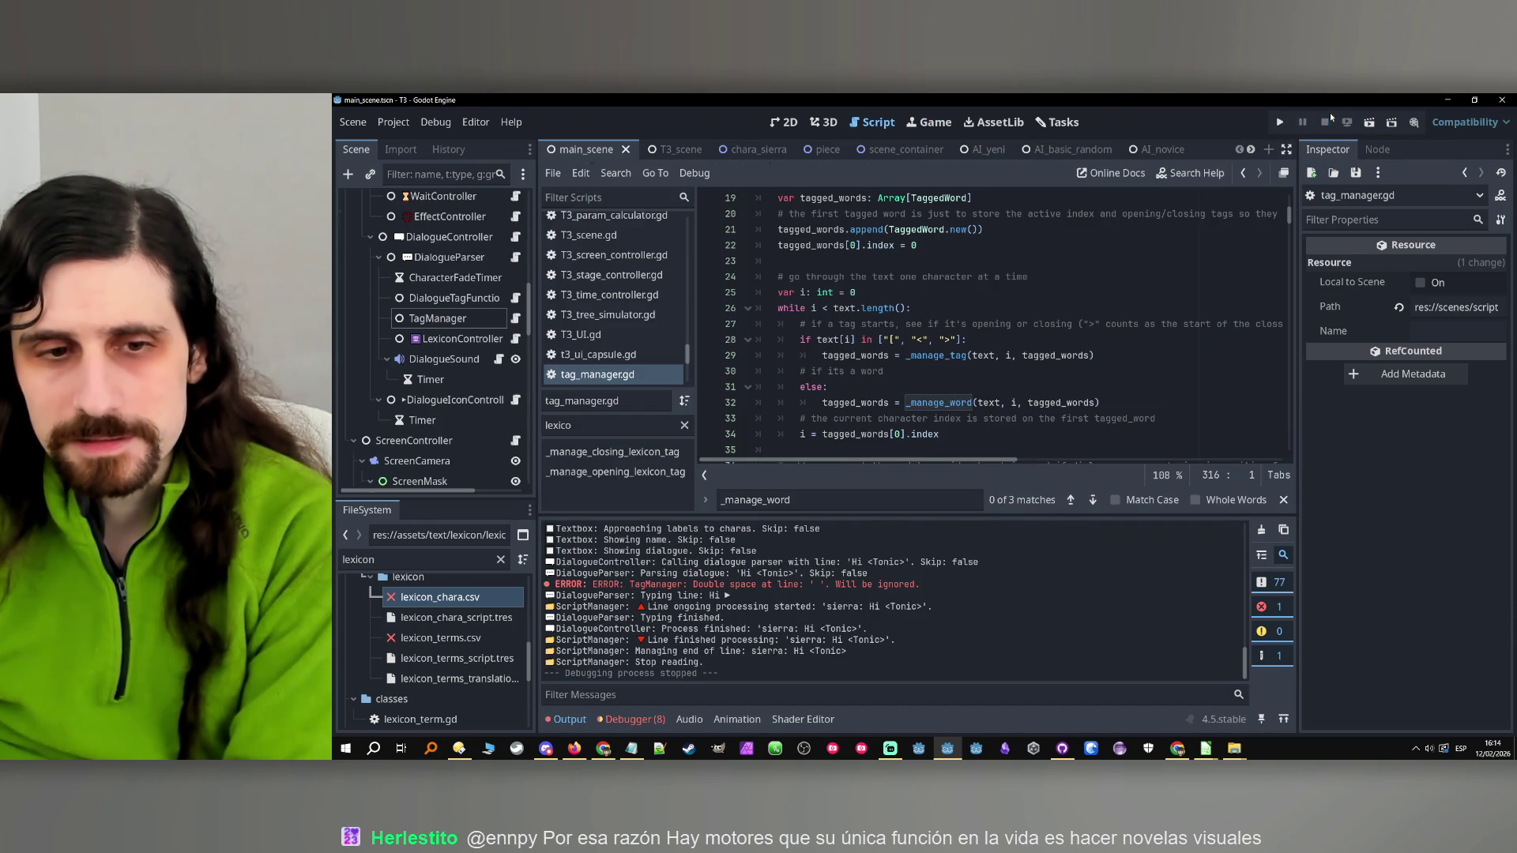
Jump to the _manage_opening_lexicon_tag function from the method list
click(1118, 309)
scroll(1118, 312, down, 5)
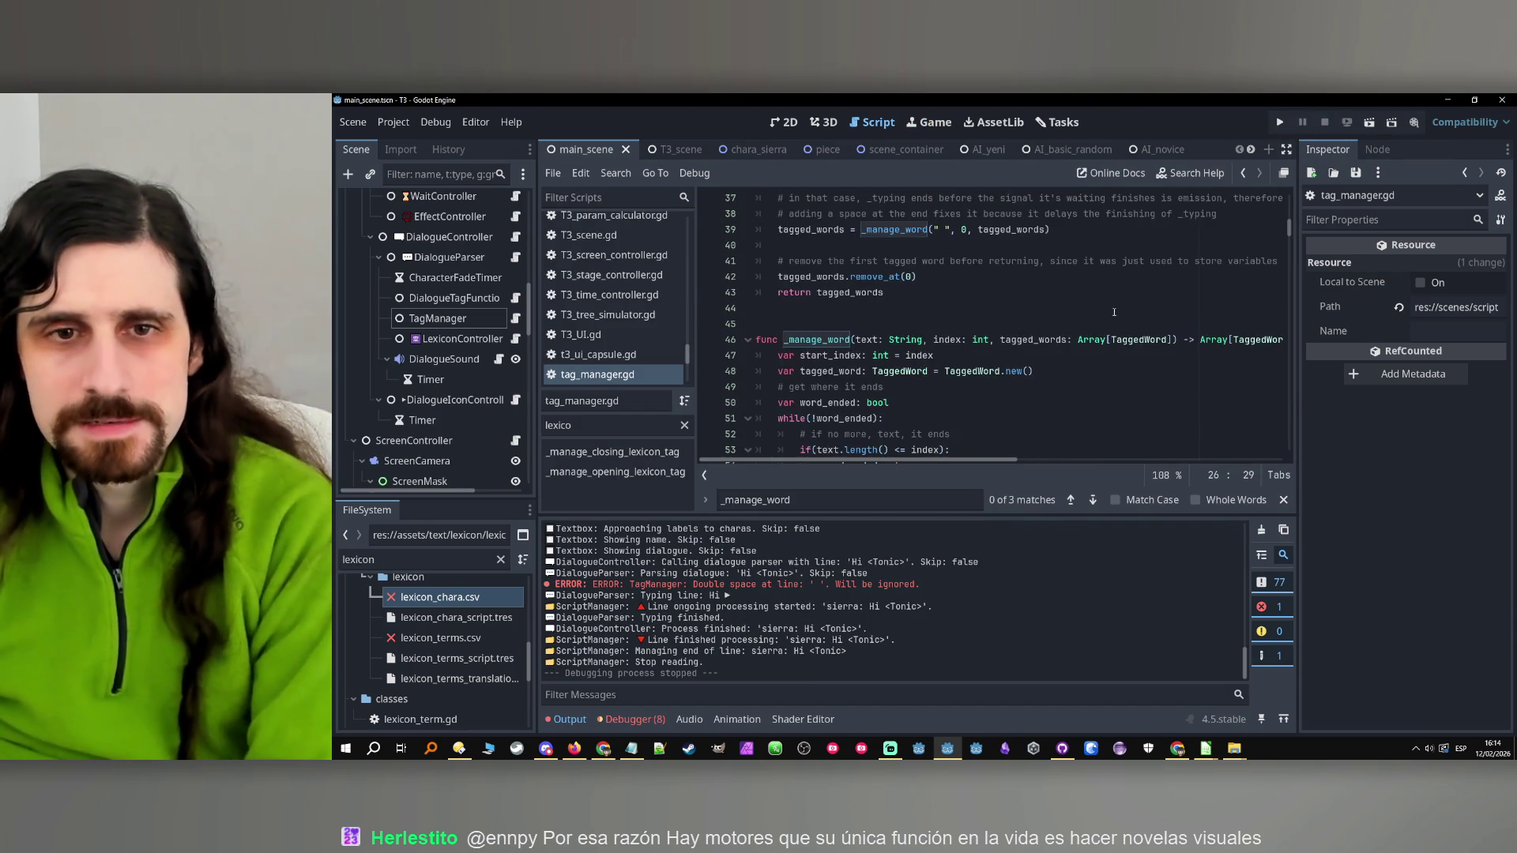
scroll(1118, 312, up, 4)
click(616, 471)
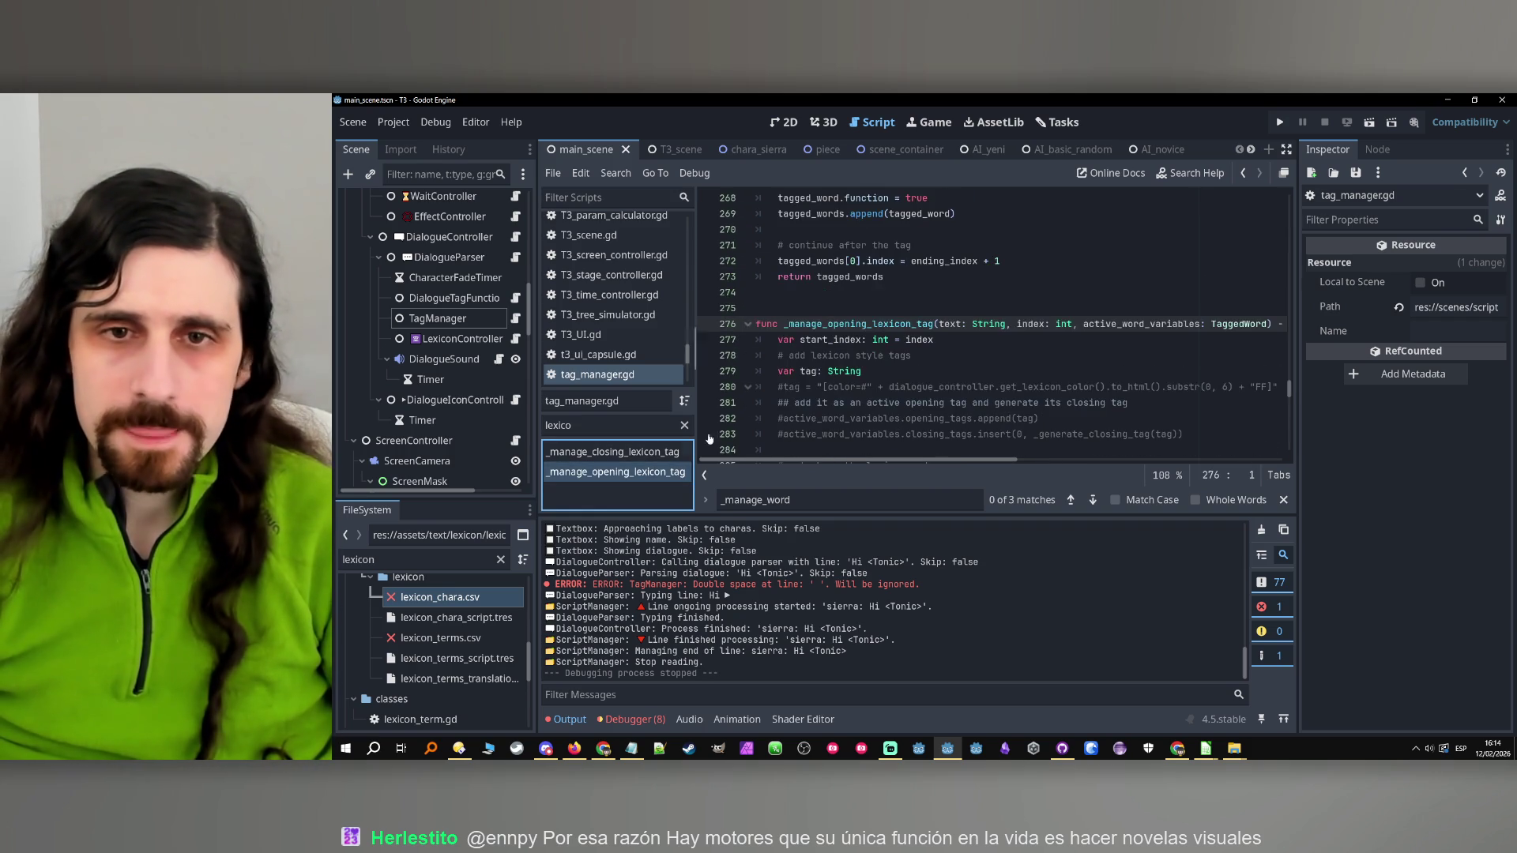
Change line 310 to 'active_word_variables.index += 1' instead of assigning ending_index
scroll(1020, 339, down, 7)
scroll(1011, 331, down, 5)
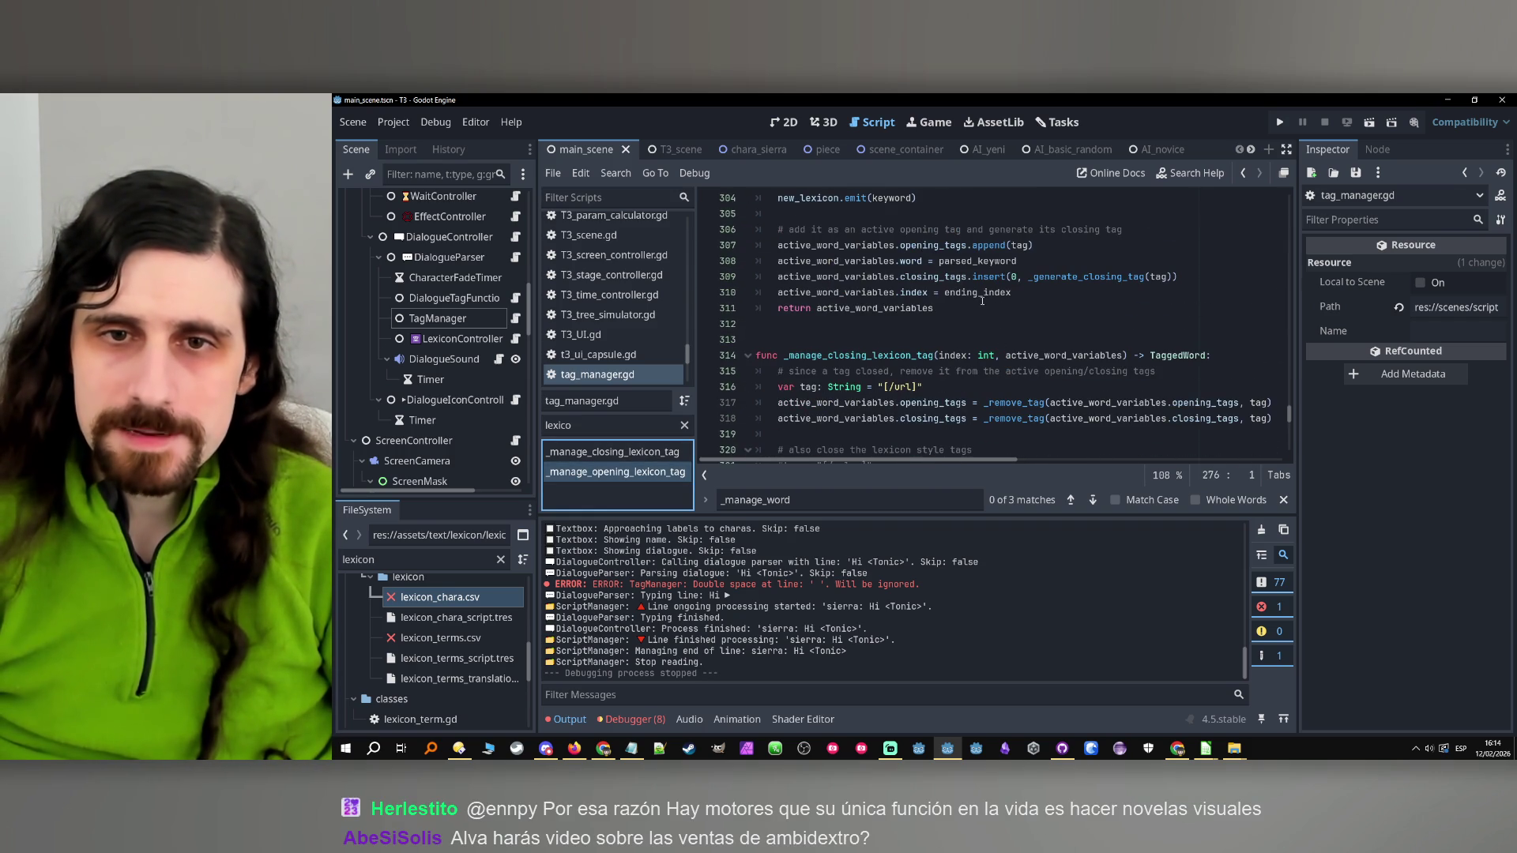
double_click(978, 293)
key(BackSpace)
key(BackSpace)
key(BackSpace)
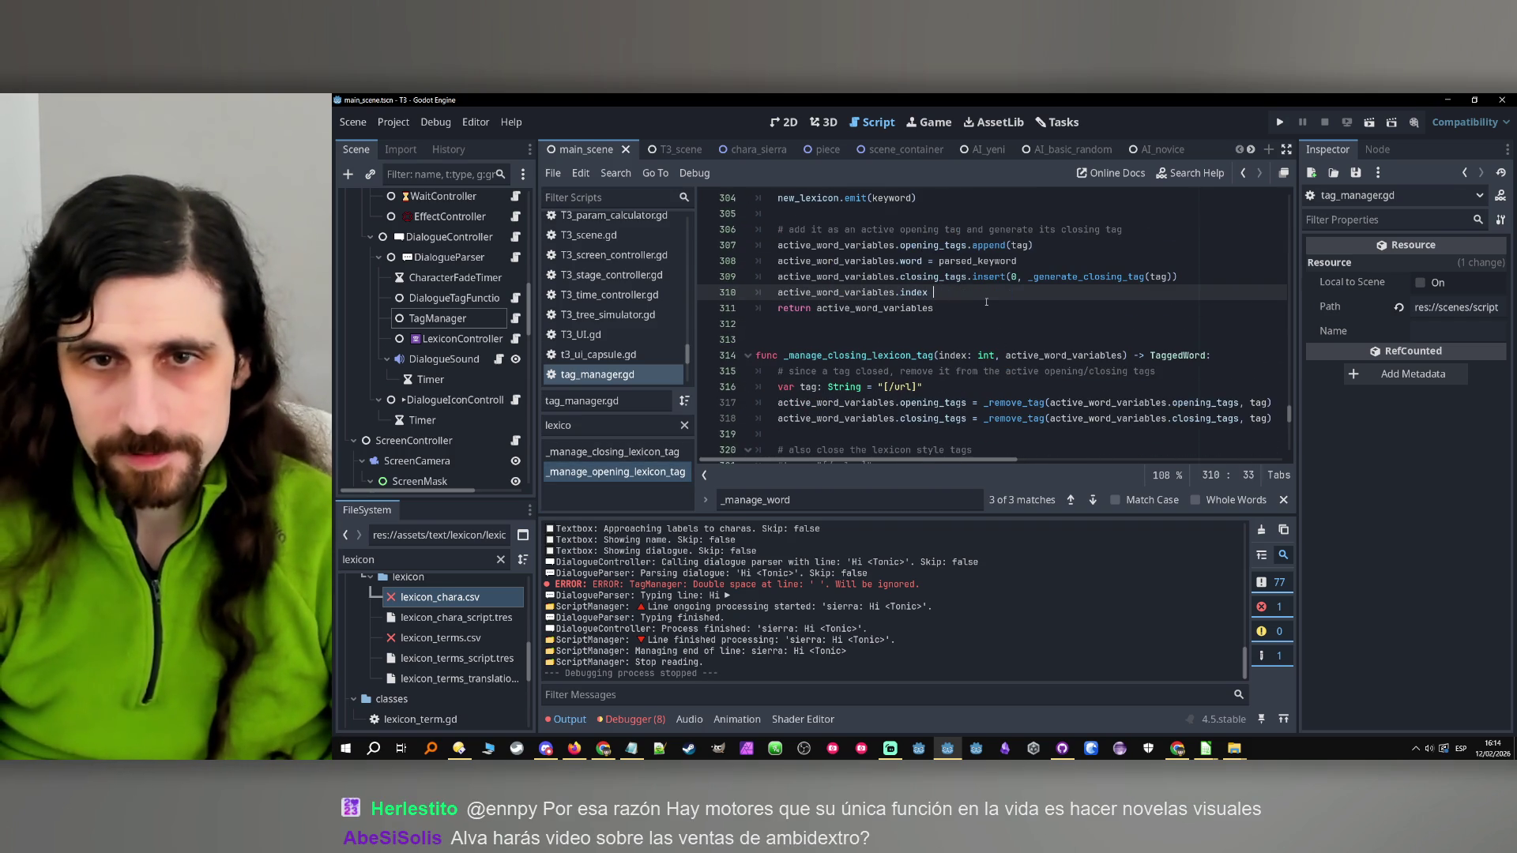
text(+= 1)
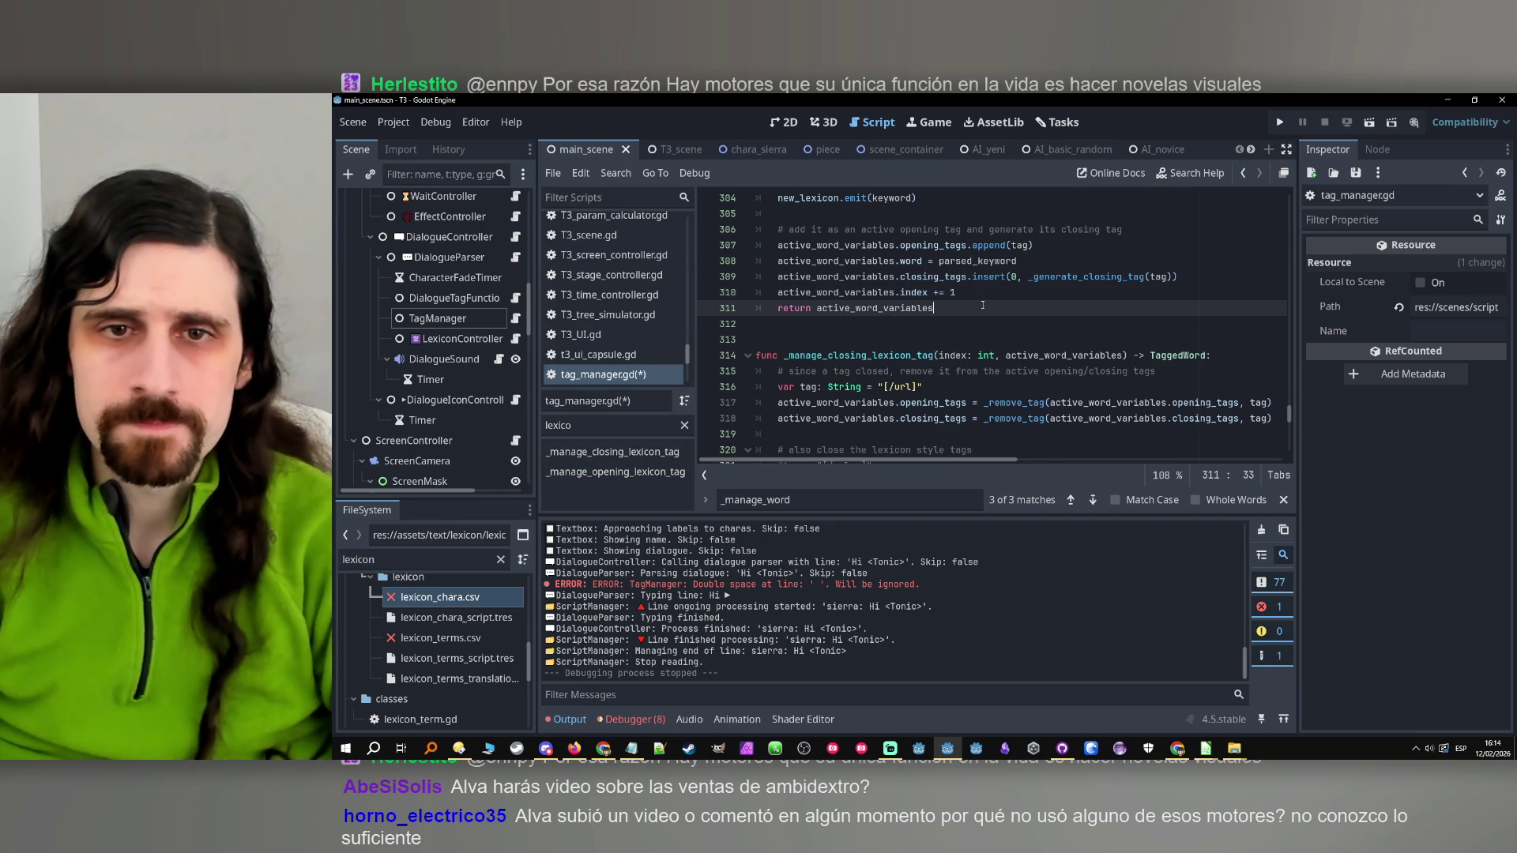
scroll(932, 316, up, 1)
double_click(874, 341)
scroll(874, 345, up, 20)
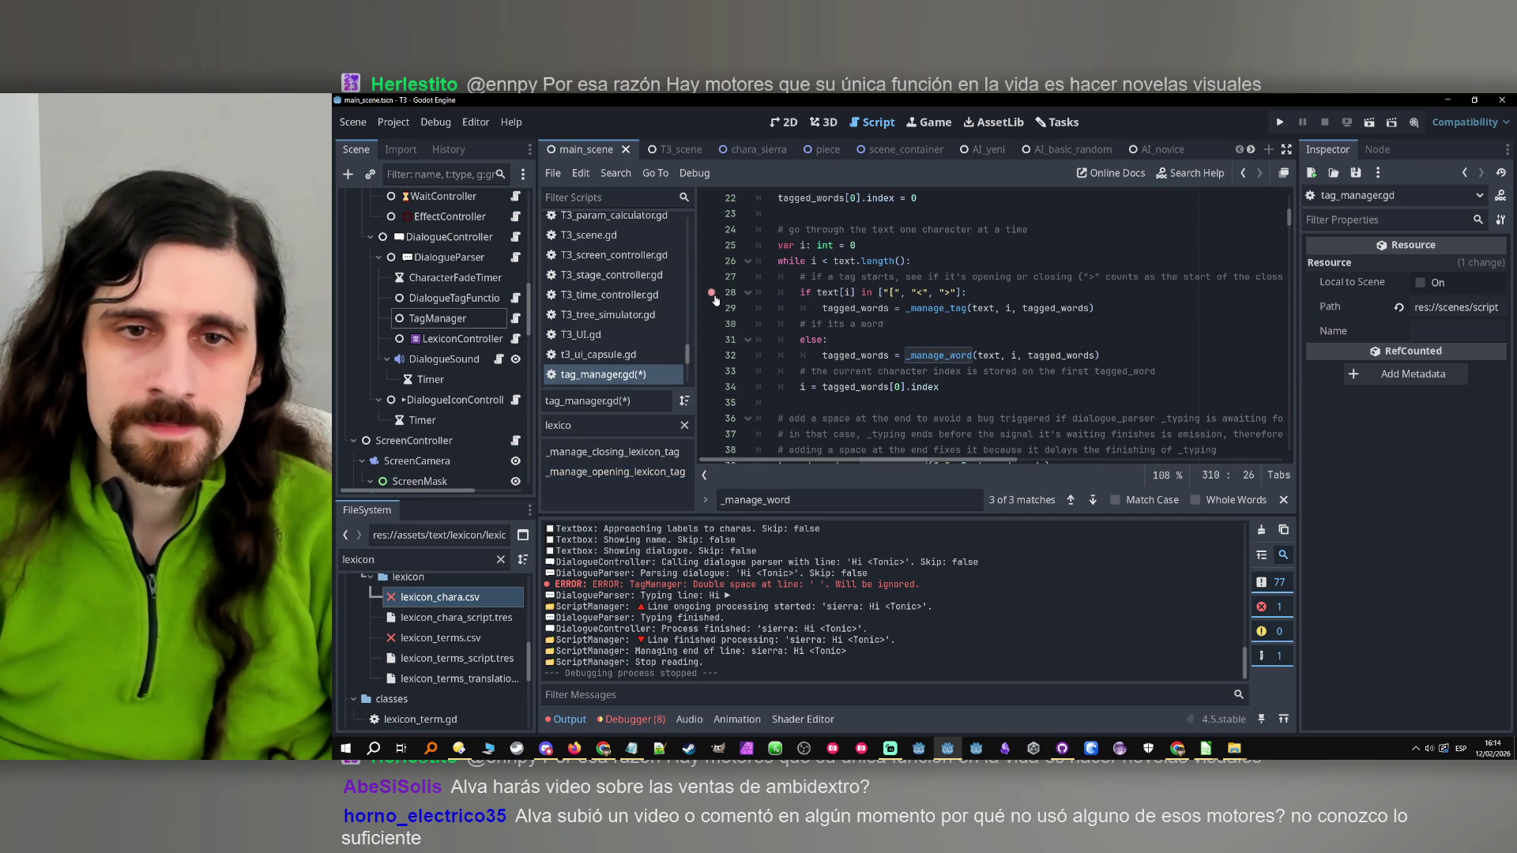
click(853, 339)
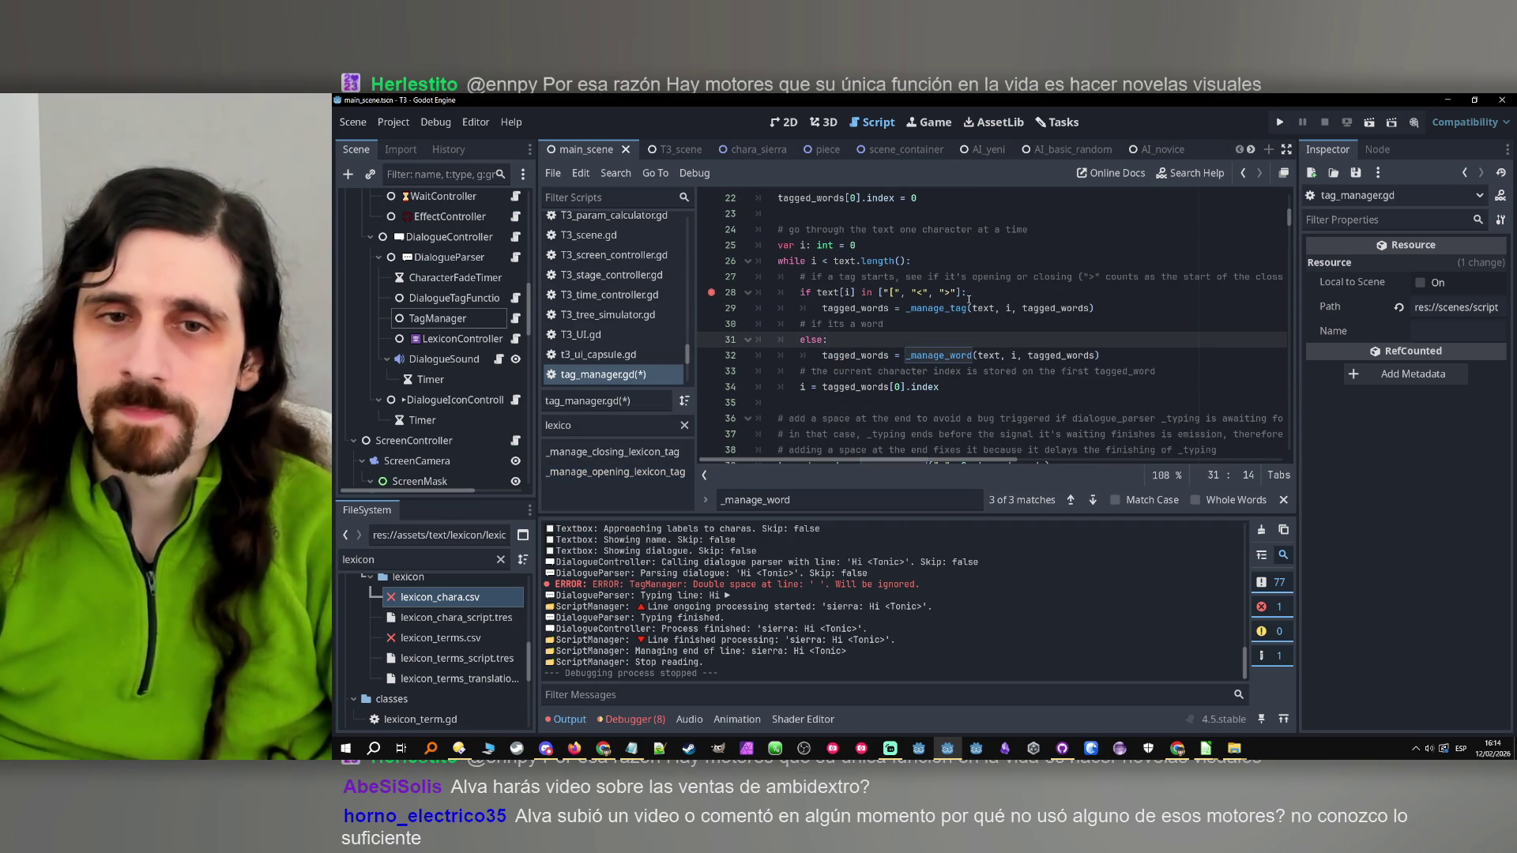
click(971, 294)
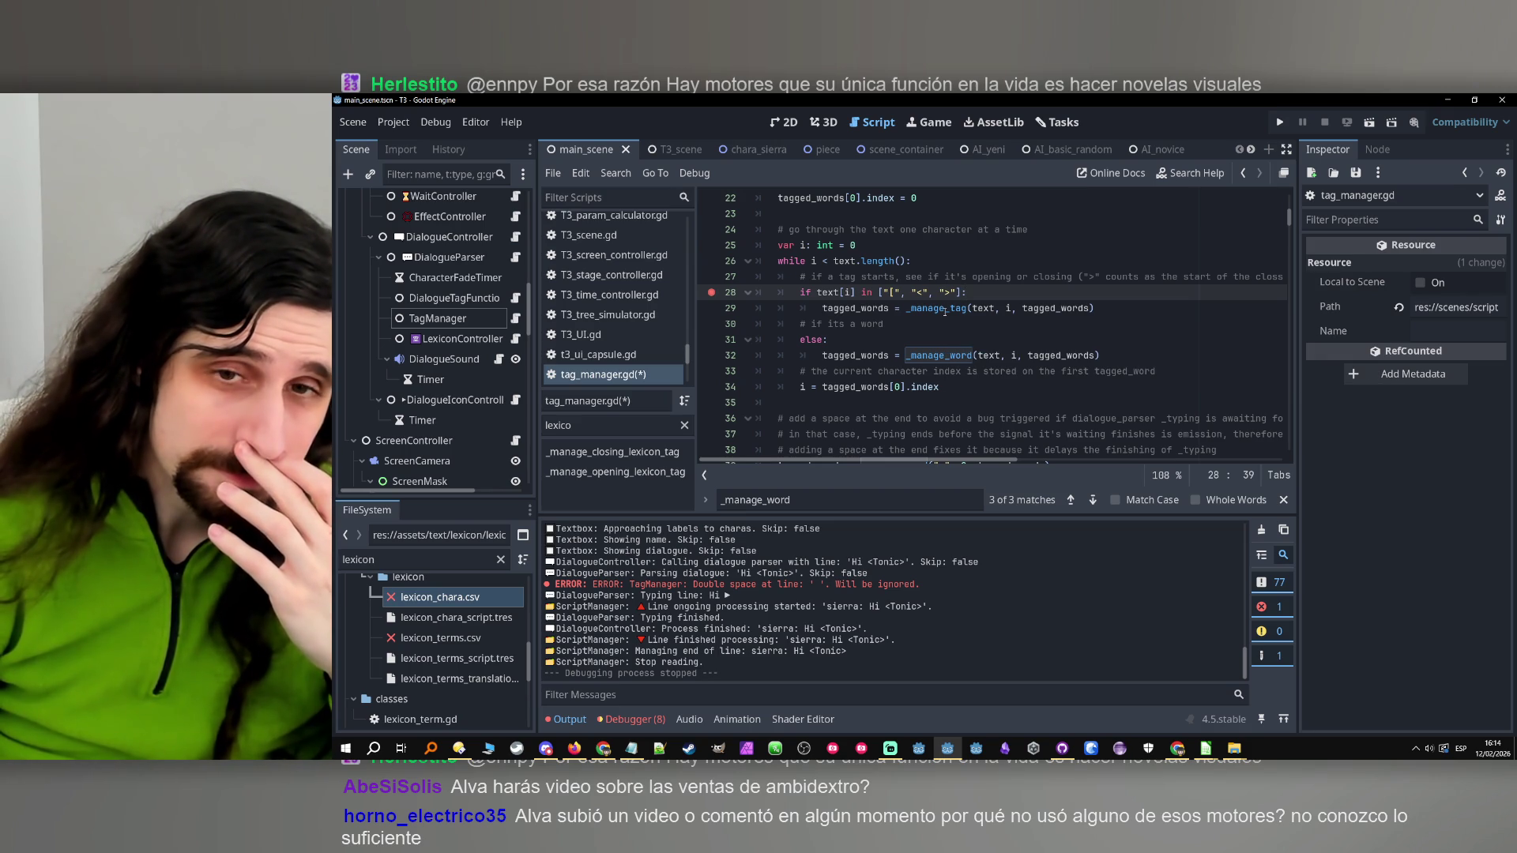
mouse_move(944, 311)
click(847, 352)
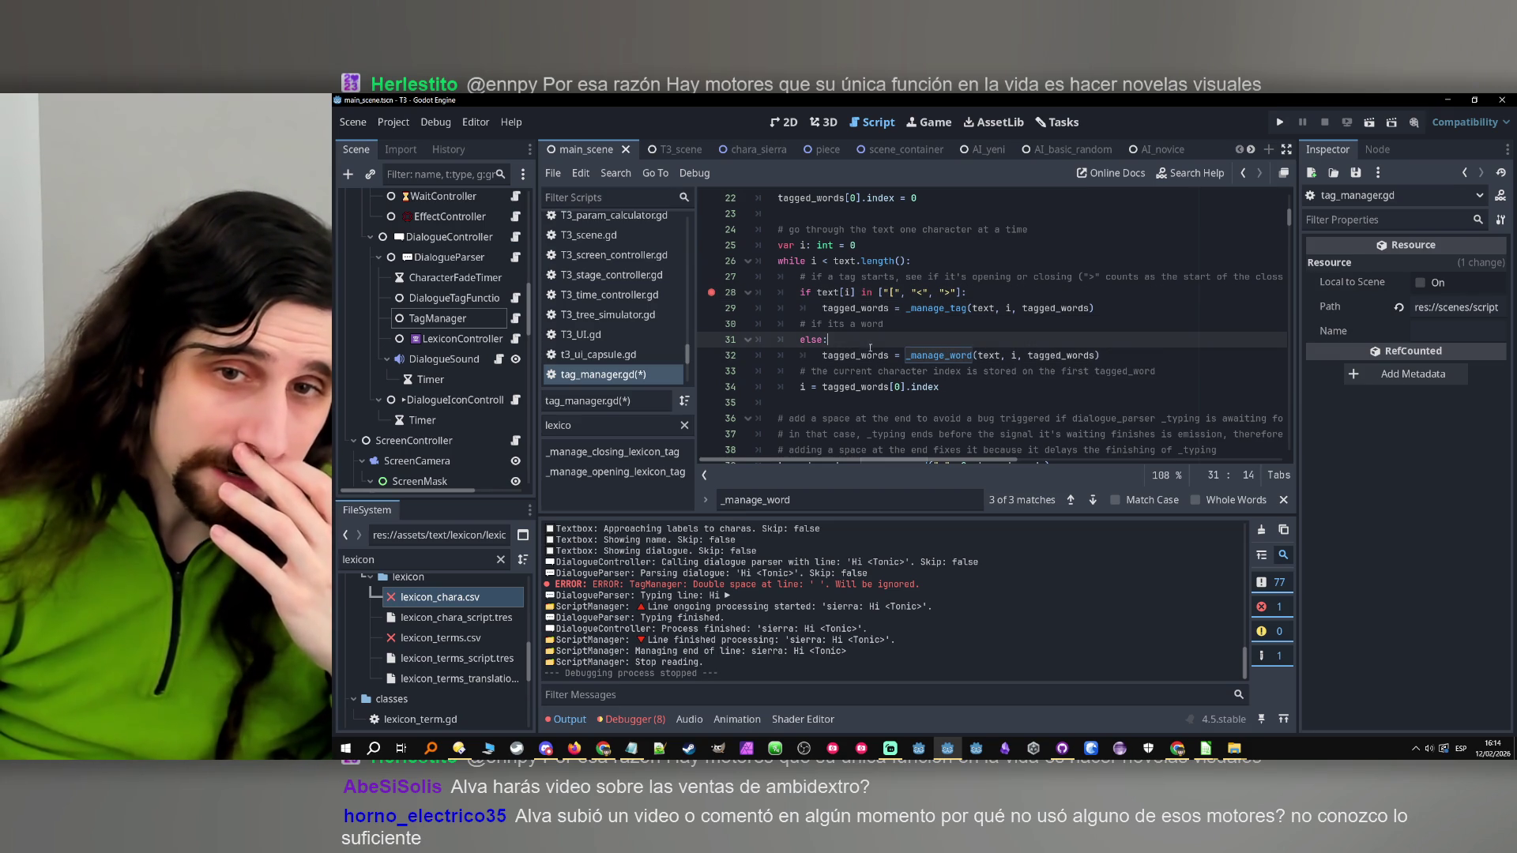
double_click(854, 356)
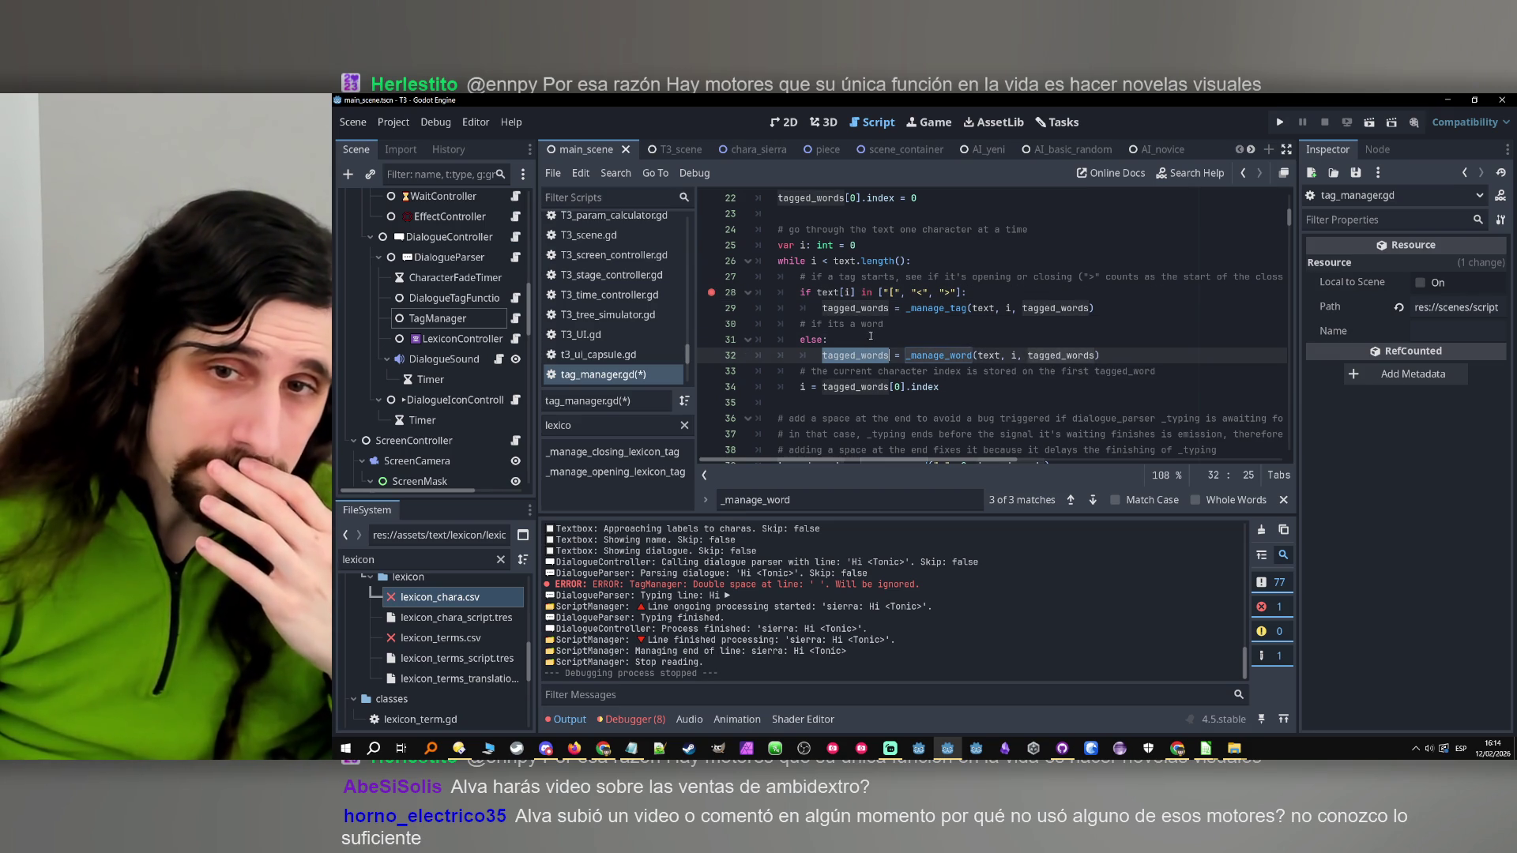
click(937, 342)
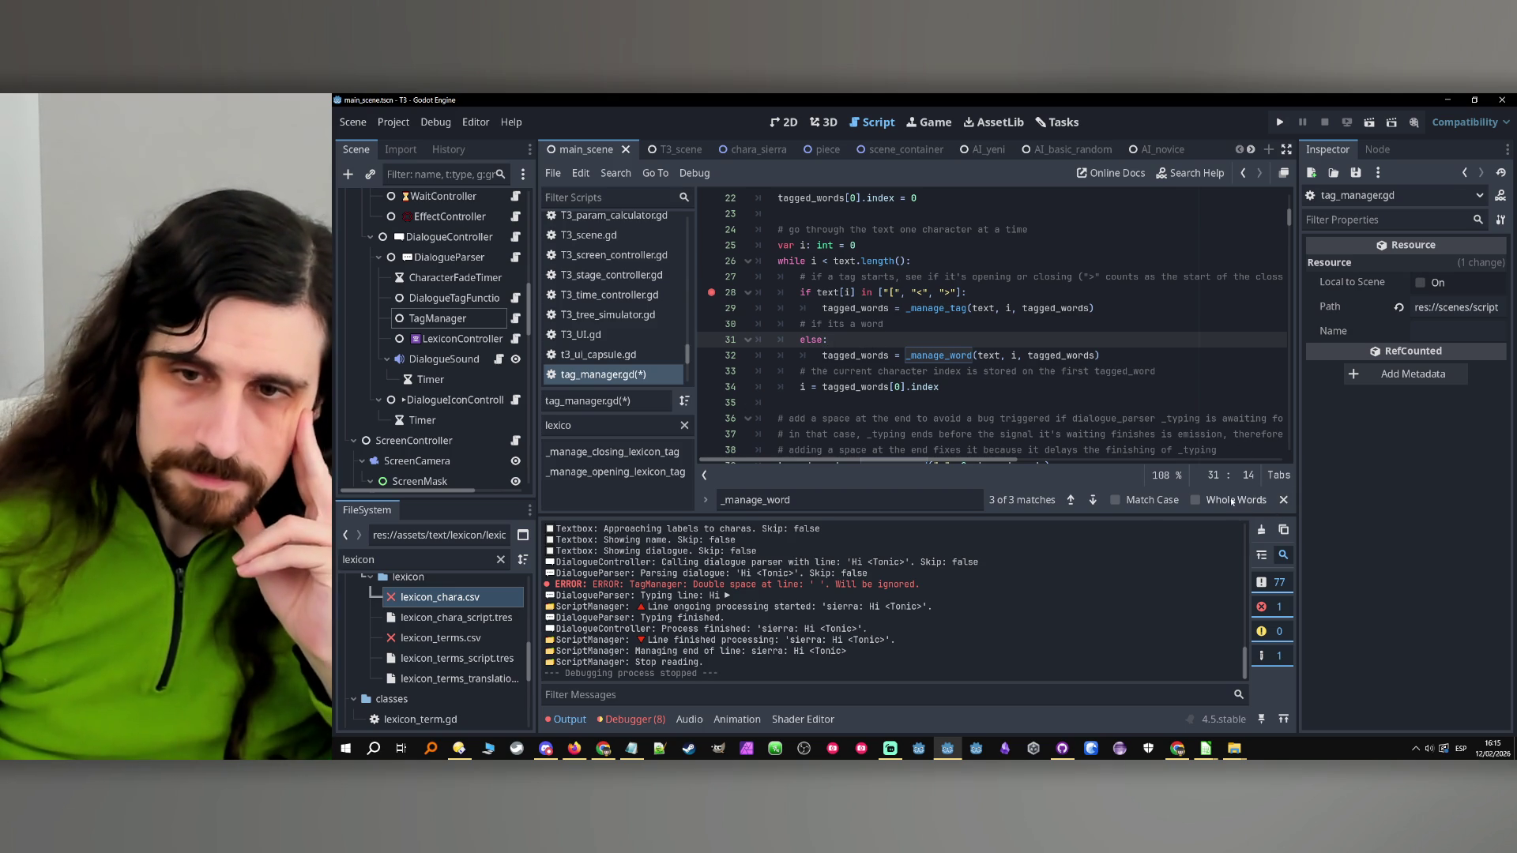
Find the _manage_word call on line 32 and search the script for the loop variable i
click(1093, 500)
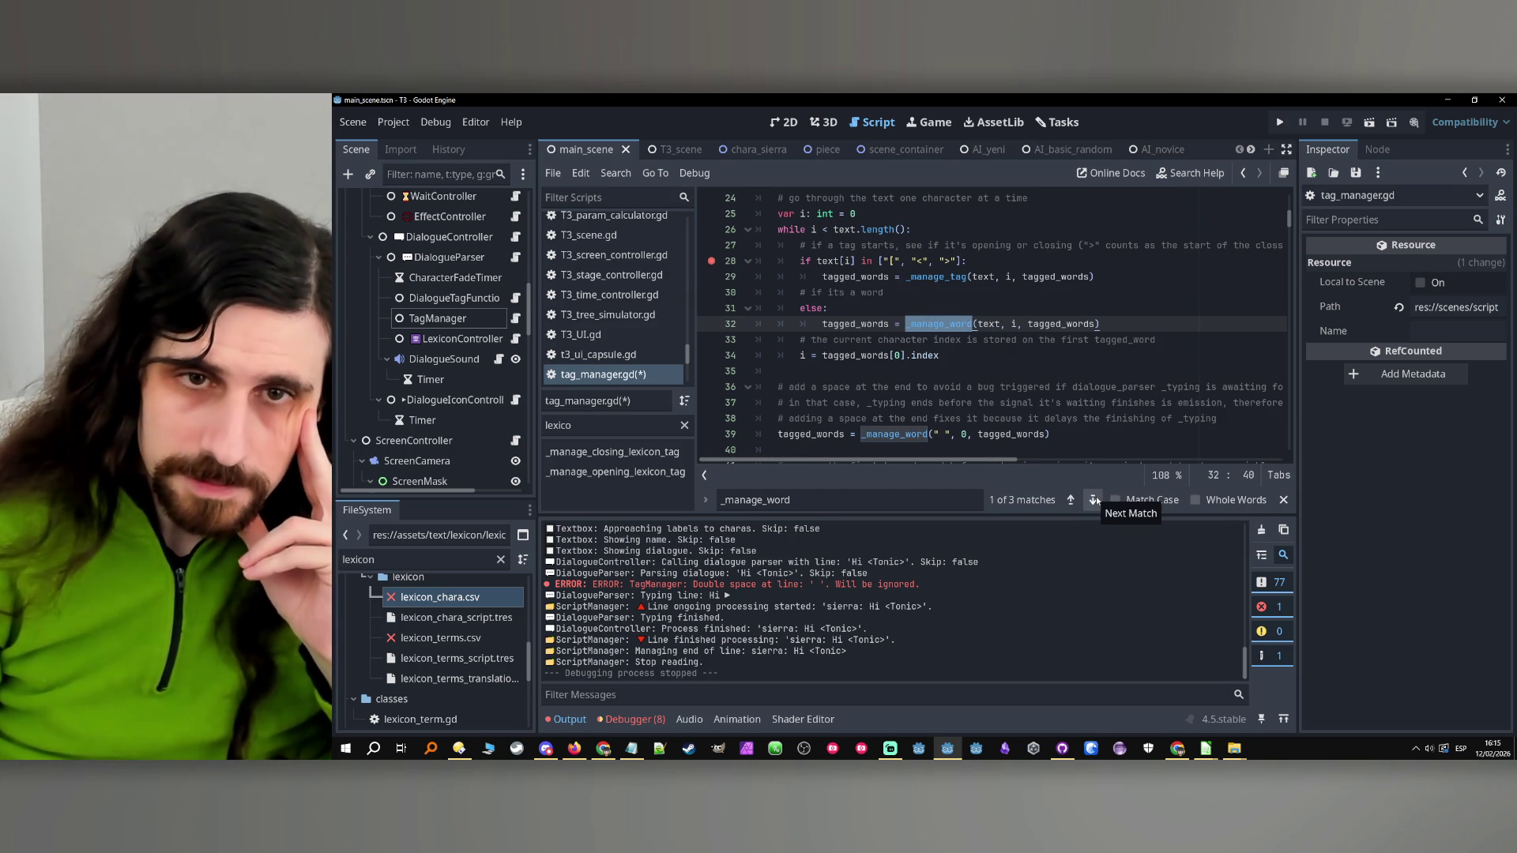
double_click(832, 324)
click(813, 230)
double_click(813, 229)
key(ctrl+f)
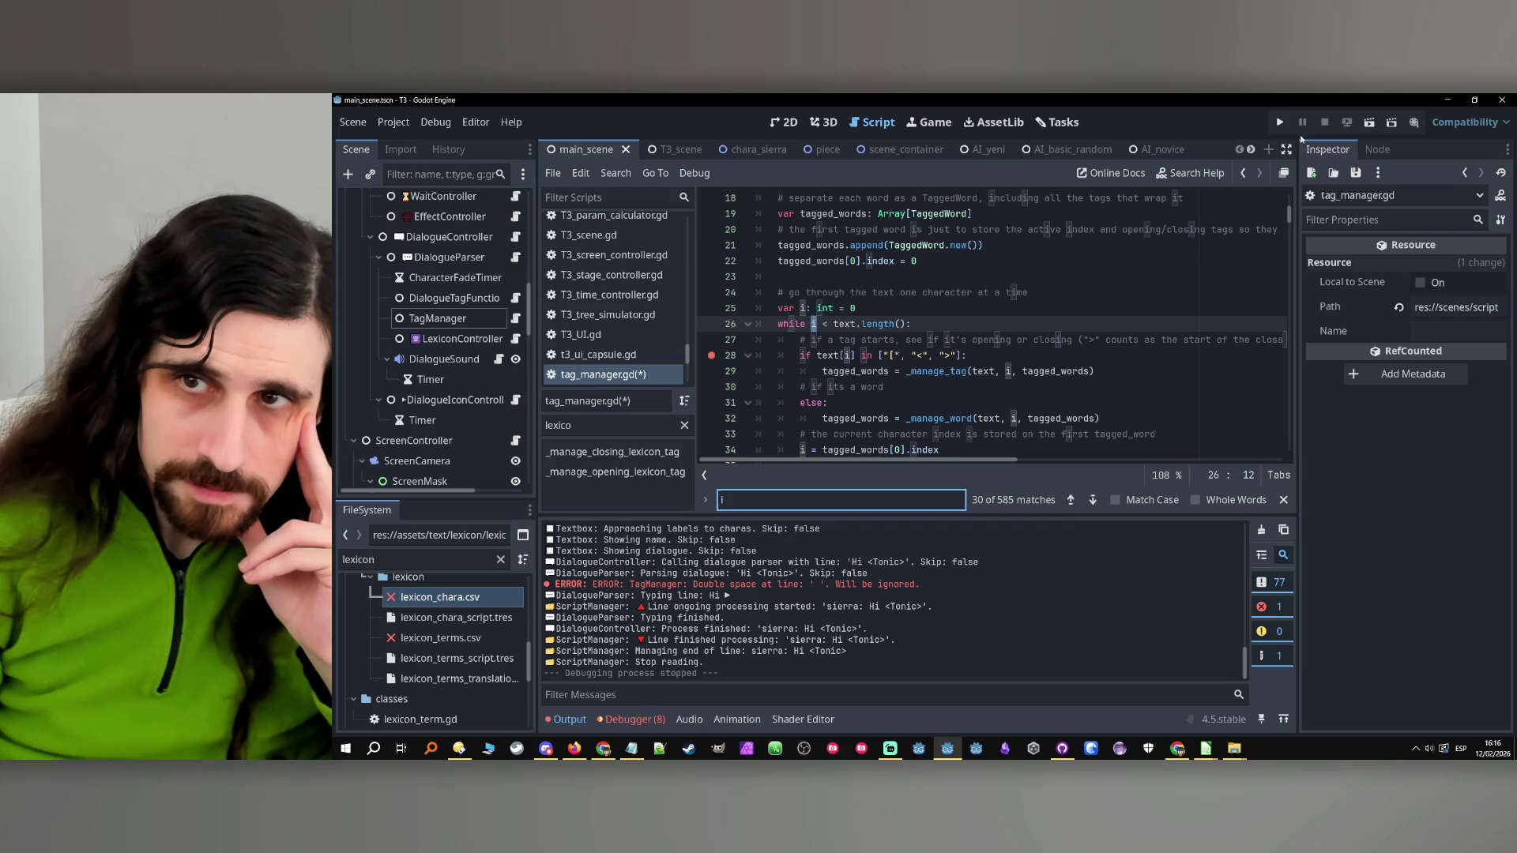
click(1000, 371)
Select the _manage_word call on line 32 and jump to its definition
scroll(948, 348, down, 2)
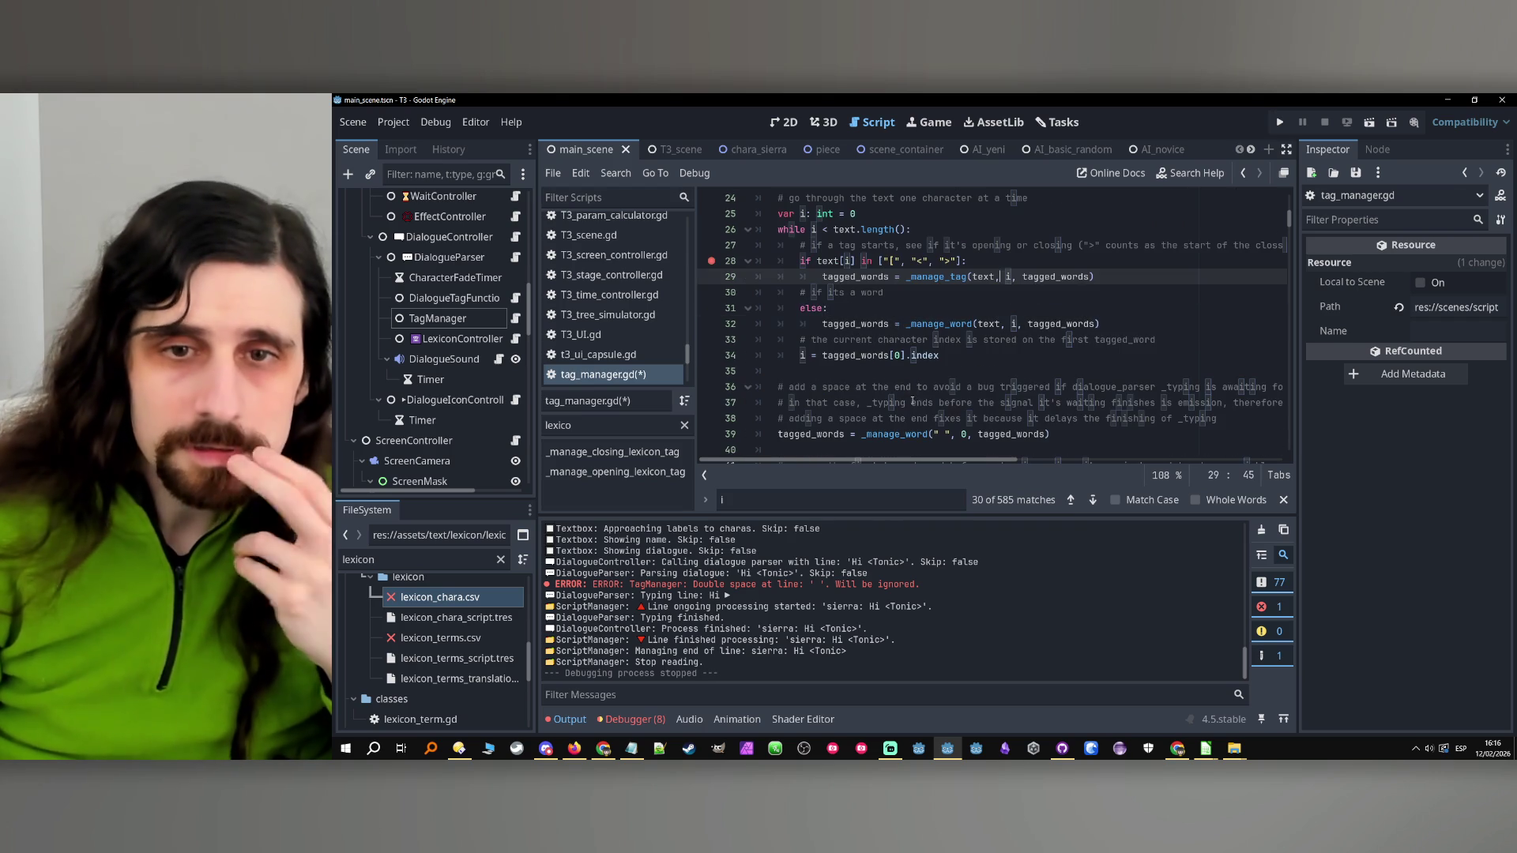
click(850, 308)
double_click(855, 324)
scroll(945, 370, up, 2)
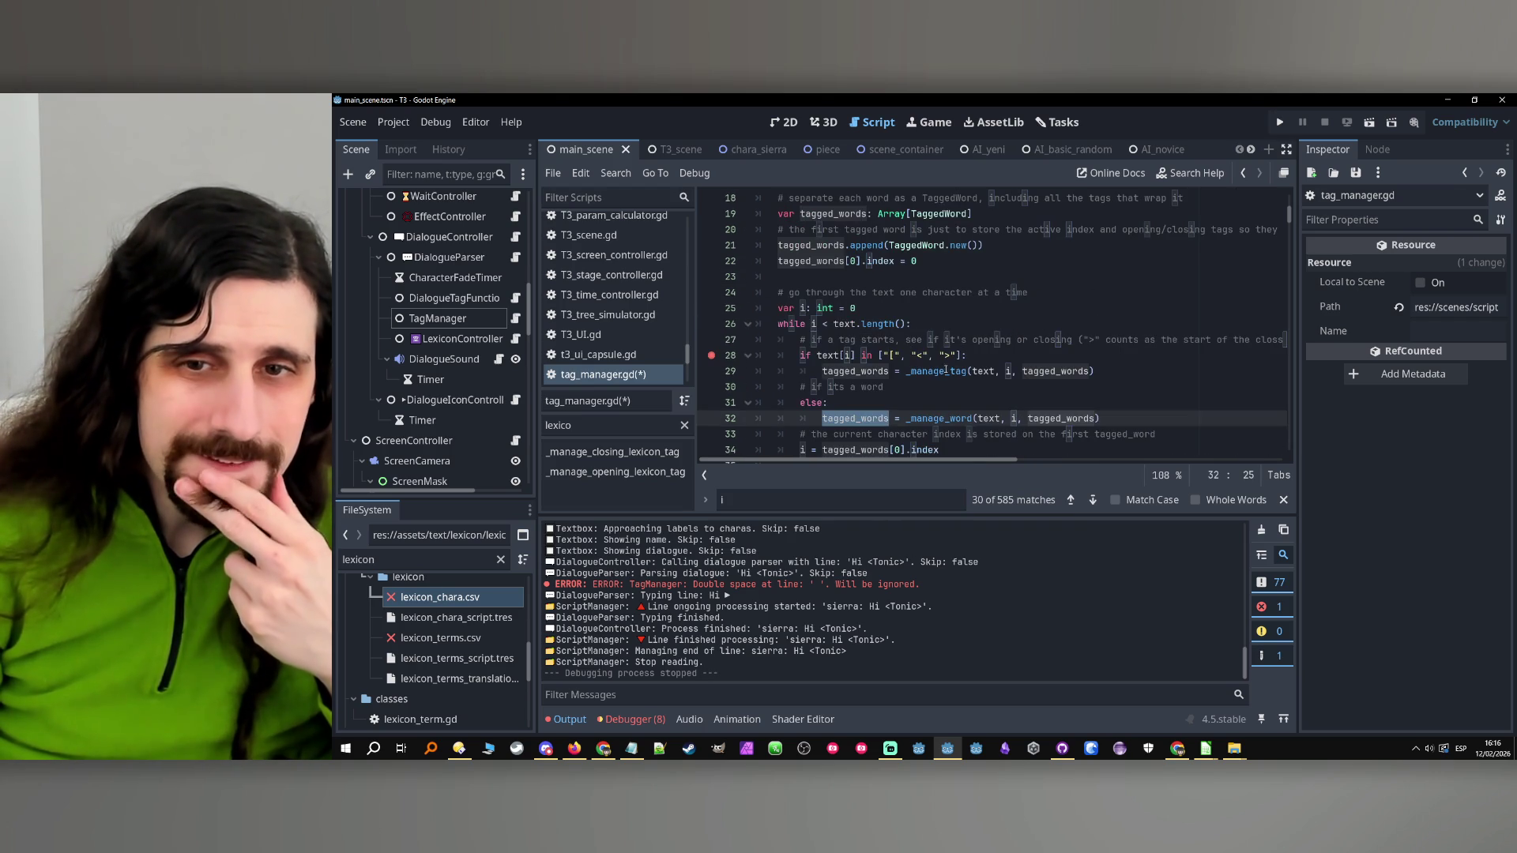
click(921, 395)
scroll(921, 379, down, 1)
double_click(855, 370)
double_click(940, 372)
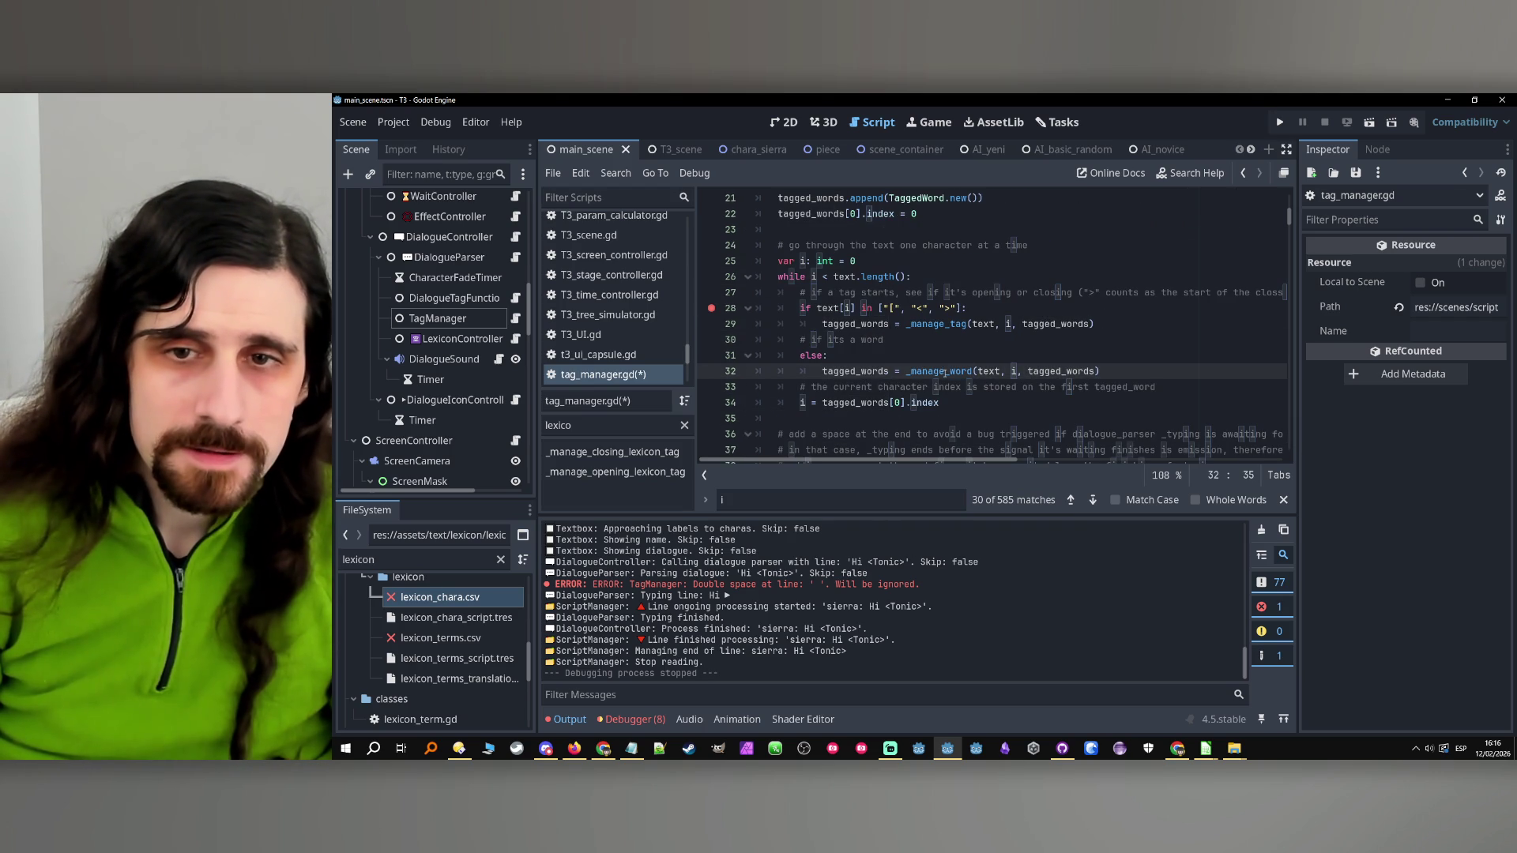
ctrl+click(946, 371)
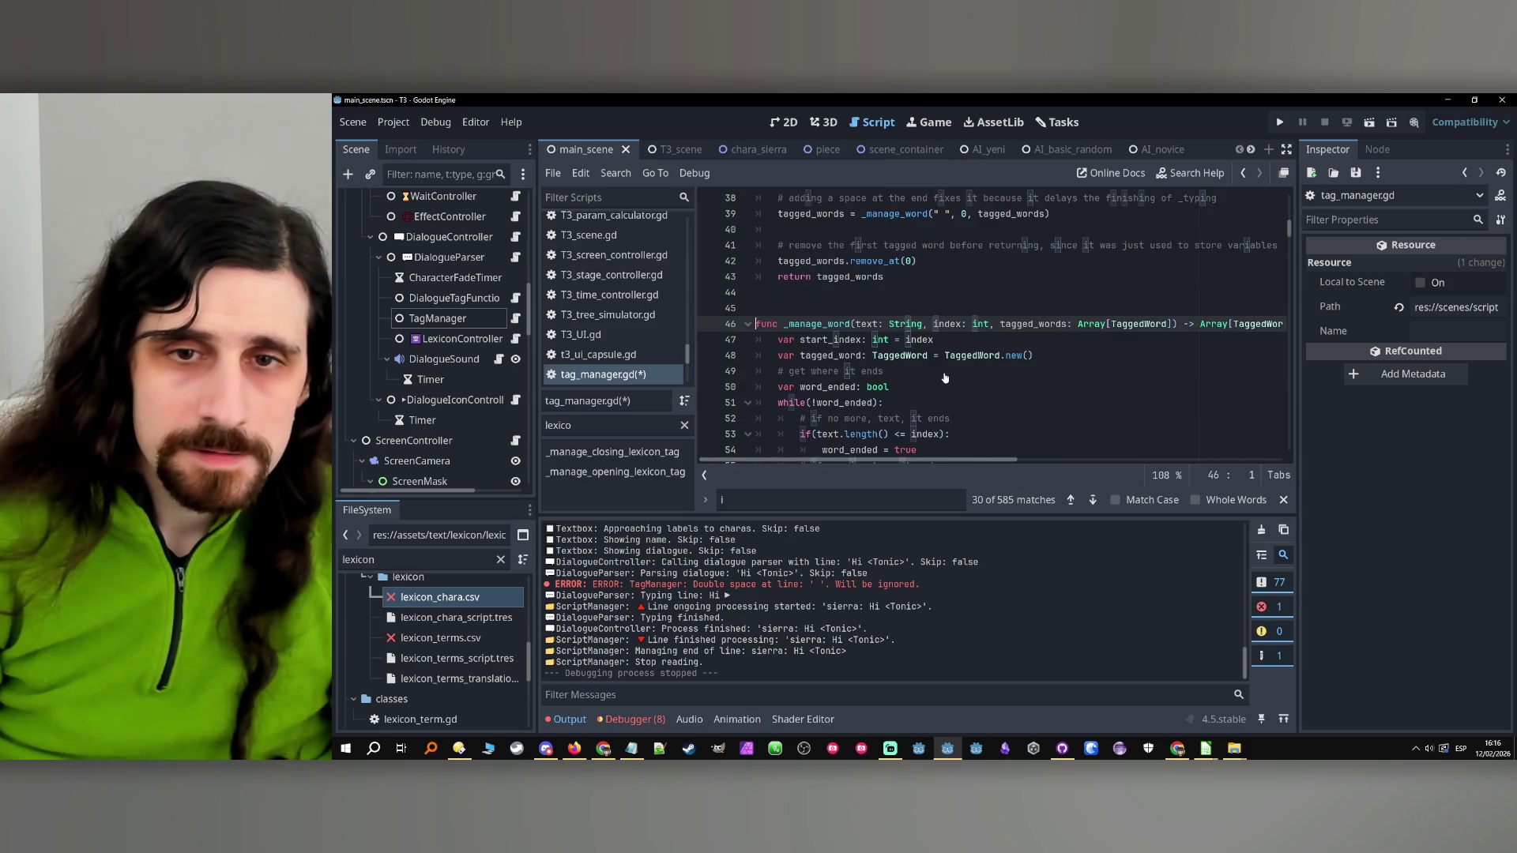
Return to line 32, jump back into _manage_word, and scroll to its word-saving lines 77–93
click(1243, 173)
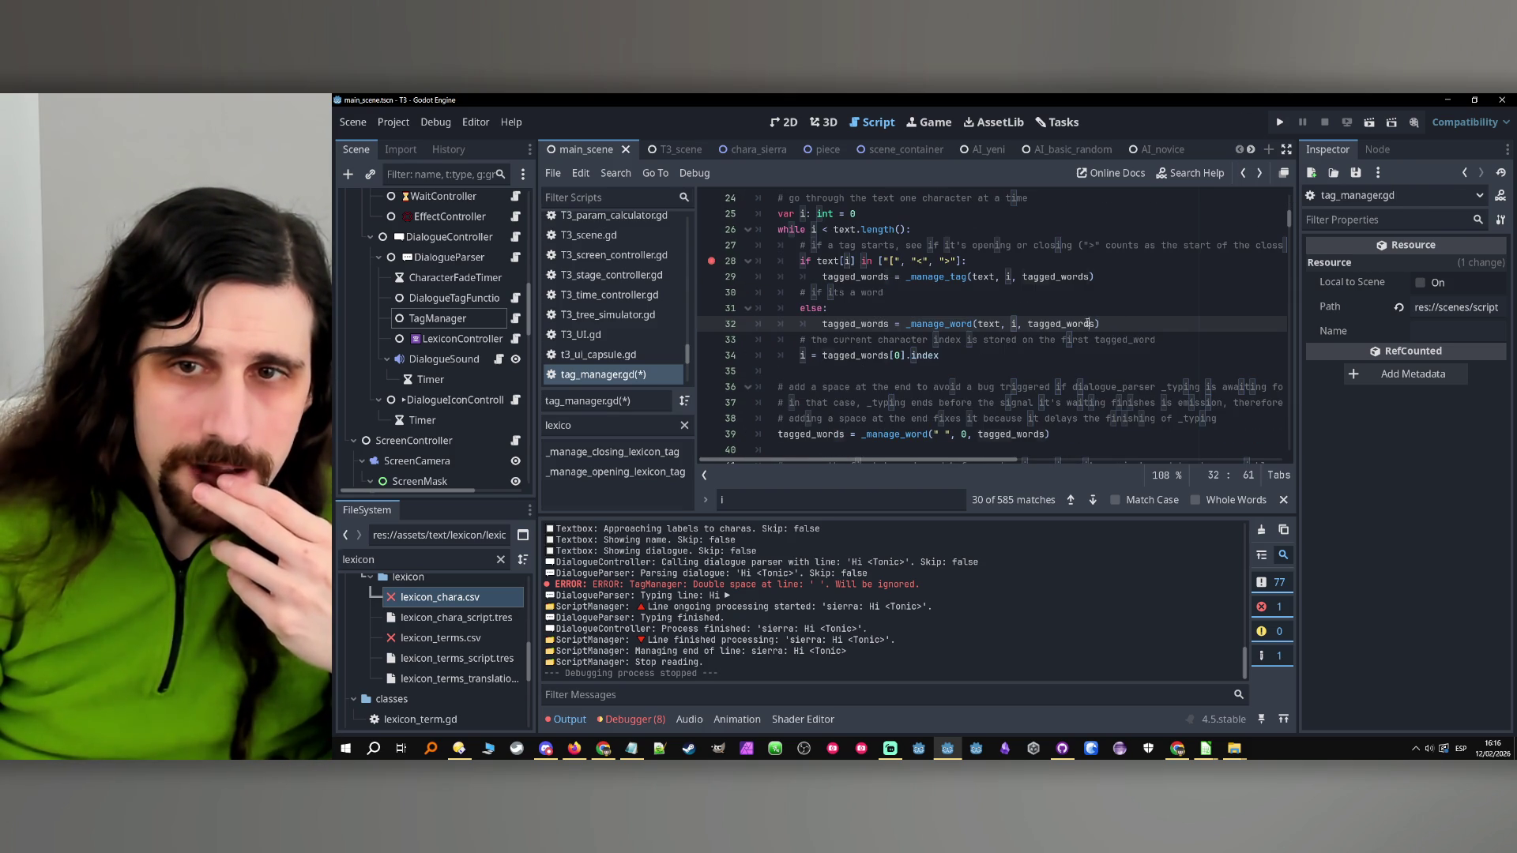
double_click(1060, 324)
scroll(968, 376, up, 1)
click(947, 371)
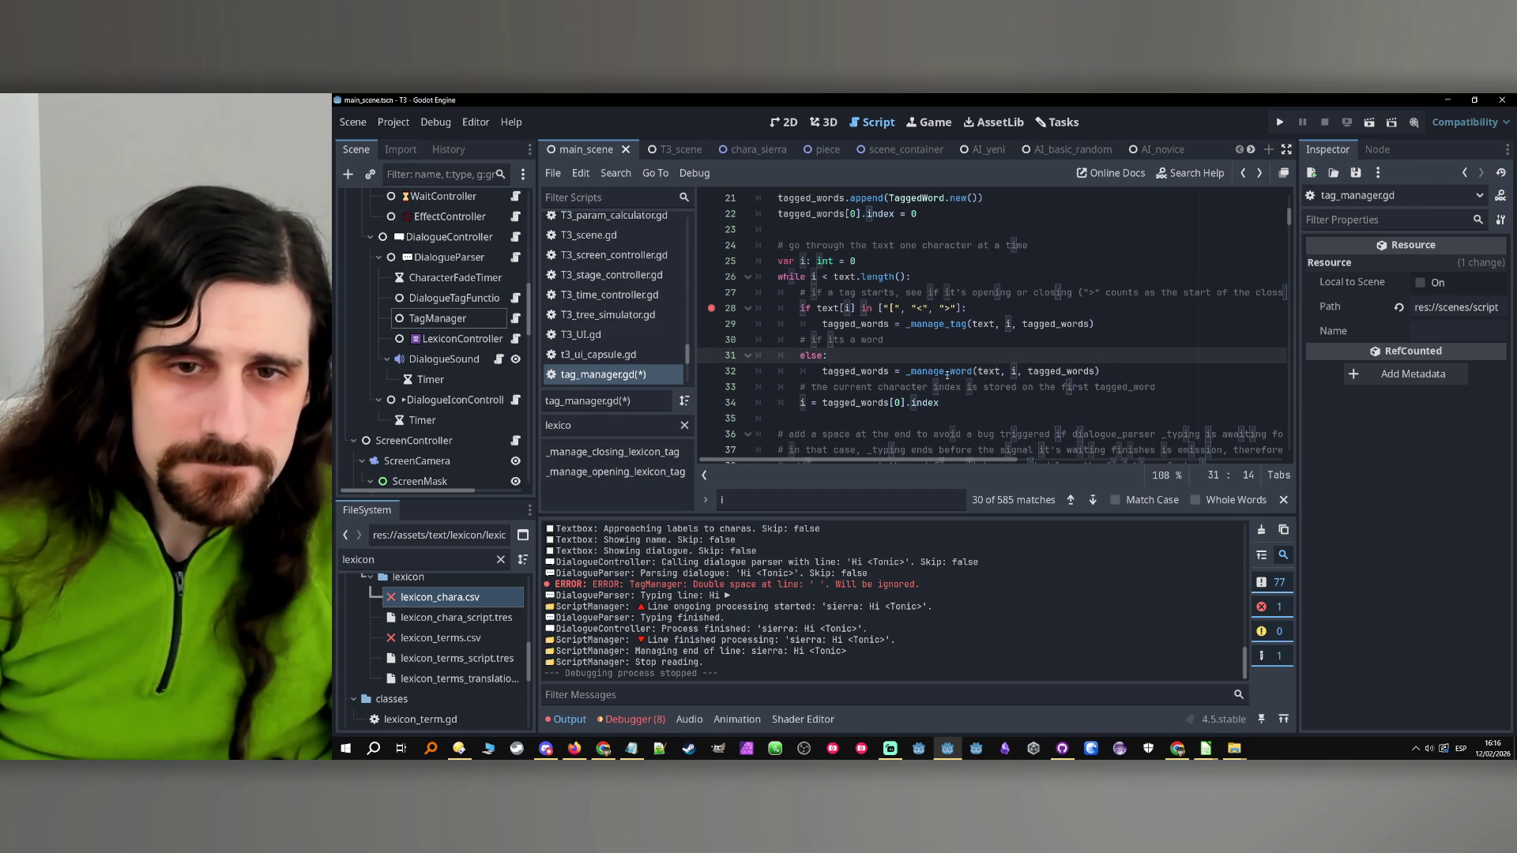
ctrl+click(947, 372)
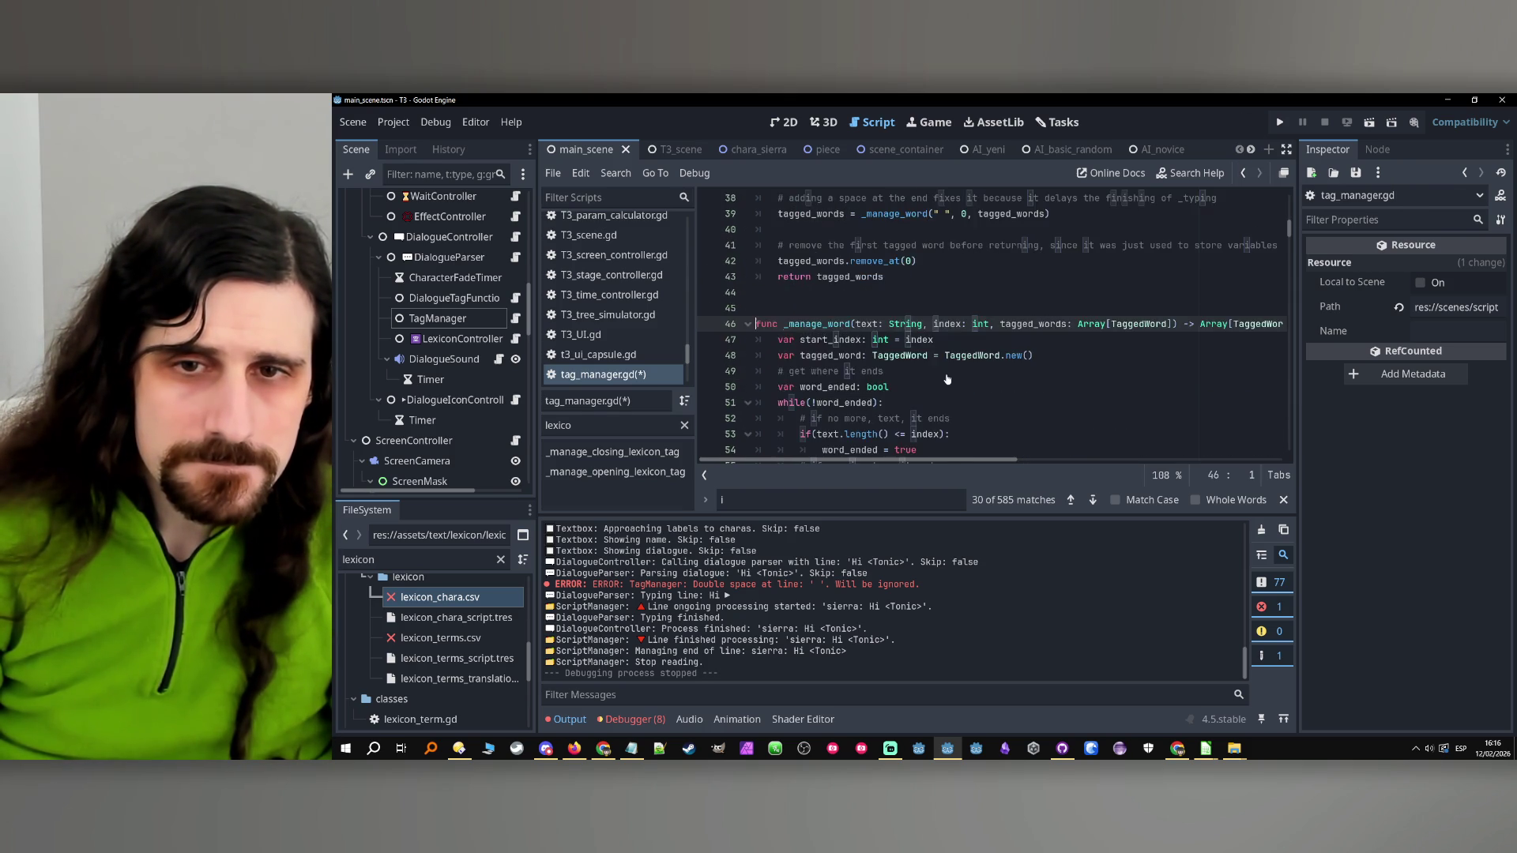
scroll(980, 370, down, 8)
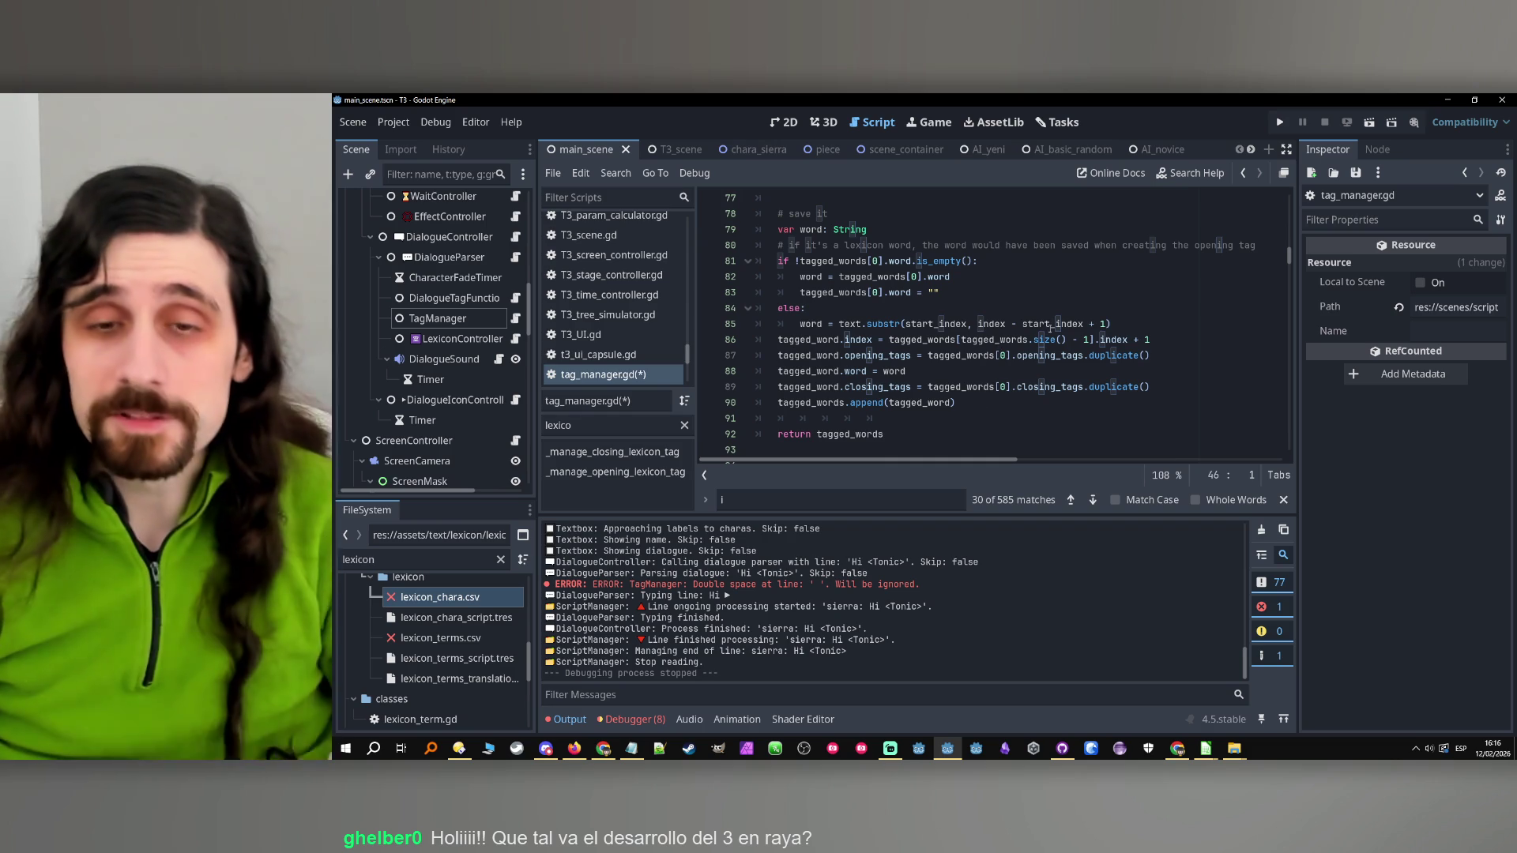
Close the search bar and scroll back up through tag_manager.gd
click(1054, 403)
scroll(1085, 416, up, 2)
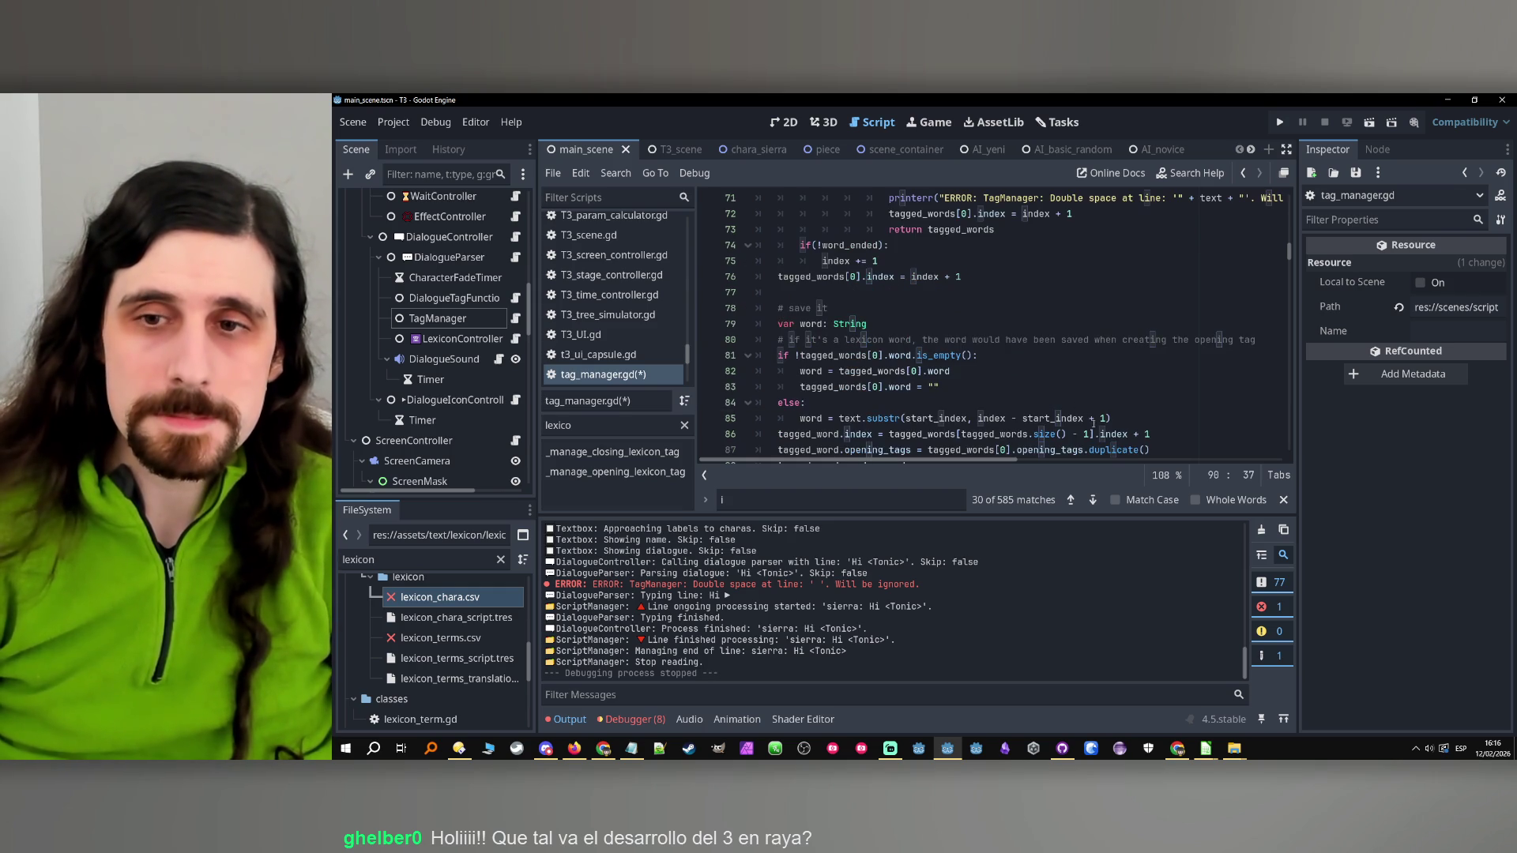
click(1281, 500)
scroll(1106, 403, down, 2)
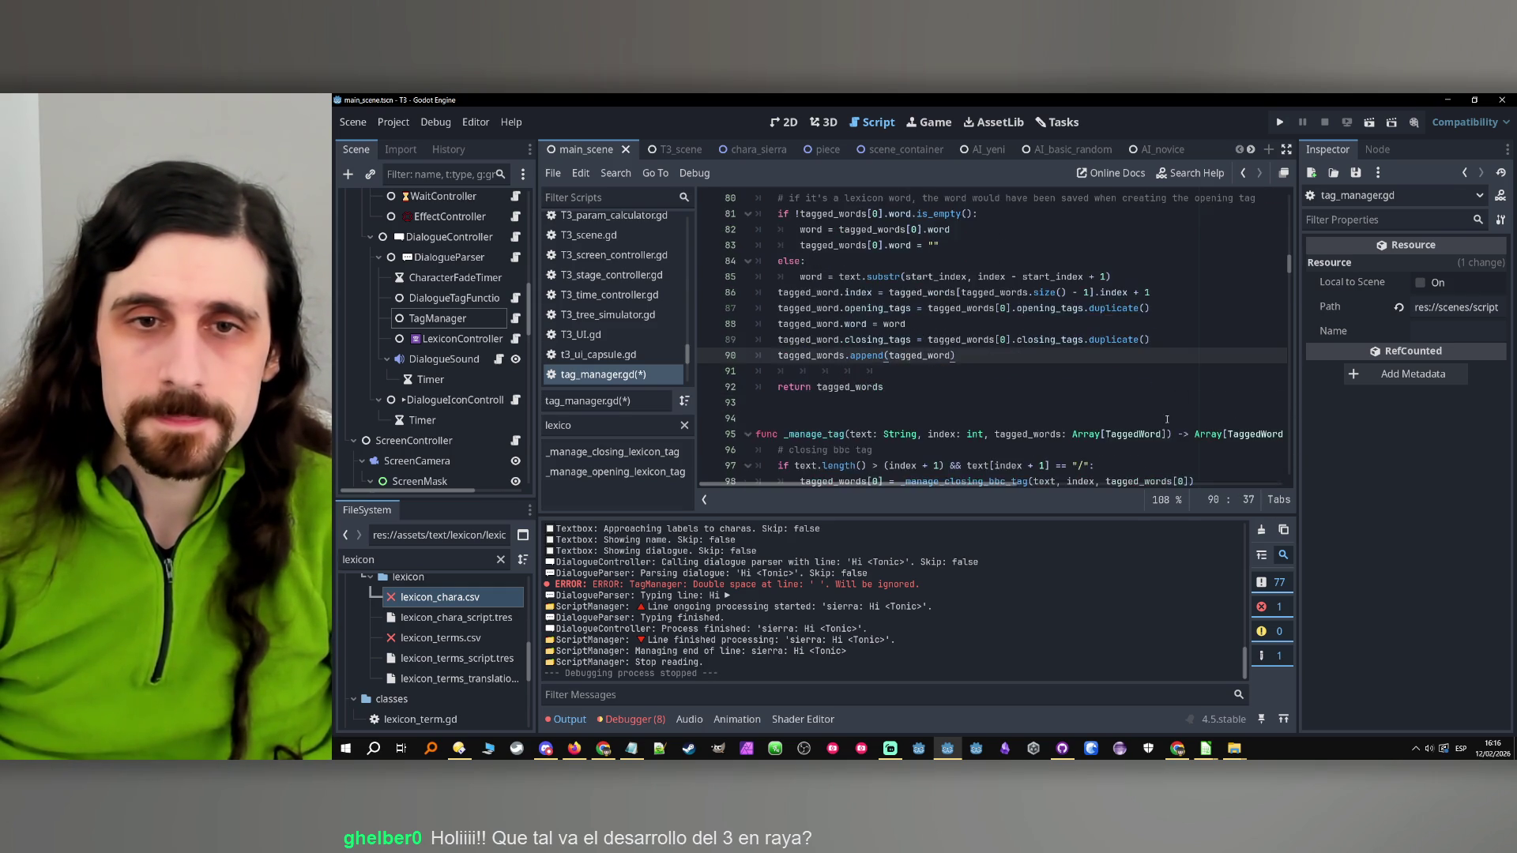
scroll(1062, 388, up, 3)
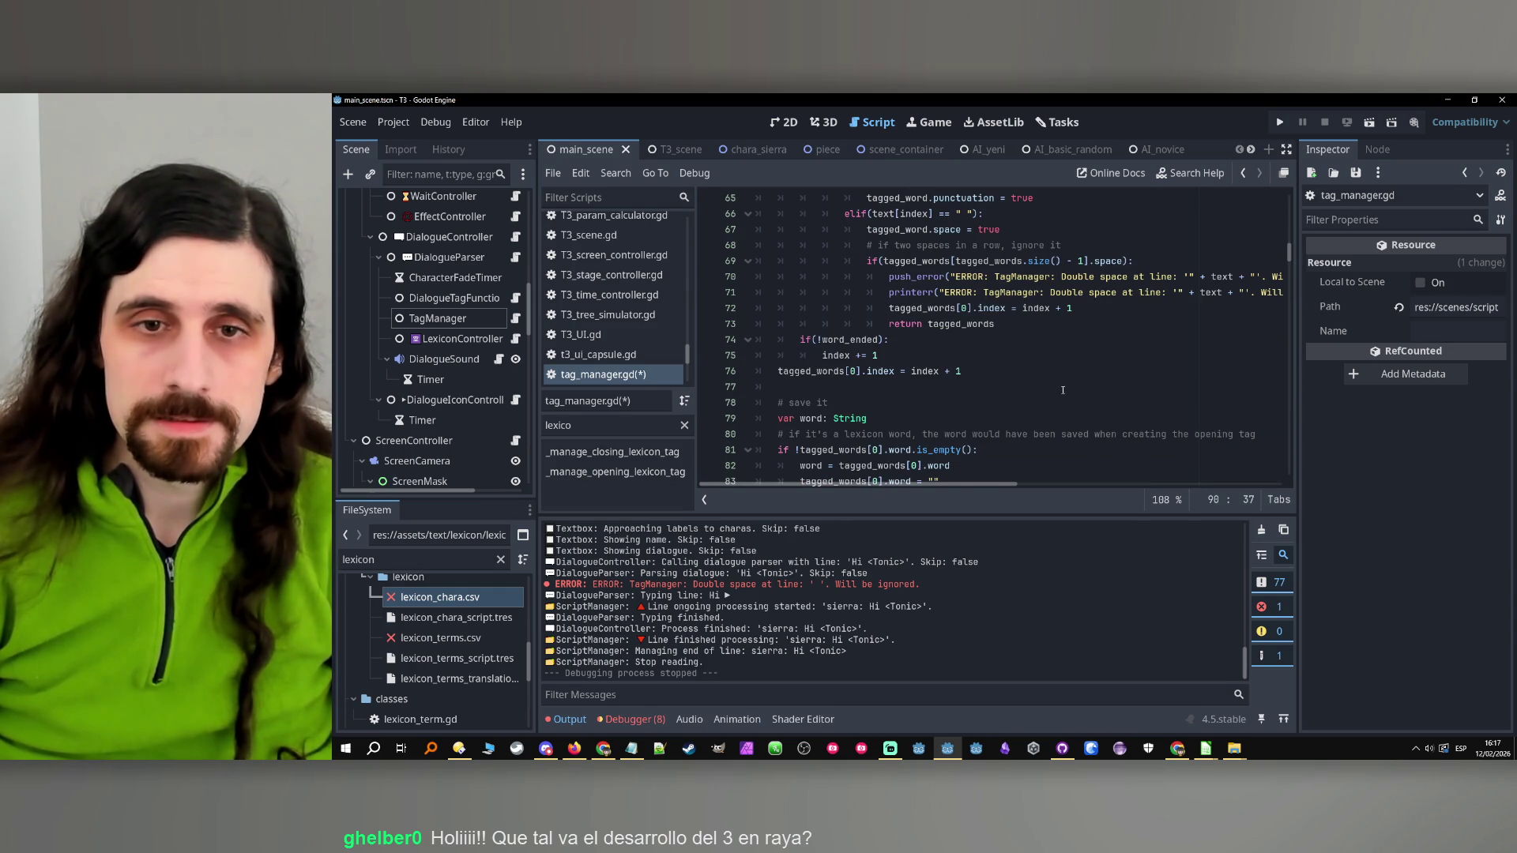
scroll(1069, 389, up, 7)
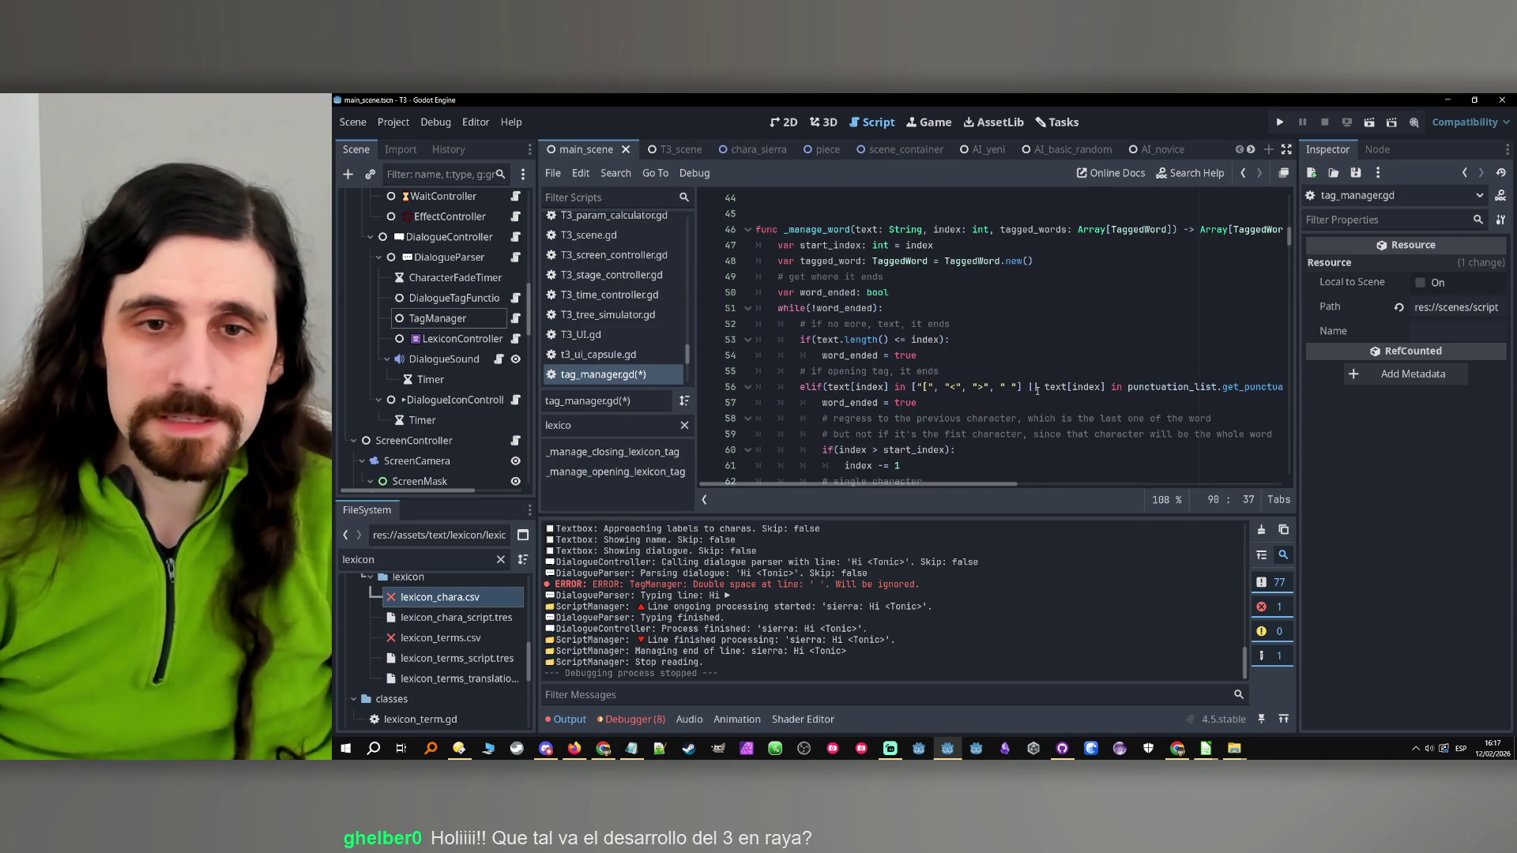
scroll(860, 333, up, 9)
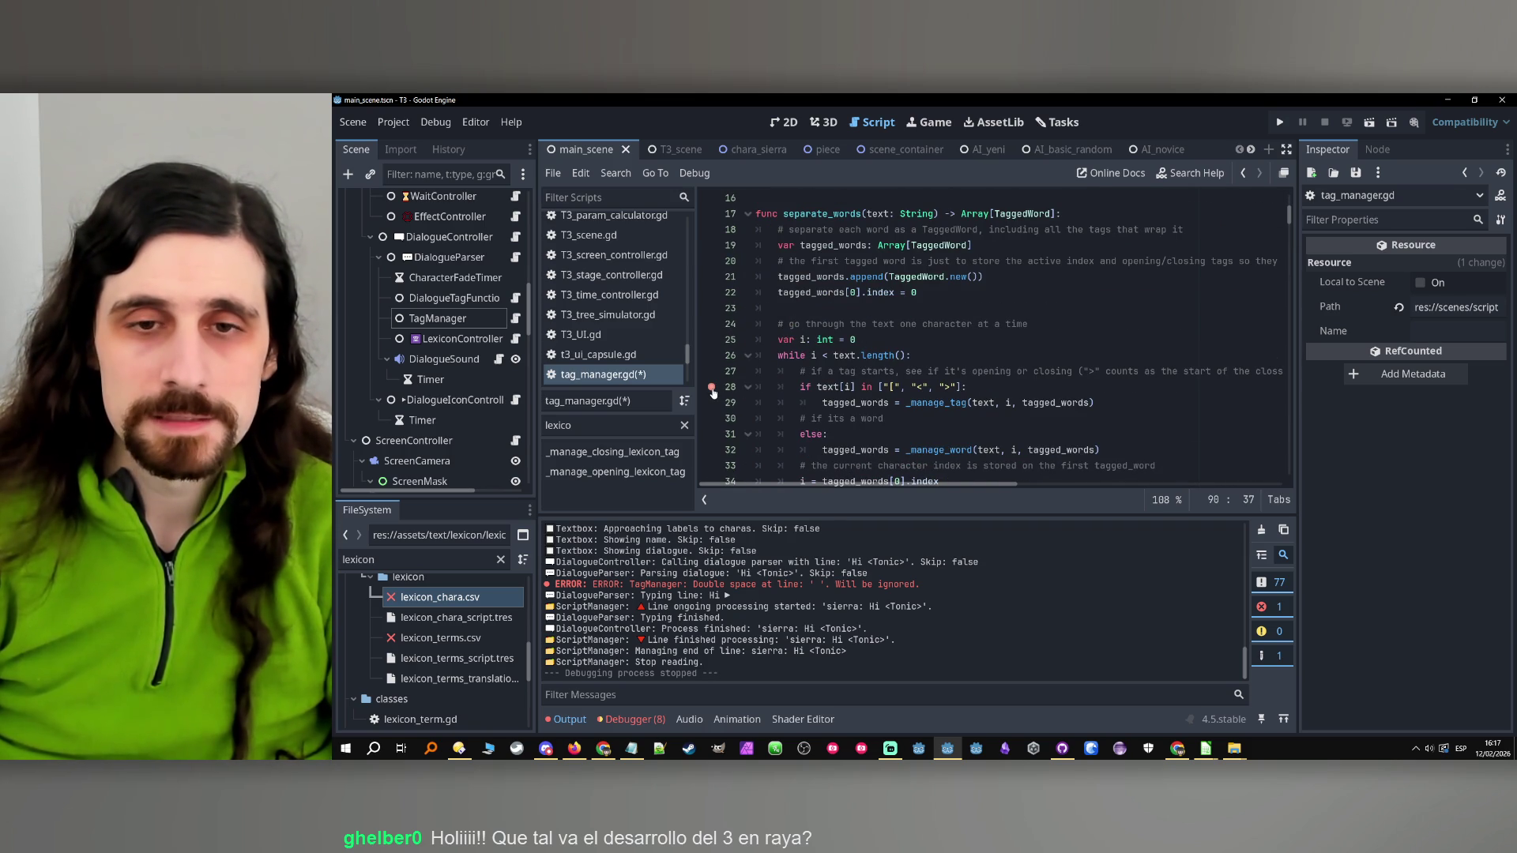
Review the tag-check lines 28–30, then move up to the chara_names export near the top
drag(818, 386, 891, 403)
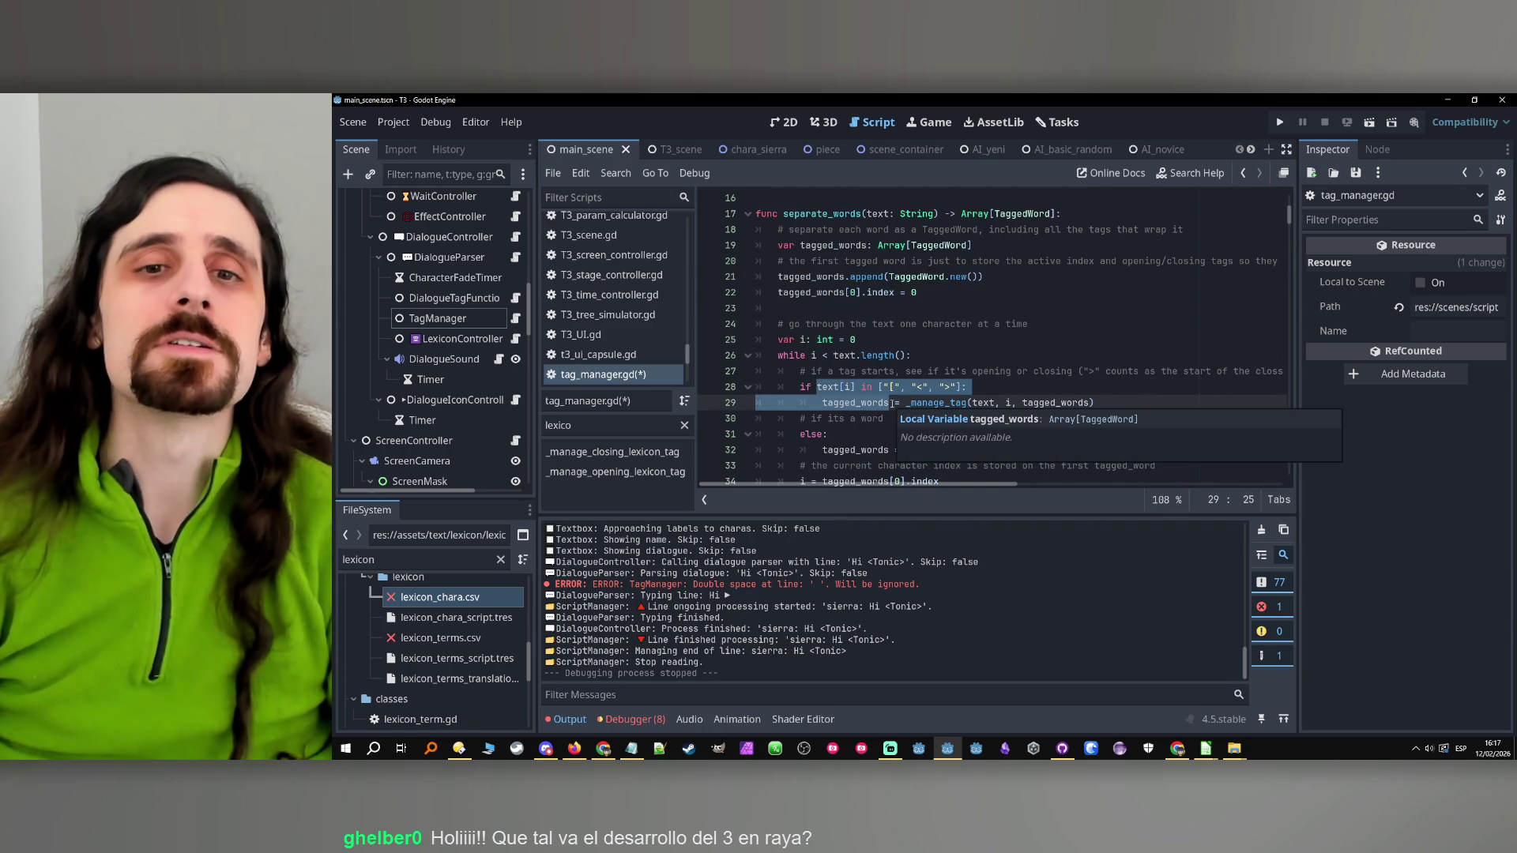
click(880, 403)
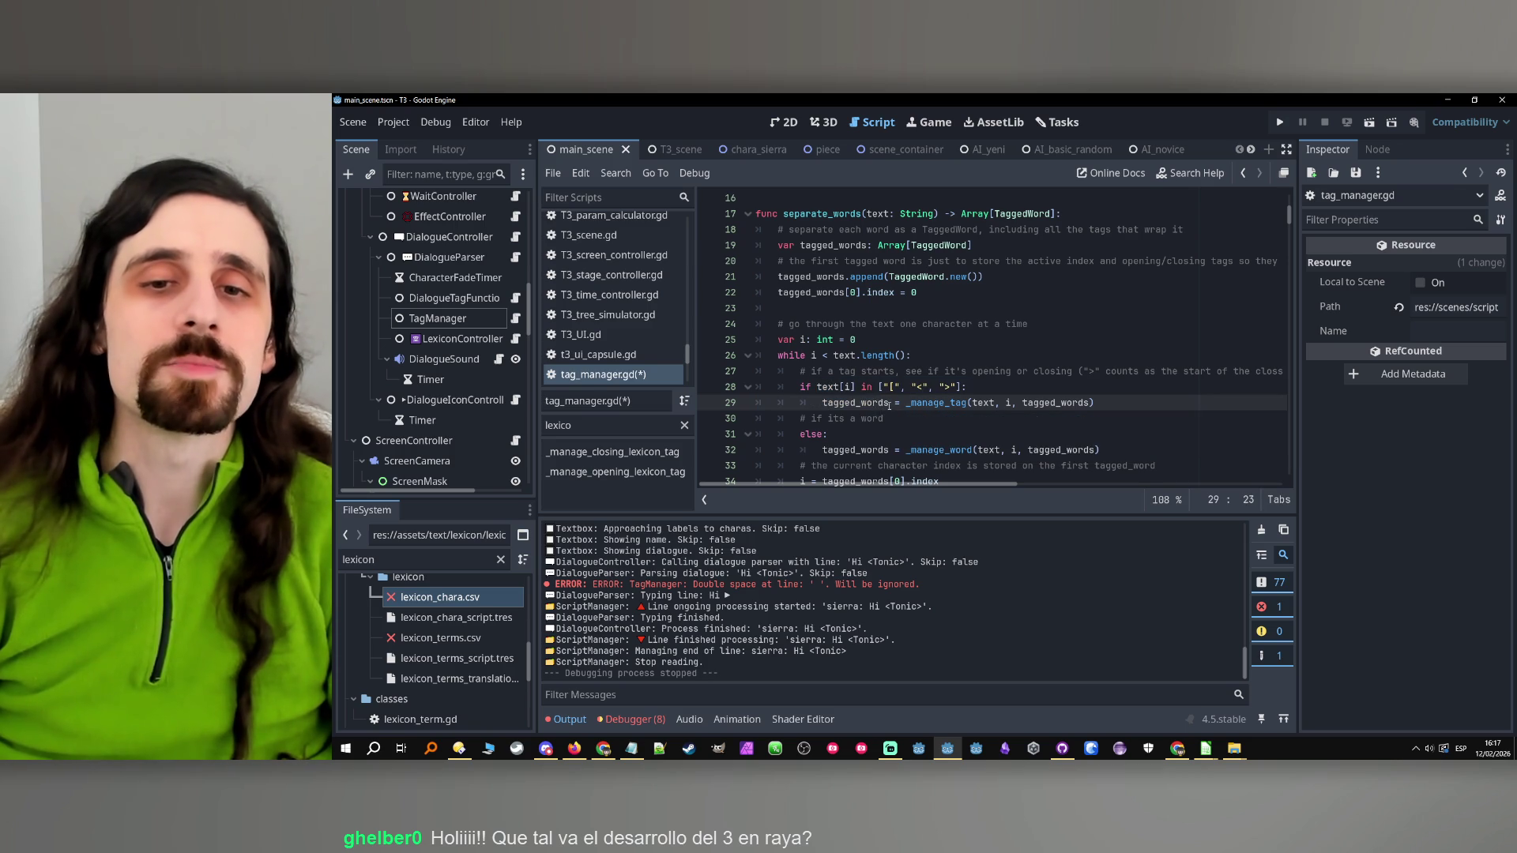
click(893, 419)
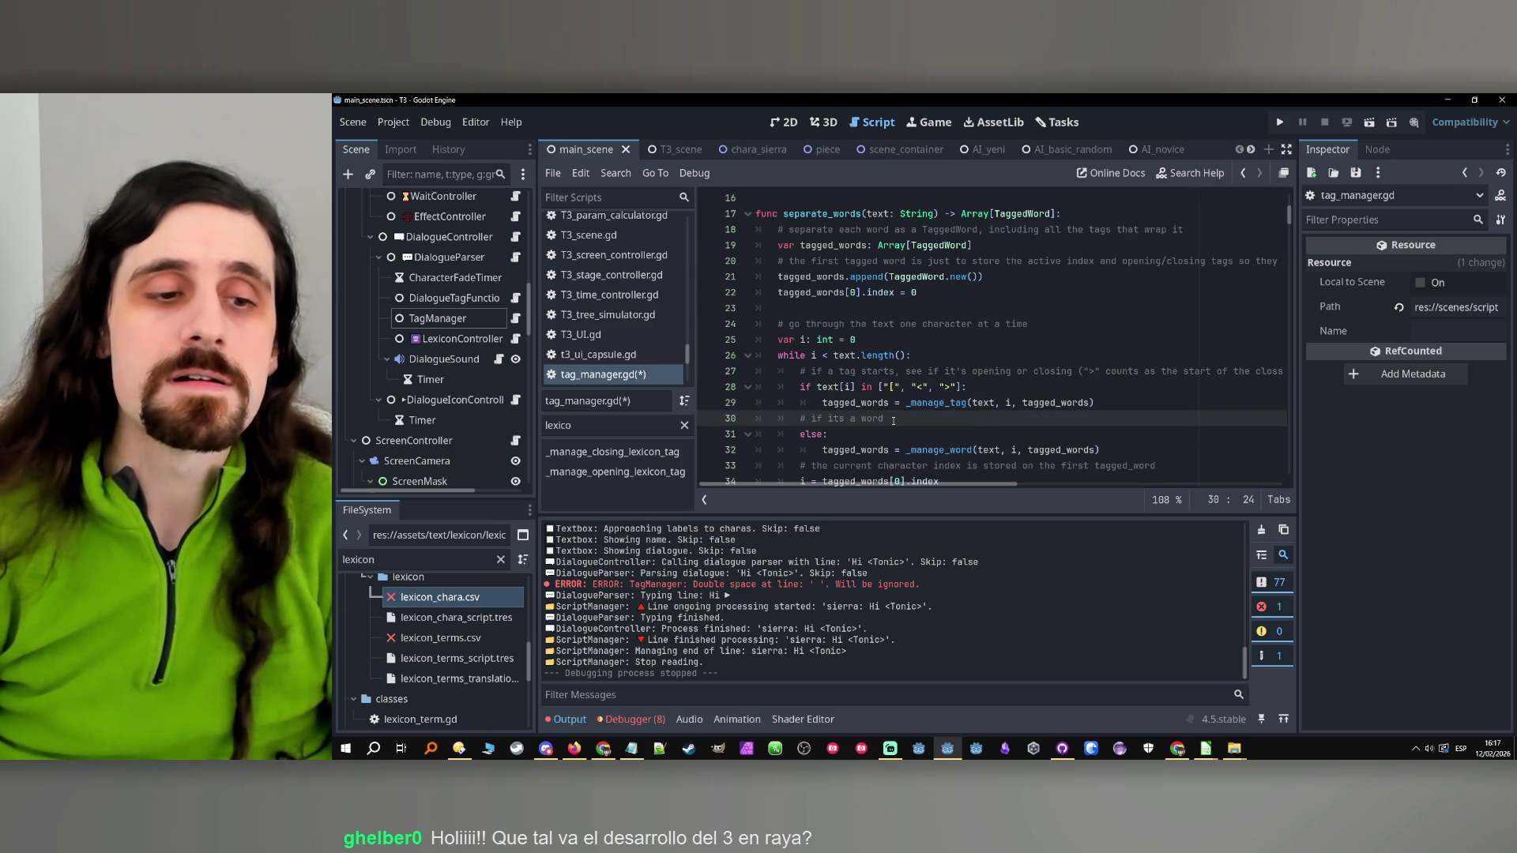
scroll(893, 420, up, 5)
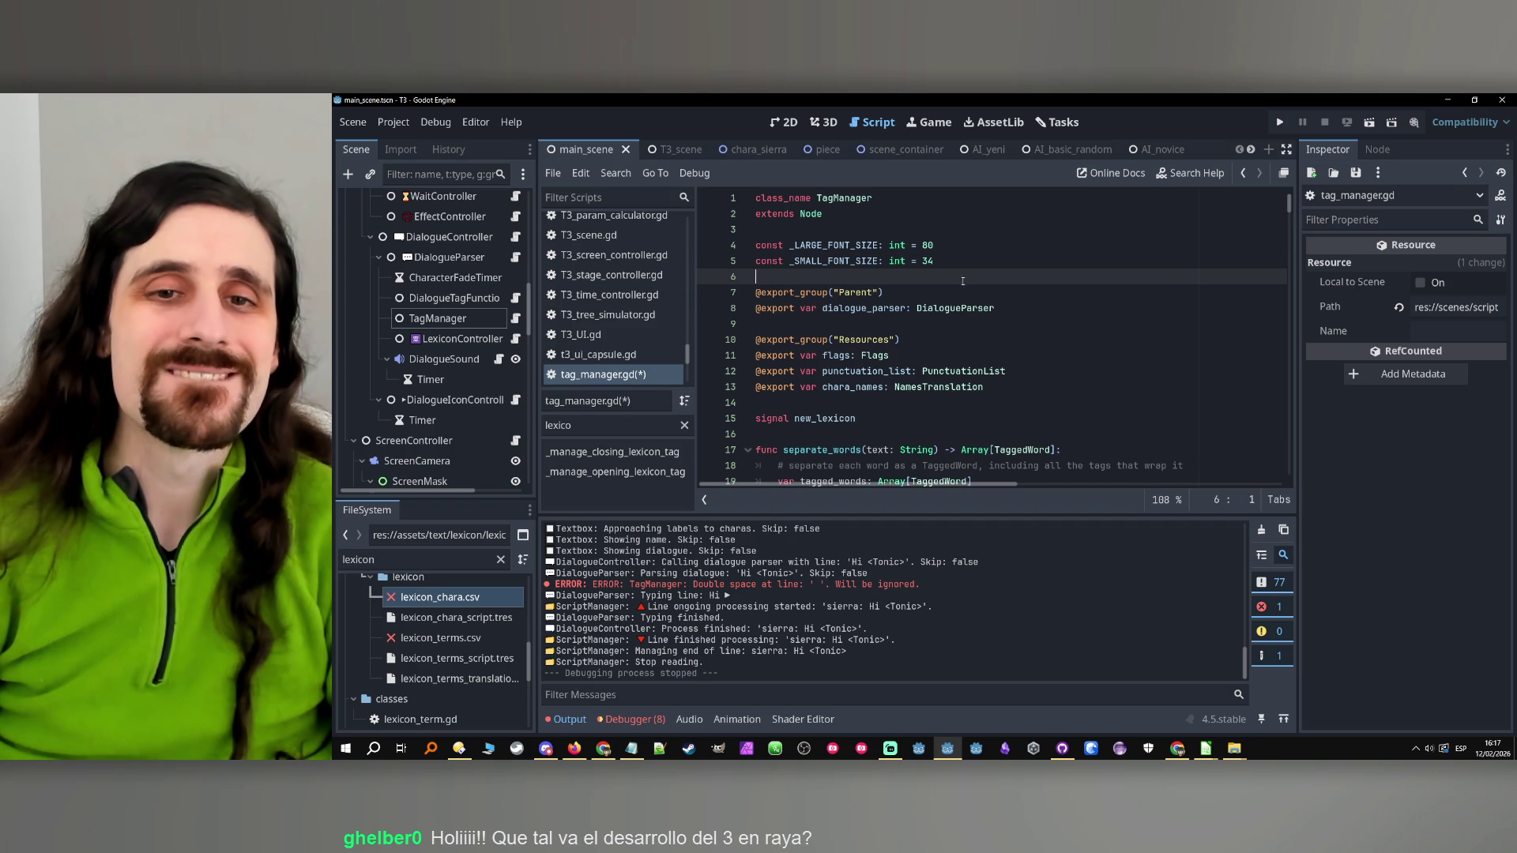
click(1013, 393)
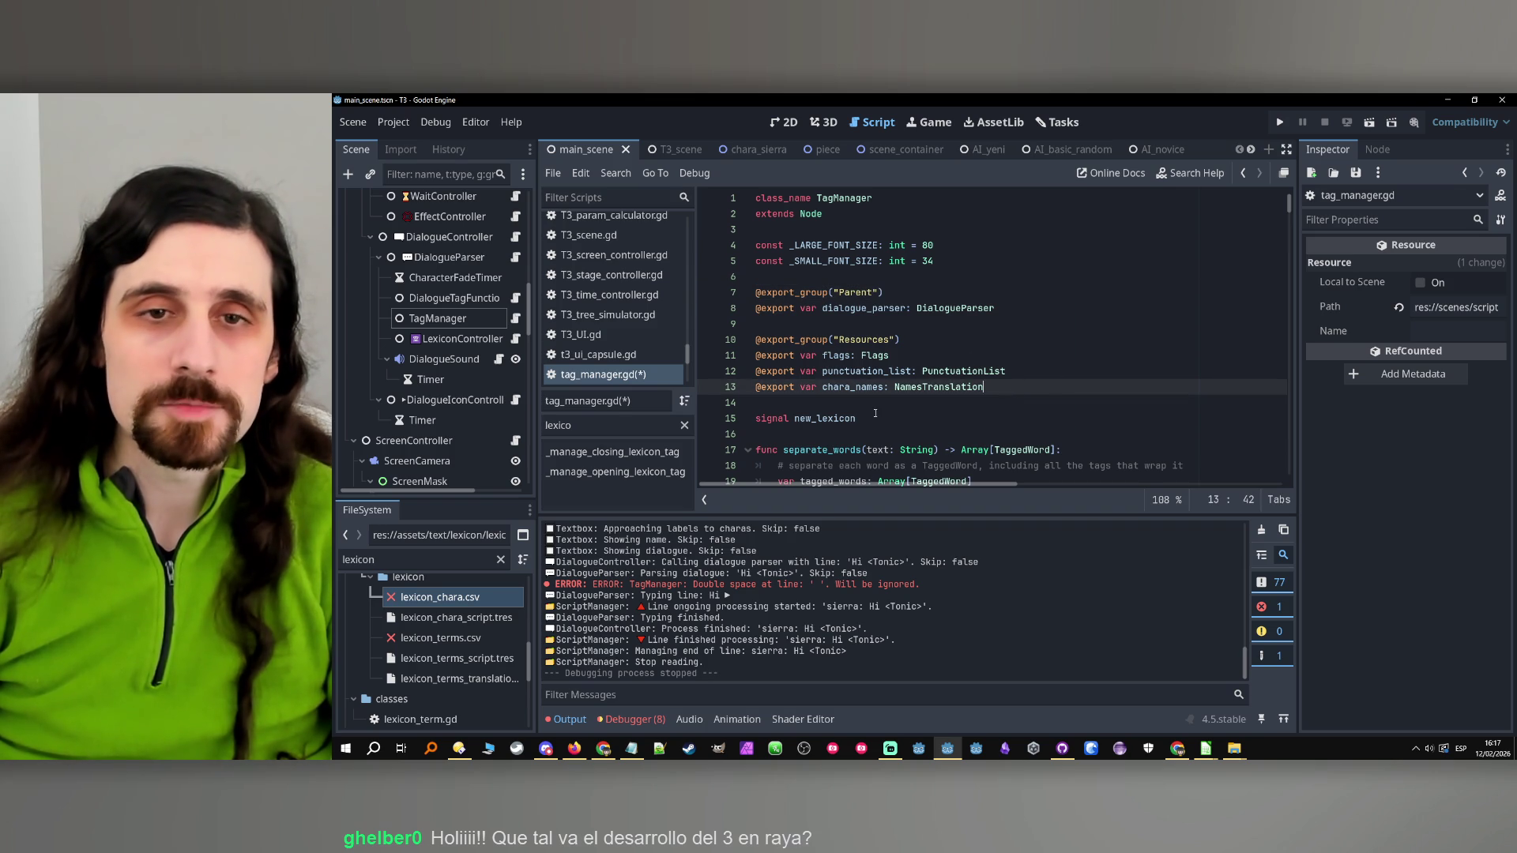
Move the 'signal new_lexicon' line up to just below 'extends Node'
drag(875, 418, 754, 418)
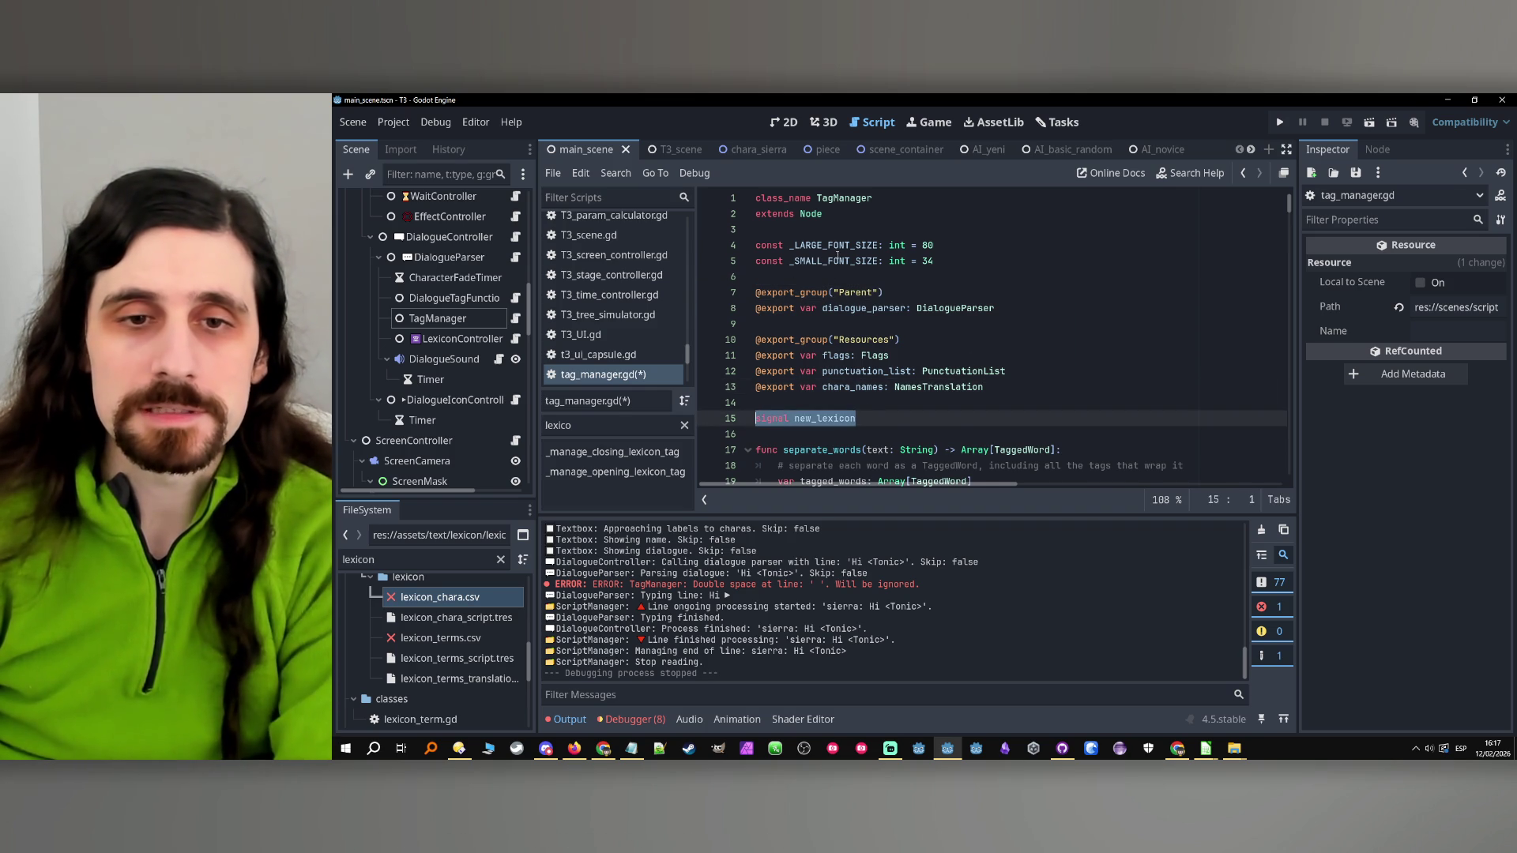
key(ctrl+x)
key(BackSpace)
click(846, 221)
key(Return)
key(Return)
key(ctrl+v)
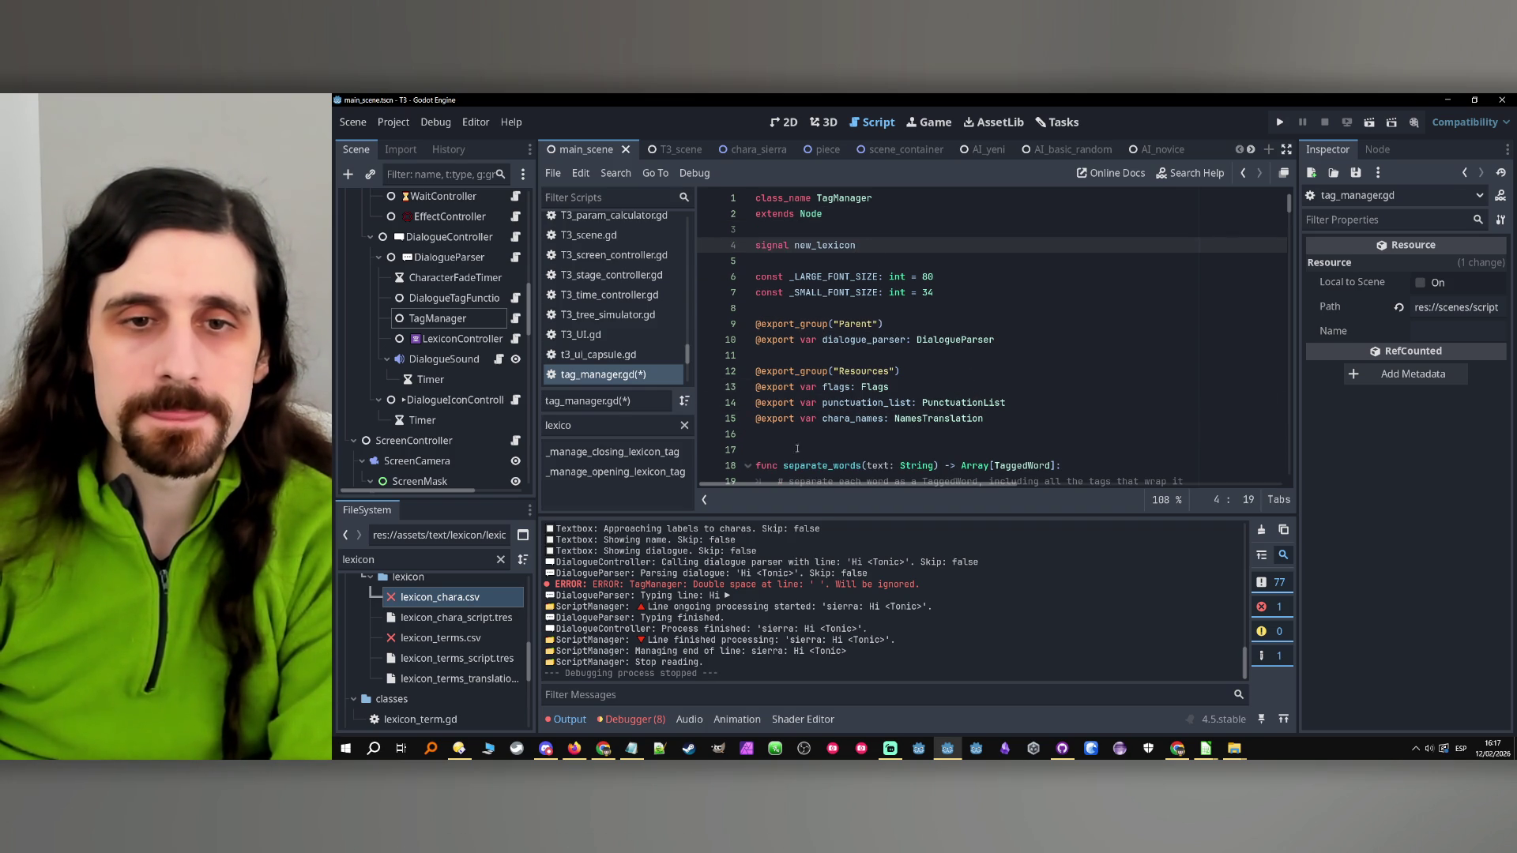
Add 'var open_lexicon: bool' on line 17 above separate_words
click(806, 437)
key(Return)
scroll(909, 431, down, 1)
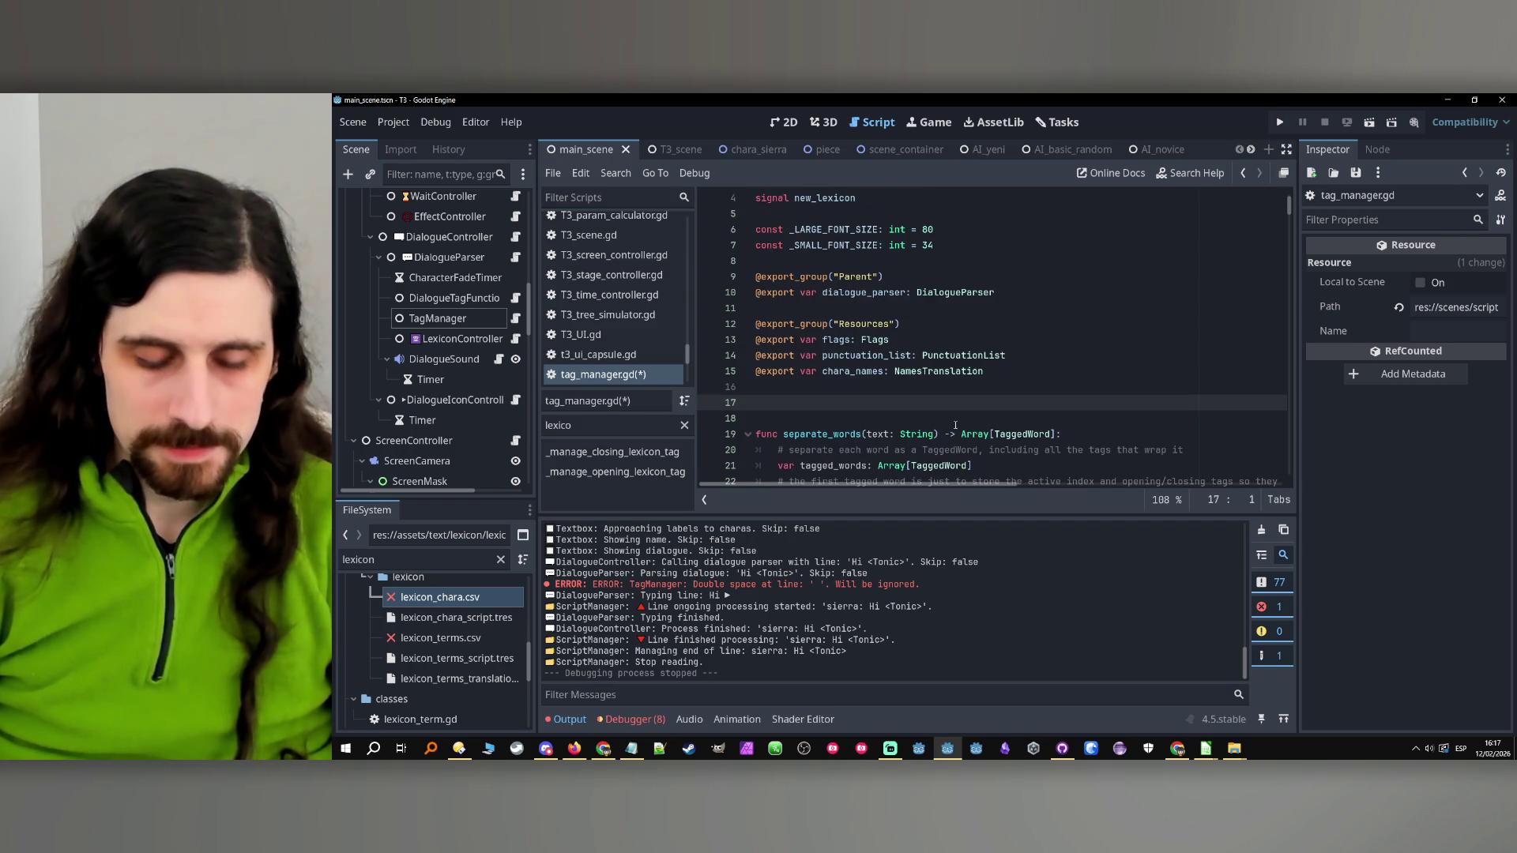
text(var l)
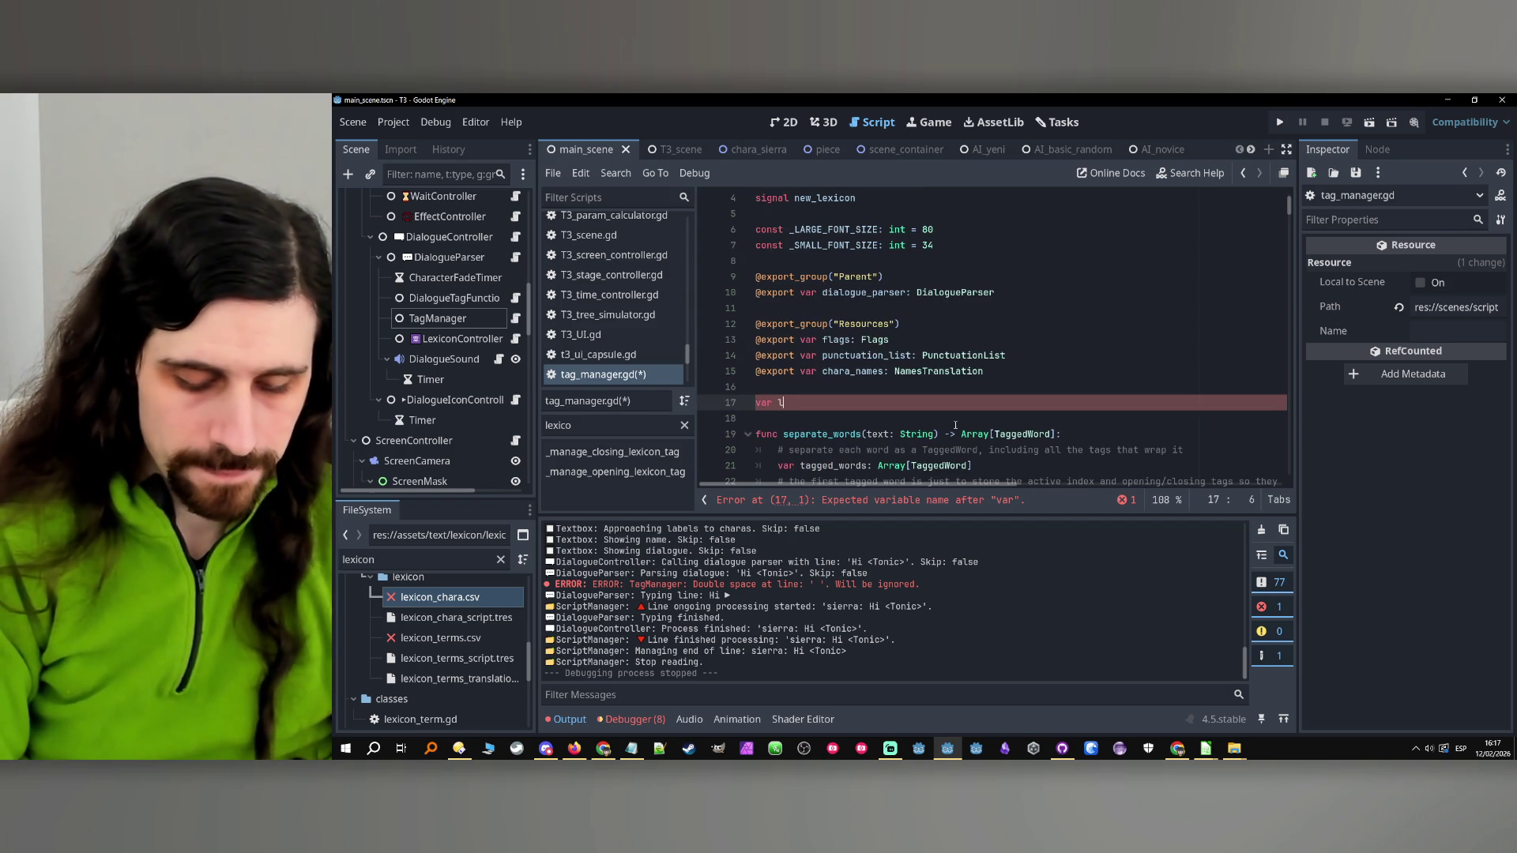
text(exicon_)
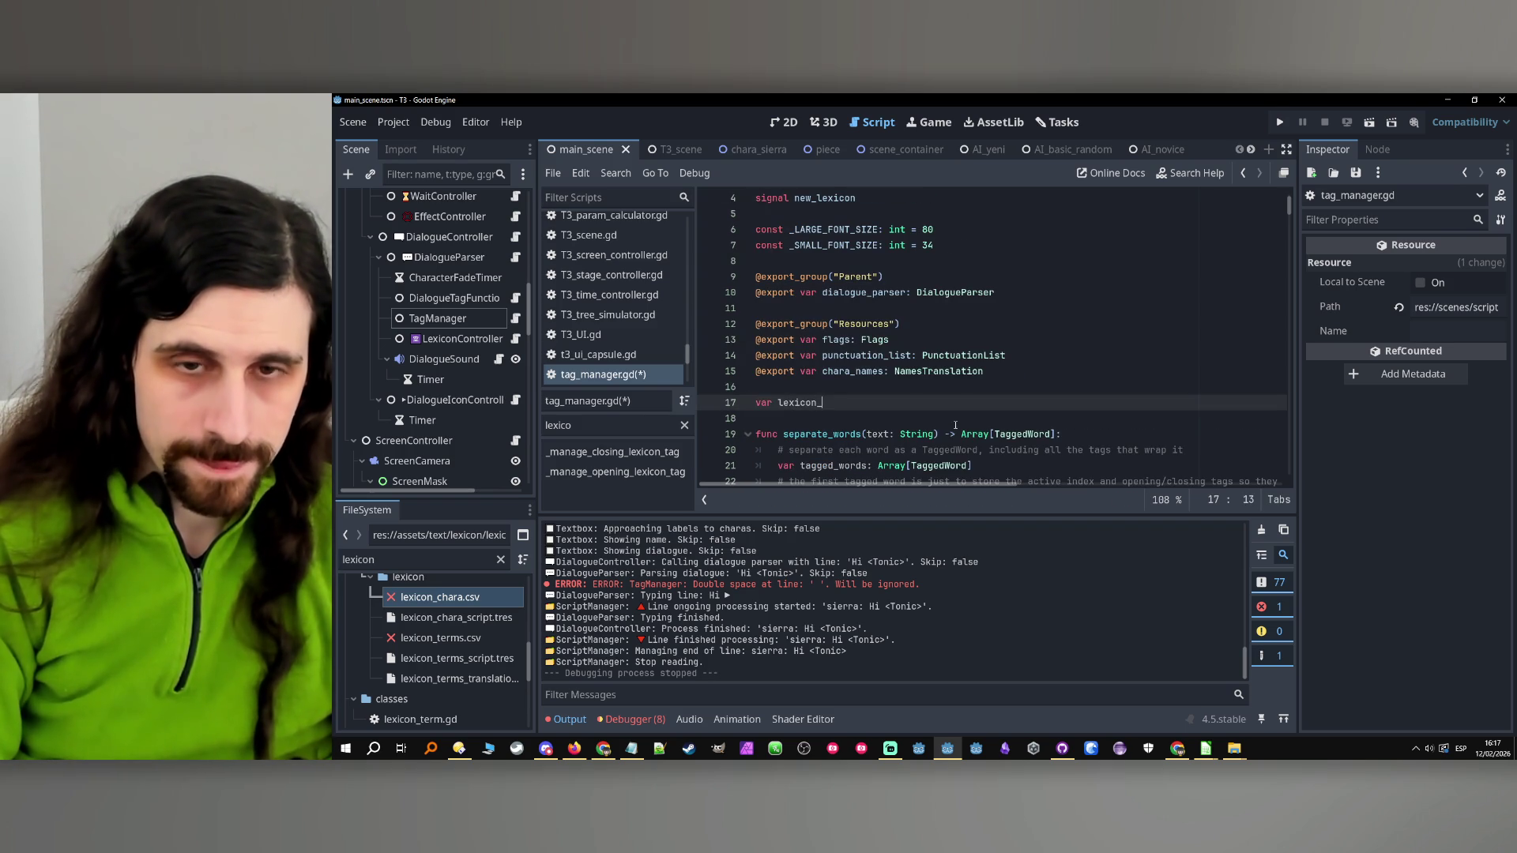
text(tag_open)
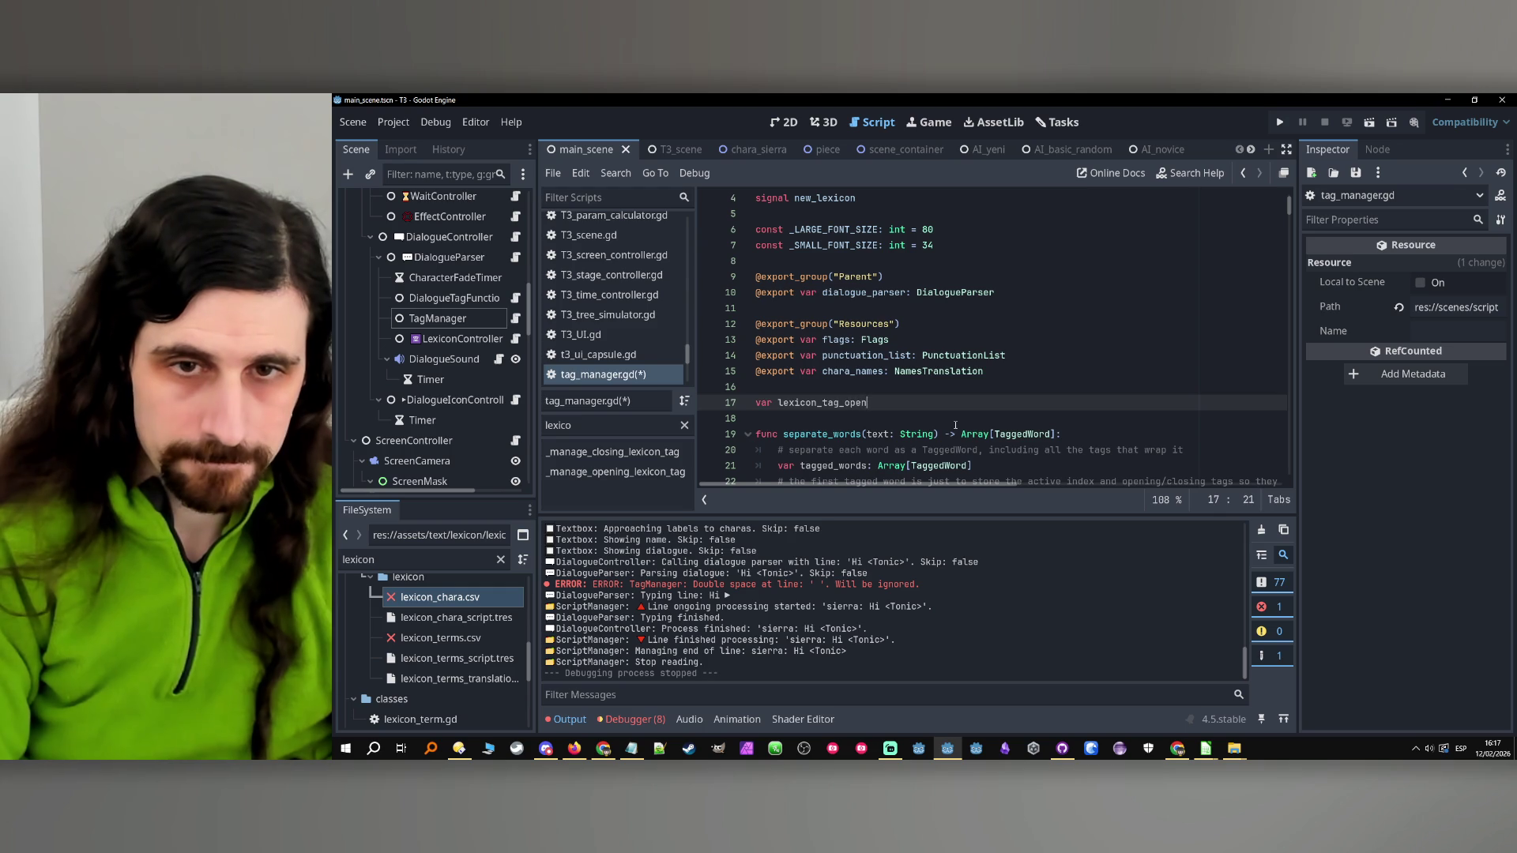
key(BackSpace)
key(BackSpace)
key(BackSpace)
key(BackSpace)
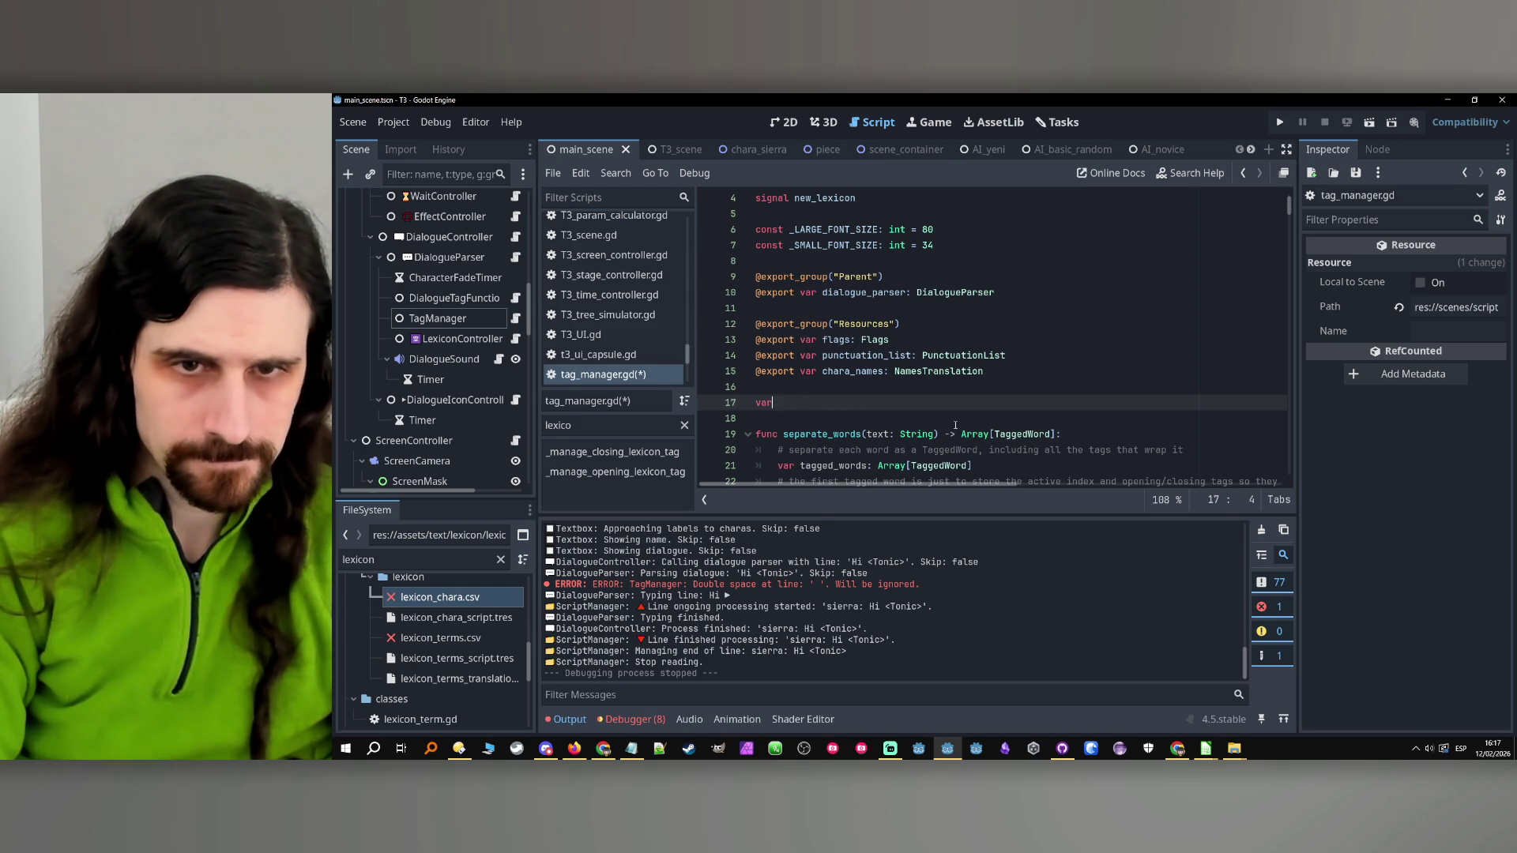
text( open_le)
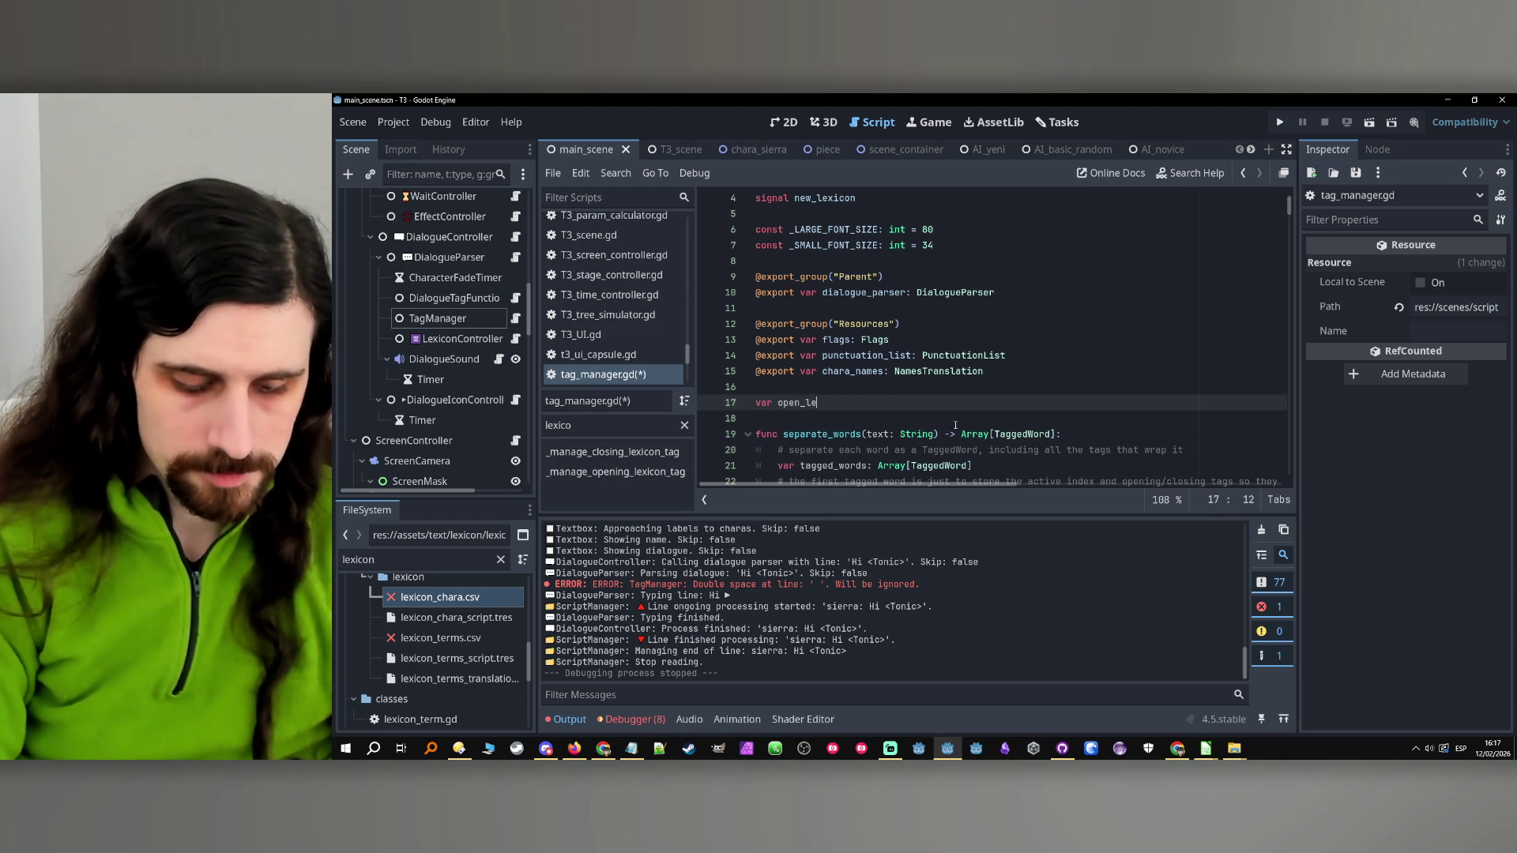
text(xicon: )
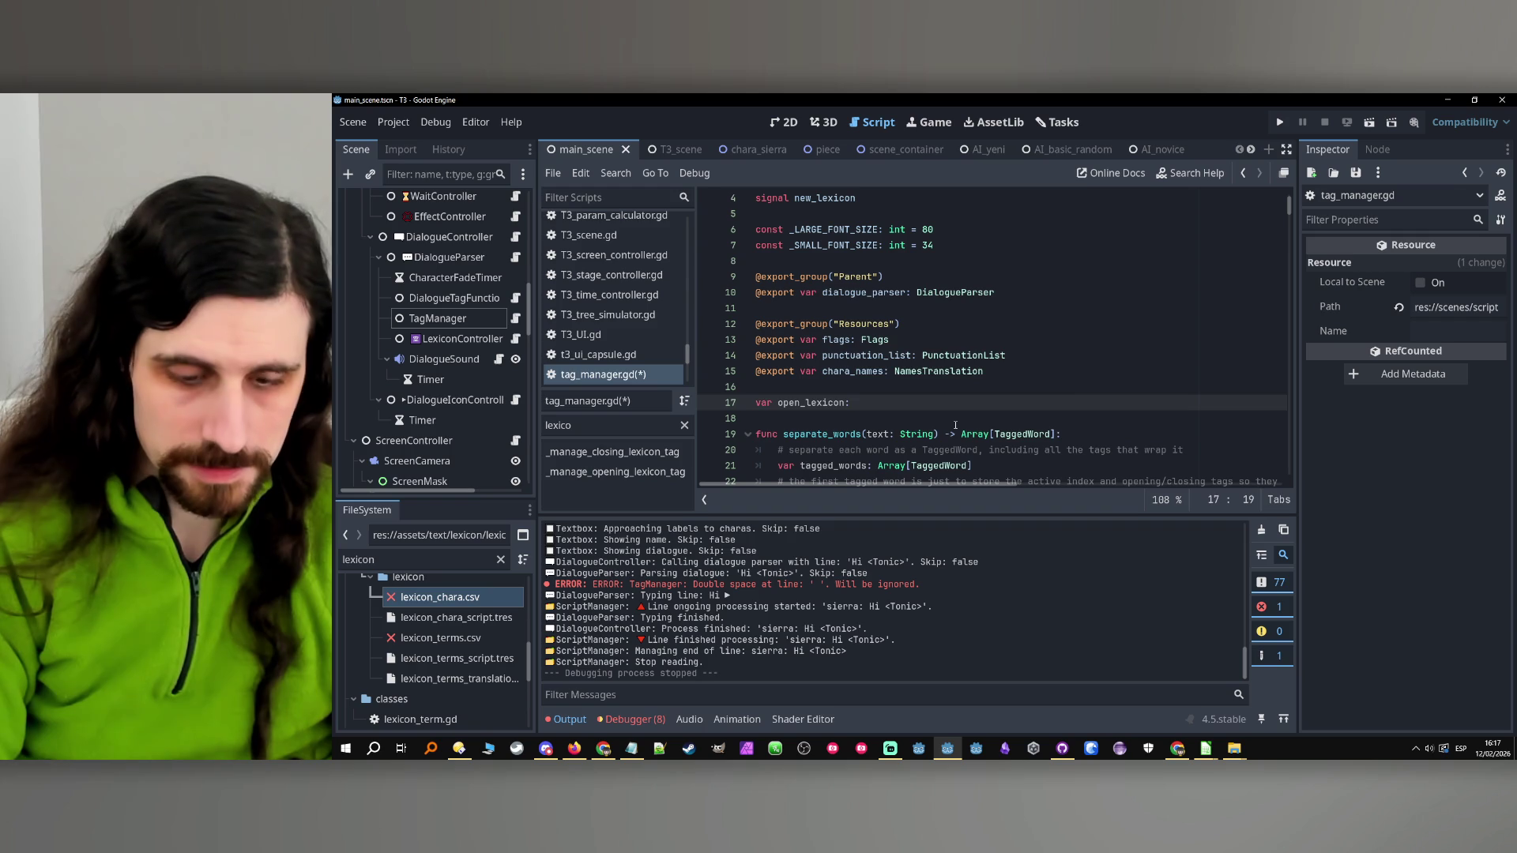
text(bool)
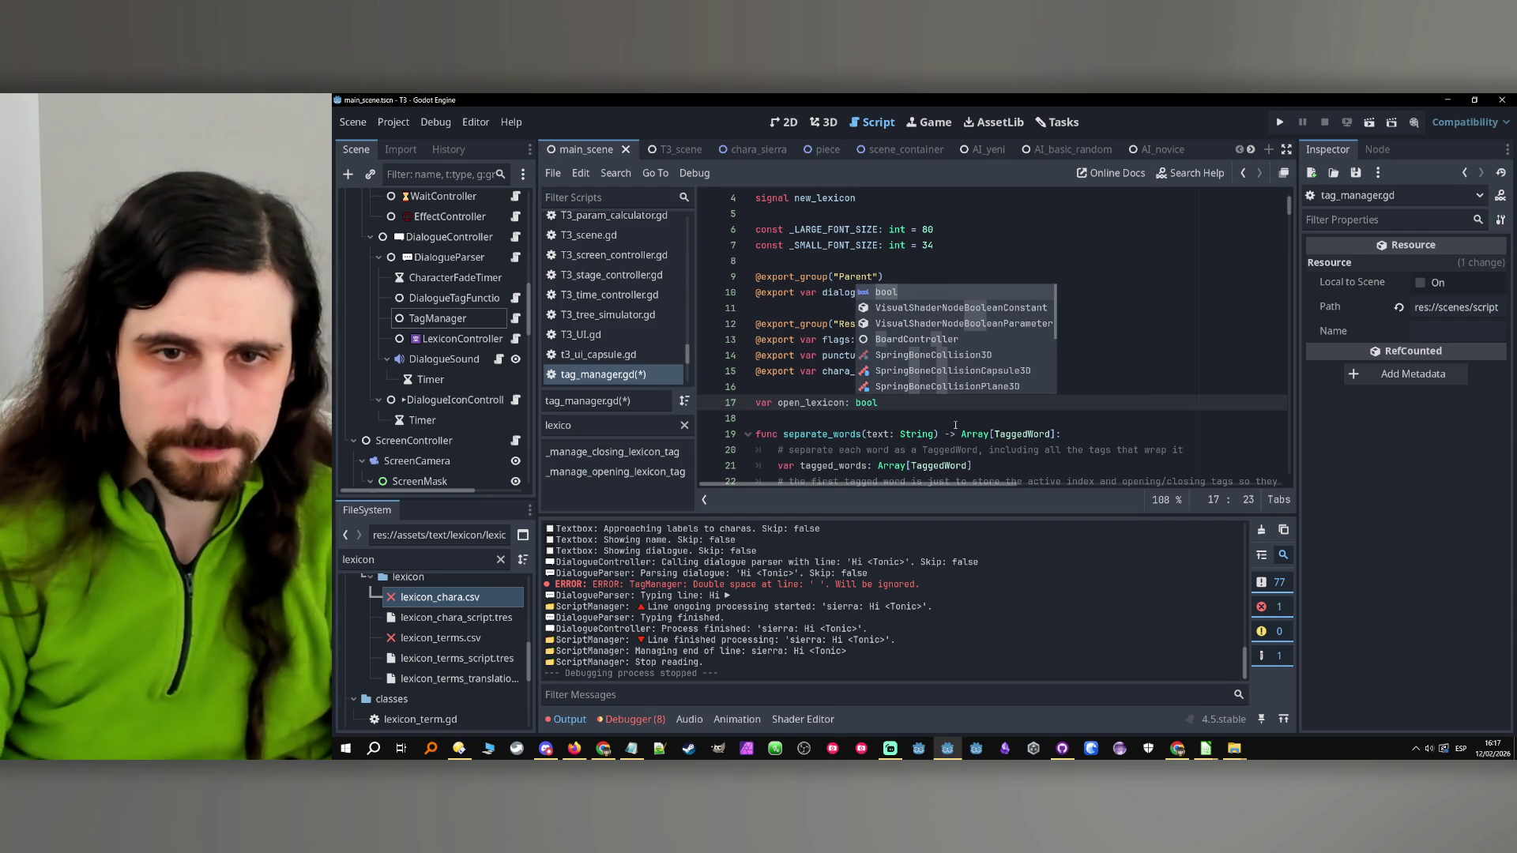
double_click(813, 402)
scroll(925, 407, down, 8)
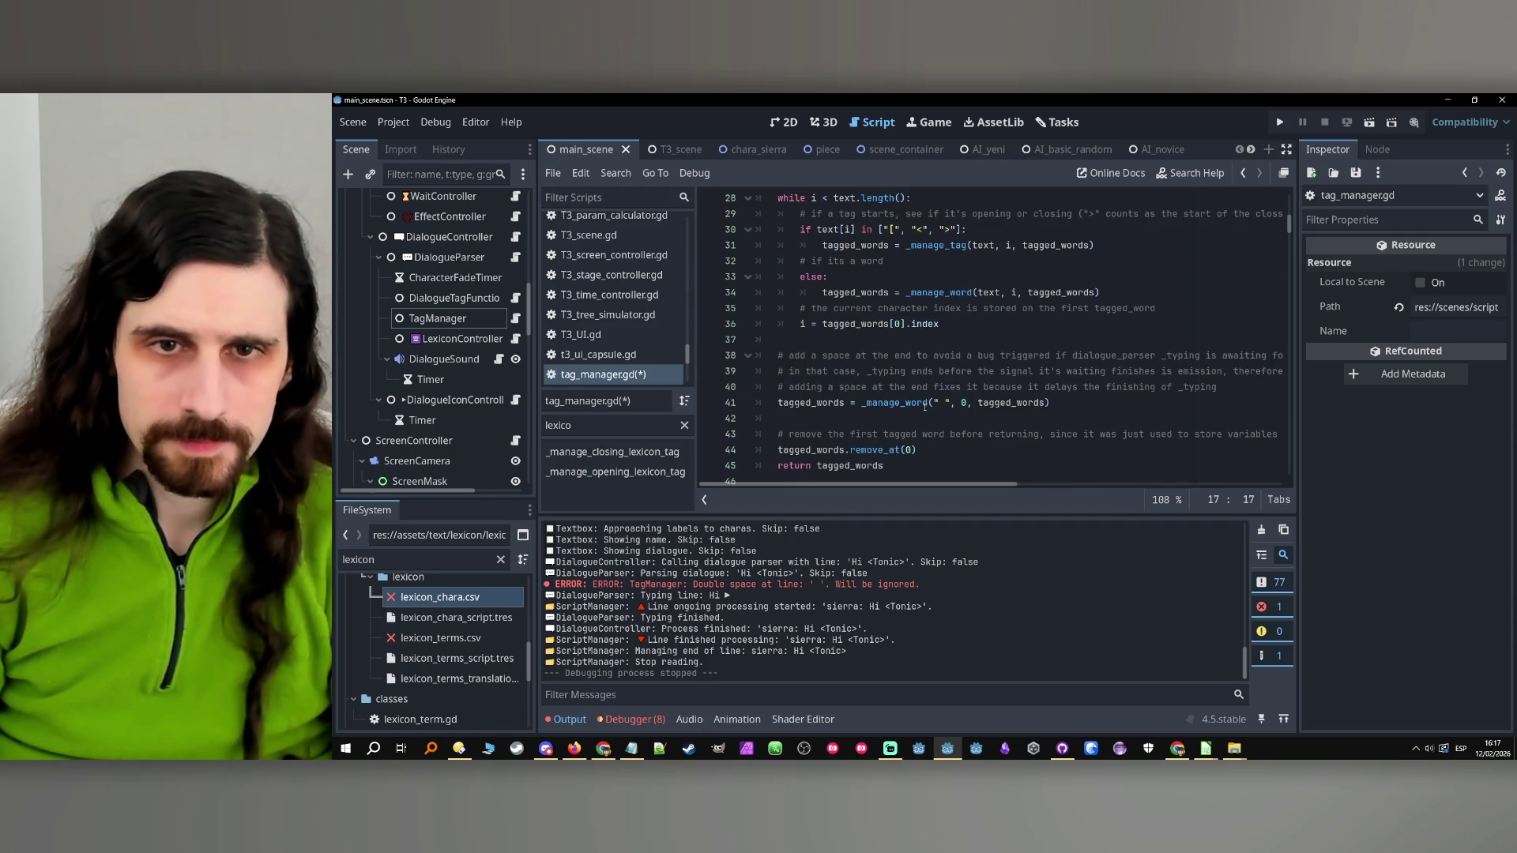
ctrl+click(940, 294)
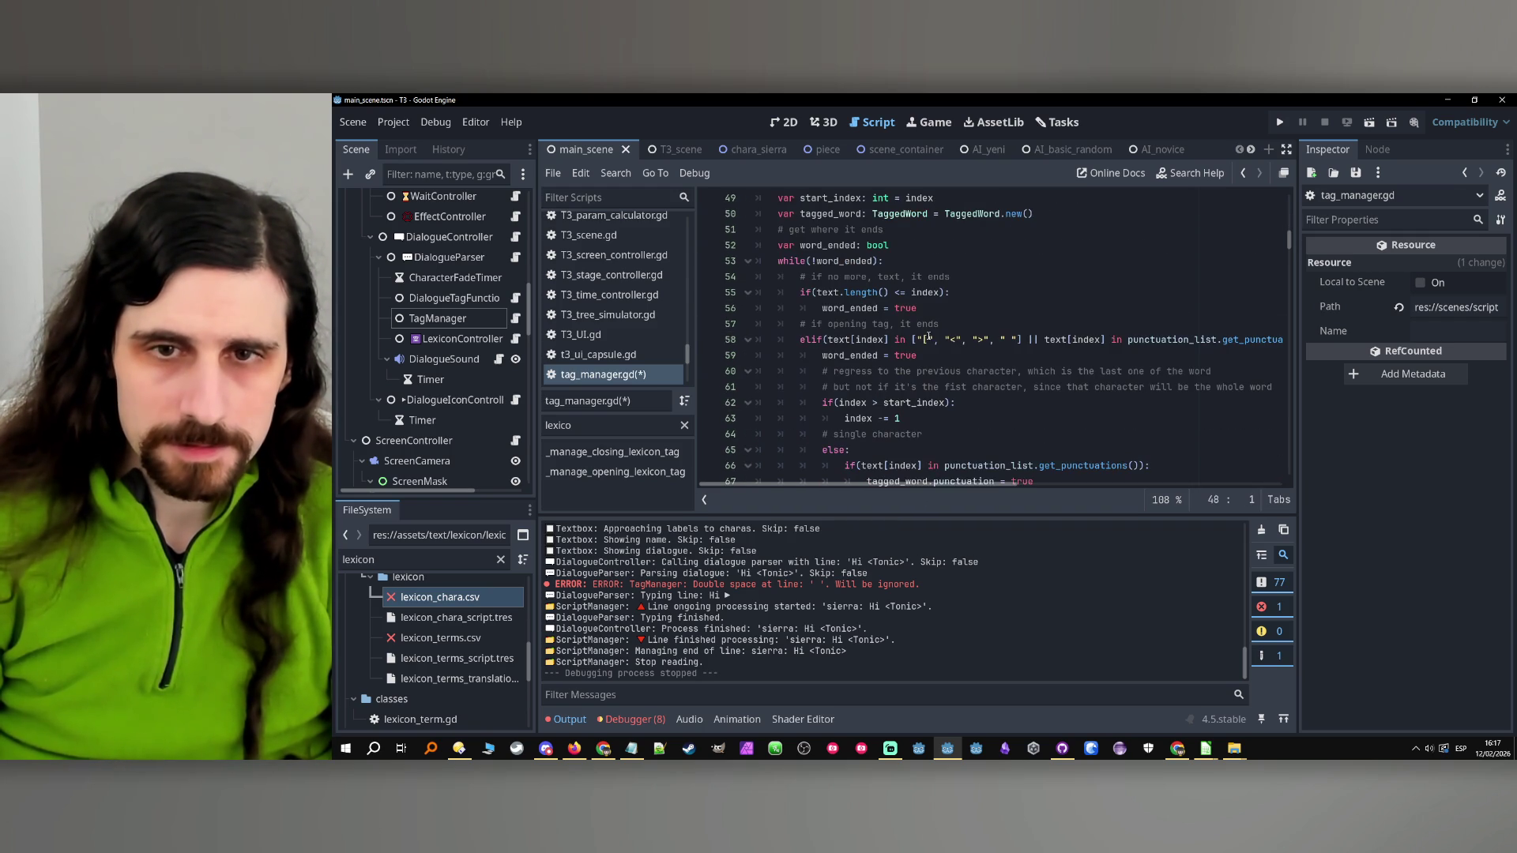
Add 'open_lexicon = true' at the start of _manage_opening_lexicon_tag
scroll(1225, 342, down, 3)
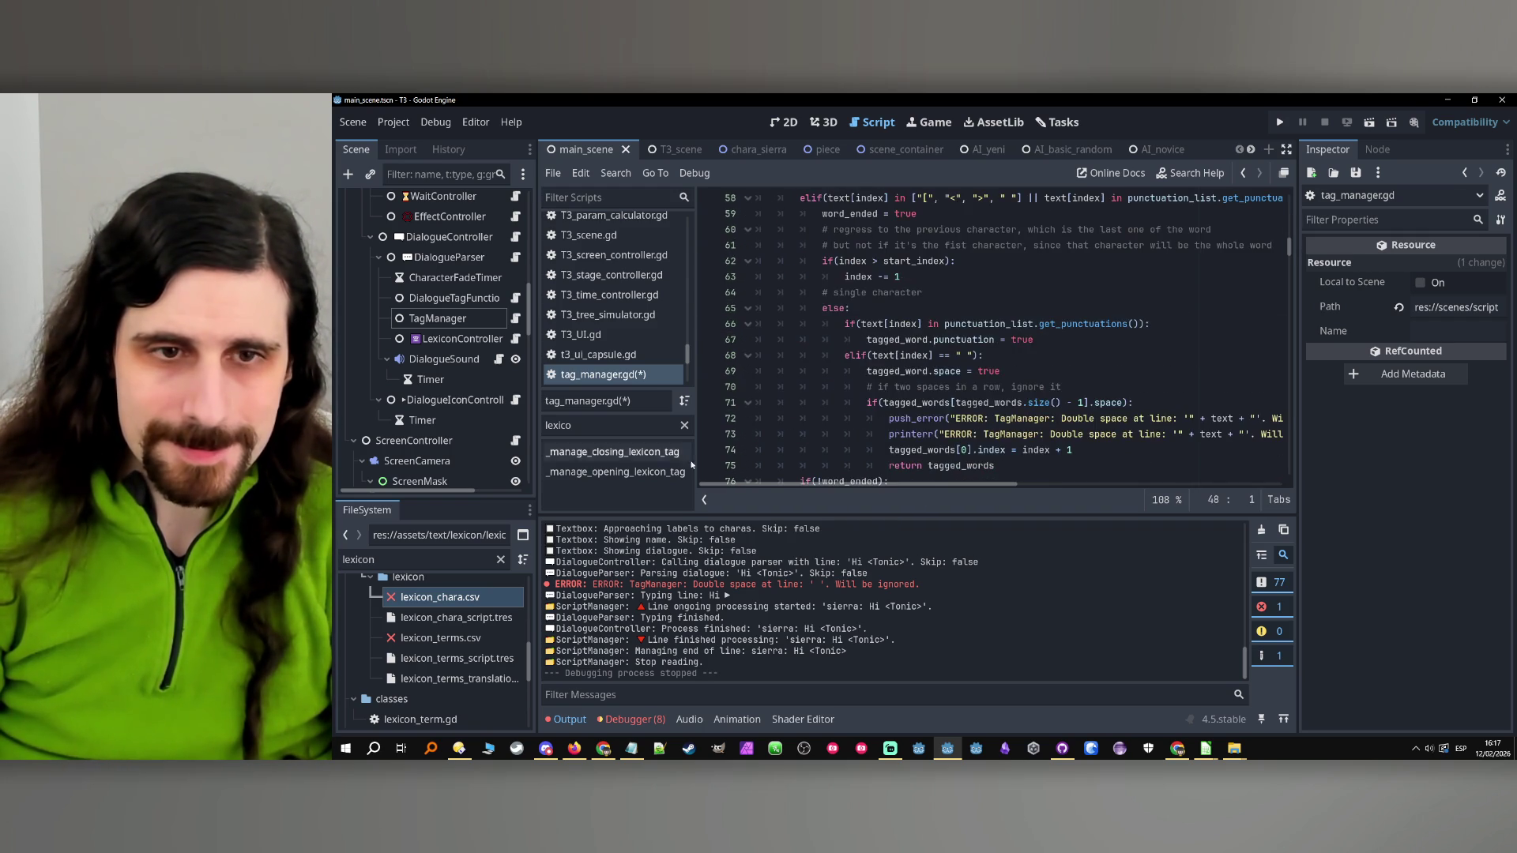
click(616, 471)
scroll(955, 367, down, 10)
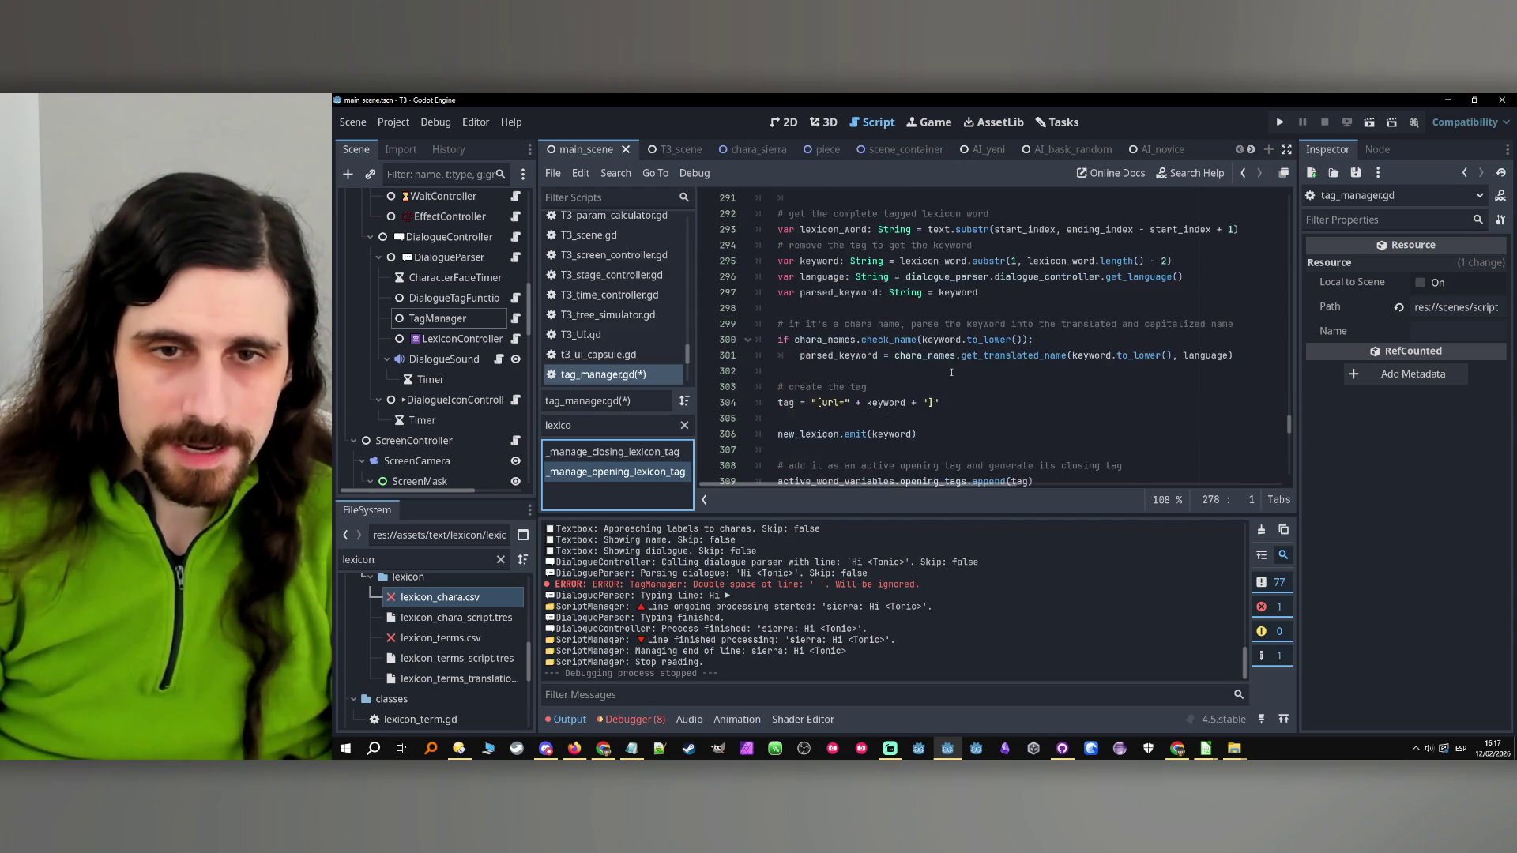
scroll(952, 371, up, 10)
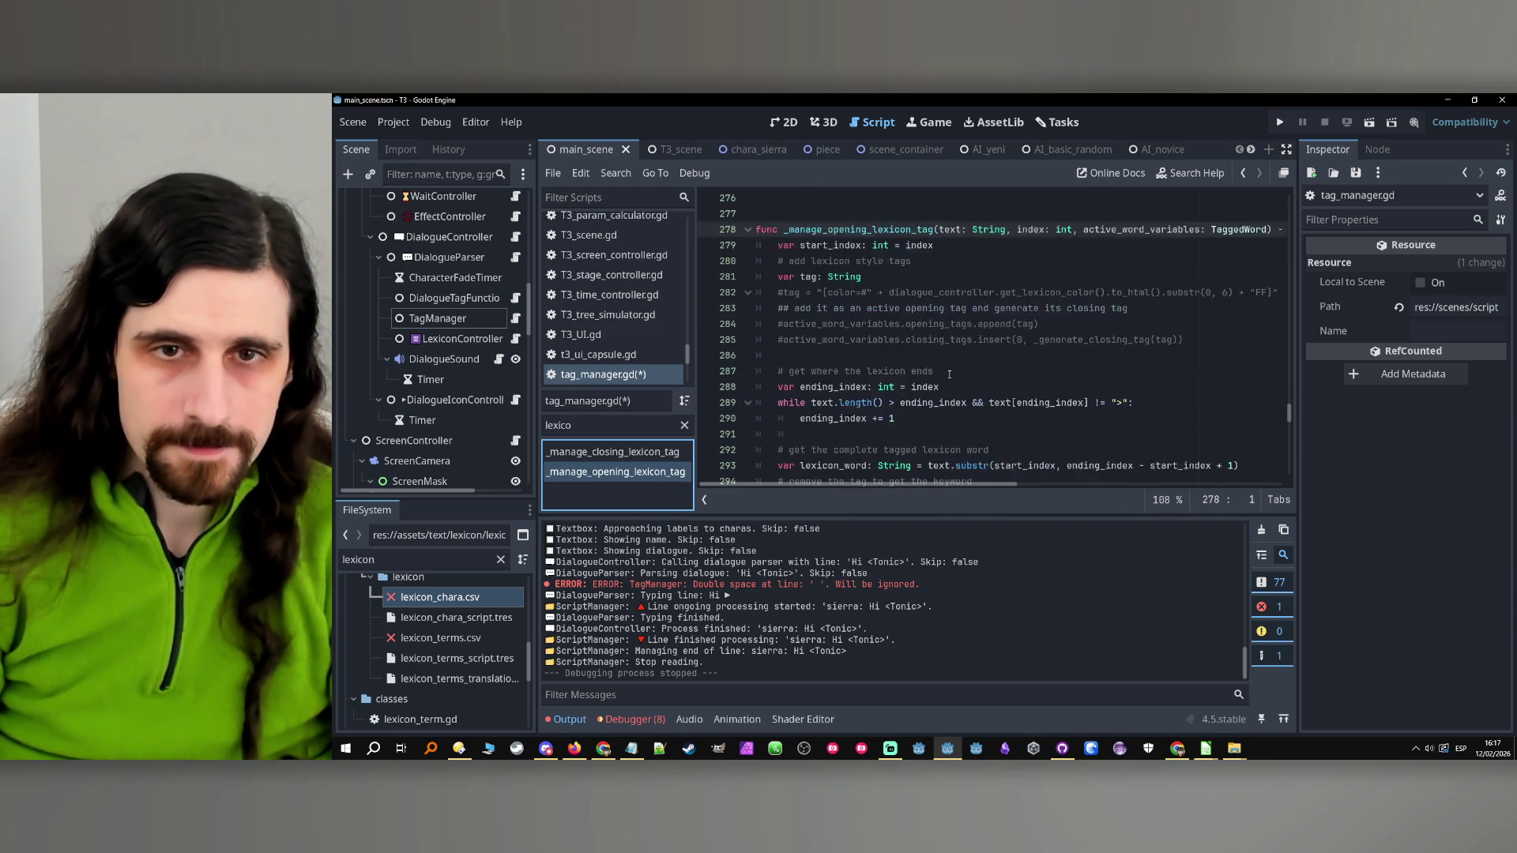
click(774, 342)
key(Return)
key(Return)
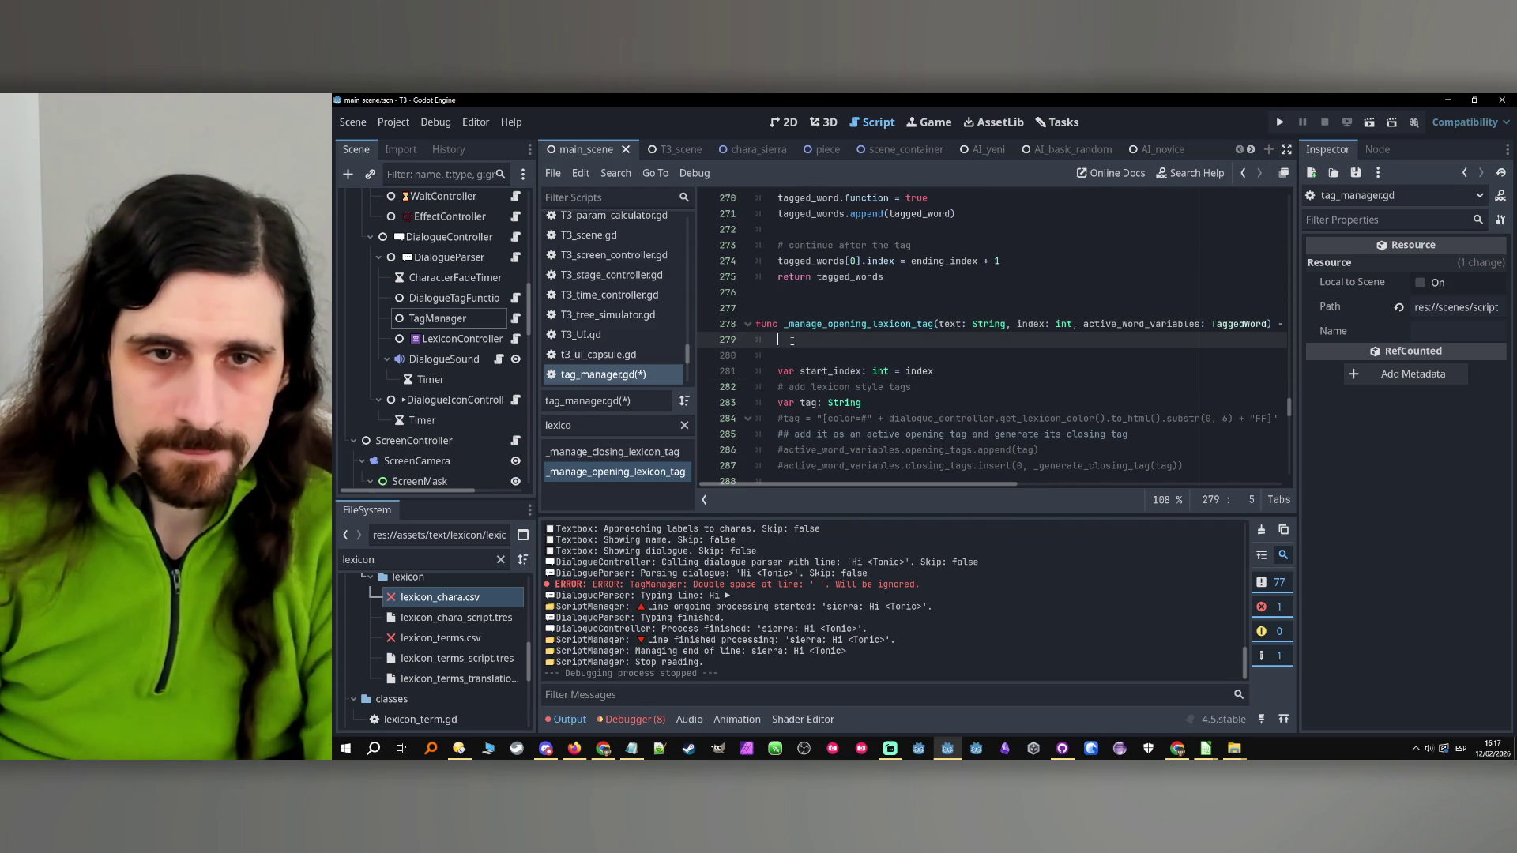
key(Up)
key(Up)
text(open_lexicon = true)
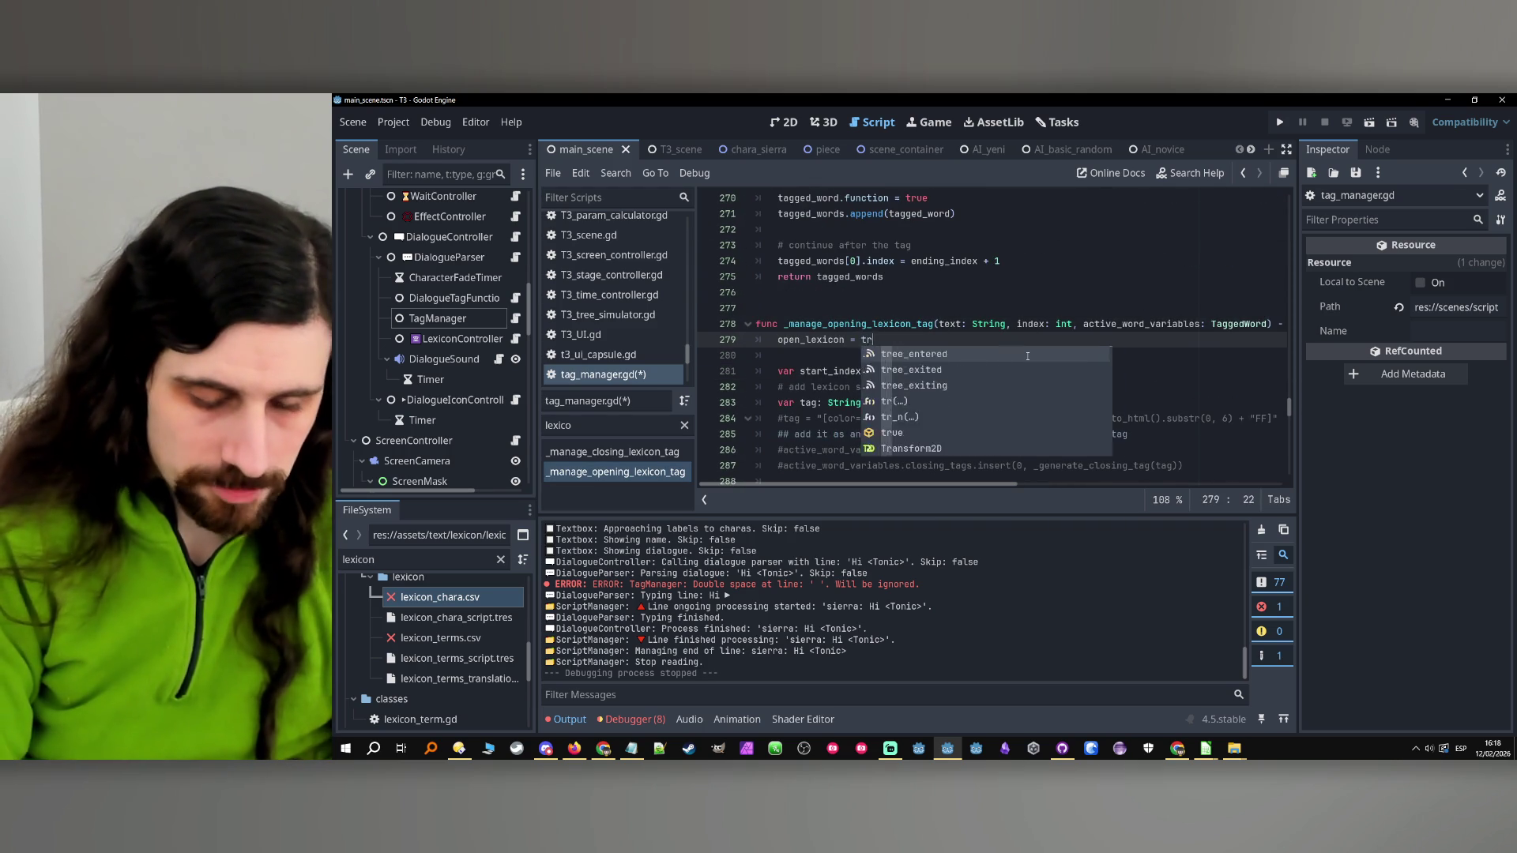
Begin an open_lexicon '= false' assignment at the start of _manage_closing_lexicon_tag, on line 319
scroll(1022, 349, down, 13)
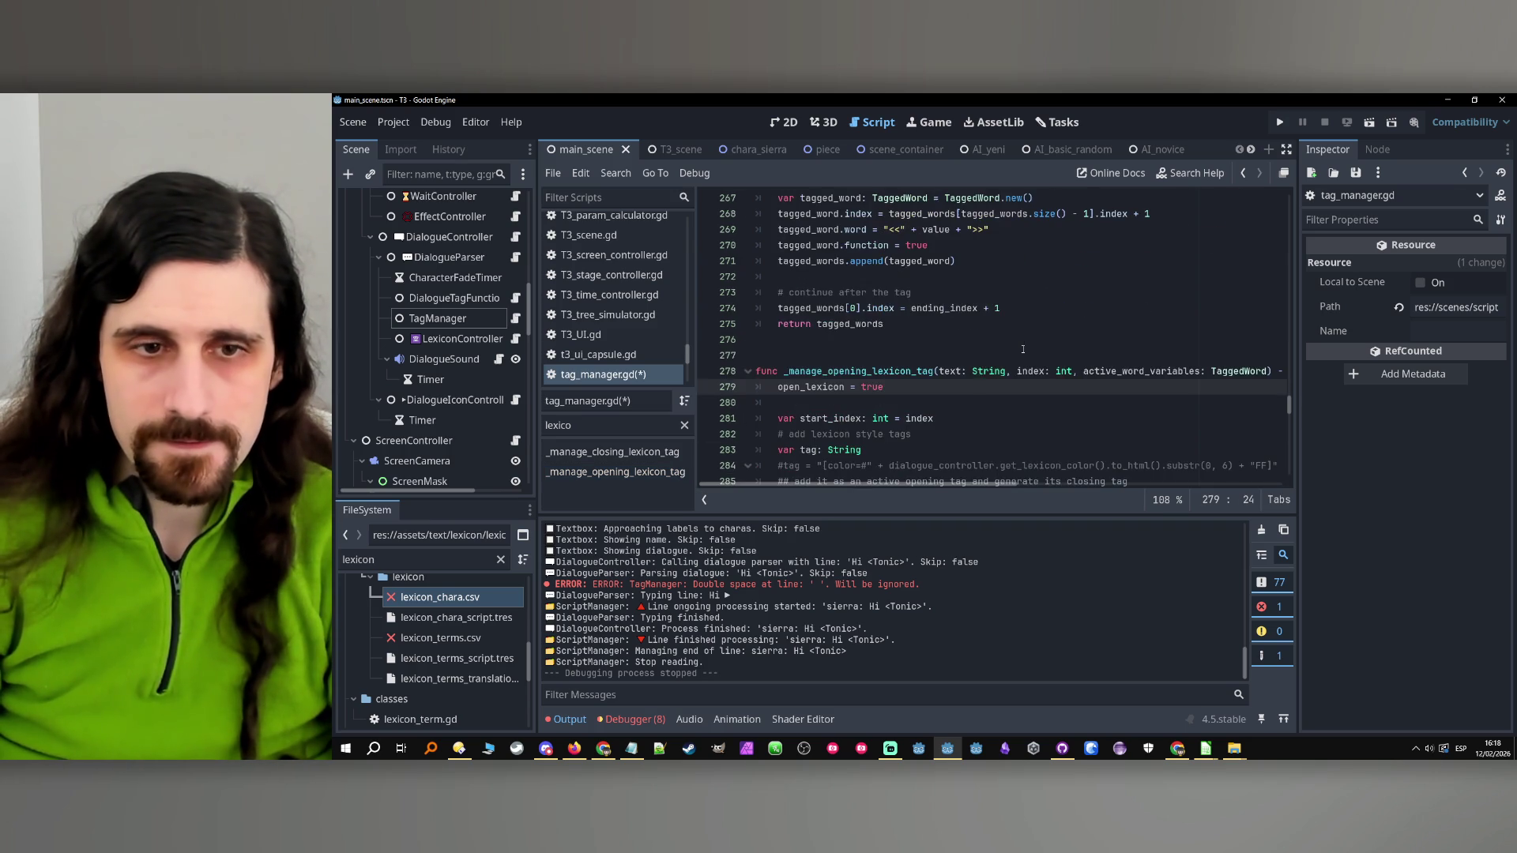
click(632, 452)
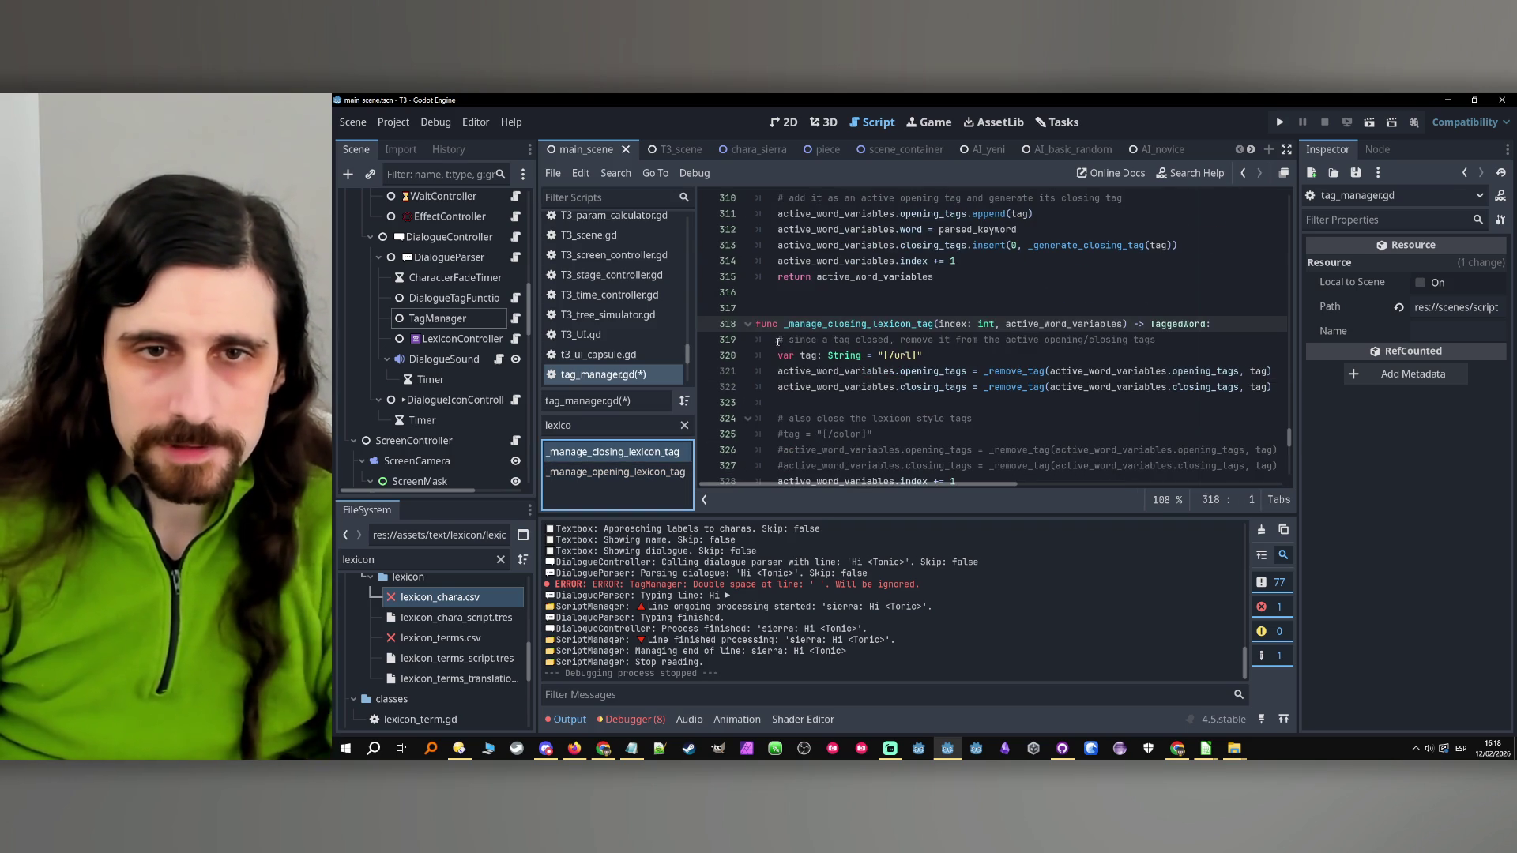
click(794, 341)
key(Return)
key(Return)
key(Up)
key(Up)
text(= false)
scroll(902, 350, up, 20)
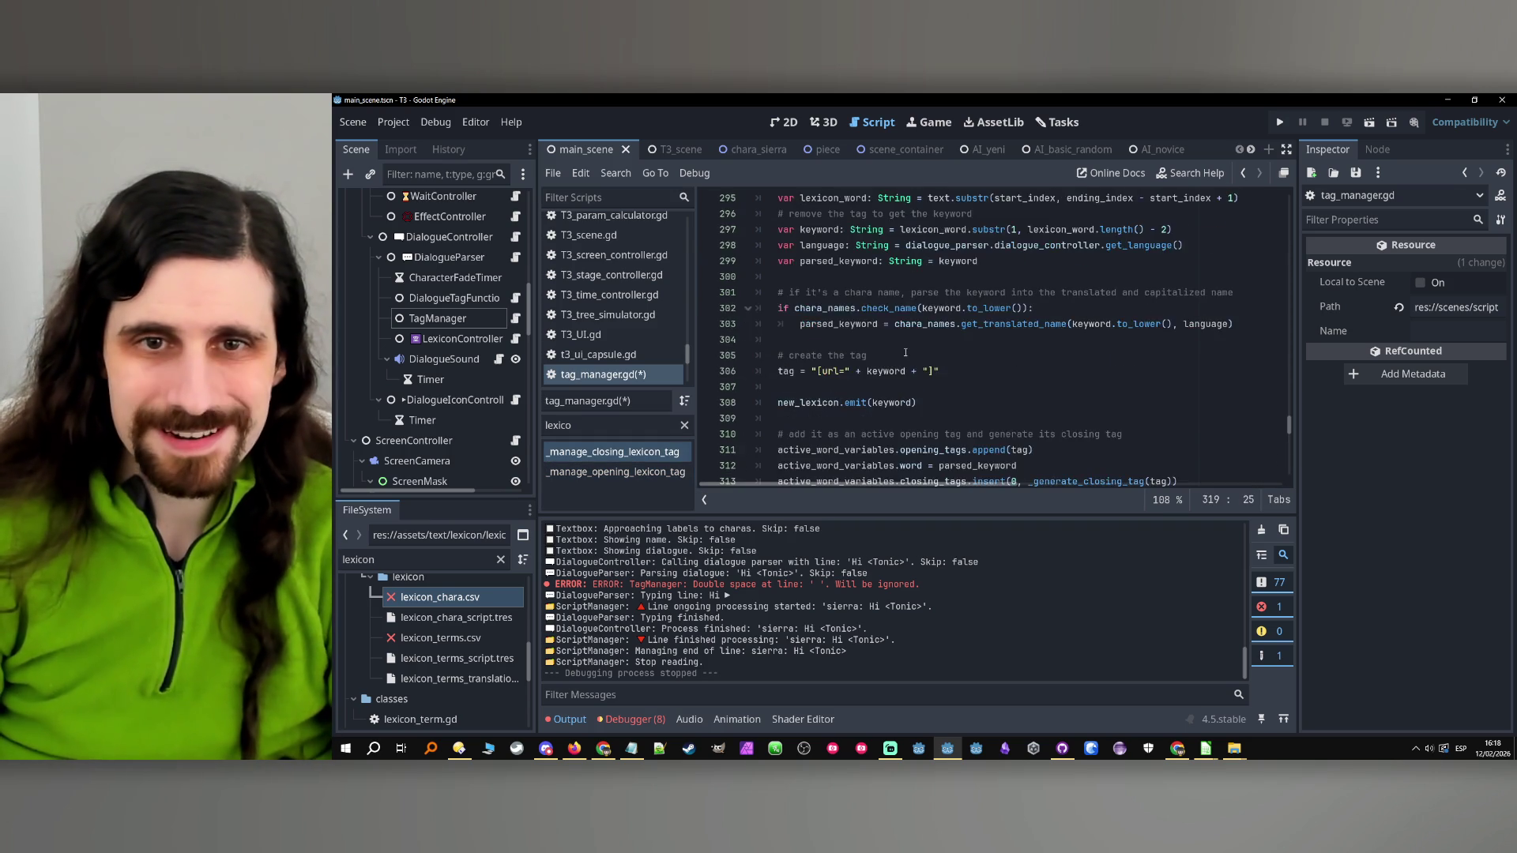
Scroll through _manage_word to review its word-saving code
scroll(949, 371, down, 15)
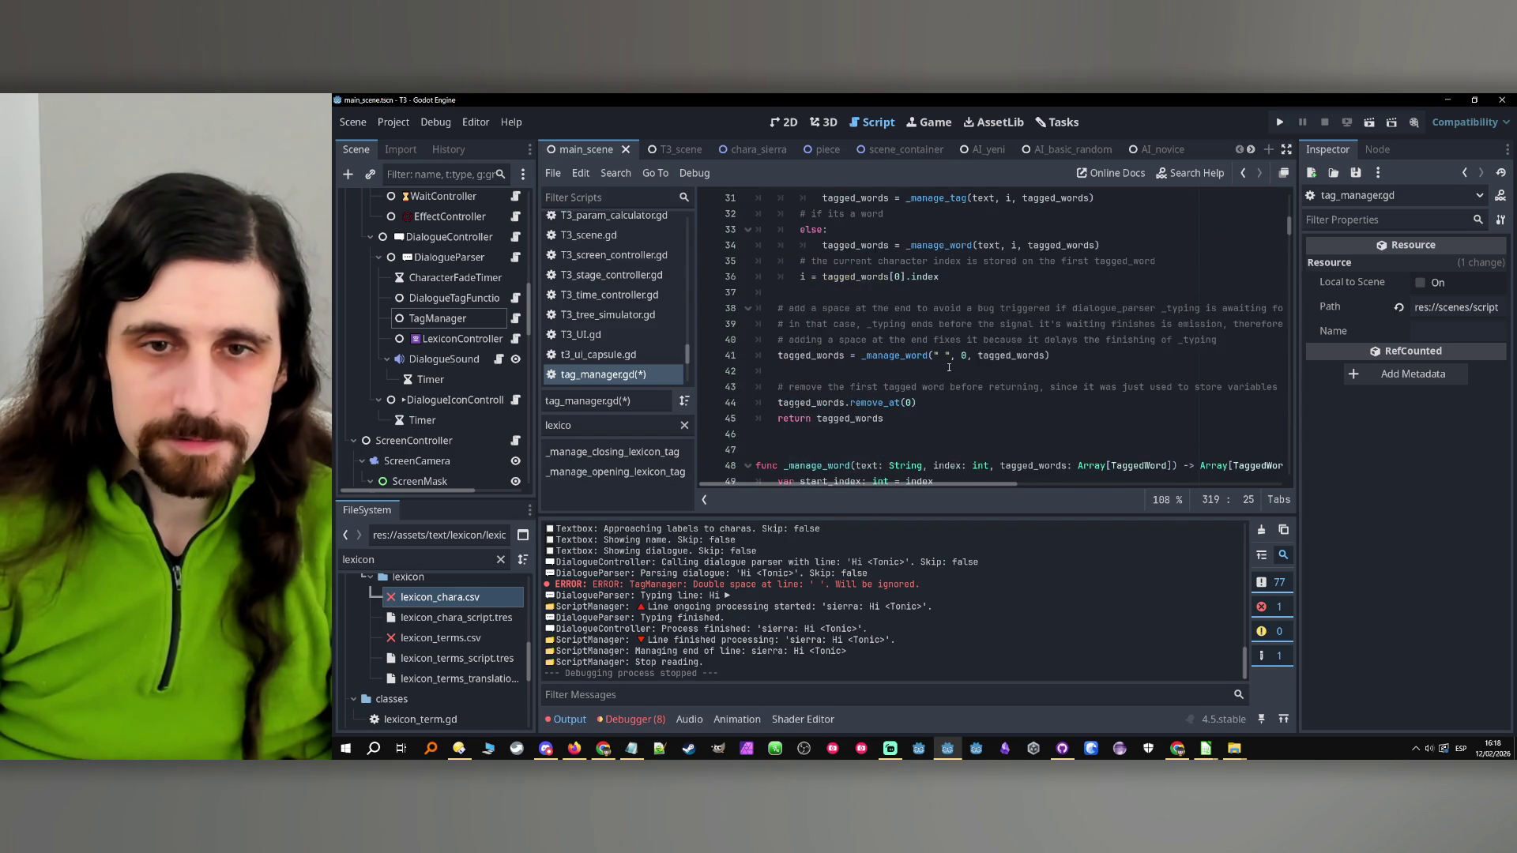
scroll(948, 354, down, 5)
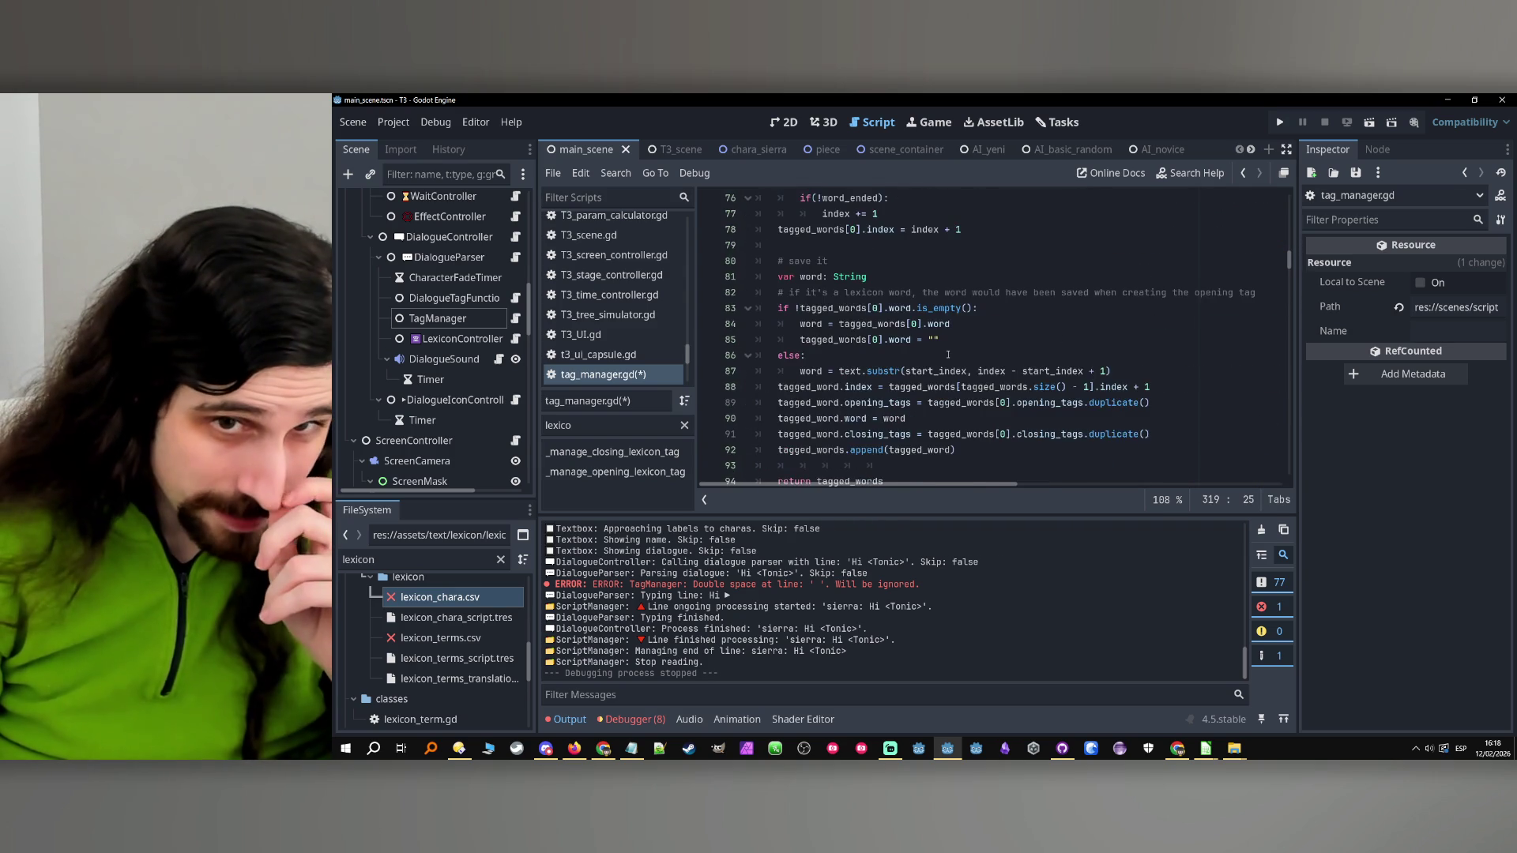
scroll(946, 351, up, 2)
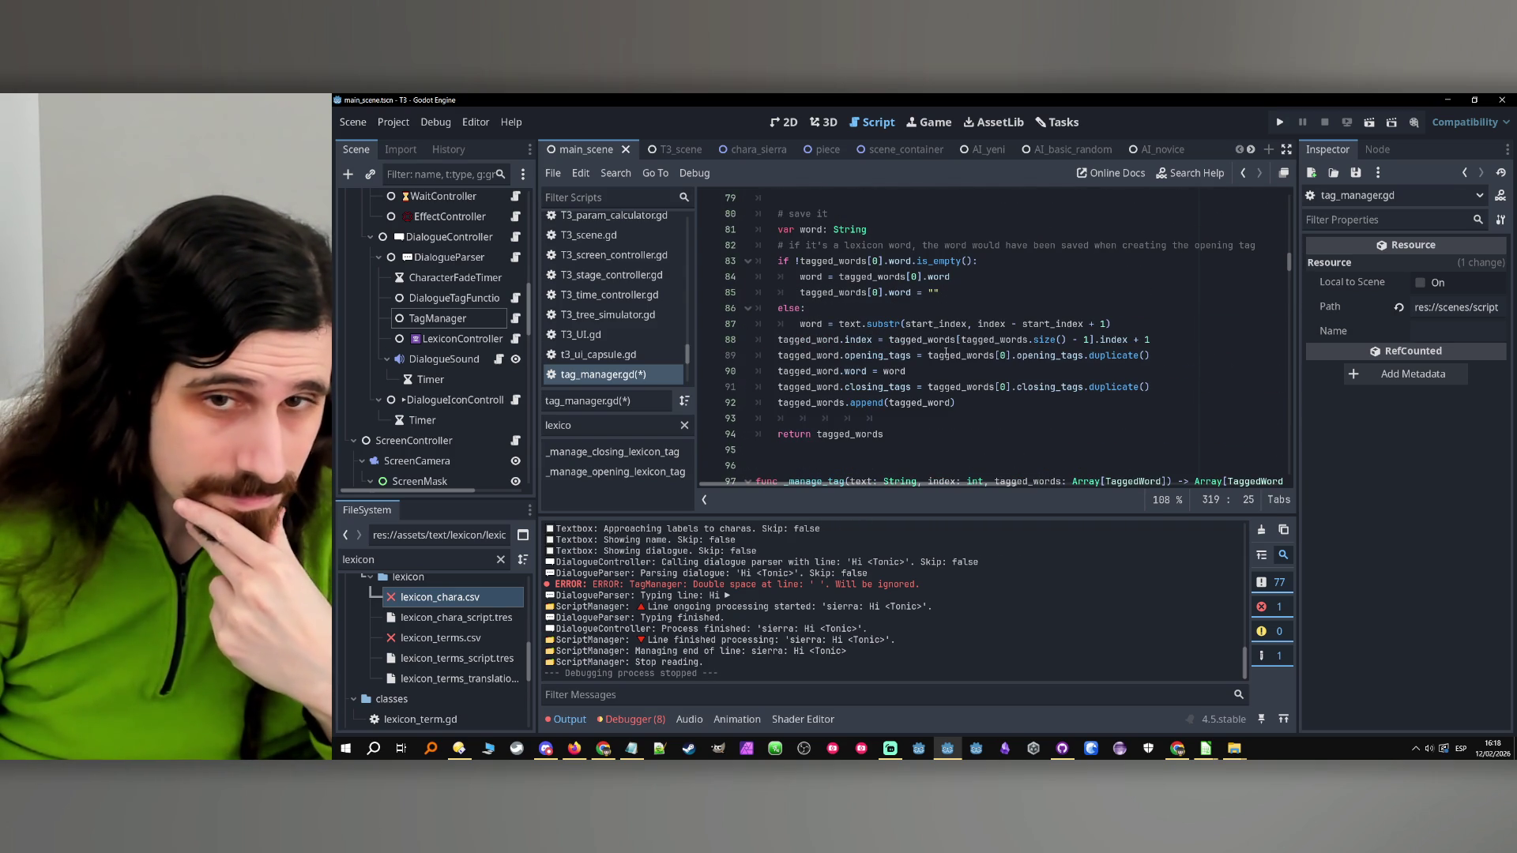
scroll(946, 357, up, 4)
scroll(879, 370, down, 2)
click(837, 387)
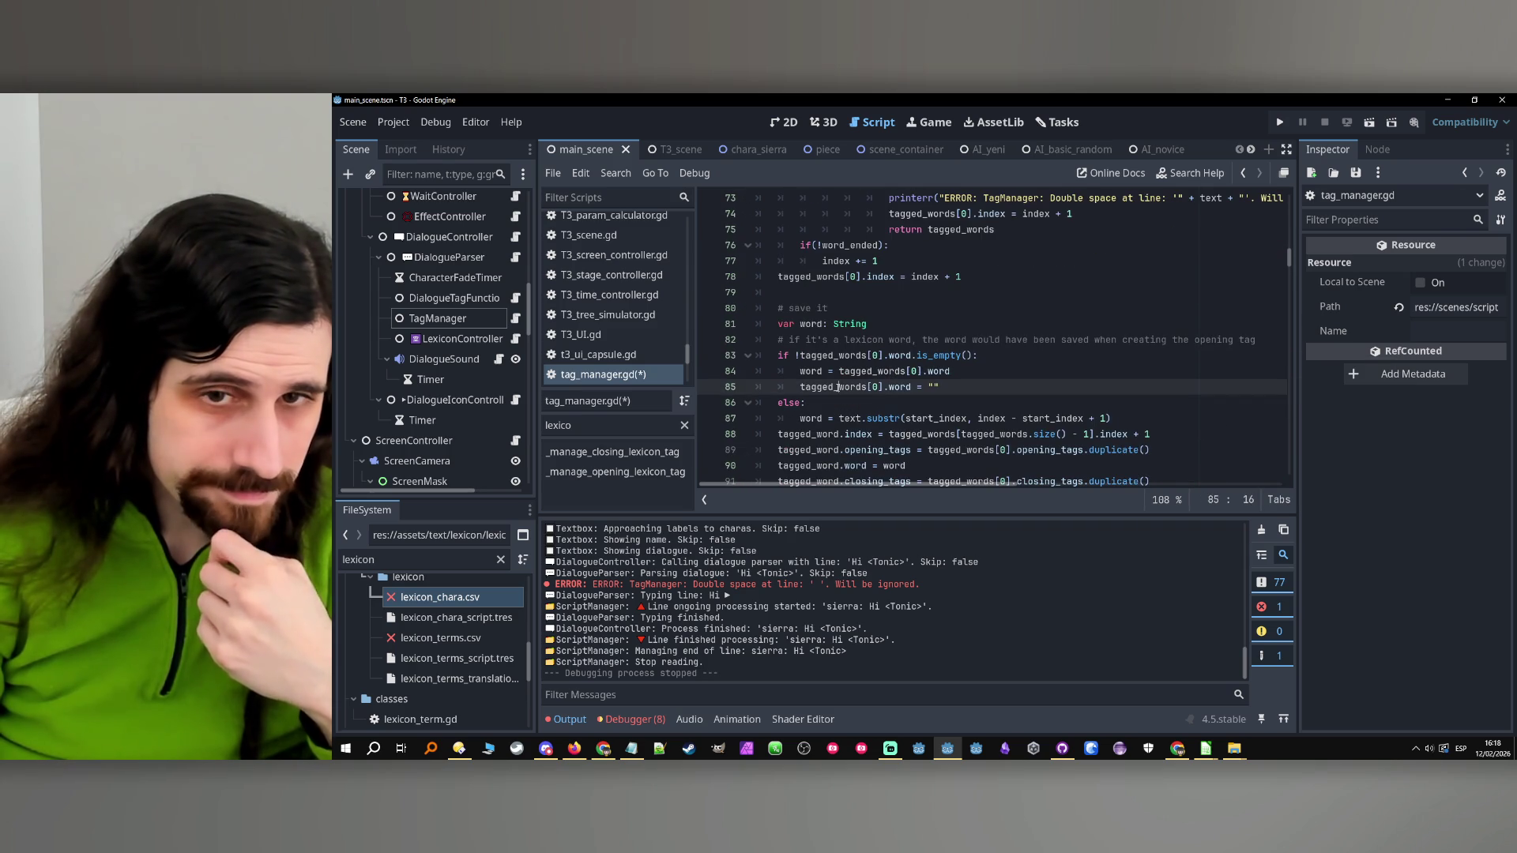
scroll(838, 388, up, 2)
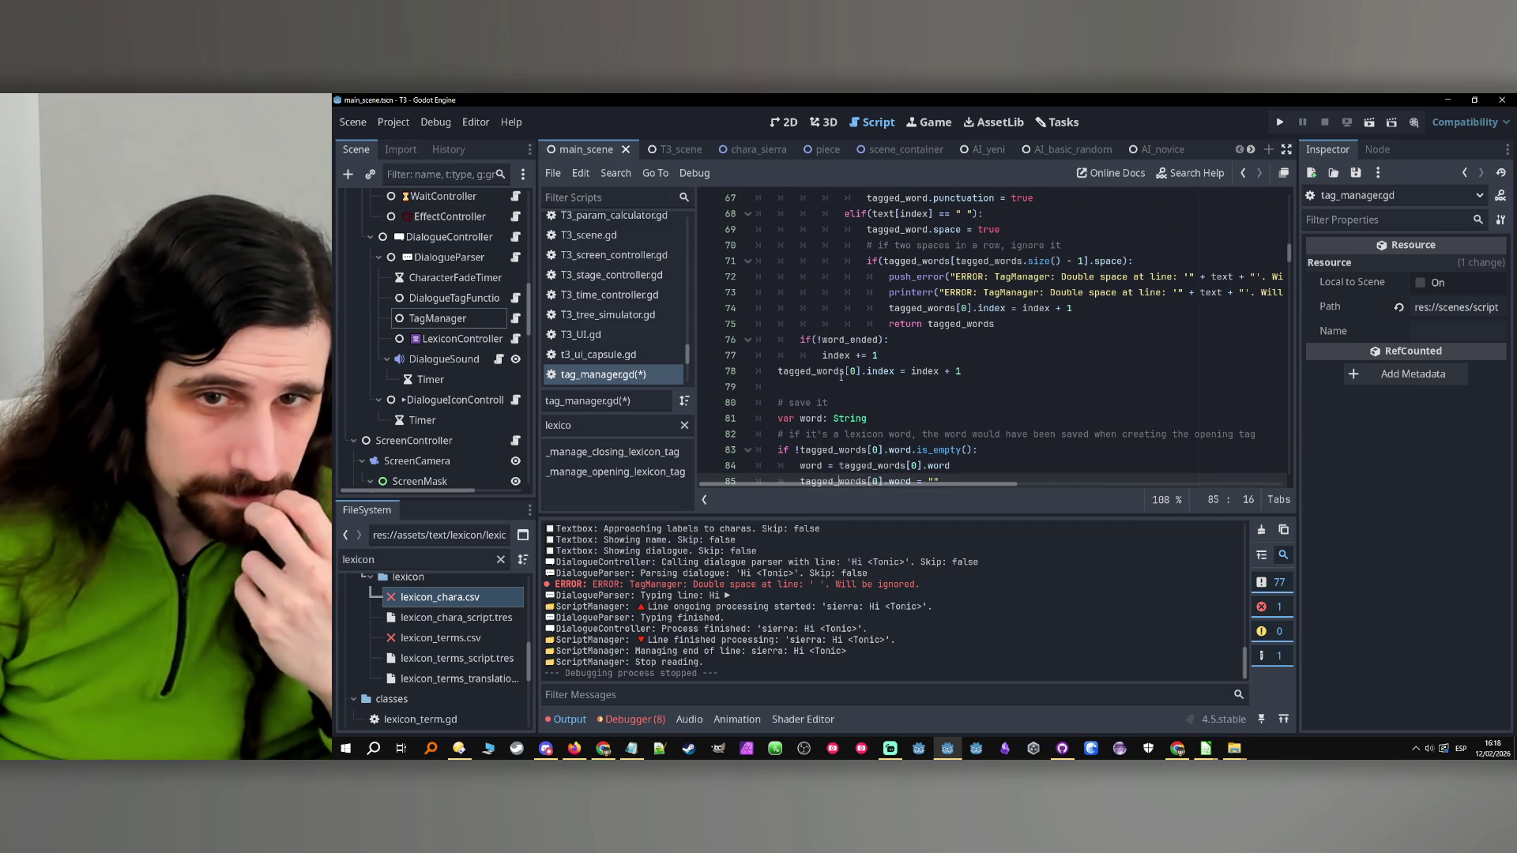
Remove the parenthesis from 'if(!word_ended):' on line 76 and save tag_manager.gd
click(810, 339)
key(Delete)
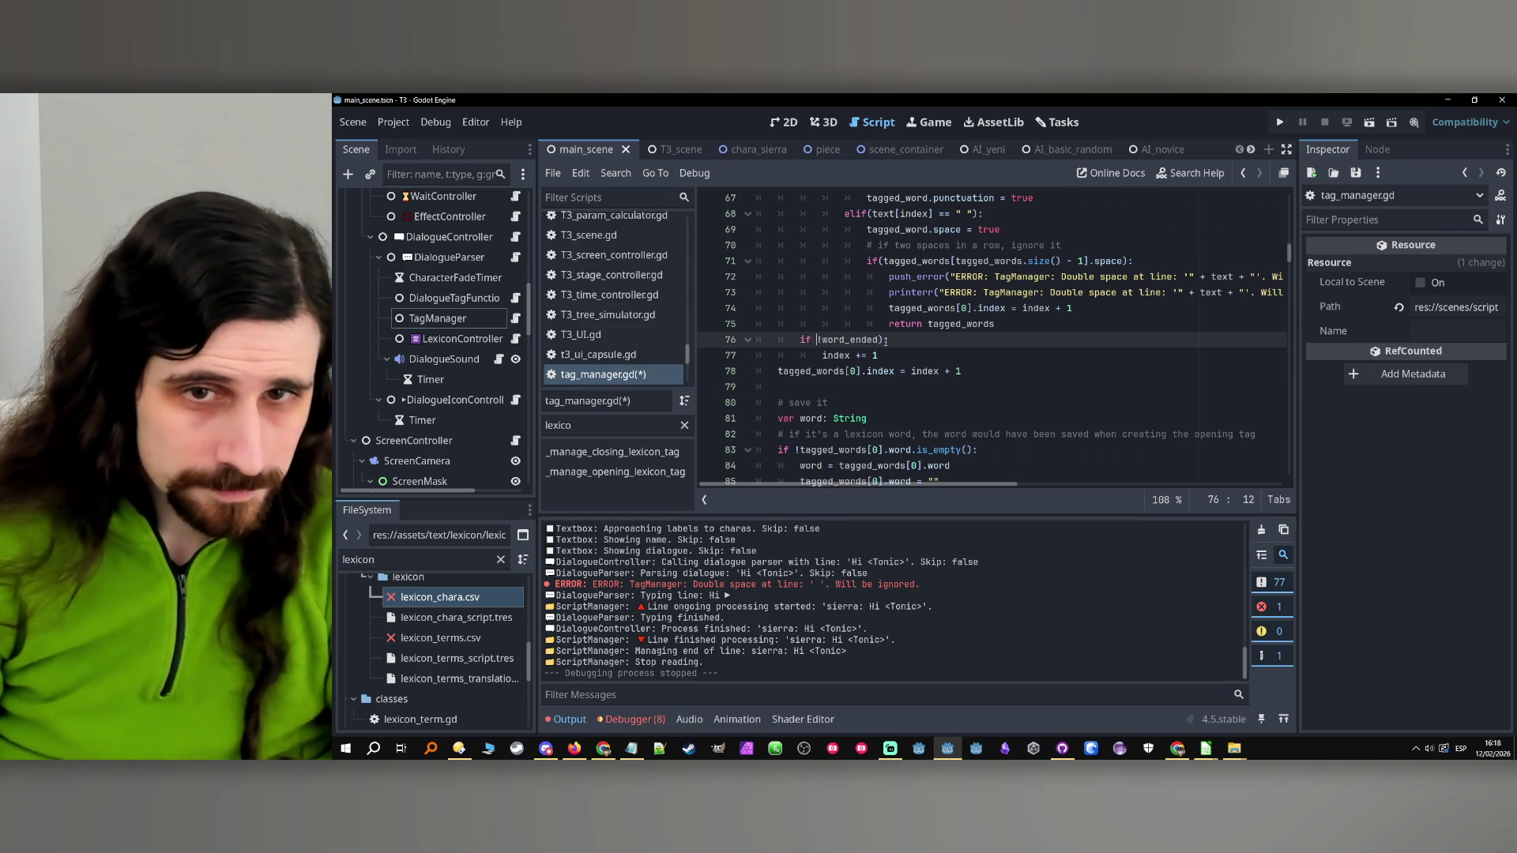
click(881, 339)
click(884, 340)
scroll(884, 341, up, 3)
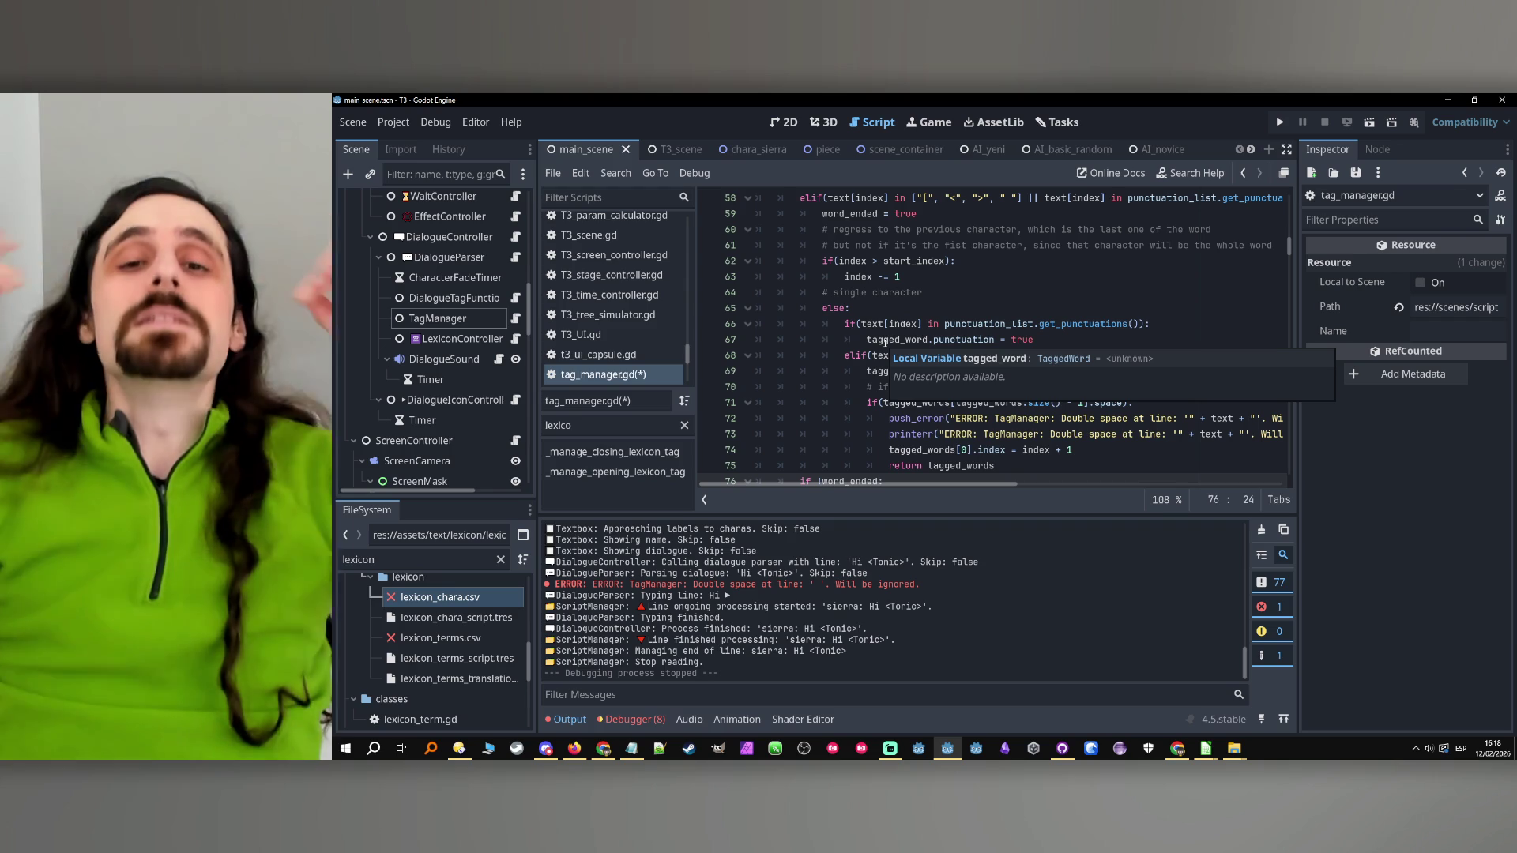
key(ctrl+s)
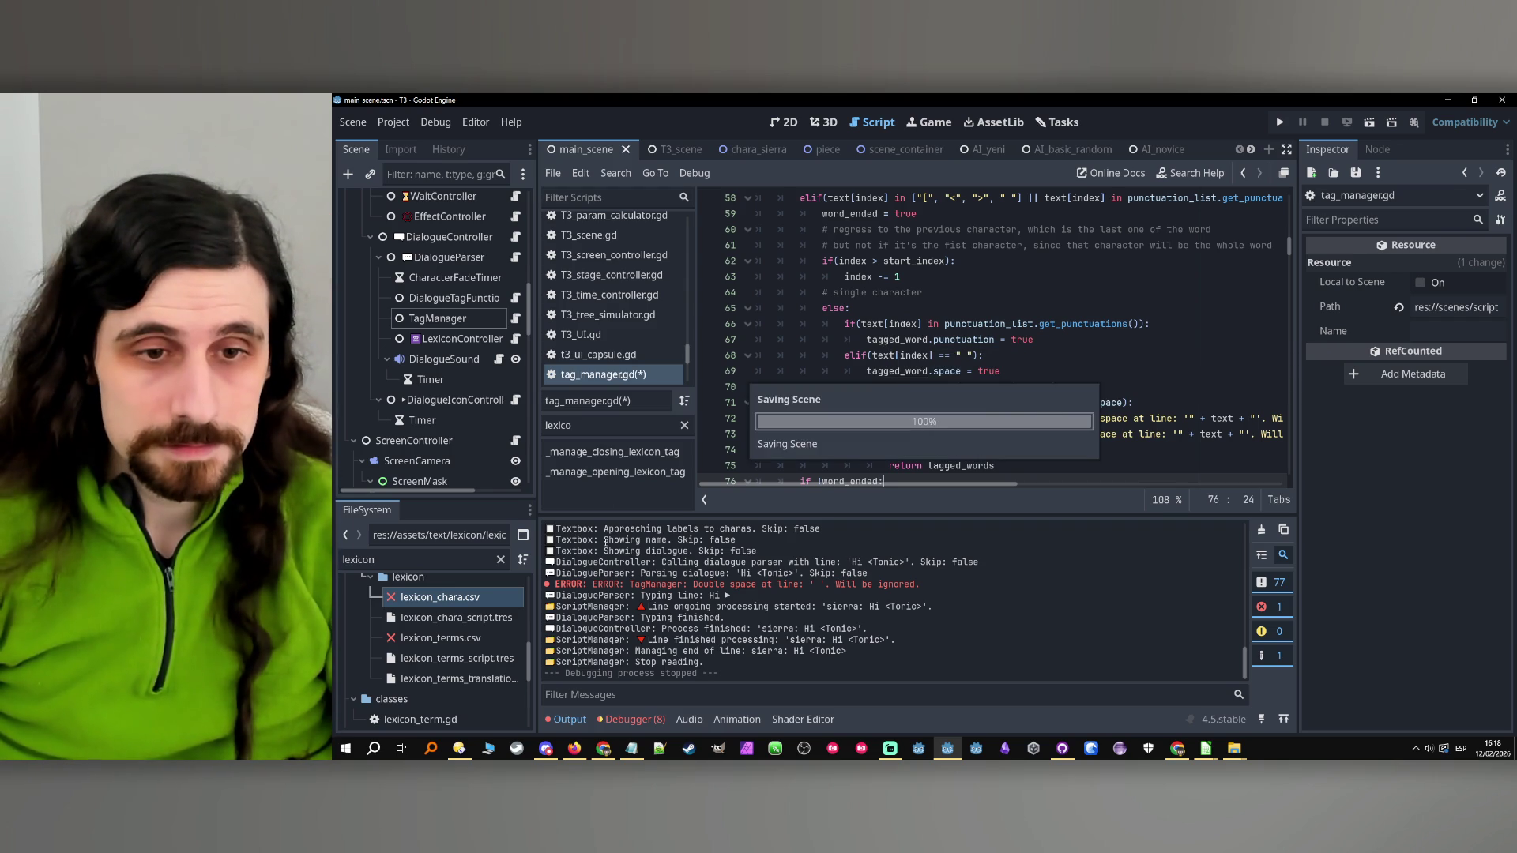
Set a breakpoint on the open_lexicon = false line at 319 in _manage_closing_lexicon_tag and run the game
click(612, 452)
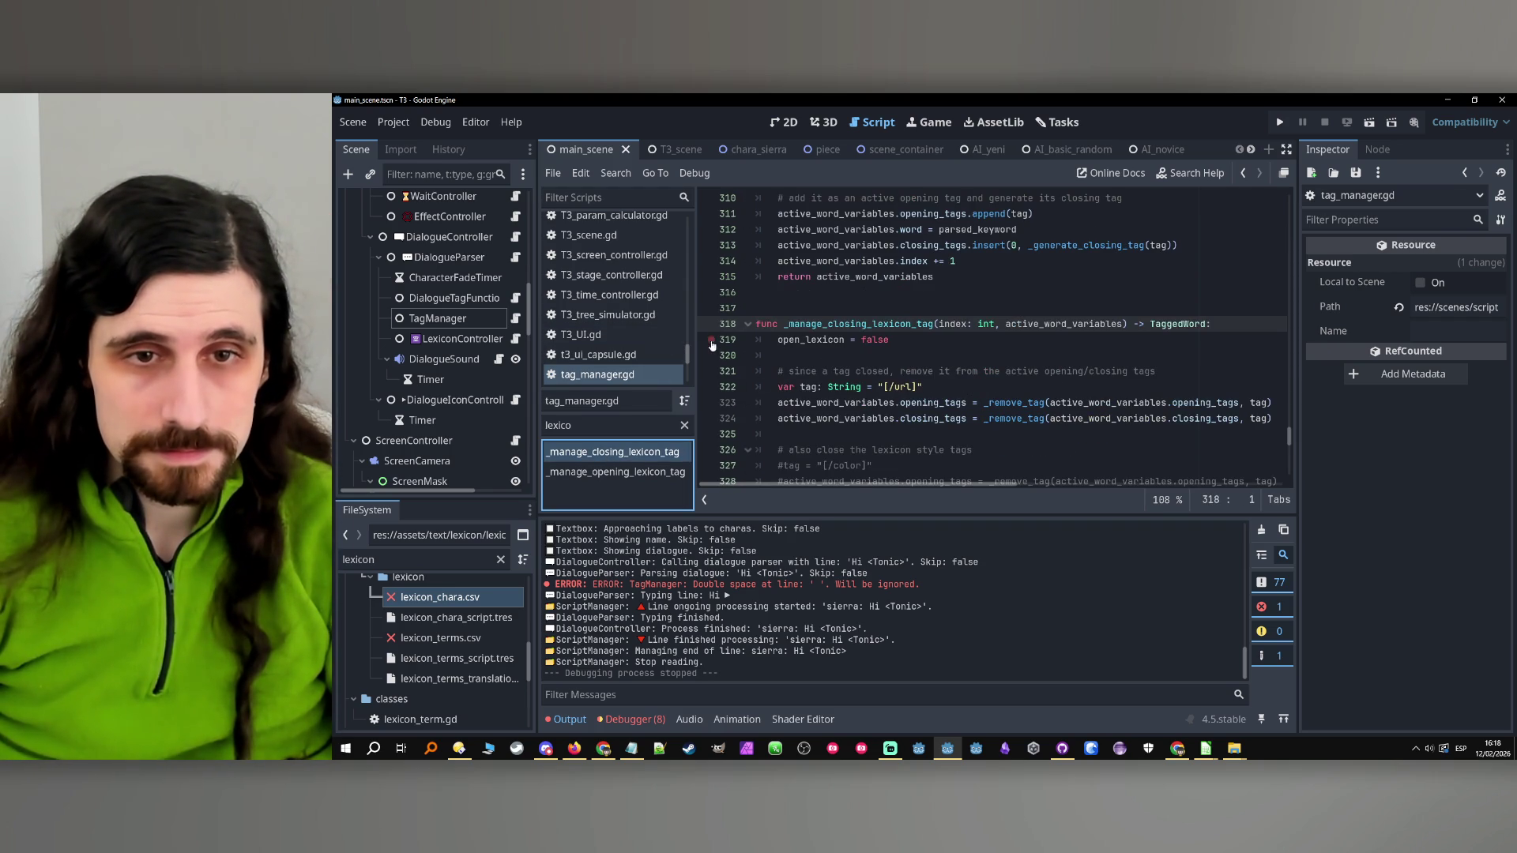
click(713, 345)
click(1279, 124)
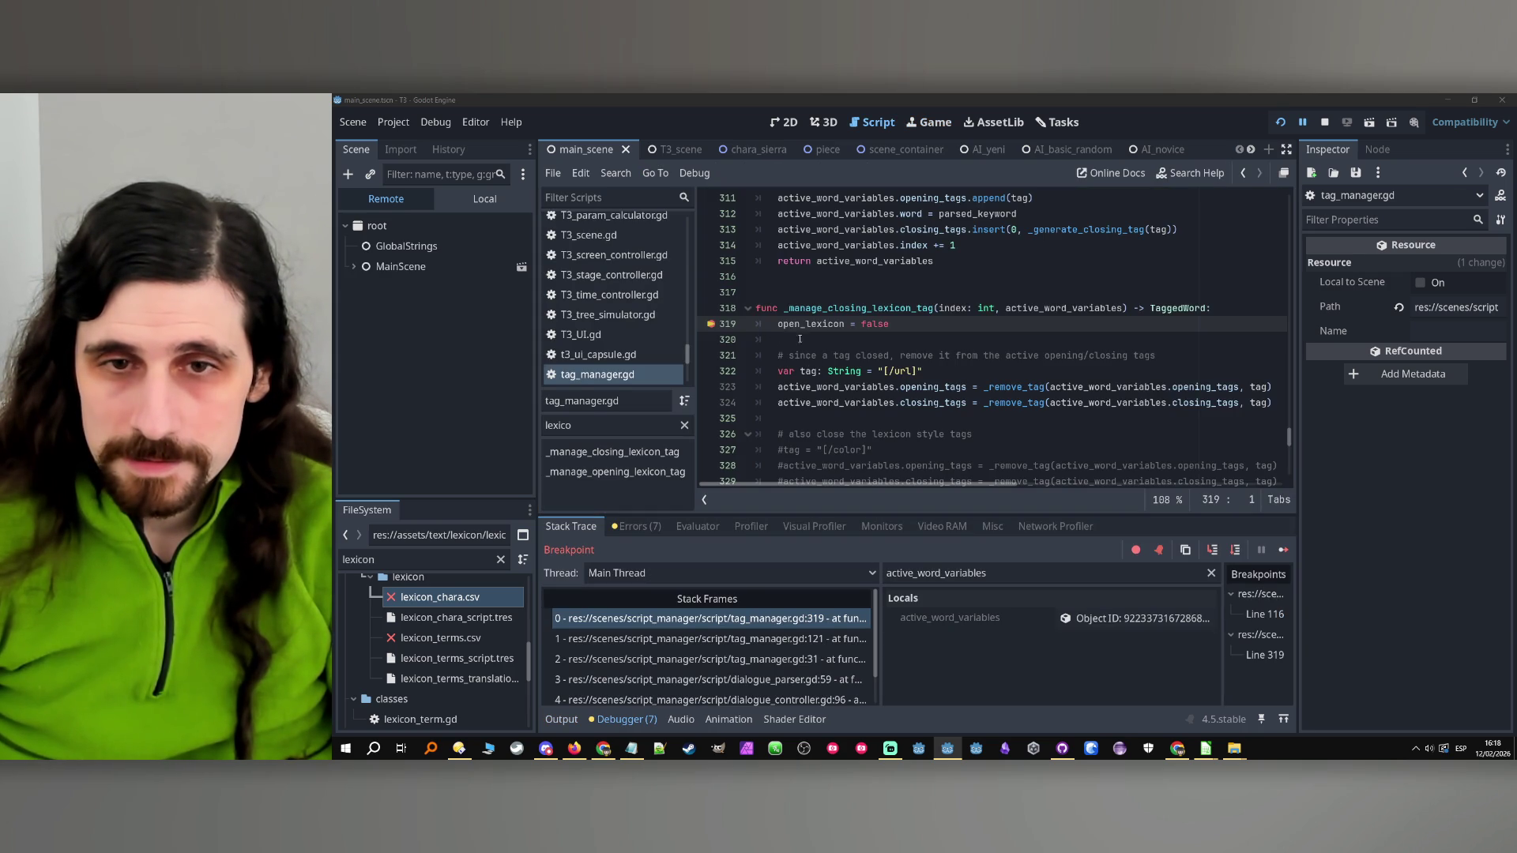
Inspect active_word_variables' Opening Tags, Closing Tags ([/url]) and empty Word in the Inspector
double_click(835, 386)
scroll(909, 435, down, 3)
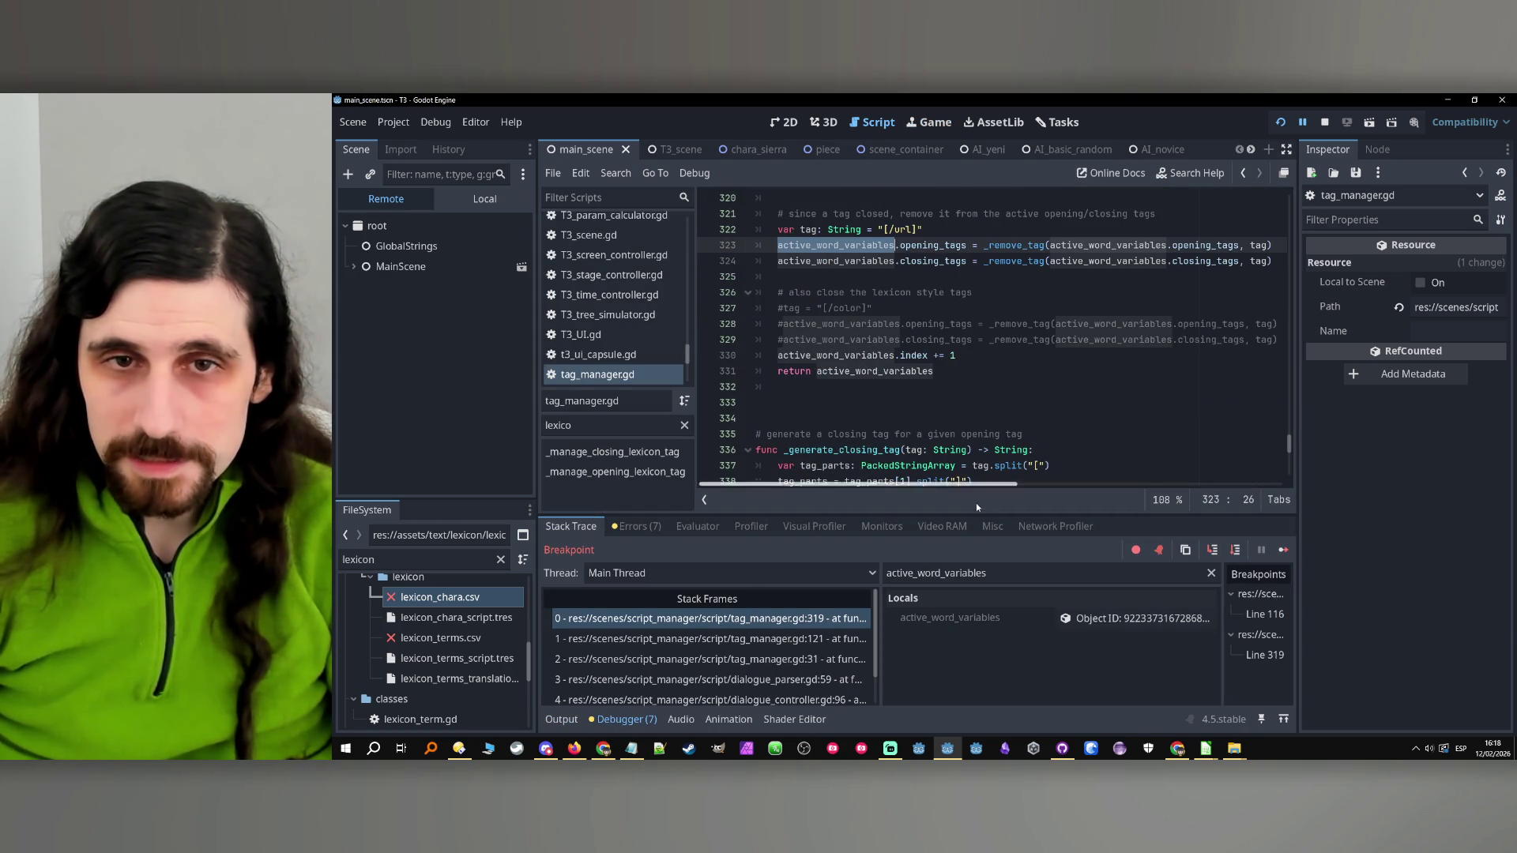
click(1135, 618)
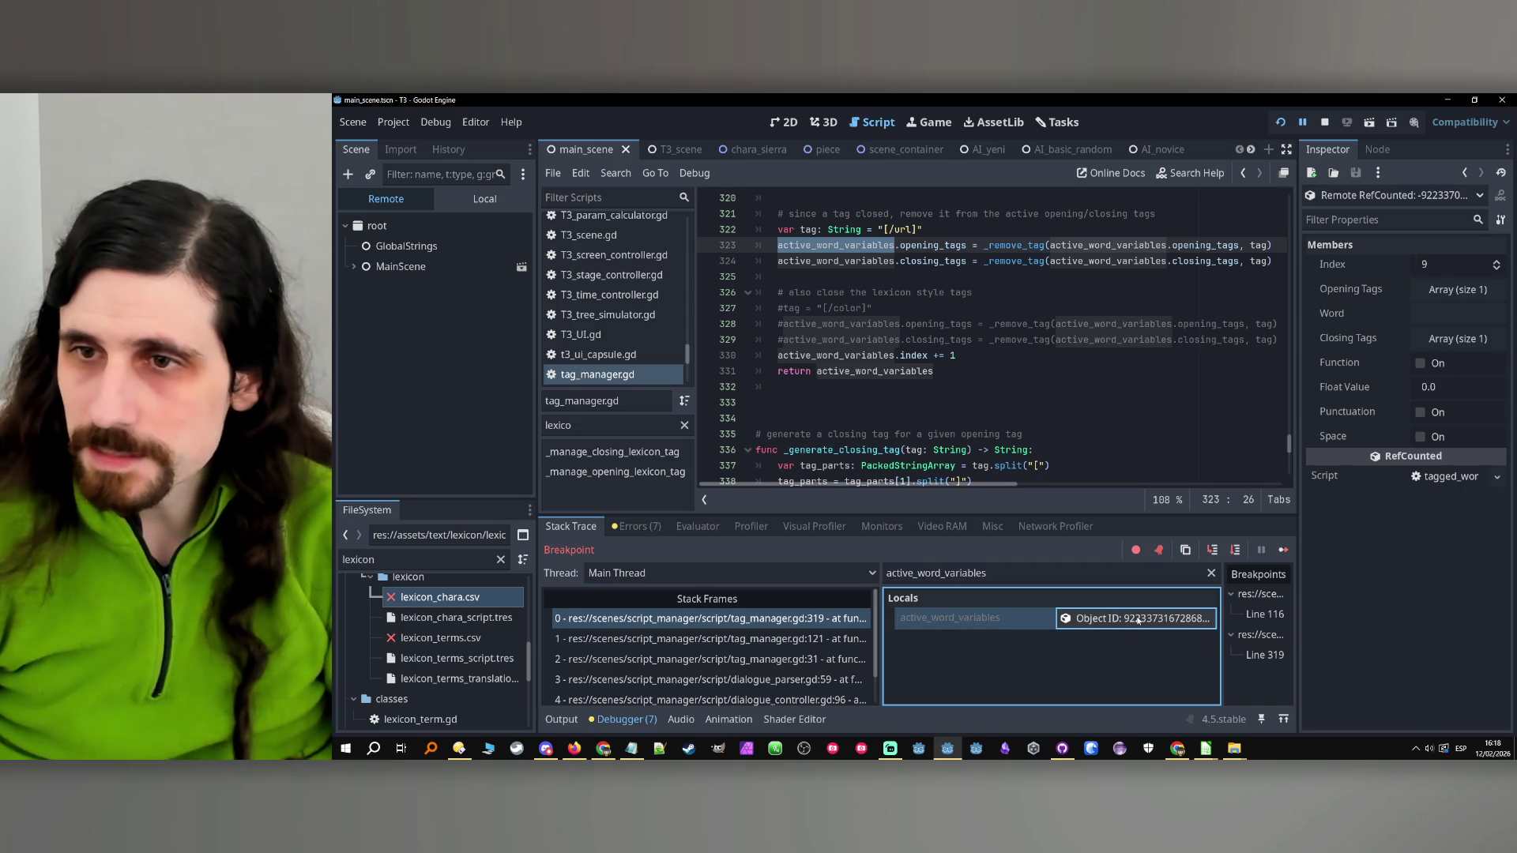
click(1485, 289)
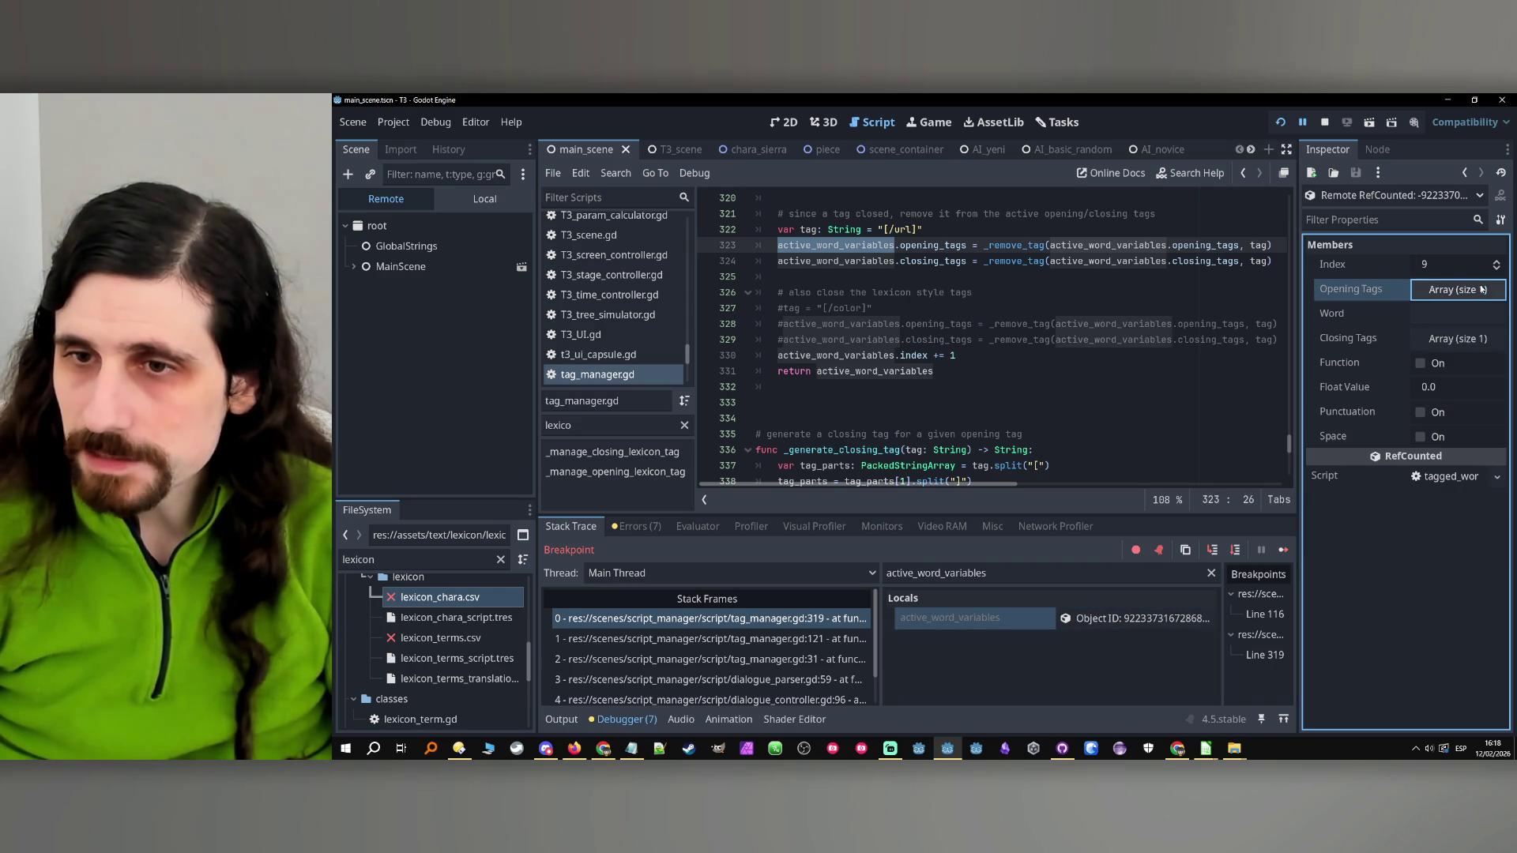
click(1448, 340)
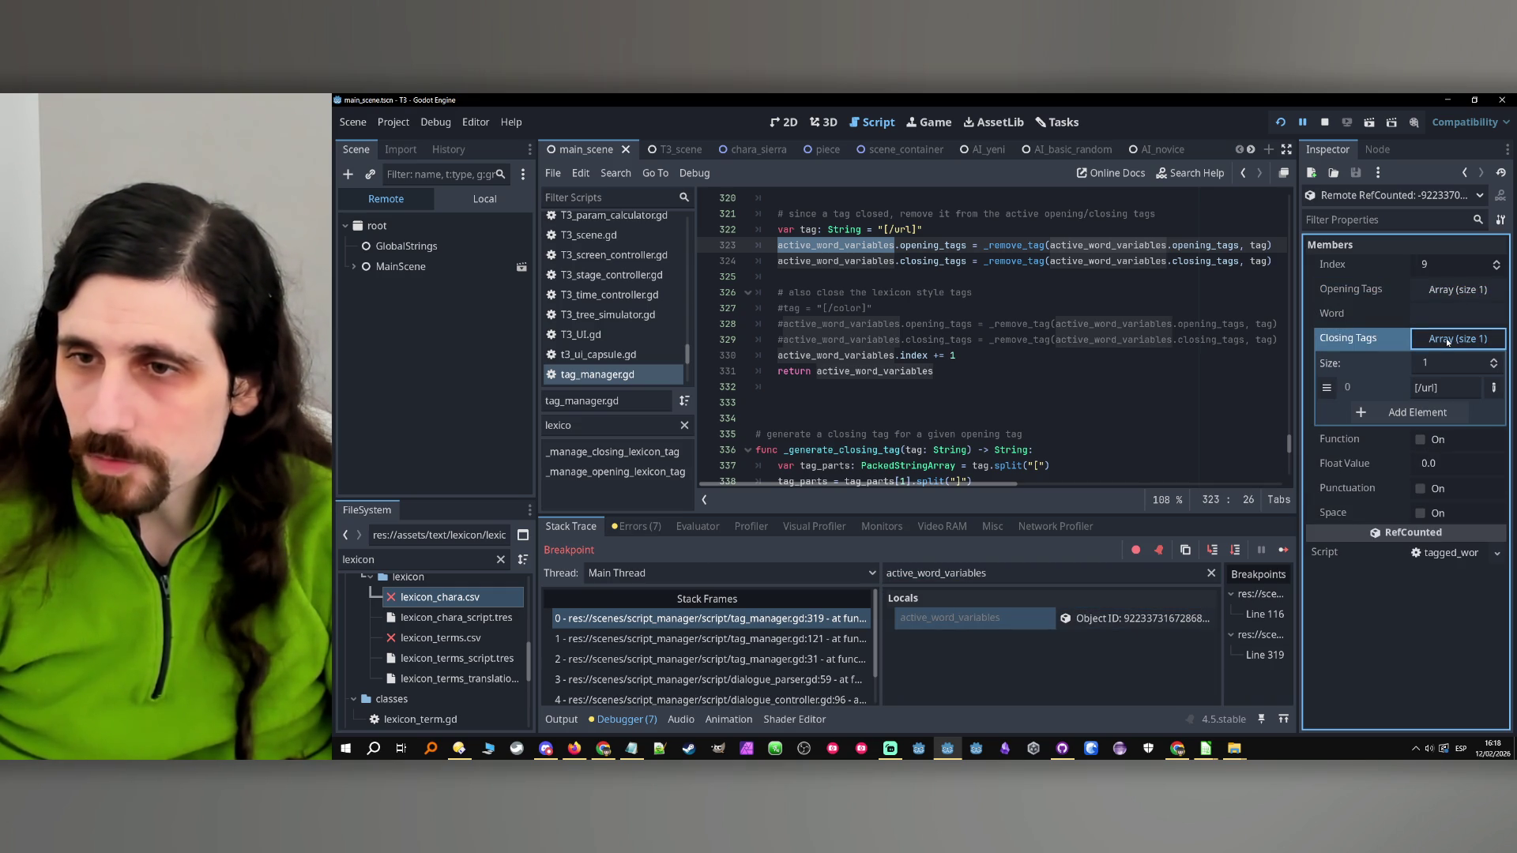
click(1448, 340)
click(1446, 316)
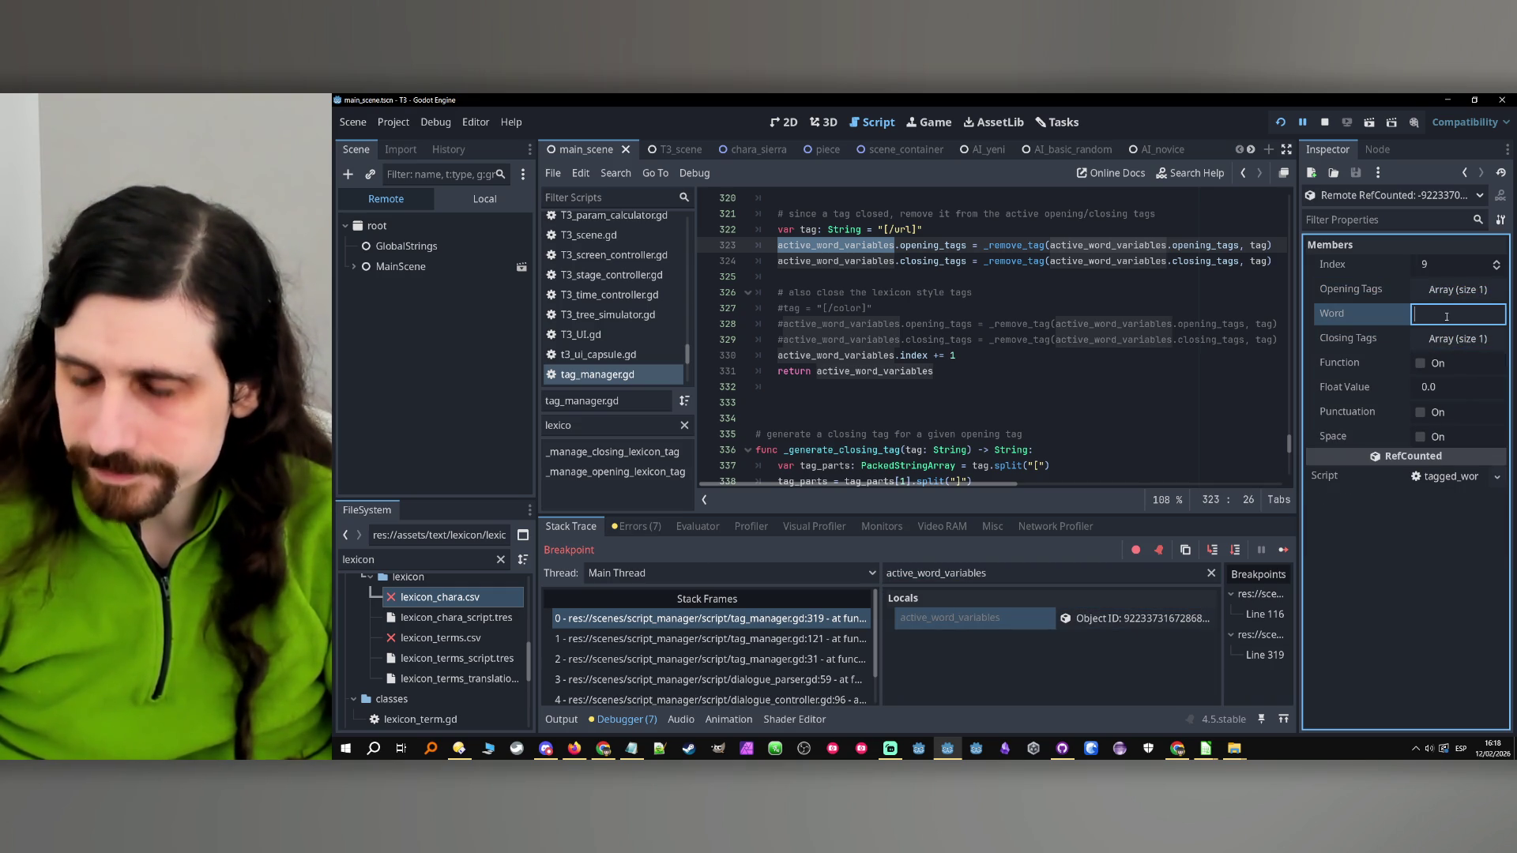
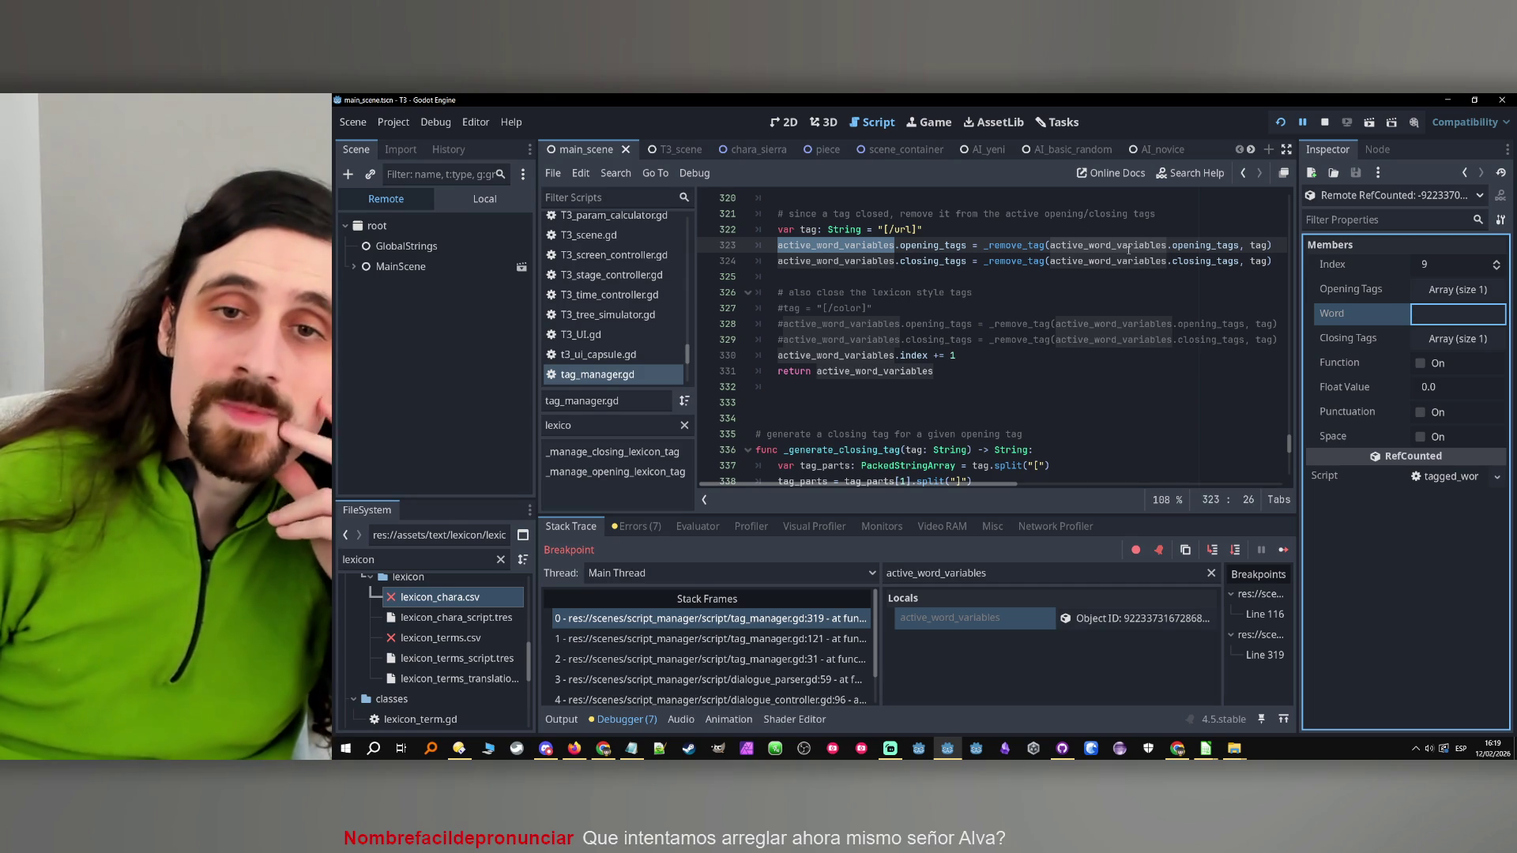
Review the url tag-building code of the lexicon tag logic in tag_manager.gd
scroll(1075, 367, up, 1)
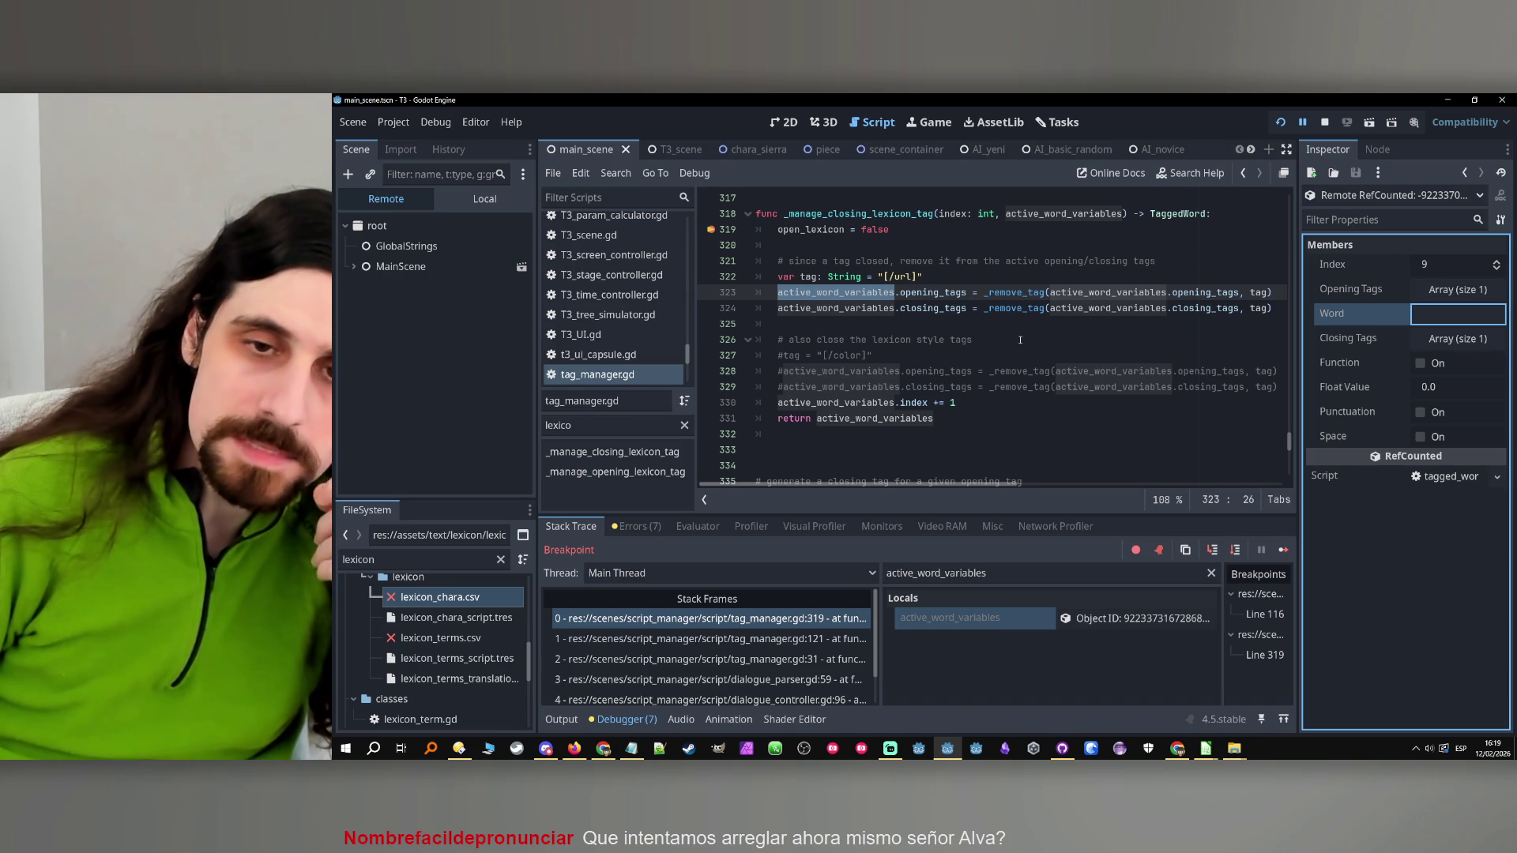
scroll(1020, 340, up, 1)
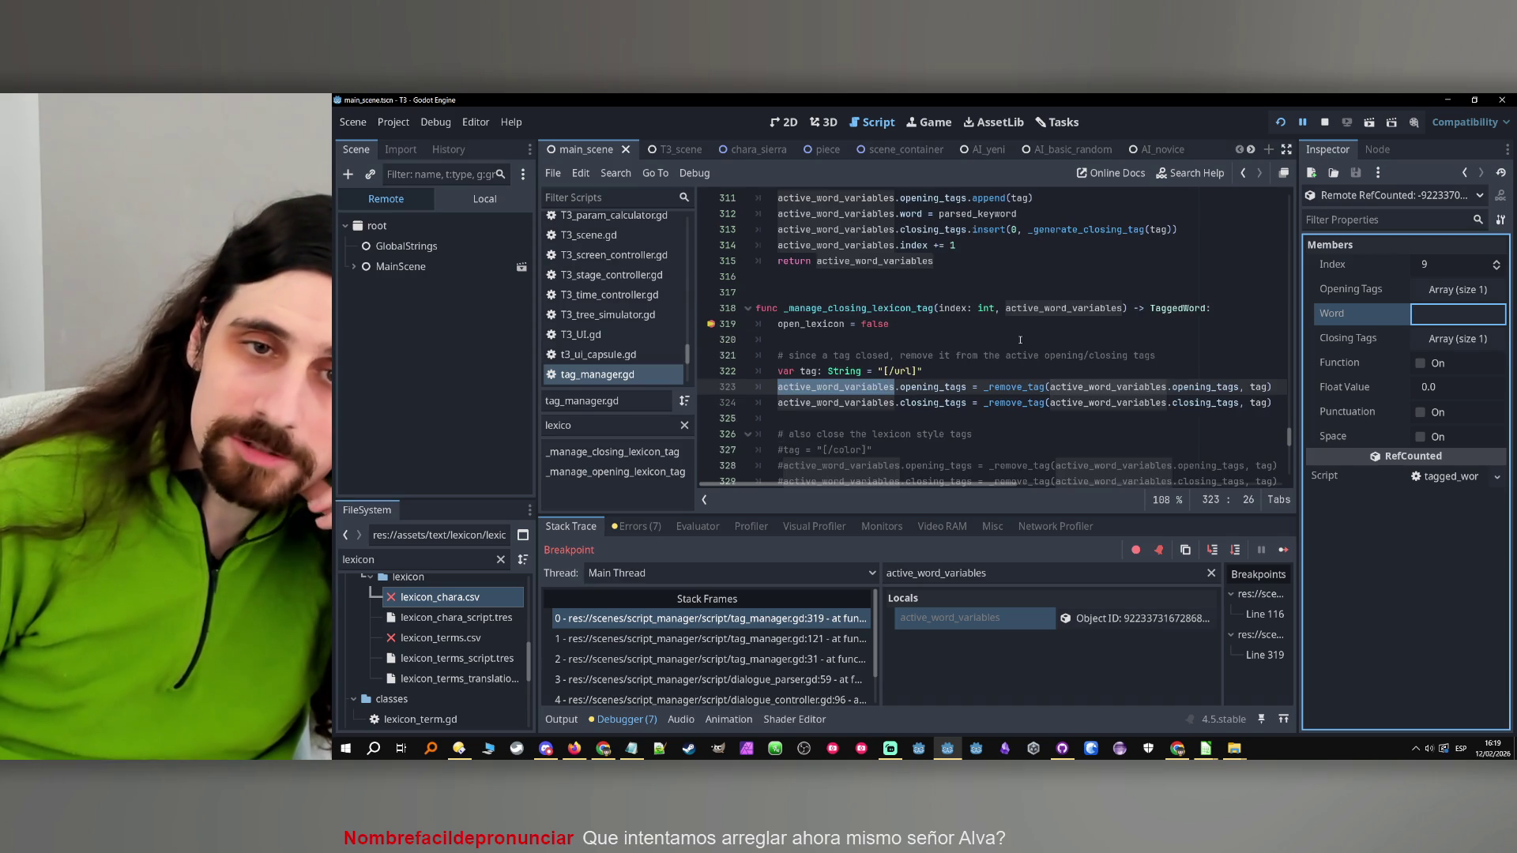
scroll(1019, 339, up, 1)
scroll(1019, 340, down, 1)
scroll(1012, 320, up, 1)
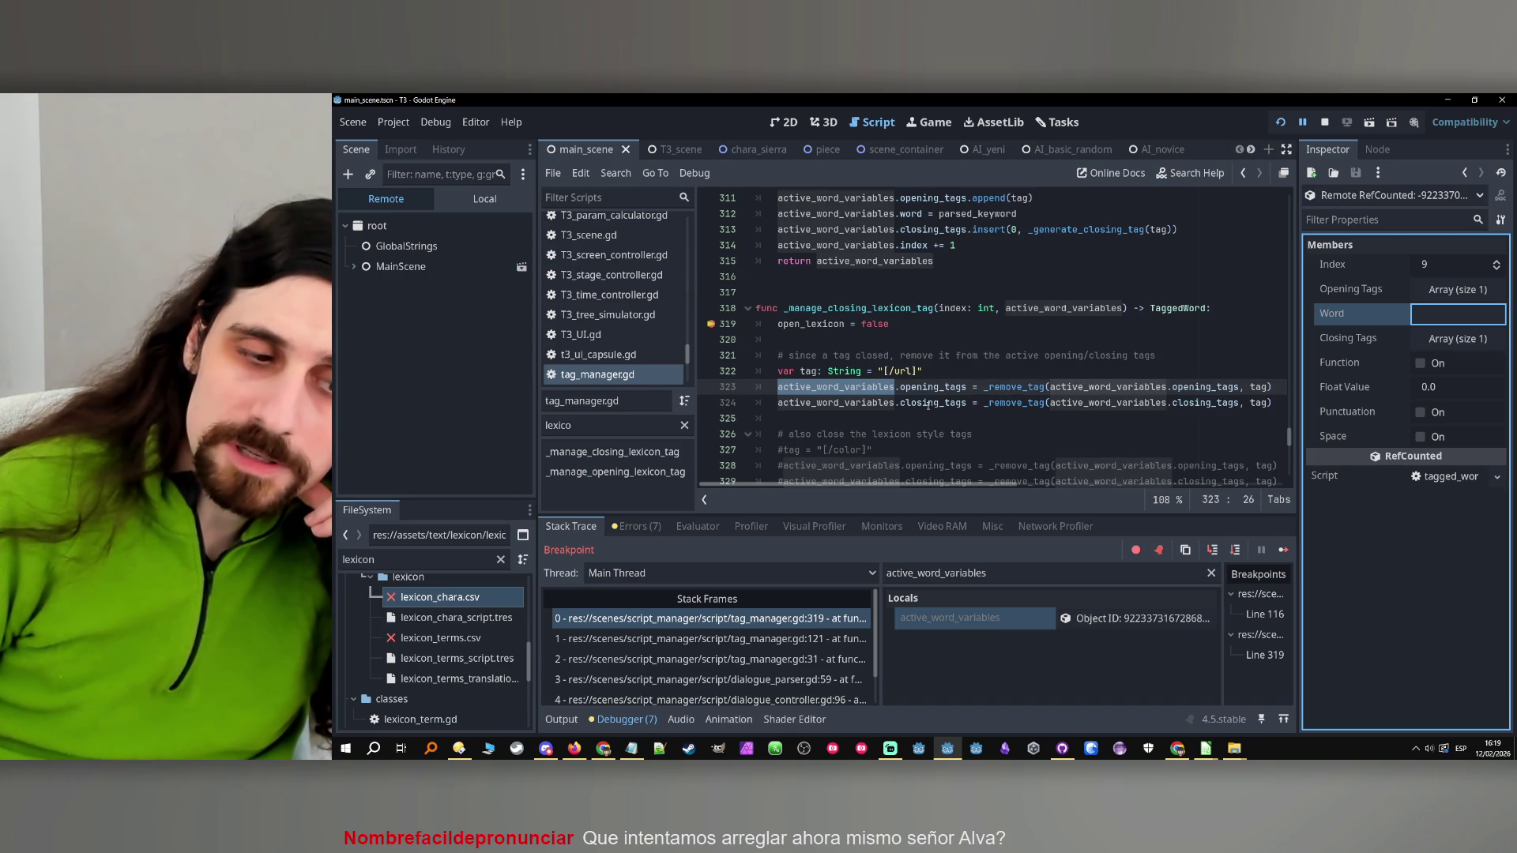
scroll(929, 405, down, 2)
scroll(927, 403, up, 4)
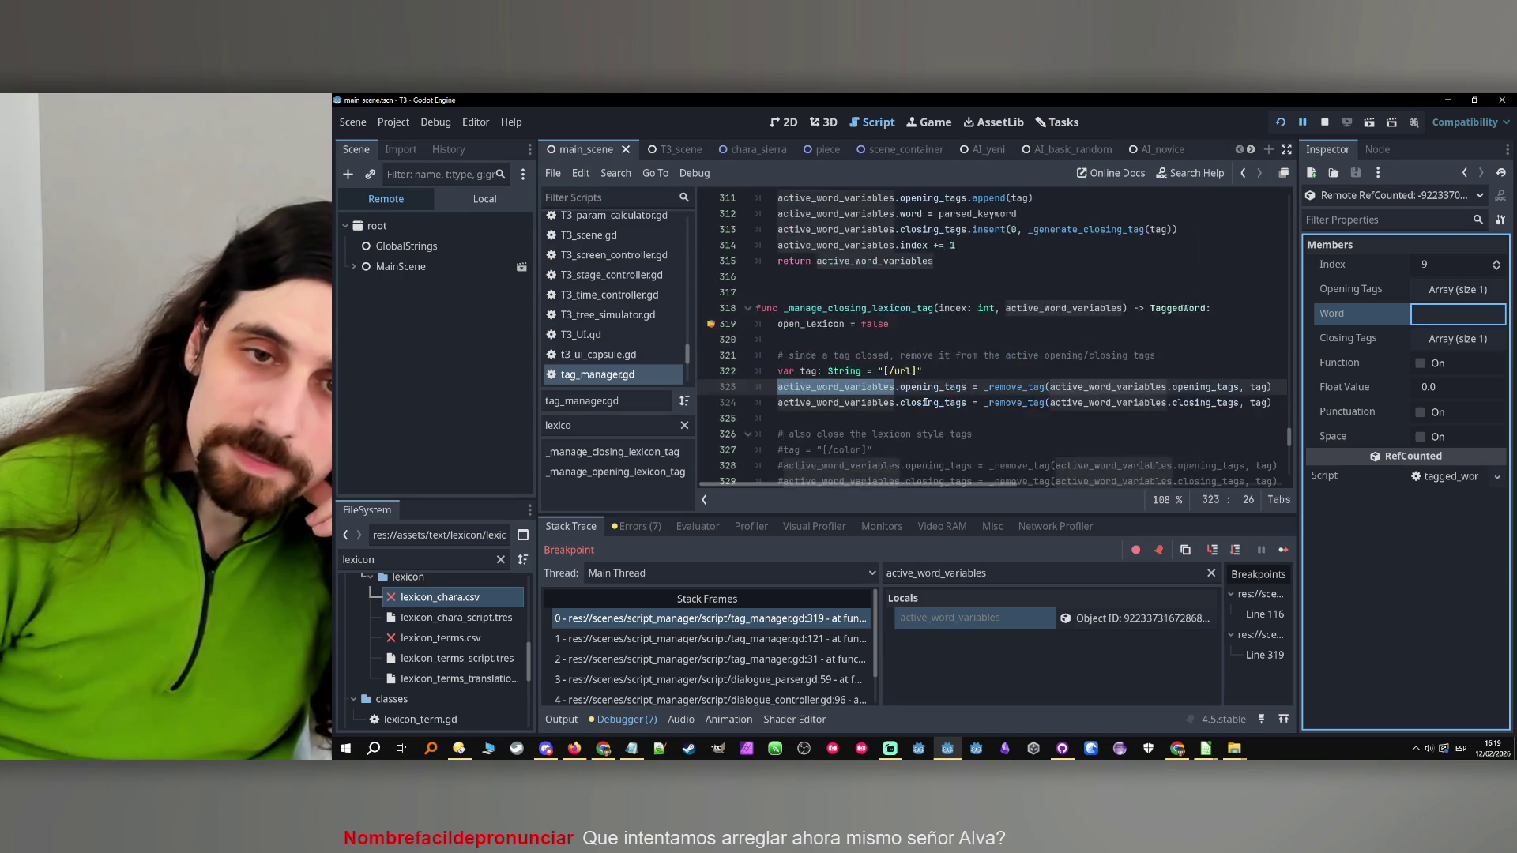
scroll(926, 404, up, 2)
scroll(920, 387, up, 1)
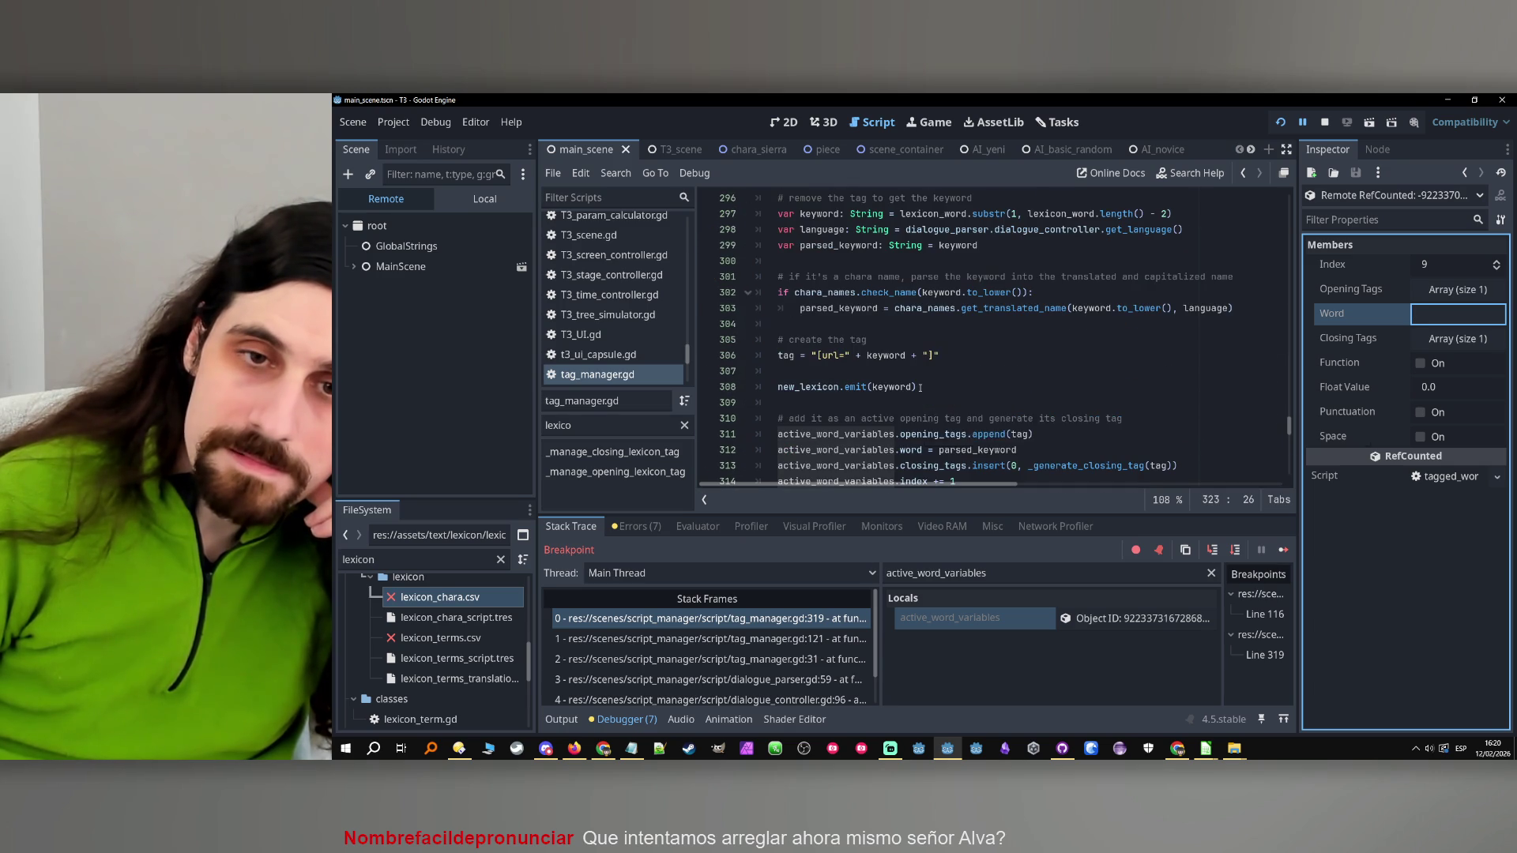
scroll(921, 387, down, 5)
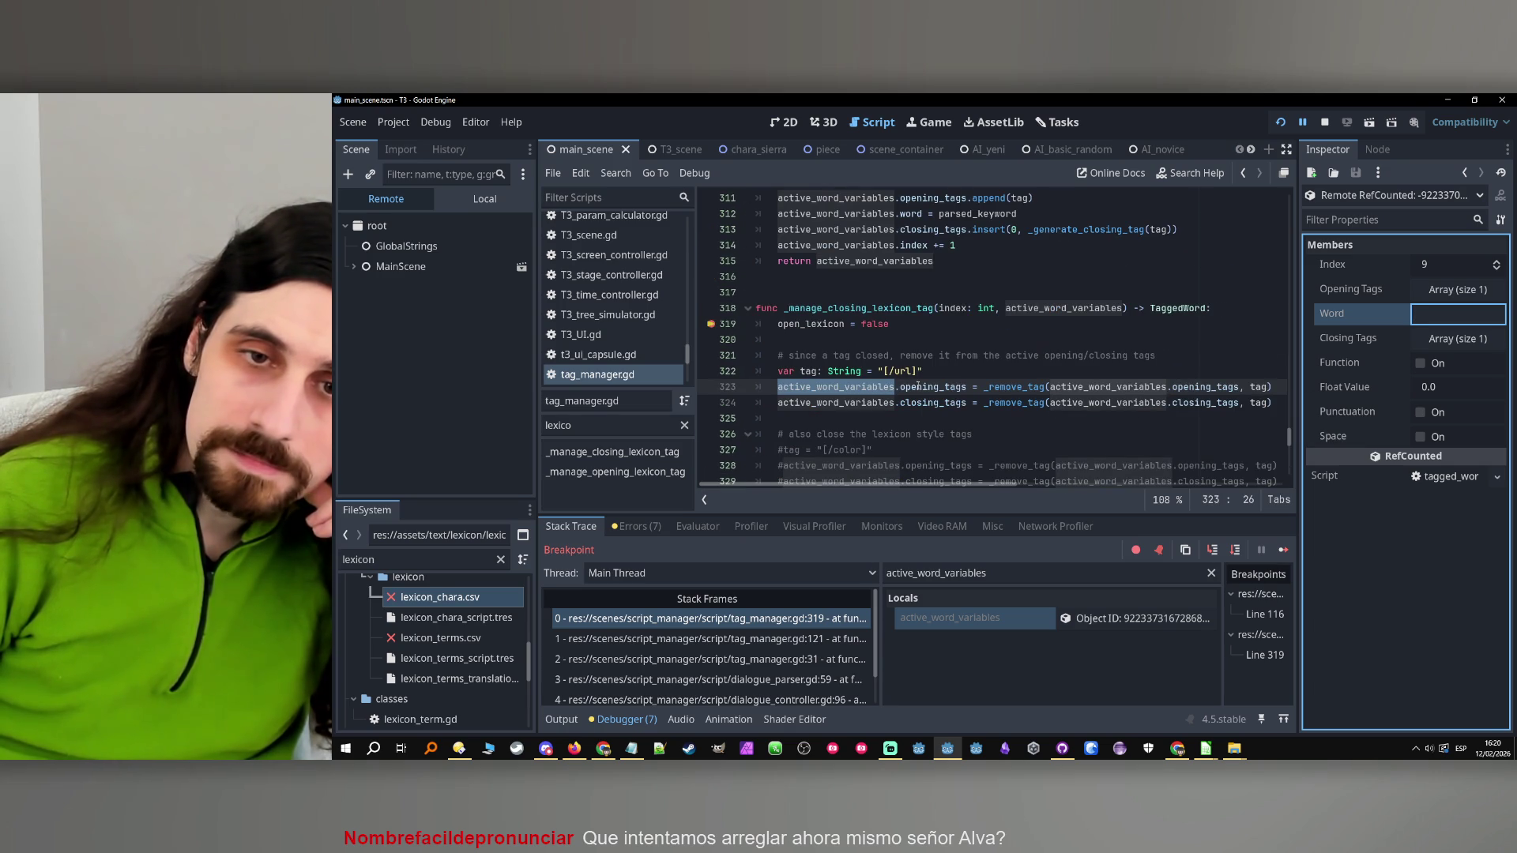
scroll(918, 386, up, 3)
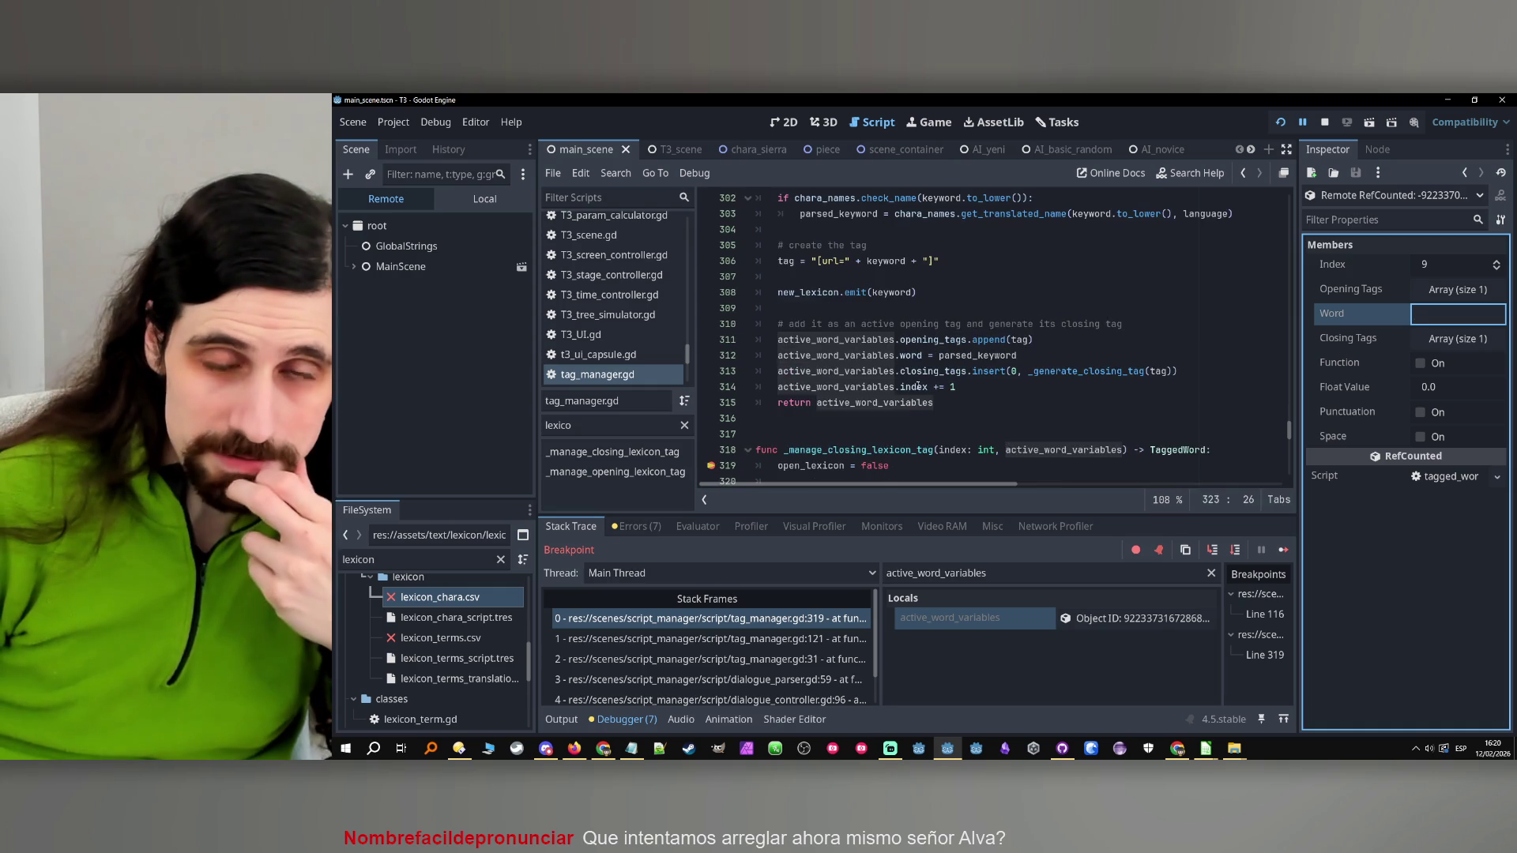
scroll(918, 386, down, 2)
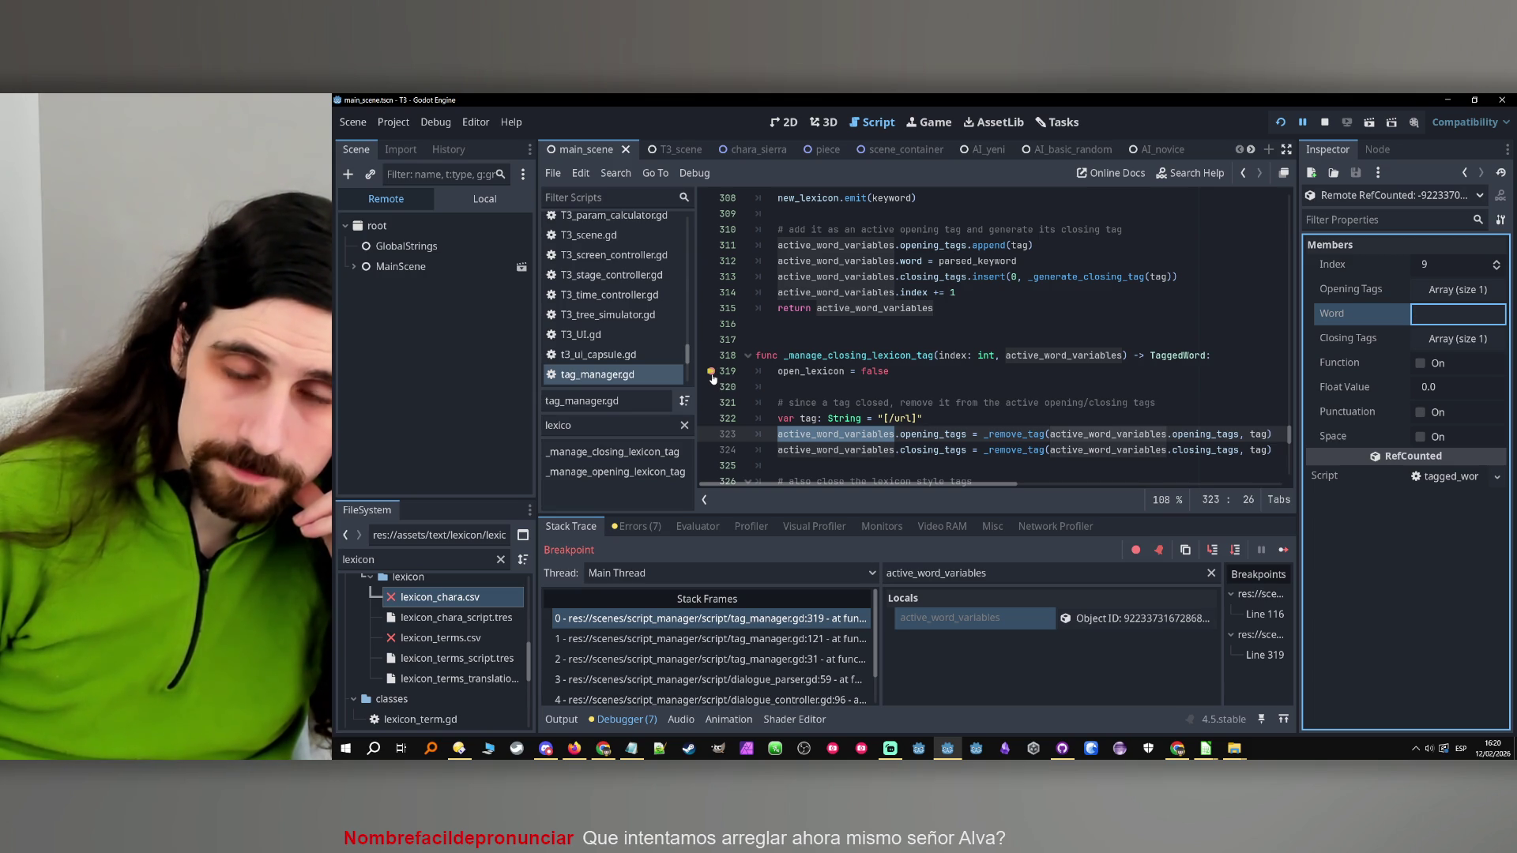
scroll(1146, 345, up, 10)
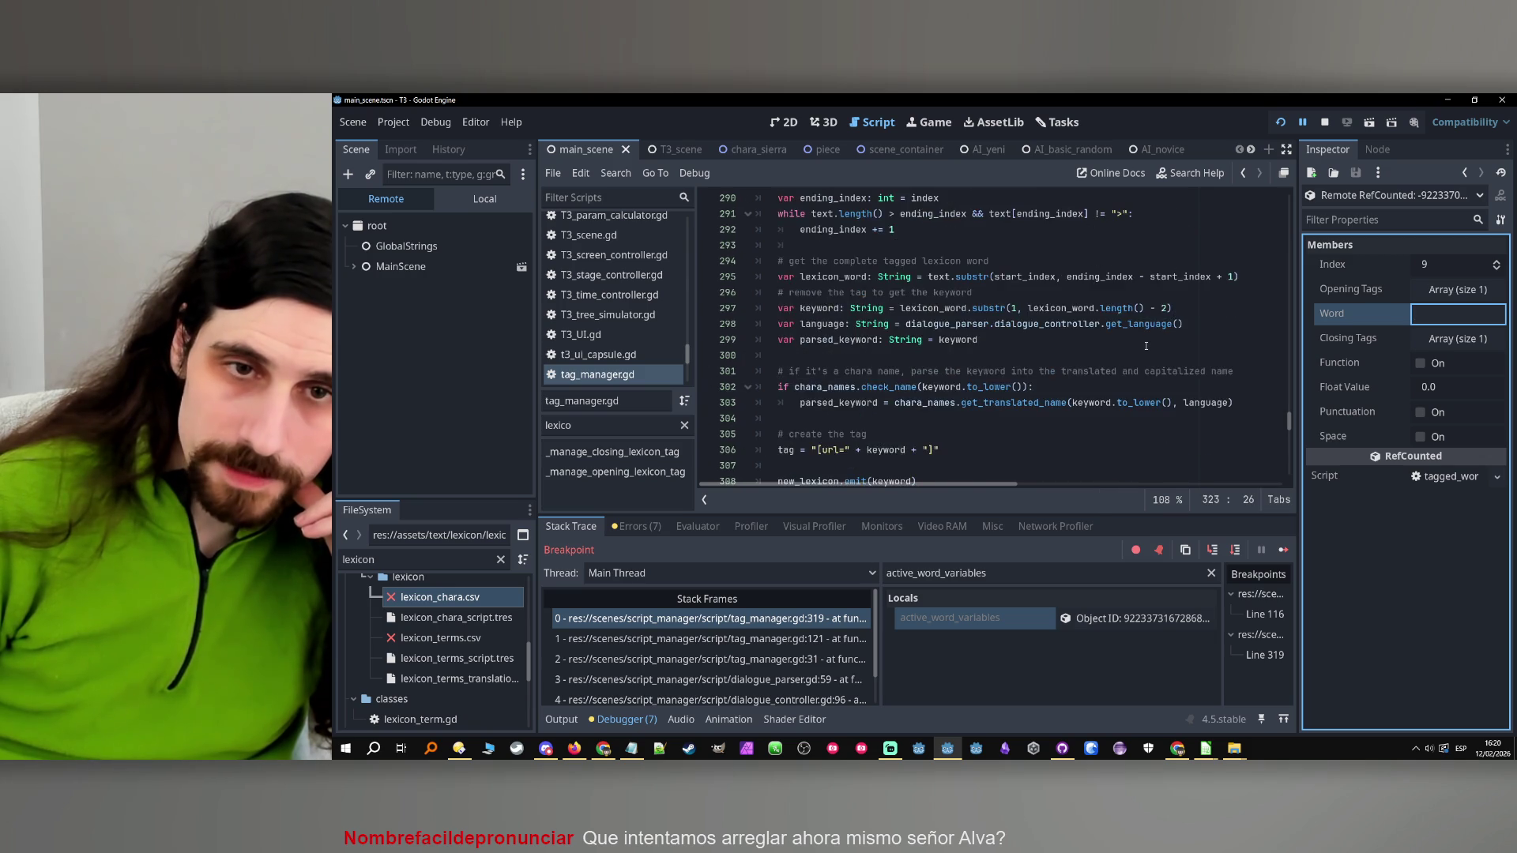
scroll(1146, 345, up, 2)
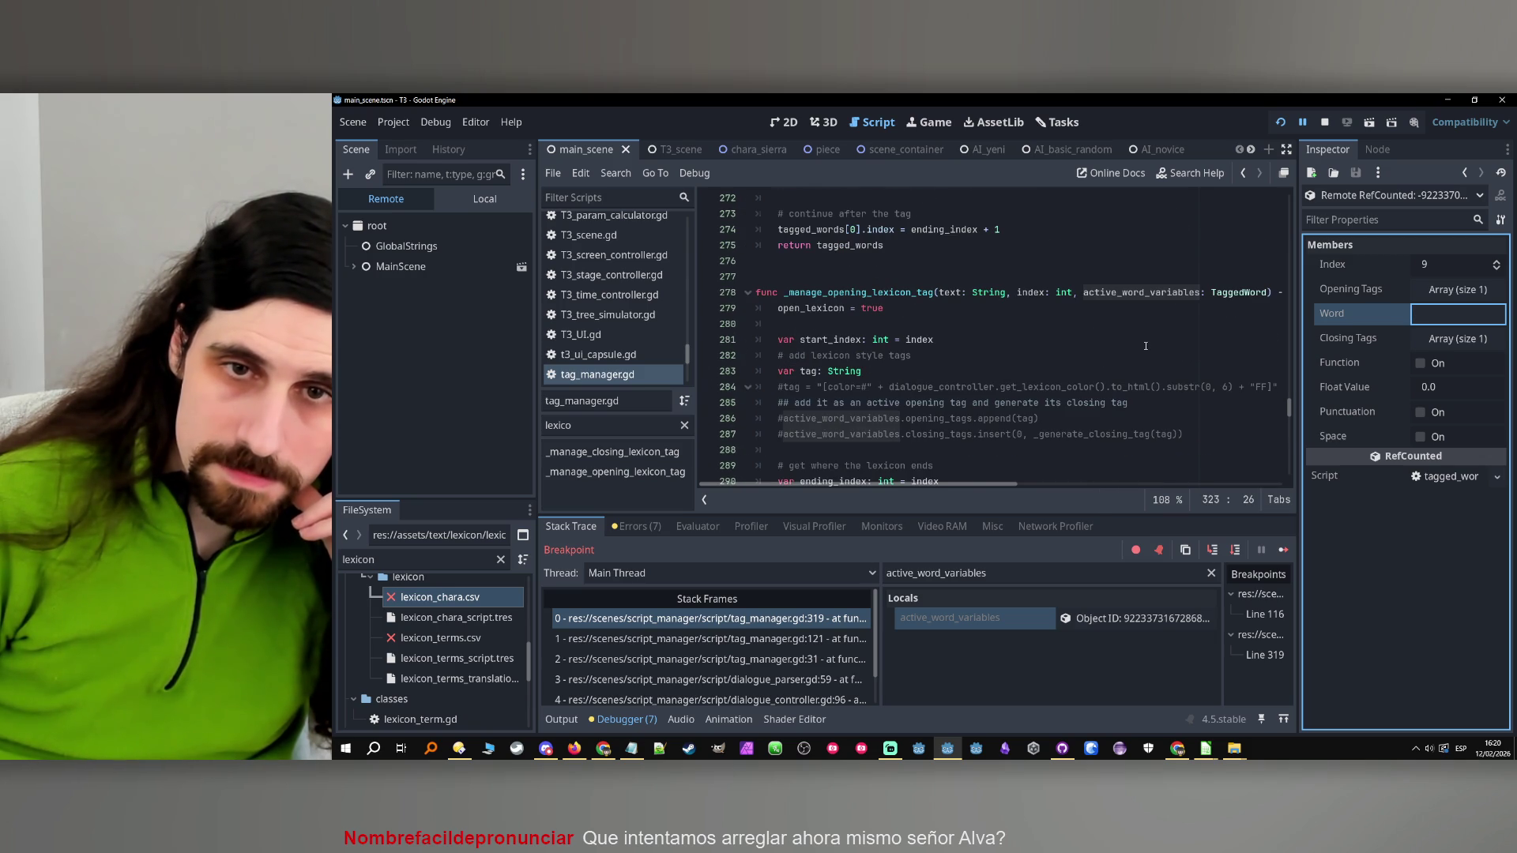
scroll(1145, 345, down, 9)
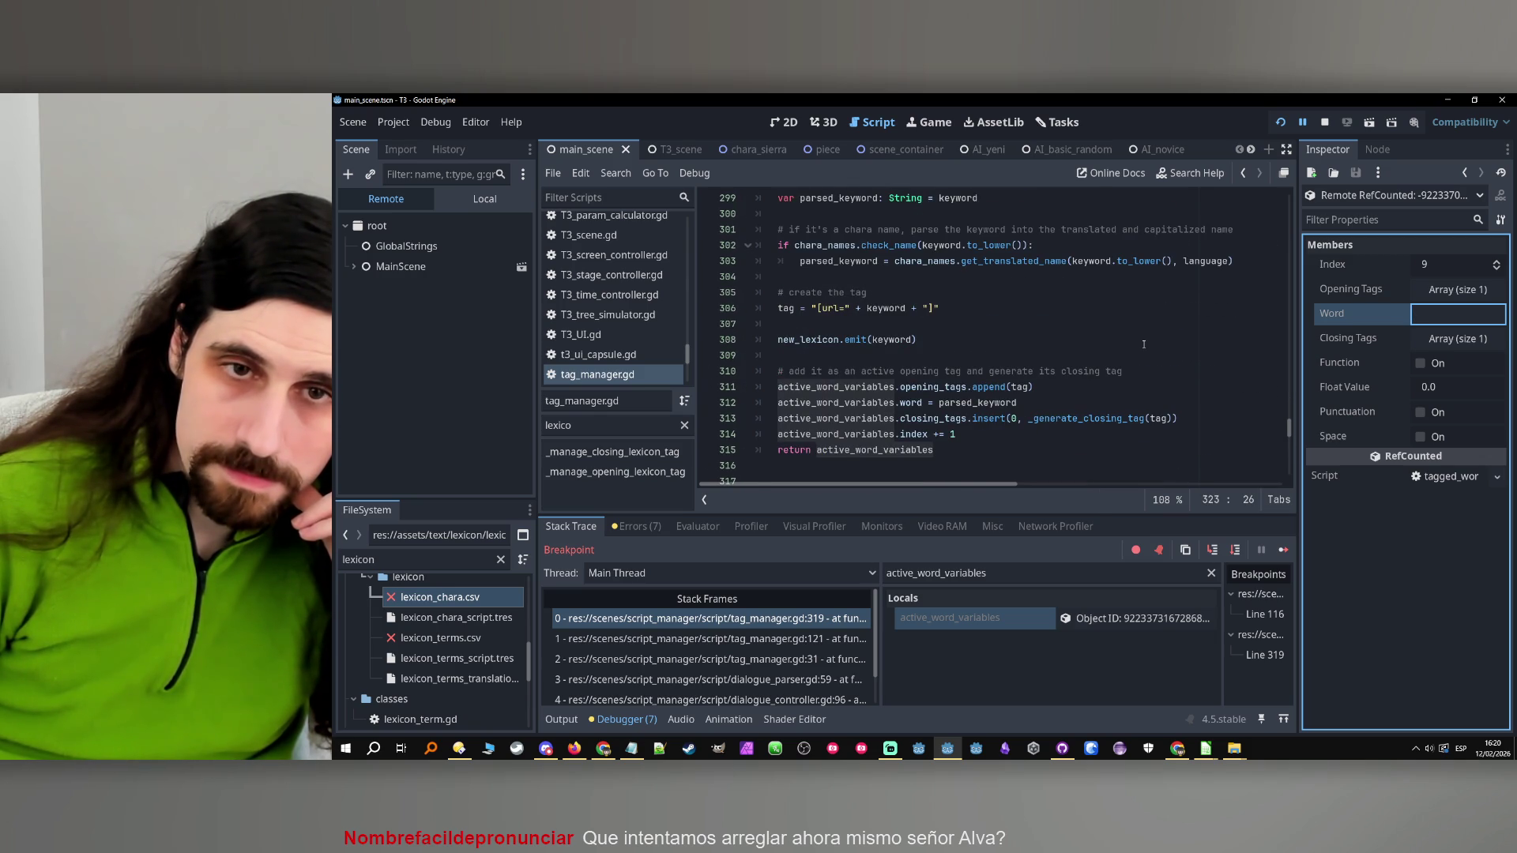
scroll(1143, 345, down, 1)
click(960, 262)
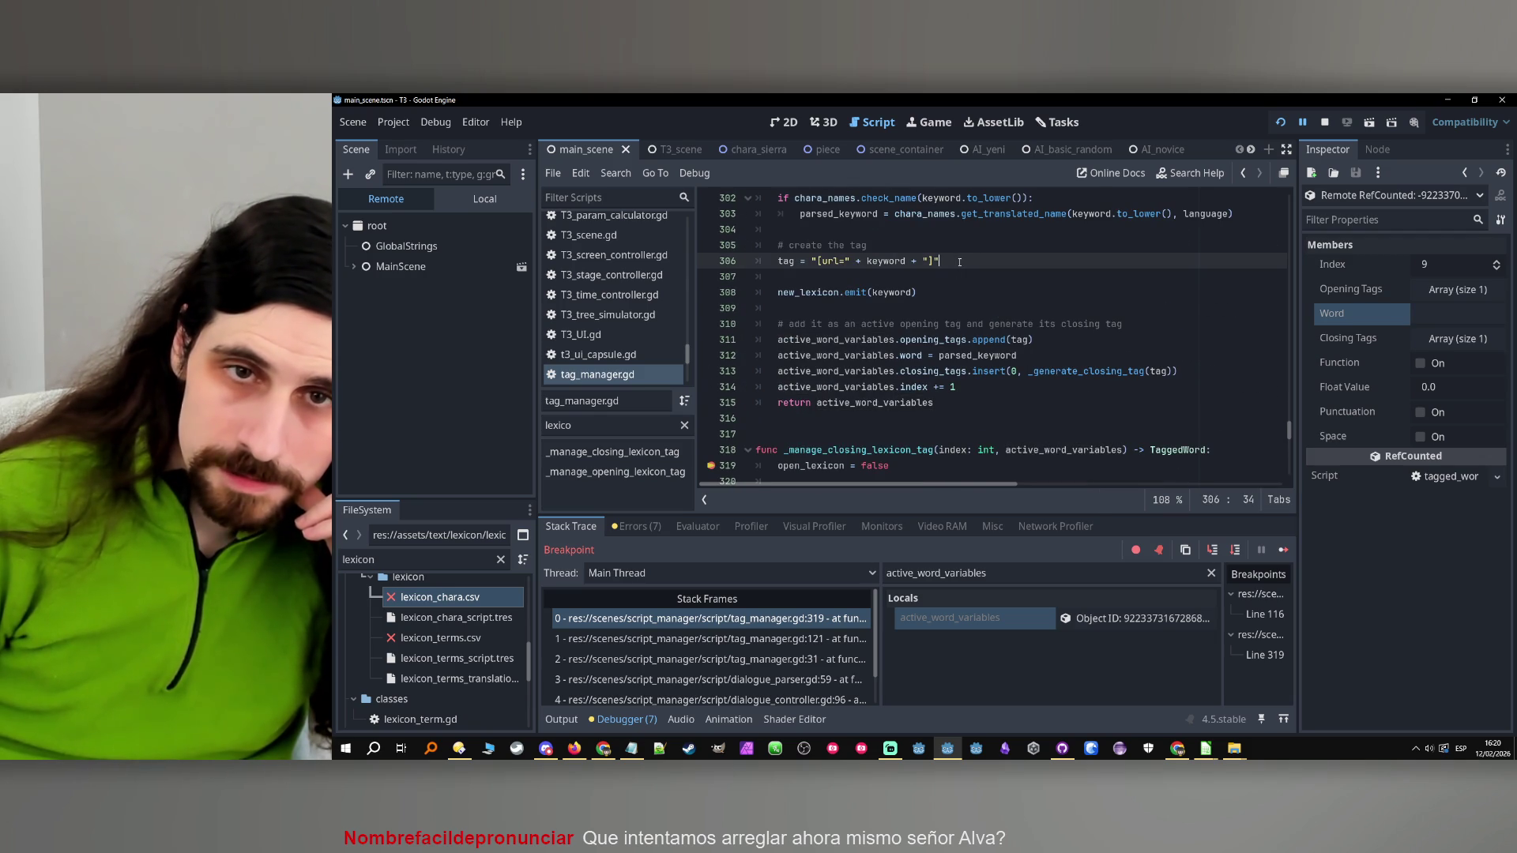
scroll(956, 265, down, 1)
scroll(948, 273, up, 1)
scroll(934, 292, up, 1)
Highlight every use of keyword and inspect the word field assignment on line 312
double_click(888, 308)
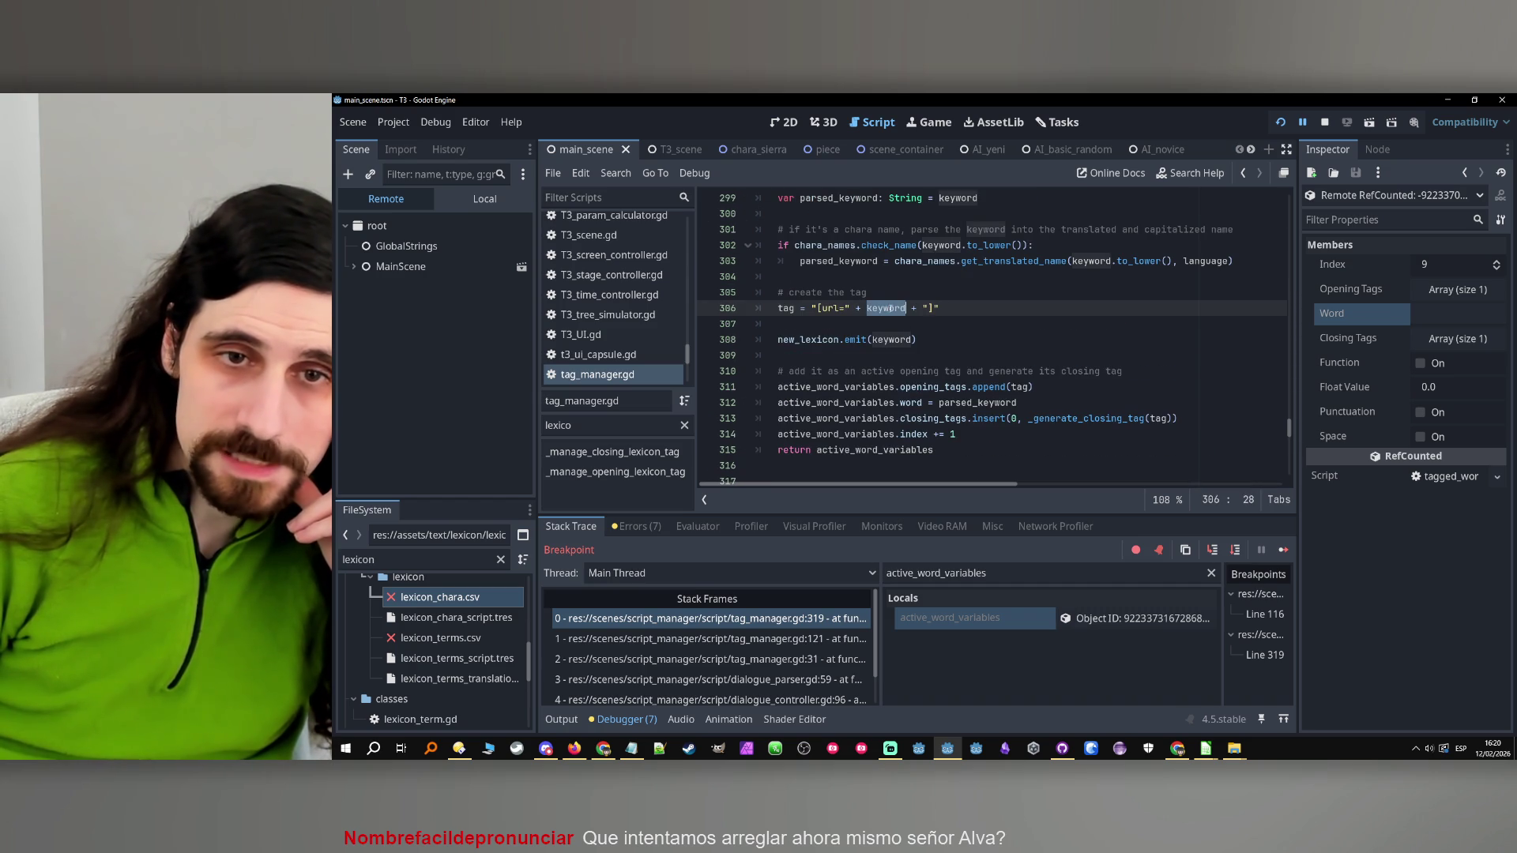
double_click(916, 402)
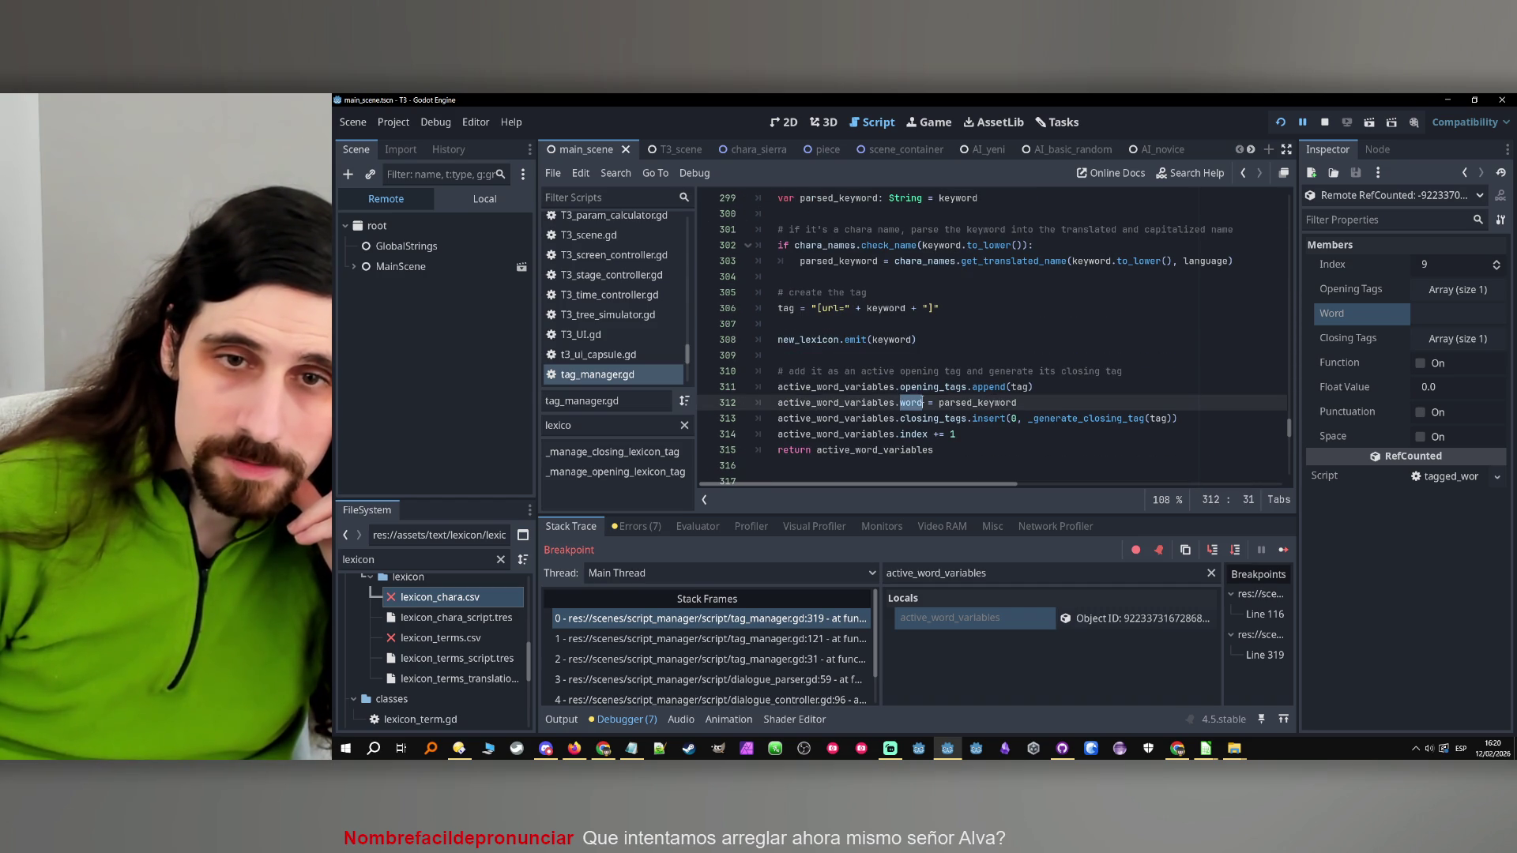
key(End)
scroll(980, 402, up, 6)
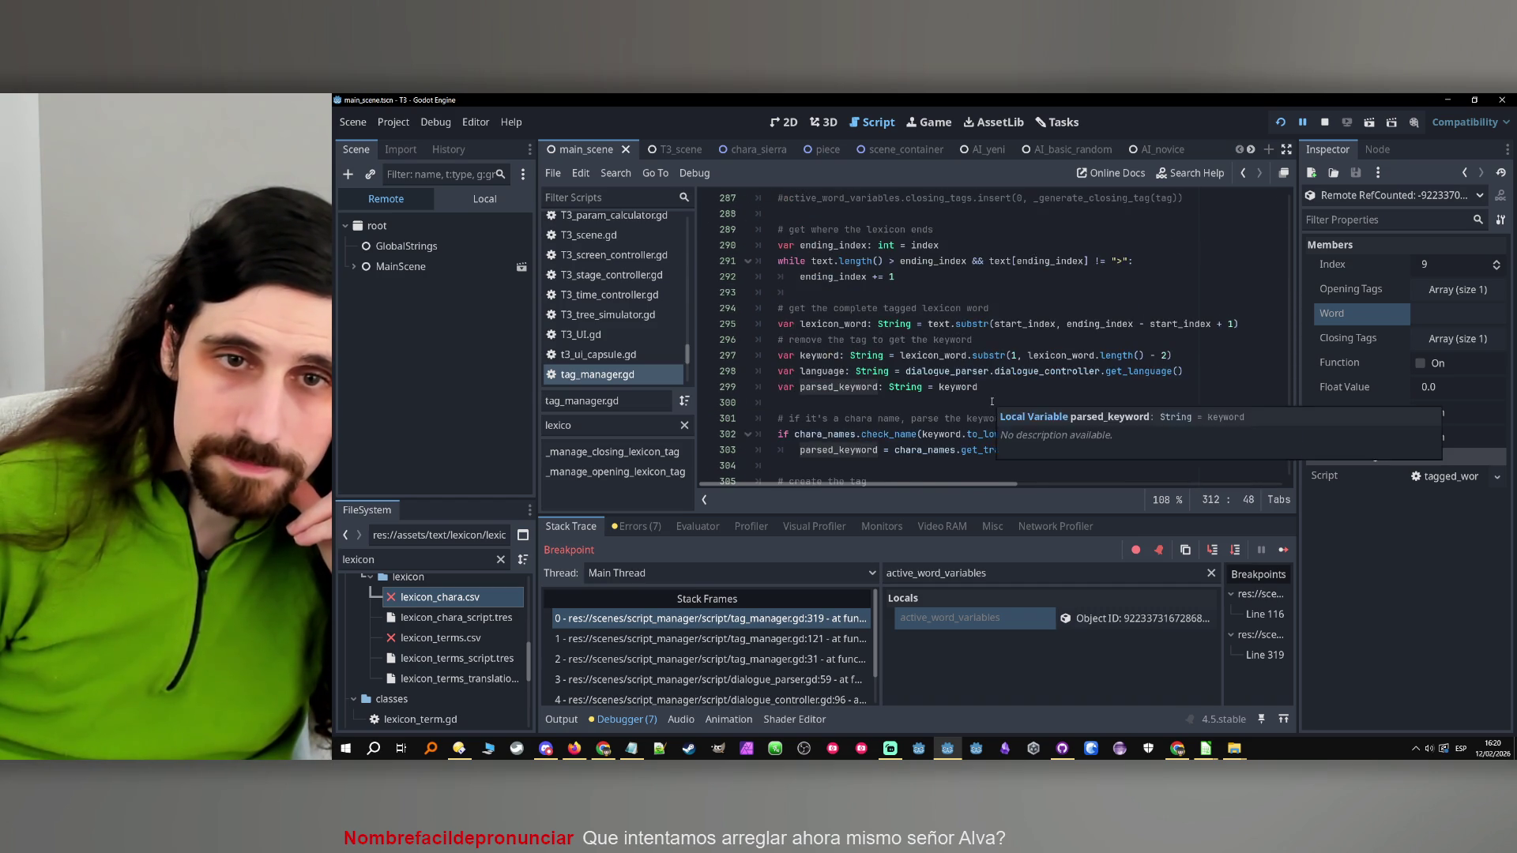
scroll(992, 402, down, 5)
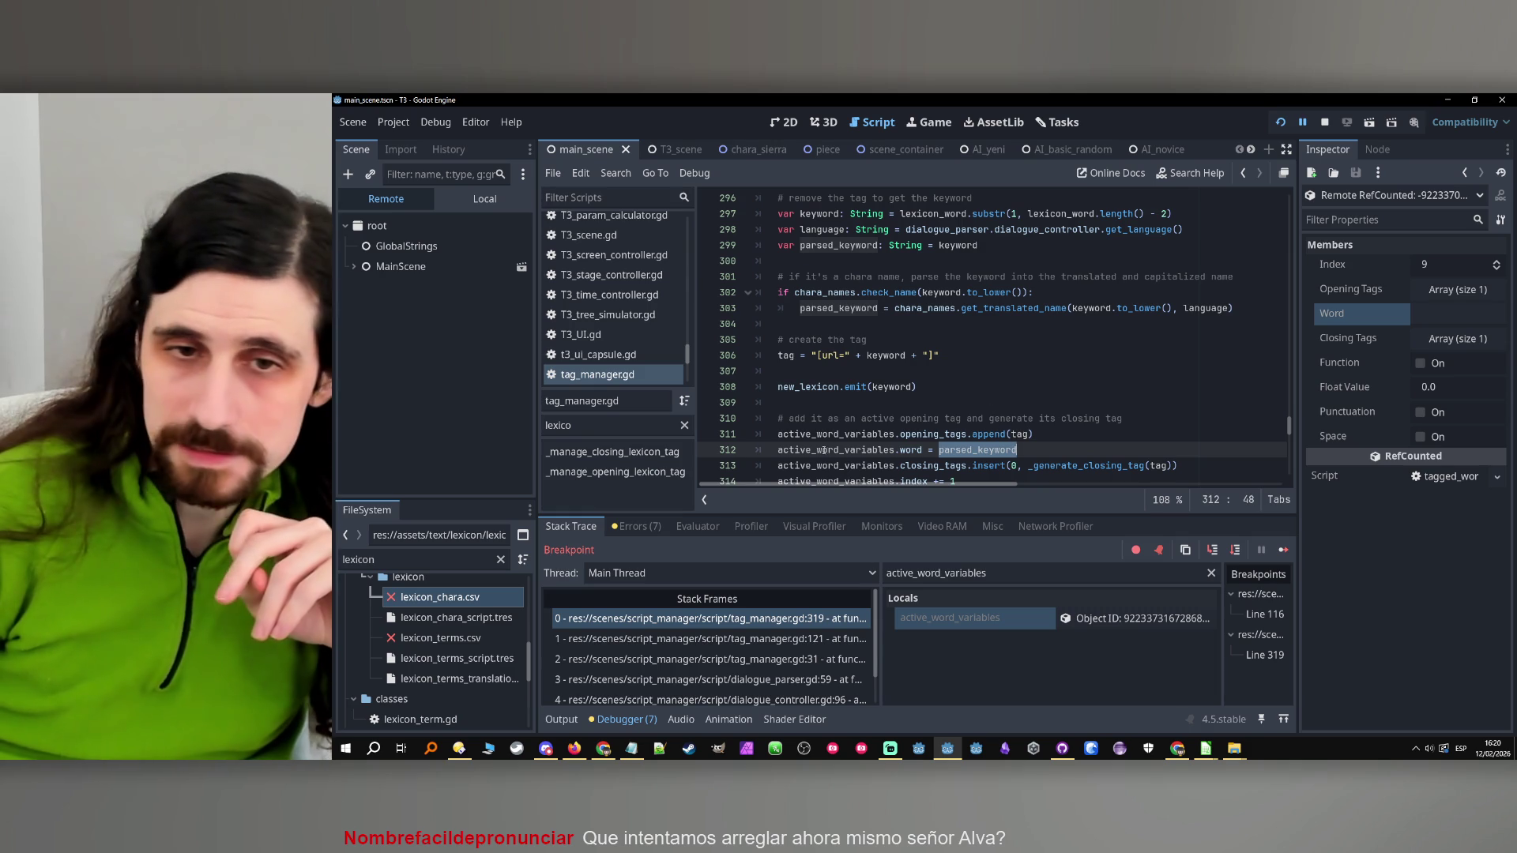
Set a breakpoint on line 312 and bring the test1.csv spreadsheet to the front
click(712, 450)
click(1206, 748)
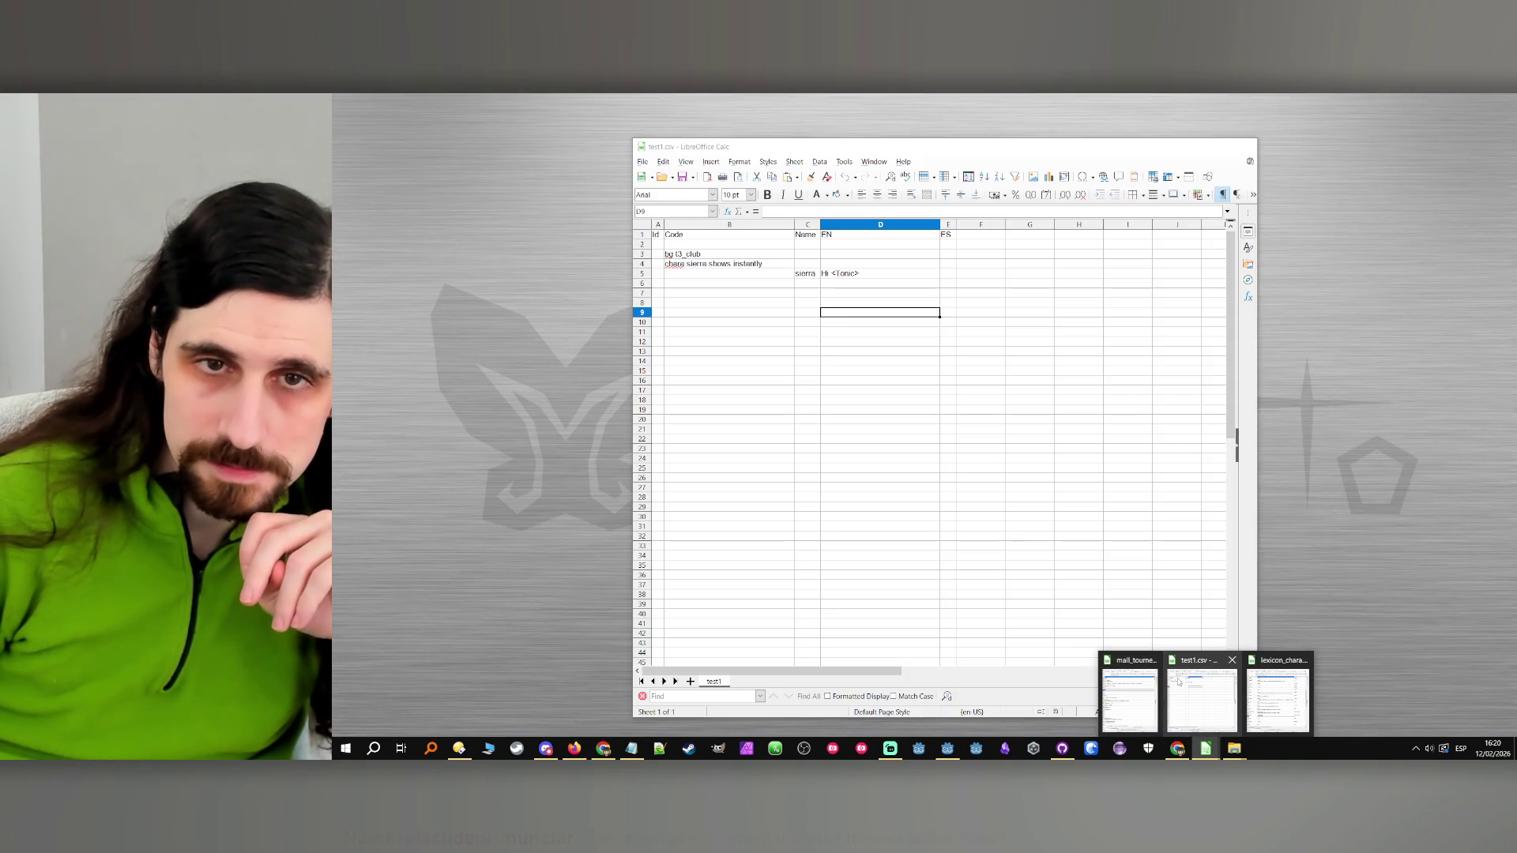
click(1201, 699)
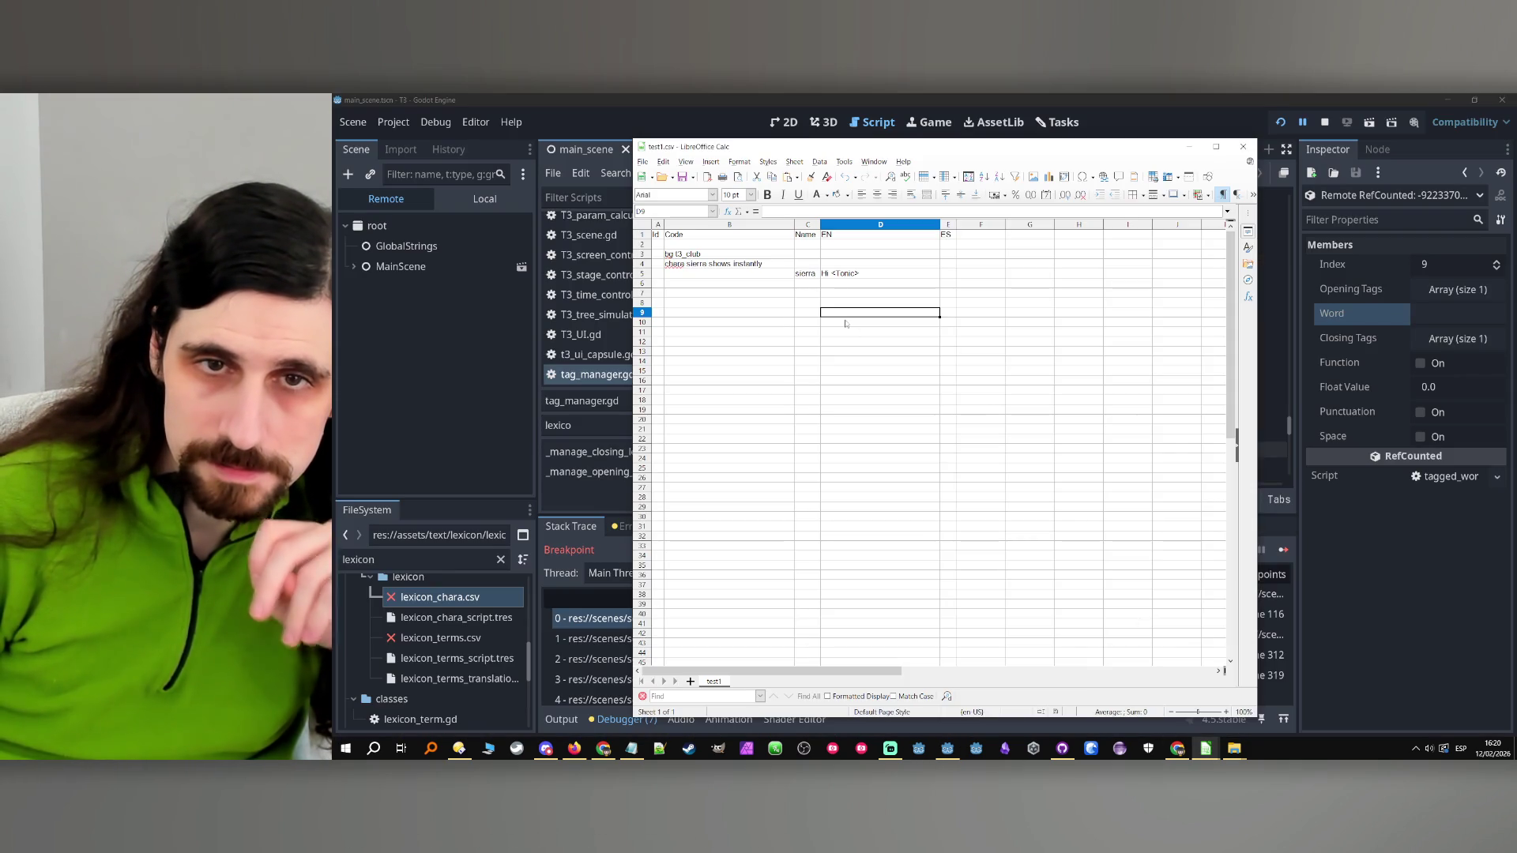
Add ' the Rat' to the D5 greeting, making Hi <Tonic the Rat>, and rerun the game in Godot
double_click(852, 273)
text(the)
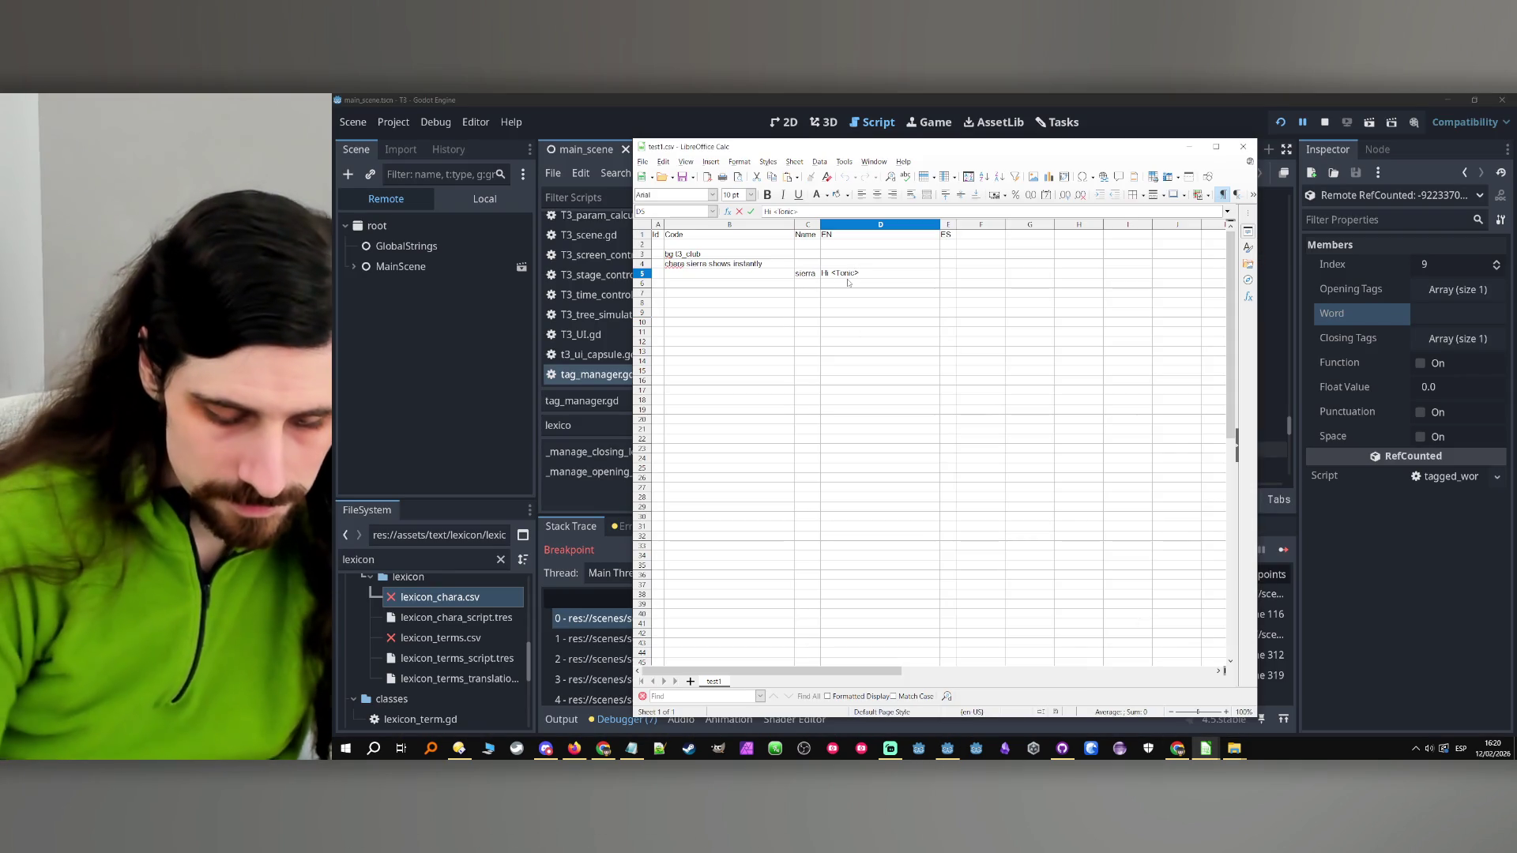
text( Rat)
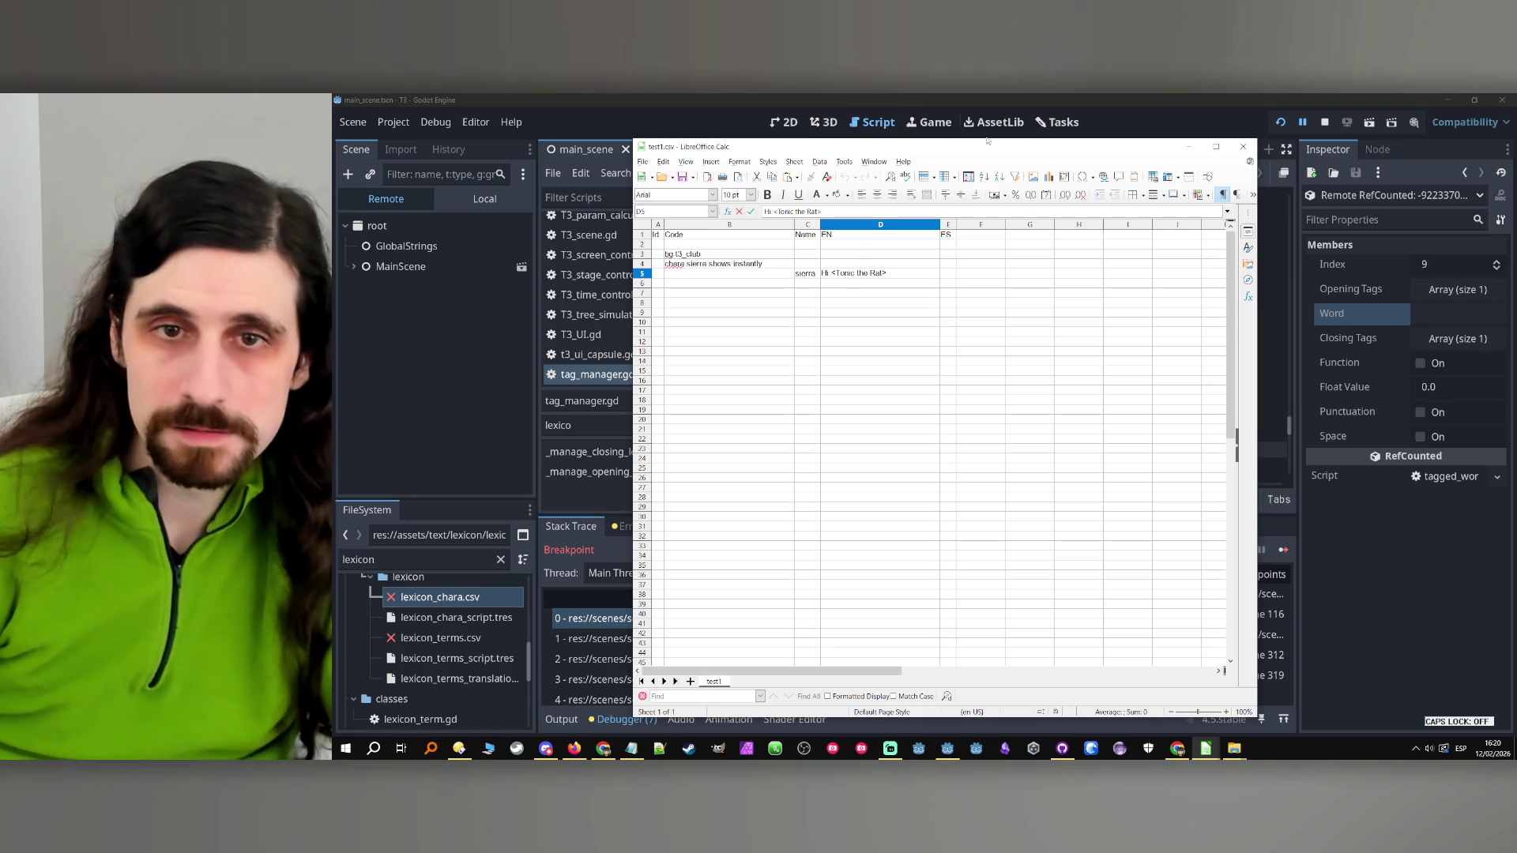
click(1280, 122)
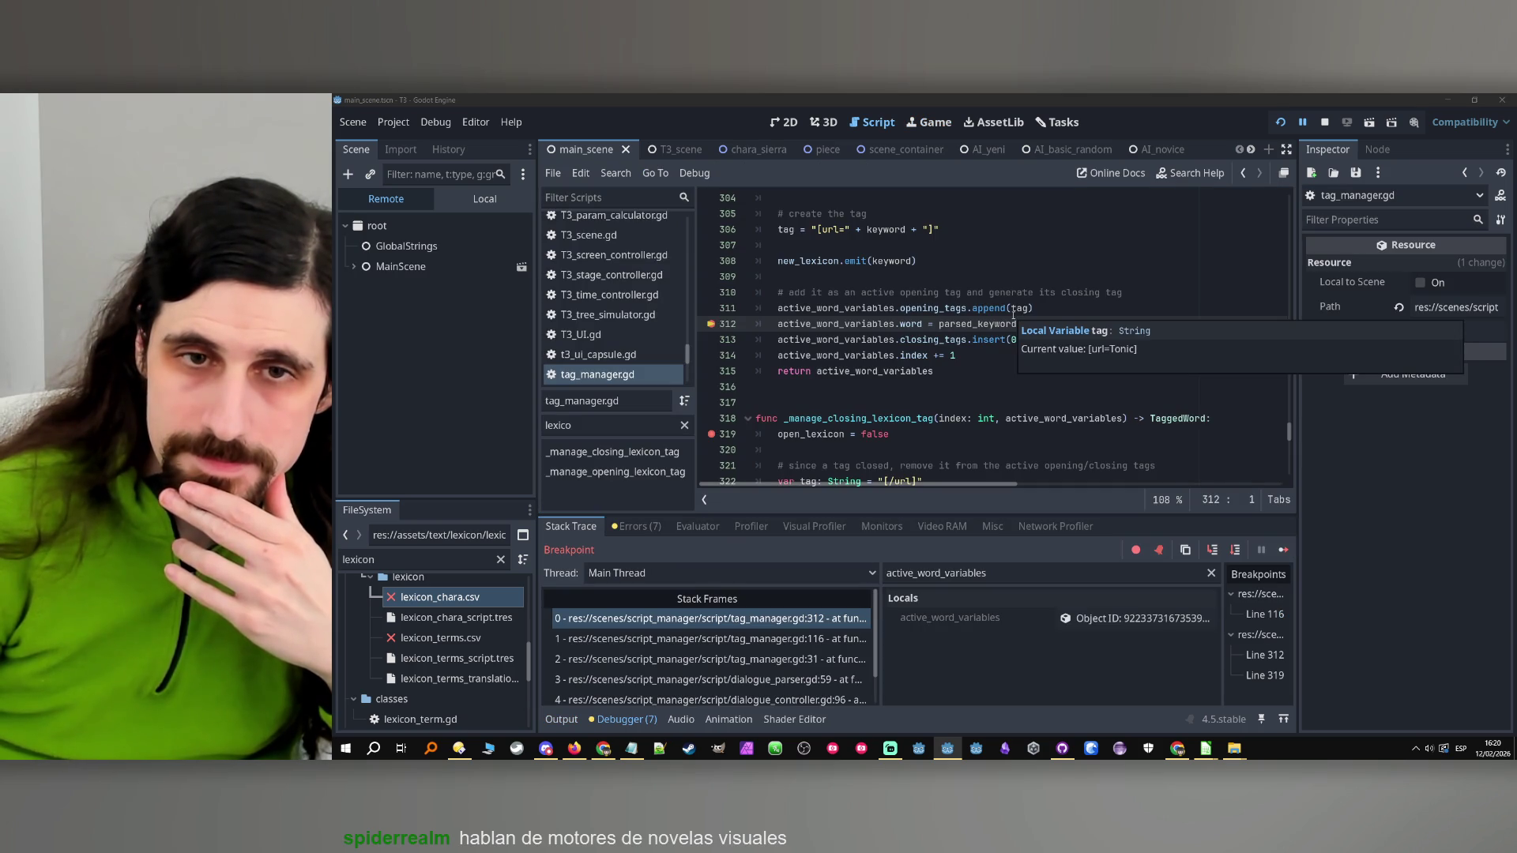
Filter the debugger Locals to parsed_keyword to confirm it still reads Tonic
double_click(971, 325)
key(ctrl+c)
double_click(988, 574)
key(ctrl+v)
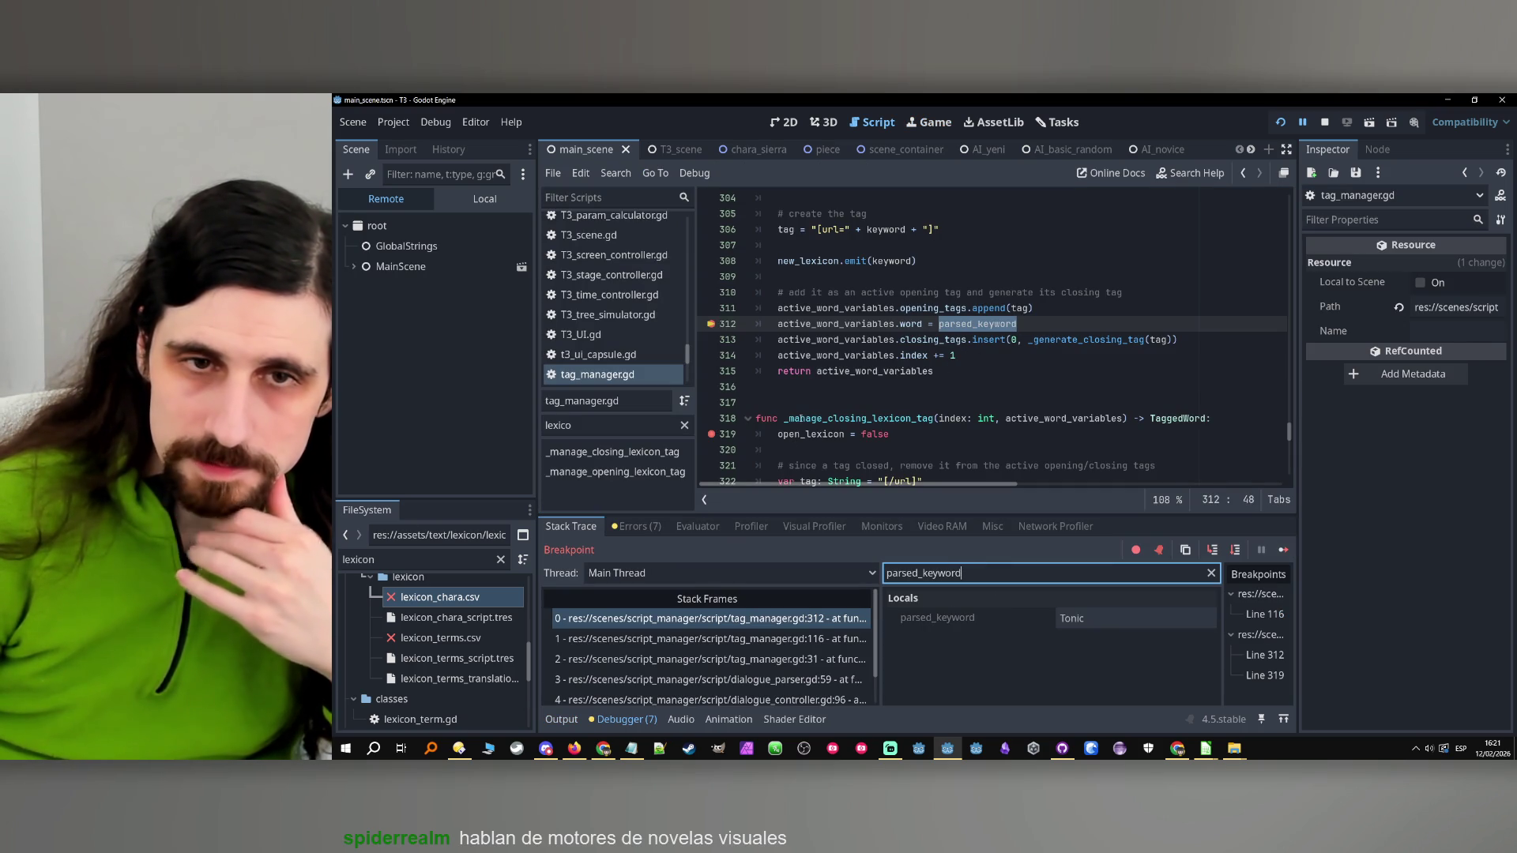
Continue past both breakpoints so the game shows 'Hi Tonic', then stop it
click(1282, 552)
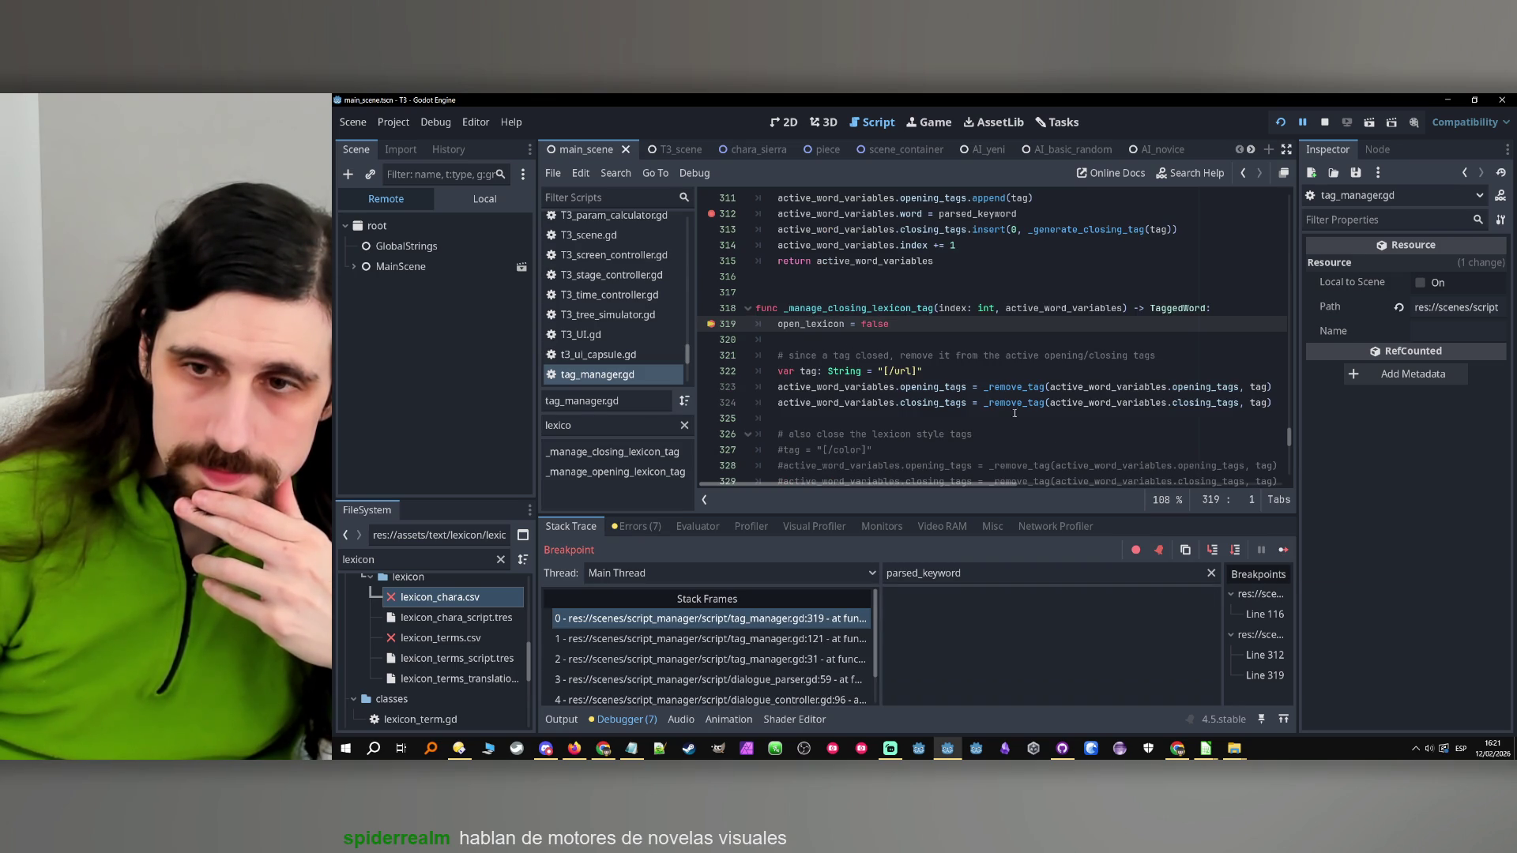
click(1282, 550)
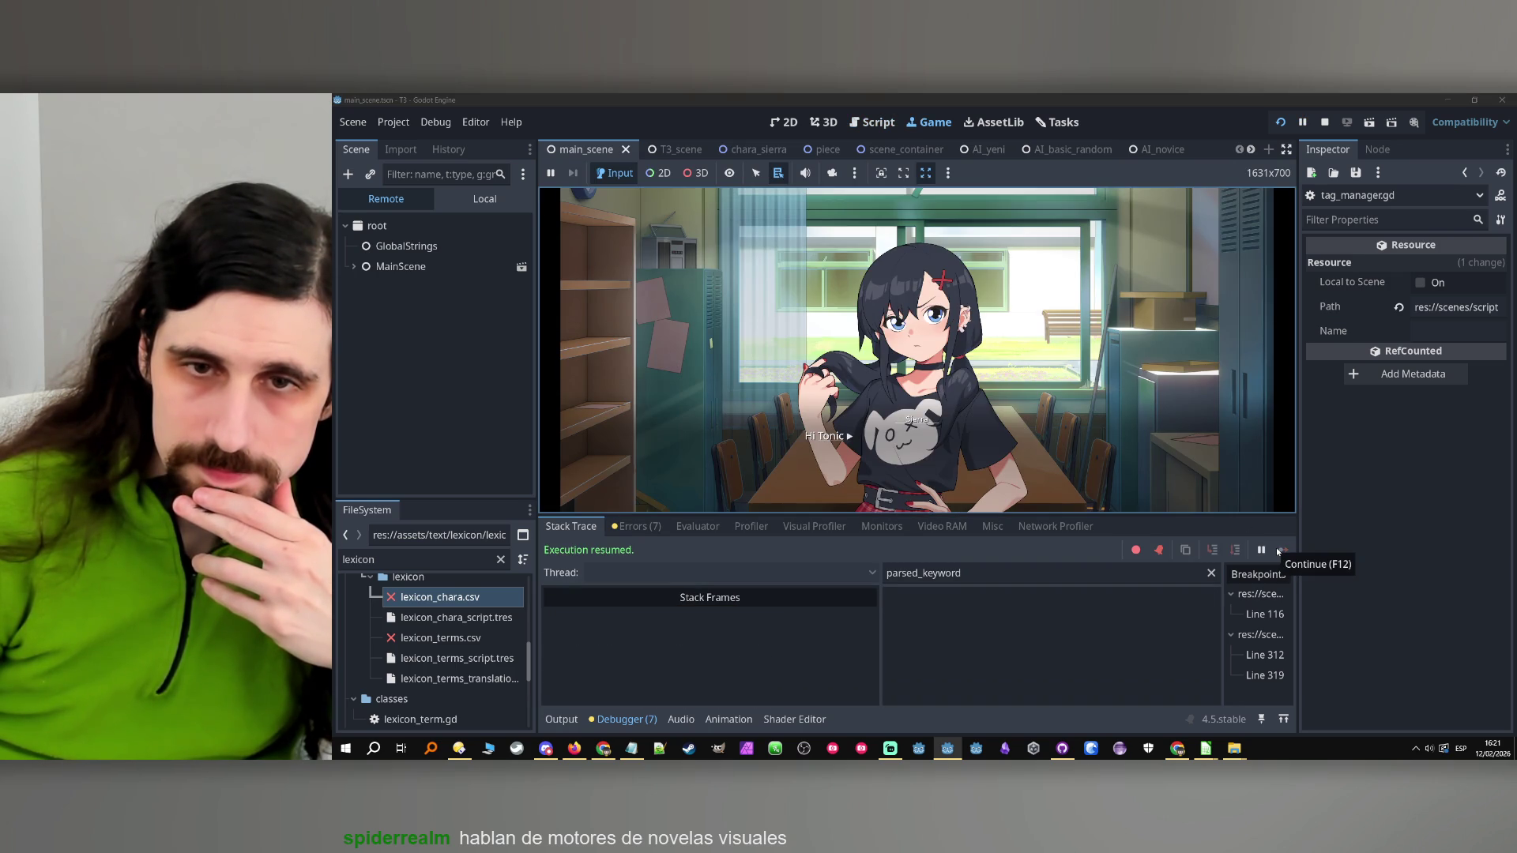
click(1325, 121)
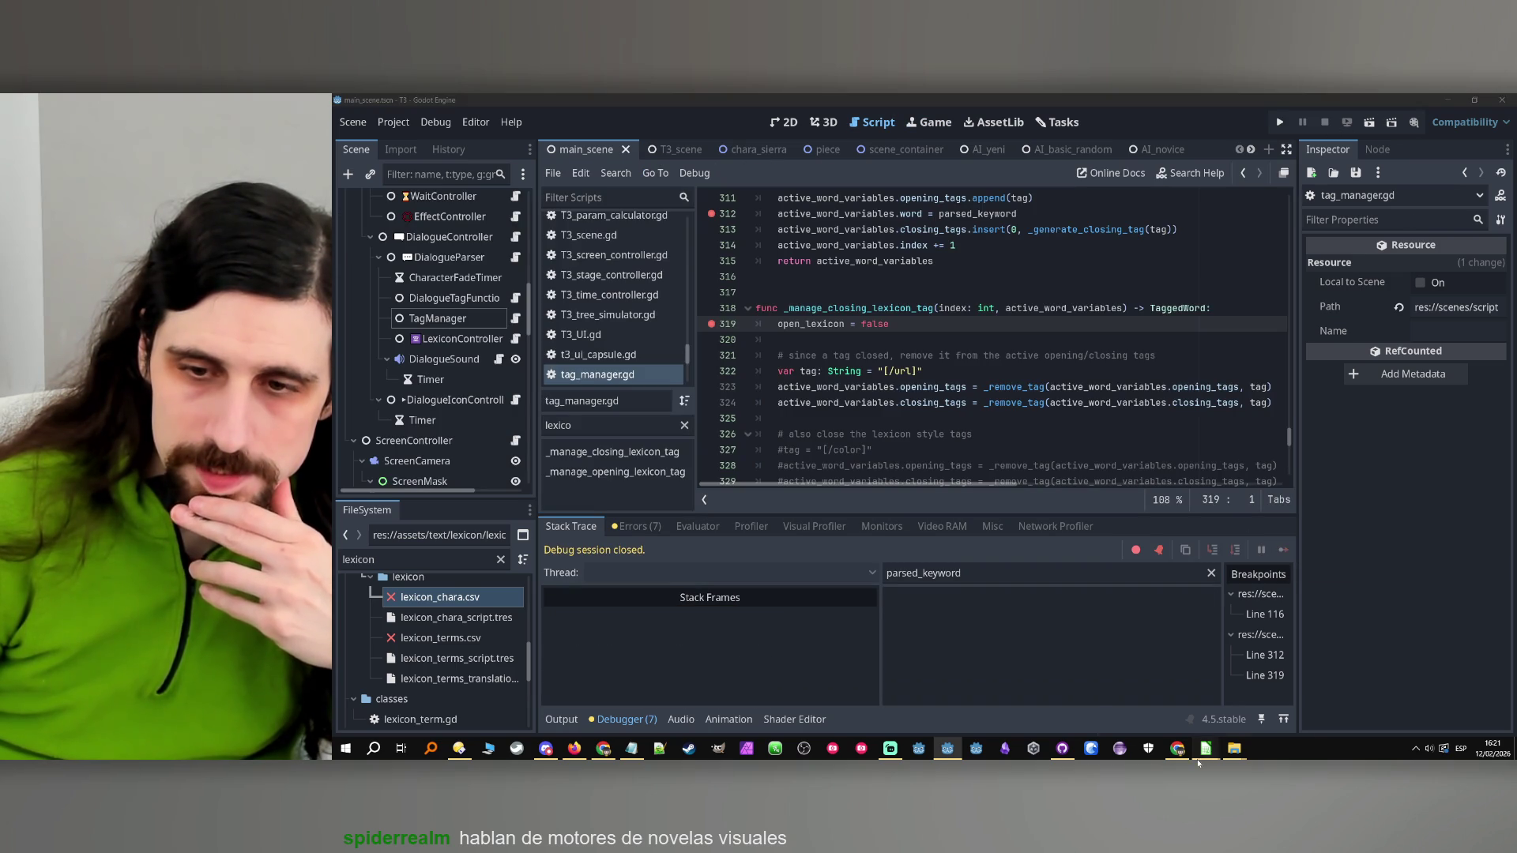
Commit the Hi <Tonic the Rat> edit in D5, minimize Calc, and rerun the game in Godot
mouse_move(1199, 755)
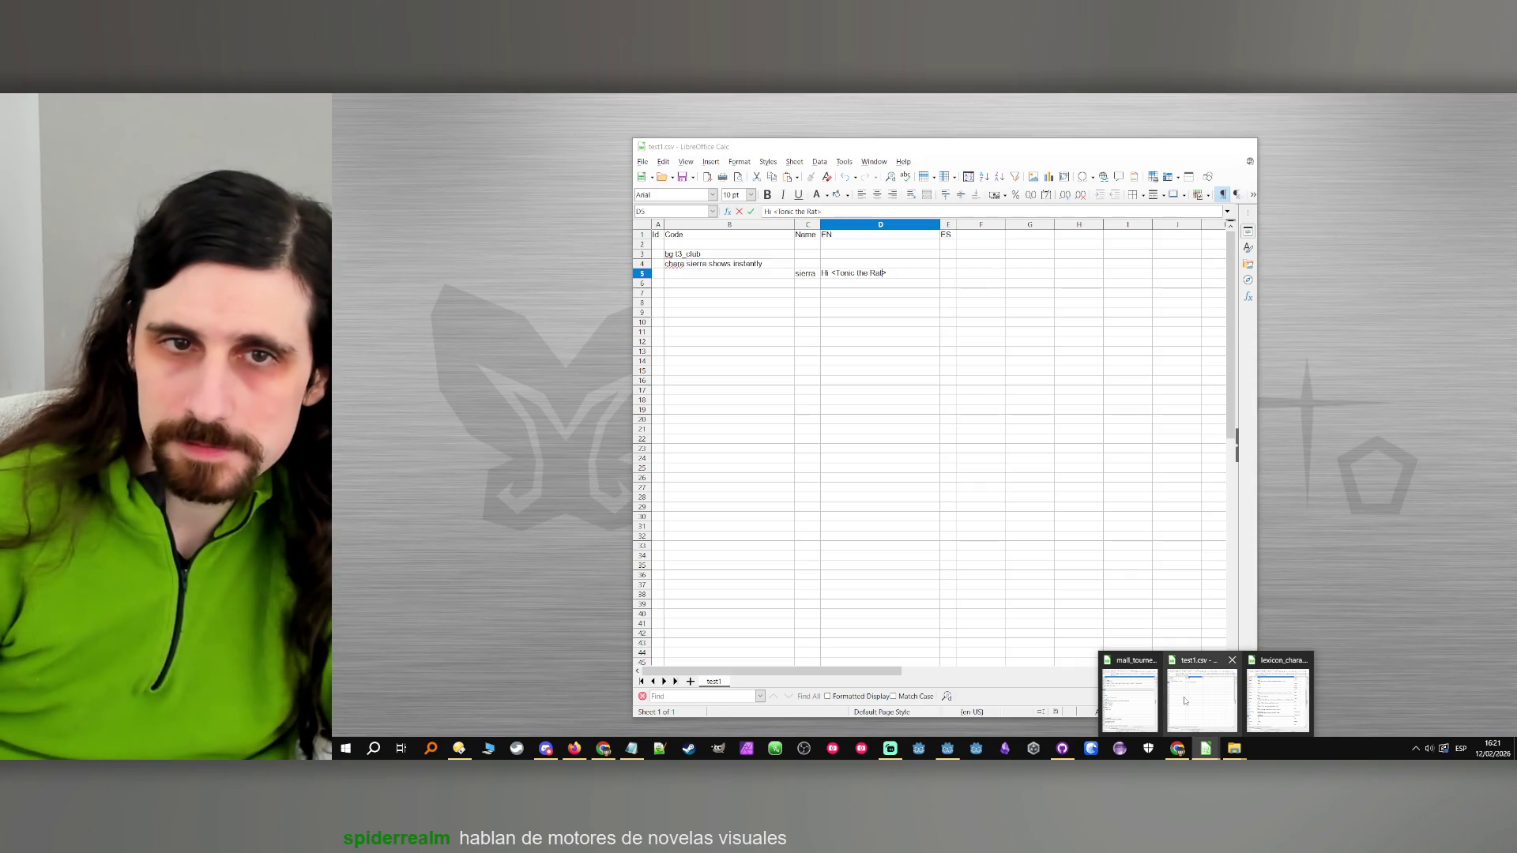
click(1185, 700)
click(891, 291)
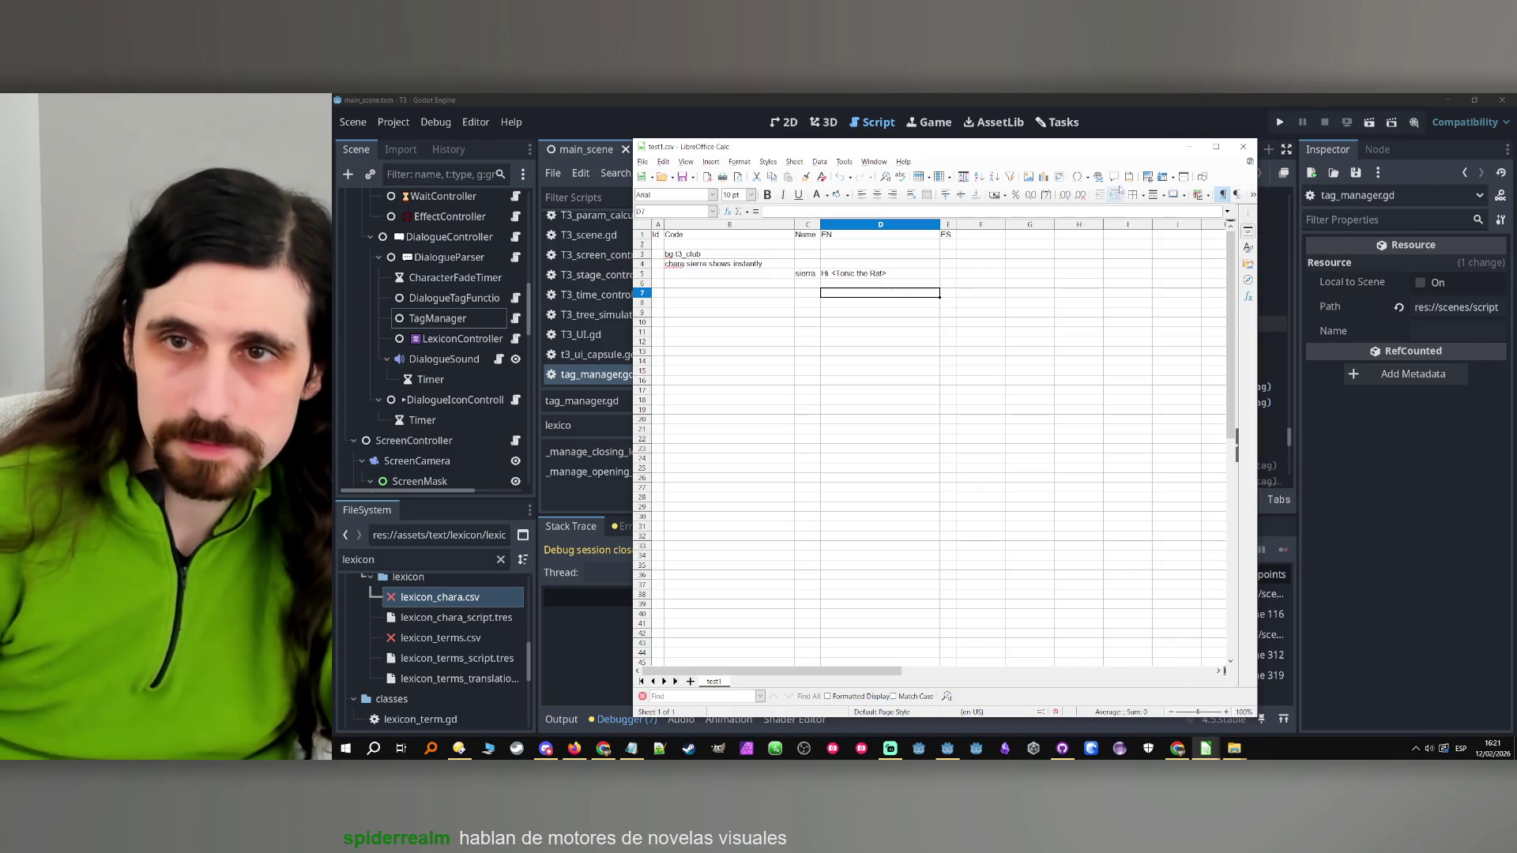
click(1189, 146)
click(1280, 125)
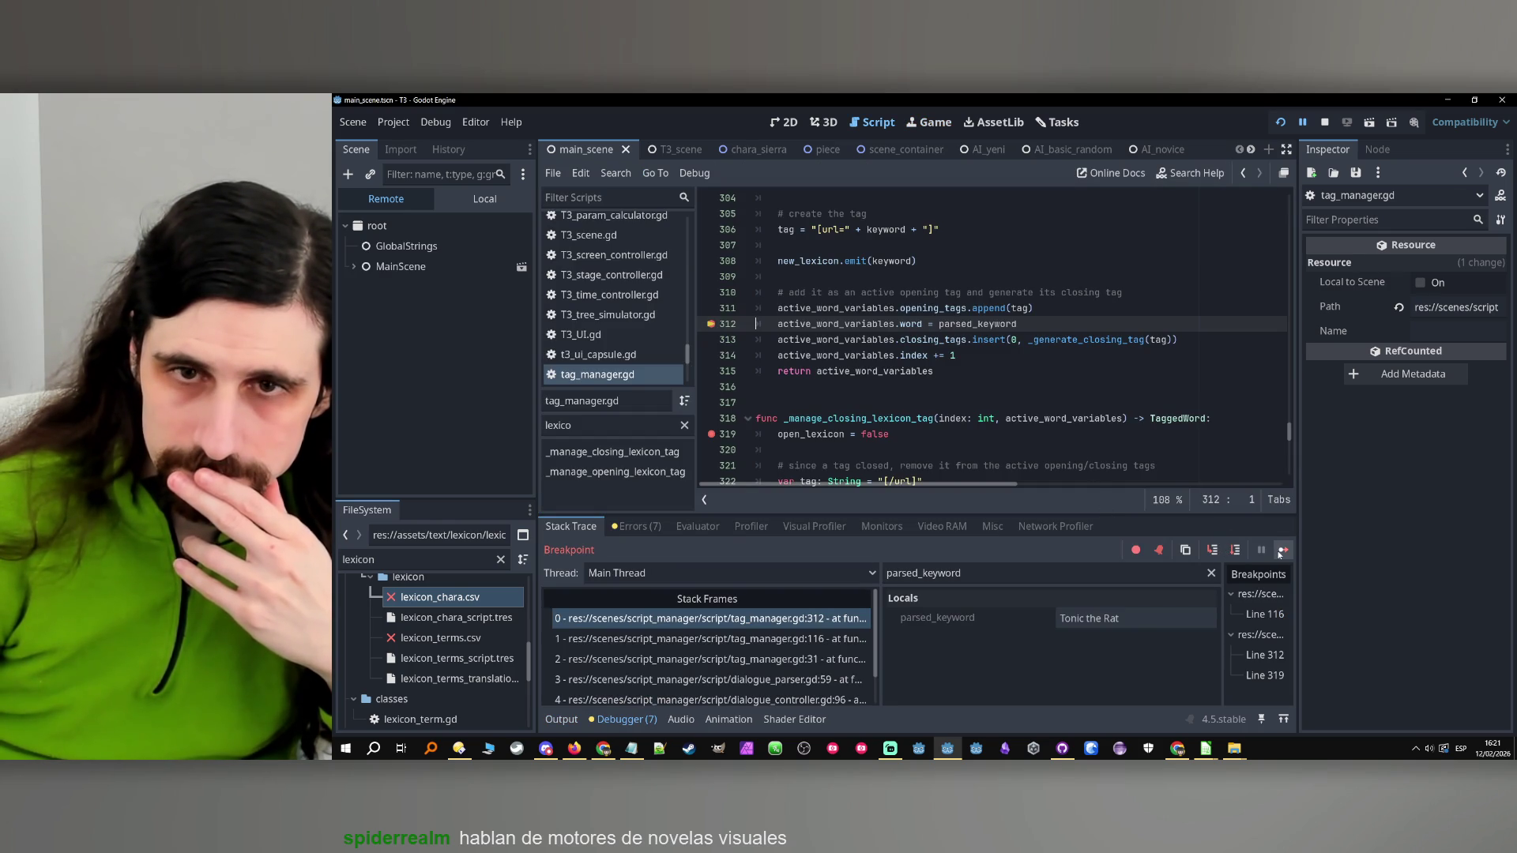
Filter the debugger Locals to keyword to check its value, Tonic the Rat
double_click(980, 324)
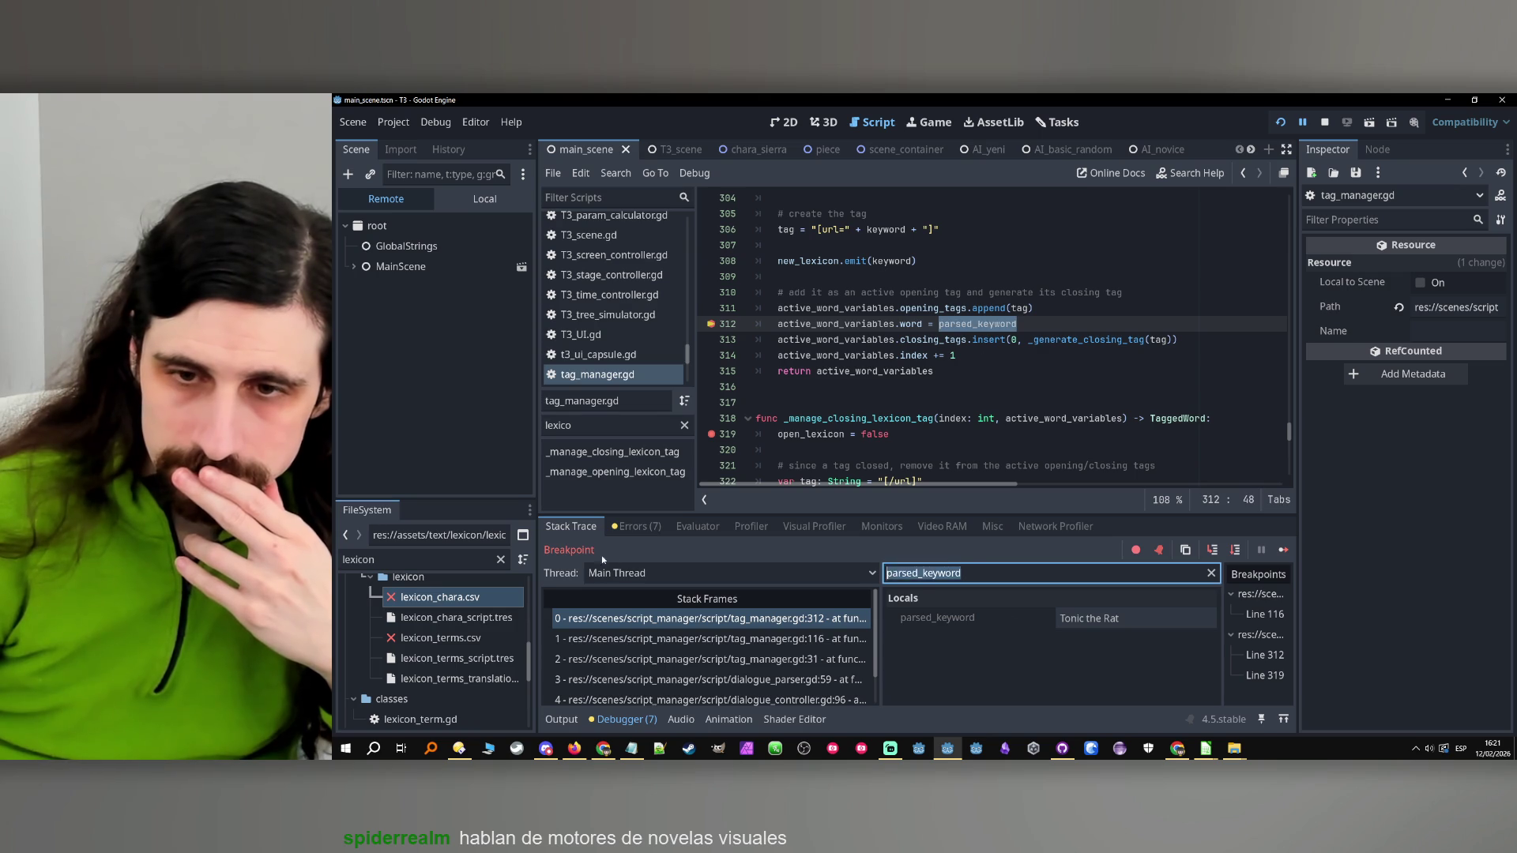
click(1039, 326)
scroll(1039, 326, up, 3)
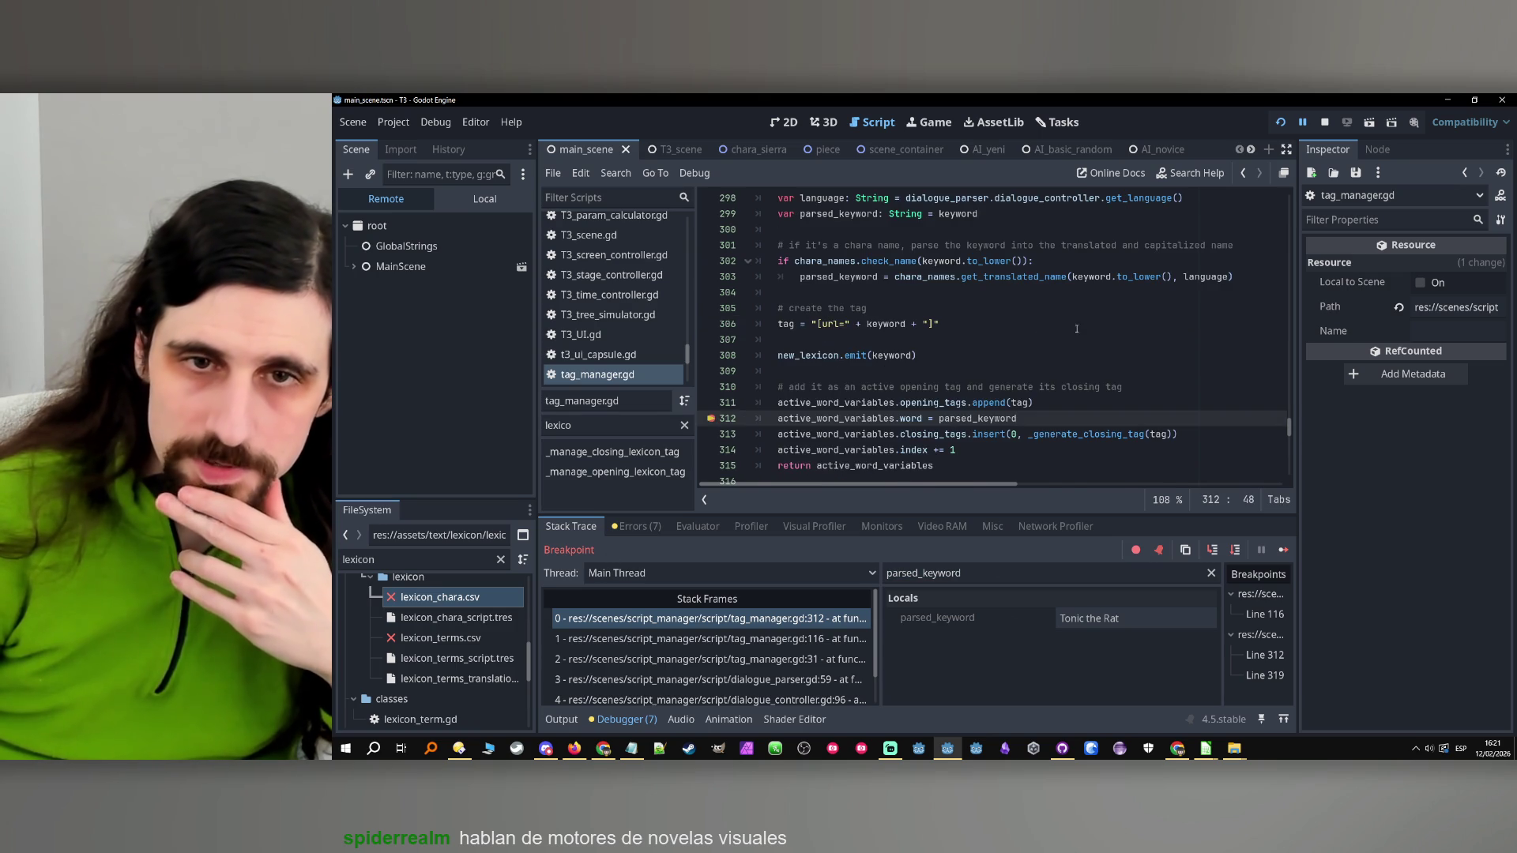
double_click(885, 370)
scroll(940, 387, up, 1)
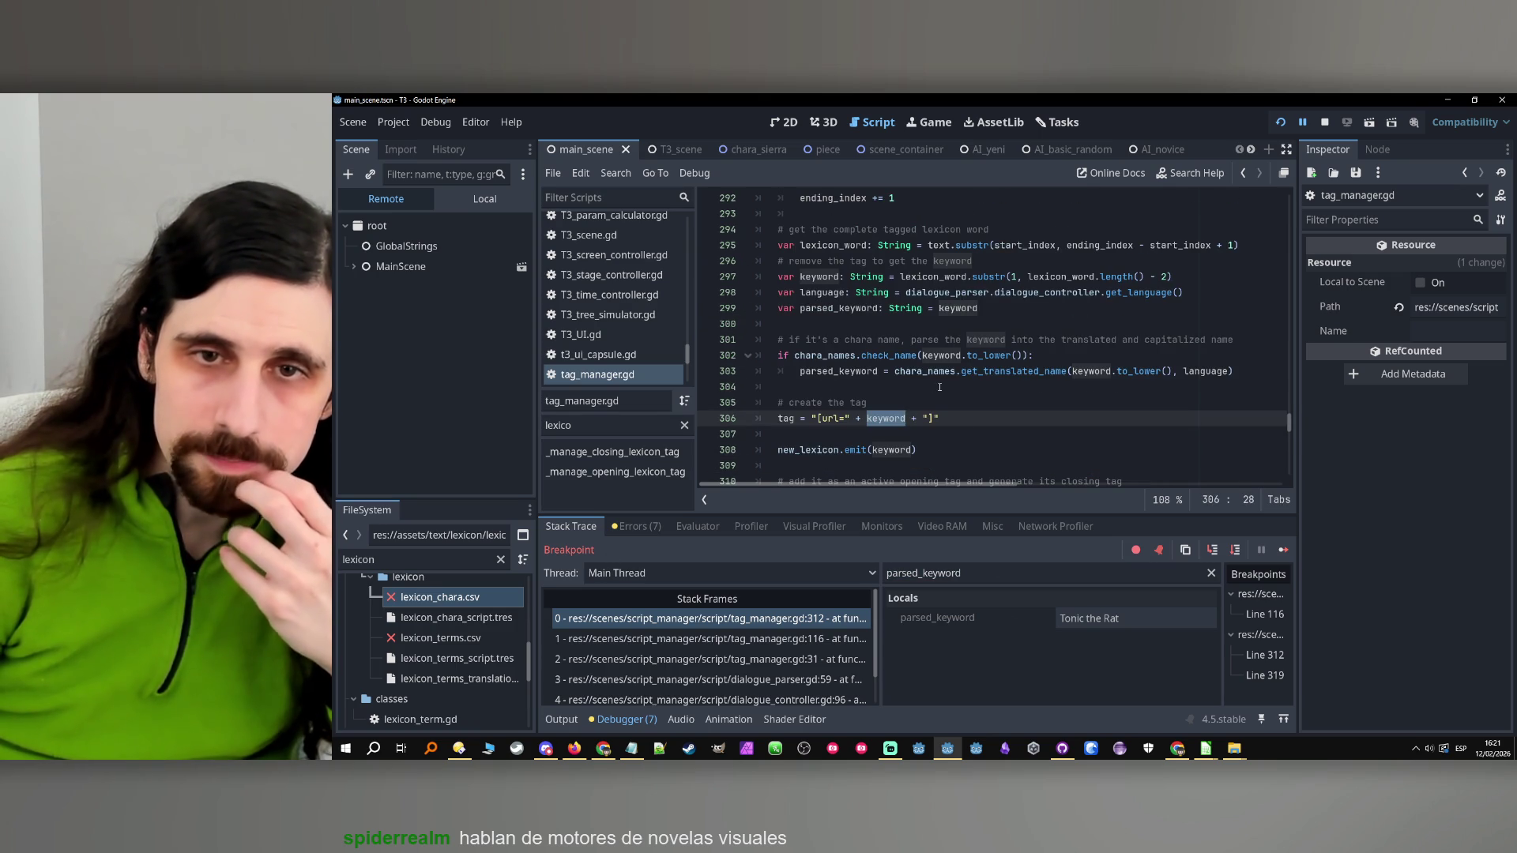
click(982, 580)
key(ctrl+a)
text(keyword)
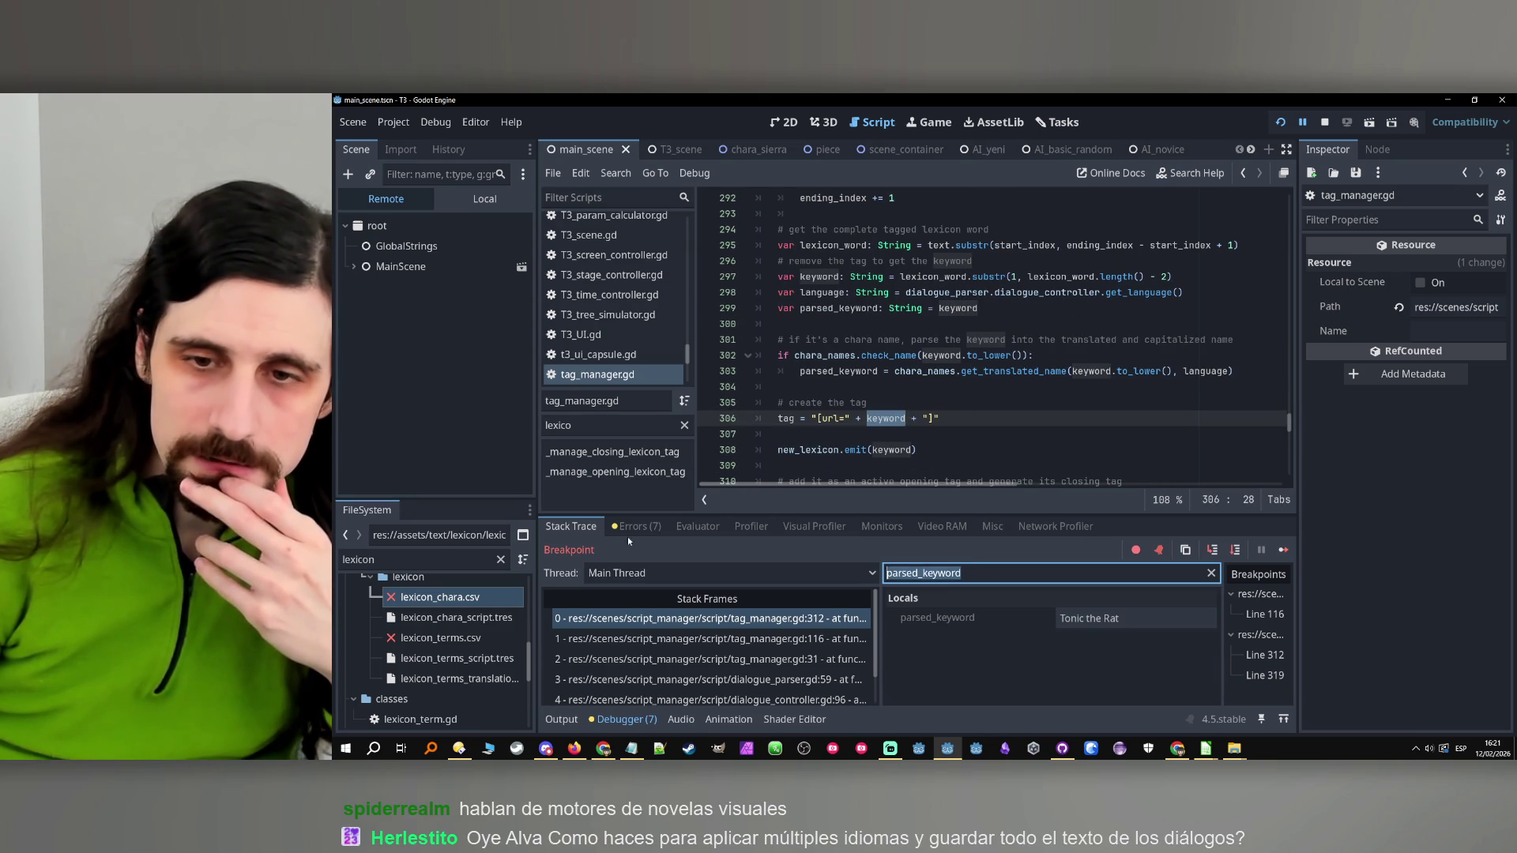
Compare parsed_keyword with keyword on line 299, then stop the debug session with F8
scroll(924, 390, up, 2)
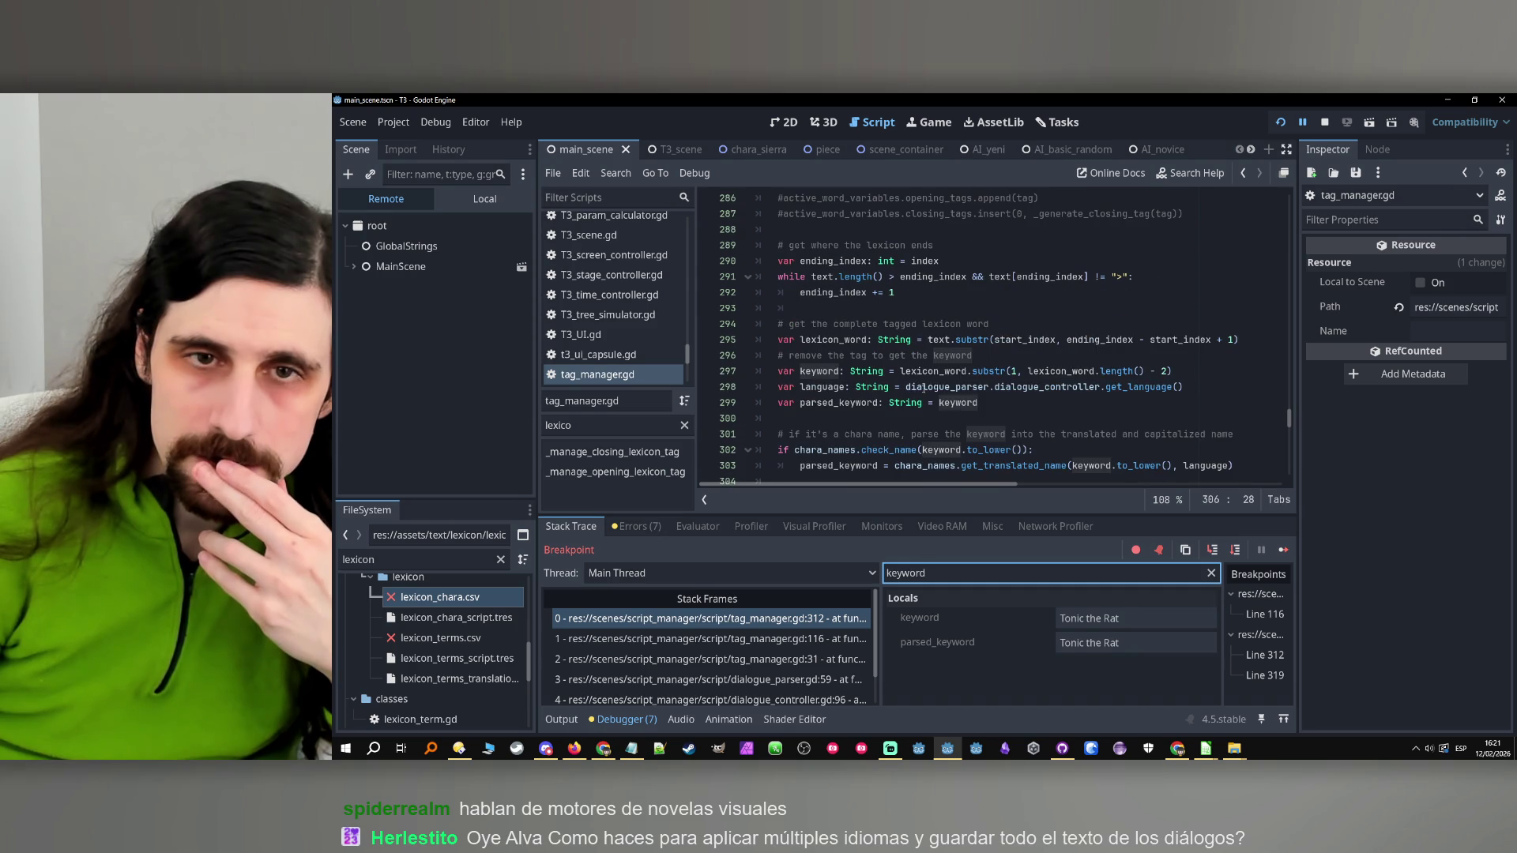
double_click(820, 404)
scroll(1096, 412, up, 1)
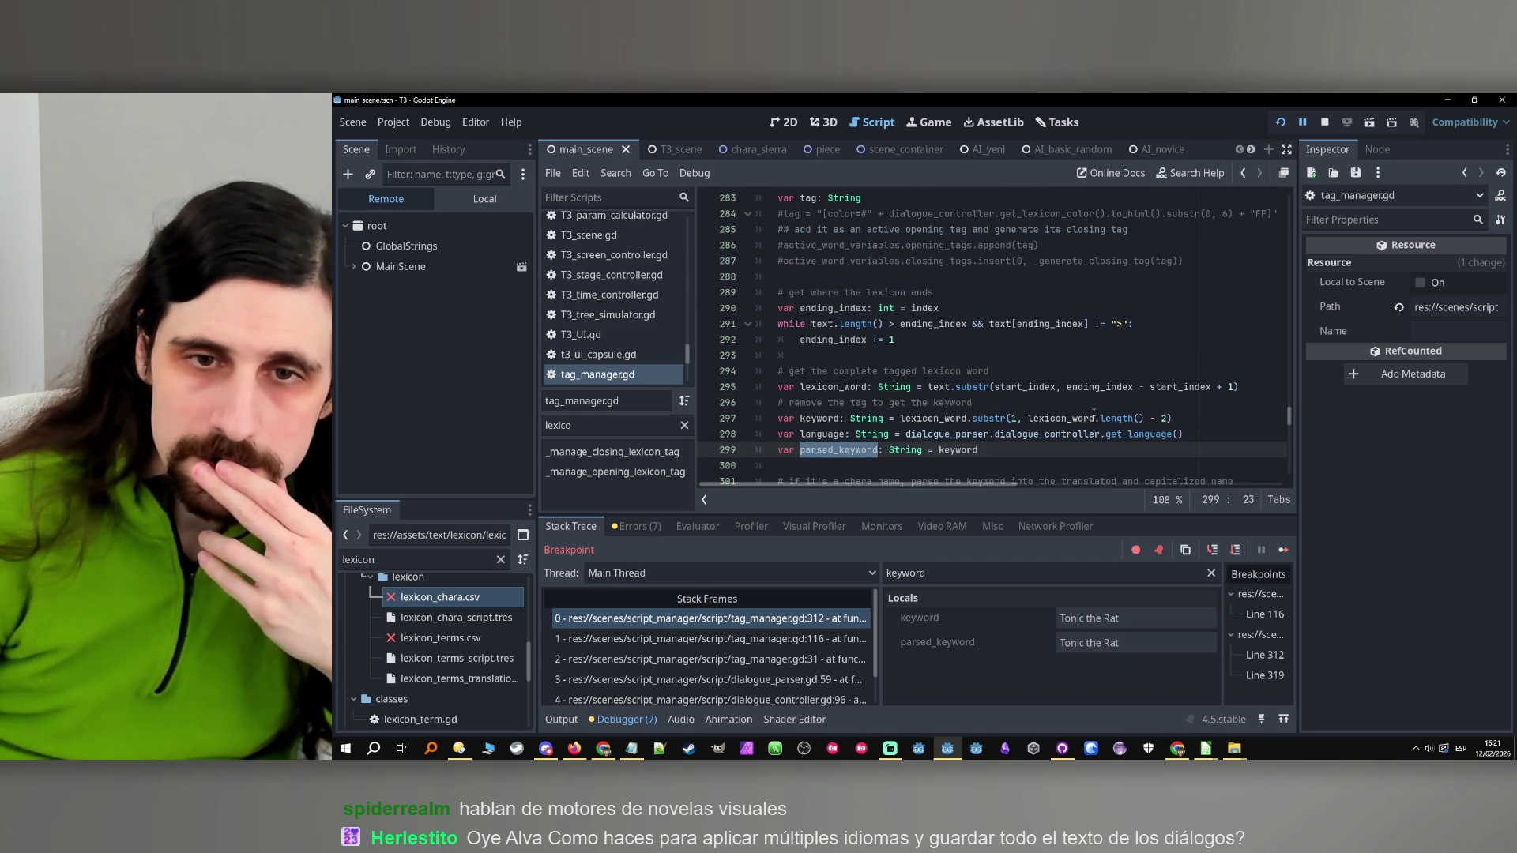
scroll(1058, 406, down, 1)
click(964, 407)
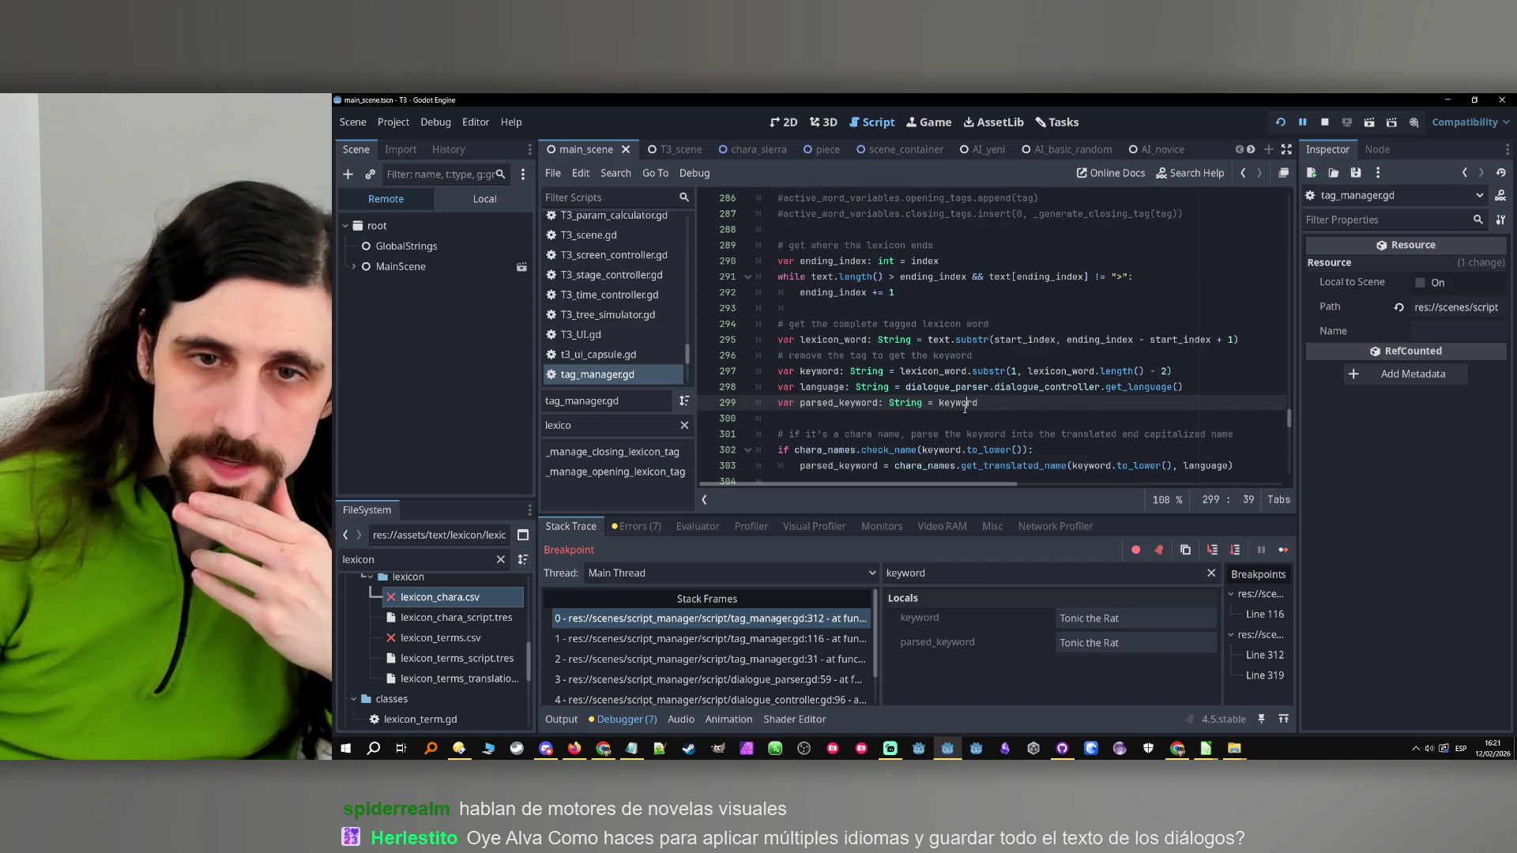
double_click(833, 403)
key(F8)
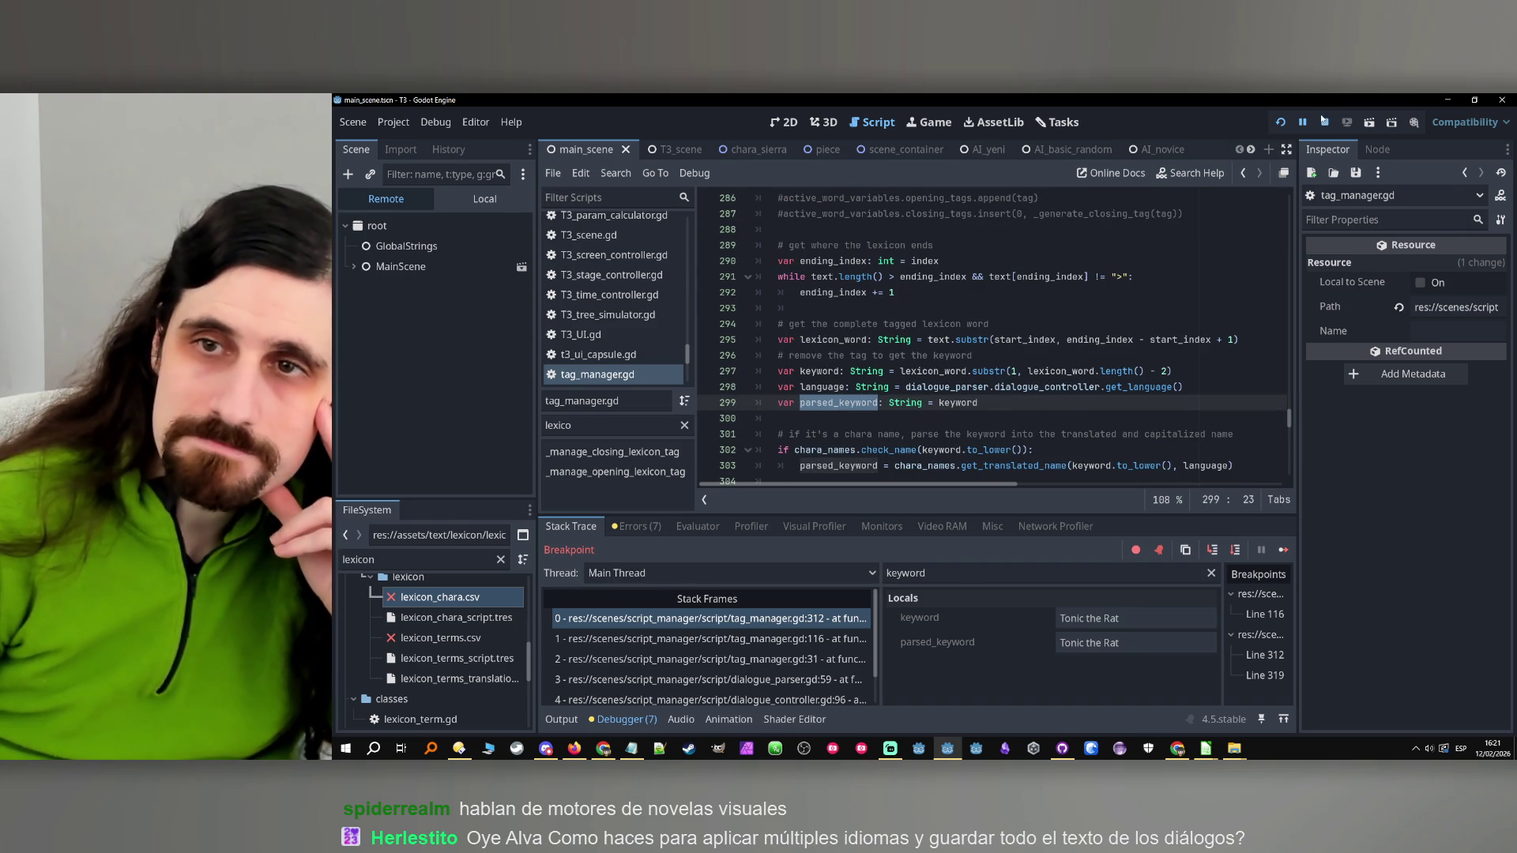
Review keyword and parsed_keyword uses on lines 297–299 of tag_manager.gd
scroll(1003, 343, up, 1)
scroll(1003, 342, up, 2)
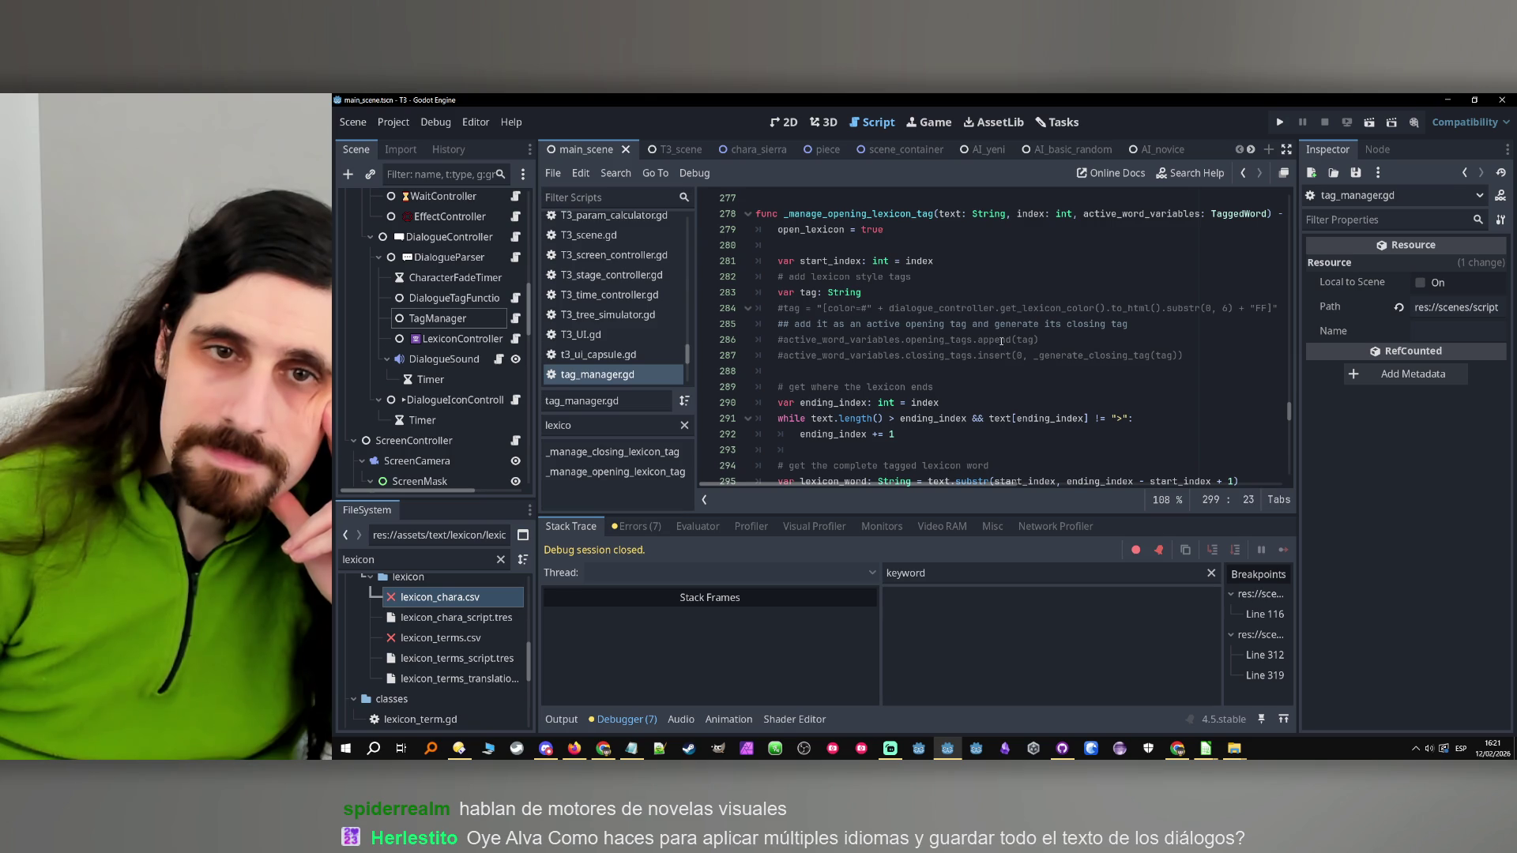
scroll(980, 341, down, 5)
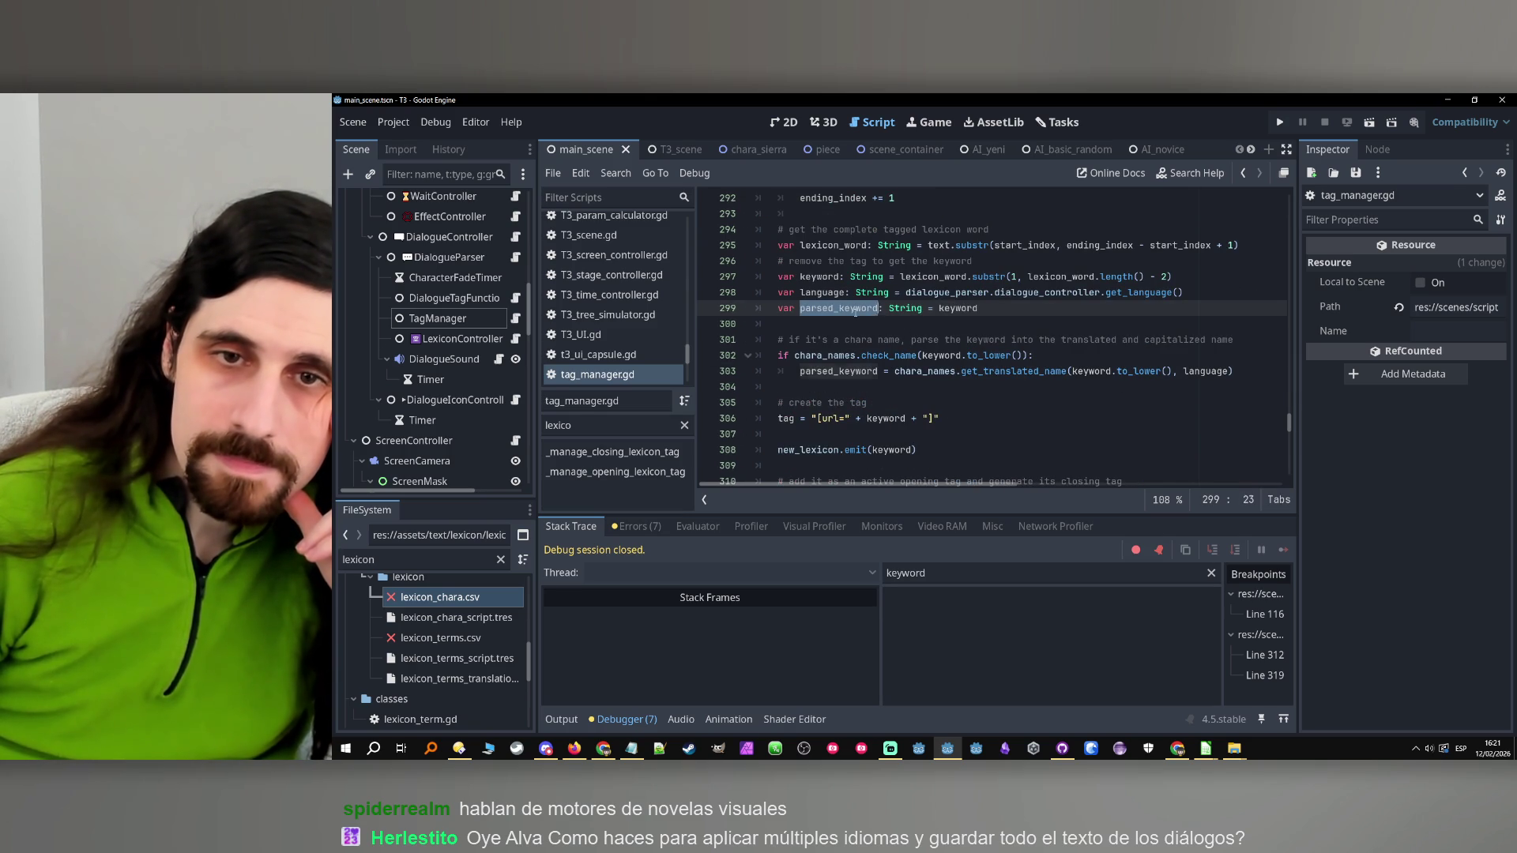
scroll(878, 339, up, 1)
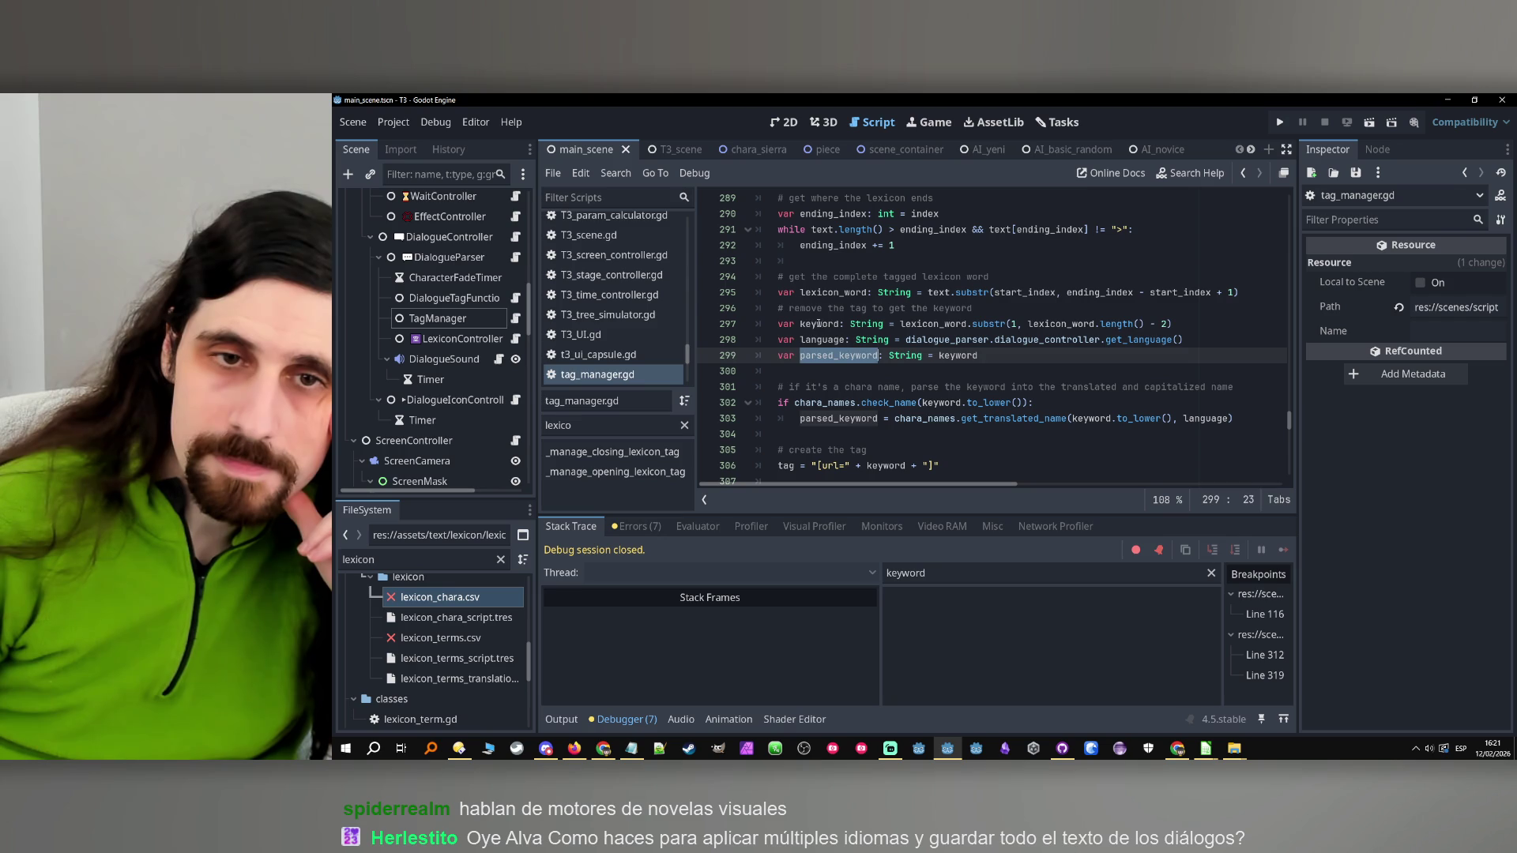
double_click(819, 323)
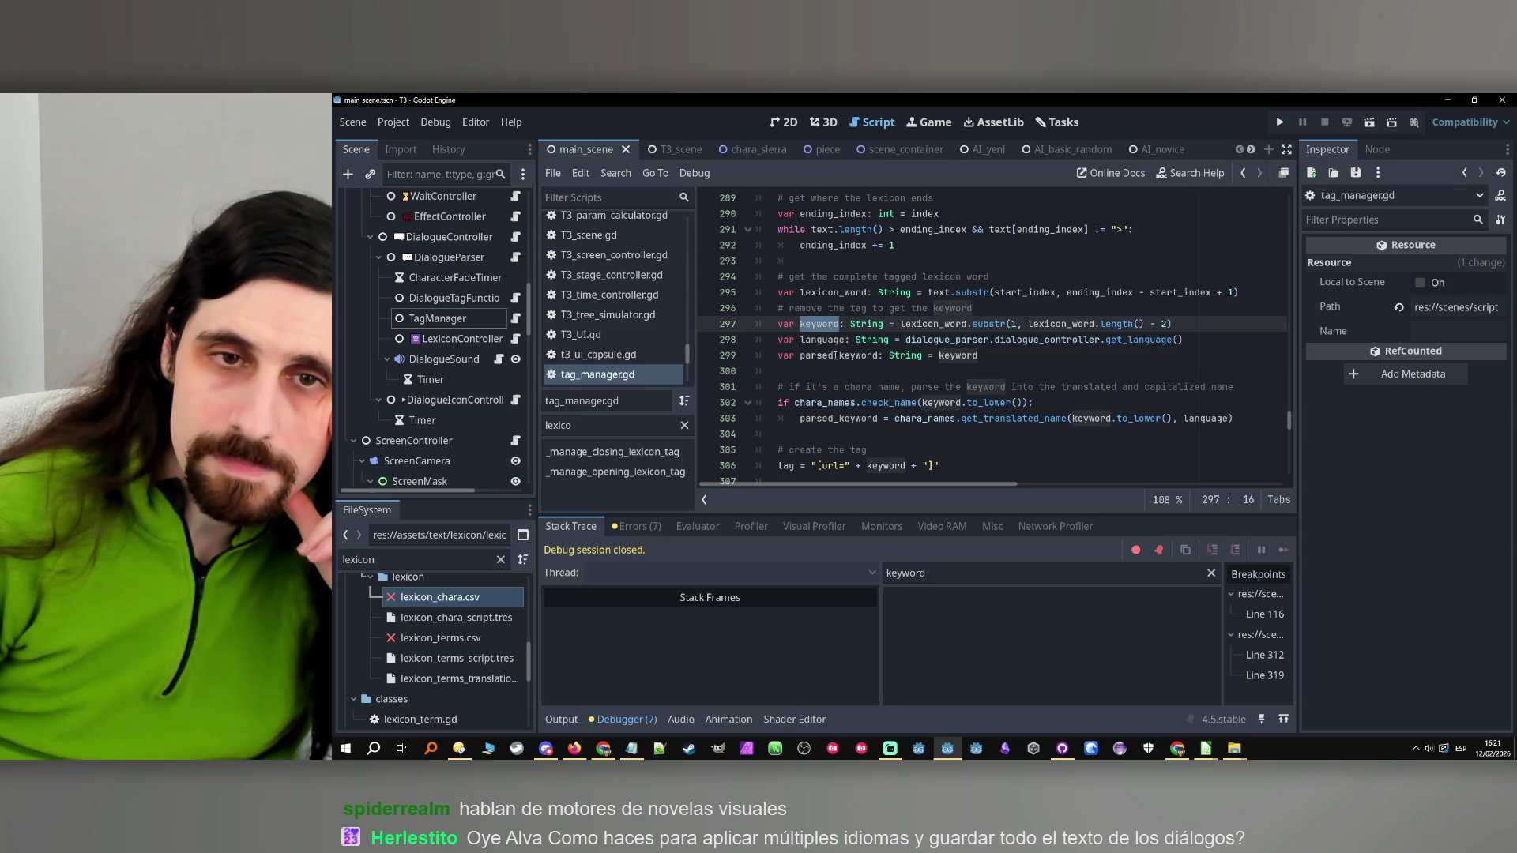
double_click(835, 356)
scroll(839, 356, down, 1)
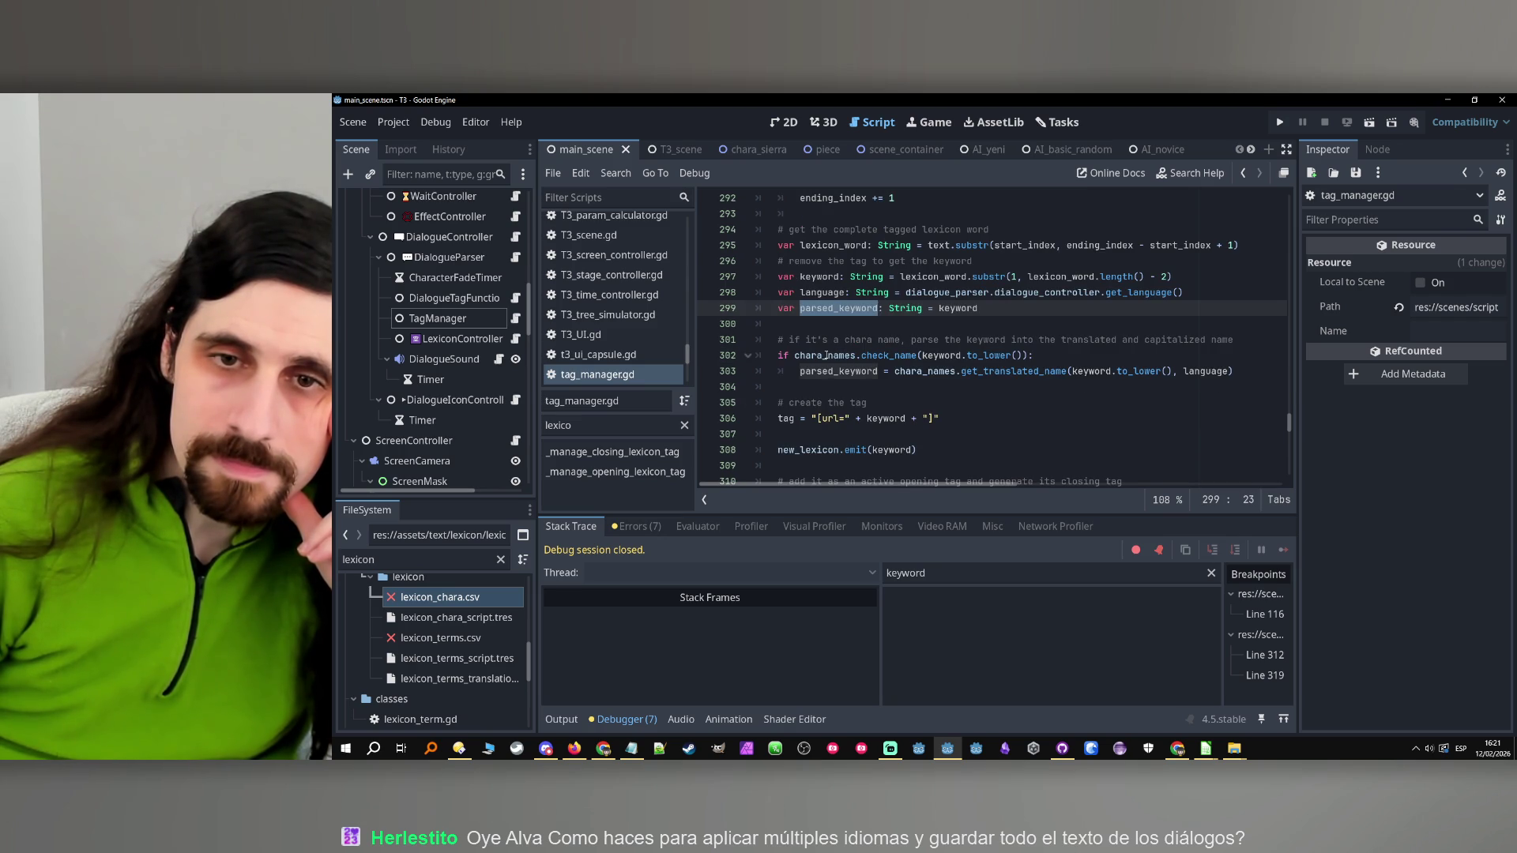
Review parsed_keyword on line 303 and the surrounding tag-creation lines 302–308
scroll(824, 355, down, 1)
double_click(833, 324)
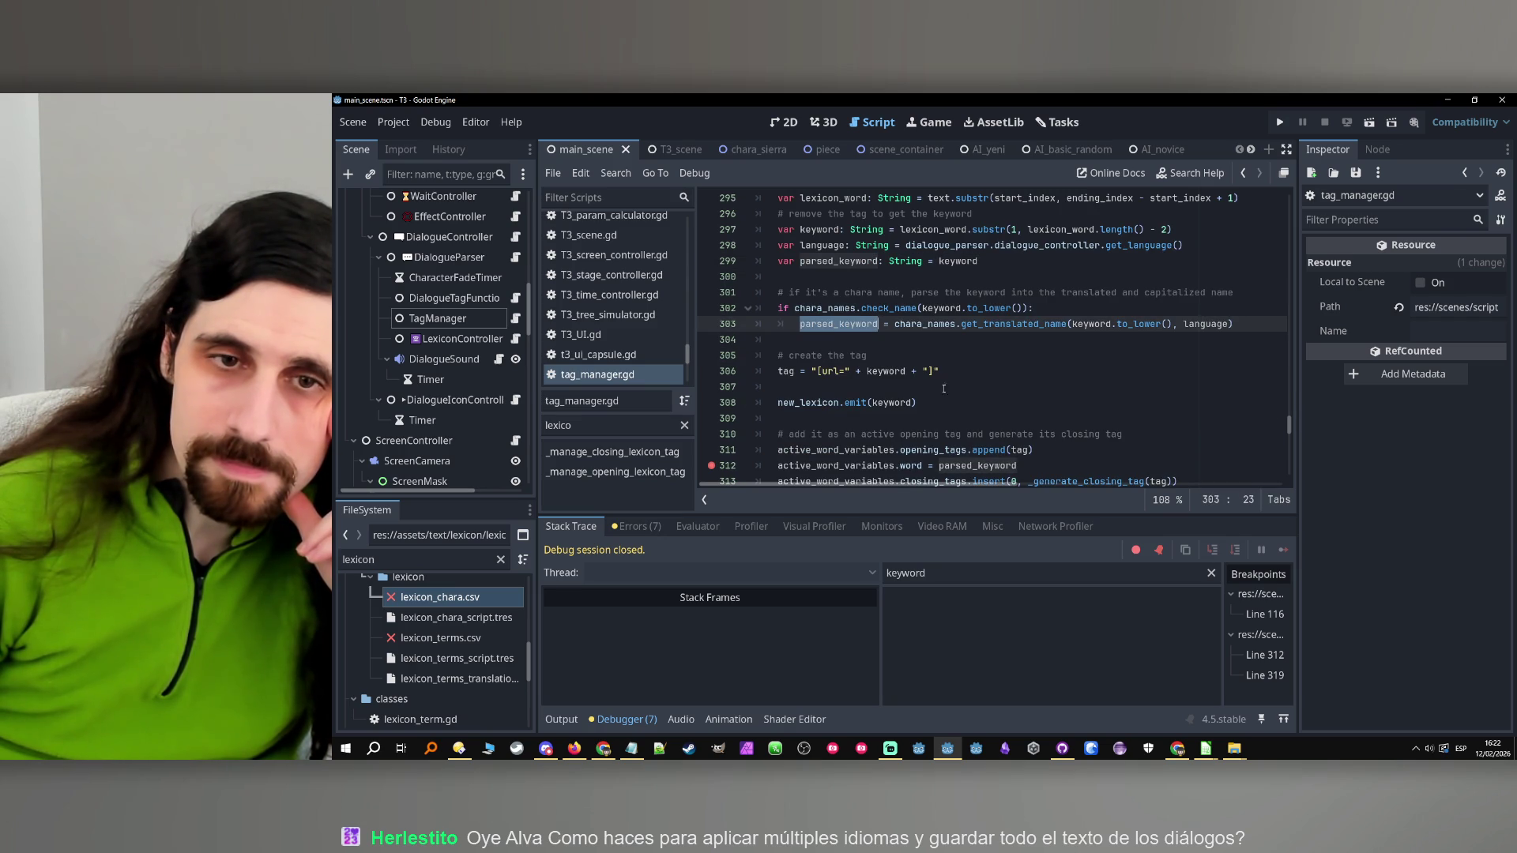
click(915, 403)
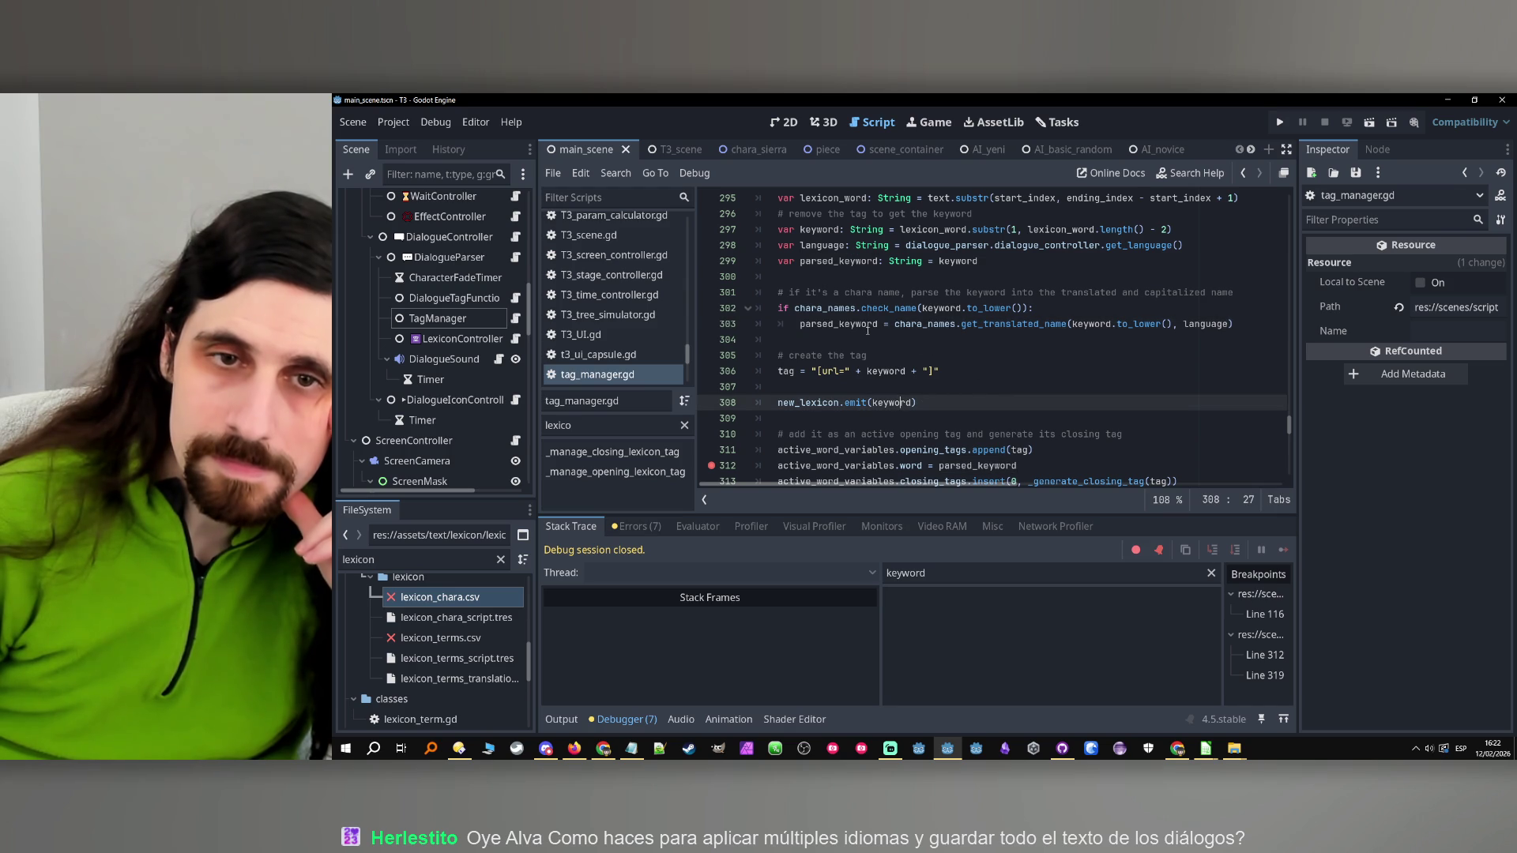
double_click(862, 327)
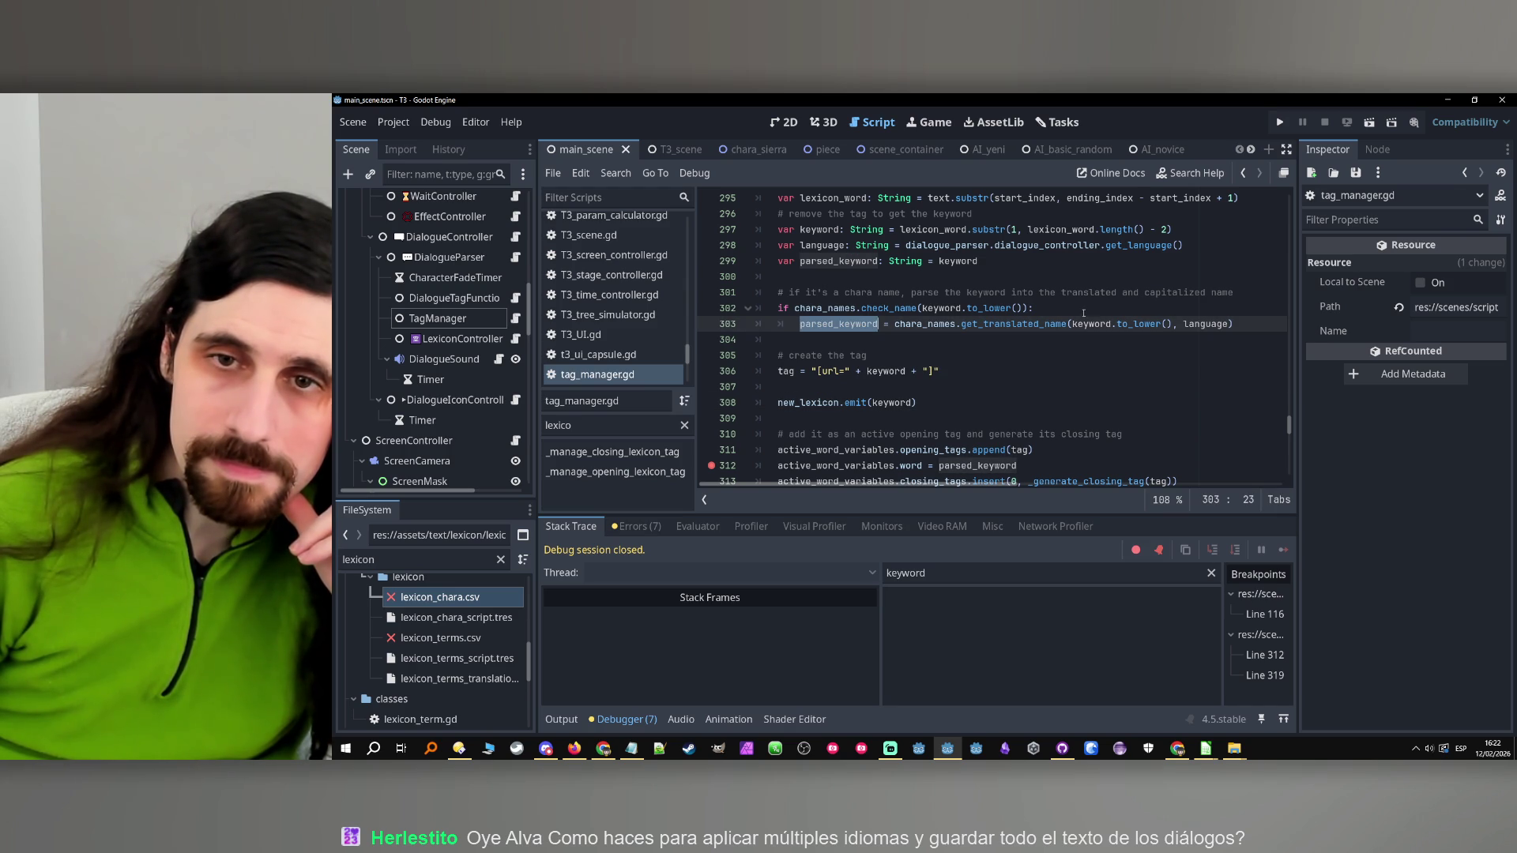
click(1083, 314)
double_click(850, 326)
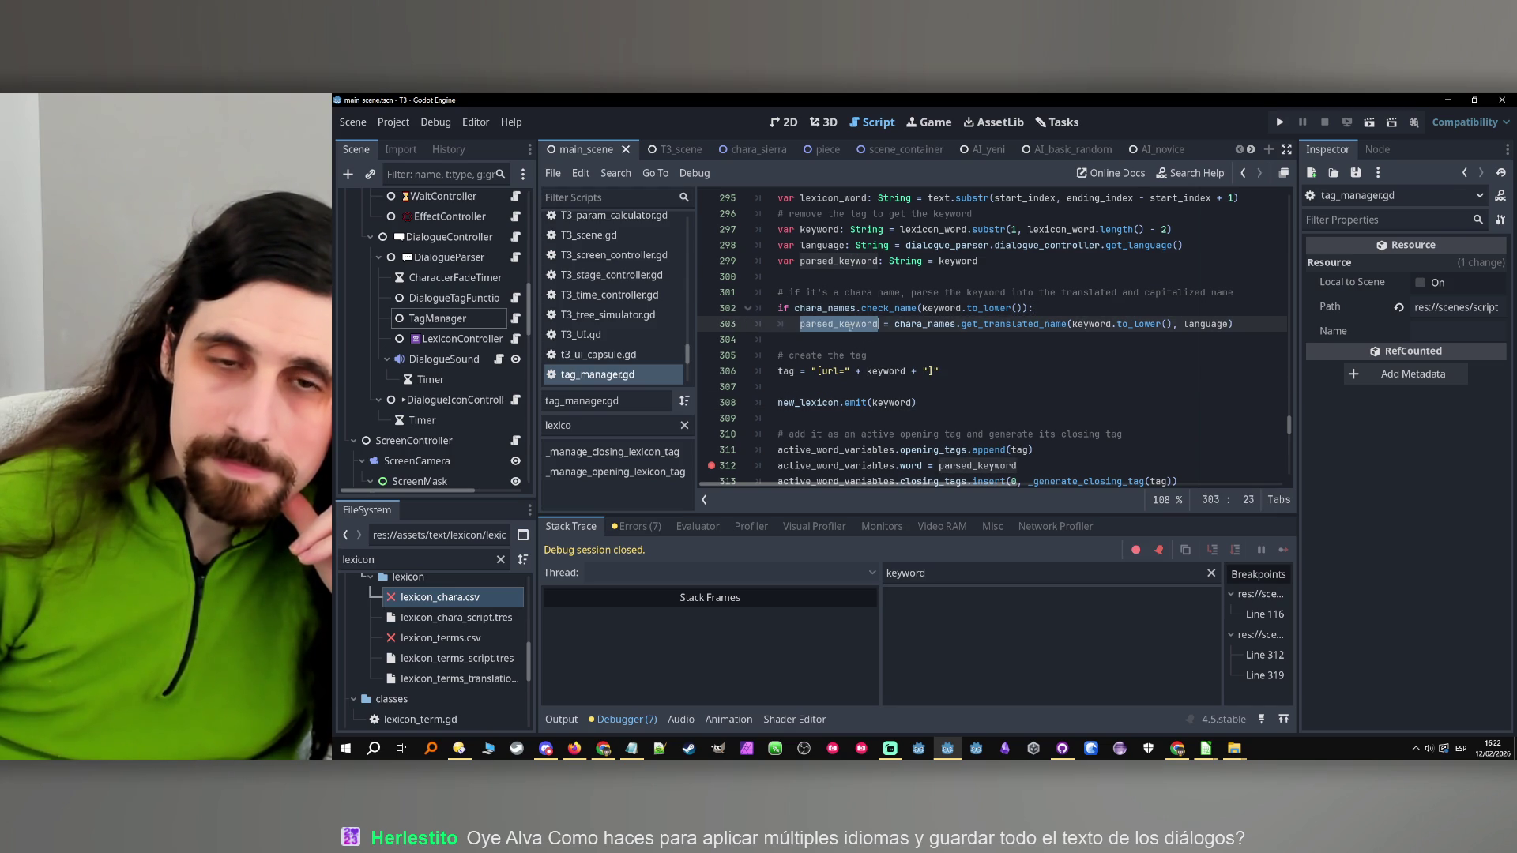
click(999, 362)
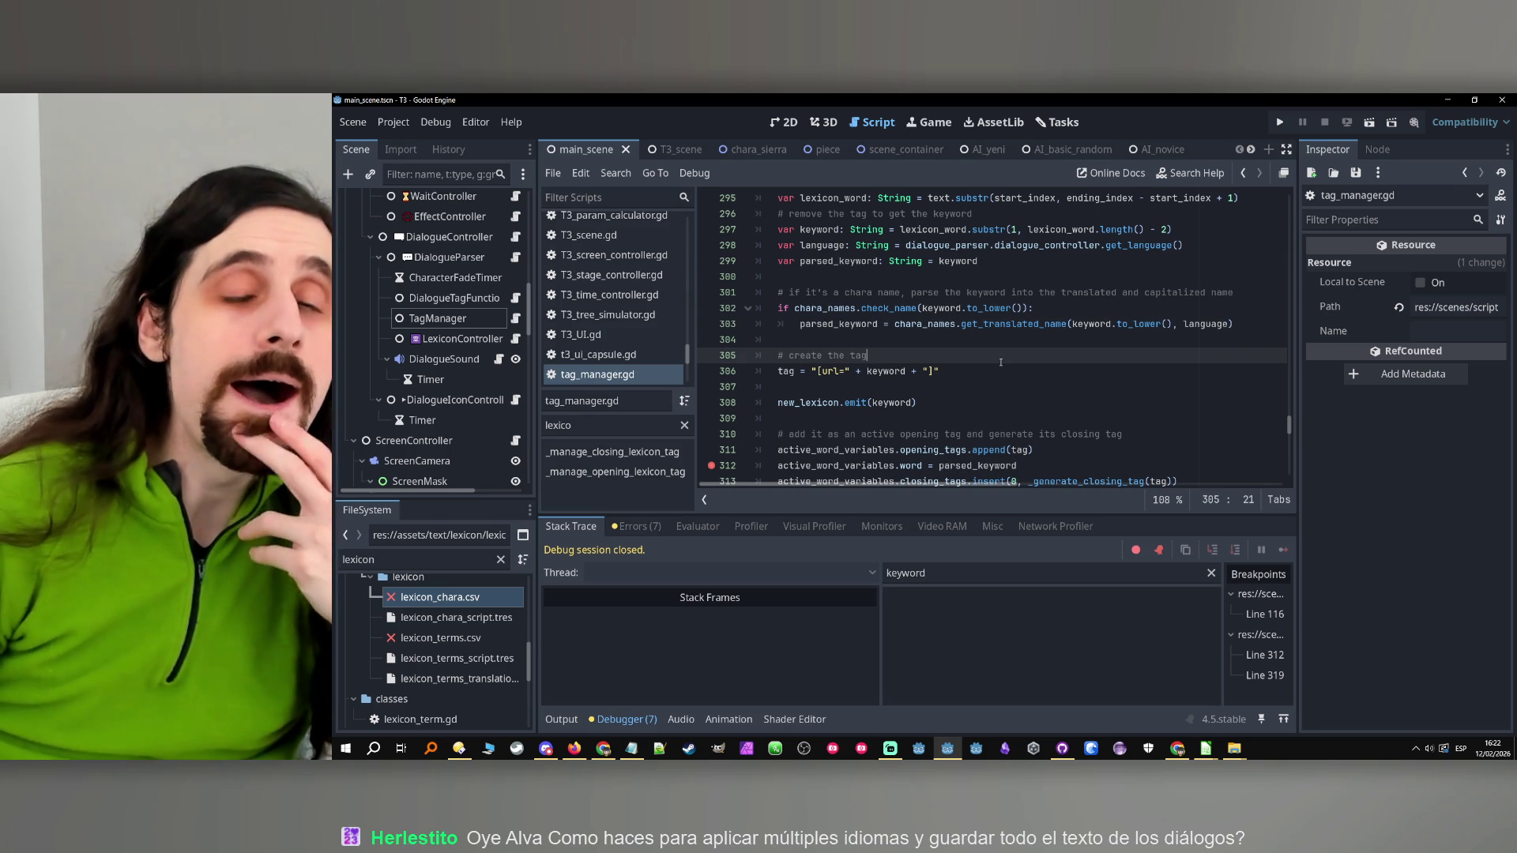
scroll(988, 362, down, 1)
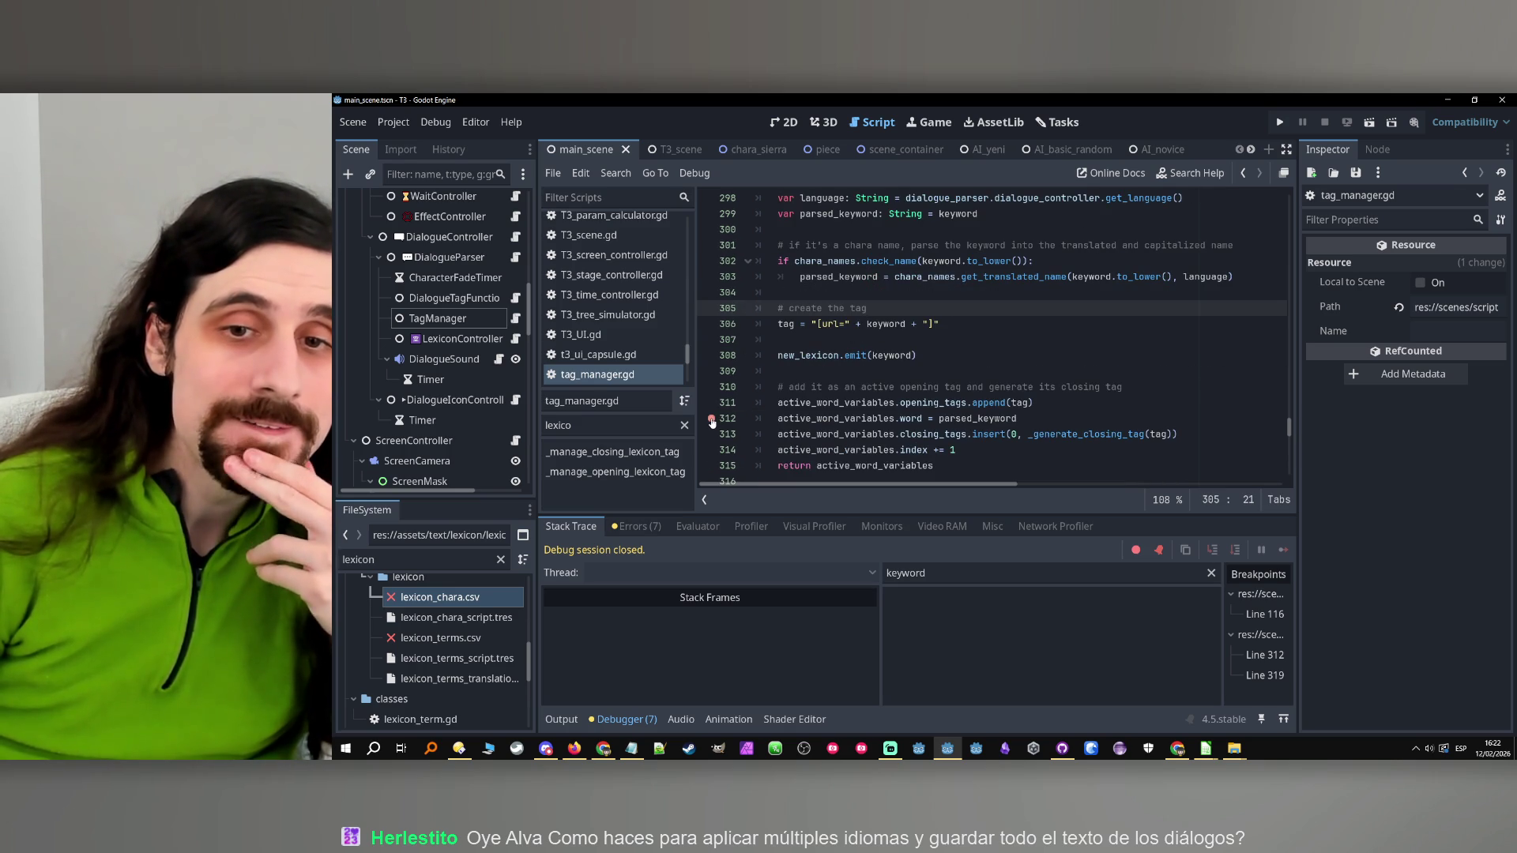
Remove the breakpoints on lines 312 and 319 of tag_manager.gd
click(712, 419)
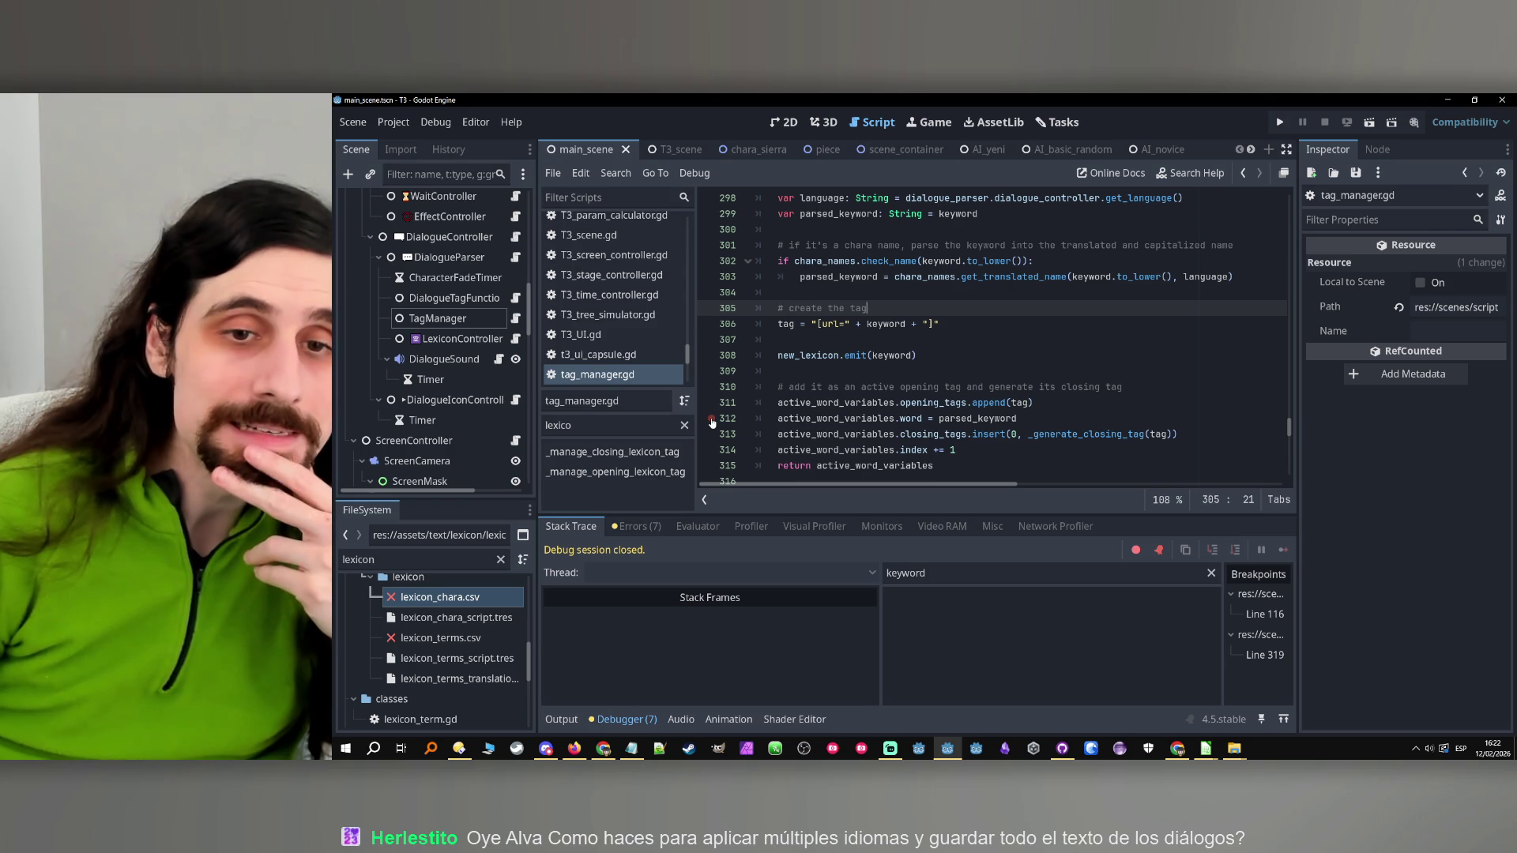
scroll(854, 440, down, 3)
click(712, 387)
scroll(950, 411, down, 6)
scroll(948, 409, up, 8)
scroll(948, 410, up, 3)
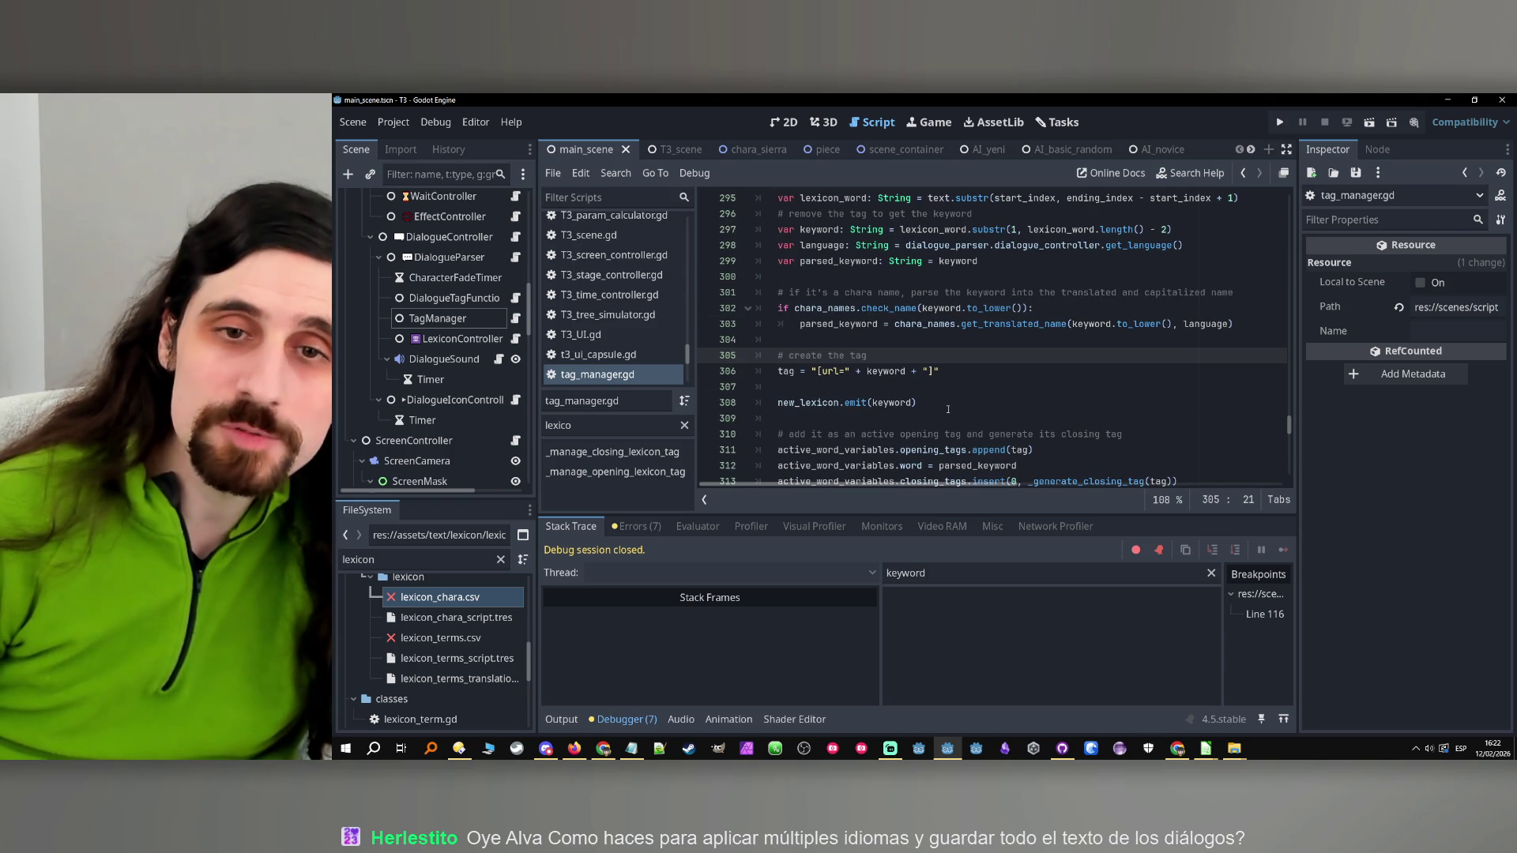
scroll(948, 409, down, 3)
Inspect index on line 314 and ending_index on line 292, ending in line 314's increment
double_click(914, 357)
scroll(908, 364, up, 5)
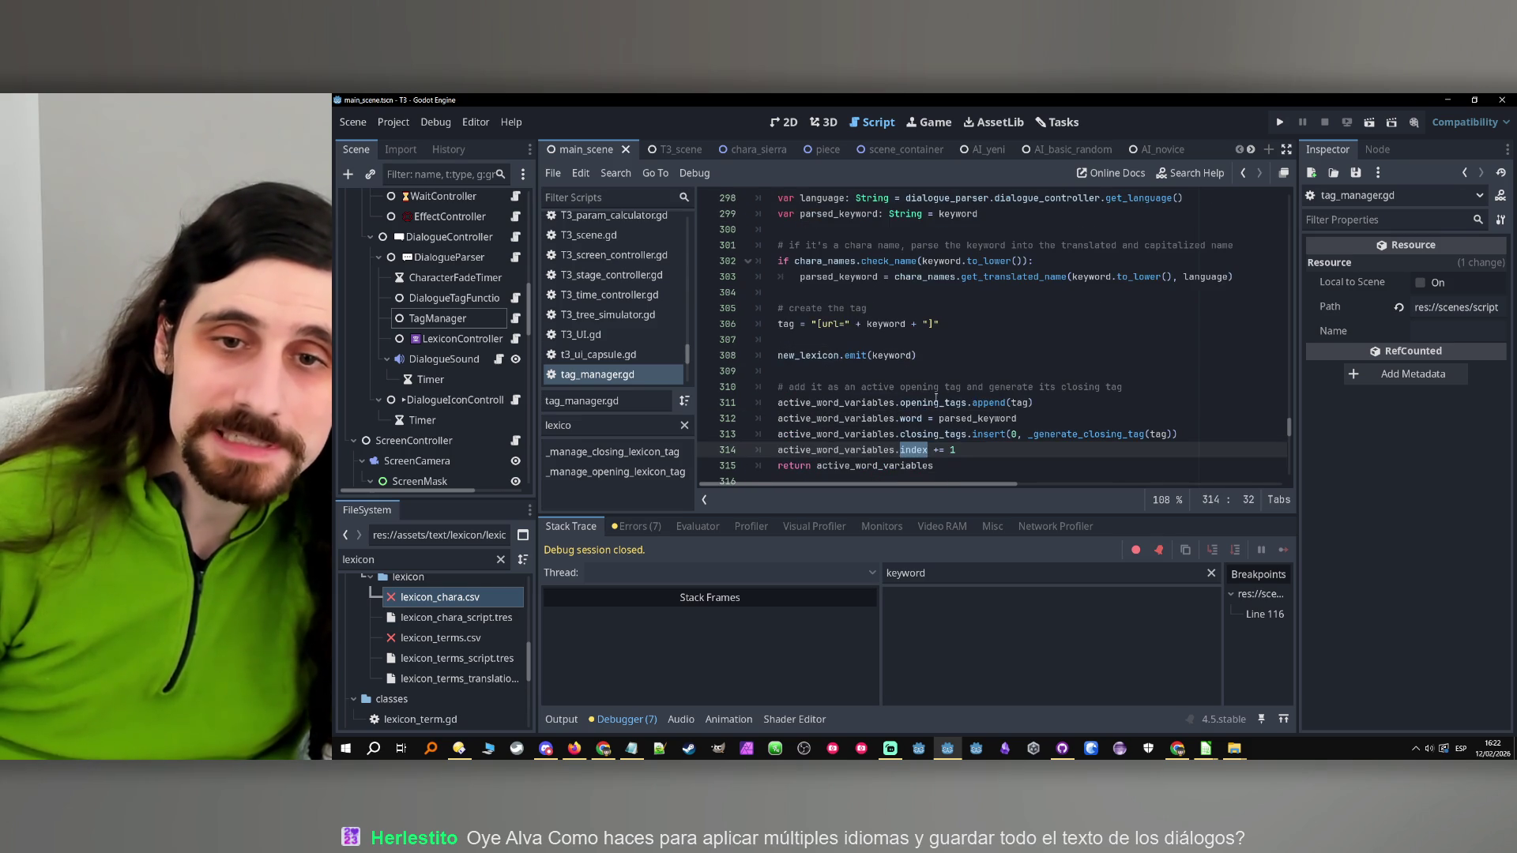
scroll(885, 364, up, 3)
double_click(833, 387)
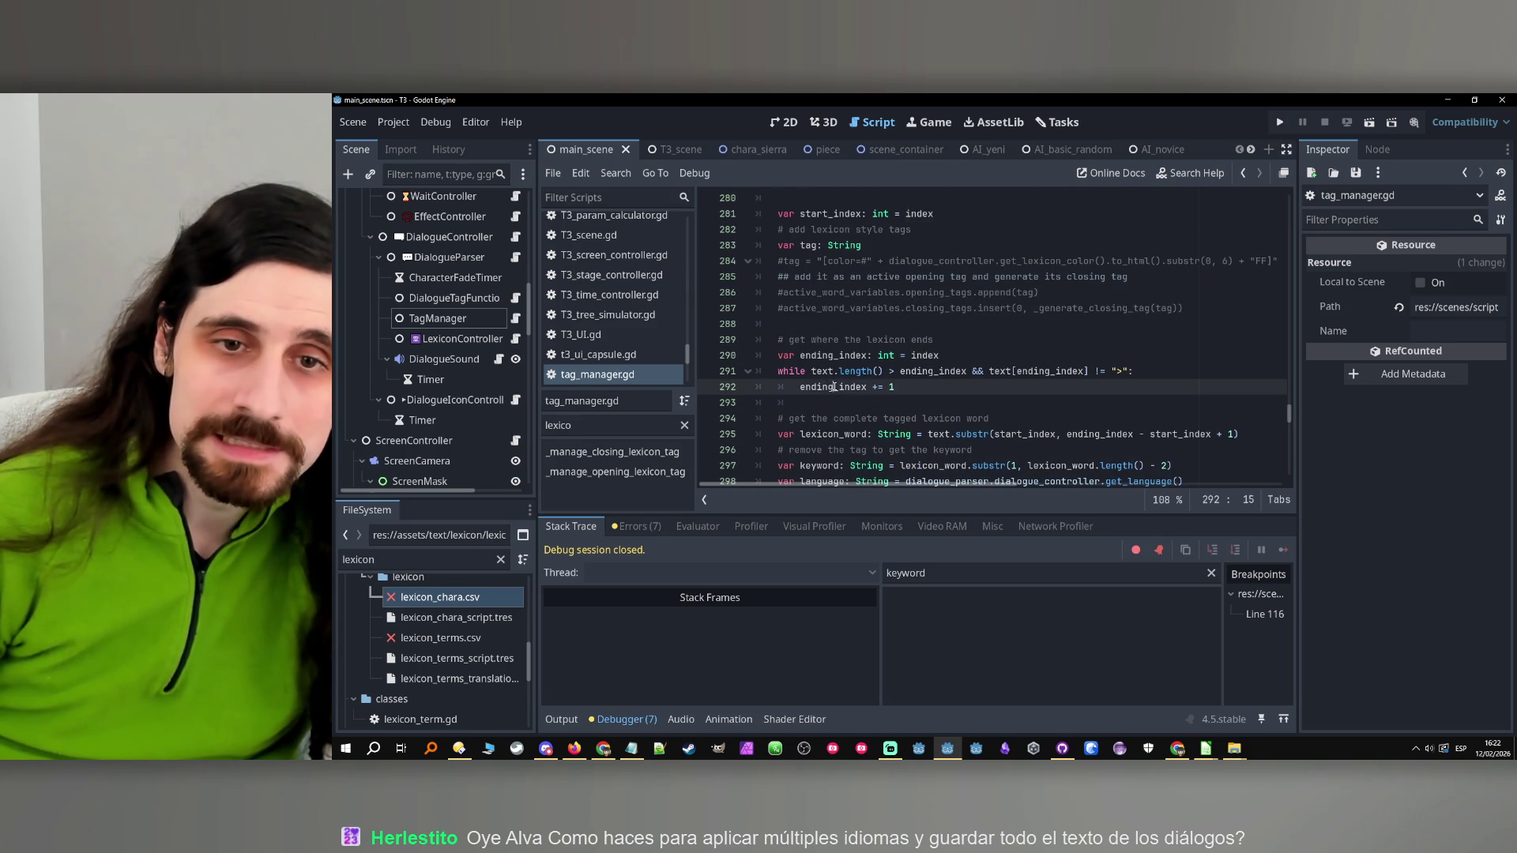
scroll(1058, 414, down, 1)
scroll(1058, 414, down, 7)
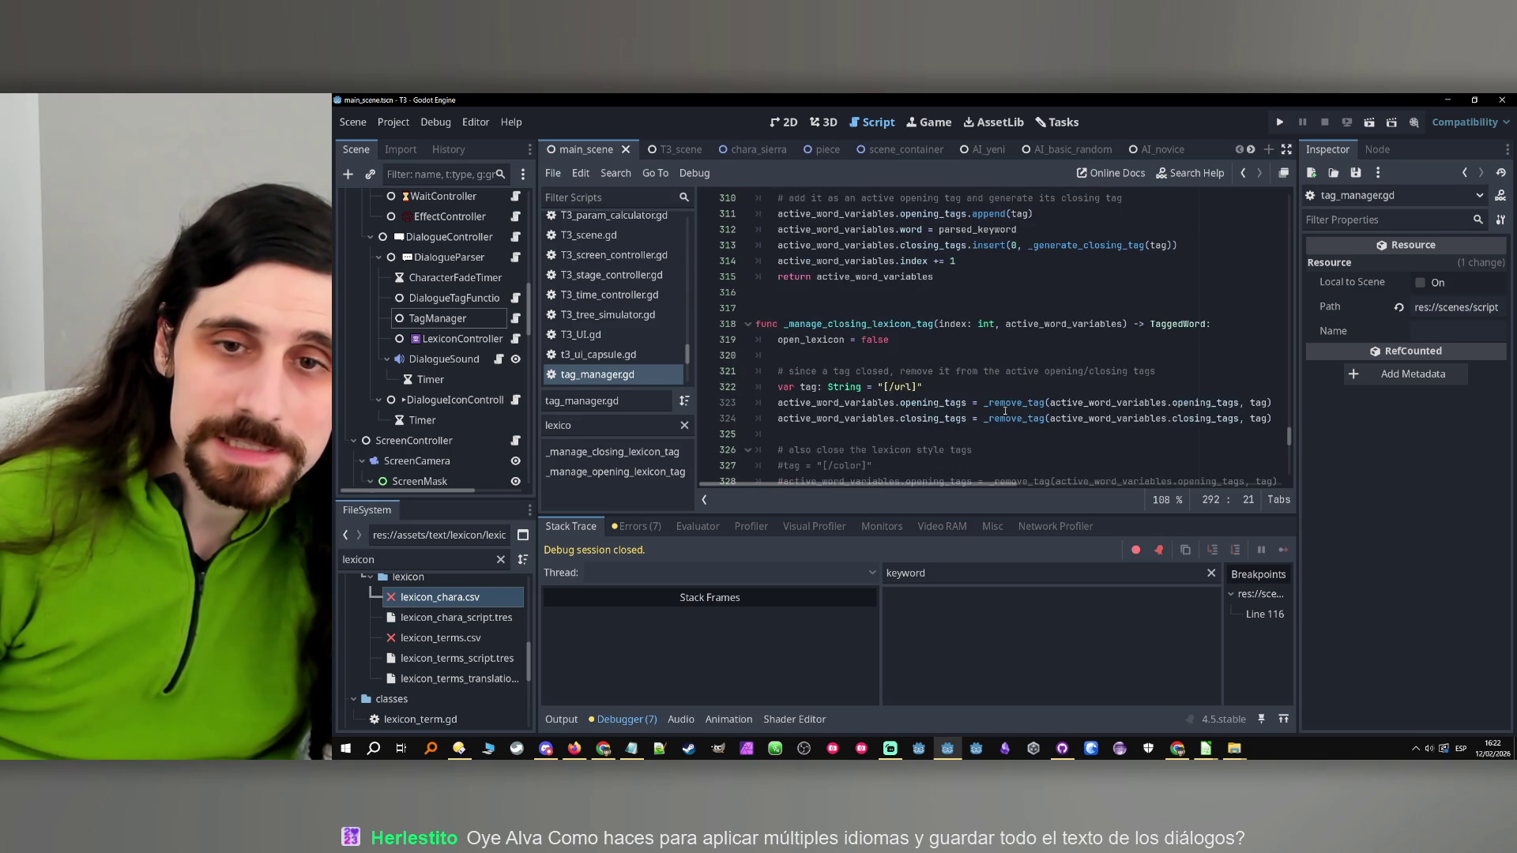
click(938, 355)
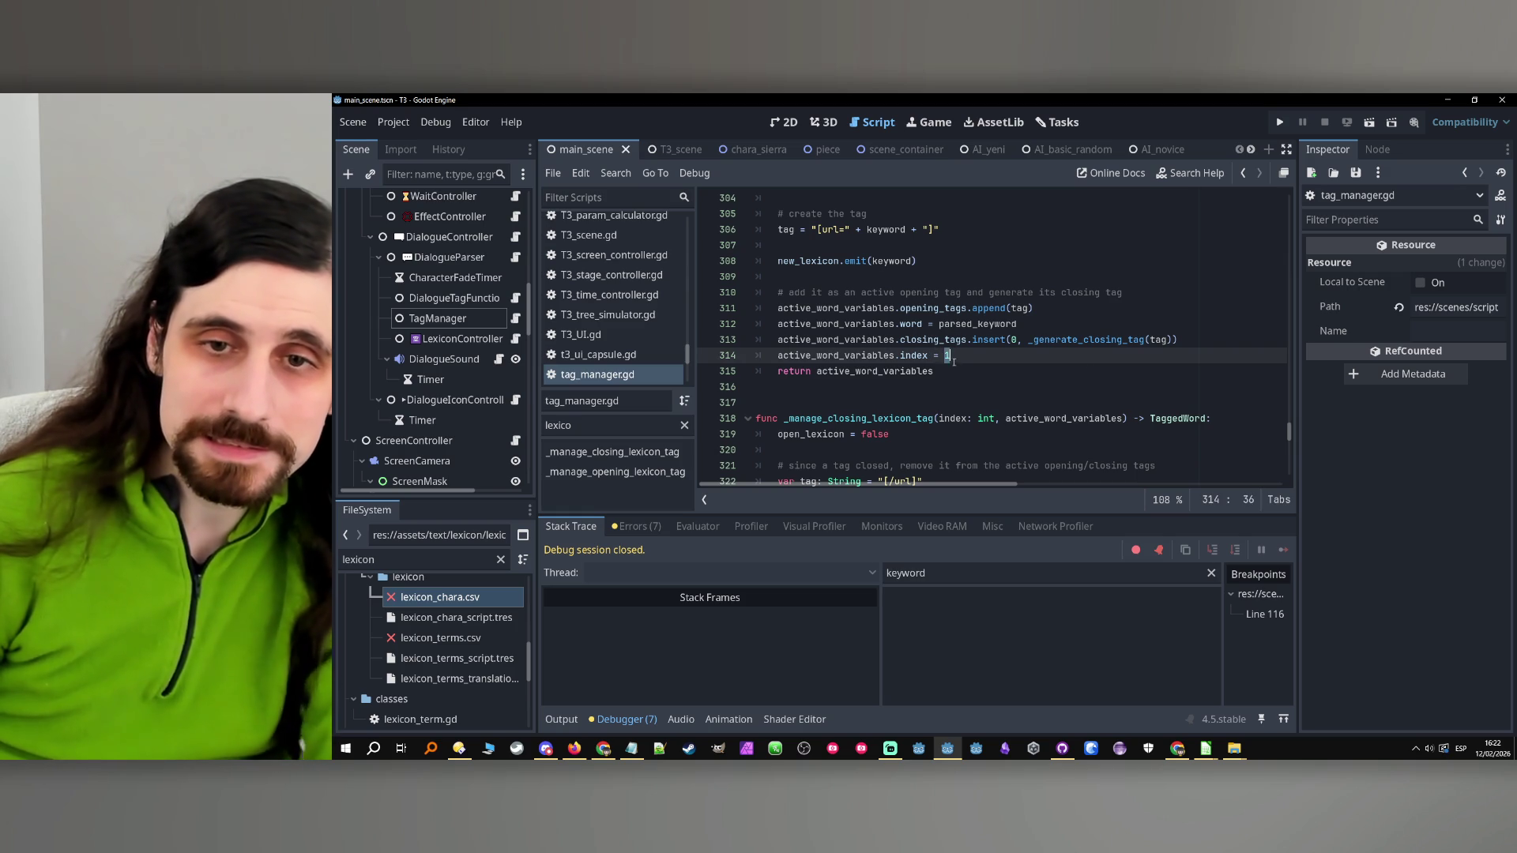
Rewrite line 314 as active_word_variables.index = ending_index instead of adding 1
key(BackSpace)
key(End)
key(BackSpace)
key(ctrl+v)
click(1021, 373)
Add a breakpoint on line 319 and run the project to test the fix
scroll(1020, 372, up, 2)
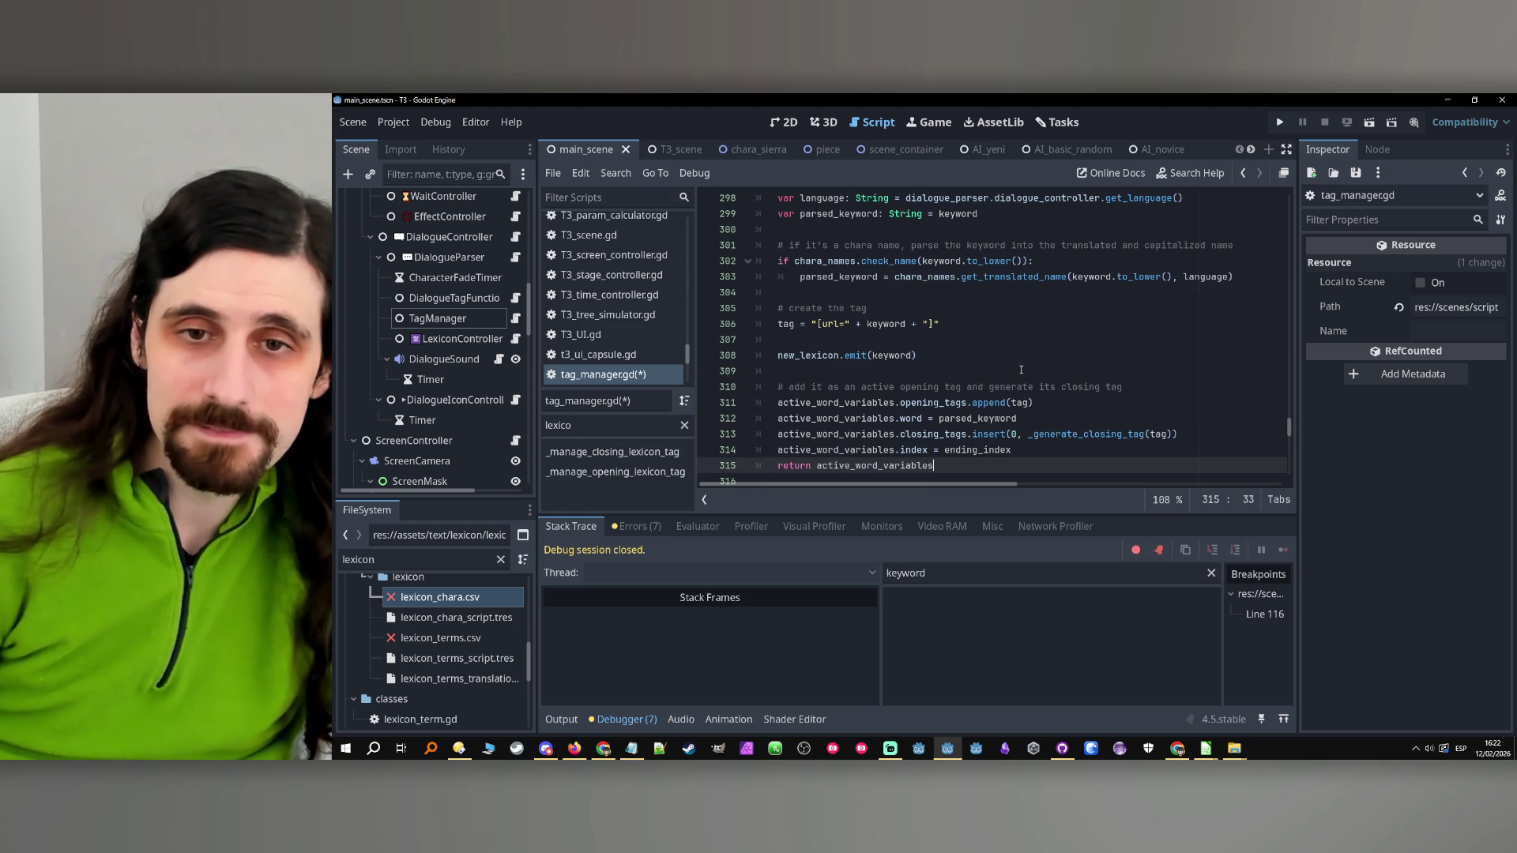
scroll(952, 462, up, 13)
scroll(952, 464, down, 16)
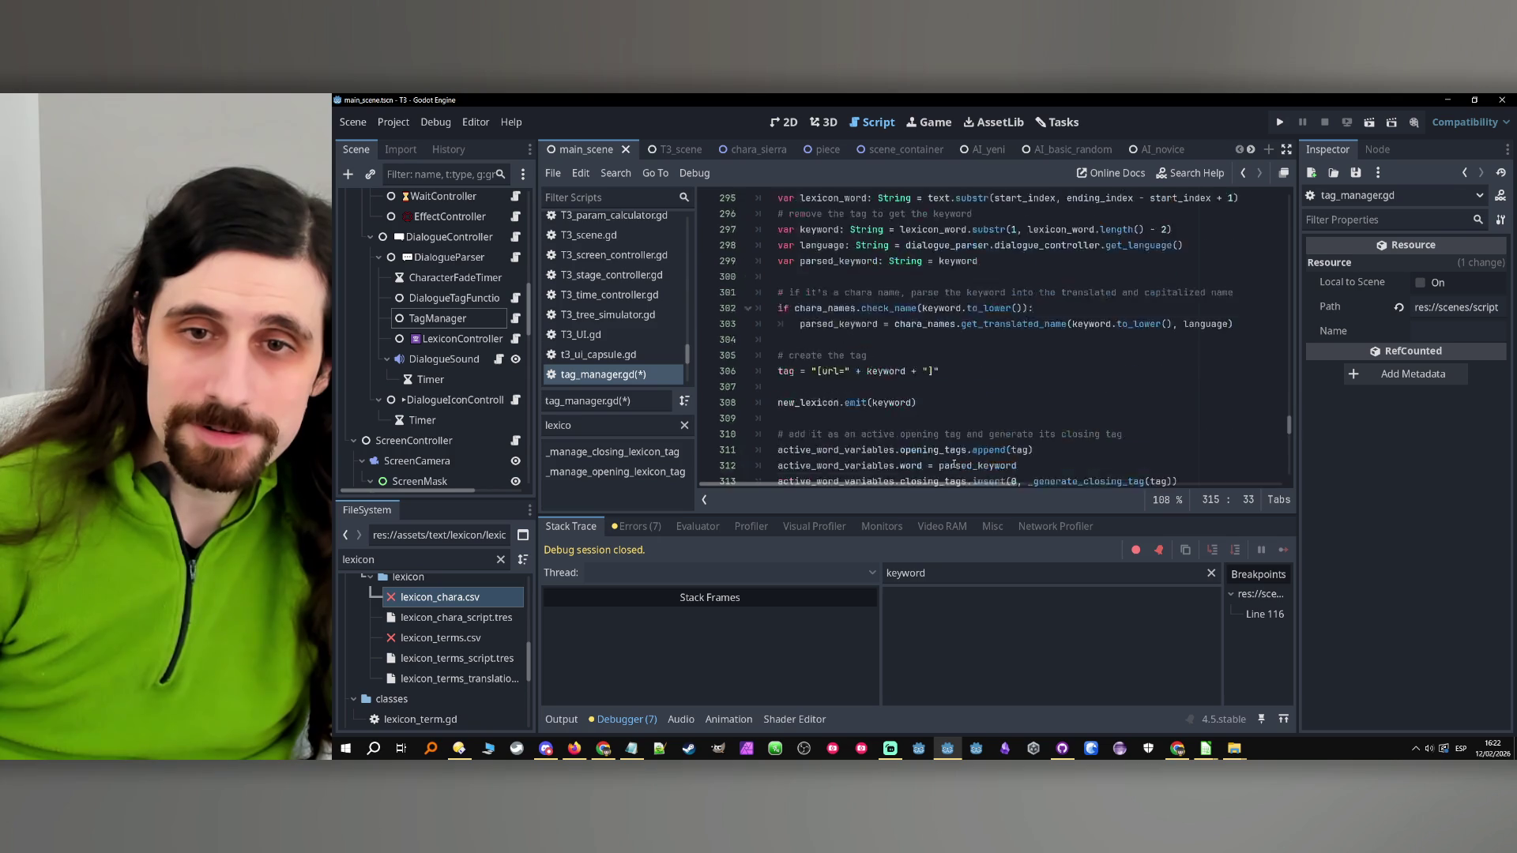
scroll(954, 464, up, 1)
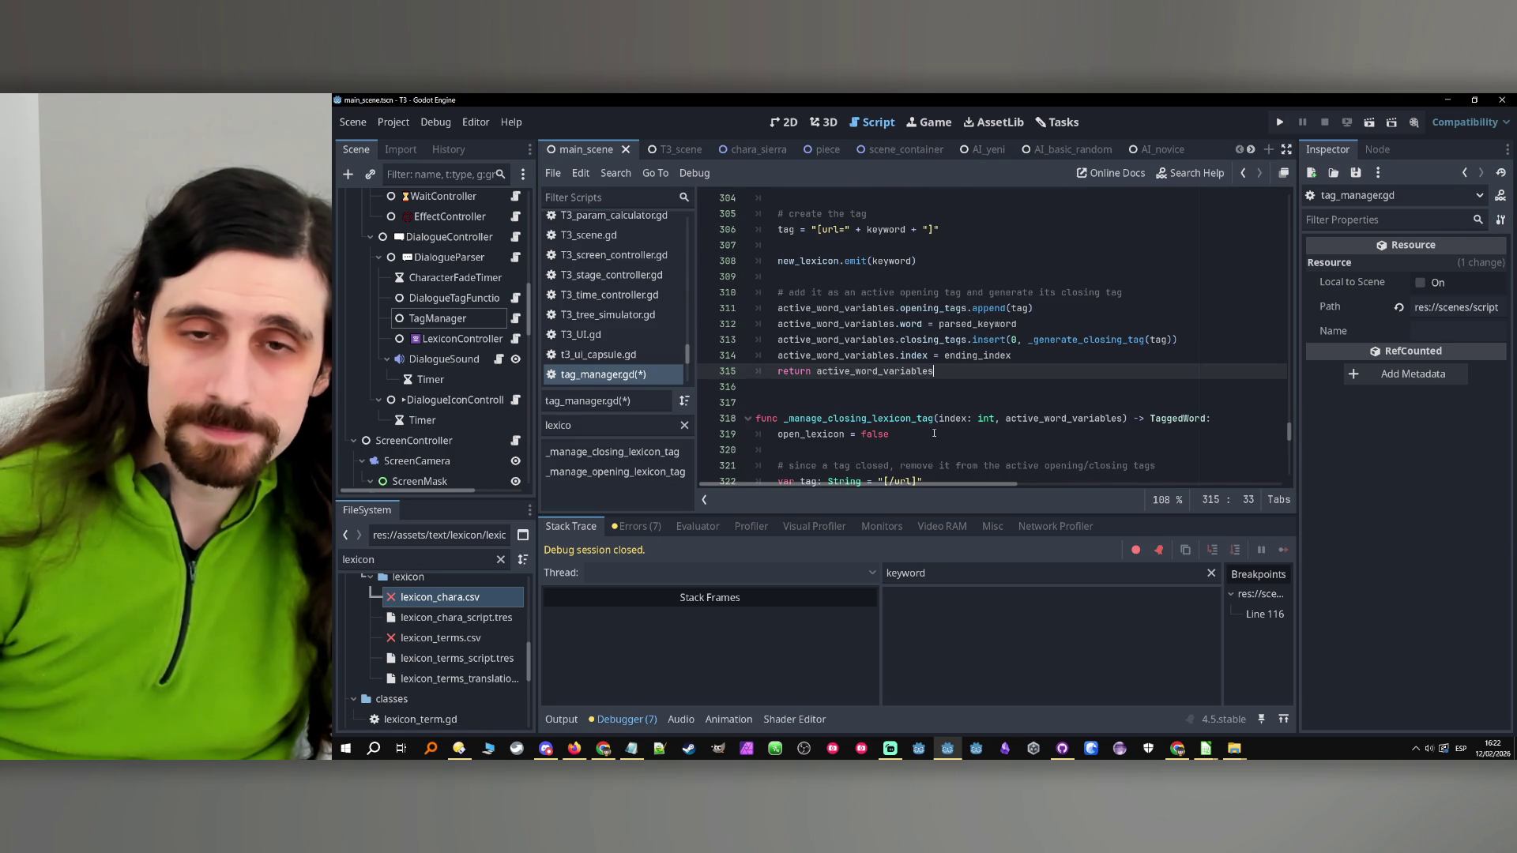
scroll(929, 410, down, 2)
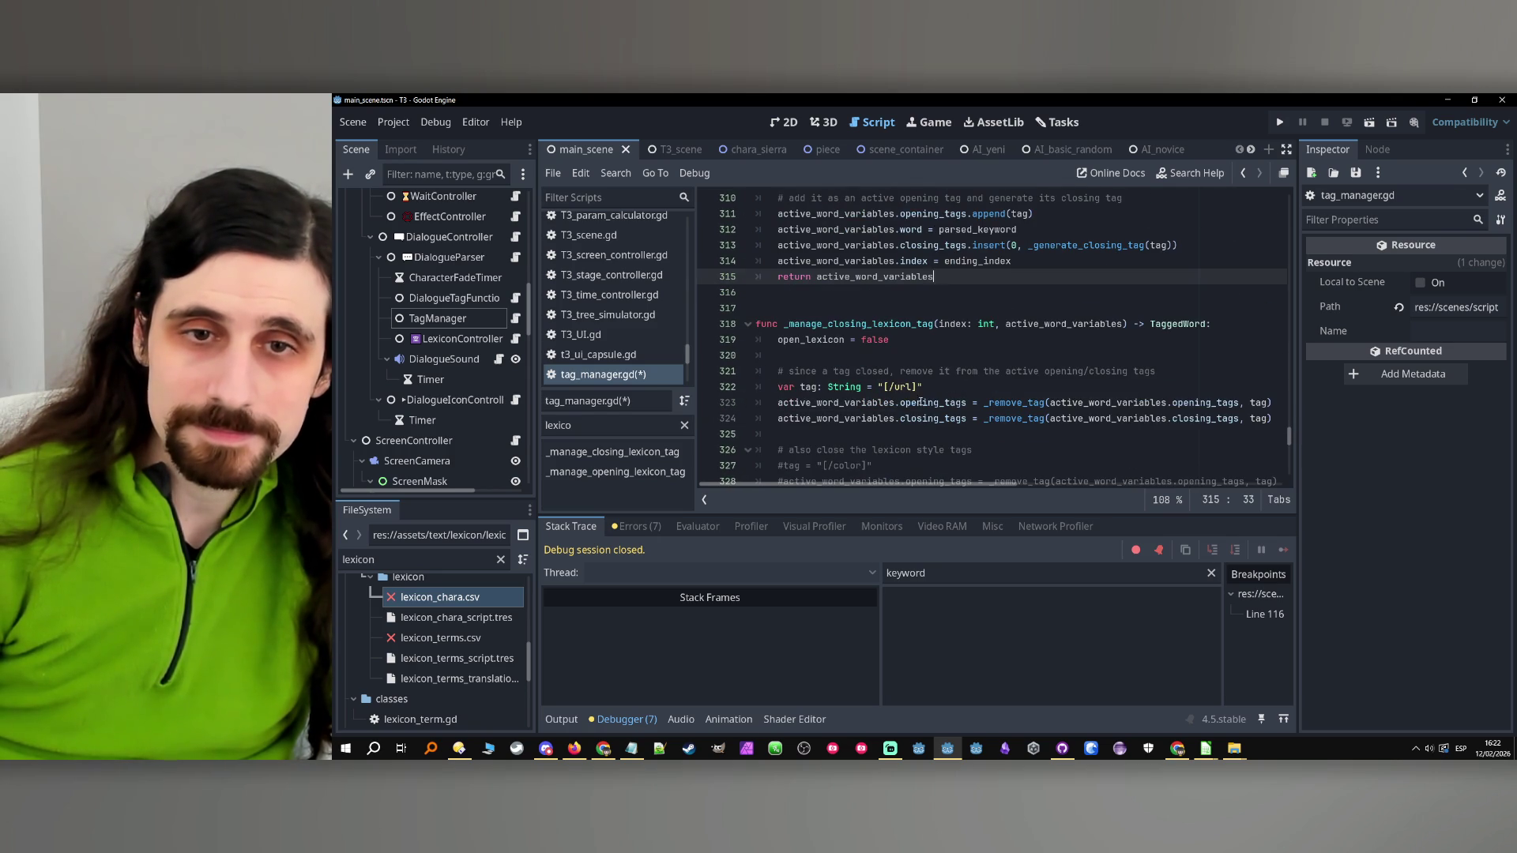
click(711, 339)
click(961, 355)
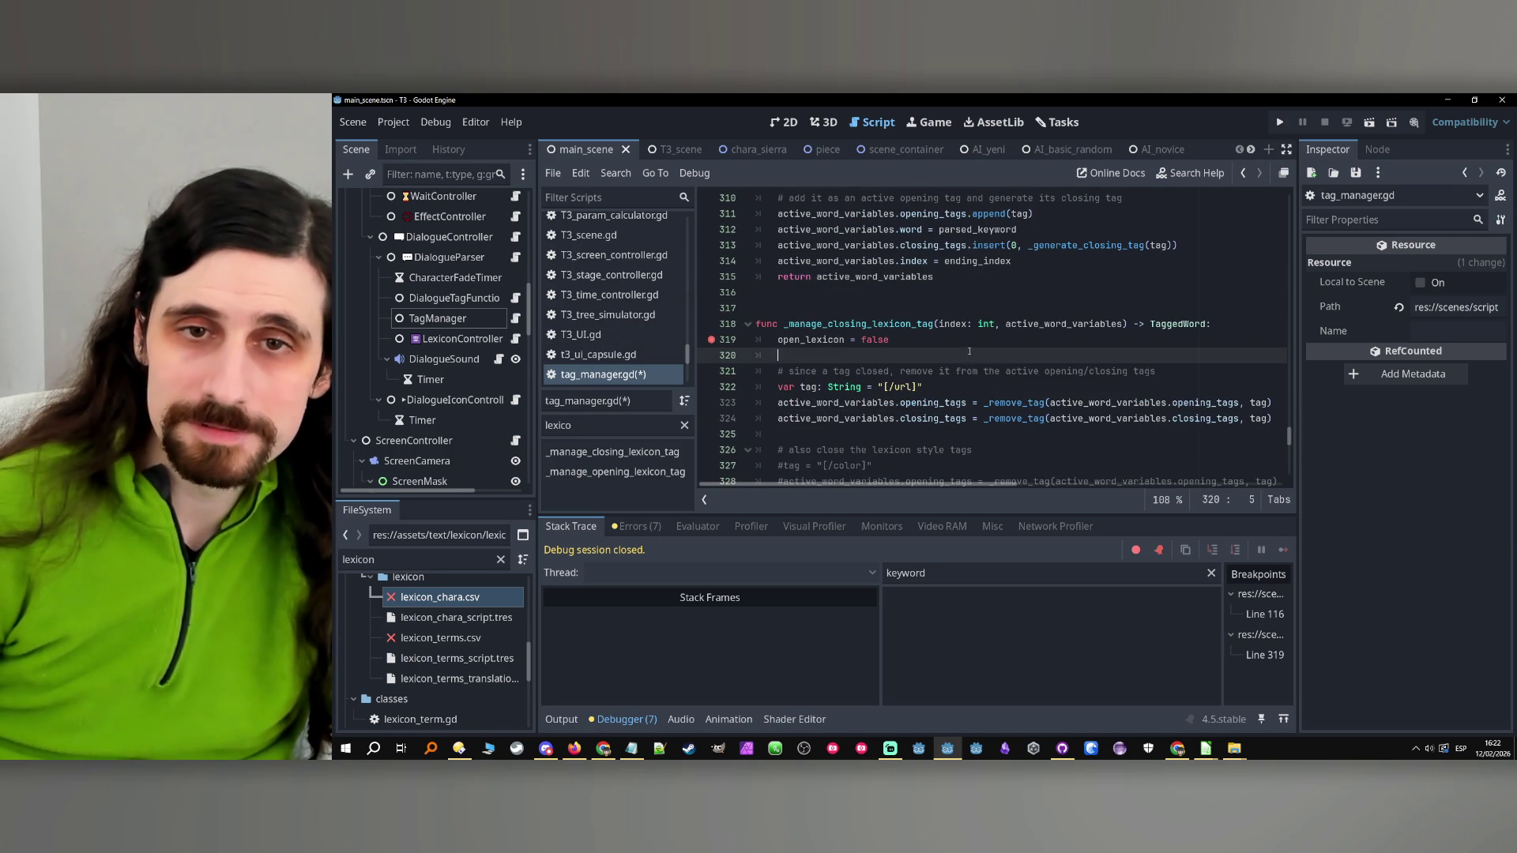
click(1273, 124)
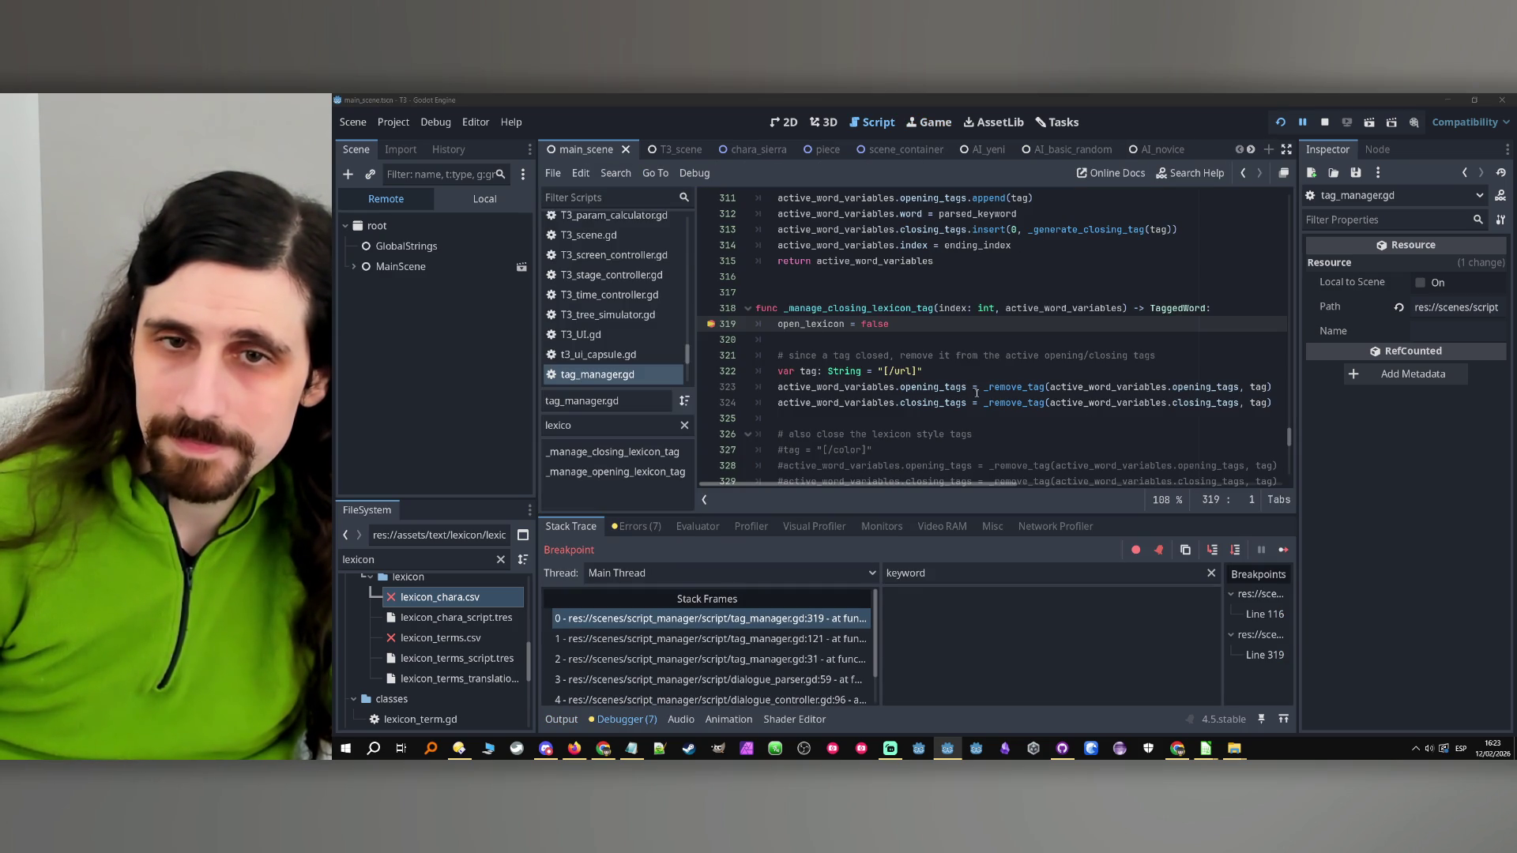
click(1282, 550)
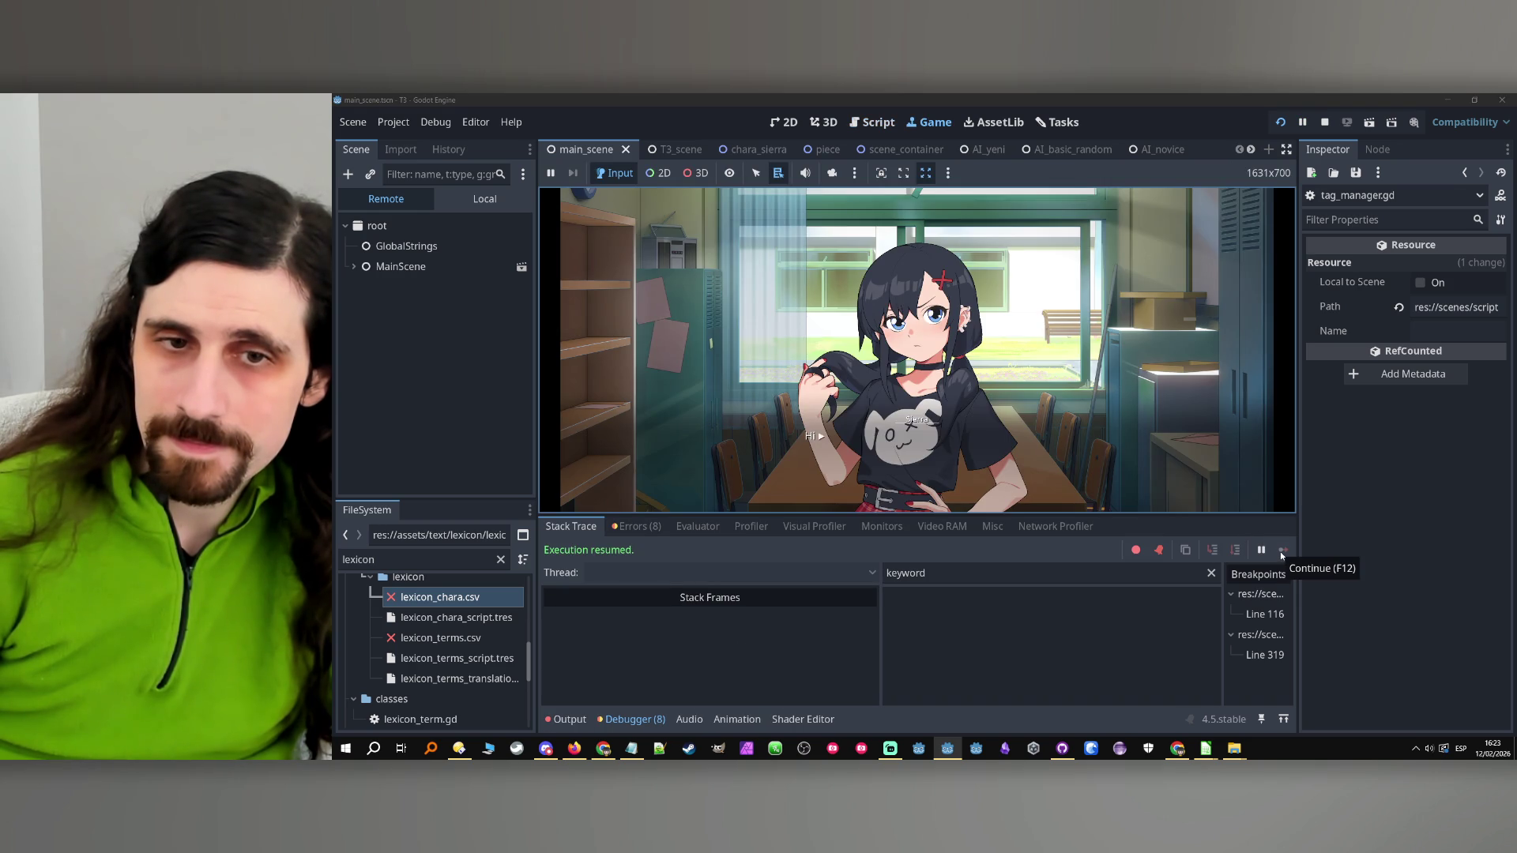
click(1324, 121)
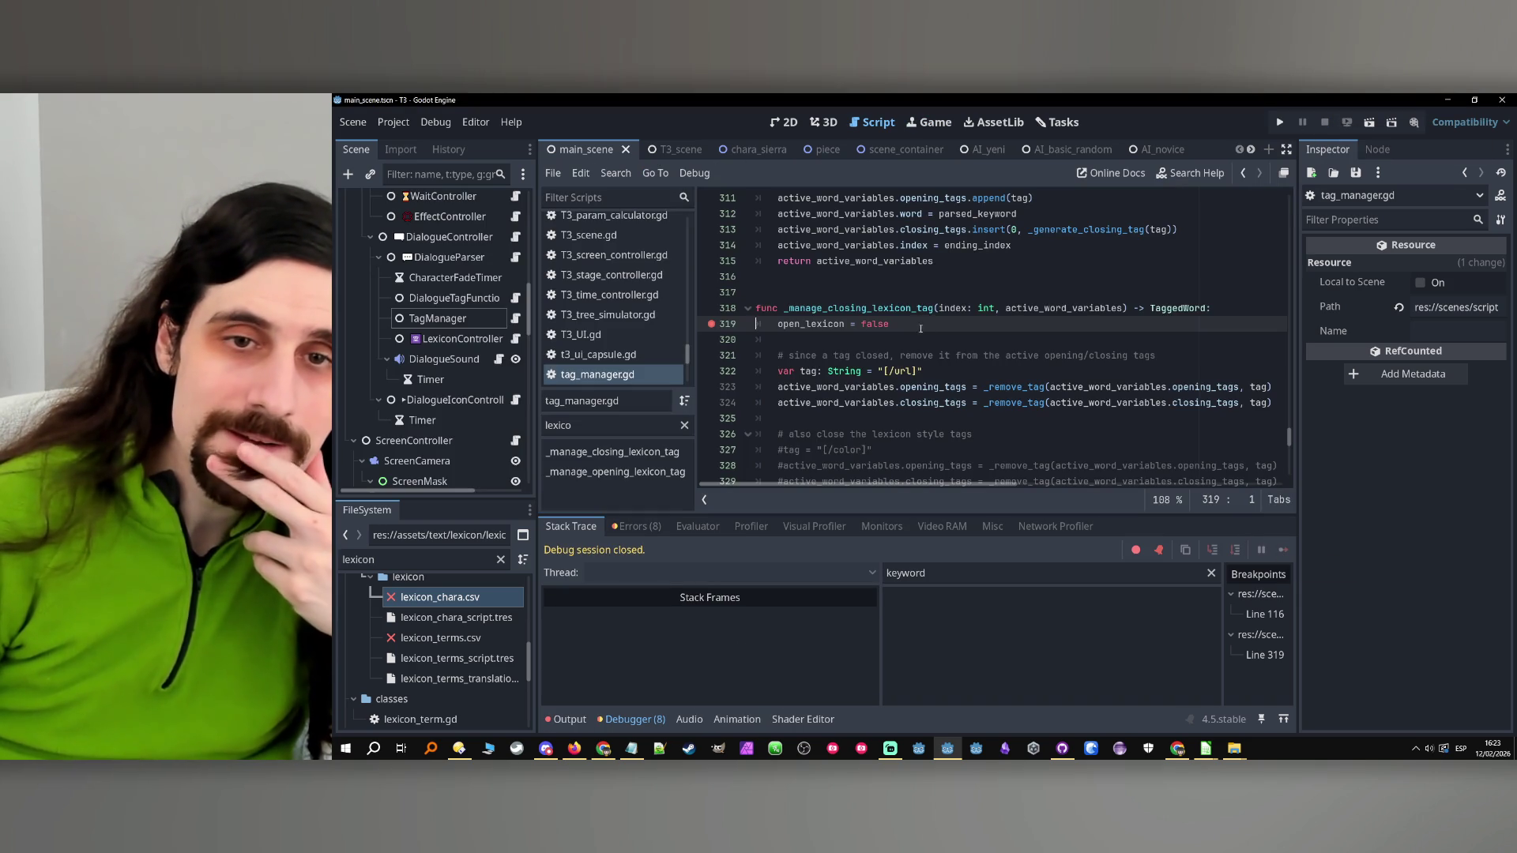
click(1279, 122)
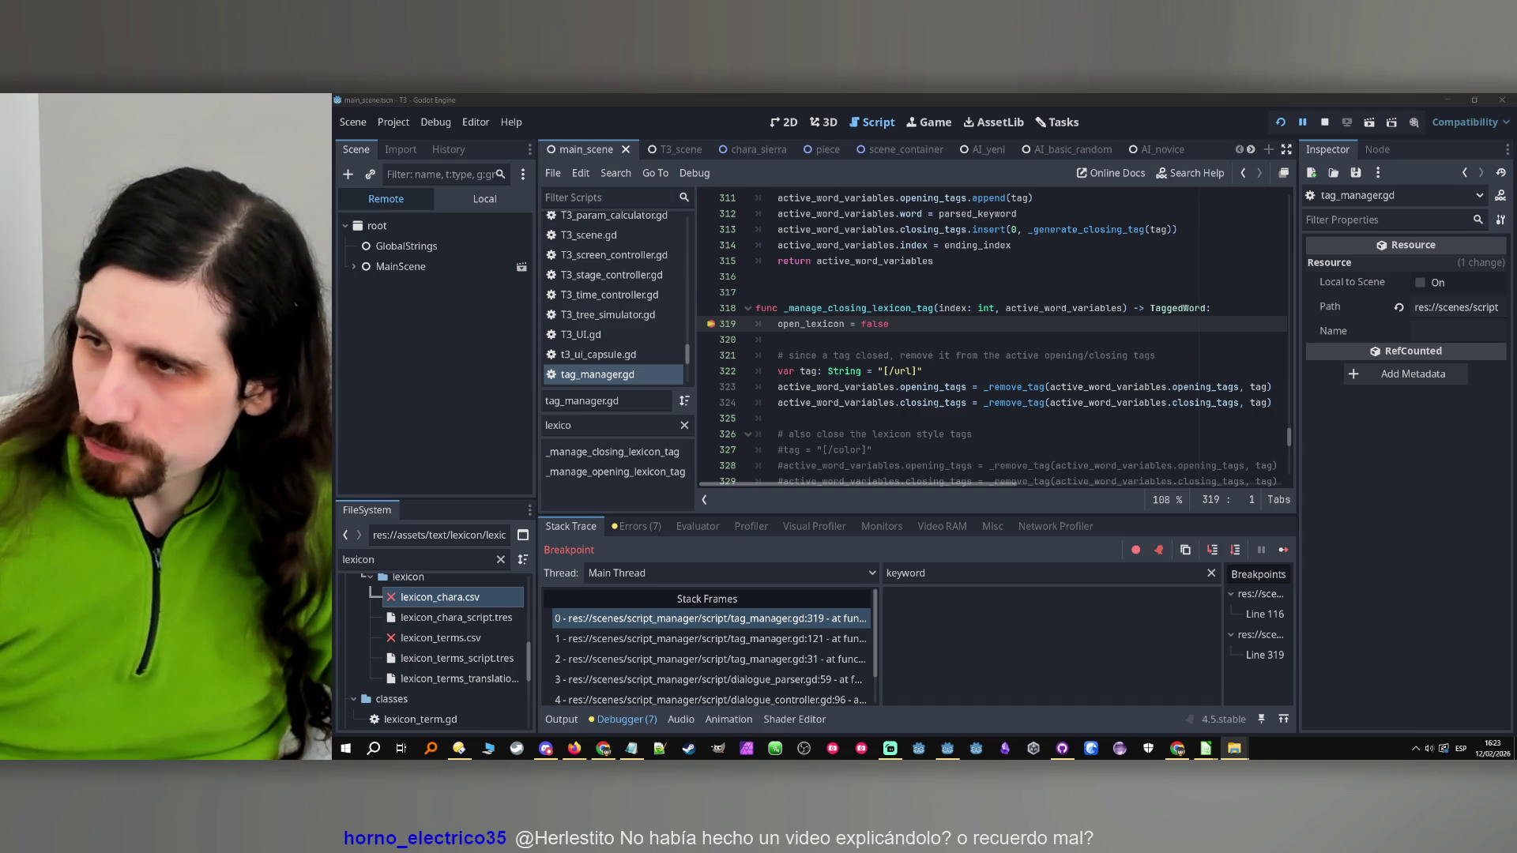
key(alt+Tab)
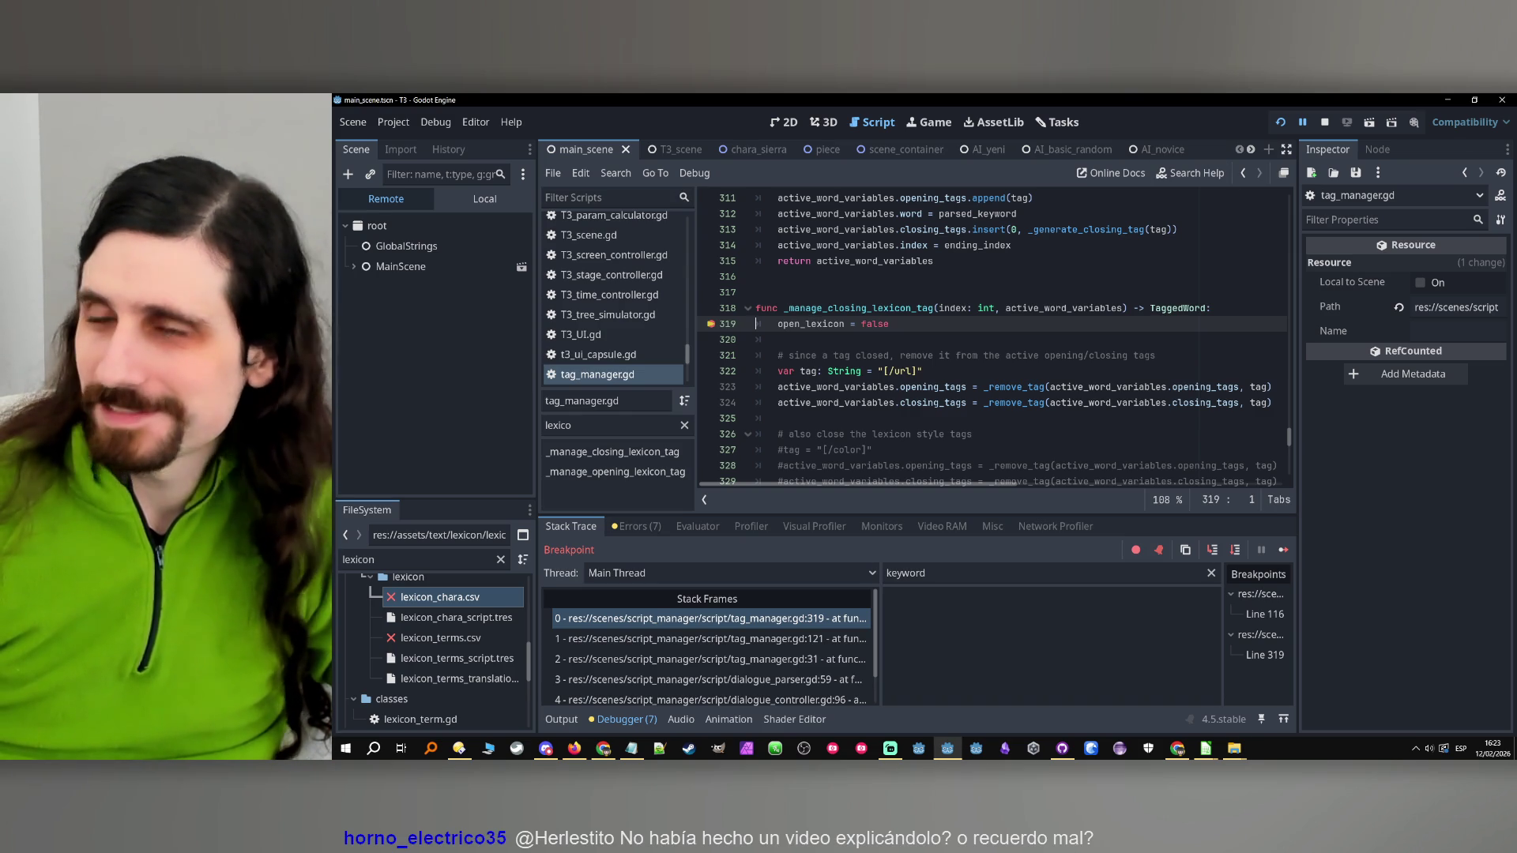
key(alt+Tab)
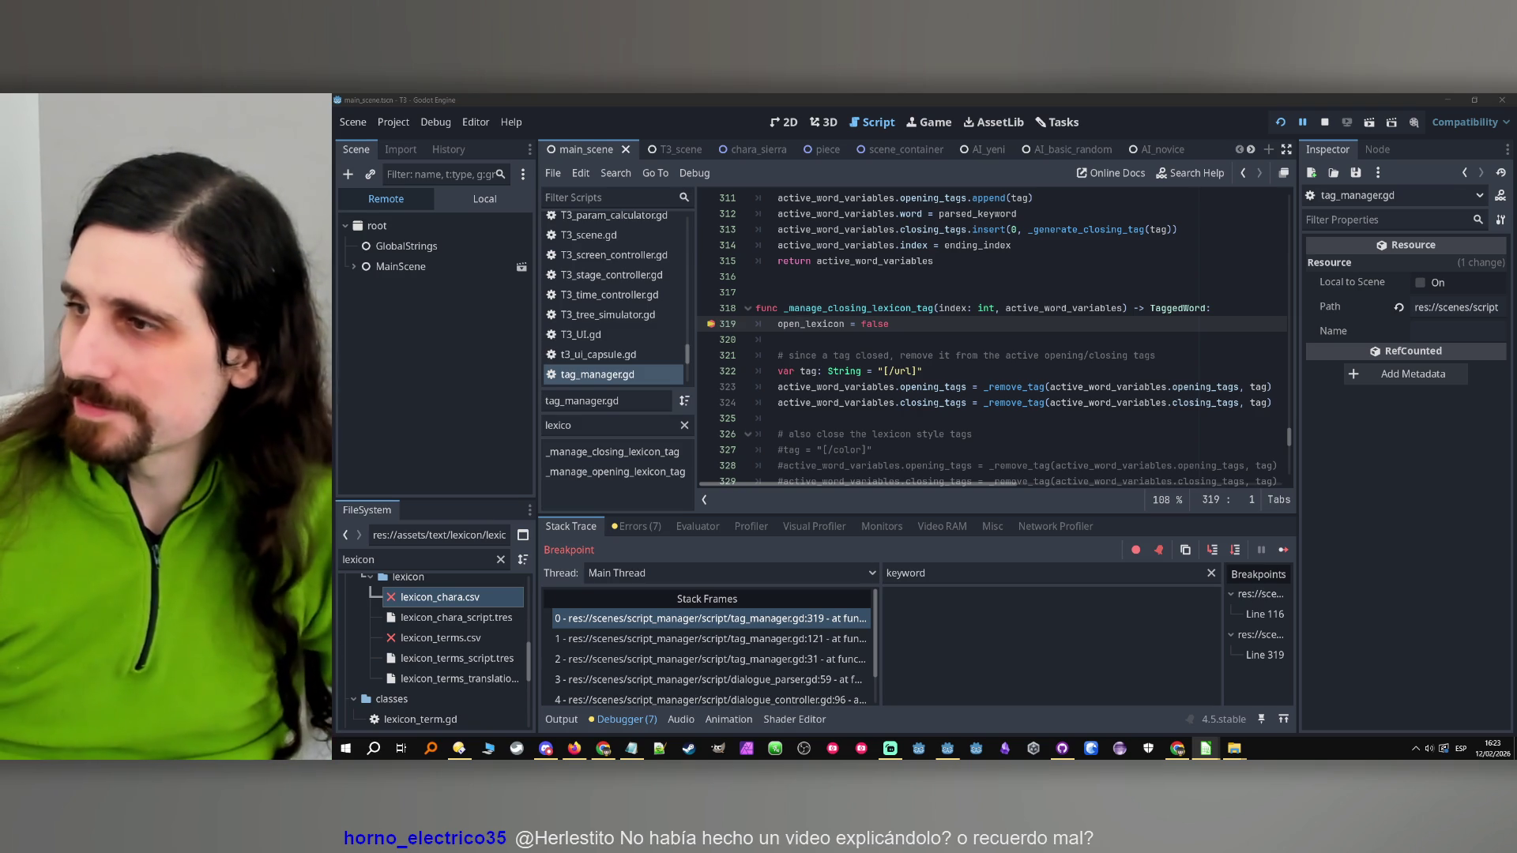
mouse_move(1211, 753)
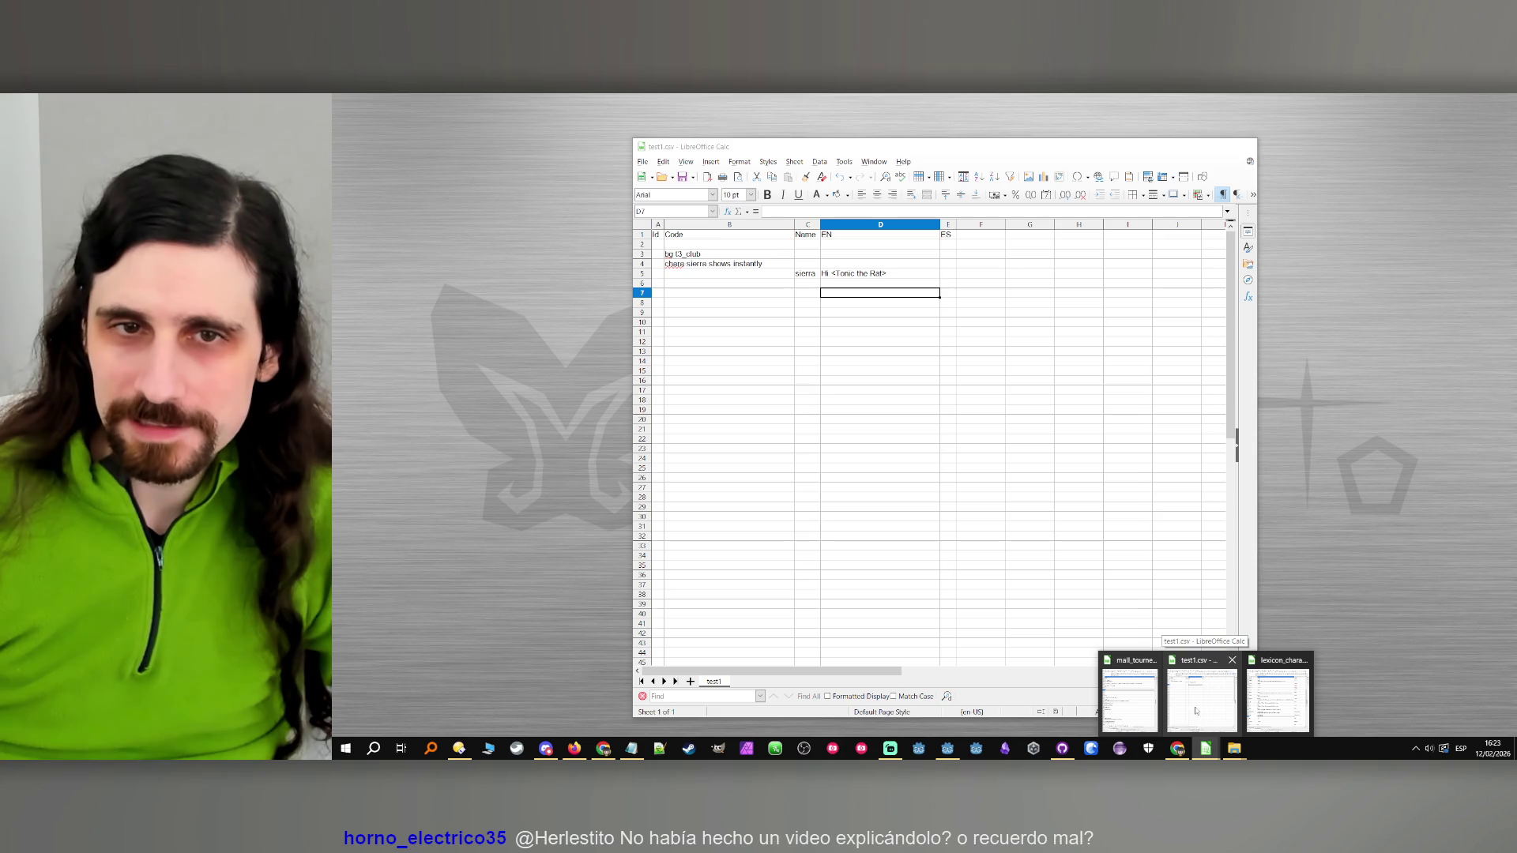
click(1193, 703)
mouse_move(667, 234)
mouse_down()
mouse_move(940, 269)
mouse_move(952, 294)
mouse_up()
click(937, 328)
drag(909, 244, 908, 340)
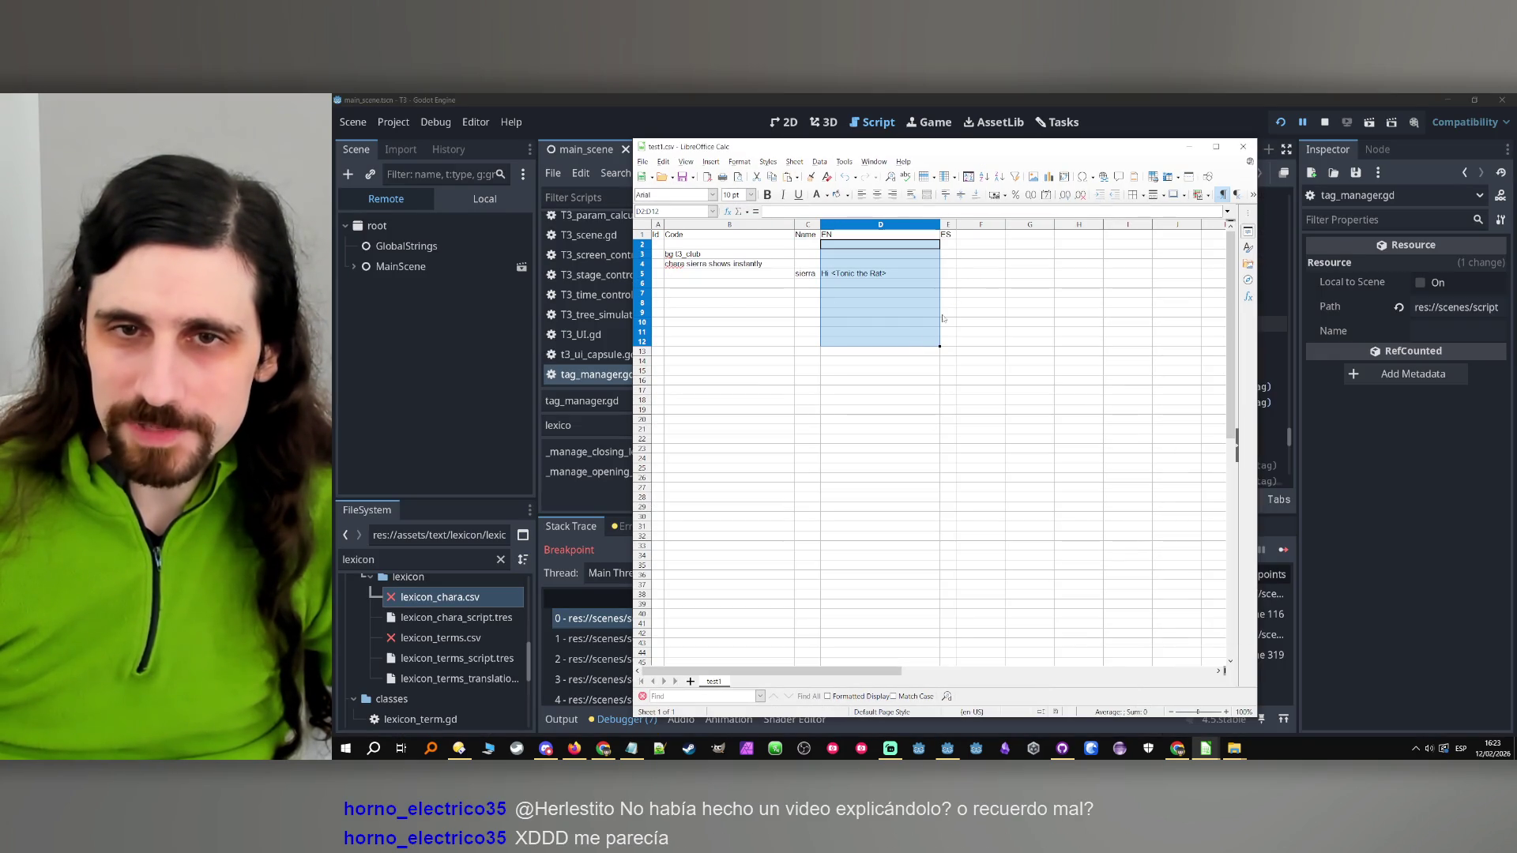
drag(948, 244, 953, 340)
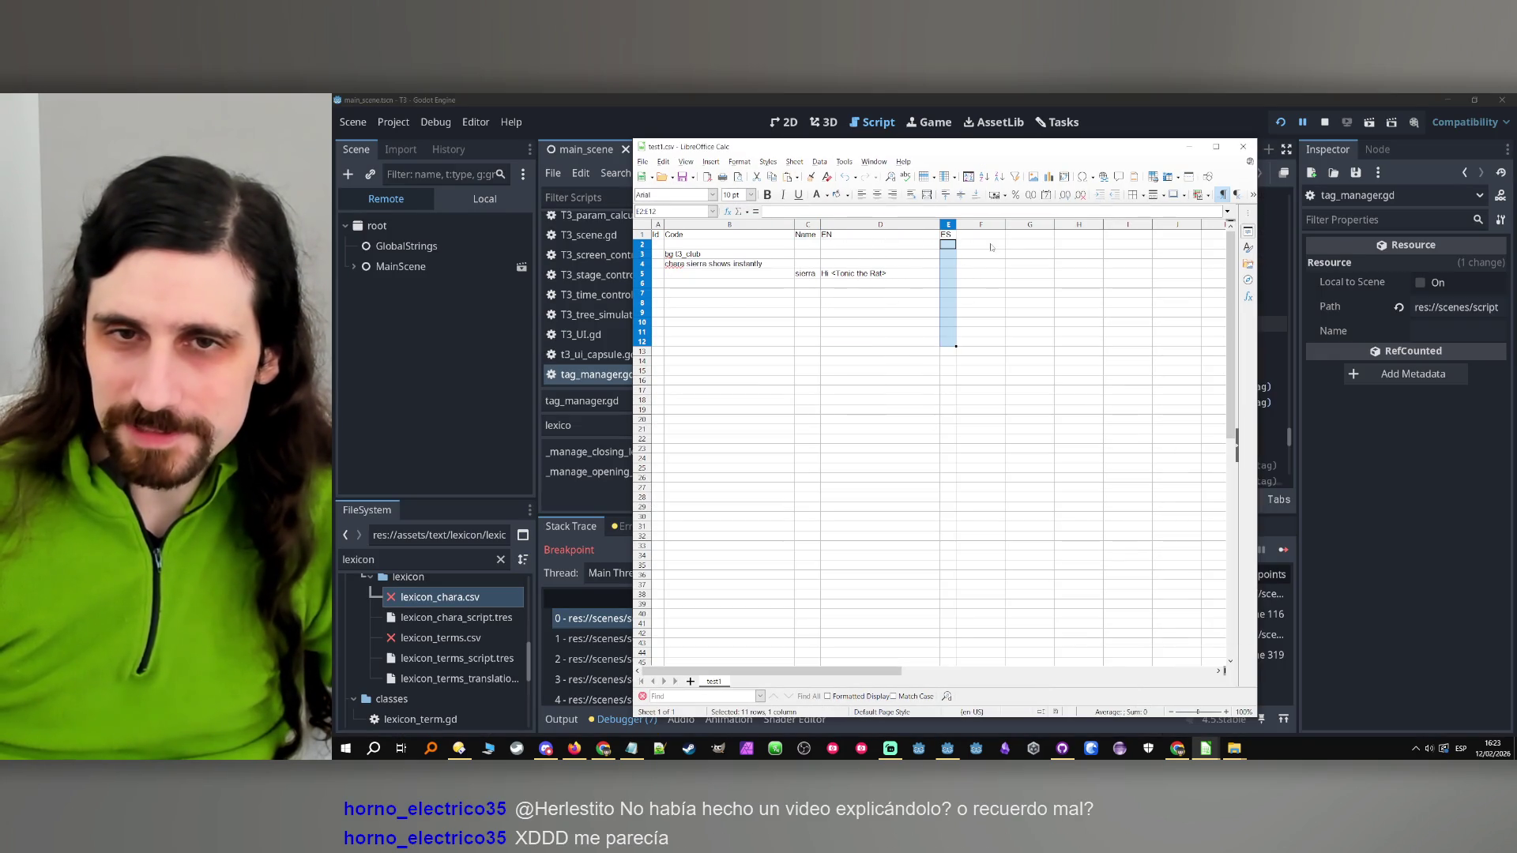
drag(1127, 272, 1128, 332)
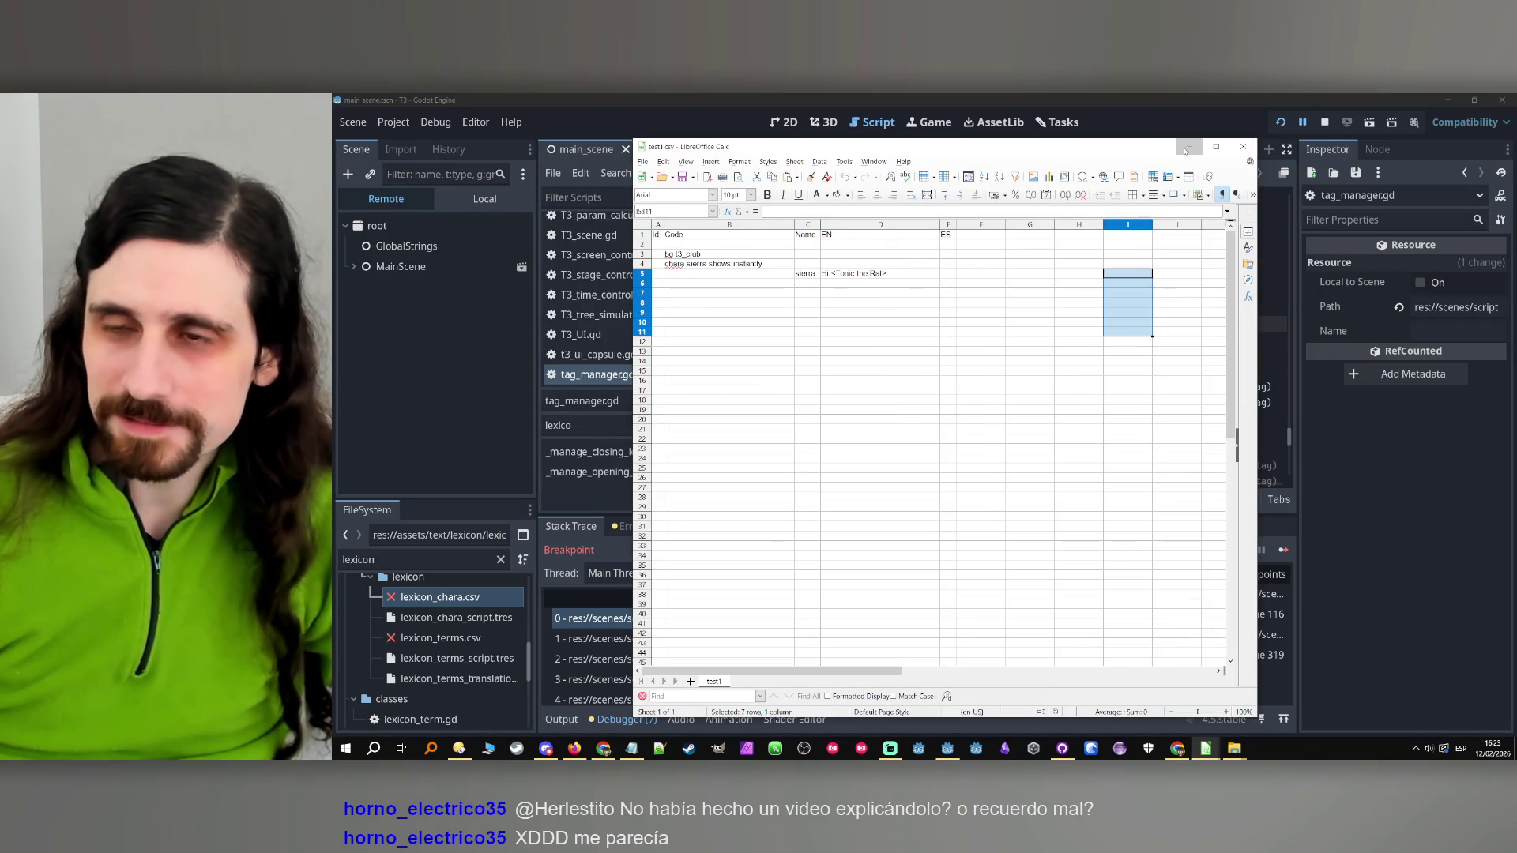
click(1185, 149)
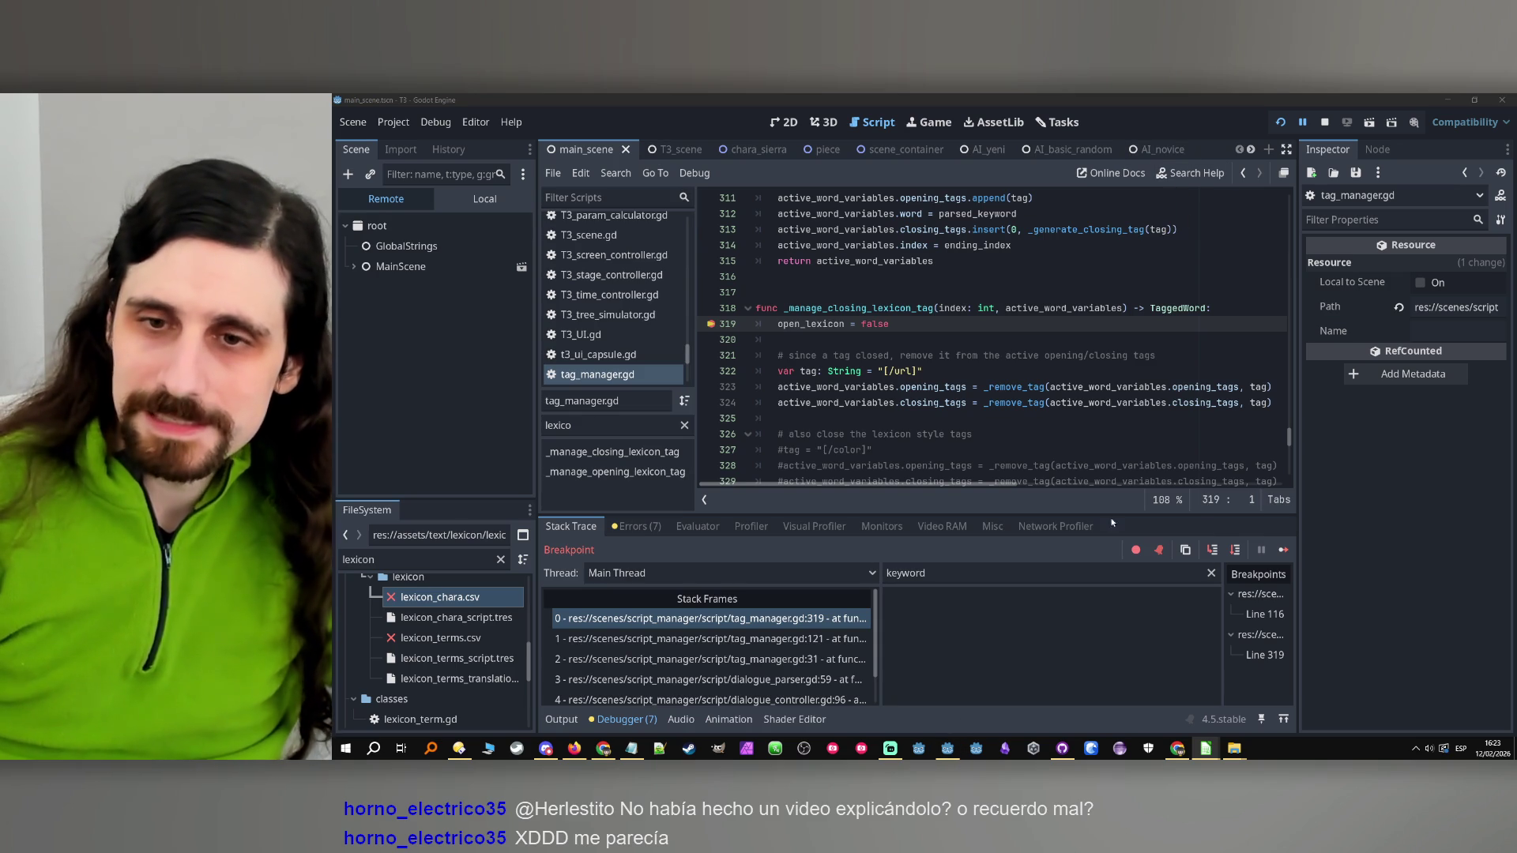
Step over to line 323 and filter the debugger Locals to active_word_variables
click(1234, 550)
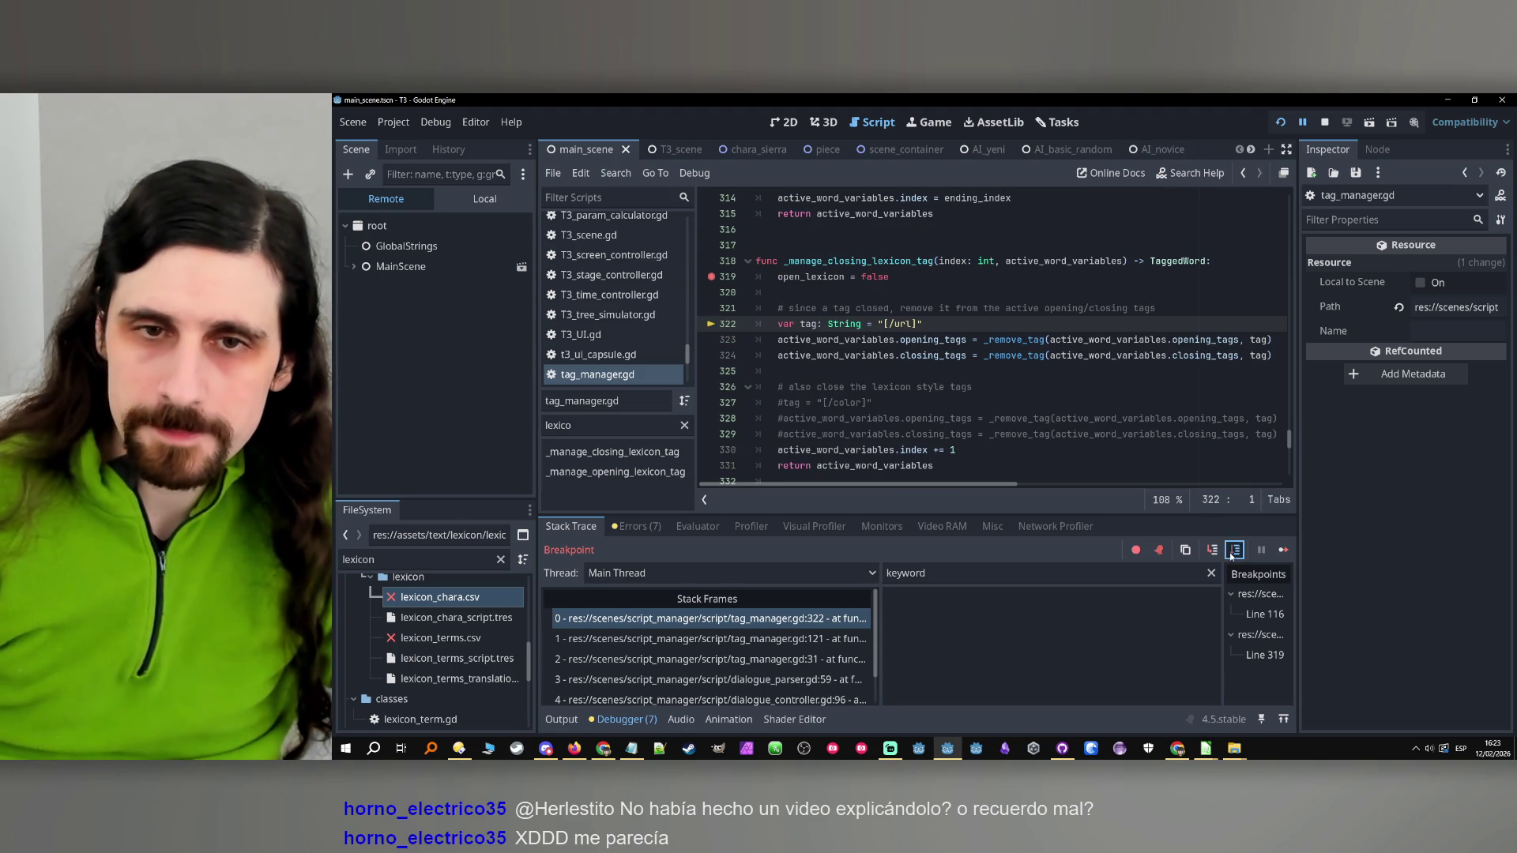
click(1230, 553)
double_click(855, 324)
key(ctrl+c)
click(987, 573)
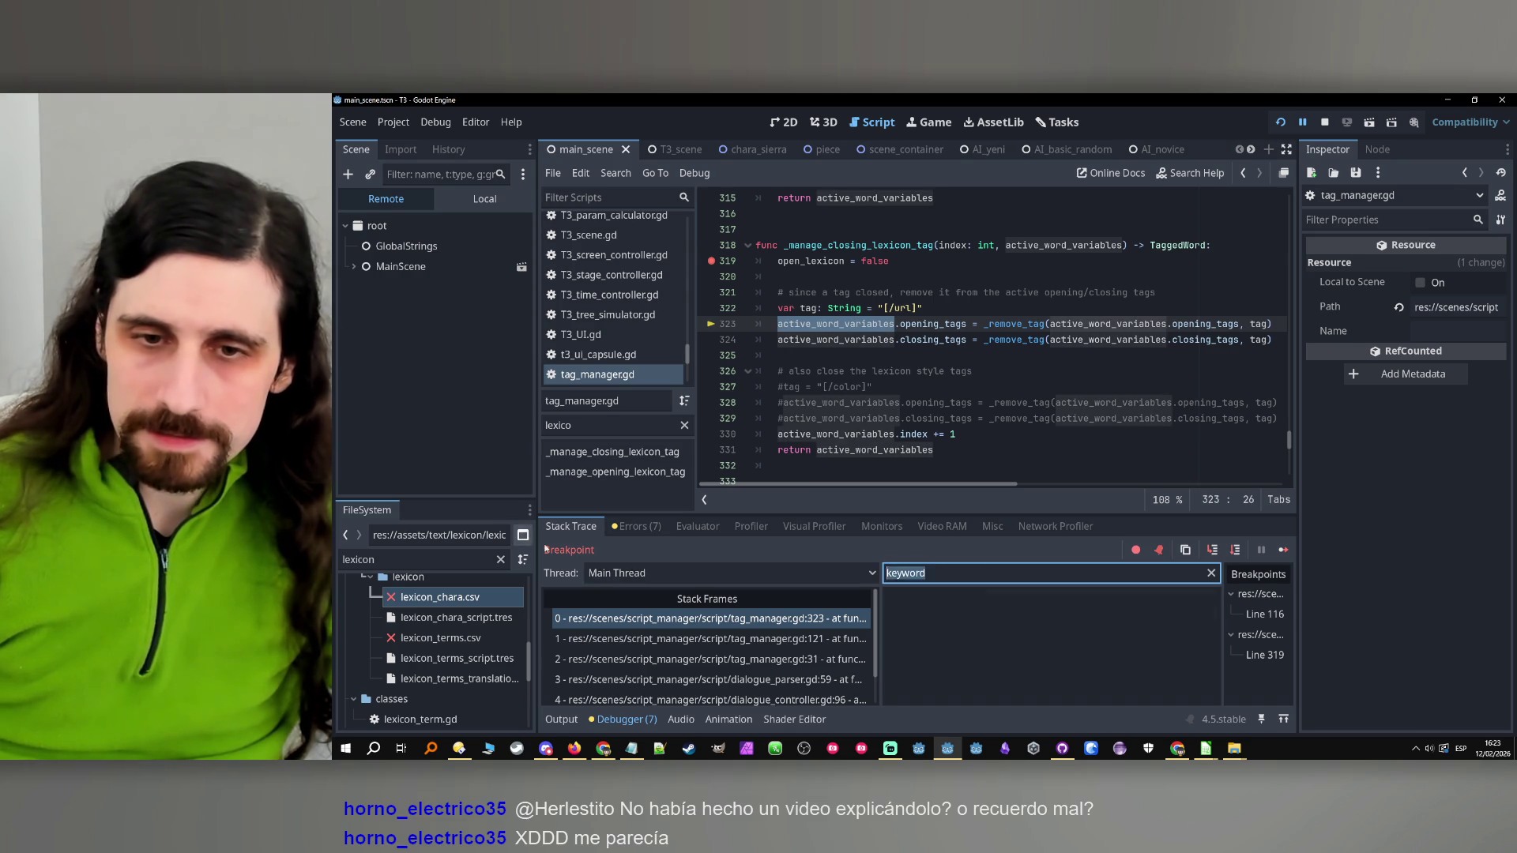
key(ctrl+v)
Inspect active_word_variables' Opening Tags and Closing Tags arrays, confirming the [/url] entry
click(1125, 628)
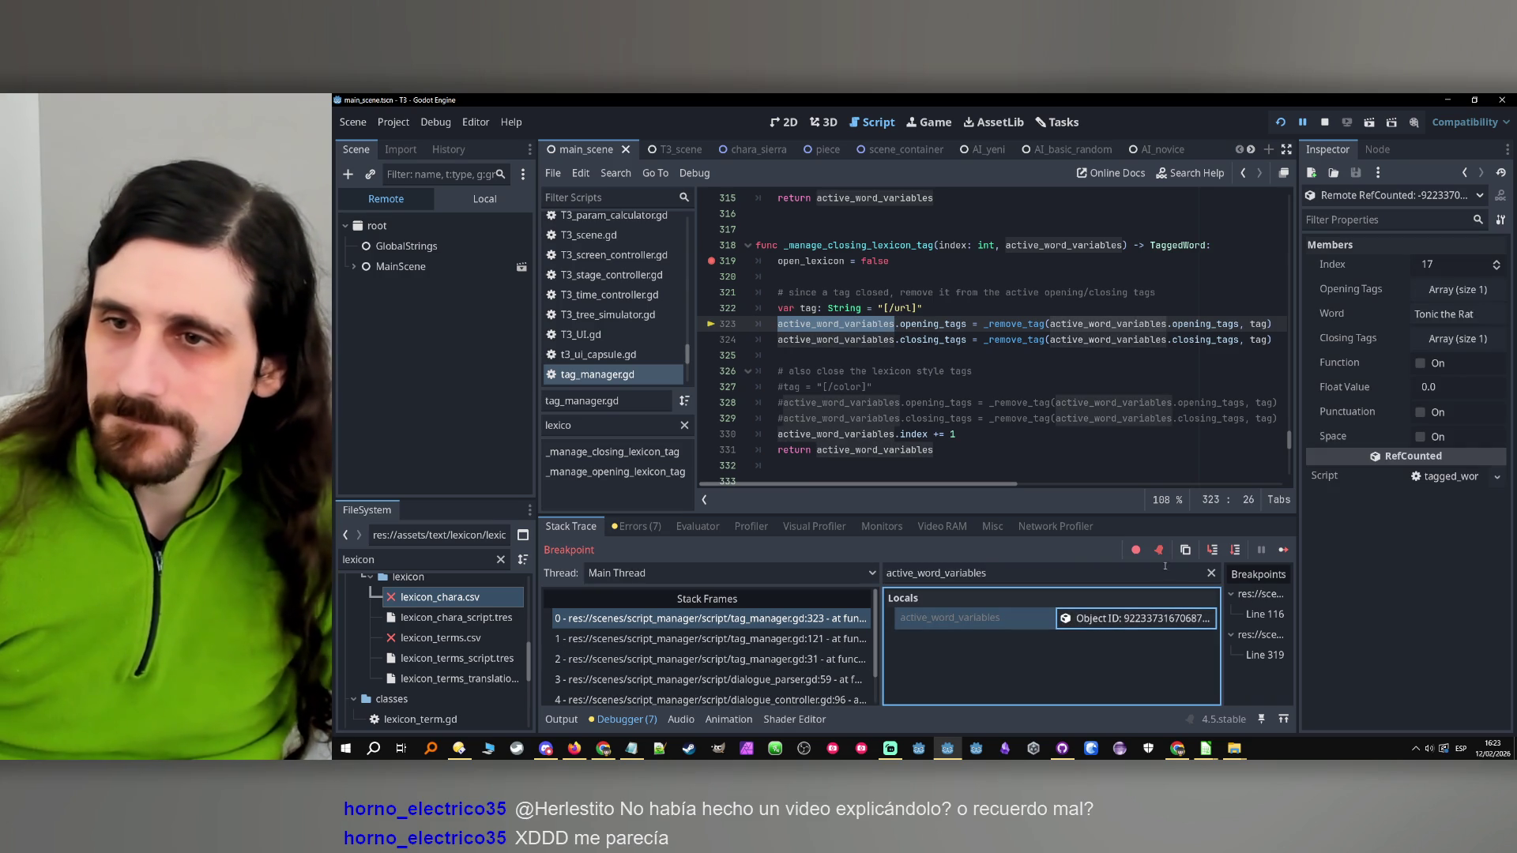
click(1461, 291)
click(1462, 290)
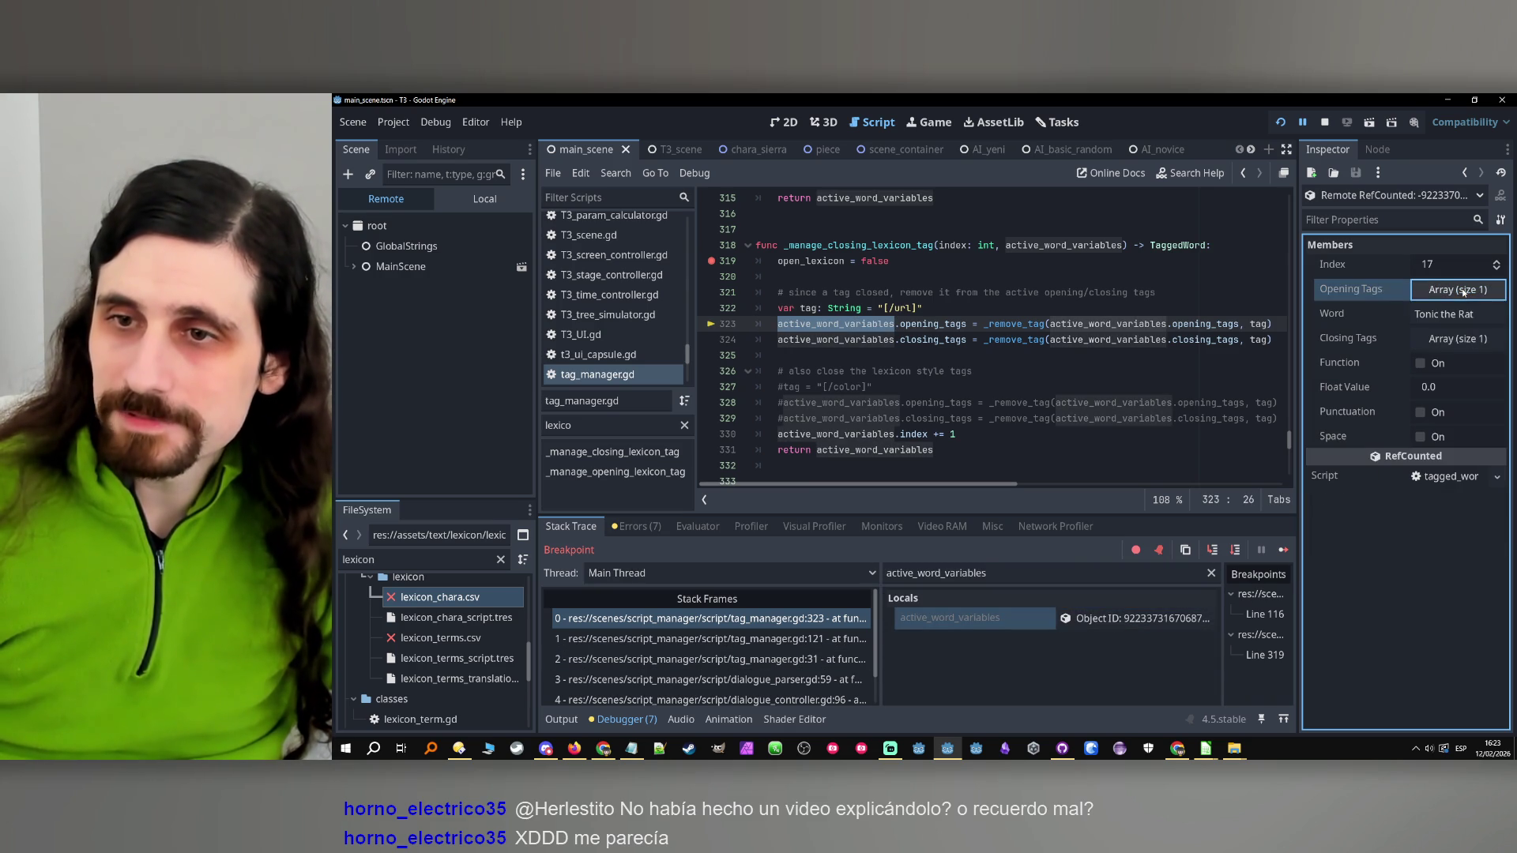
click(1459, 339)
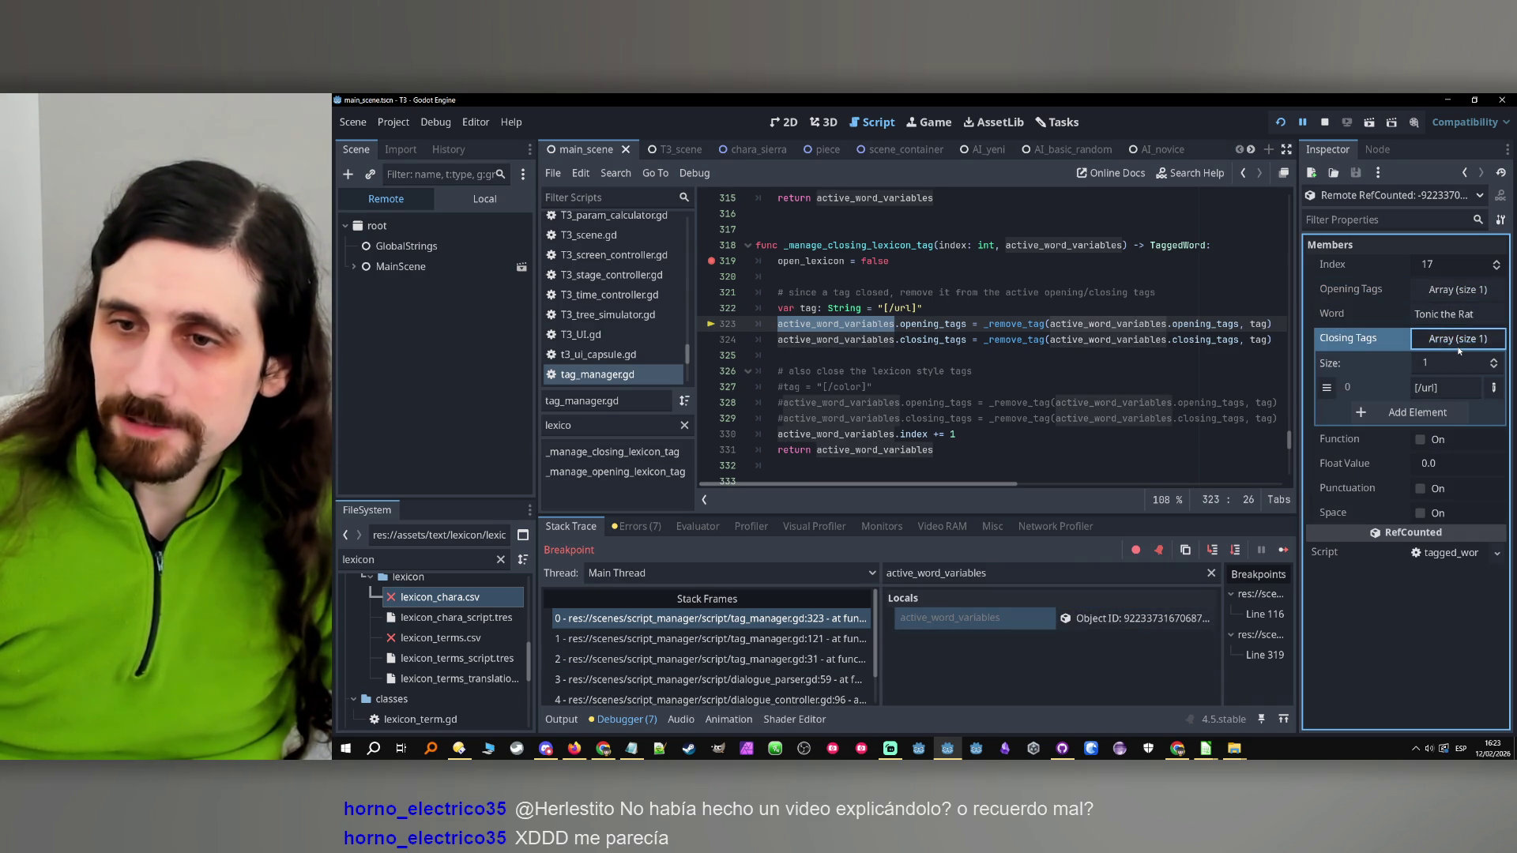
click(1459, 341)
click(1203, 356)
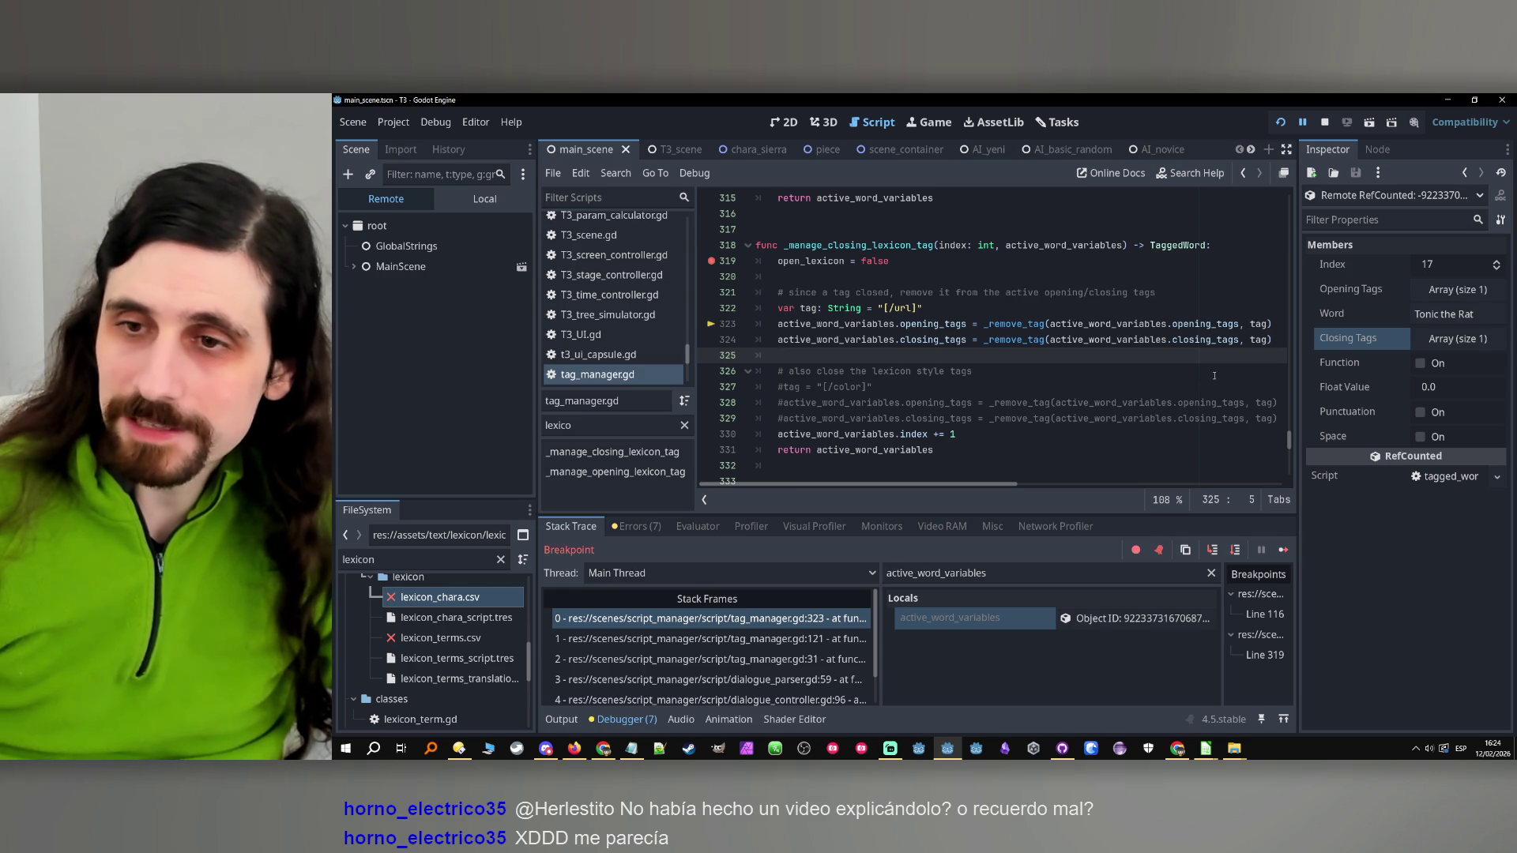
click(1458, 338)
click(1458, 339)
click(1116, 340)
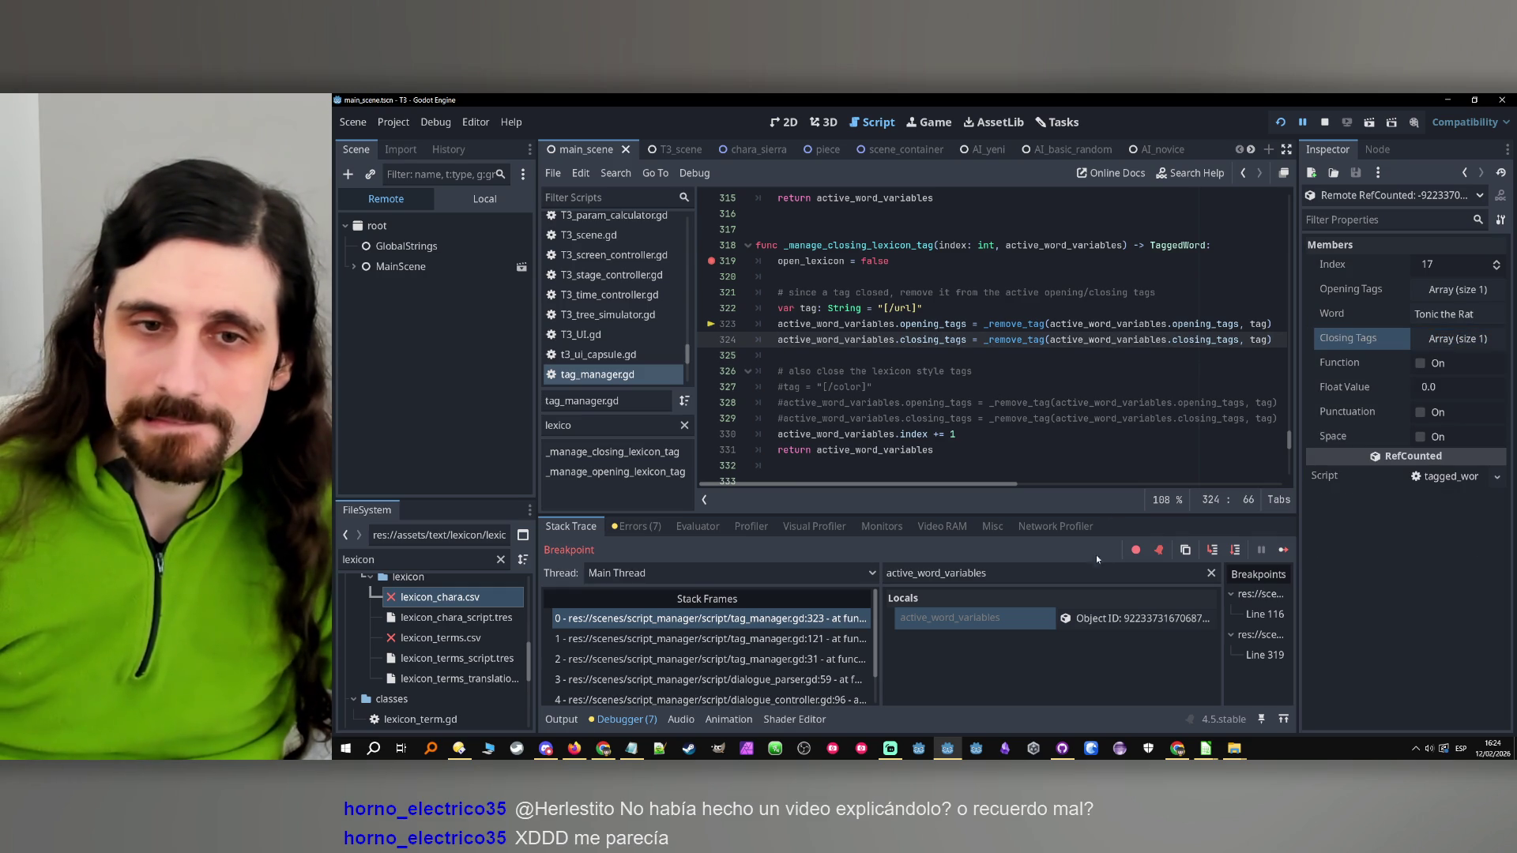
Step over through lines 330–331, returning via lines 122 and 36, to line 41
click(1235, 549)
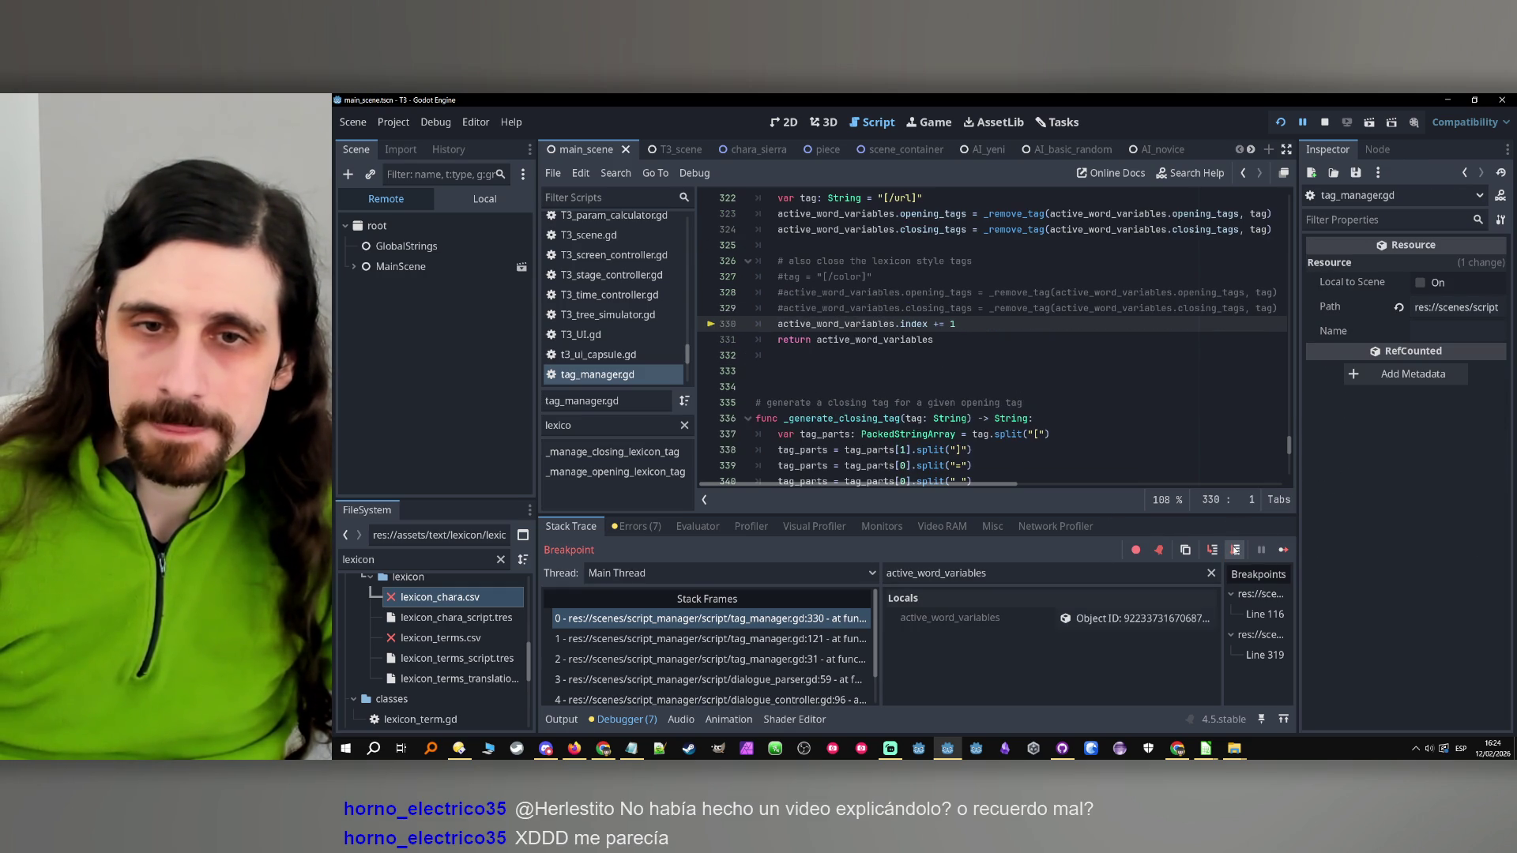
click(1235, 549)
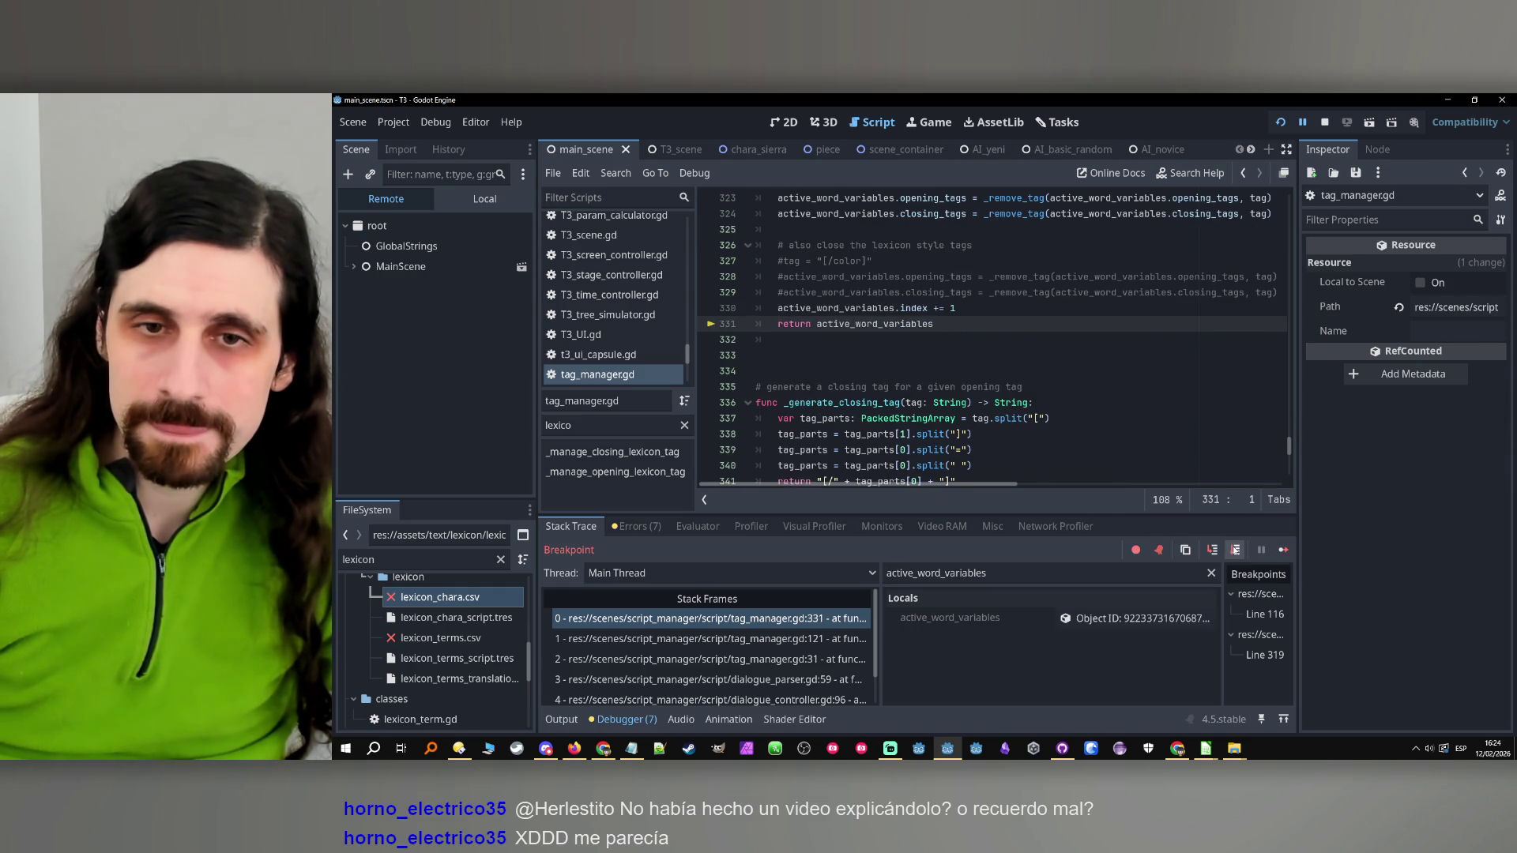
click(1235, 549)
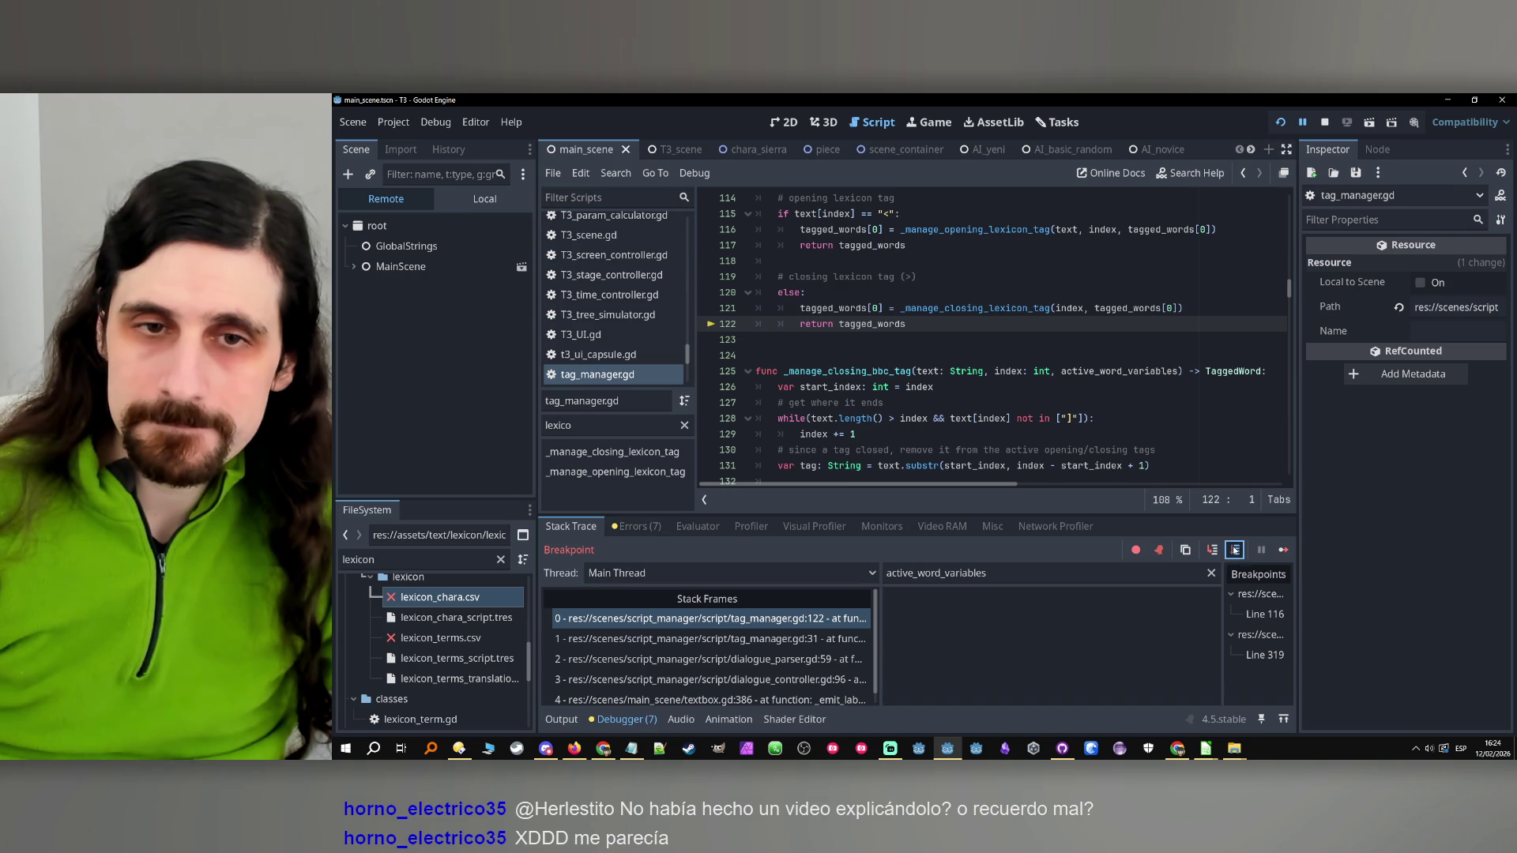
click(1235, 549)
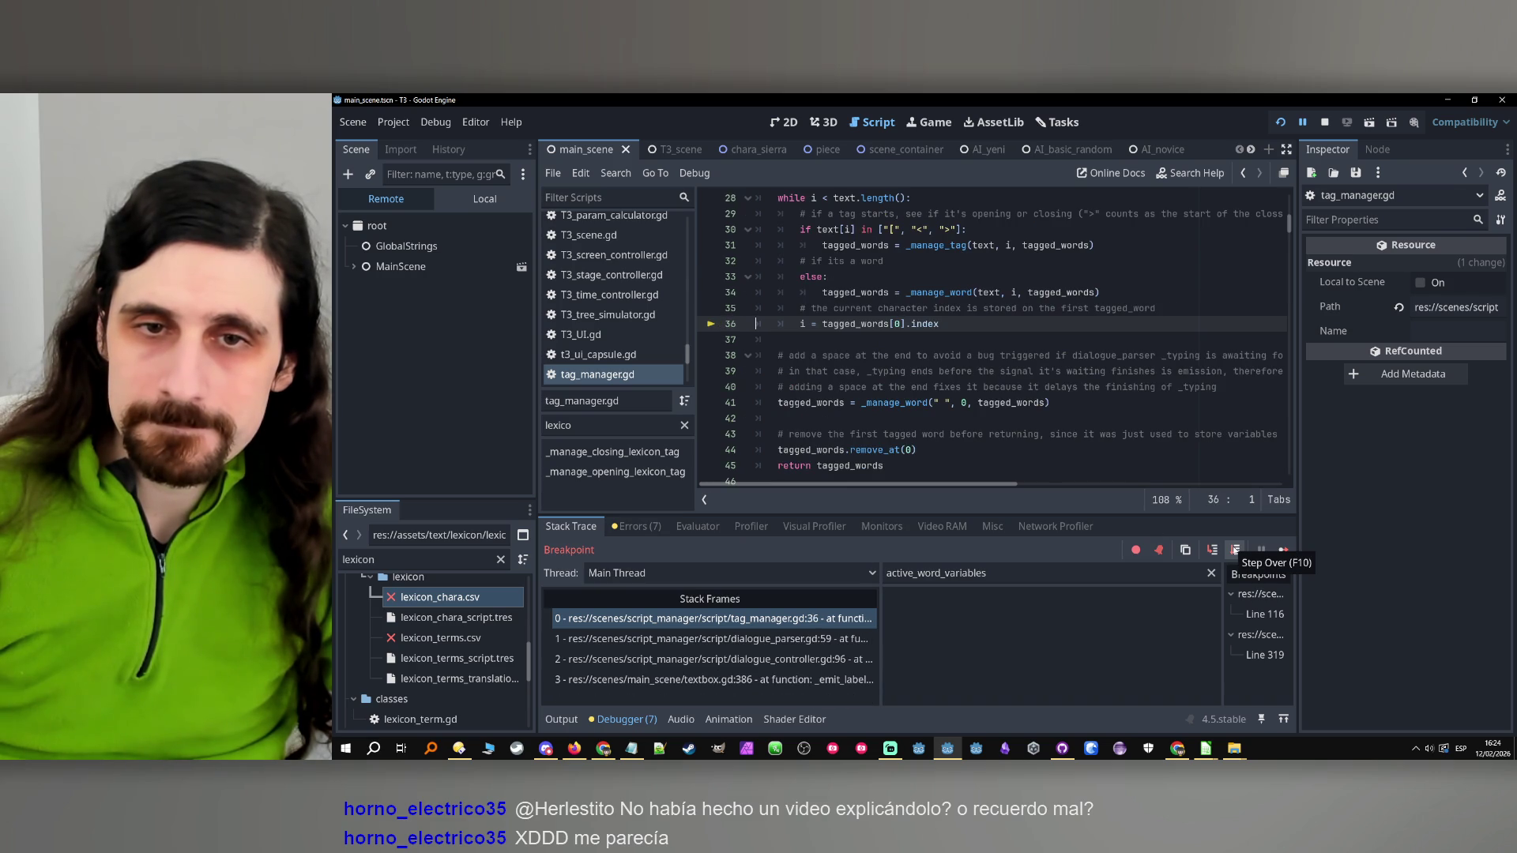
click(1235, 549)
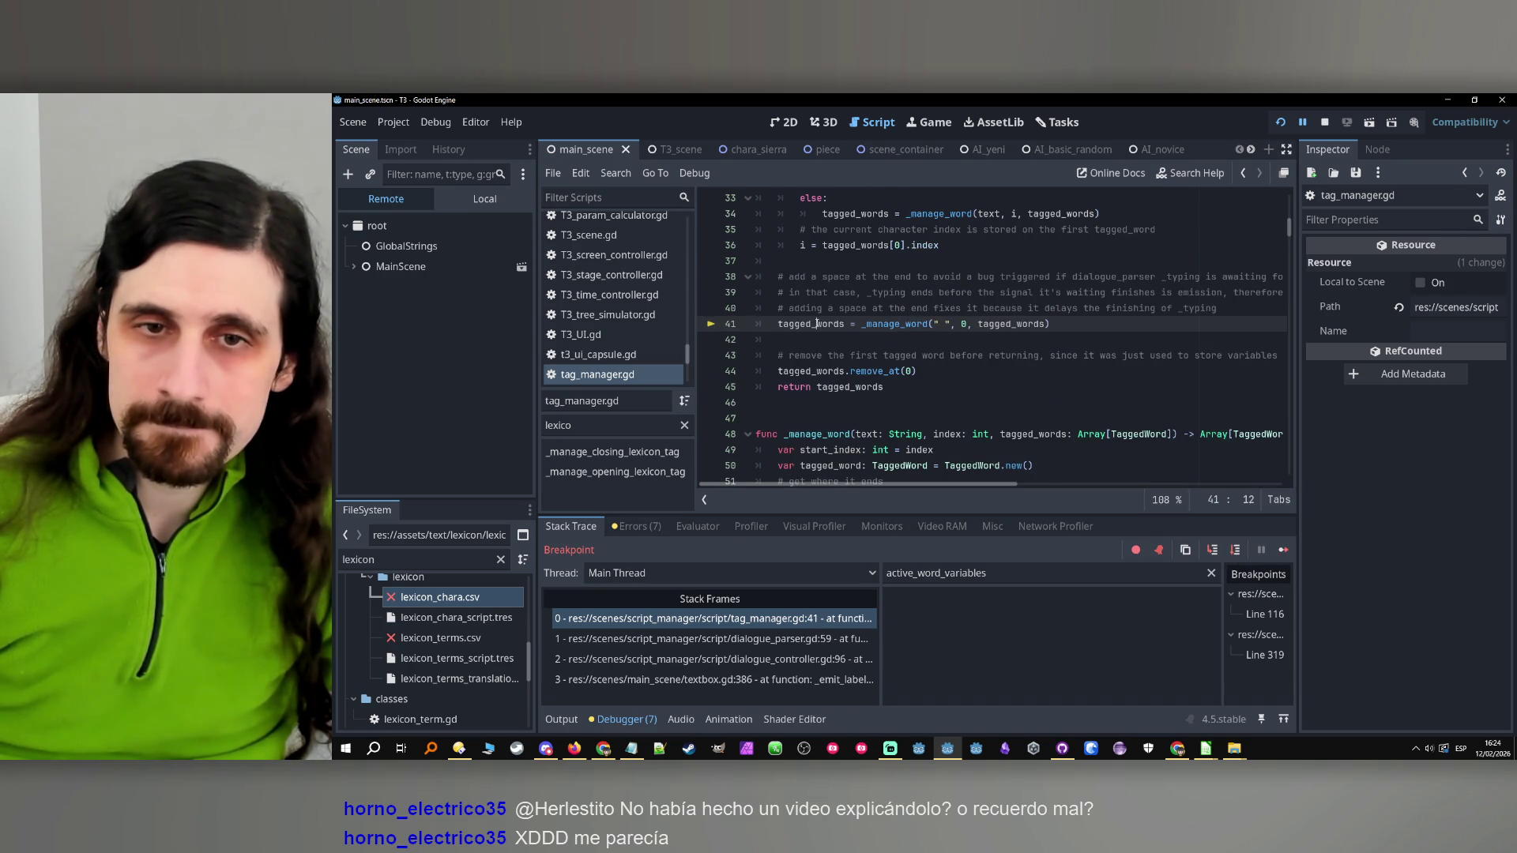
Filter Locals to tagged_words and inspect its three entries: Tonic the Rat, Hi, and a trailing space
double_click(817, 324)
key(ctrl+c)
double_click(1022, 573)
key(ctrl+v)
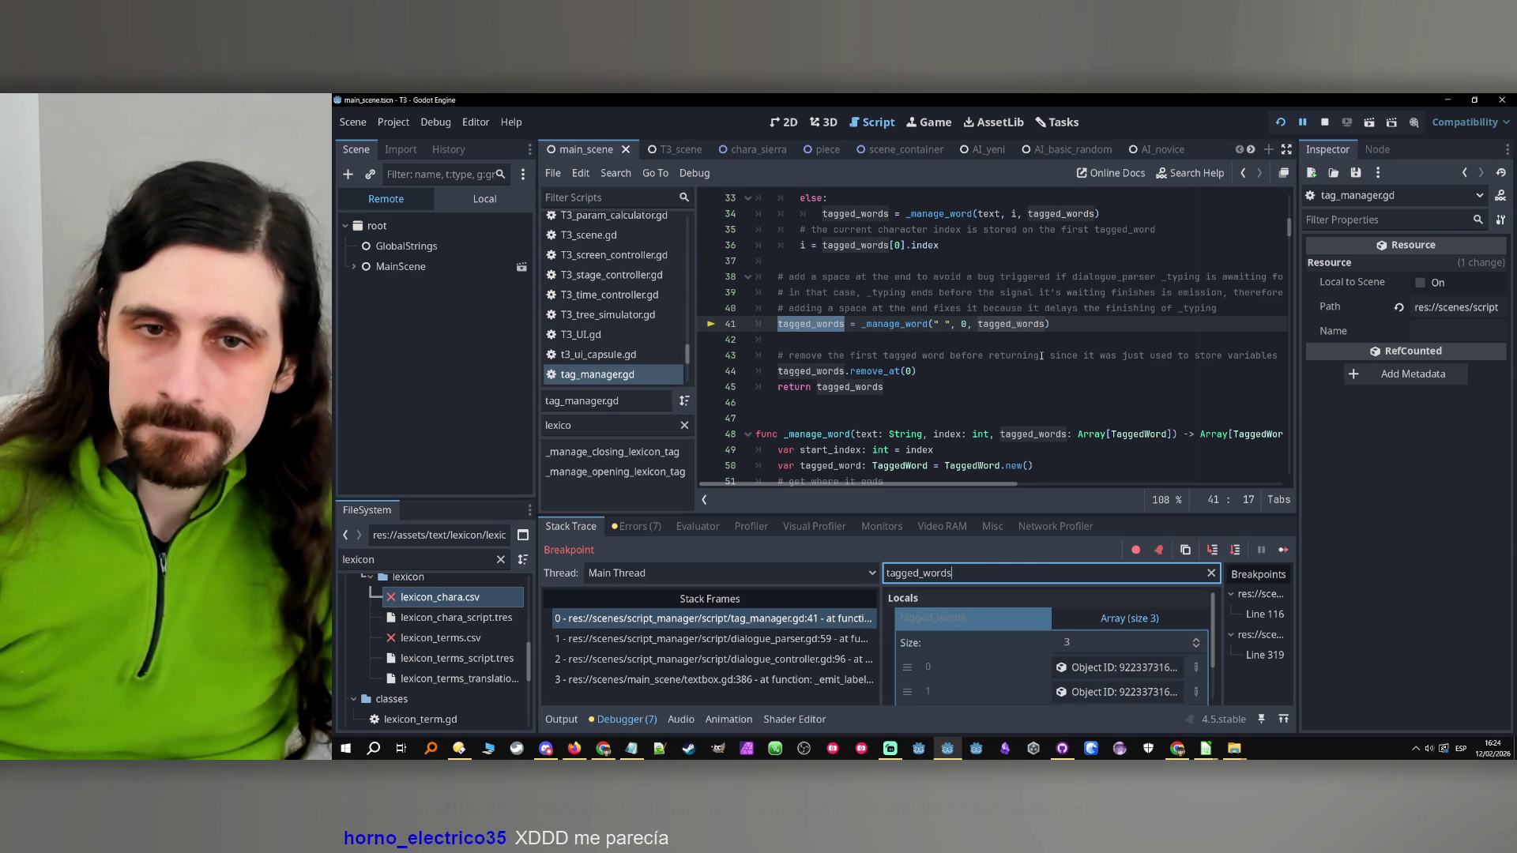
scroll(1051, 639, down, 1)
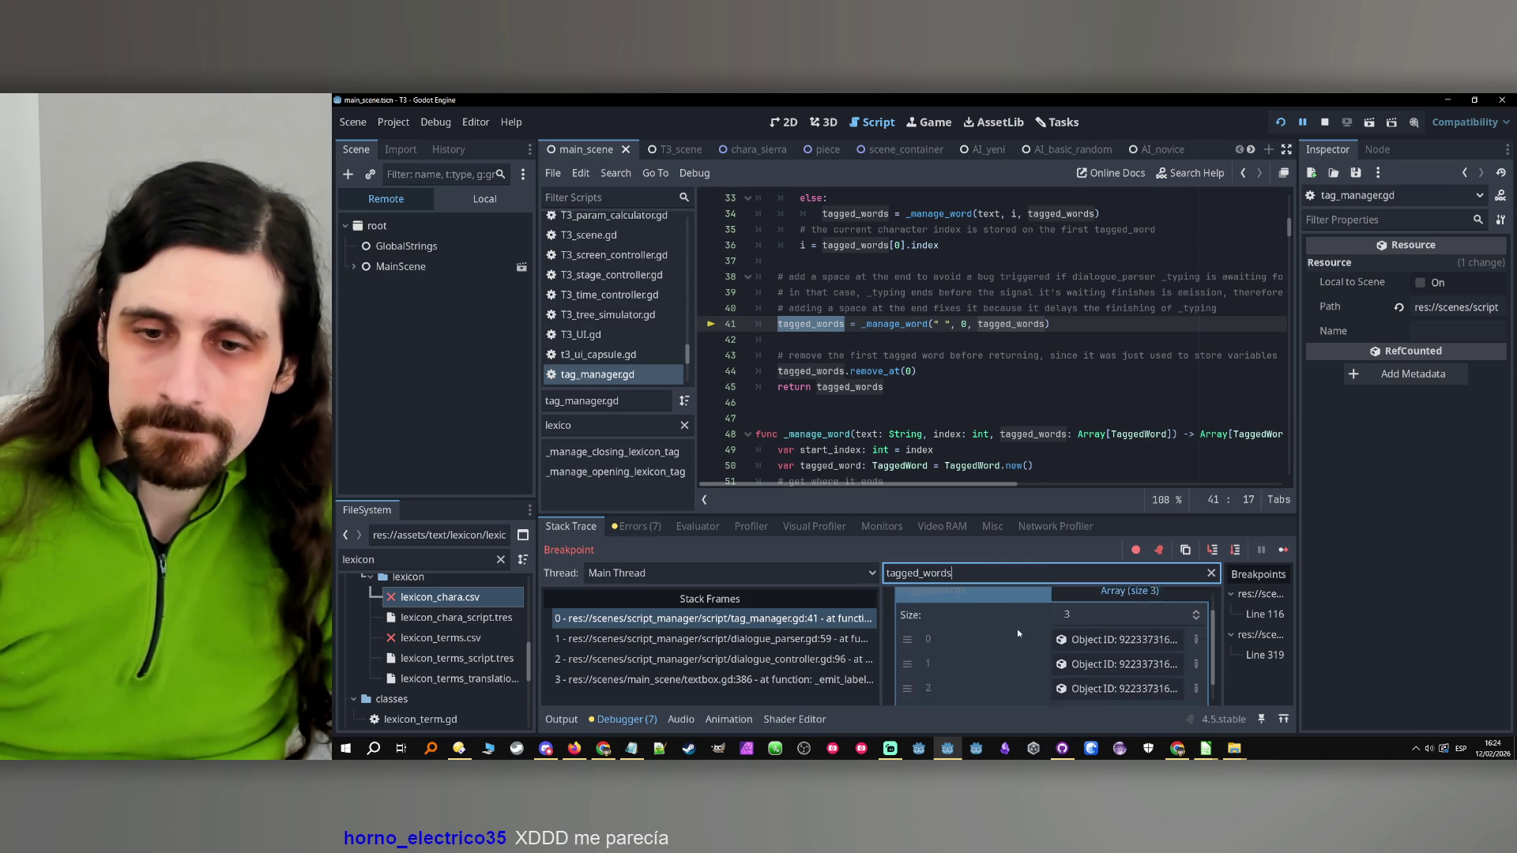
click(1084, 625)
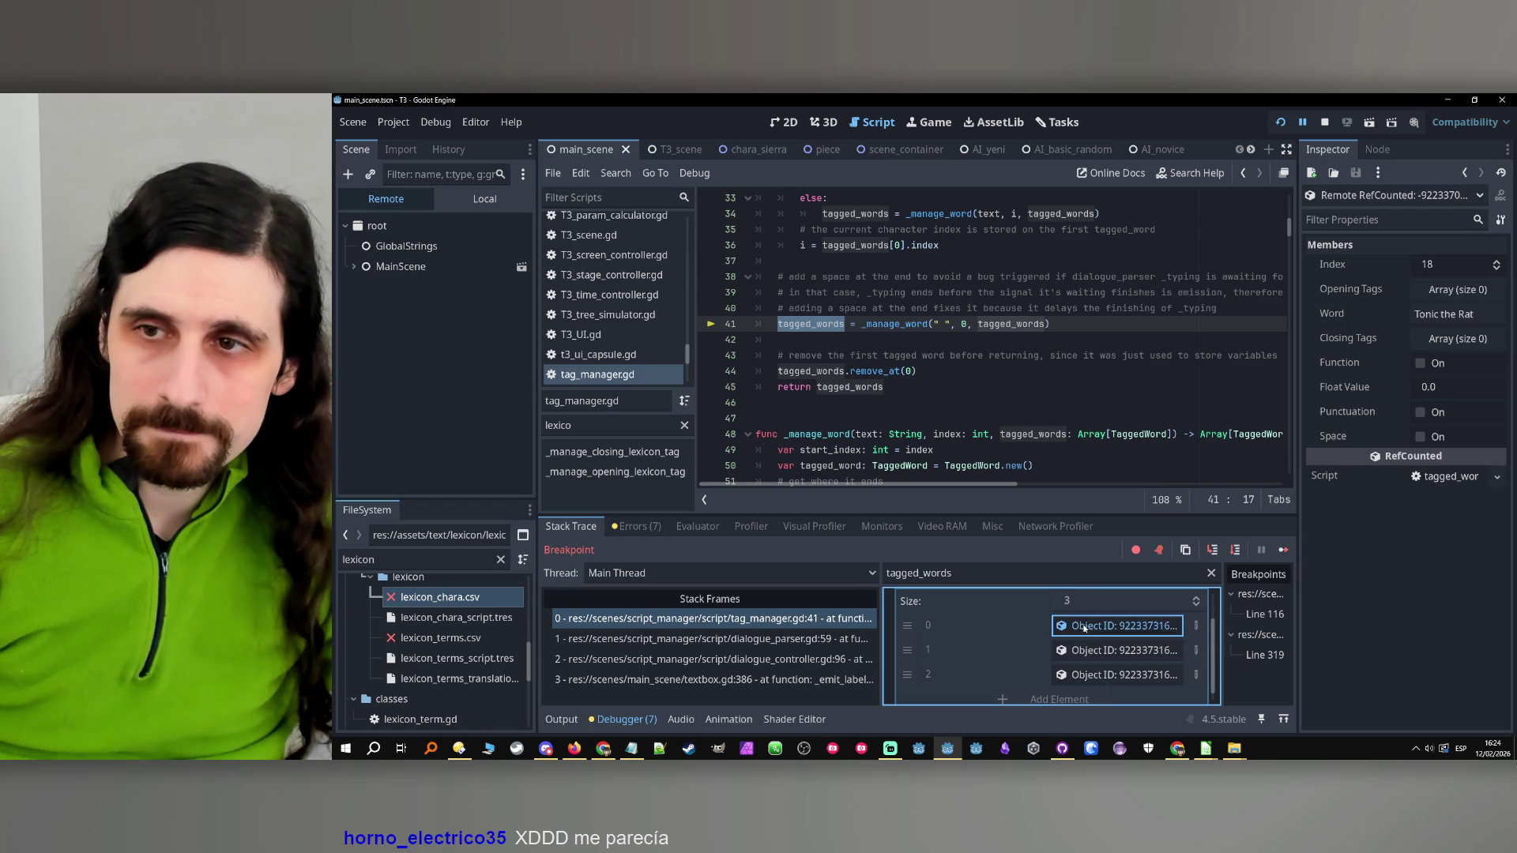
click(1095, 681)
click(1103, 652)
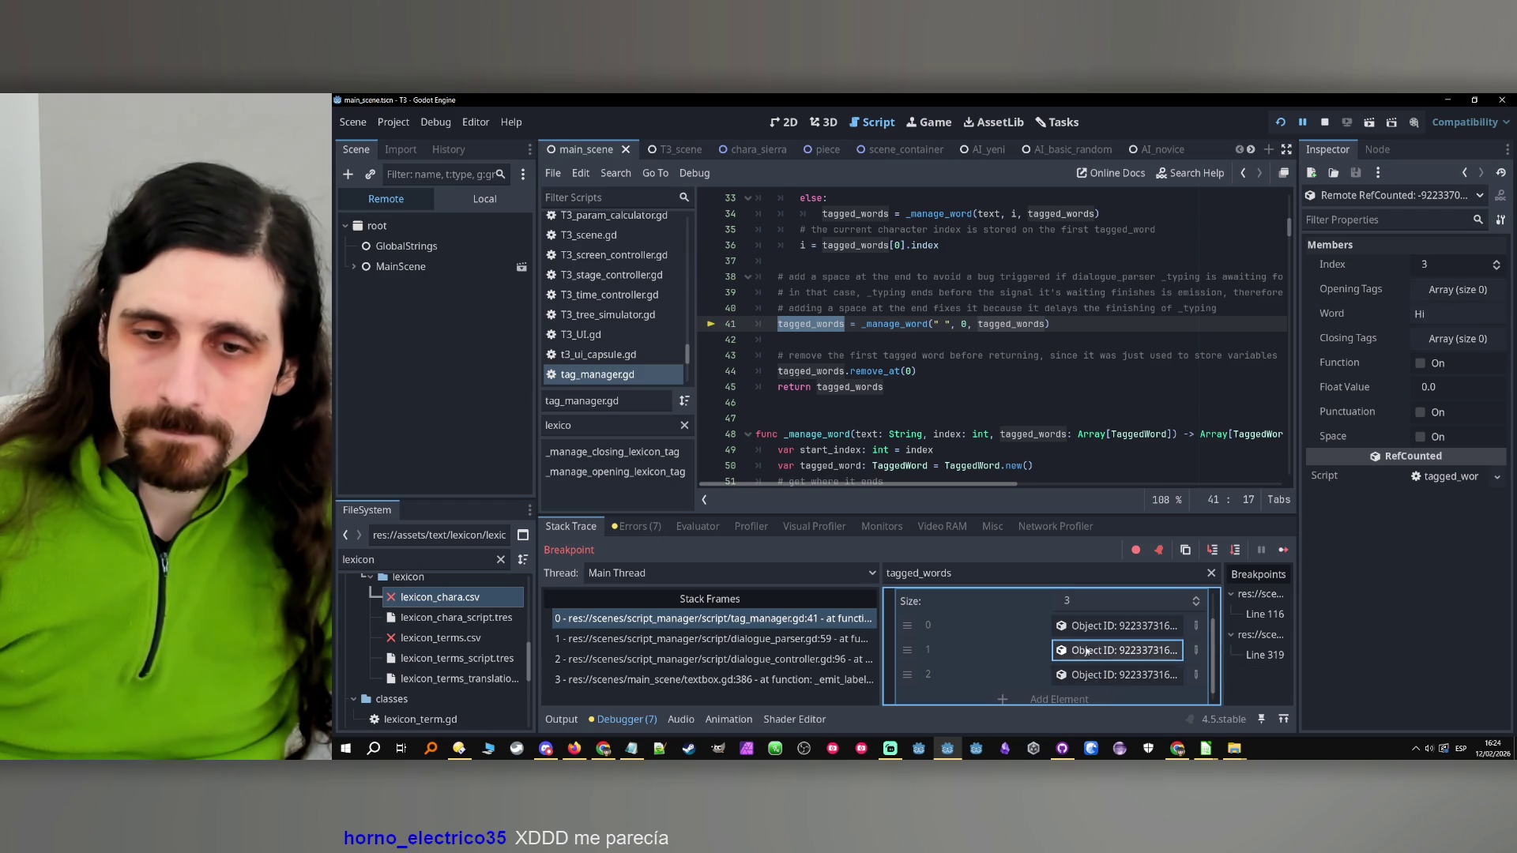
click(1098, 626)
click(1090, 651)
click(1094, 675)
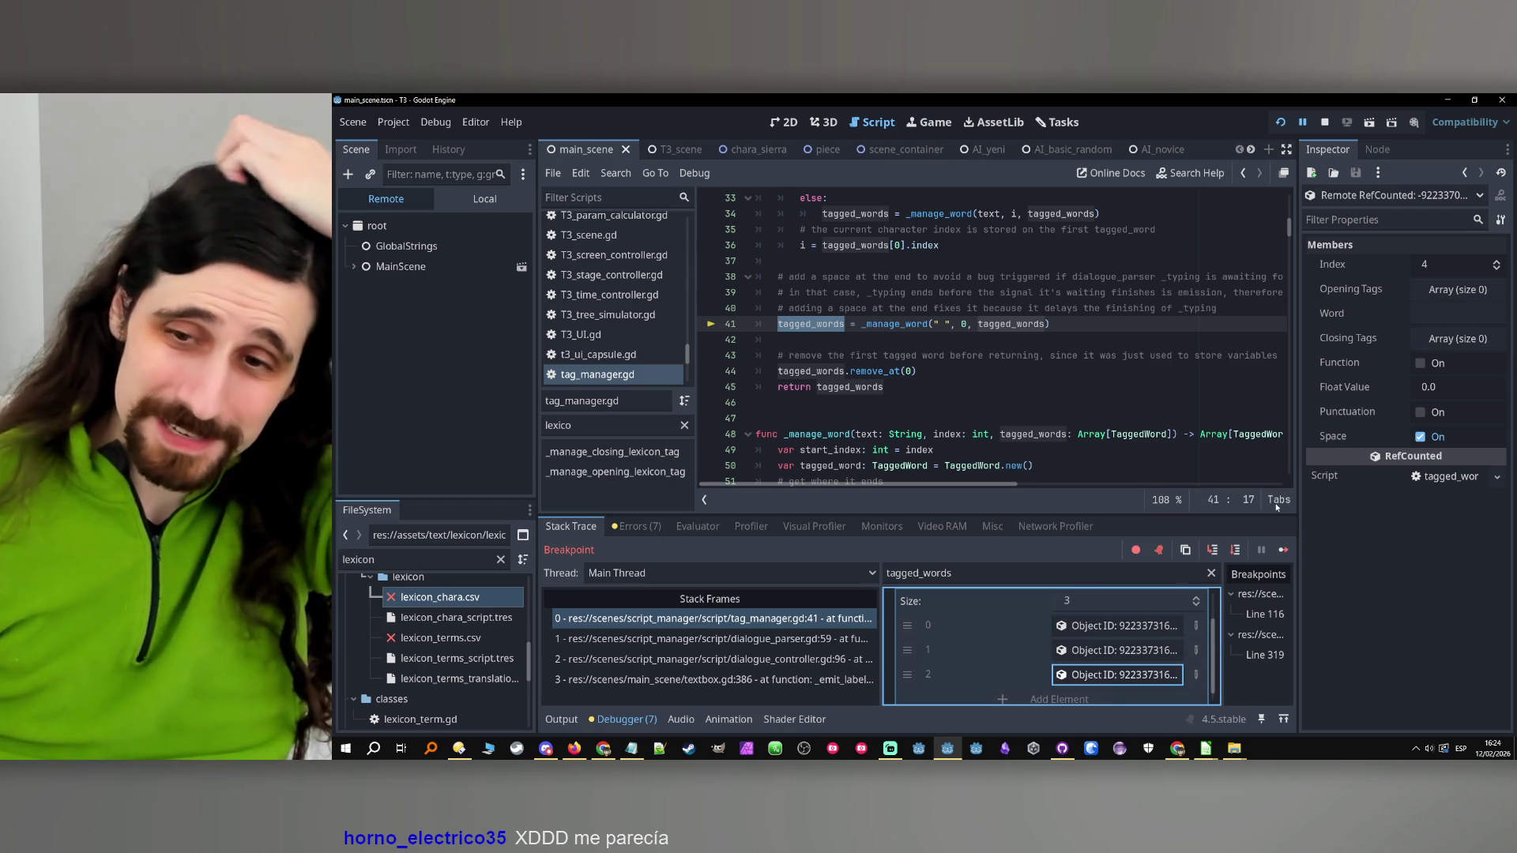
Step over to line 44 and recheck tagged_words entries 0 and 2
click(1237, 551)
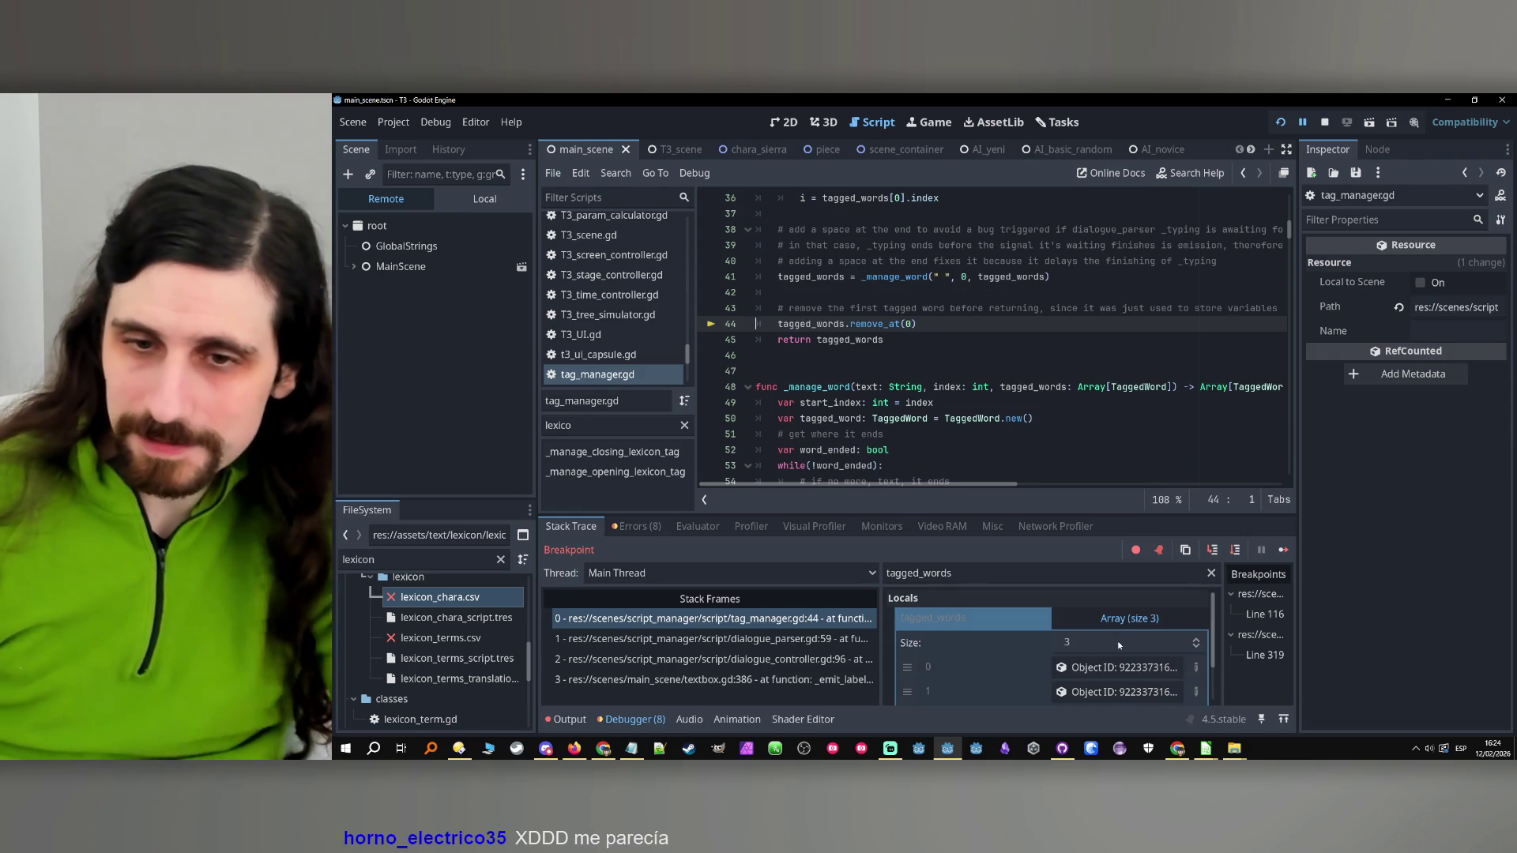
scroll(1117, 643, down, 1)
click(1117, 620)
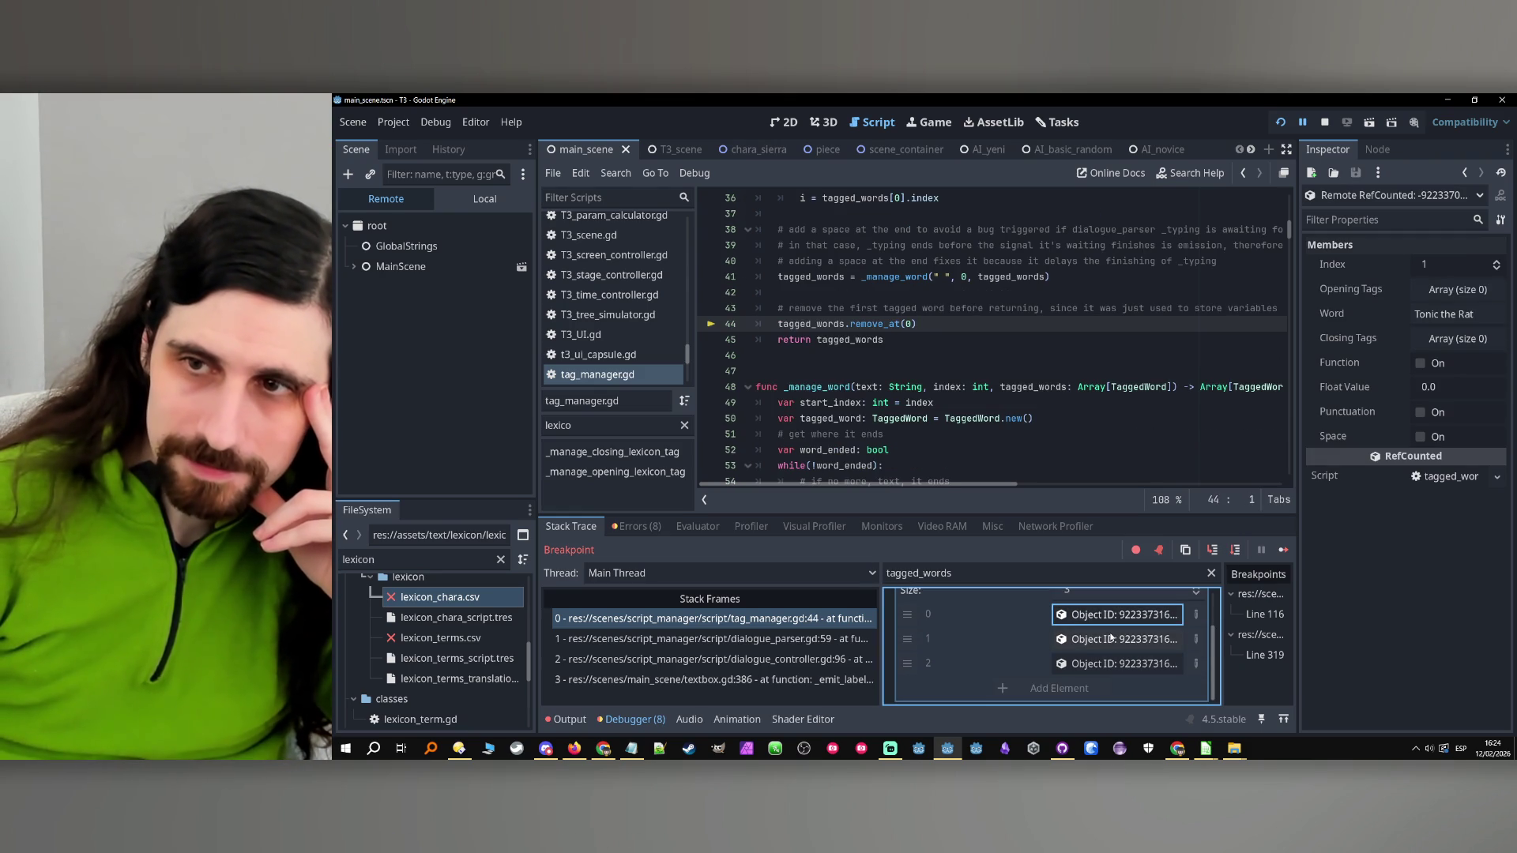
click(1117, 663)
click(1114, 615)
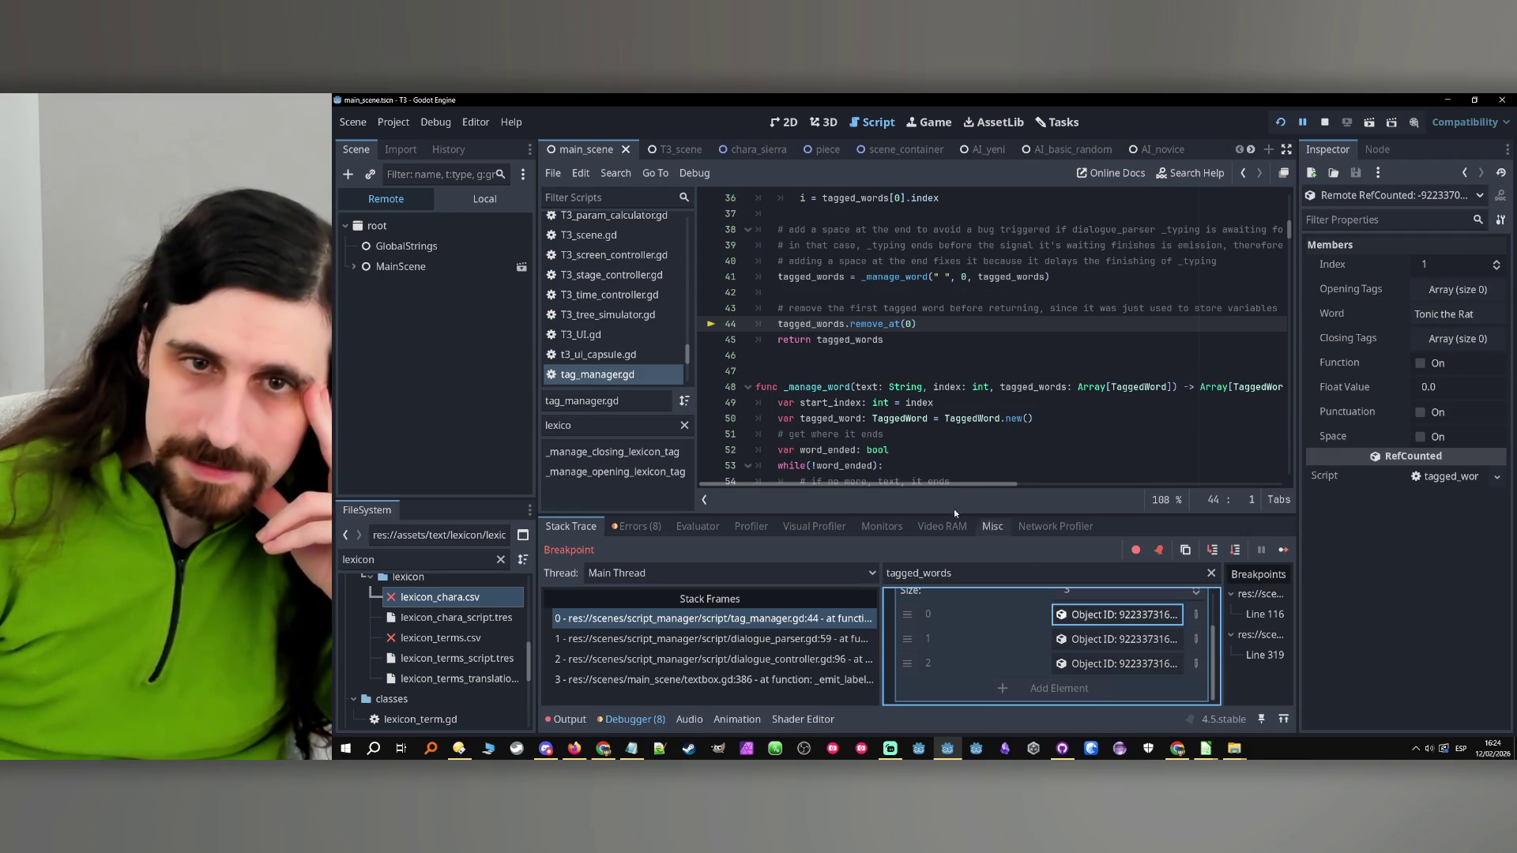
scroll(846, 414, up, 3)
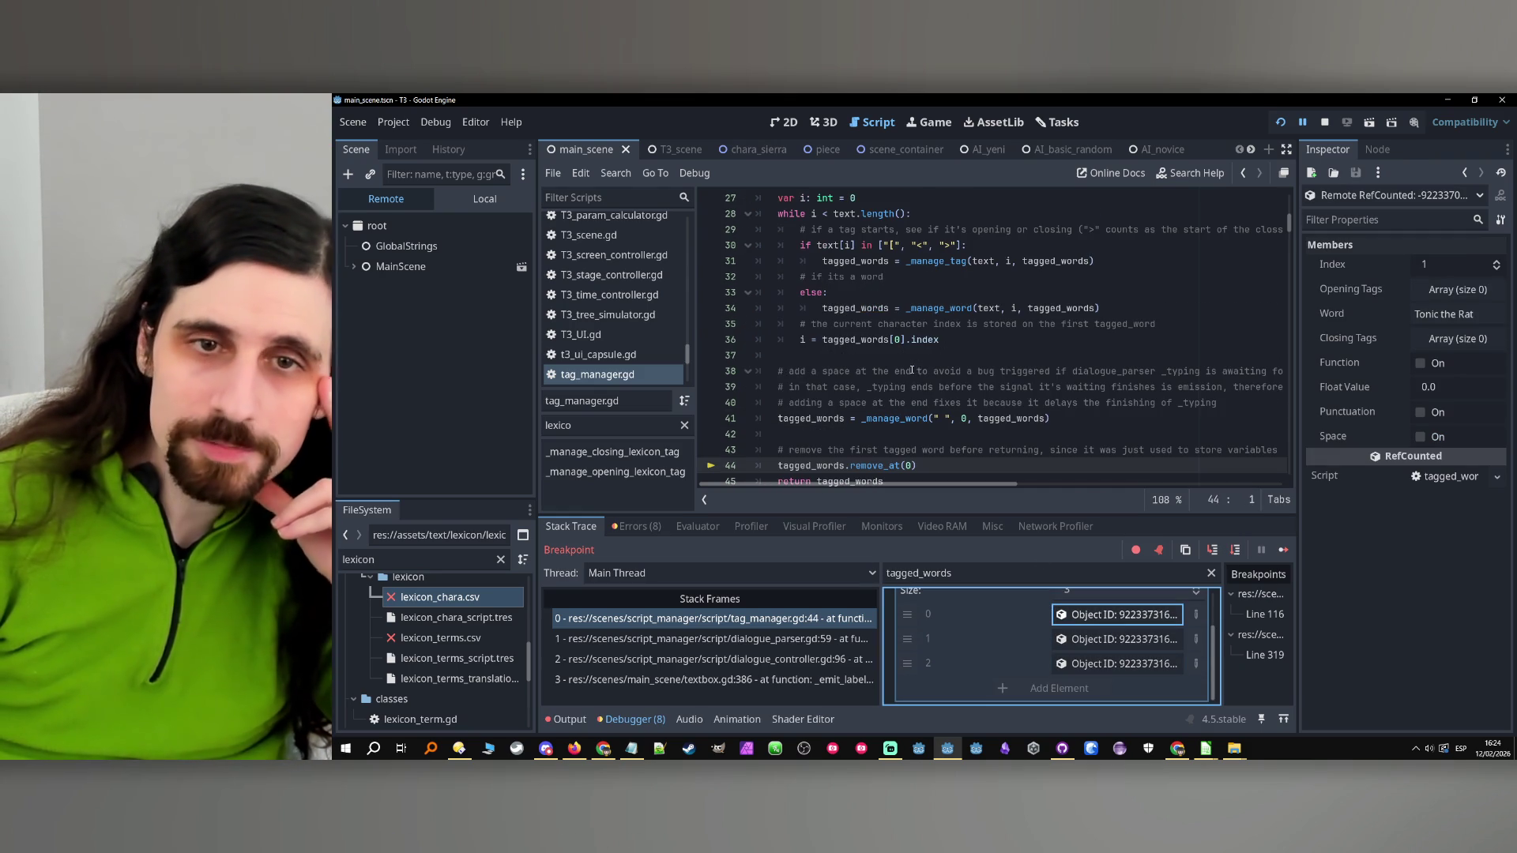
Follow the _manage_word call on line 41 to its definition on line 48
click(841, 419)
double_click(901, 420)
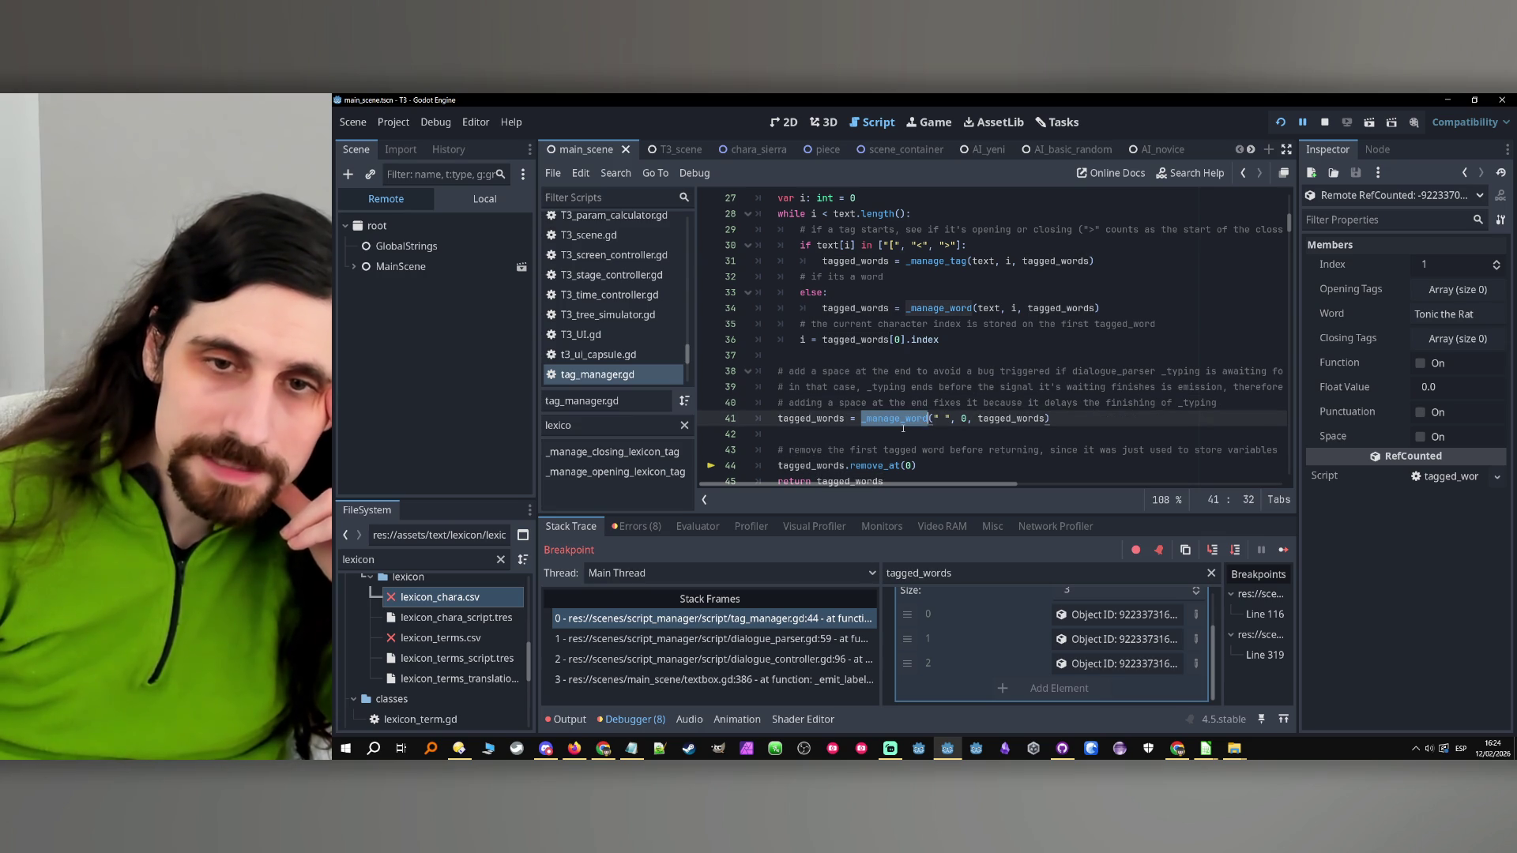
click(905, 425)
ctrl+click(903, 421)
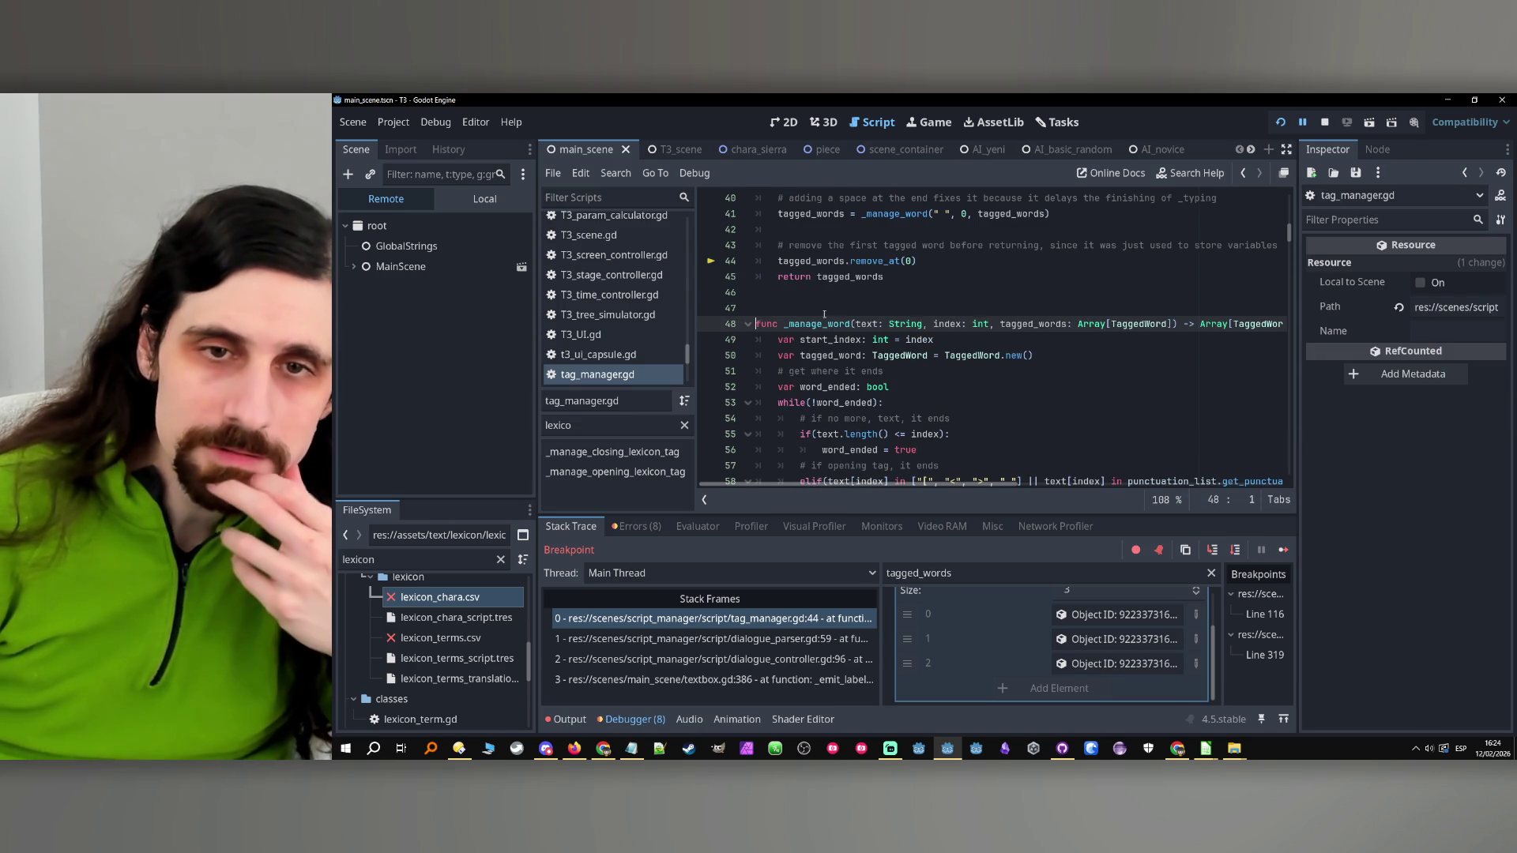
double_click(807, 324)
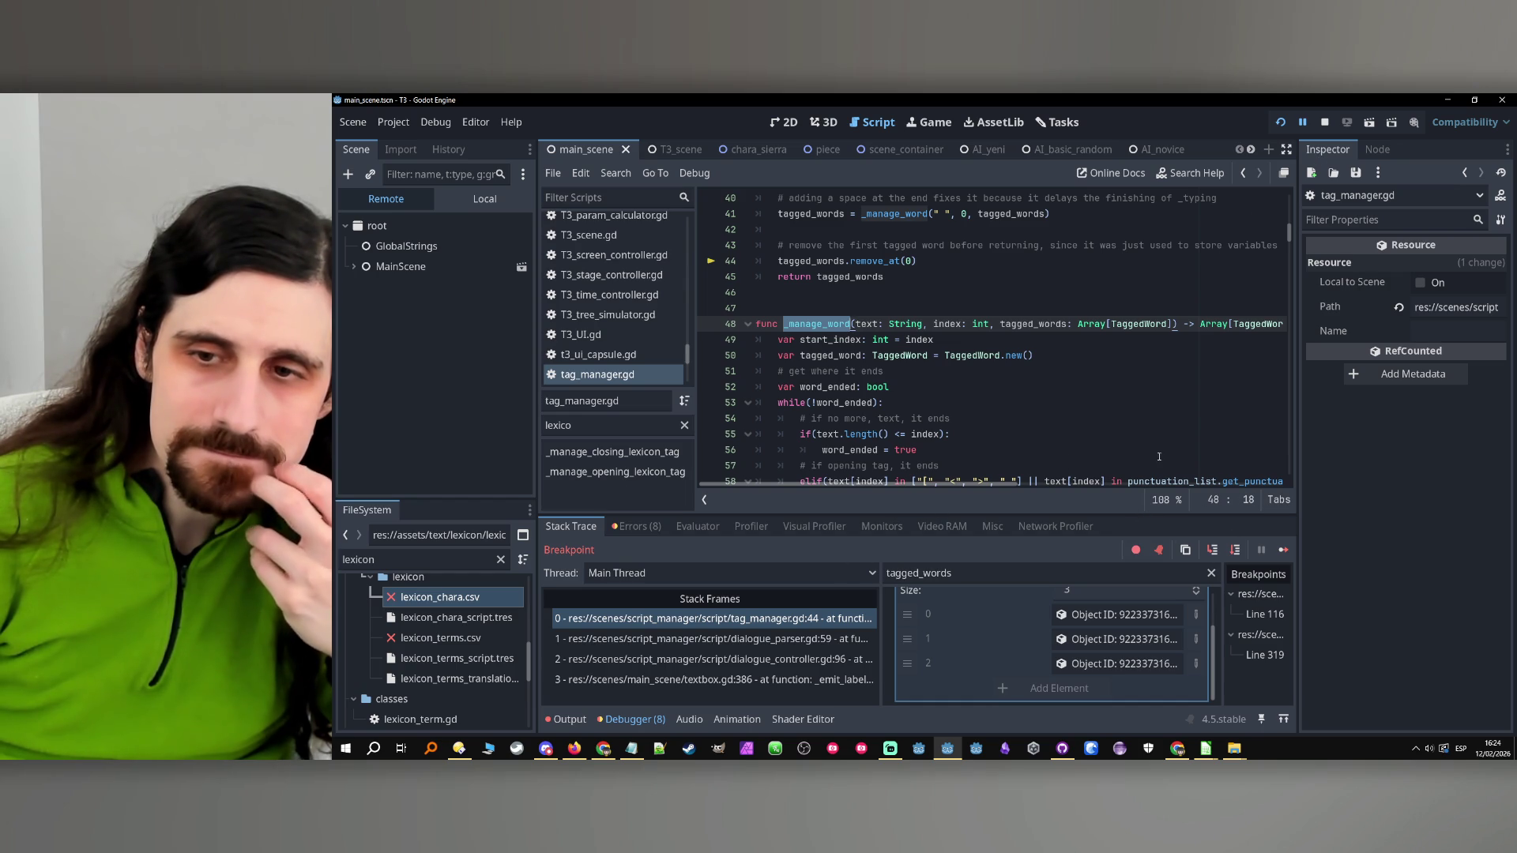
scroll(1057, 389, up, 3)
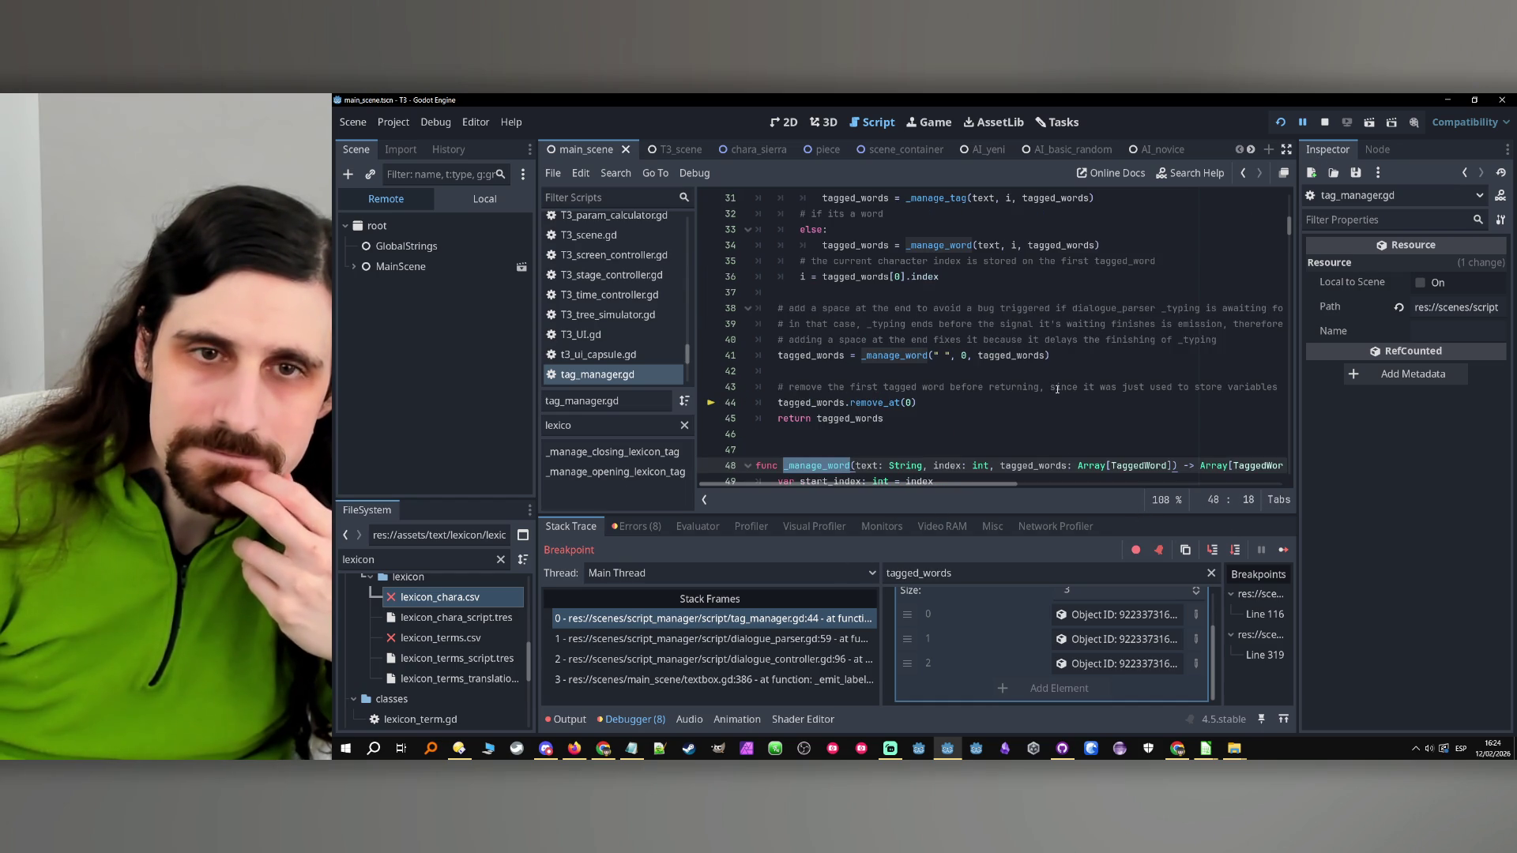
Highlight the uses of tagged_words and show its current debugger value from line 34
click(896, 362)
double_click(1011, 356)
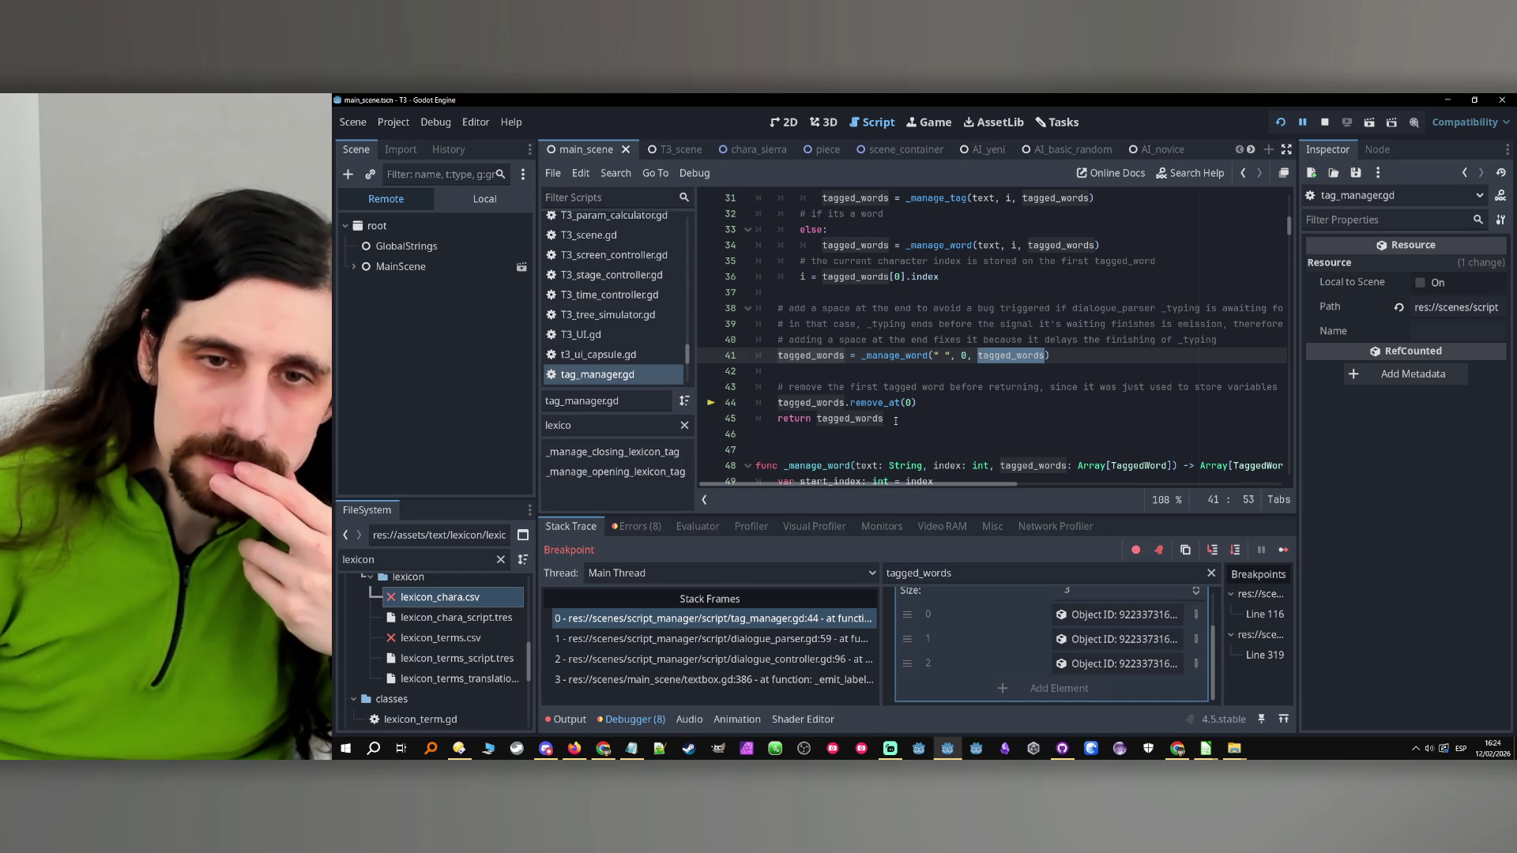
double_click(897, 356)
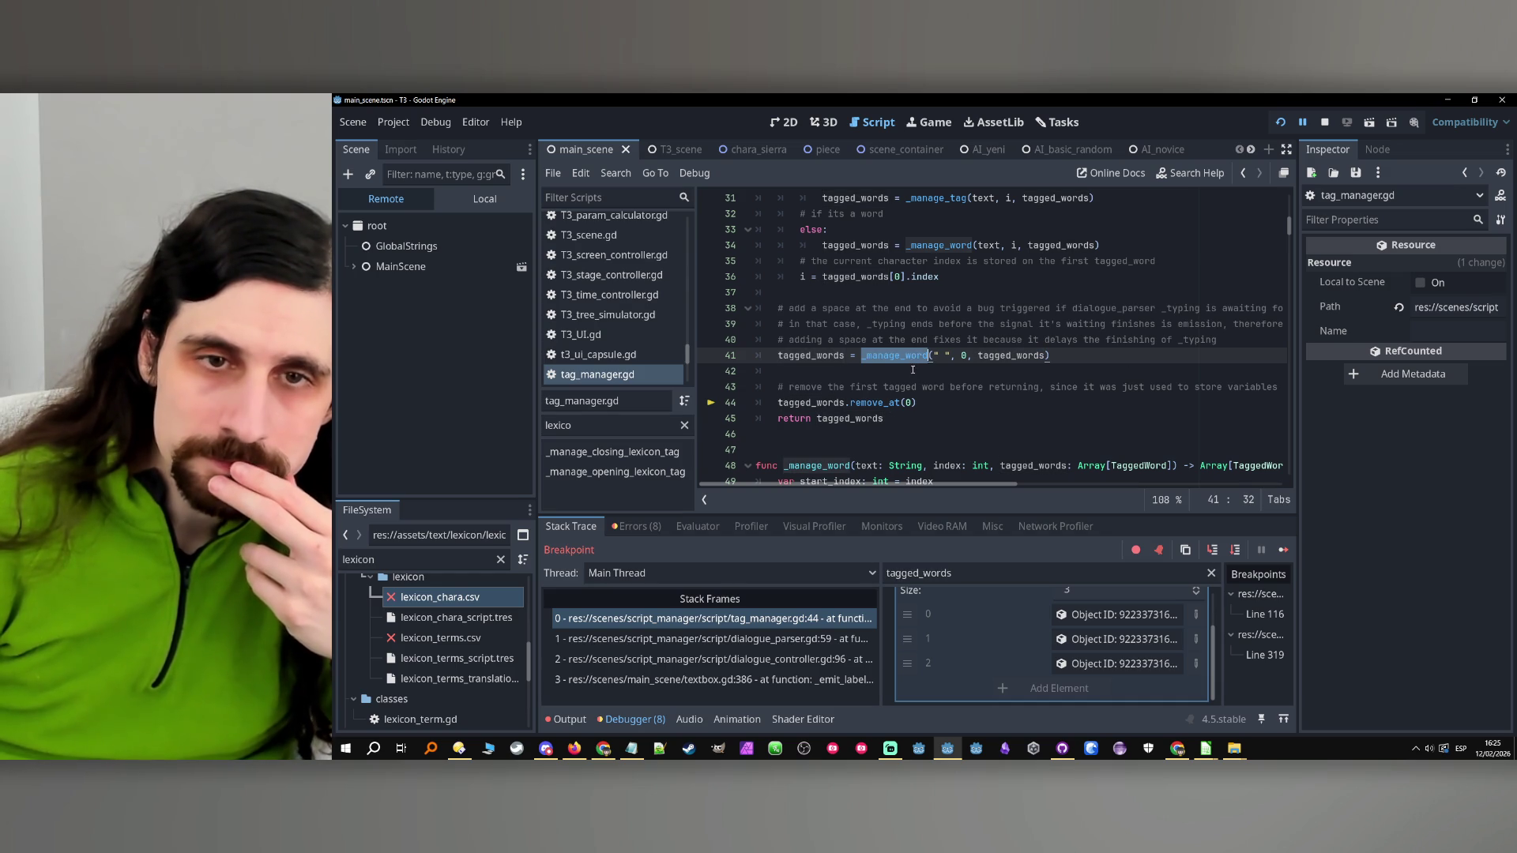
mouse_move(912, 483)
mouse_down()
mouse_move(969, 481)
mouse_move(736, 477)
mouse_up()
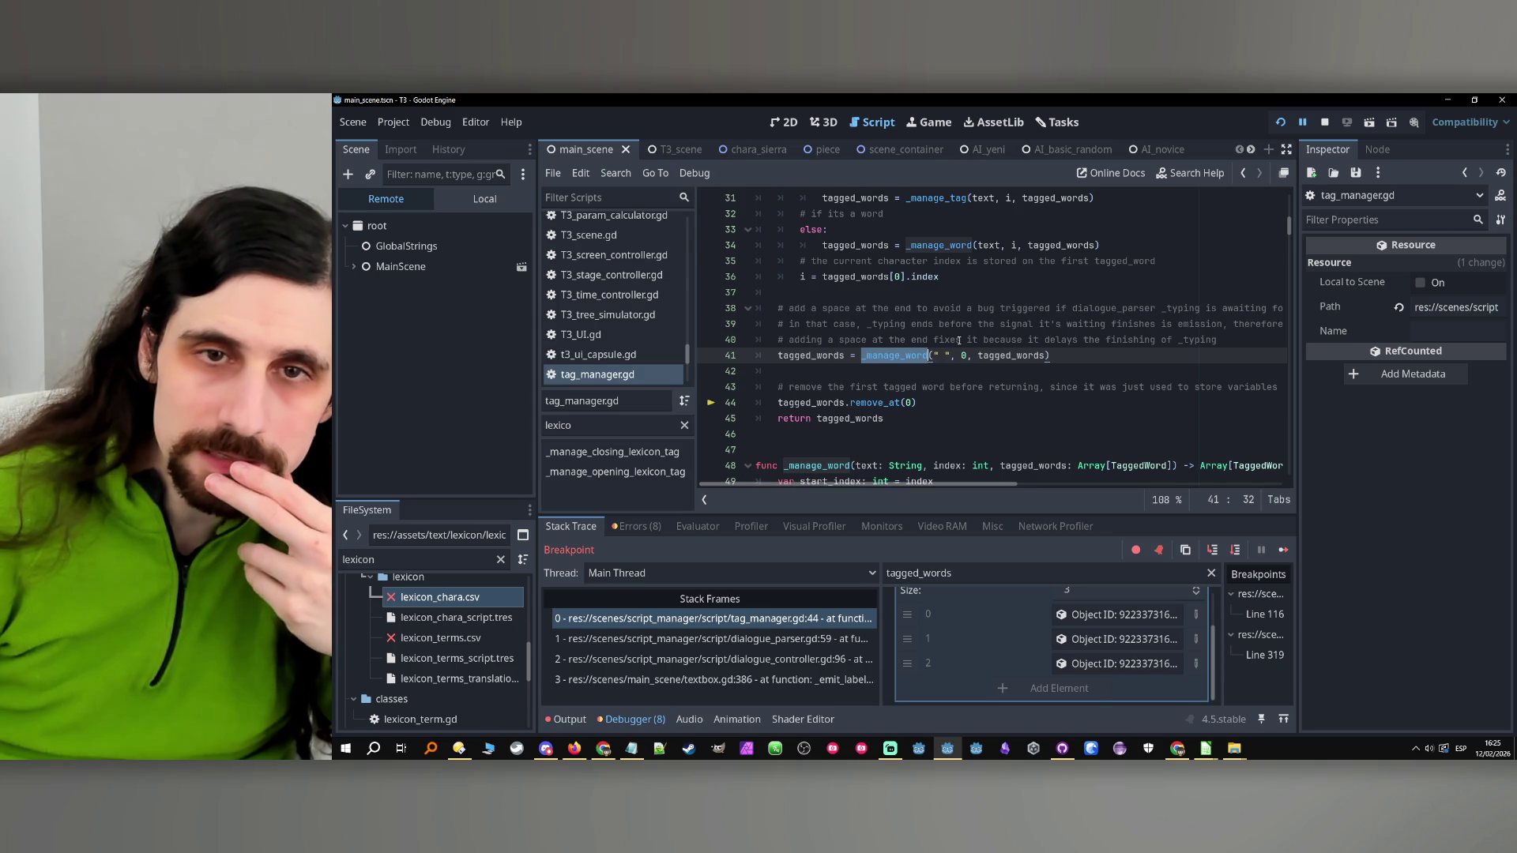
scroll(958, 346, up, 2)
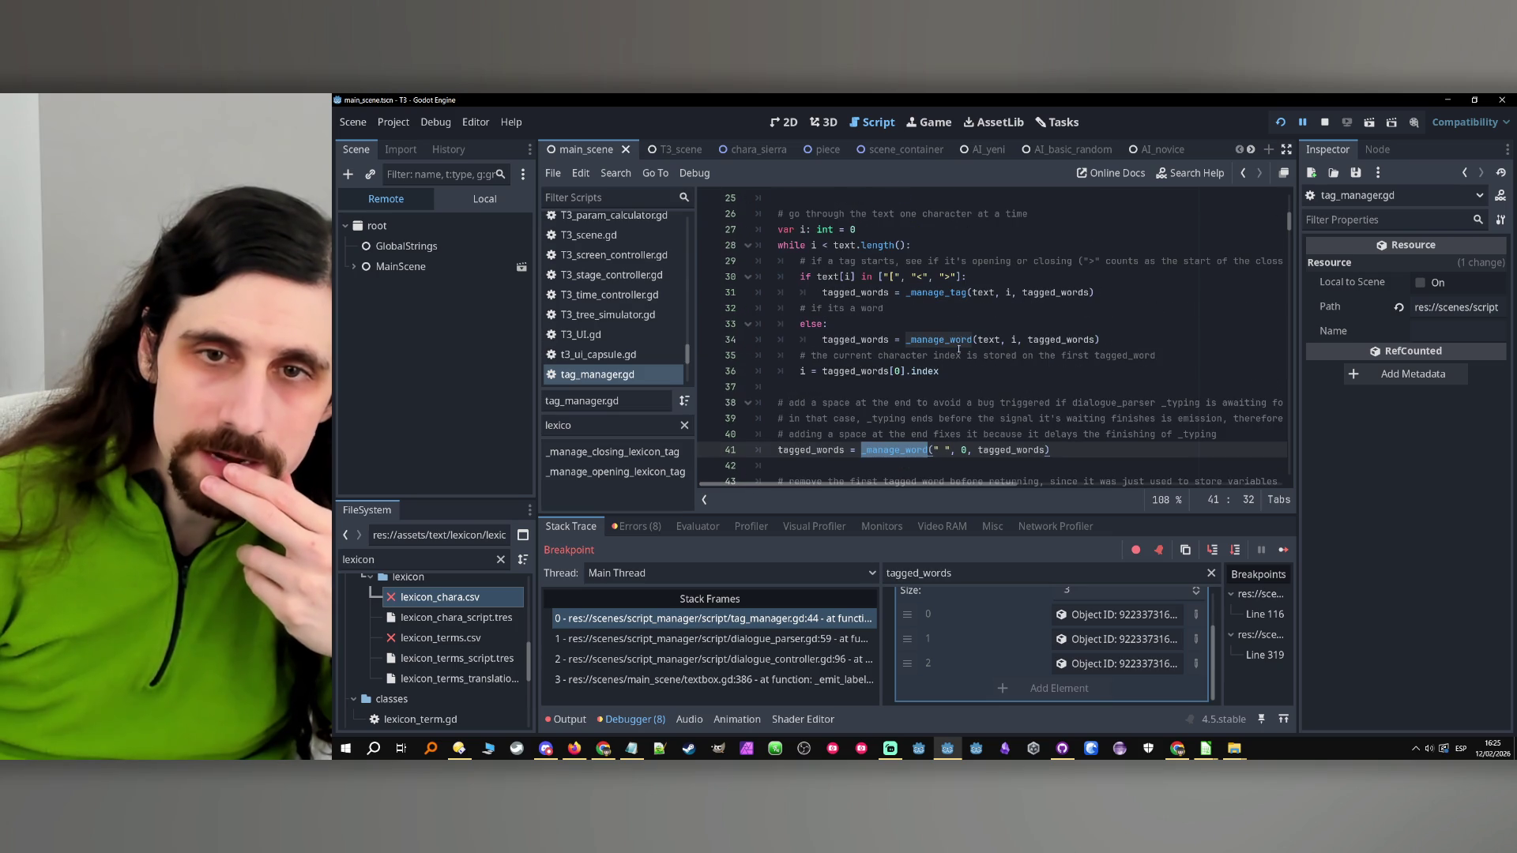
double_click(858, 345)
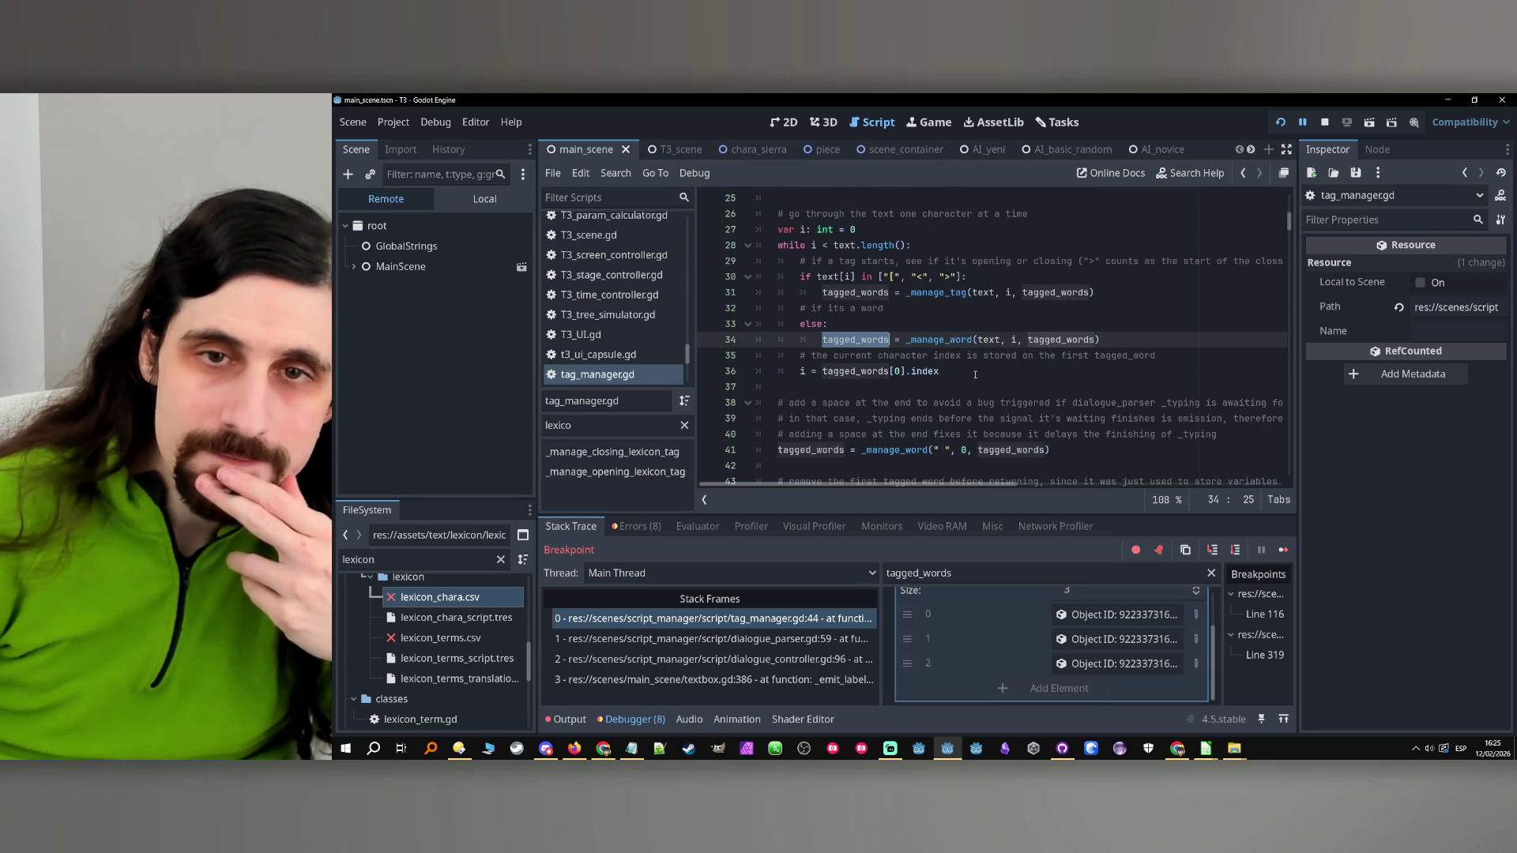
click(938, 327)
double_click(855, 340)
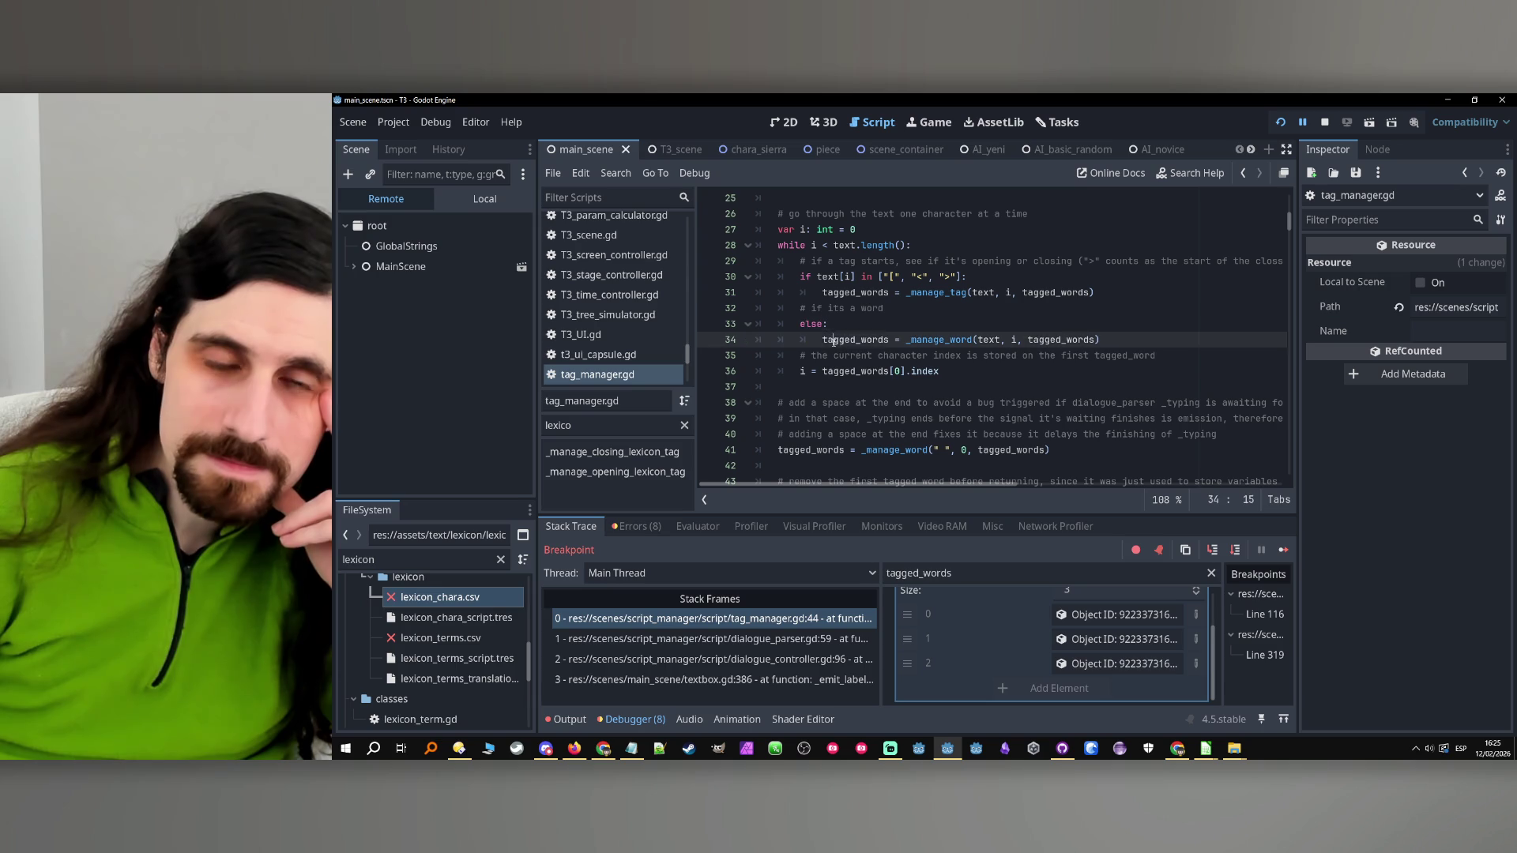
double_click(877, 292)
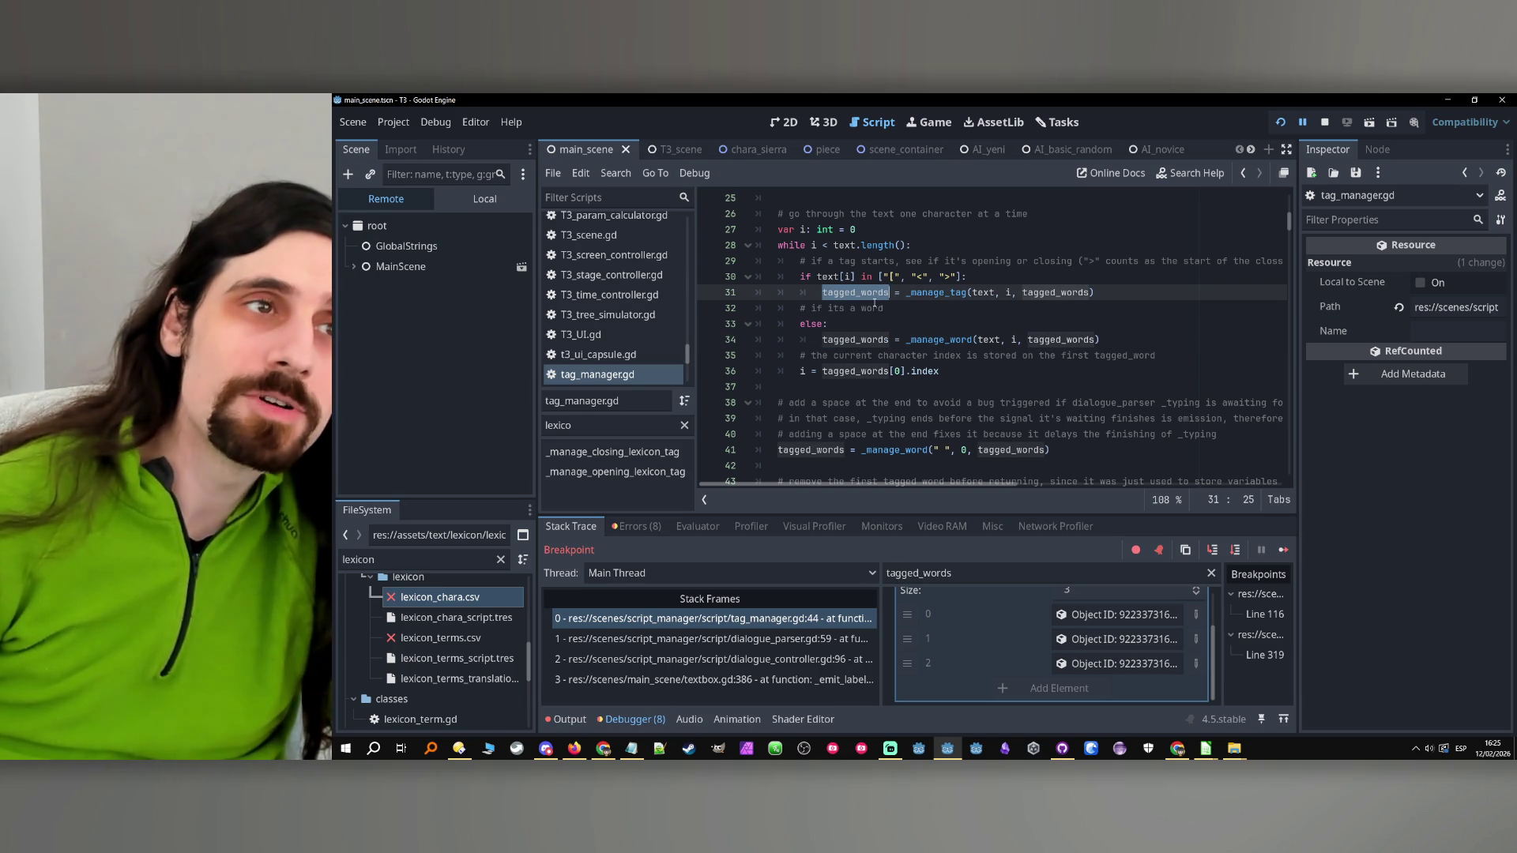
mouse_move(840, 346)
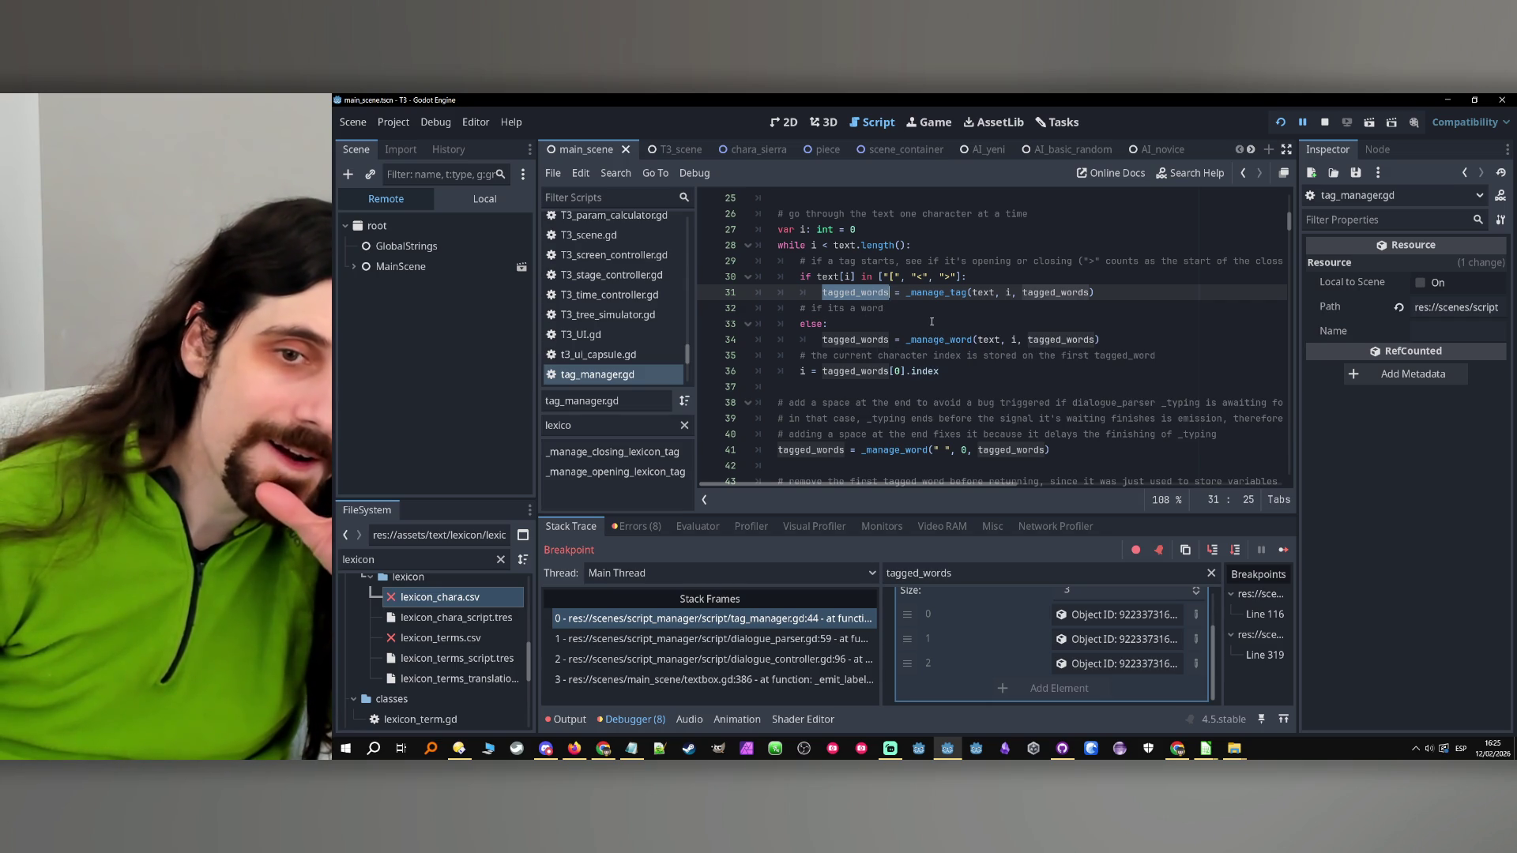
click(855, 342)
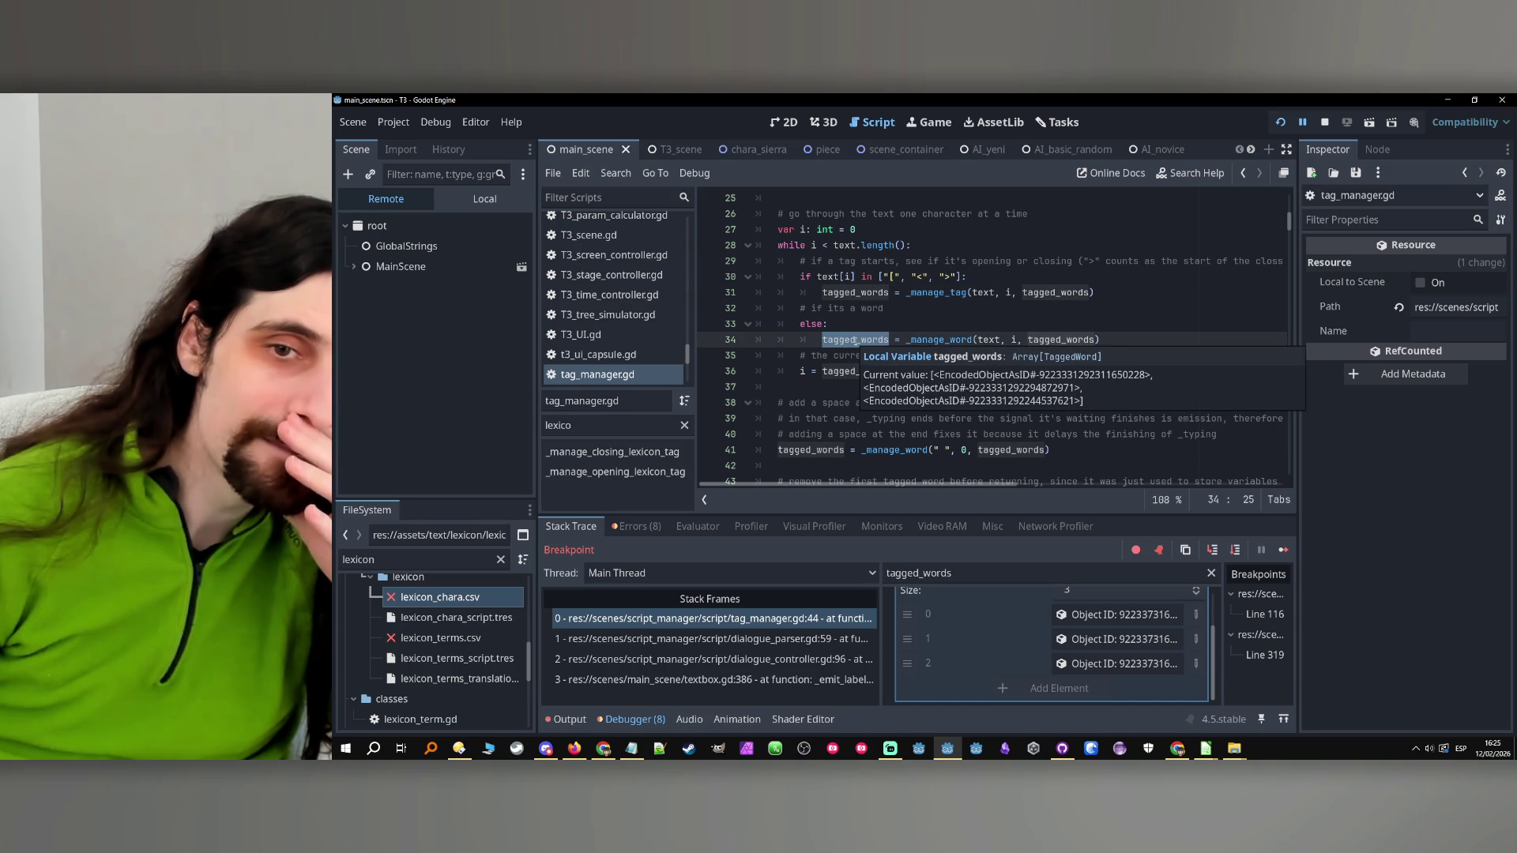
Inspect tagged_words on line 31 and the _manage_tag method signature
click(874, 293)
double_click(873, 293)
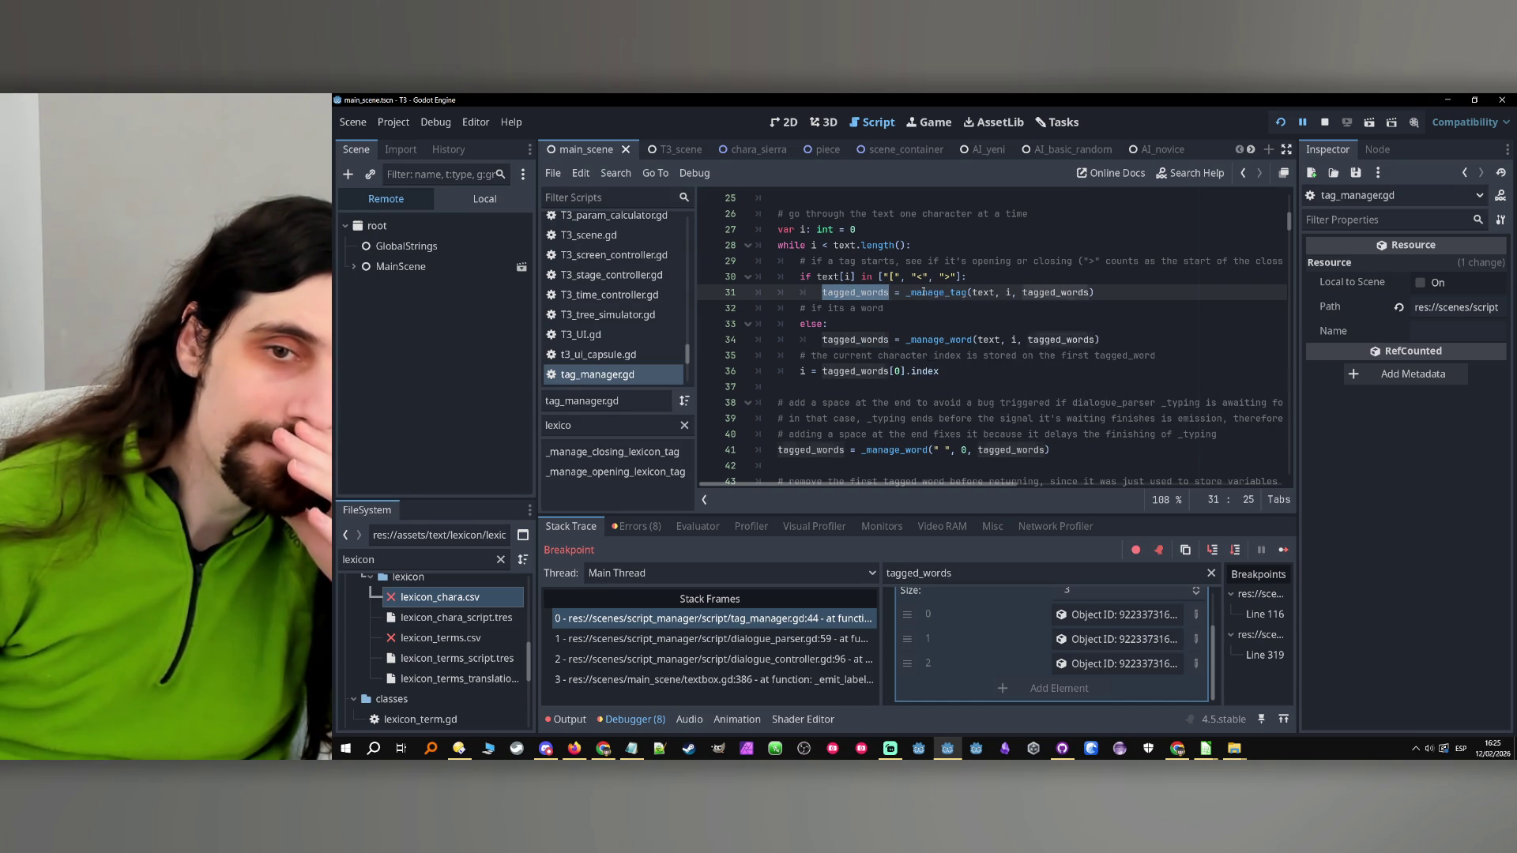
double_click(915, 339)
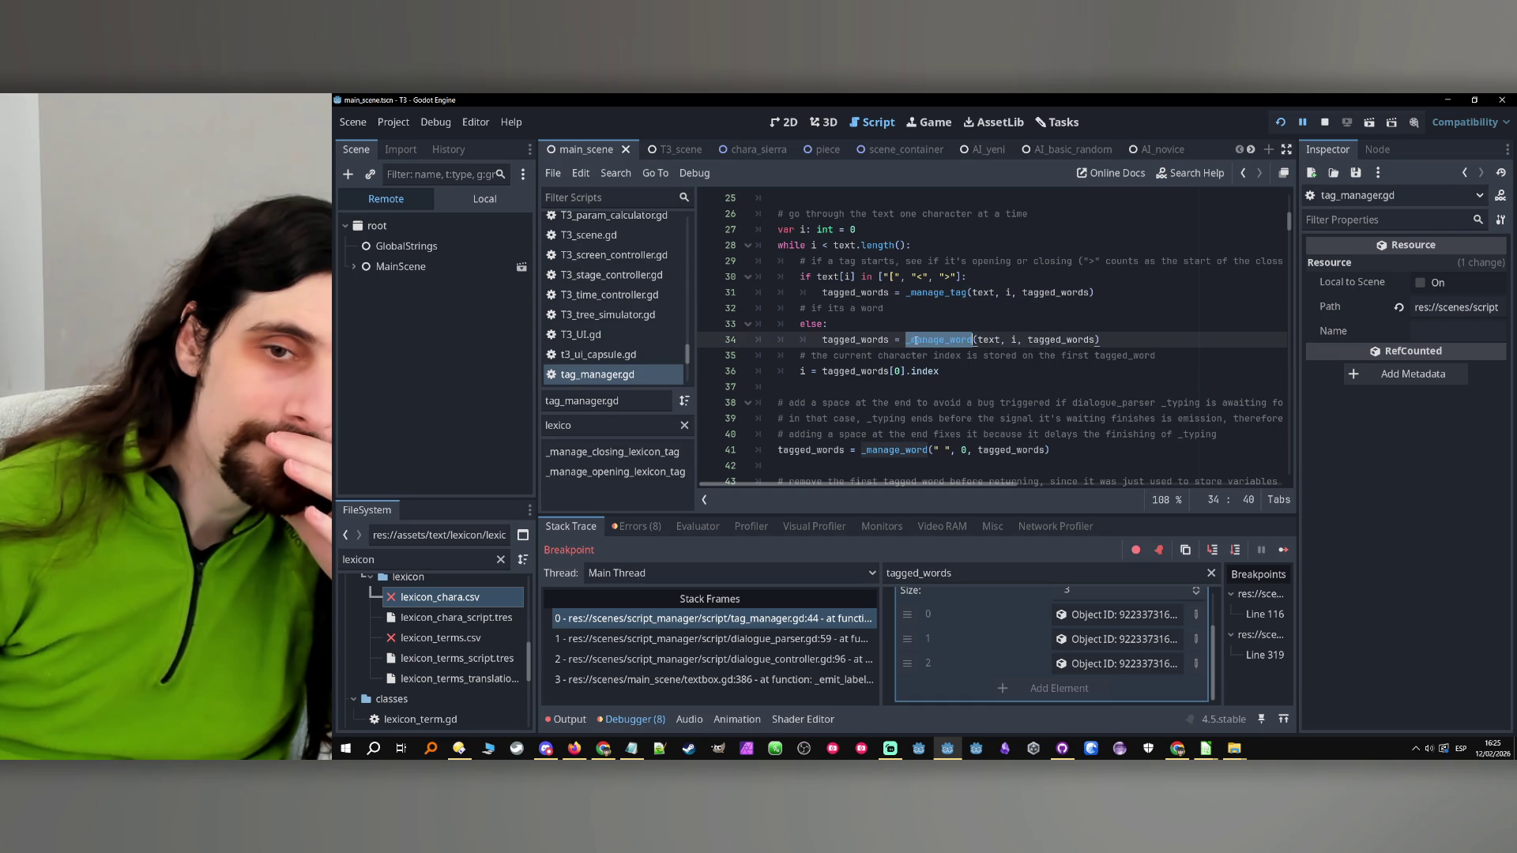
click(908, 324)
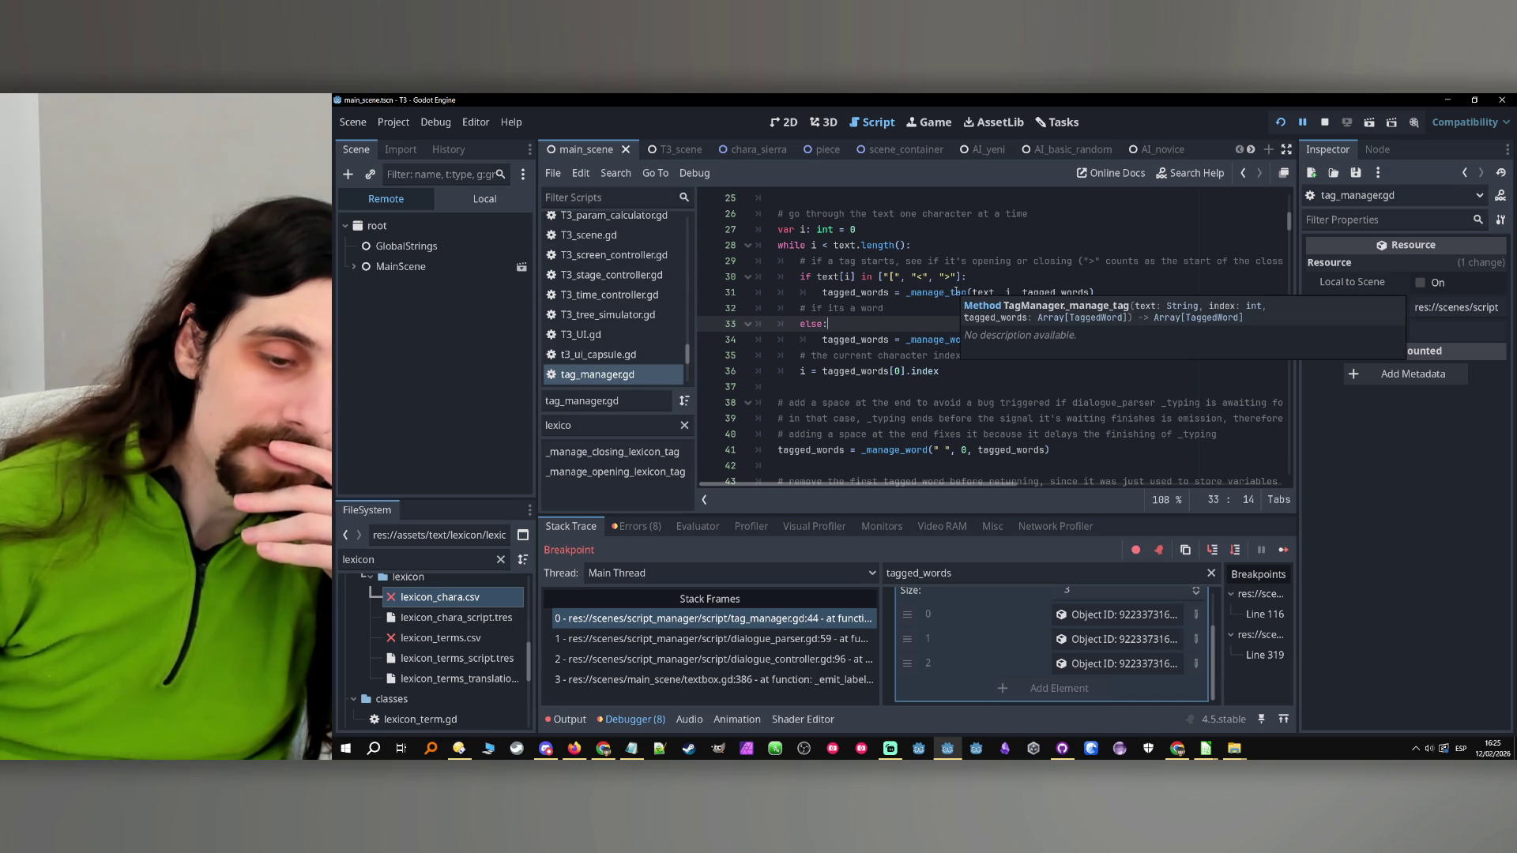
scroll(940, 306, up, 1)
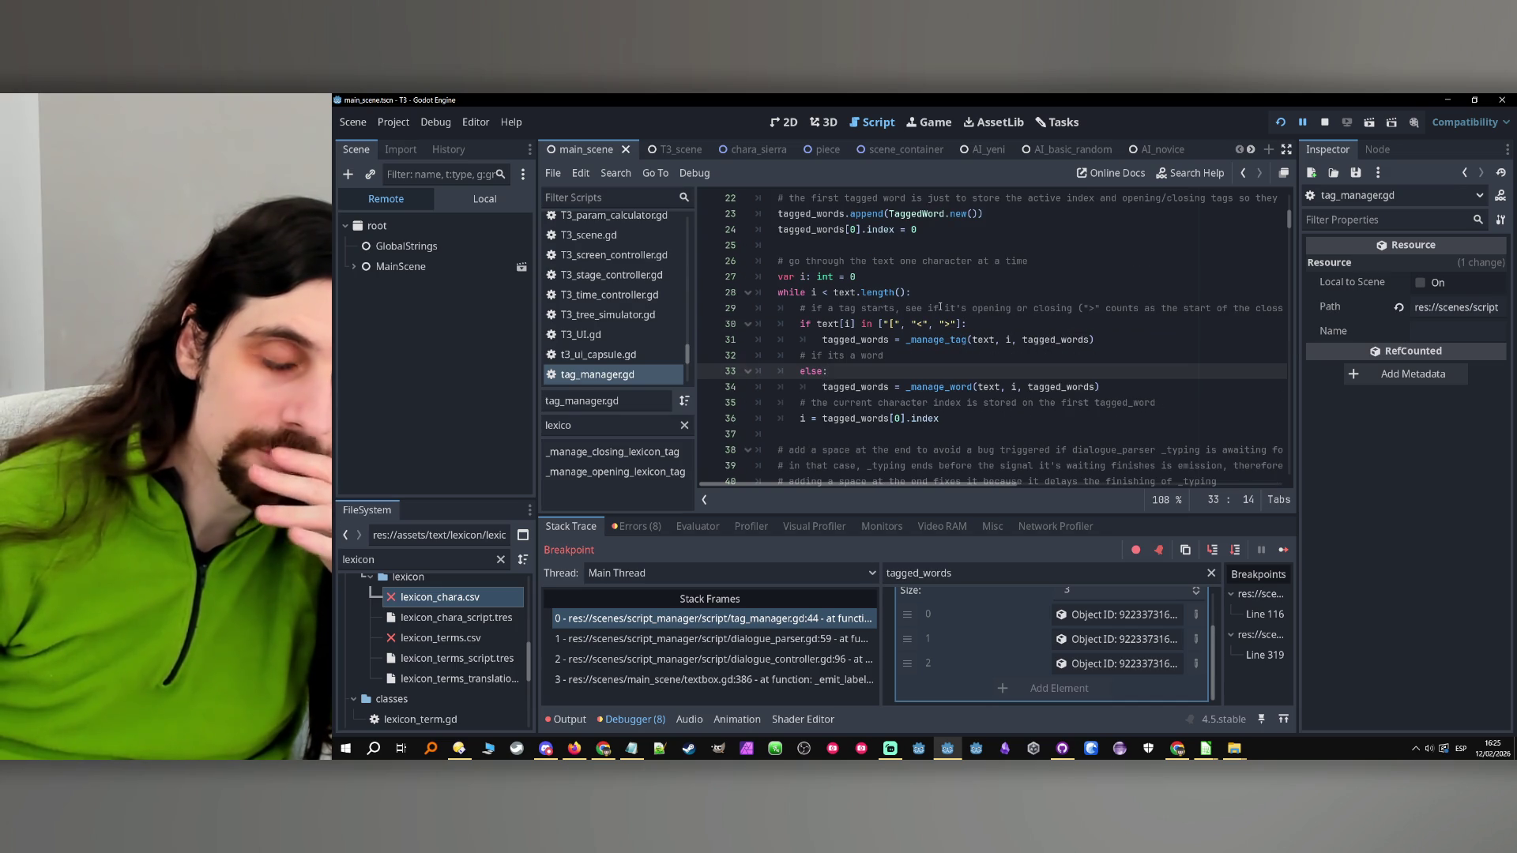
click(937, 340)
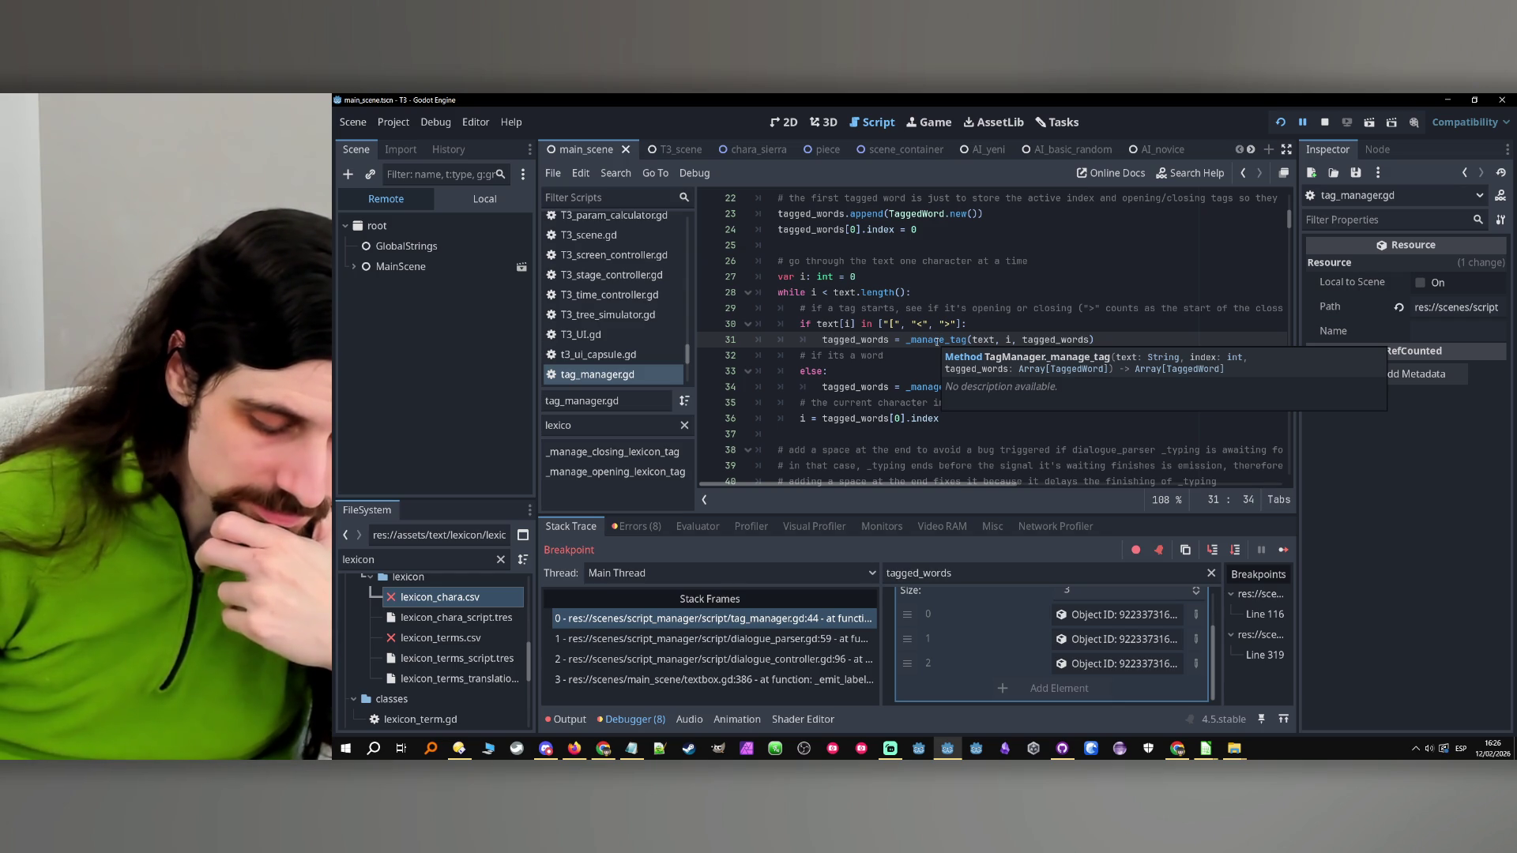
Jump from the line 34 _manage_word call to its definition at line 48
click(923, 387)
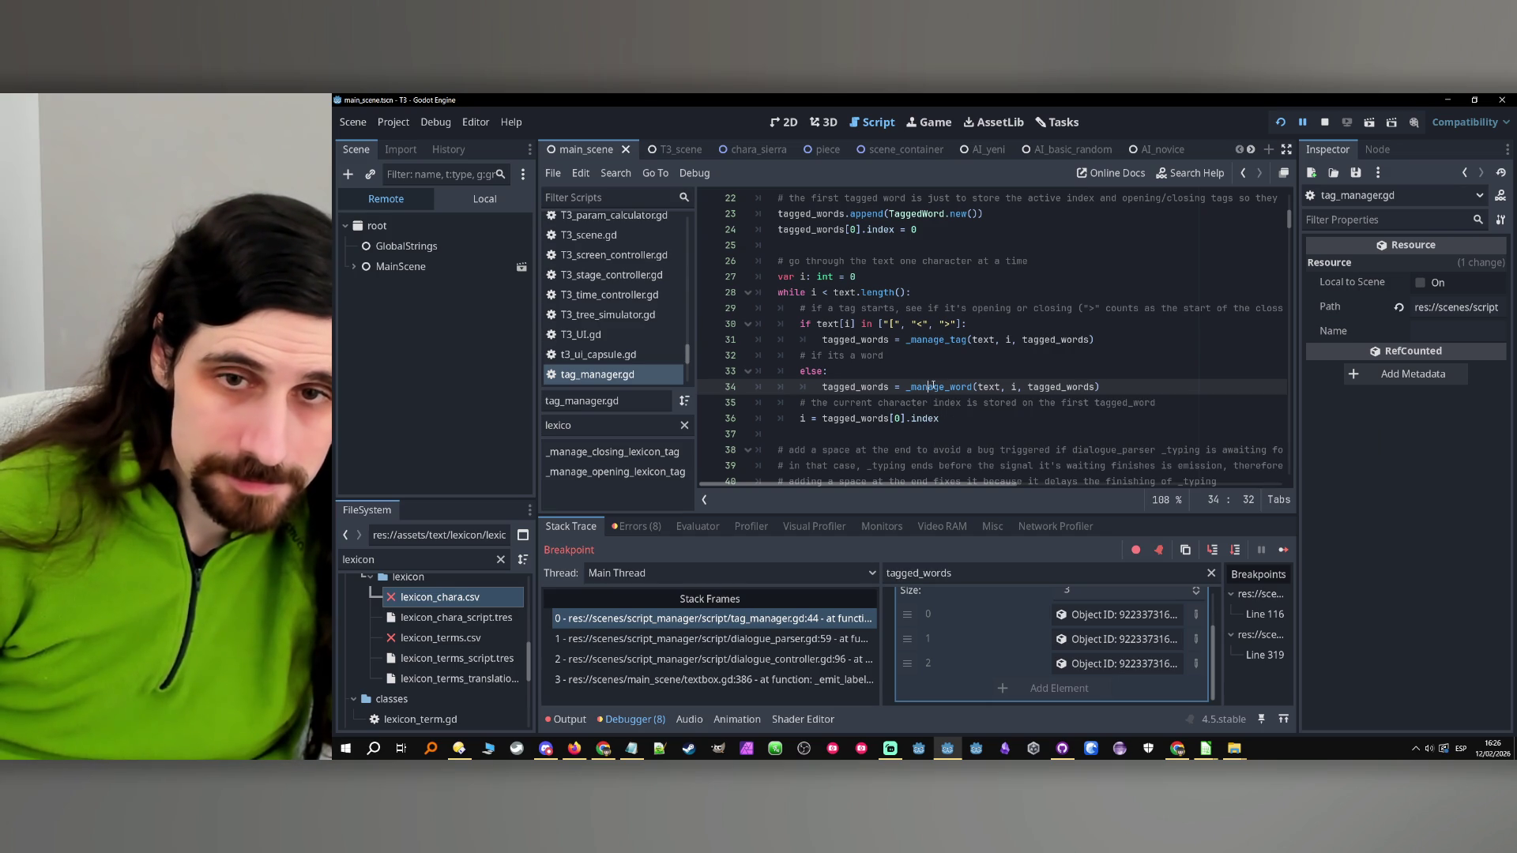
click(953, 339)
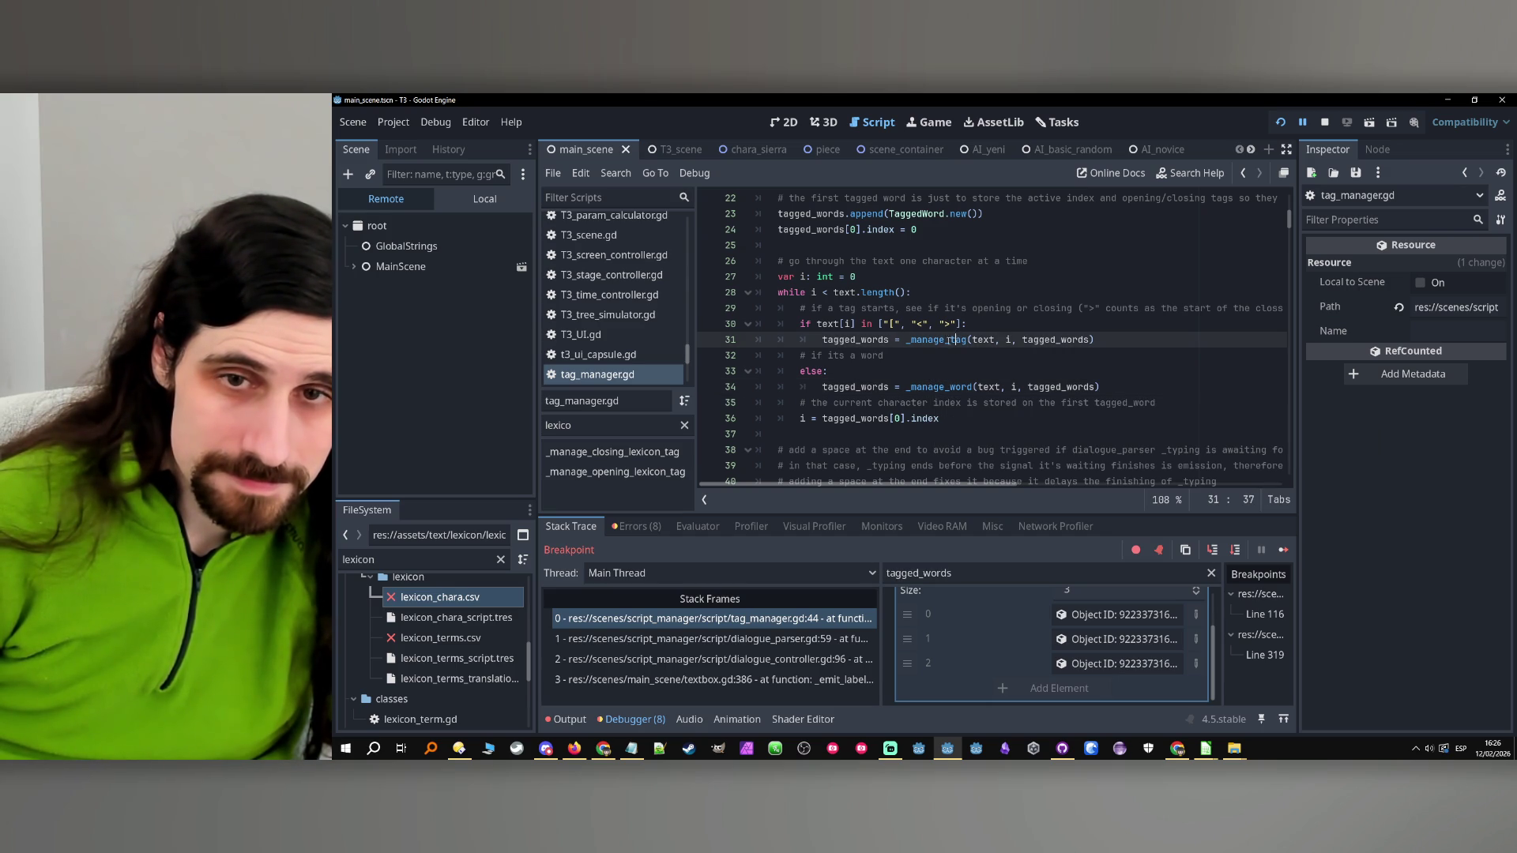
click(929, 387)
ctrl+click(929, 387)
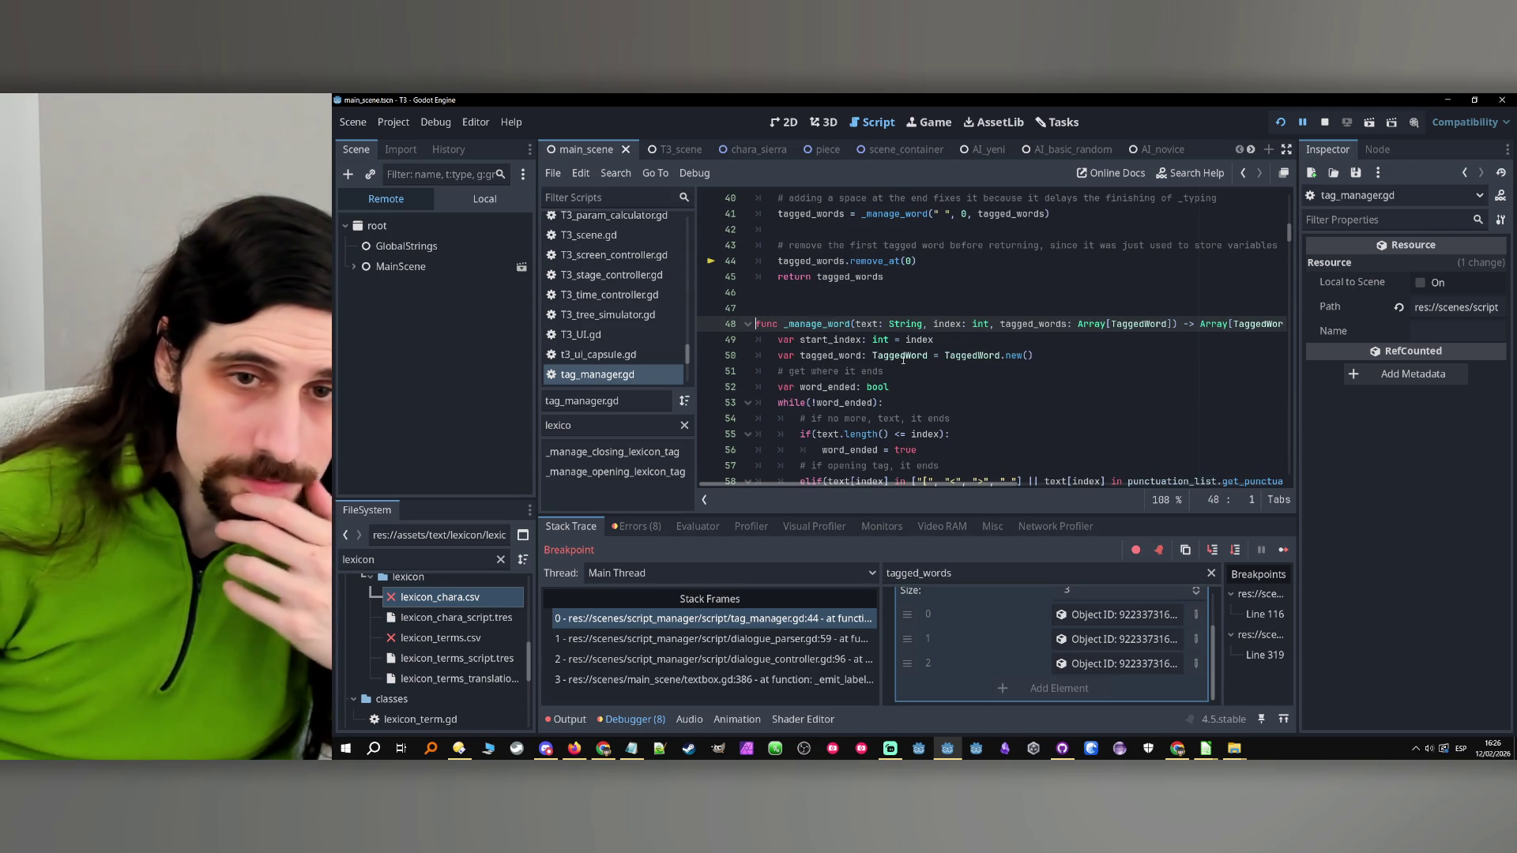
scroll(766, 343, down, 1)
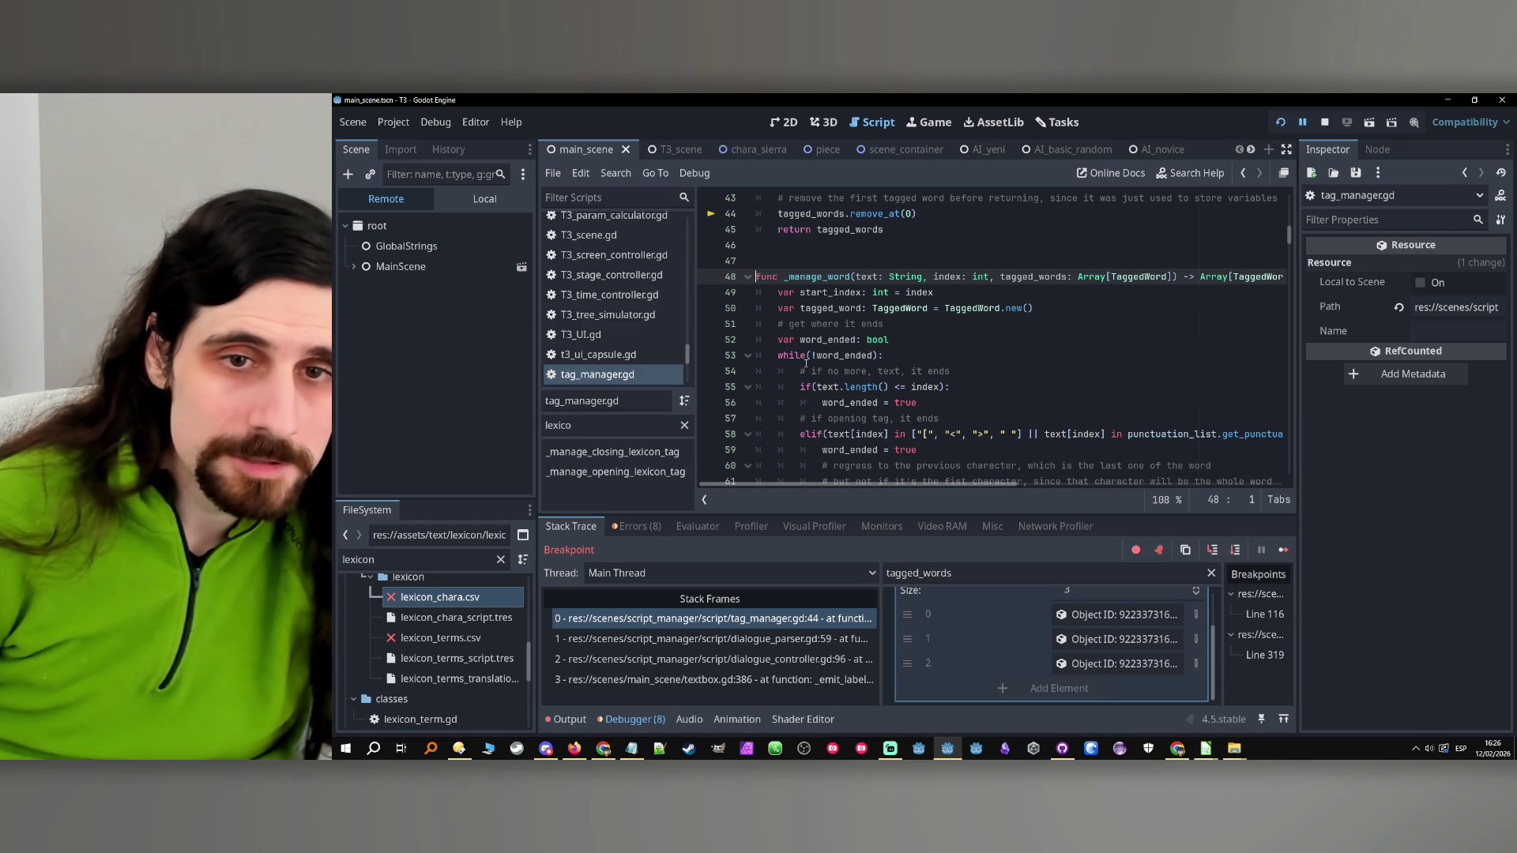
click(874, 356)
Strip the parentheses from the while condition and the line 55 if condition
key(BackSpace)
key(ctrl+Left)
key(ctrl+Left)
key(BackSpace)
key(End)
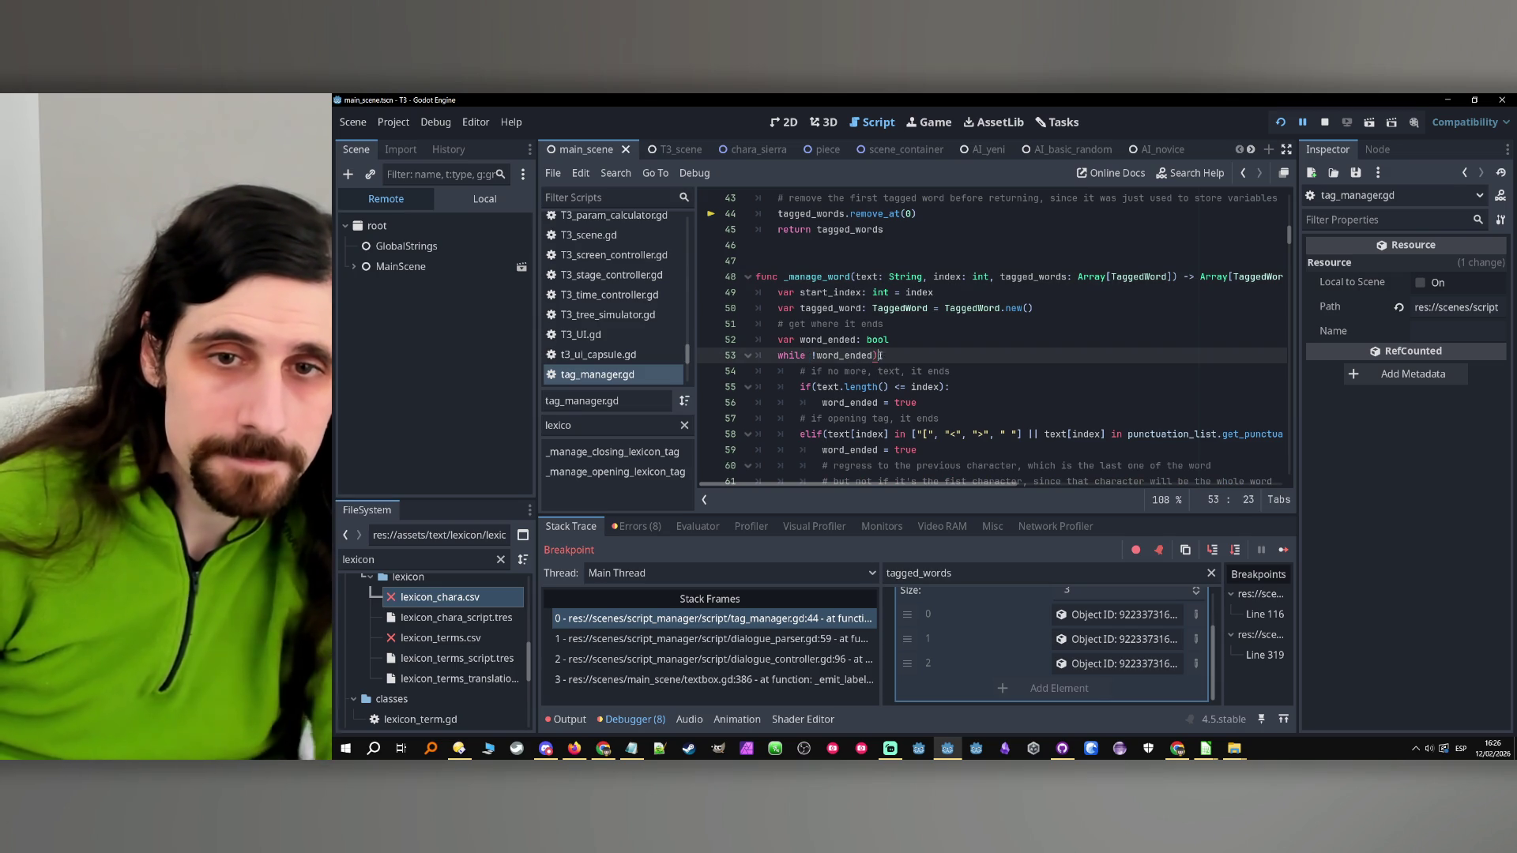
text(:)
click(908, 371)
double_click(939, 370)
click(964, 386)
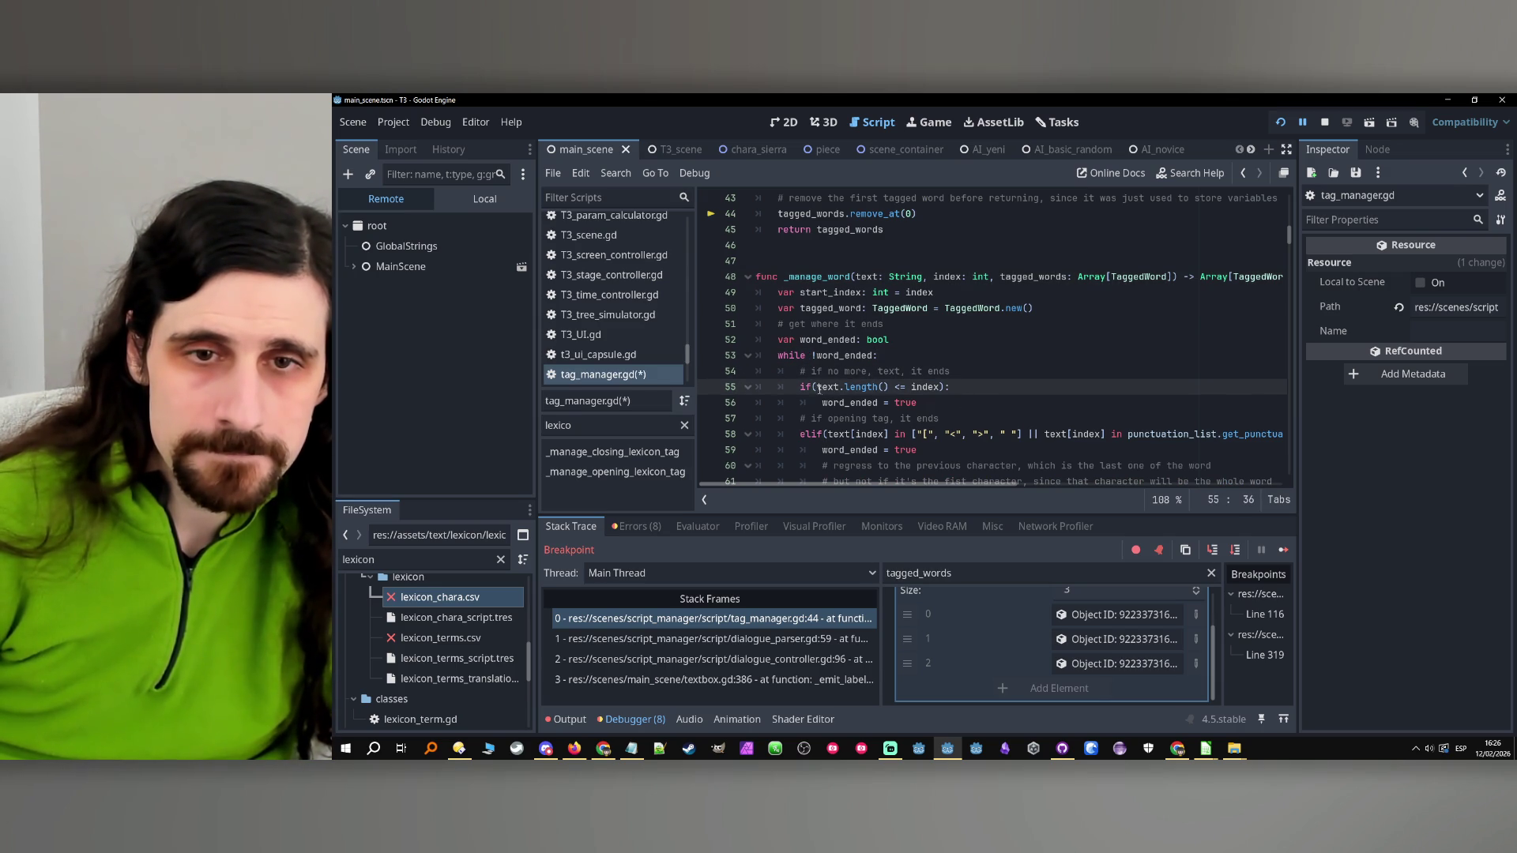
click(819, 386)
key(BackSpace)
click(944, 387)
key(BackSpace)
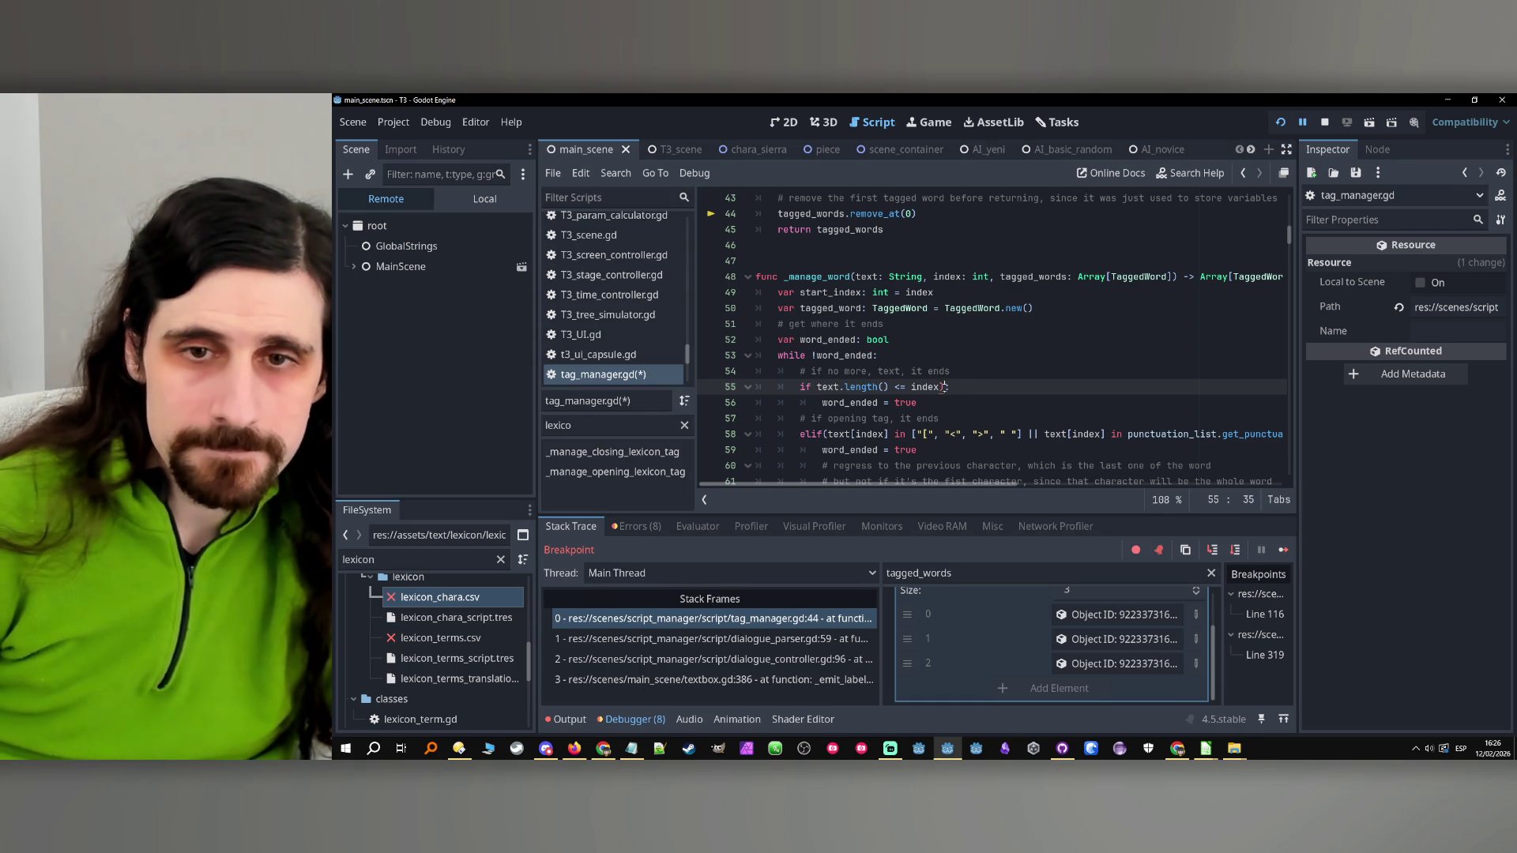
key(BackSpace)
text(:)
Remove the unmatched parentheses from the line 58 elif condition
click(825, 434)
key(BackSpace)
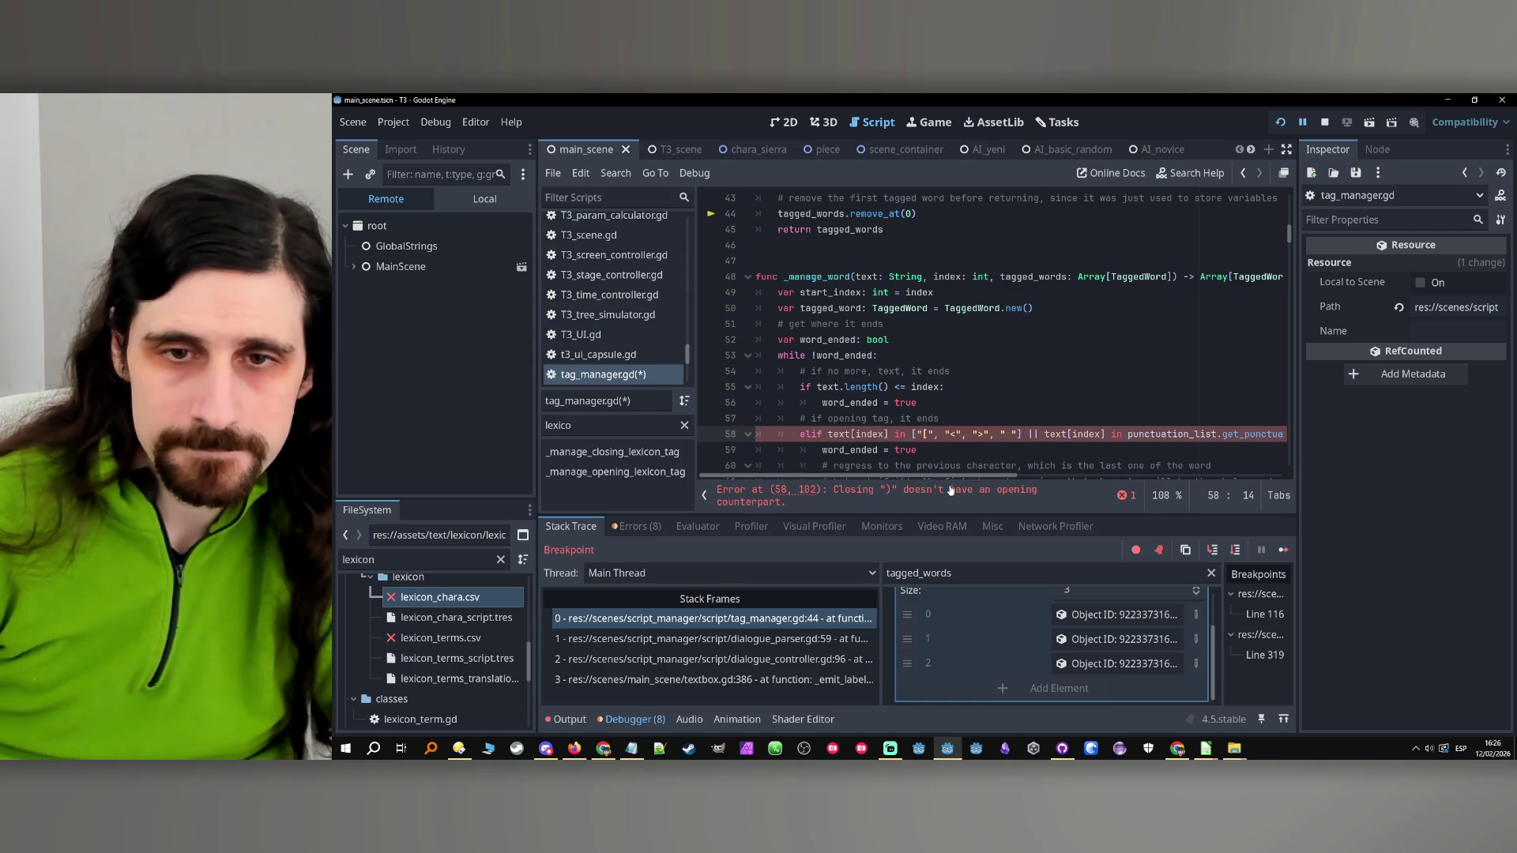
drag(964, 477, 1064, 477)
click(1127, 434)
key(Delete)
drag(970, 477, 869, 481)
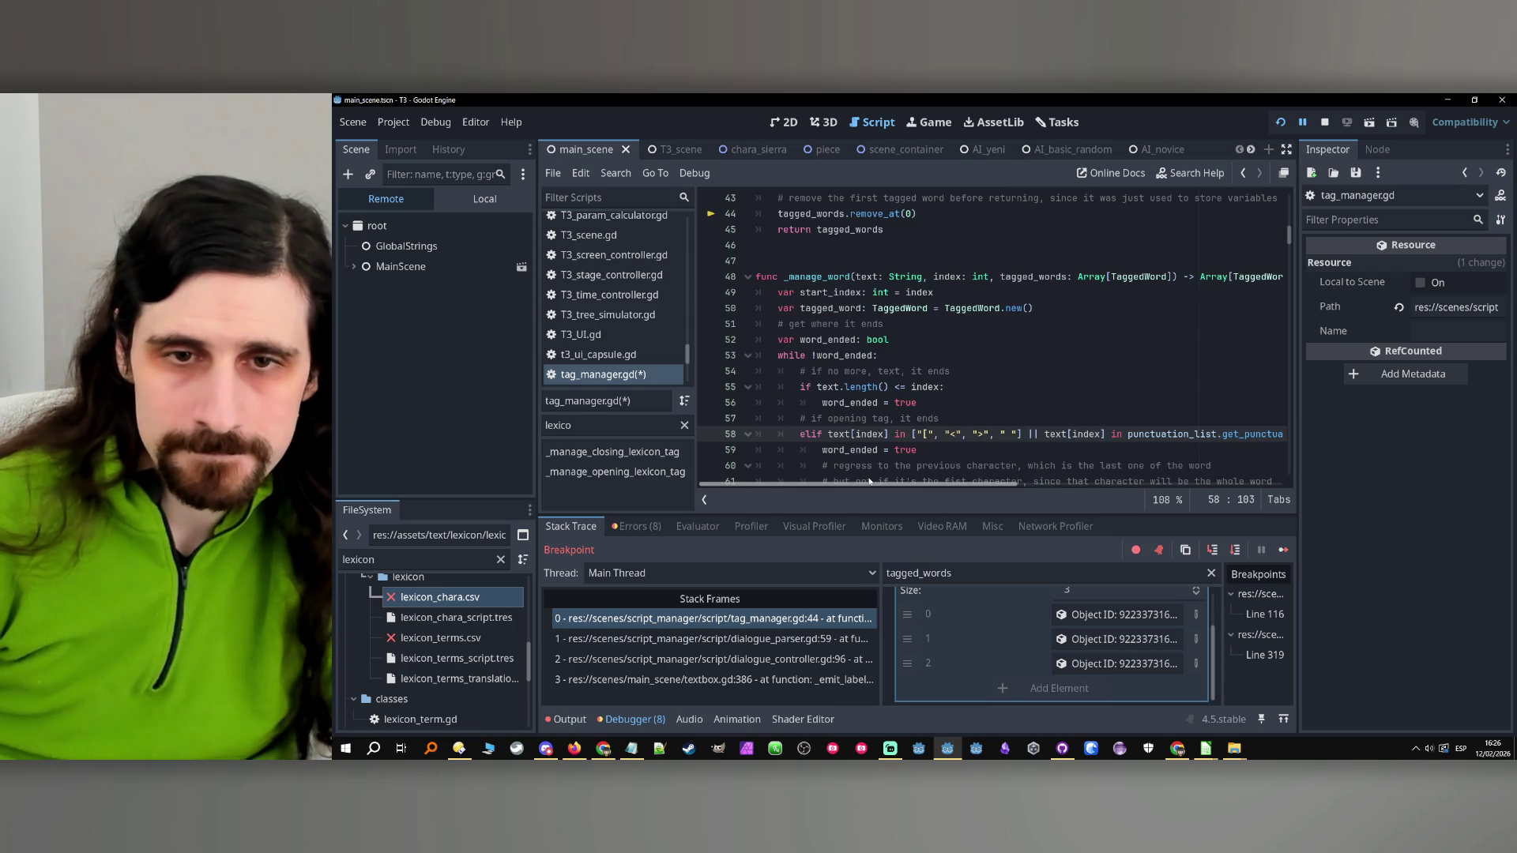
click(993, 434)
Extend the comment to read '# if opening/closing tag, or space, it ends'
scroll(892, 360, down, 2)
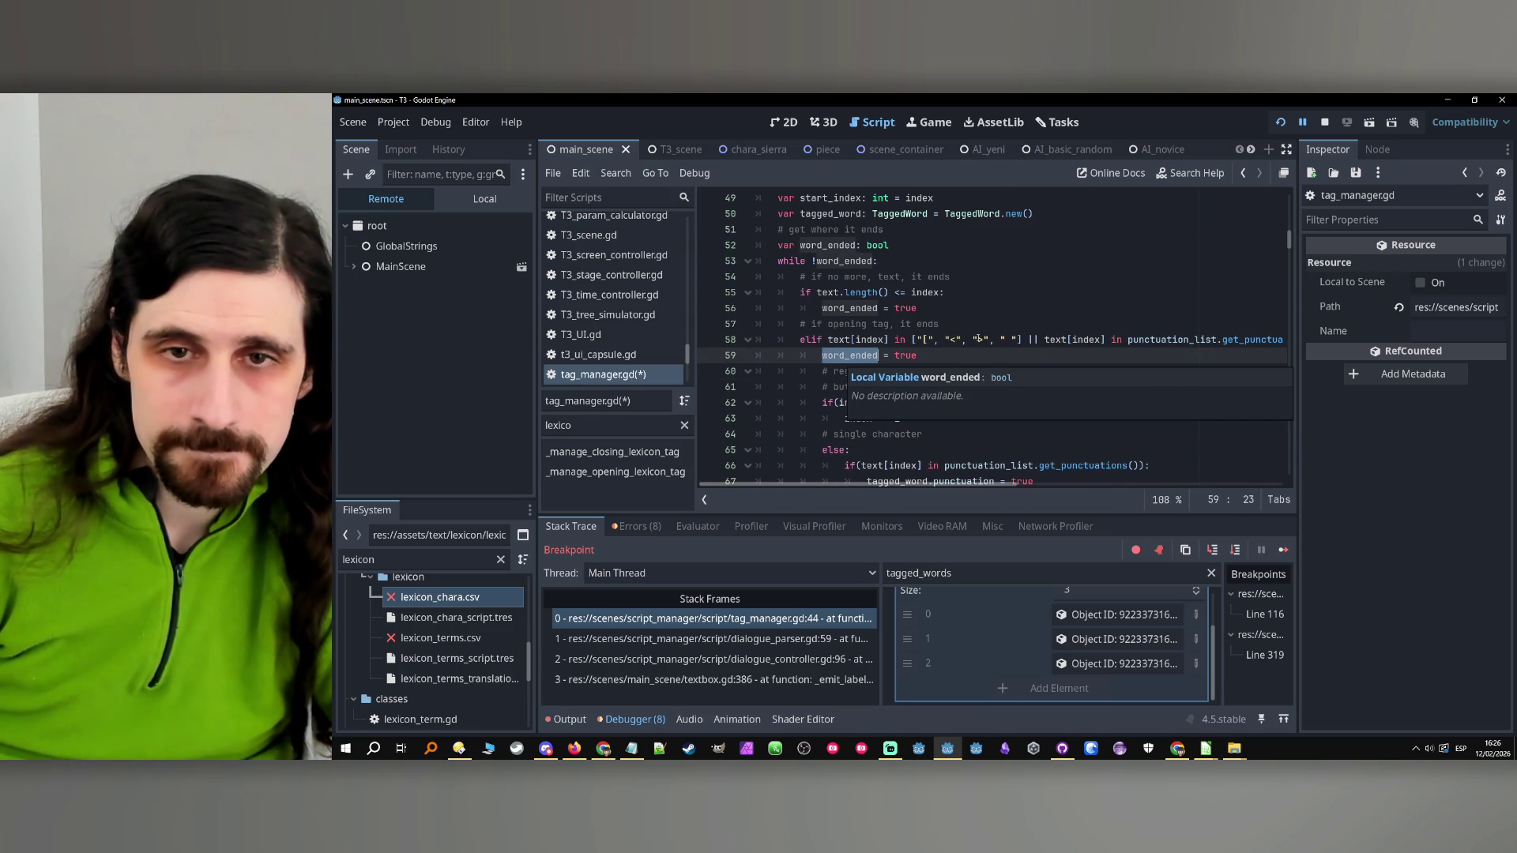
click(997, 323)
scroll(882, 332, down, 5)
scroll(909, 326, up, 5)
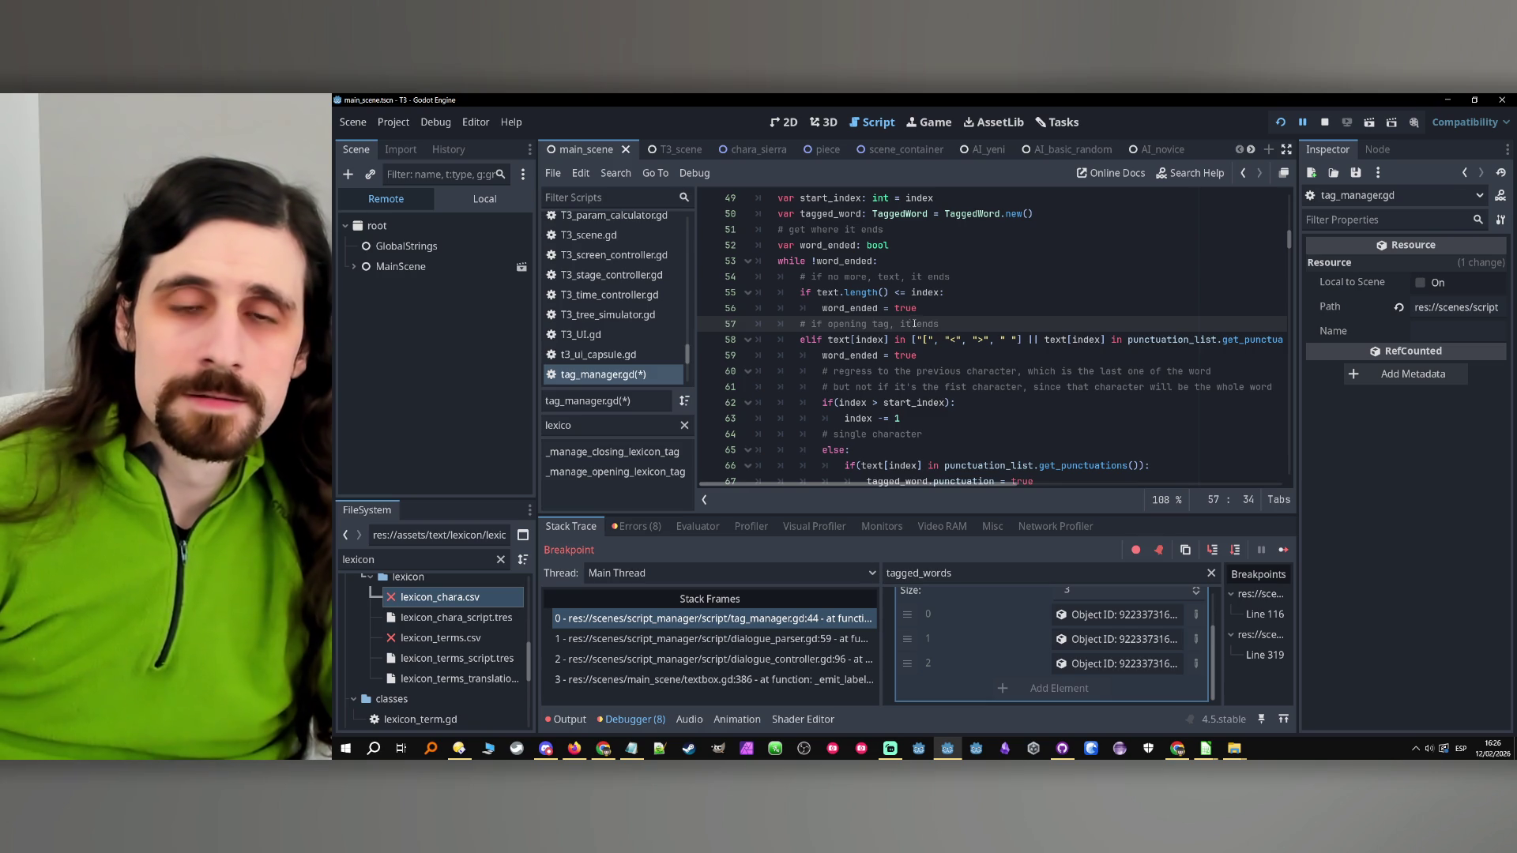
scroll(911, 323, down, 1)
scroll(940, 333, up, 1)
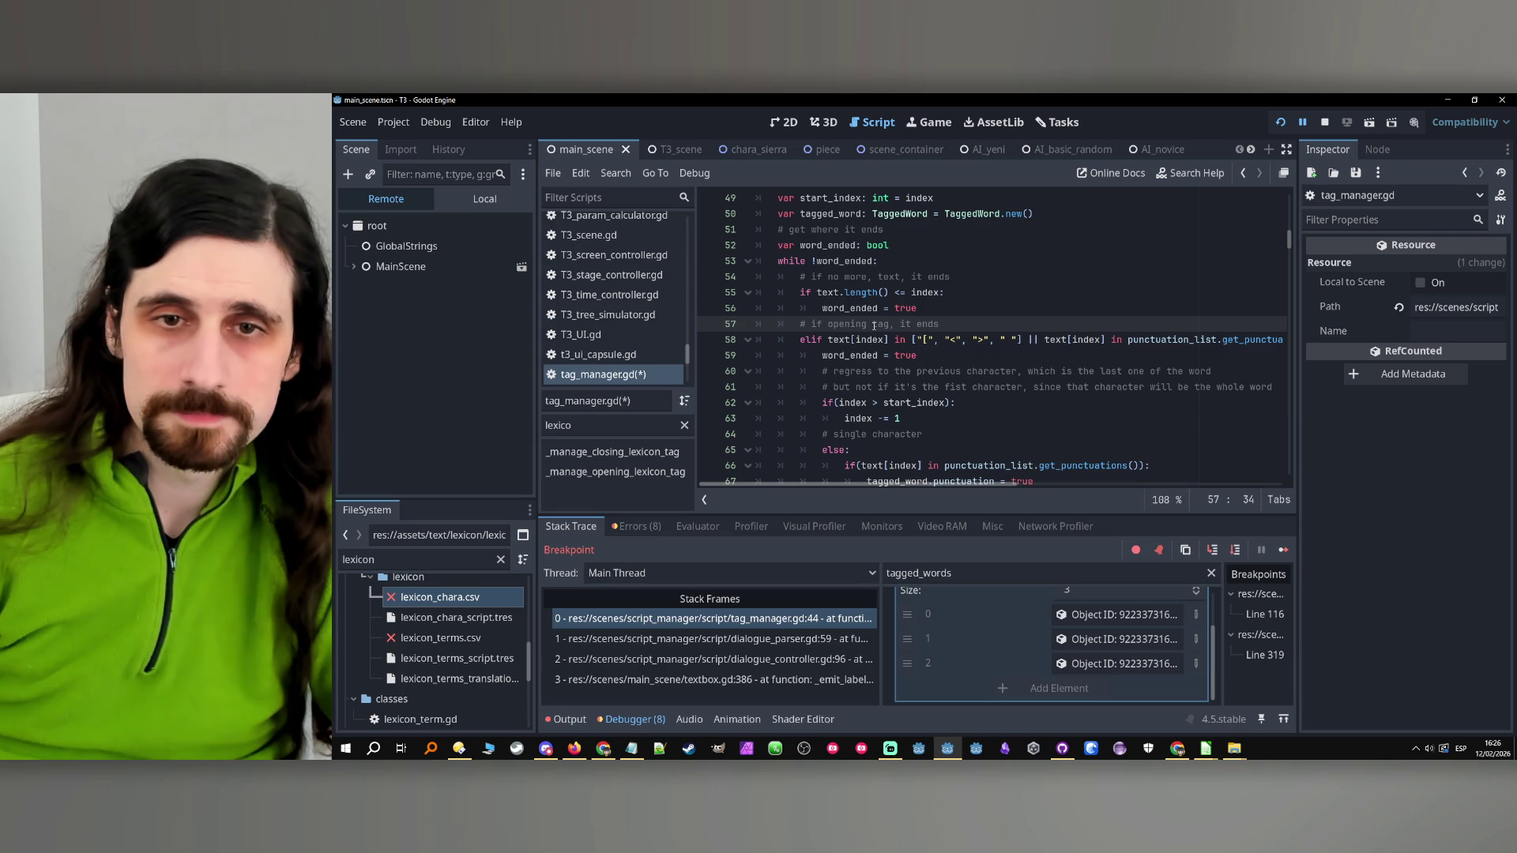
text(/closi)
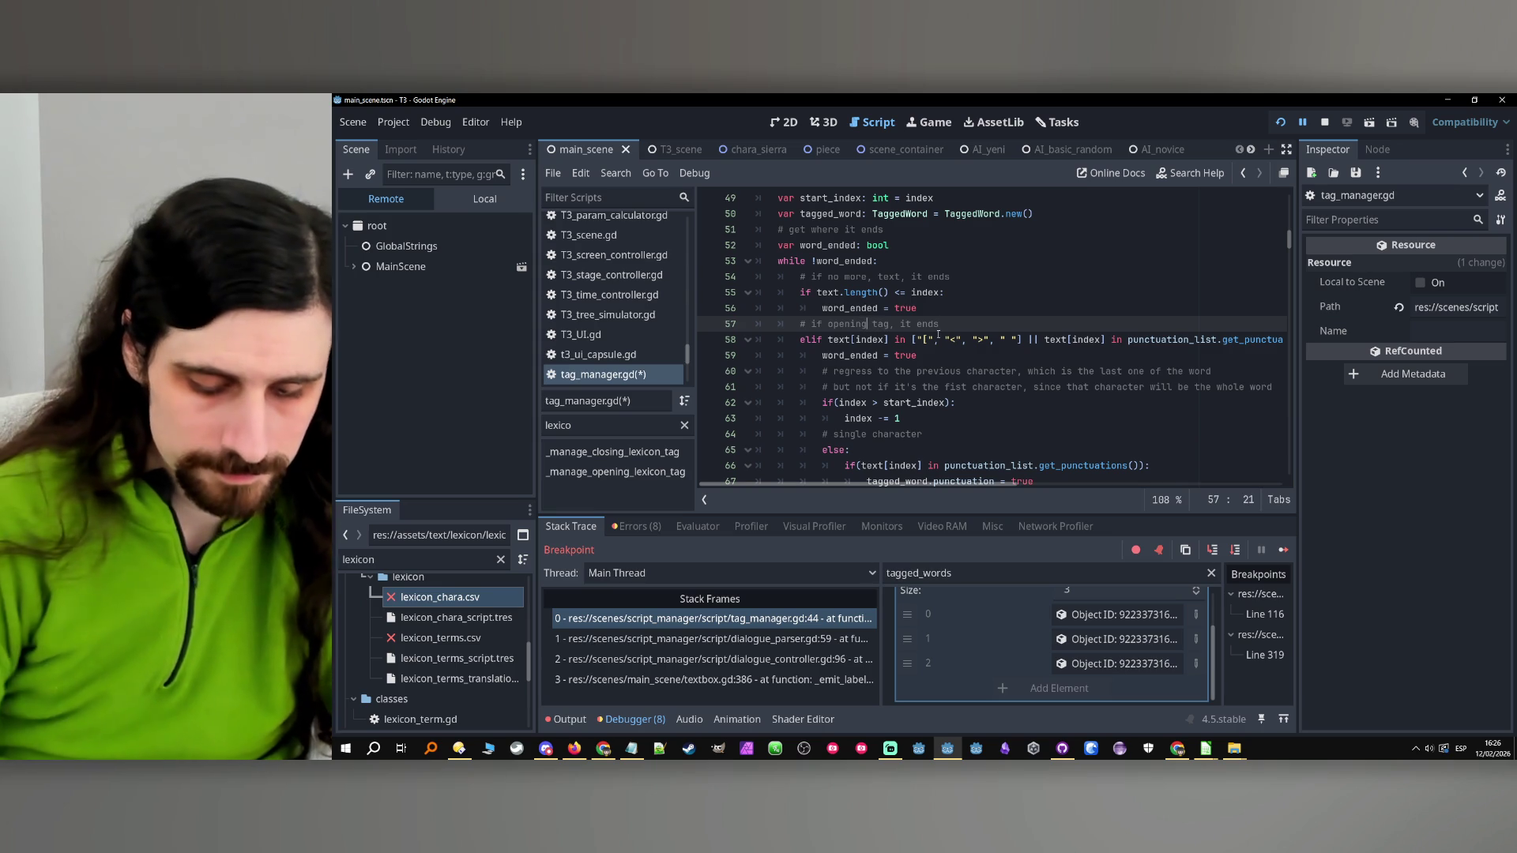
text(ng/clos)
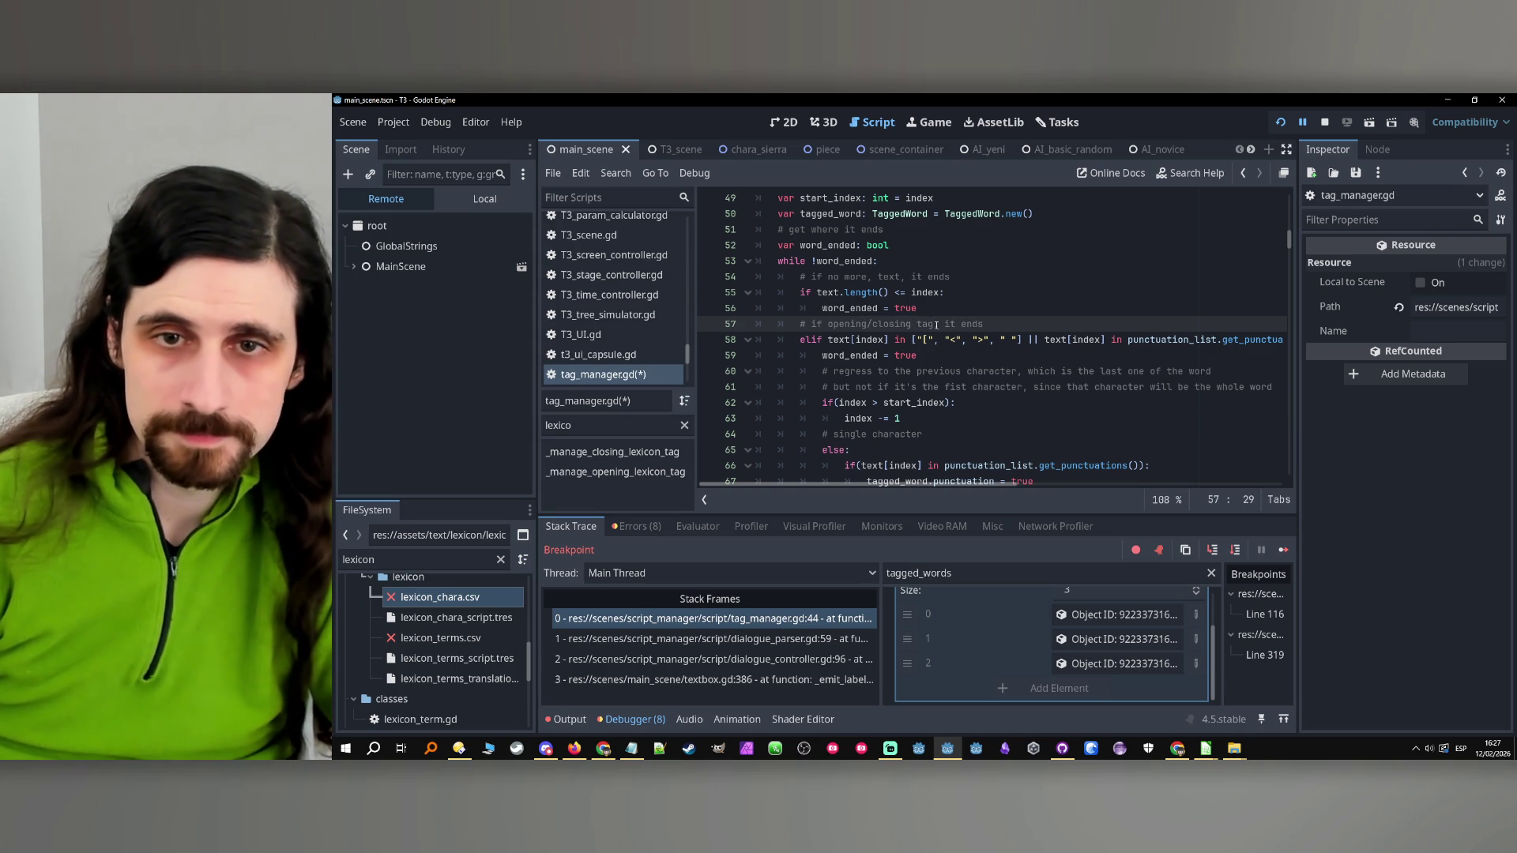
click(934, 324)
text(, or spac)
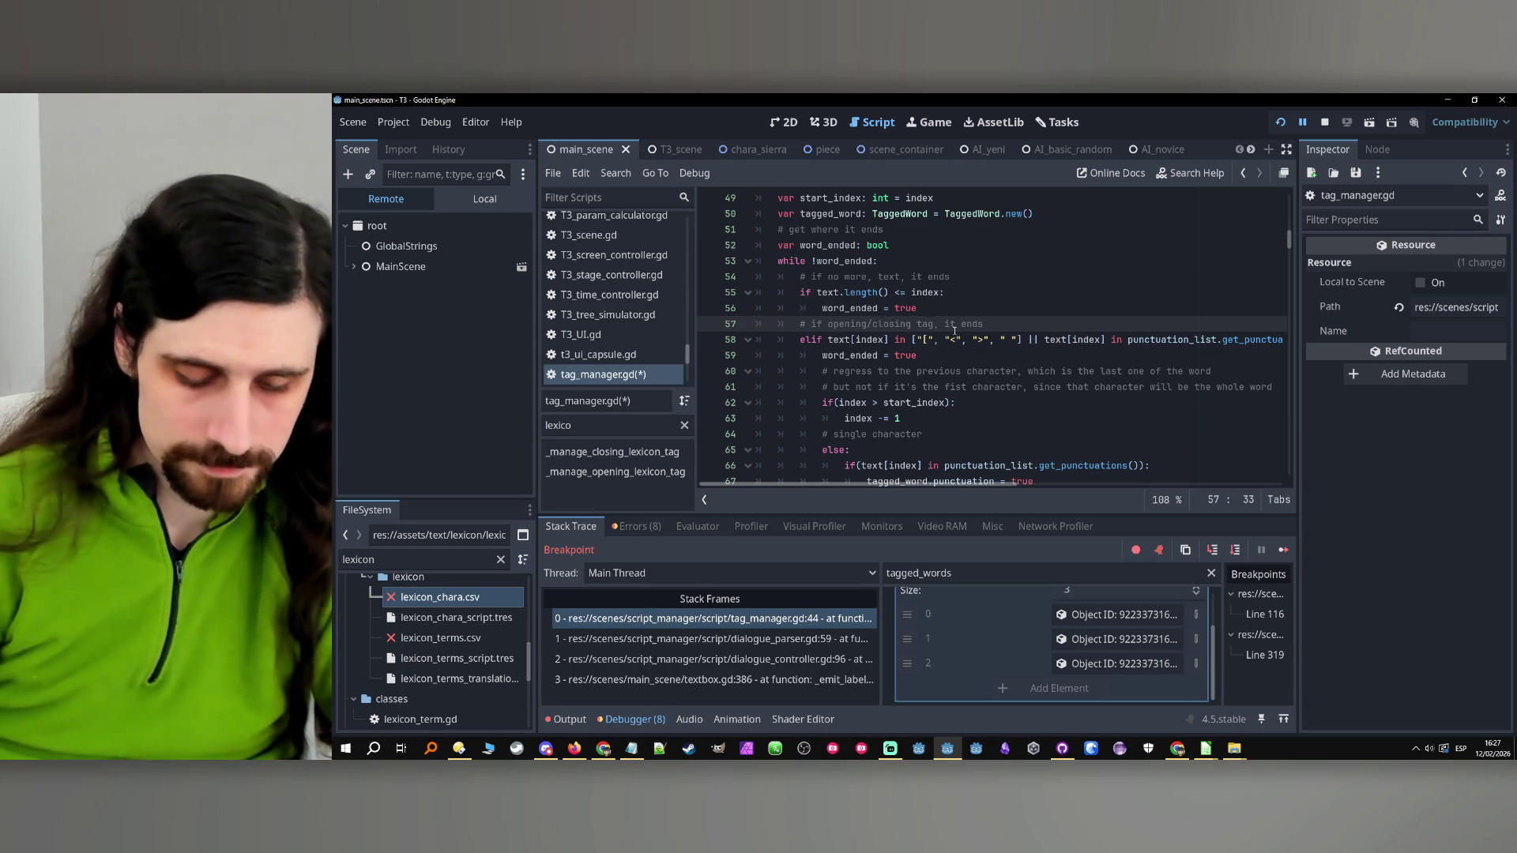
text(e)
key(End)
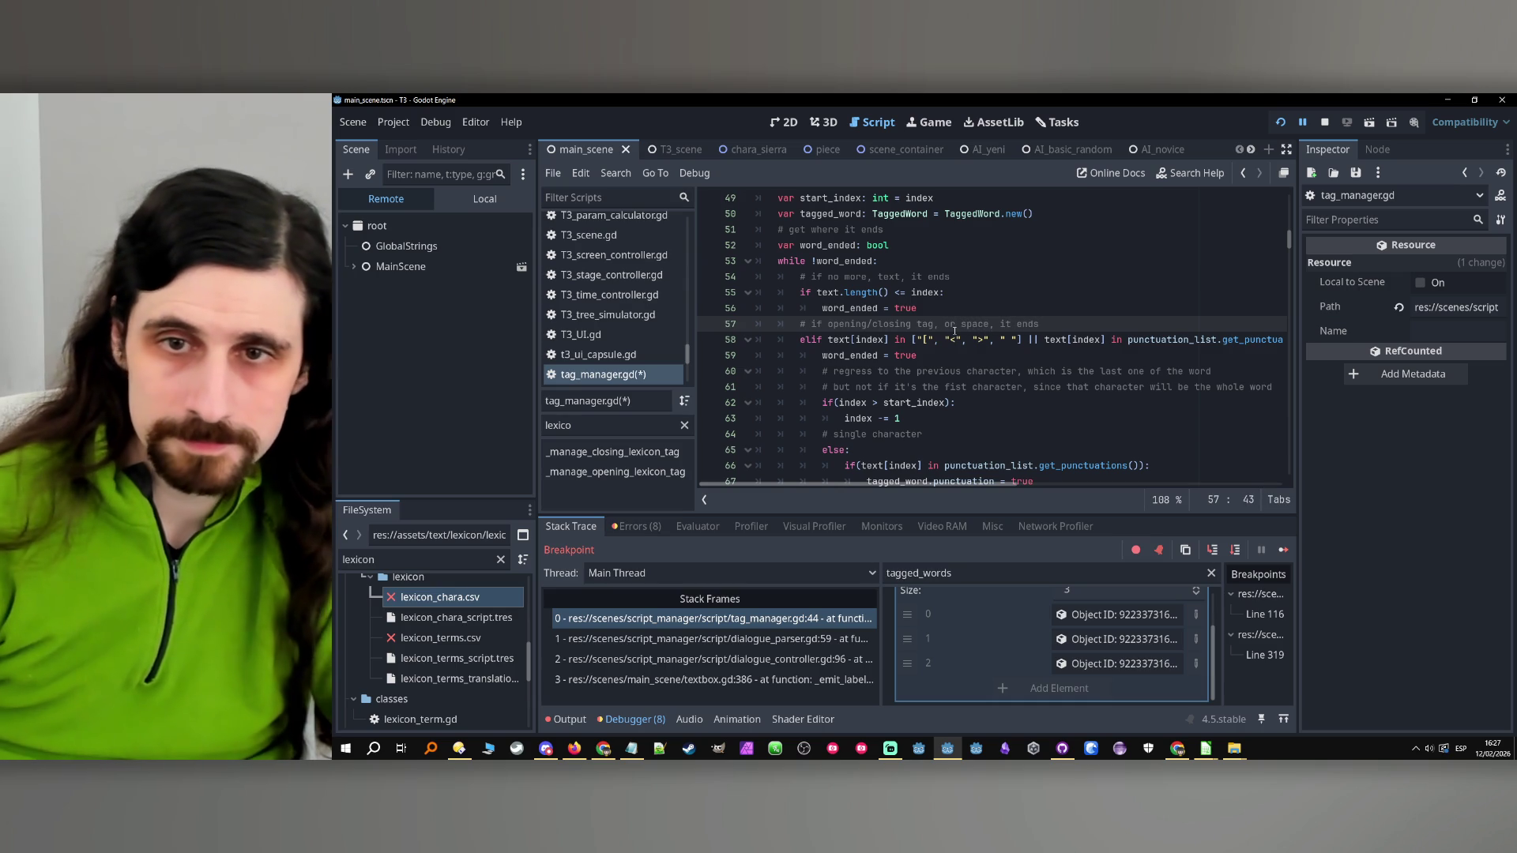
scroll(833, 338, down, 4)
scroll(832, 339, up, 3)
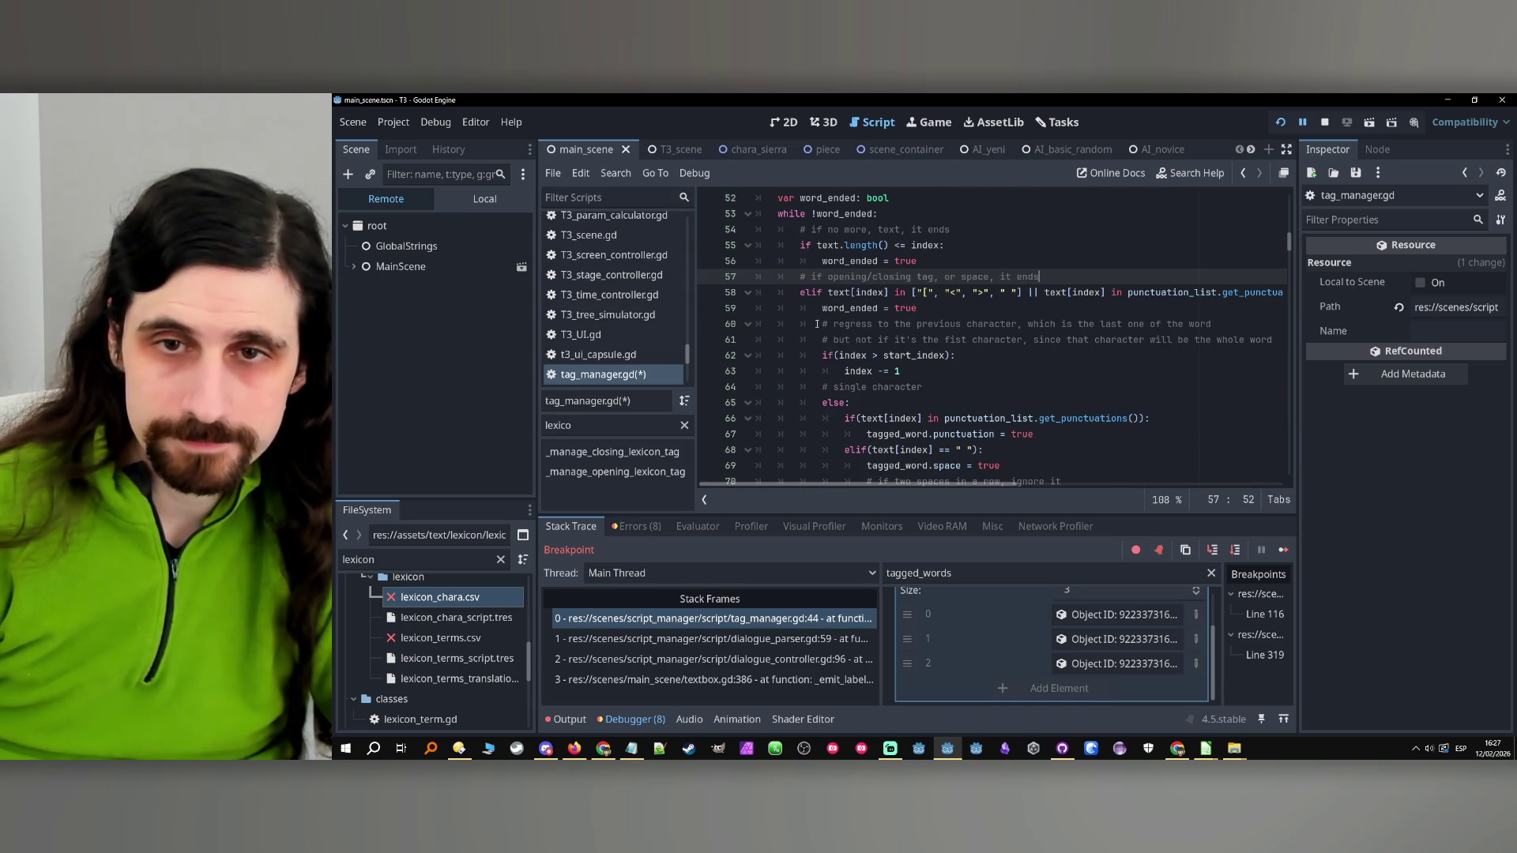
click(828, 292)
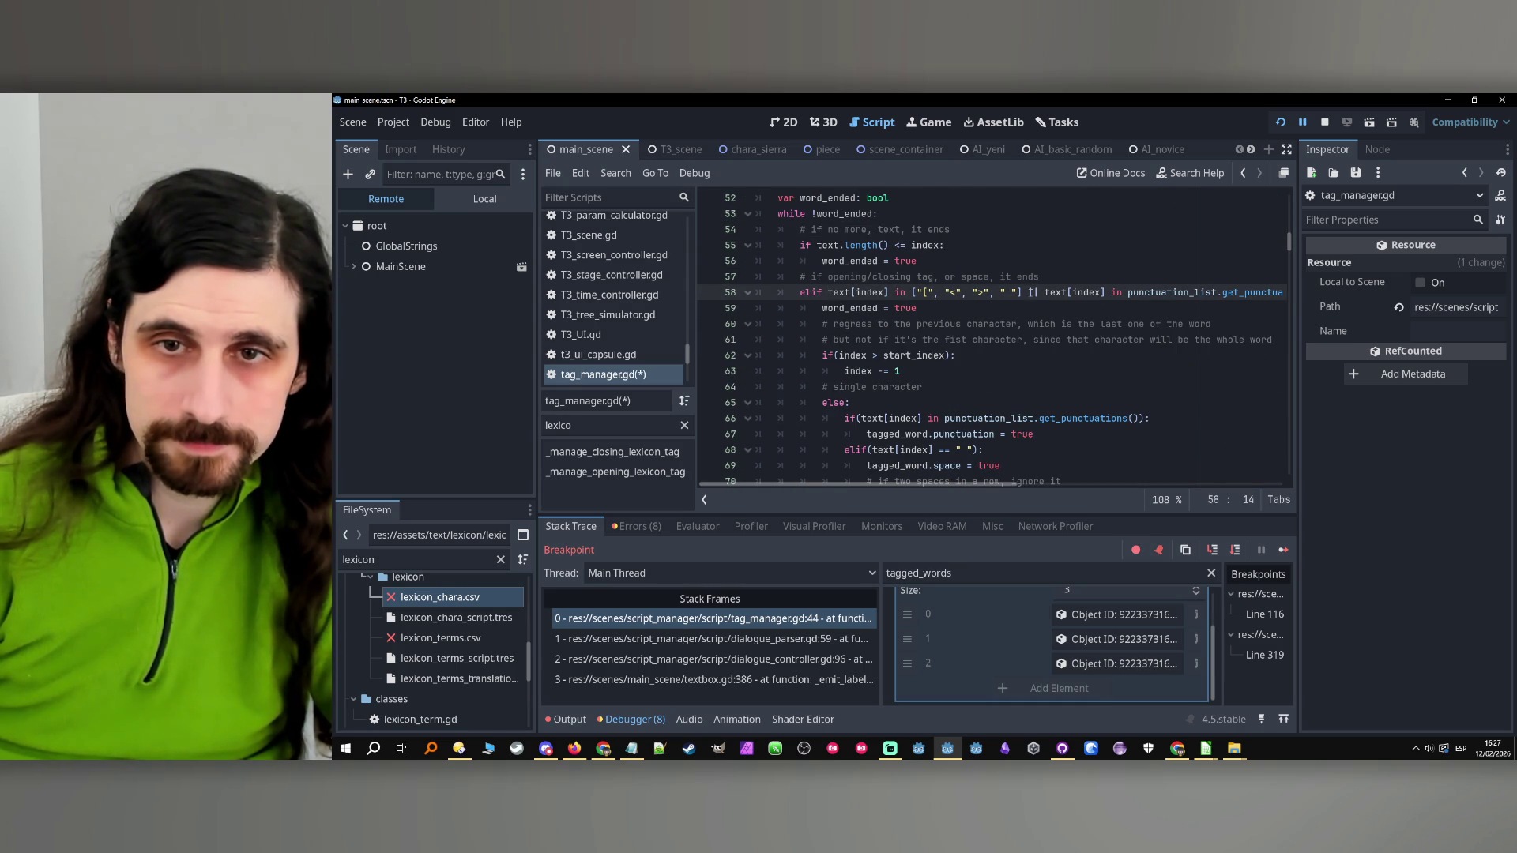
Remove " " from line 58's tag list and wrap that check in parentheses followed by ||
drag(1018, 292, 992, 294)
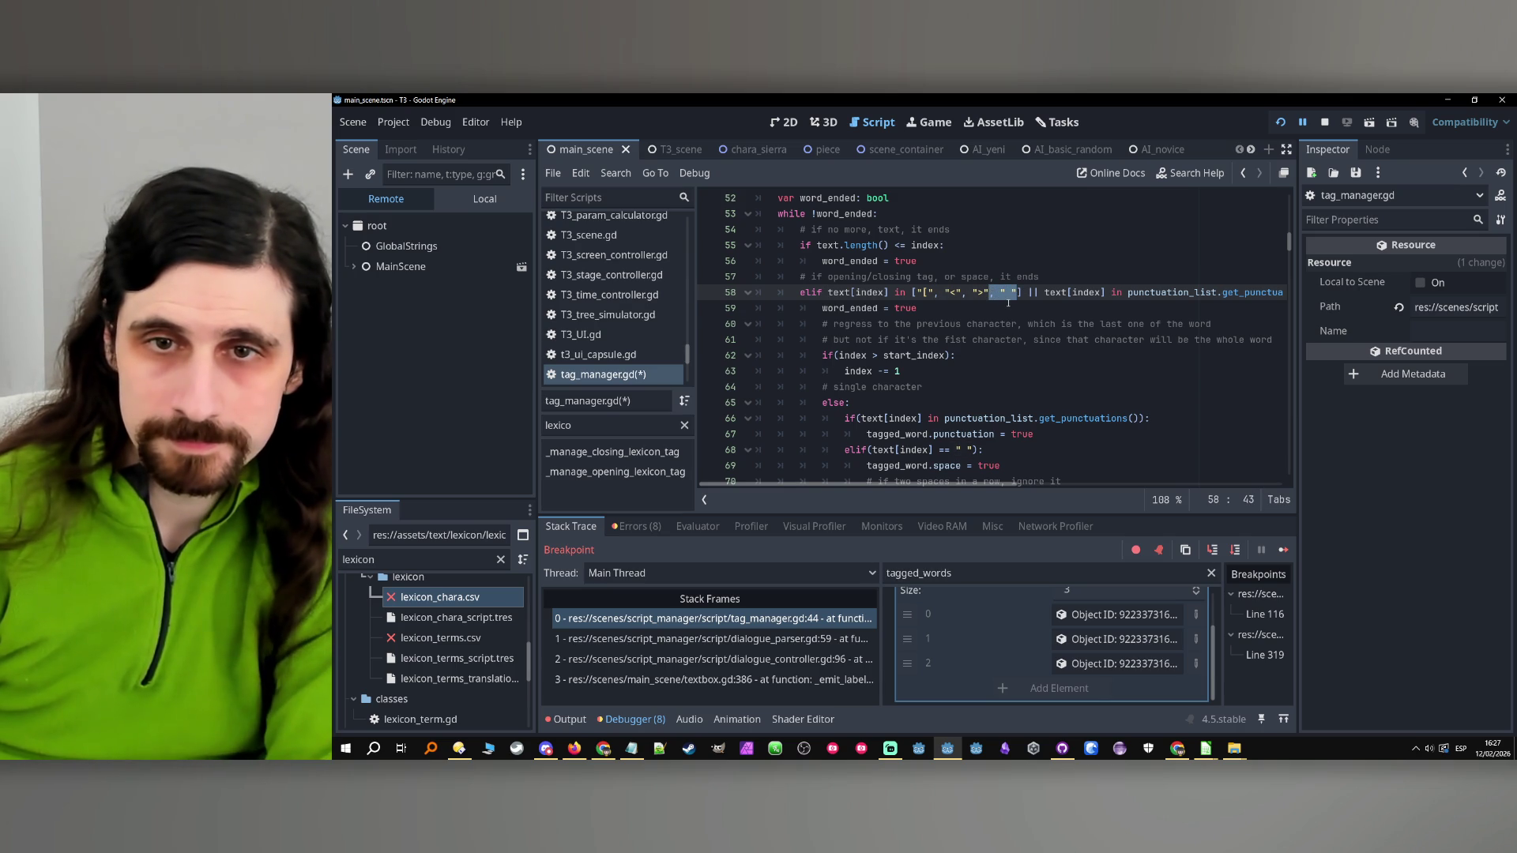
key(BackSpace)
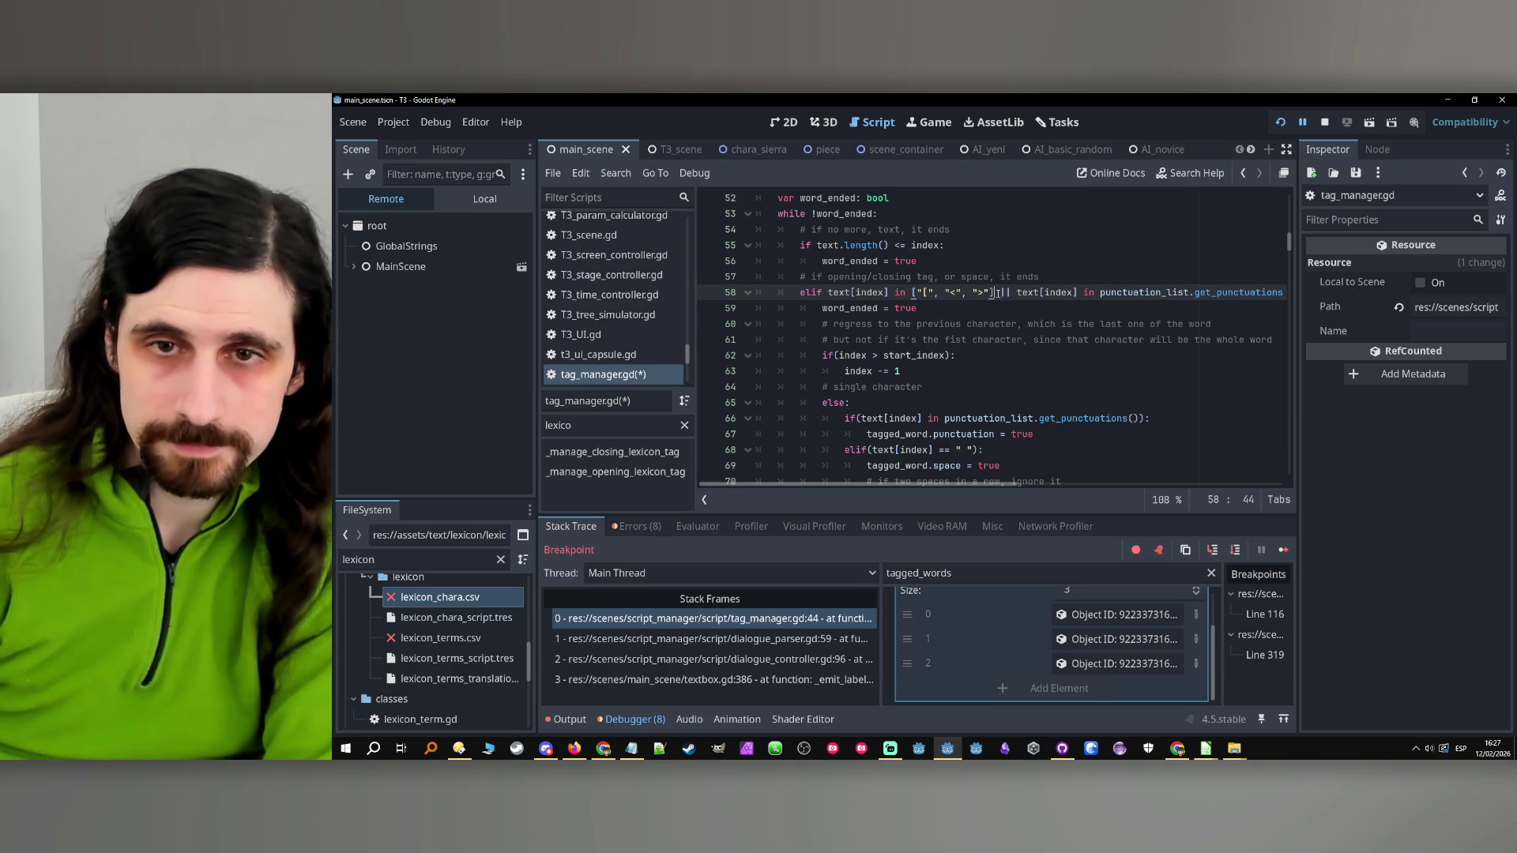
click(828, 292)
text(()
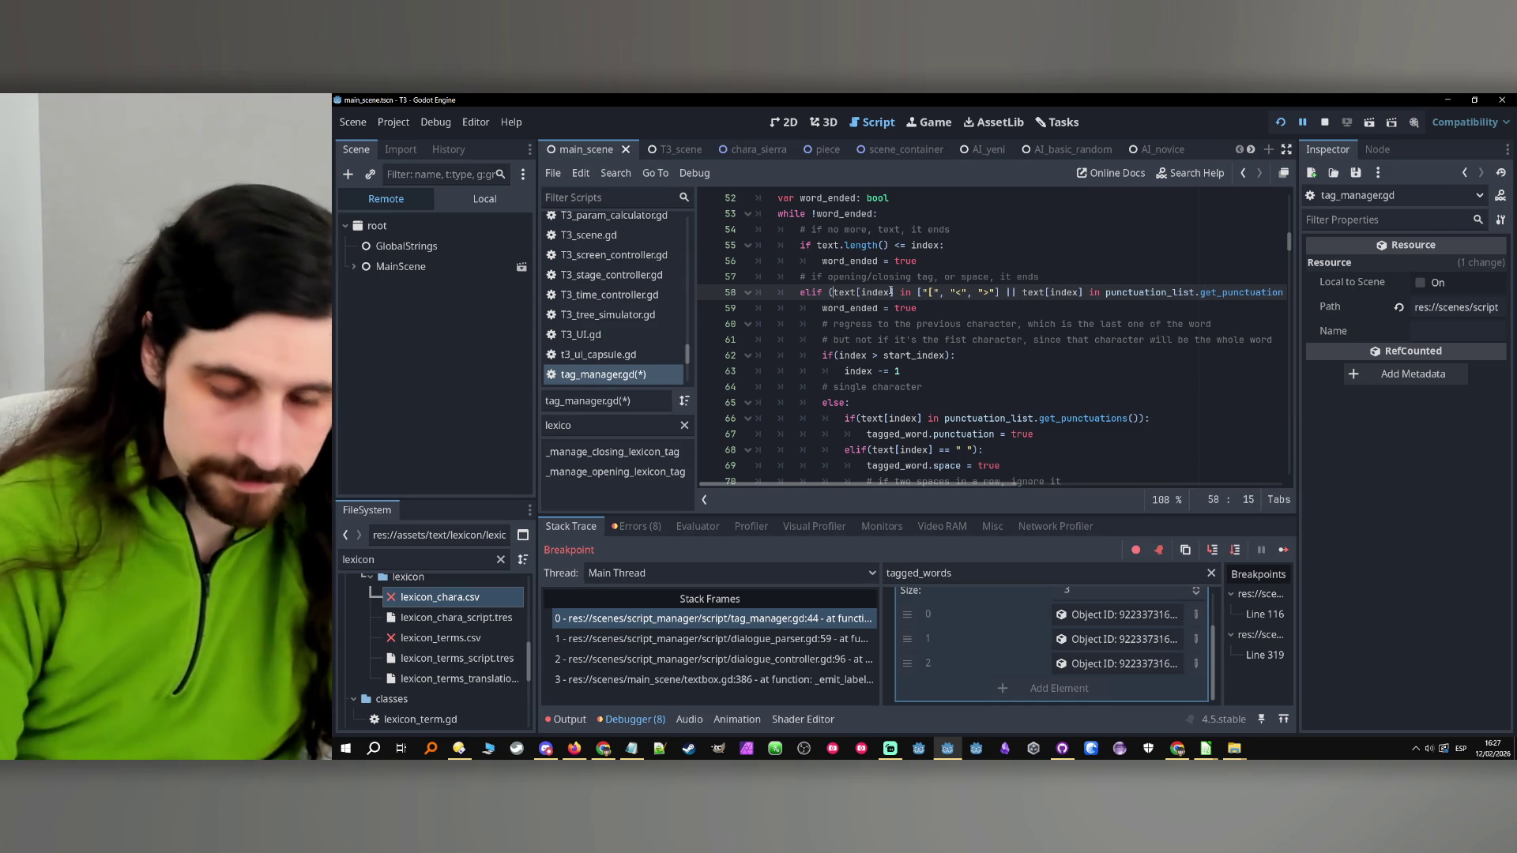
click(1005, 292)
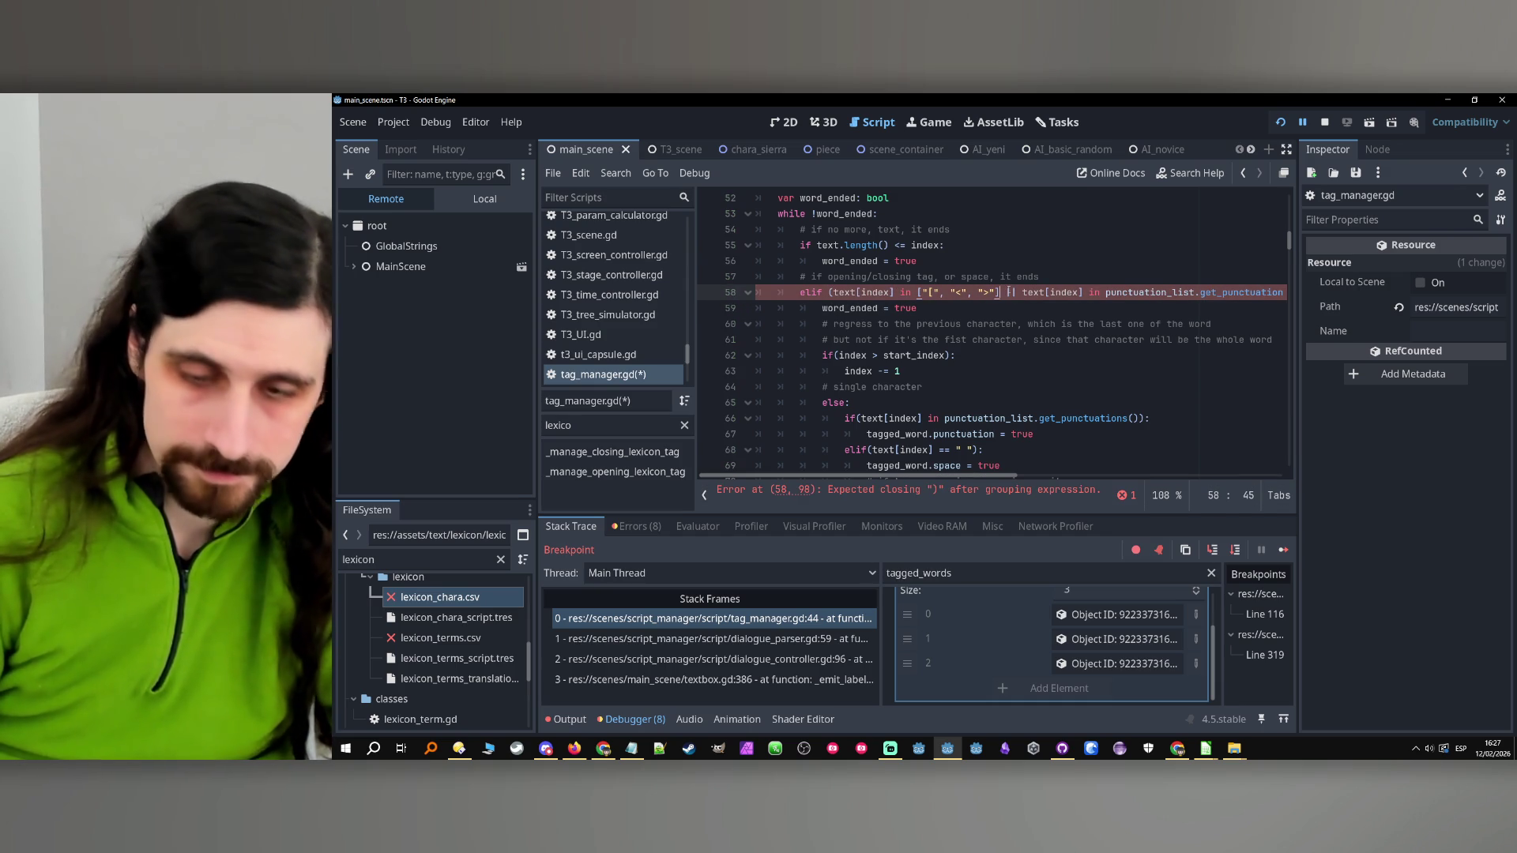
text() )
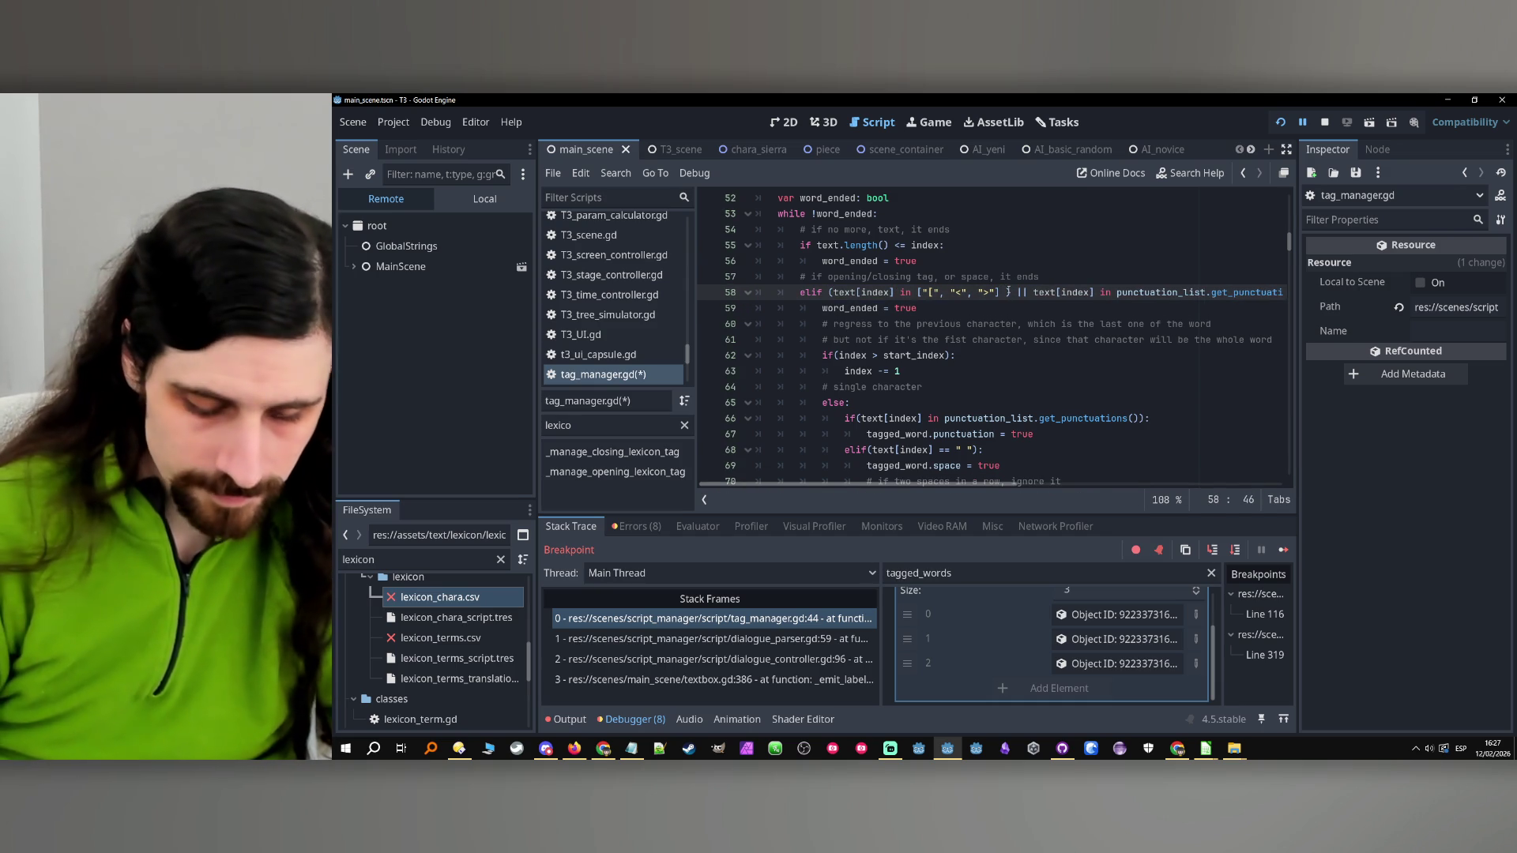
text(||)
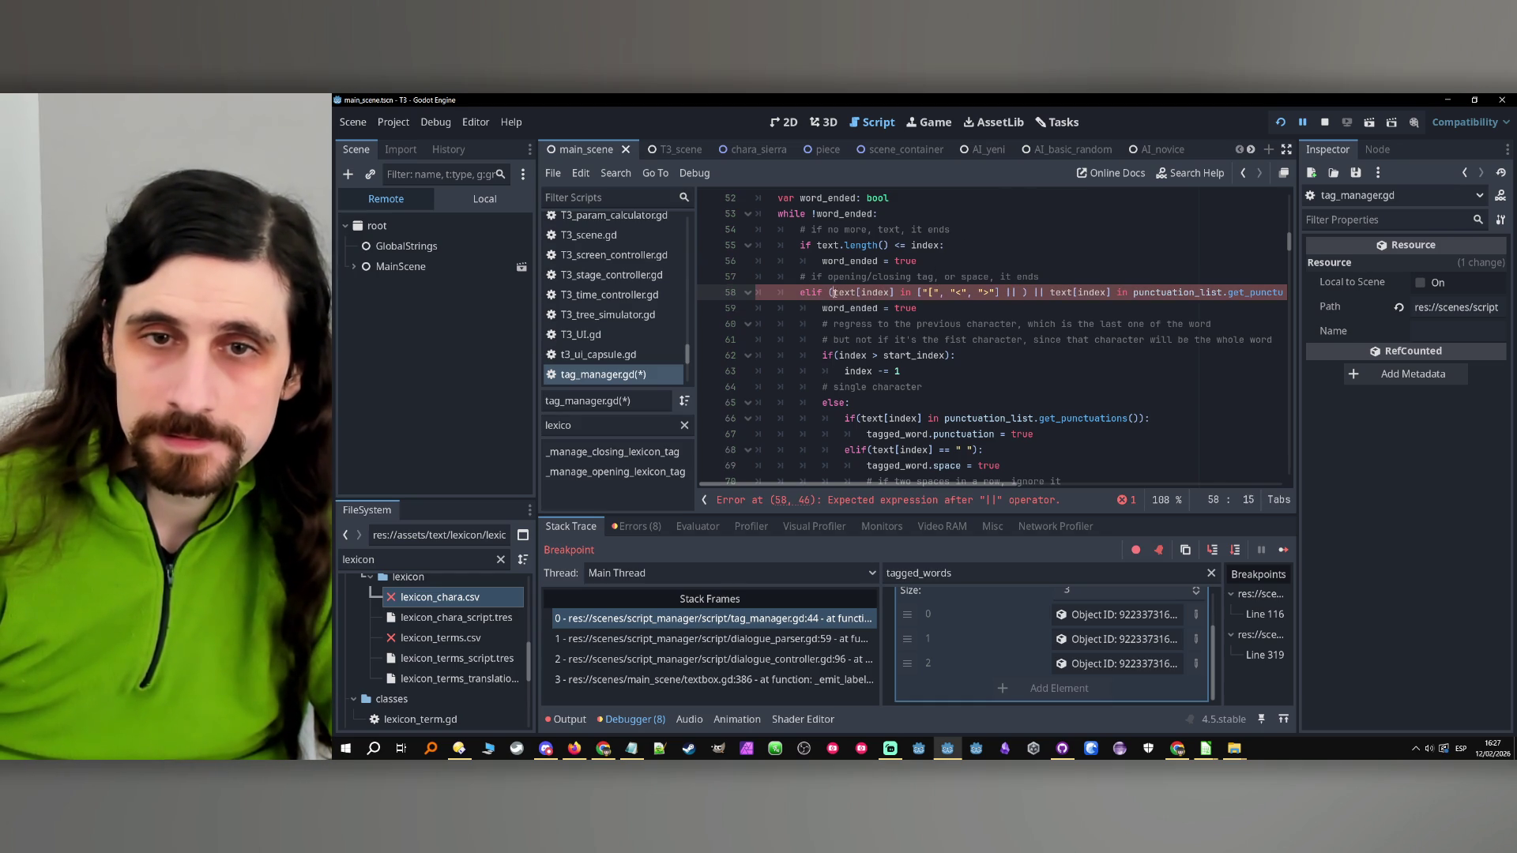
Paste a copy of the tag-character check into new parentheses after ||
drag(832, 292, 982, 298)
click(1025, 293)
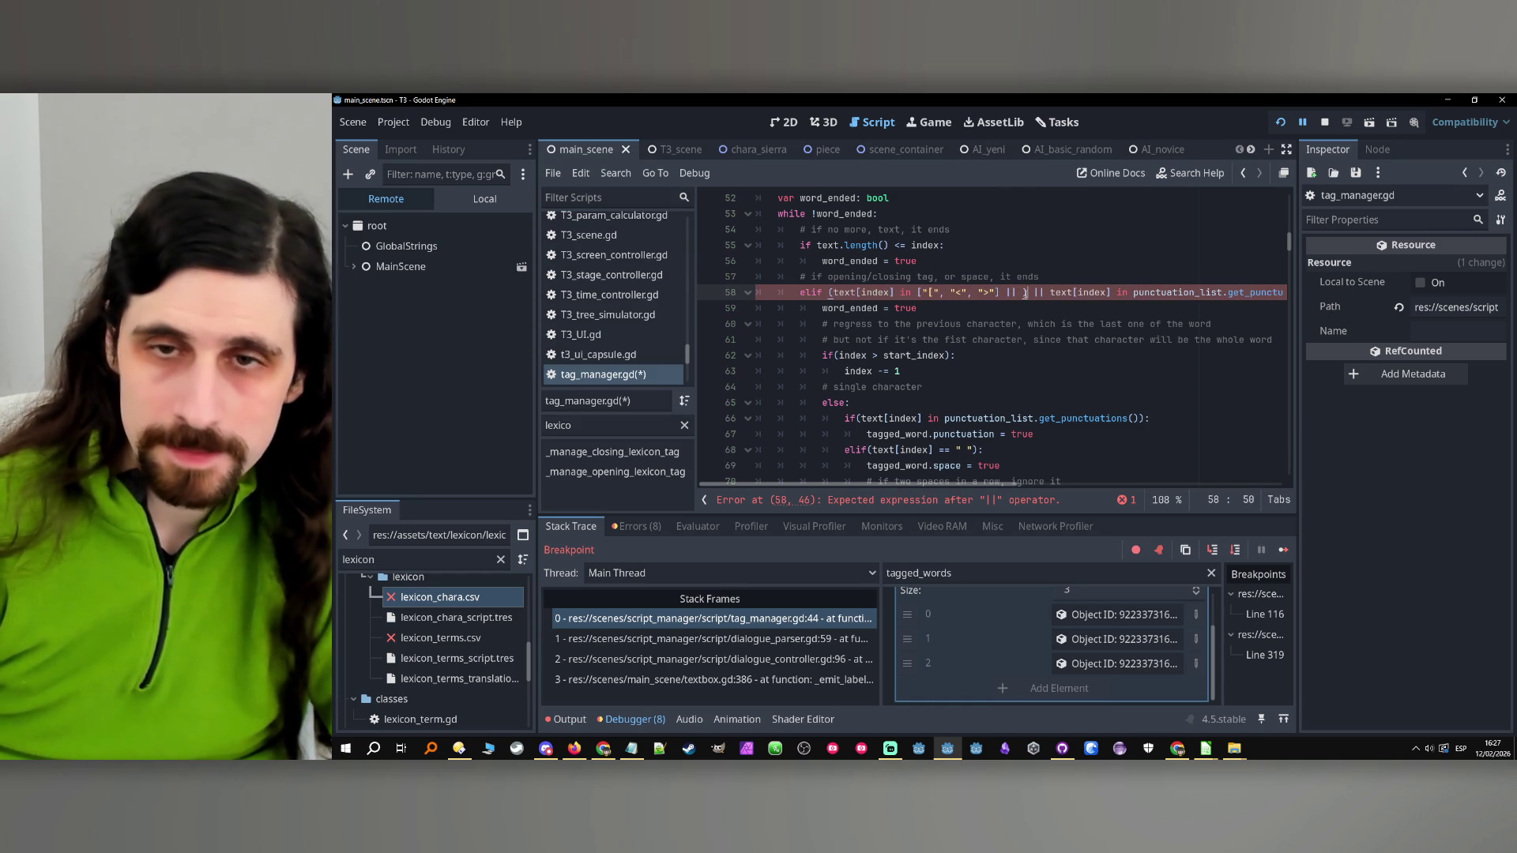
text(()
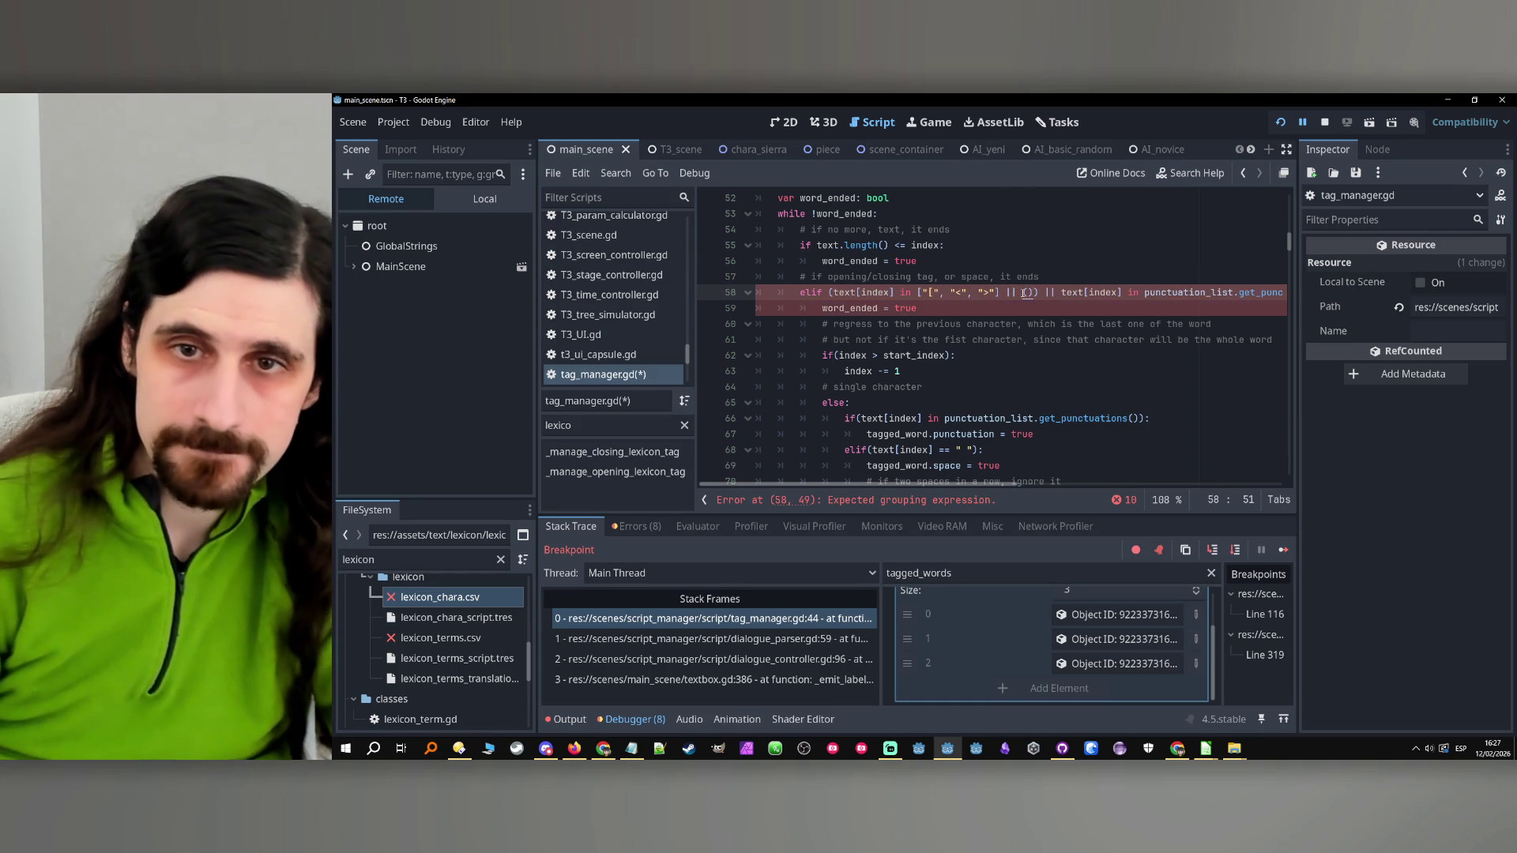
text(text[index] in ["[", "<", ">"])
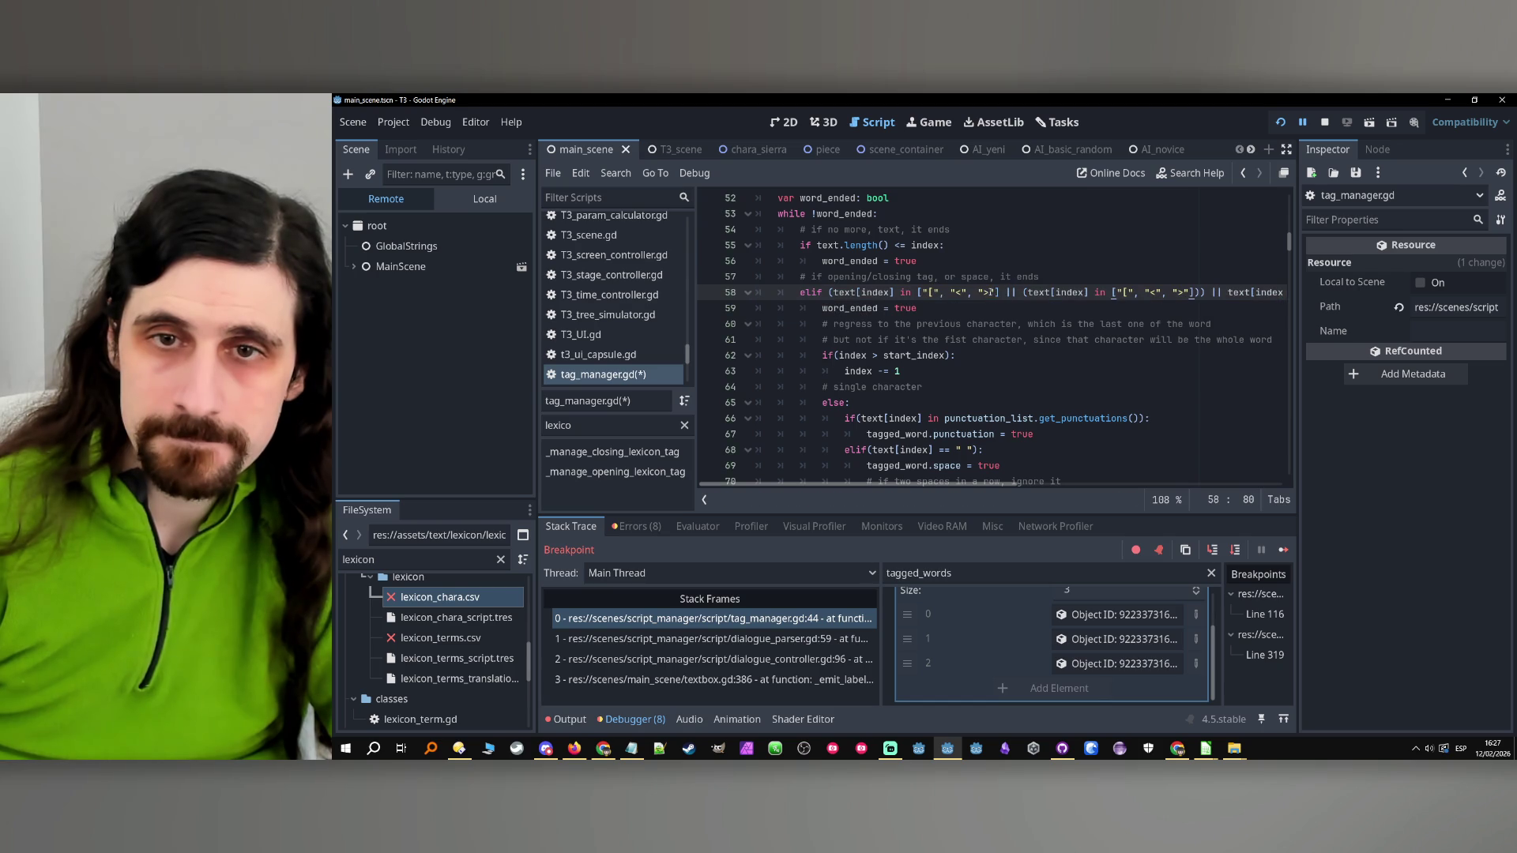
text(, " ")
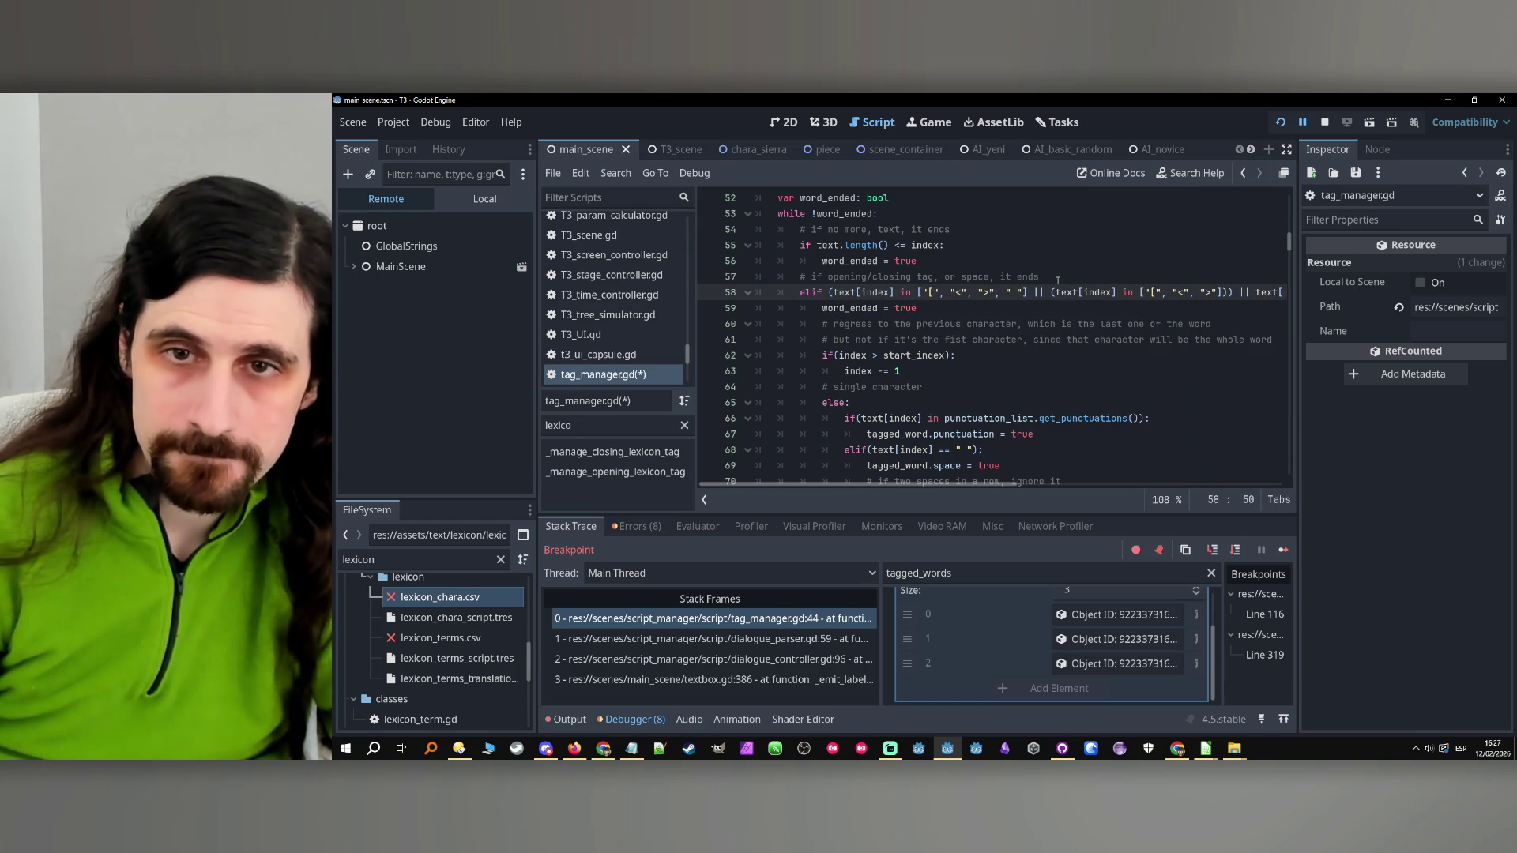
key(BackSpace)
key(BackSpace)
key(BackSpace)
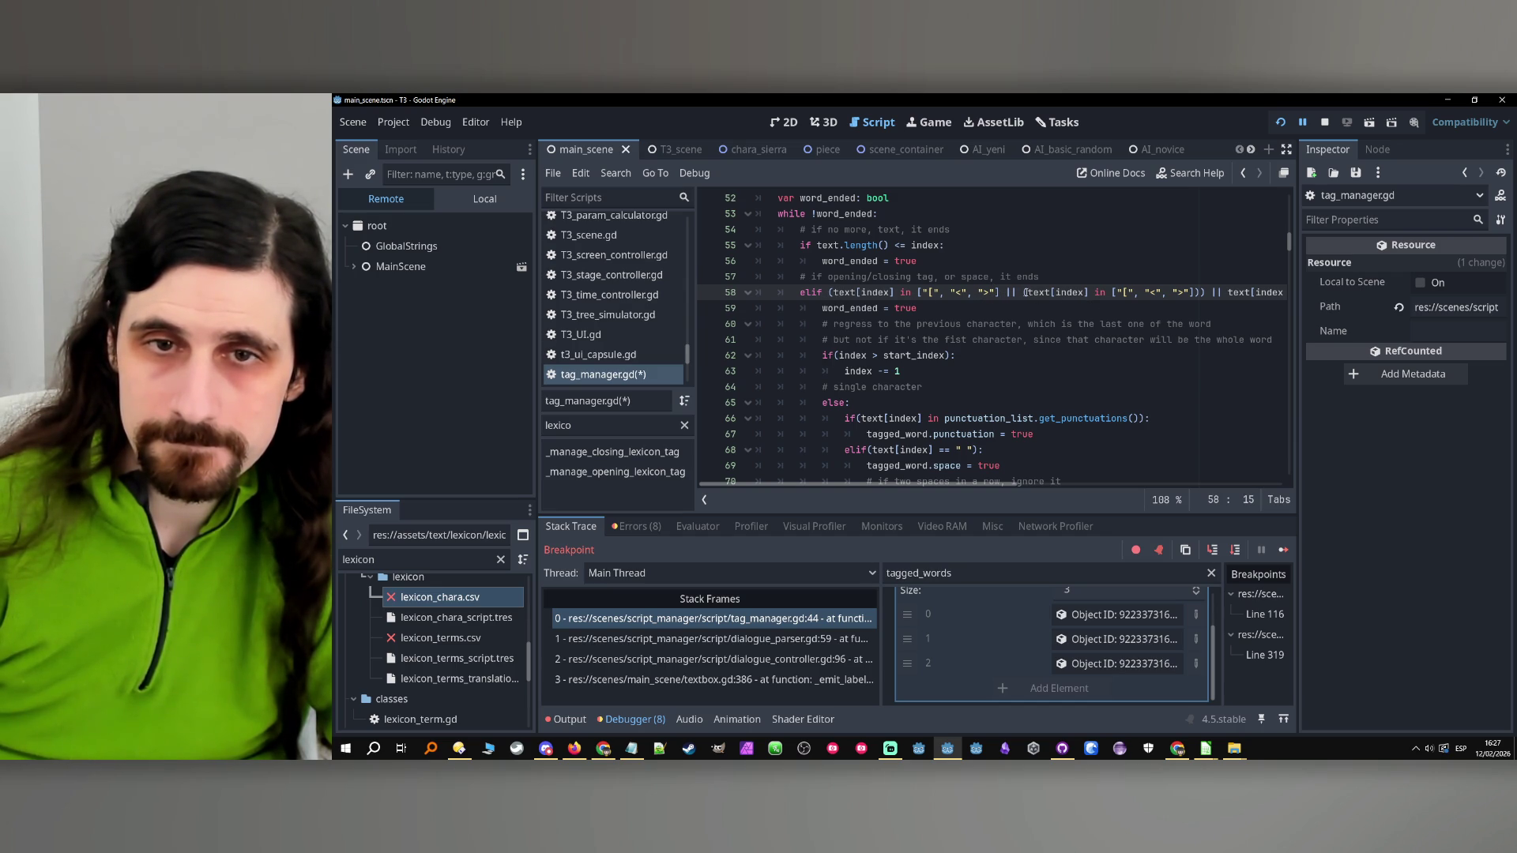
scroll(1053, 296, up, 1)
Turn the second group into a space comparison, text[index] == " ", removing extra parentheses
click(1023, 339)
key(Delete)
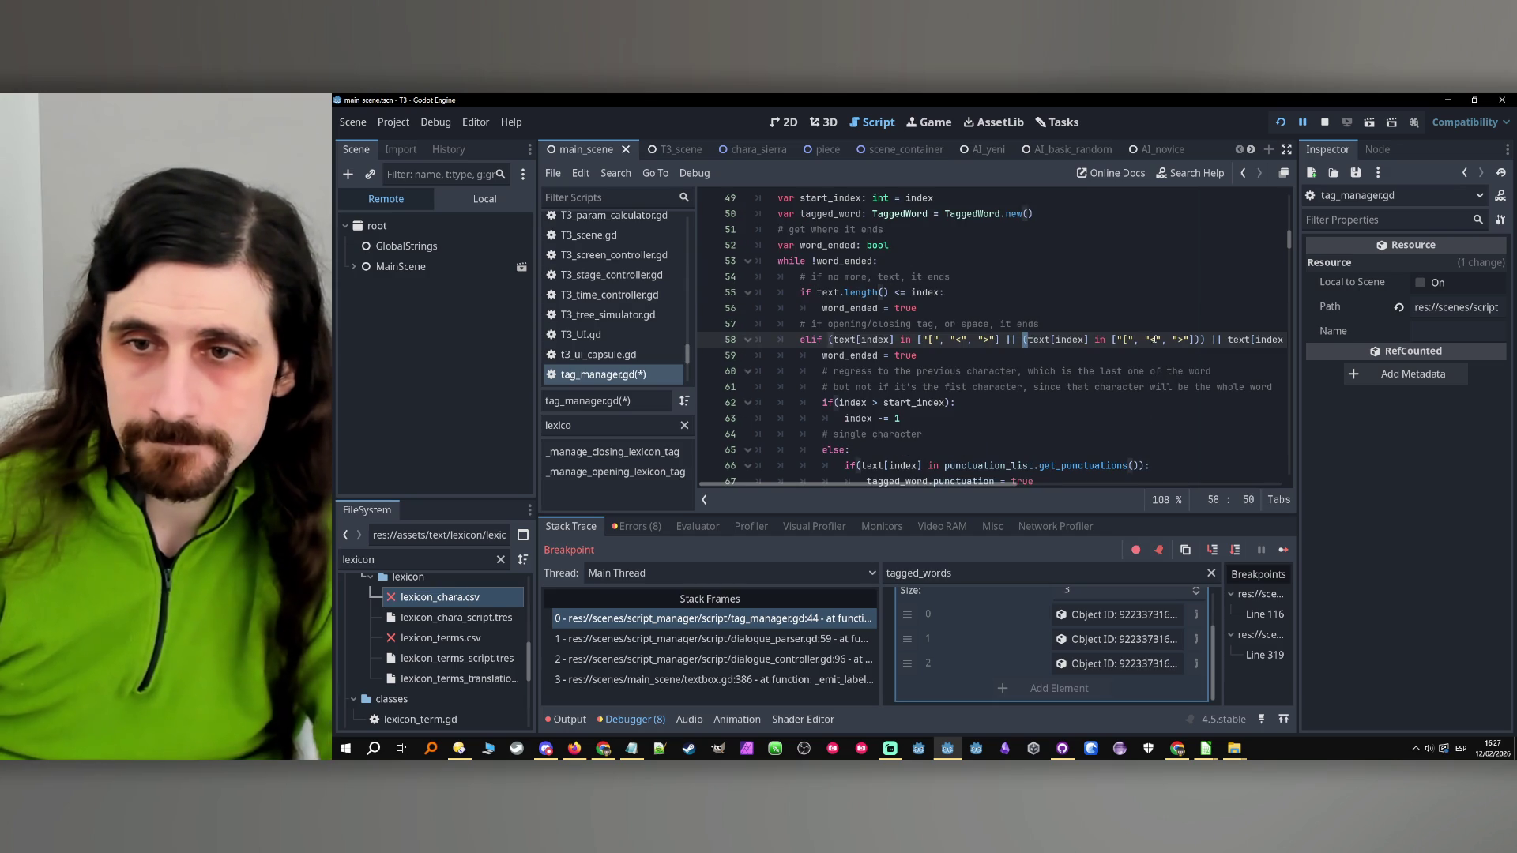
click(1188, 339)
key(Delete)
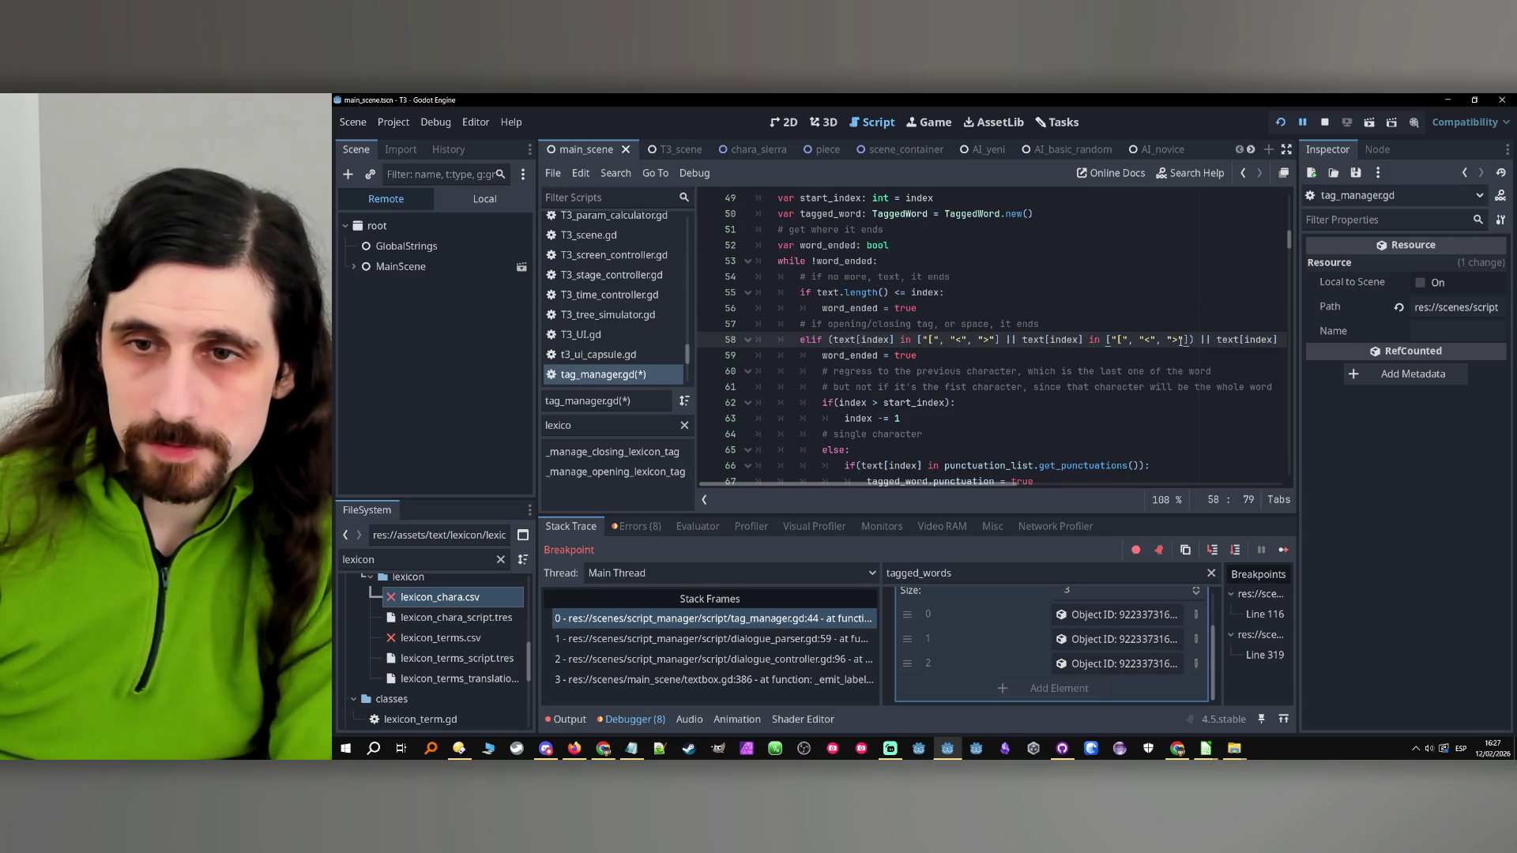
key(shift+Left)
key(shift+Left)
key(shift+Left)
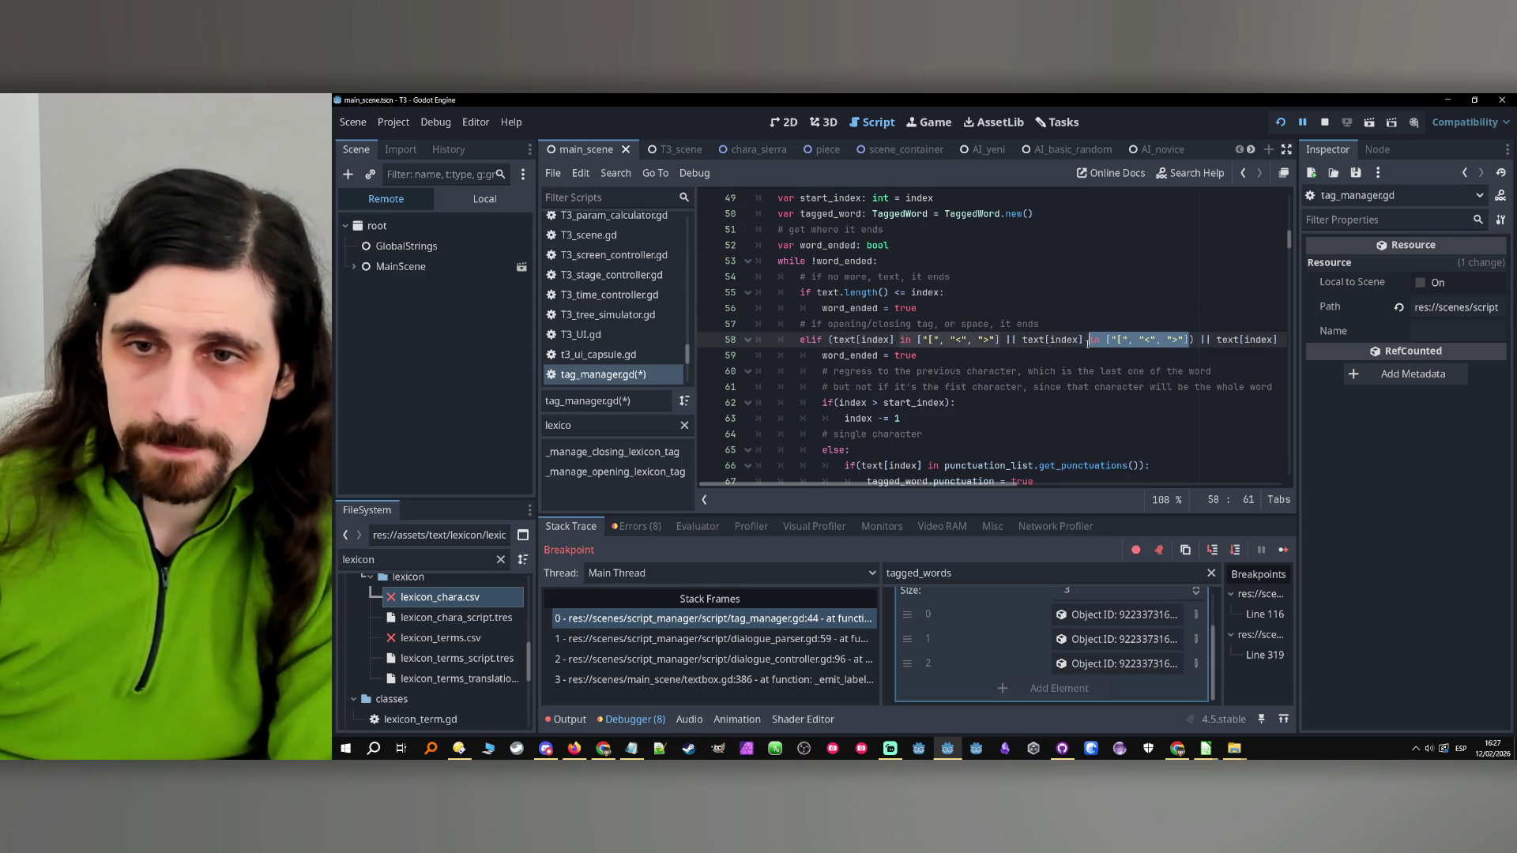
text(== ")
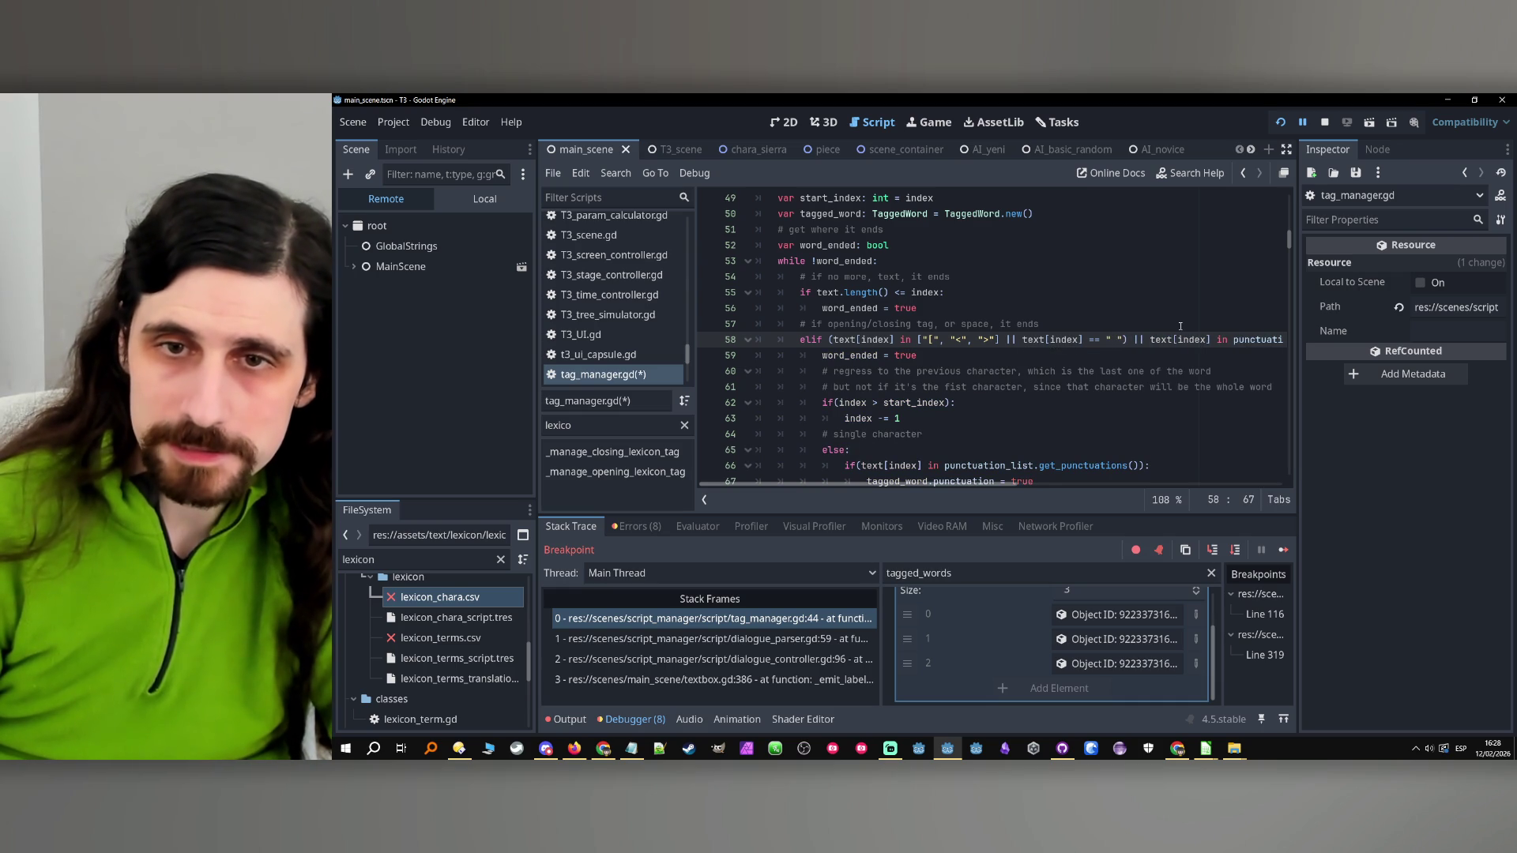
key(Left)
key(Left)
key(Left)
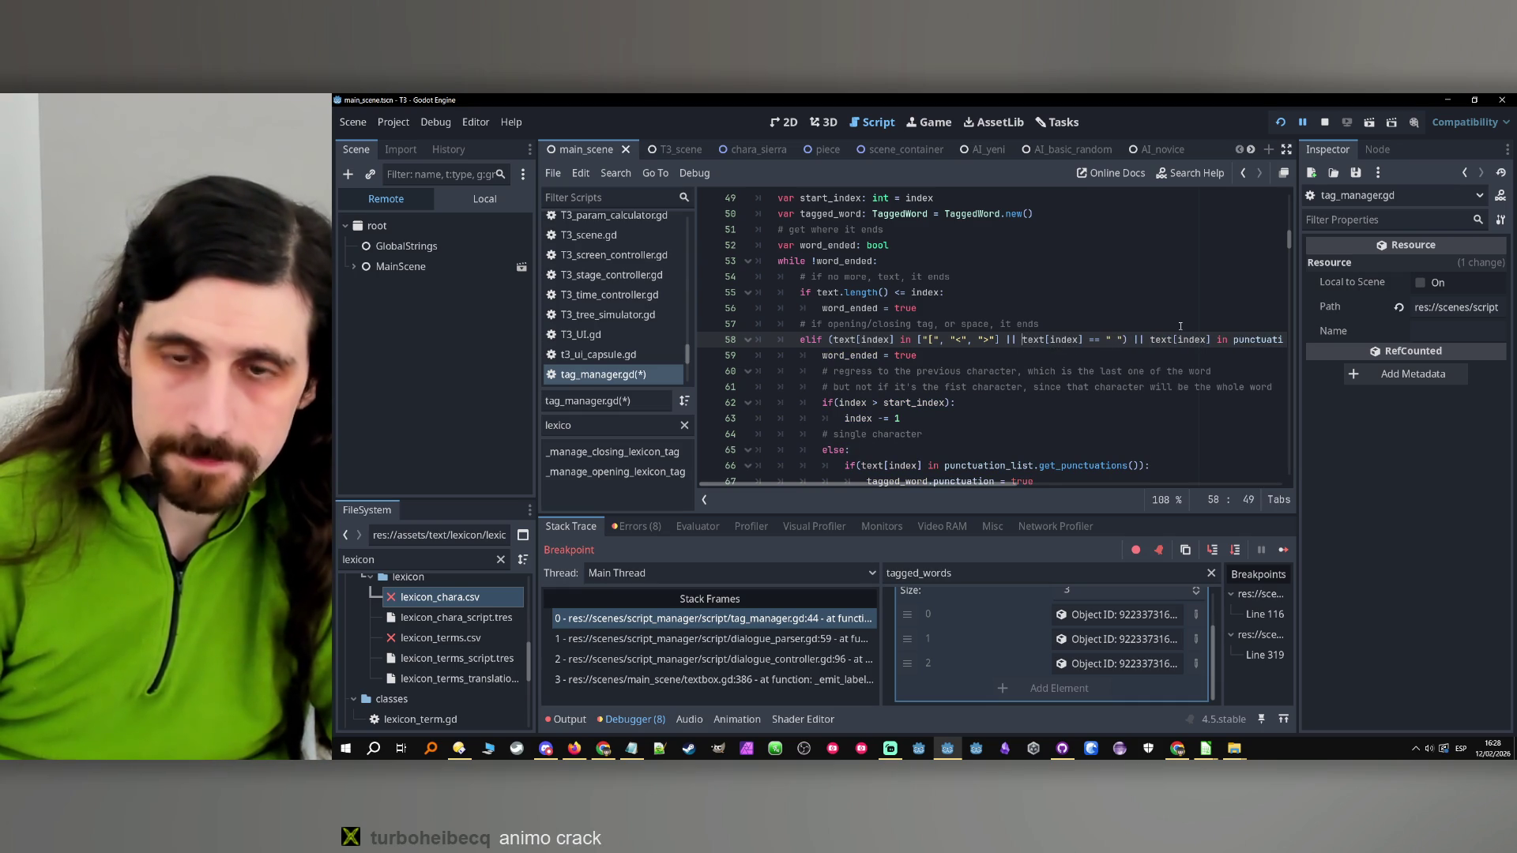
text(()
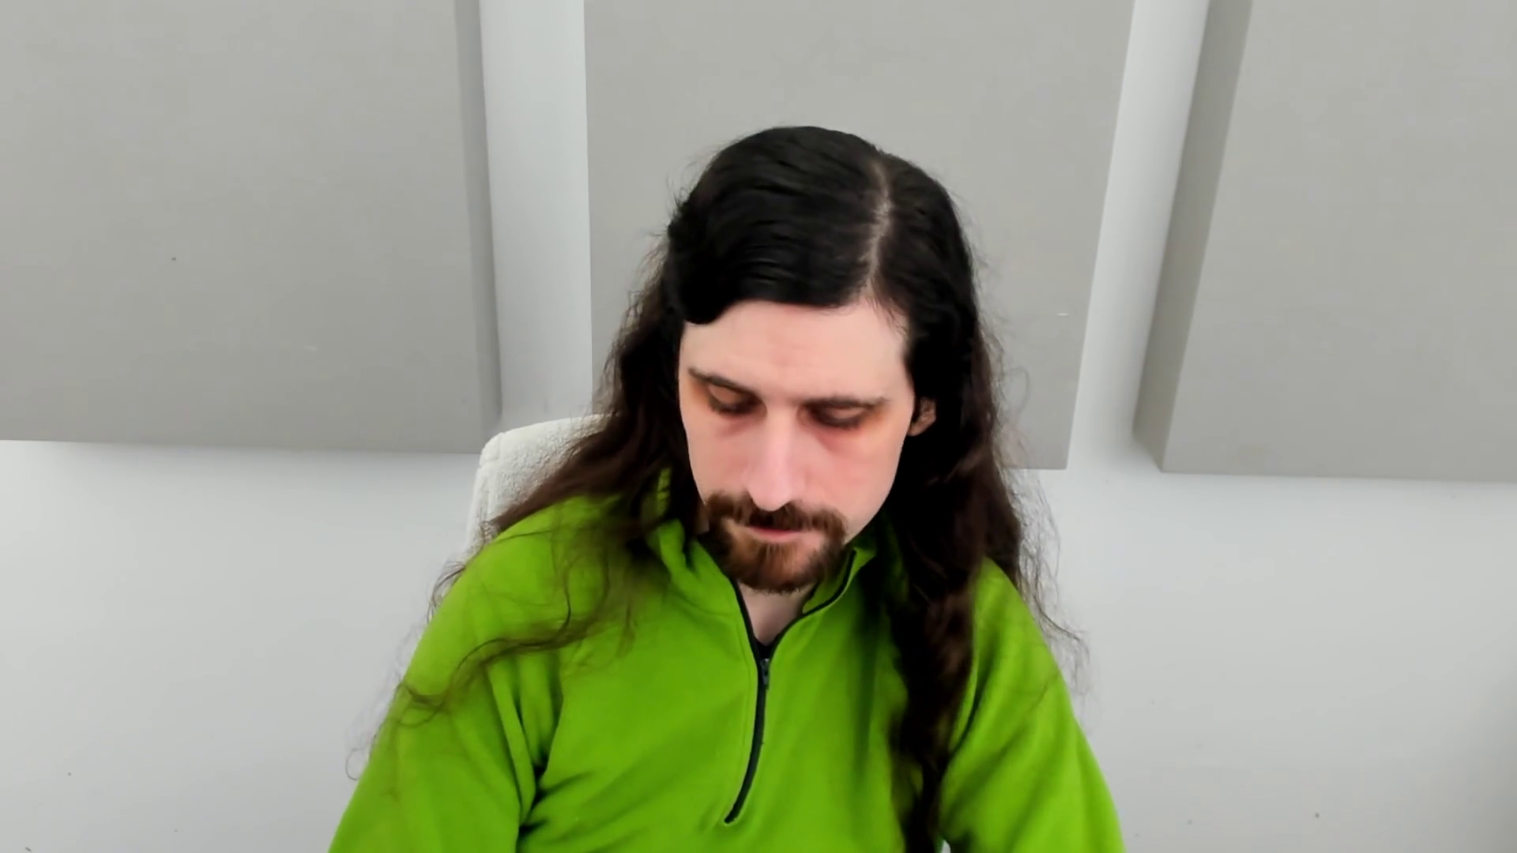
key(BackSpace)
key(Delete)
Add && !open_lexicon to the space check using the autocomplete suggestion
key(Right)
key(Right)
key(Right)
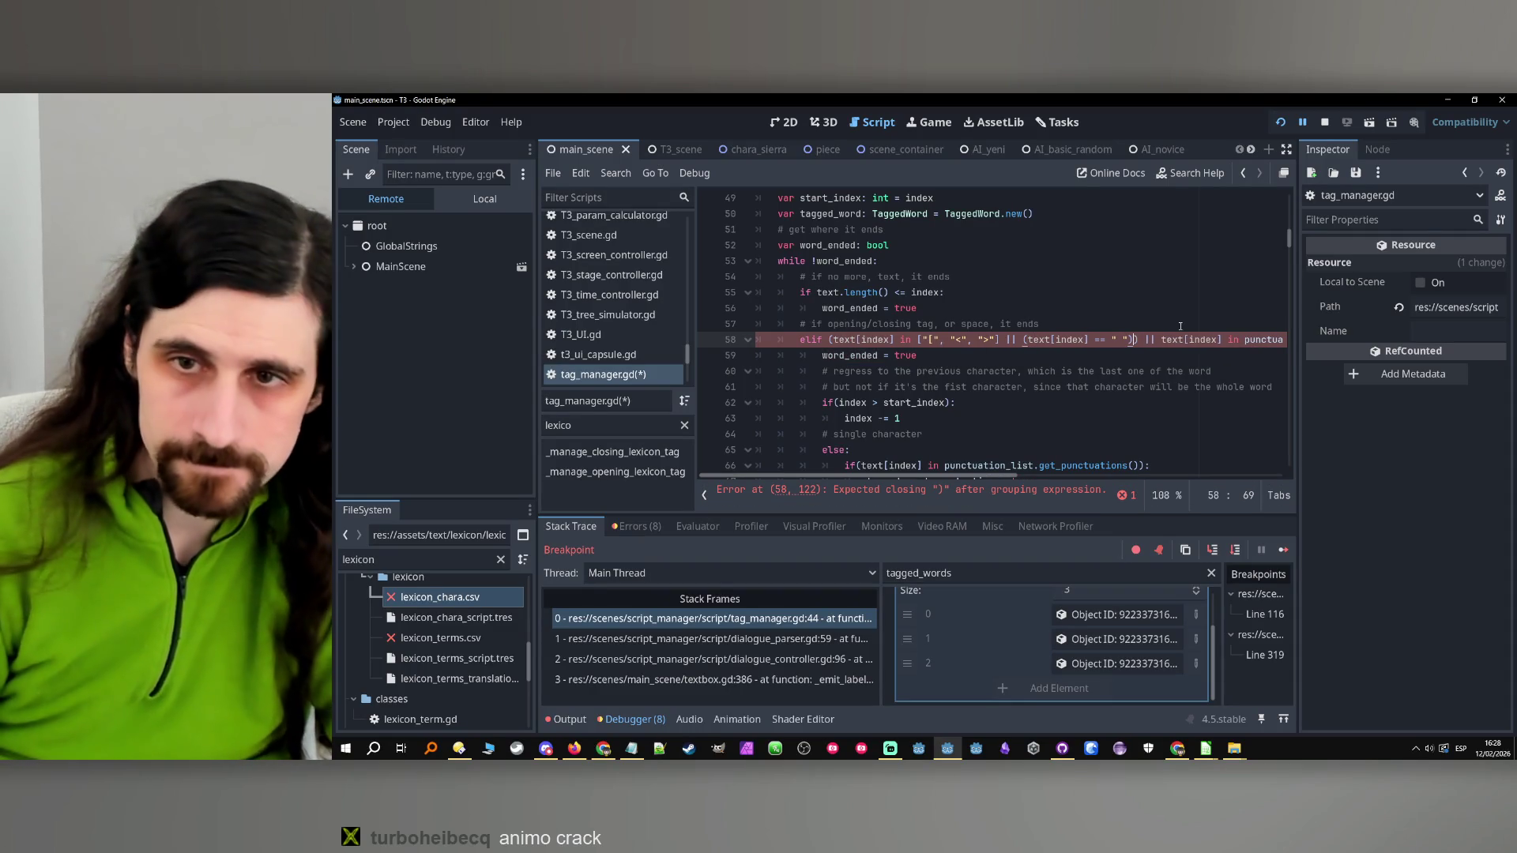
text())
text(&& )
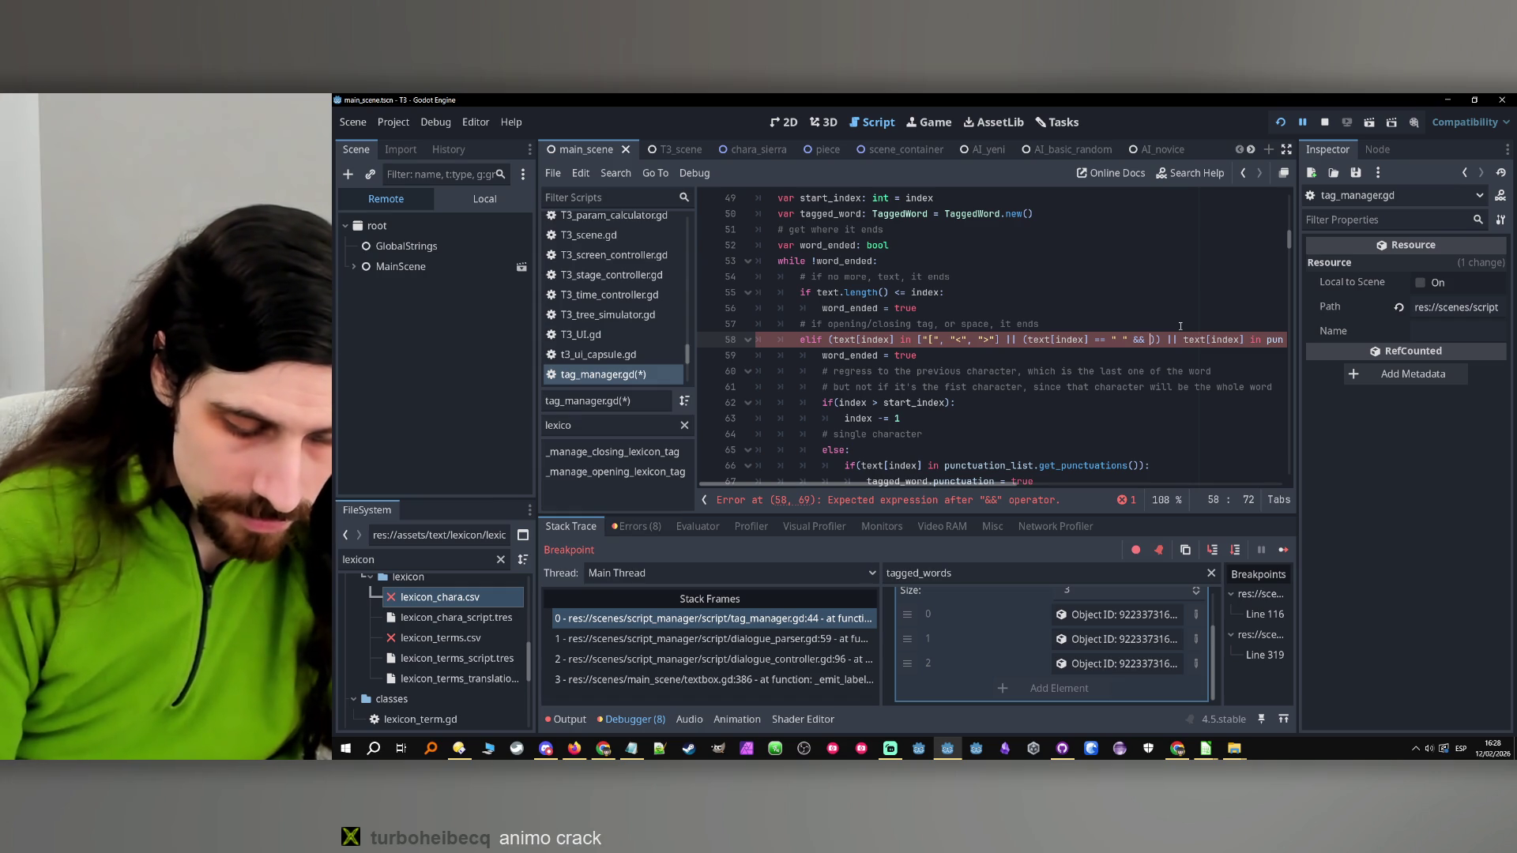
text(!)
key(Escape)
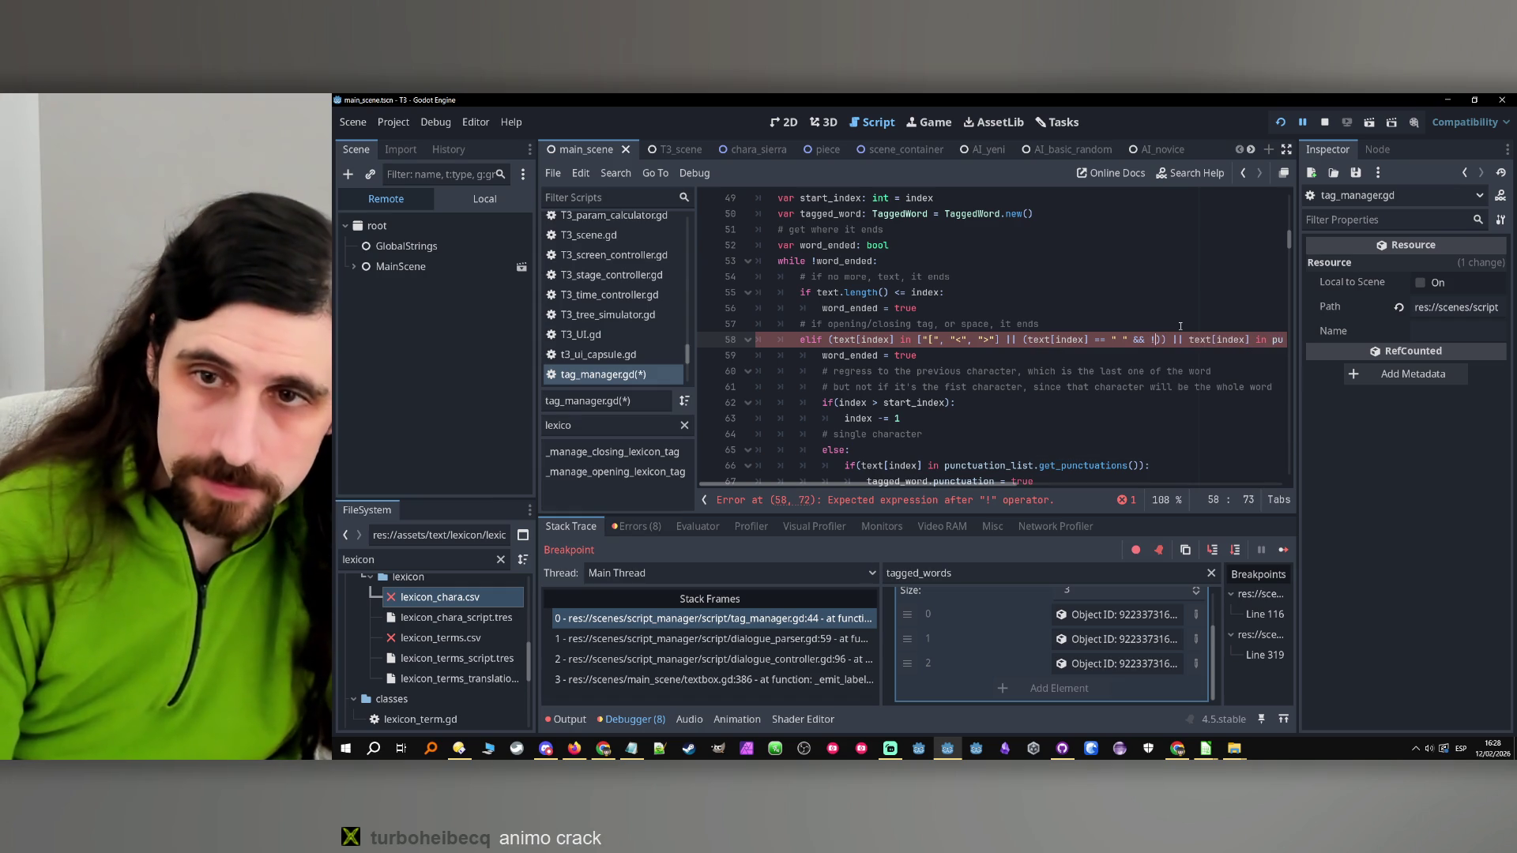
text(open)
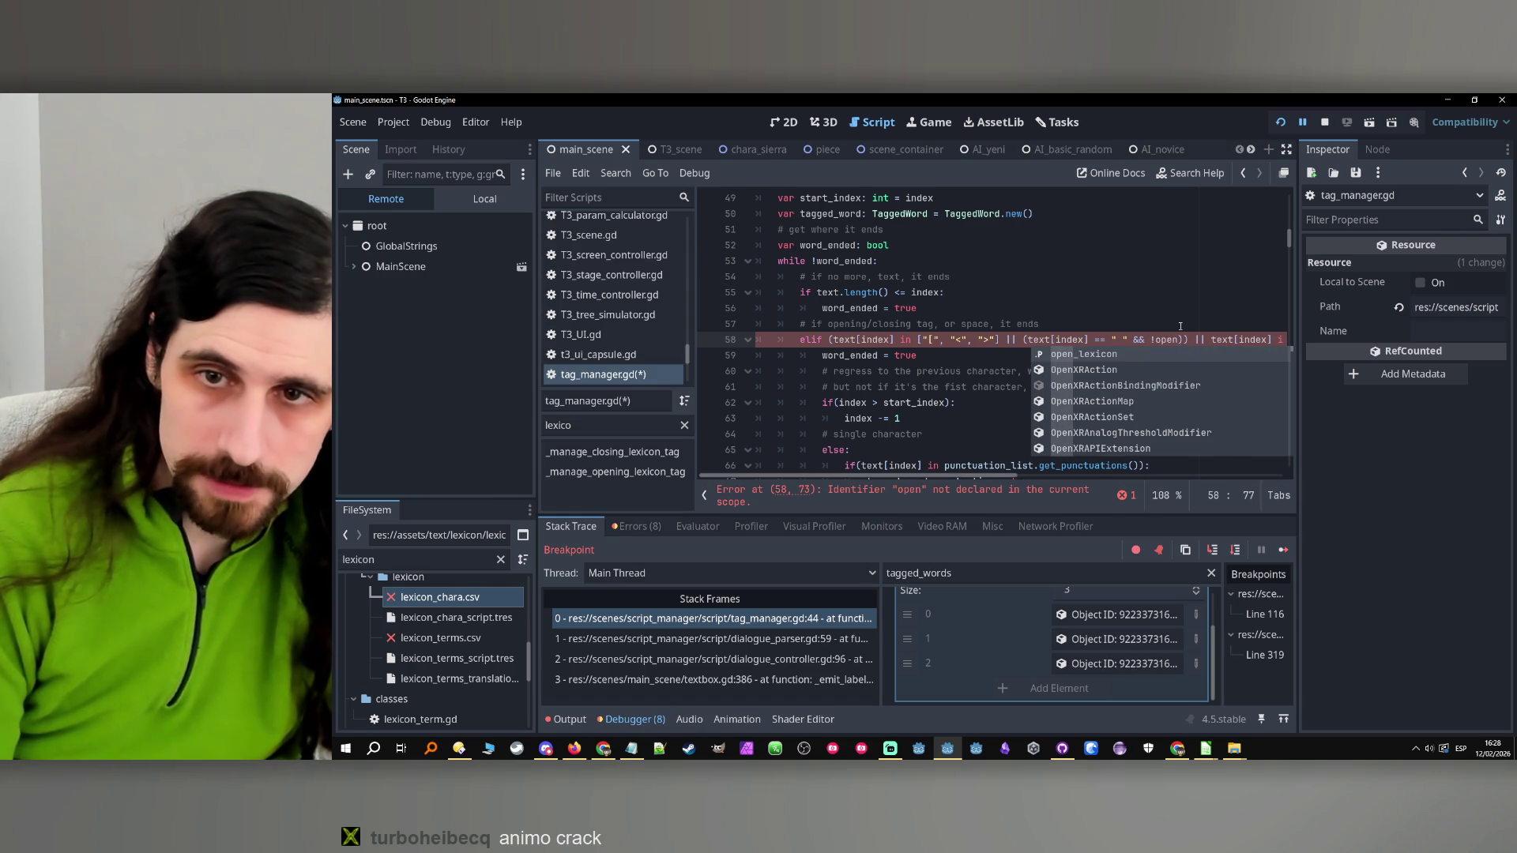
key(Return)
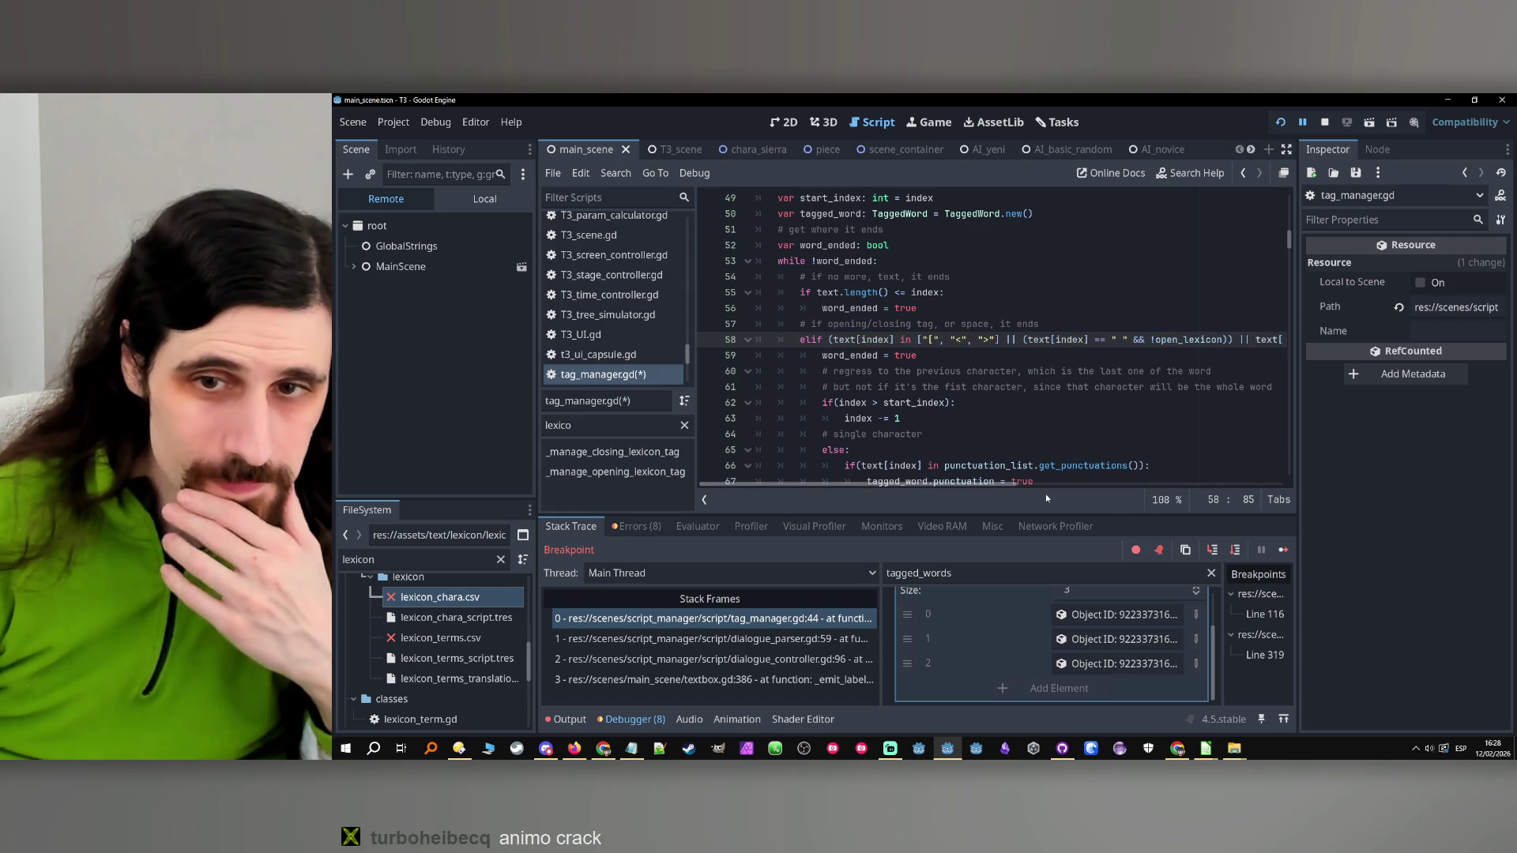
scroll(1033, 481, right, 1)
scroll(1033, 481, left, 1)
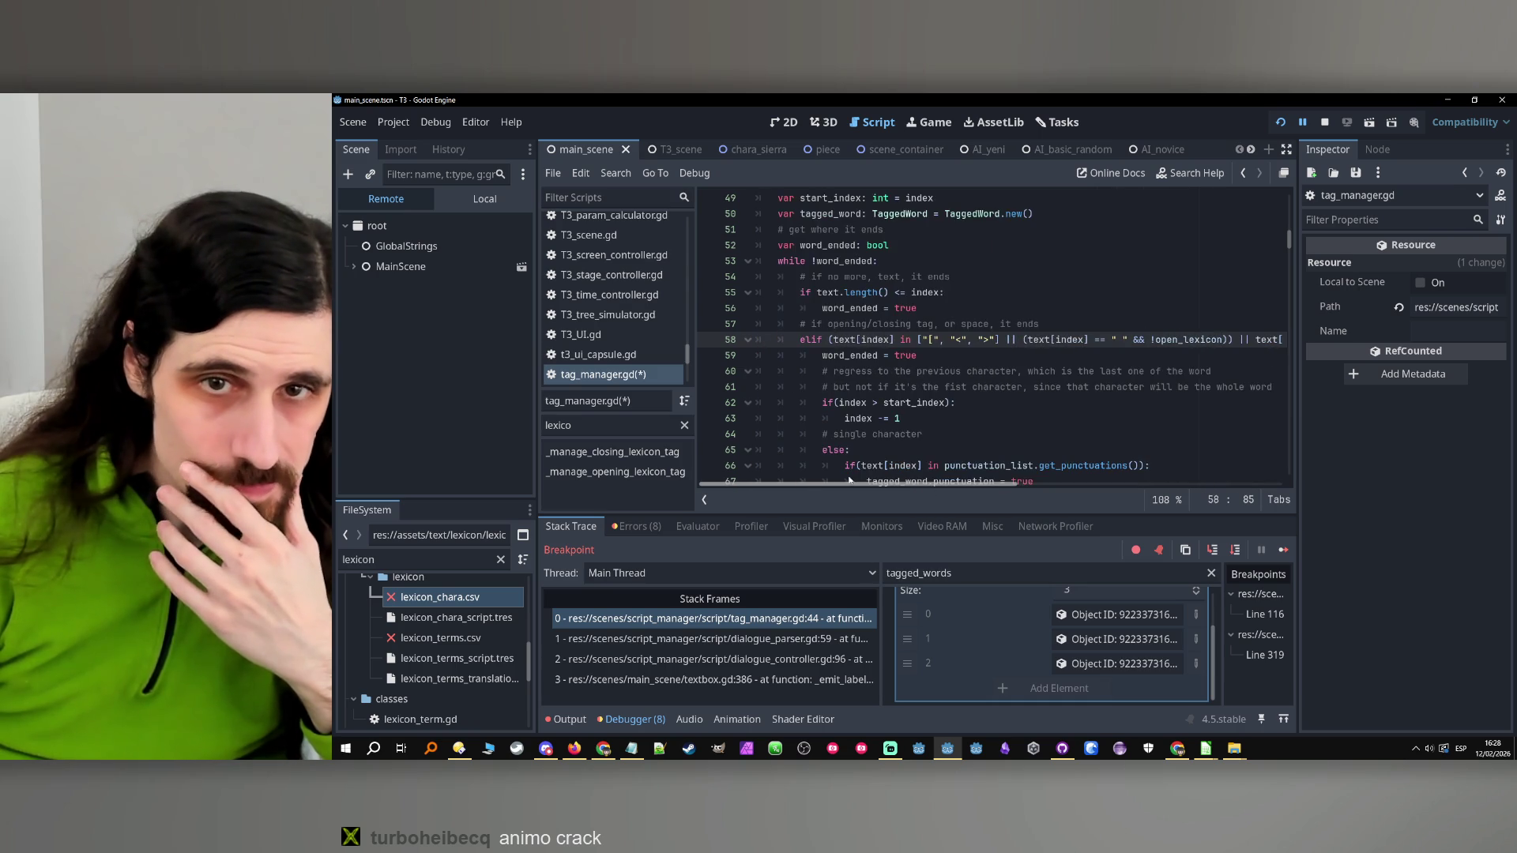
Add a comment: if there is an open lexicon, text inside will be considered a single word
scroll(954, 379, up, 1)
scroll(953, 379, up, 1)
scroll(953, 379, down, 1)
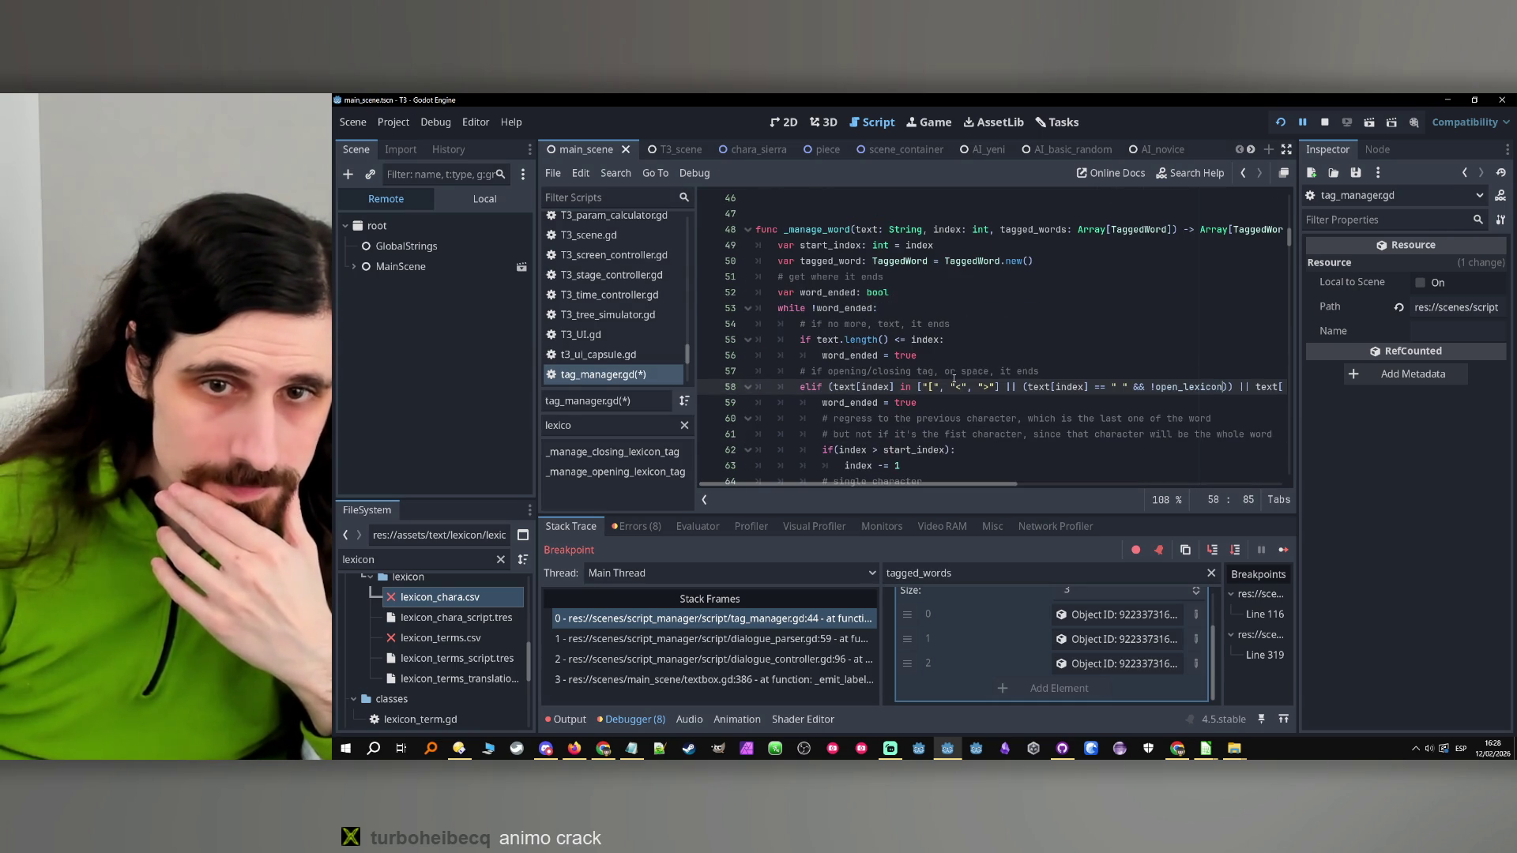
click(1083, 372)
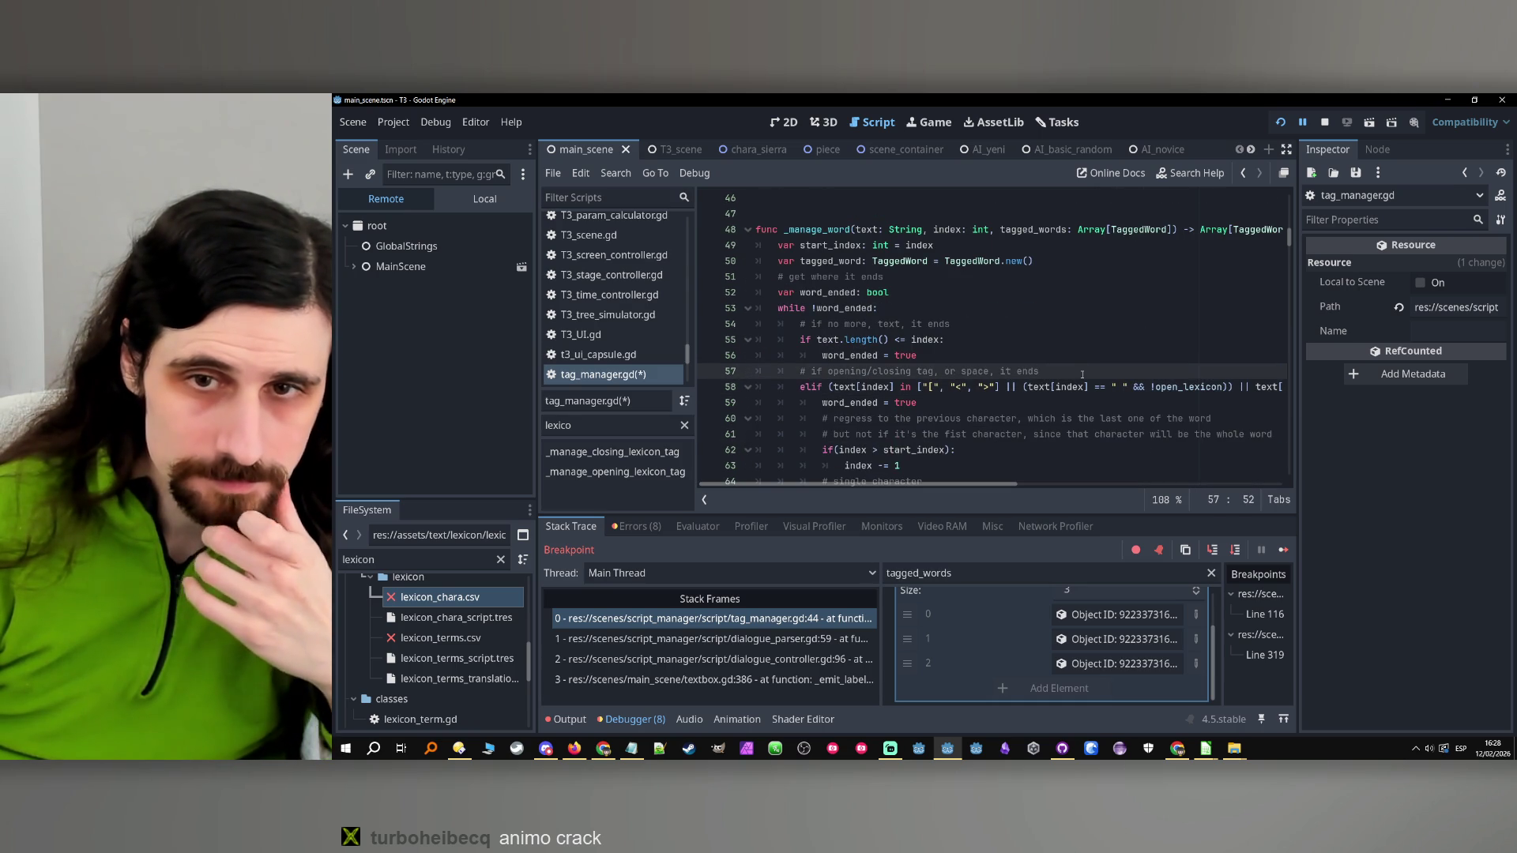
key(Return)
text(# )
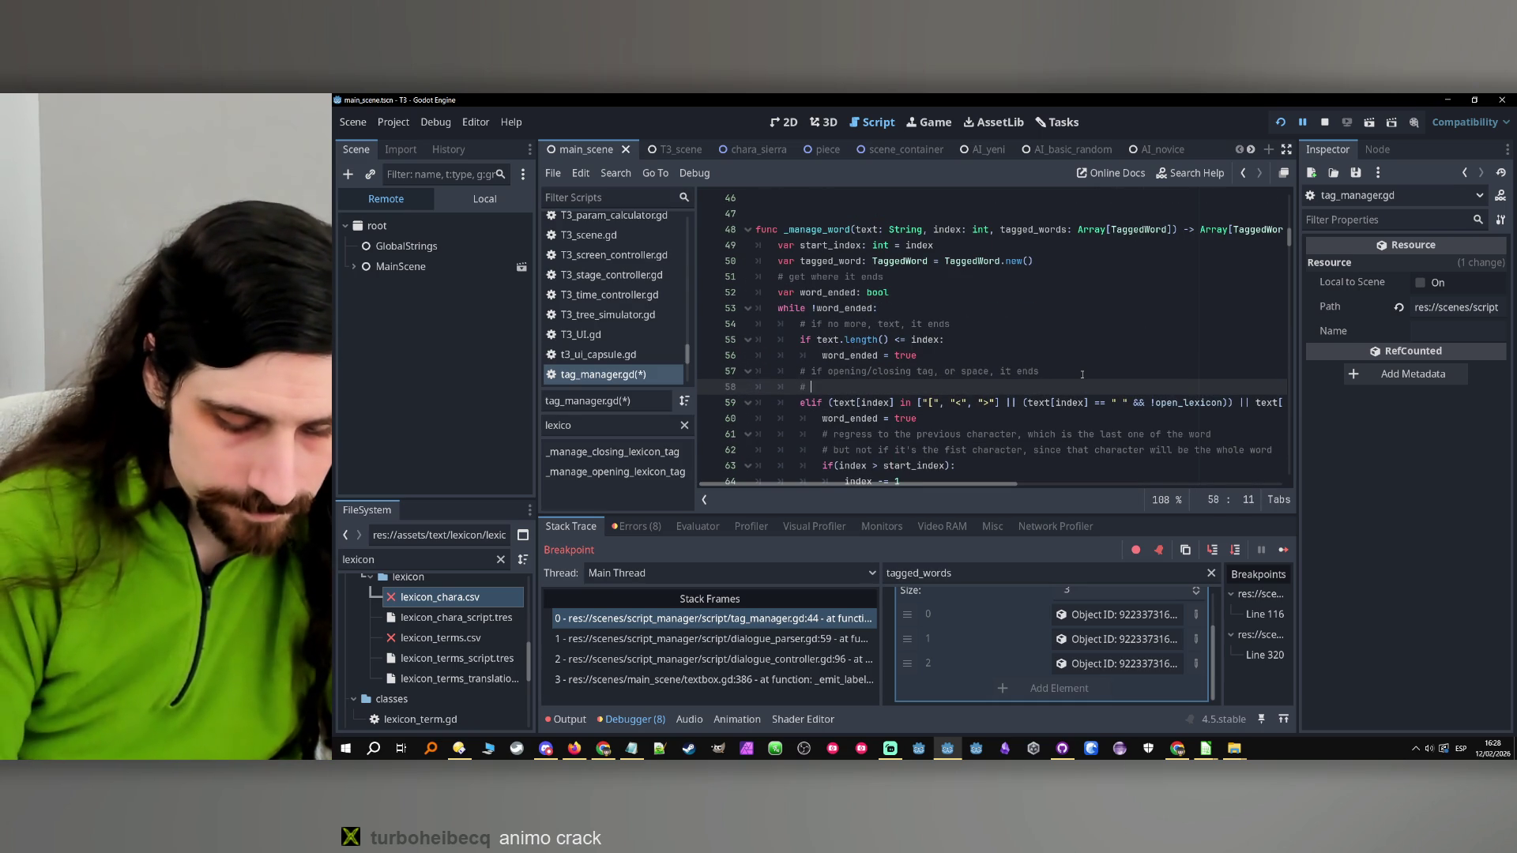
text(if there is )
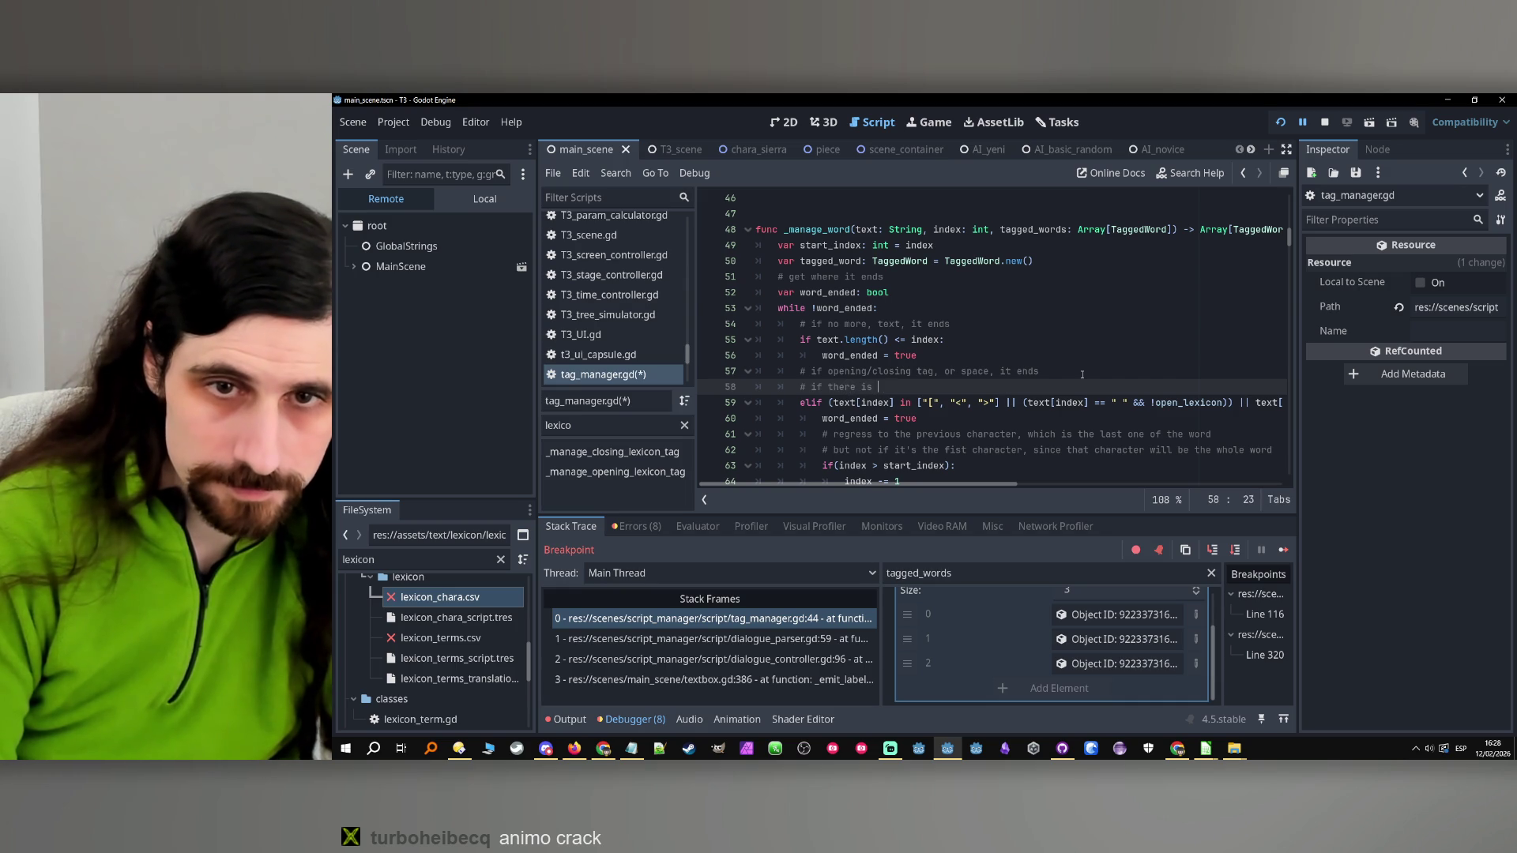
text(an open lexic)
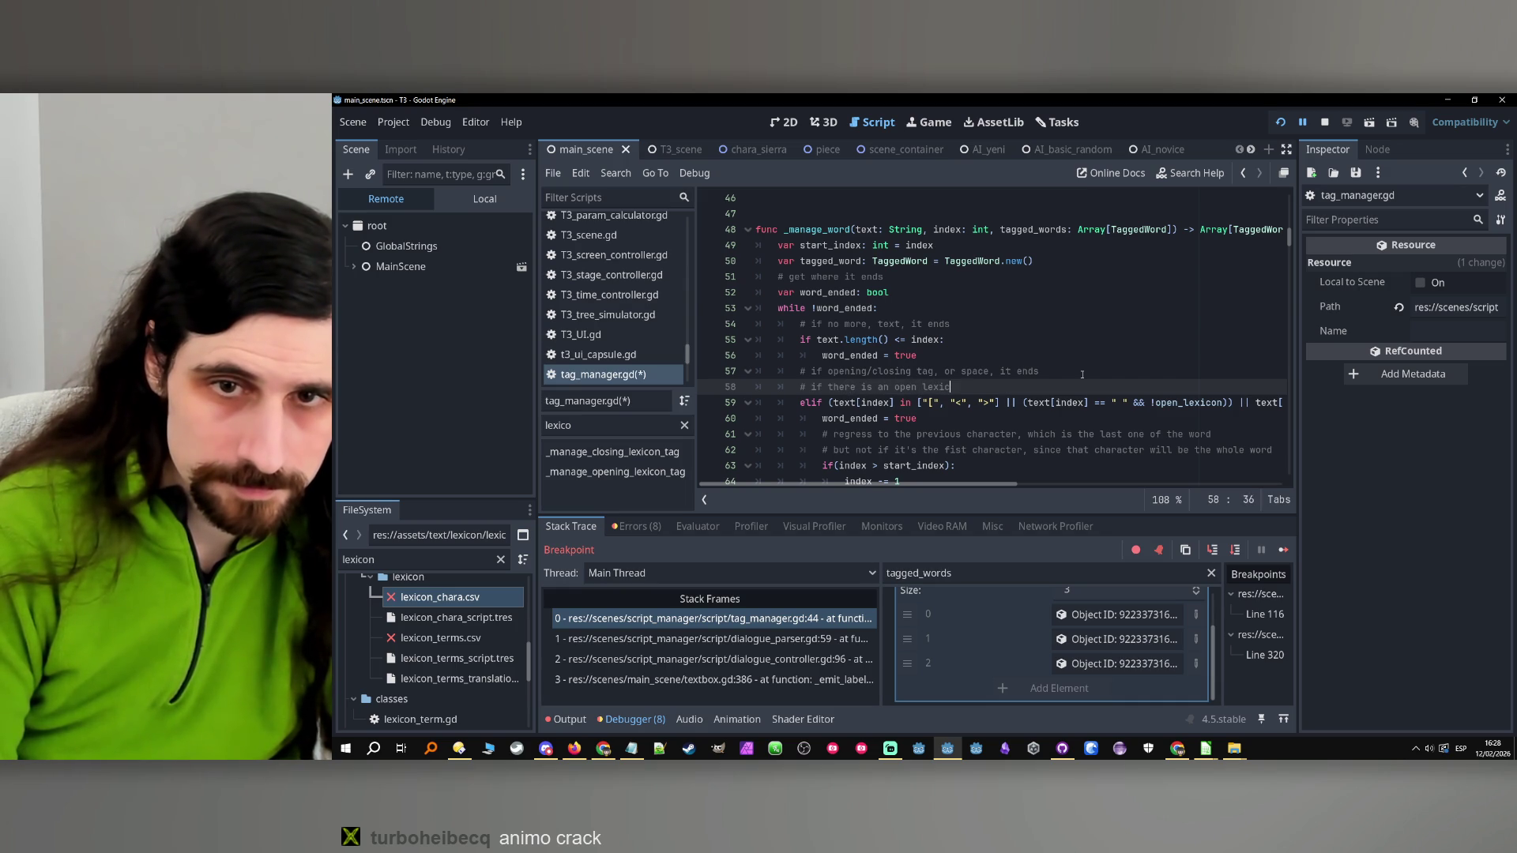
text(on, ignore)
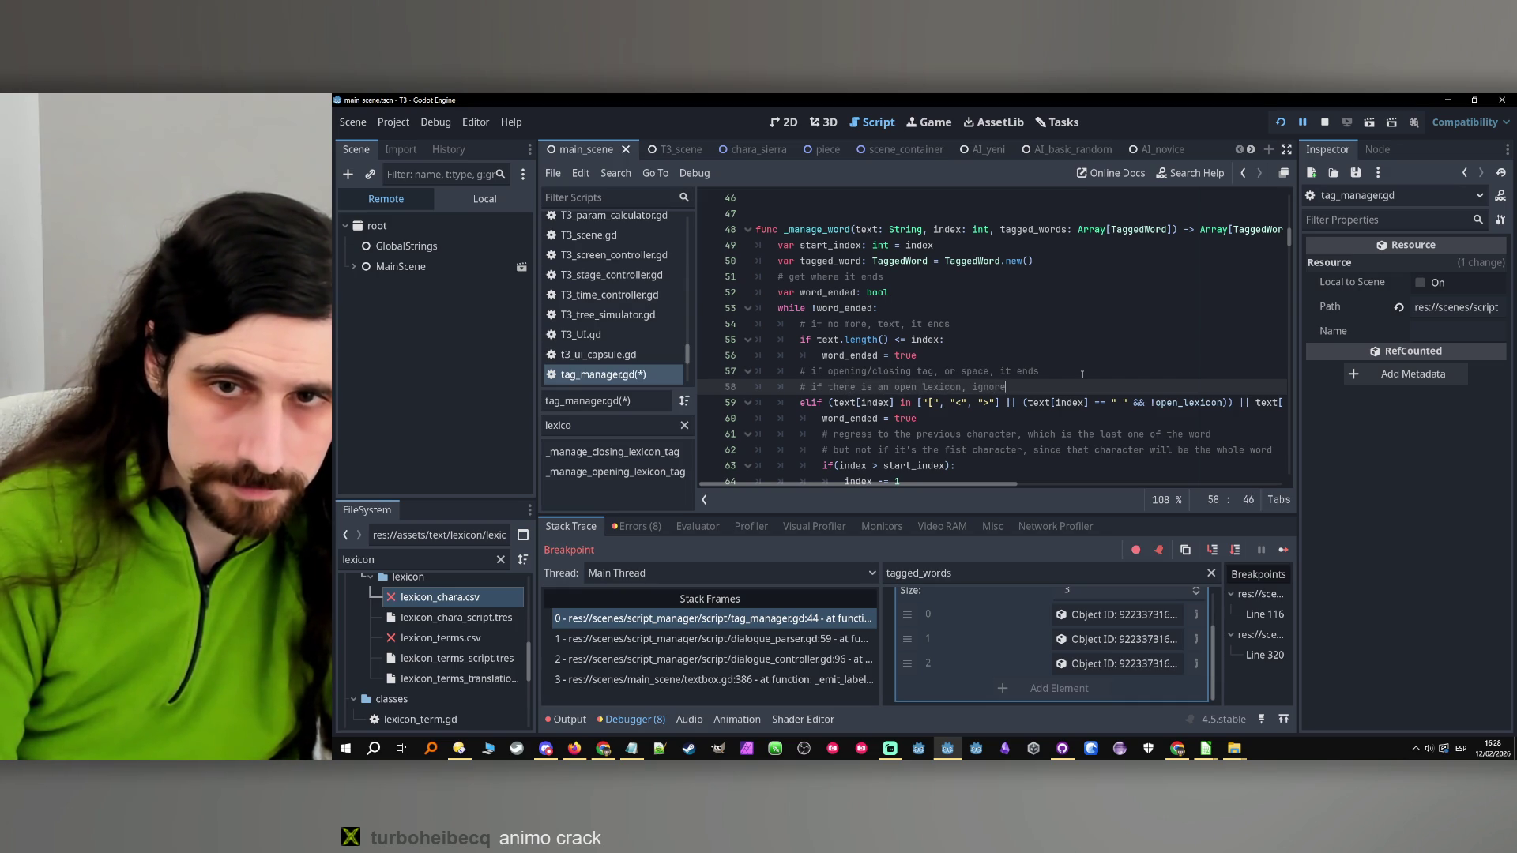
text( espac)
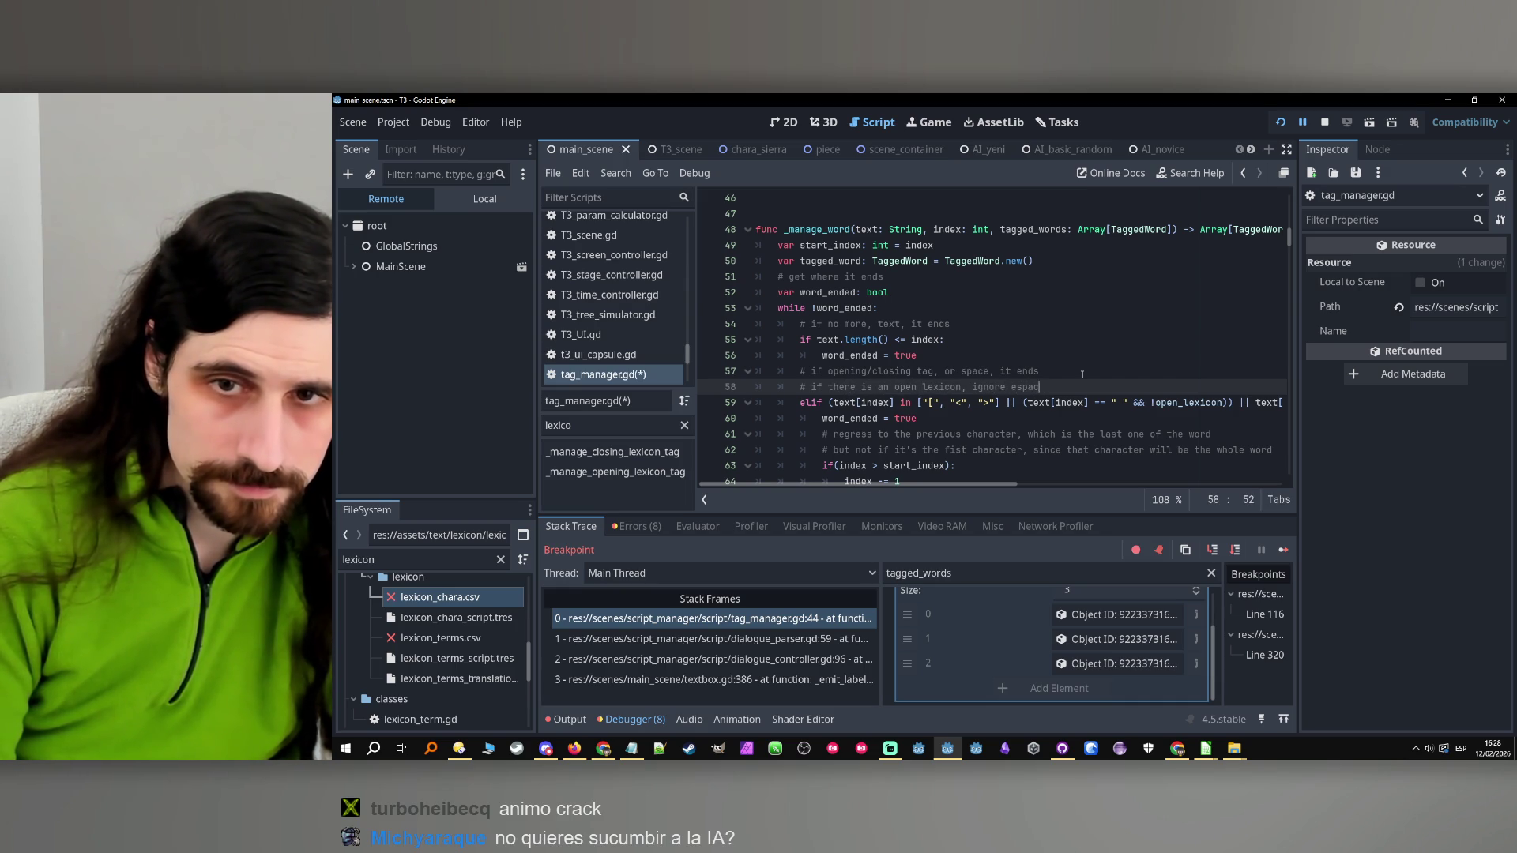
text(esas the )
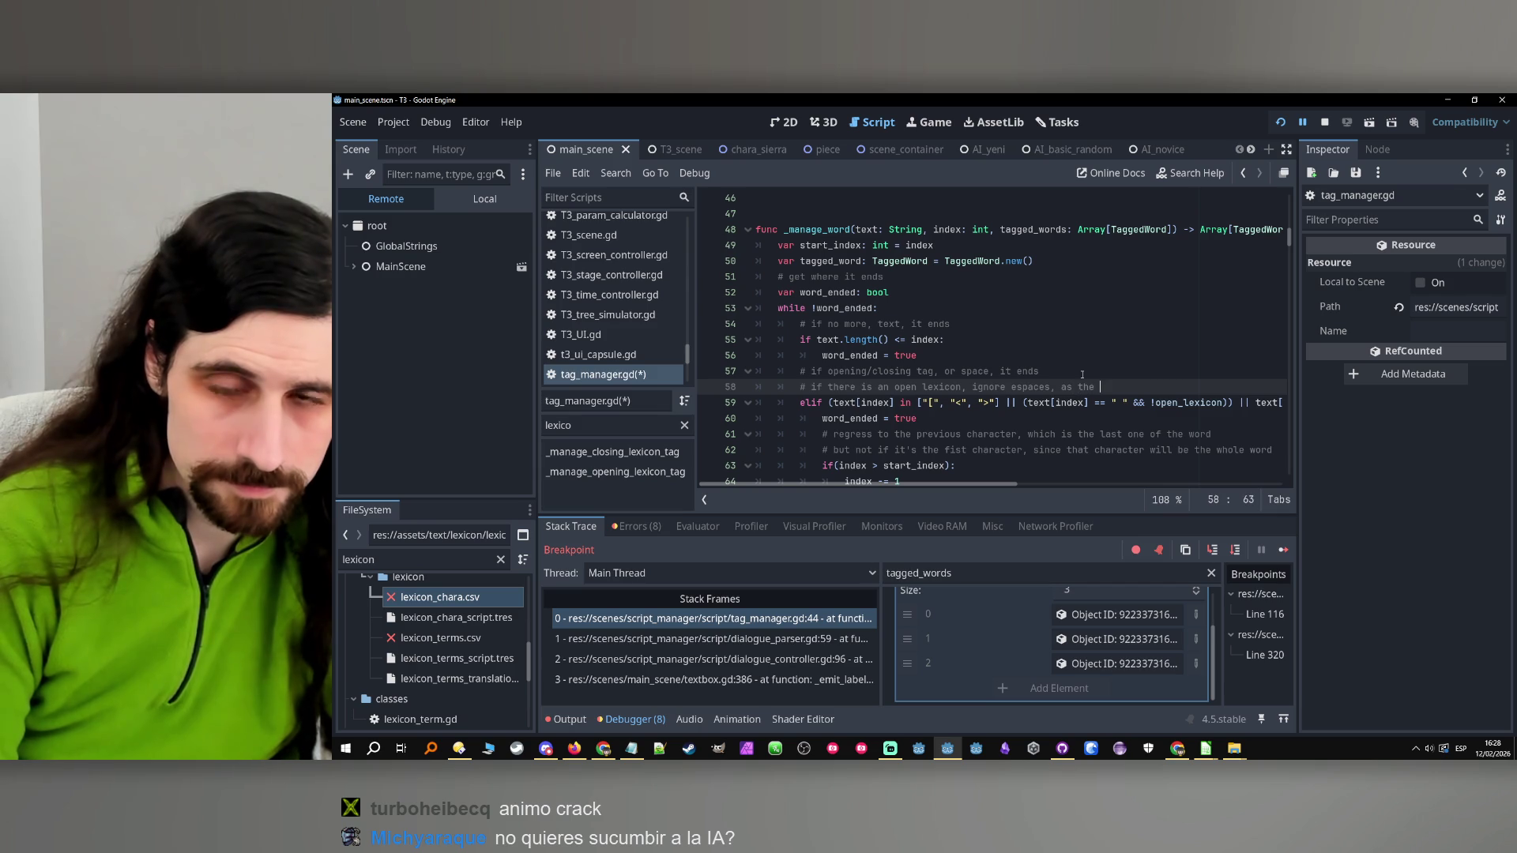
text(whole)
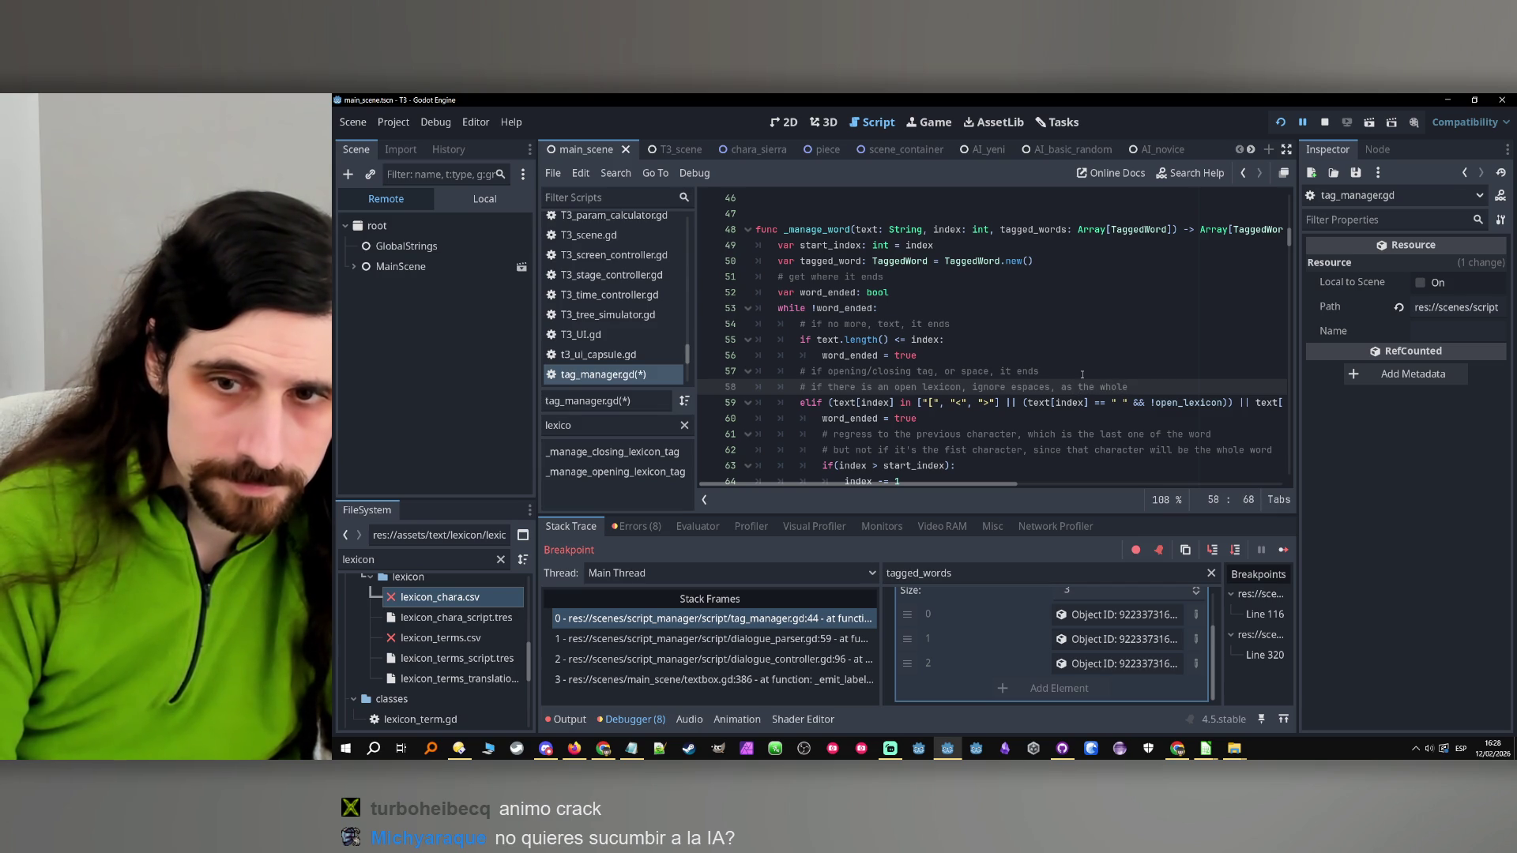
text( phrase wo)
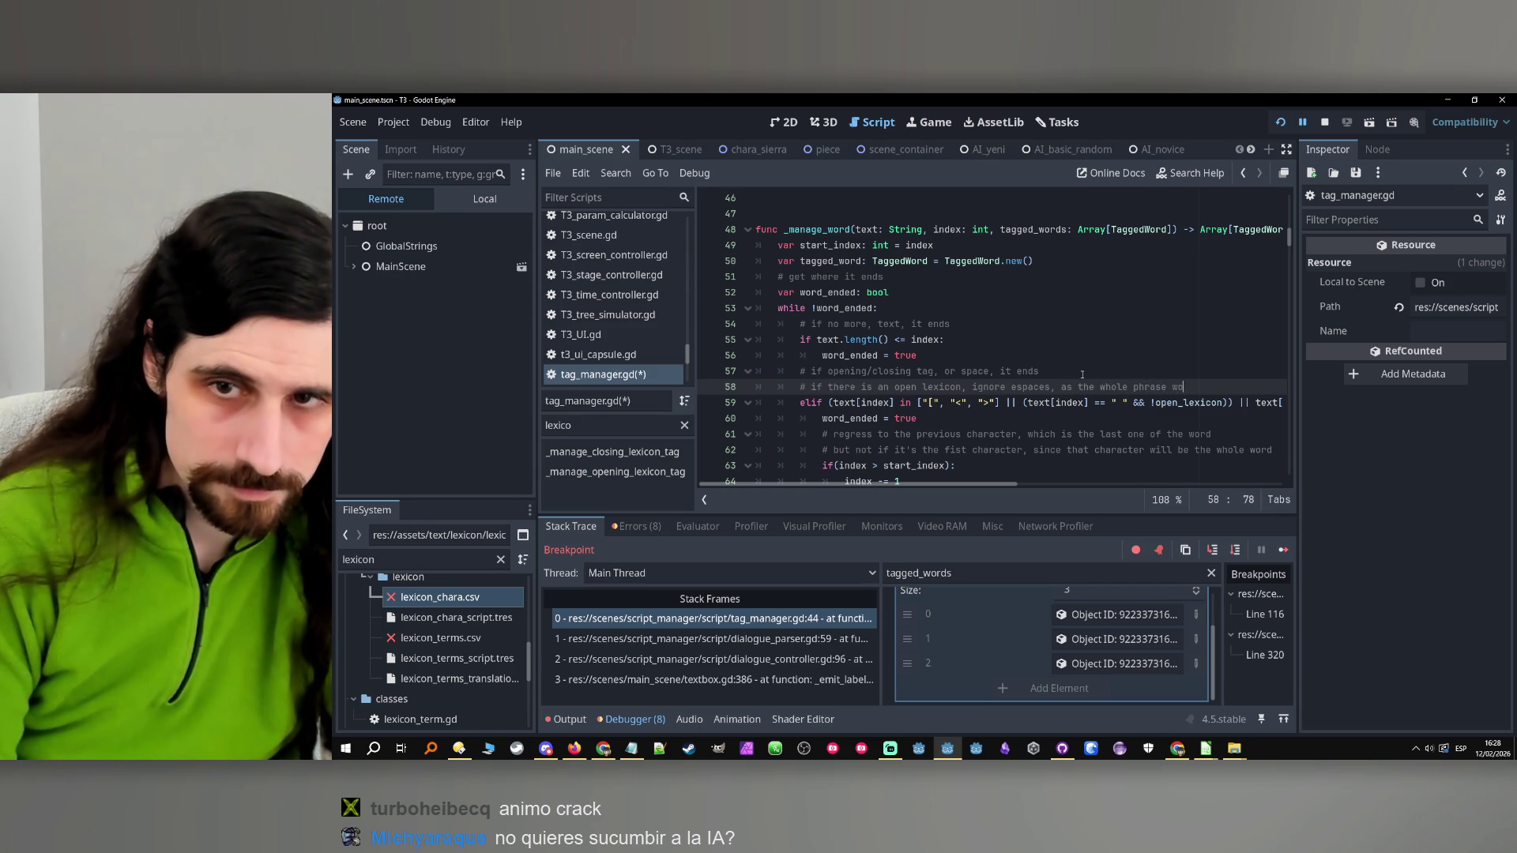
key(BackSpace)
text(ill)
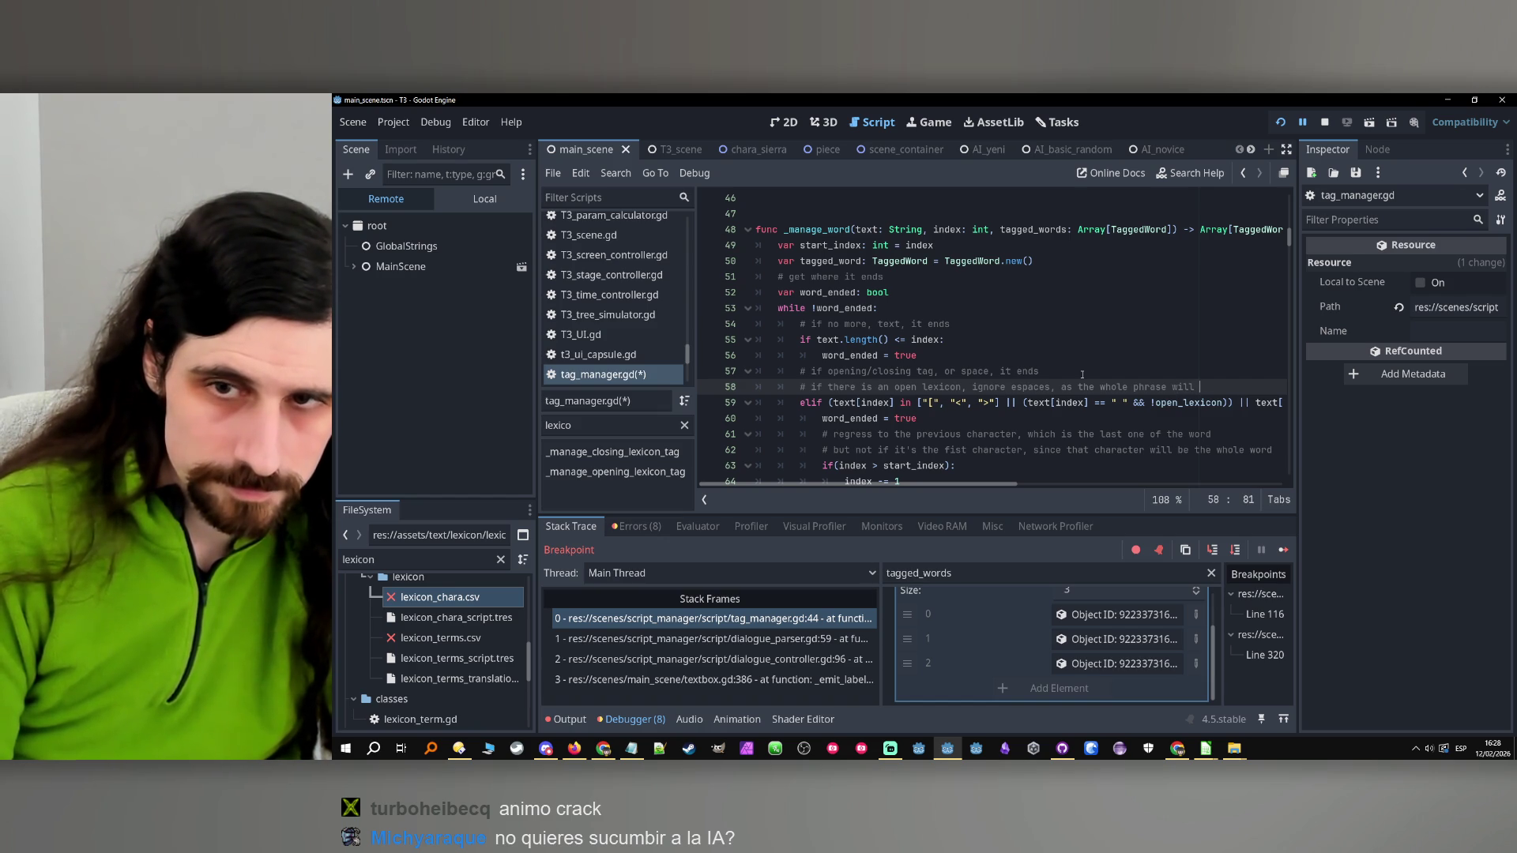
key(BackSpace)
key(BackSpace)
key(BackSpace)
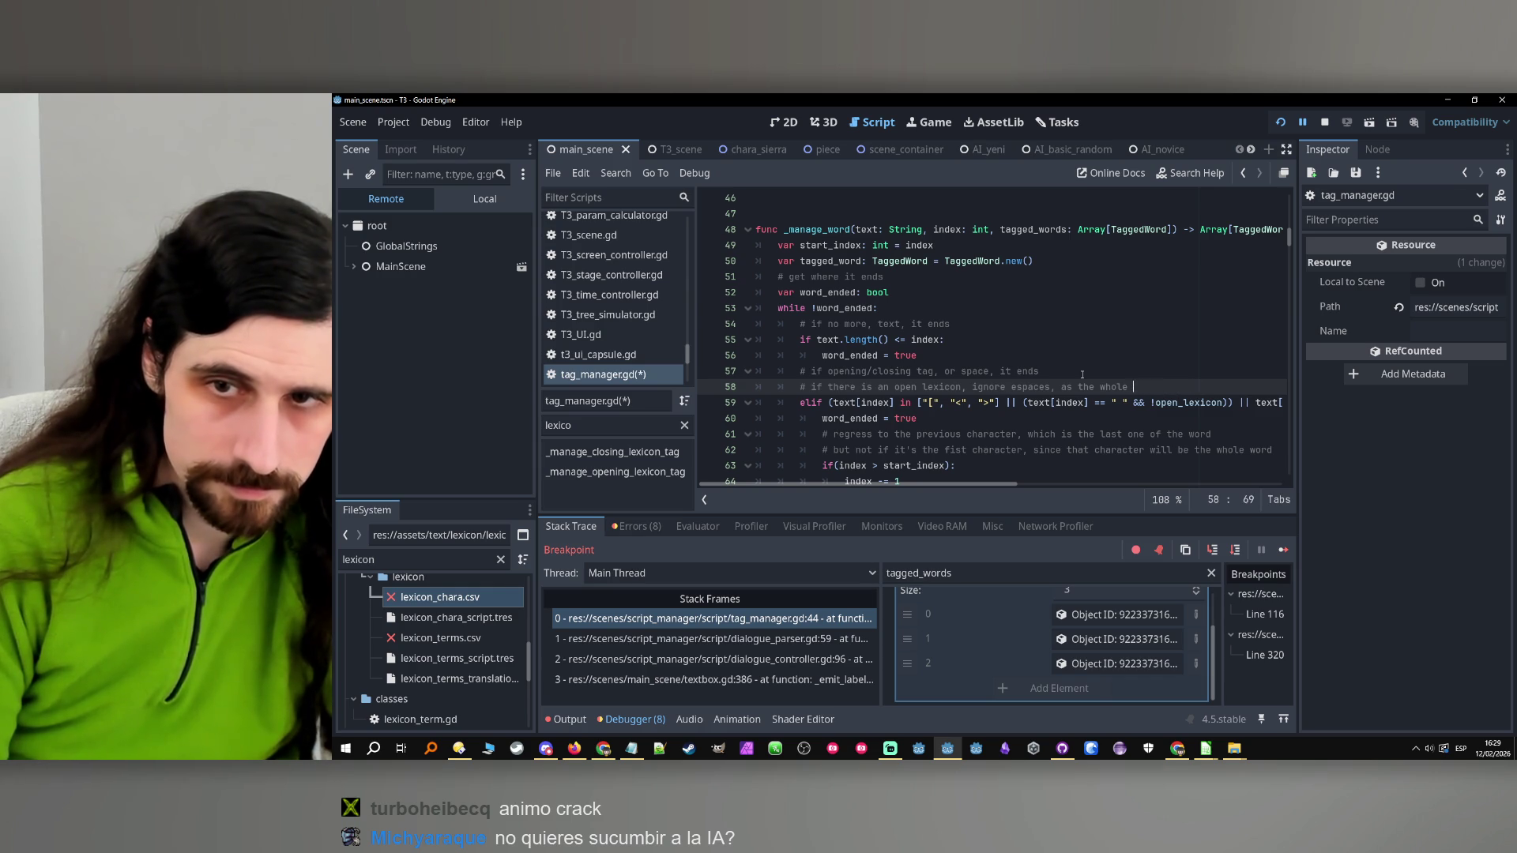
key(BackSpace)
text(text inside )
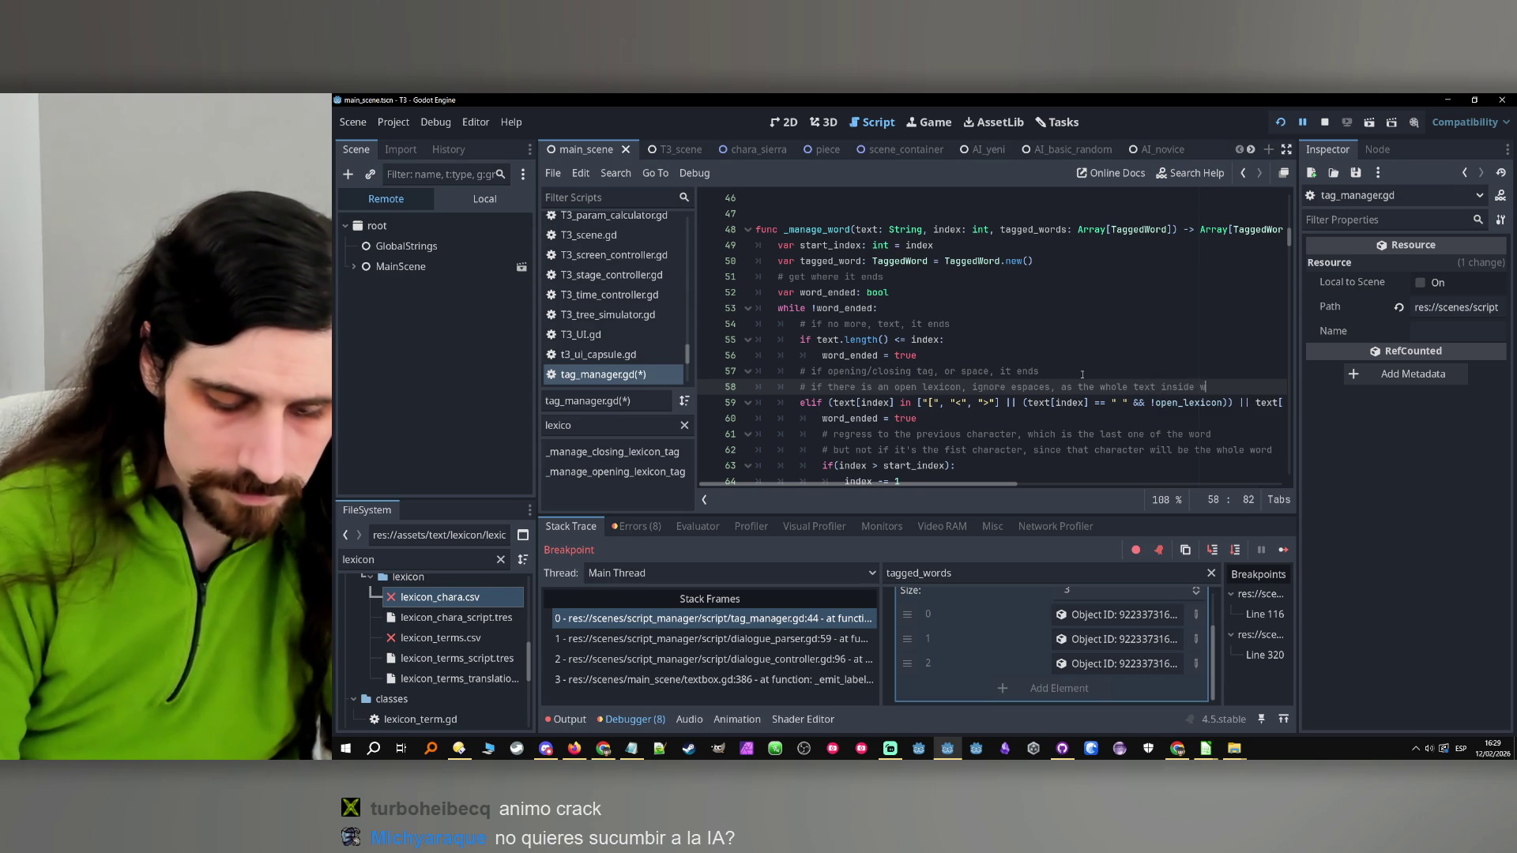
text(will be considered a single word)
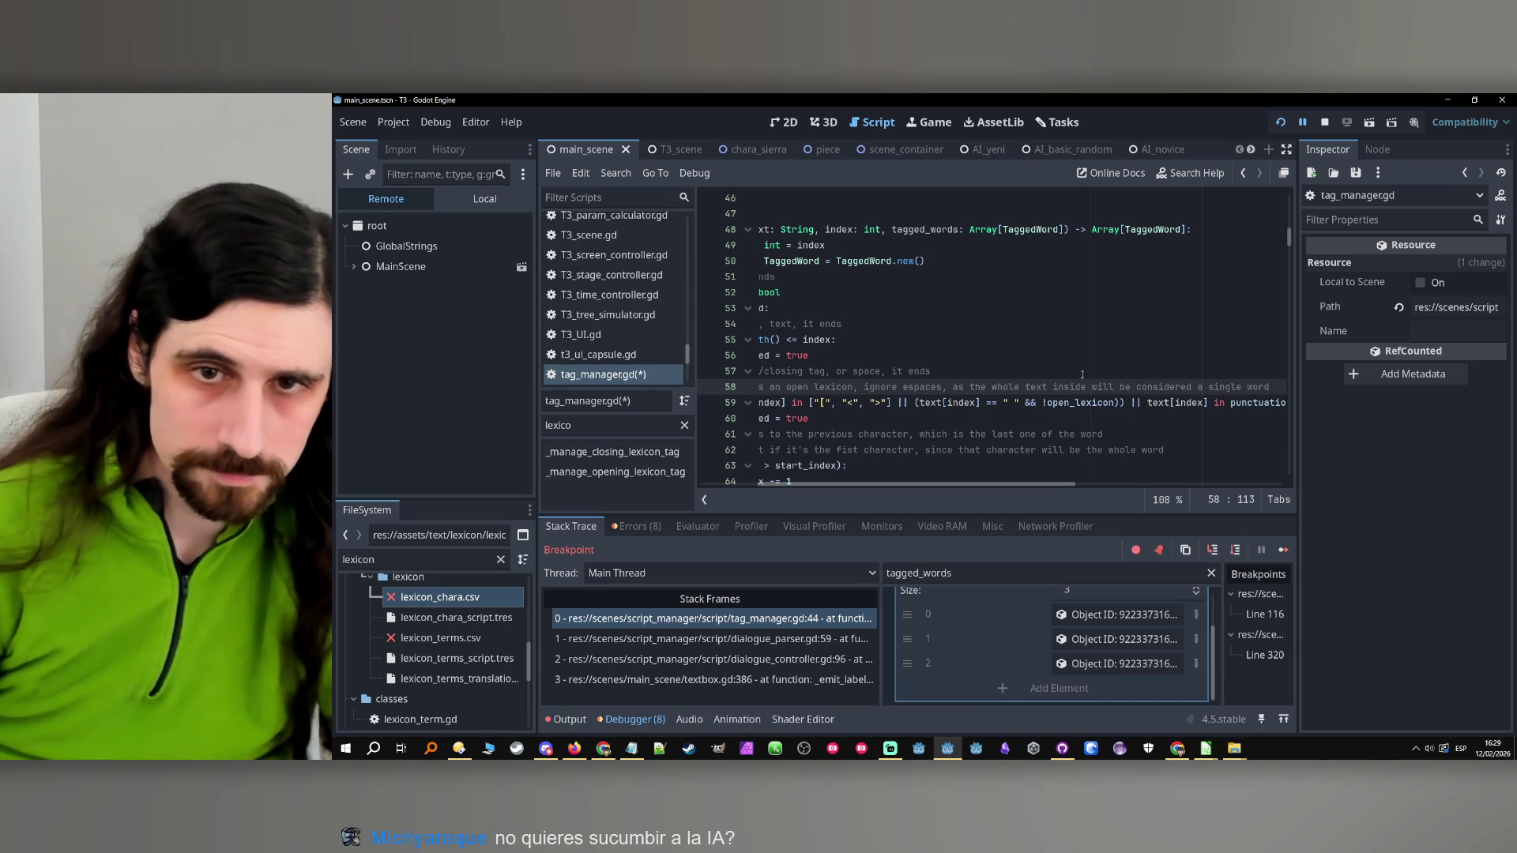
drag(802, 483, 742, 490)
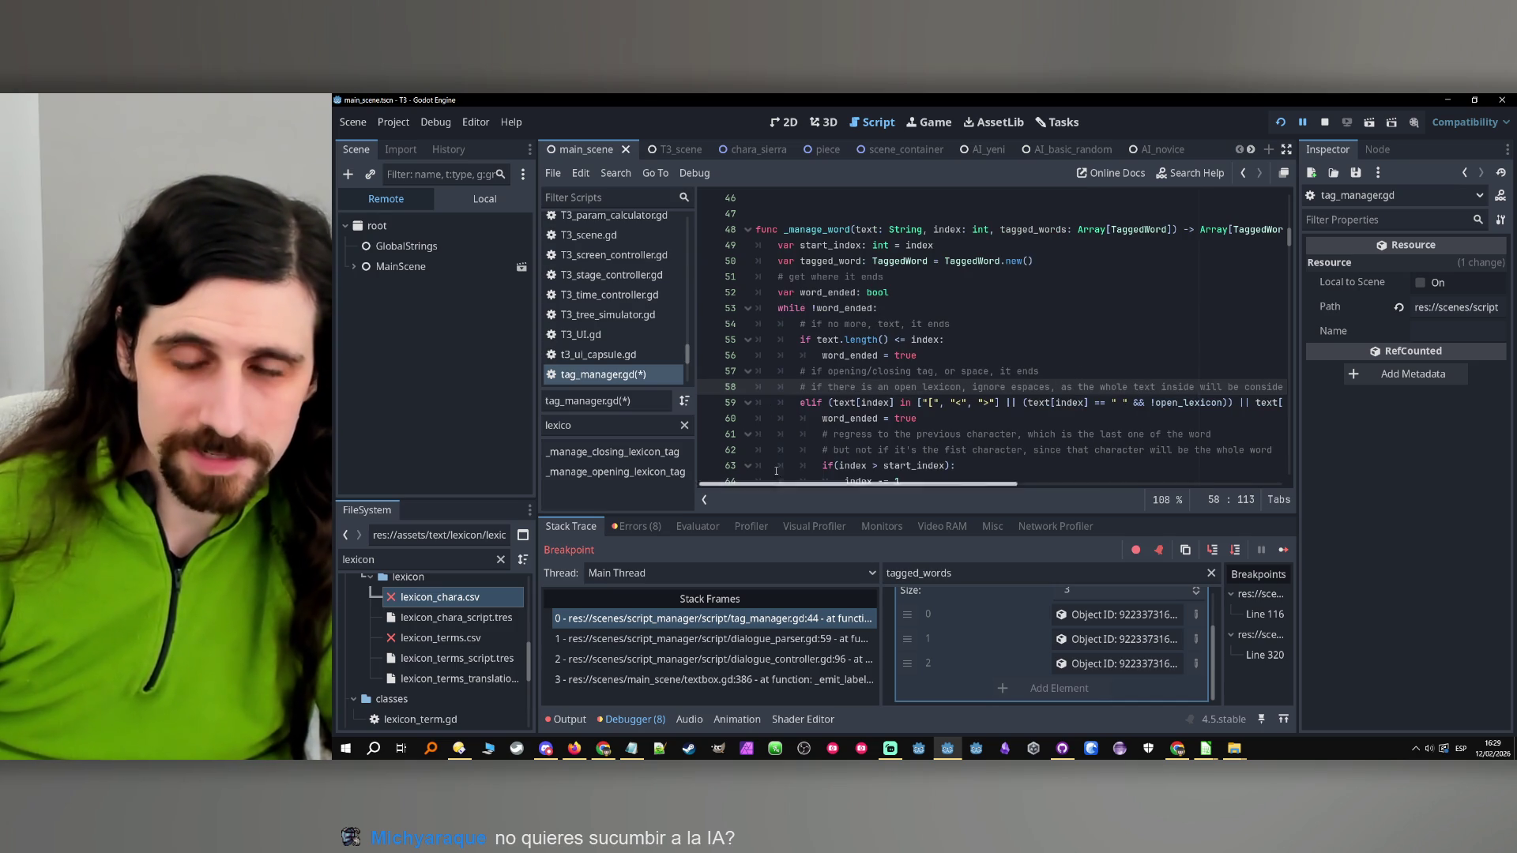
click(1081, 368)
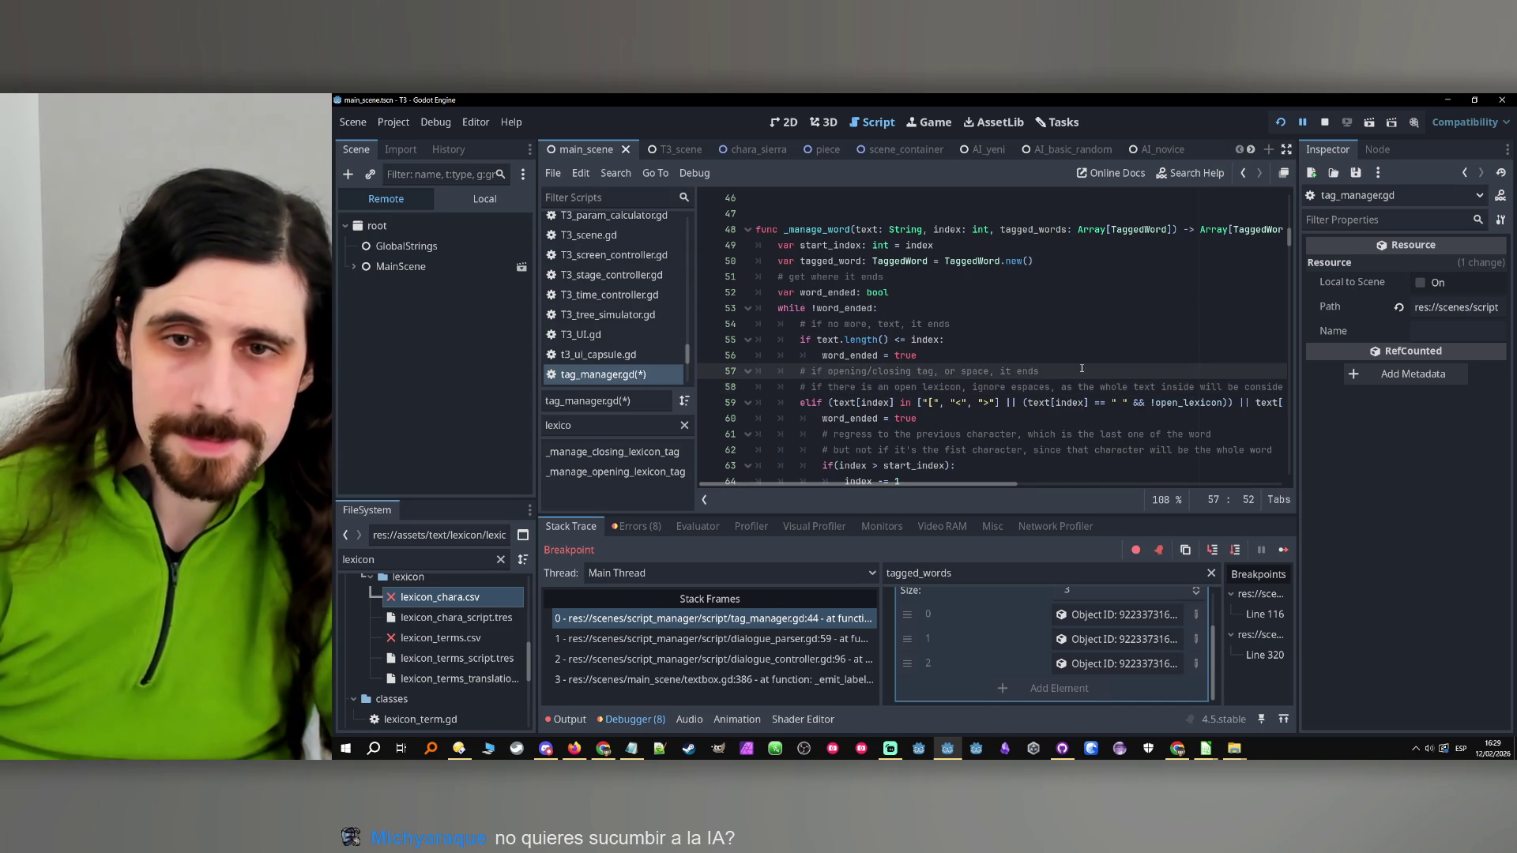
Save tag_manager.gd and jump to the _manage_opening_lexicon_tag function
key(ctrl+s)
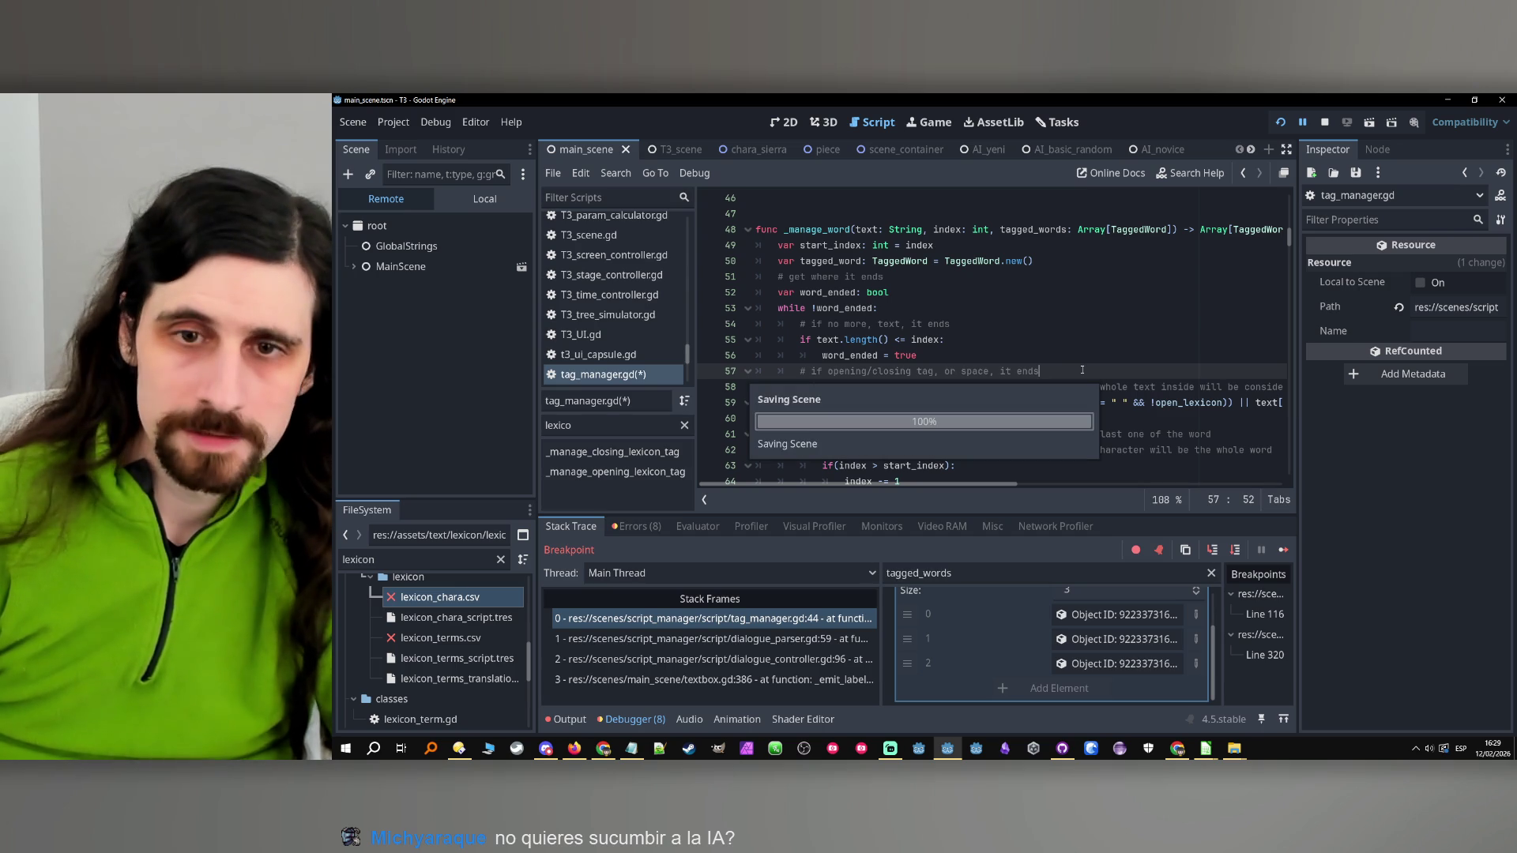
scroll(1068, 385, up, 7)
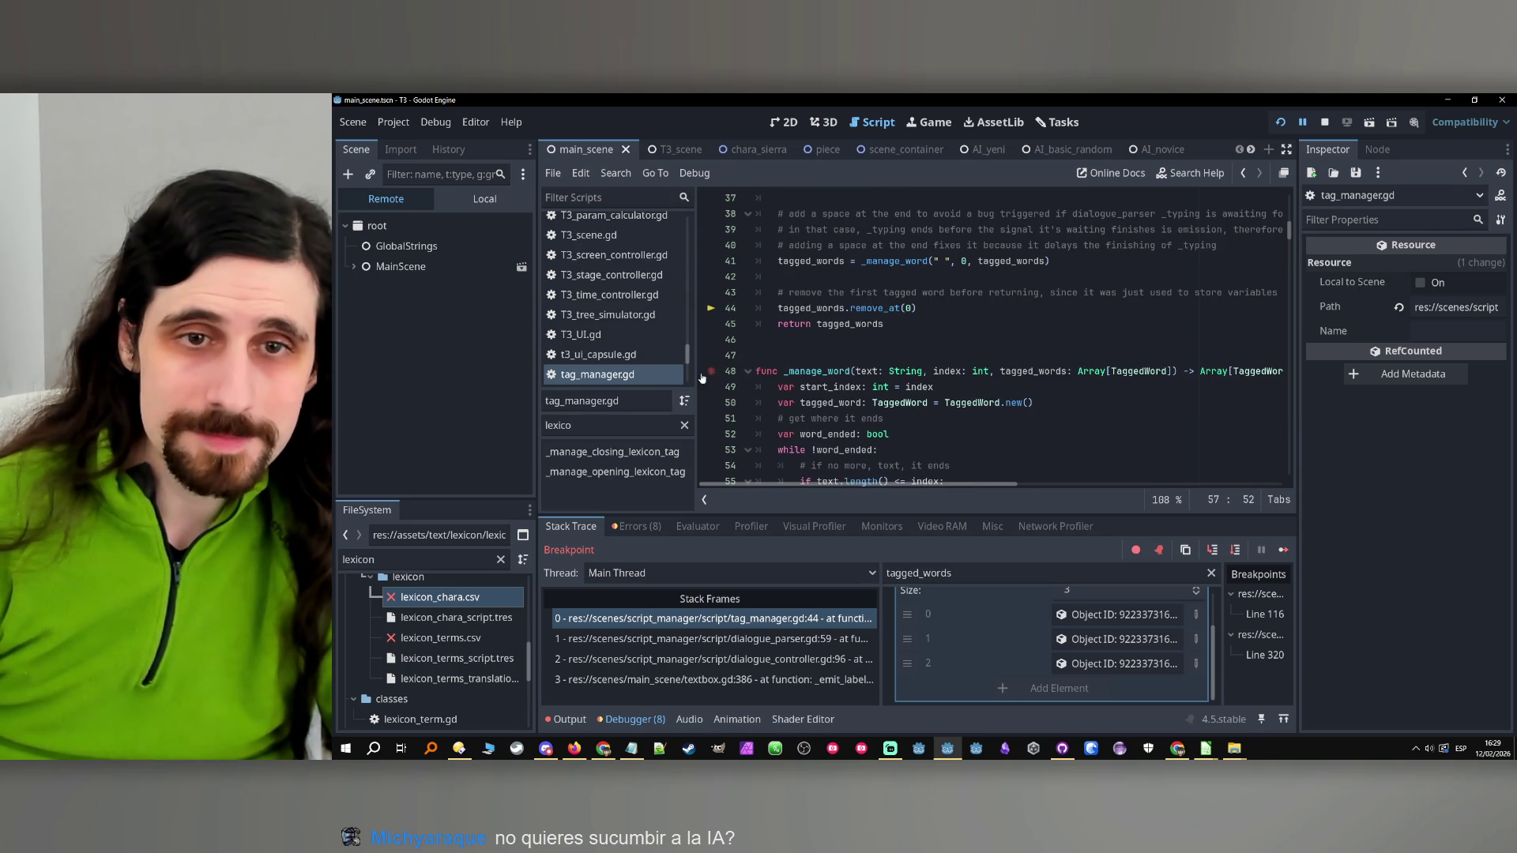
click(616, 472)
scroll(891, 350, down, 1)
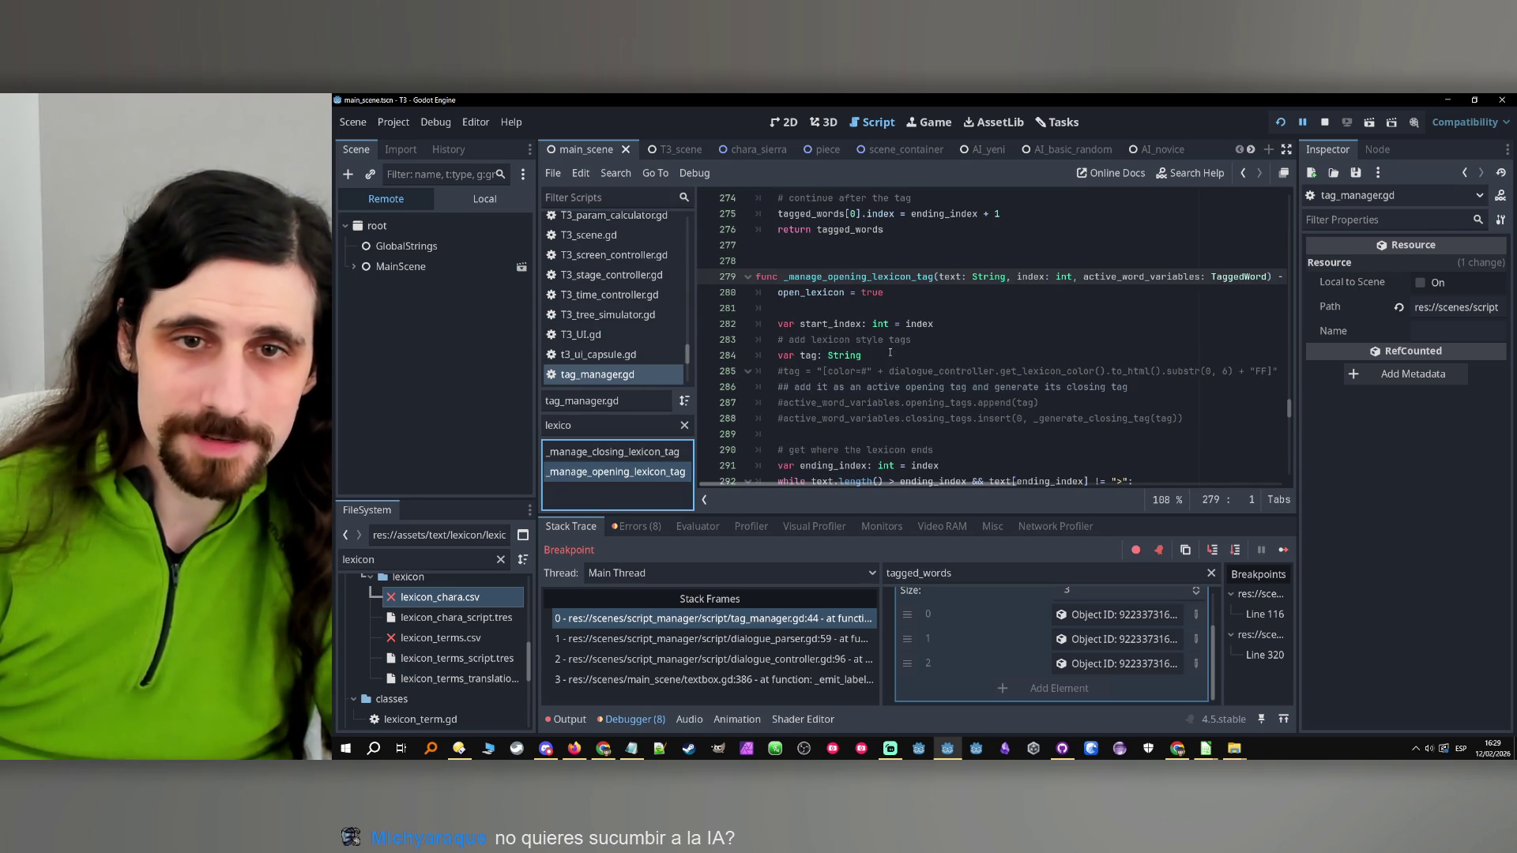
Replace '= ending_index' with 'index += 1' on line 315, save, and relaunch the game
scroll(885, 334, down, 10)
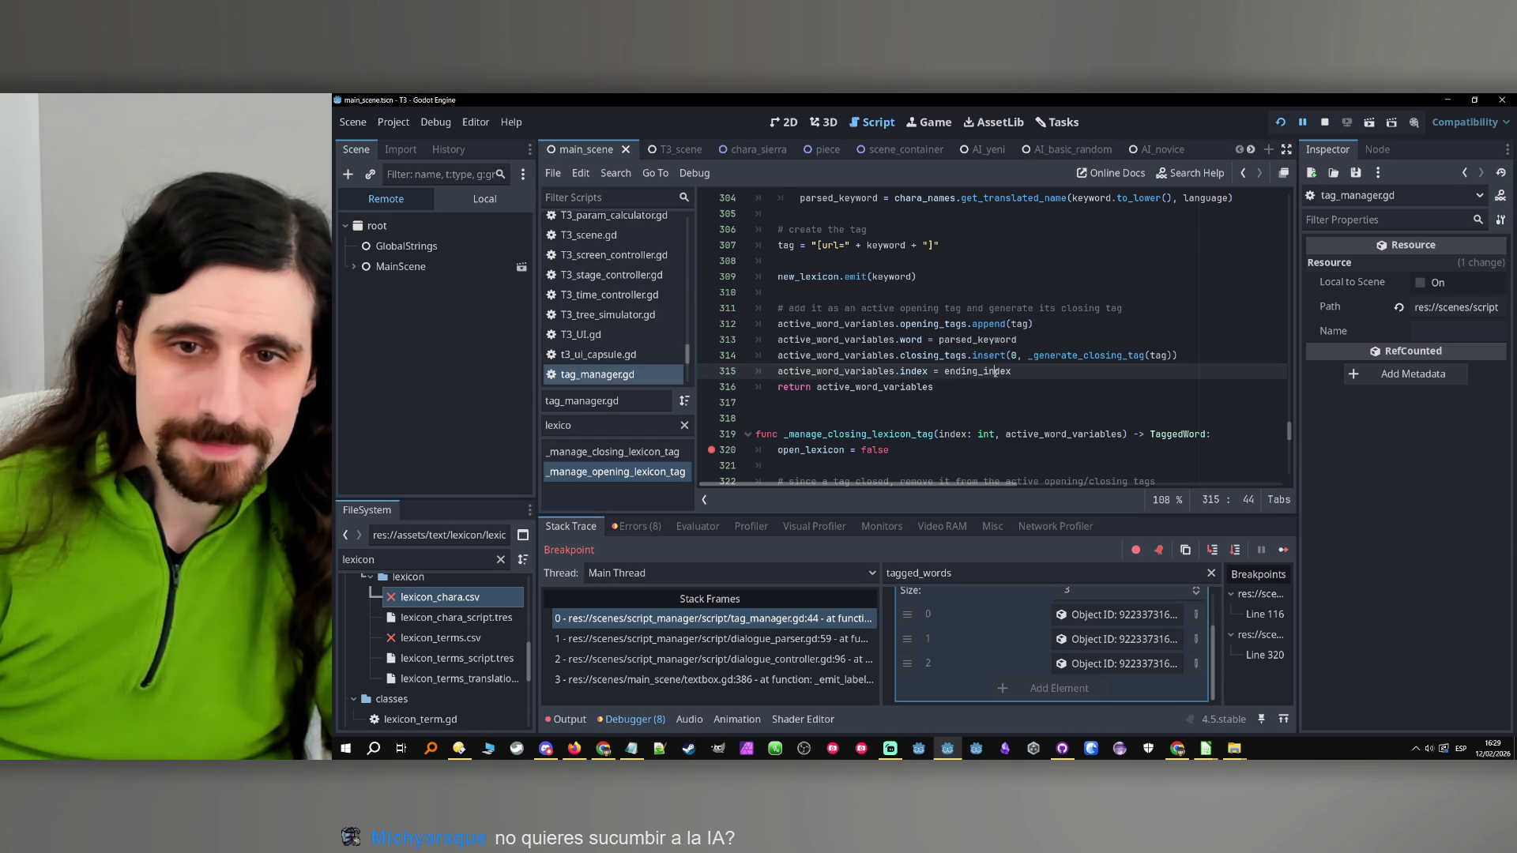
double_click(995, 372)
key(BackSpace)
key(BackSpace)
key(BackSpace)
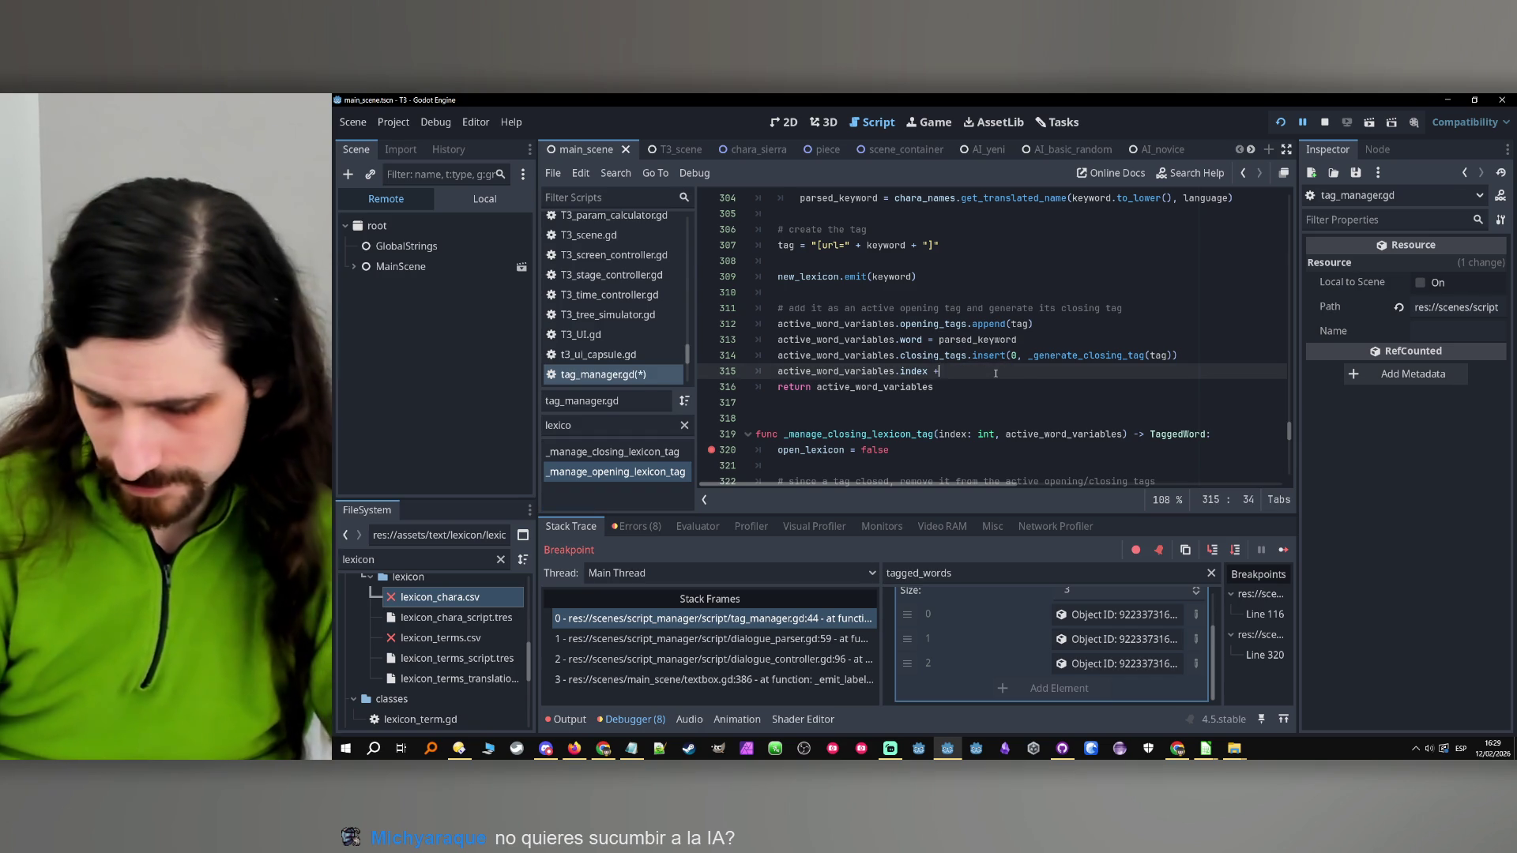
text(+= 1)
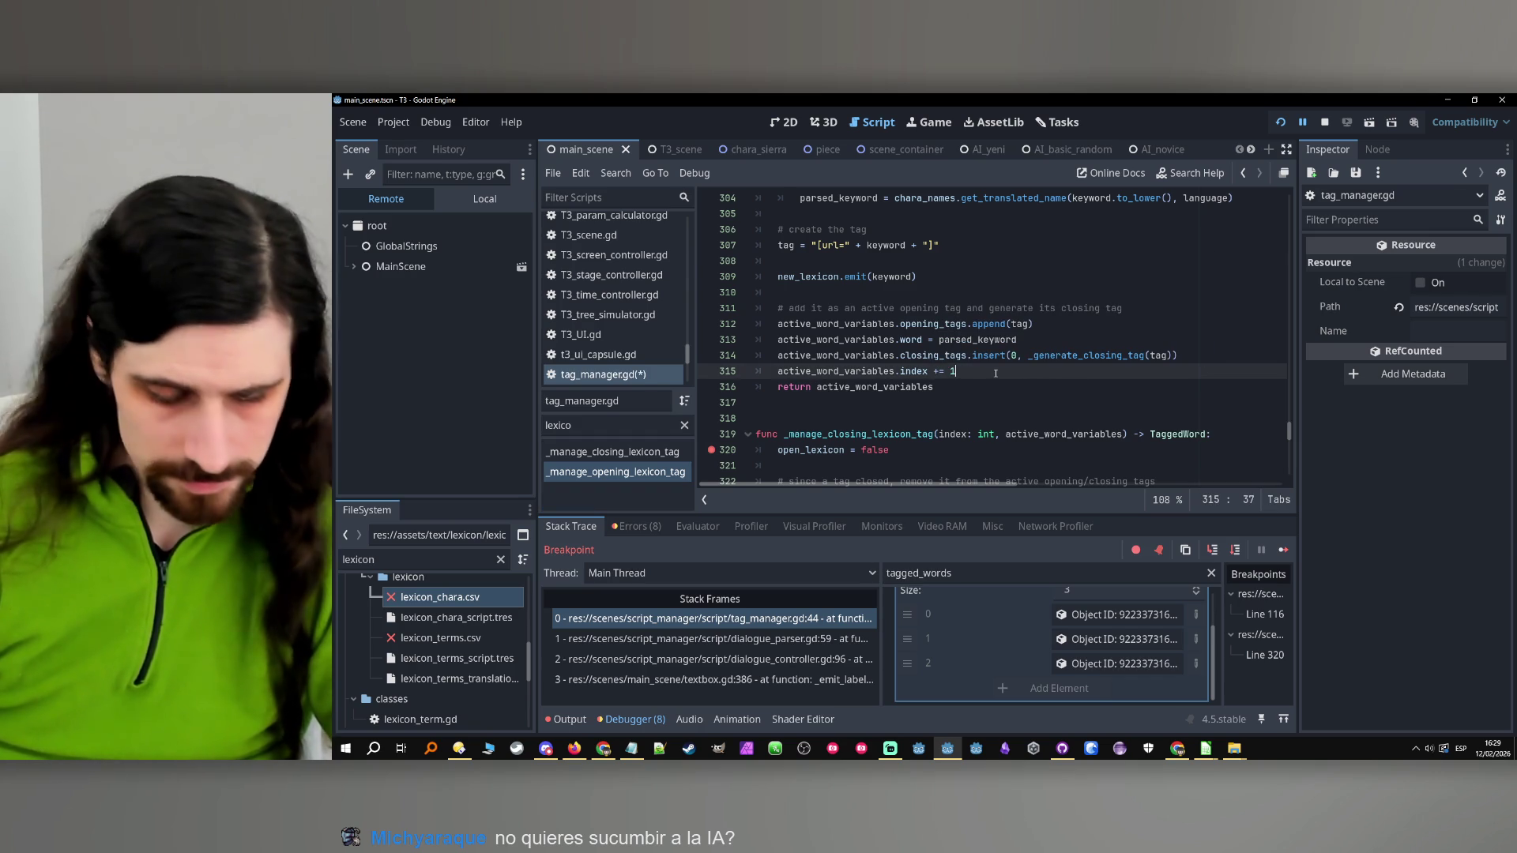
key(ctrl+s)
click(1323, 122)
click(1281, 122)
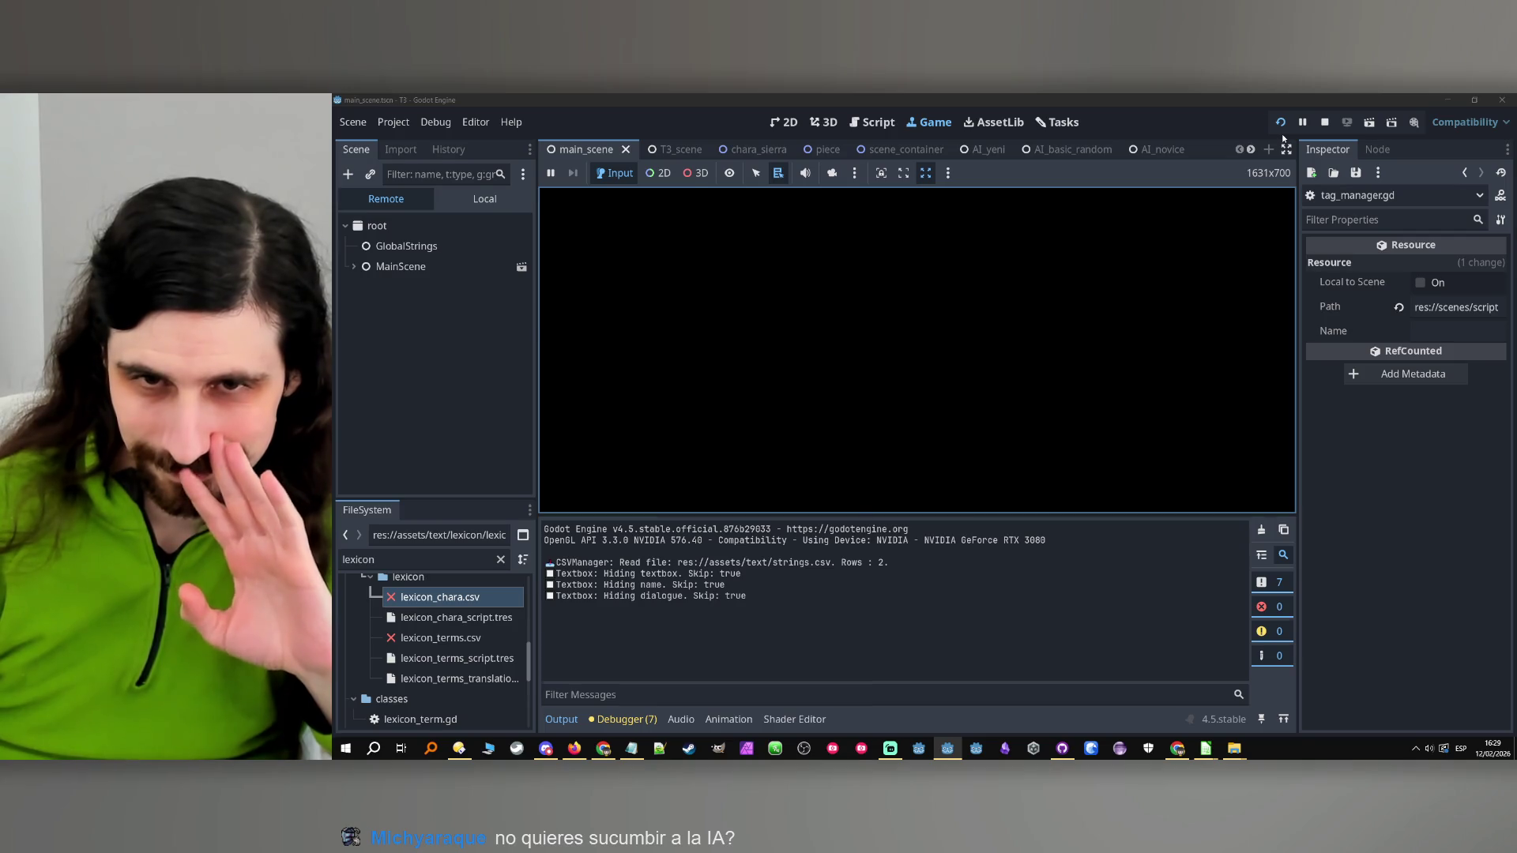
Remove the line 320 breakpoint, resume, check the Tonic the Rat lexicon popup, and stop
click(710, 324)
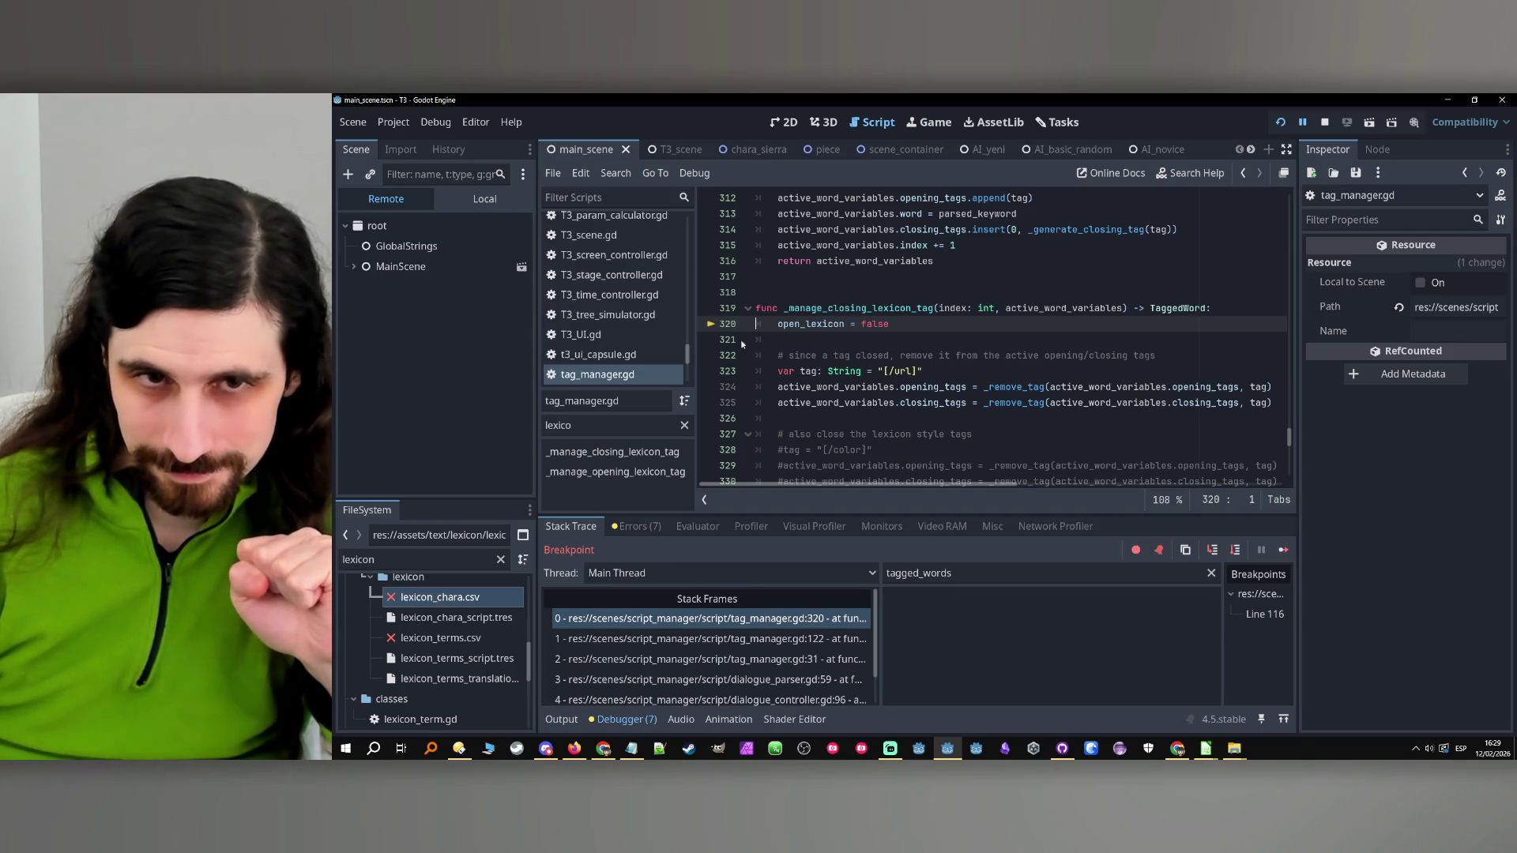
click(1283, 550)
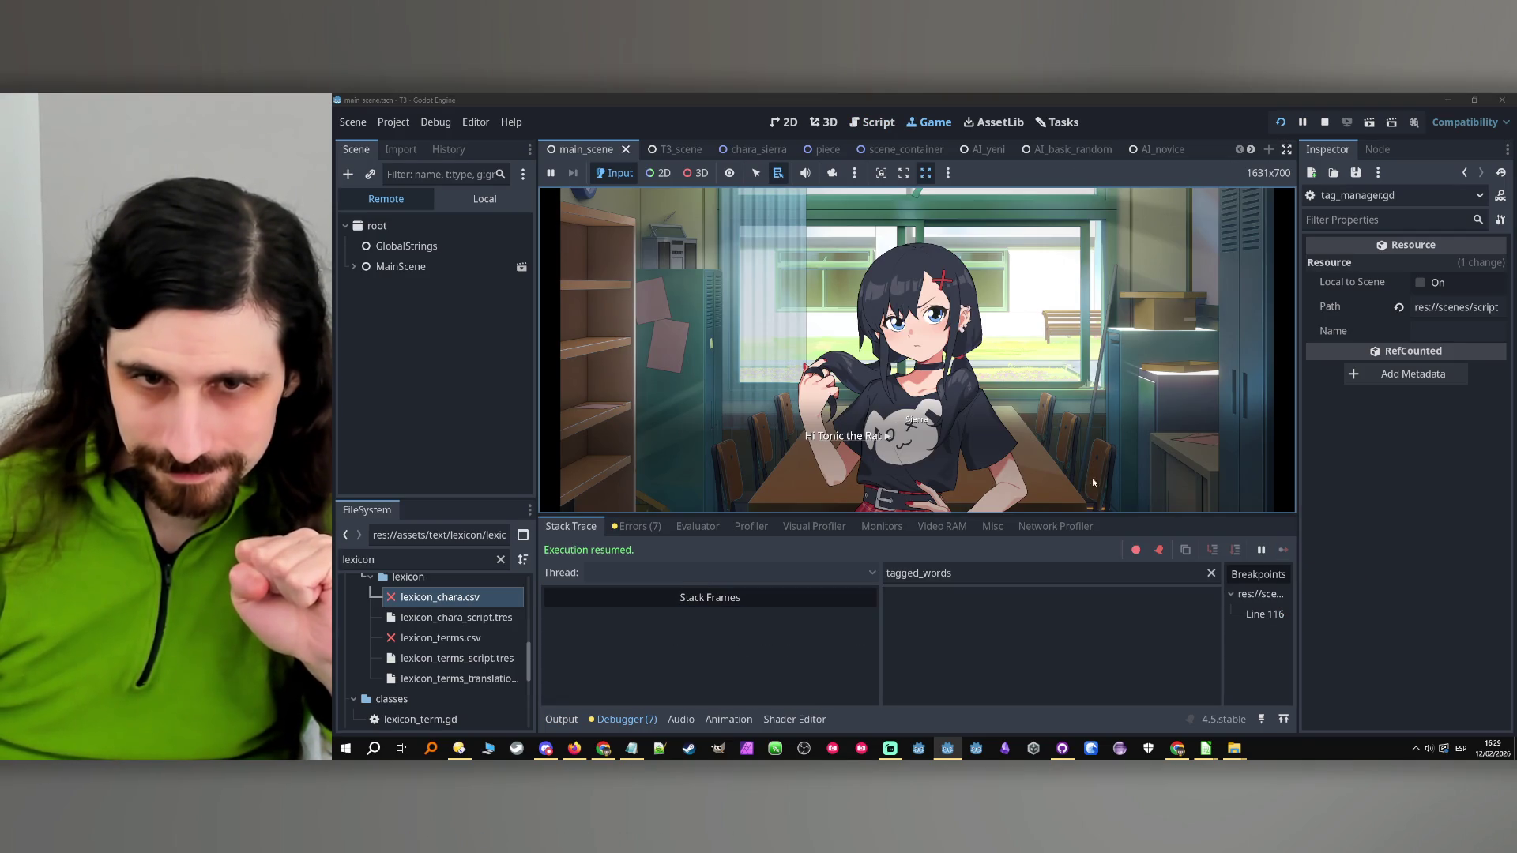
mouse_move(866, 444)
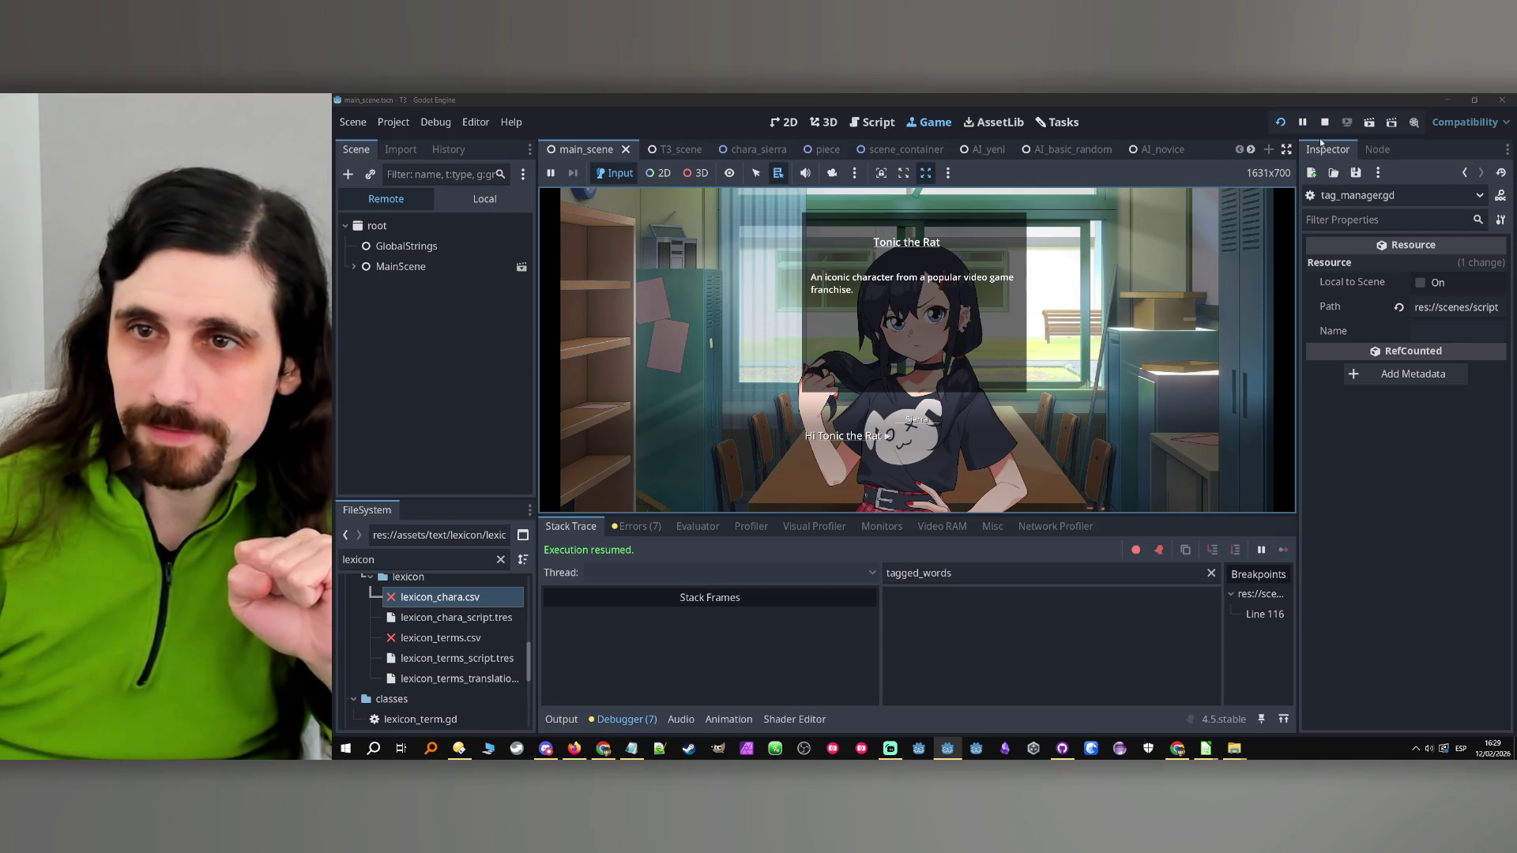
click(1325, 121)
Close the test1.csv spreadsheet window and switch the editor to the task board
mouse_move(1206, 748)
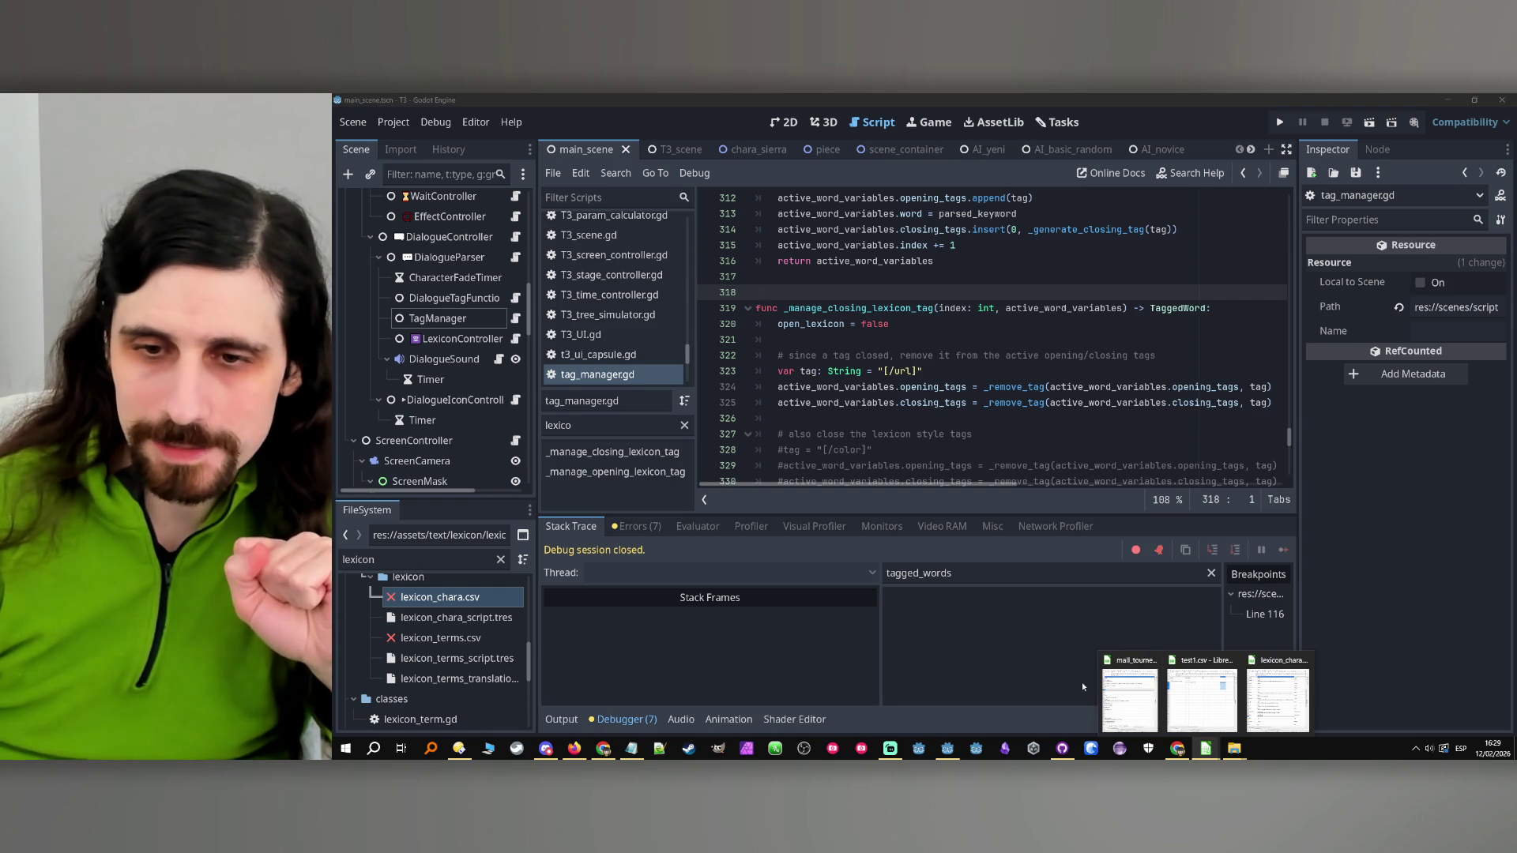
mouse_move(1192, 703)
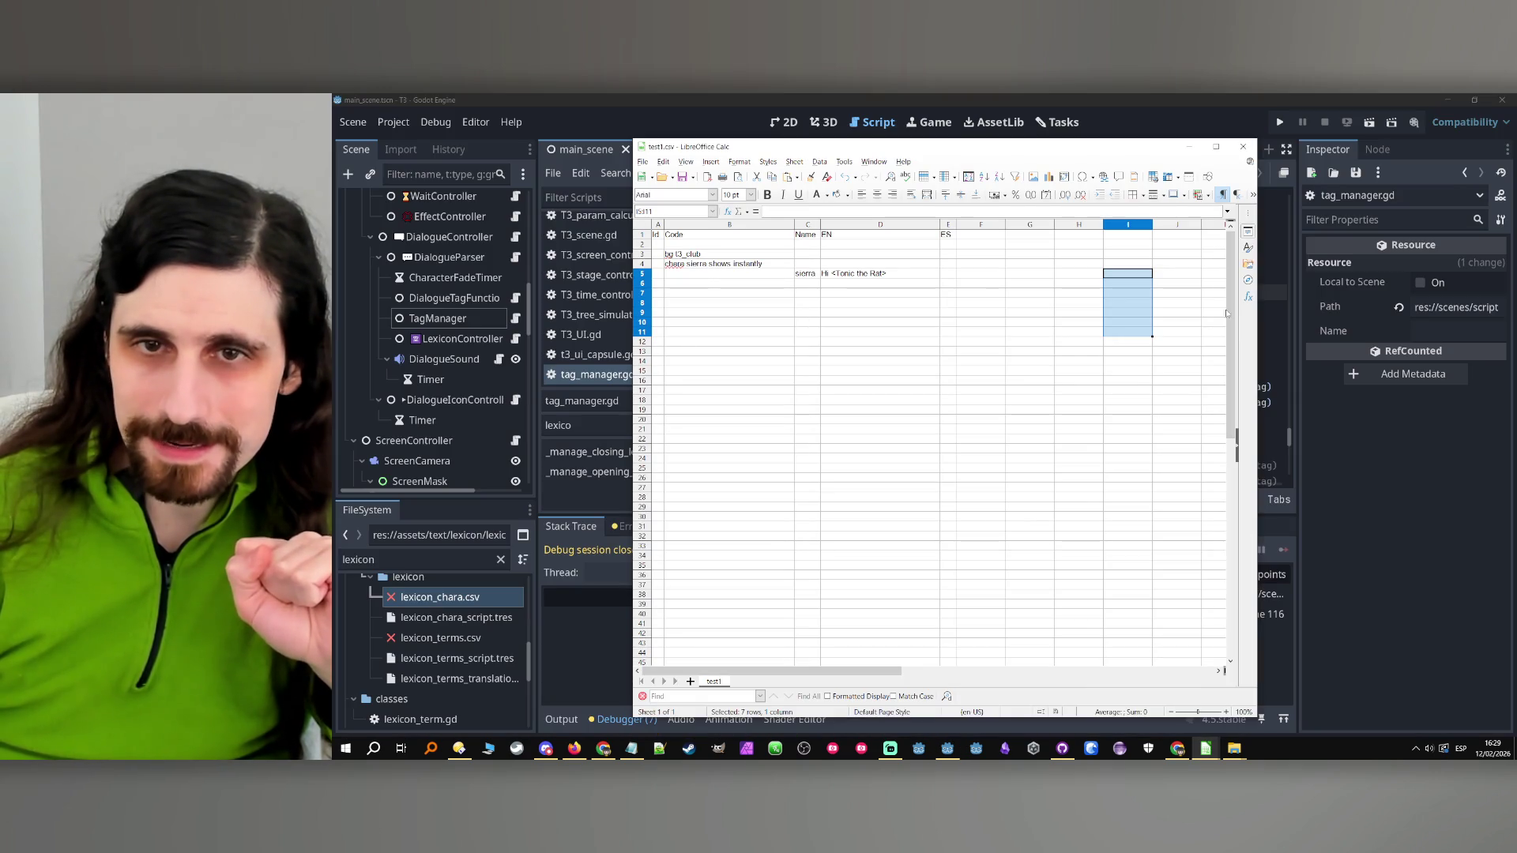
click(1246, 145)
click(1059, 123)
scroll(813, 269, up, 2)
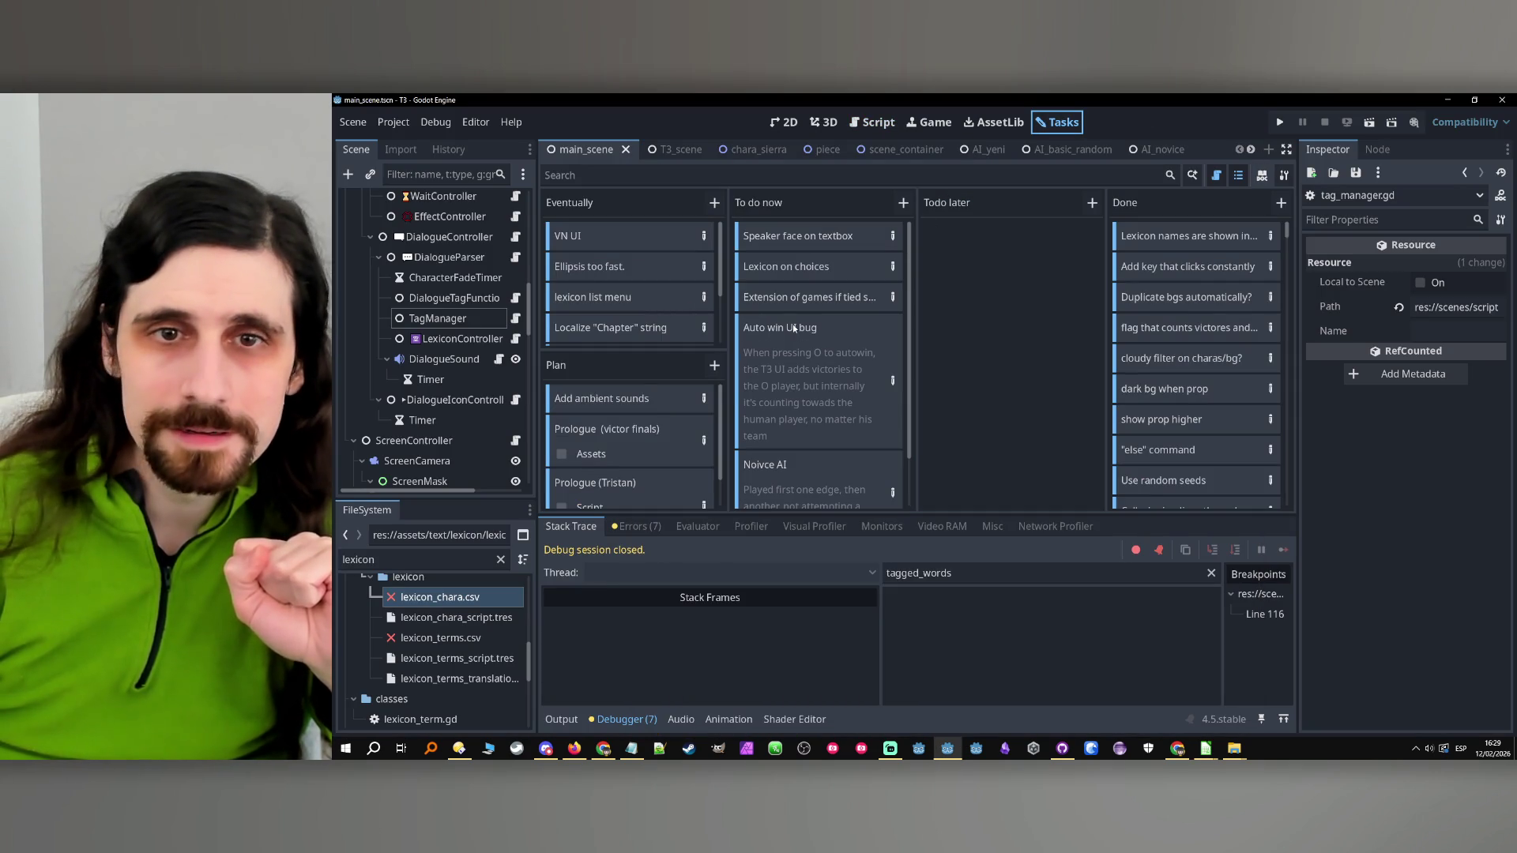
Review To do now tasks, peeking at 'Lexicon for generic names such as Kid?', then show GitHub Desktop
click(788, 301)
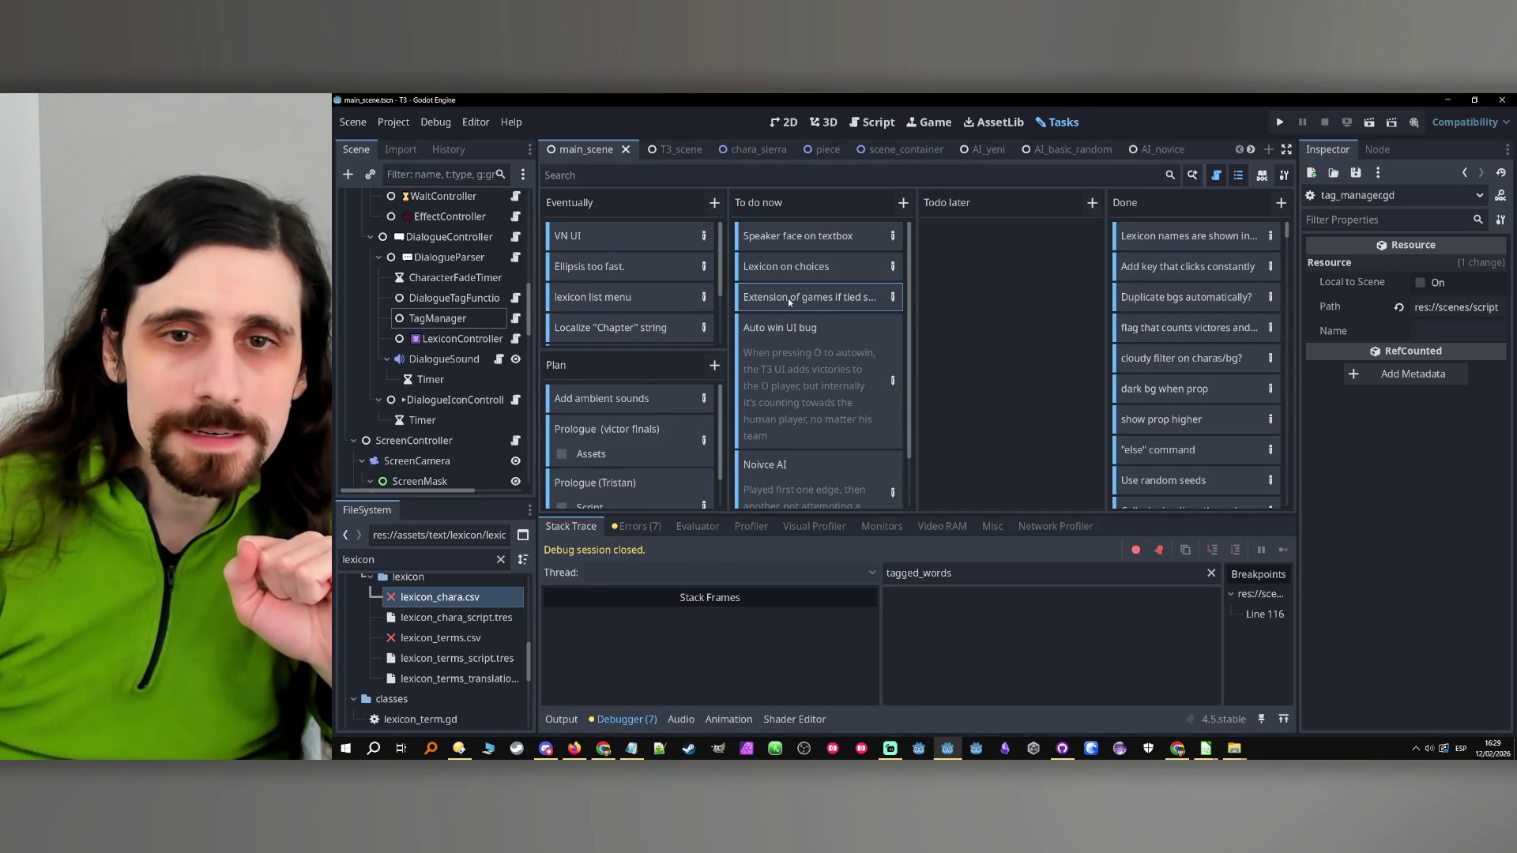
scroll(833, 306, down, 2)
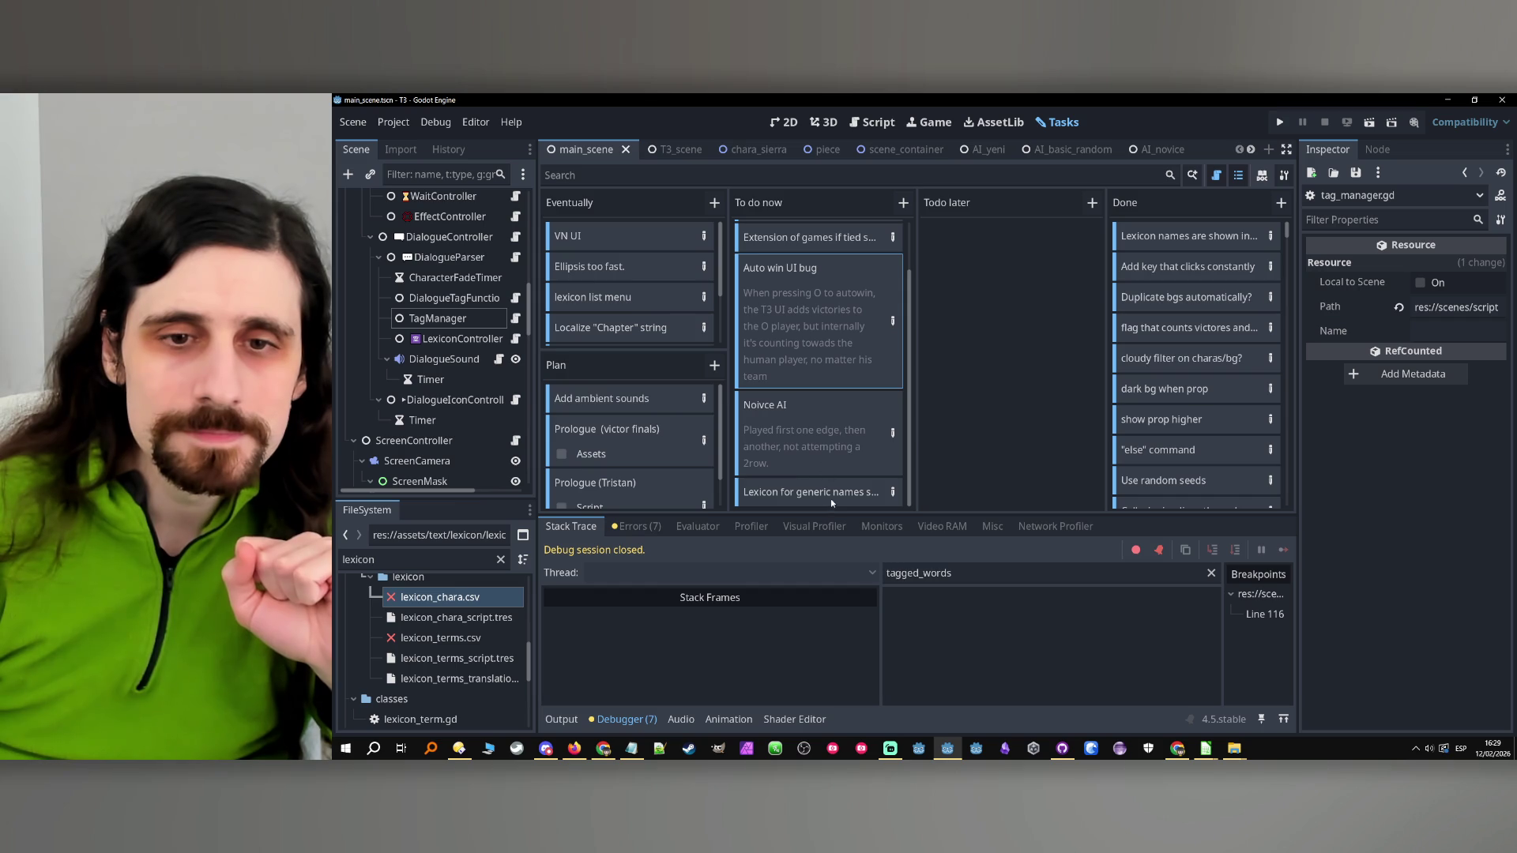
click(892, 491)
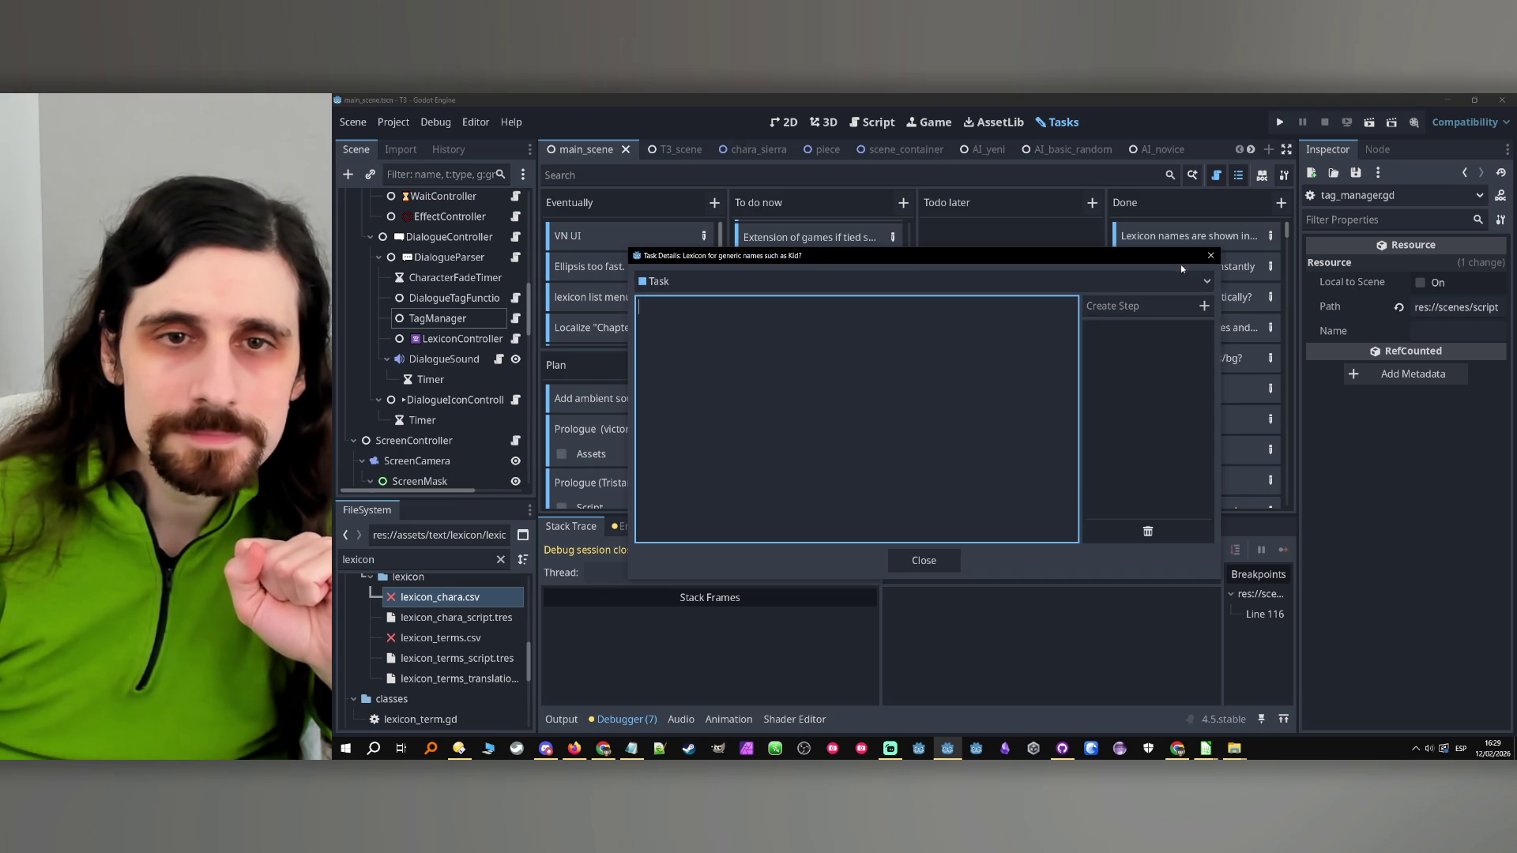
click(1210, 255)
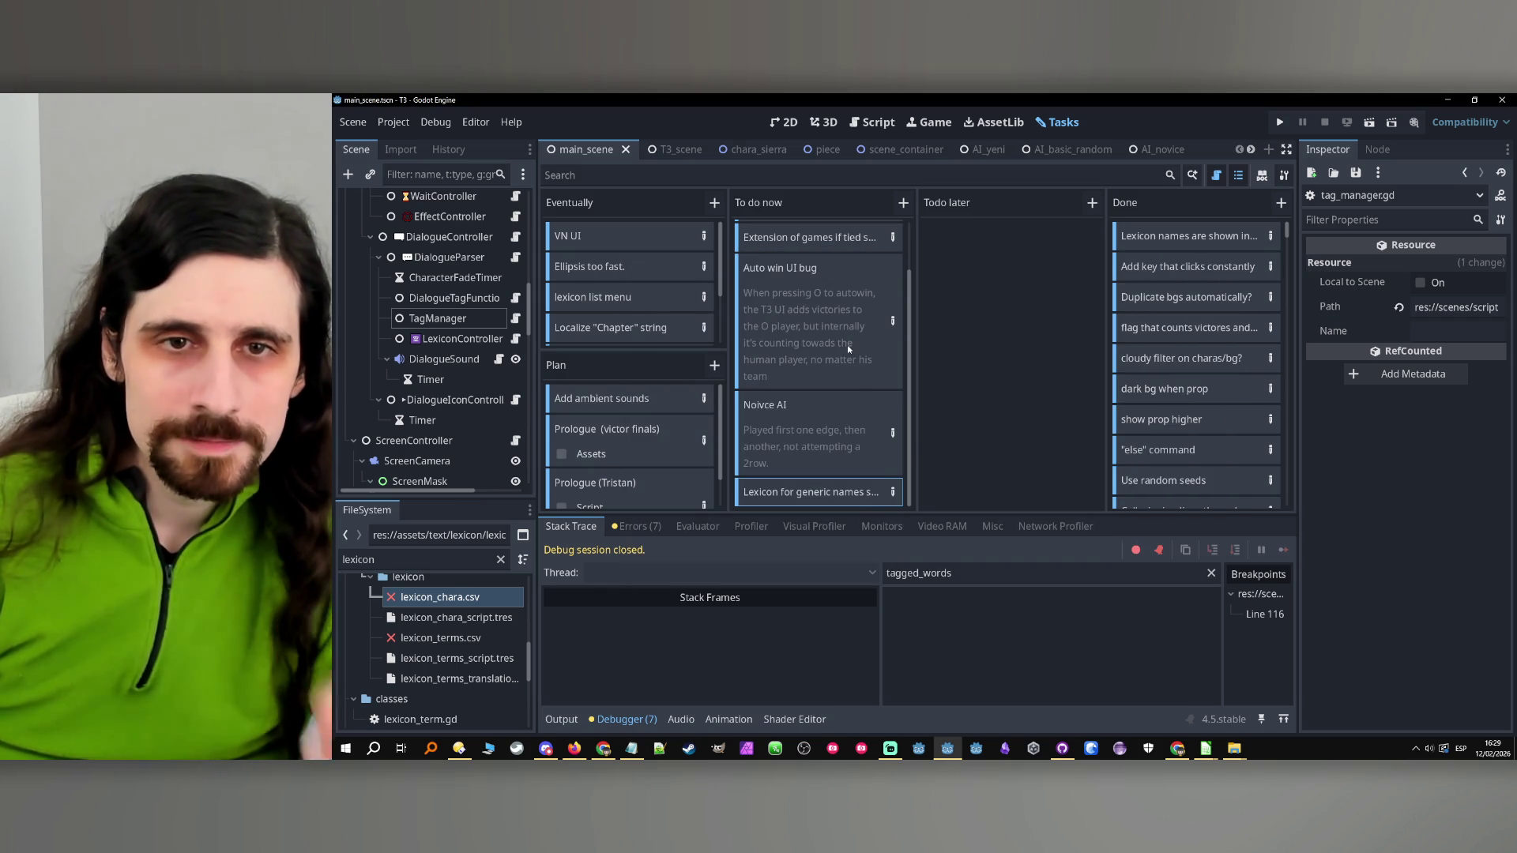
scroll(849, 349, up, 2)
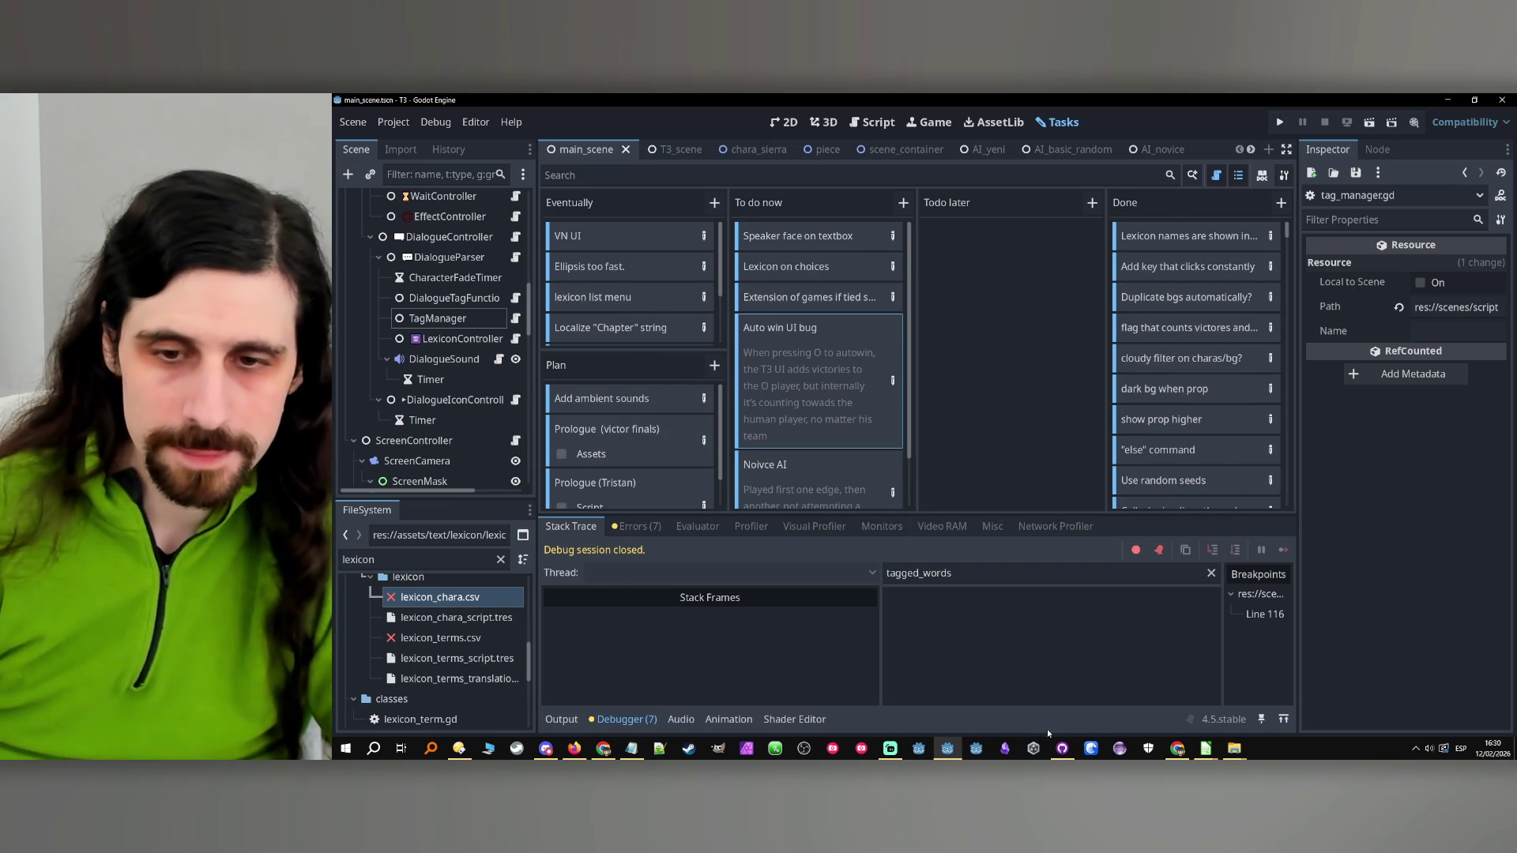
click(1063, 749)
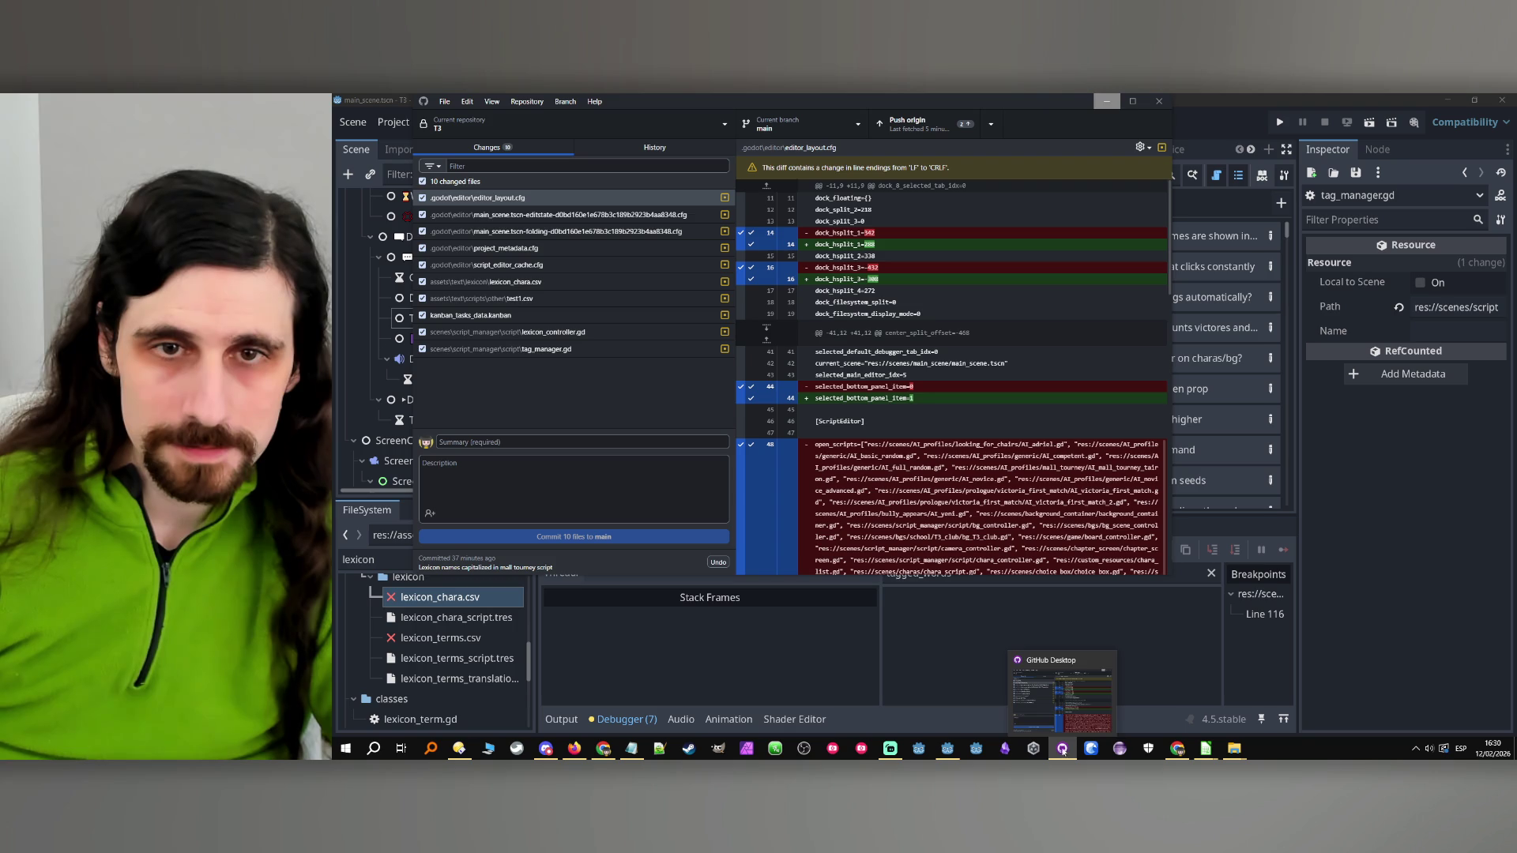
Hide GitHub Desktop, rerun and stop the game, then return to the 10 changed files
click(1062, 749)
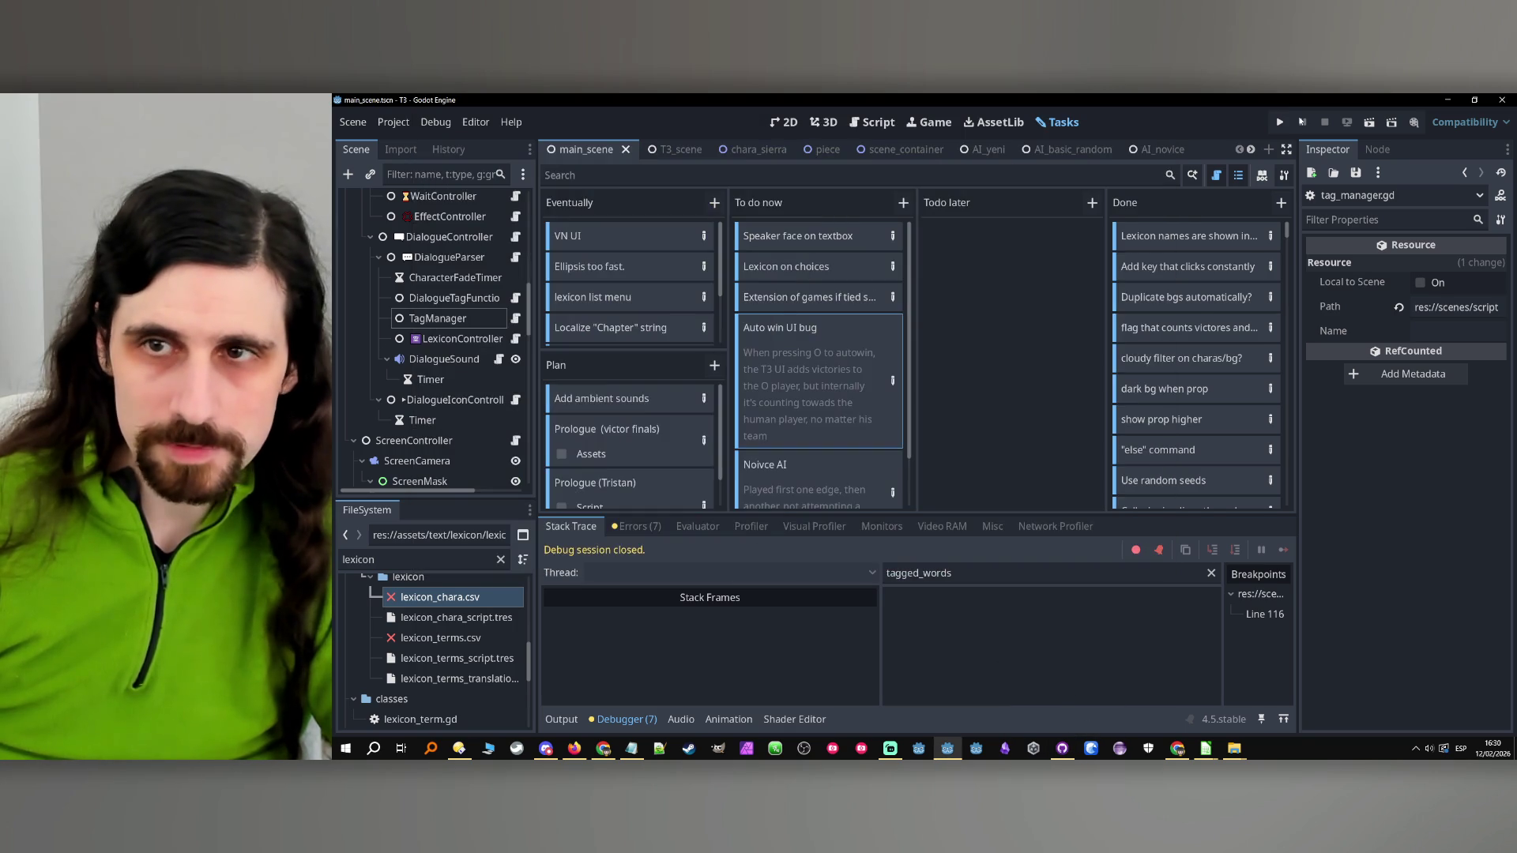
click(1280, 120)
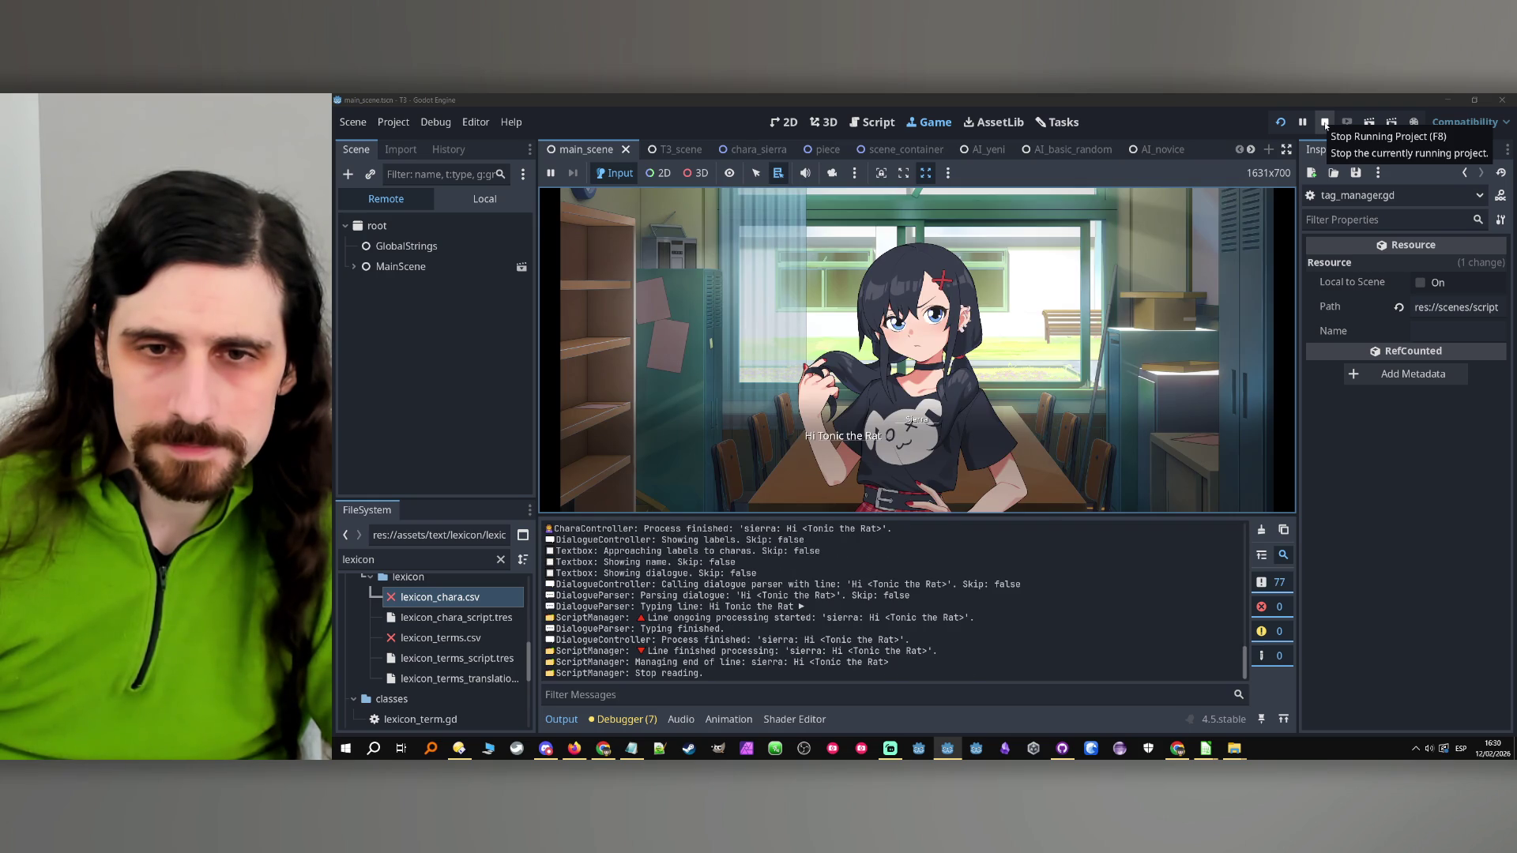
click(1326, 123)
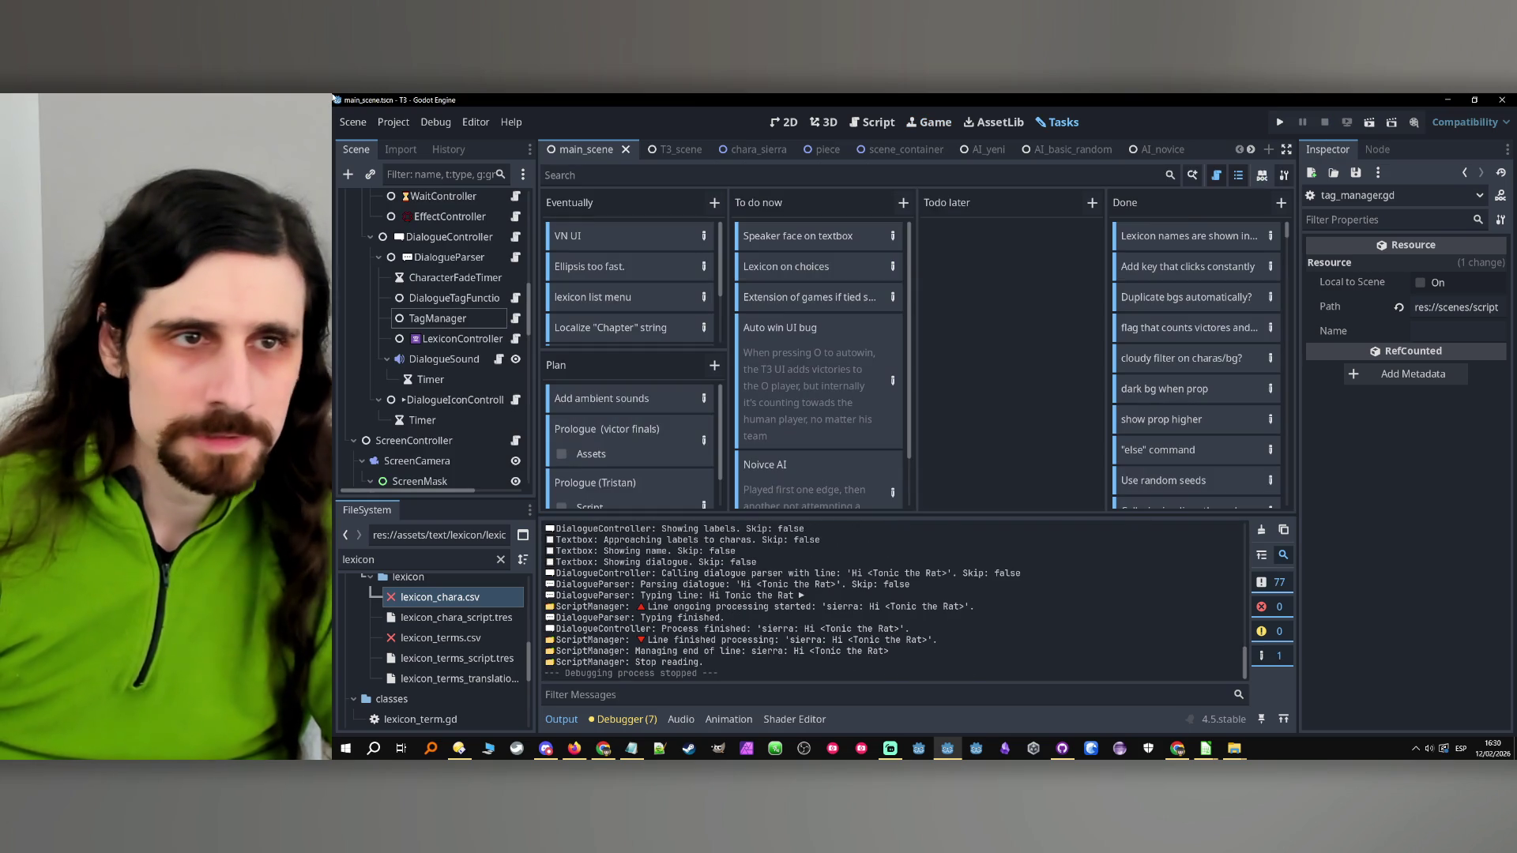
click(1062, 748)
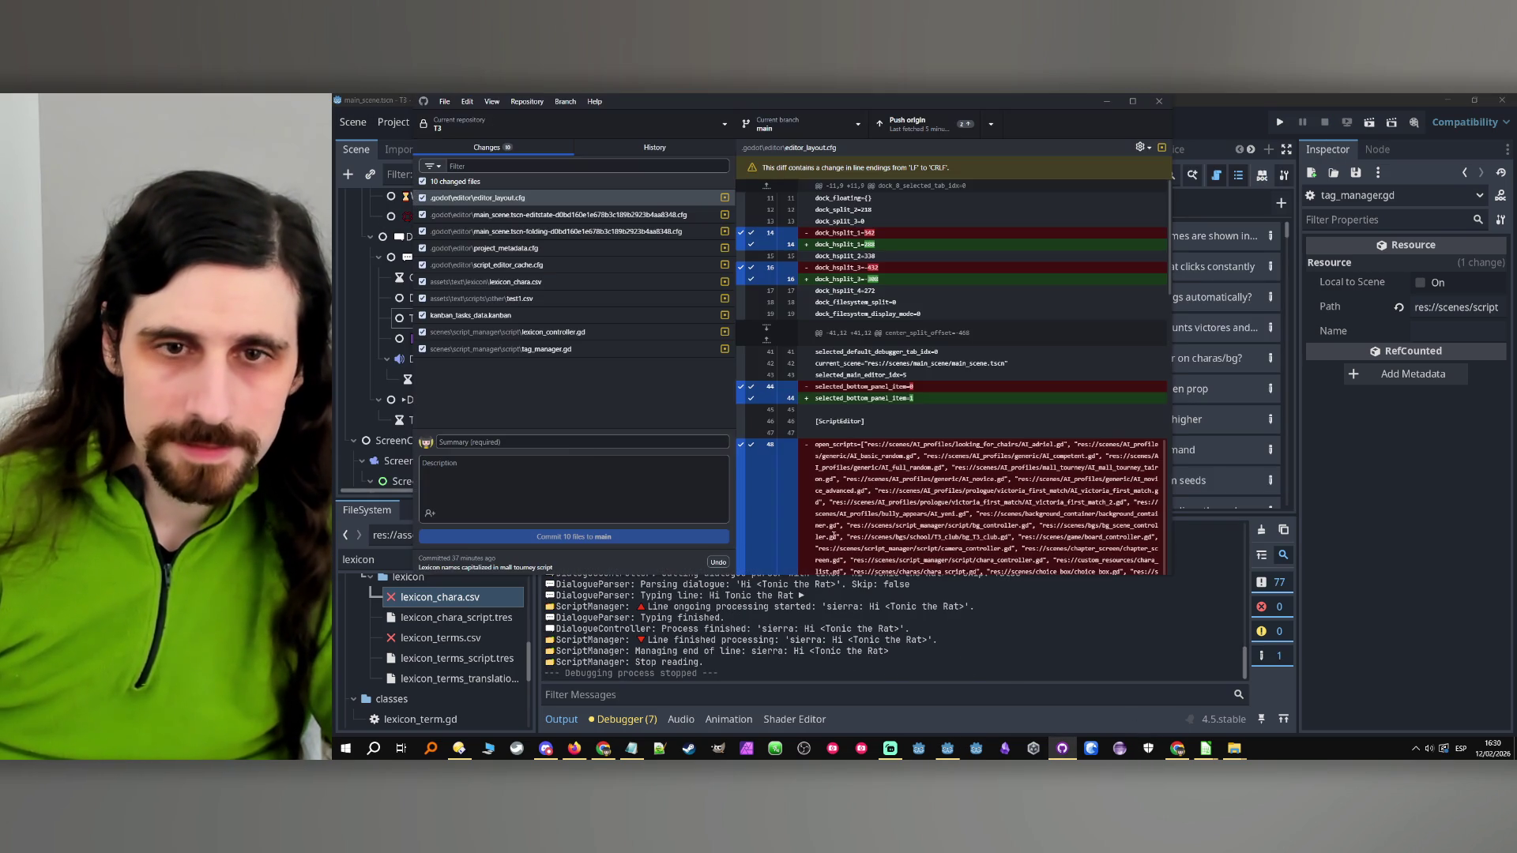
Commit the 10 changed files to main as 'Fixed multi word lexicon' and minimize GitHub Desktop
click(594, 444)
text(F)
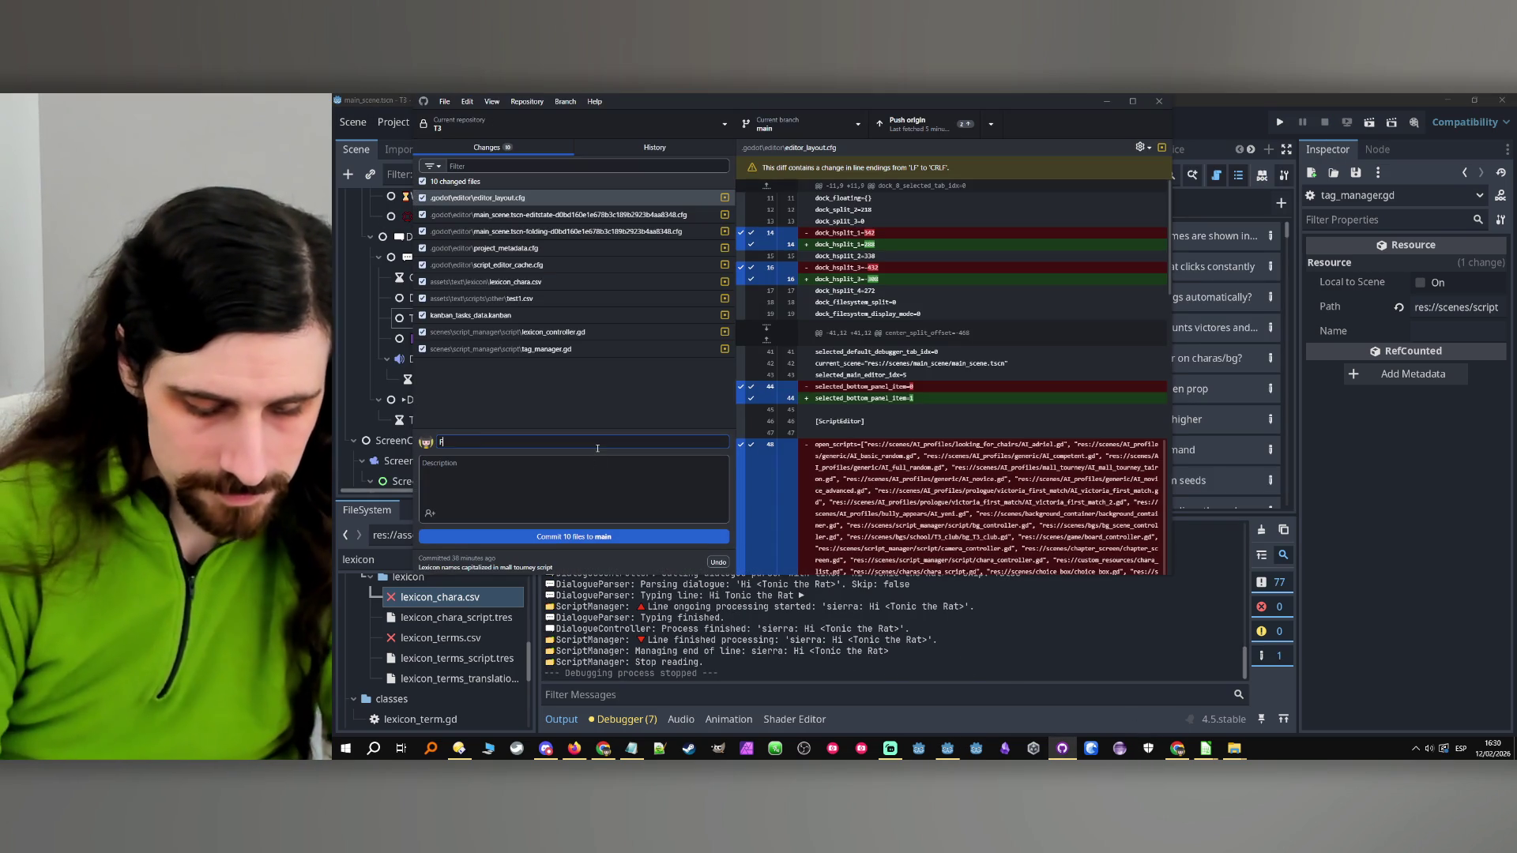
text(ixed)
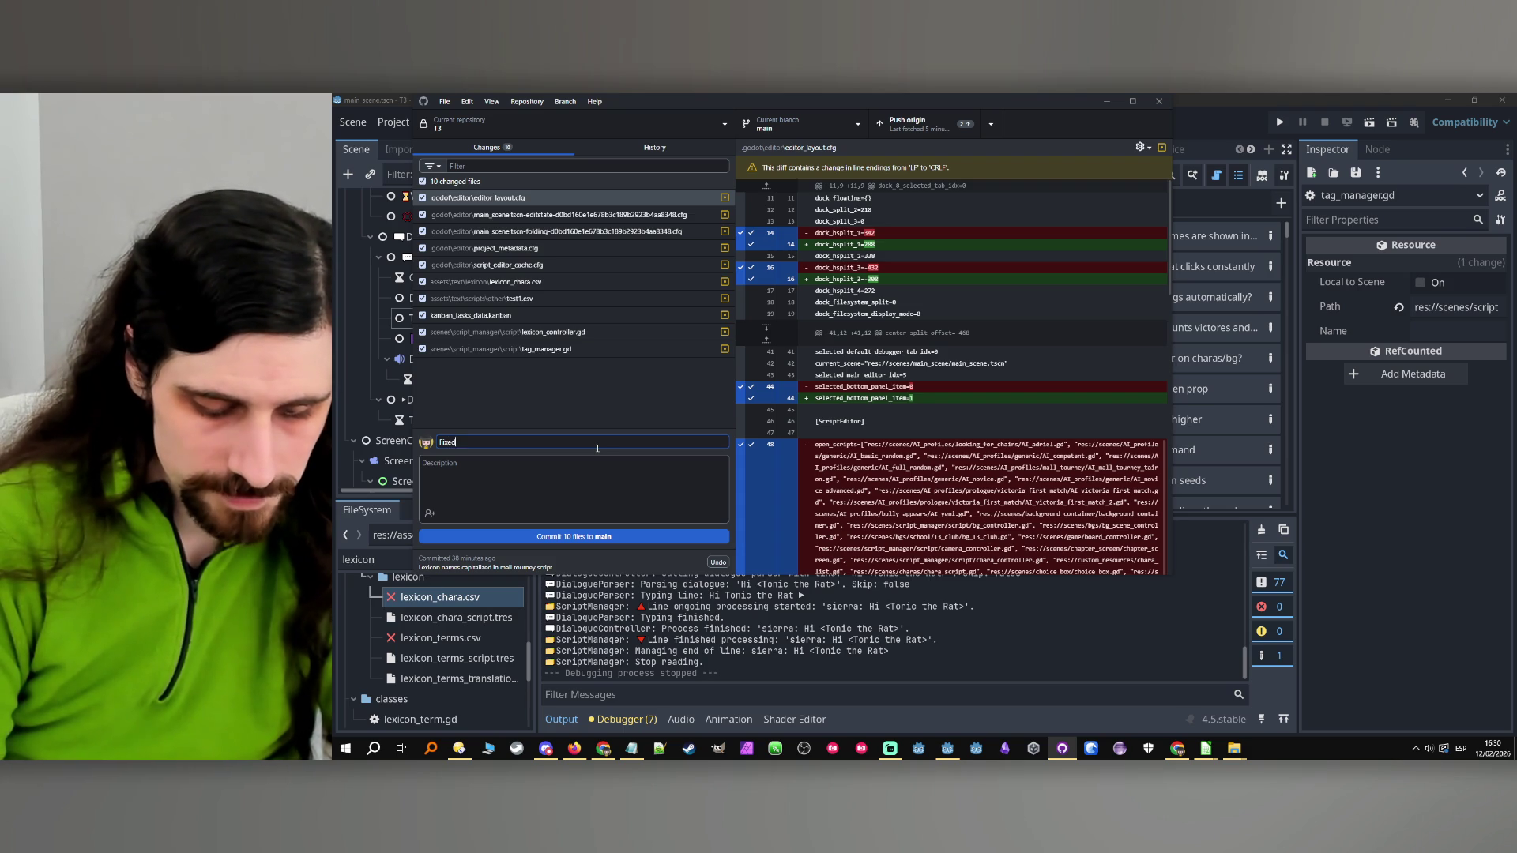
text( multi)
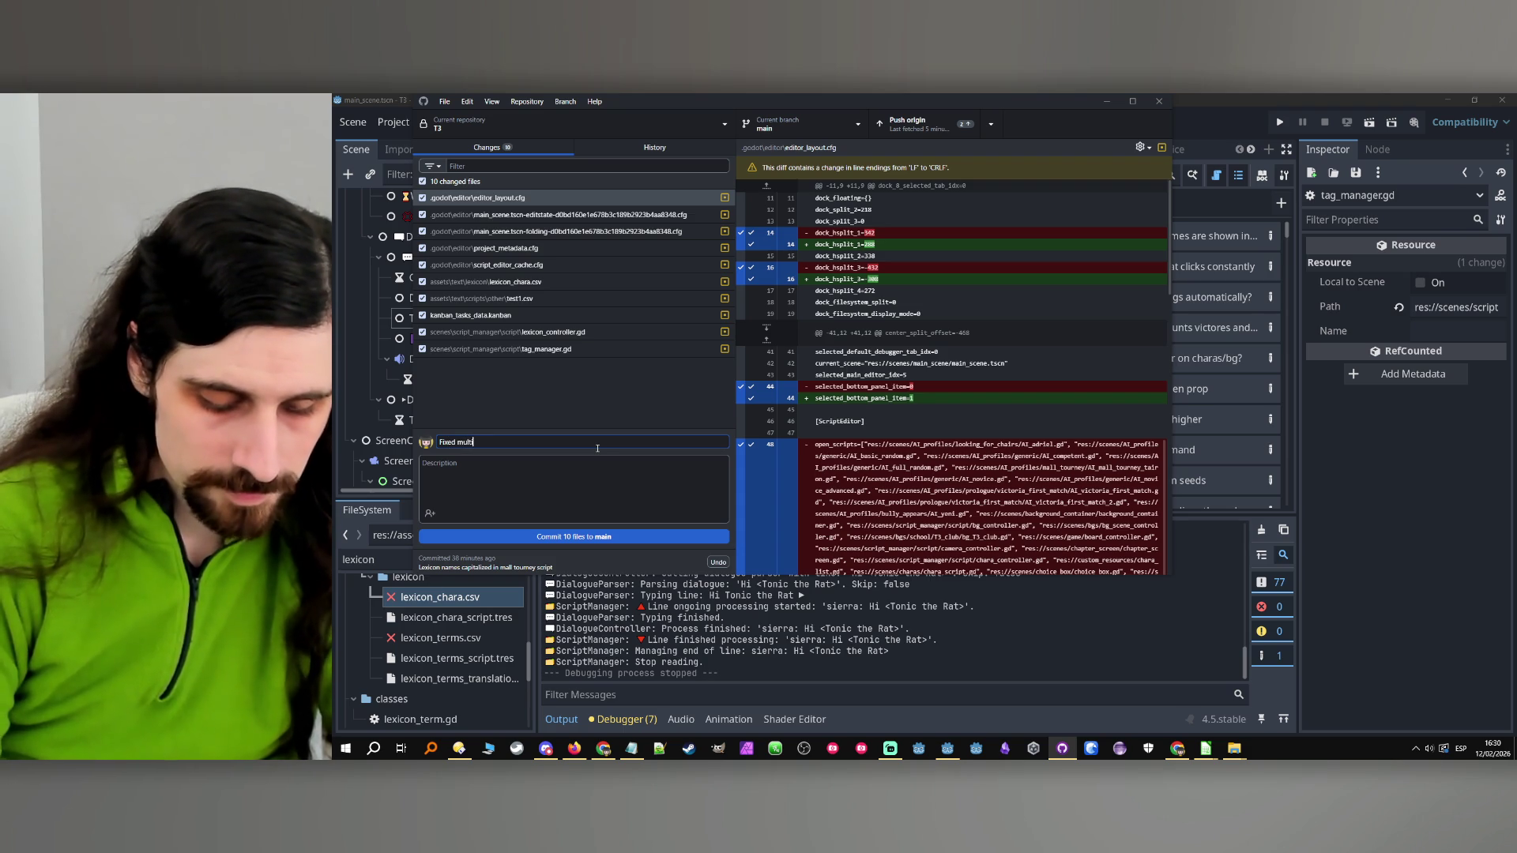
text( word lexicon)
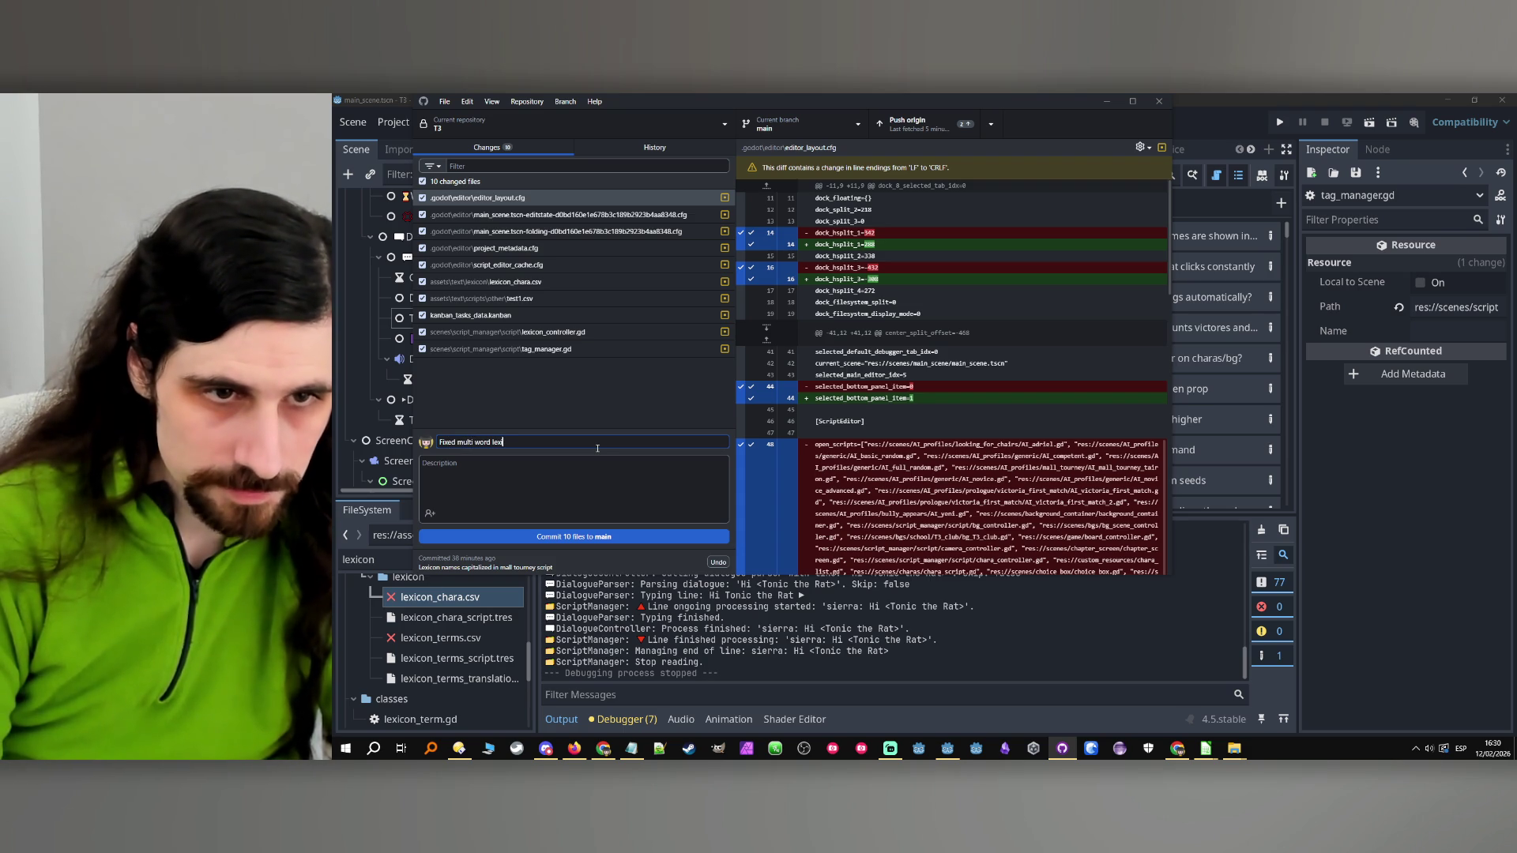
click(617, 539)
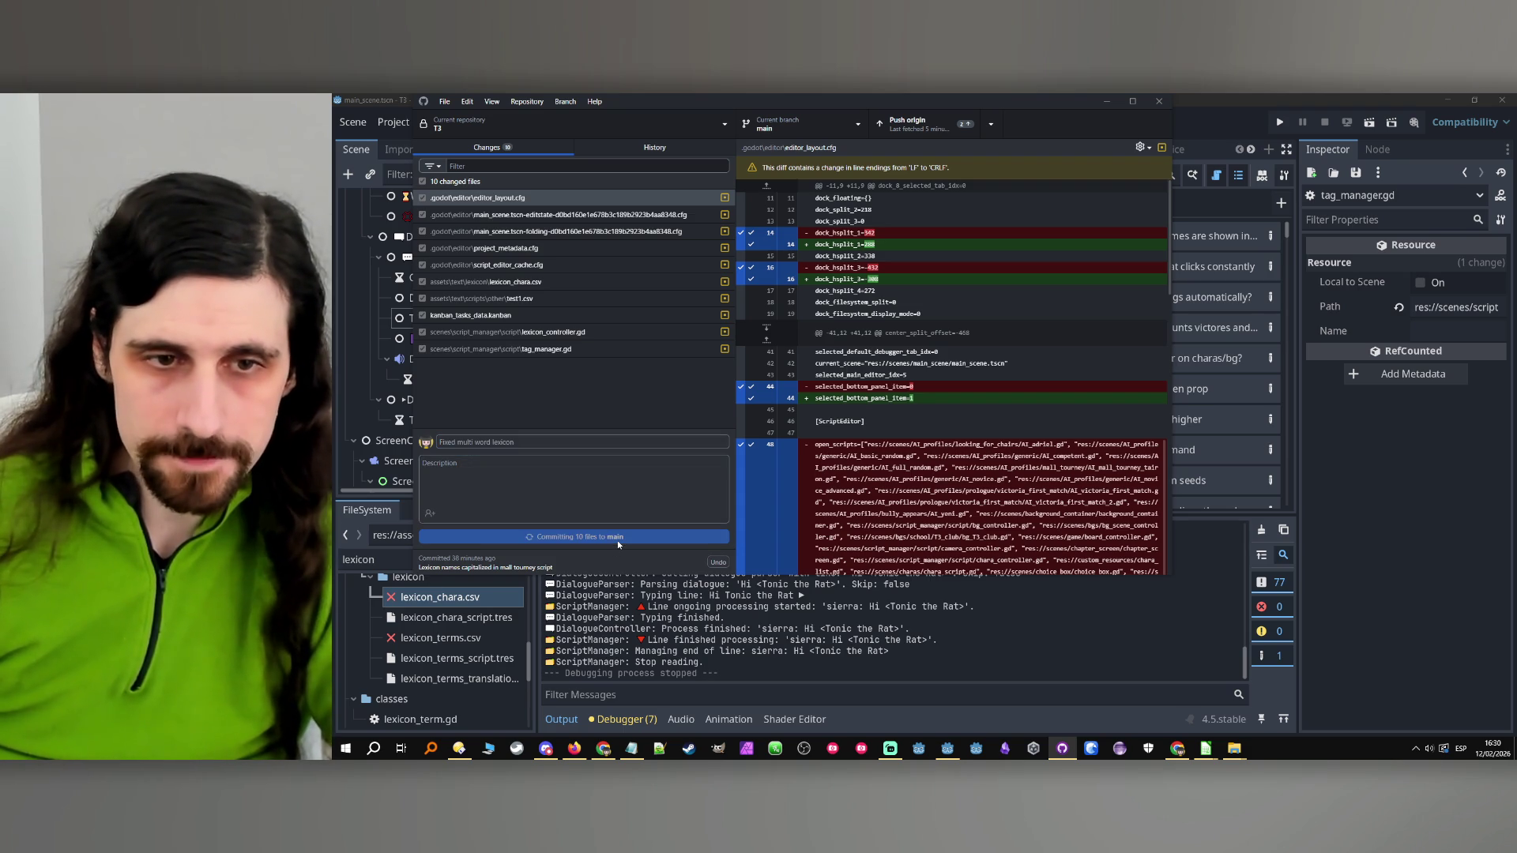
click(1096, 100)
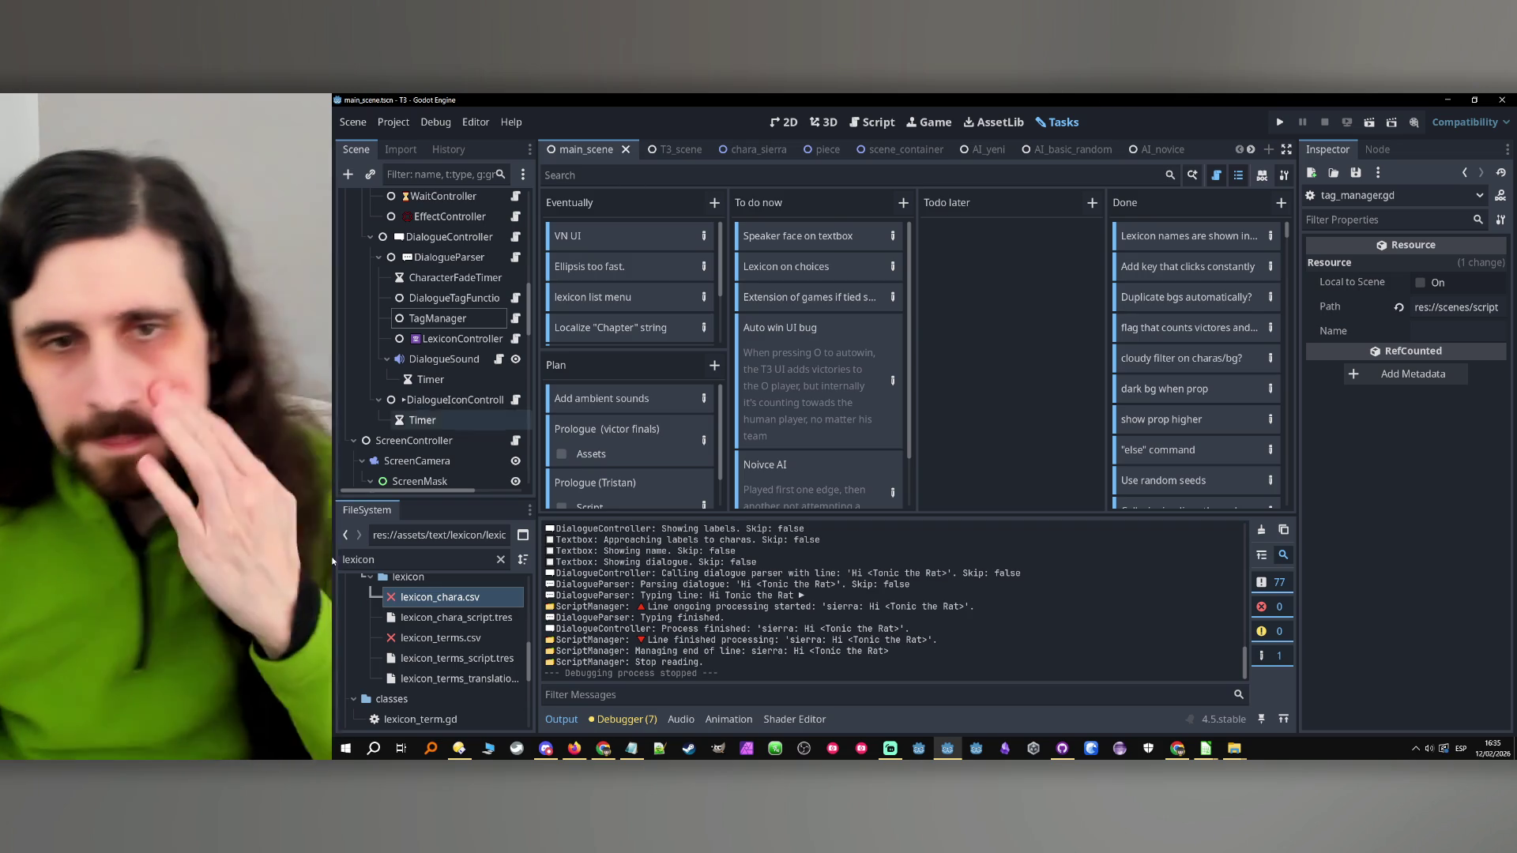
scroll(885, 427, down, 2)
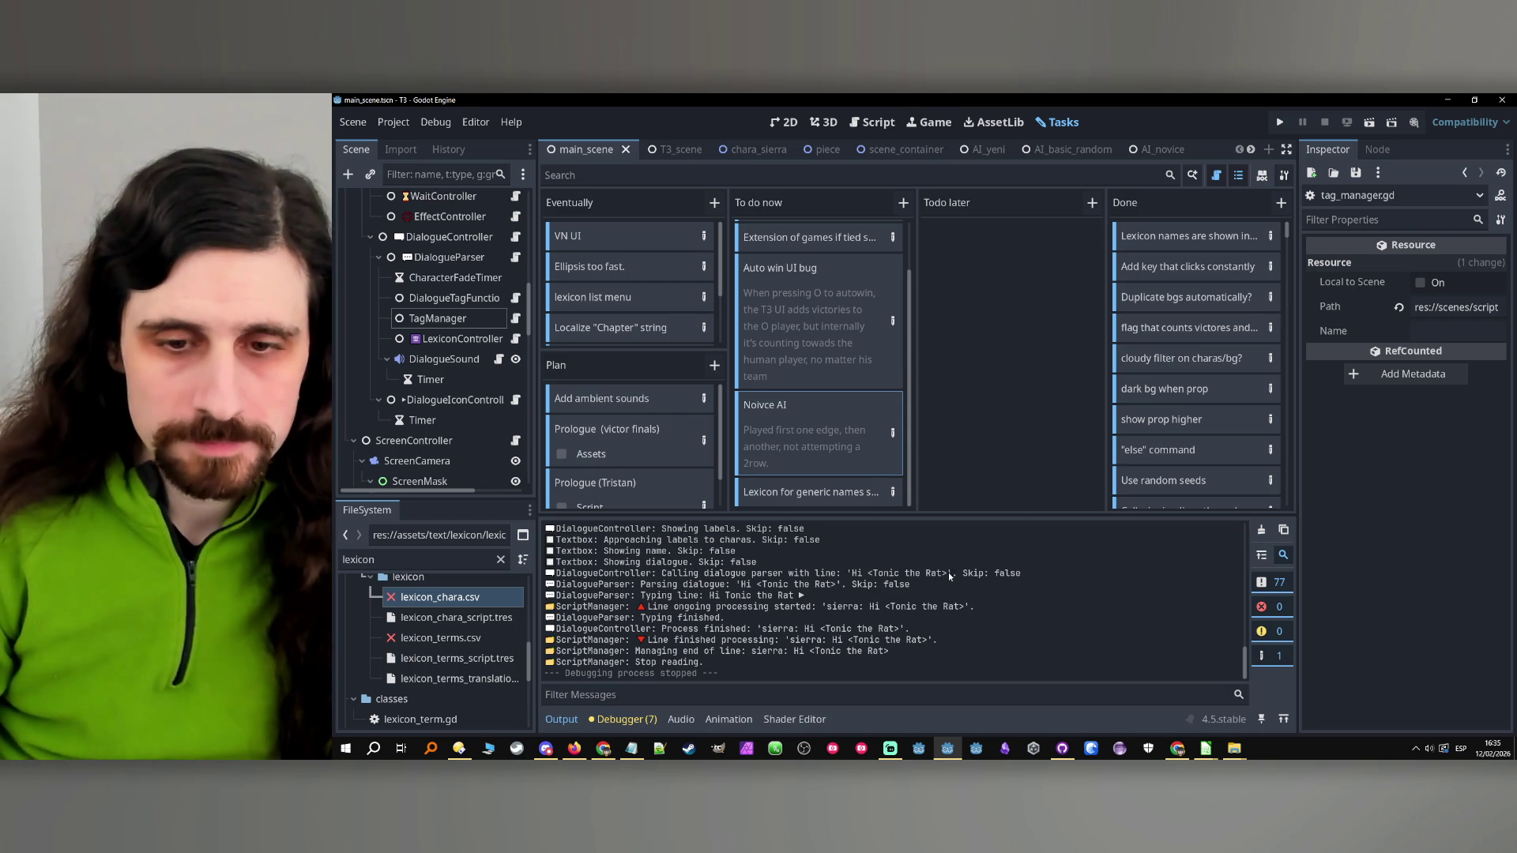
Confirm GitHub Desktop shows no local changes, minimize it, and bring up the T3 Worktime sheet
key(alt+Tab)
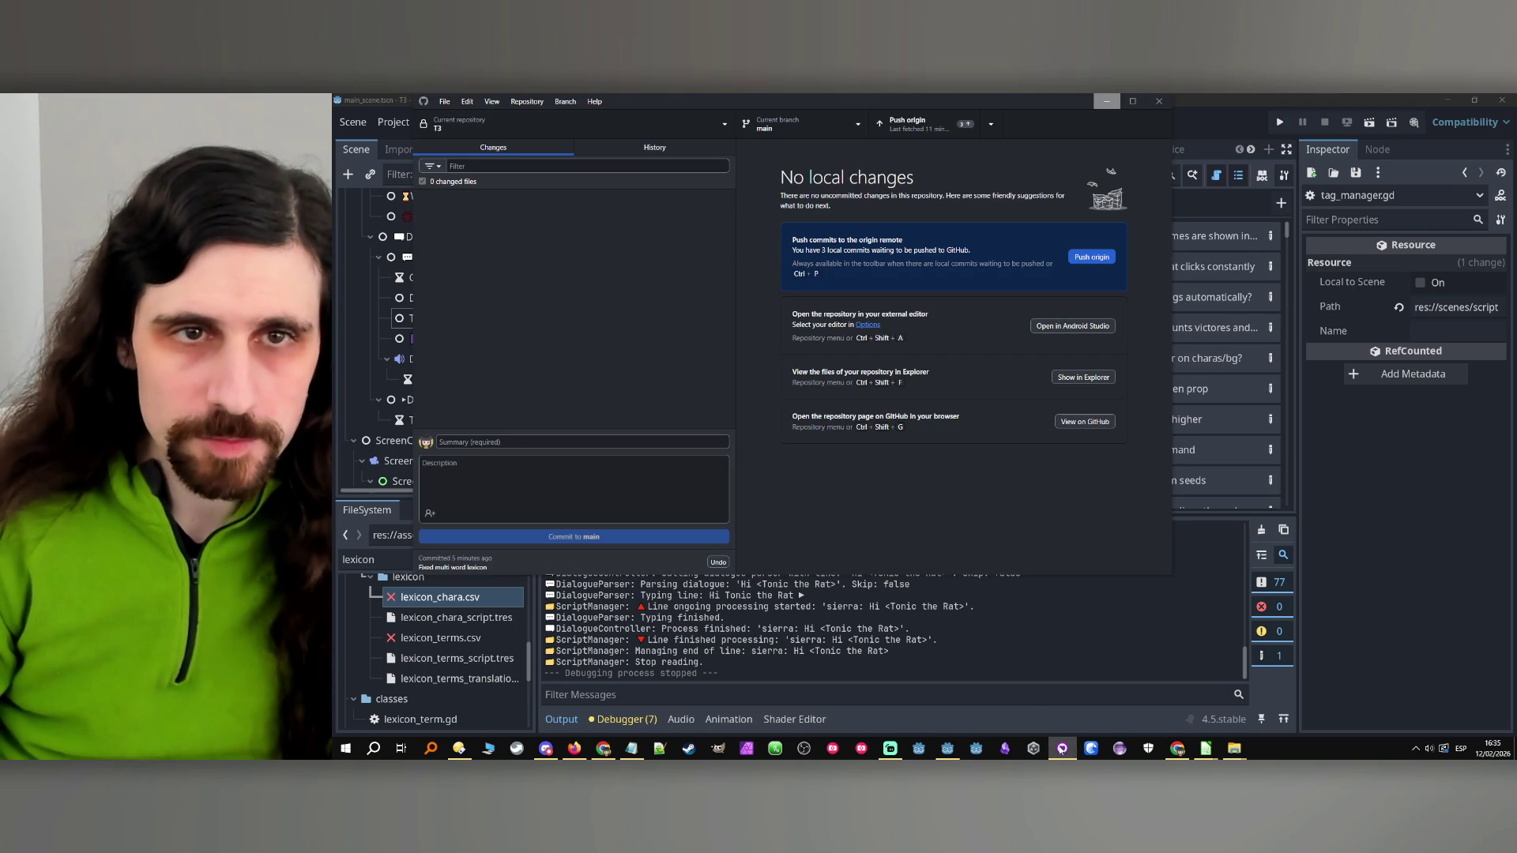
click(1055, 747)
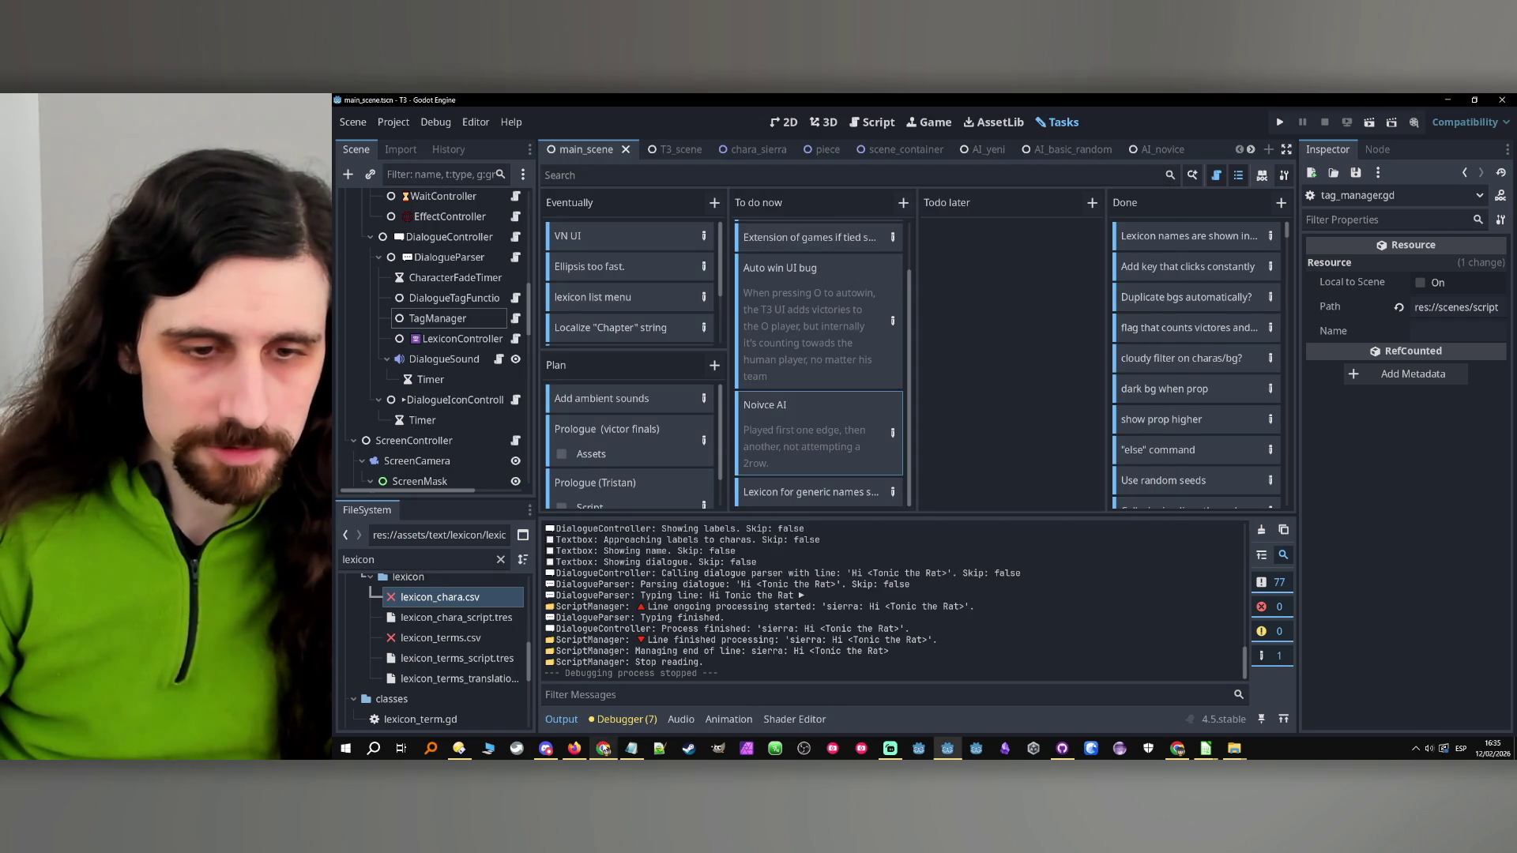
click(603, 748)
Paste the previous date into the first empty row and change it to the 12th
scroll(436, 460, down, 20)
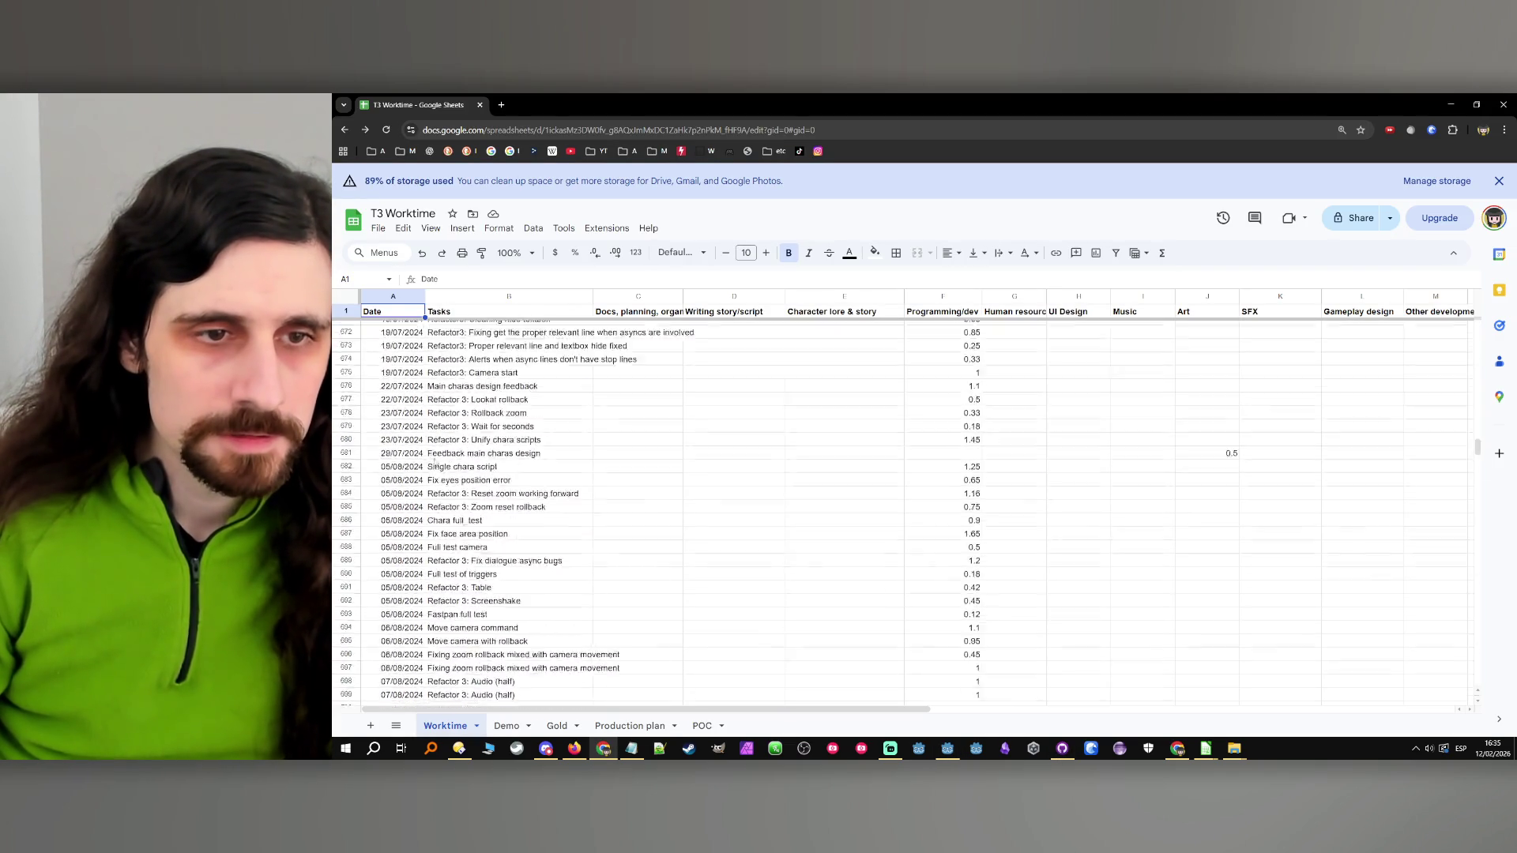
scroll(435, 460, up, 20)
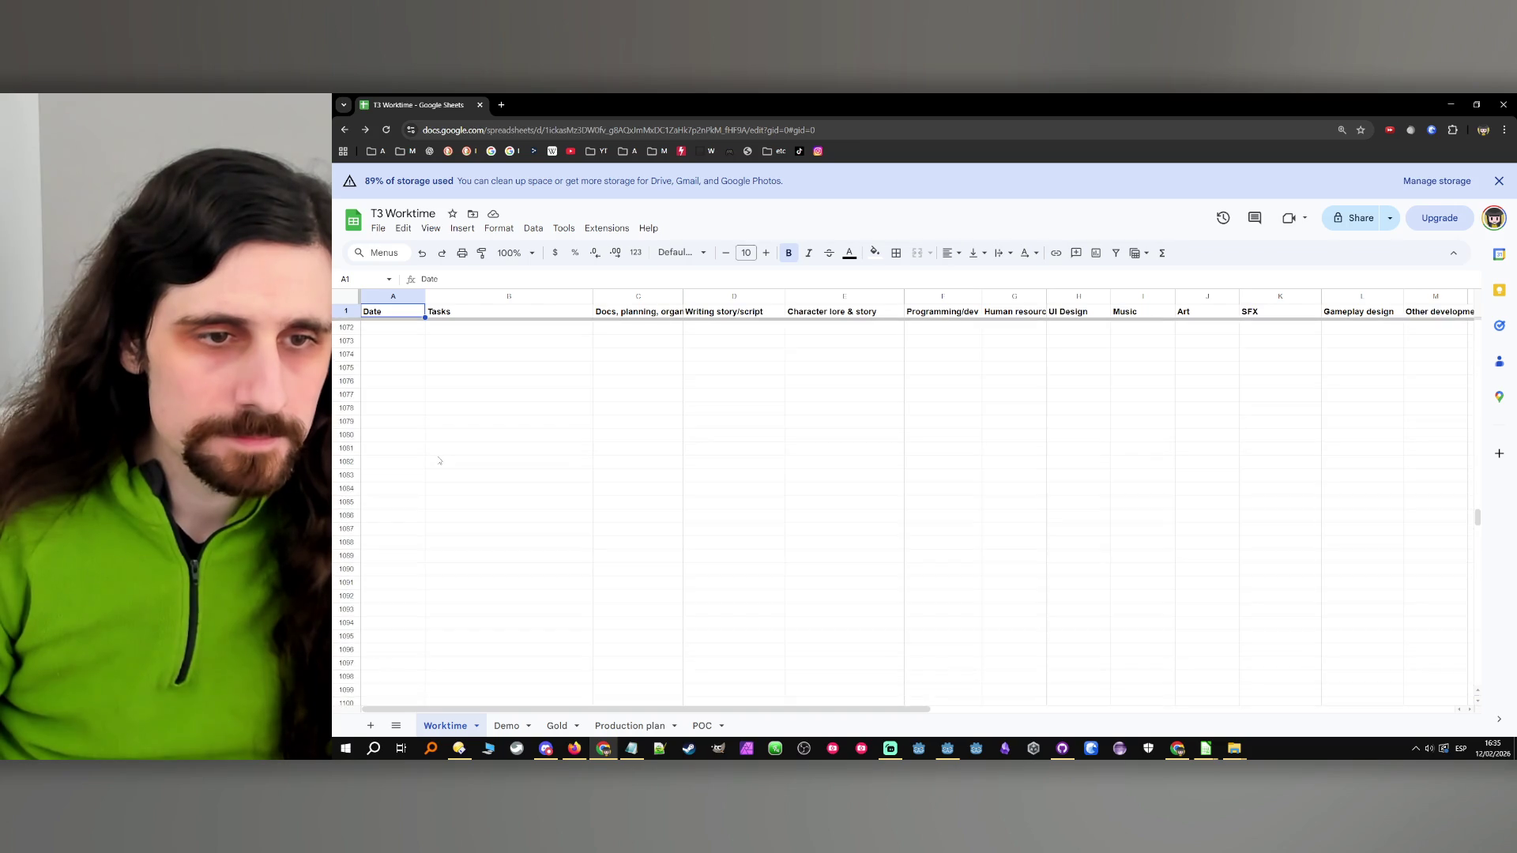
click(394, 421)
text(11/02/2026)
double_click(395, 421)
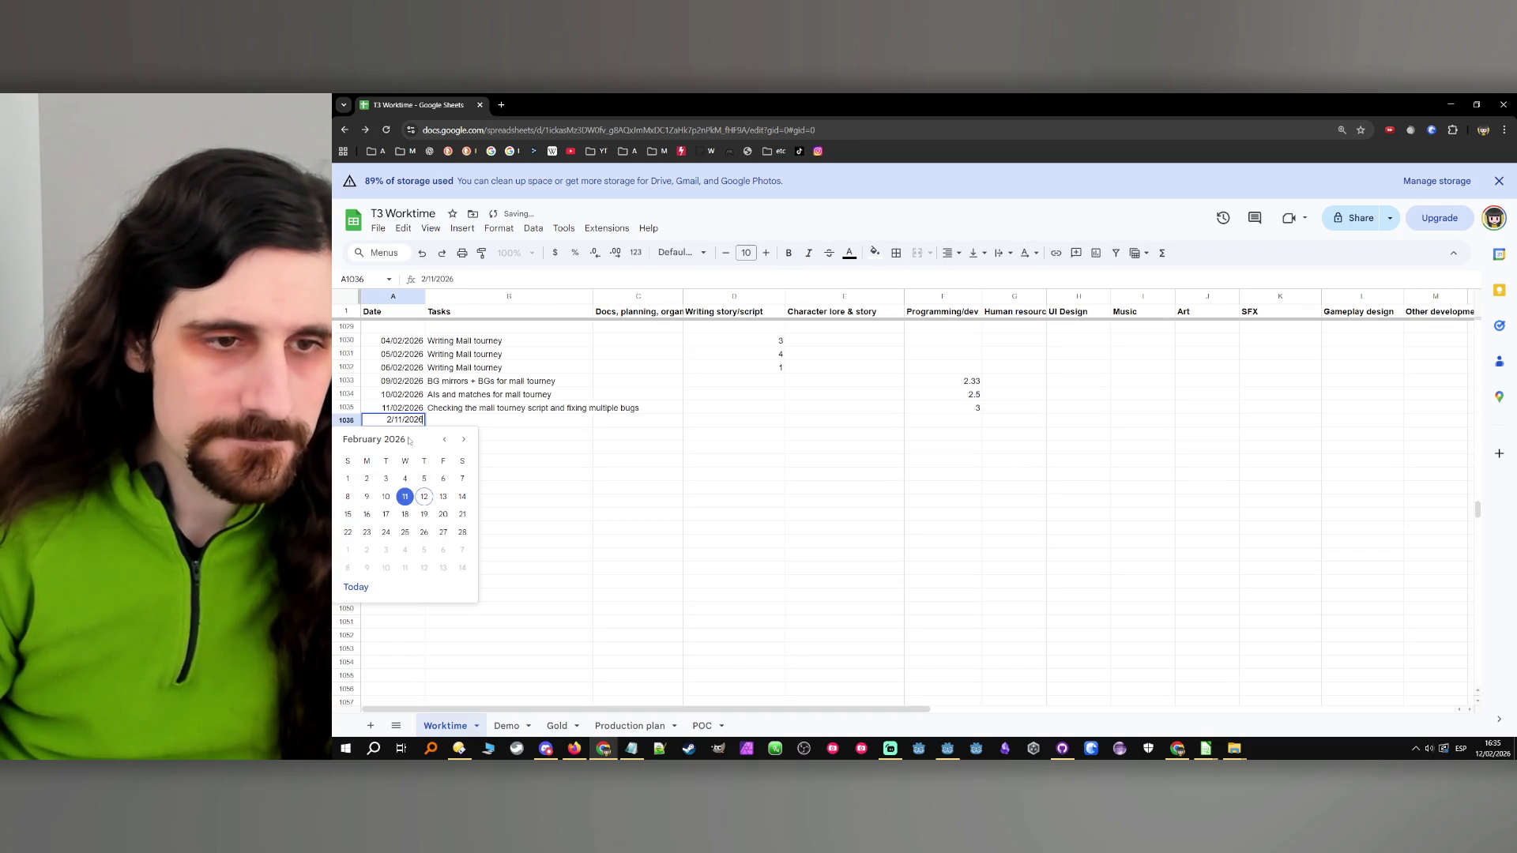
click(424, 496)
Enter the task 'Fix lexicon bugs' and its programming hours in the new row
click(462, 421)
key(Caps_Lock)
text(Fix lexicon b)
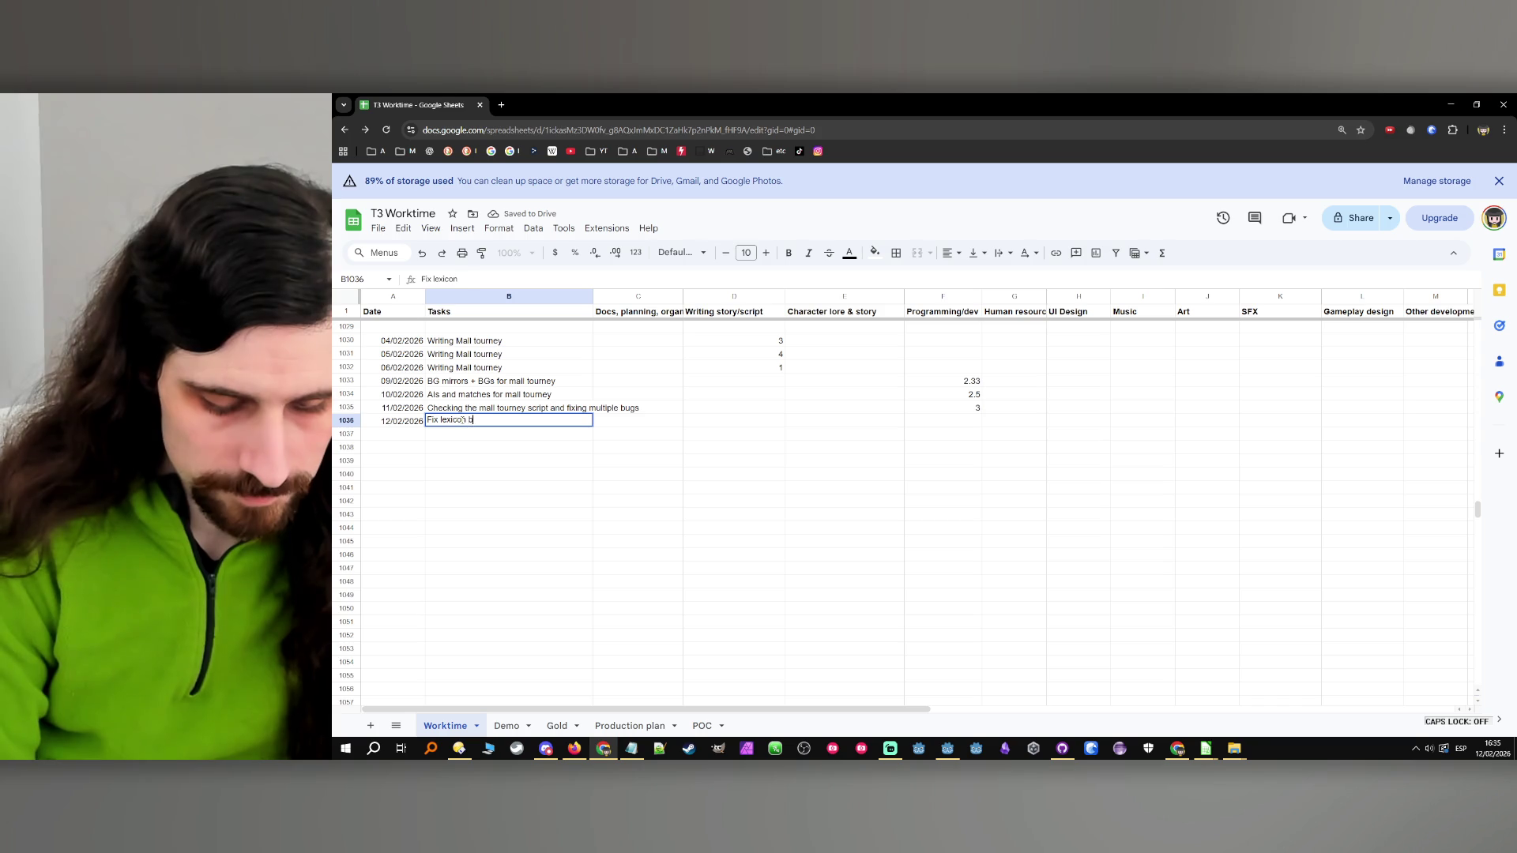
text(ugs)
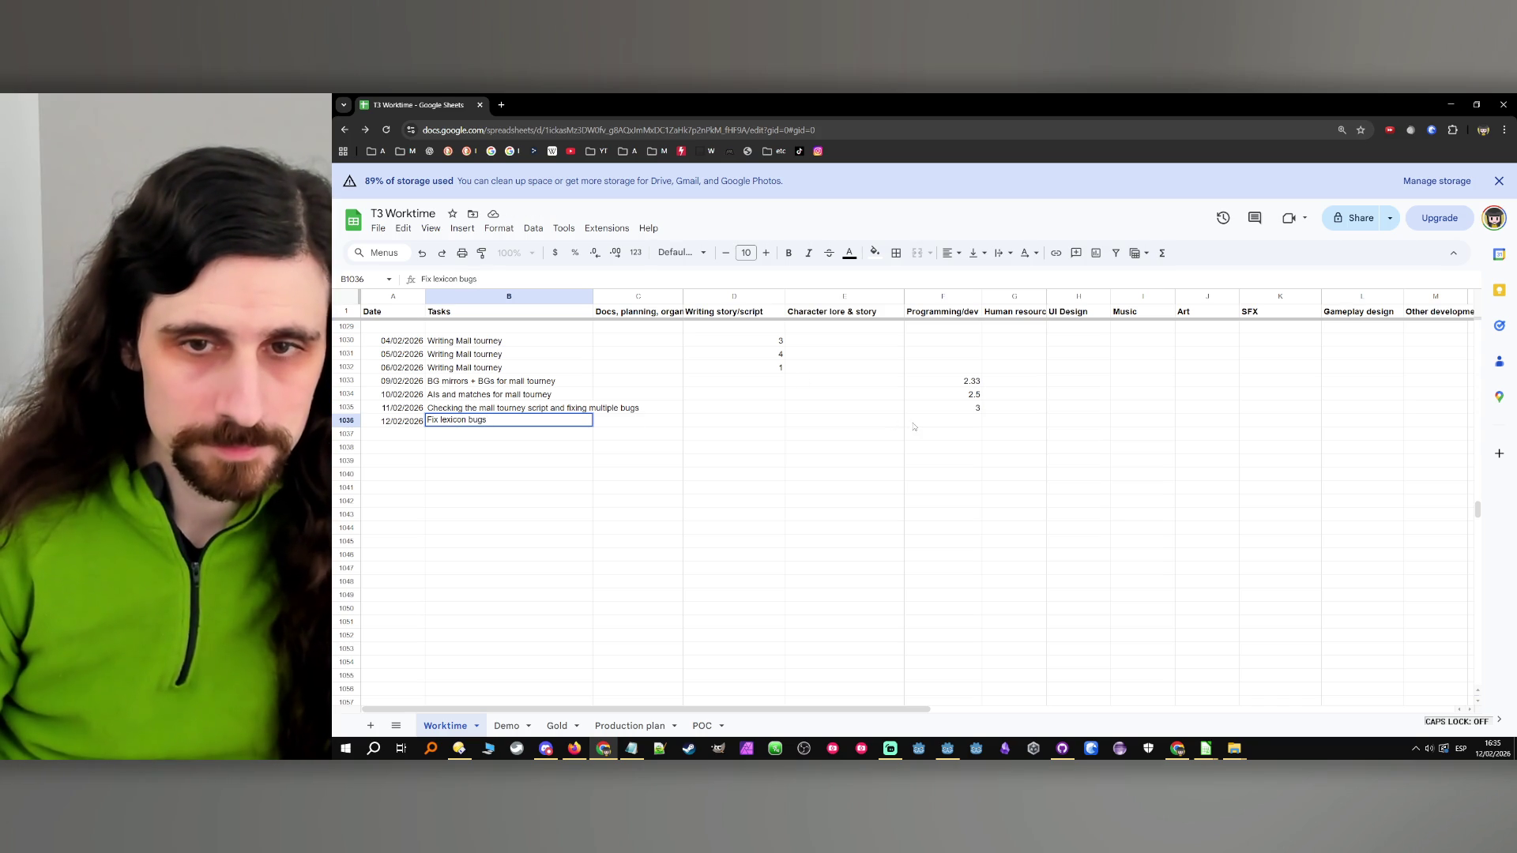
click(913, 425)
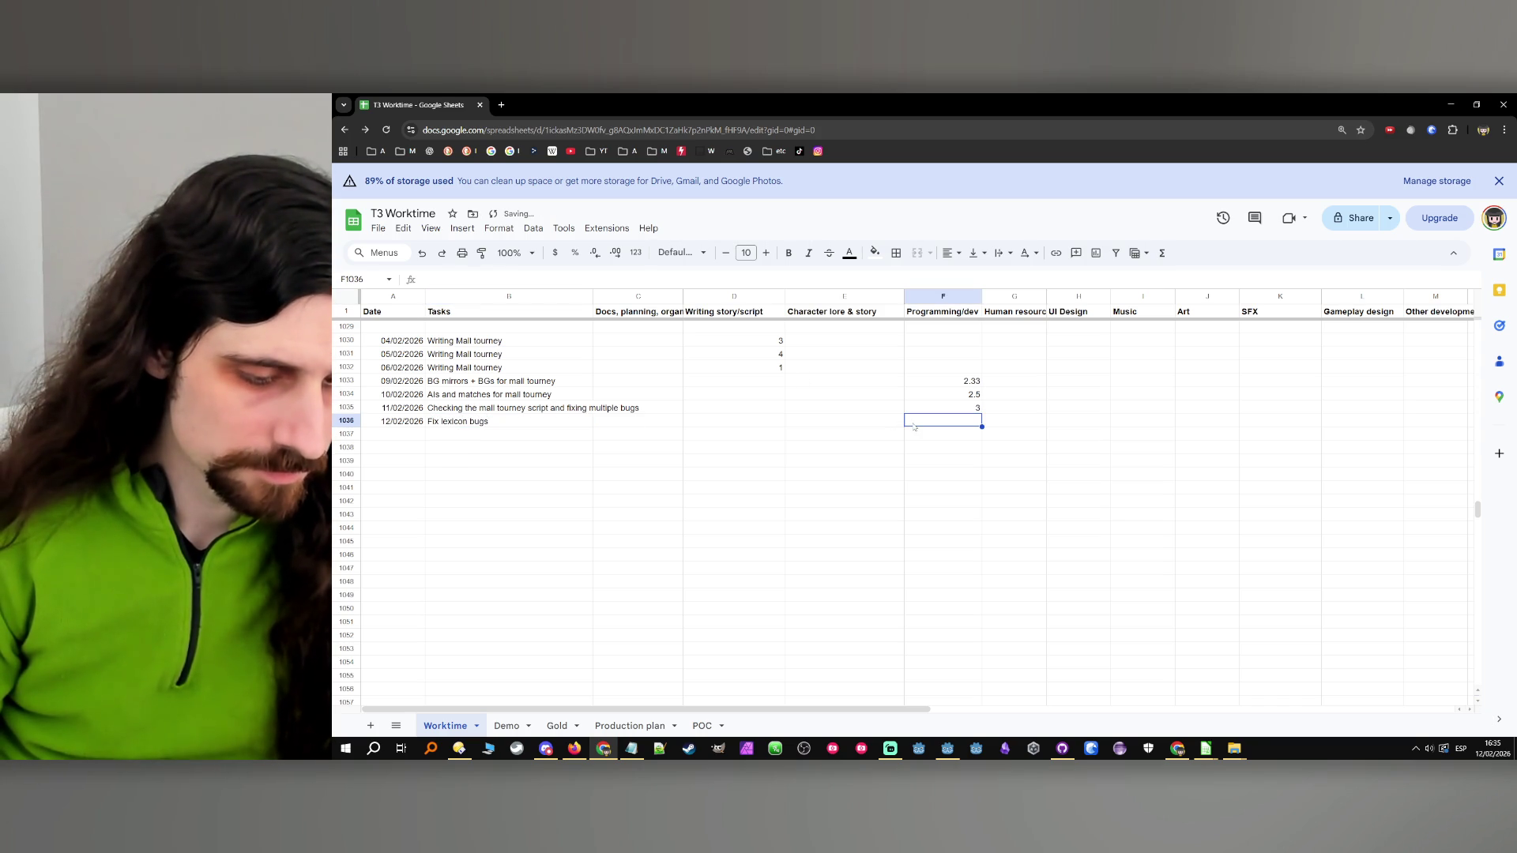
double_click(918, 422)
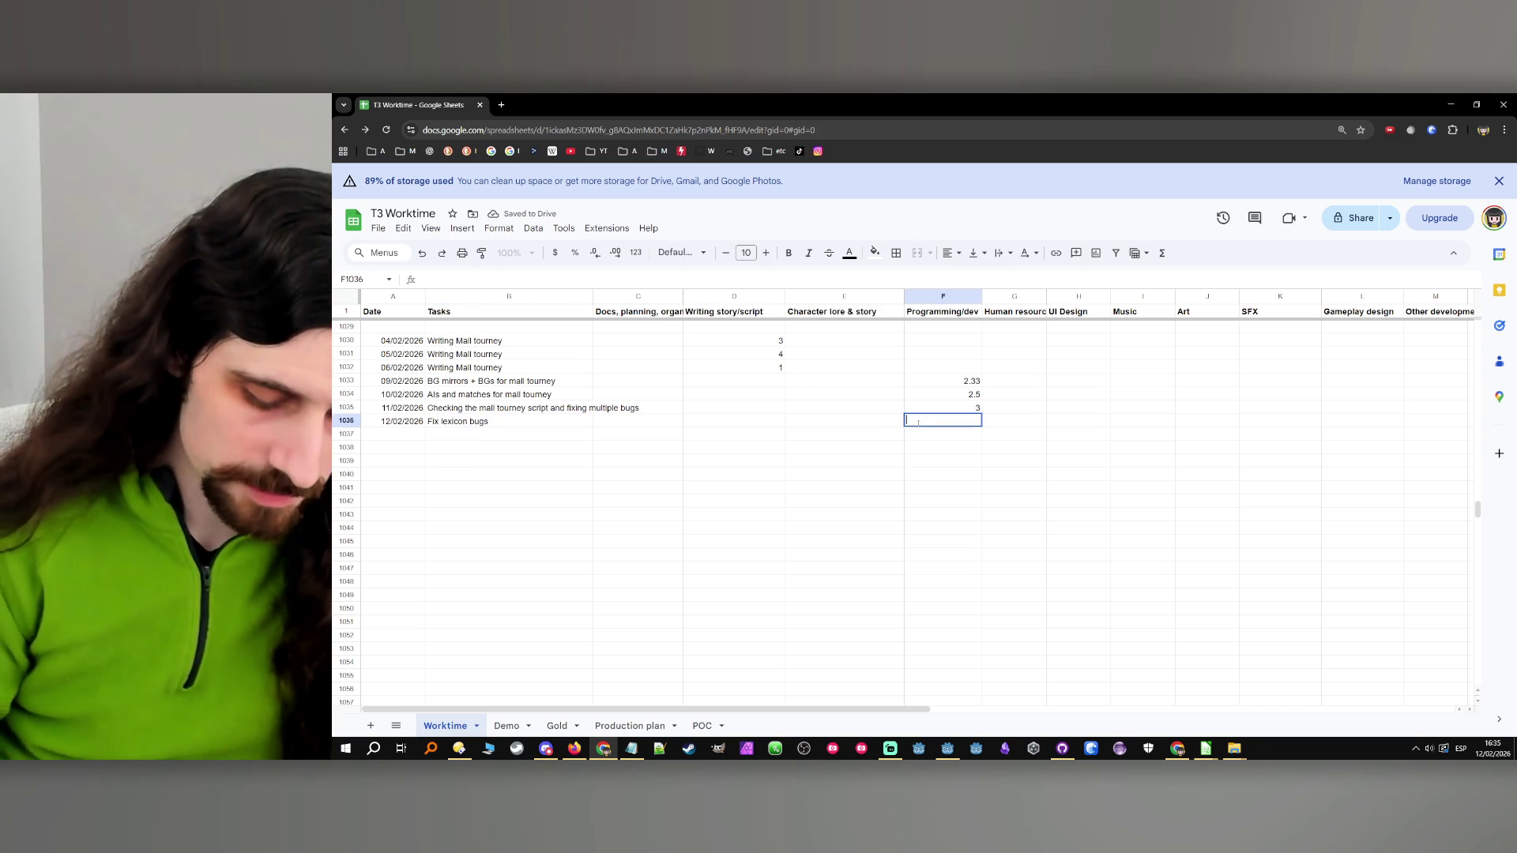
text(0.)
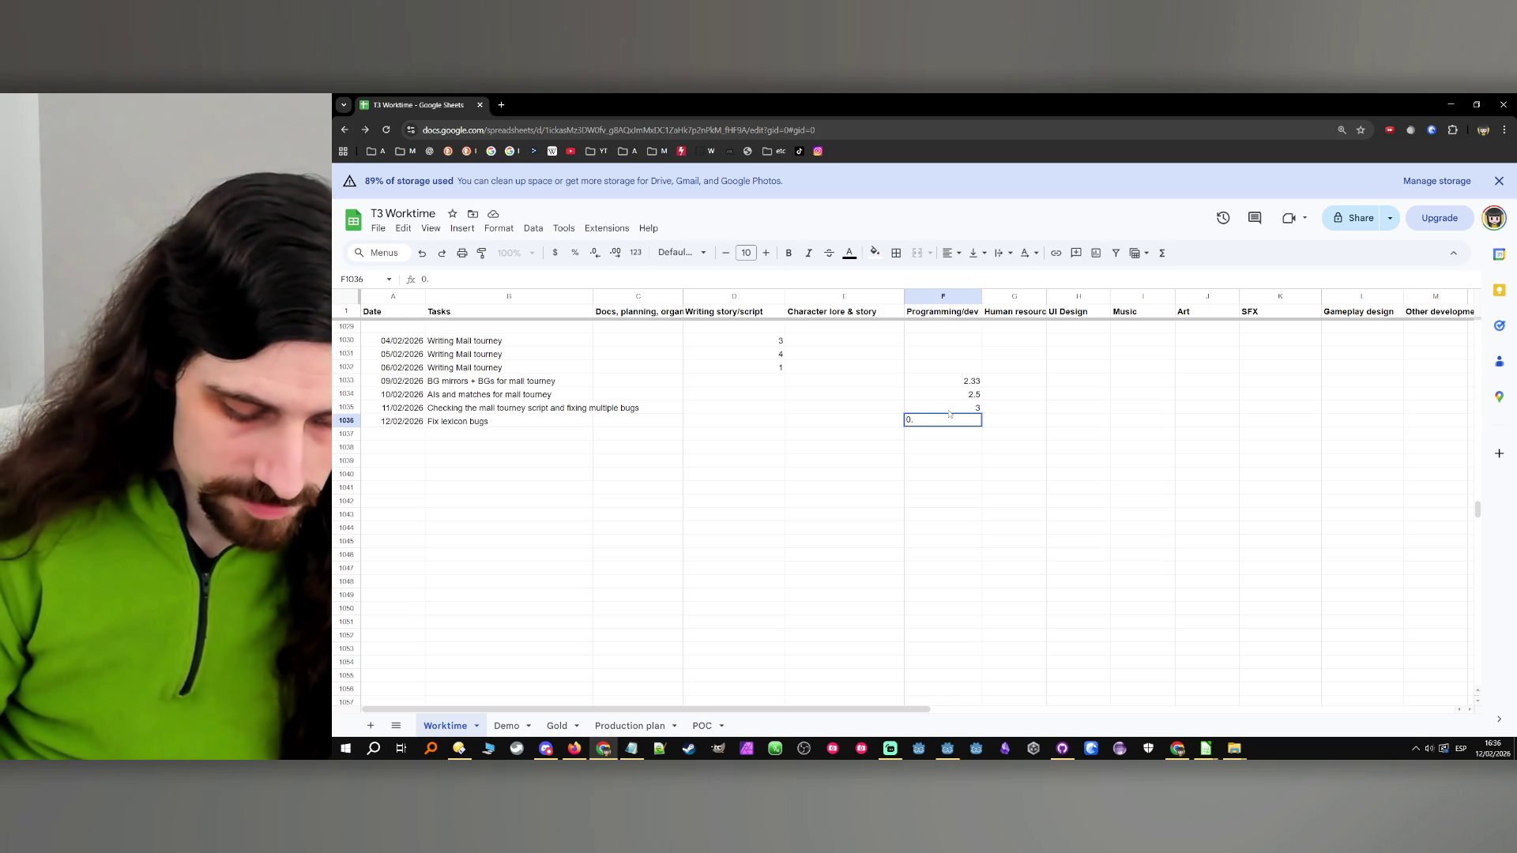
text(85)
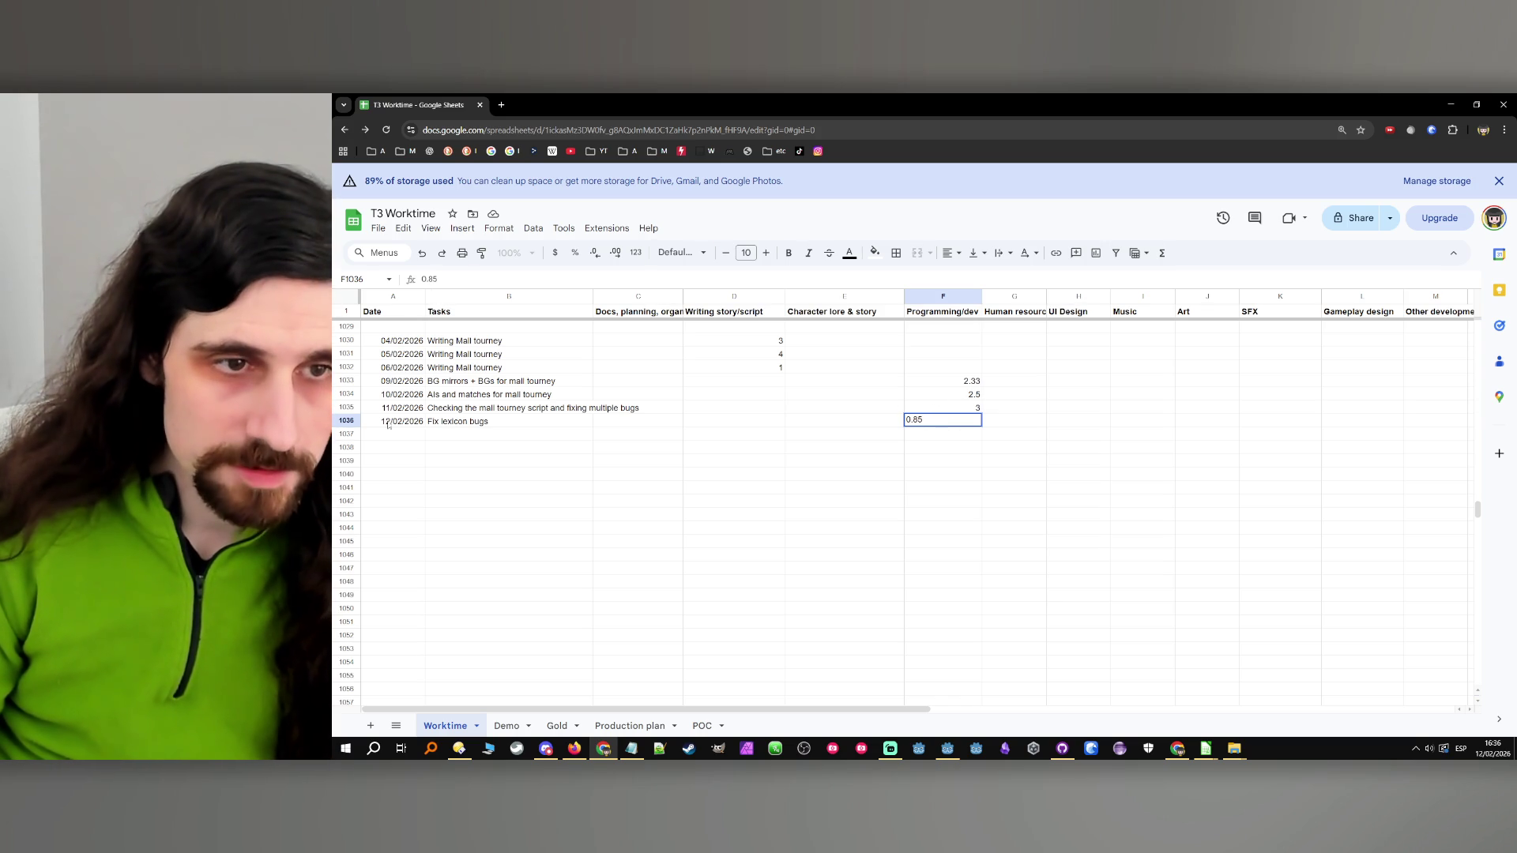
click(346, 420)
Copy today's date and the previous task description into the next row
click(393, 427)
click(396, 438)
text(12/02/2026)
click(475, 434)
click(487, 410)
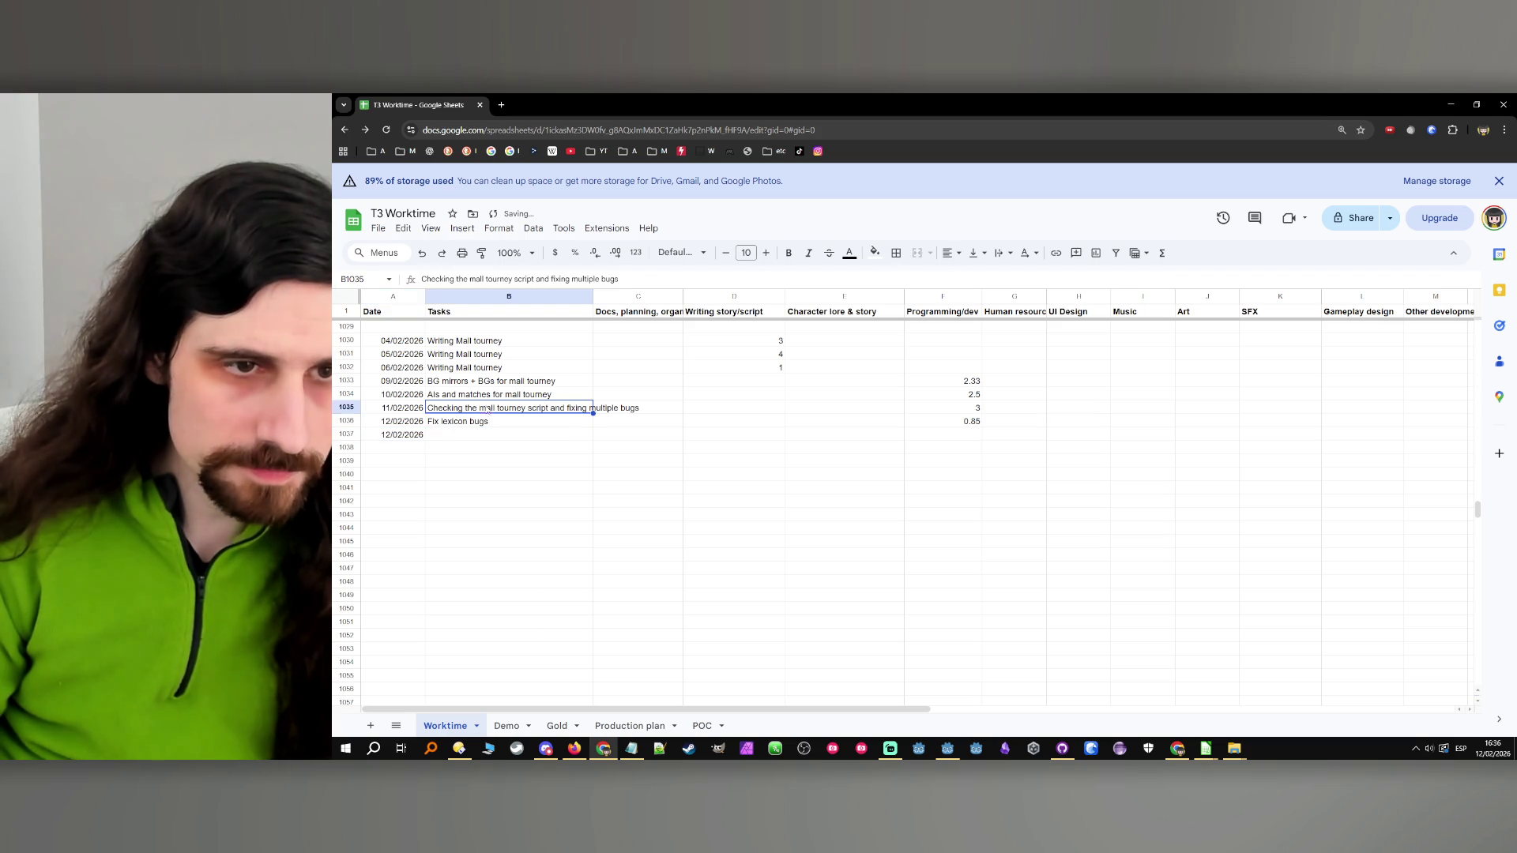
click(483, 436)
text(Checking the mall tourney script and fixing multiple bugs)
click(956, 437)
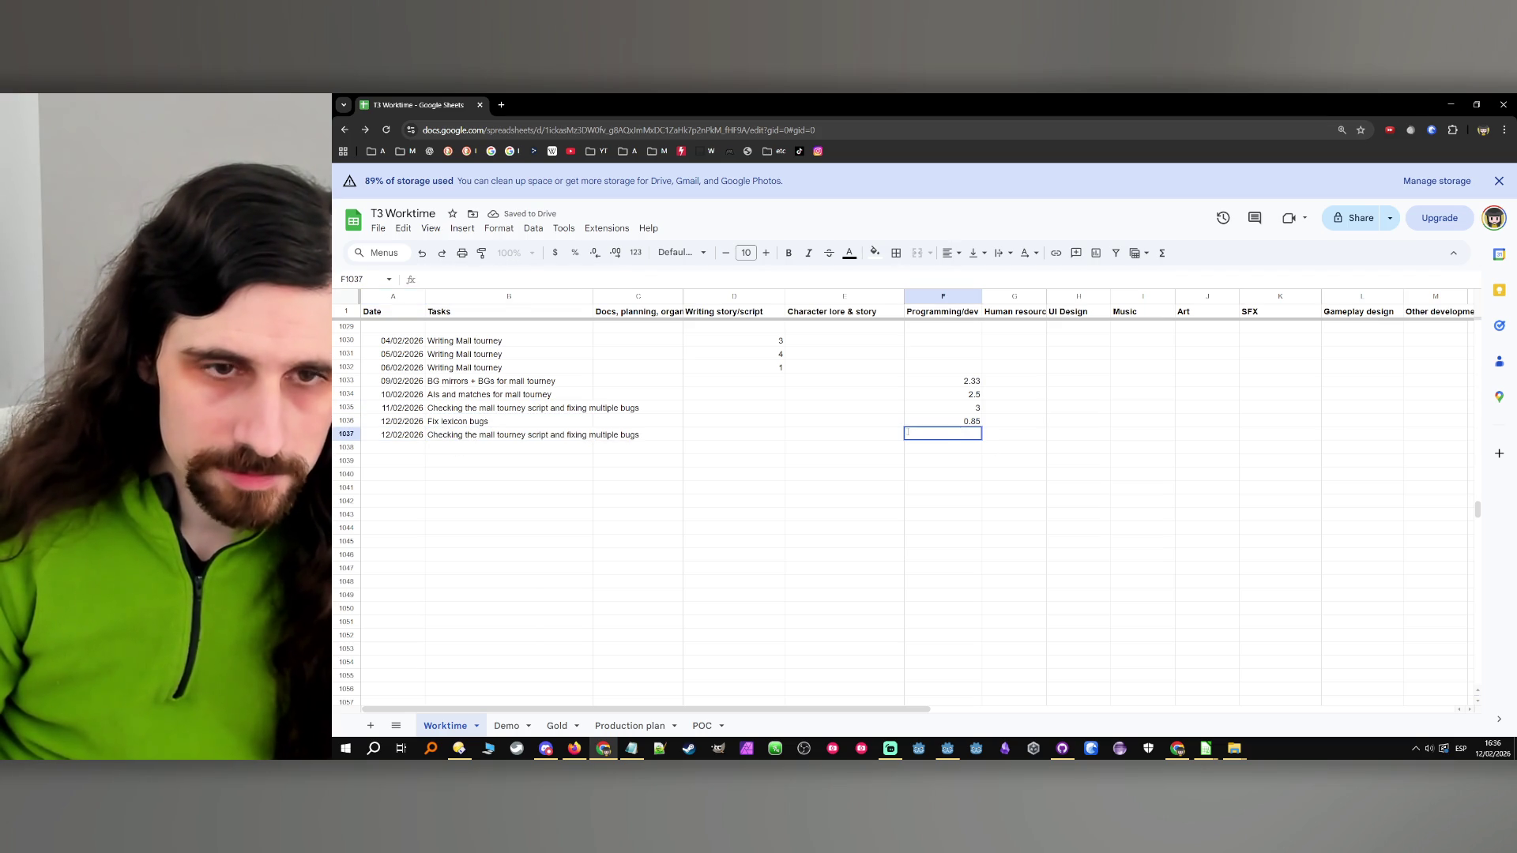
Remove 'and fixing multiple bugs' from the task description in B1037
double_click(523, 437)
drag(544, 434, 715, 434)
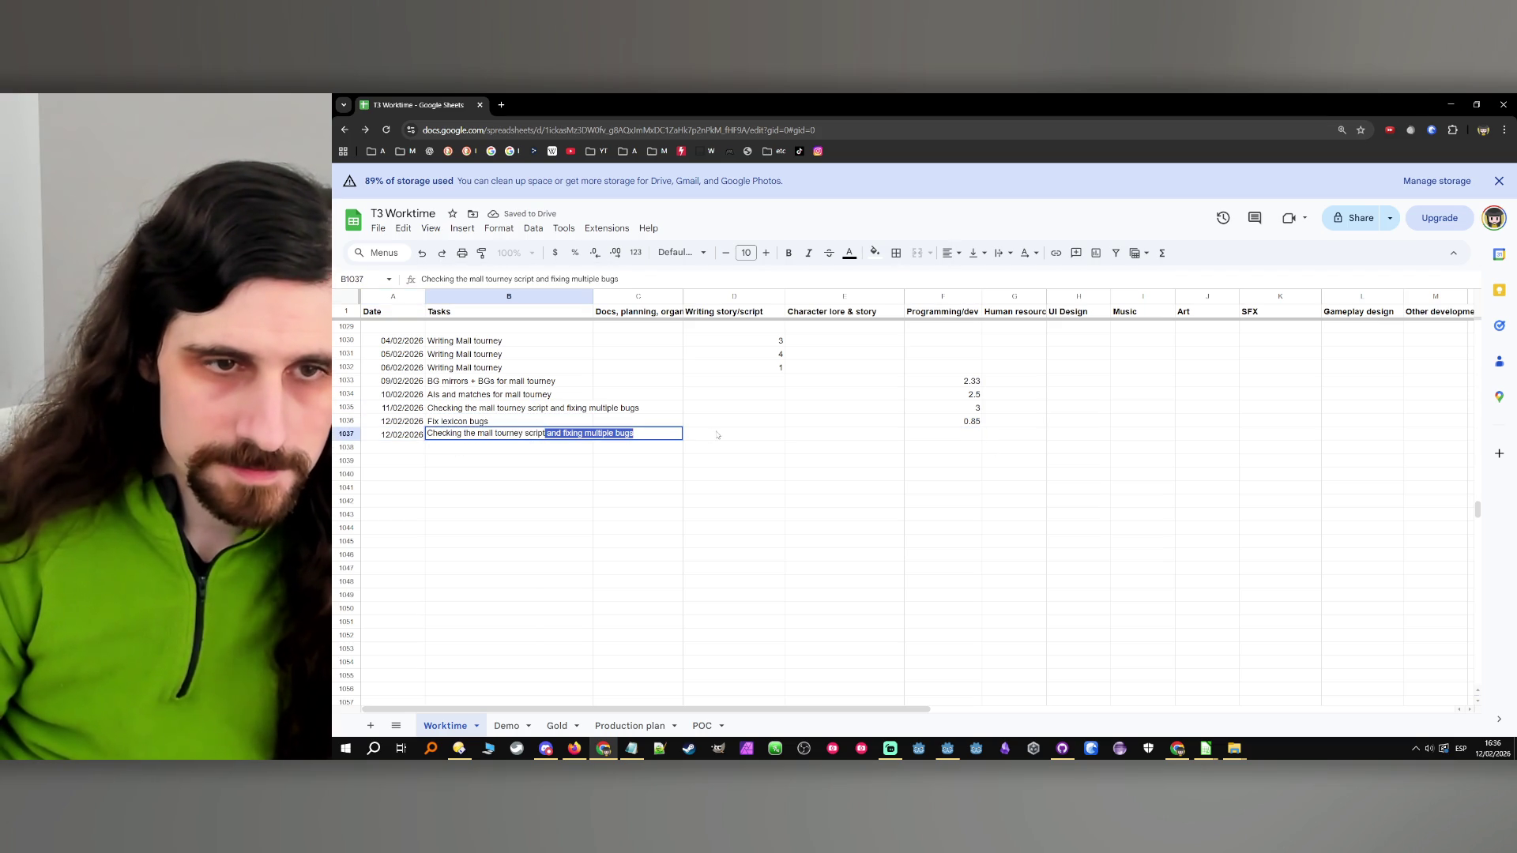
click(658, 431)
drag(621, 434, 545, 434)
key(BackSpace)
key(Return)
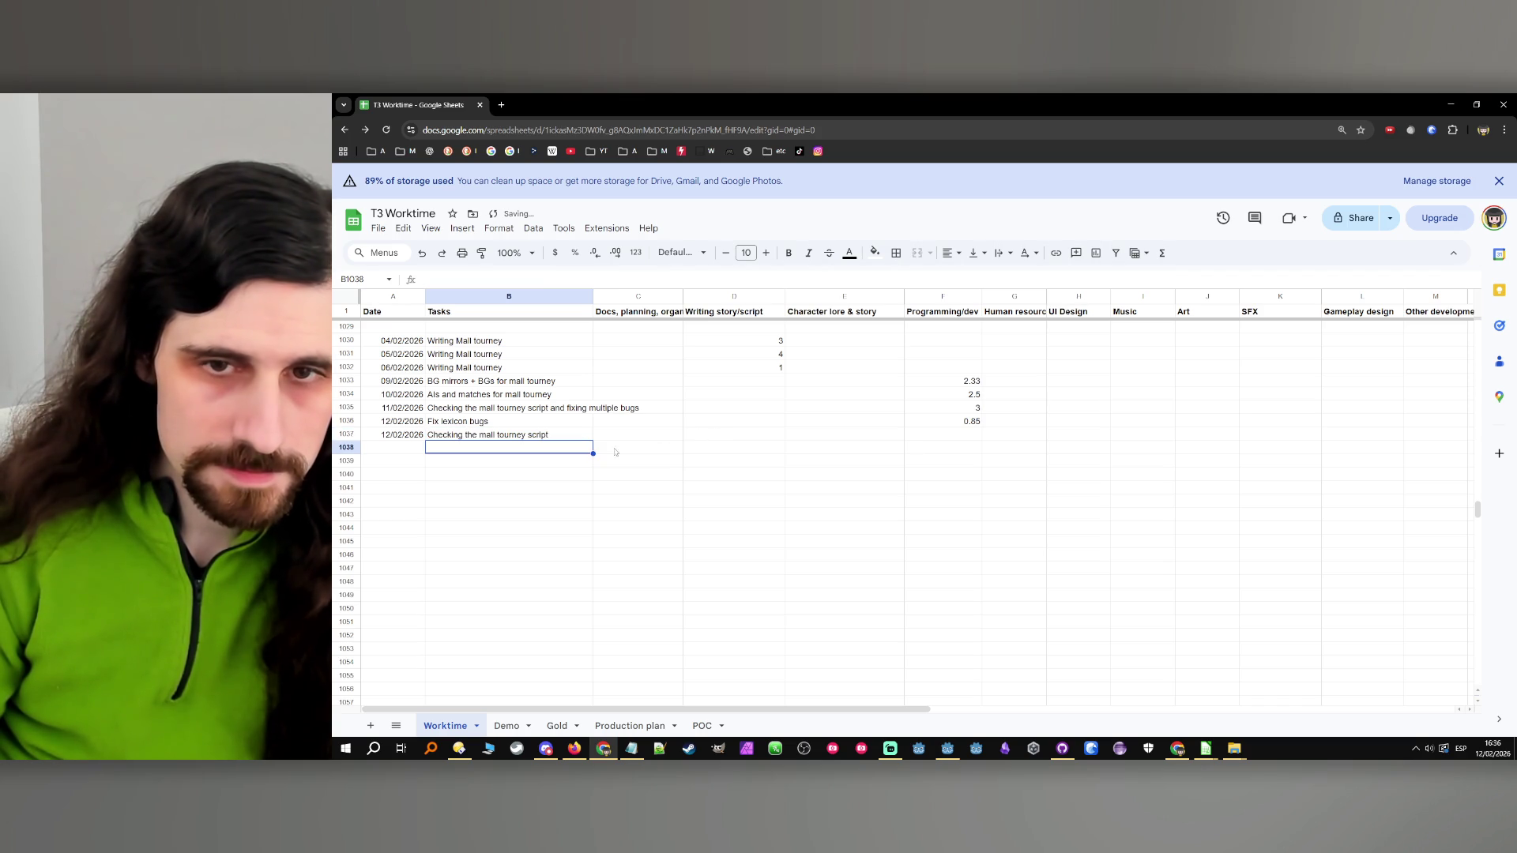
Change F1036 to 0.8 programming hours and enter 0.2 in F1037
drag(967, 432, 974, 421)
click(977, 420)
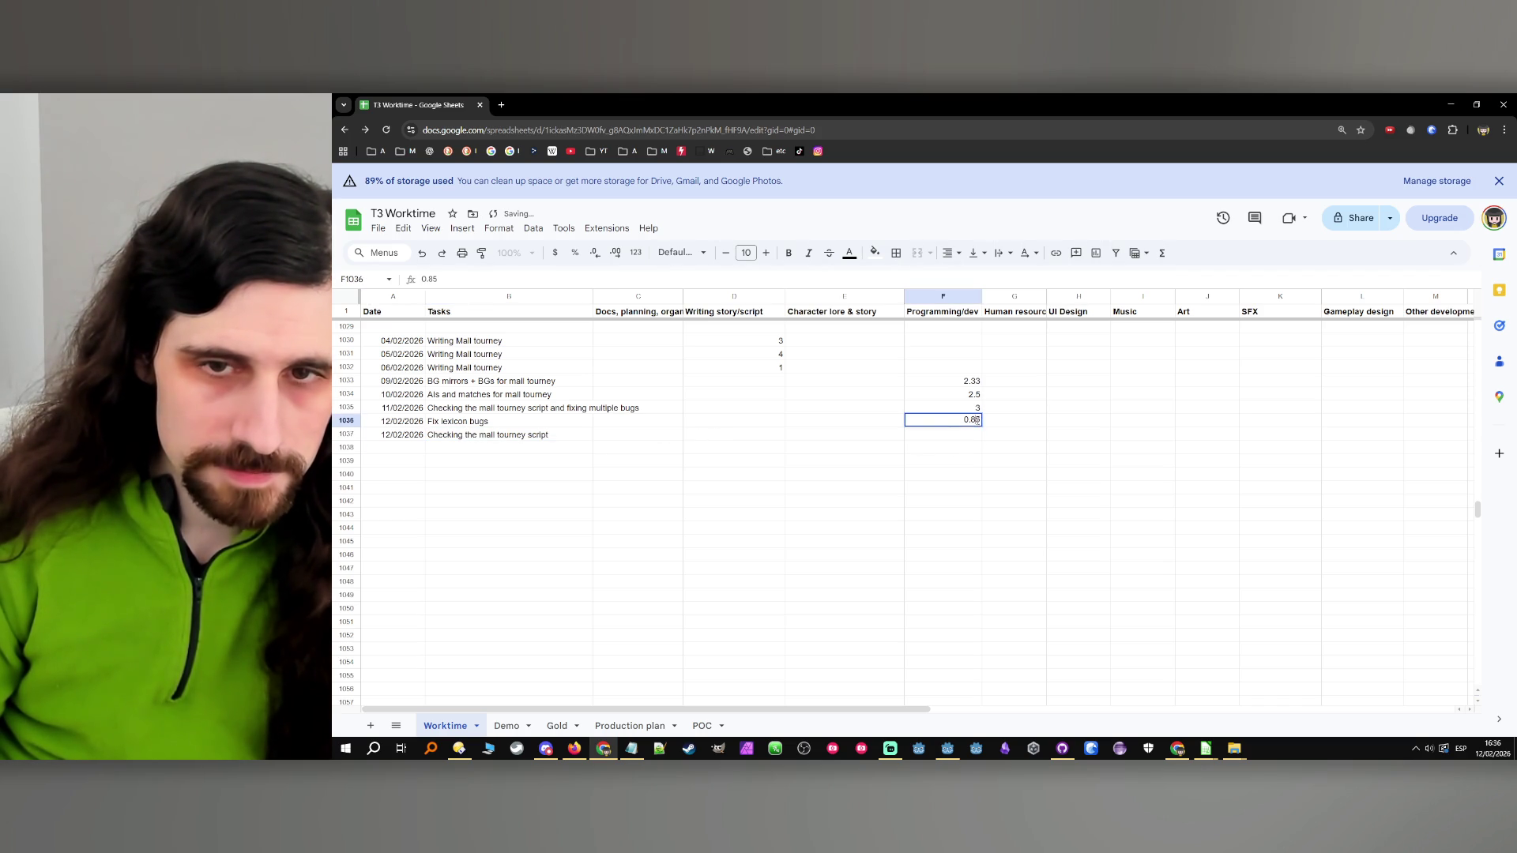
key(Return)
text(0.2)
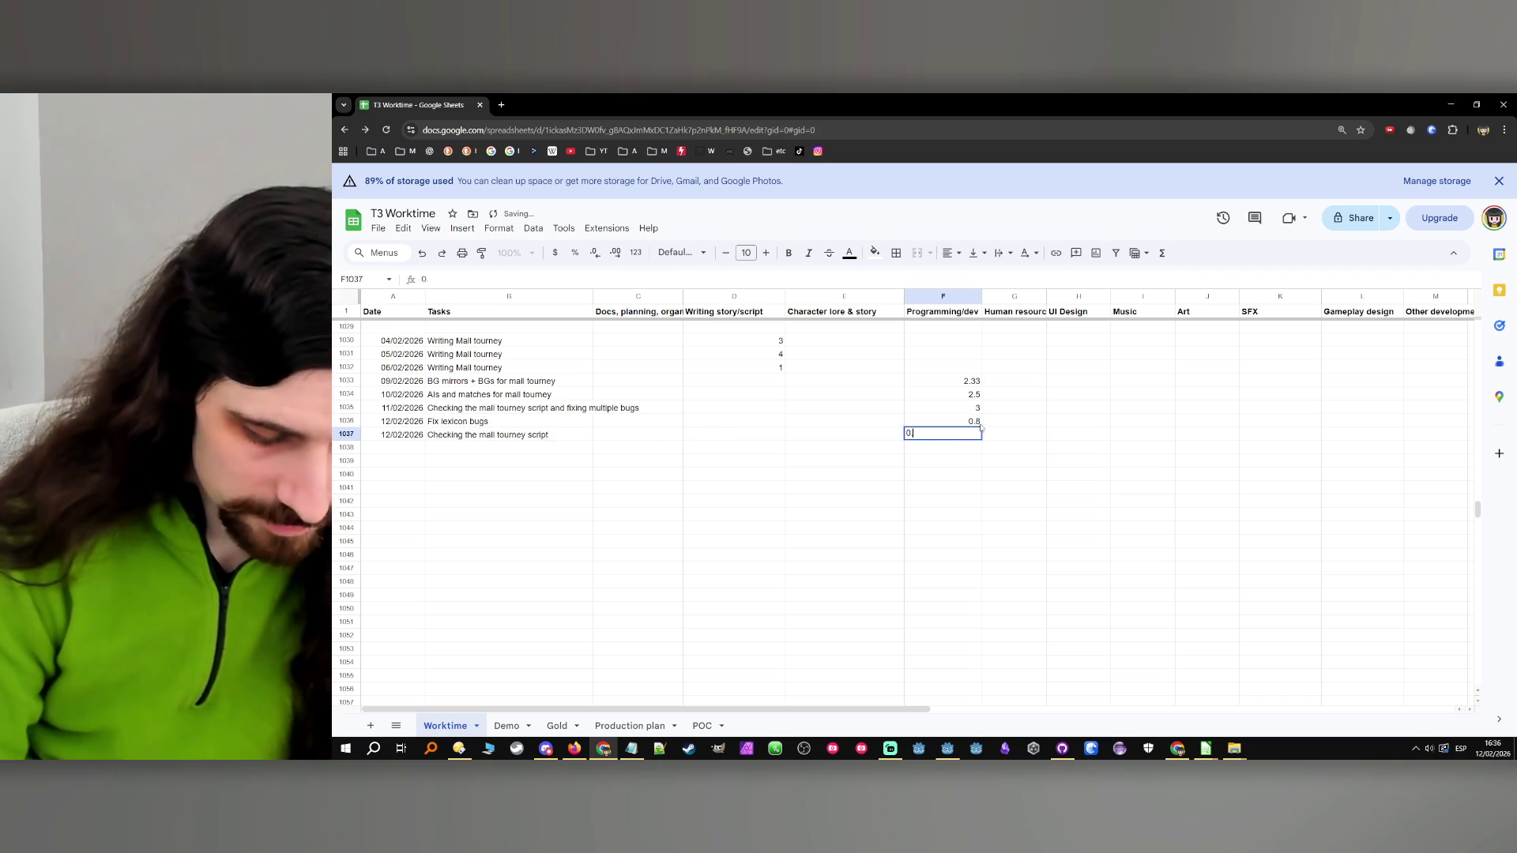
click(589, 434)
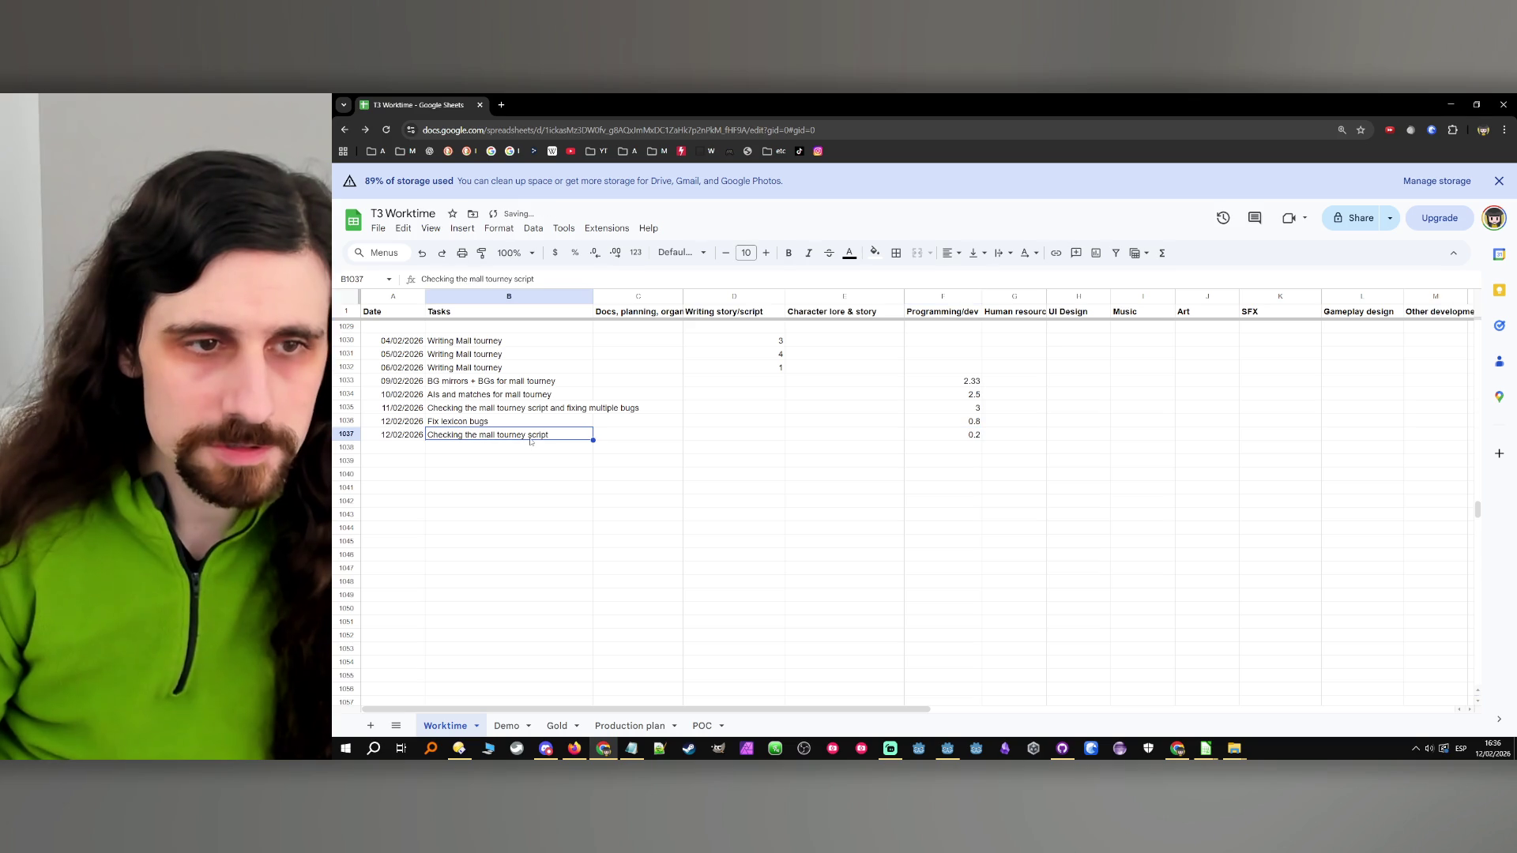
Copy the 12/02/2026 date from A1037 into A1038 and minimize Chrome
click(401, 436)
key(ctrl+c)
click(401, 447)
key(ctrl+v)
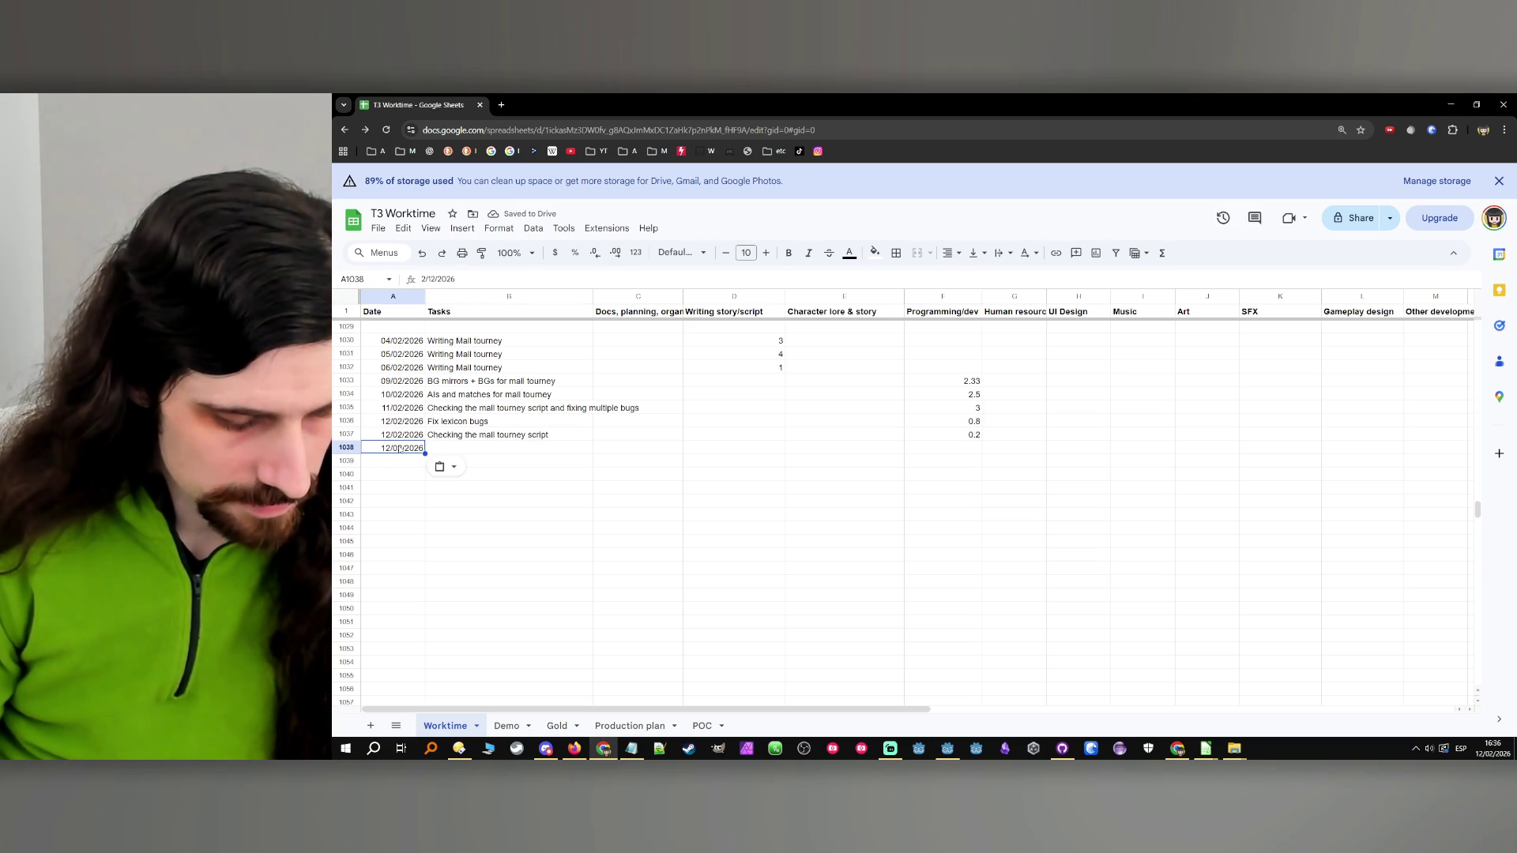
click(1449, 104)
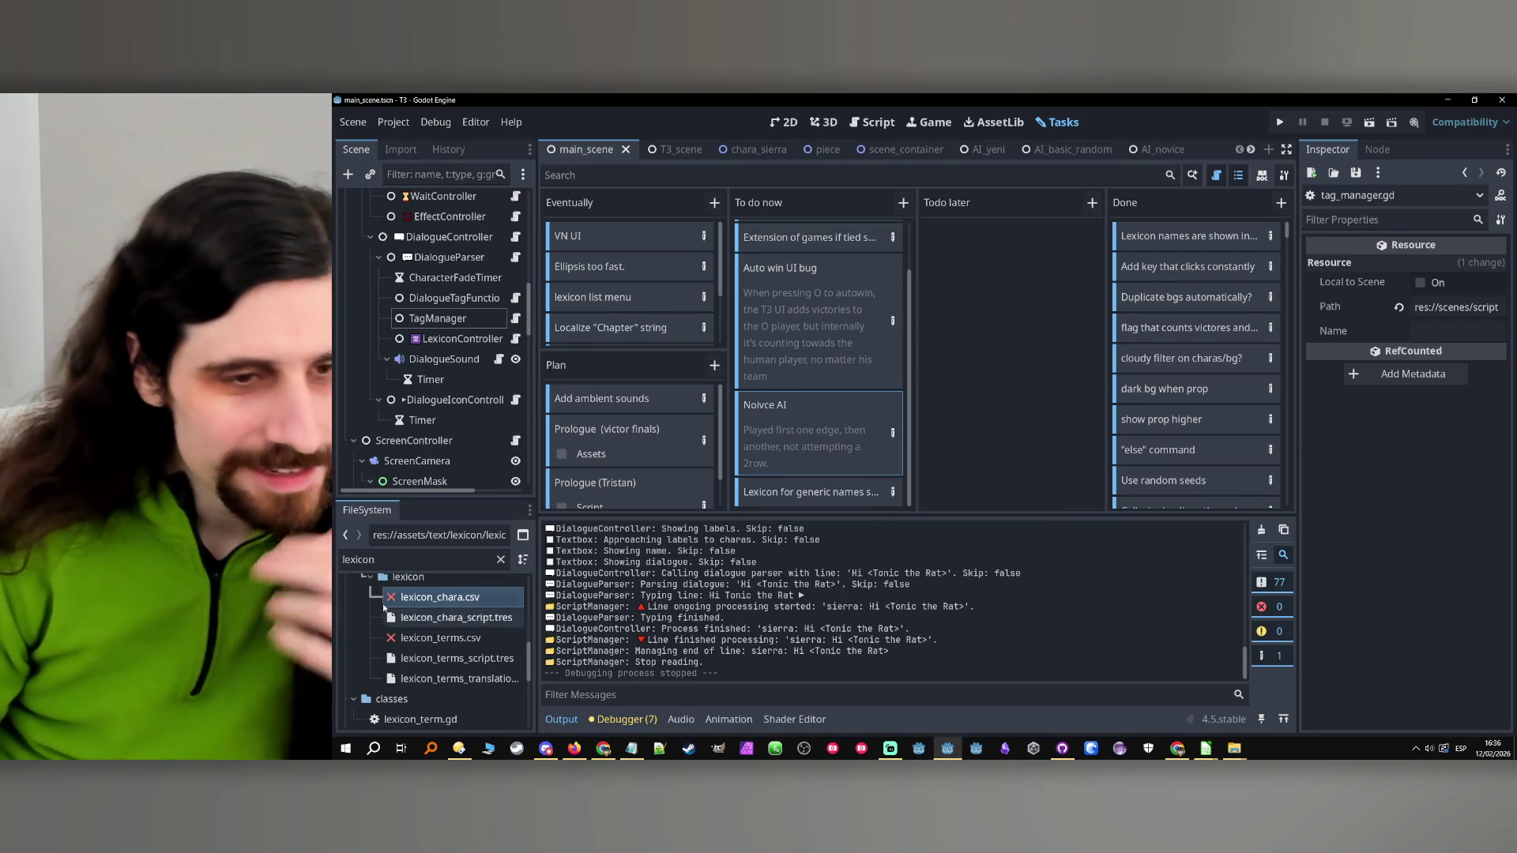
Filter the FileSystem dock with 'ai_novi' and open AI_novice.gd in the Script editor
click(376, 559)
key(ctrl+a)
text(ai_)
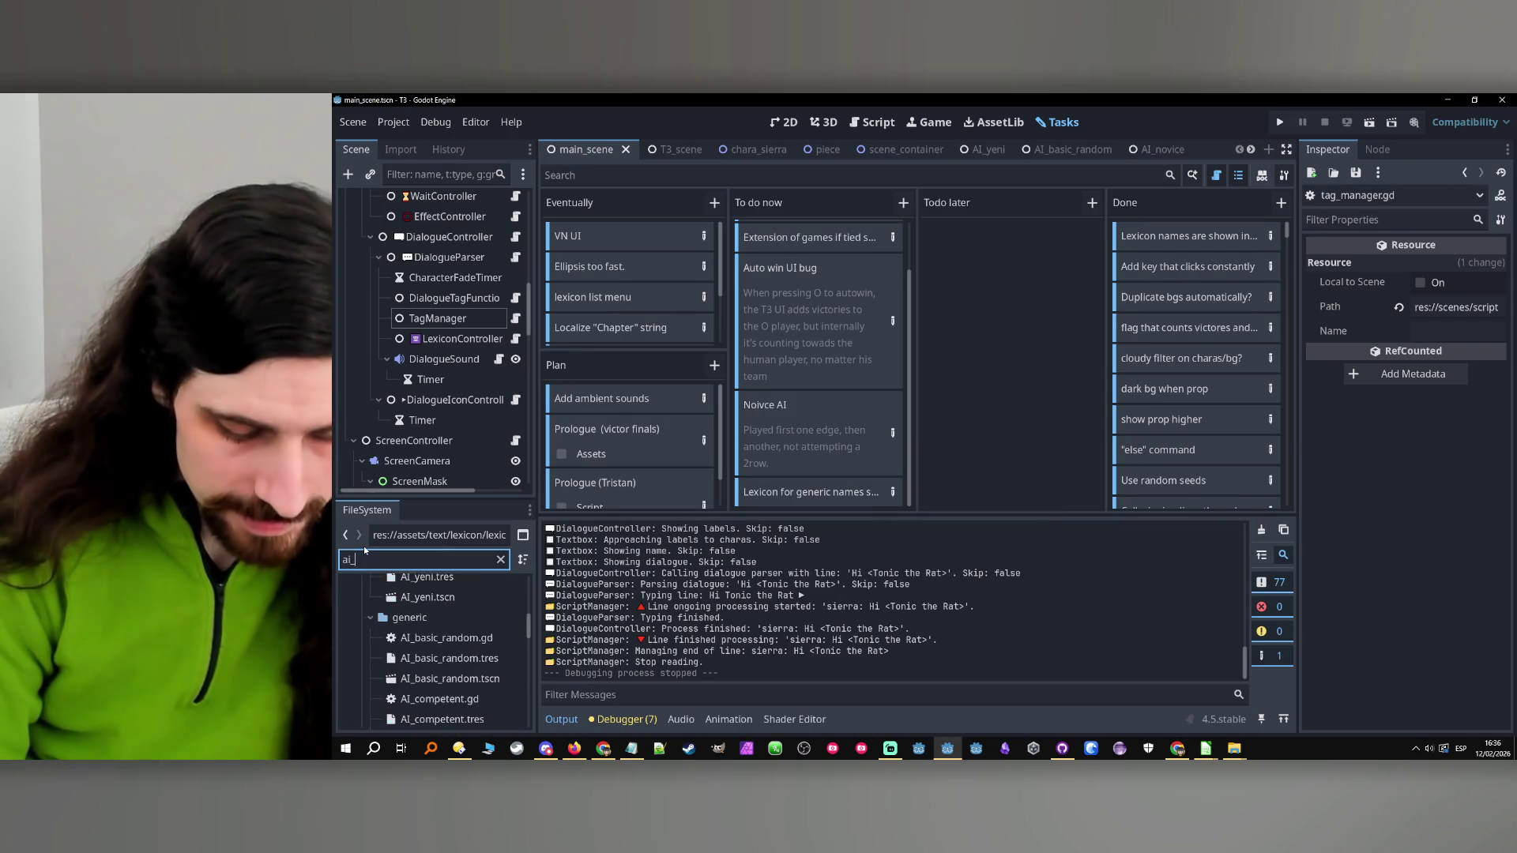
text(novi)
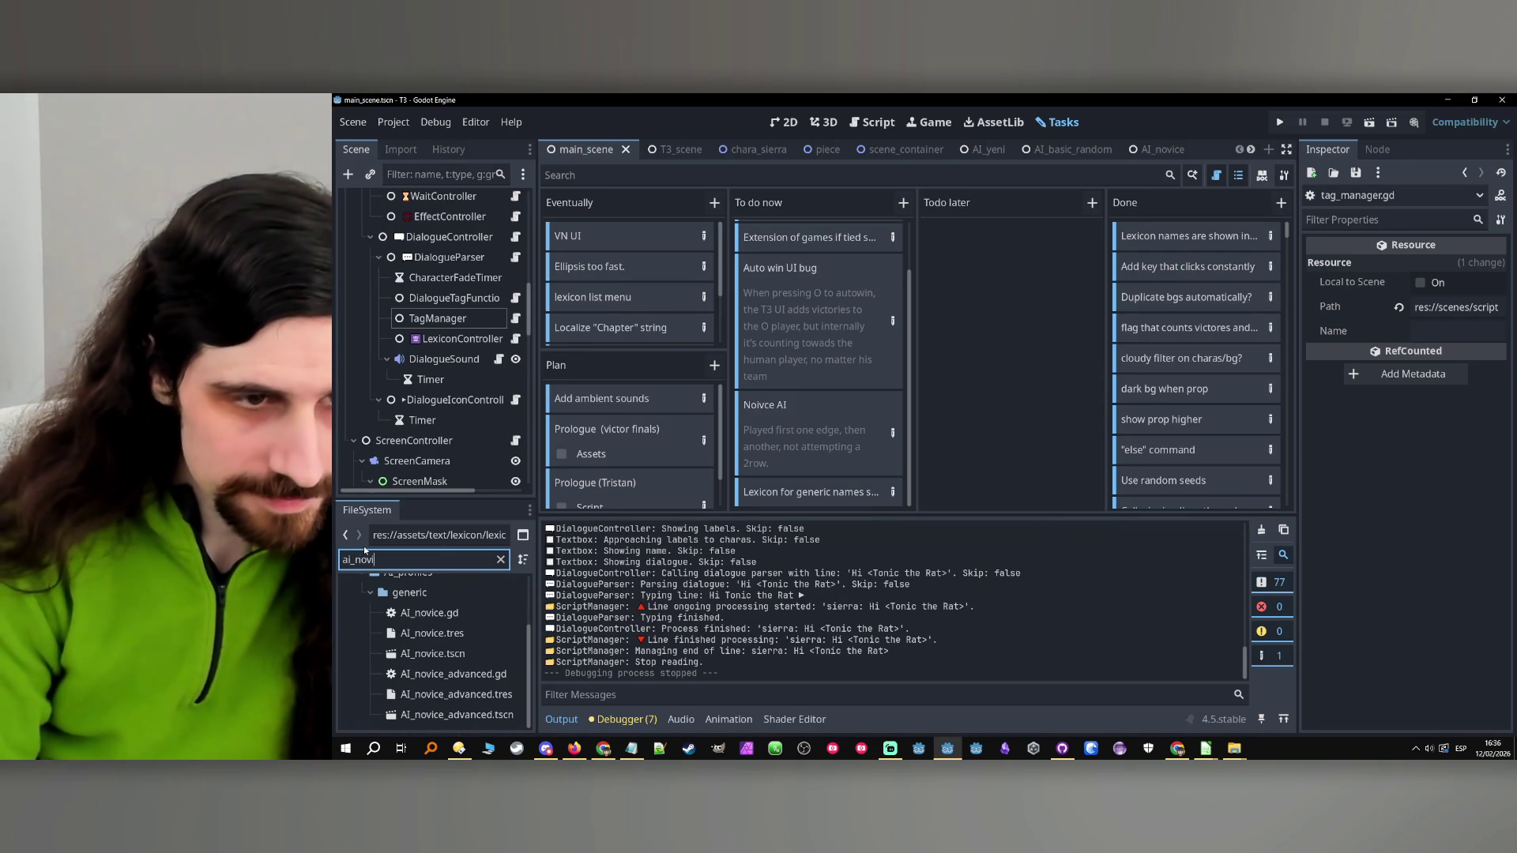
double_click(480, 613)
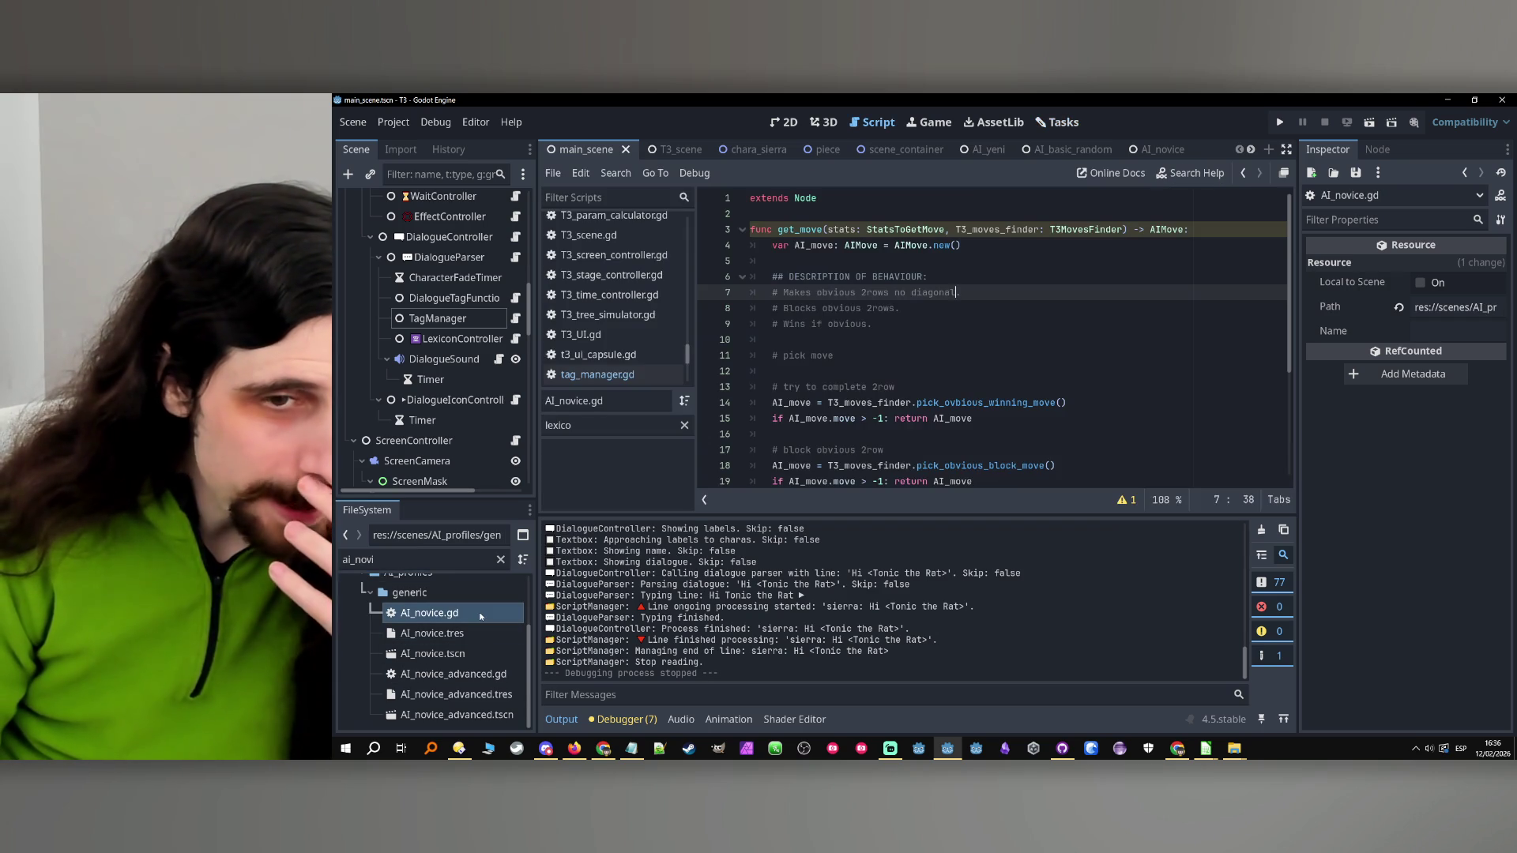
Review get_move's winning, blocking, no-diagonal 2-row and random-move fallback checks
scroll(956, 379, down, 4)
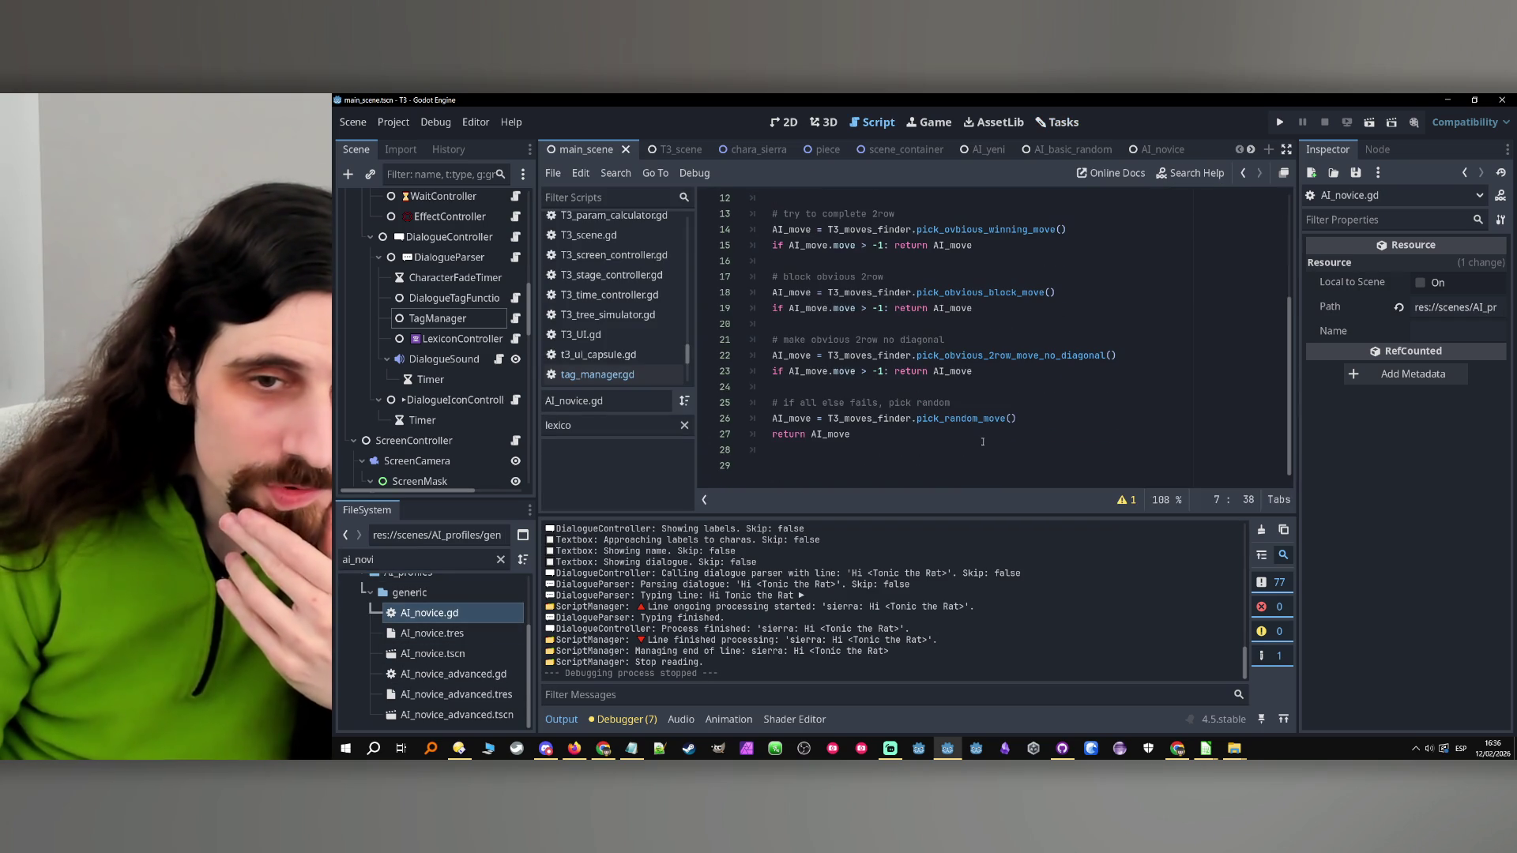
scroll(948, 371, up, 2)
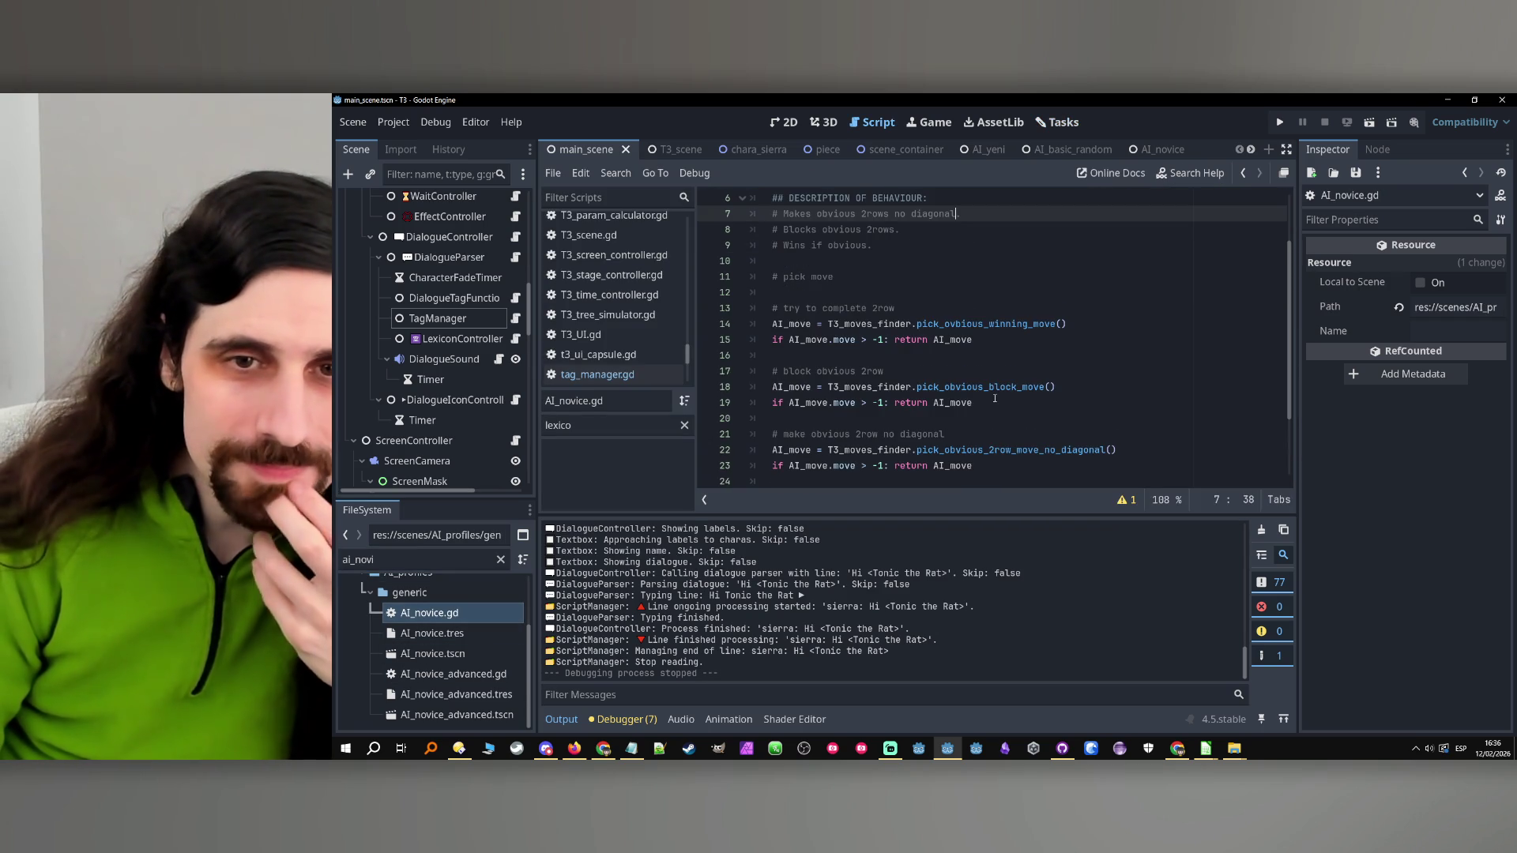
click(1018, 339)
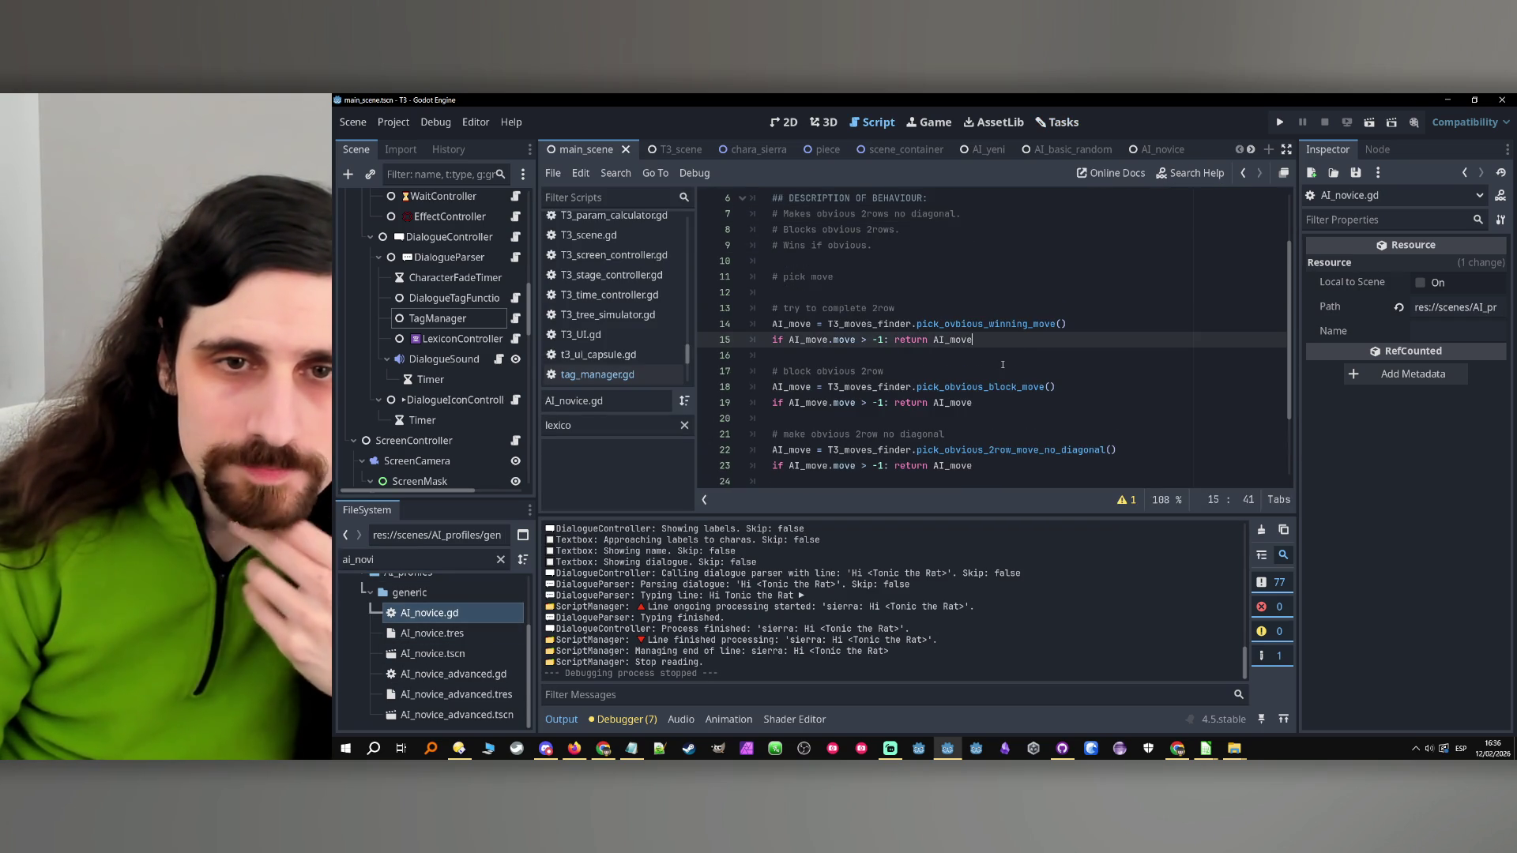
click(1010, 324)
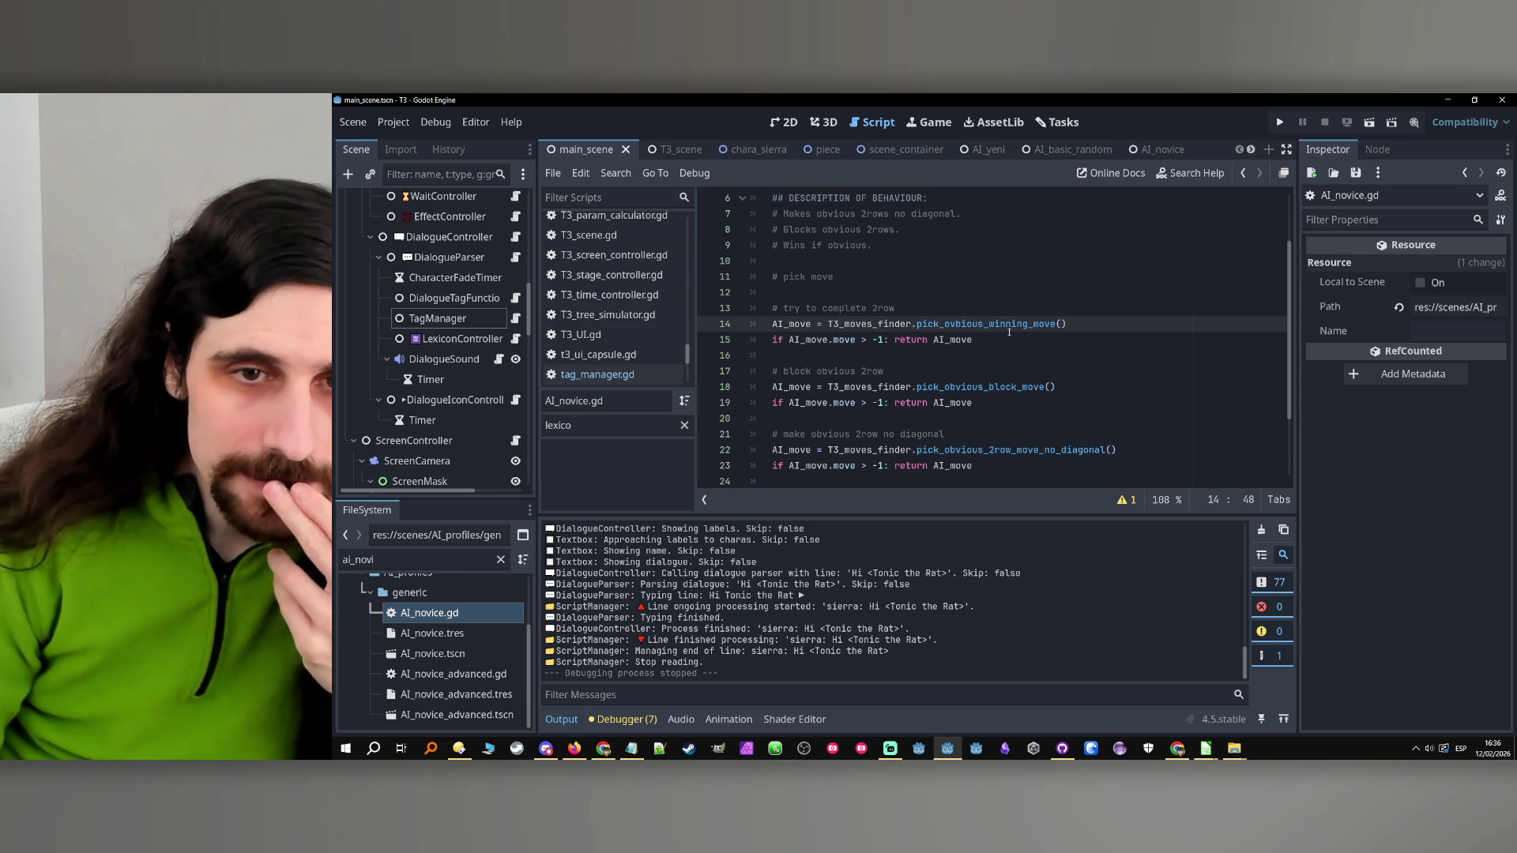
click(979, 364)
scroll(988, 355, down, 2)
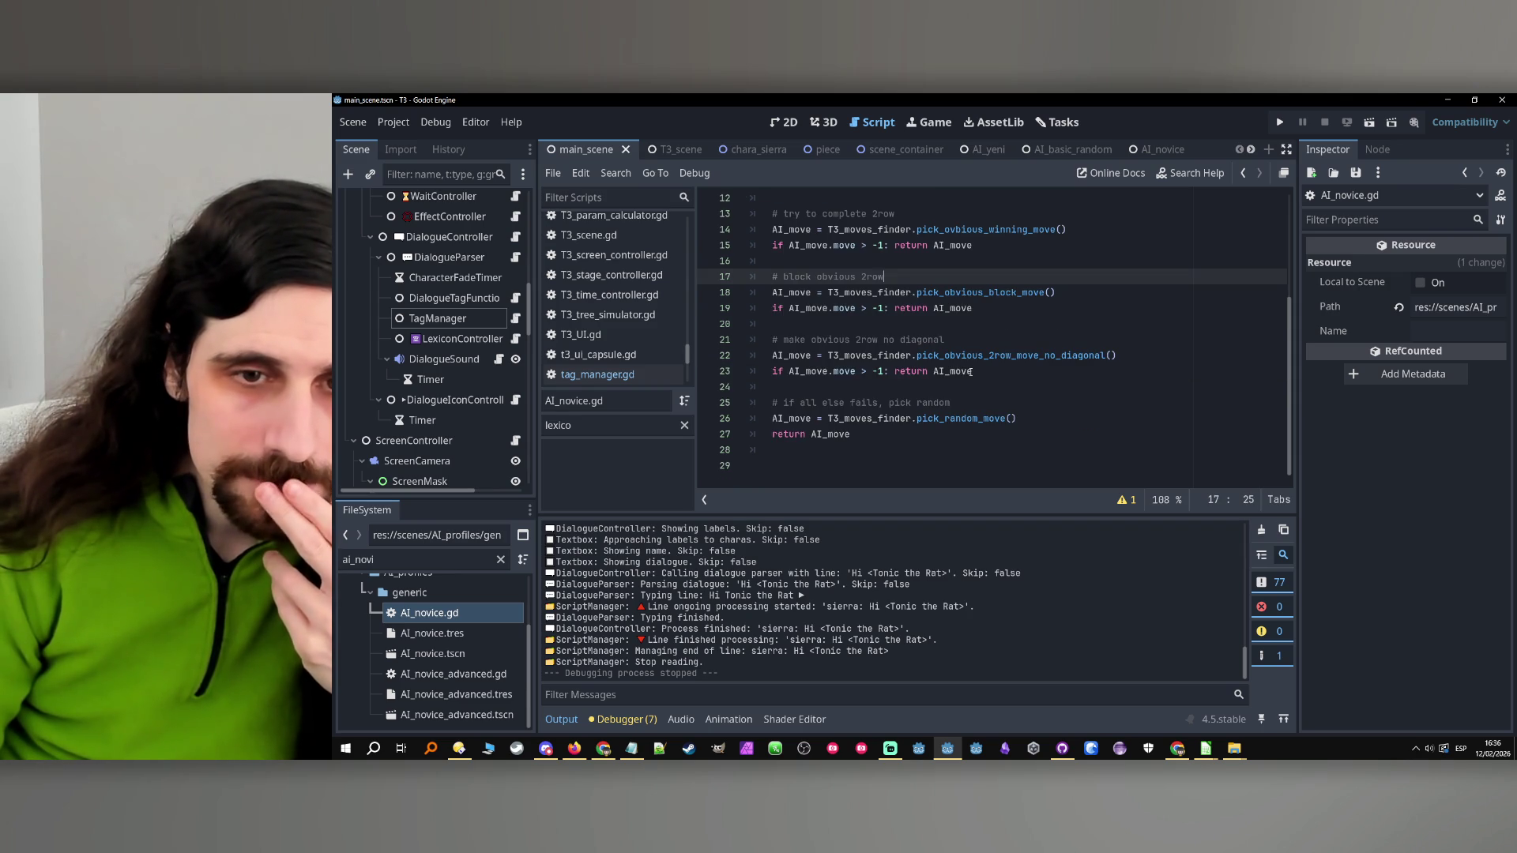
click(1004, 340)
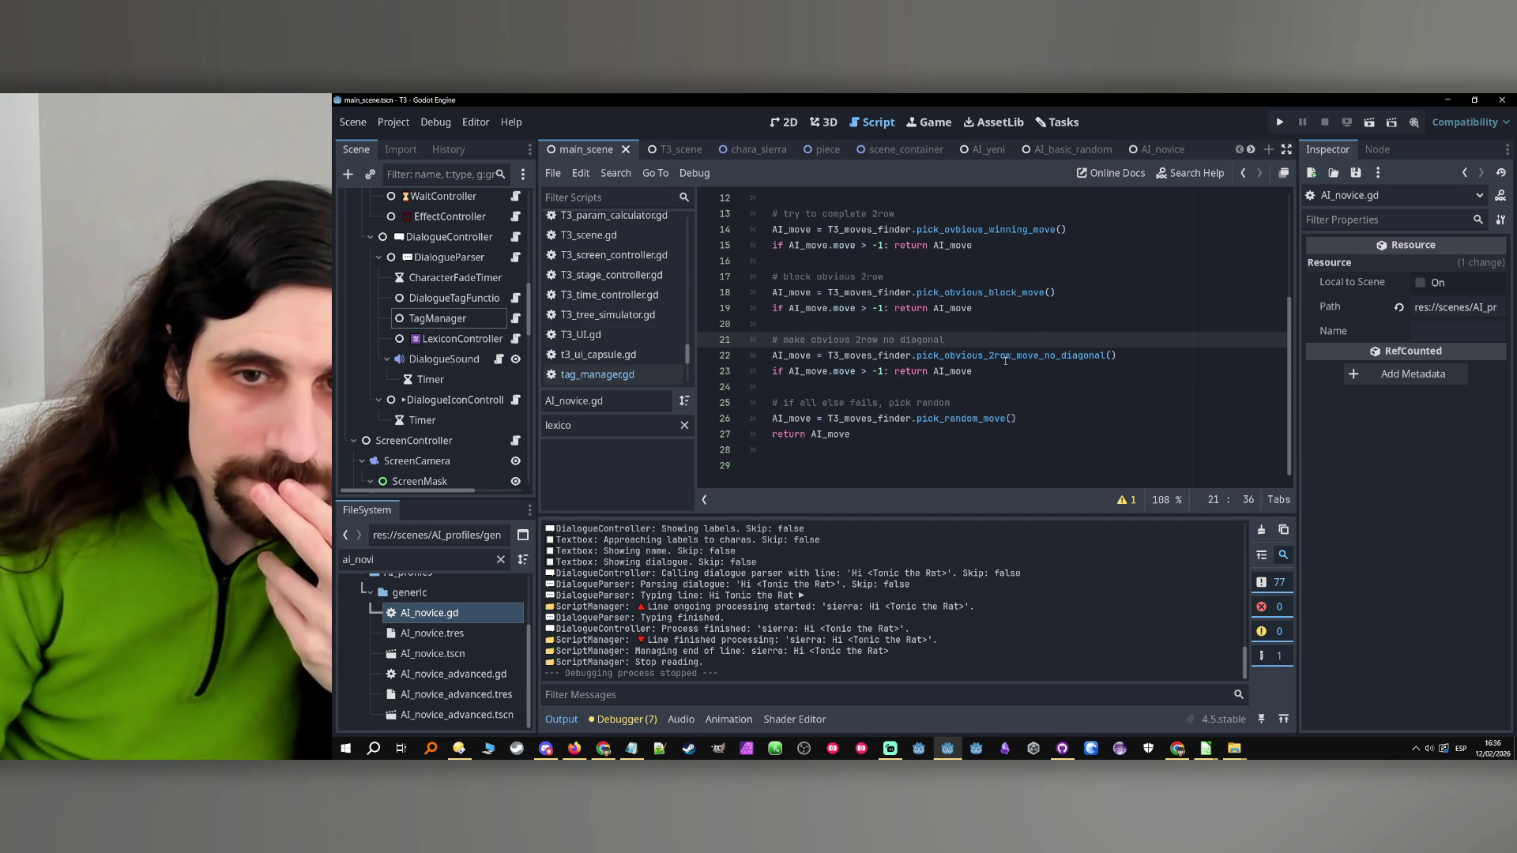
click(1009, 355)
click(947, 418)
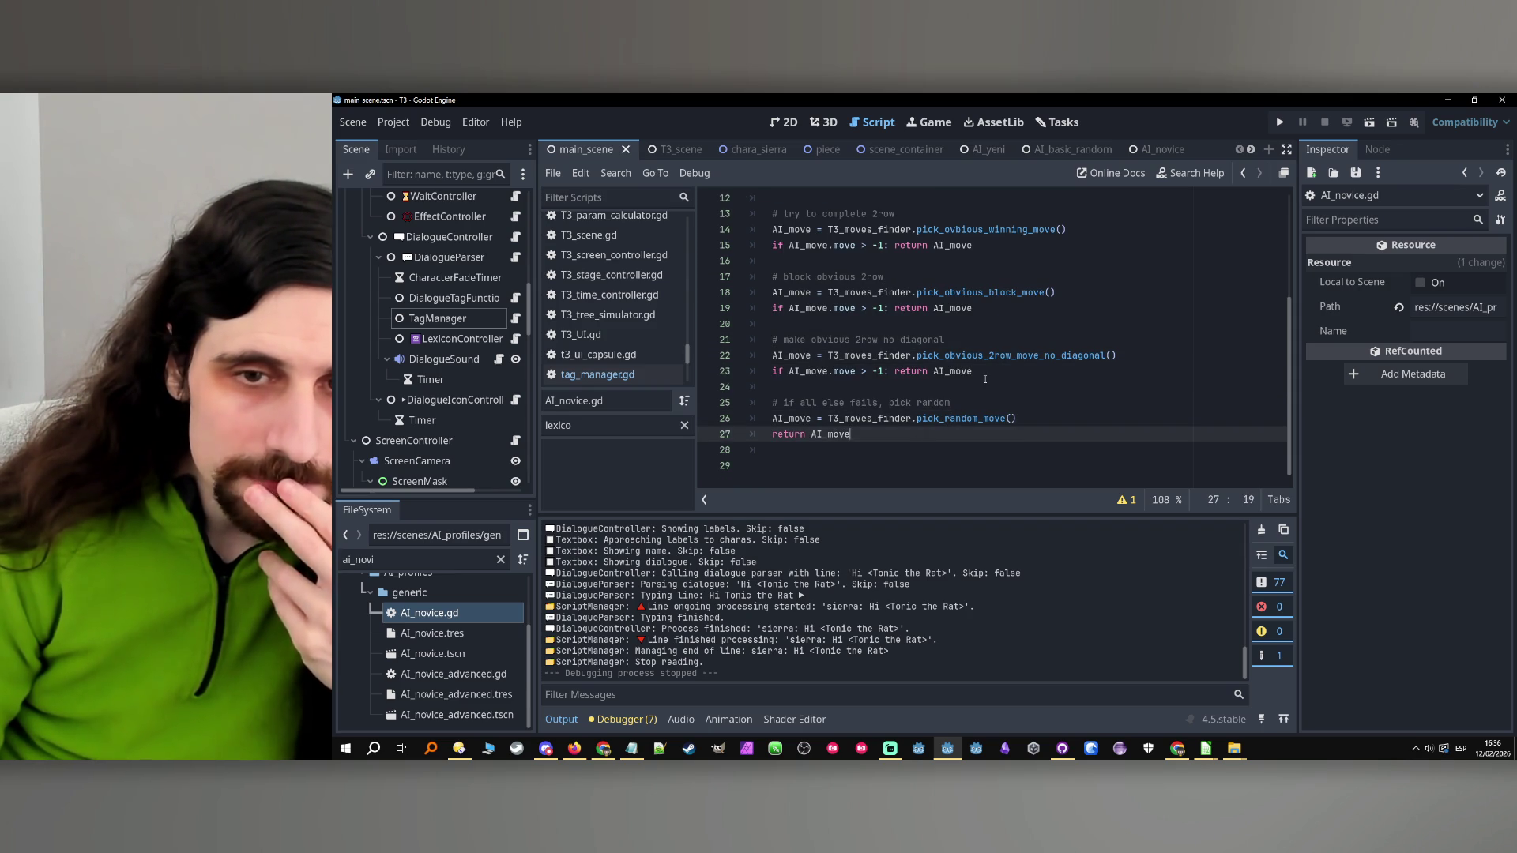
click(1027, 373)
key(Return)
key(Return)
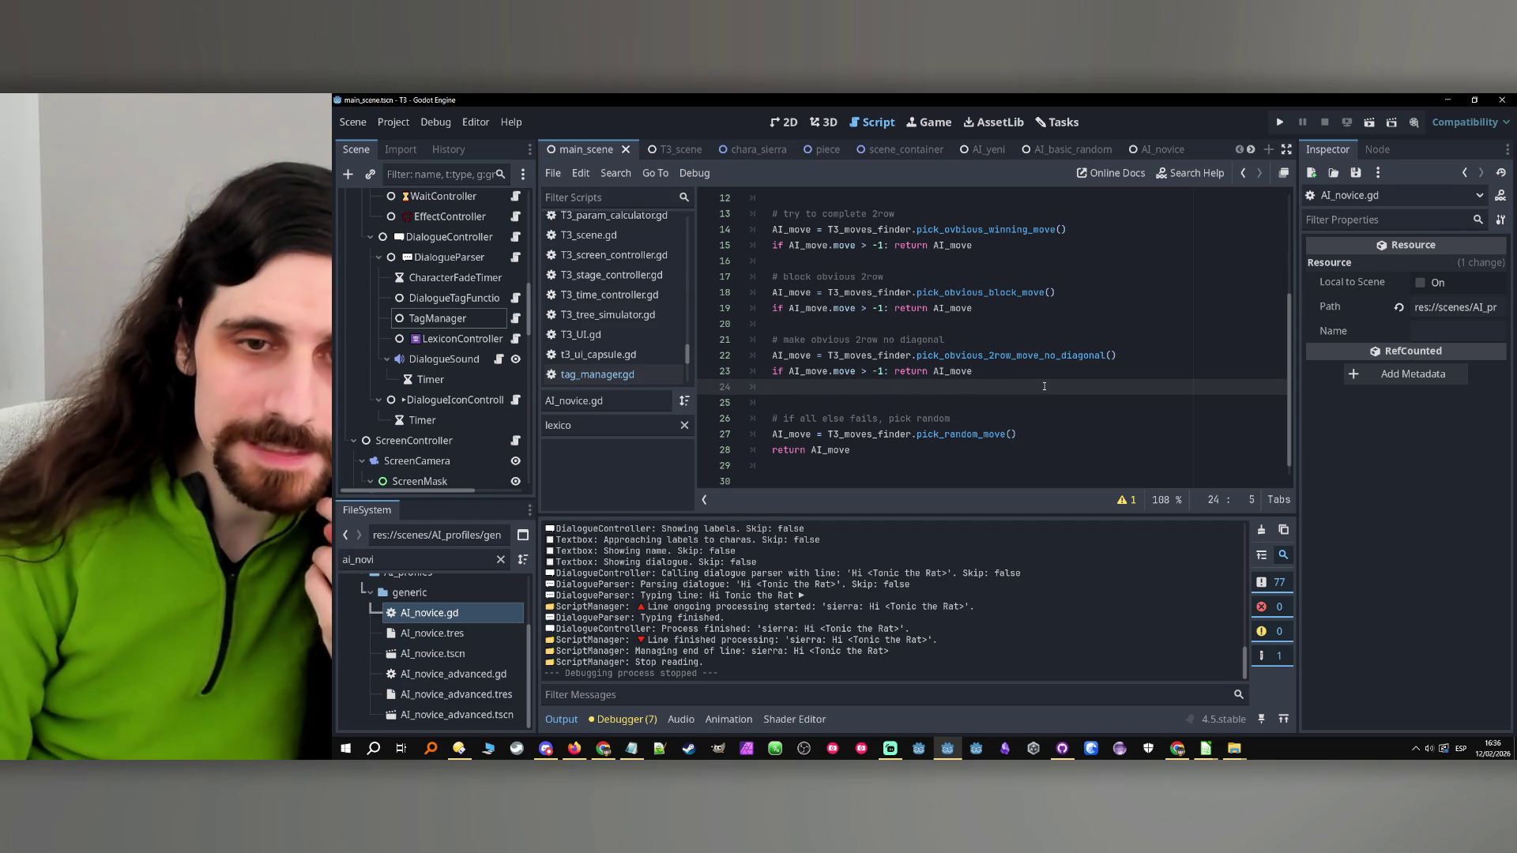
drag(980, 431, 771, 426)
key(ctrl+c)
click(825, 403)
key(ctrl+v)
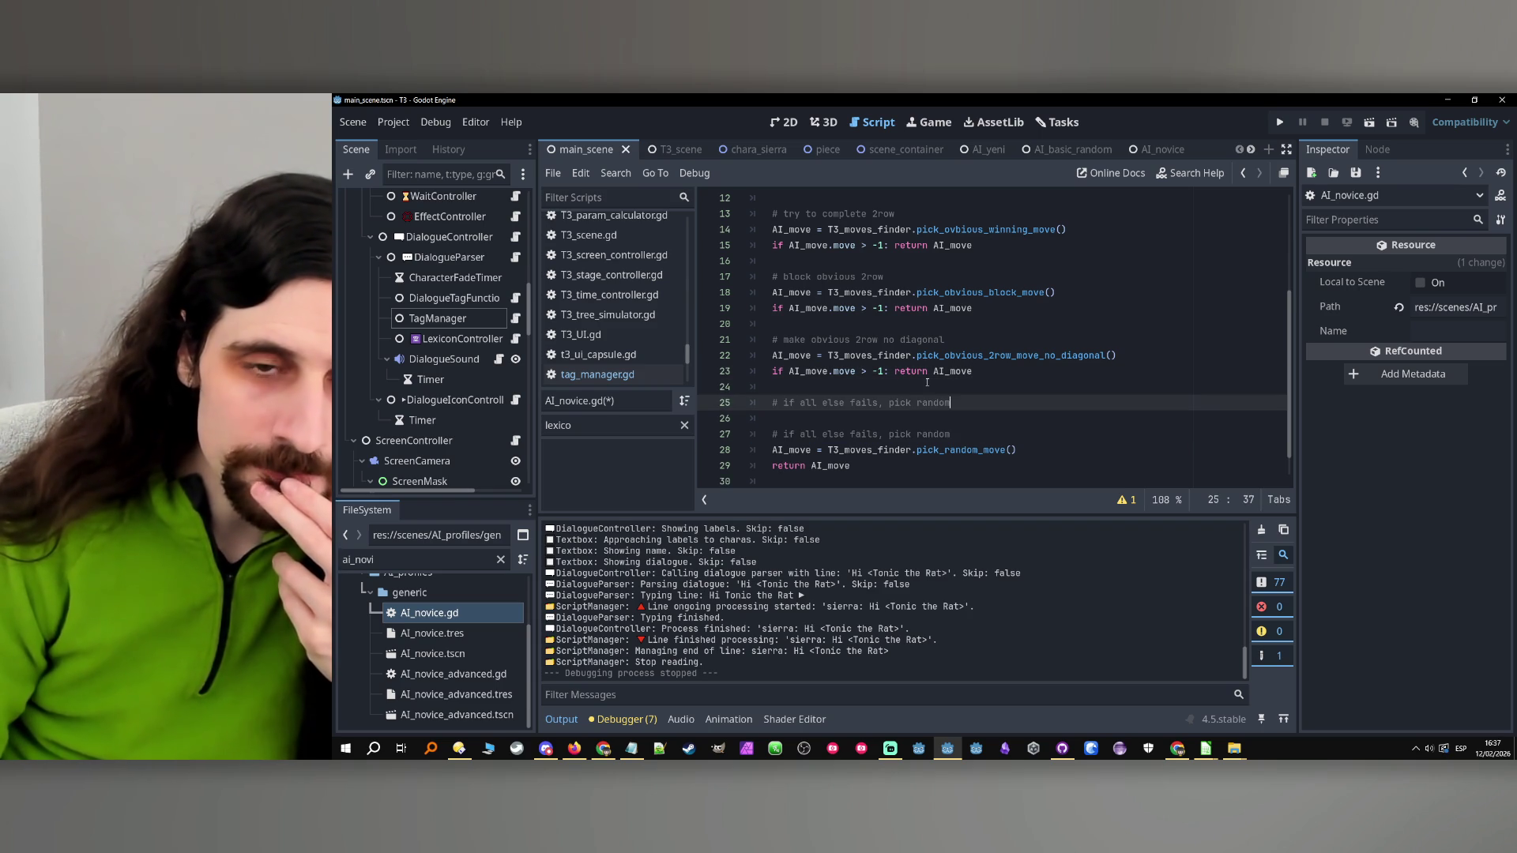
drag(961, 403, 786, 403)
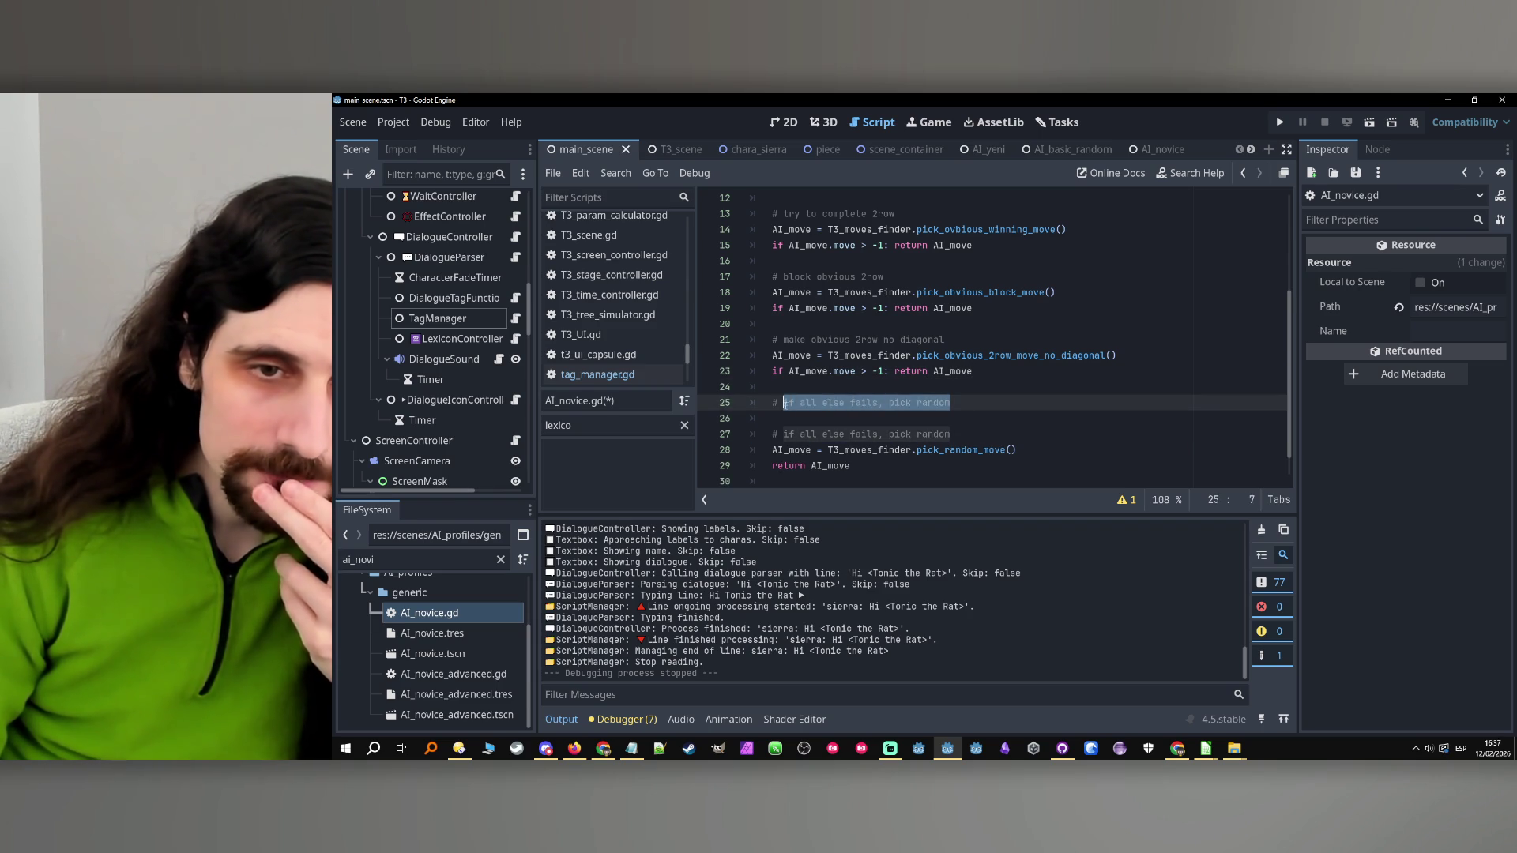
text(pick a)
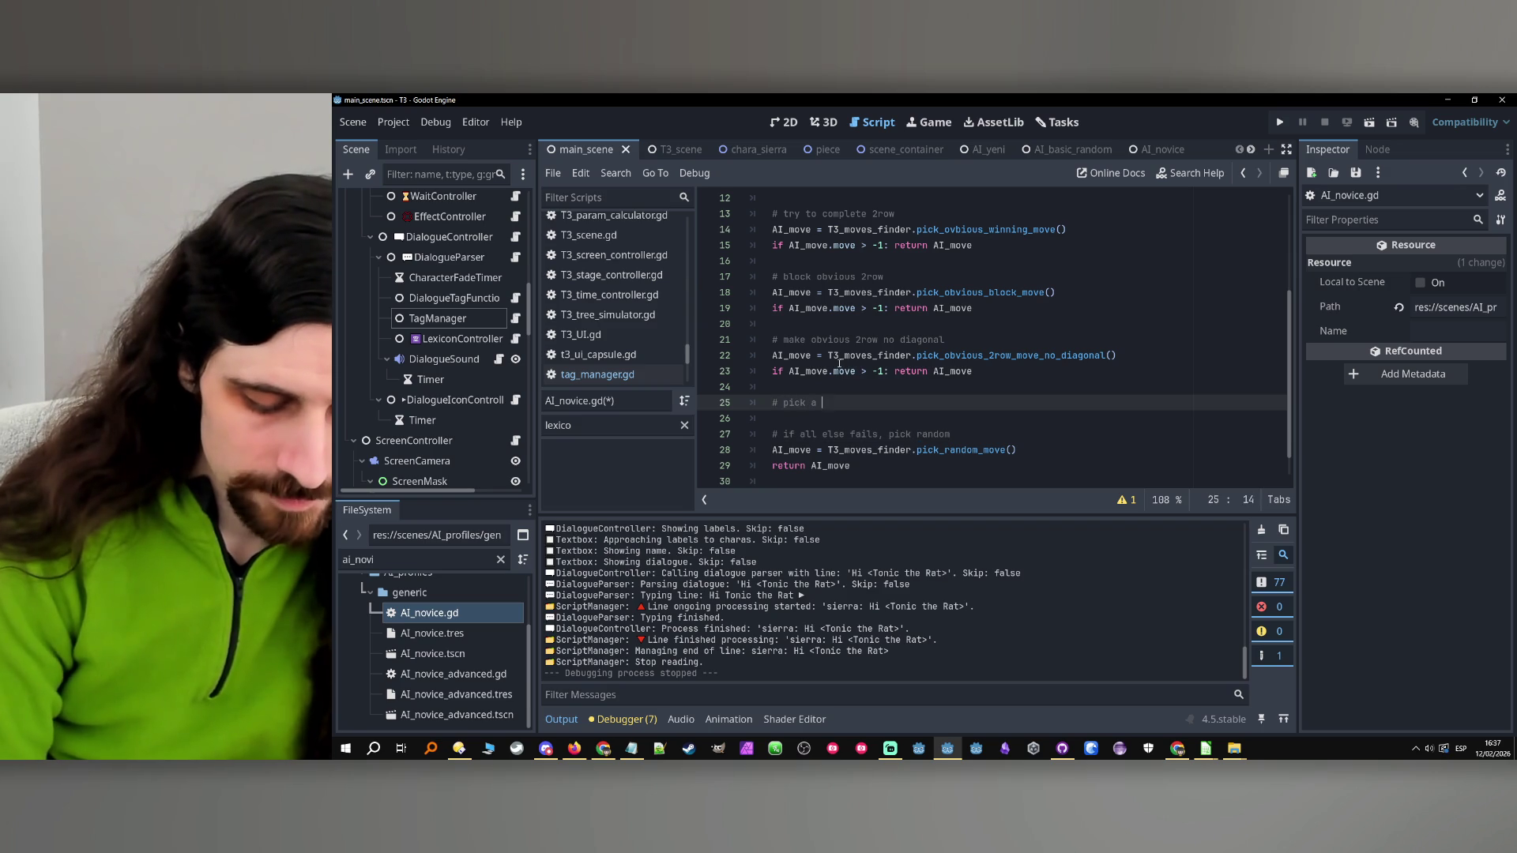
text(er)
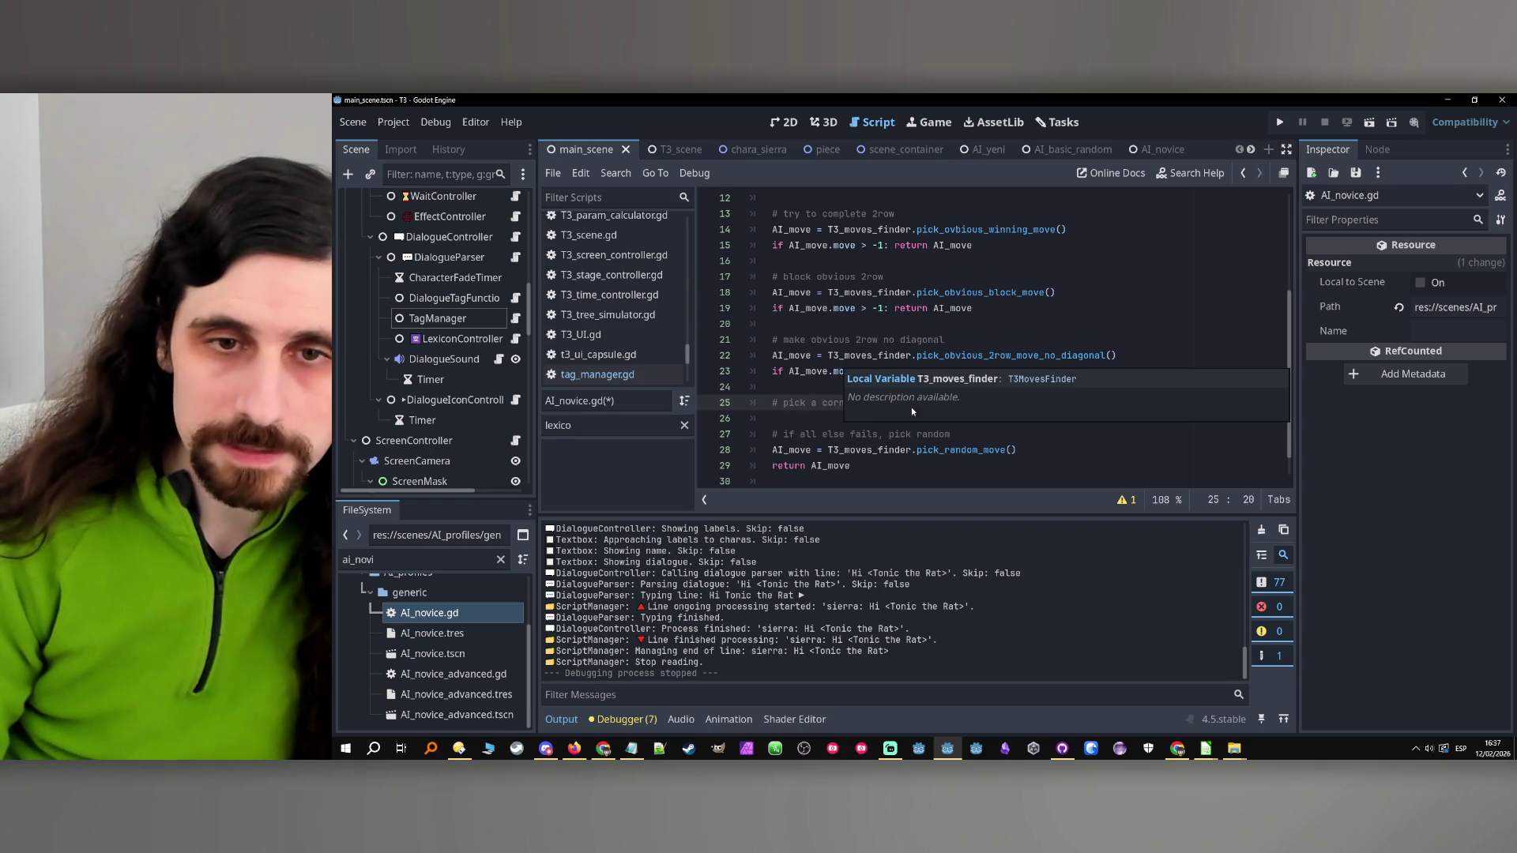
scroll(939, 403, down, 1)
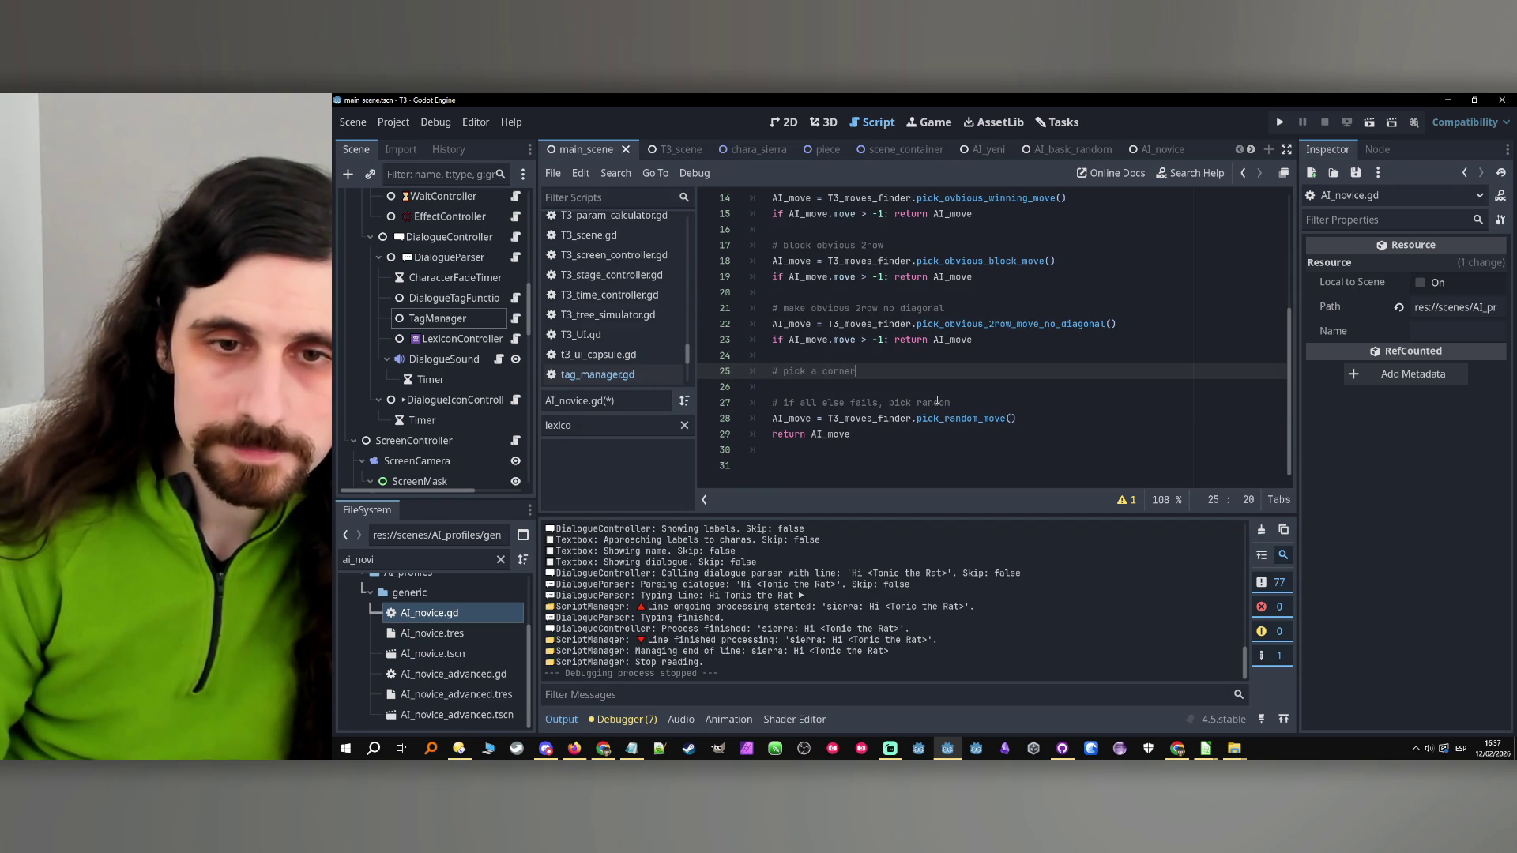
shift+click(704, 377)
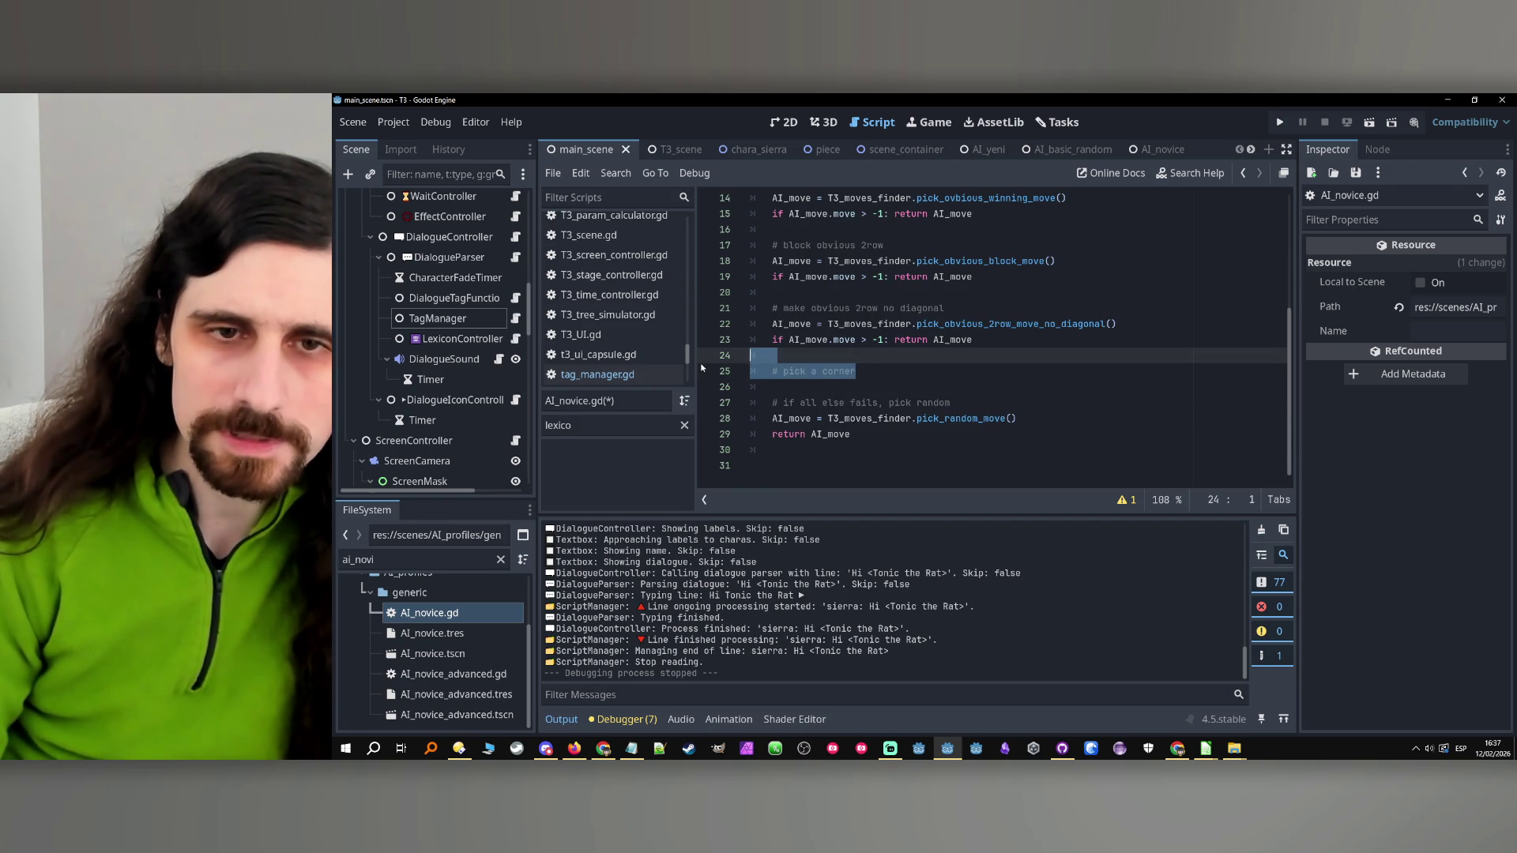
key(BackSpace)
key(BackSpace)
key(BackSpace)
click(979, 369)
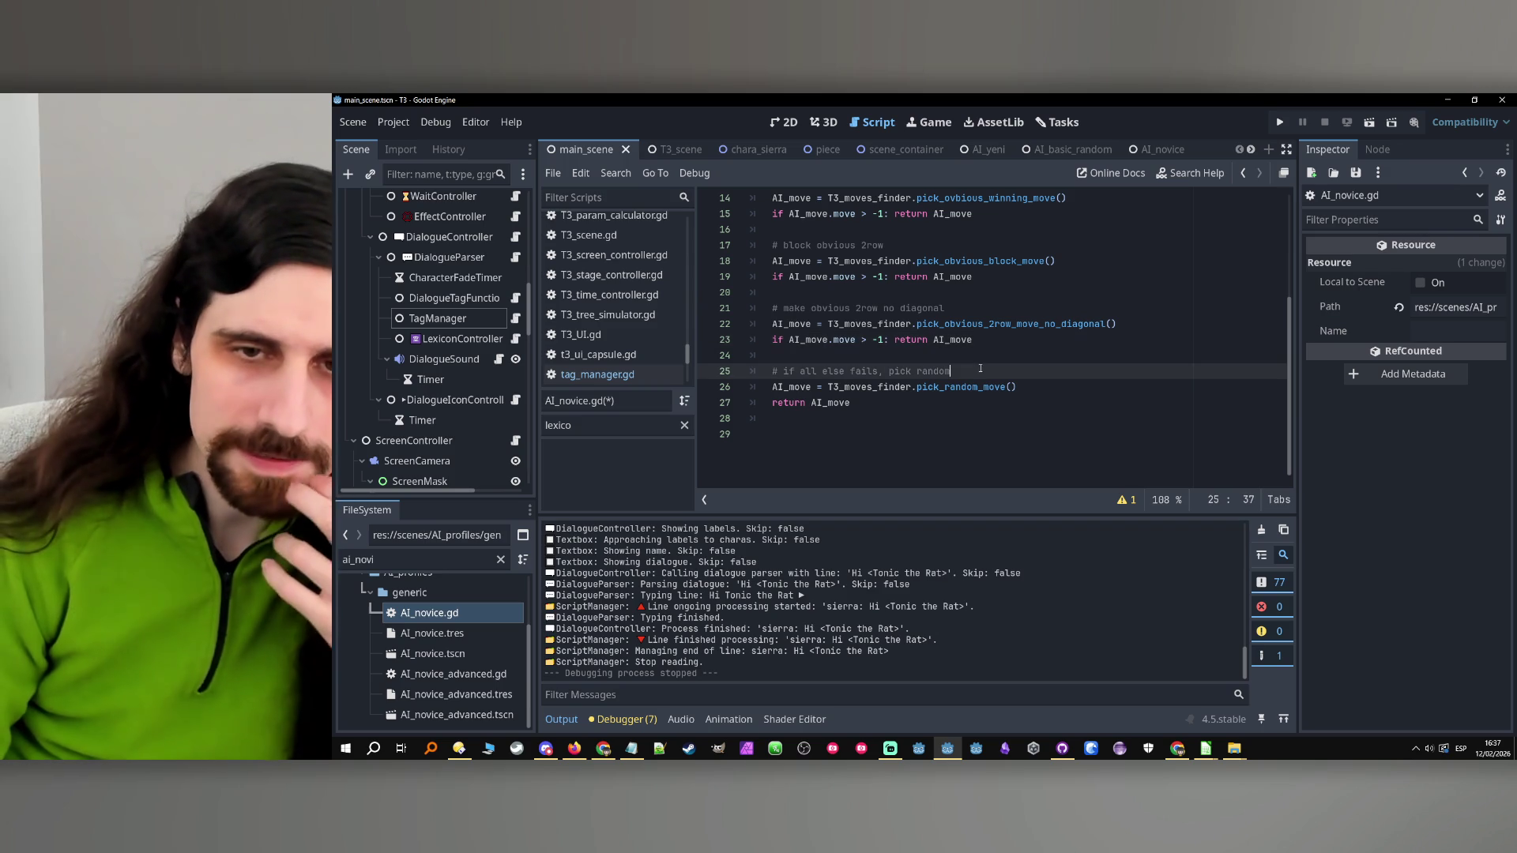
key(Up)
scroll(988, 363, up, 3)
click(939, 307)
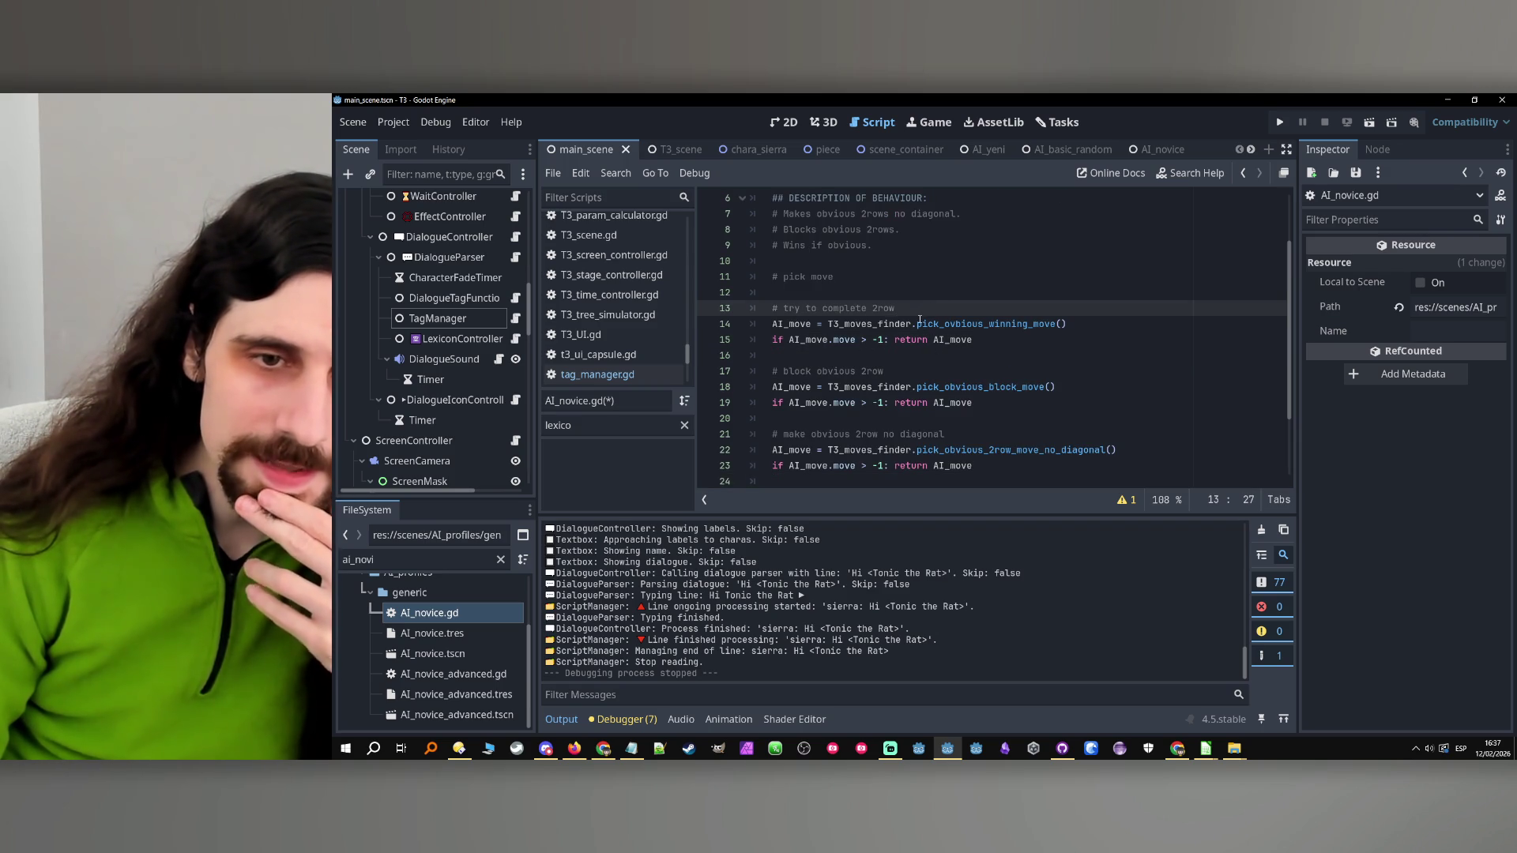
scroll(919, 321, down, 2)
click(992, 359)
key(Down)
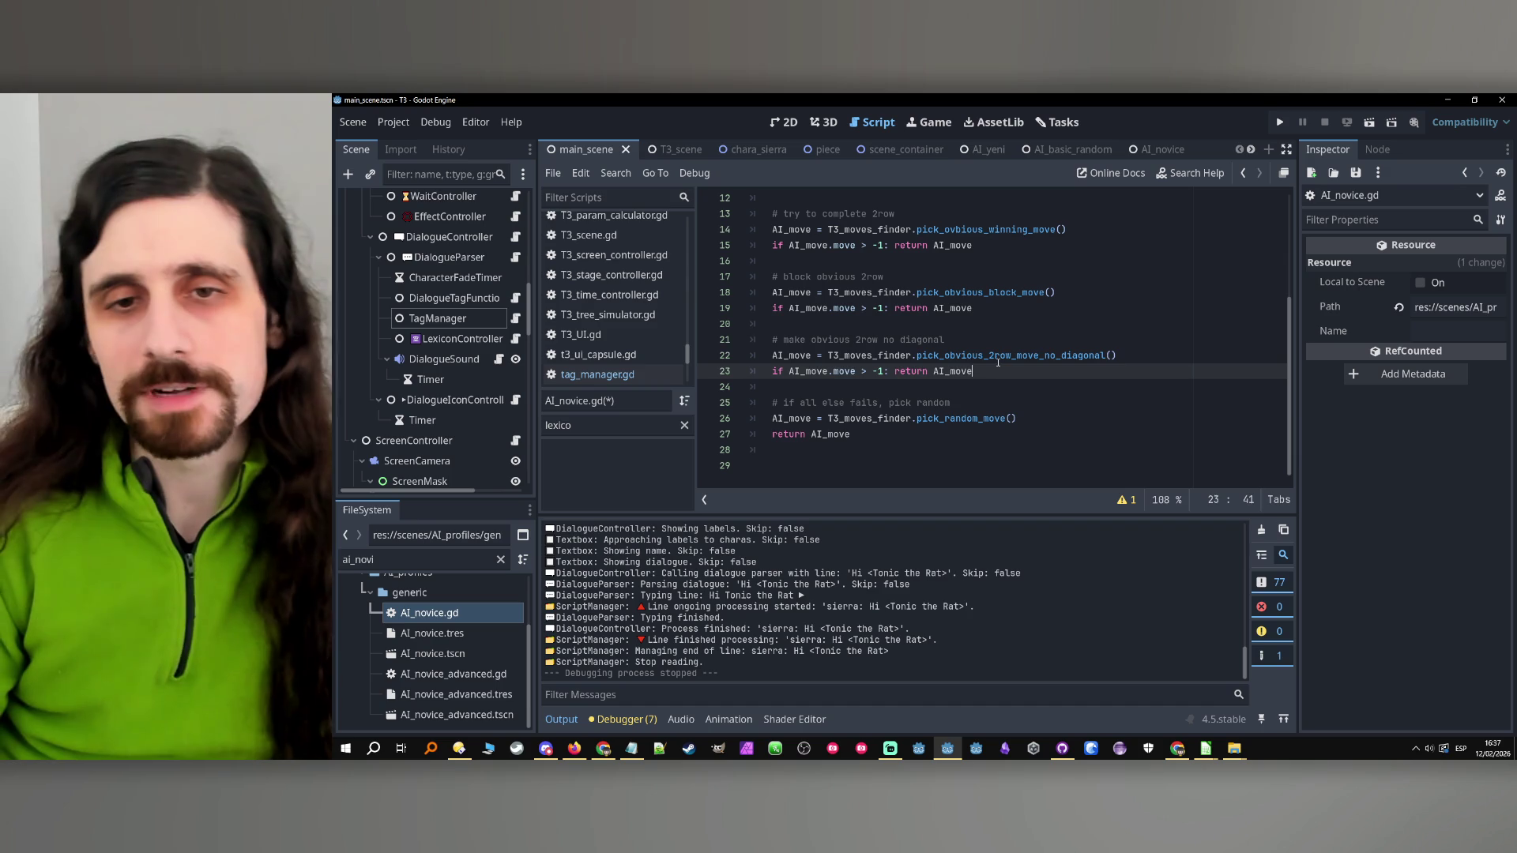
click(998, 357)
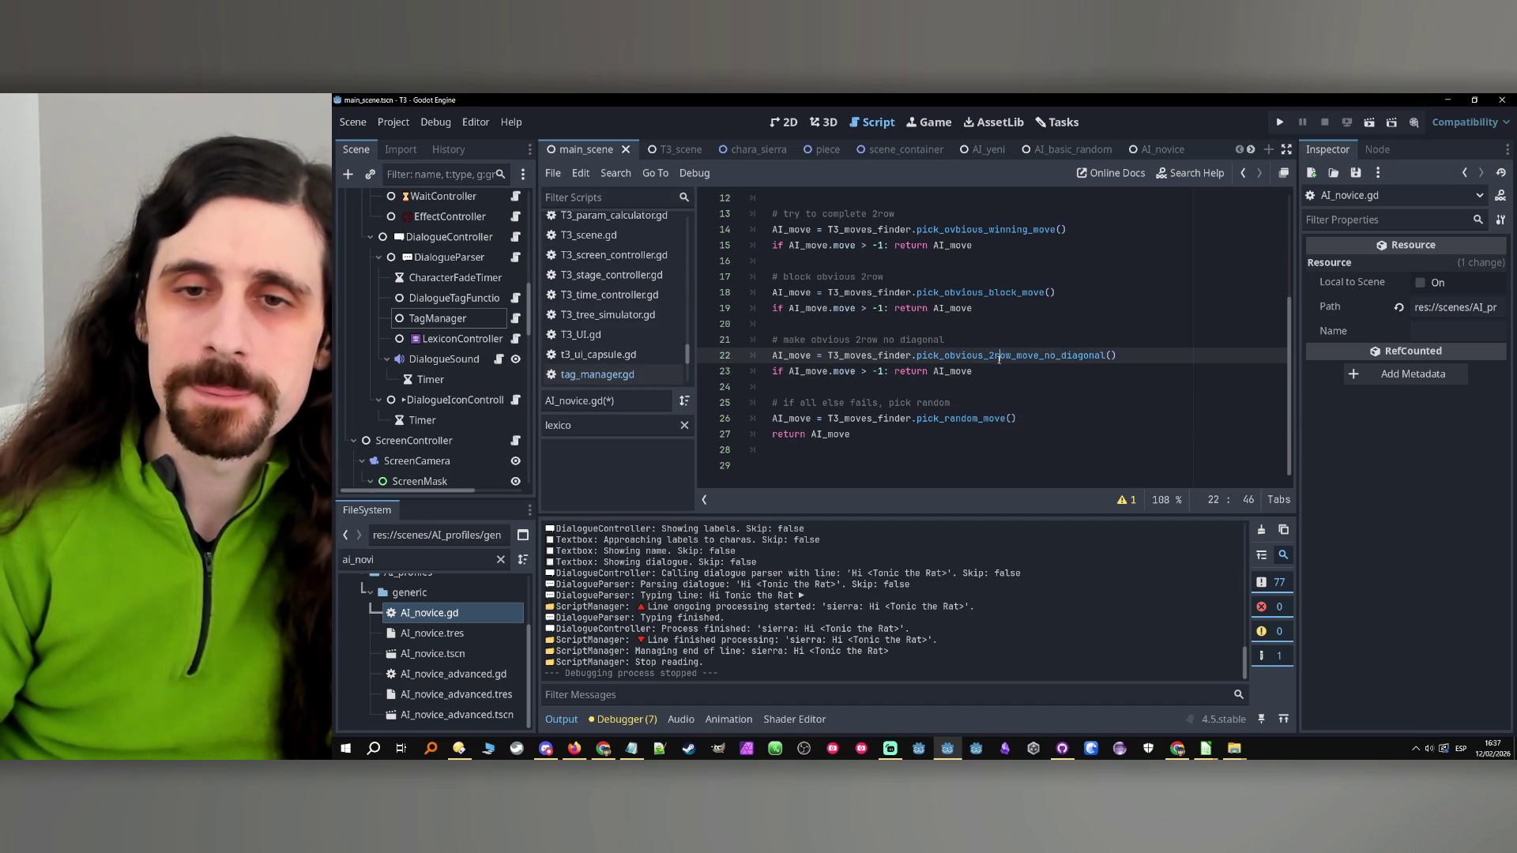
Follow pick_obvious_2row_move_no_diagonal into T3_moves_finder.gd and read _get_obvious_2row_moves_no_diagonal
ctrl+click(1000, 362)
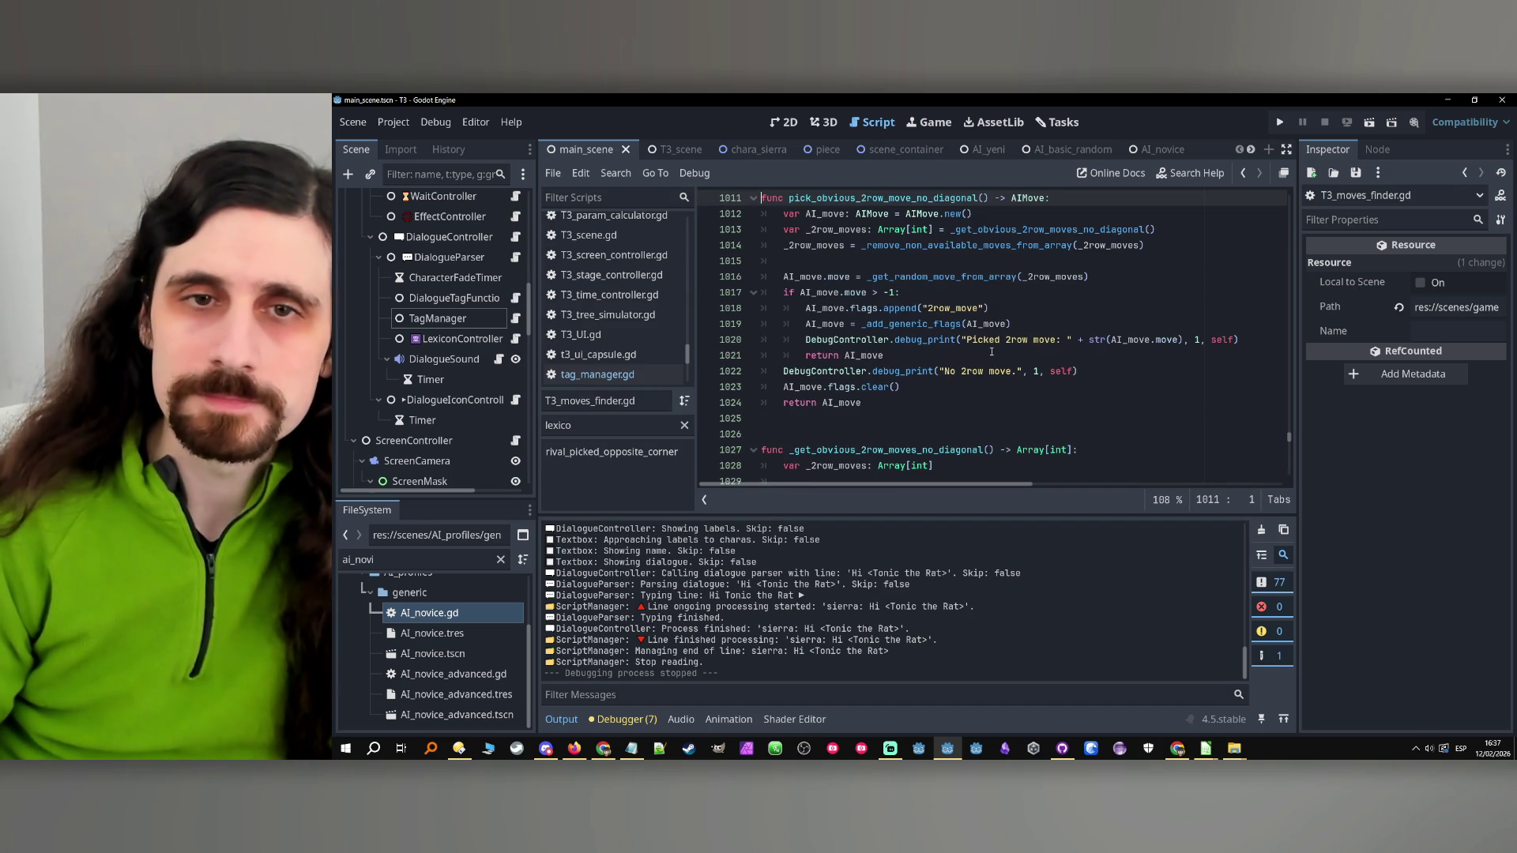
scroll(953, 336, up, 1)
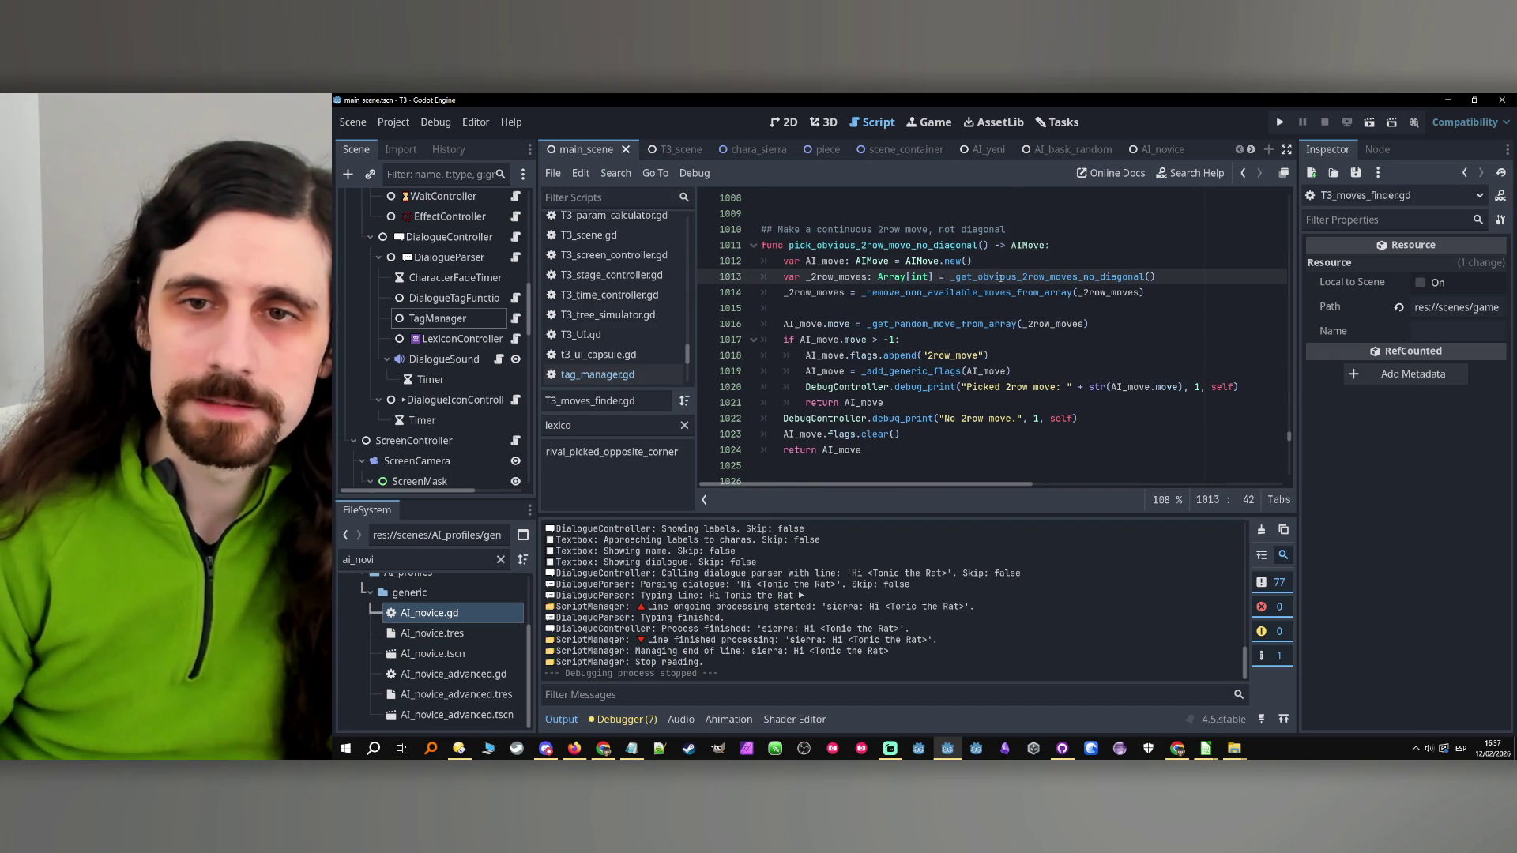
ctrl+click(1000, 279)
click(1018, 335)
scroll(1019, 335, down, 2)
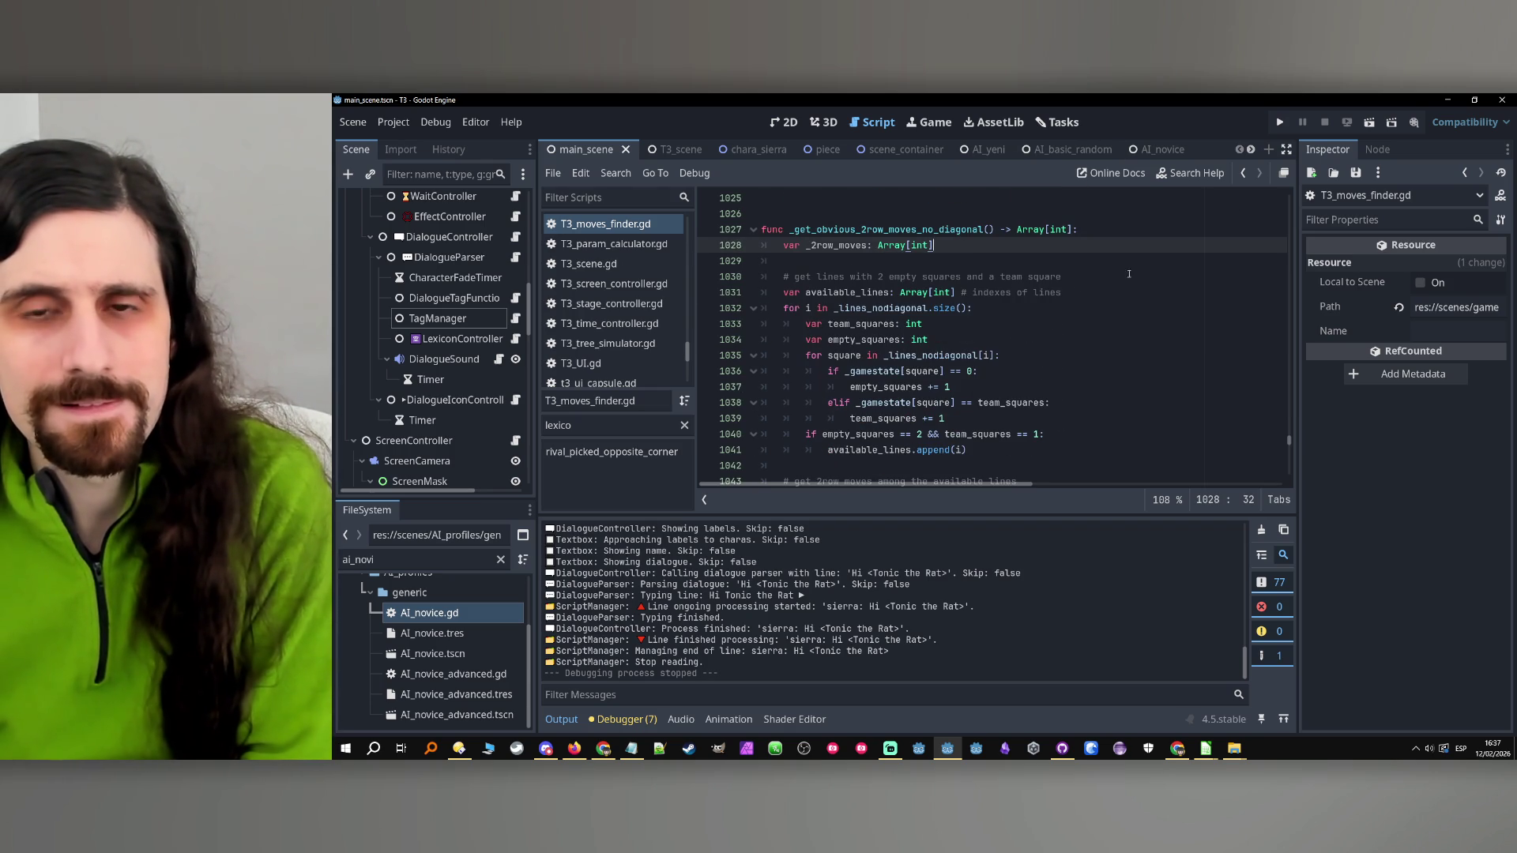
scroll(1026, 304, down, 1)
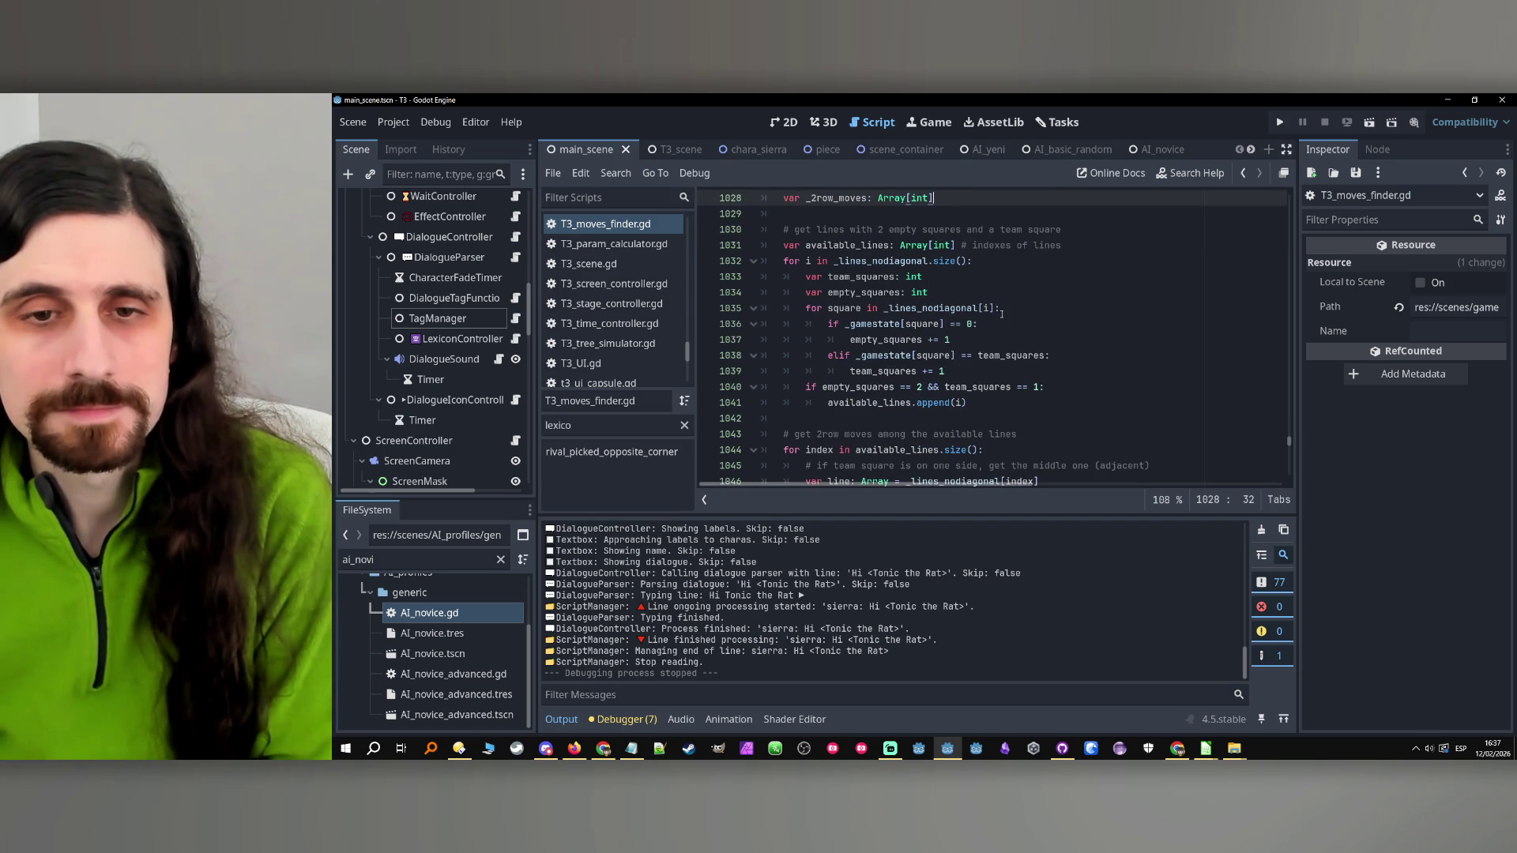
scroll(1001, 313, up, 1)
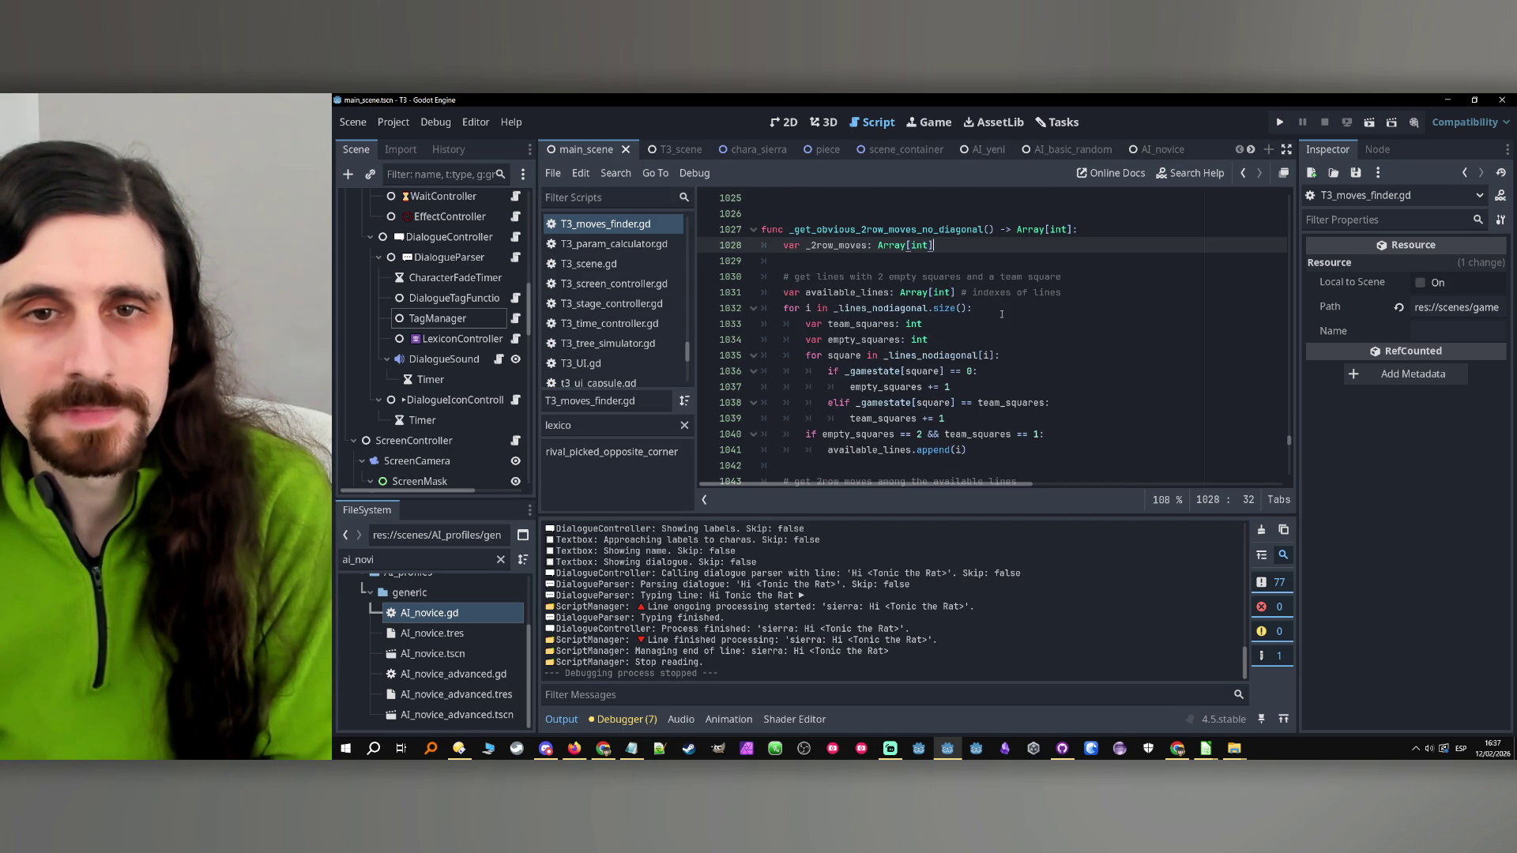
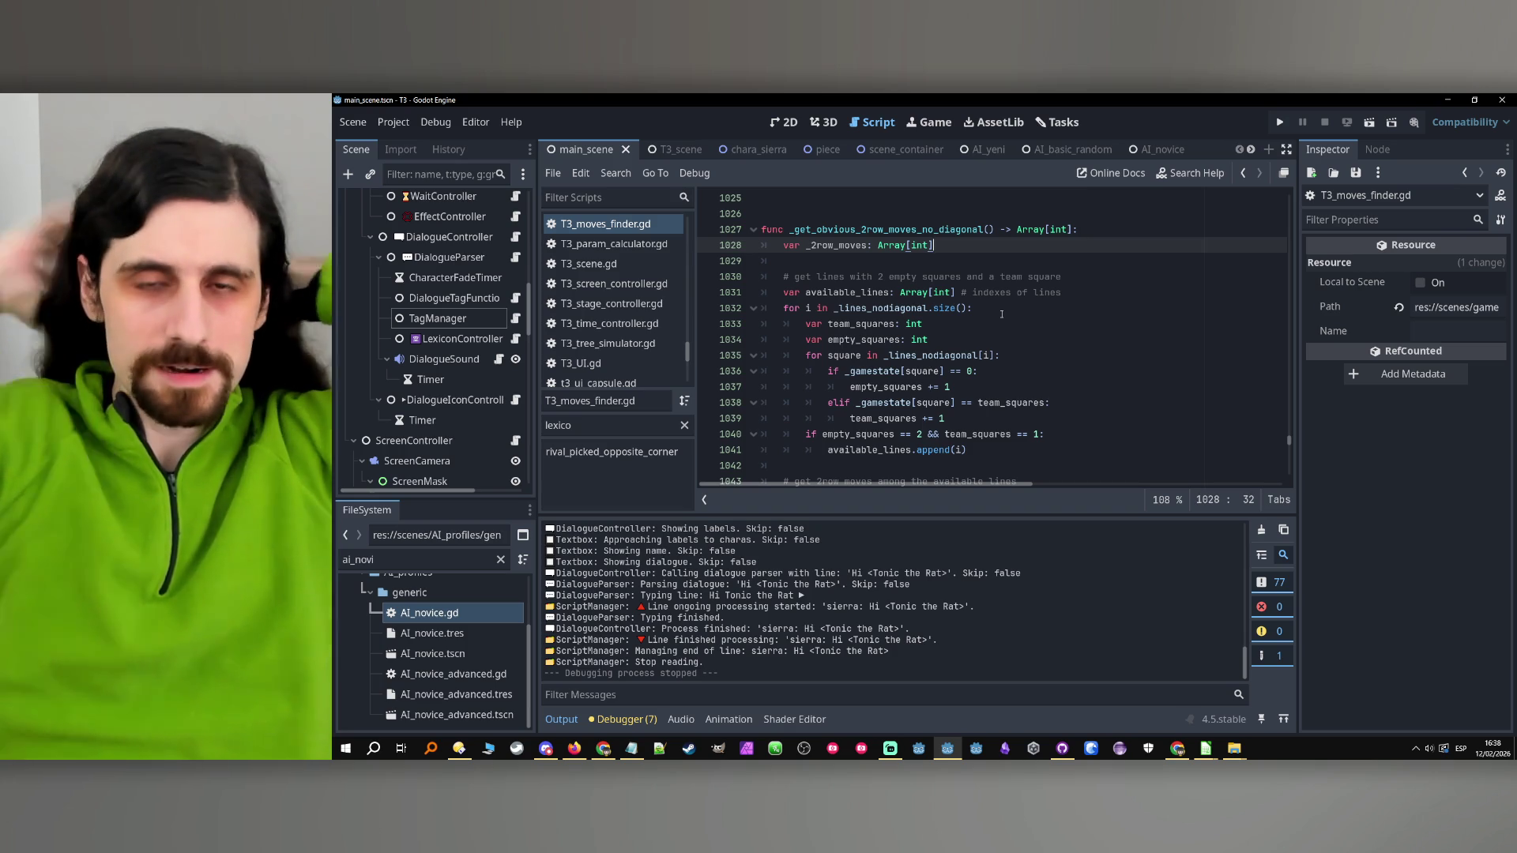
Inspect the no-diagonal 2-row moves function and its available_lines loop
double_click(890, 230)
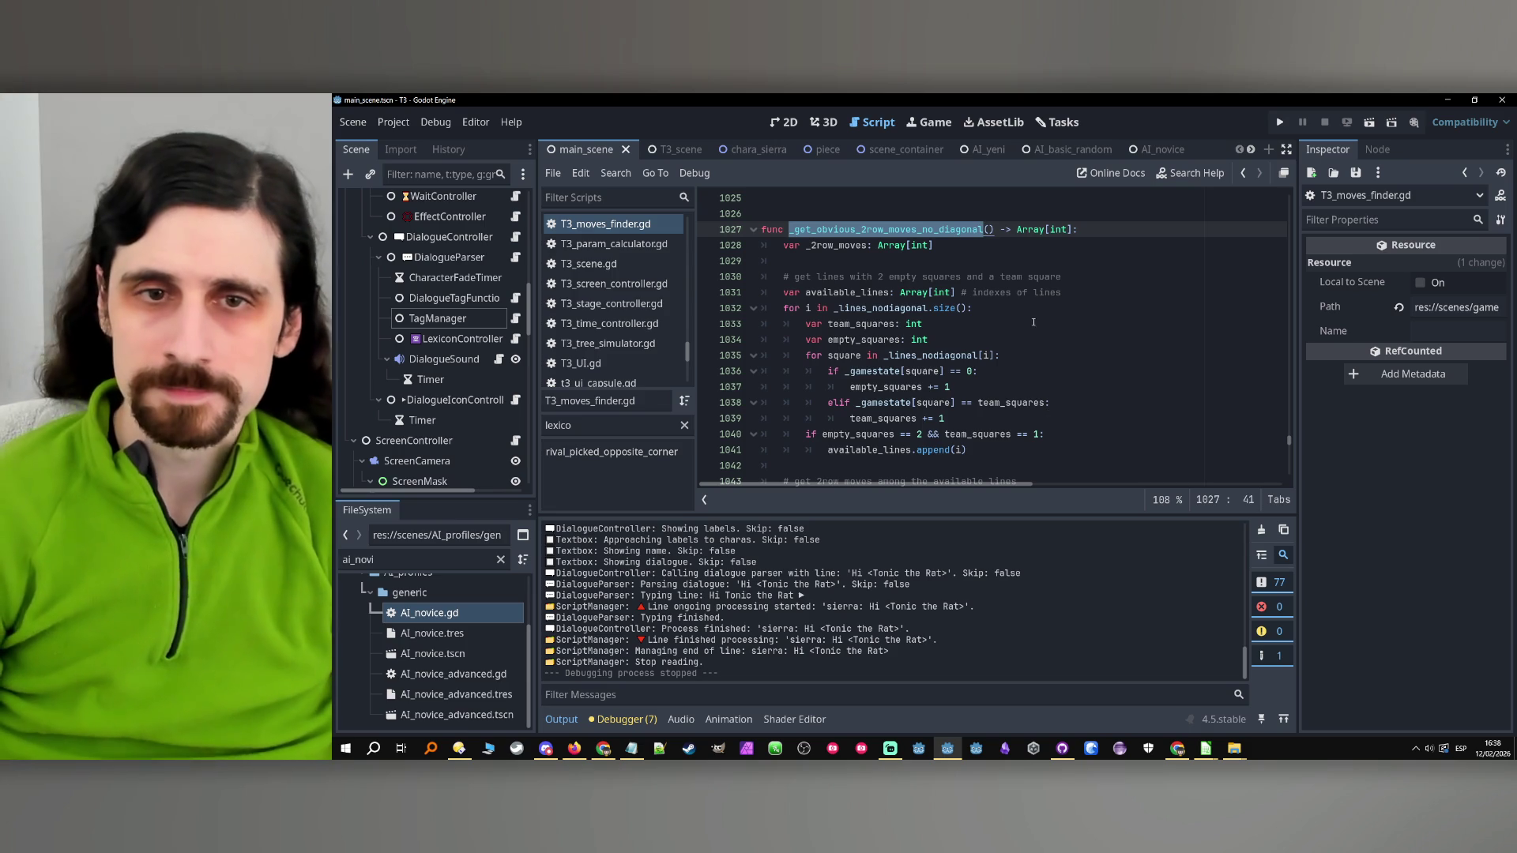
scroll(1014, 328, down, 1)
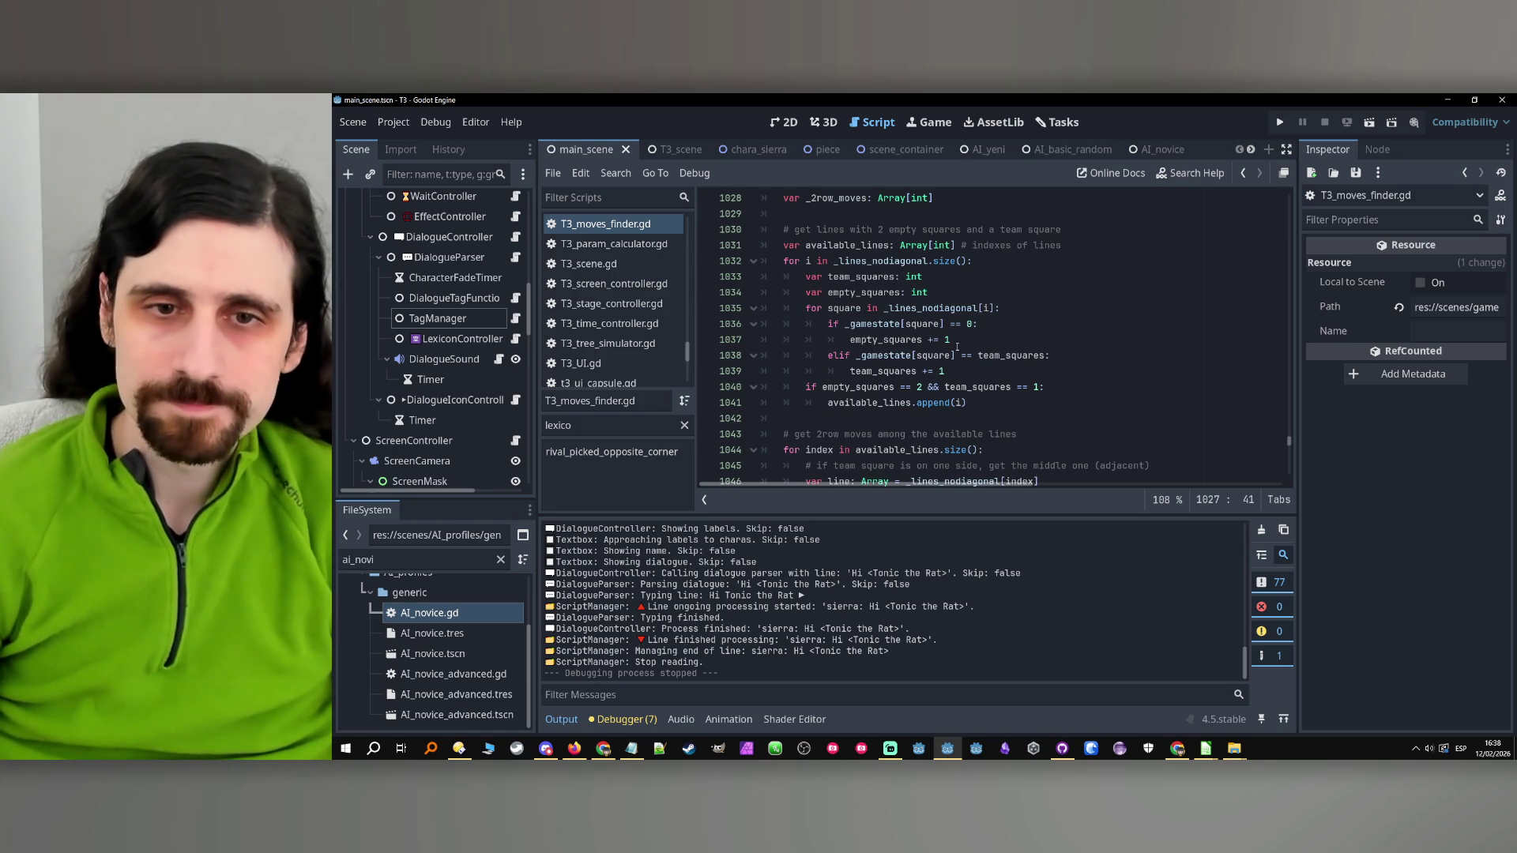
double_click(828, 246)
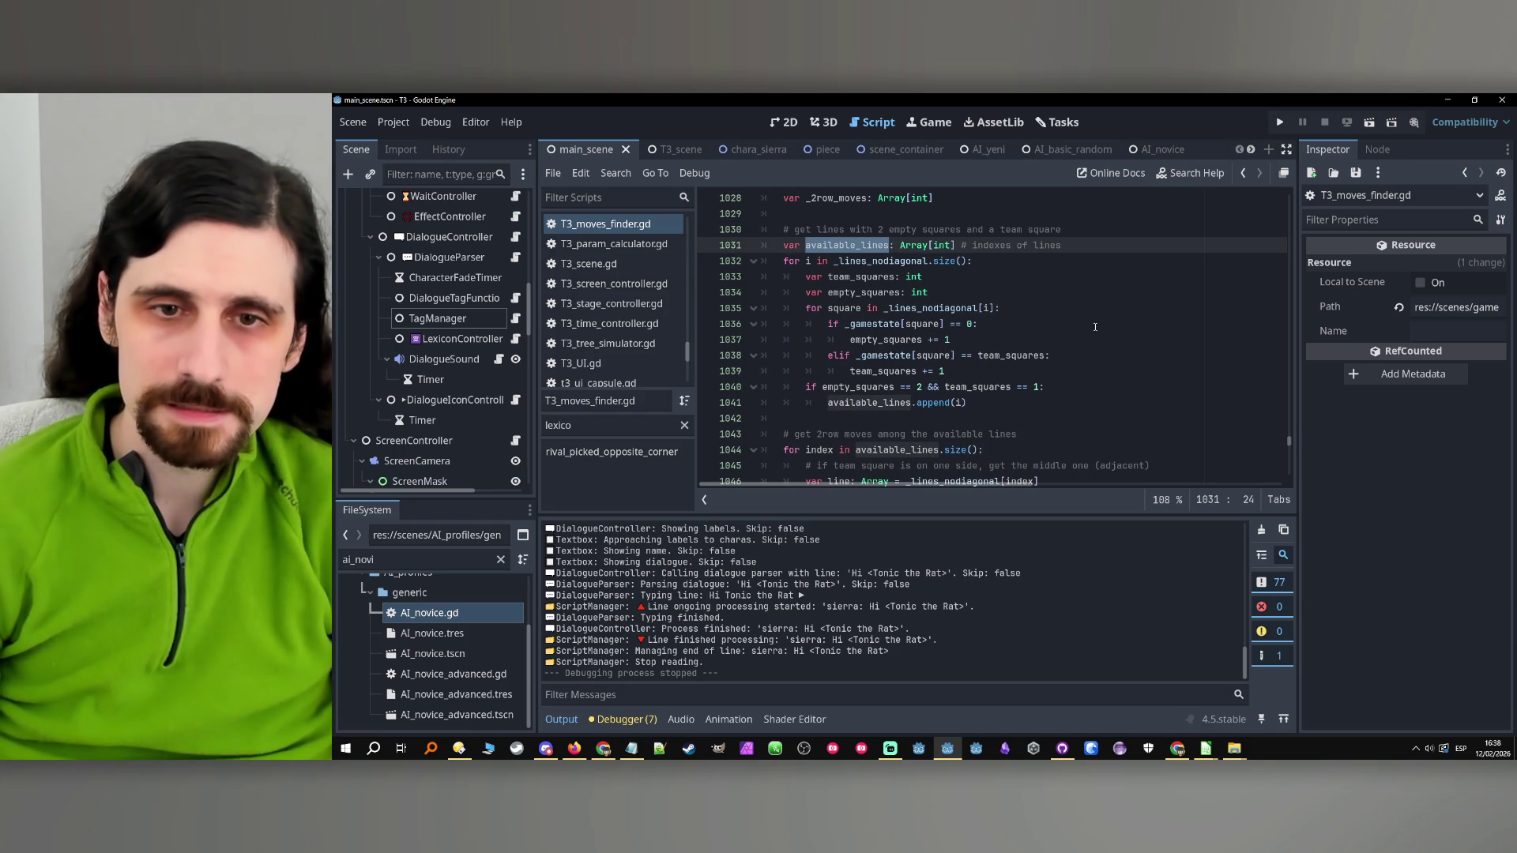
scroll(1099, 325, down, 2)
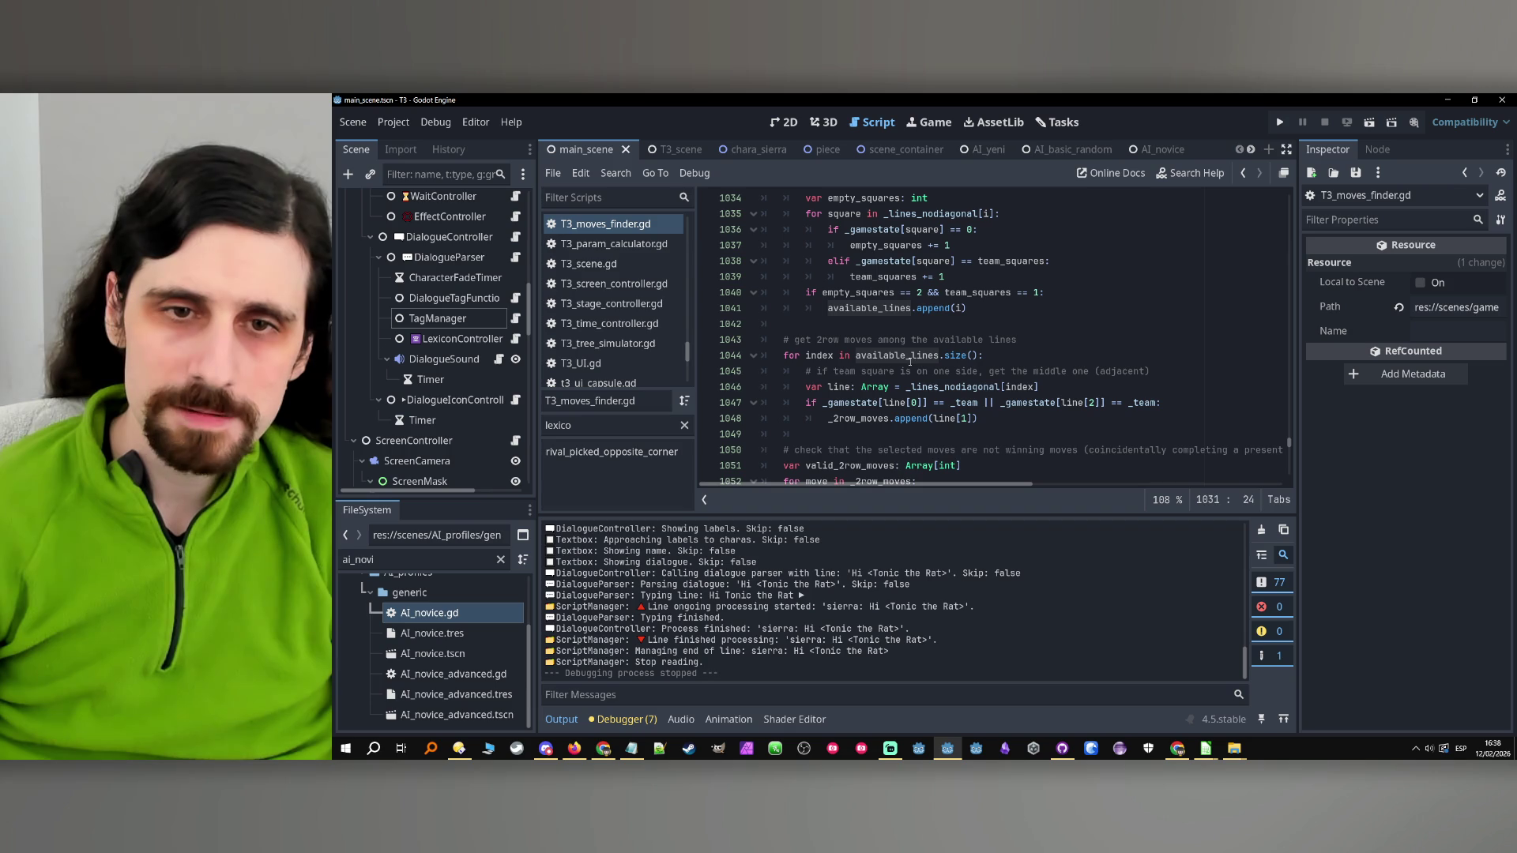
double_click(908, 355)
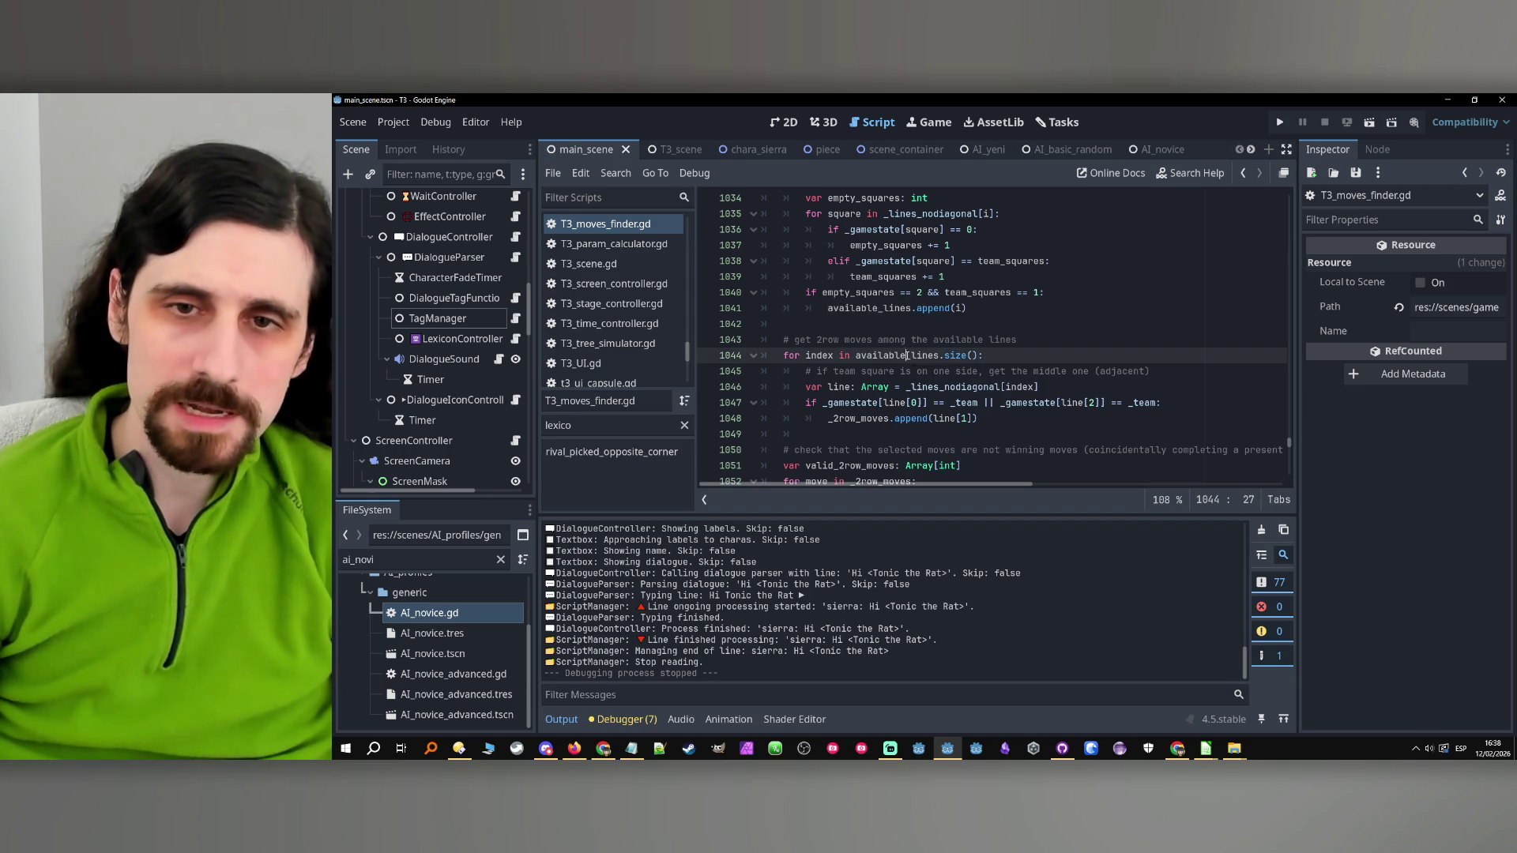
Review how the loop uses square and the 'middle' comment
click(1055, 353)
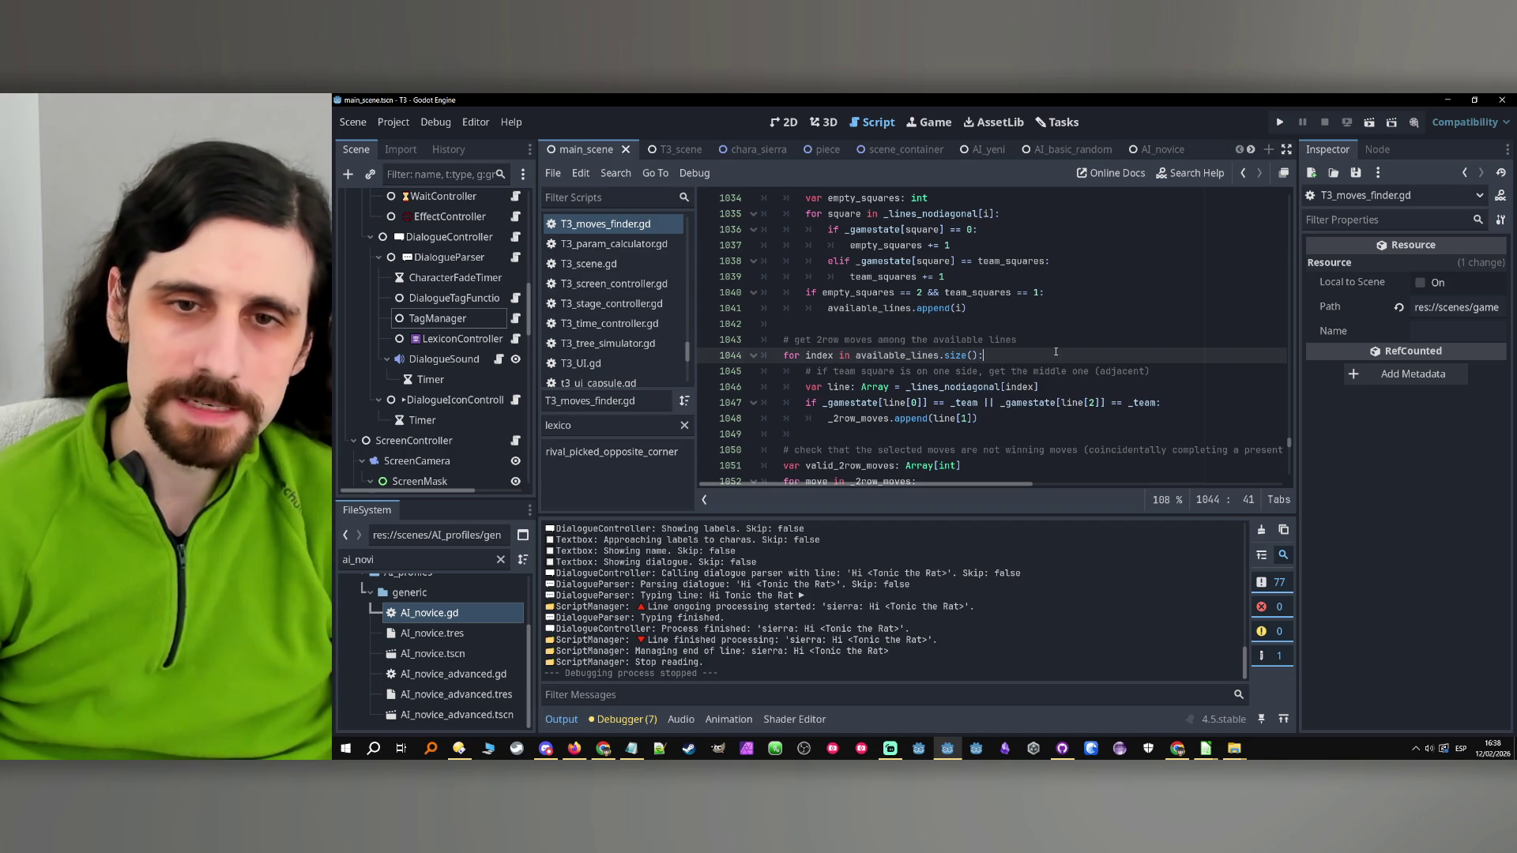
double_click(877, 371)
mouse_move(971, 385)
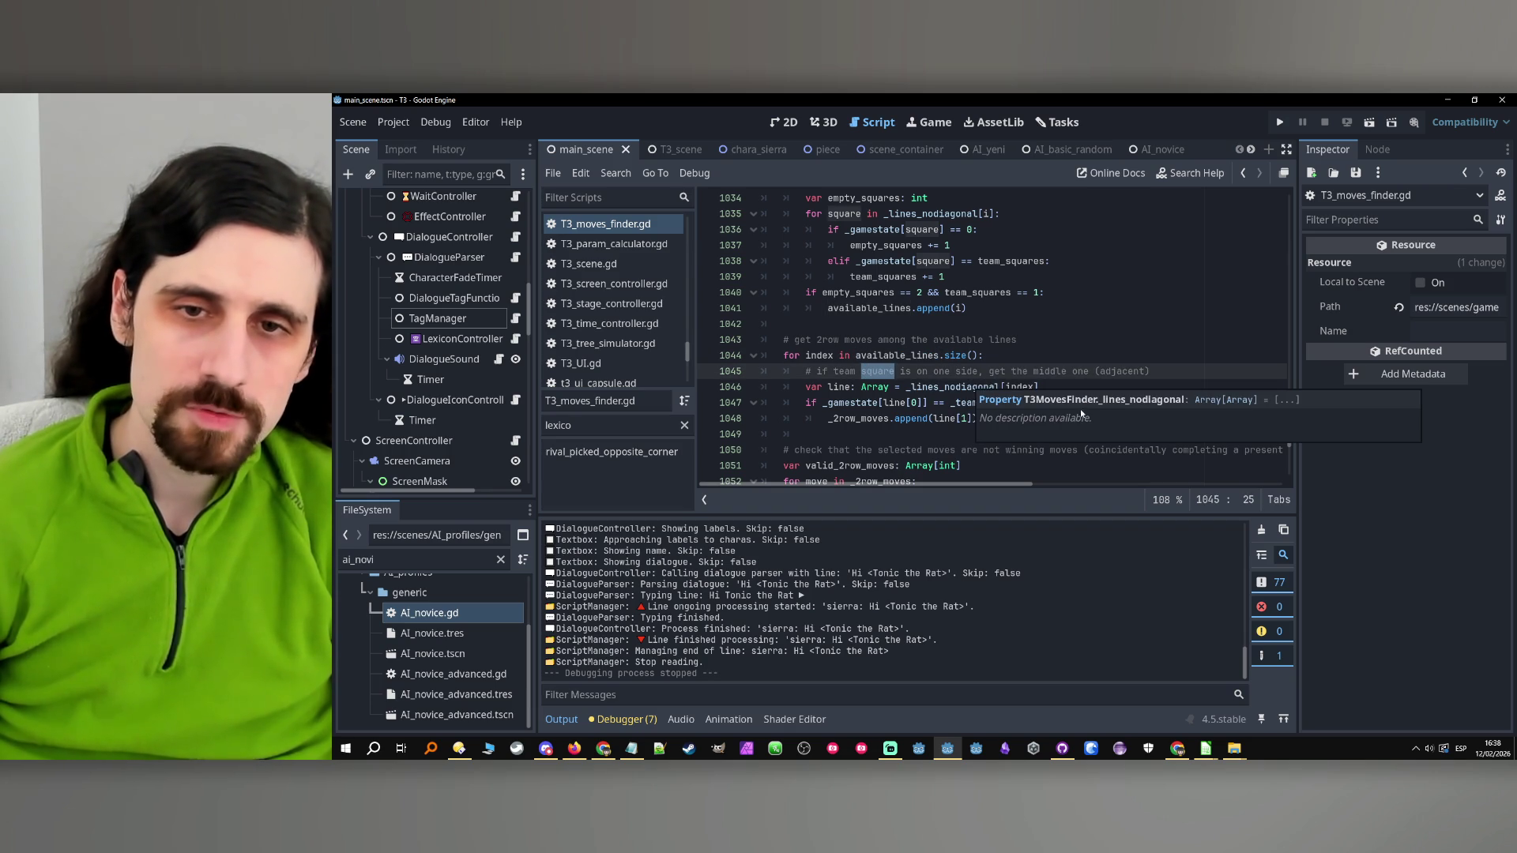
click(1006, 369)
double_click(1057, 371)
click(1082, 390)
scroll(1075, 388, down, 1)
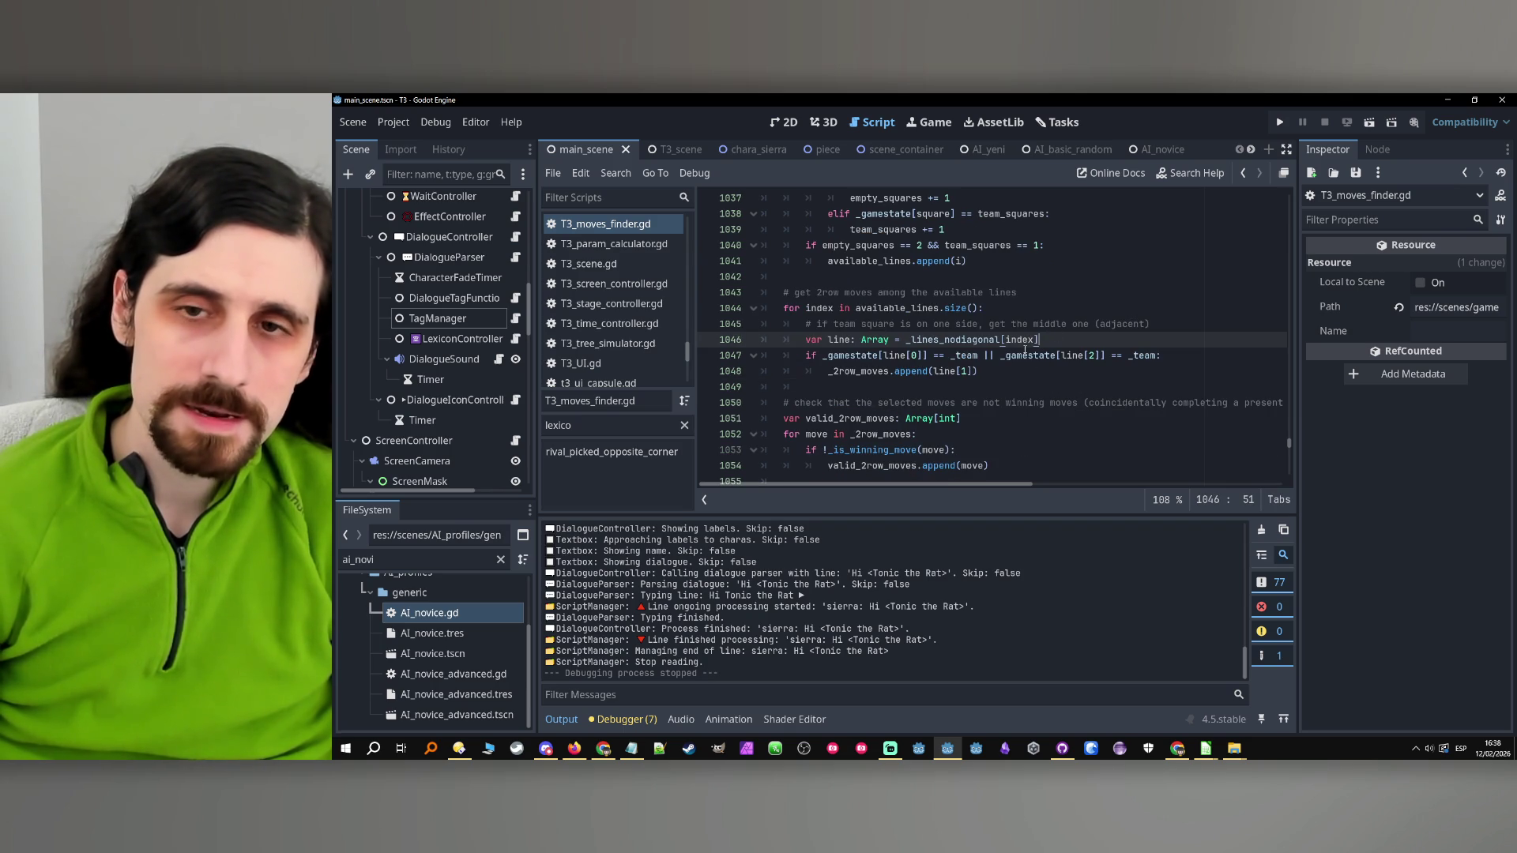
Select the if condition and its append line ending at line 1048
click(999, 365)
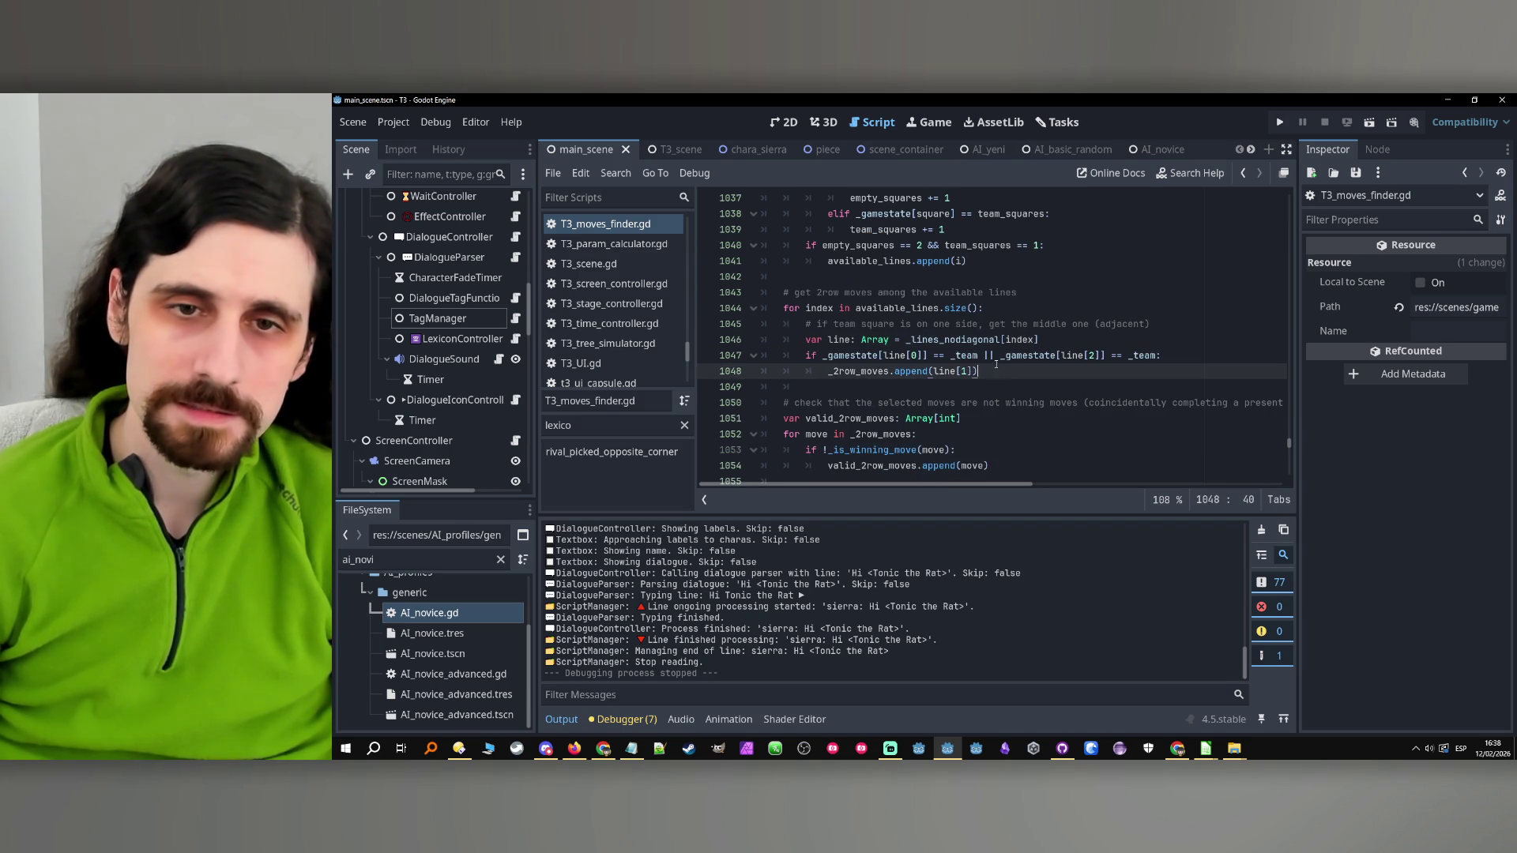
click(850, 341)
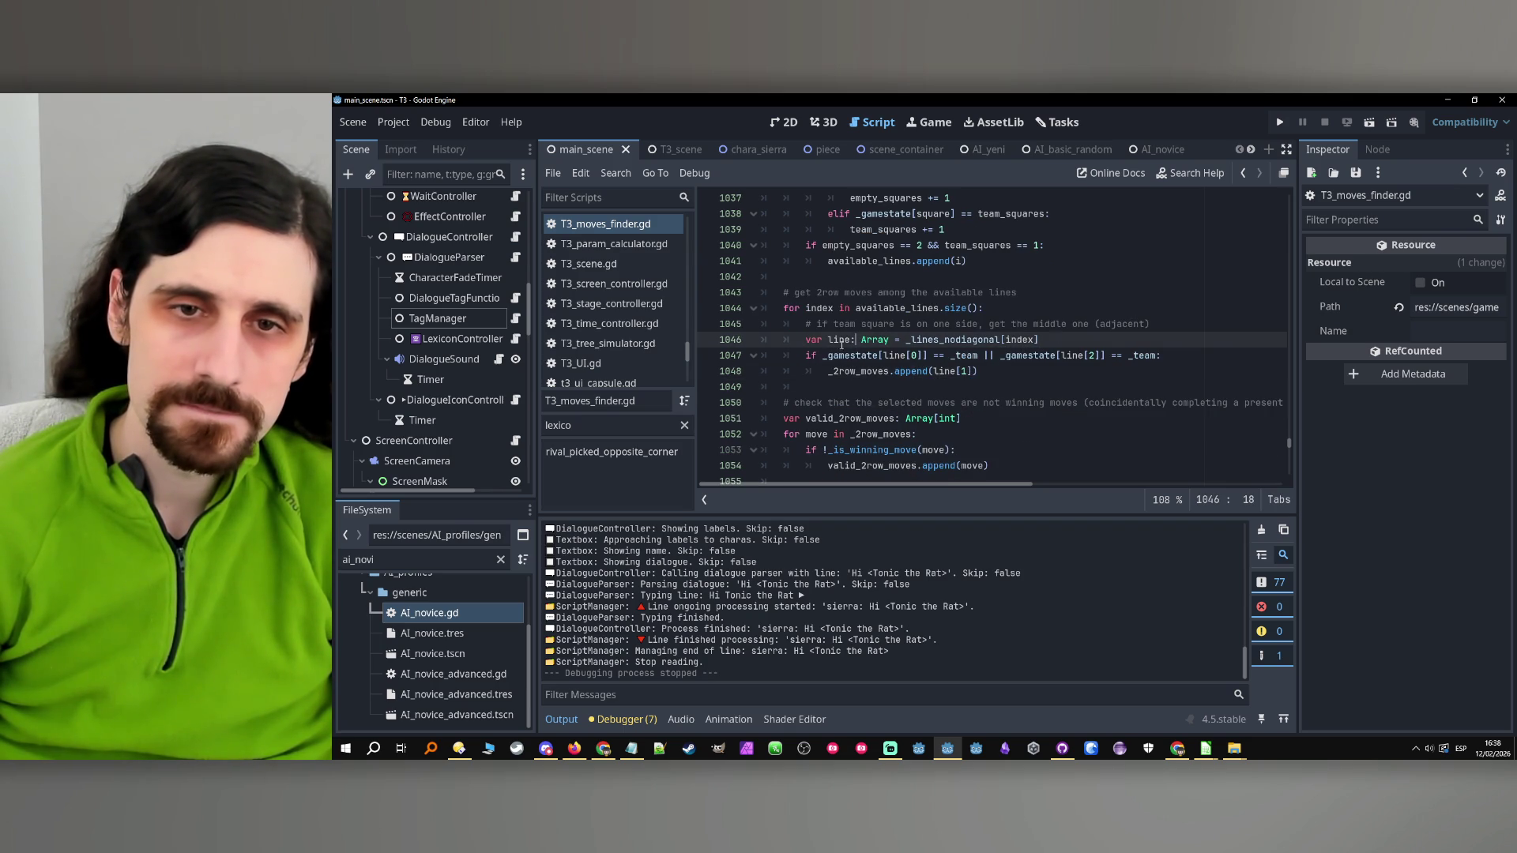
double_click(831, 357)
click(1008, 372)
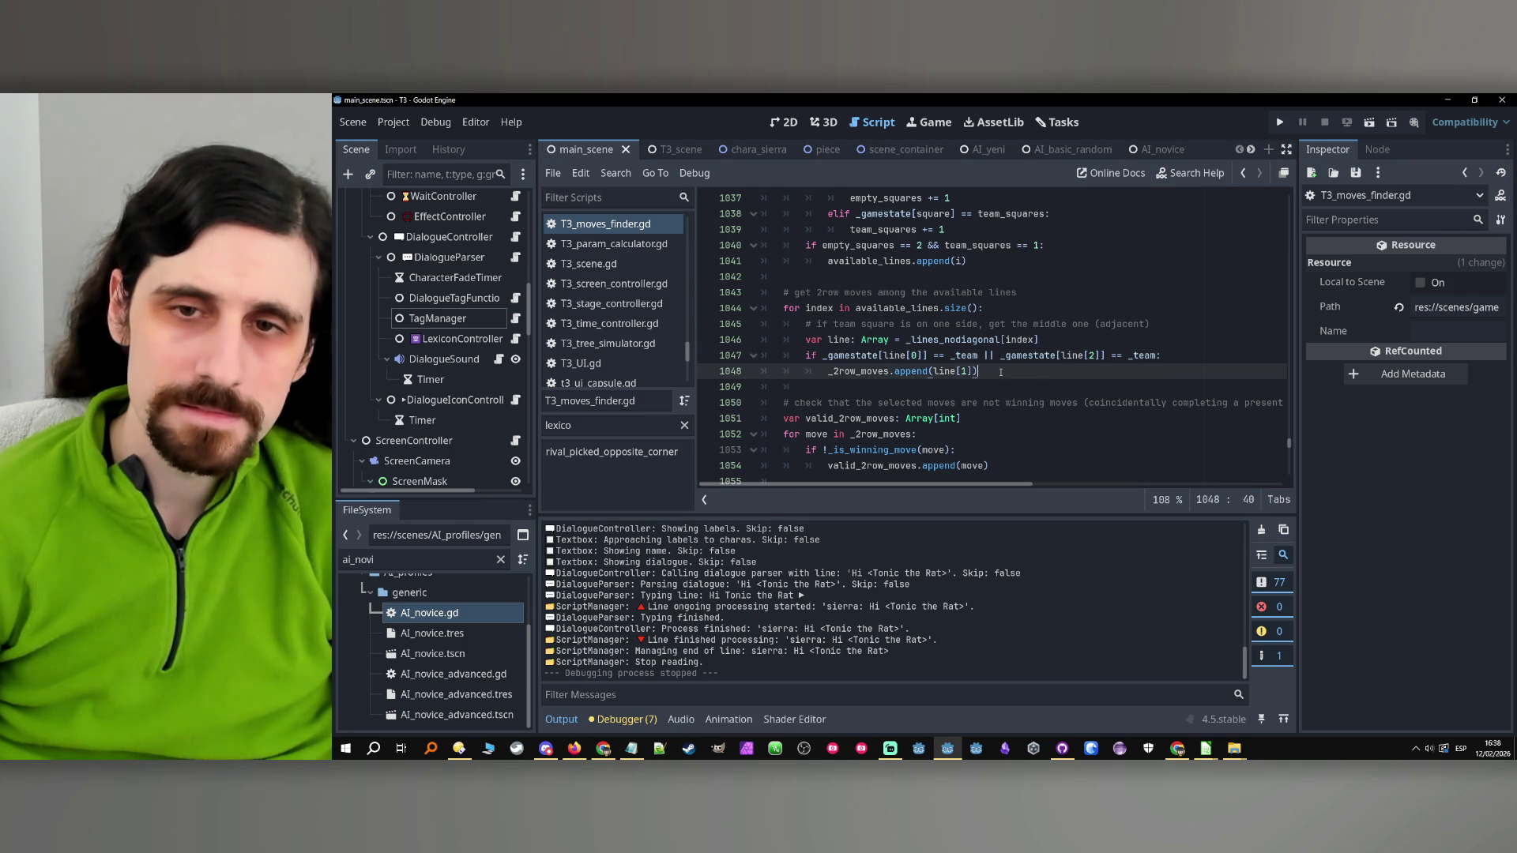
drag(996, 372, 848, 361)
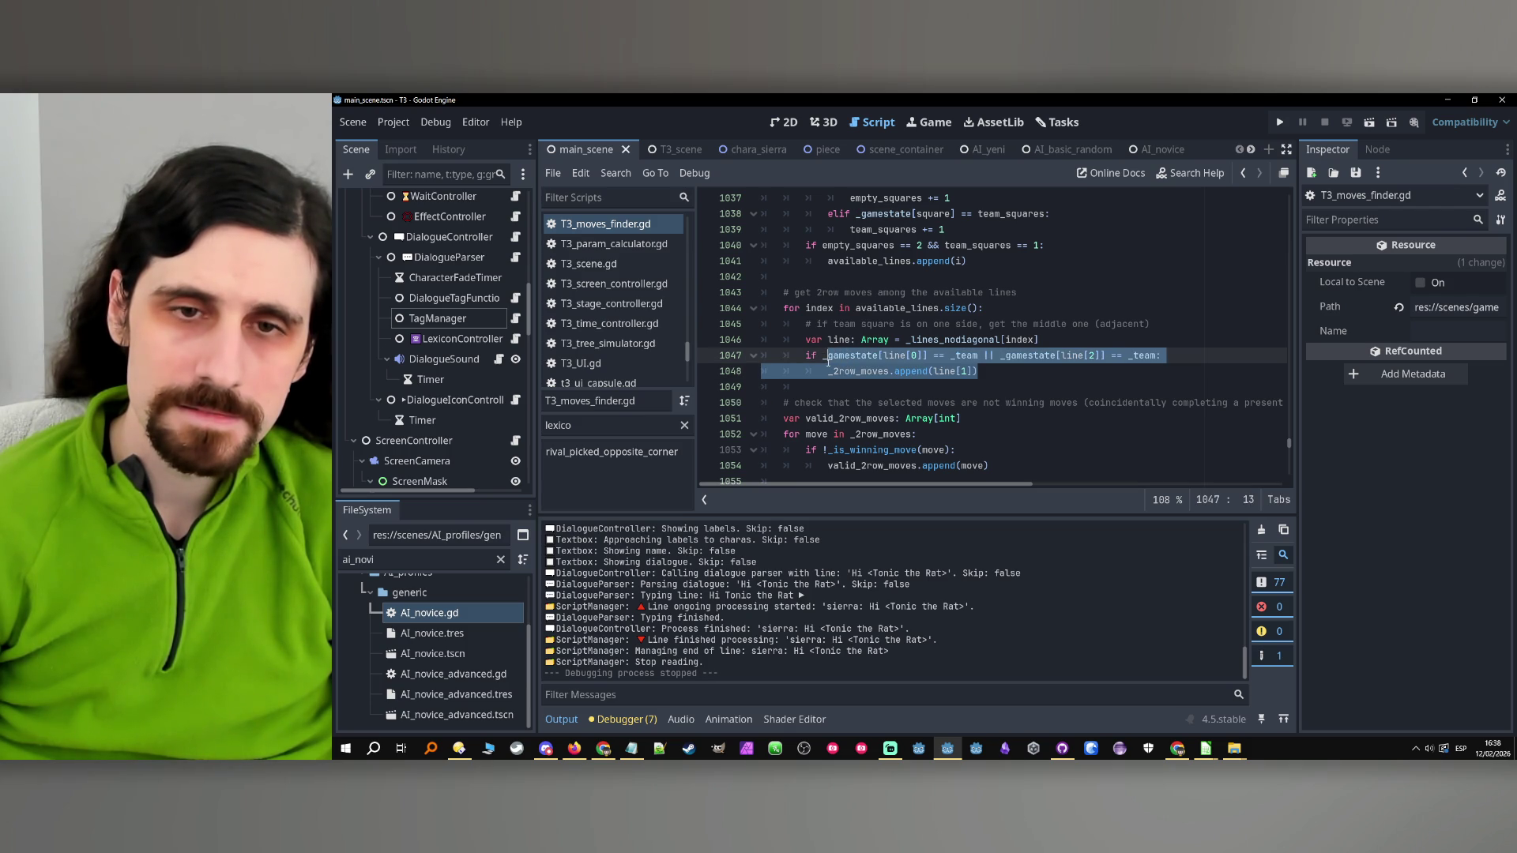
click(1012, 373)
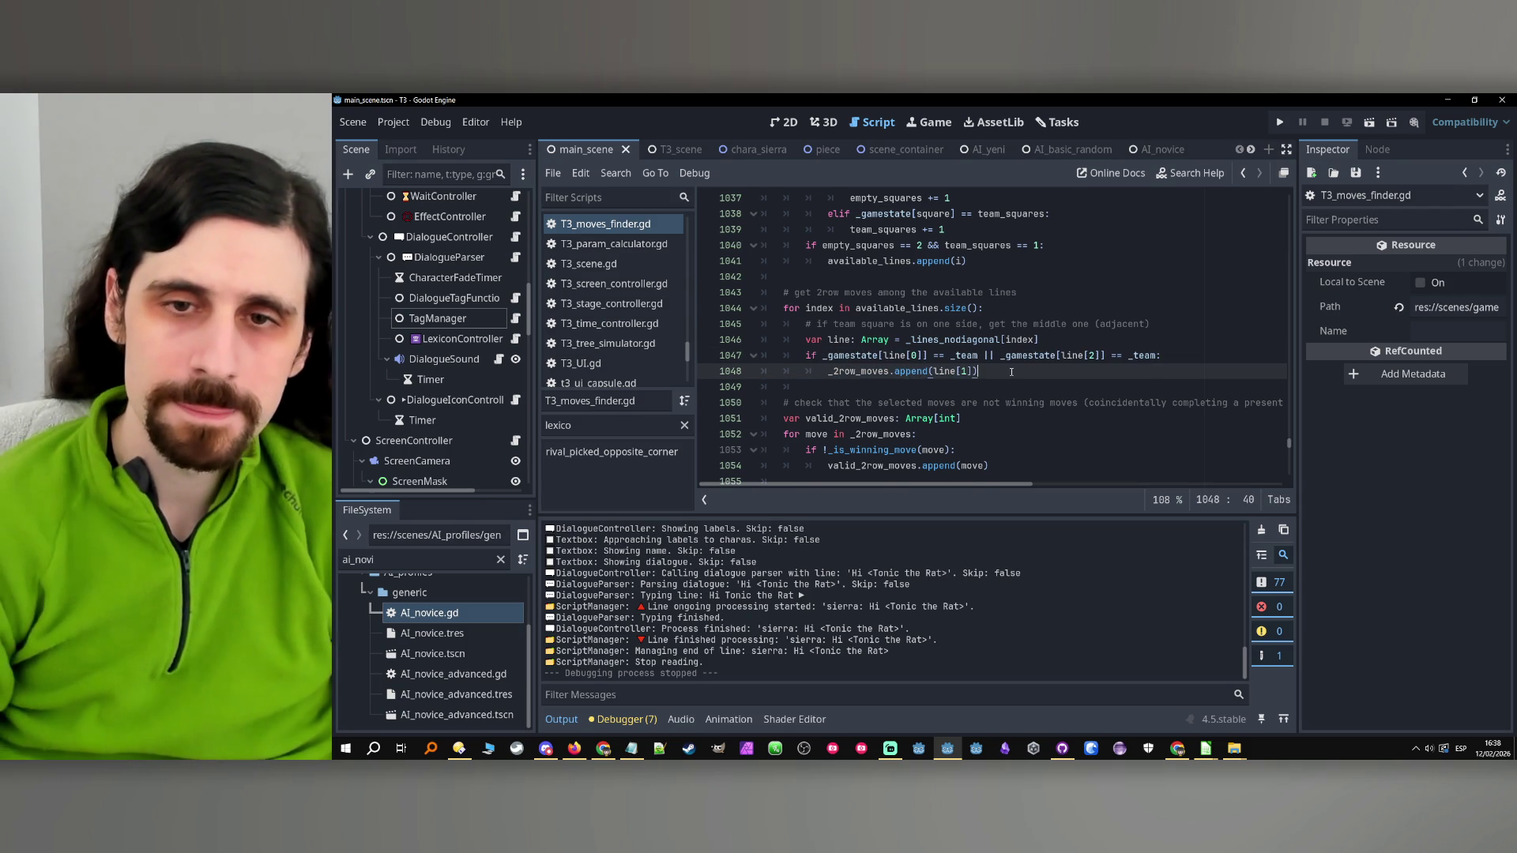
Add an else: branch after the append, dedented to the if's level
key(Return)
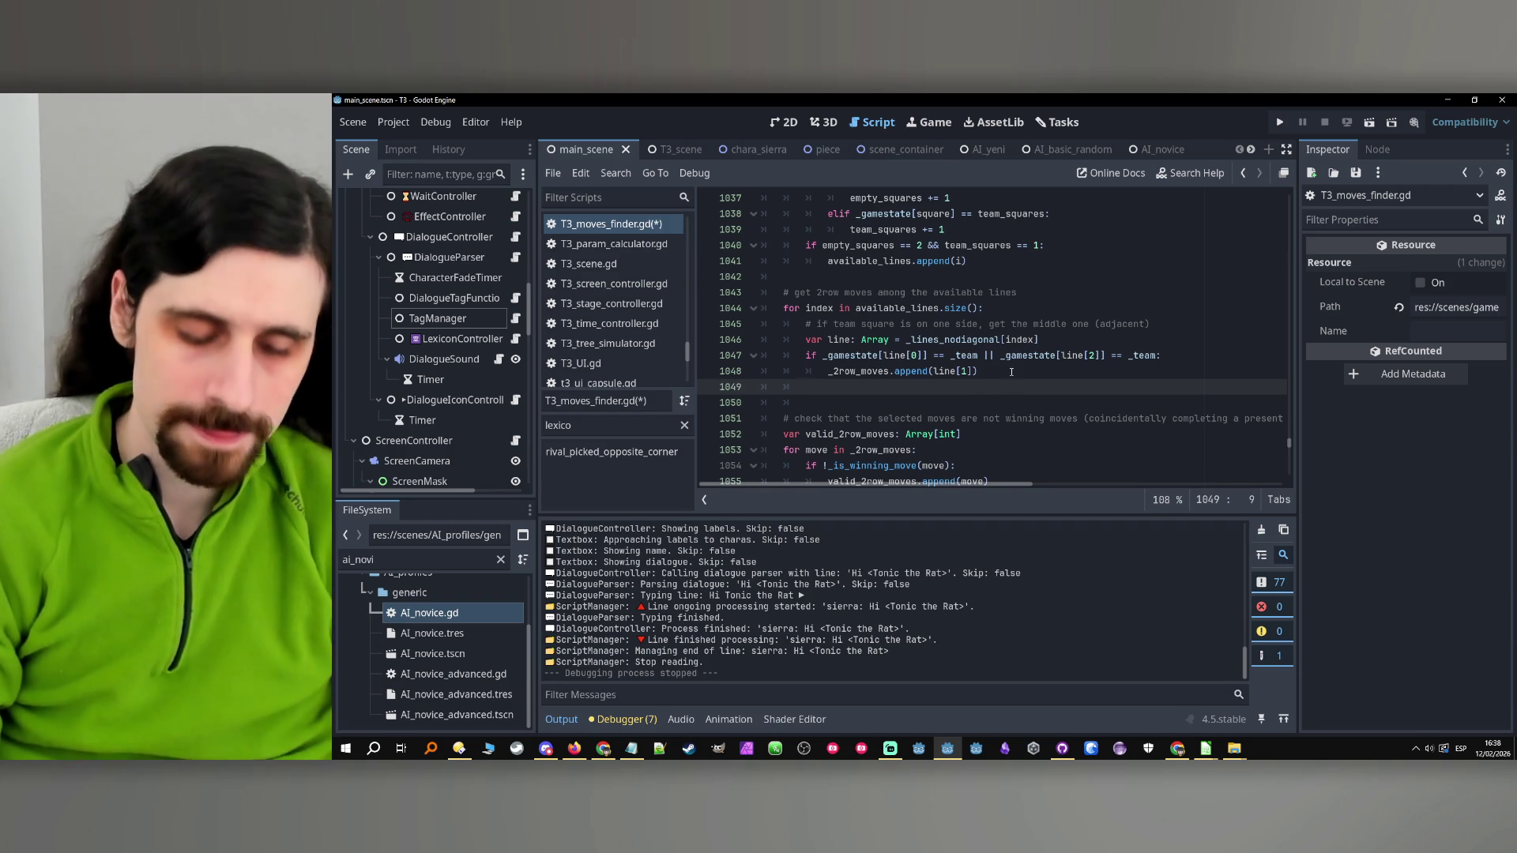
text(else:)
key(Return)
key(Up)
key(shift+Tab)
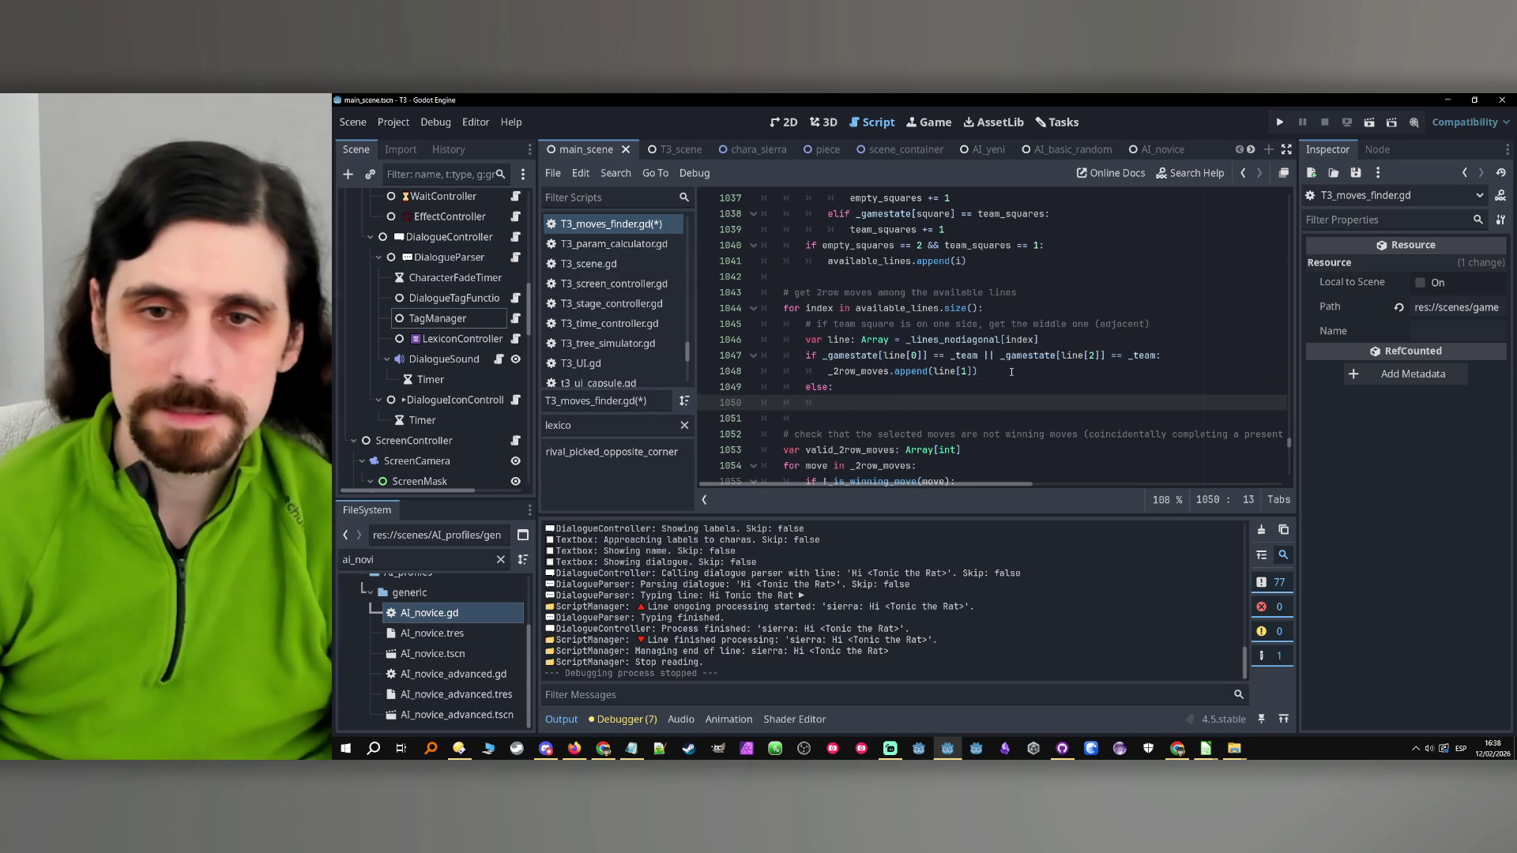
click(1011, 372)
key(Return)
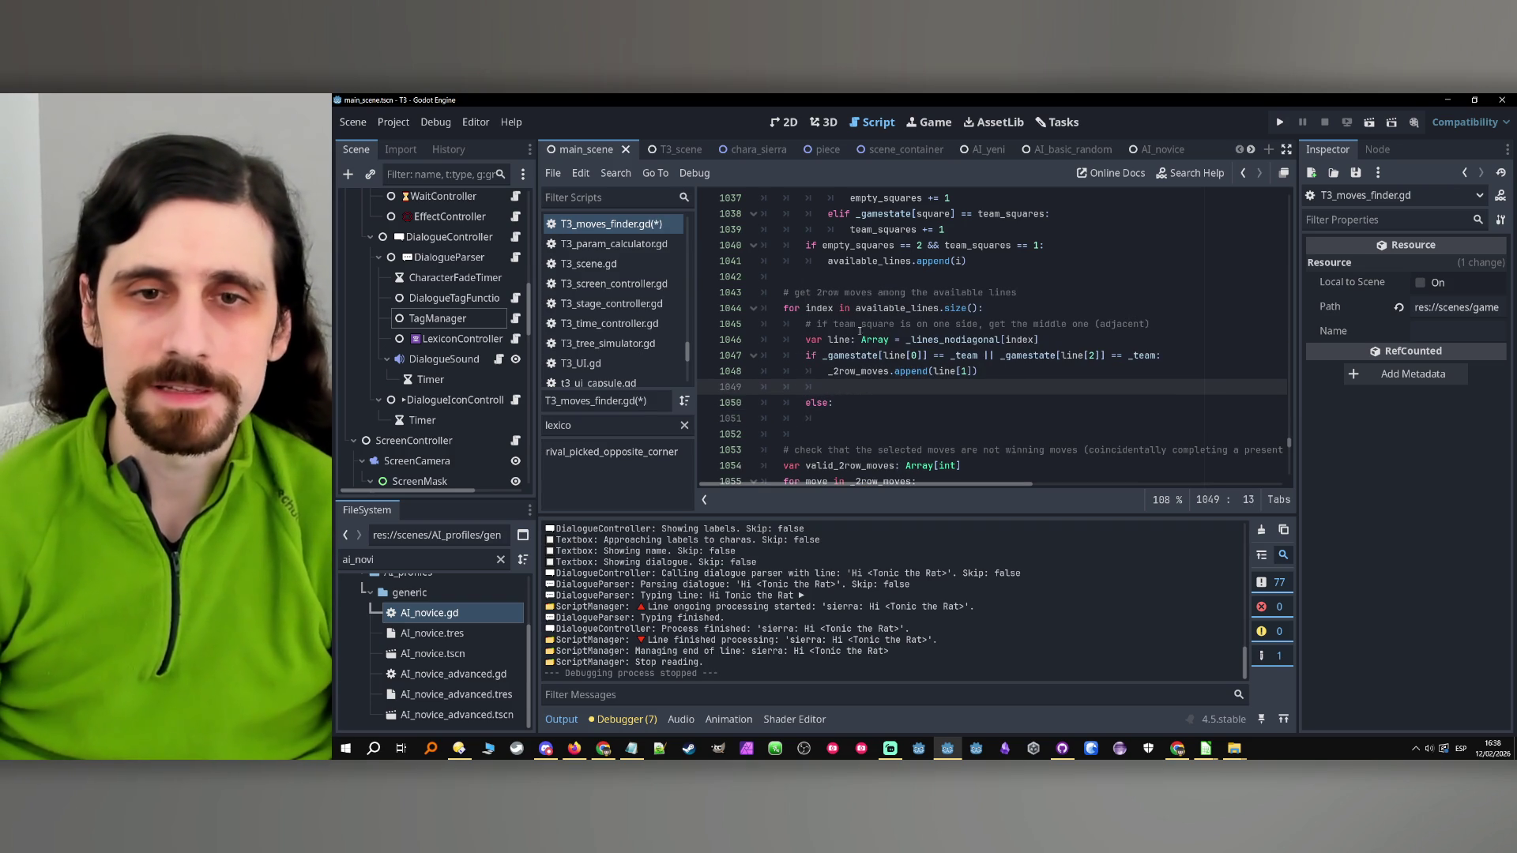
Search the script for the line 1045 comment, locating the earlier match at line 890
key(Up)
key(Up)
key(Up)
key(Home)
key(shift+End)
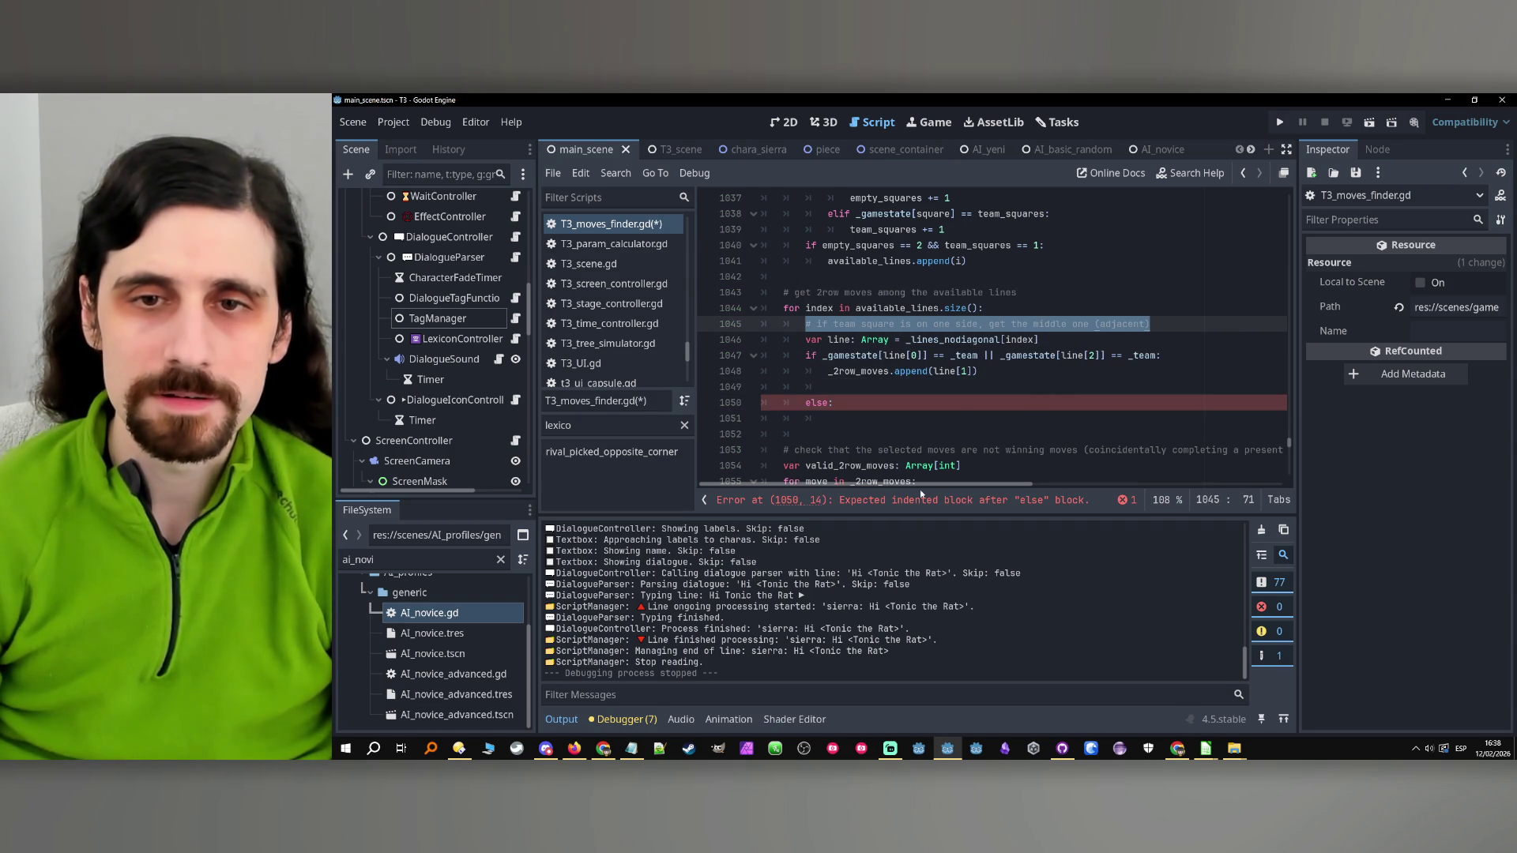
key(ctrl+f)
click(1071, 500)
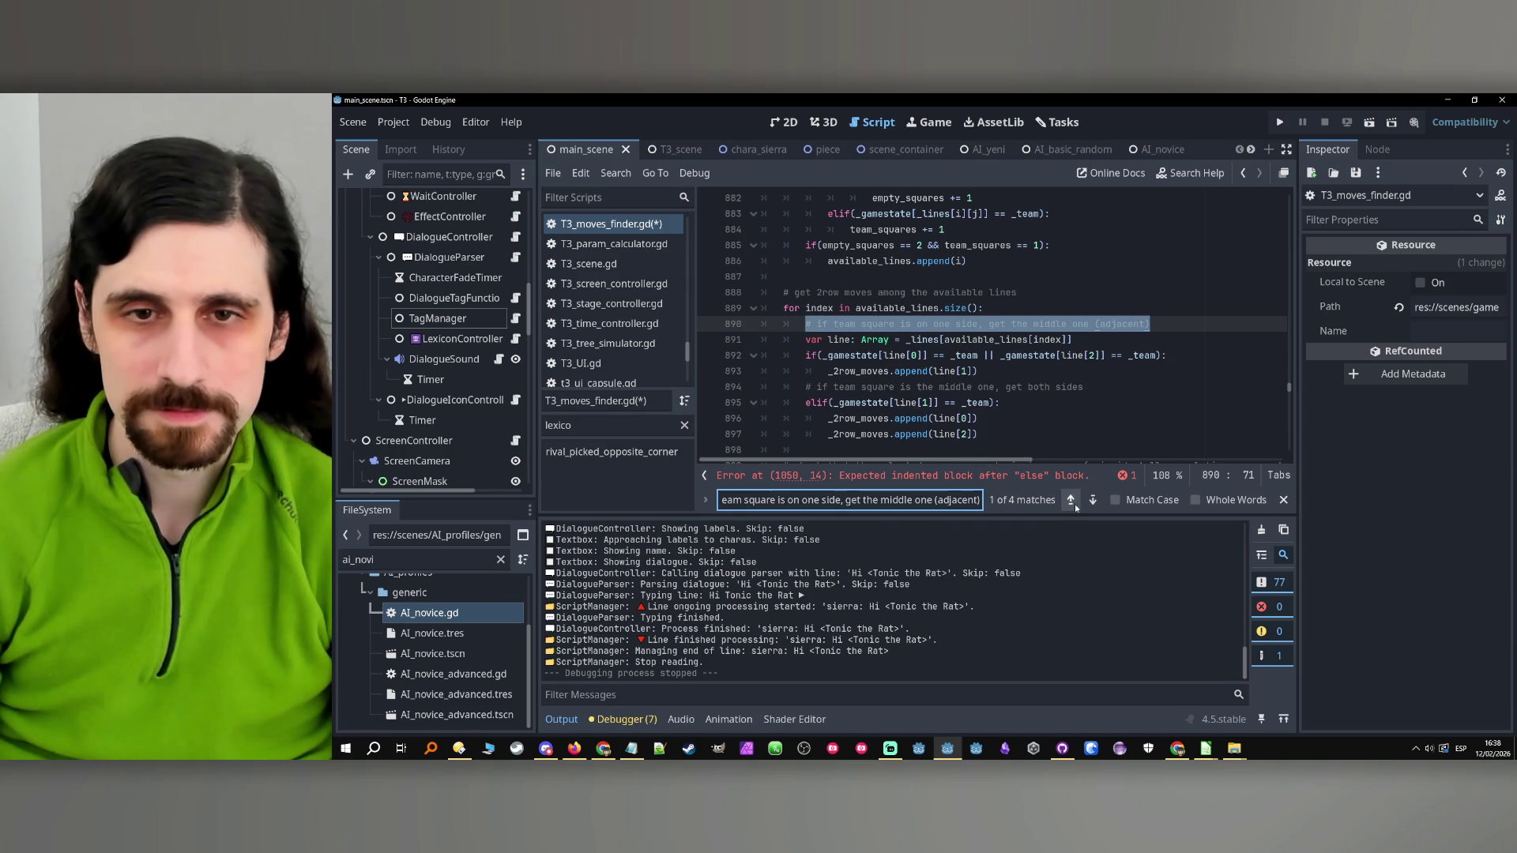
click(1074, 504)
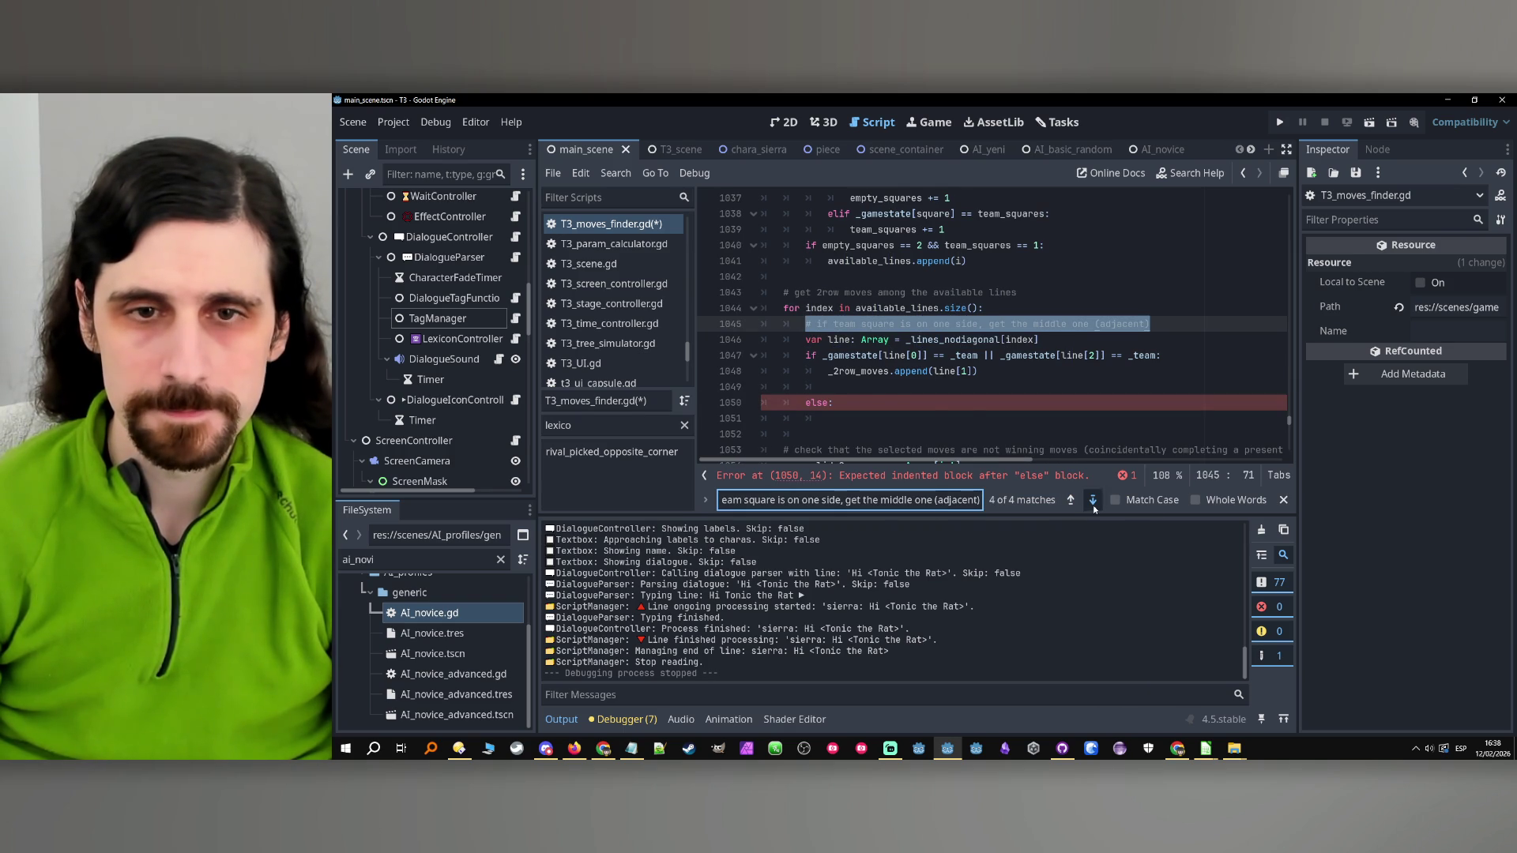
click(1092, 500)
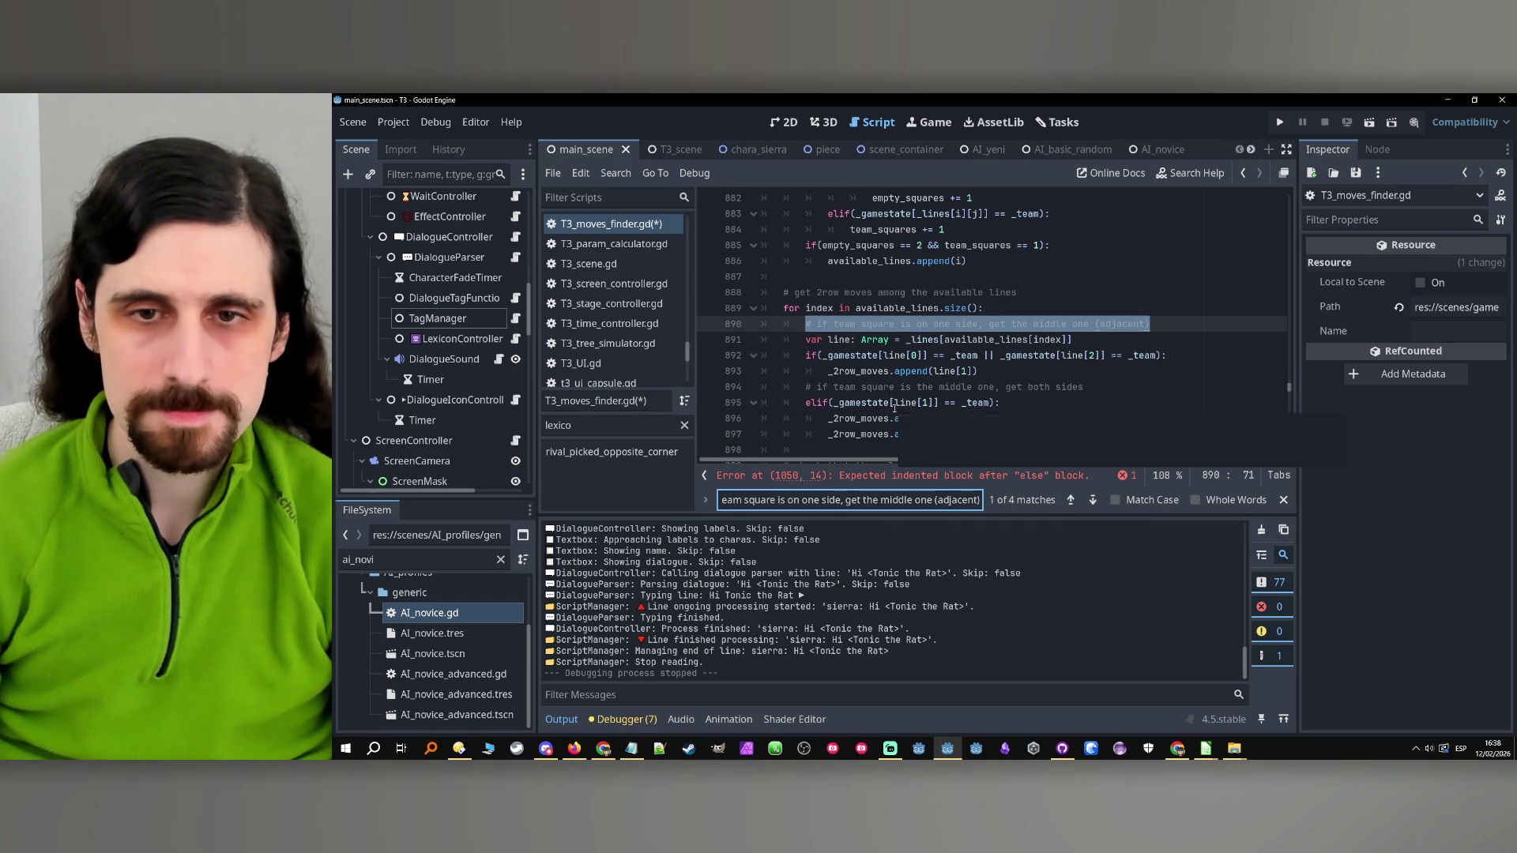
Replace the empty line and faulty else at line 1049 with the elif block from line 890
scroll(894, 406, down, 1)
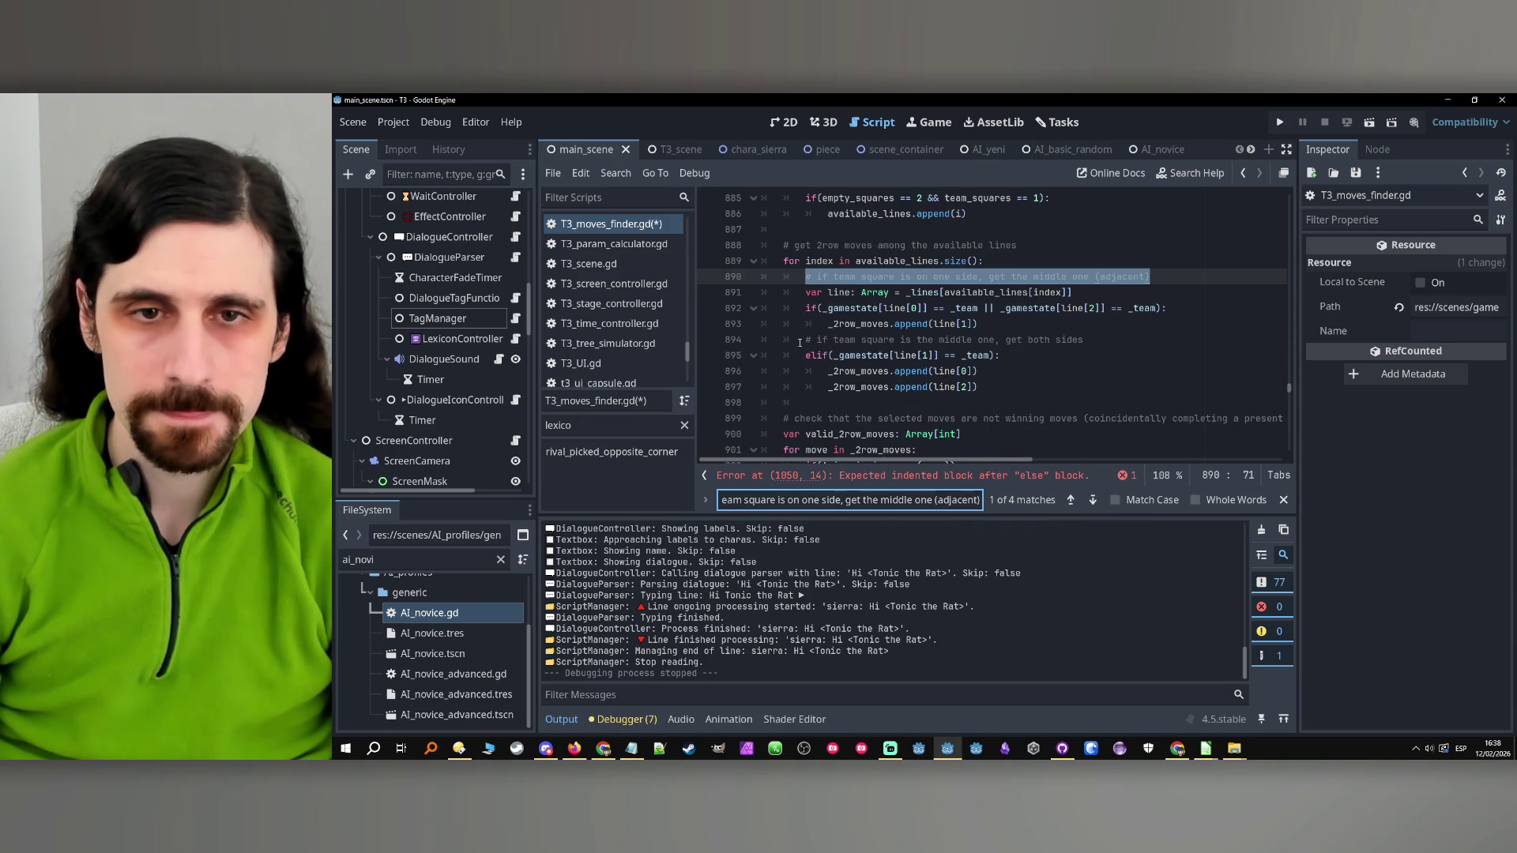
drag(800, 342, 997, 387)
key(ctrl+c)
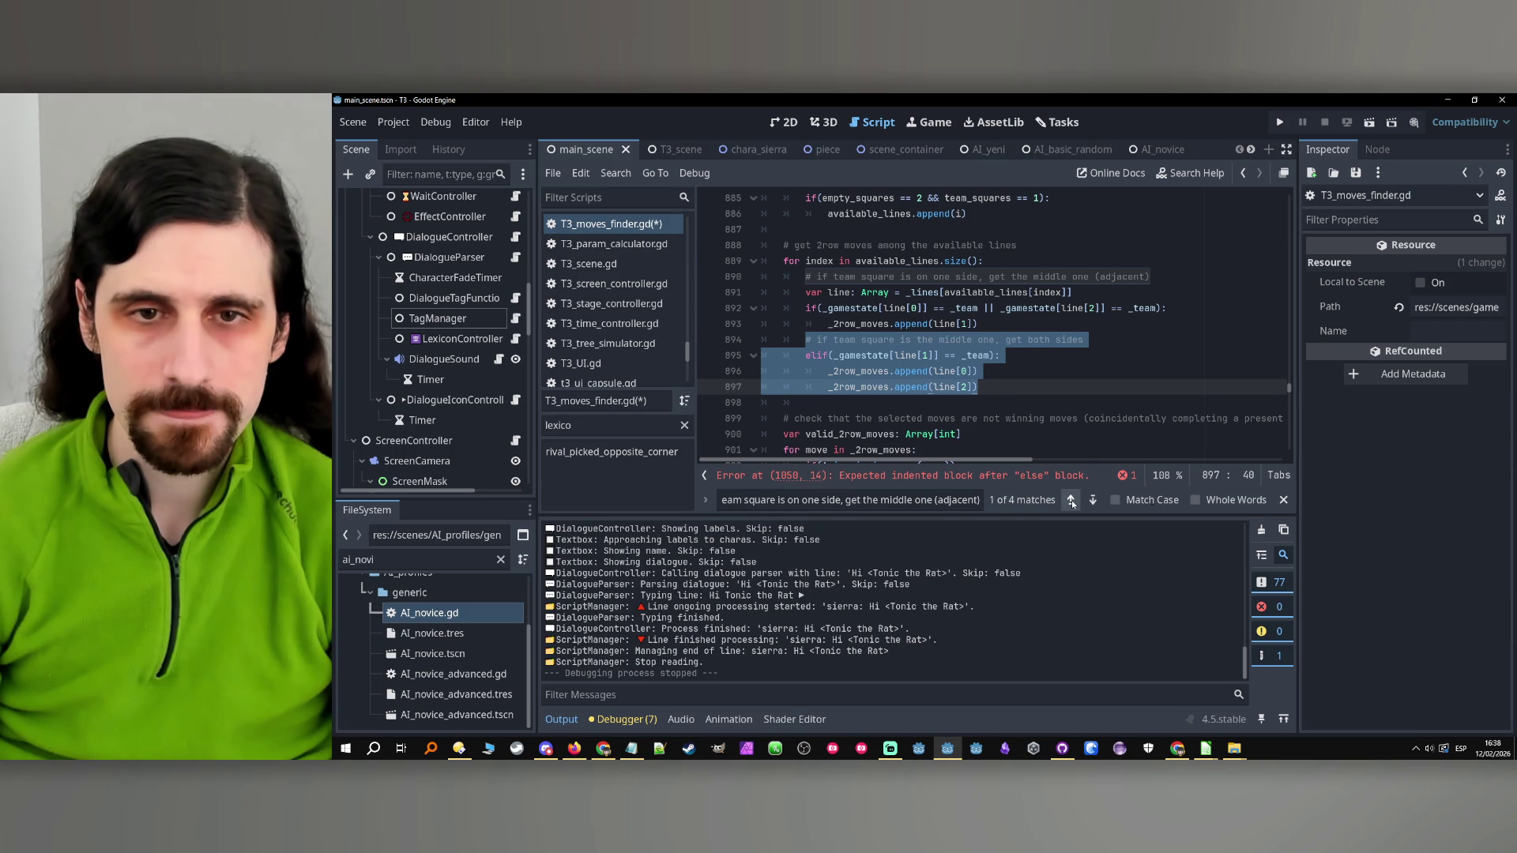
click(1071, 500)
click(1071, 500)
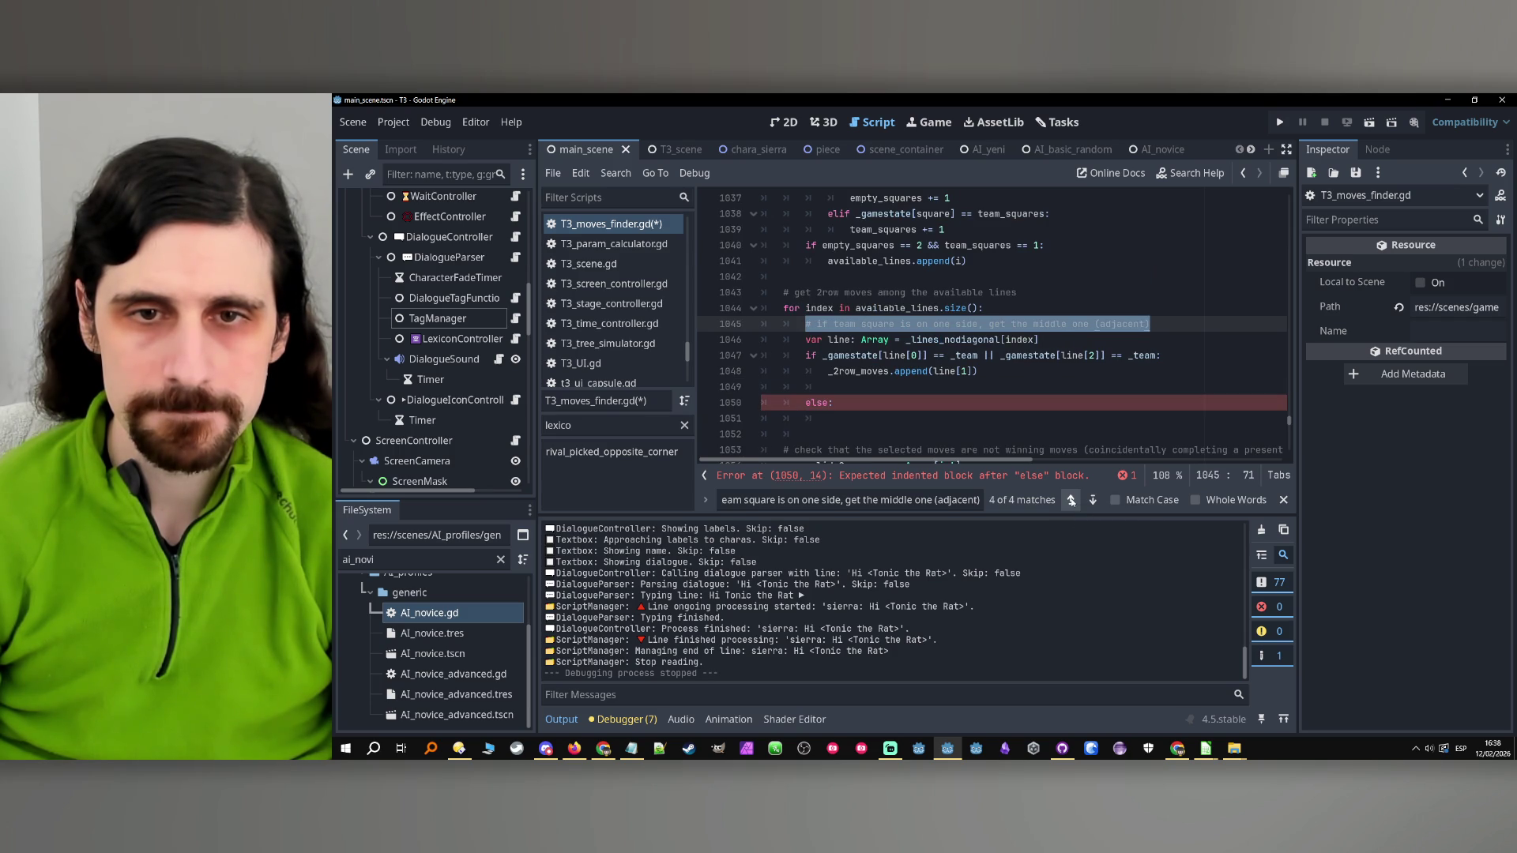
drag(854, 413, 760, 387)
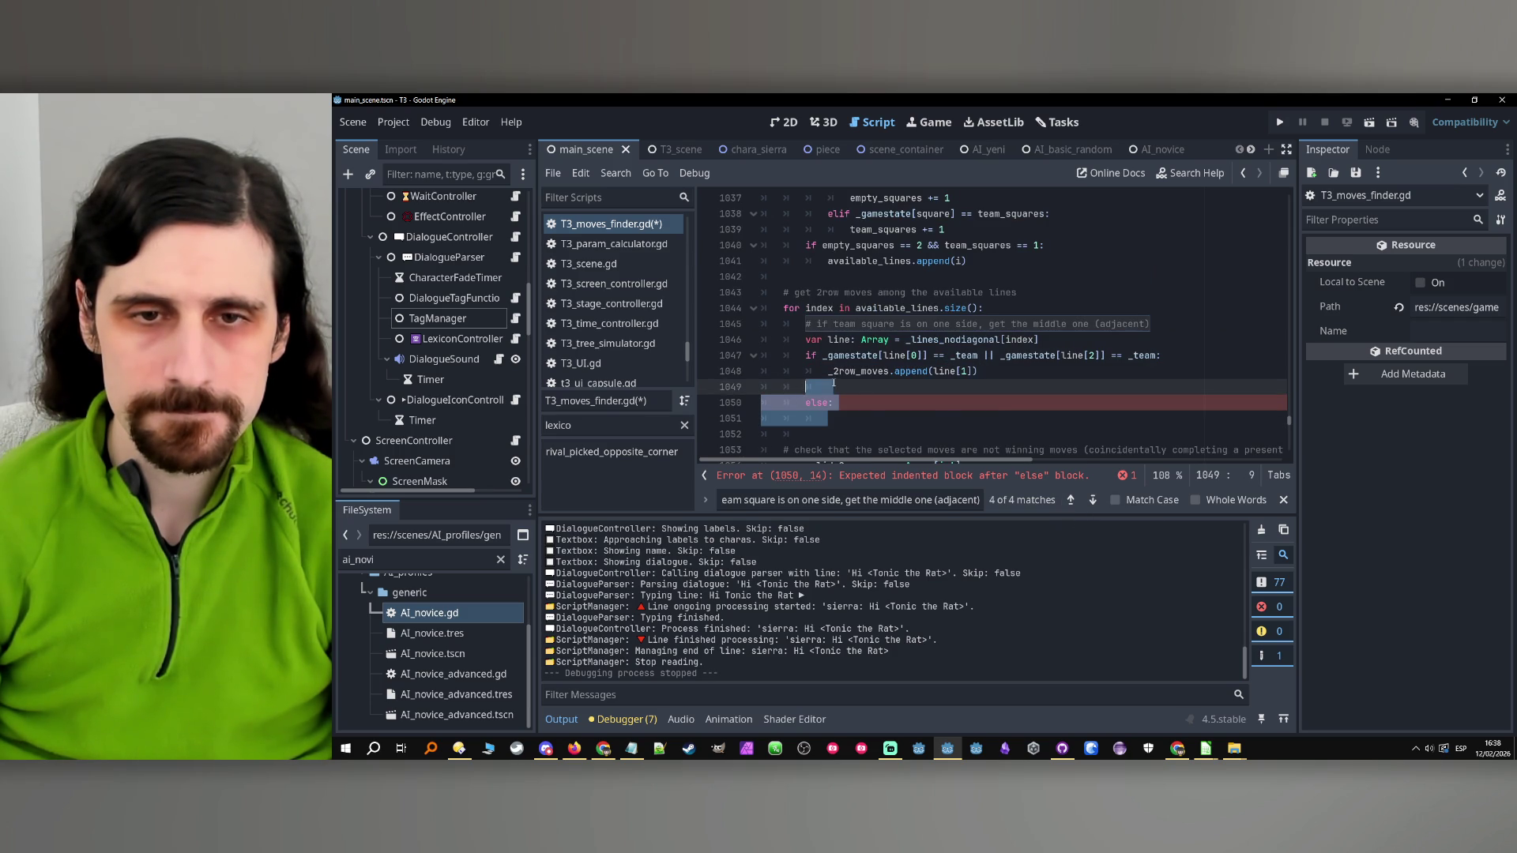
key(ctrl+v)
Save T3_moves_finder.gd and select AI_novice_advanced.tres in the file list
click(994, 404)
key(ctrl+s)
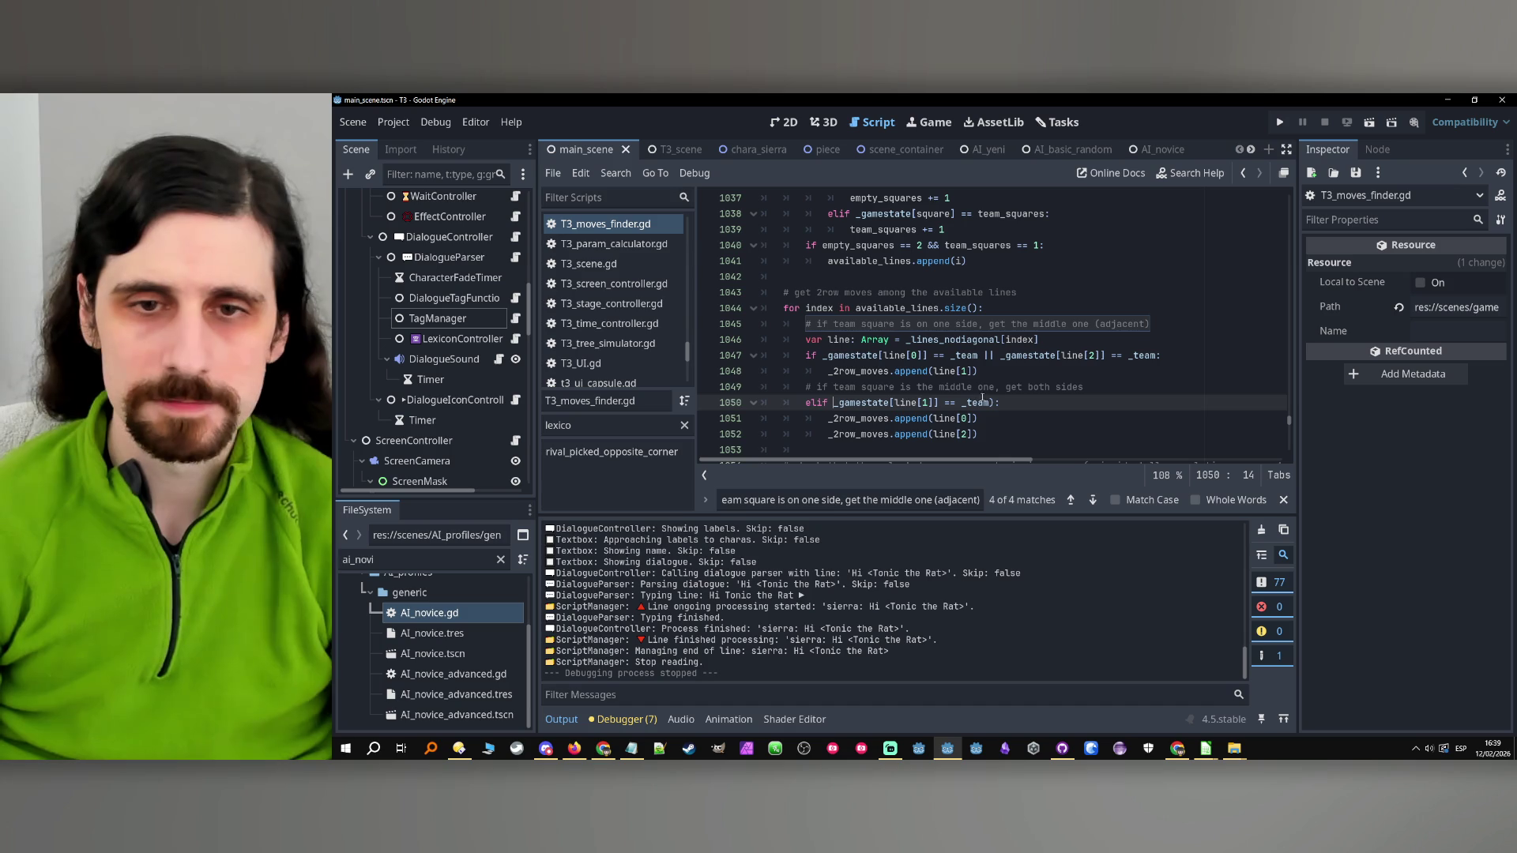
key(Down)
scroll(901, 406, down, 2)
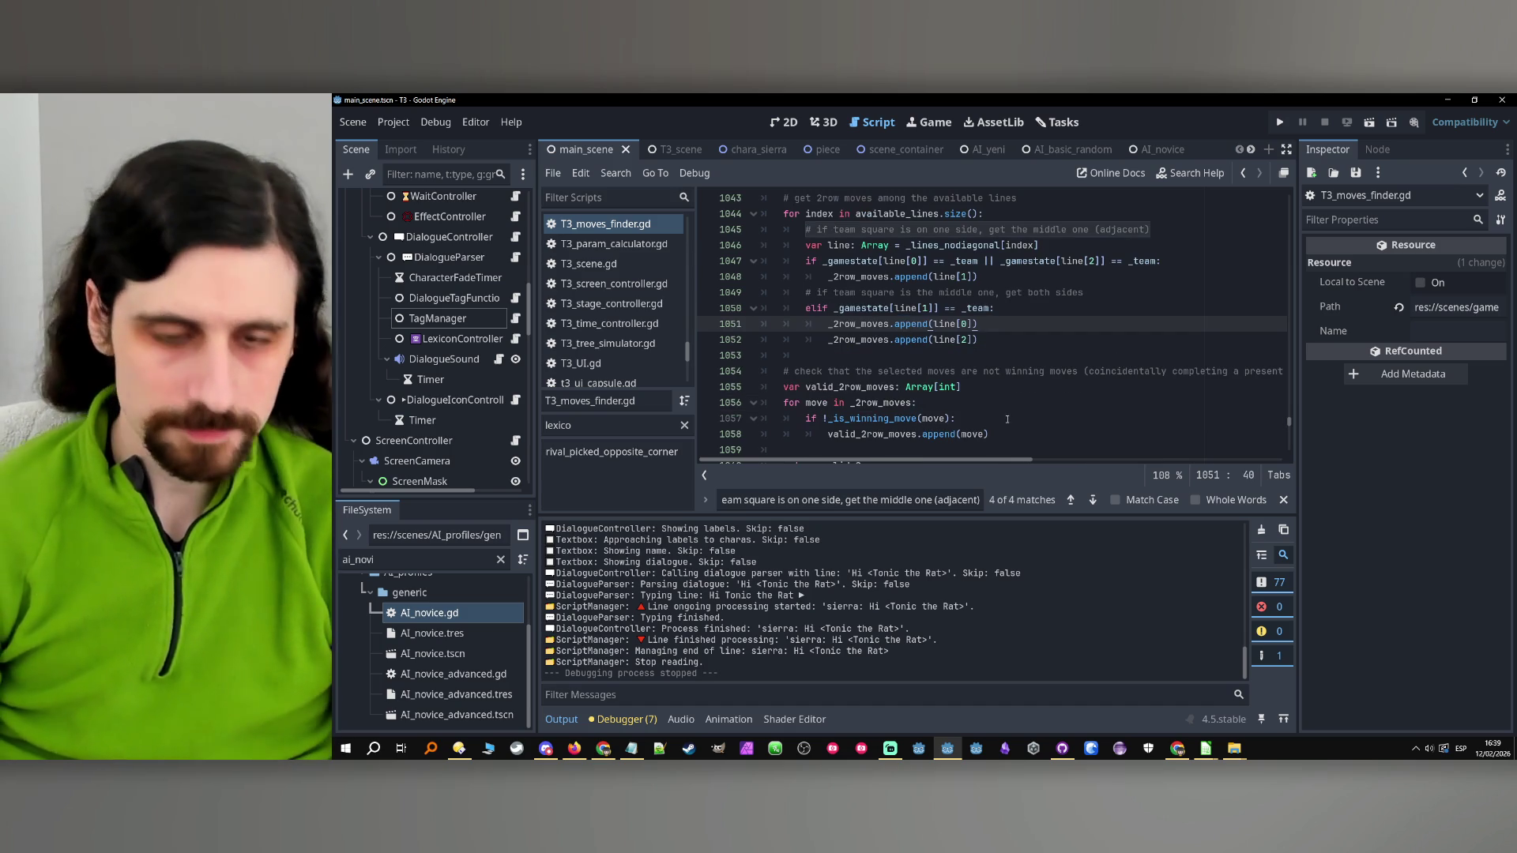
key(ctrl+s)
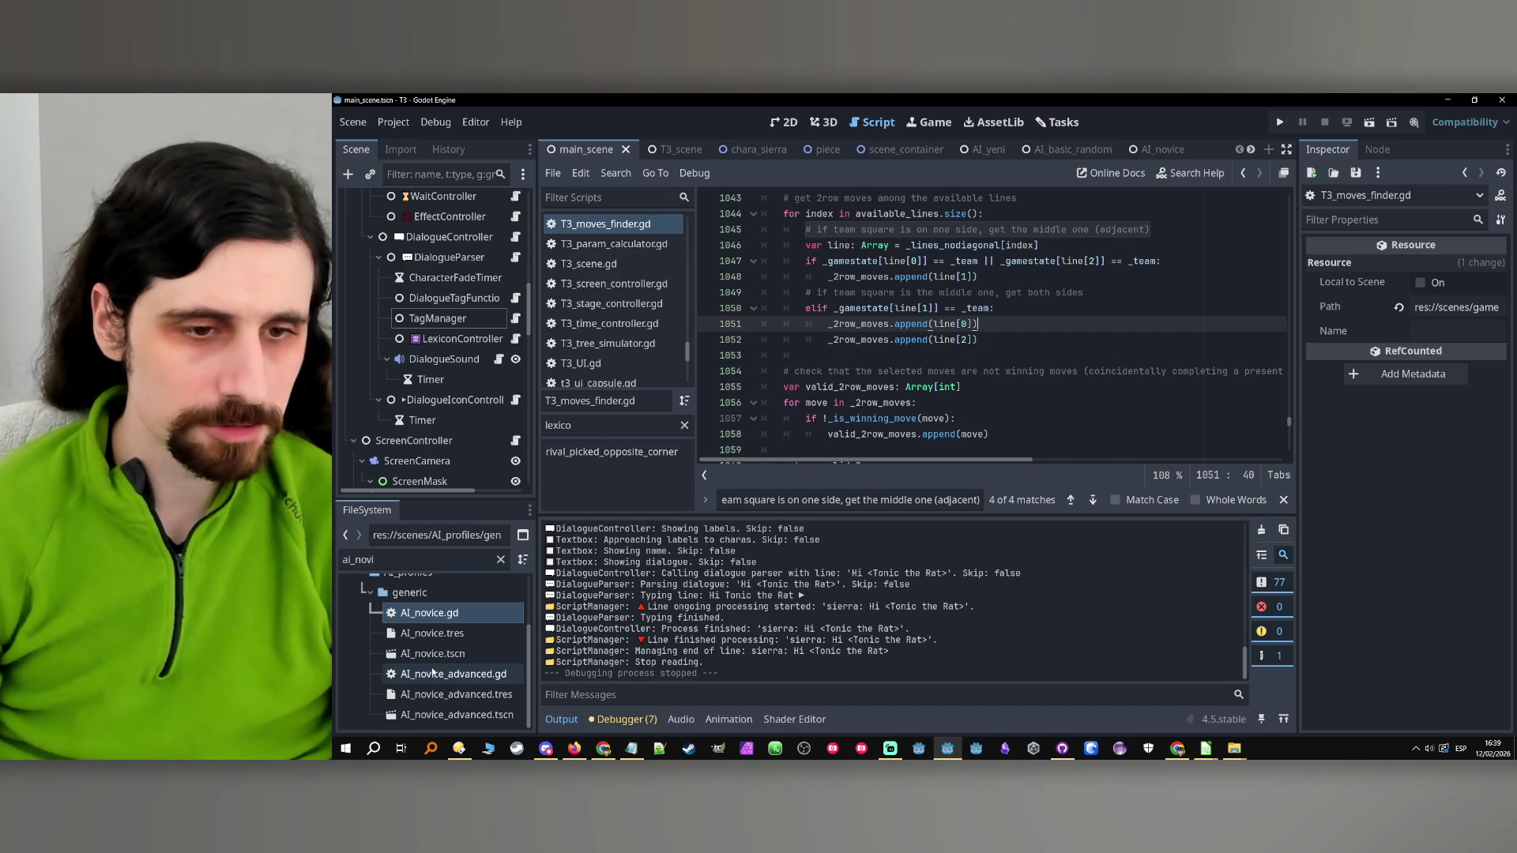
click(431, 674)
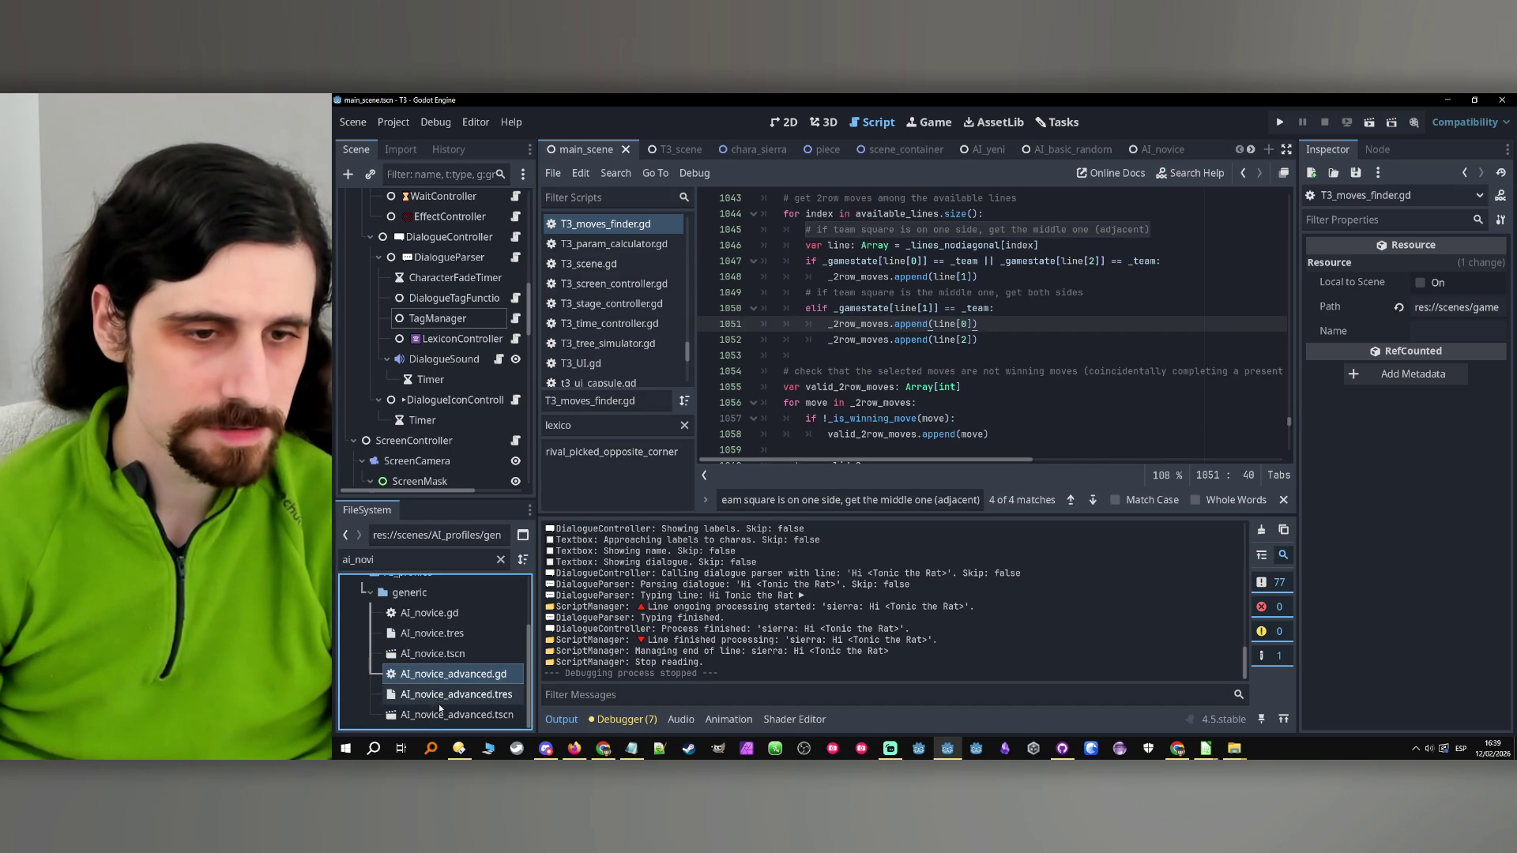
click(437, 702)
double_click(441, 676)
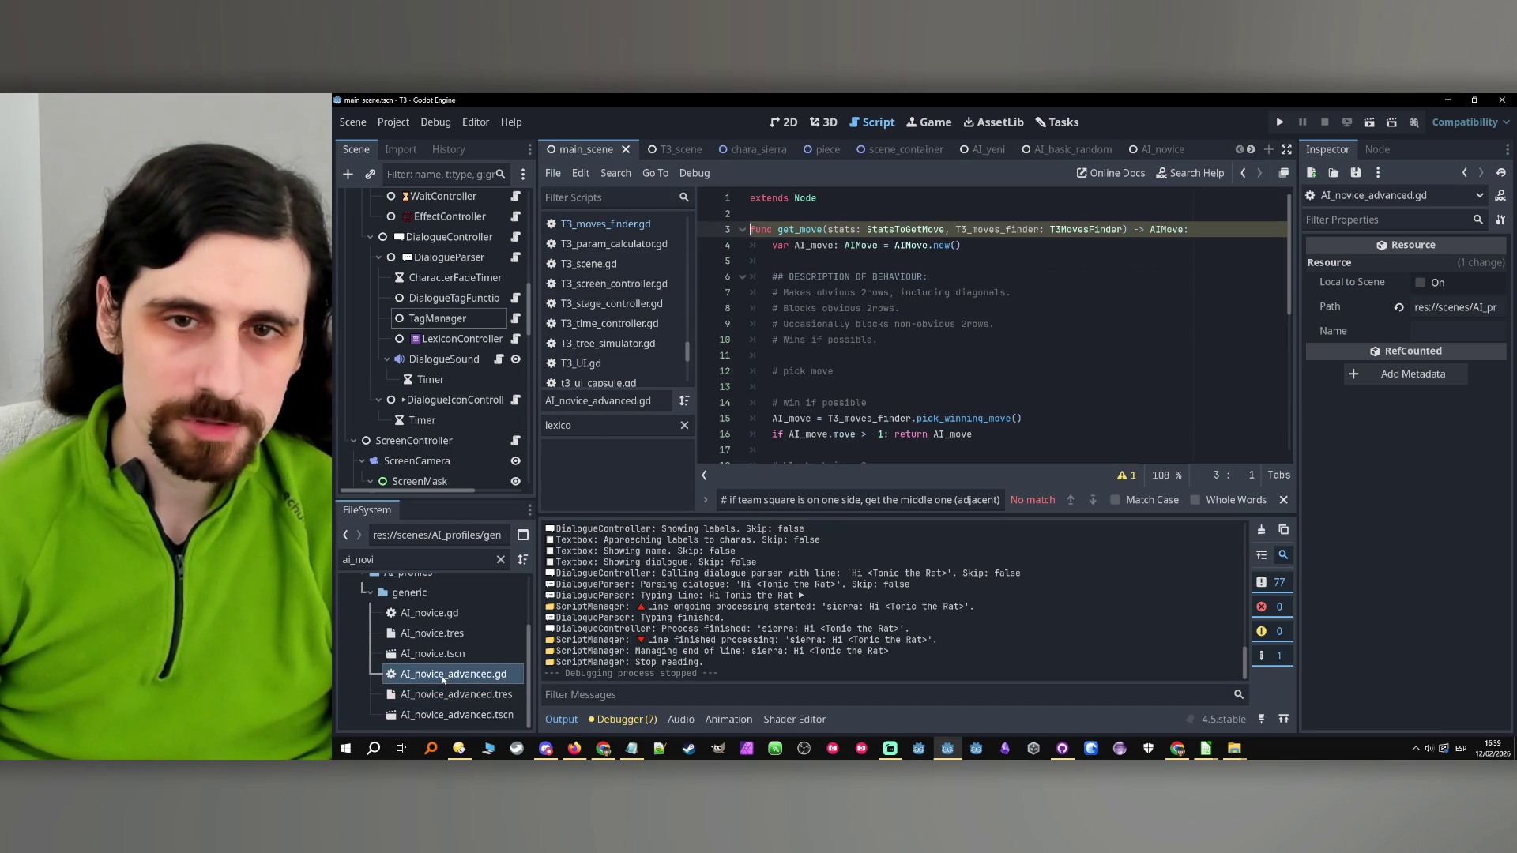
click(832, 360)
scroll(853, 369, down, 4)
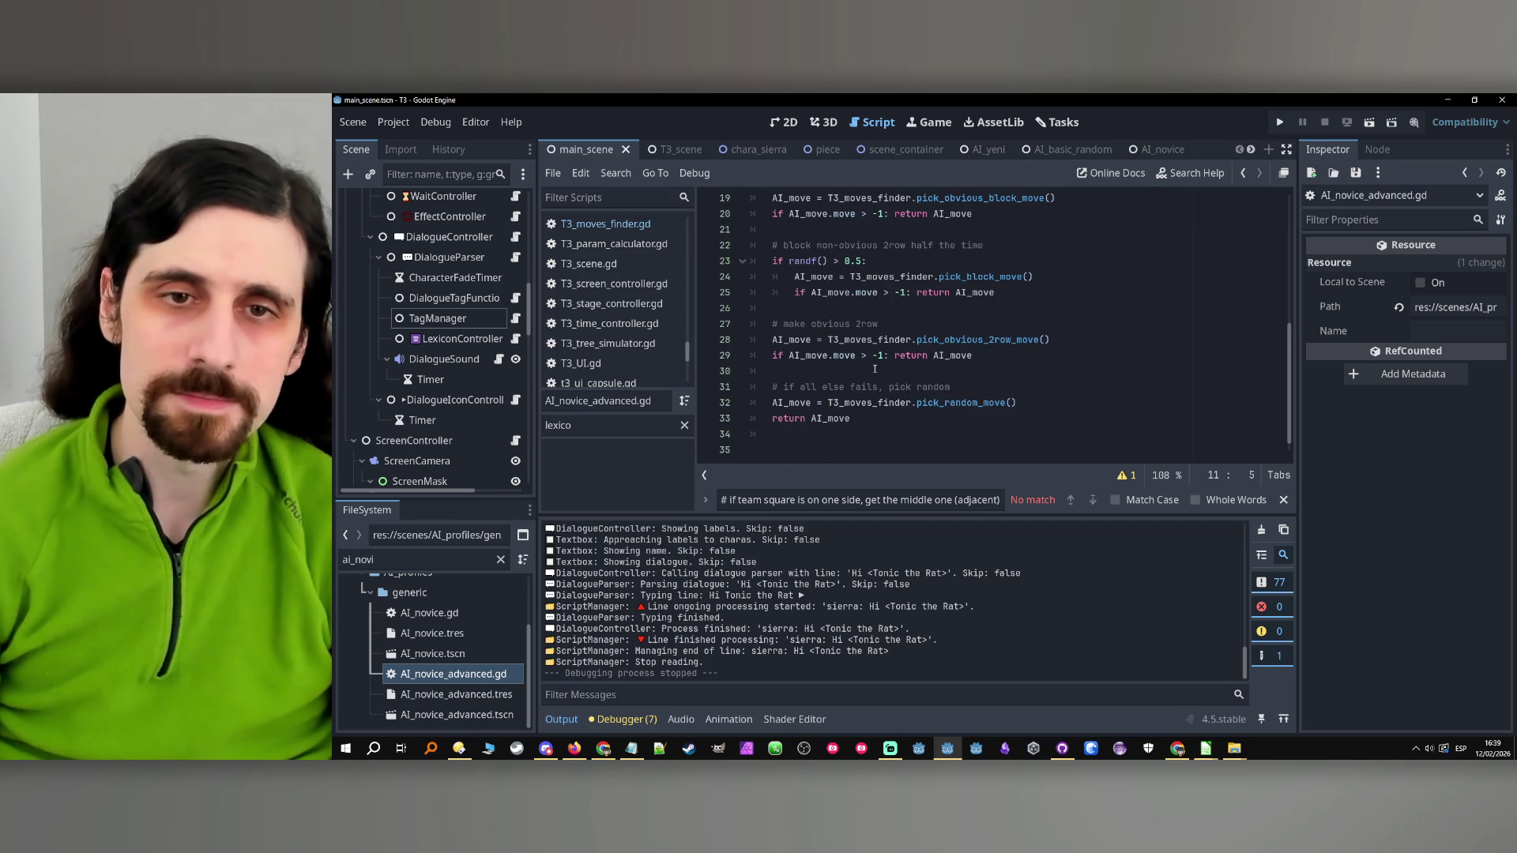
scroll(874, 369, up, 4)
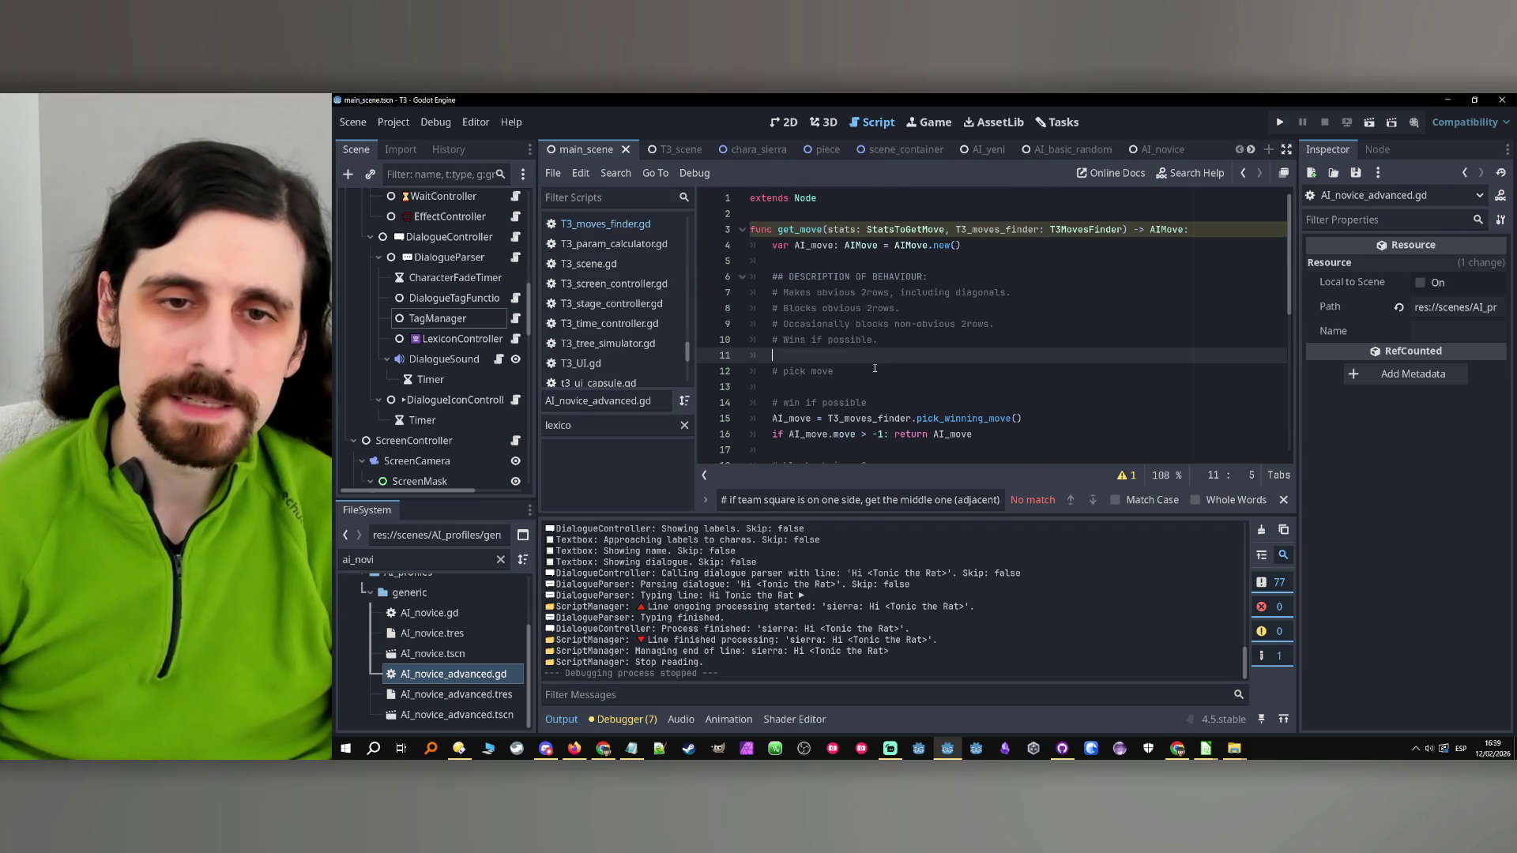
click(874, 369)
scroll(942, 382, down, 3)
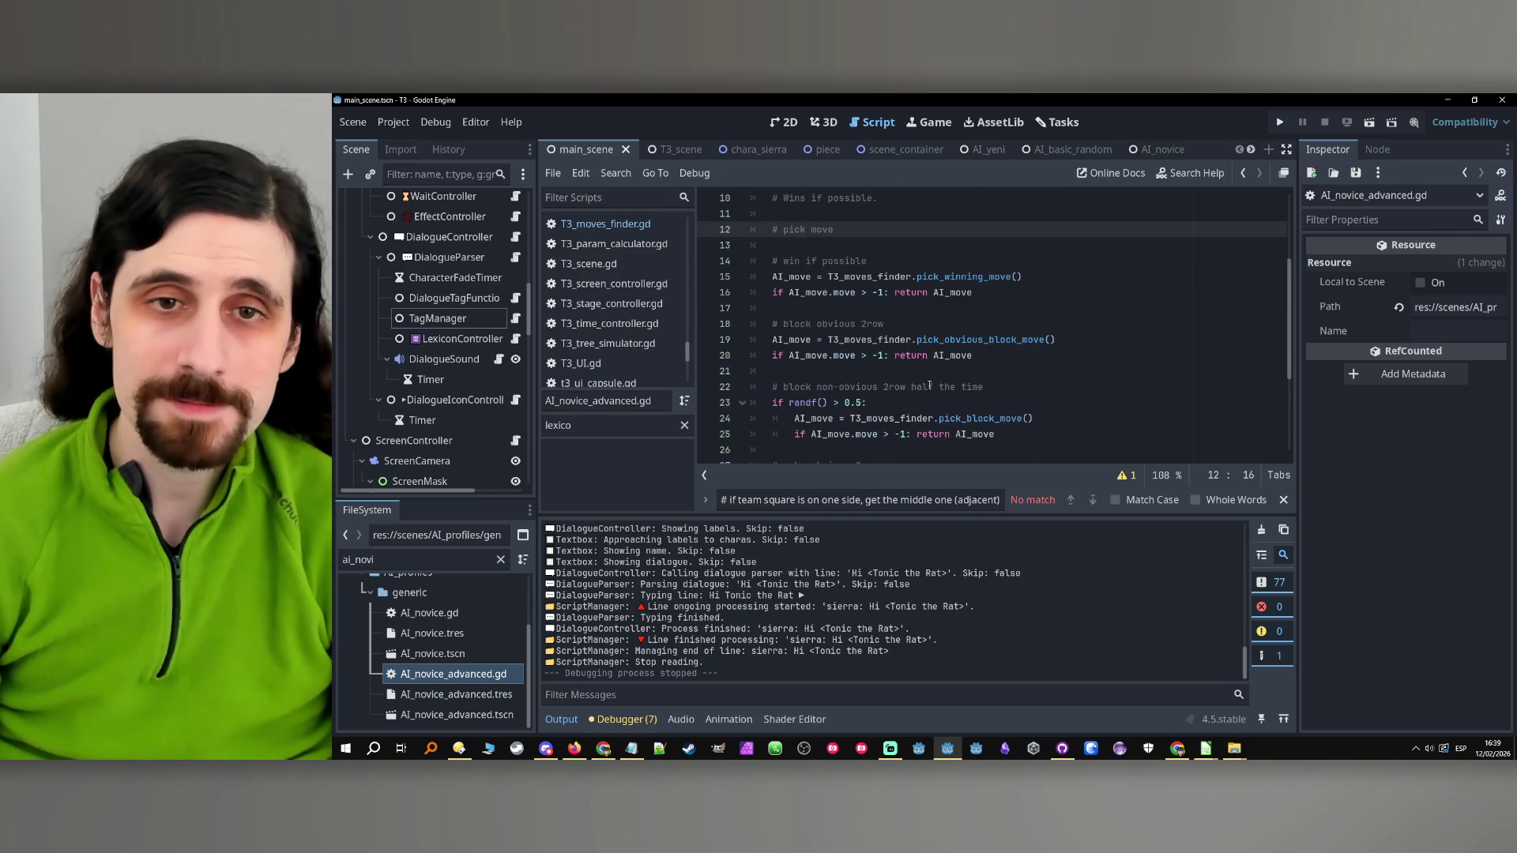
scroll(933, 379, up, 2)
click(877, 357)
scroll(961, 383, down, 1)
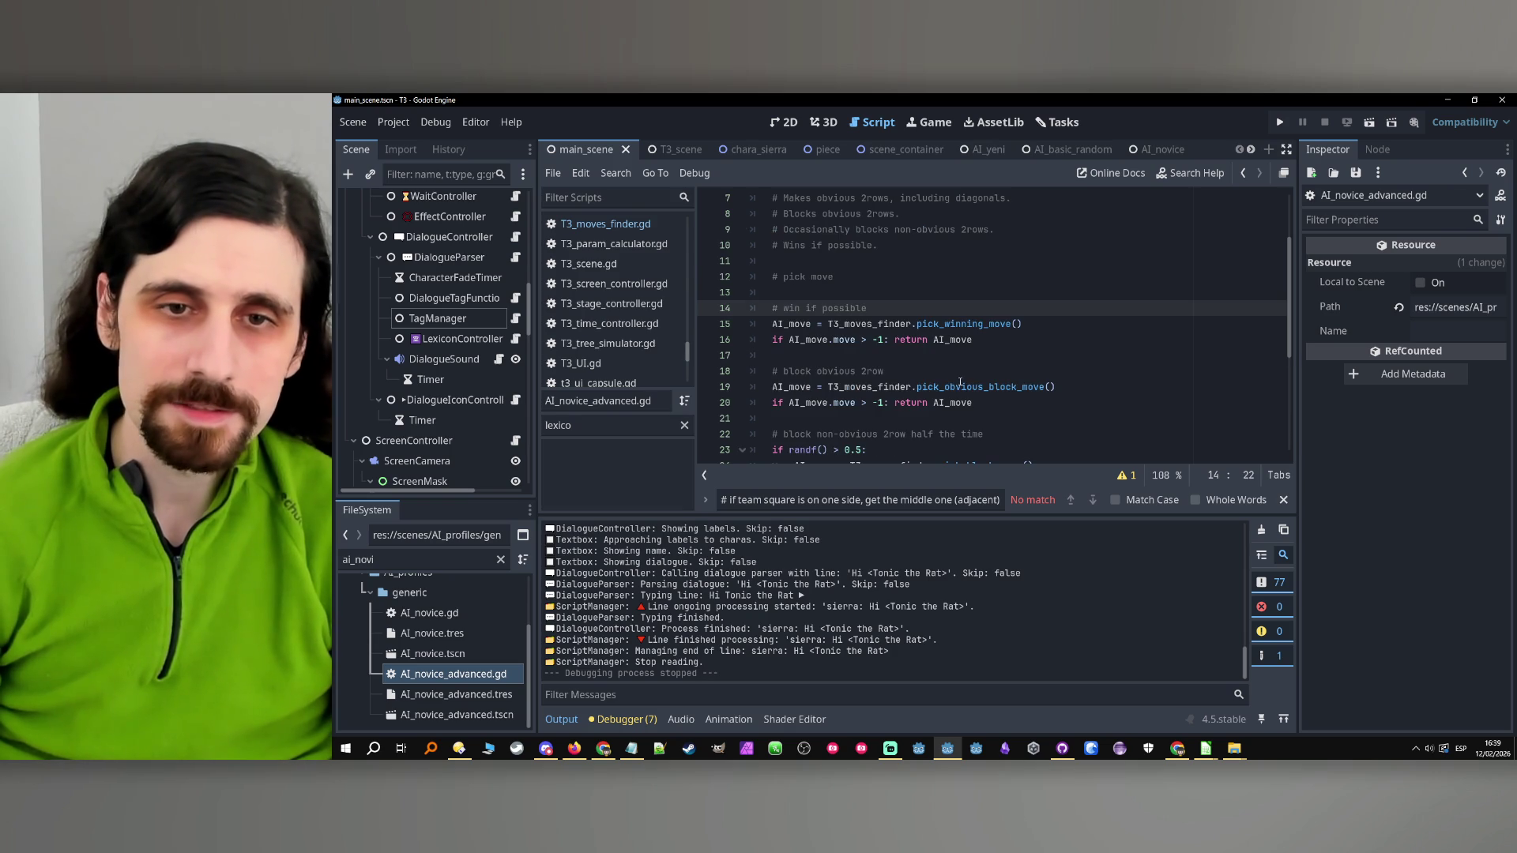
click(892, 377)
scroll(895, 377, down, 2)
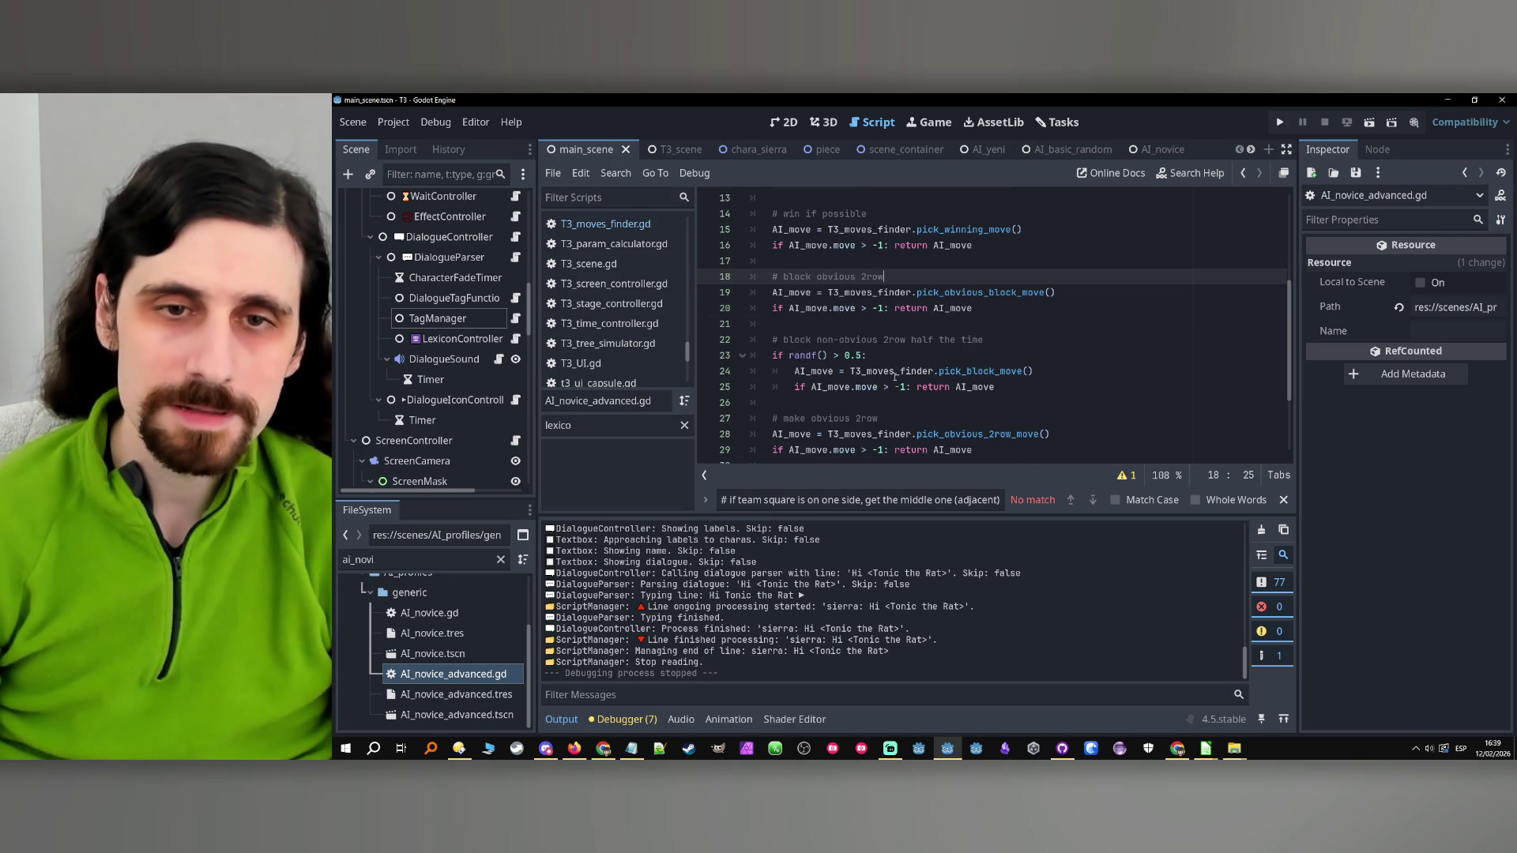
click(1041, 325)
click(1035, 340)
click(1030, 352)
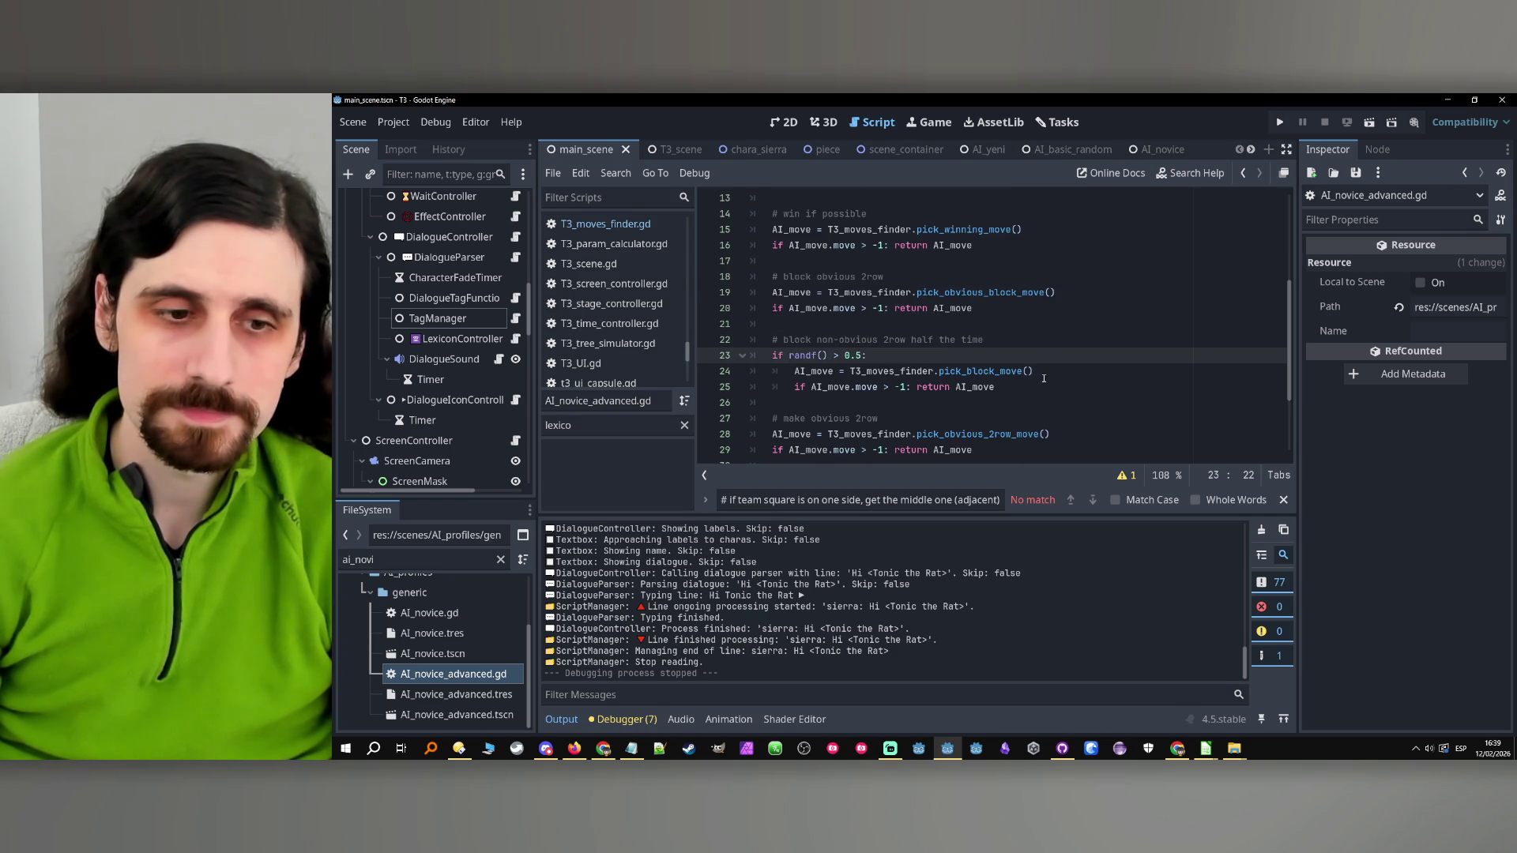
click(472, 696)
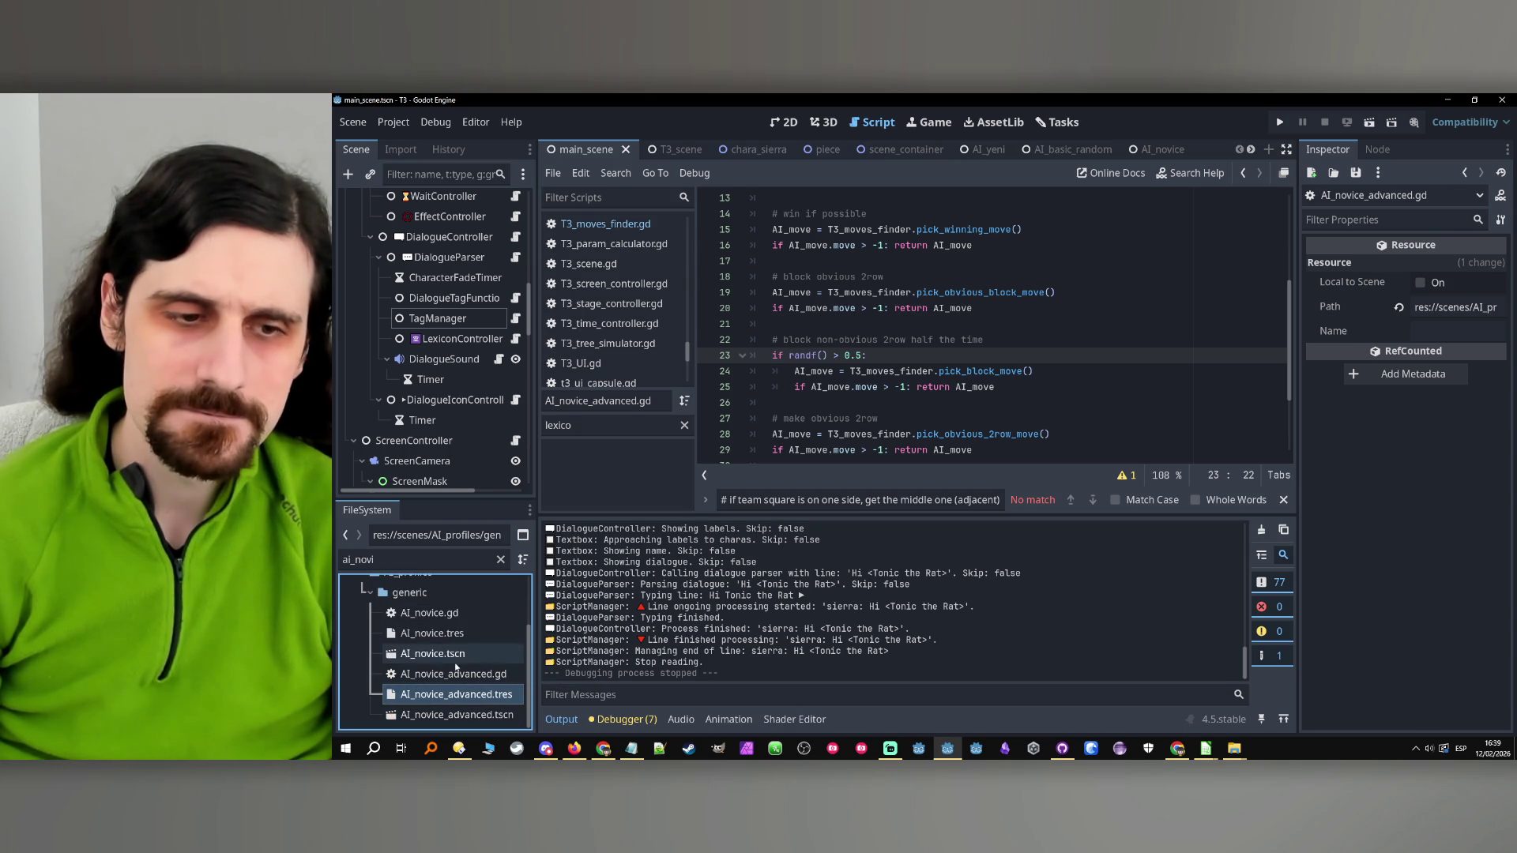
click(422, 559)
text(compert)
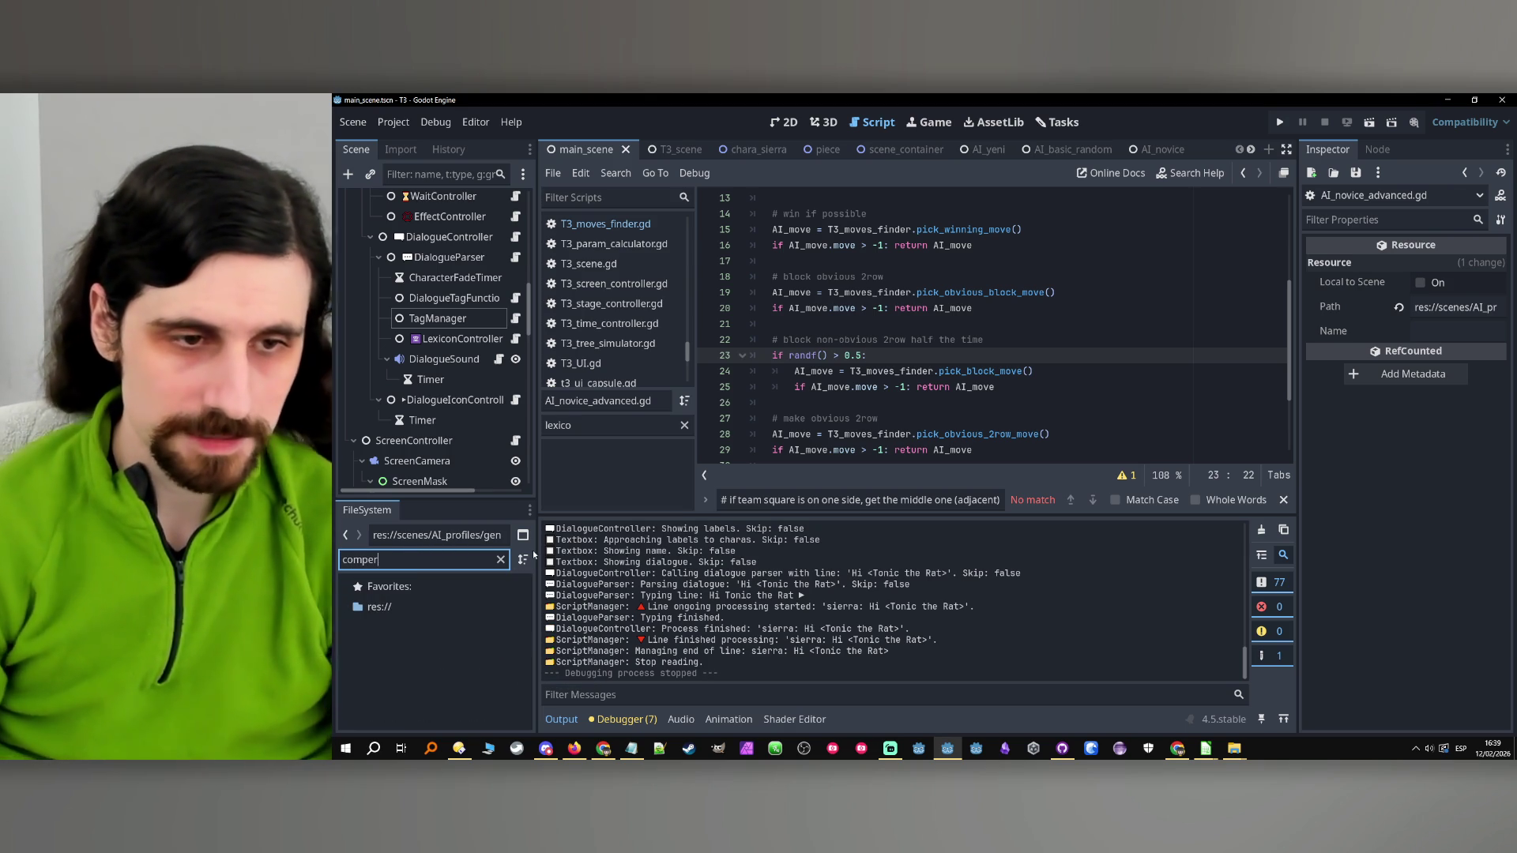
Filter the FileSystem for AI_competent, open AI_competent.gd and read through its steps
key(BackSpace)
key(BackSpace)
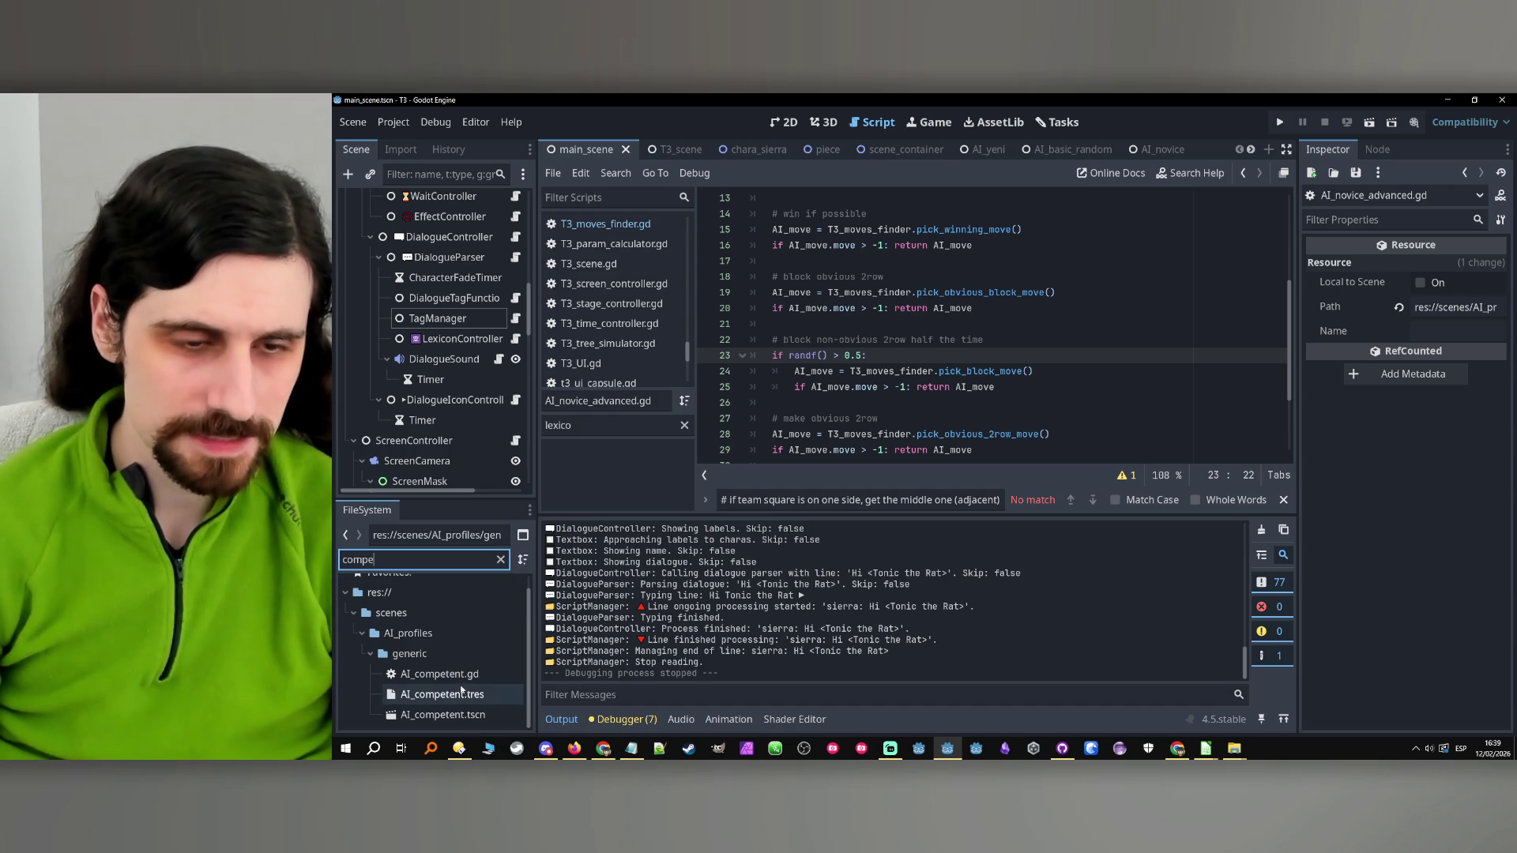
double_click(440, 674)
click(1037, 338)
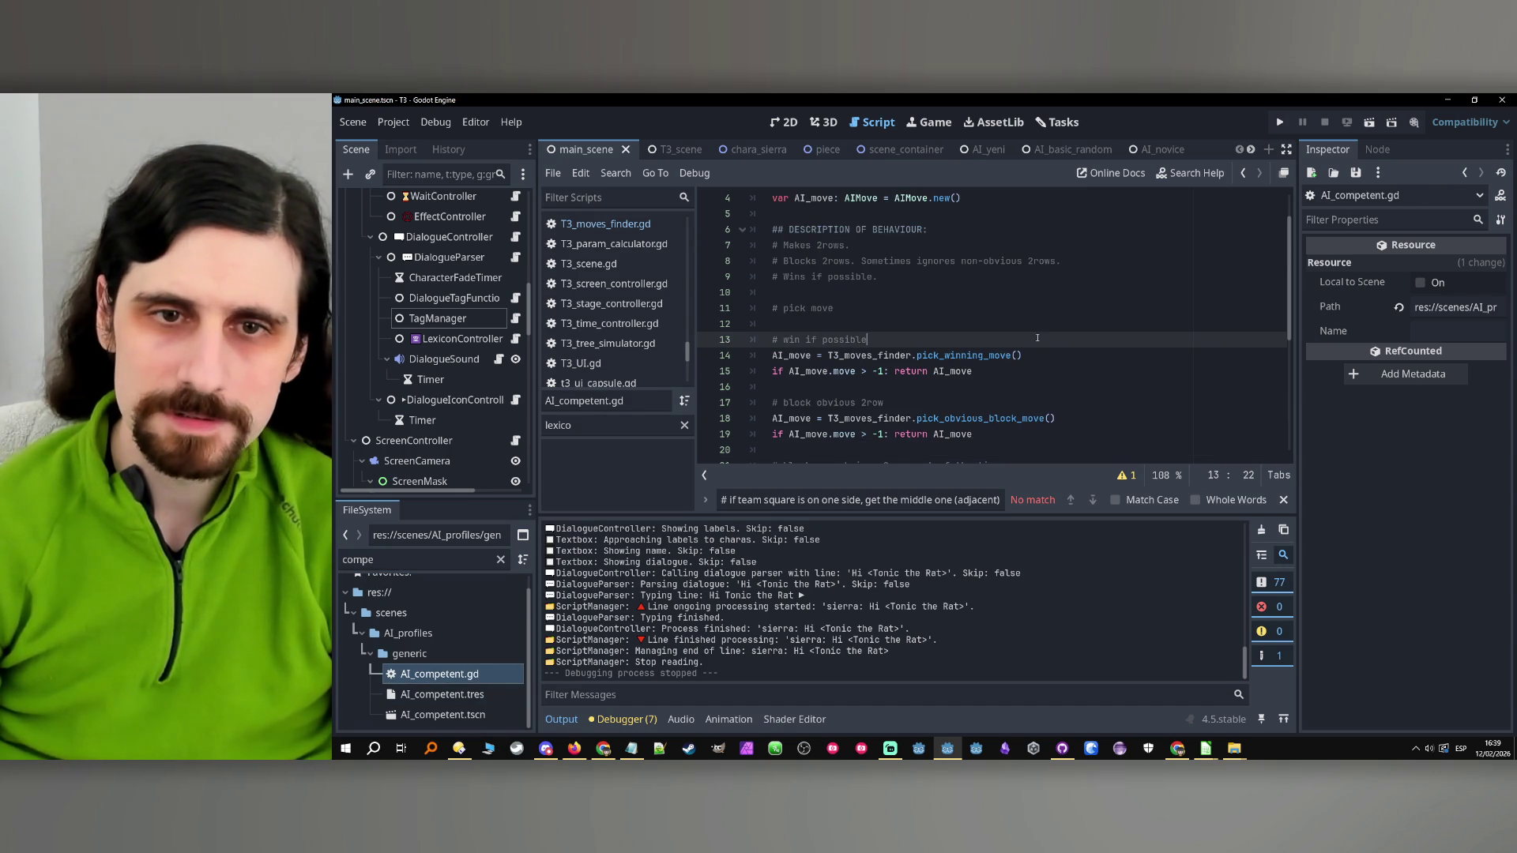
scroll(1092, 369, down, 2)
click(903, 307)
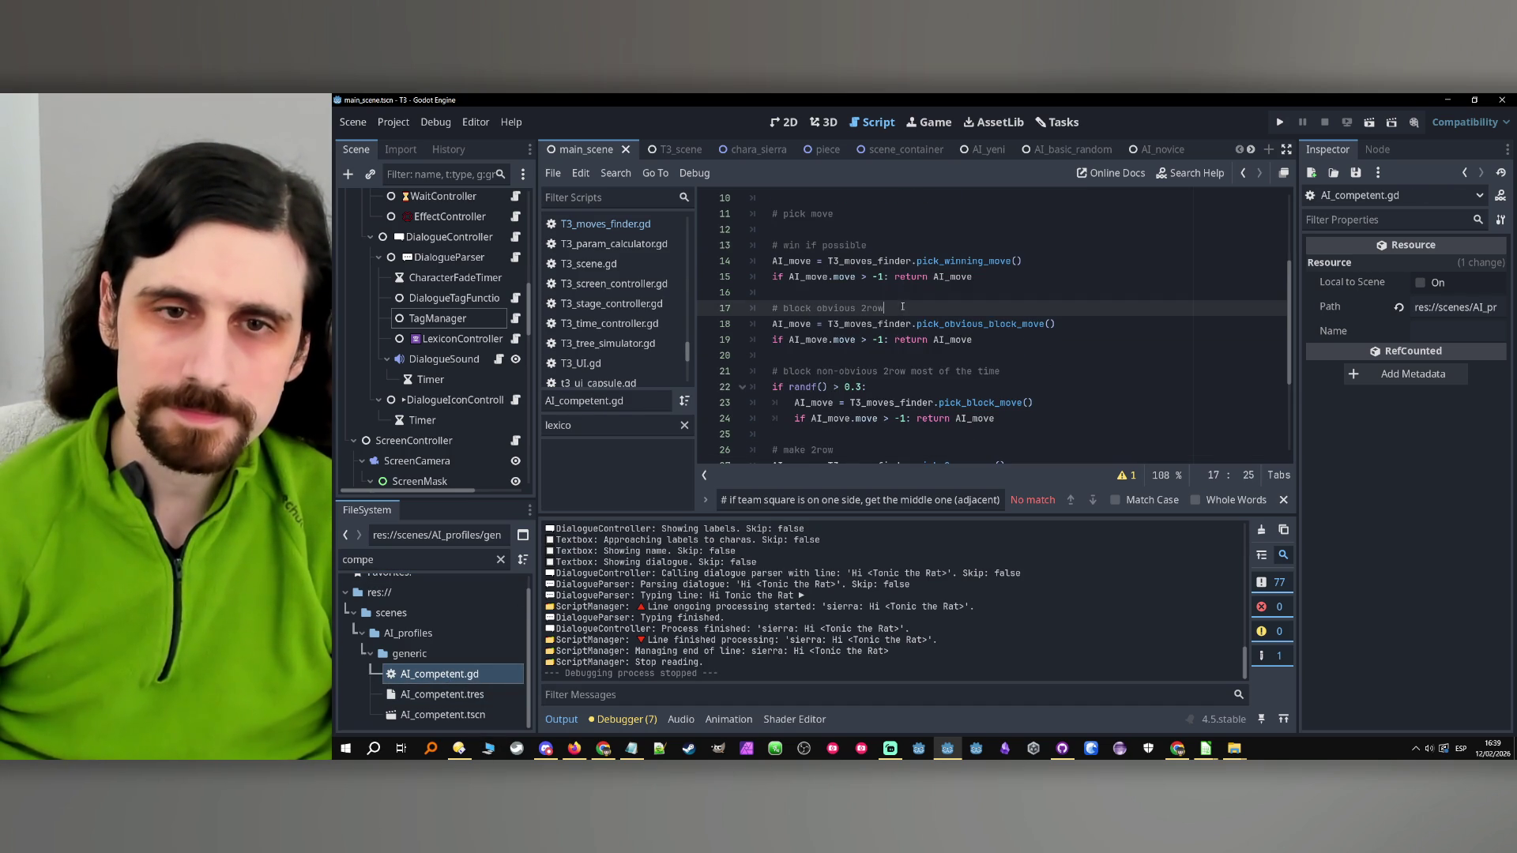
click(954, 357)
scroll(962, 365, down, 2)
click(890, 341)
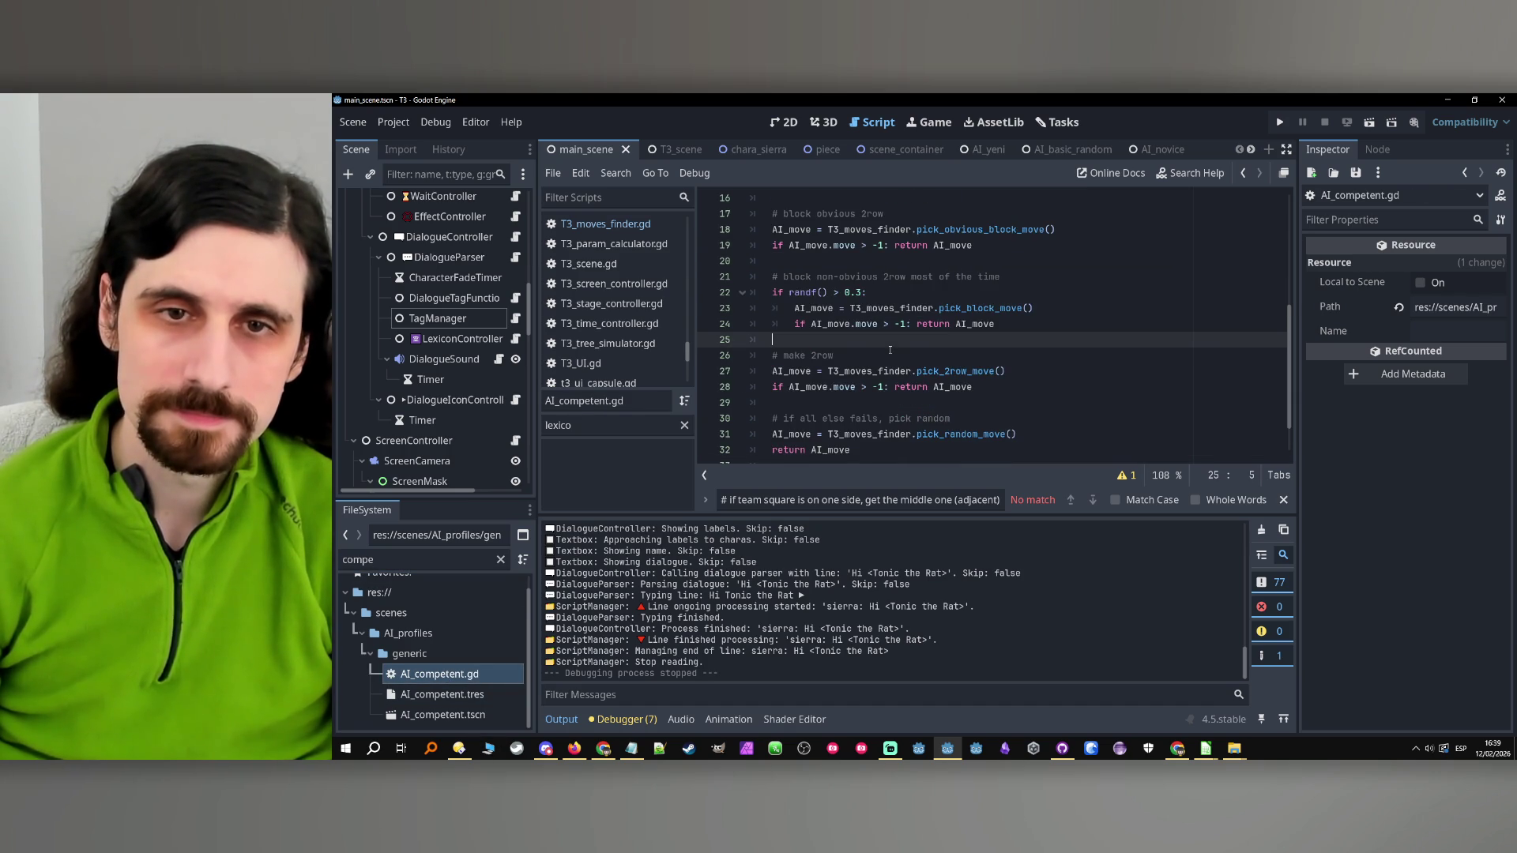
Add the comment '# pick center most of the time' after the make-2row step
click(866, 360)
click(1010, 378)
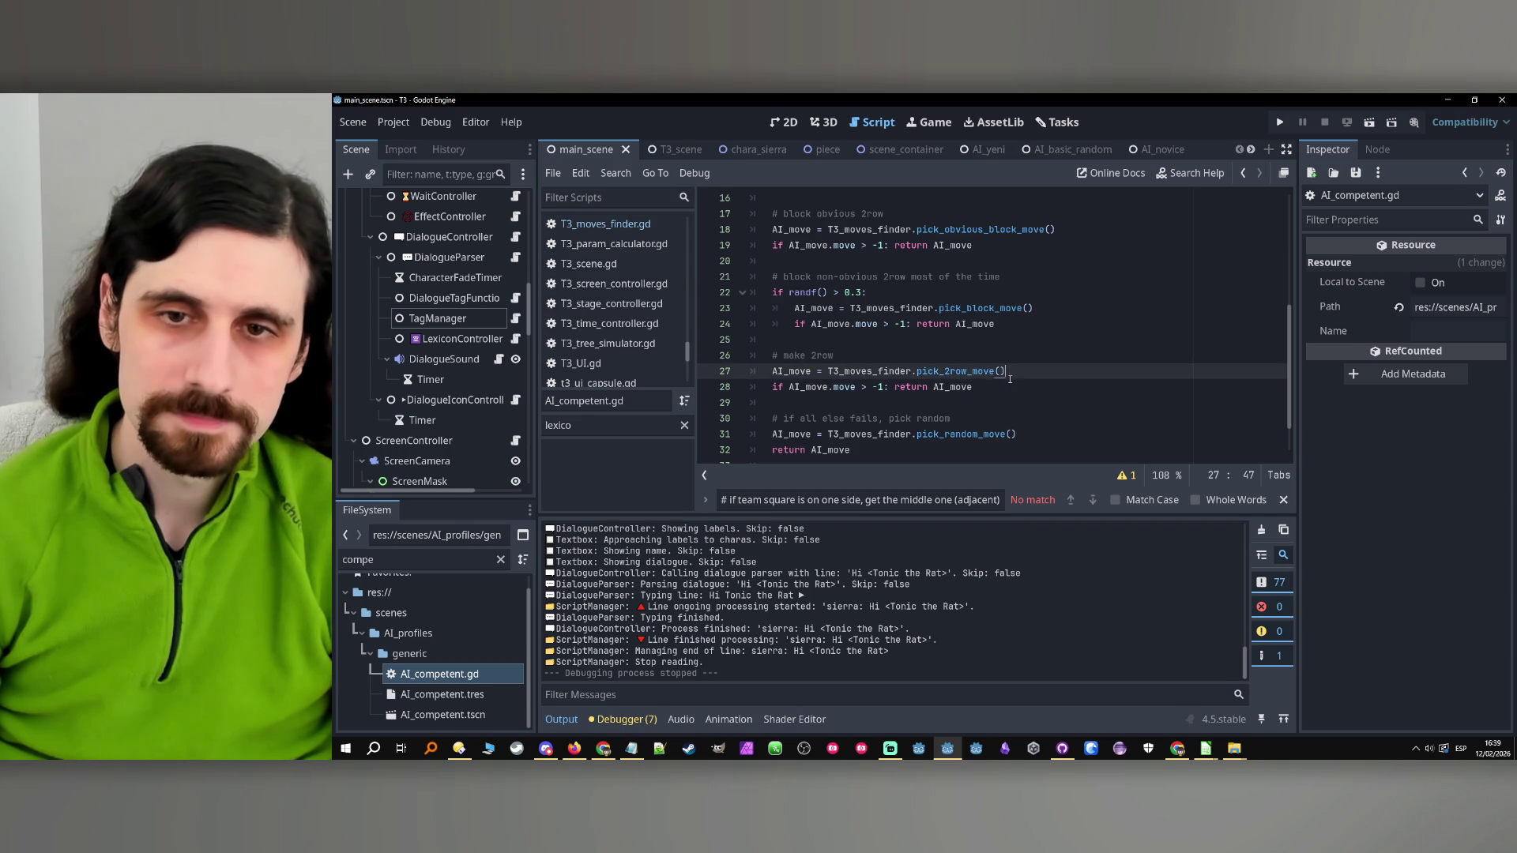
click(978, 400)
scroll(993, 394, down, 1)
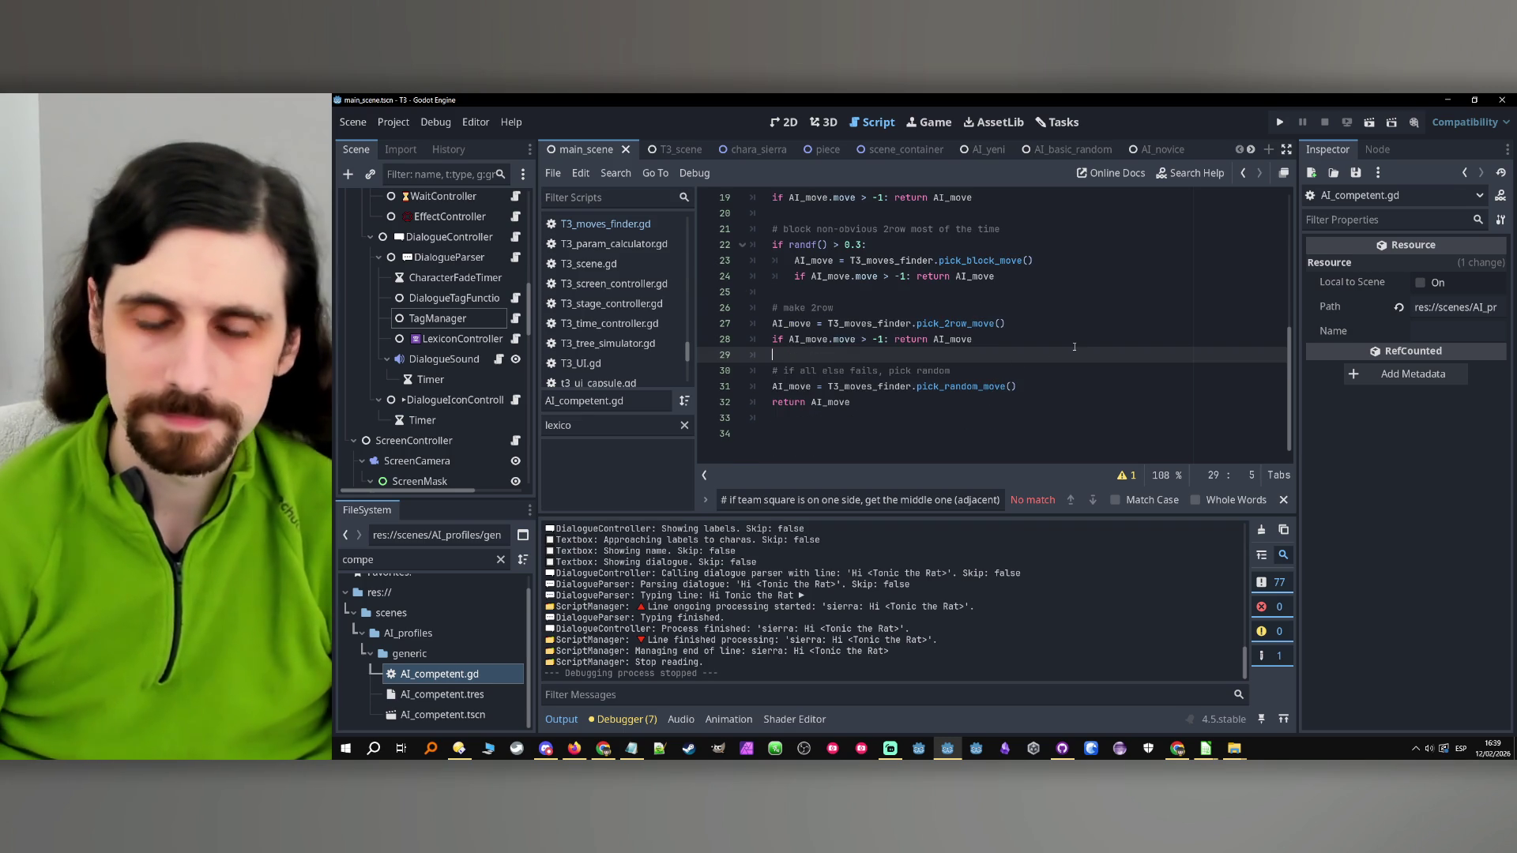
key(Return)
key(Return)
key(Up)
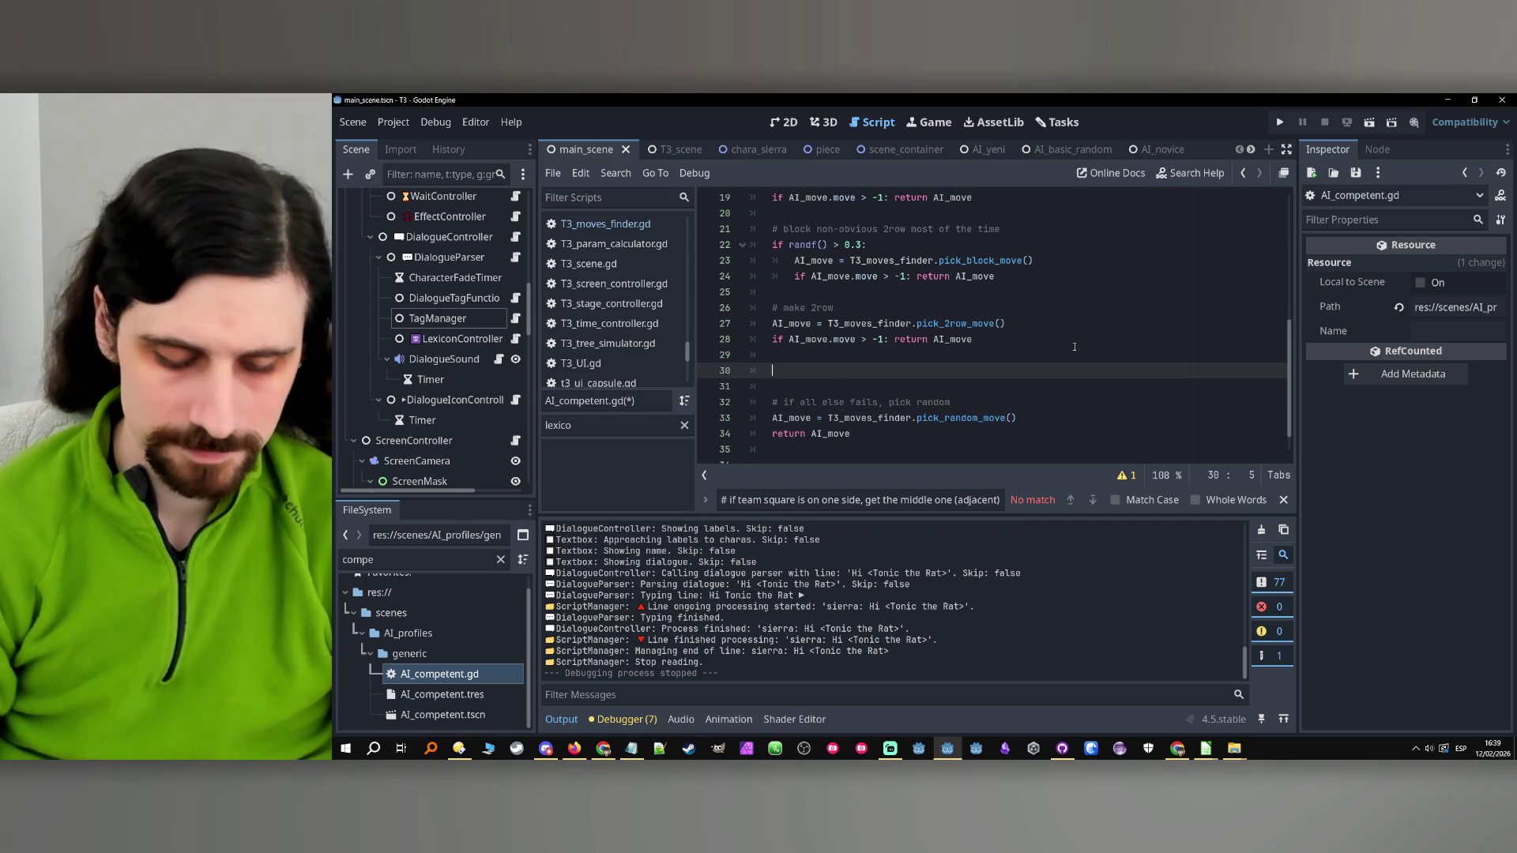
text(#)
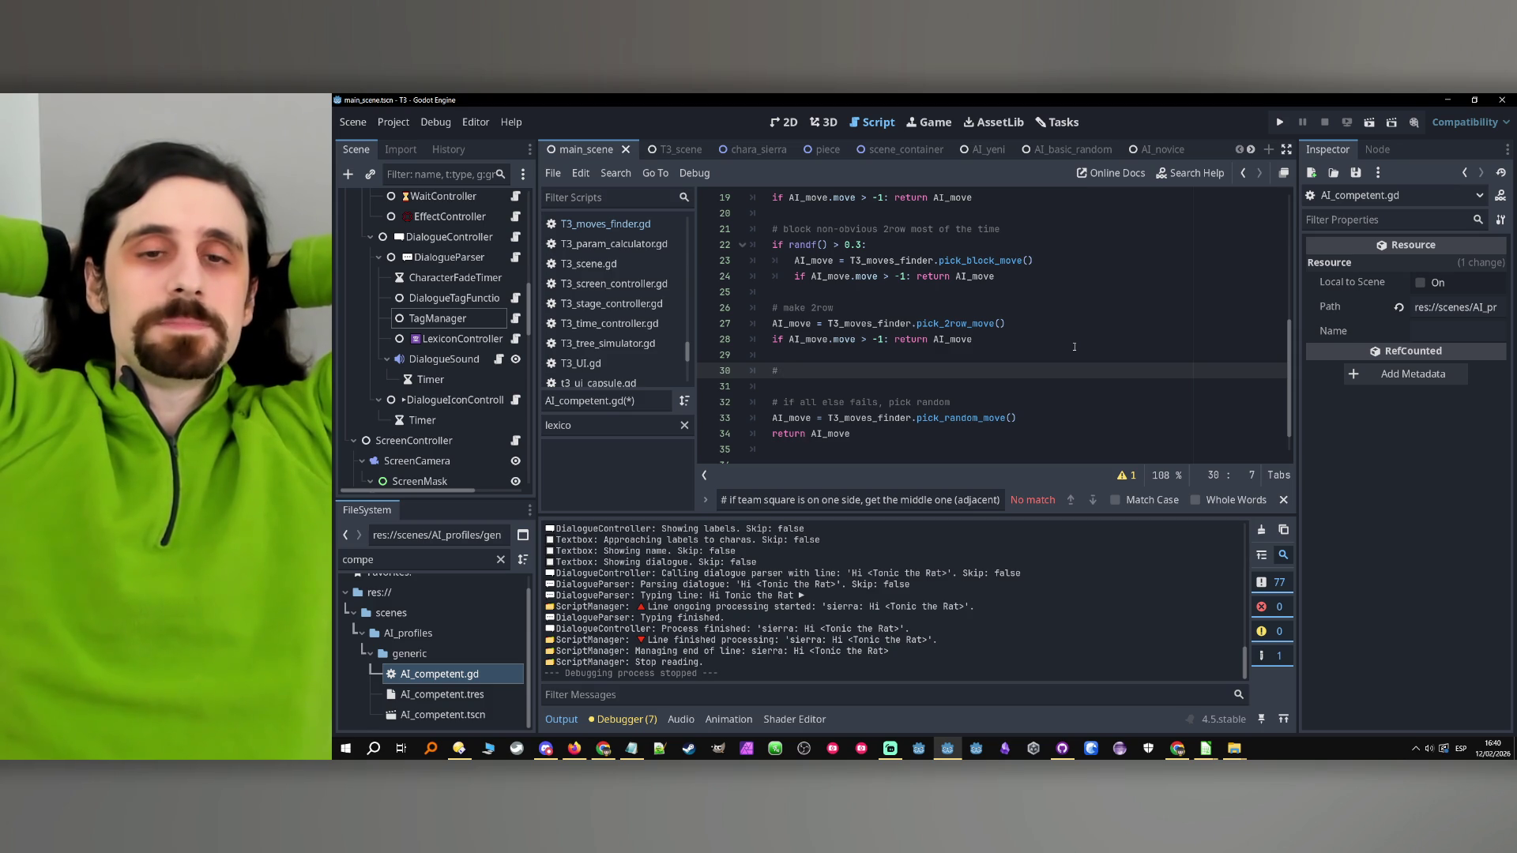
text(pick )
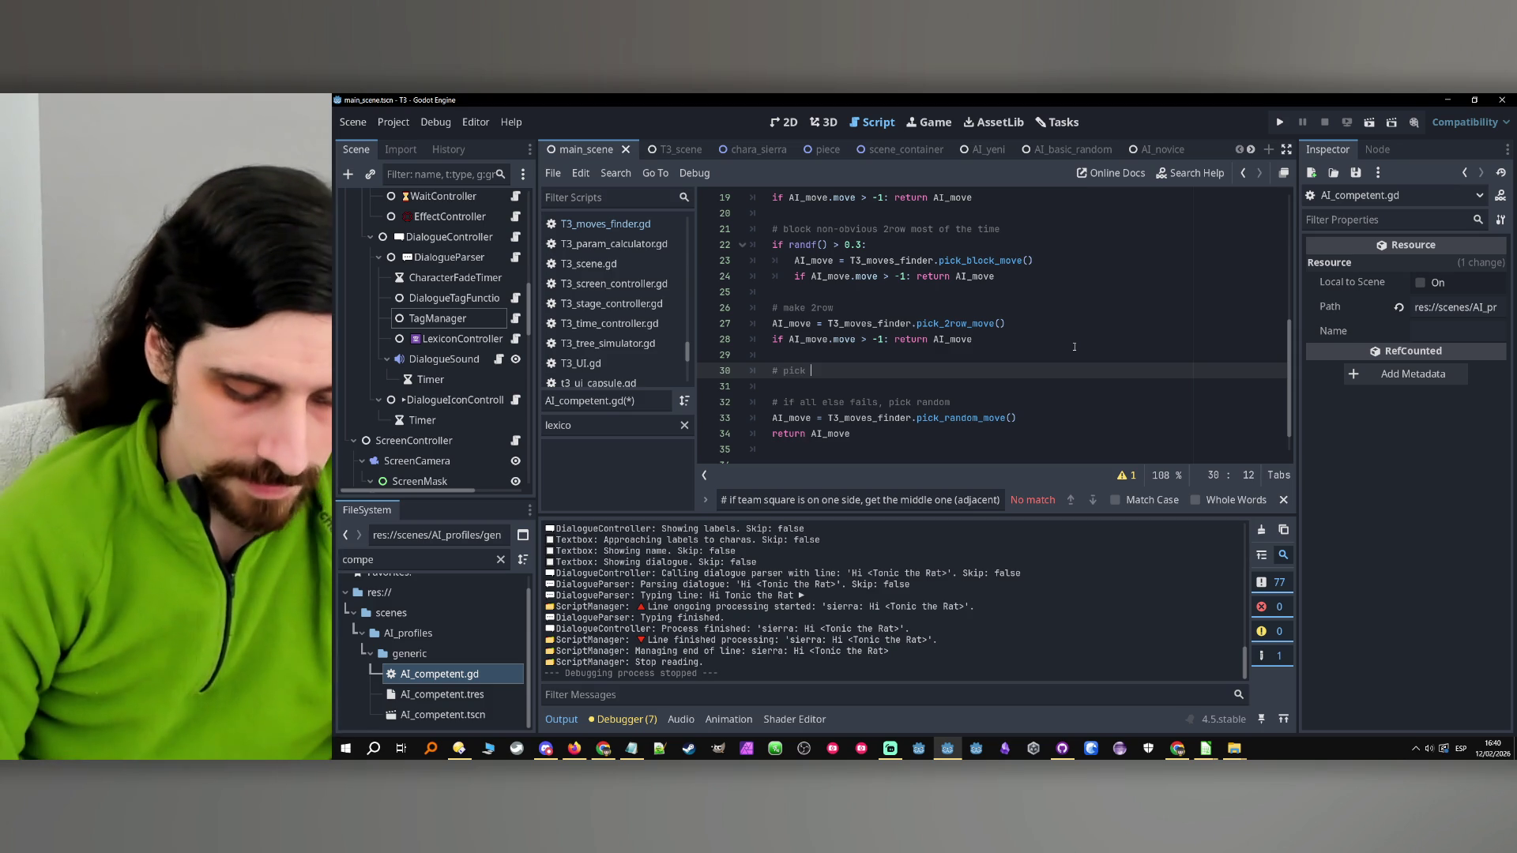
text(center most of the time)
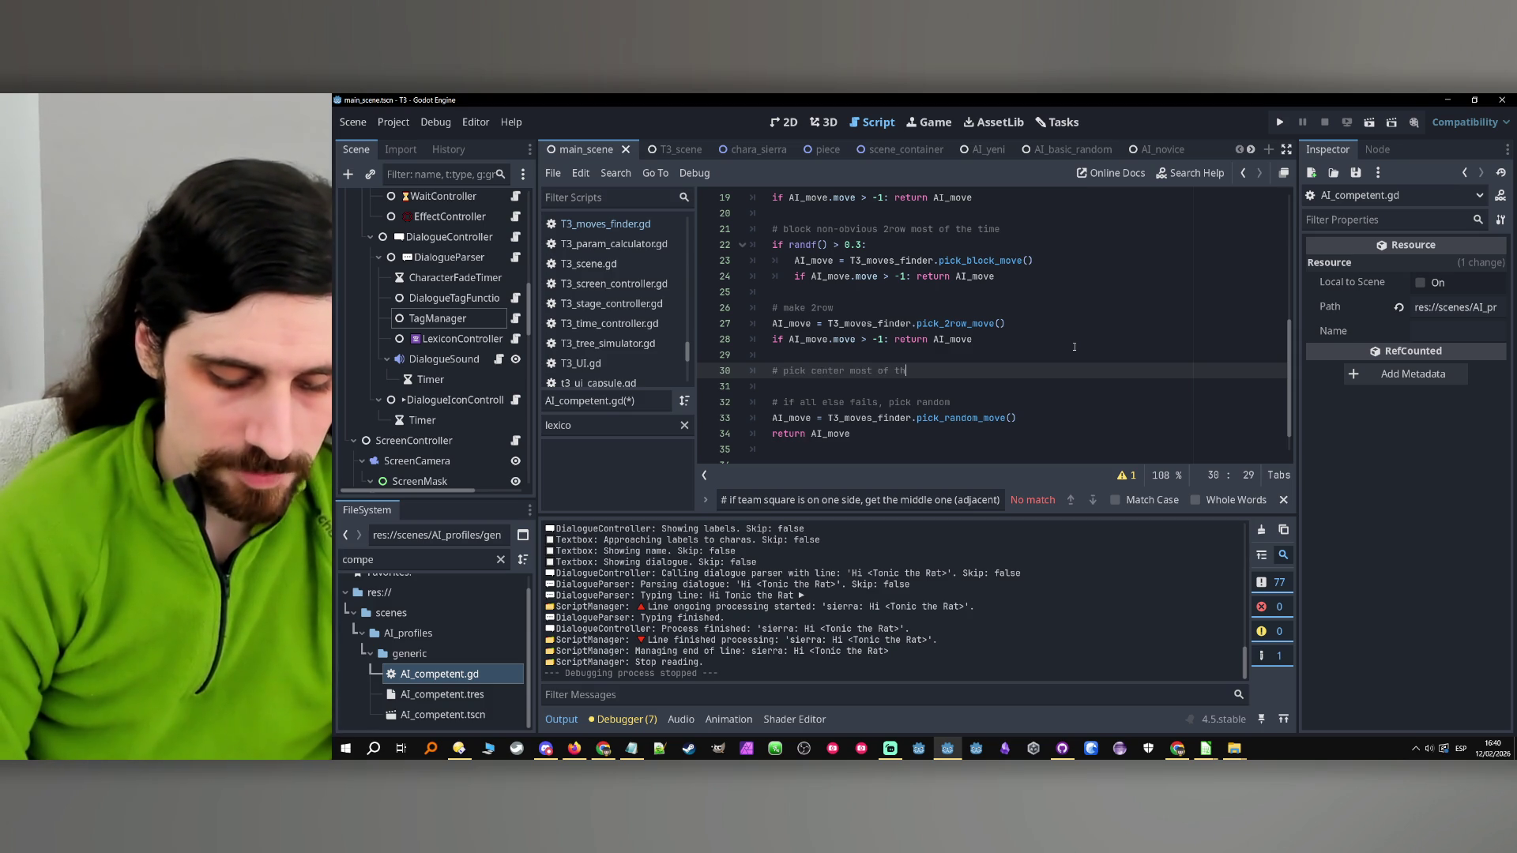
key(Return)
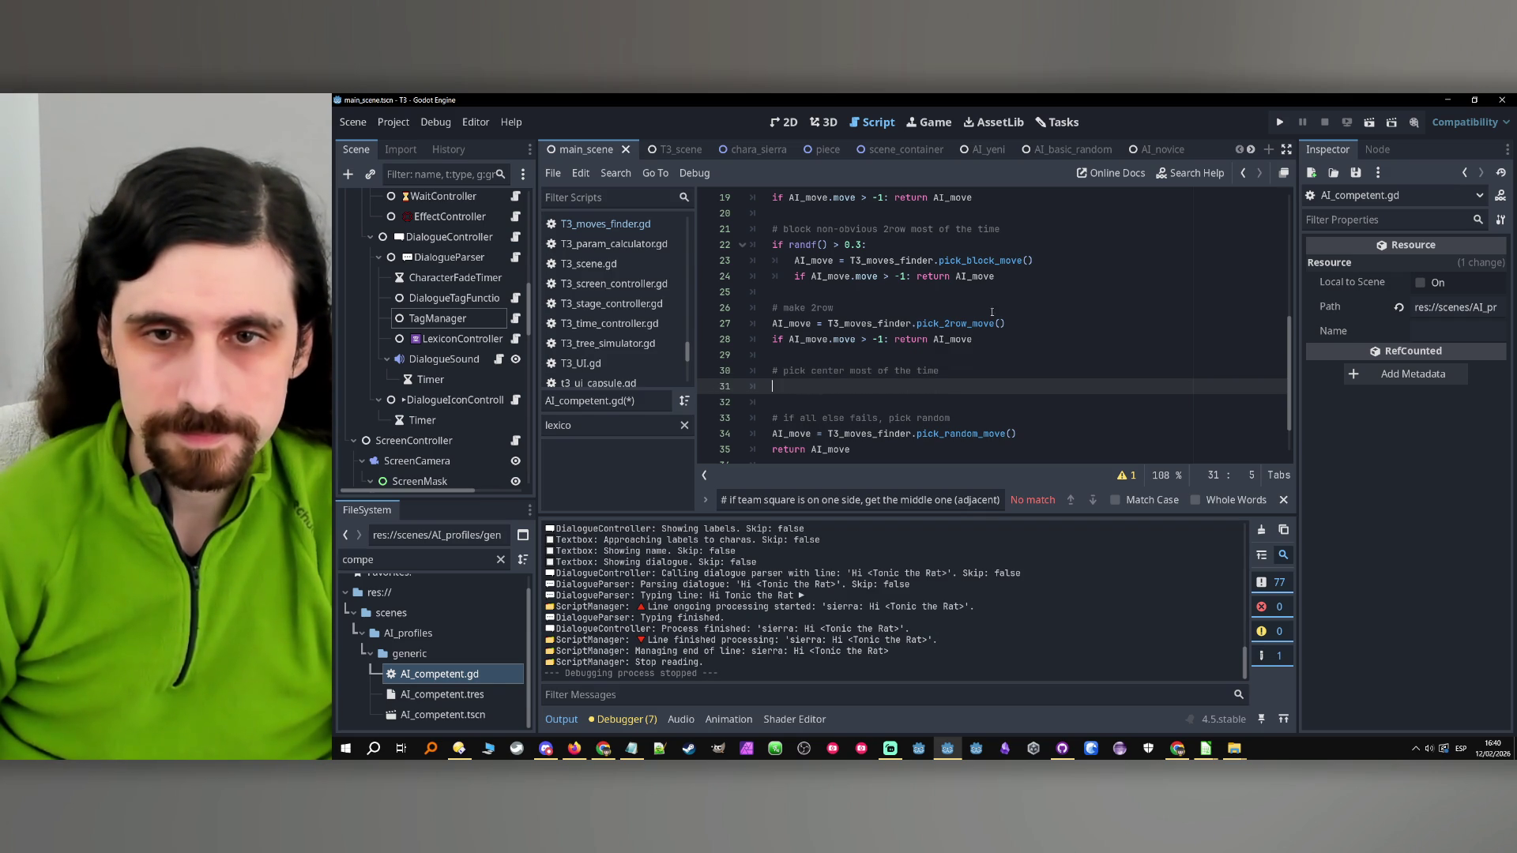
Copy the make-2row lines under the comment, changing the call to pick_specific_move(4)
double_click(792, 324)
drag(1031, 324, 772, 324)
drag(984, 340, 746, 333)
key(ctrl+c)
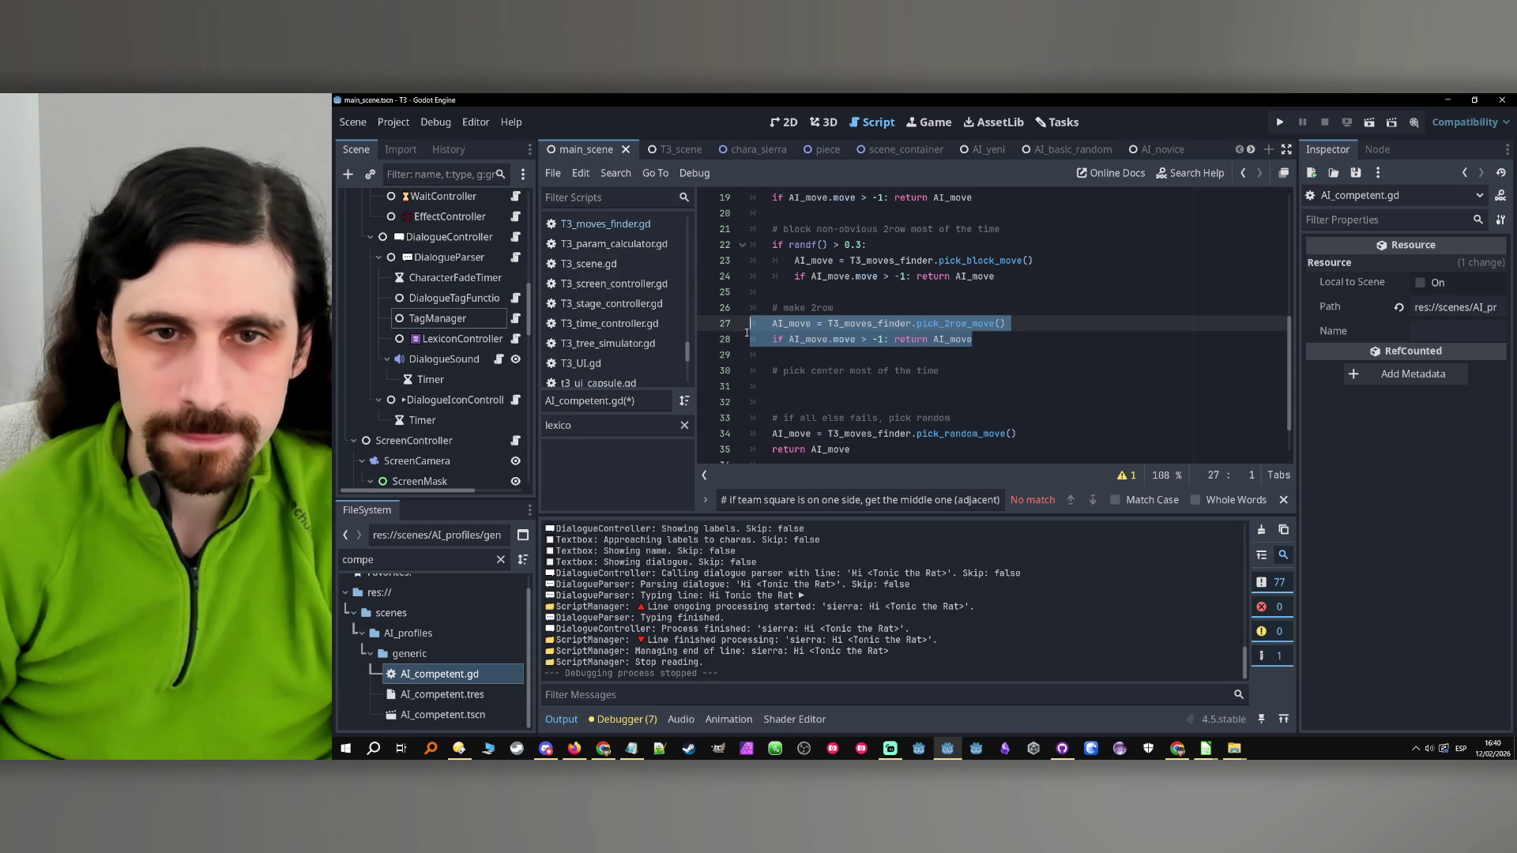
click(819, 387)
key(ctrl+v)
double_click(956, 386)
text(pick_)
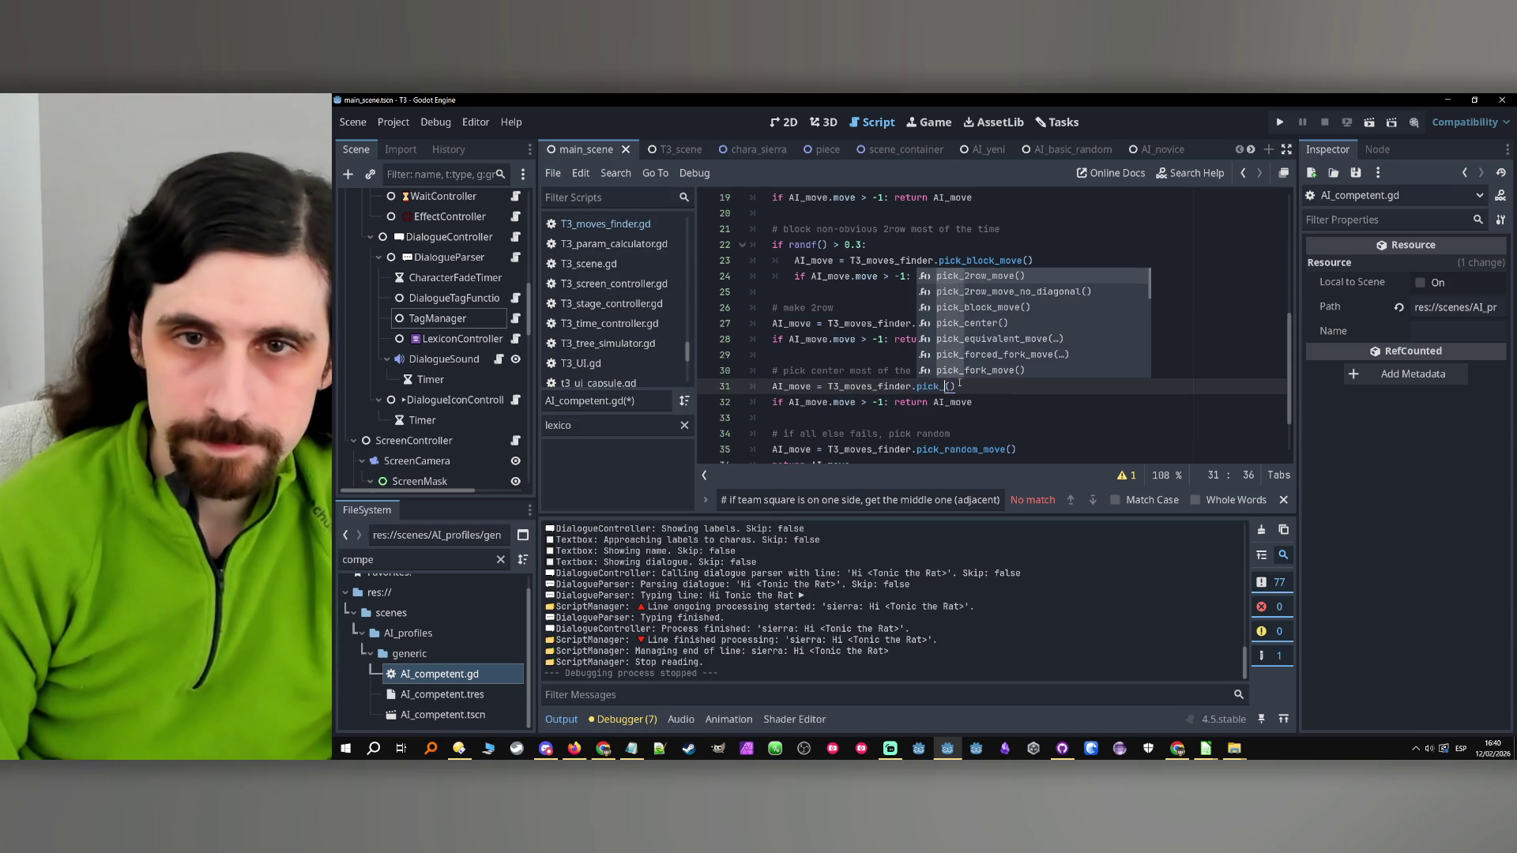
text(specific_move()
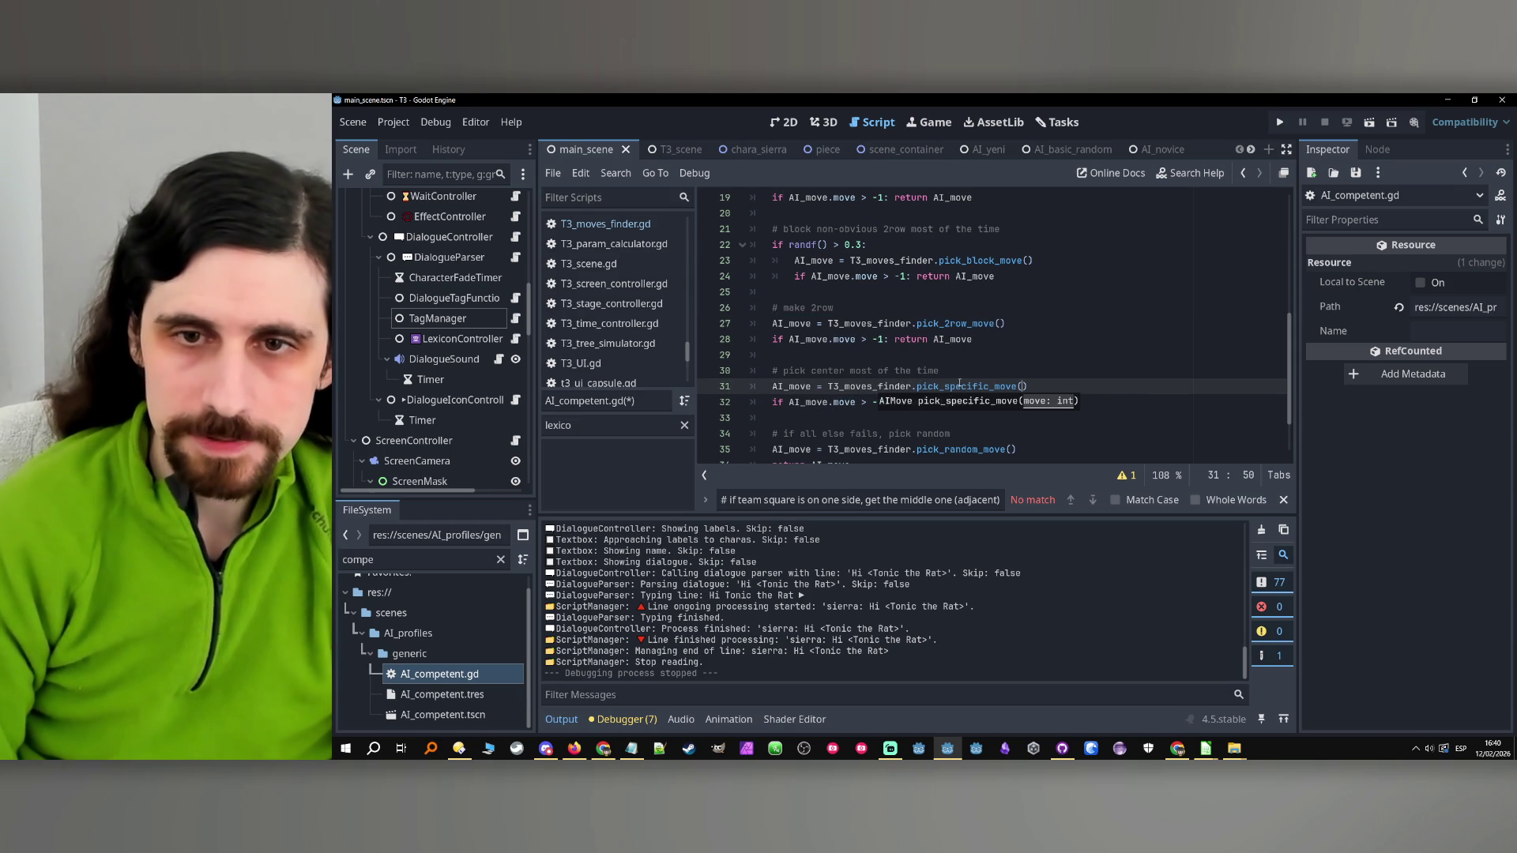
text(4)
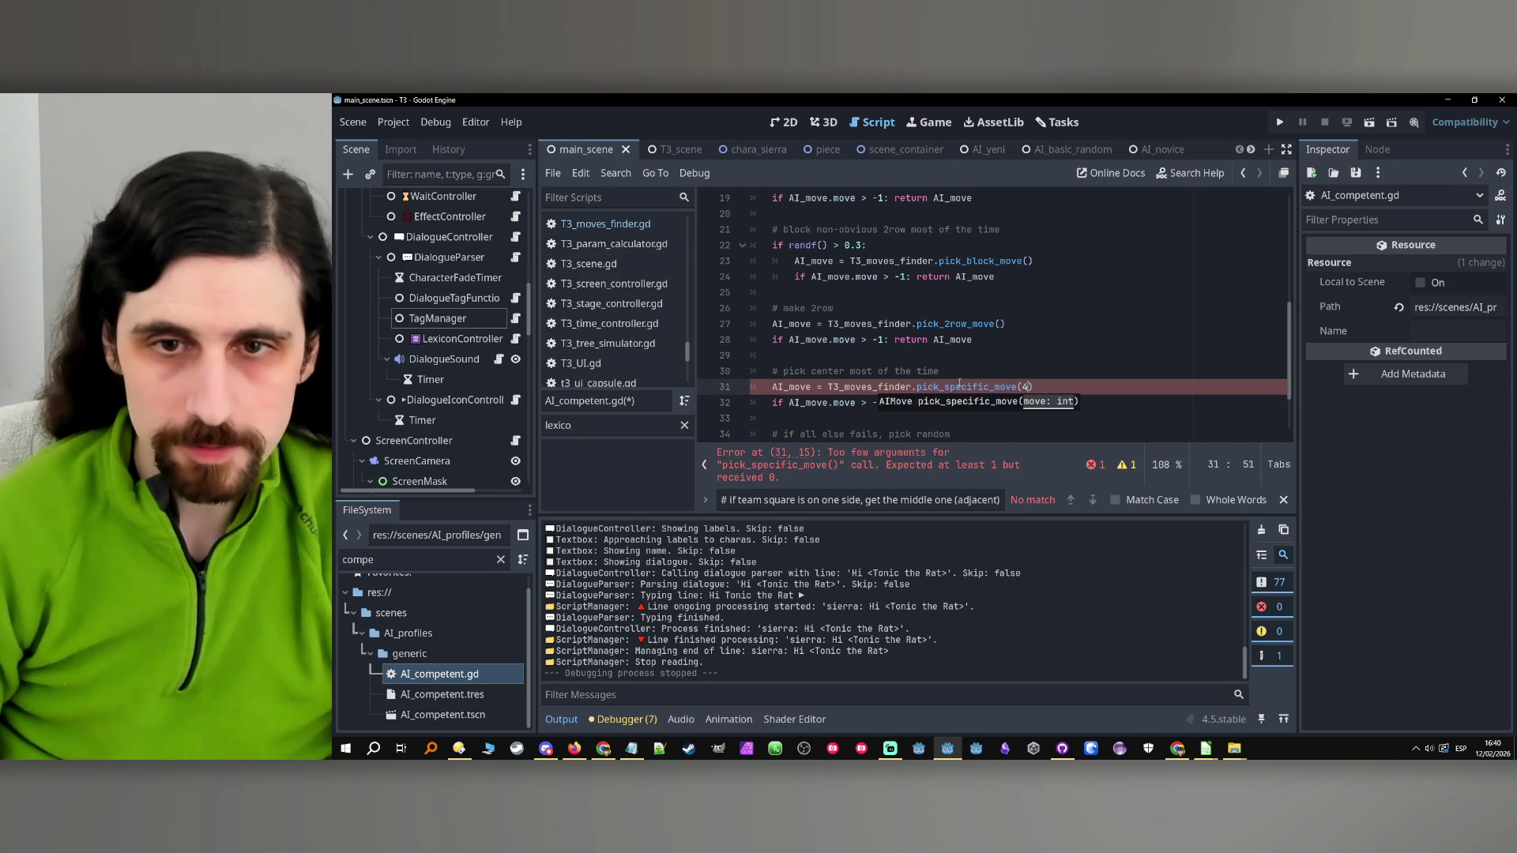
Copy the 'if randf() > 0.3:' condition above the centre move
key(Up)
click(998, 405)
click(976, 371)
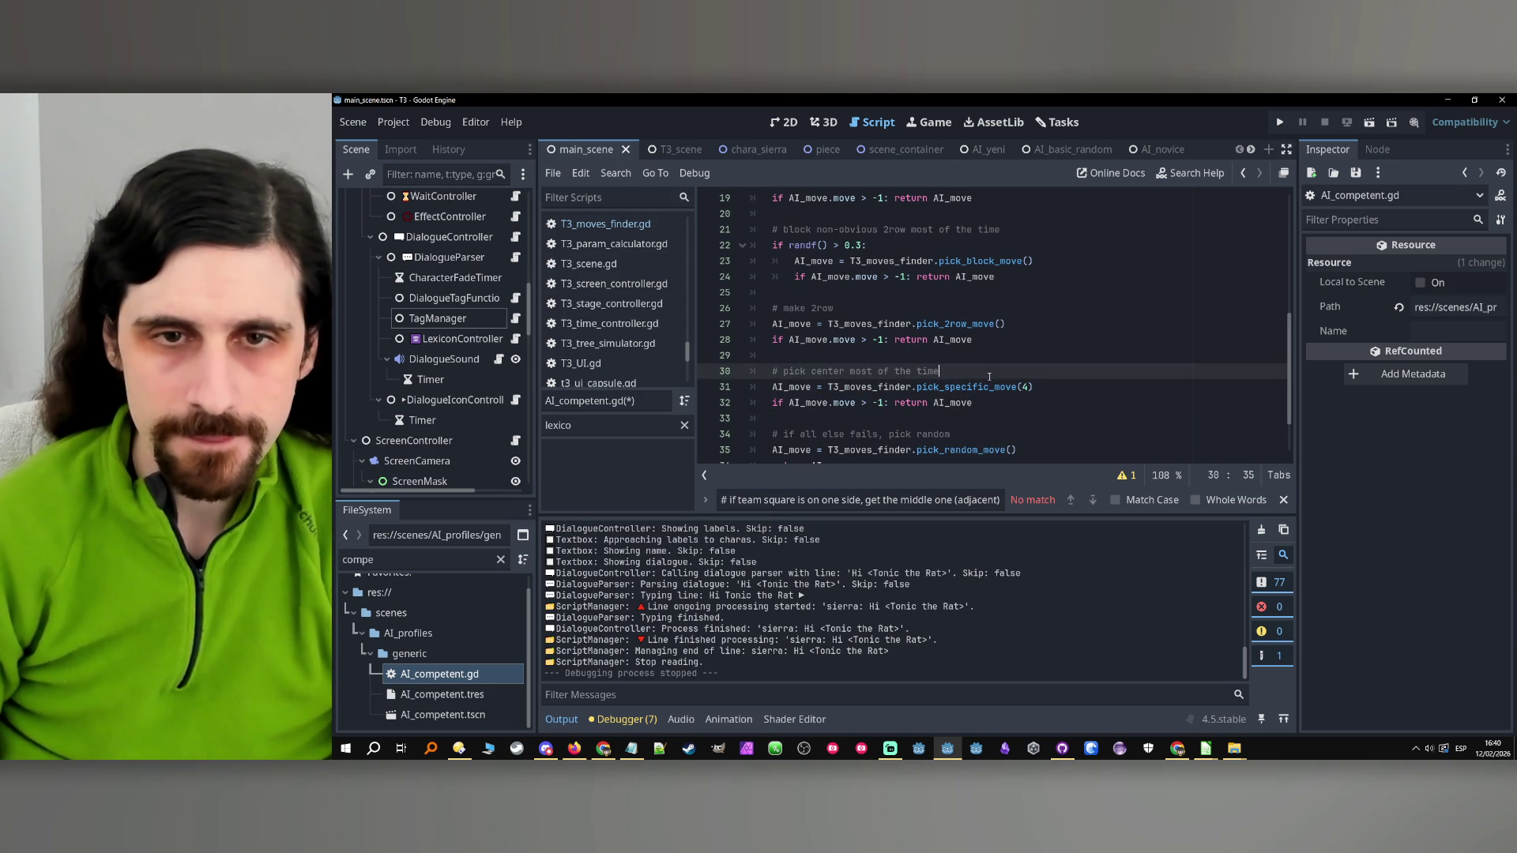
click(887, 245)
drag(887, 245, 765, 245)
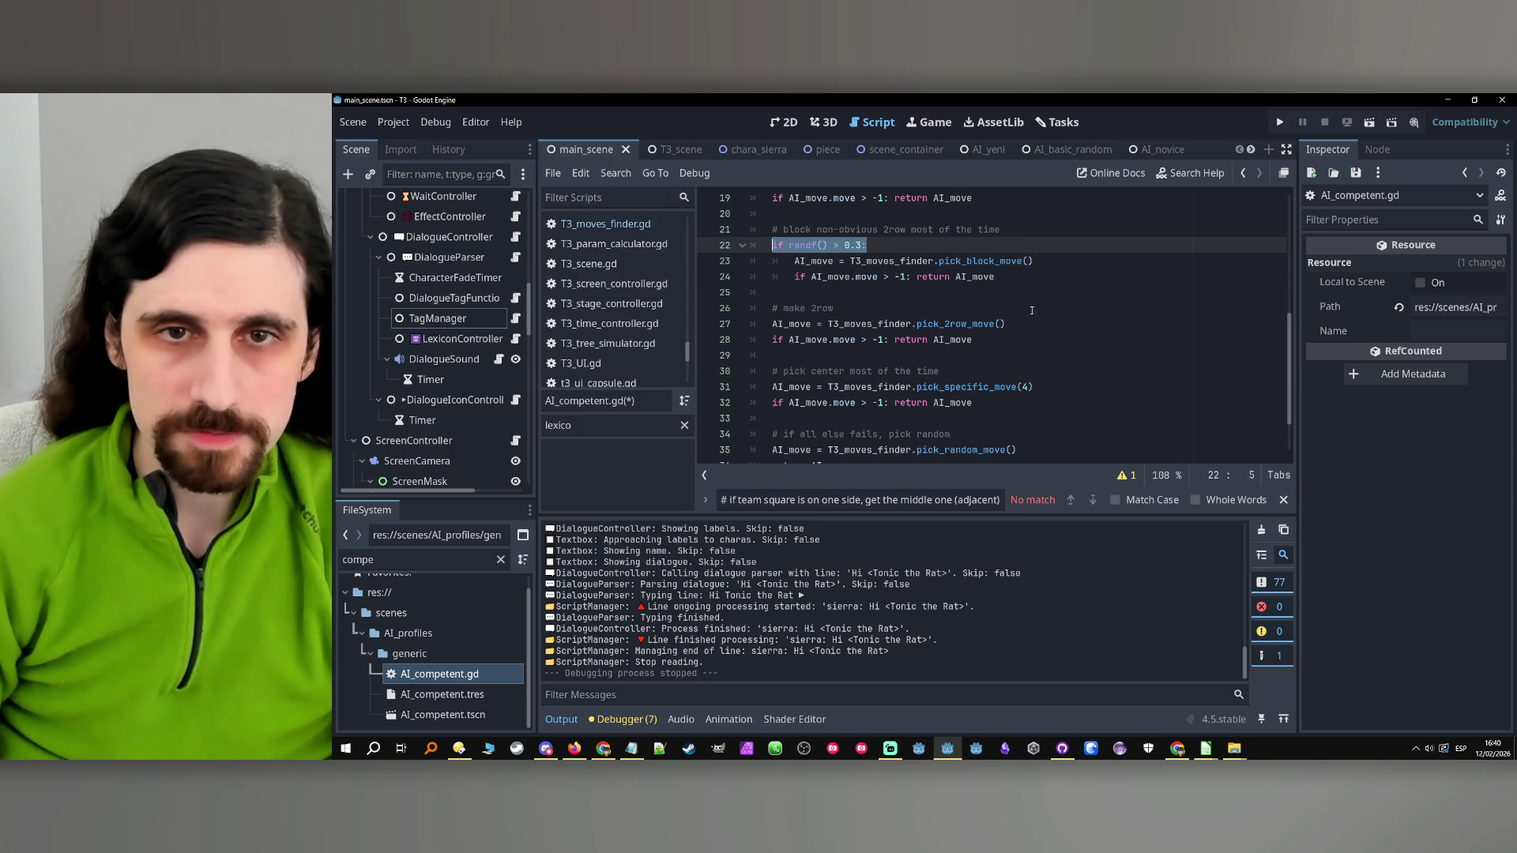
key(ctrl+c)
click(923, 372)
key(Return)
key(ctrl+v)
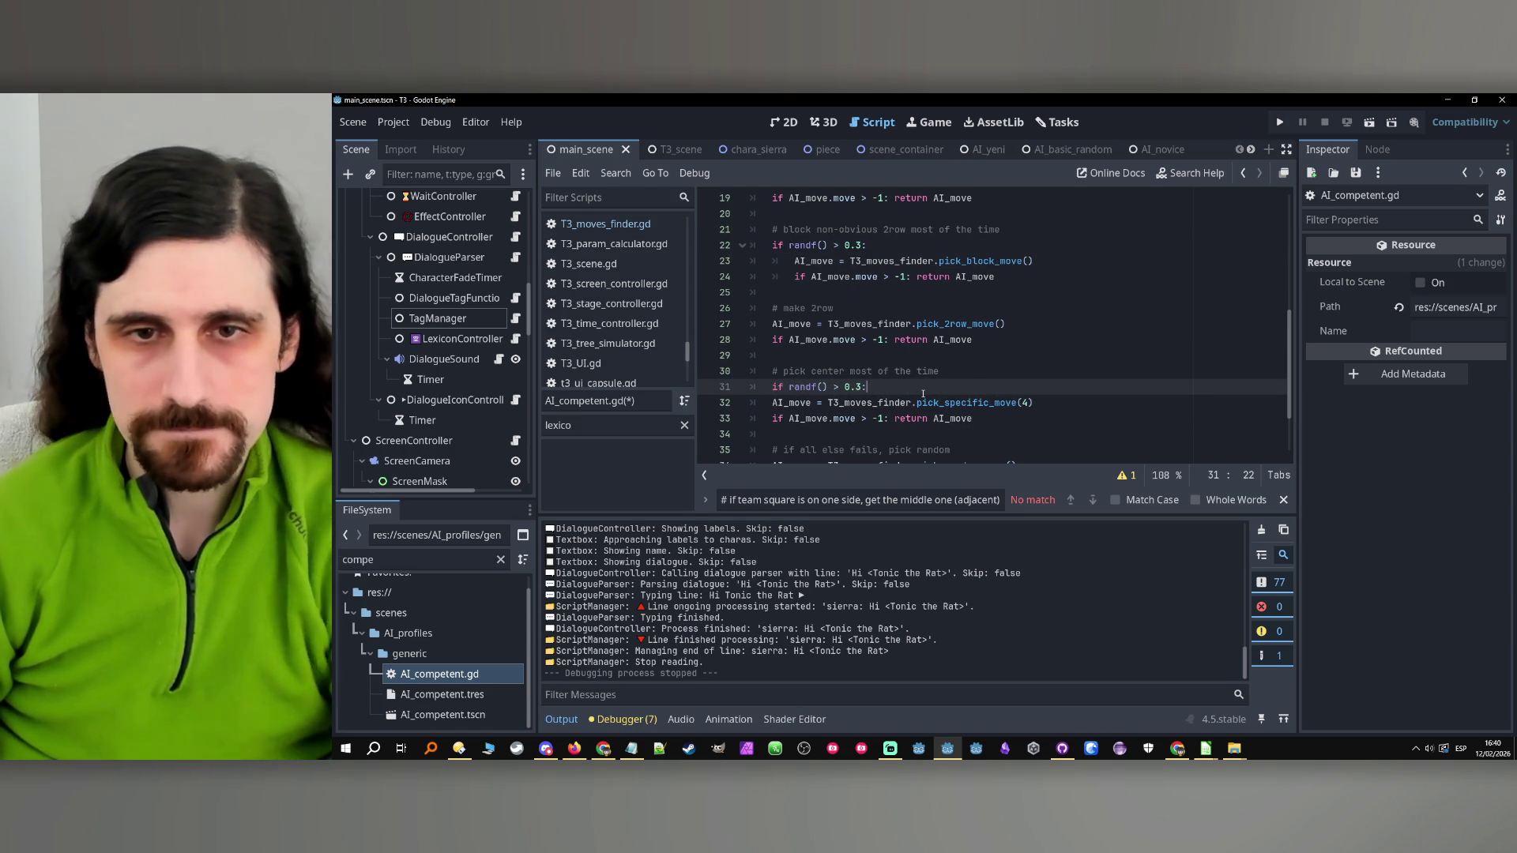
Indent the two centre-move lines under the randf() condition
double_click(856, 387)
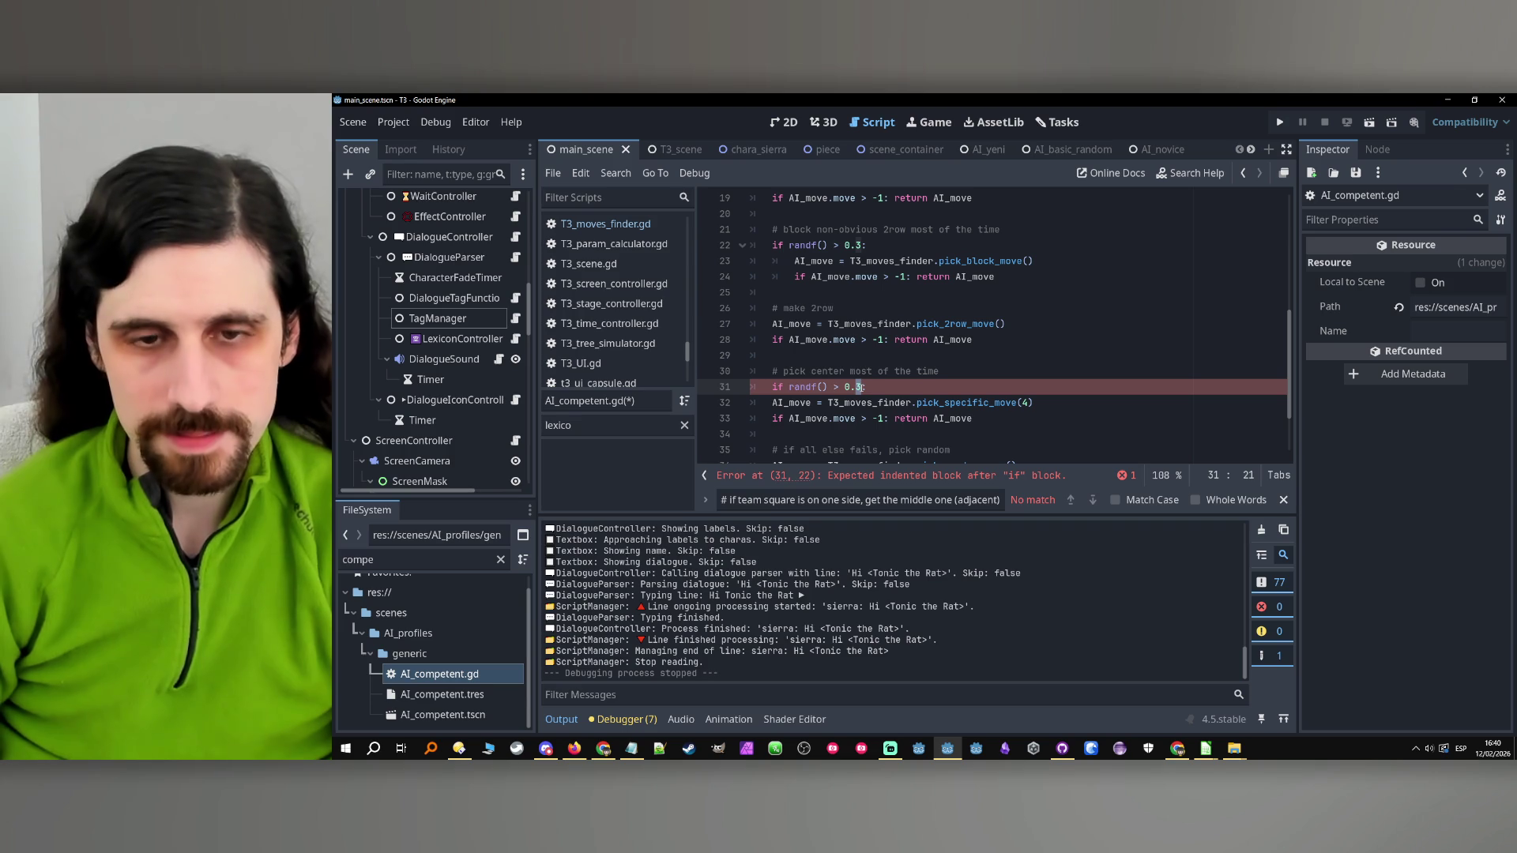
drag(775, 403, 973, 418)
key(Tab)
click(853, 388)
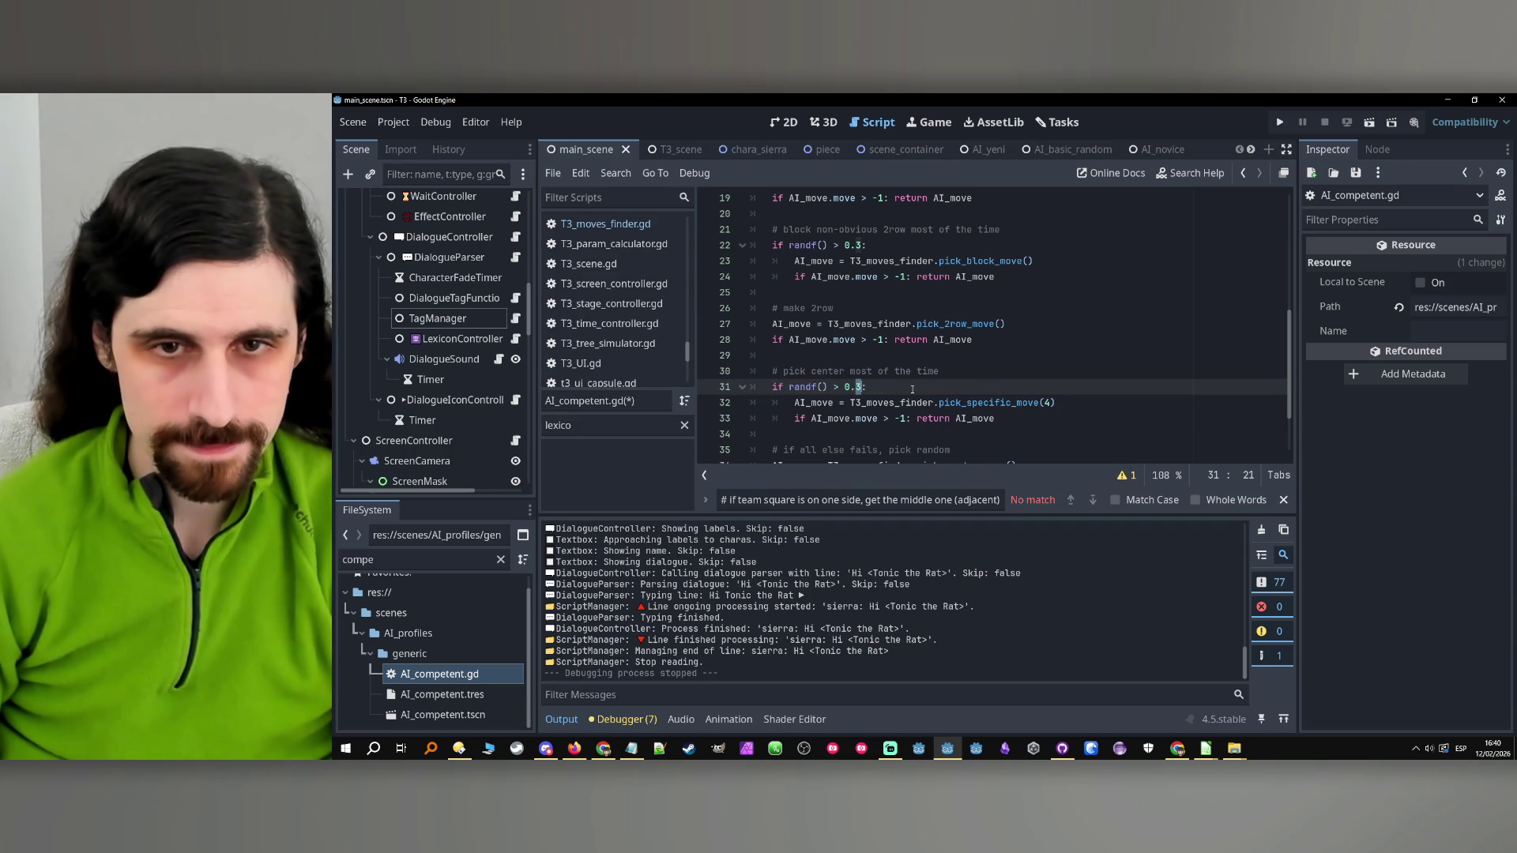
click(994, 418)
scroll(1004, 417, down, 1)
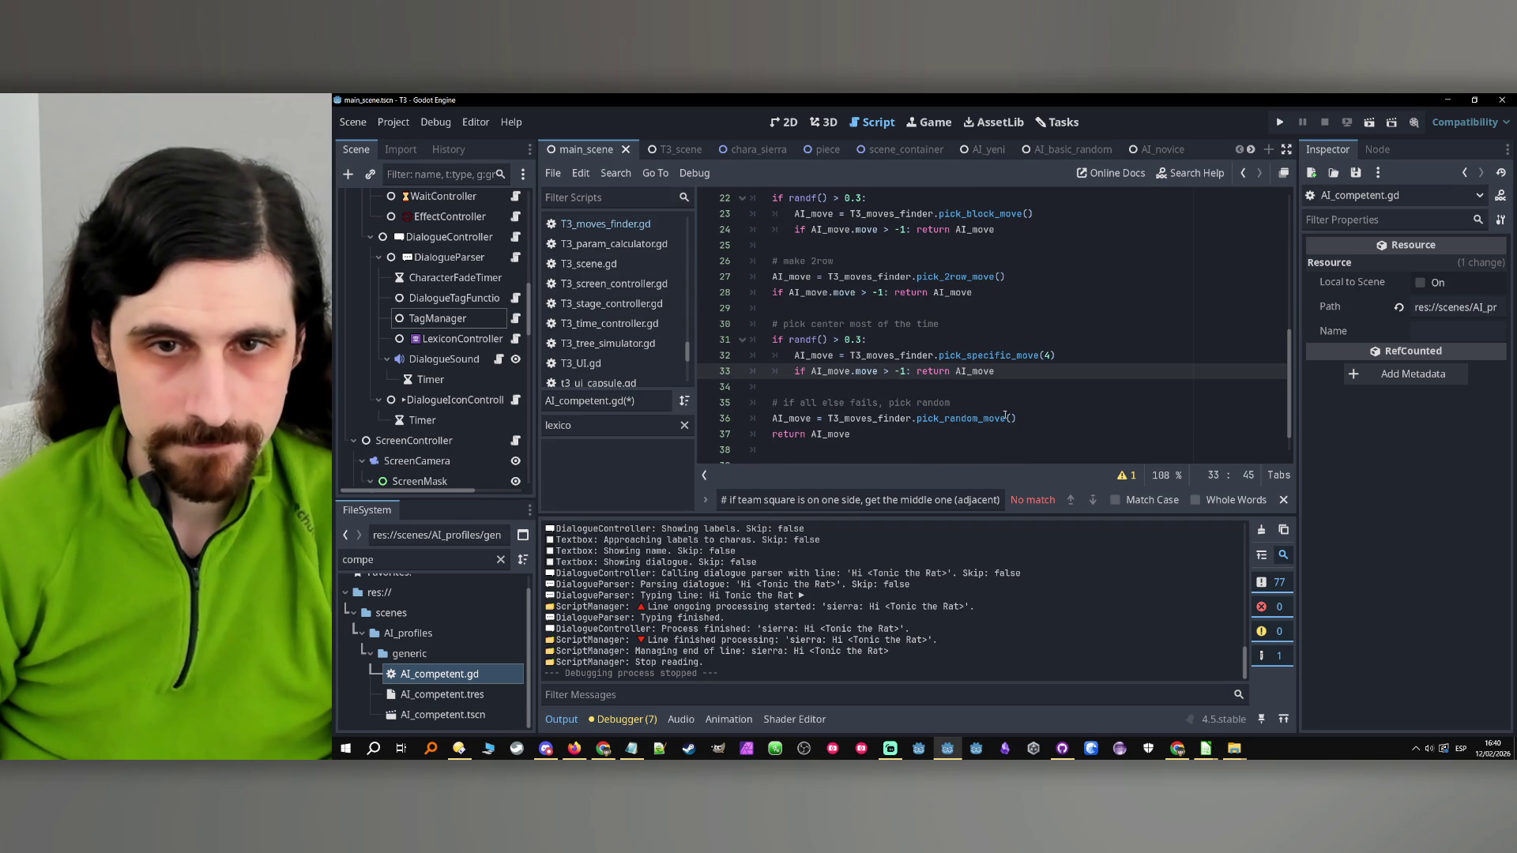
click(889, 346)
Save AI_competent.gd and bring up the Tasks board
key(ctrl+s)
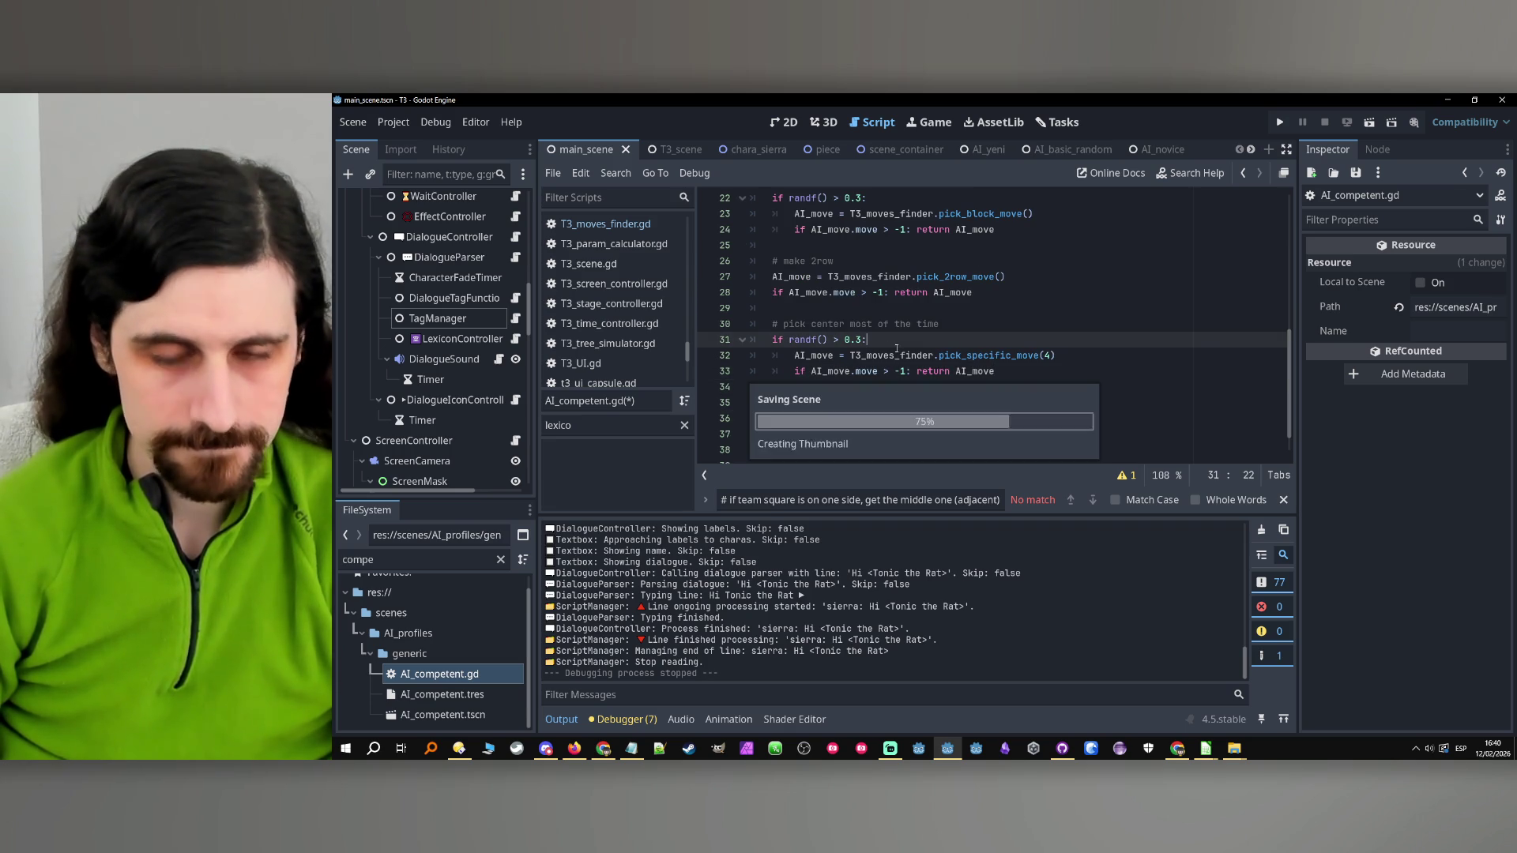
click(1071, 378)
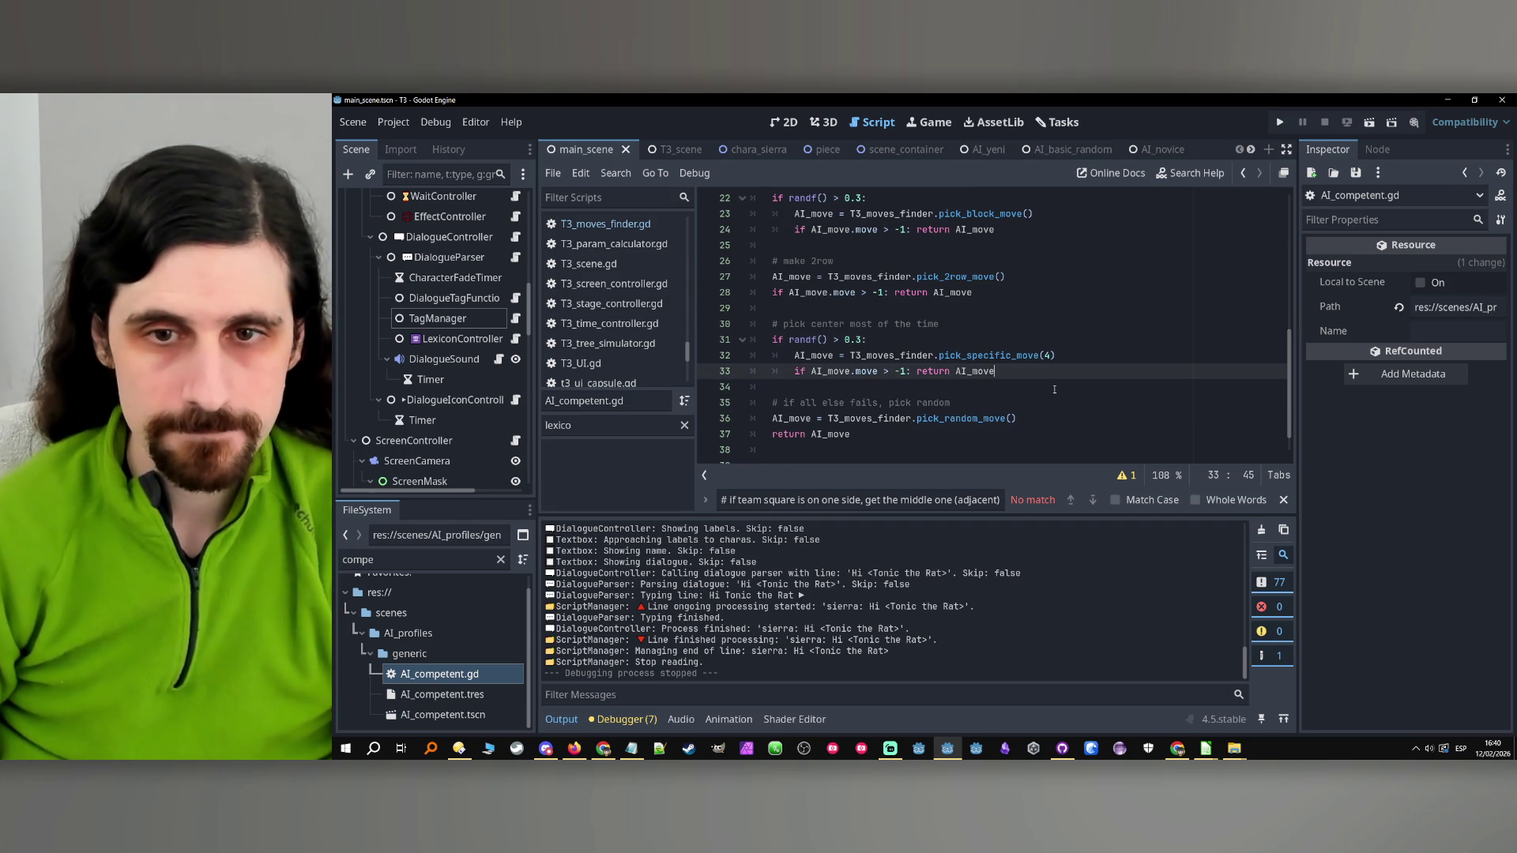
click(1055, 402)
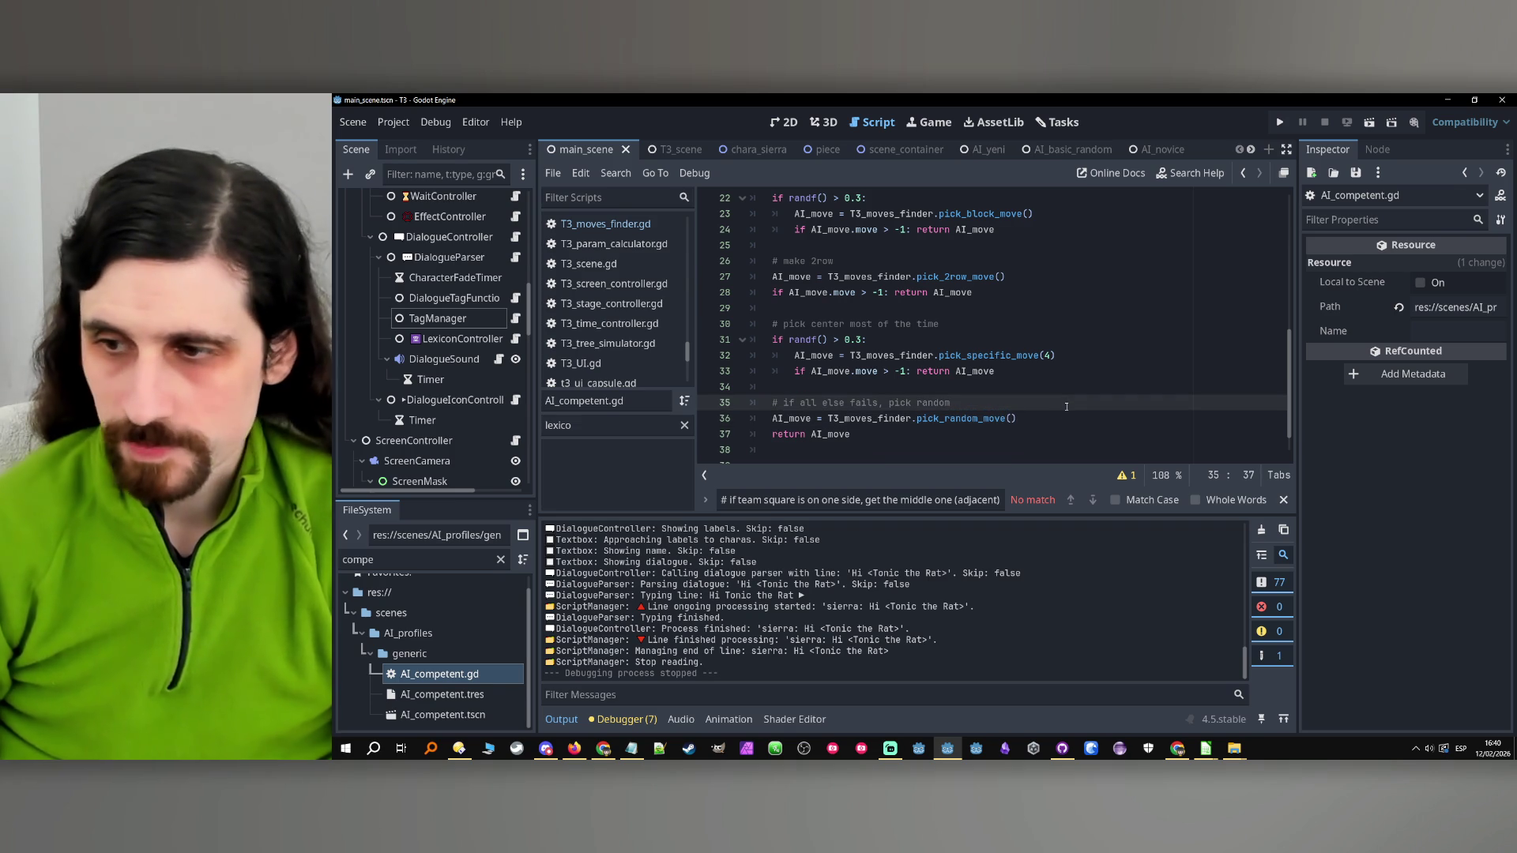
click(1063, 120)
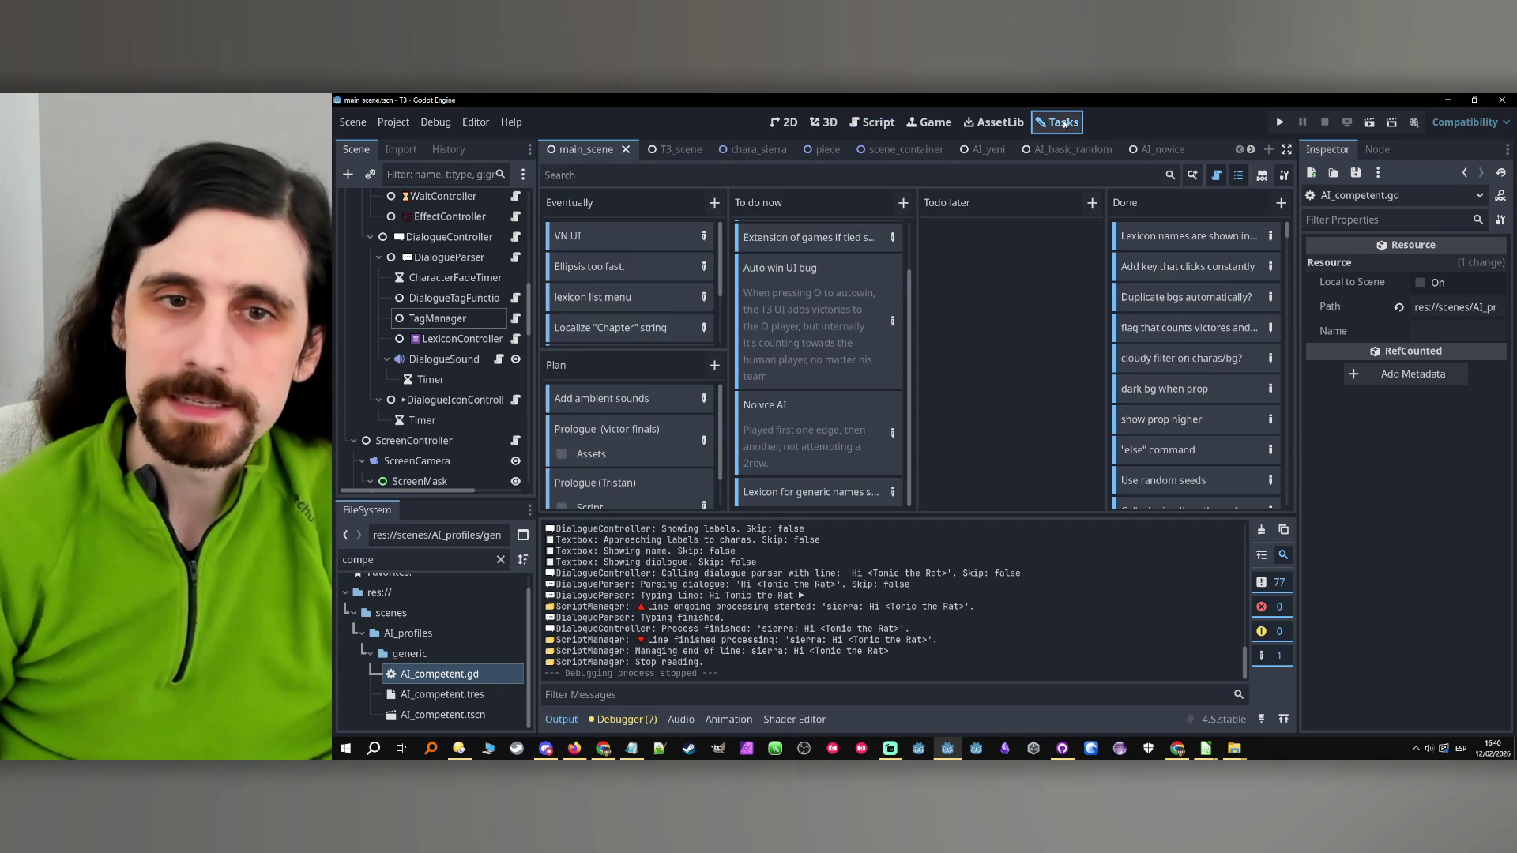
Drag the Noivce AI card into Done, delete its duplicate, then show pending repository changes
drag(847, 417, 1246, 237)
drag(1197, 281, 1154, 307)
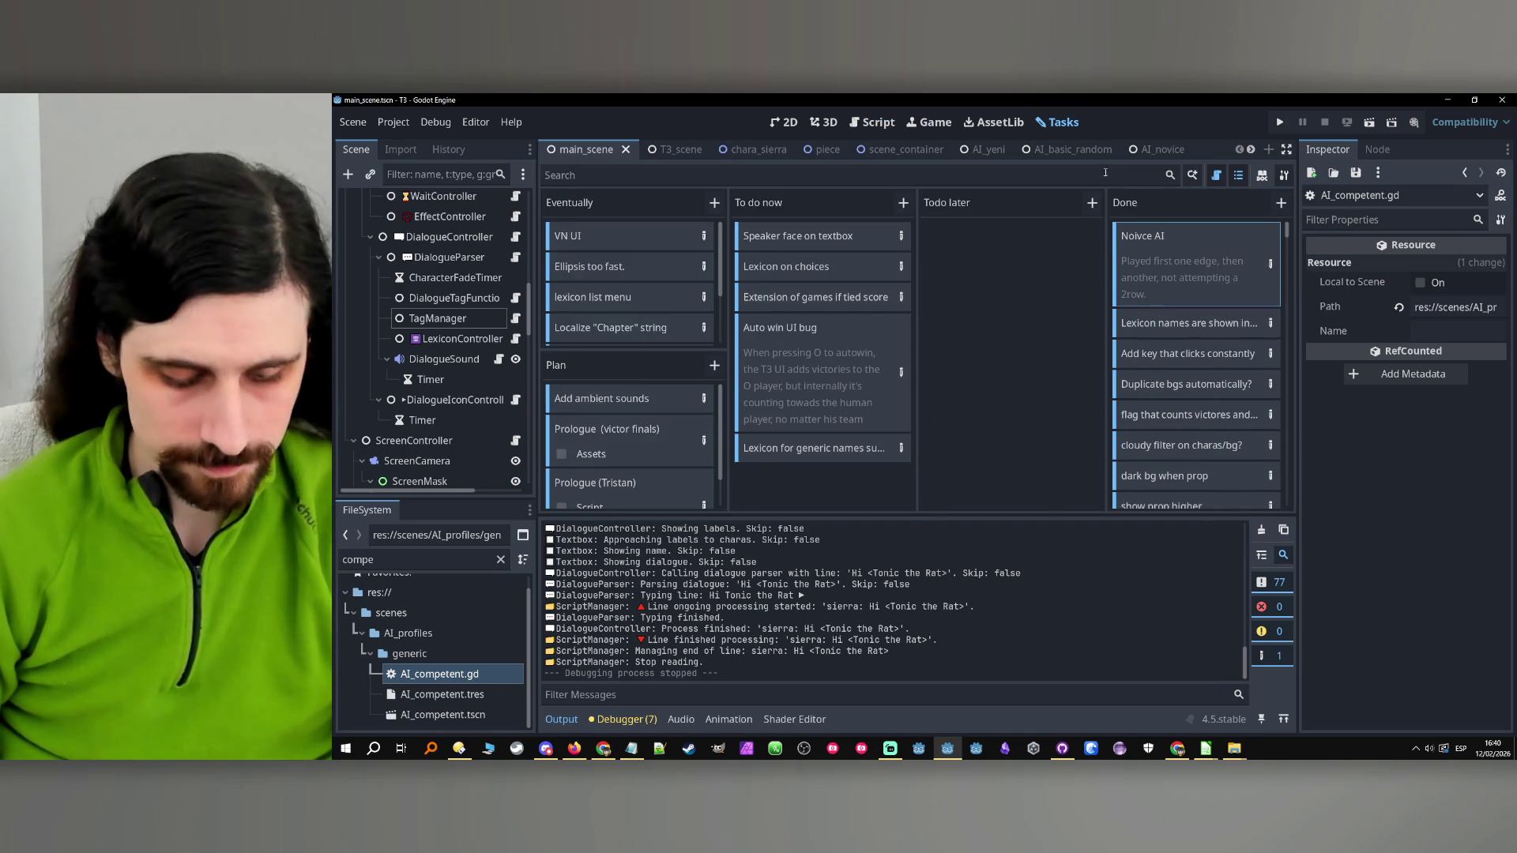
key(ctrl+d)
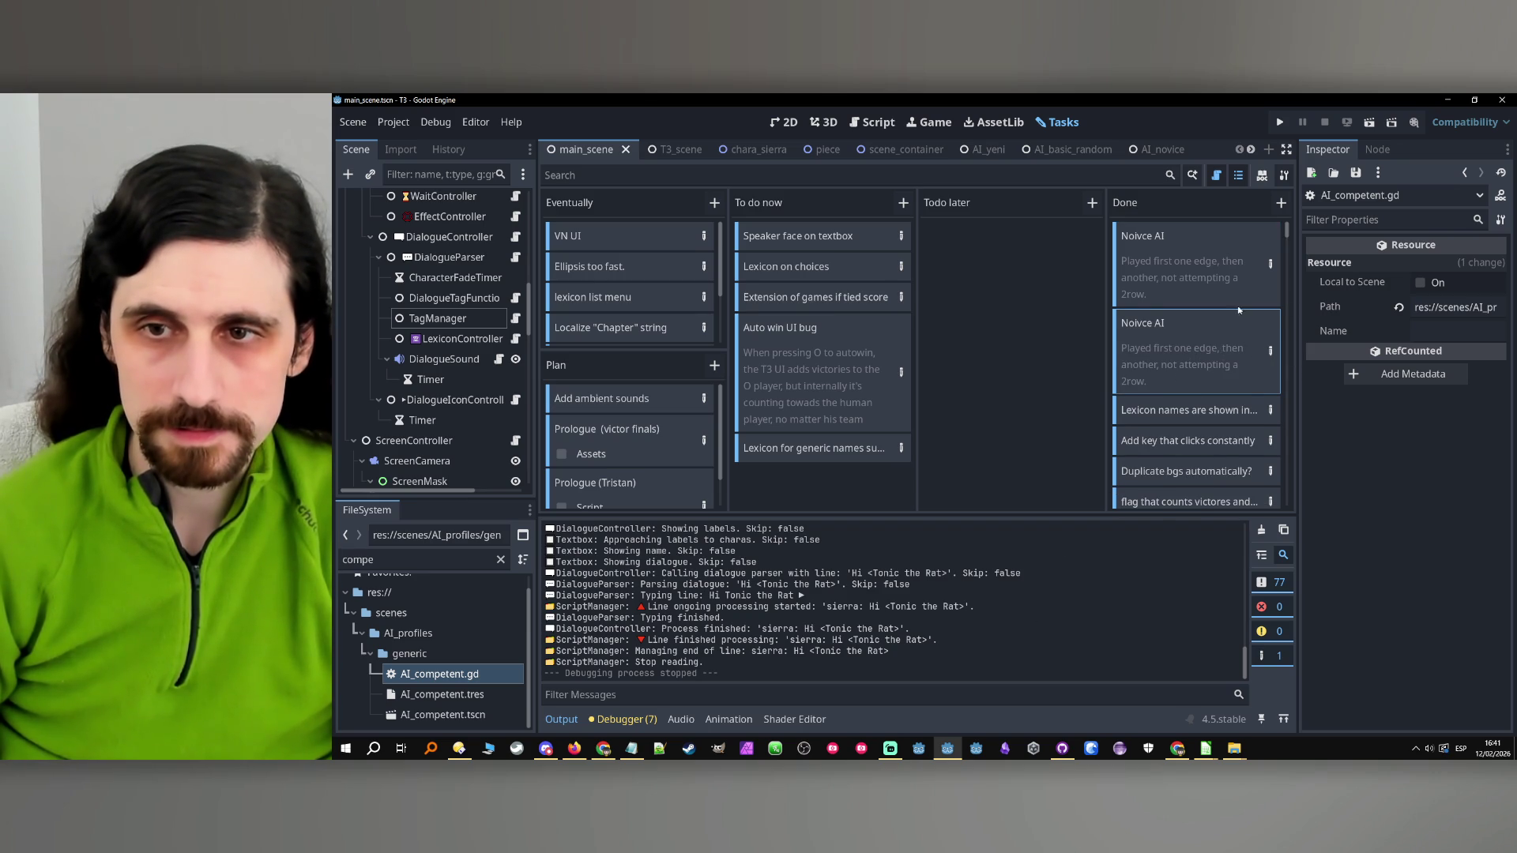
key(Delete)
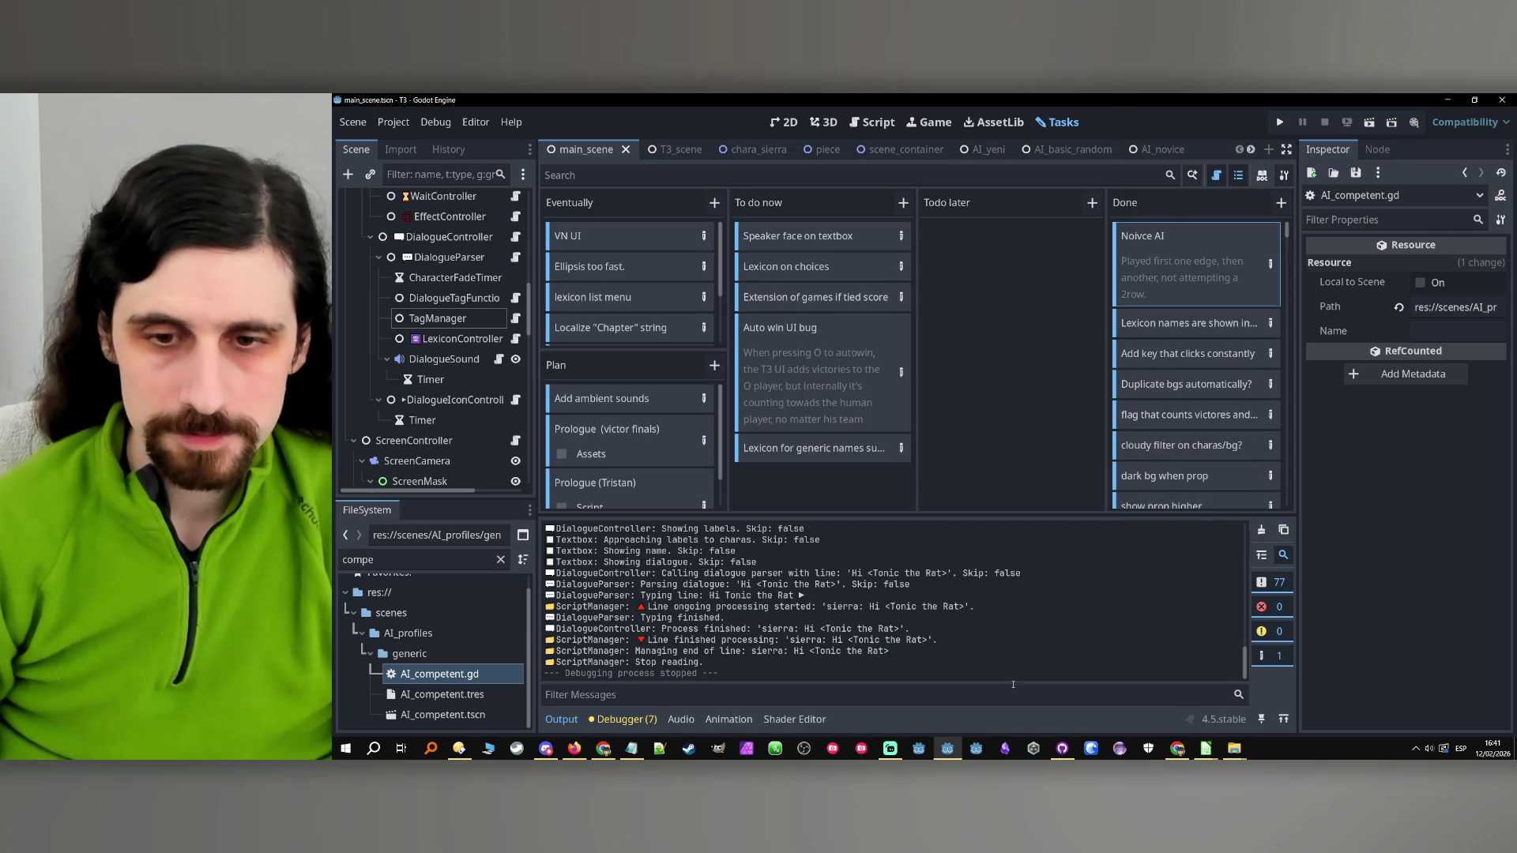
click(1062, 754)
Commit the 5 files to main as 'Fixed novice and competent AIs' and minimize GitHub Desktop
text(F)
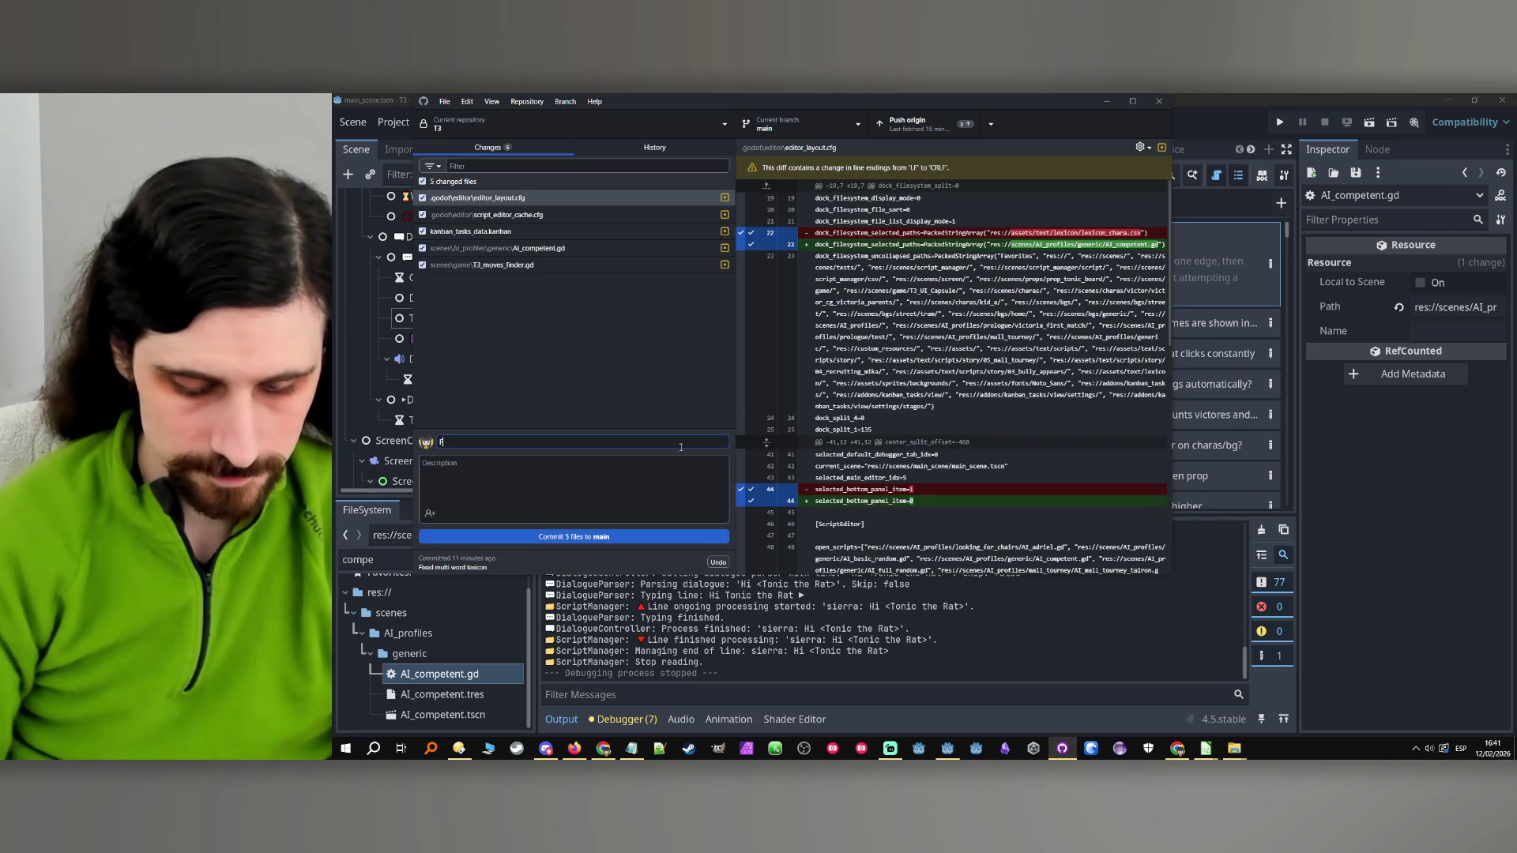
text(ixed novice and competent AIs)
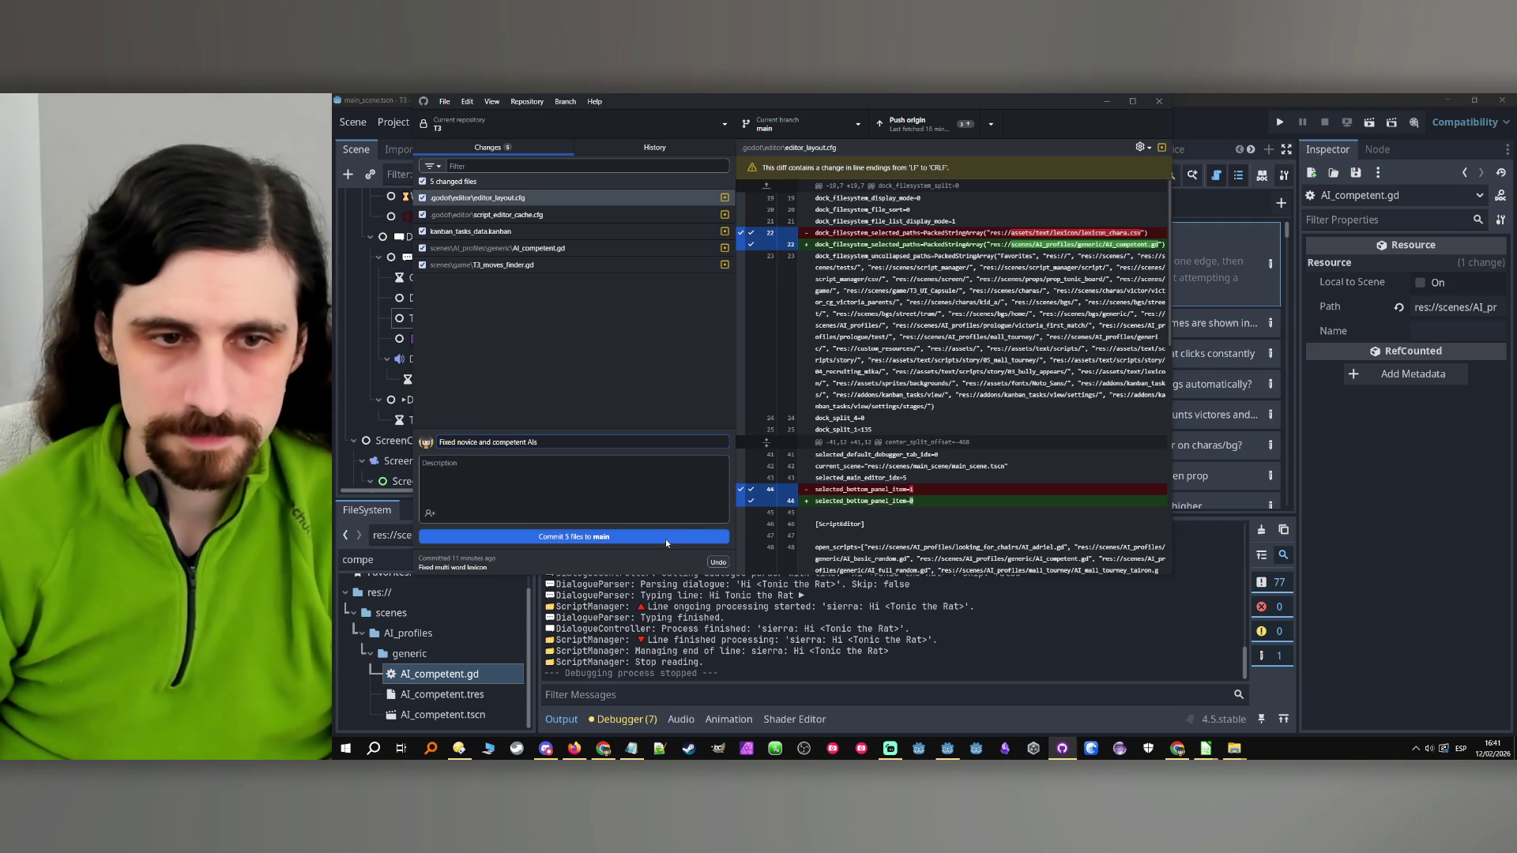
click(675, 537)
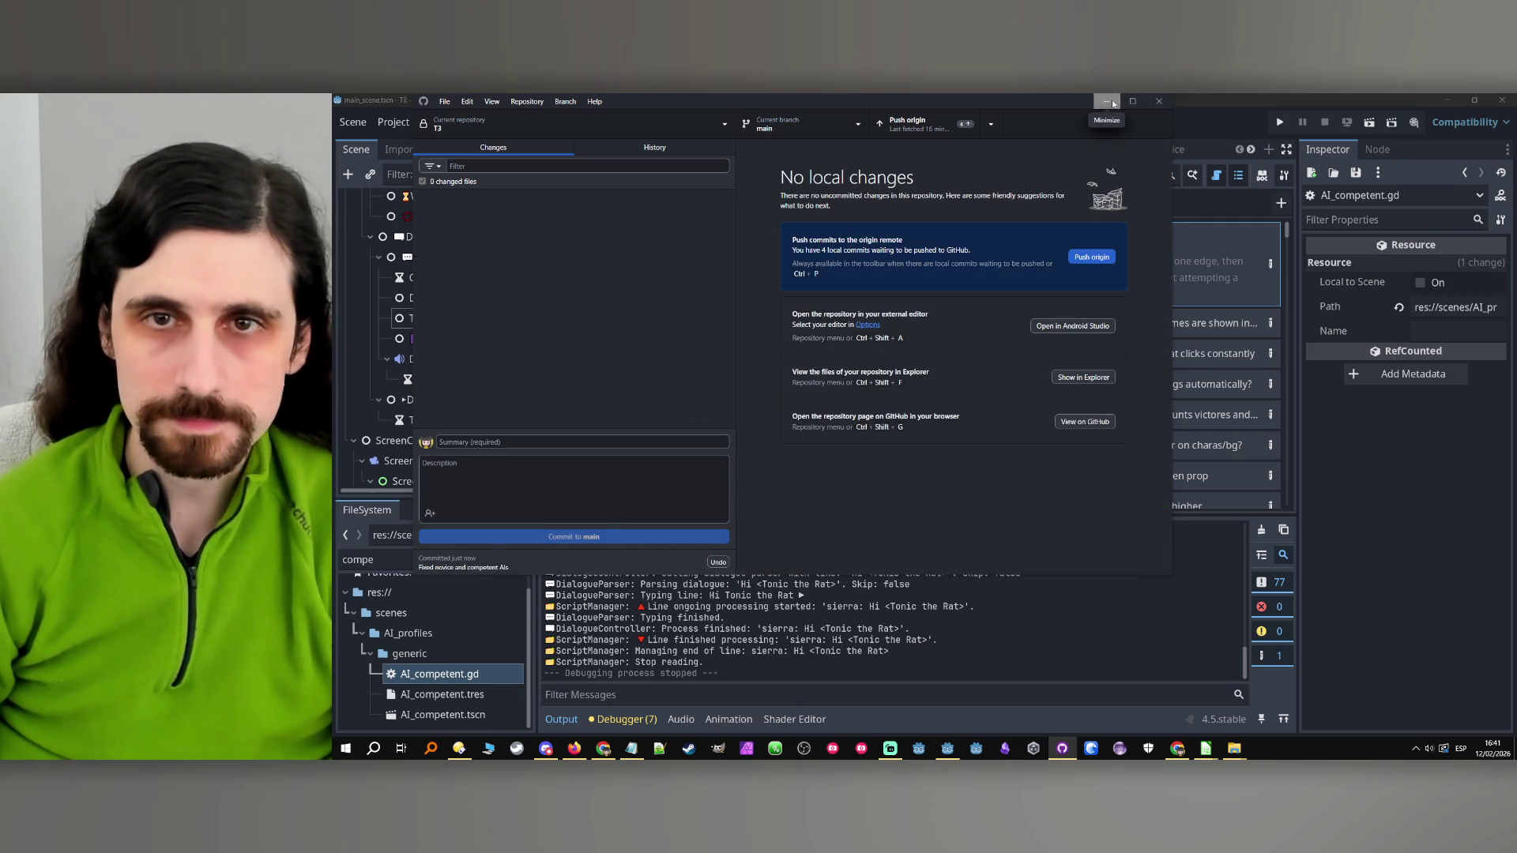
click(1108, 102)
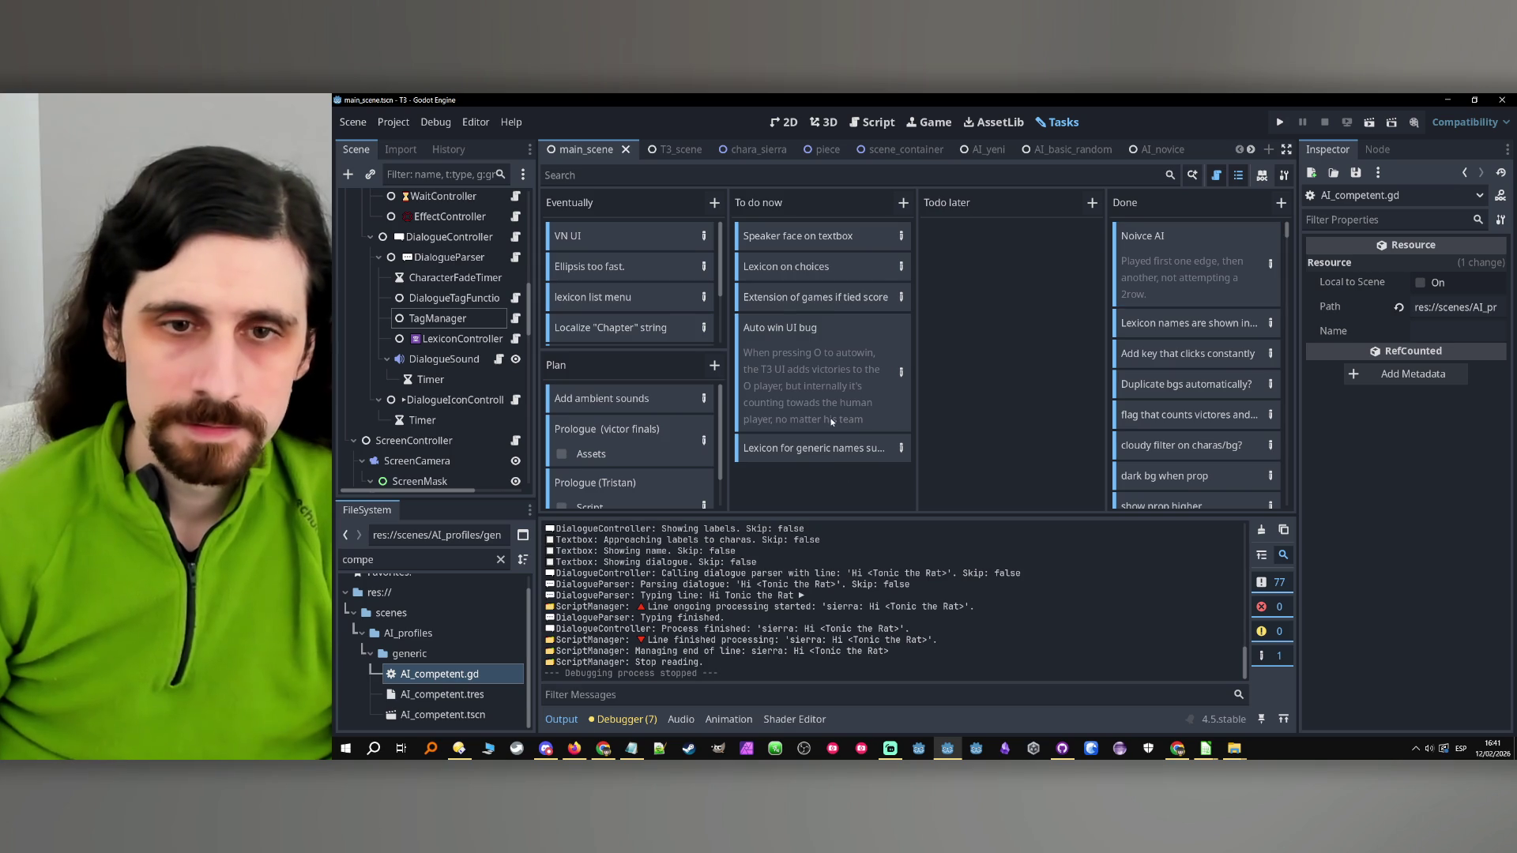
Check the 'Lexicon for generic names such as Kid?' task details, then switch to the file manager
click(902, 447)
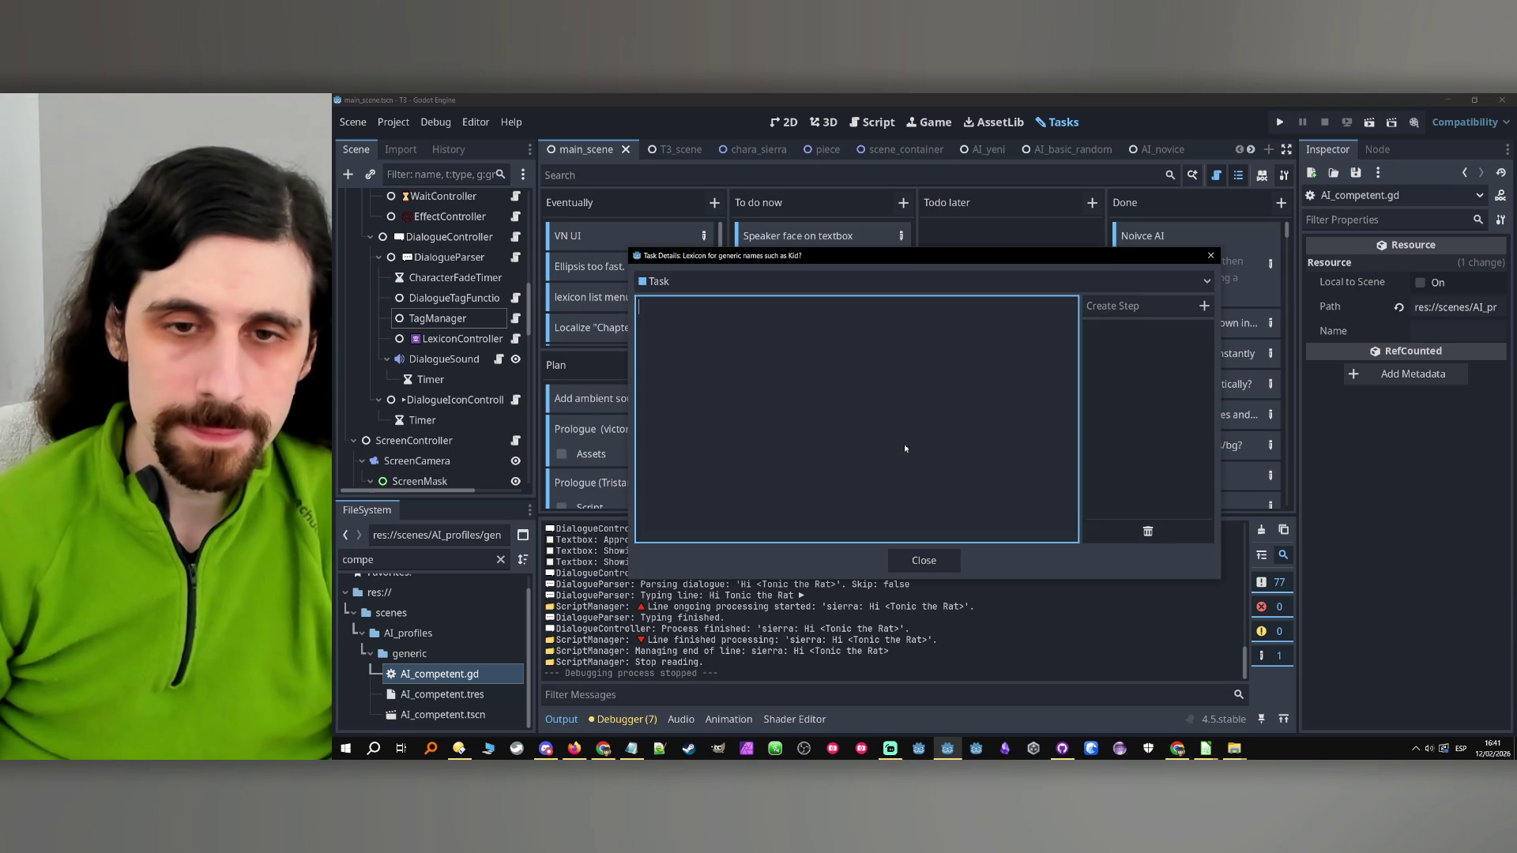
click(1210, 255)
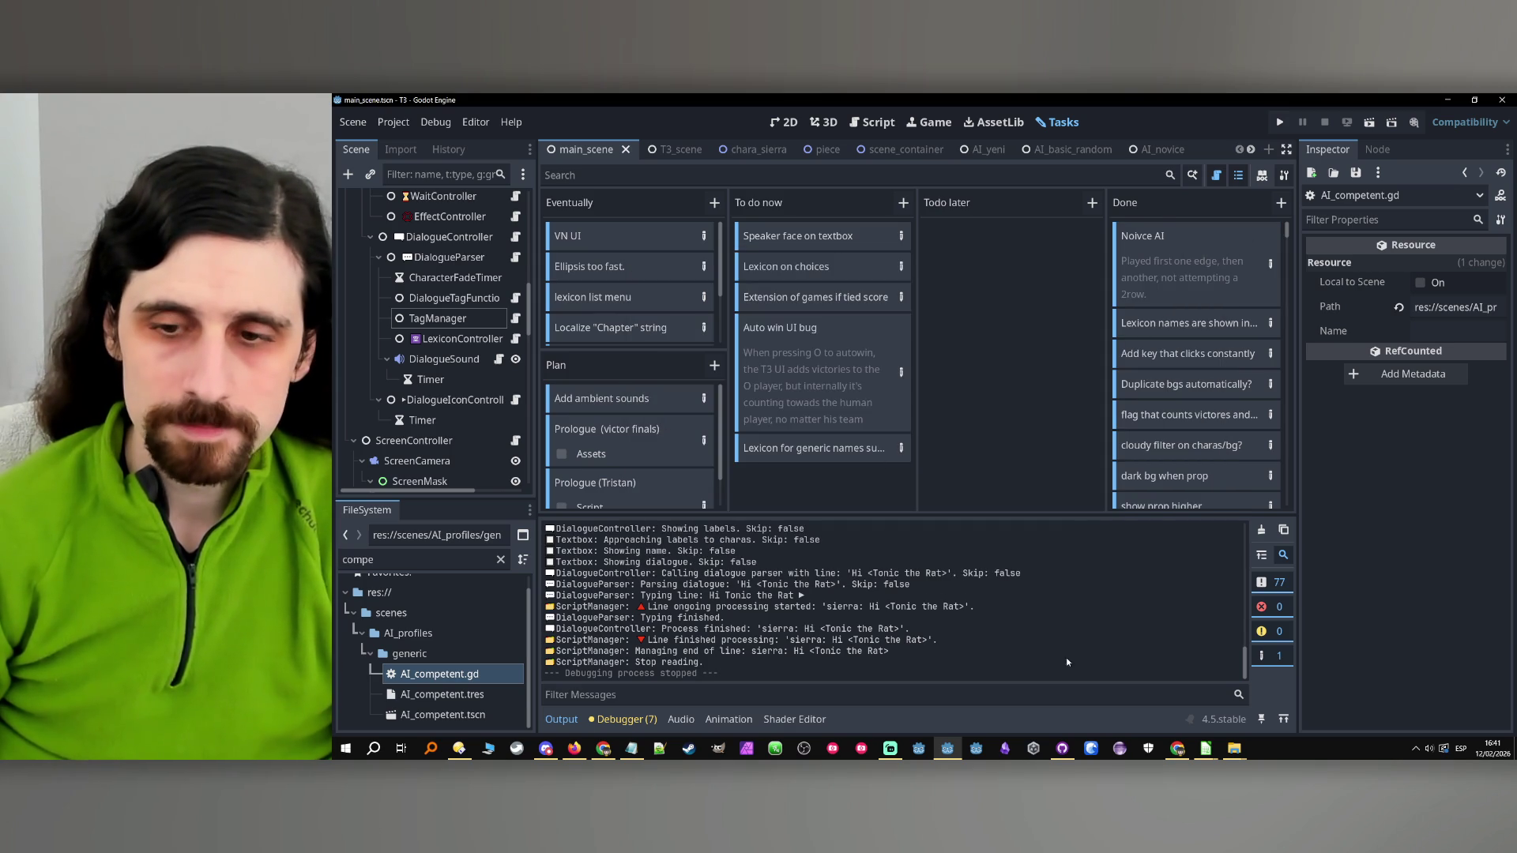
mouse_move(1205, 748)
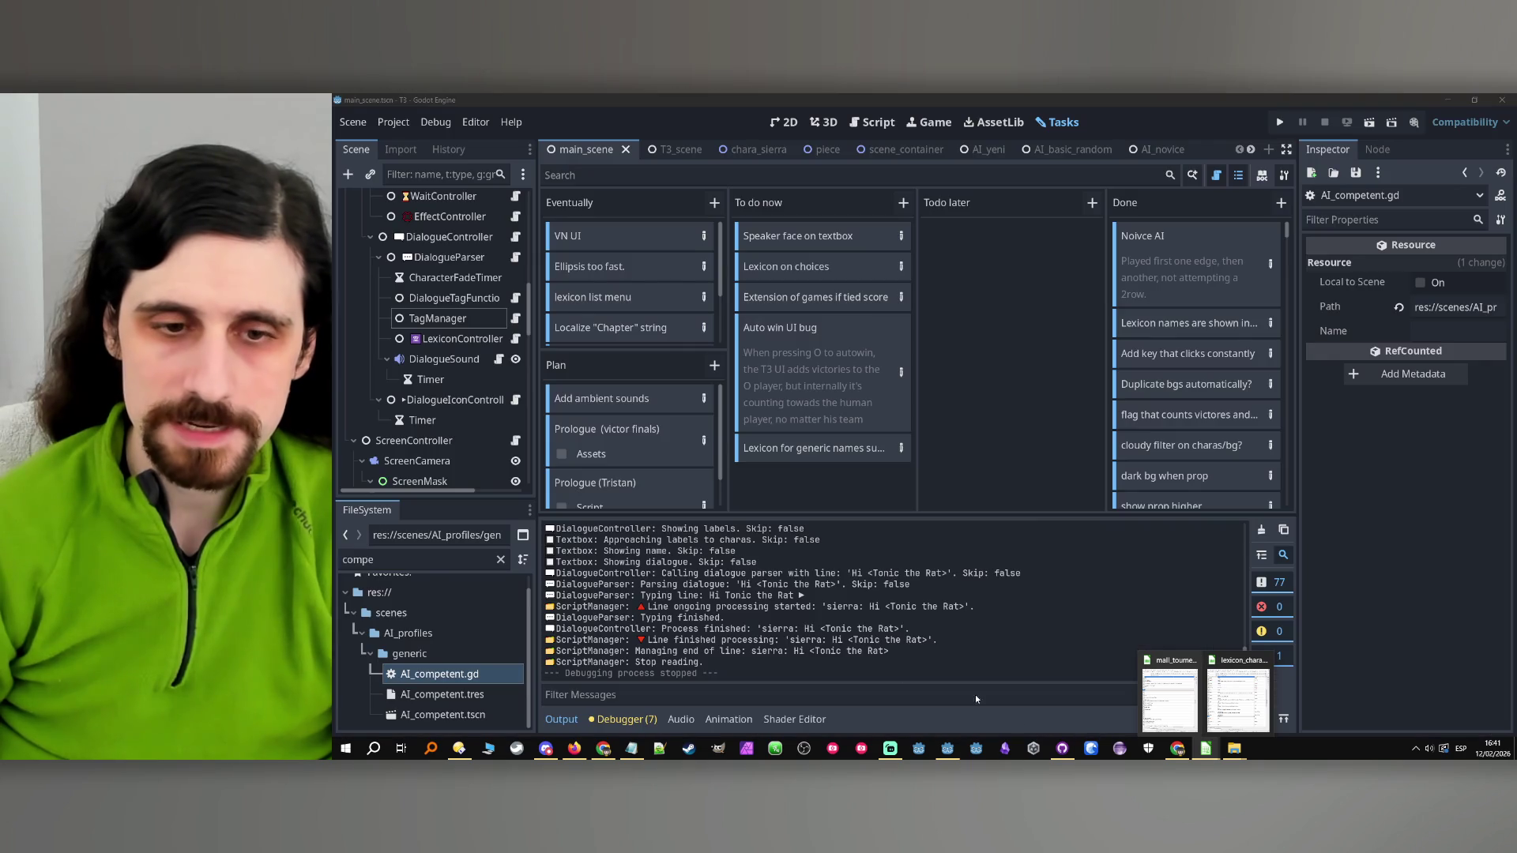
click(454, 748)
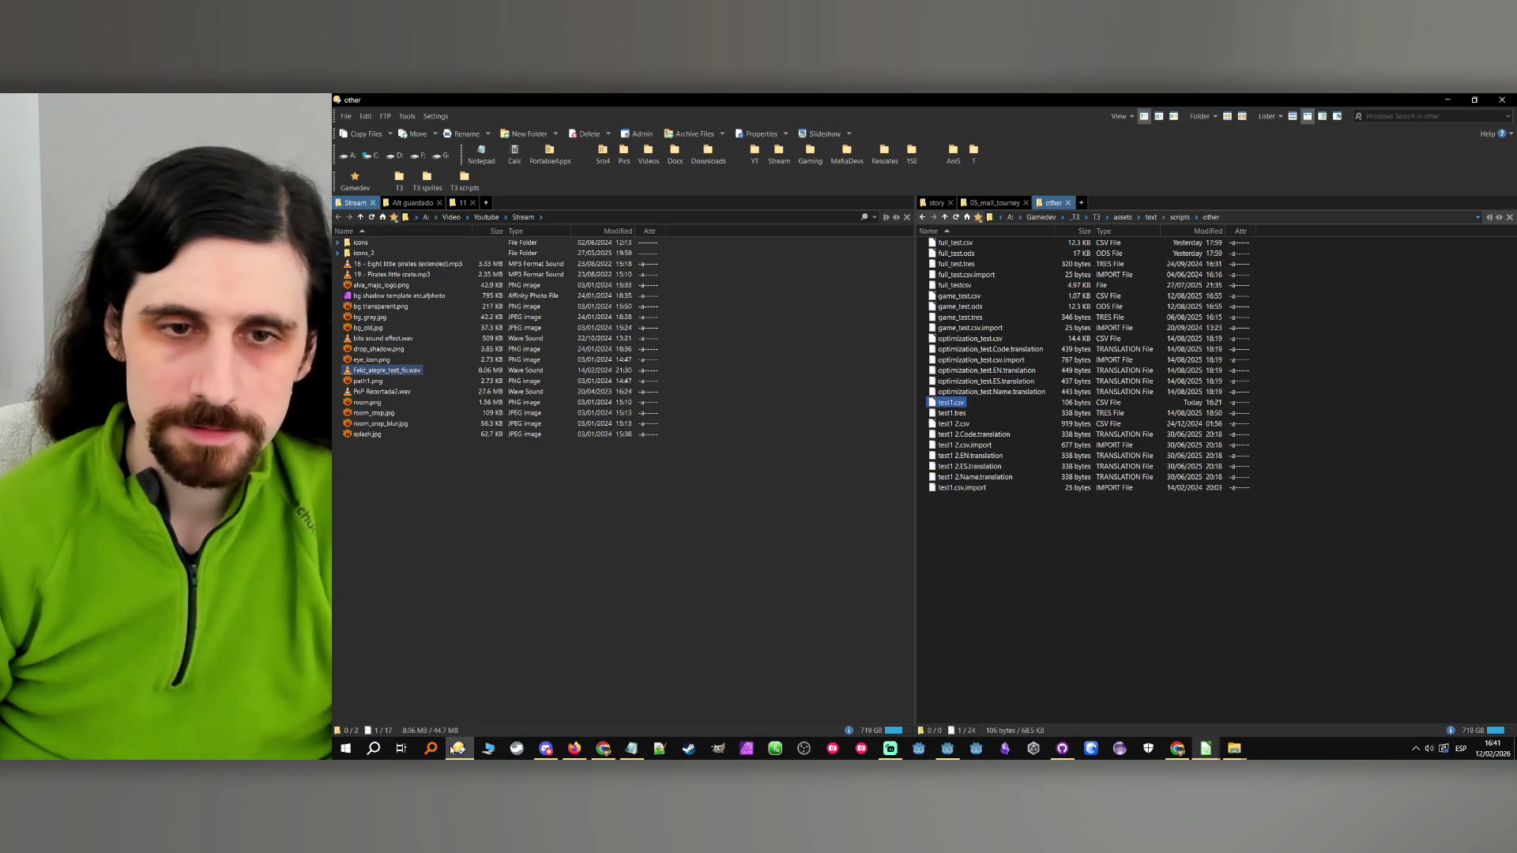
Open test1.csv and replace sierra with kid_a in cell B4
double_click(942, 404)
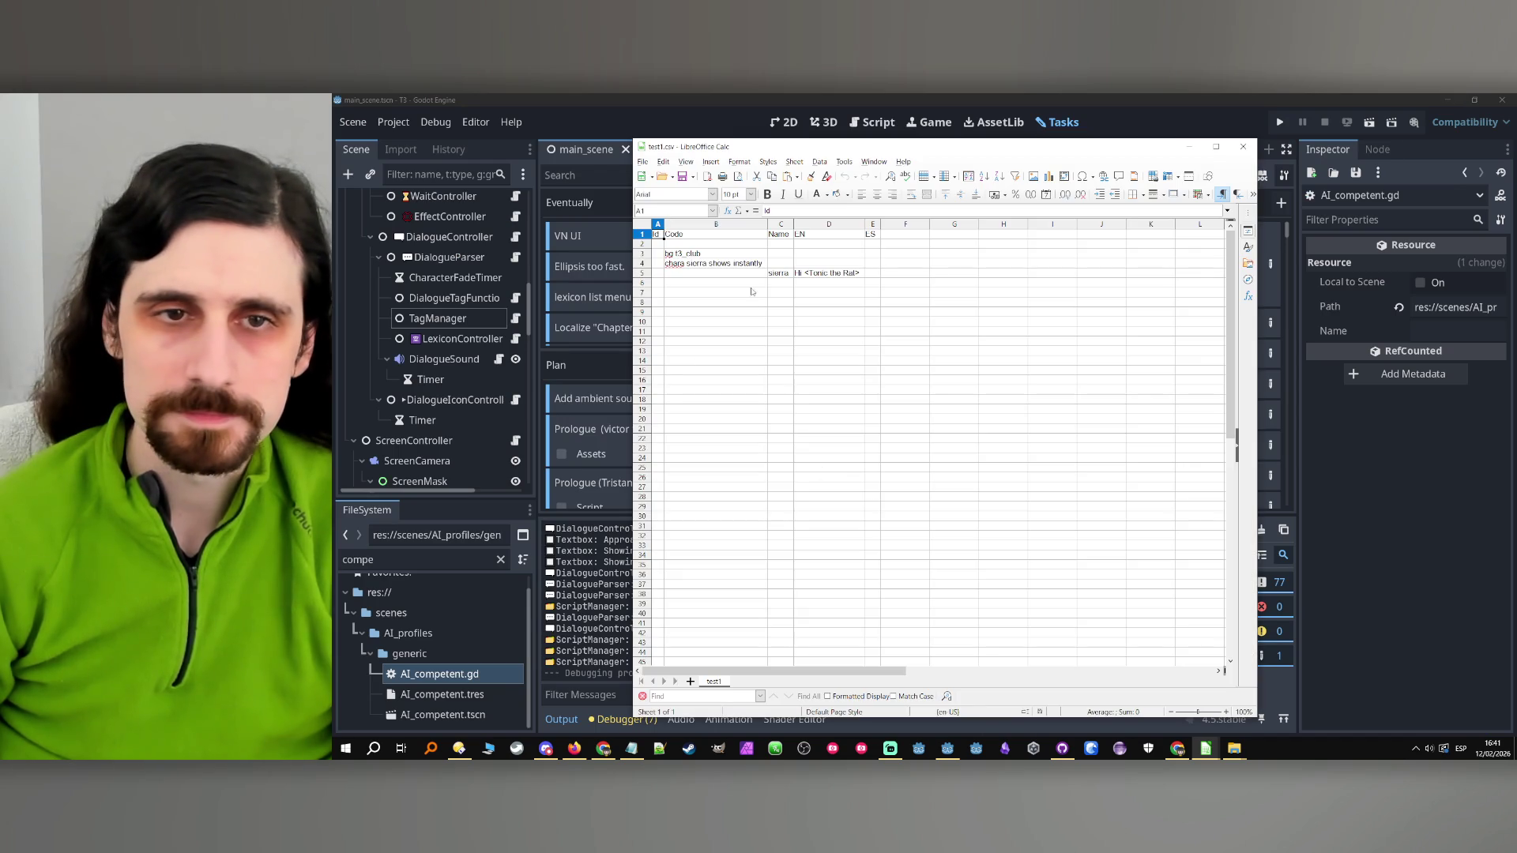
click(741, 265)
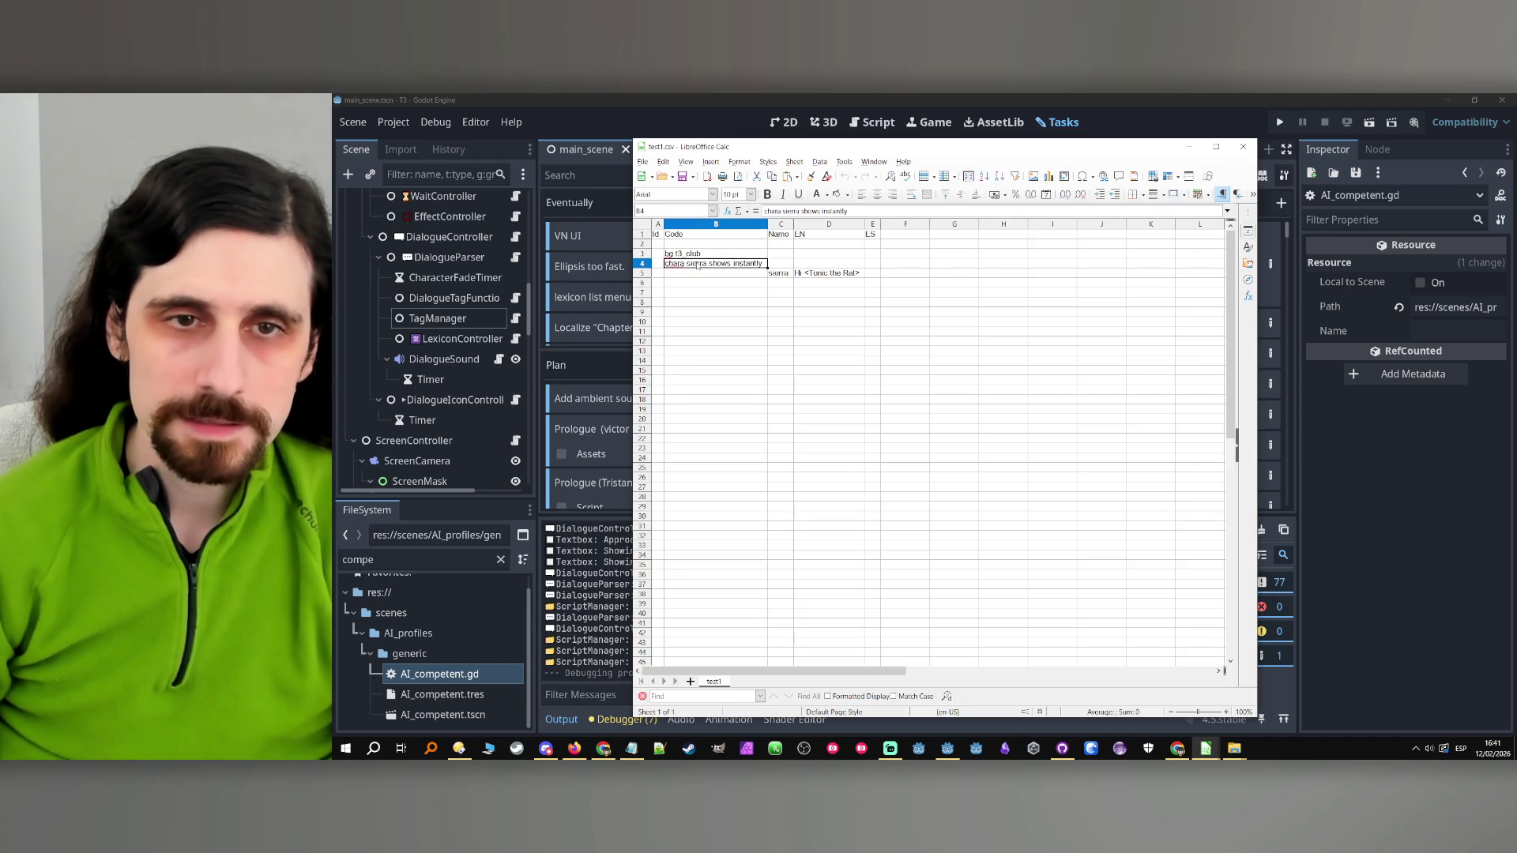
double_click(696, 263)
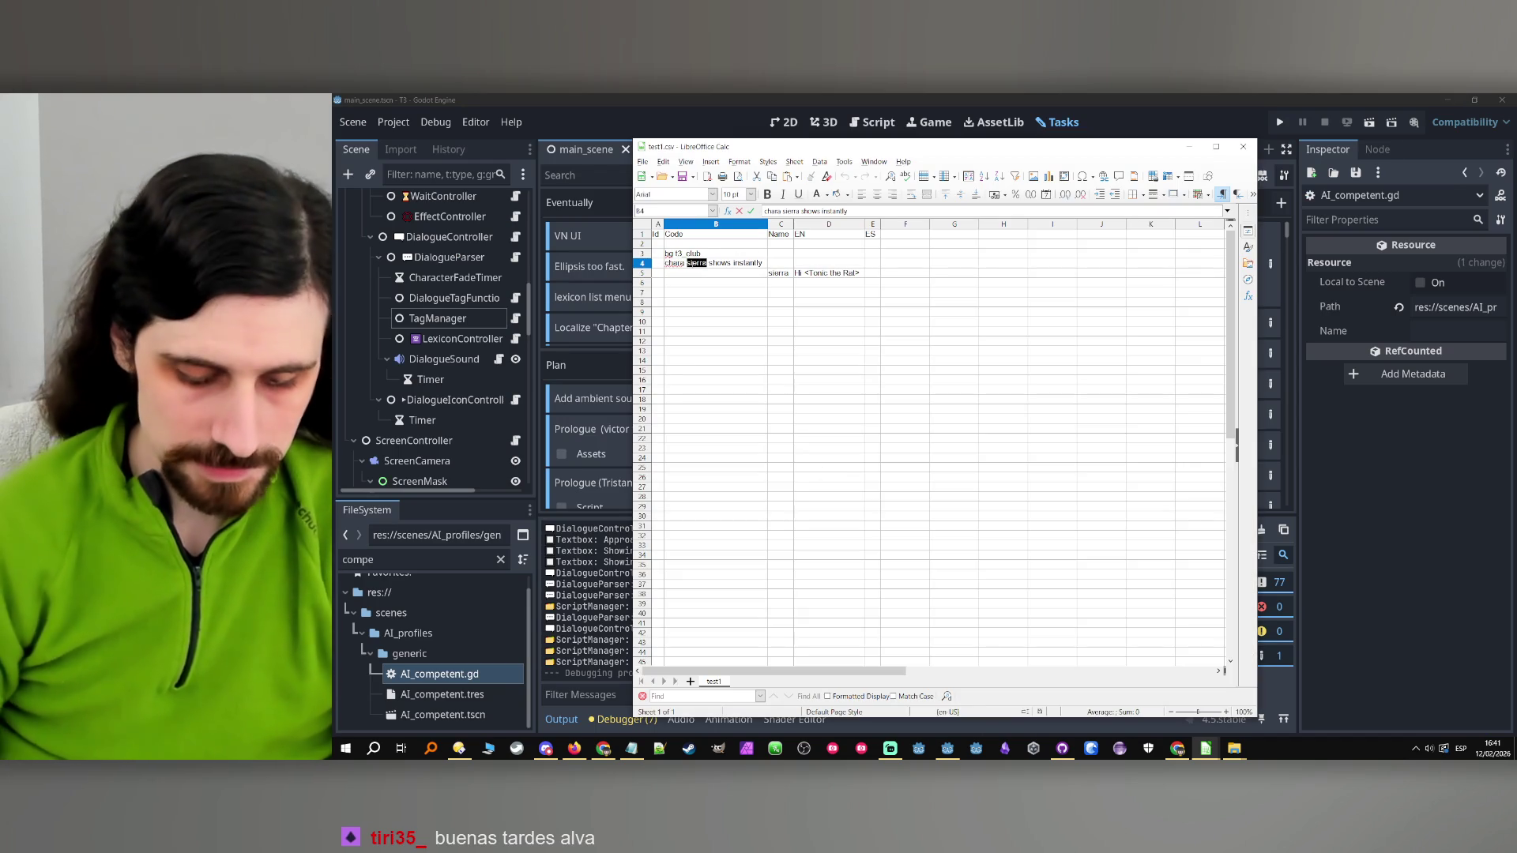
text(kid_a)
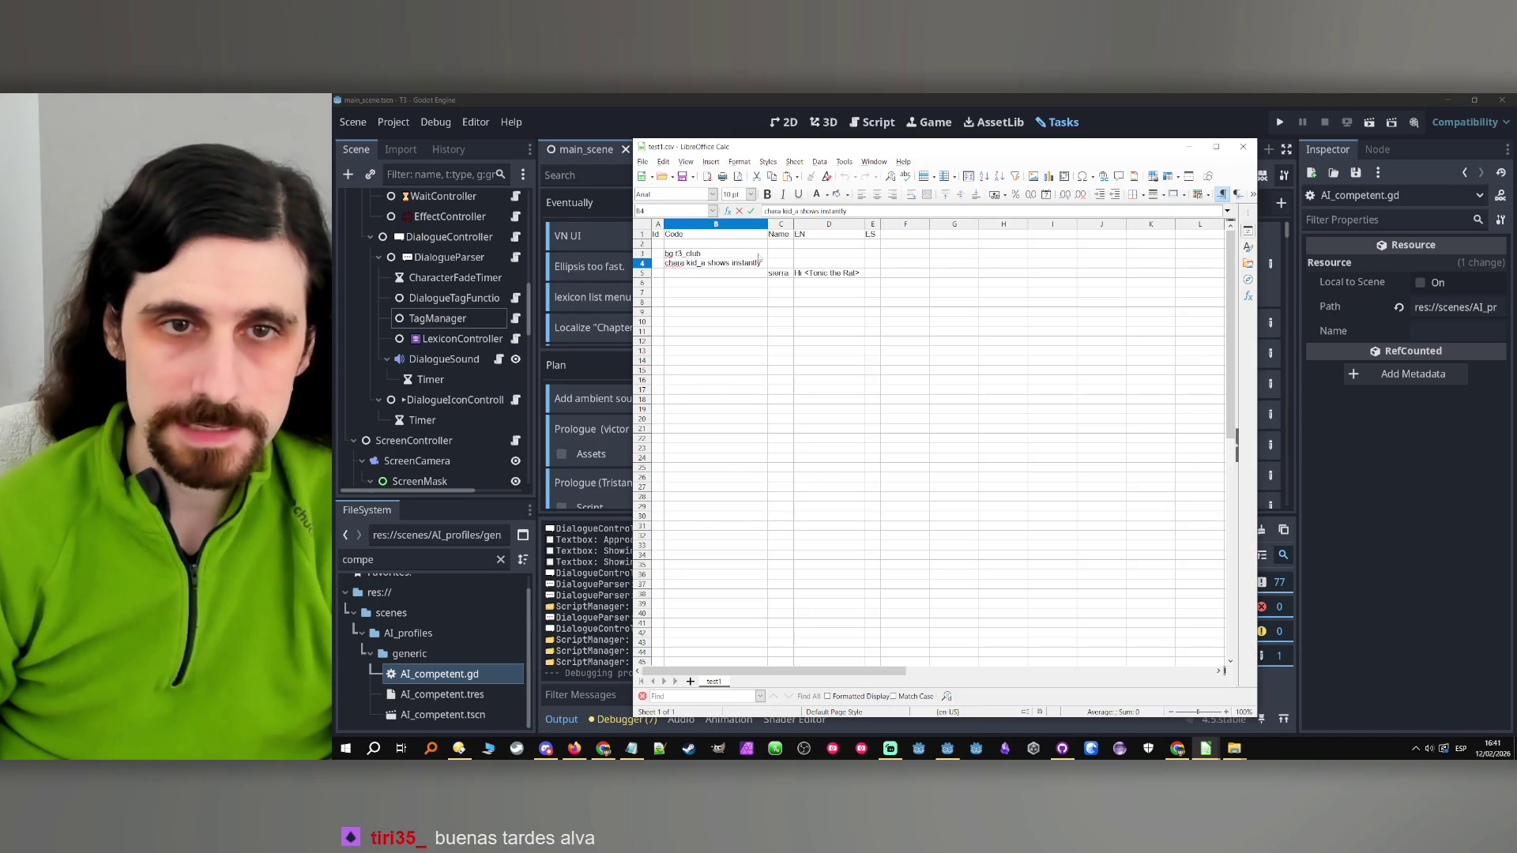
click(791, 273)
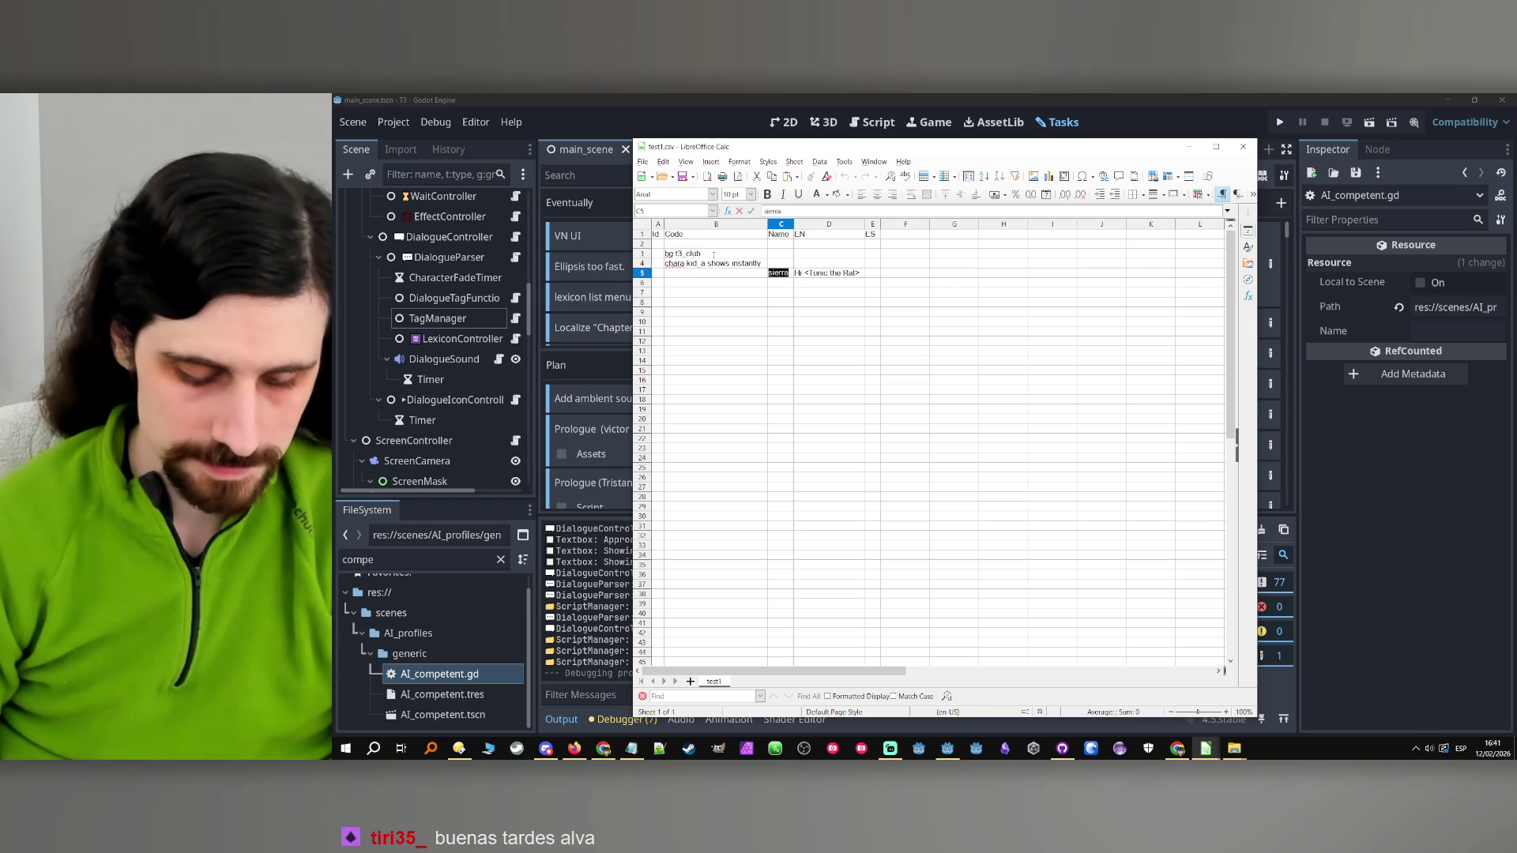
Set C5 to kid and D5 to Hi, then hide Calc and run the game
text(kui)
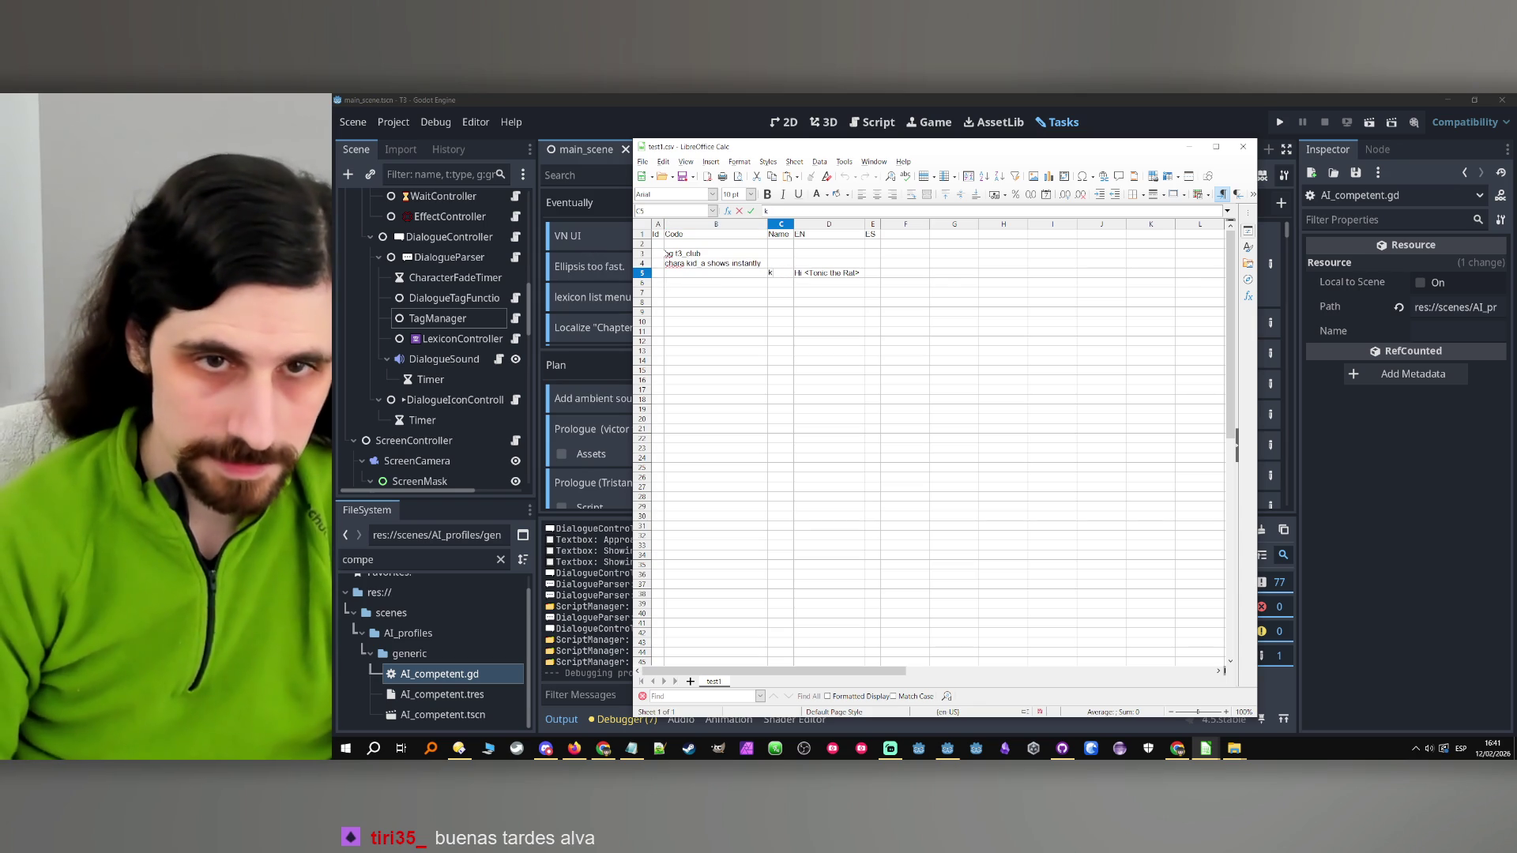
click(818, 273)
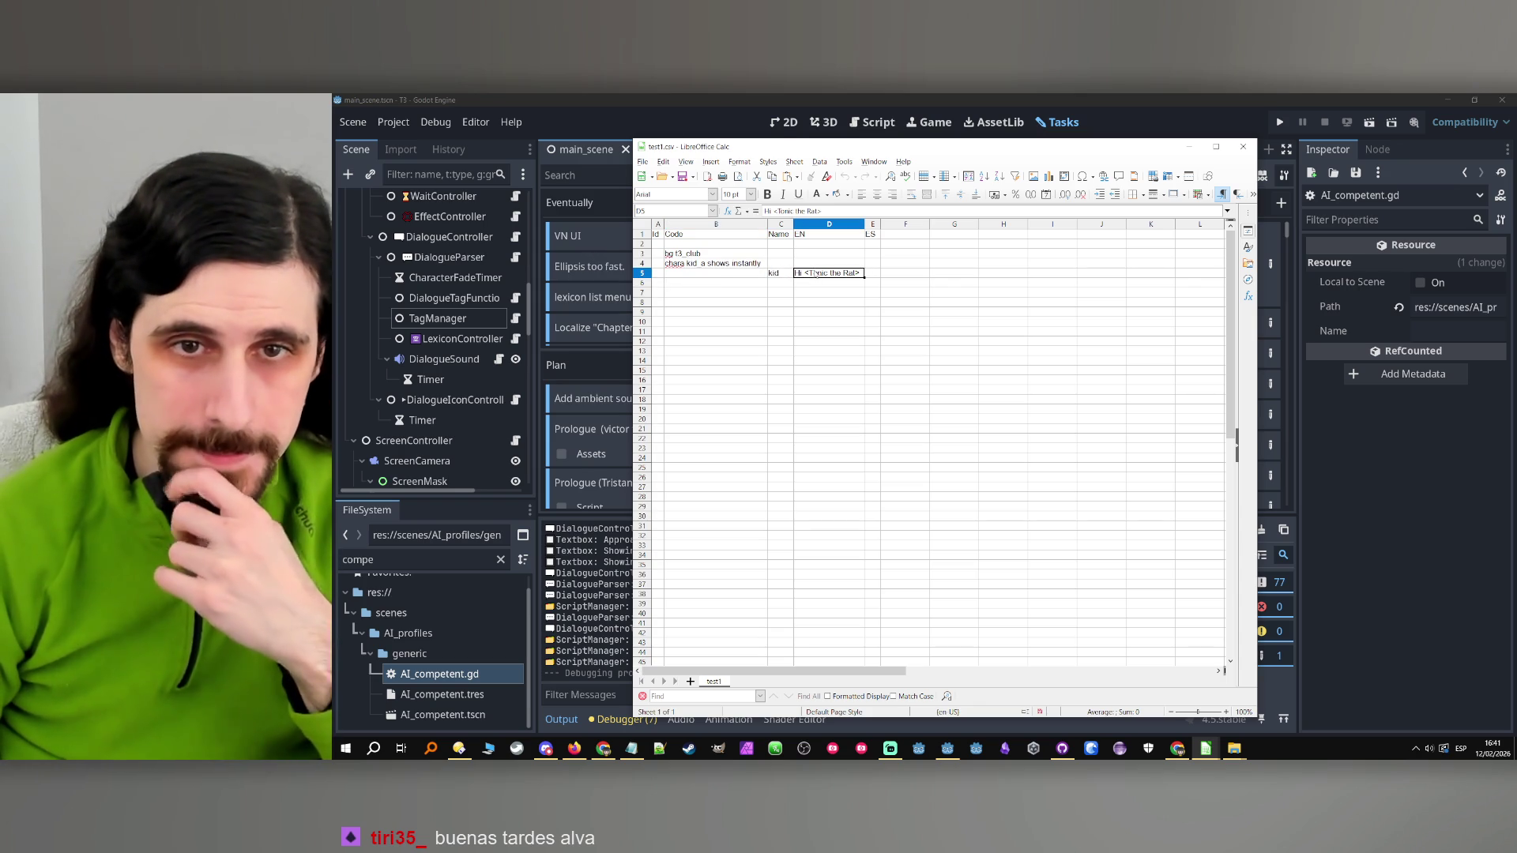
double_click(818, 272)
triple_click(818, 273)
key(Caps_Lock)
text(Hi)
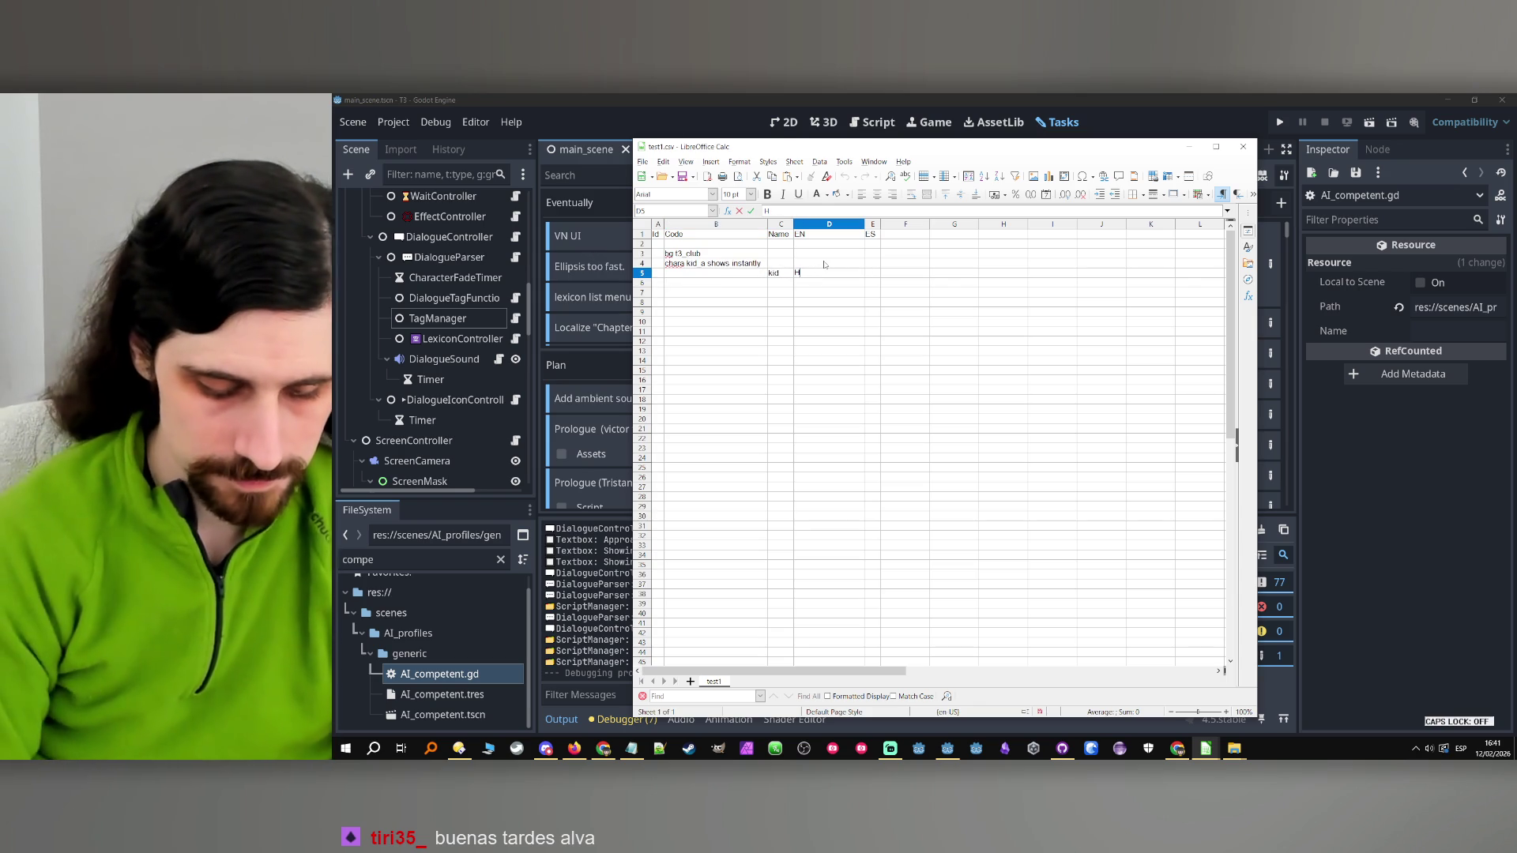
click(907, 424)
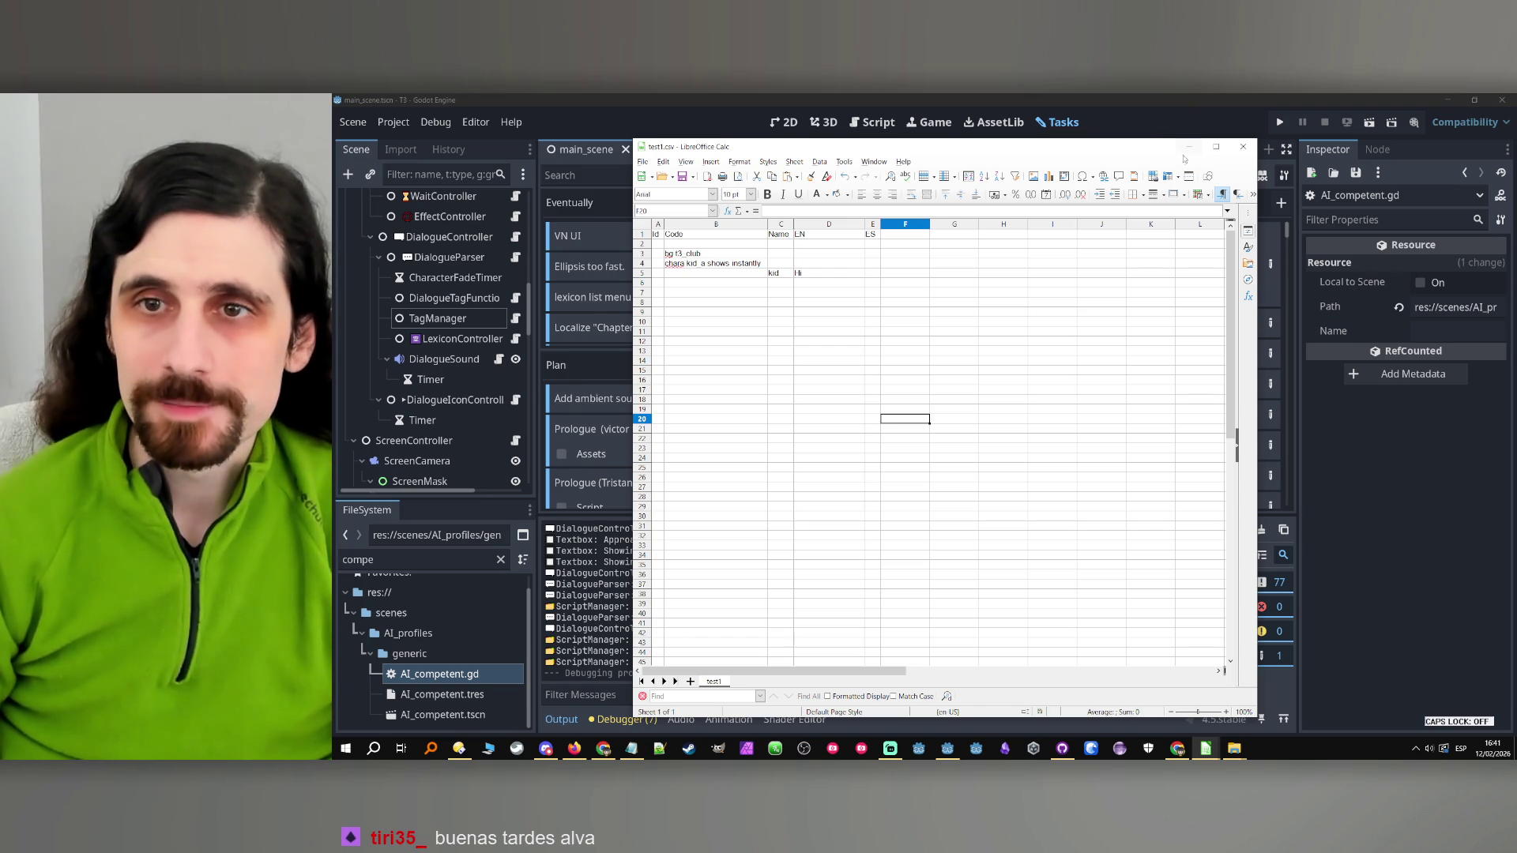
click(1189, 146)
click(1279, 123)
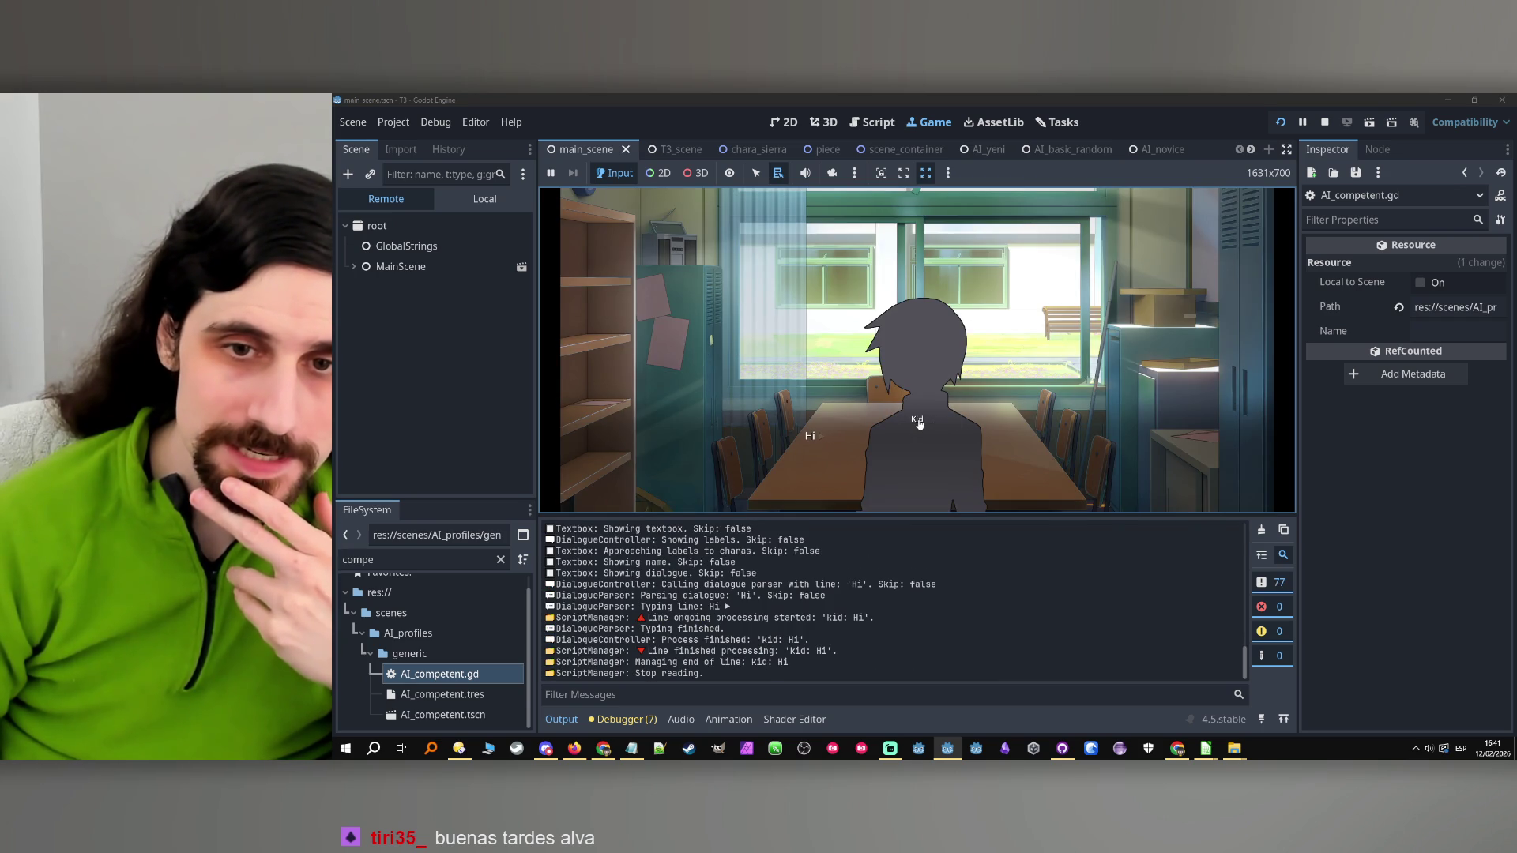
Click Kid's name in the running game several times to show the Kid lexicon entry
click(919, 424)
click(918, 424)
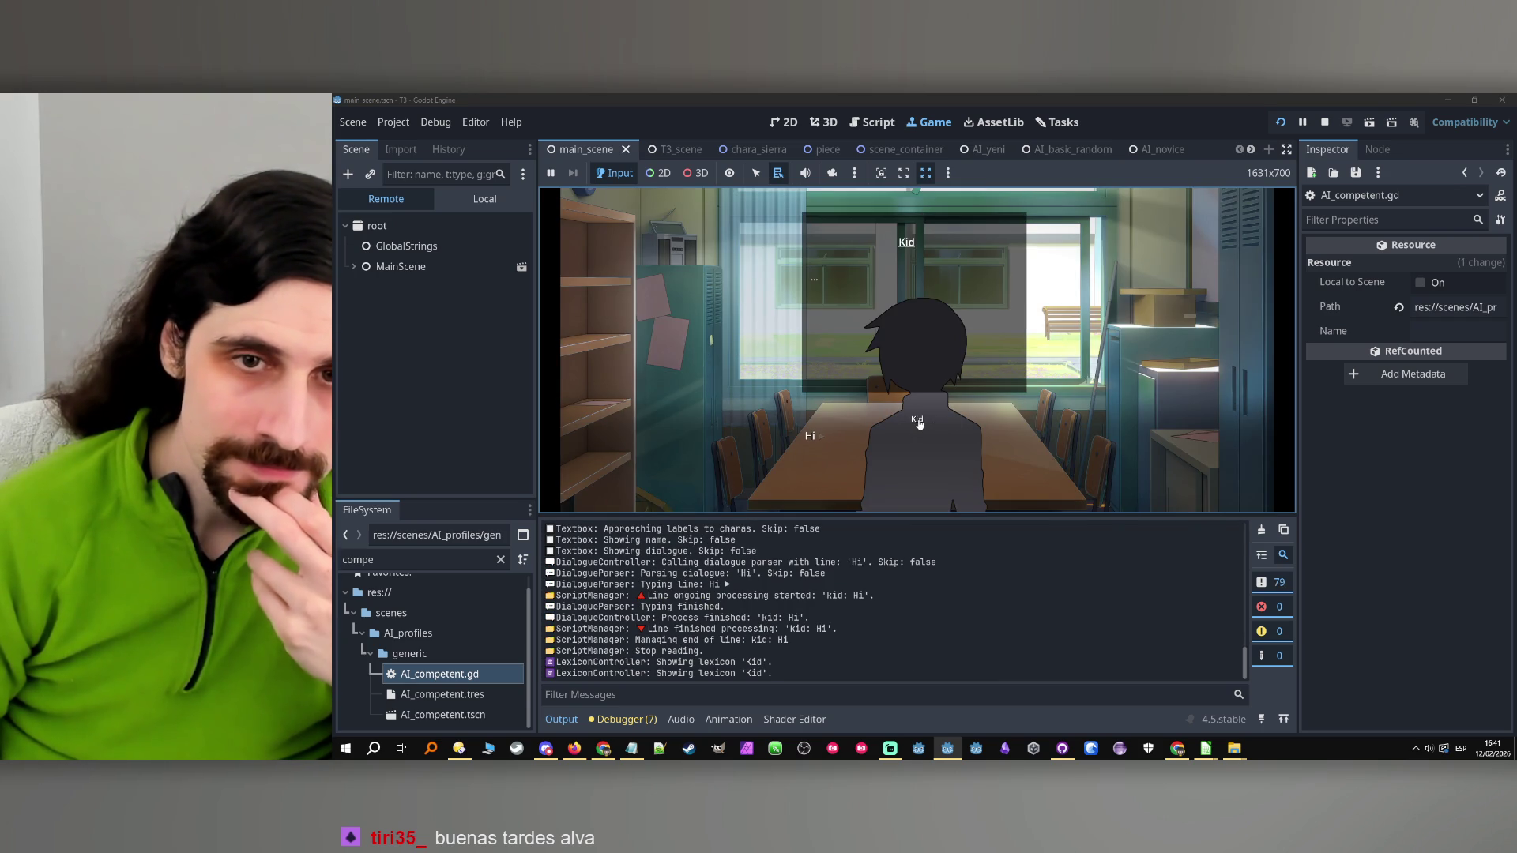
click(919, 425)
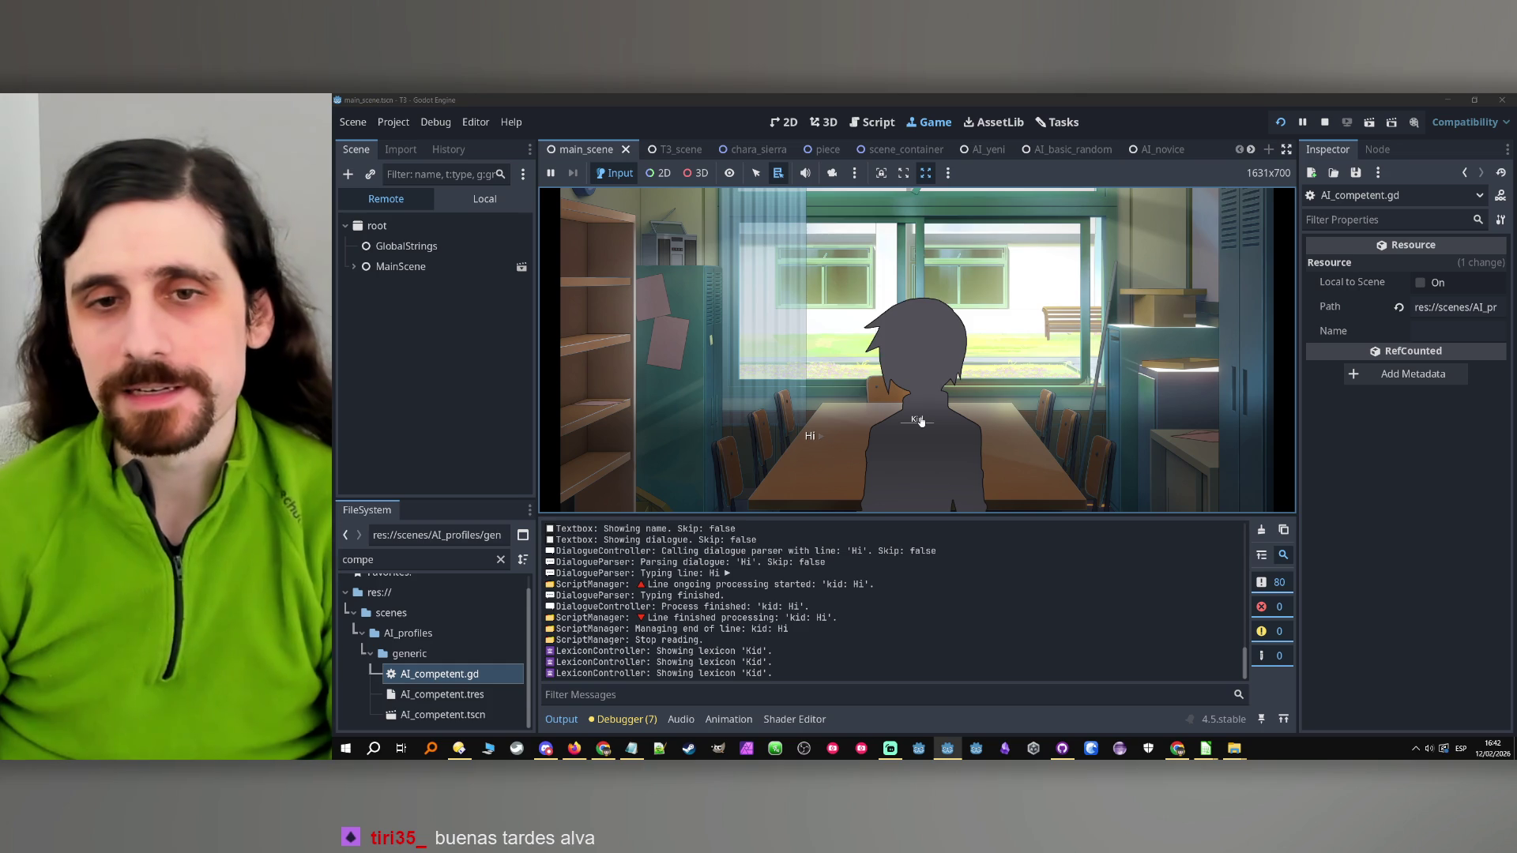
click(920, 422)
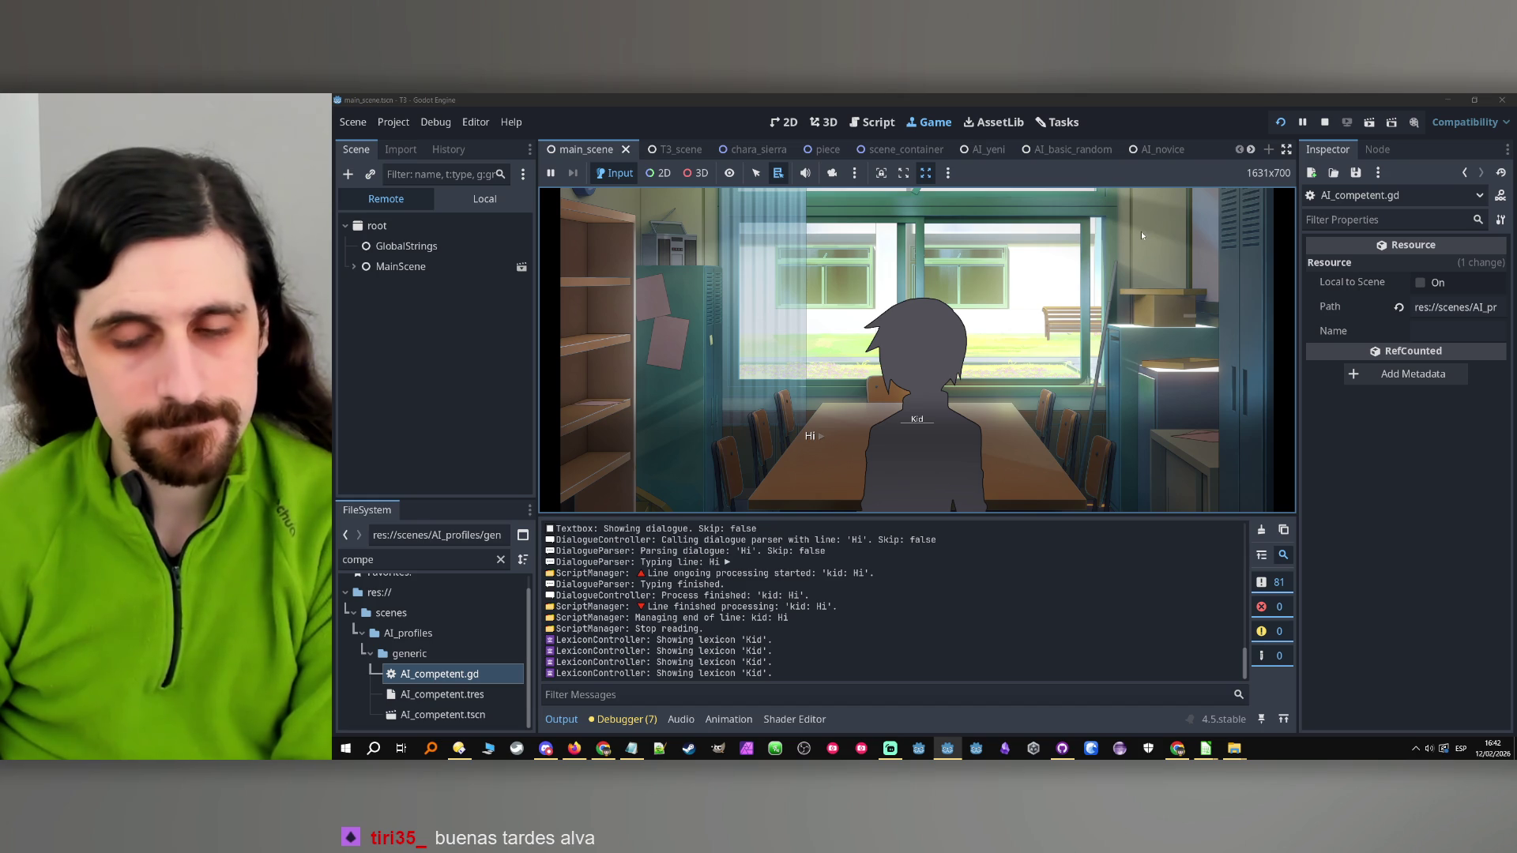
mouse_move(1215, 756)
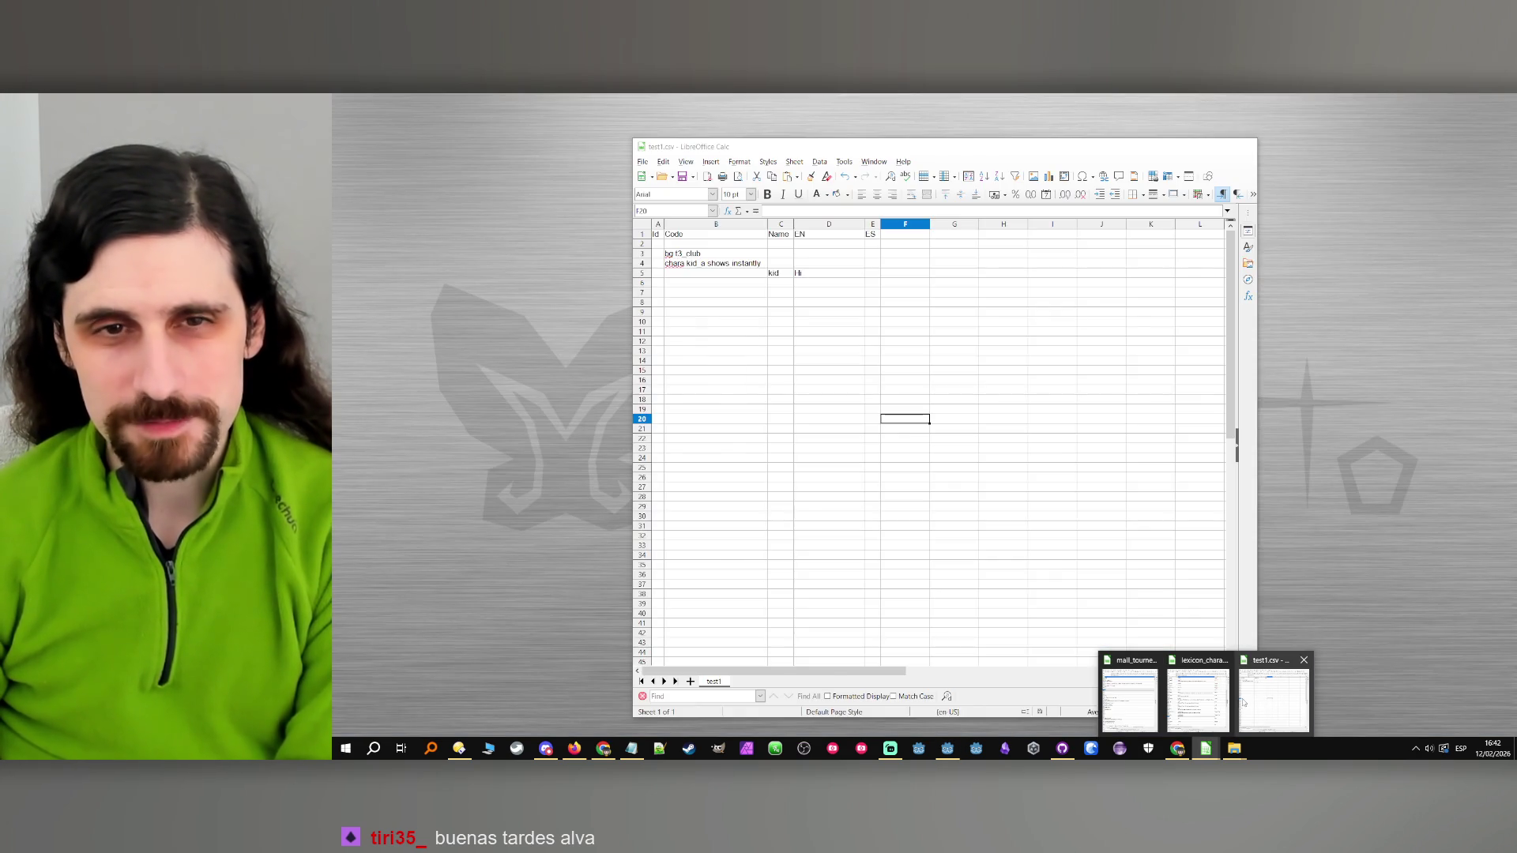
mouse_move(1230, 705)
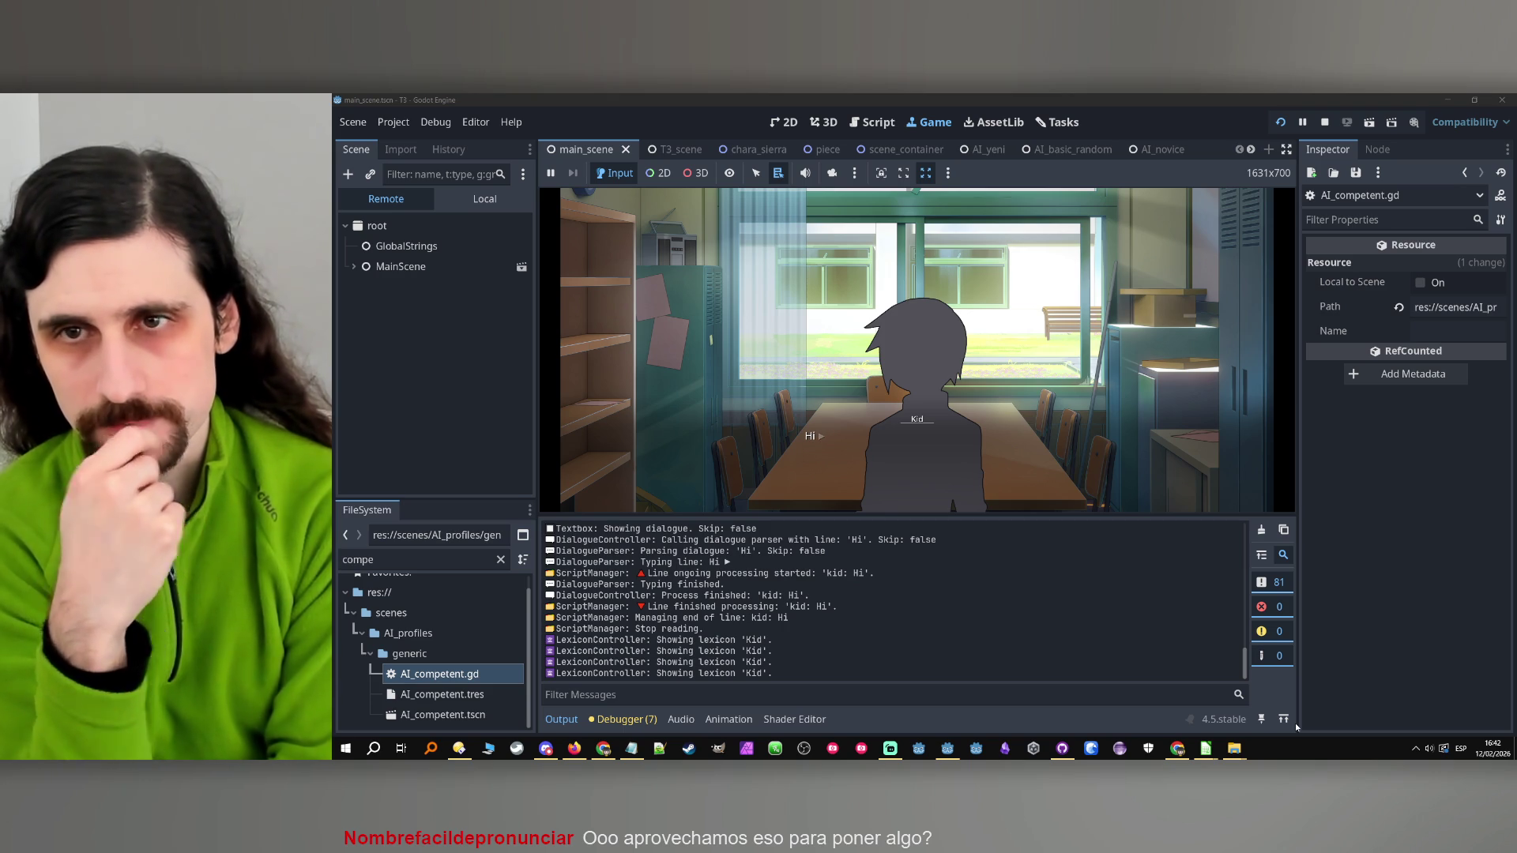
Stop the running game and filter the TagManager script's method list for 'name'
click(1325, 123)
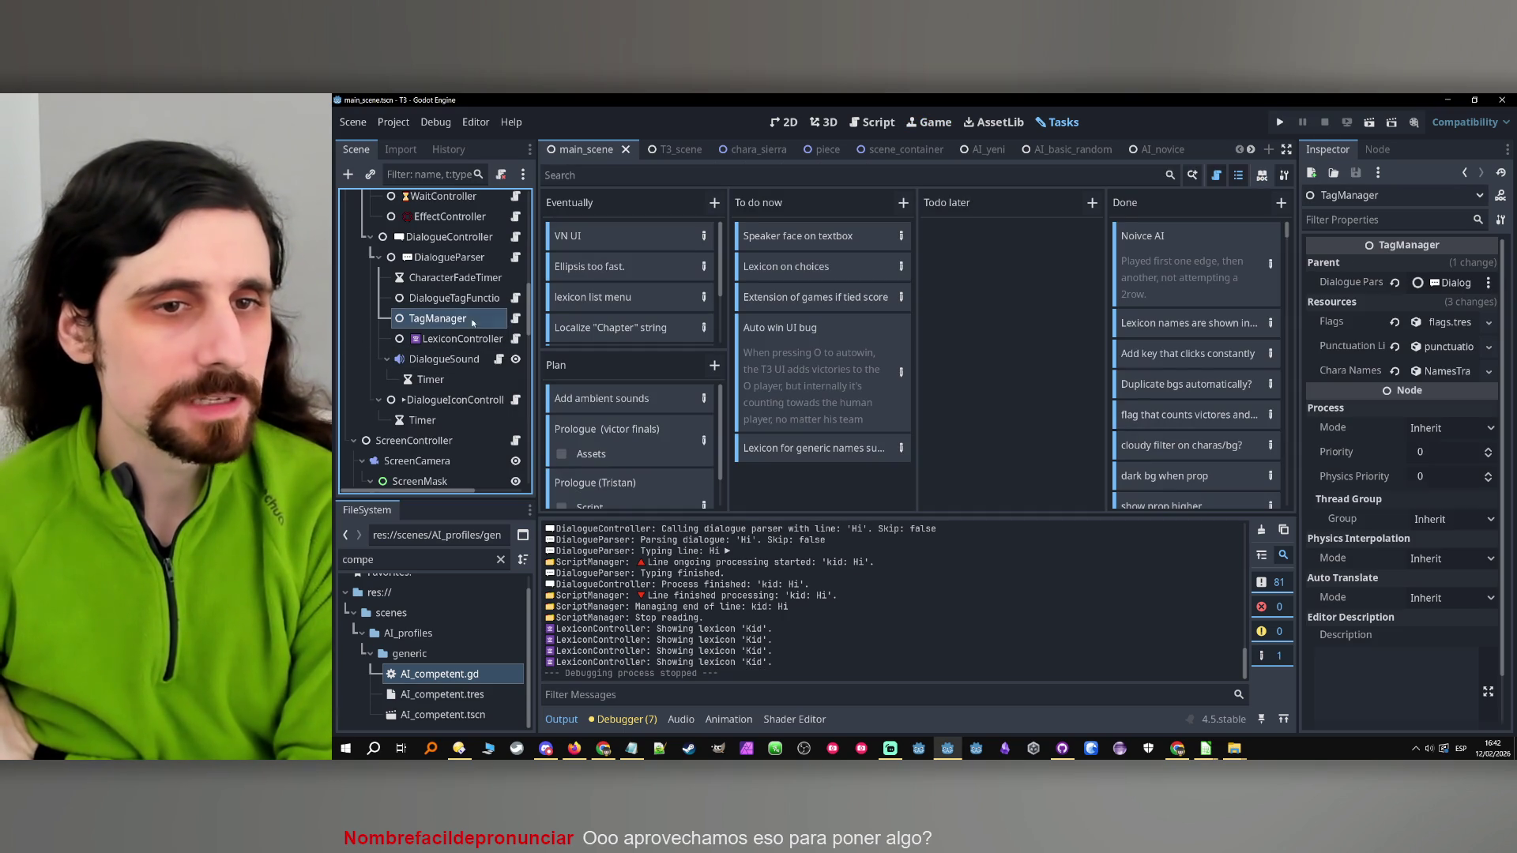
click(515, 318)
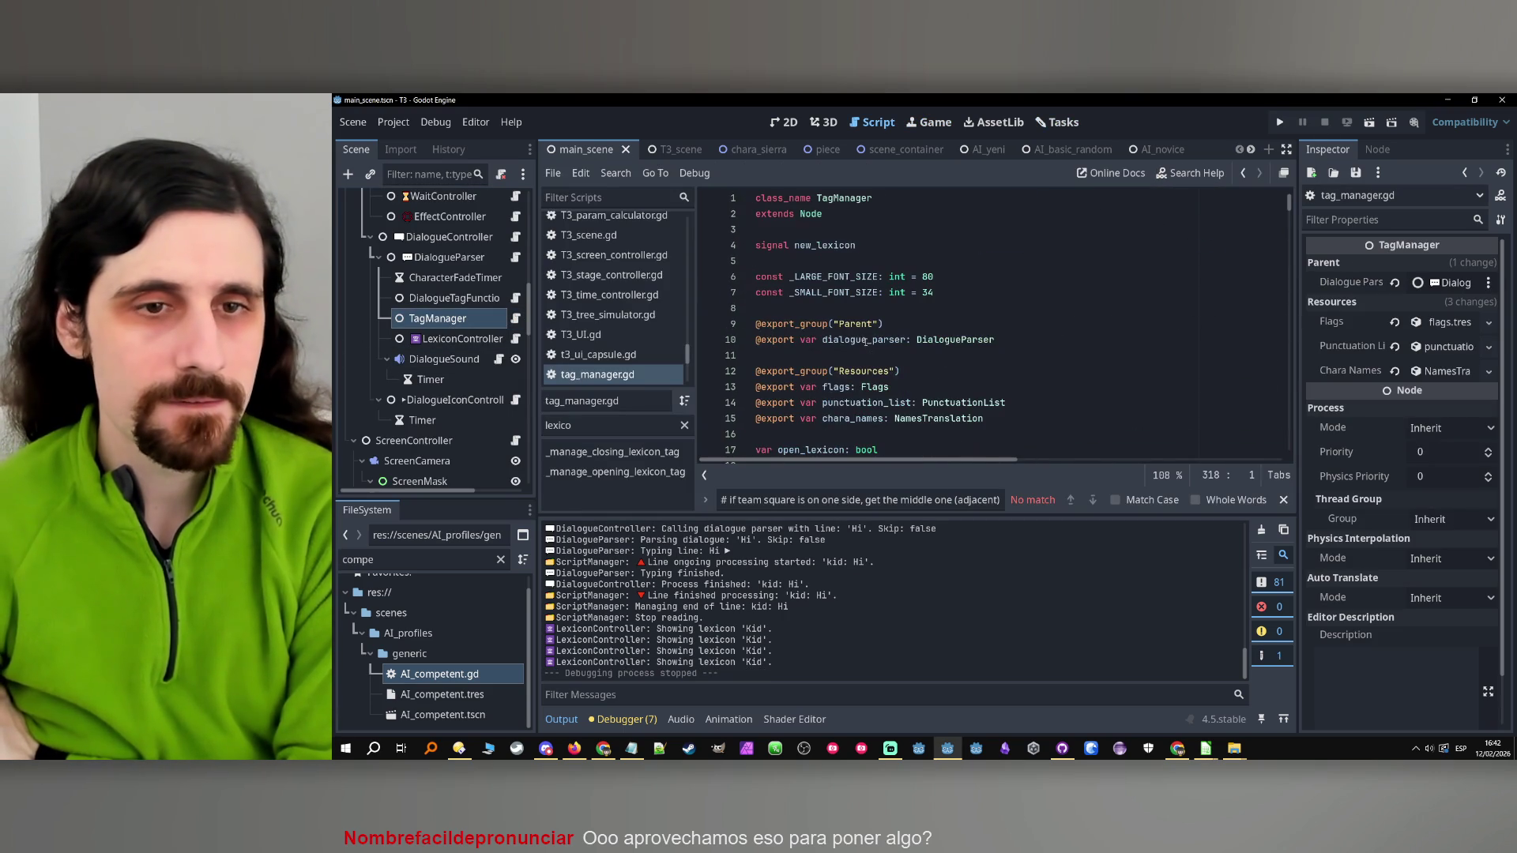
double_click(614, 430)
text(name)
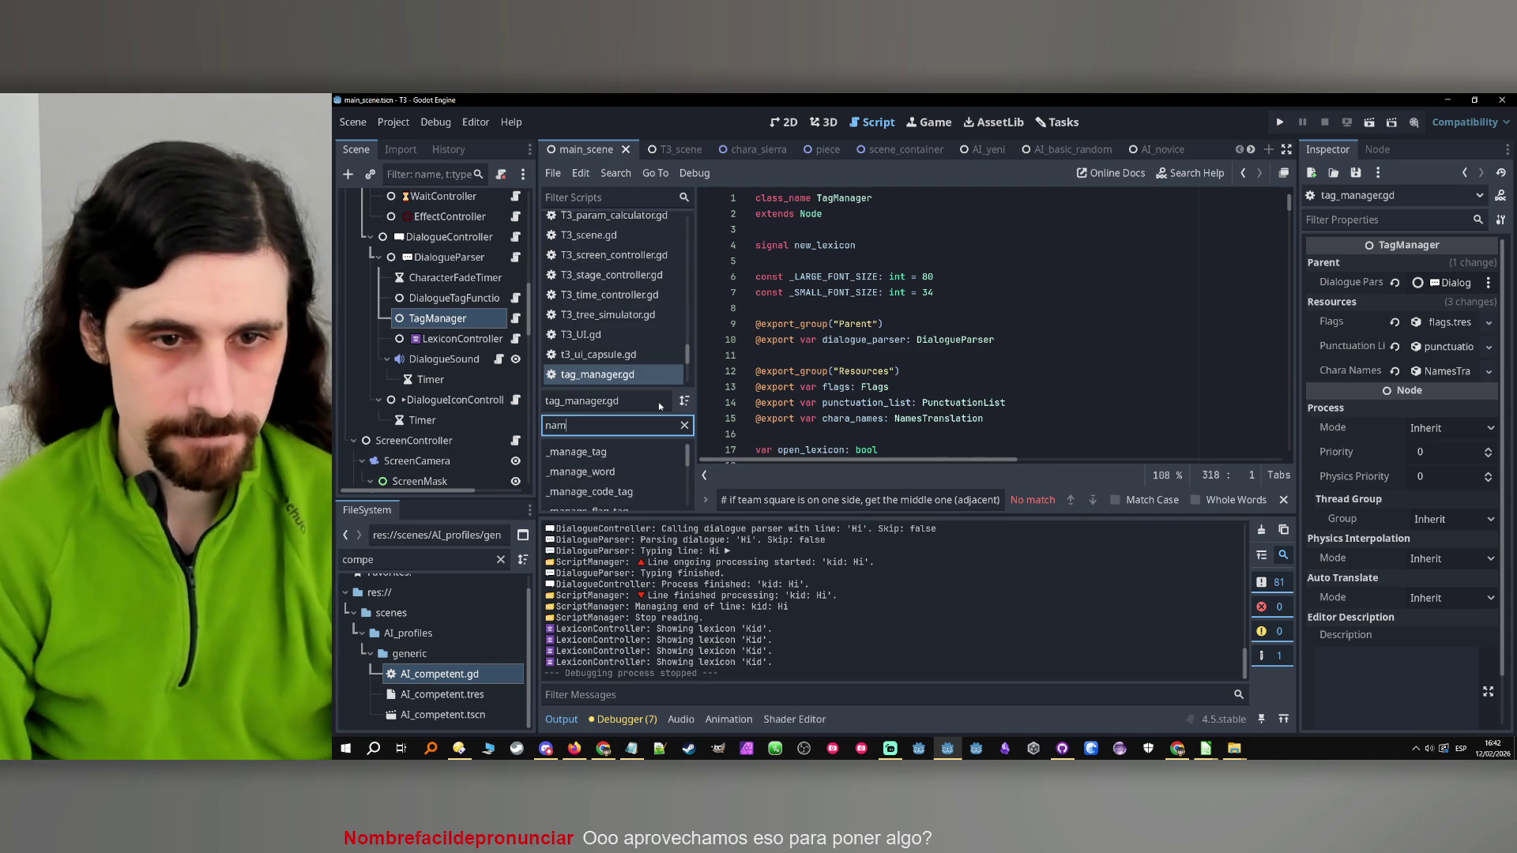
scroll(649, 465, down, 1)
scroll(648, 462, down, 5)
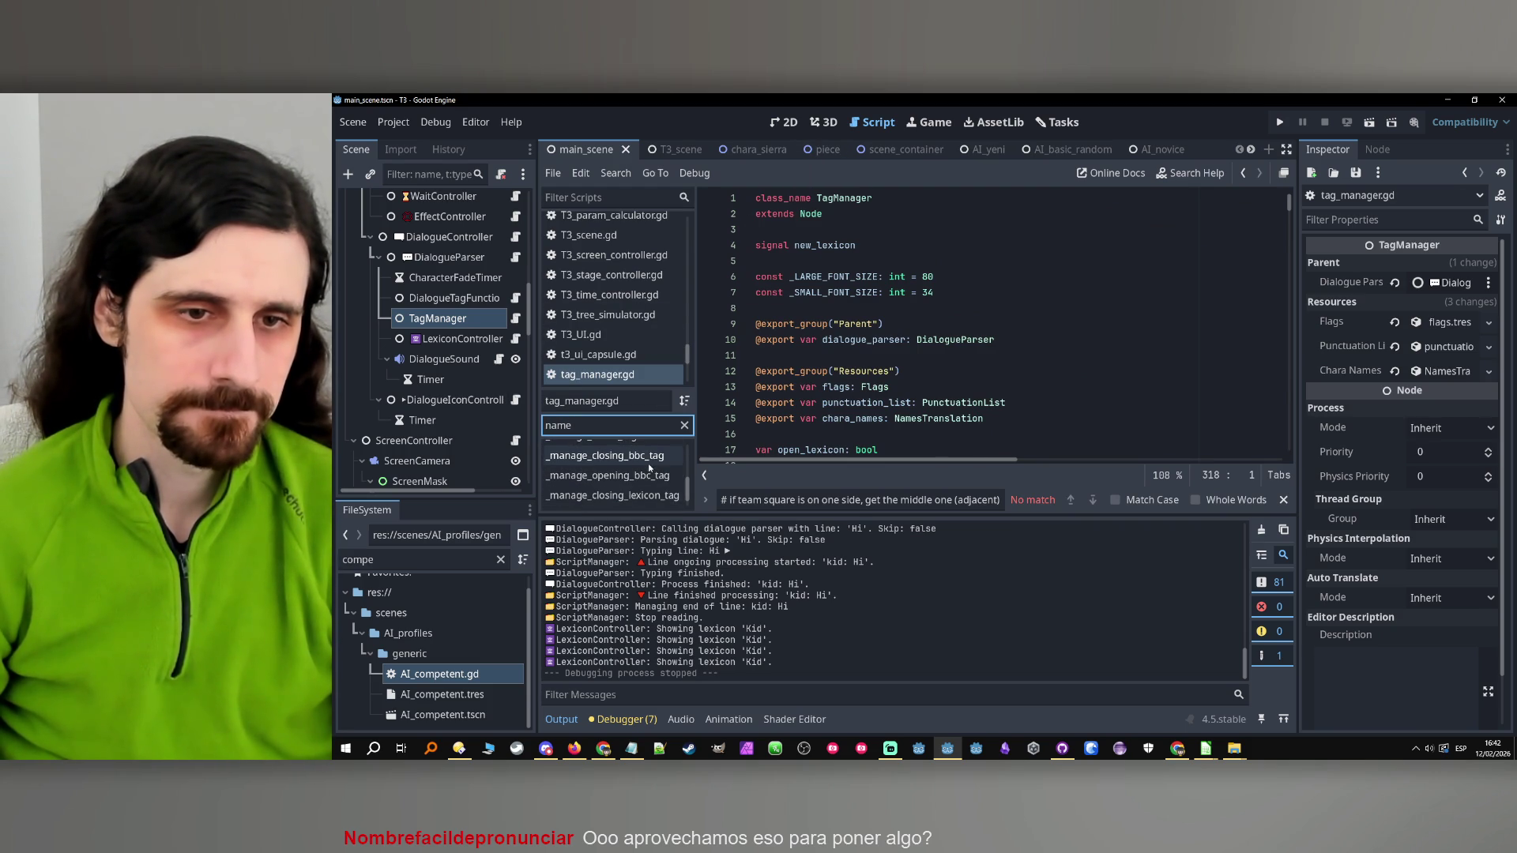
Open the LexiconController script and inspect its _on_name_label_lexicon_clicked function
click(462, 338)
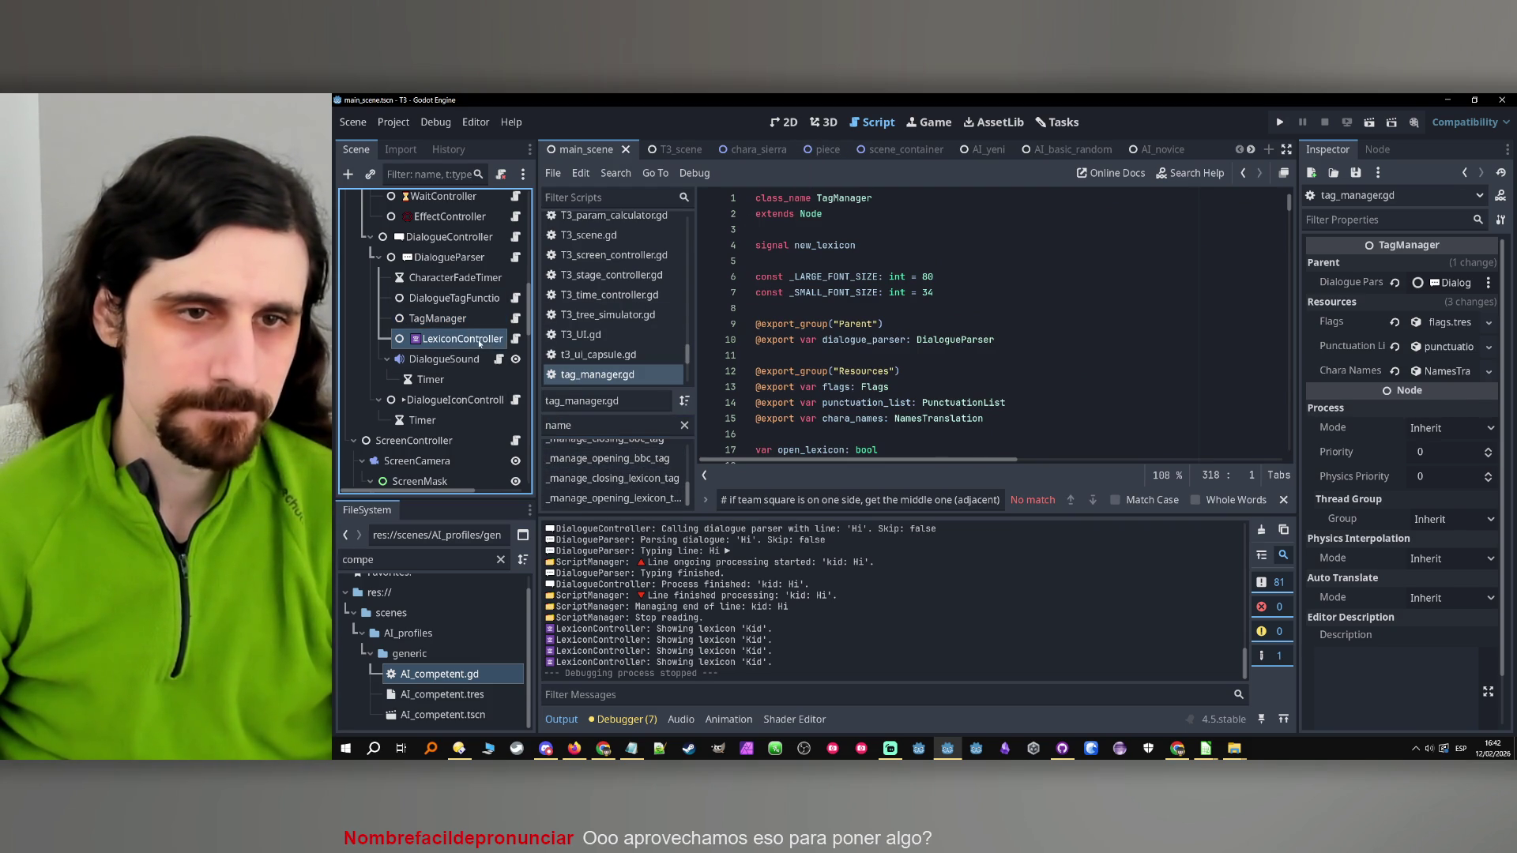
click(515, 338)
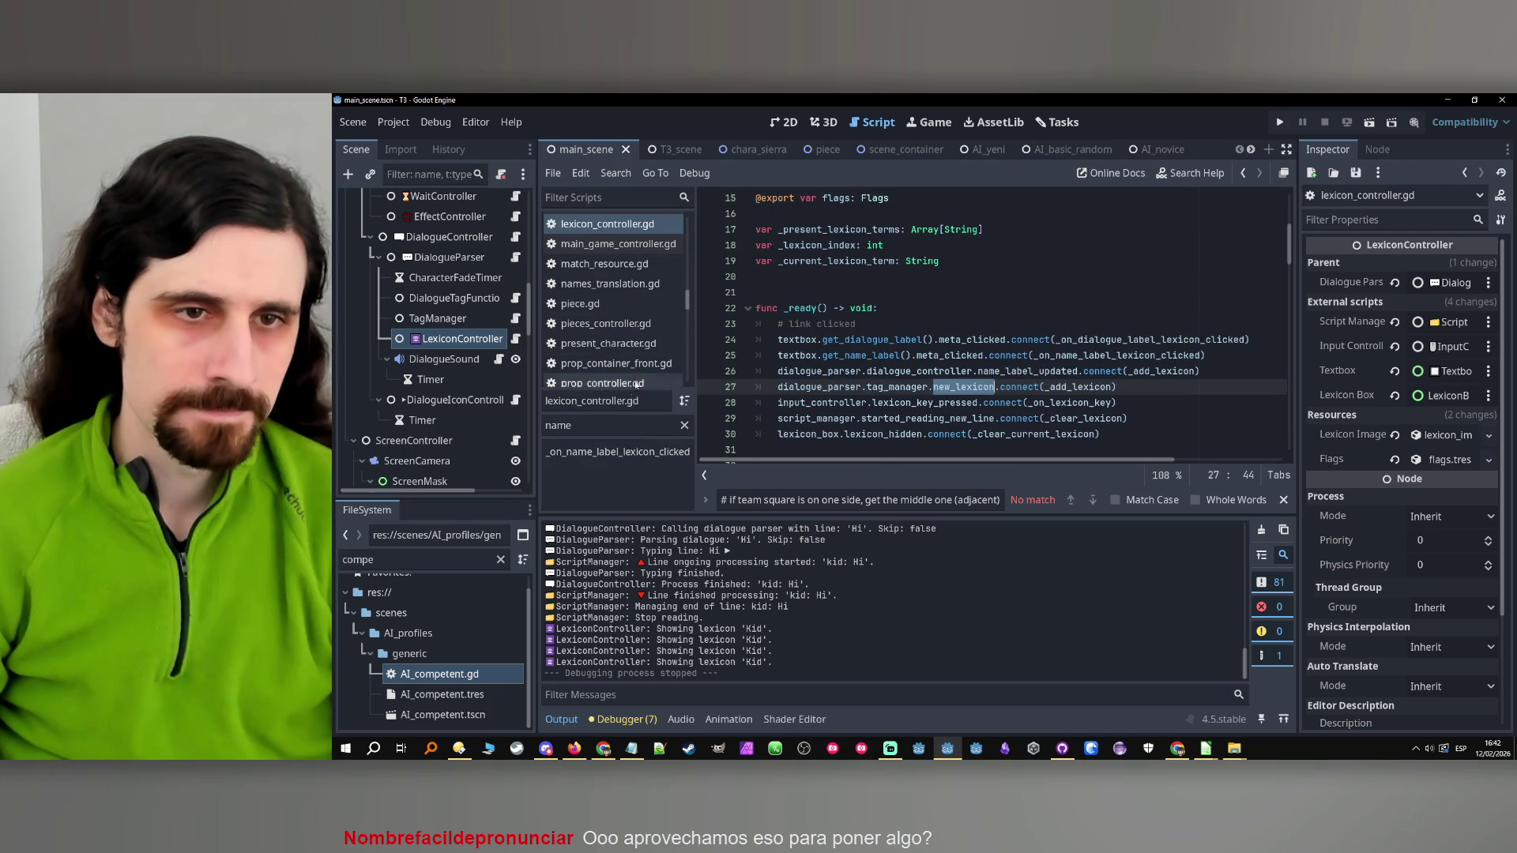
click(624, 454)
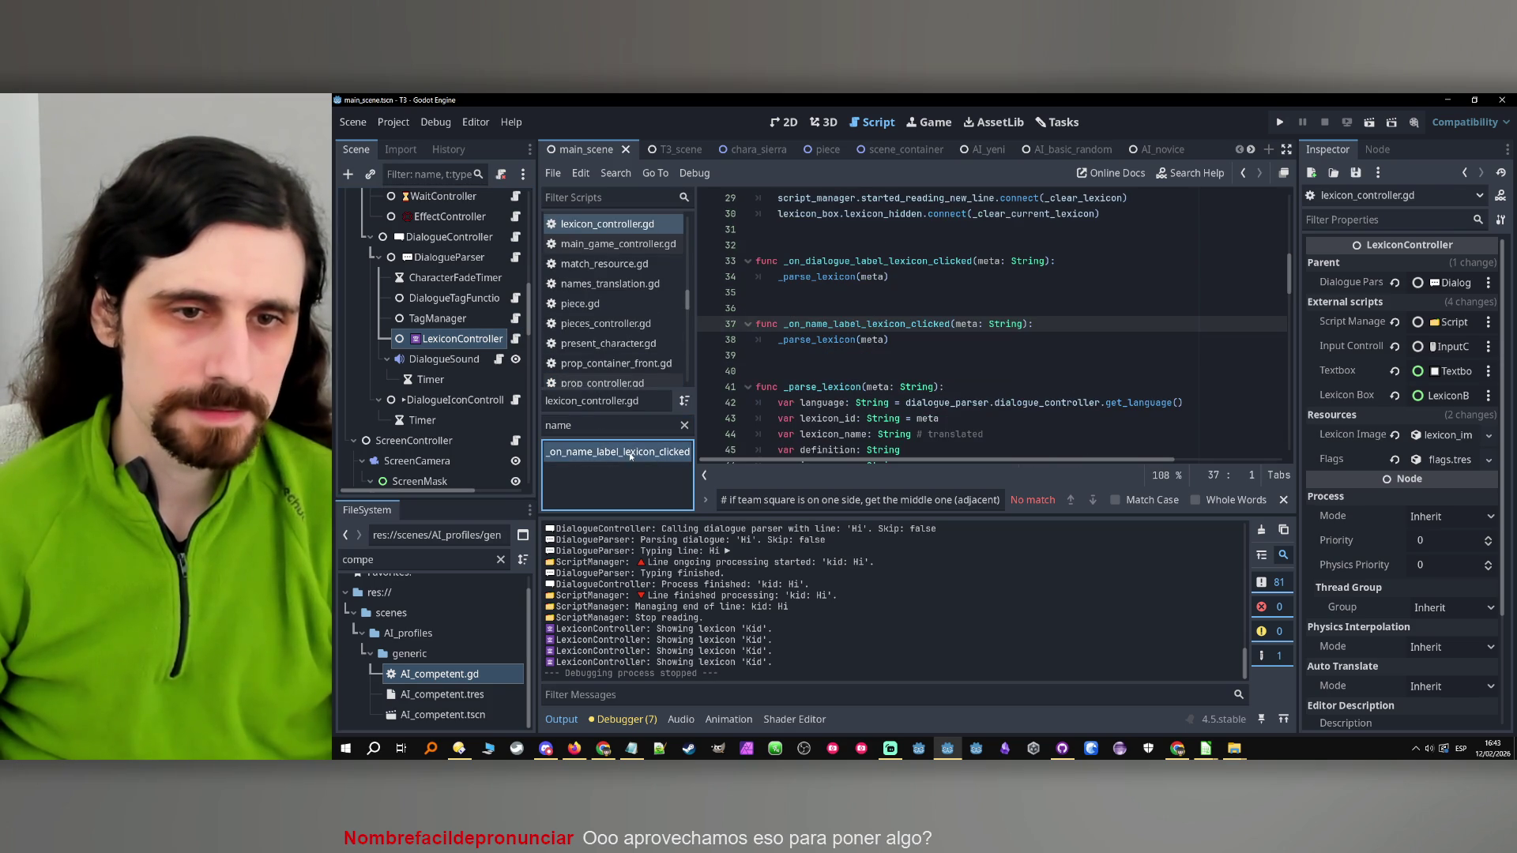
double_click(930, 329)
click(930, 340)
scroll(940, 324, up, 10)
scroll(948, 323, down, 4)
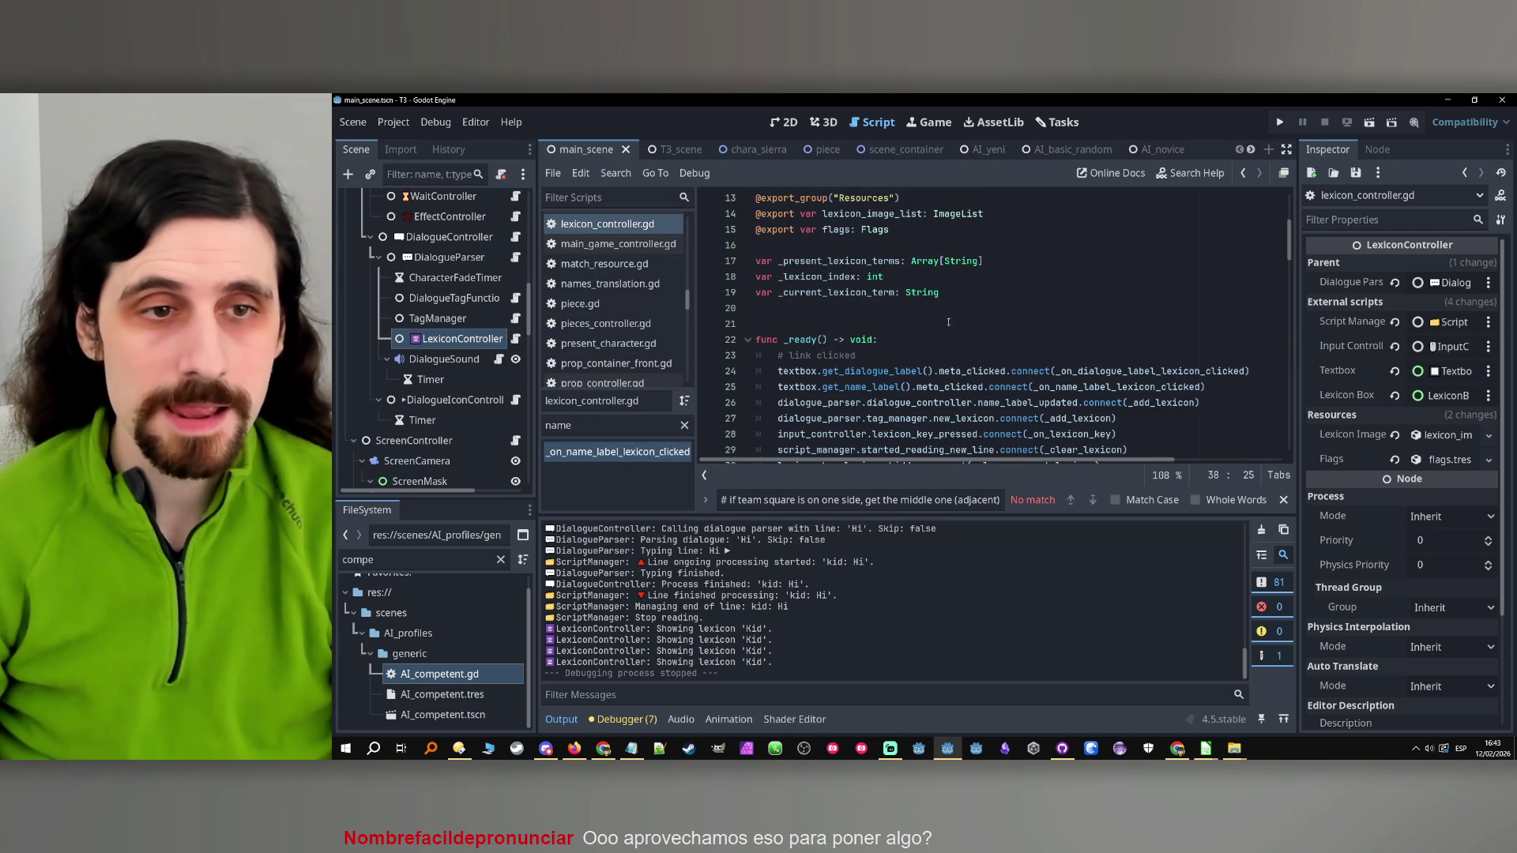
Look through the DialogueTagFunctions and TagManager node scripts
click(474, 318)
click(487, 298)
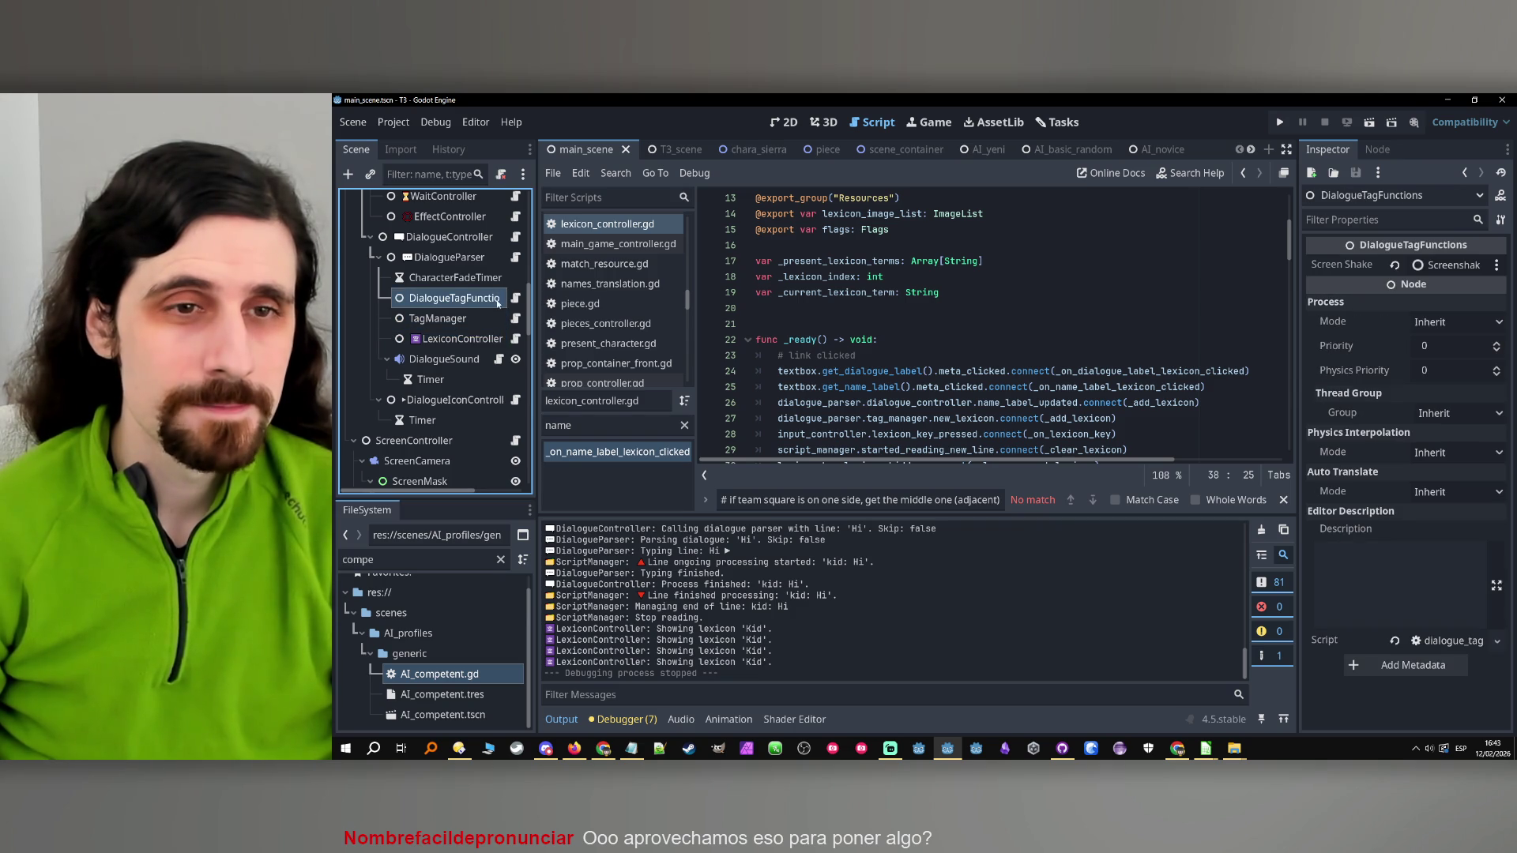
click(516, 298)
click(632, 425)
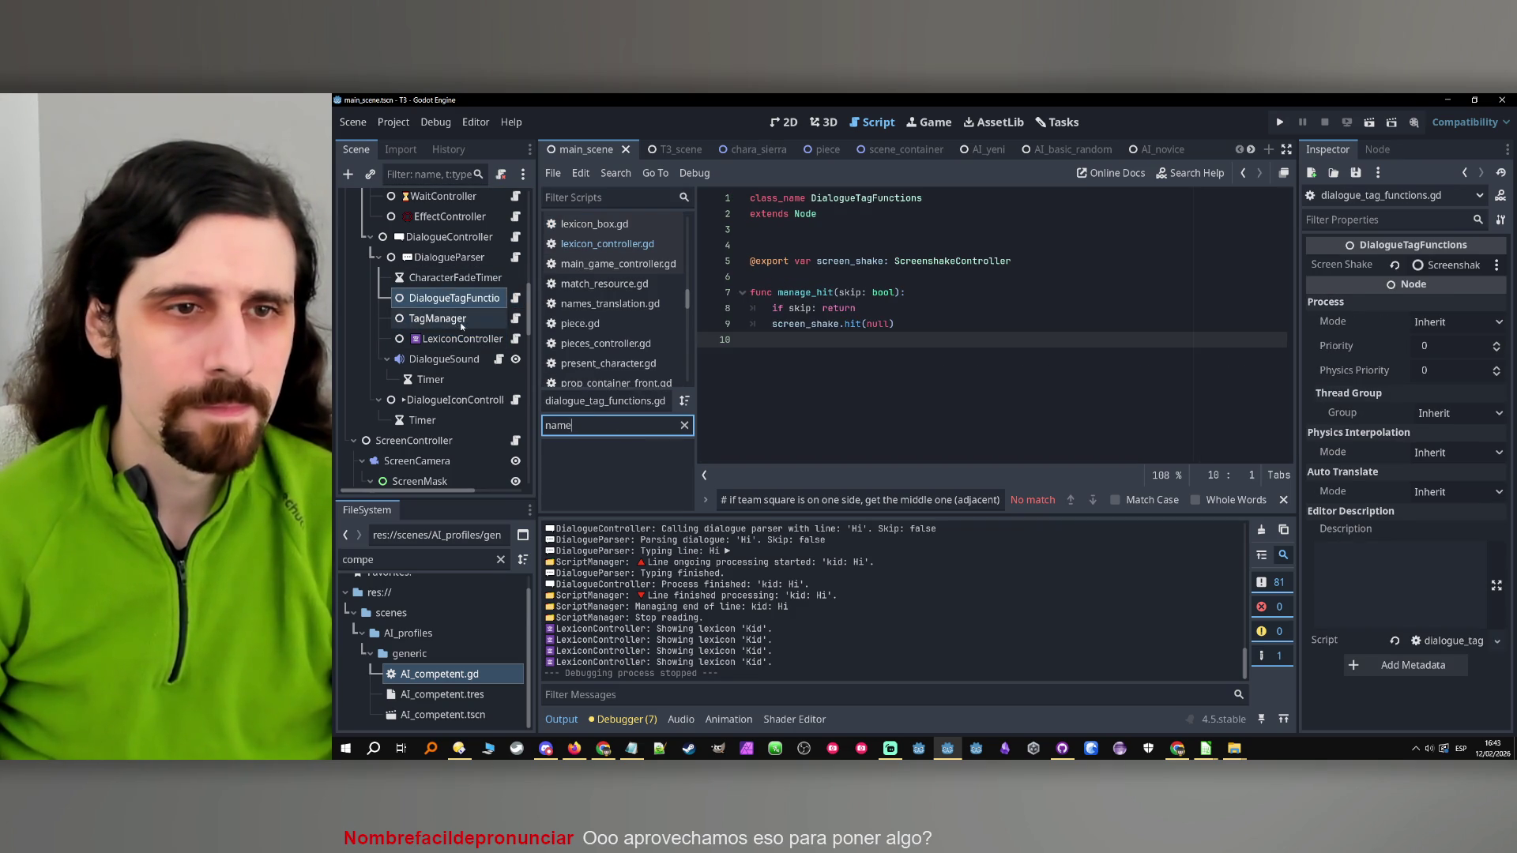
click(504, 324)
click(515, 318)
scroll(928, 358, down, 10)
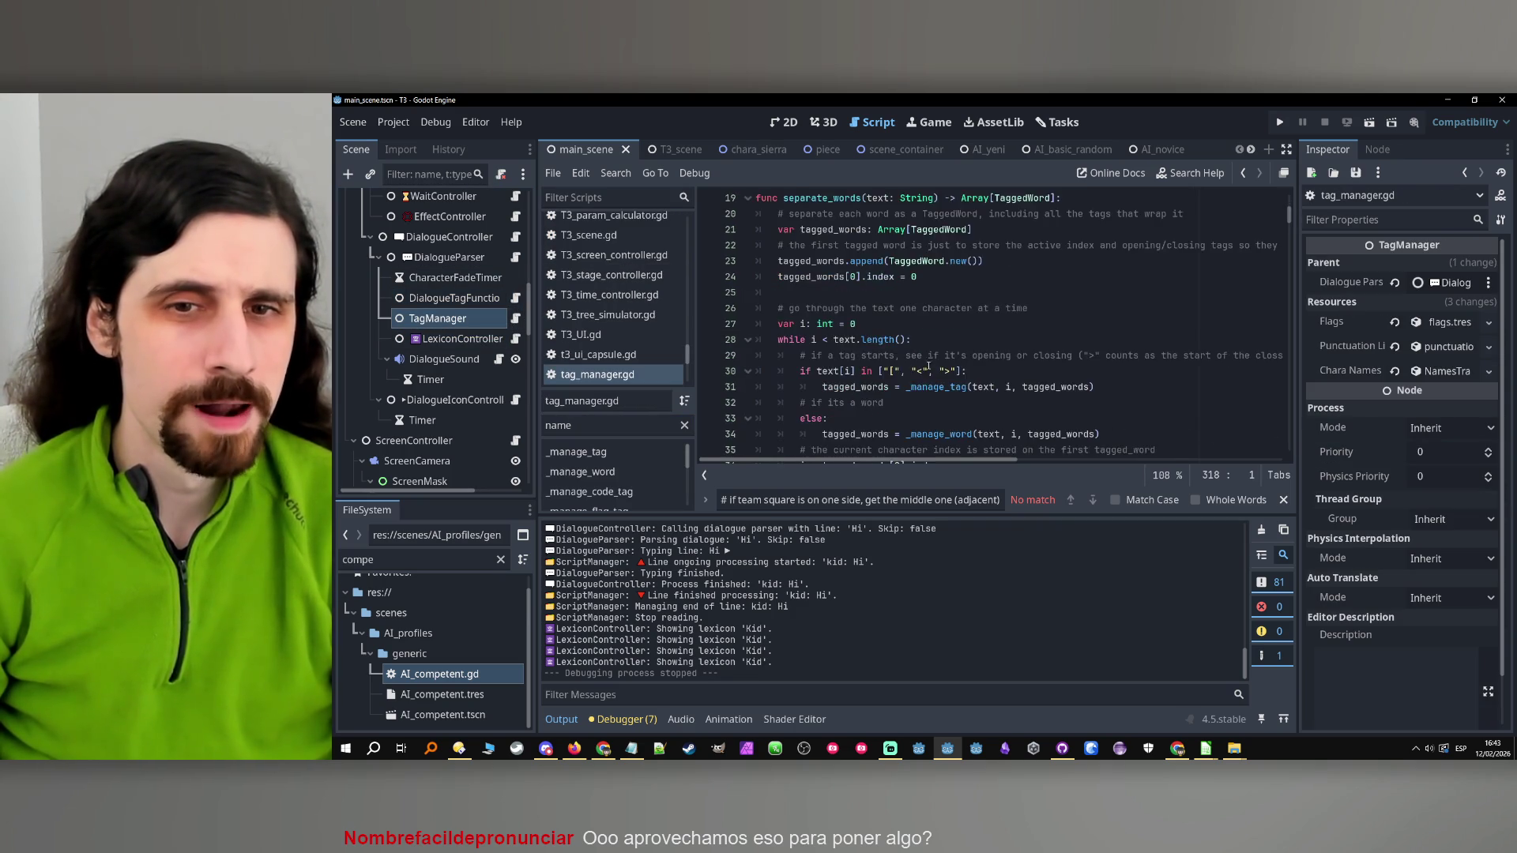
scroll(926, 351, up, 10)
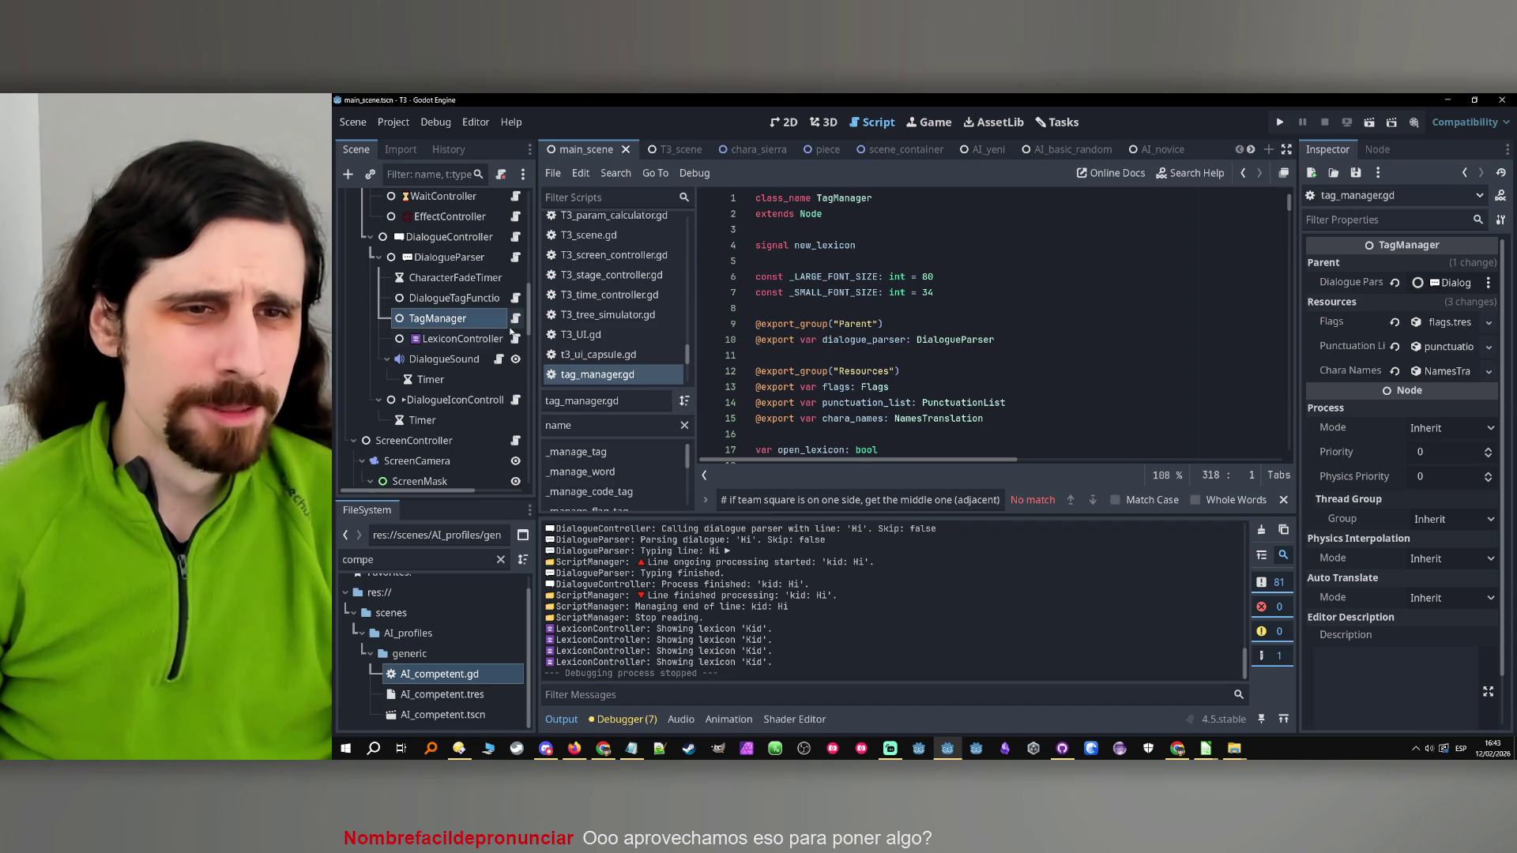
Select the DialogueController node and open dialogue_controller.gd
click(453, 278)
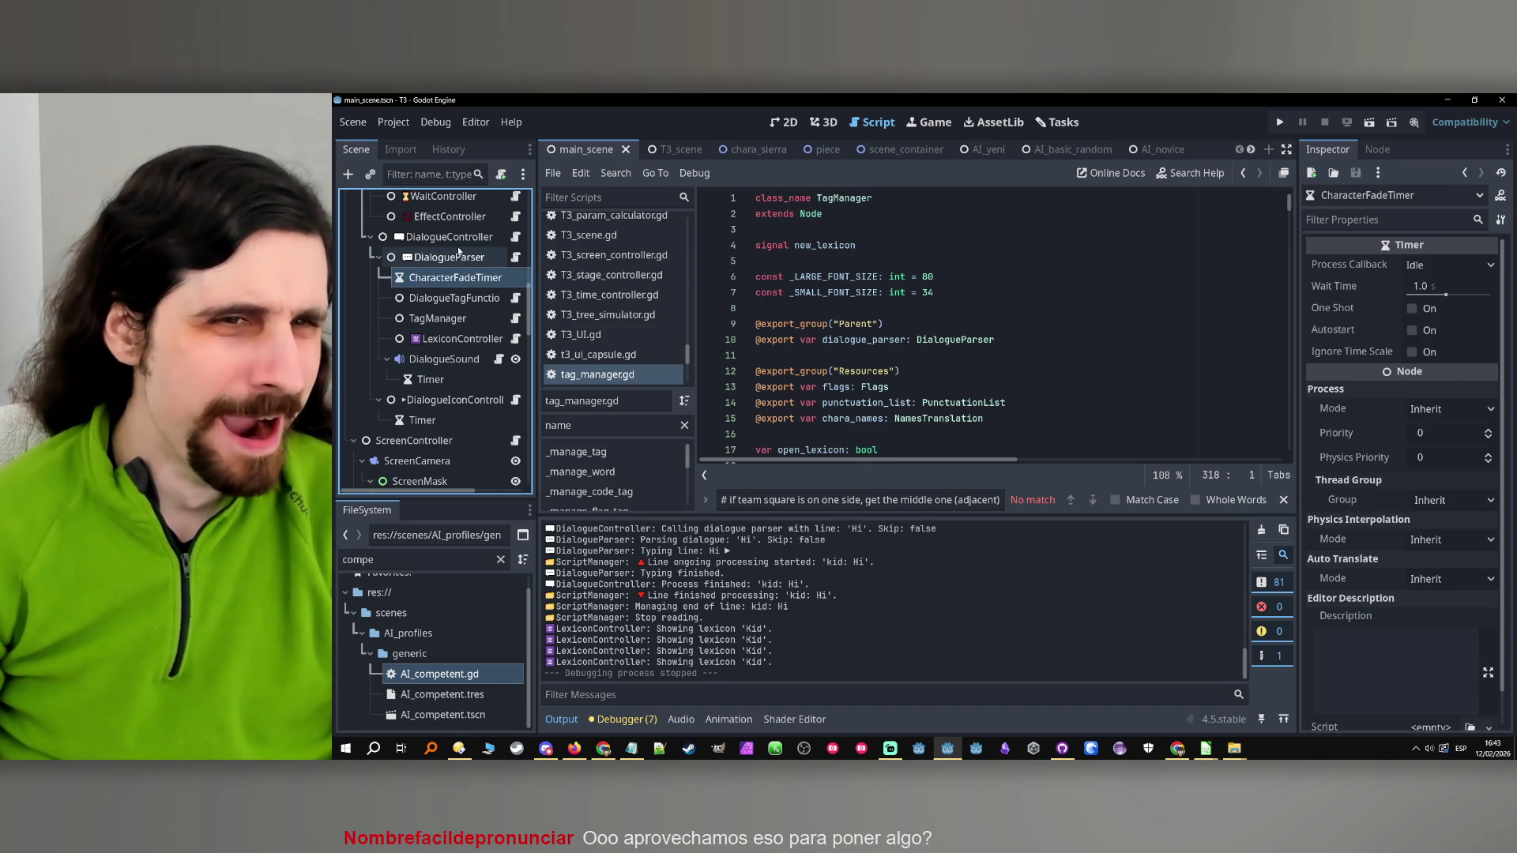
click(474, 256)
click(496, 238)
click(500, 239)
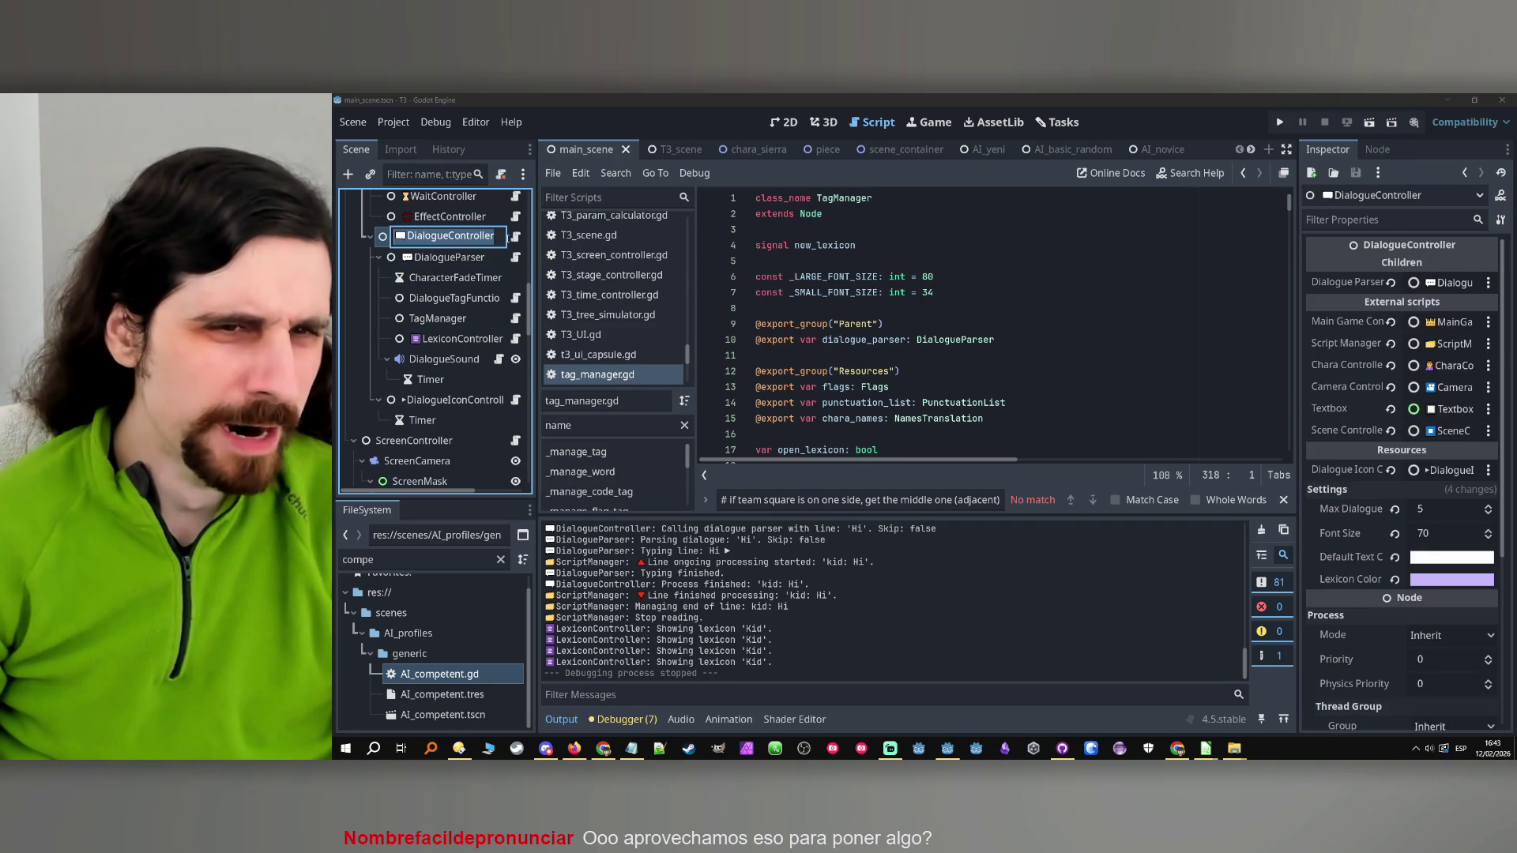
click(515, 237)
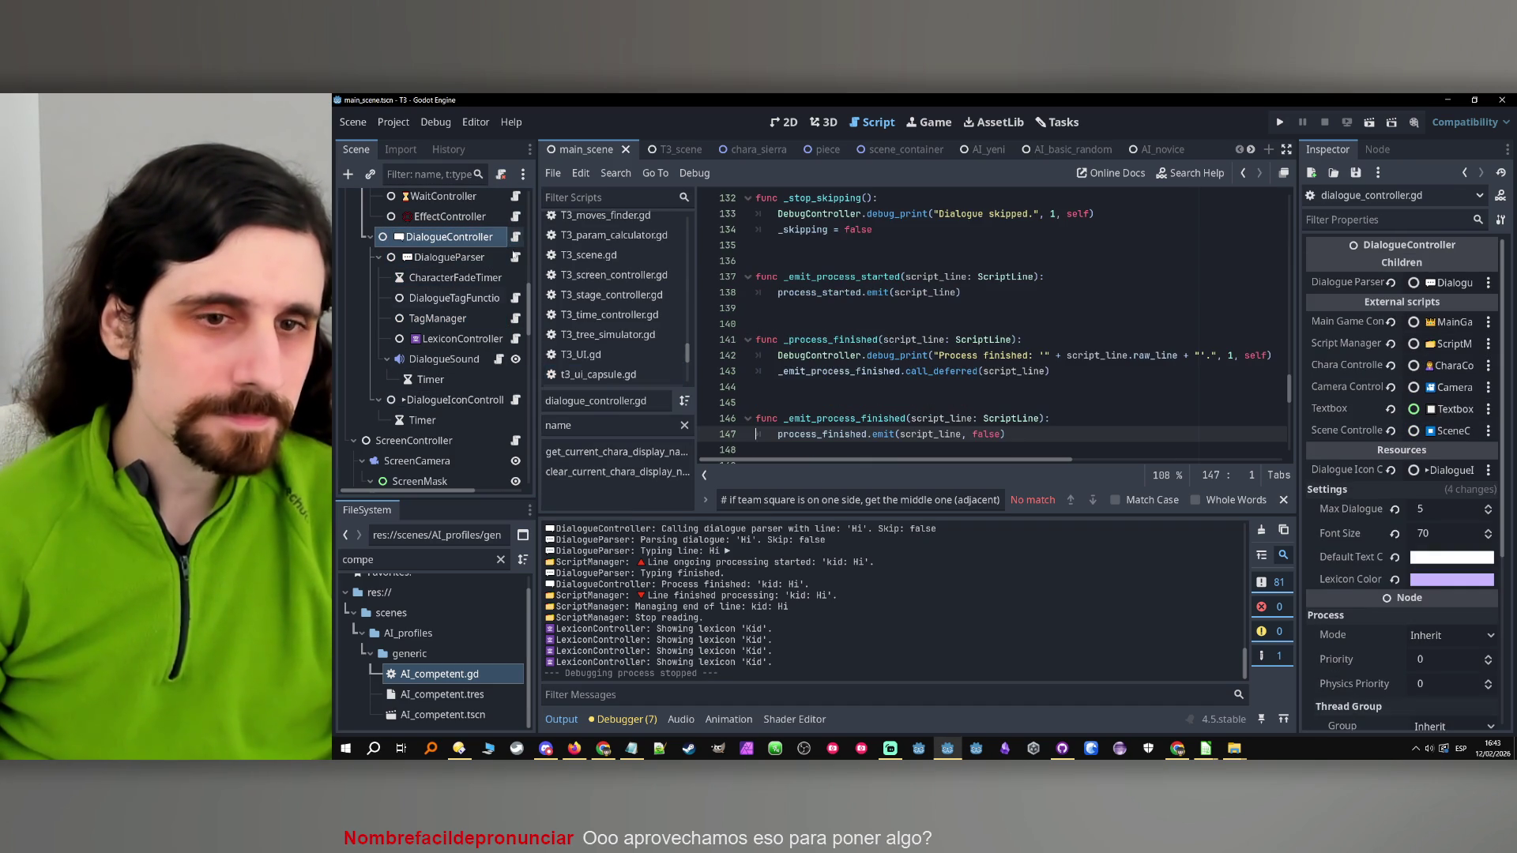
Check the display-name functions, then search dialogue_controller.gd for 'name' back to line 96
click(616, 451)
click(616, 471)
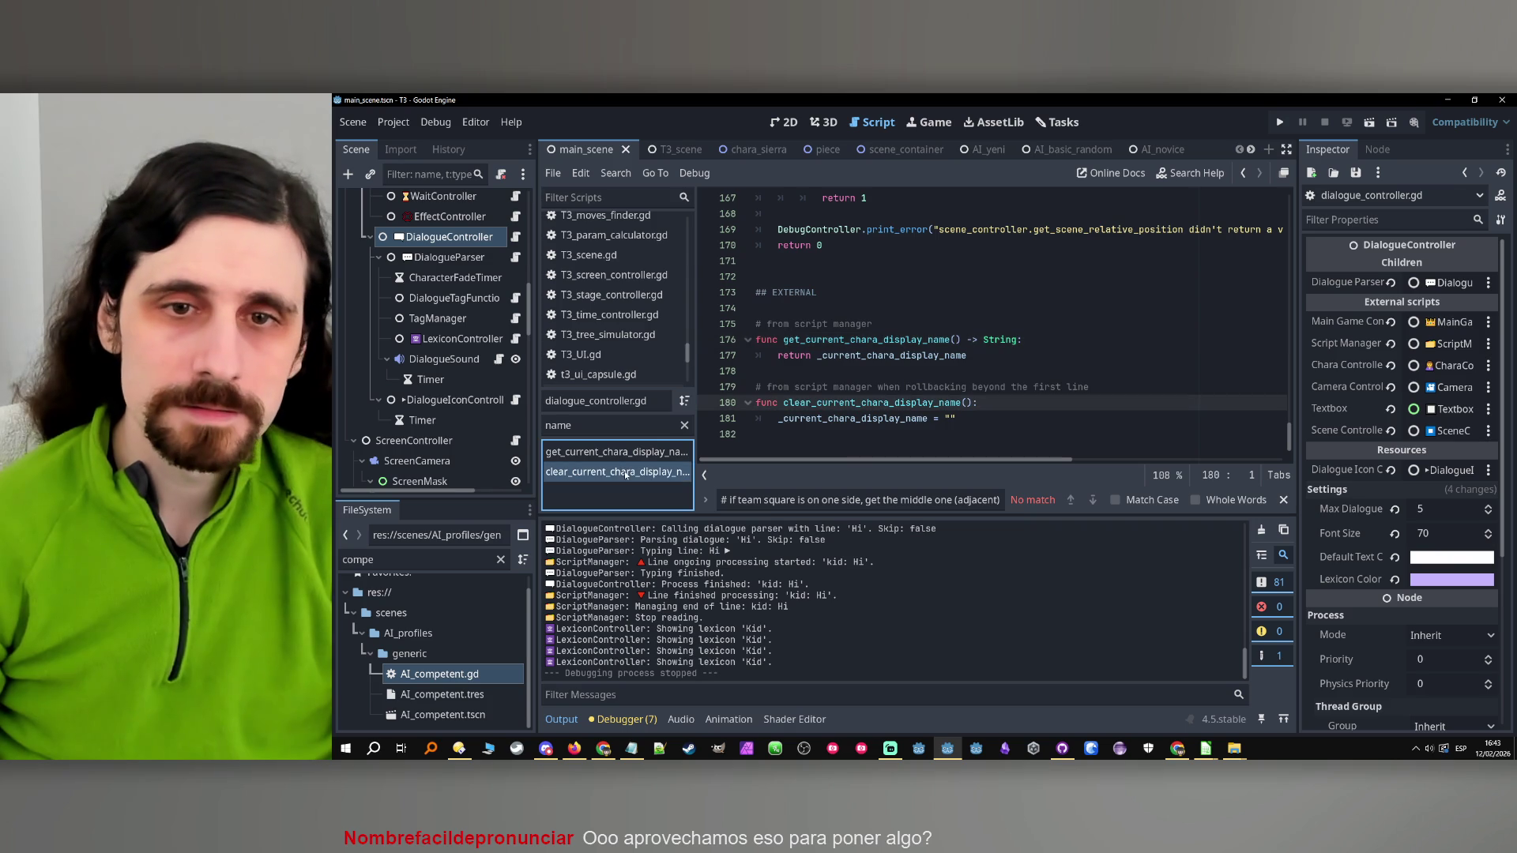
key(ctrl+f)
text(name)
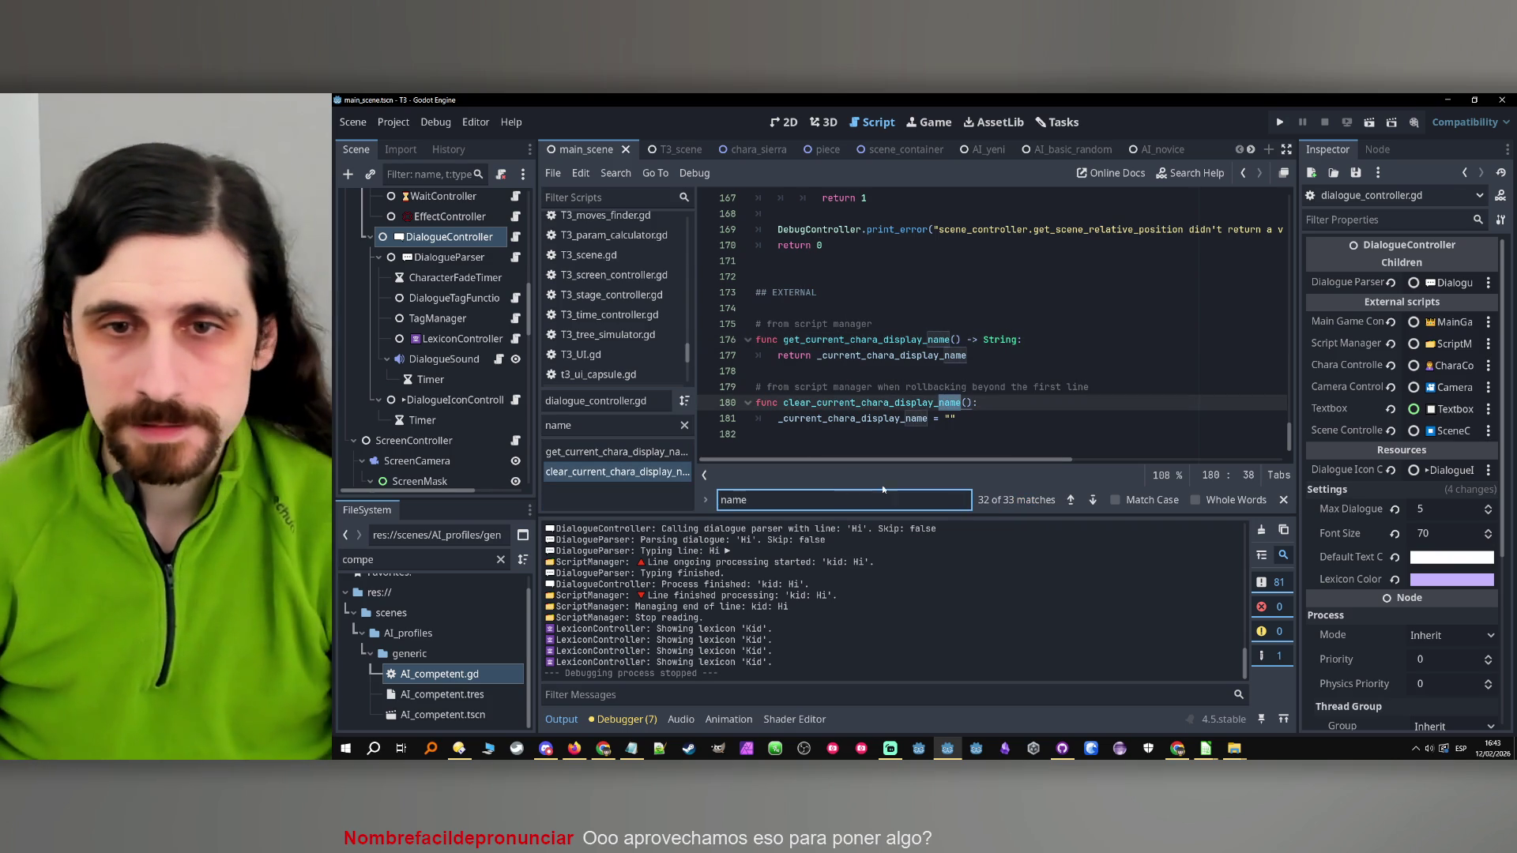
click(1072, 499)
click(1071, 499)
click(1071, 499)
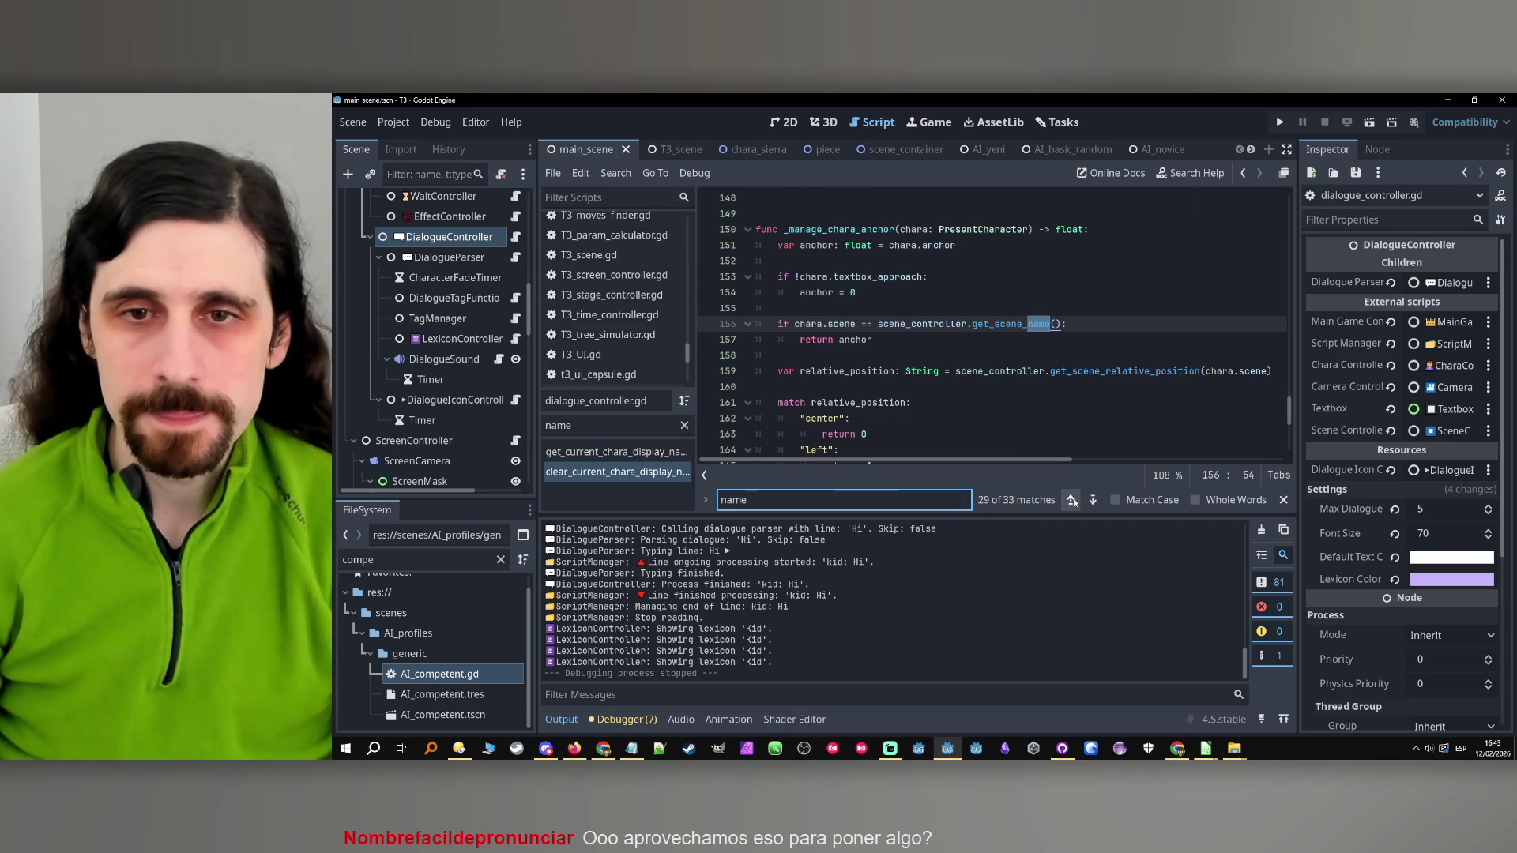
click(1072, 500)
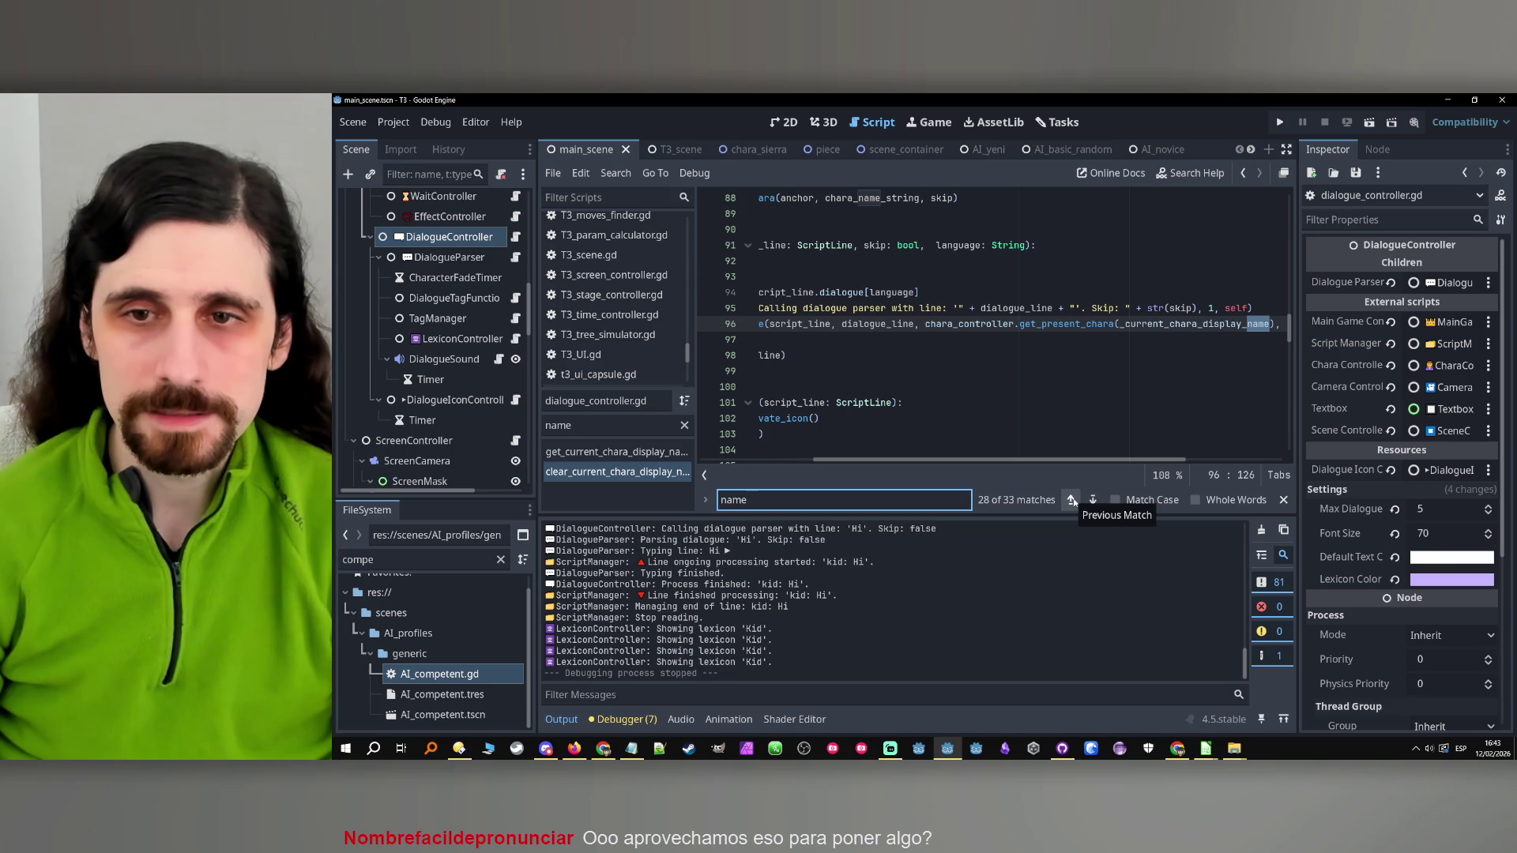
Trace parsed_name through lines 72-79 and jump to the get_lexicon_term definition
drag(1007, 458, 894, 456)
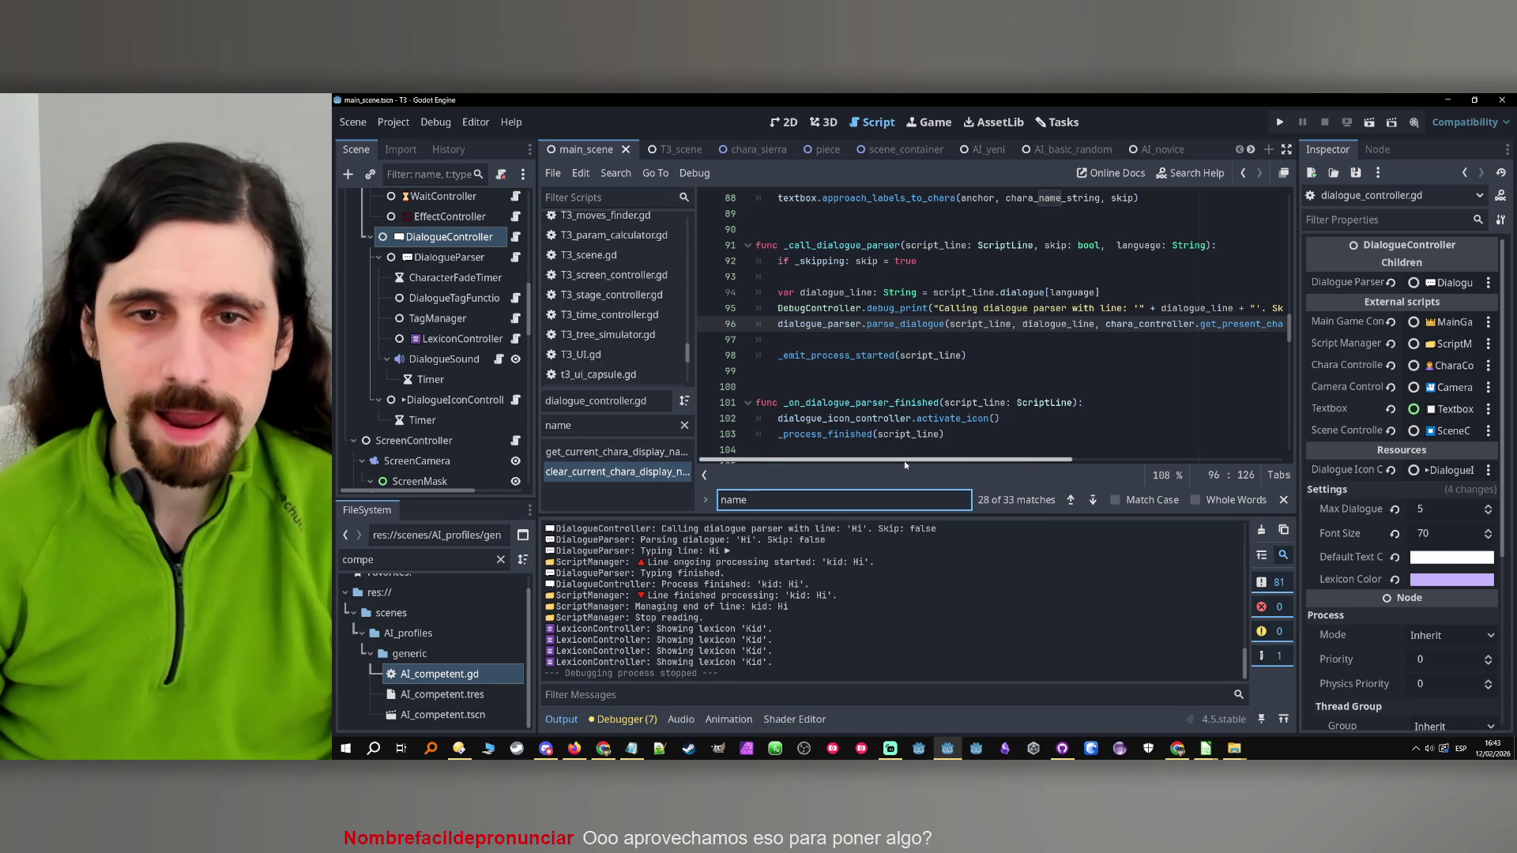
scroll(921, 328, up, 6)
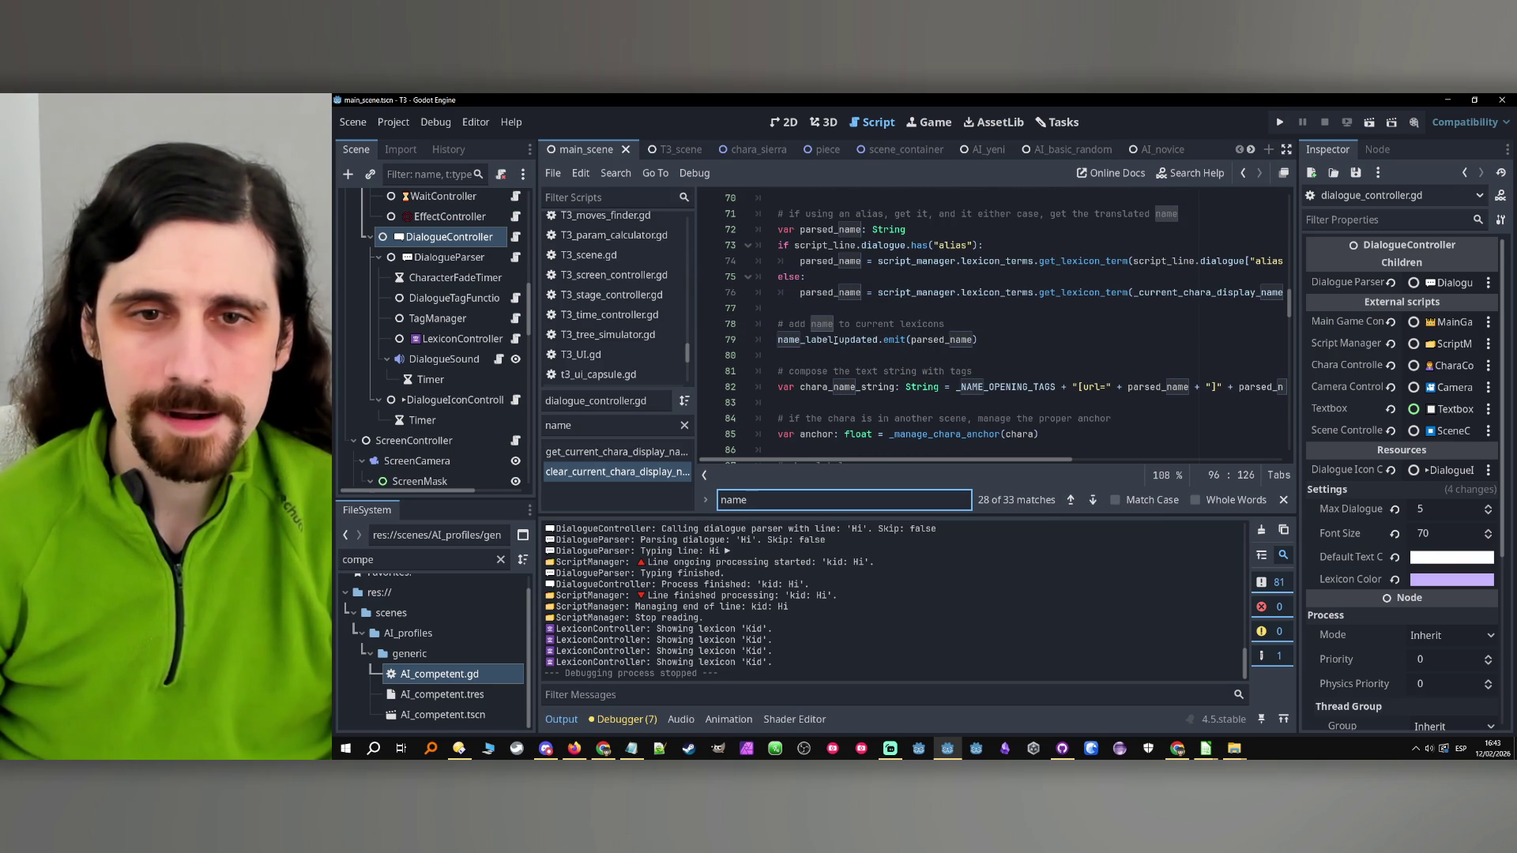
drag(830, 337, 768, 343)
scroll(945, 276, up, 1)
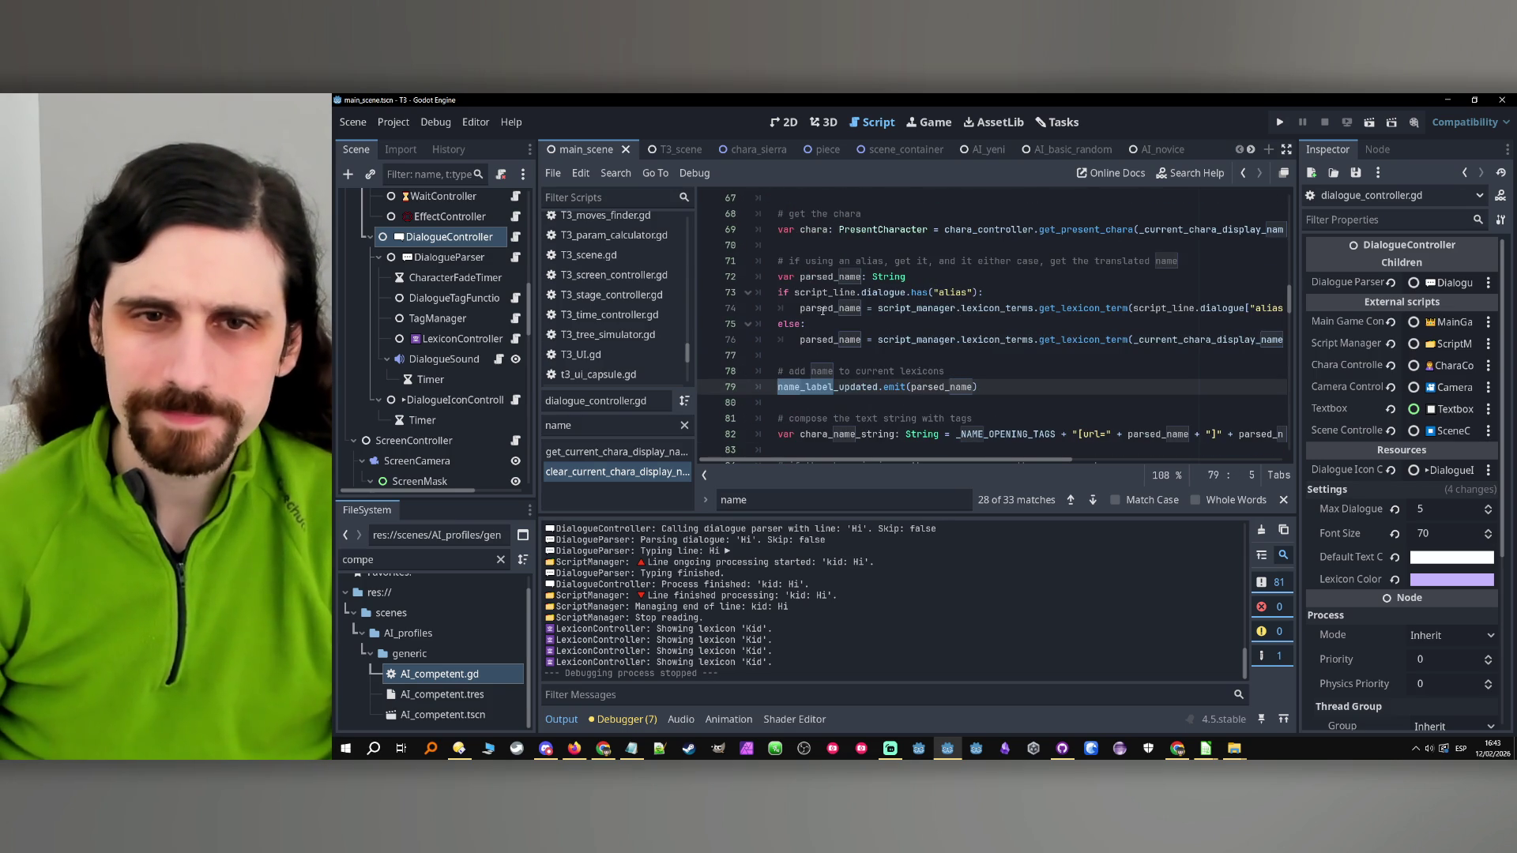
double_click(847, 276)
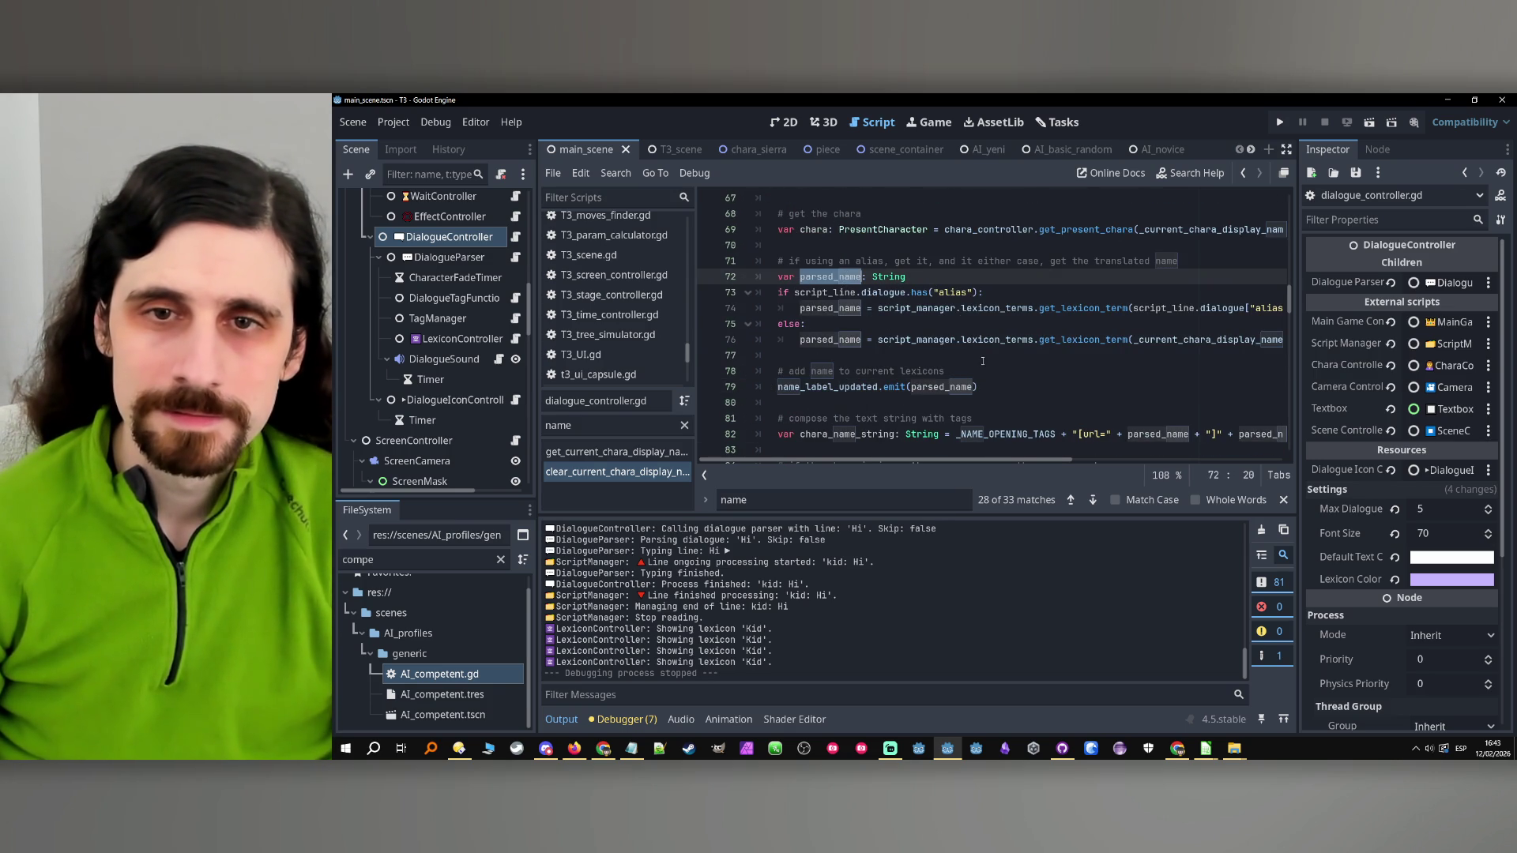
double_click(826, 307)
double_click(826, 338)
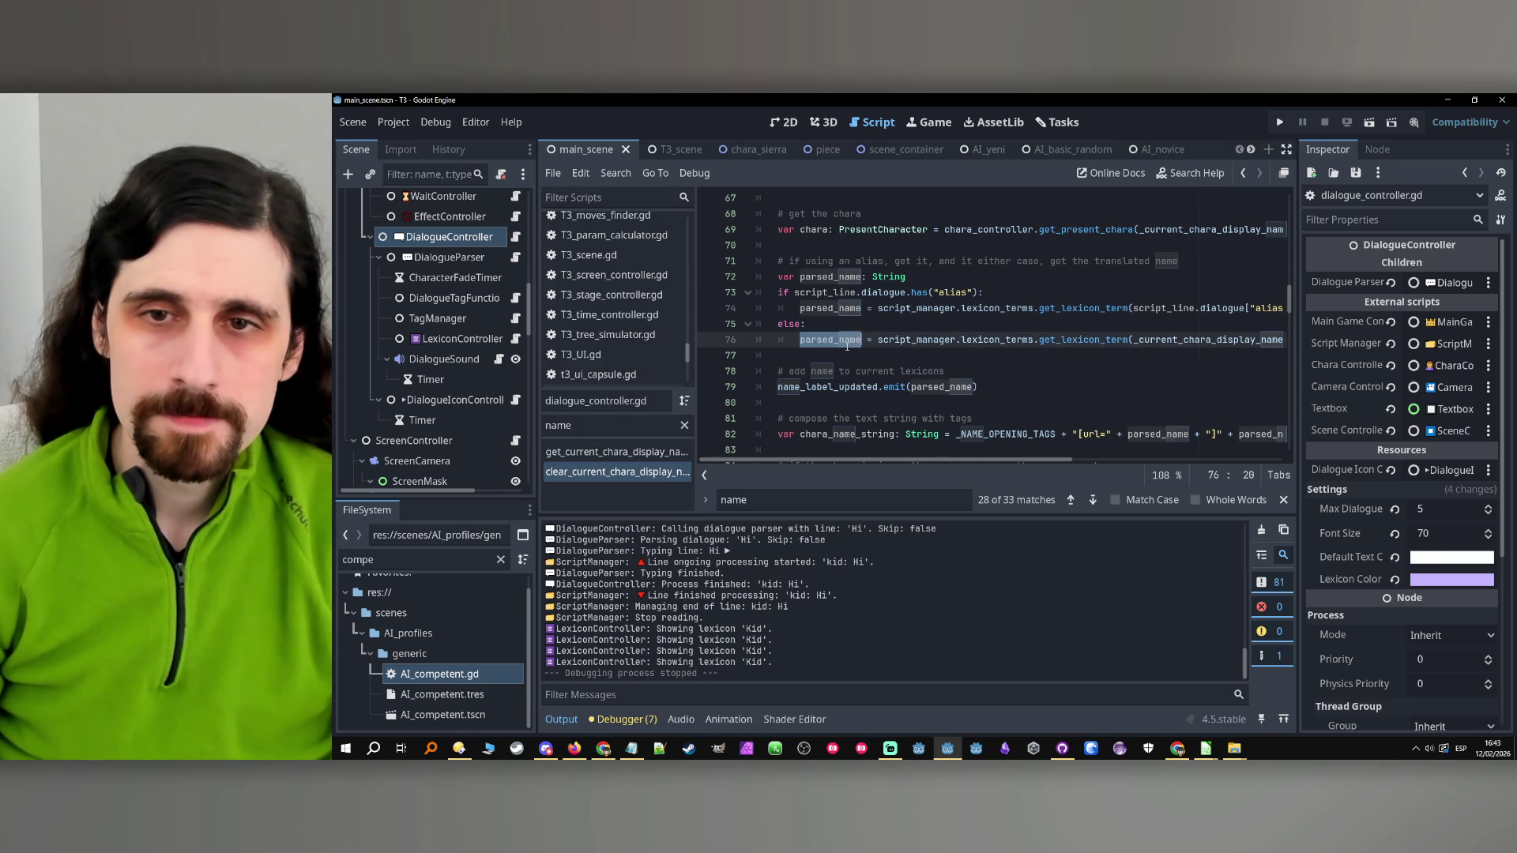
mouse_move(1012, 458)
mouse_down()
mouse_move(1220, 458)
mouse_move(1011, 459)
mouse_up()
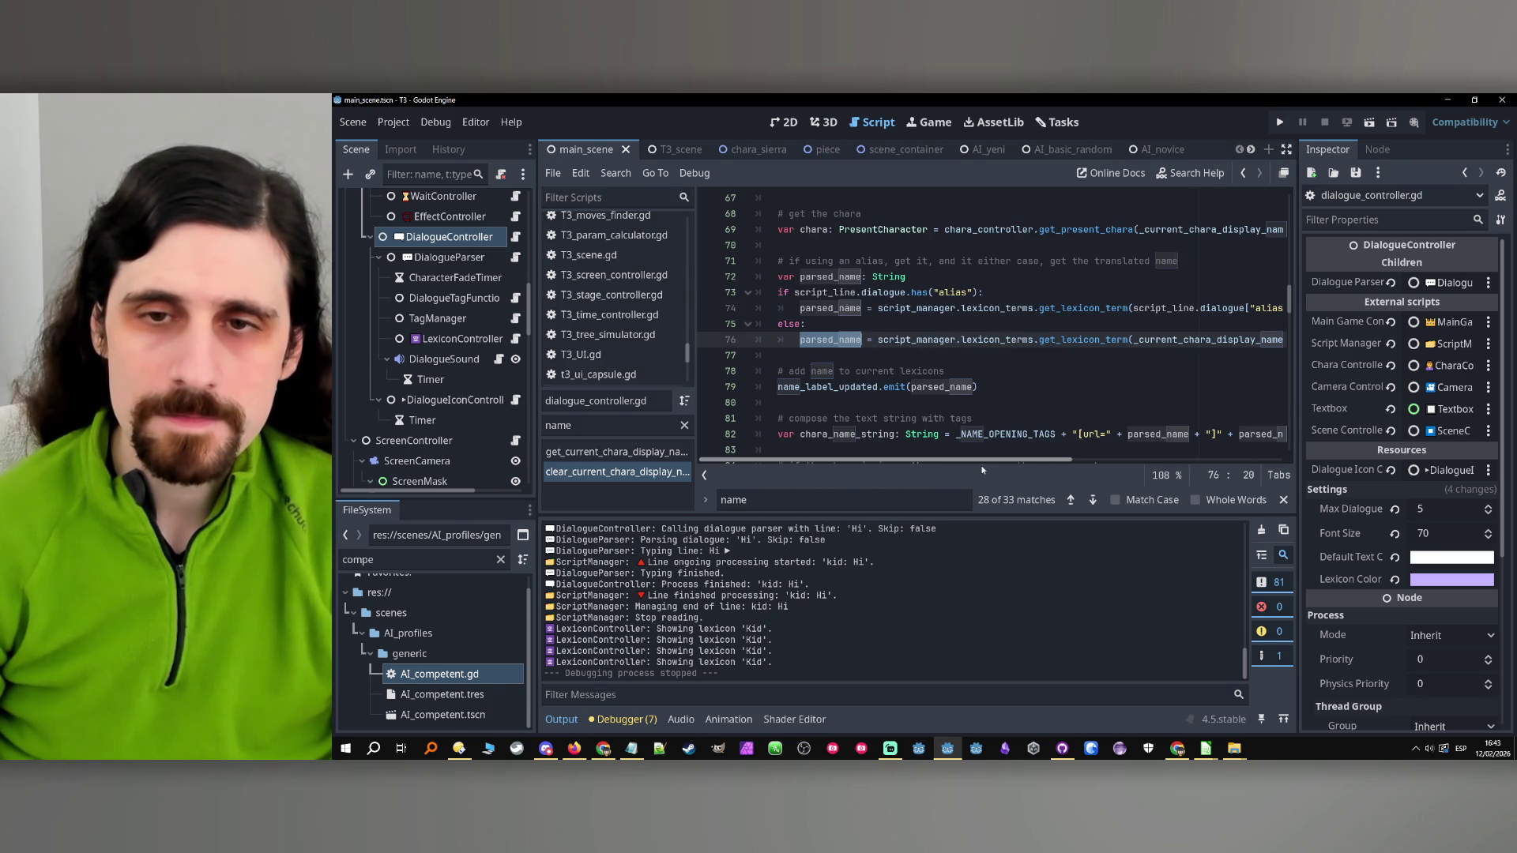
ctrl+click(1083, 308)
click(907, 359)
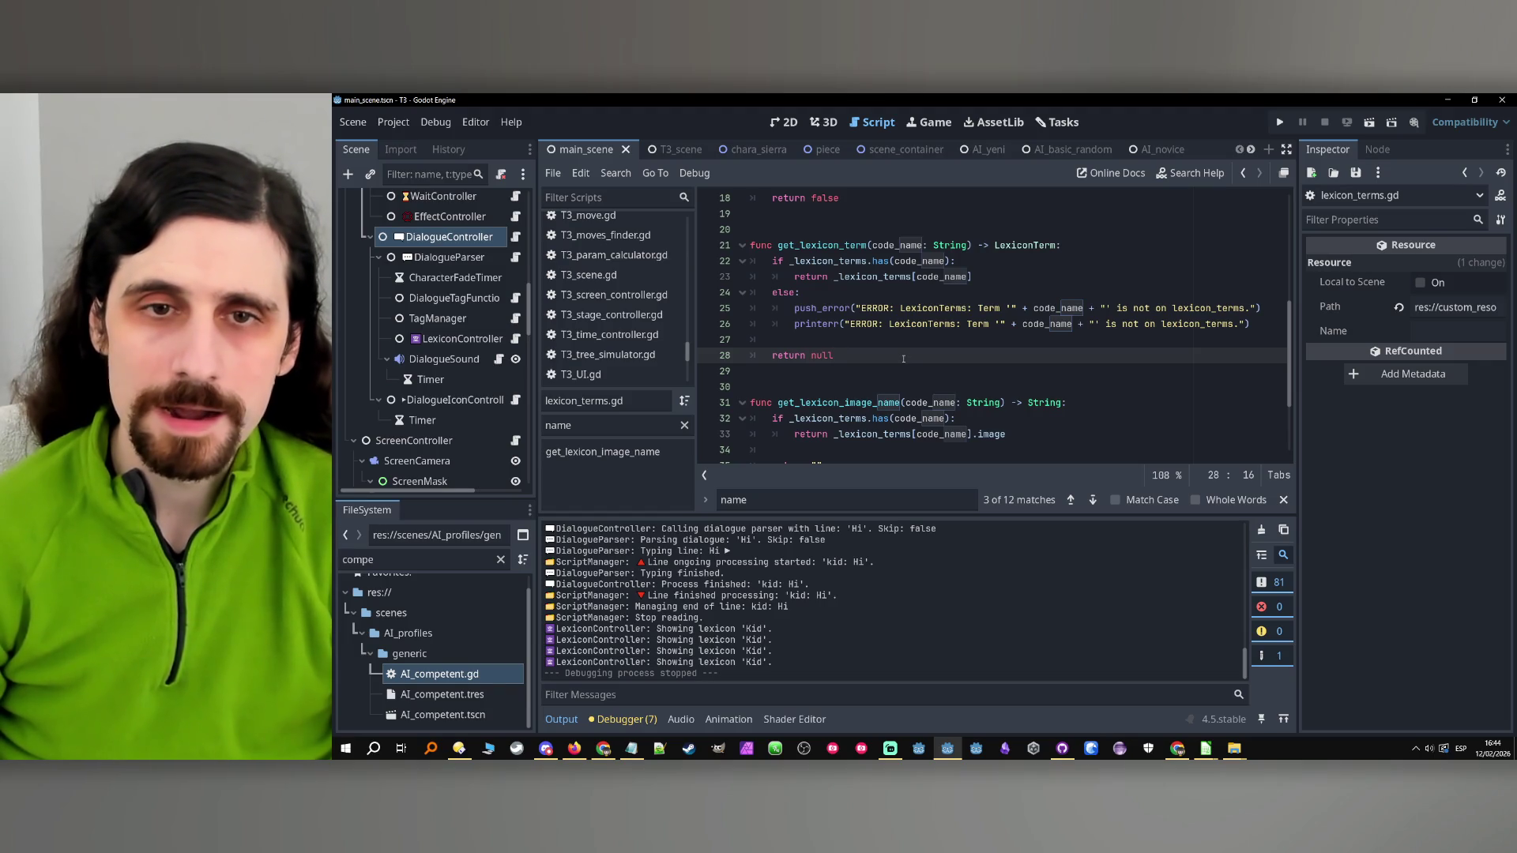
Inspect get_lexicon_term's else branch and the _lexicon_terms uses on lines 21-24
click(869, 293)
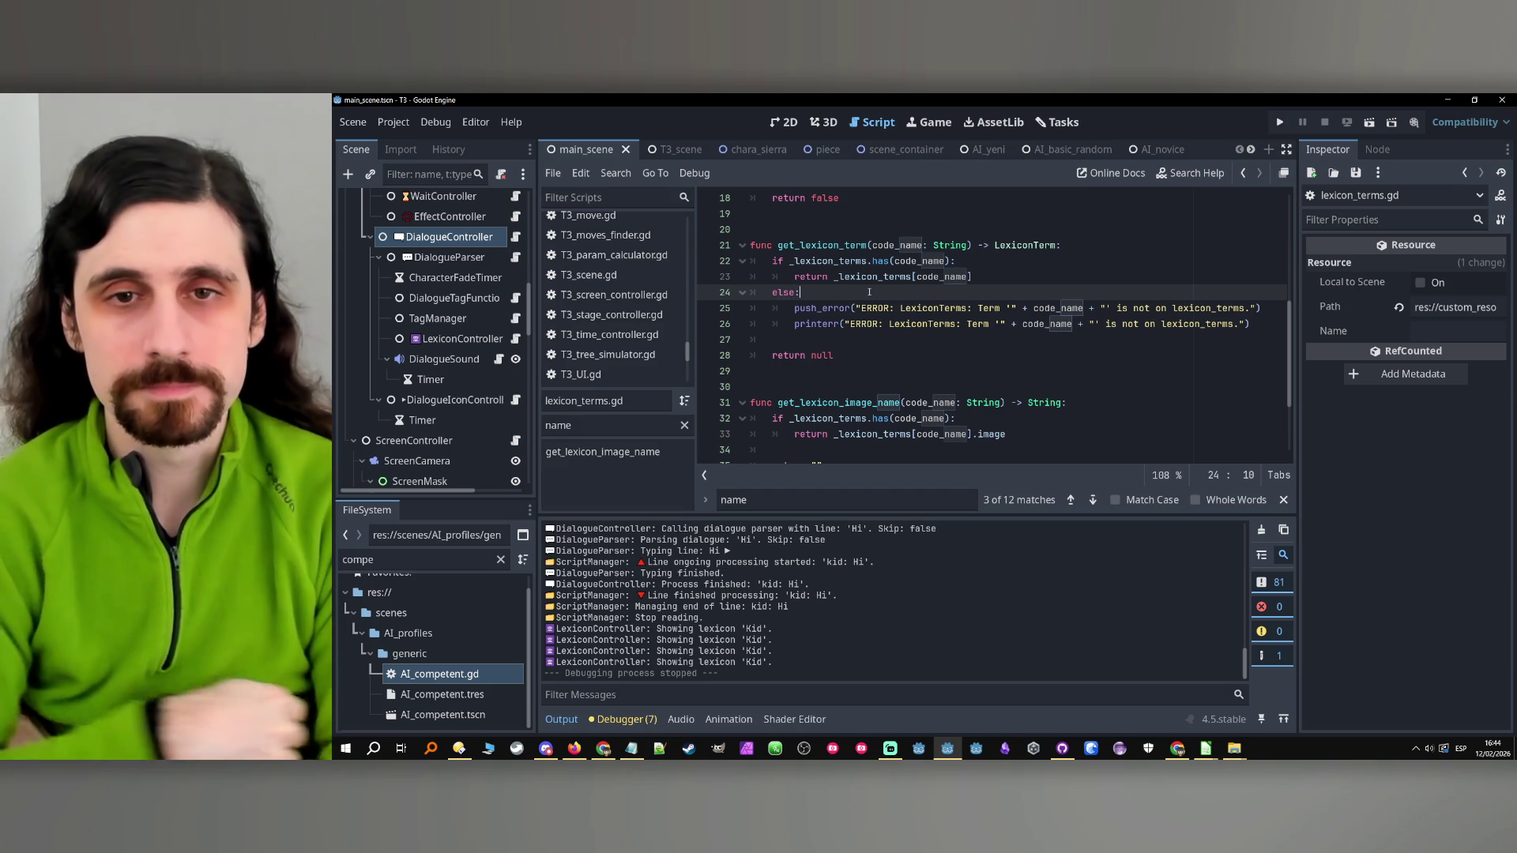
double_click(856, 263)
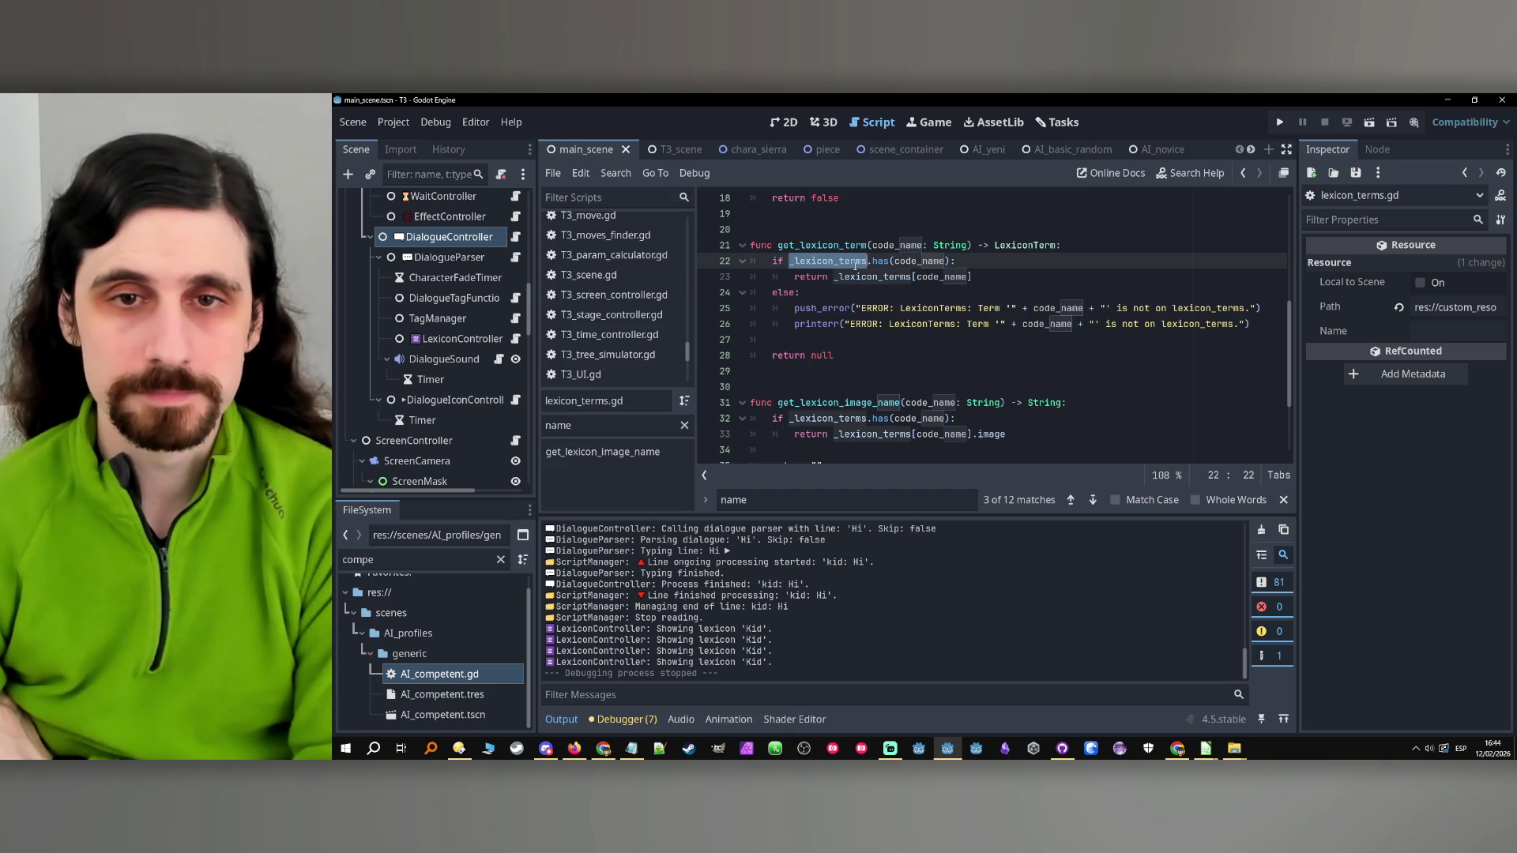
scroll(900, 269, up, 5)
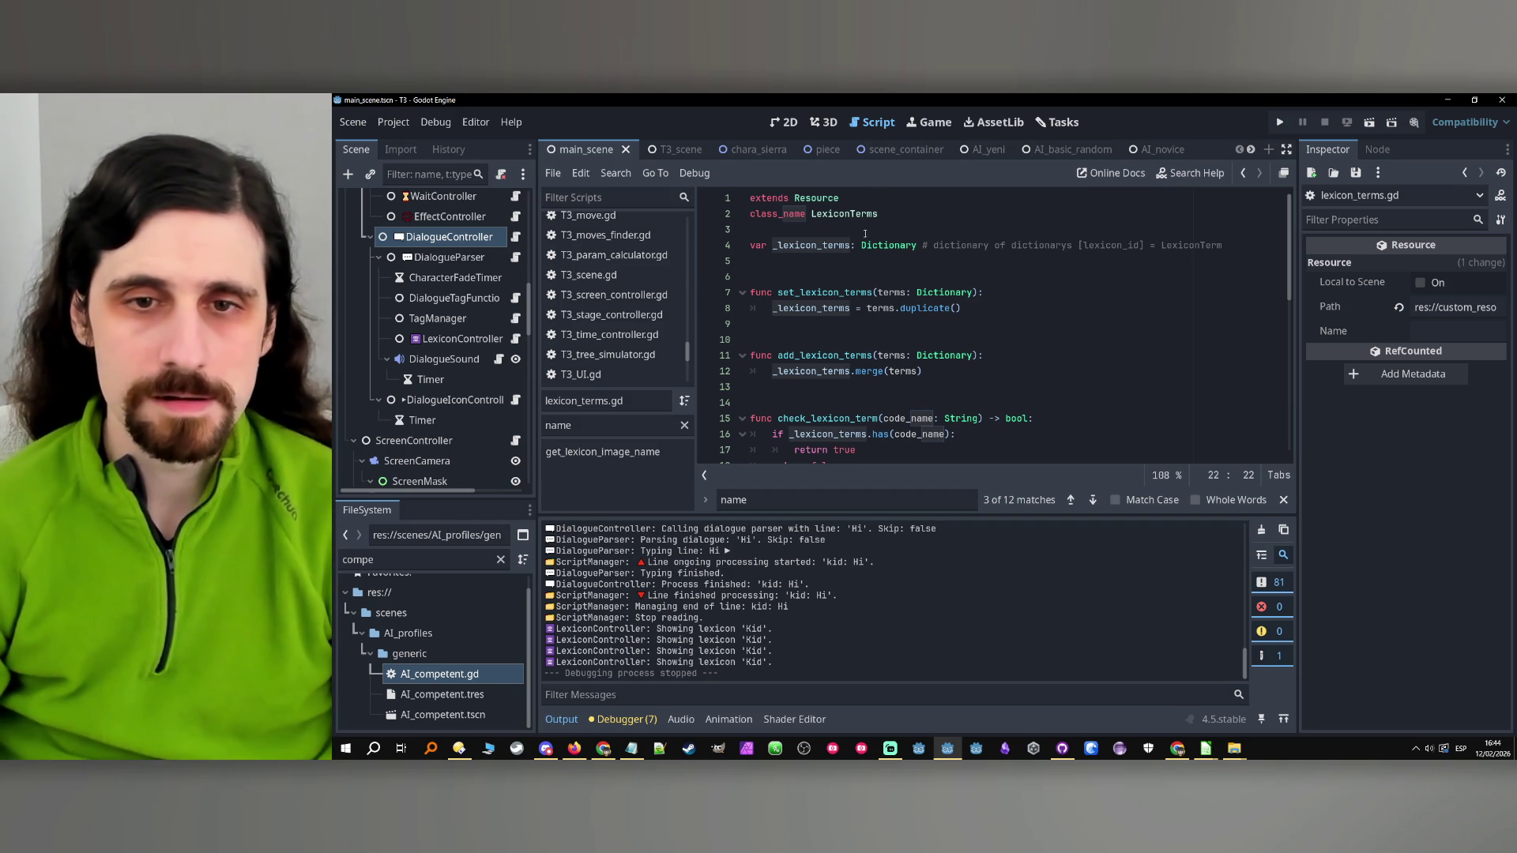
scroll(862, 239, down, 5)
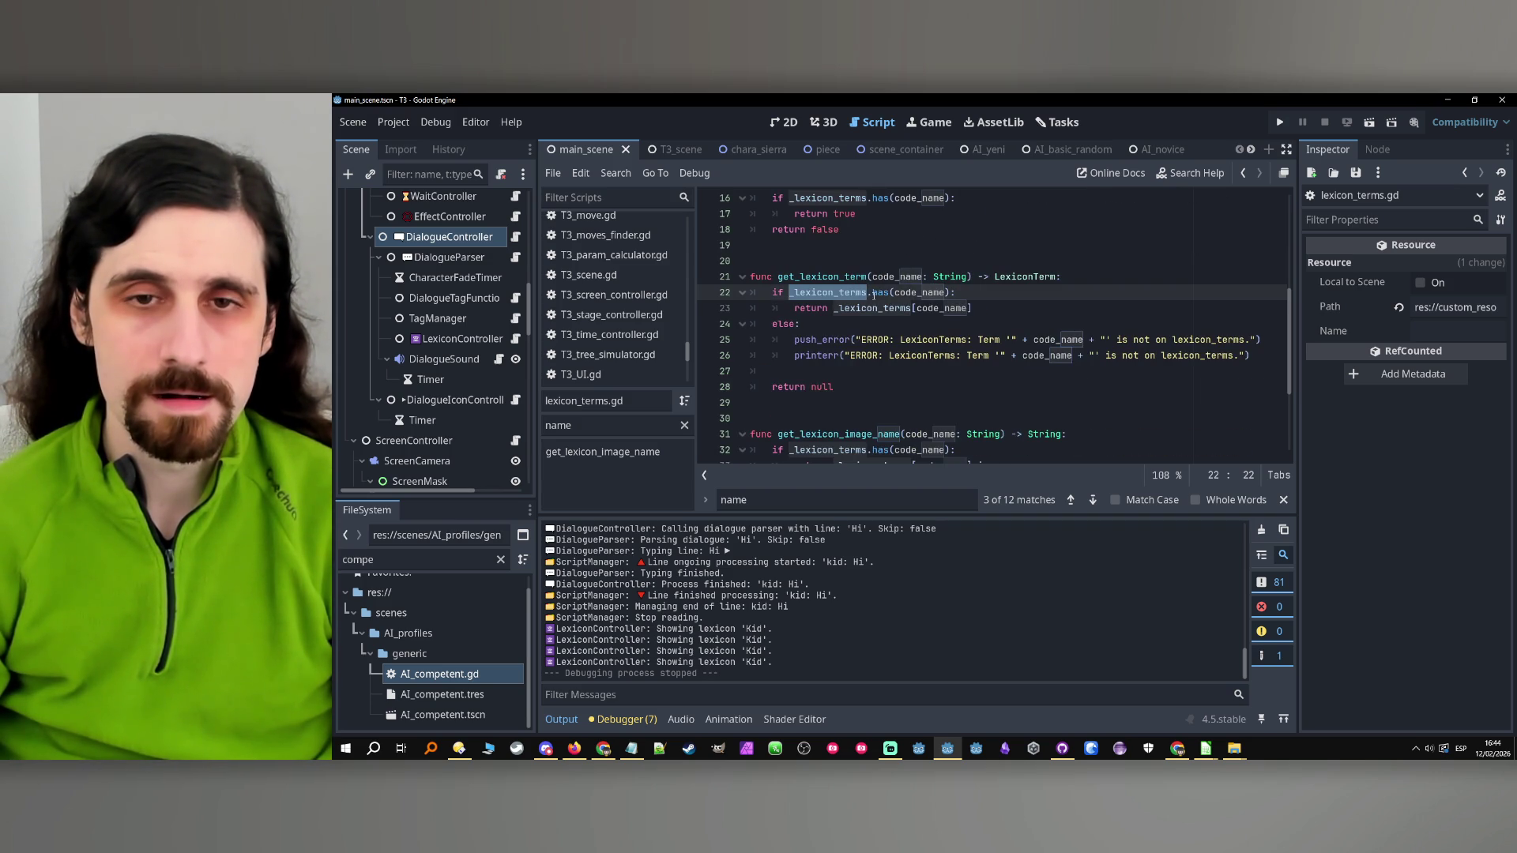
click(973, 294)
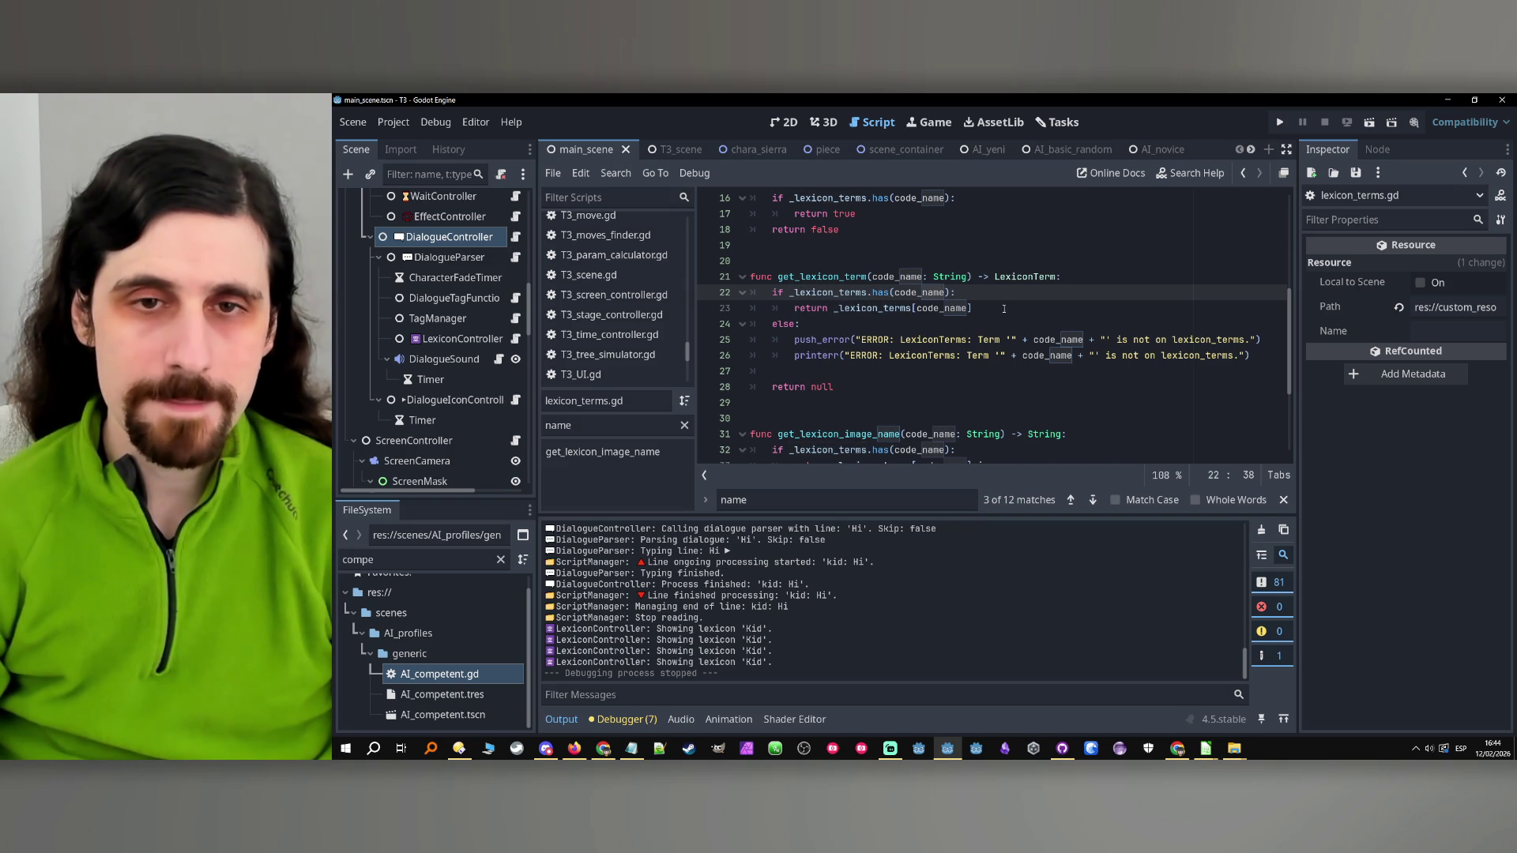
double_click(873, 309)
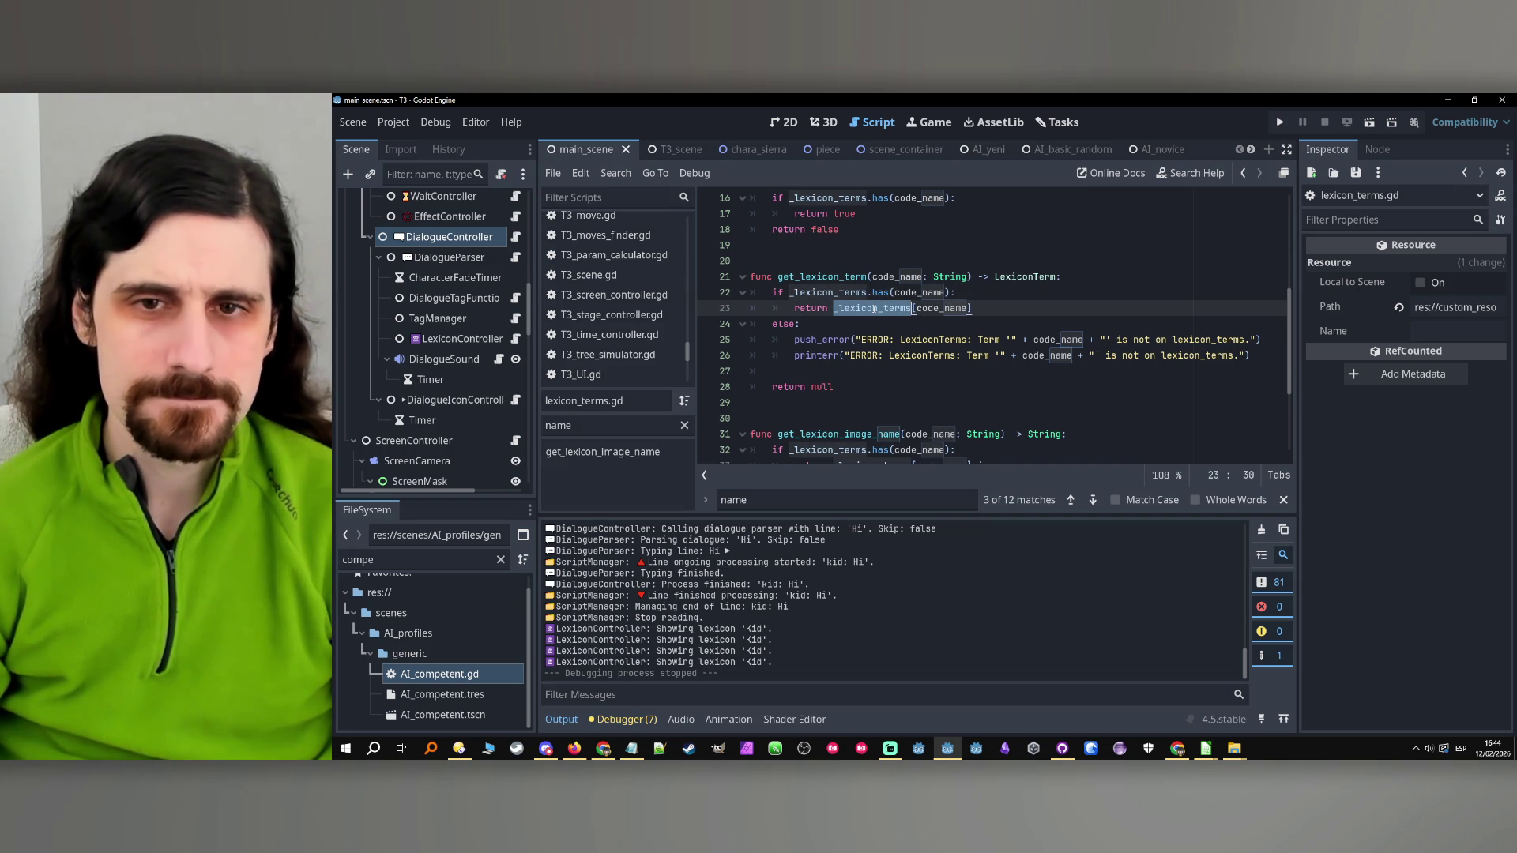
double_click(834, 277)
Navigate back to dialogue_controller.gd at line 76
click(1245, 172)
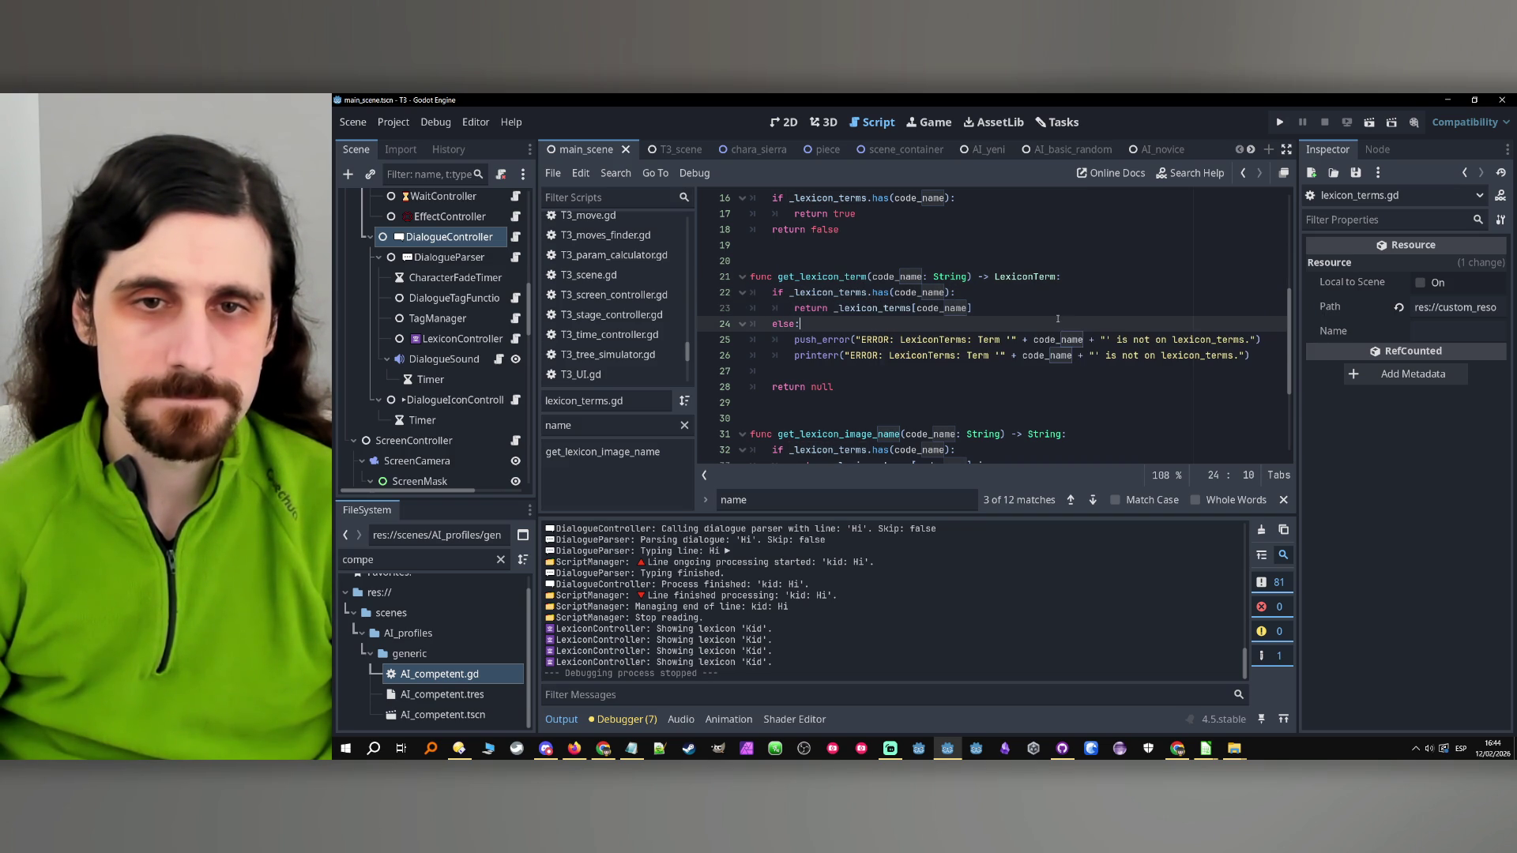
click(1245, 173)
click(1247, 168)
click(1246, 169)
click(1247, 168)
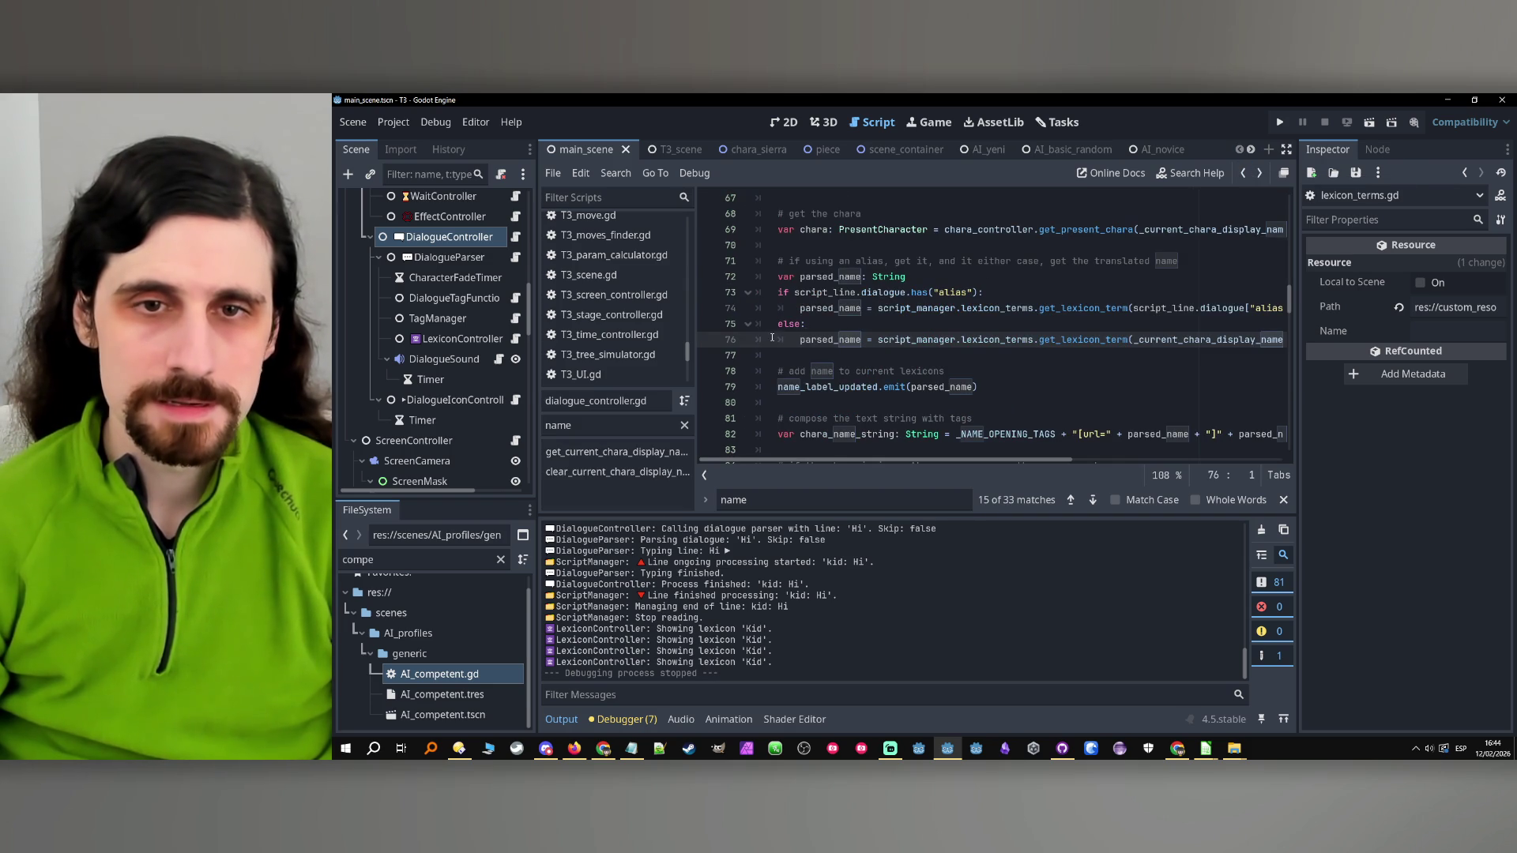
double_click(829, 308)
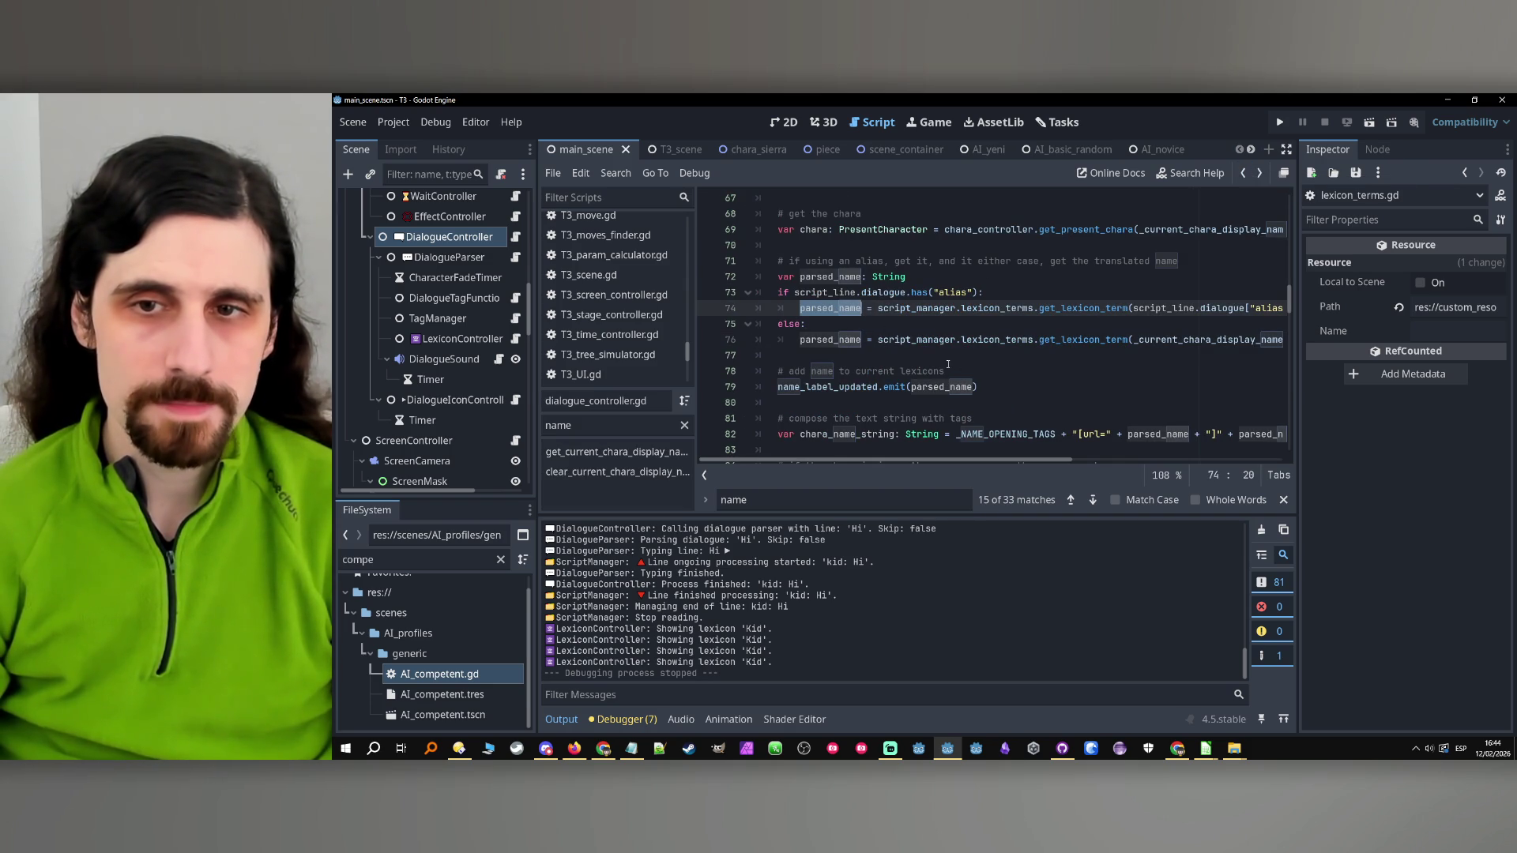
mouse_move(943, 456)
mouse_down()
mouse_move(1073, 462)
mouse_move(942, 463)
mouse_up()
double_click(837, 339)
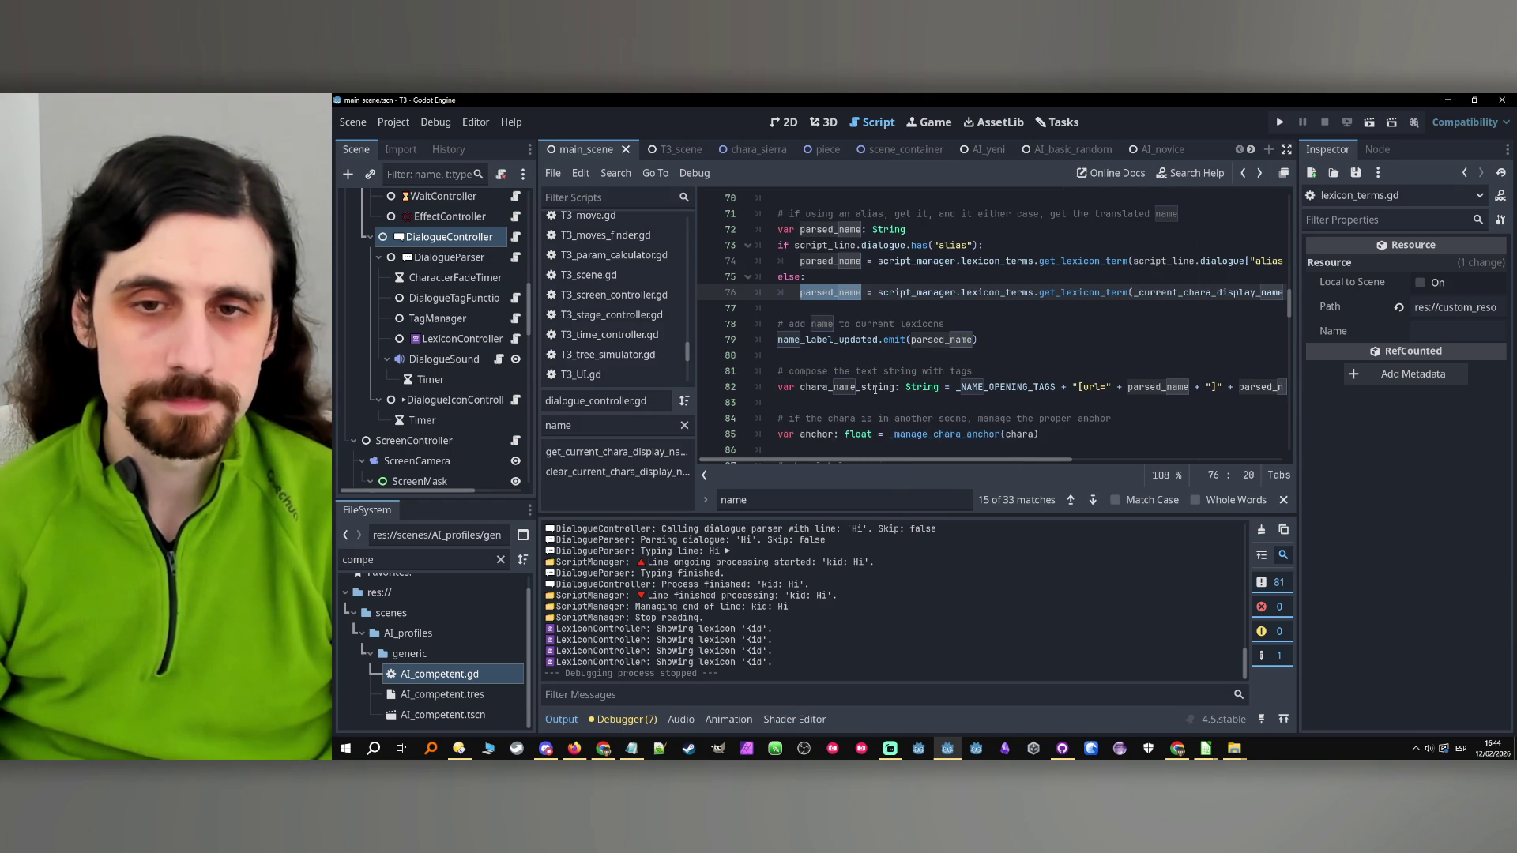
scroll(877, 393, down, 1)
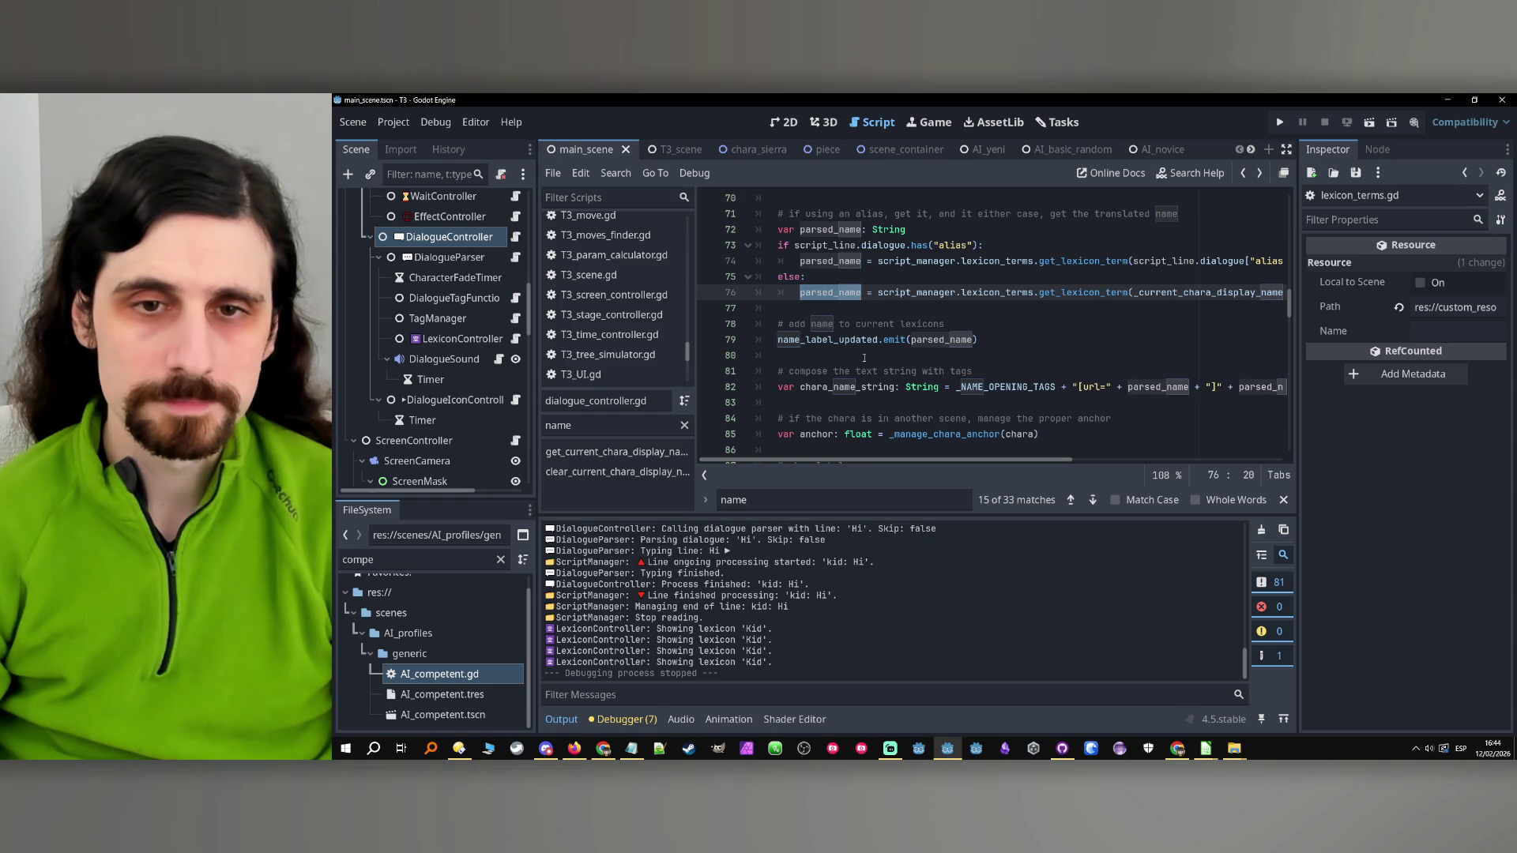
scroll(857, 368, right, 1)
scroll(851, 383, left, 1)
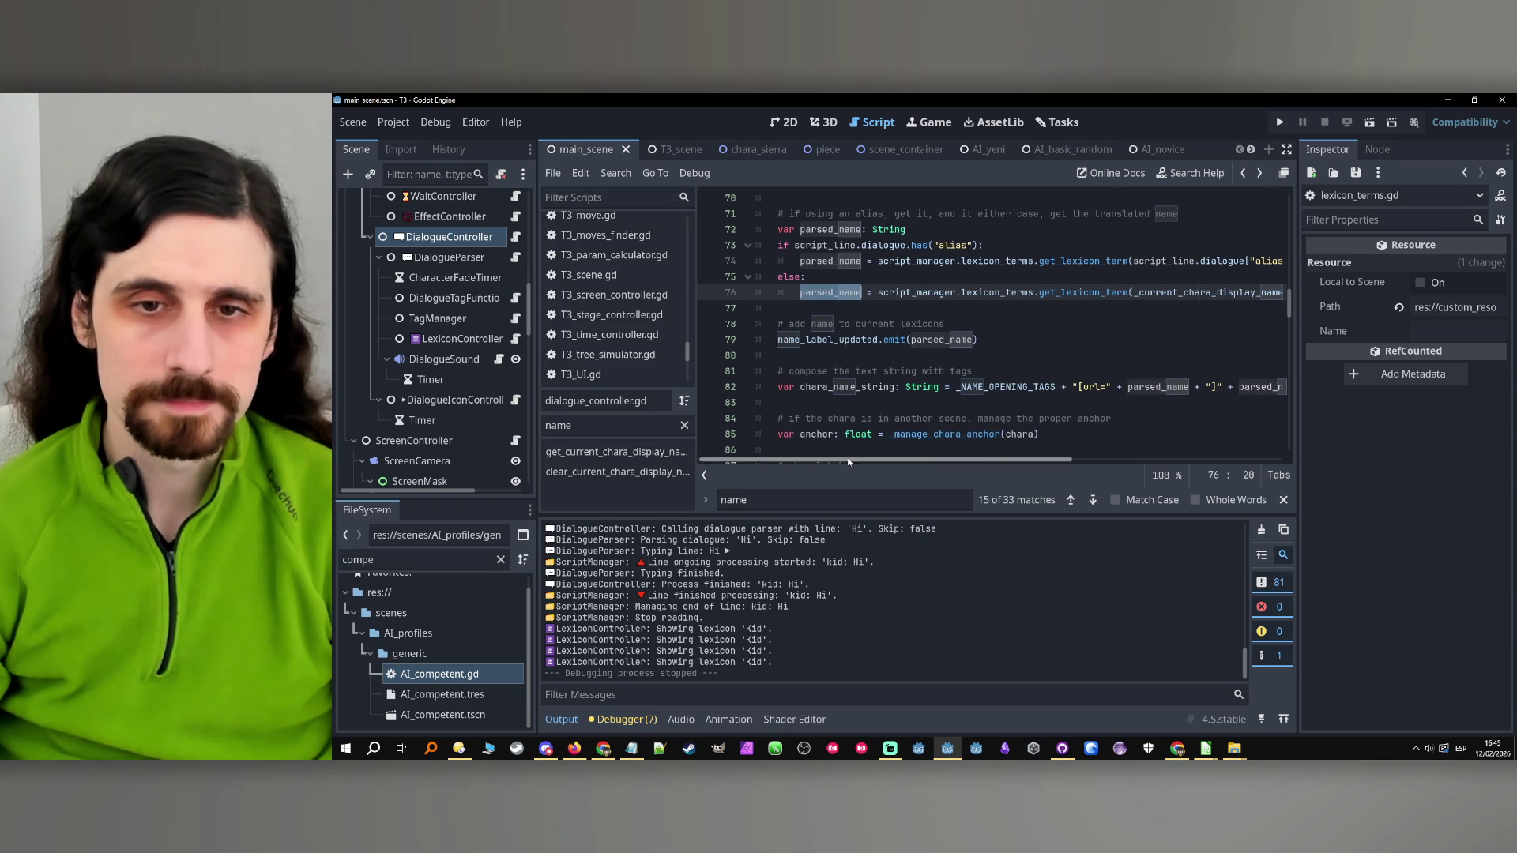
double_click(844, 387)
scroll(983, 434, down, 1)
scroll(1149, 464, right, 4)
drag(1144, 465, 950, 461)
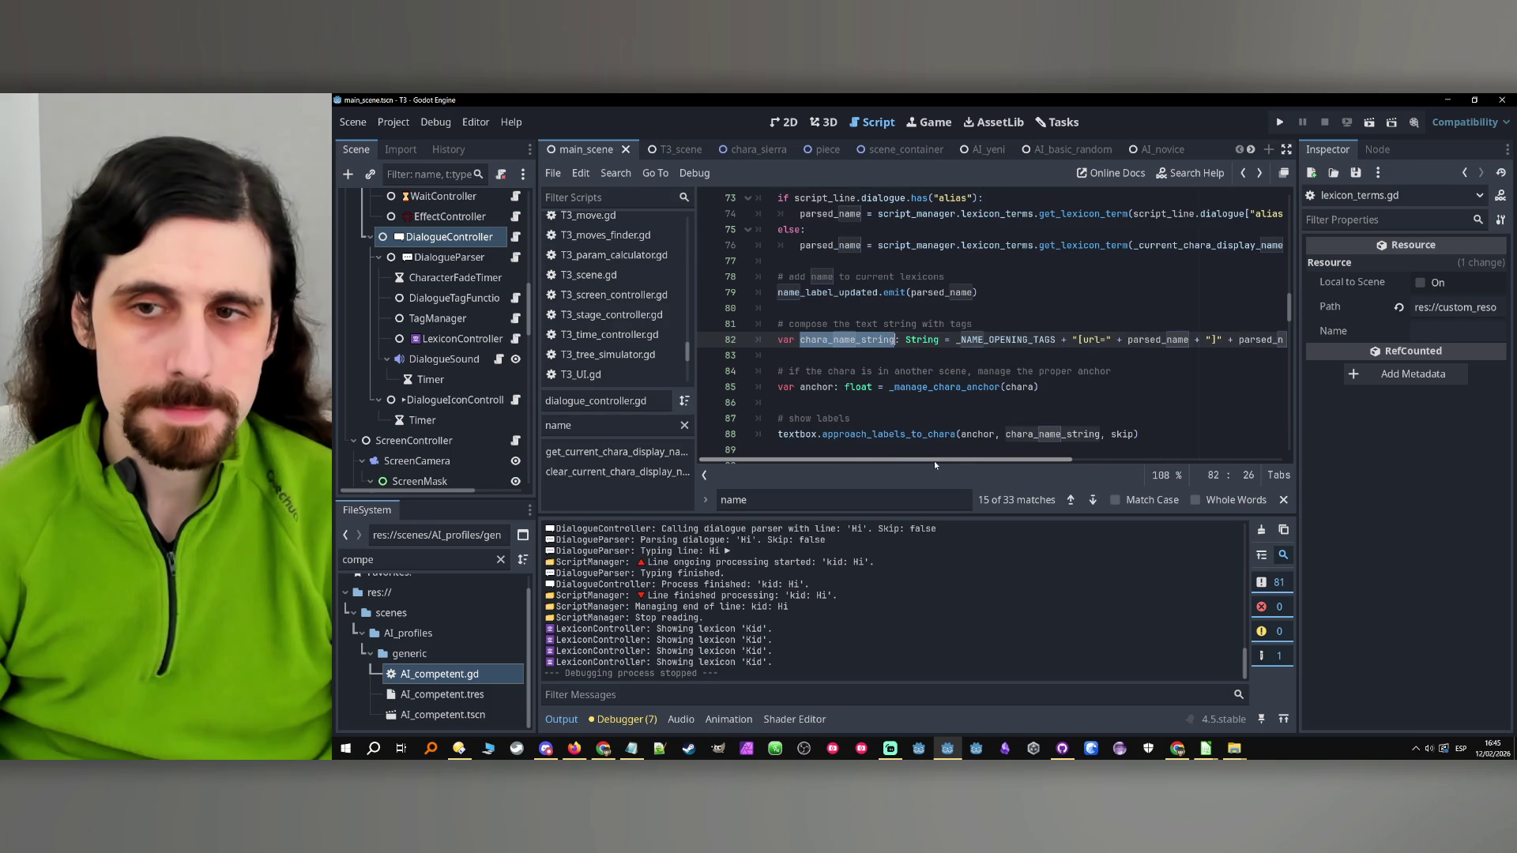
scroll(1055, 467, right, 2)
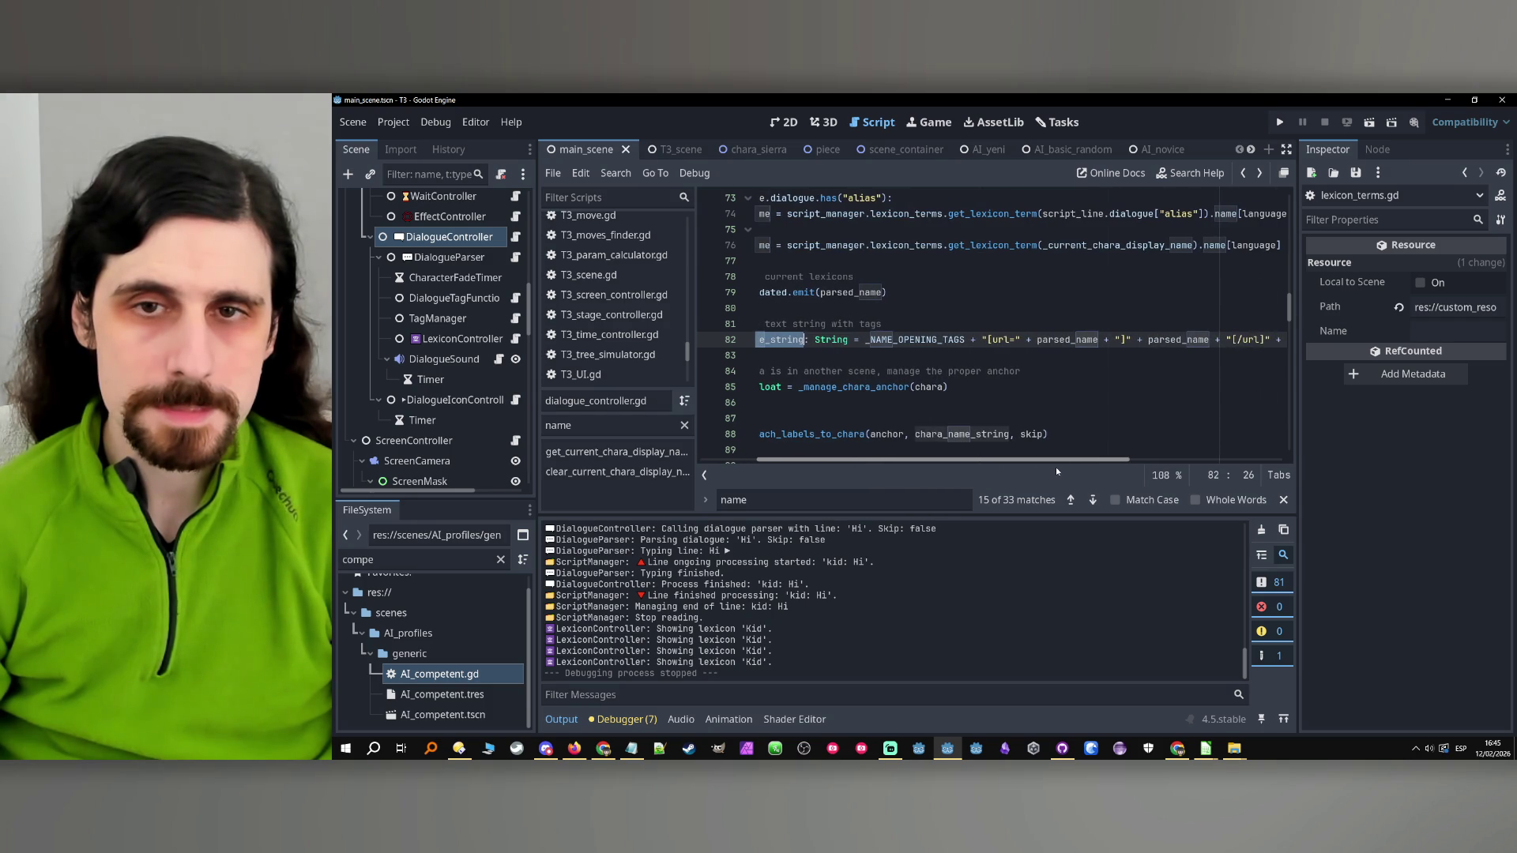
scroll(1056, 467, right, 2)
mouse_move(1102, 472)
mouse_down()
mouse_move(1174, 474)
mouse_move(849, 455)
mouse_up()
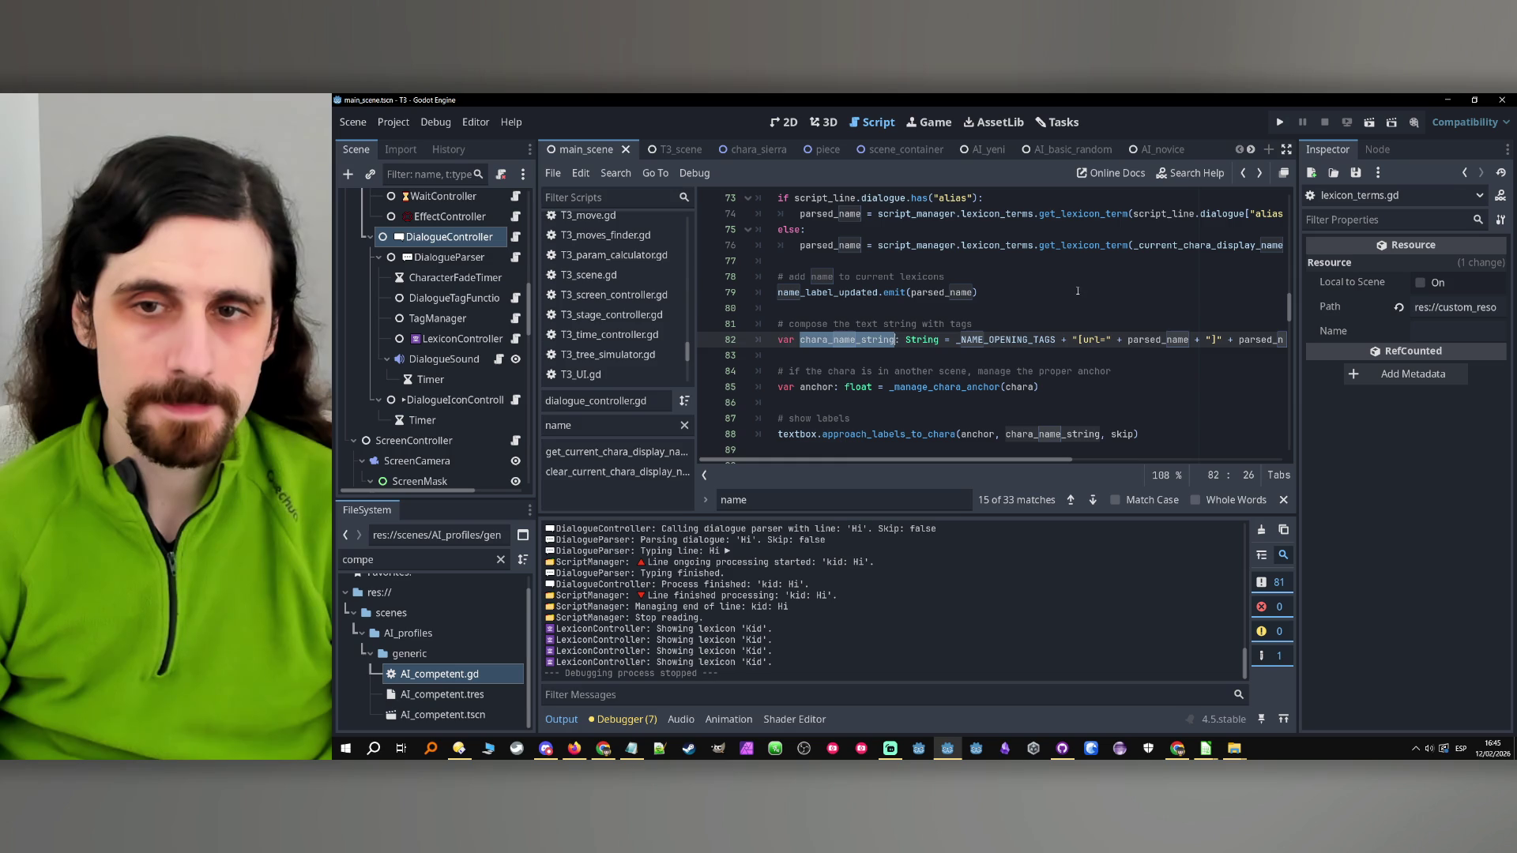
click(1042, 322)
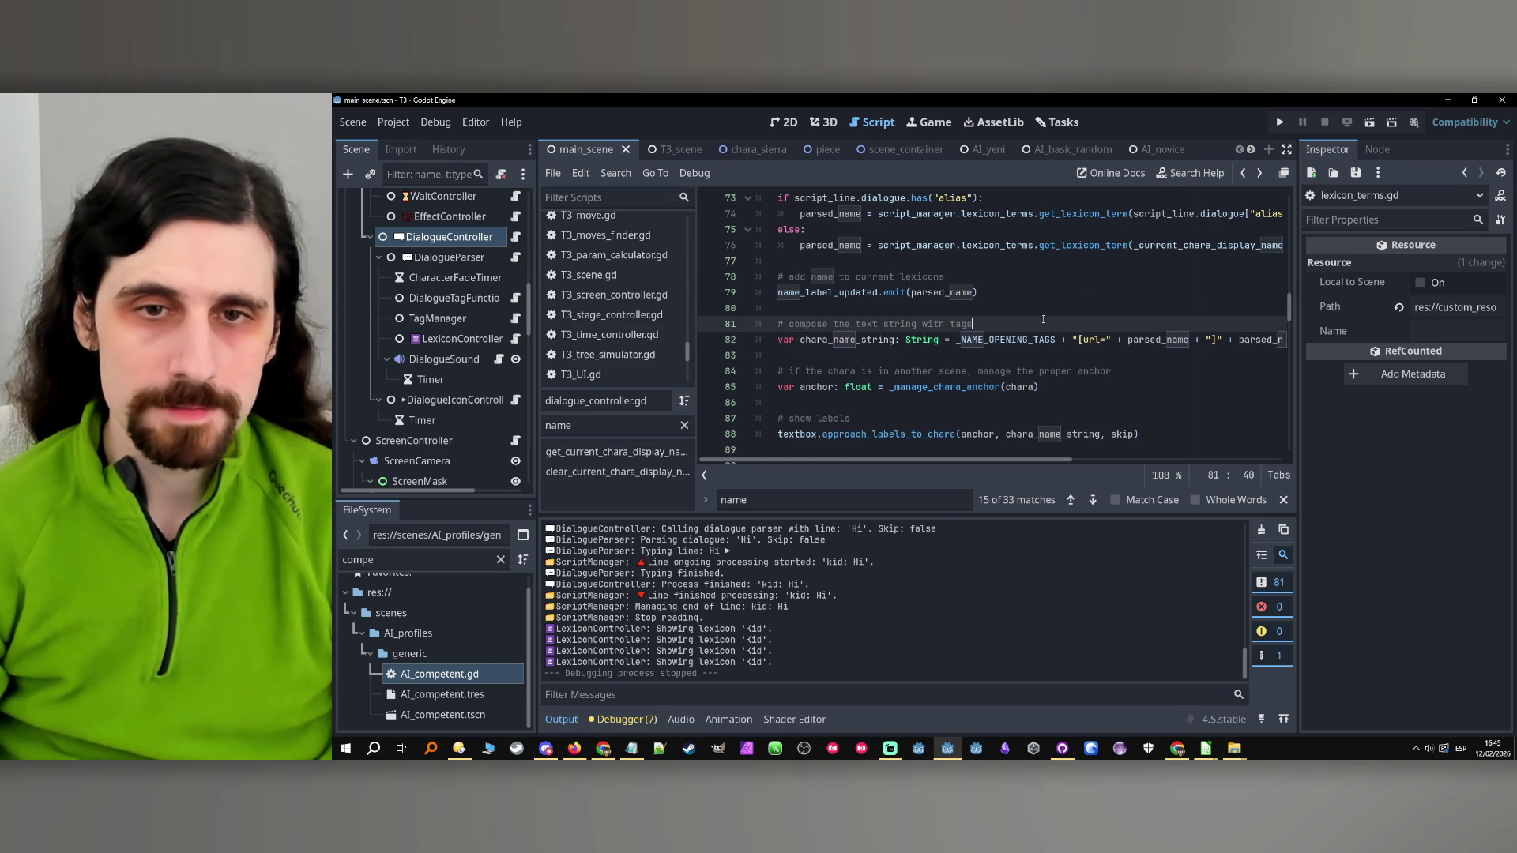
double_click(1008, 244)
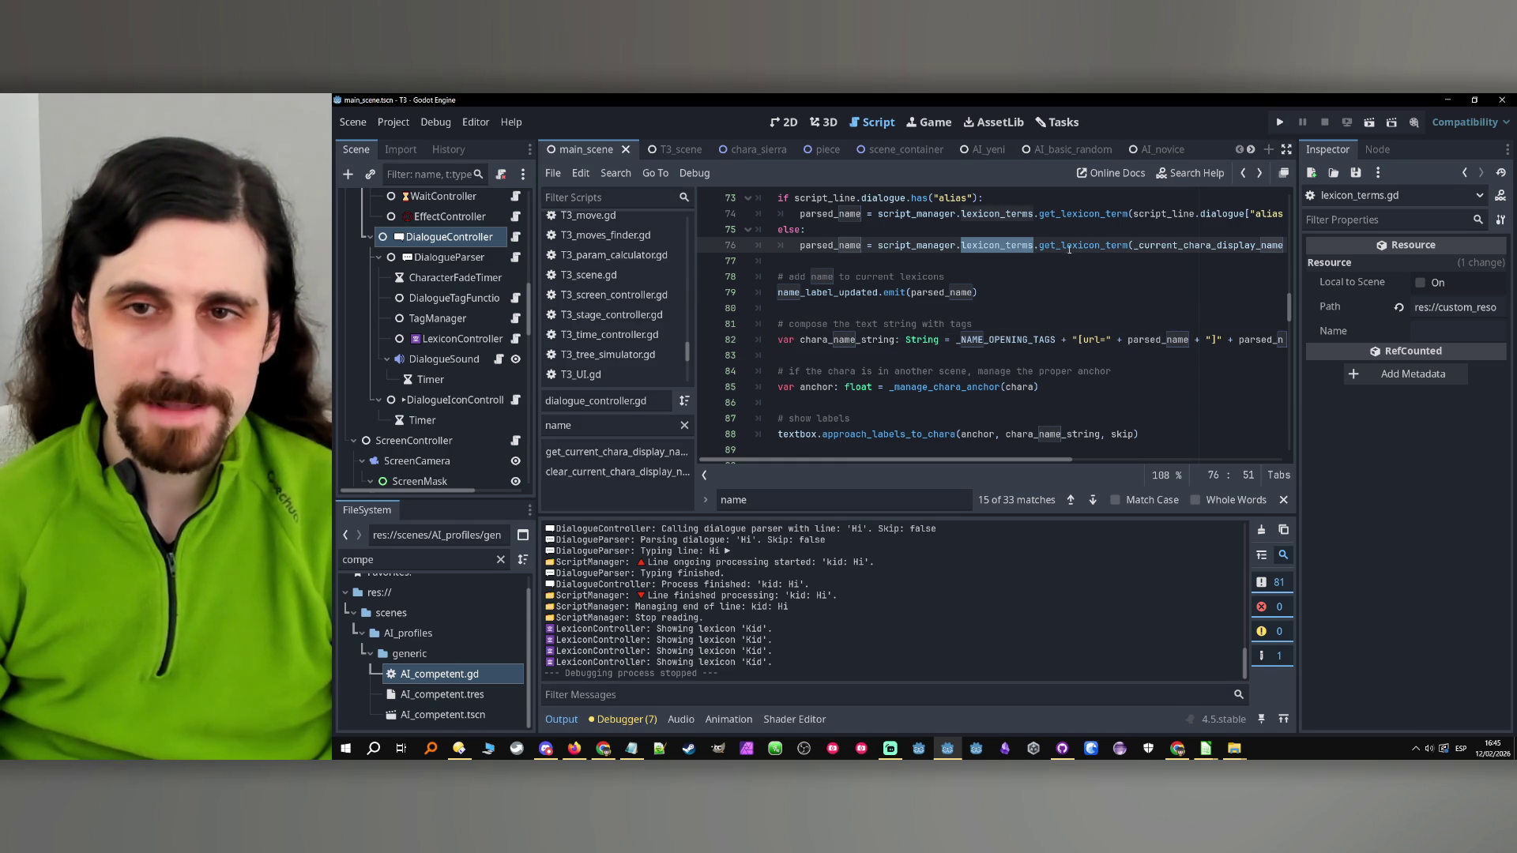
drag(877, 245, 1129, 246)
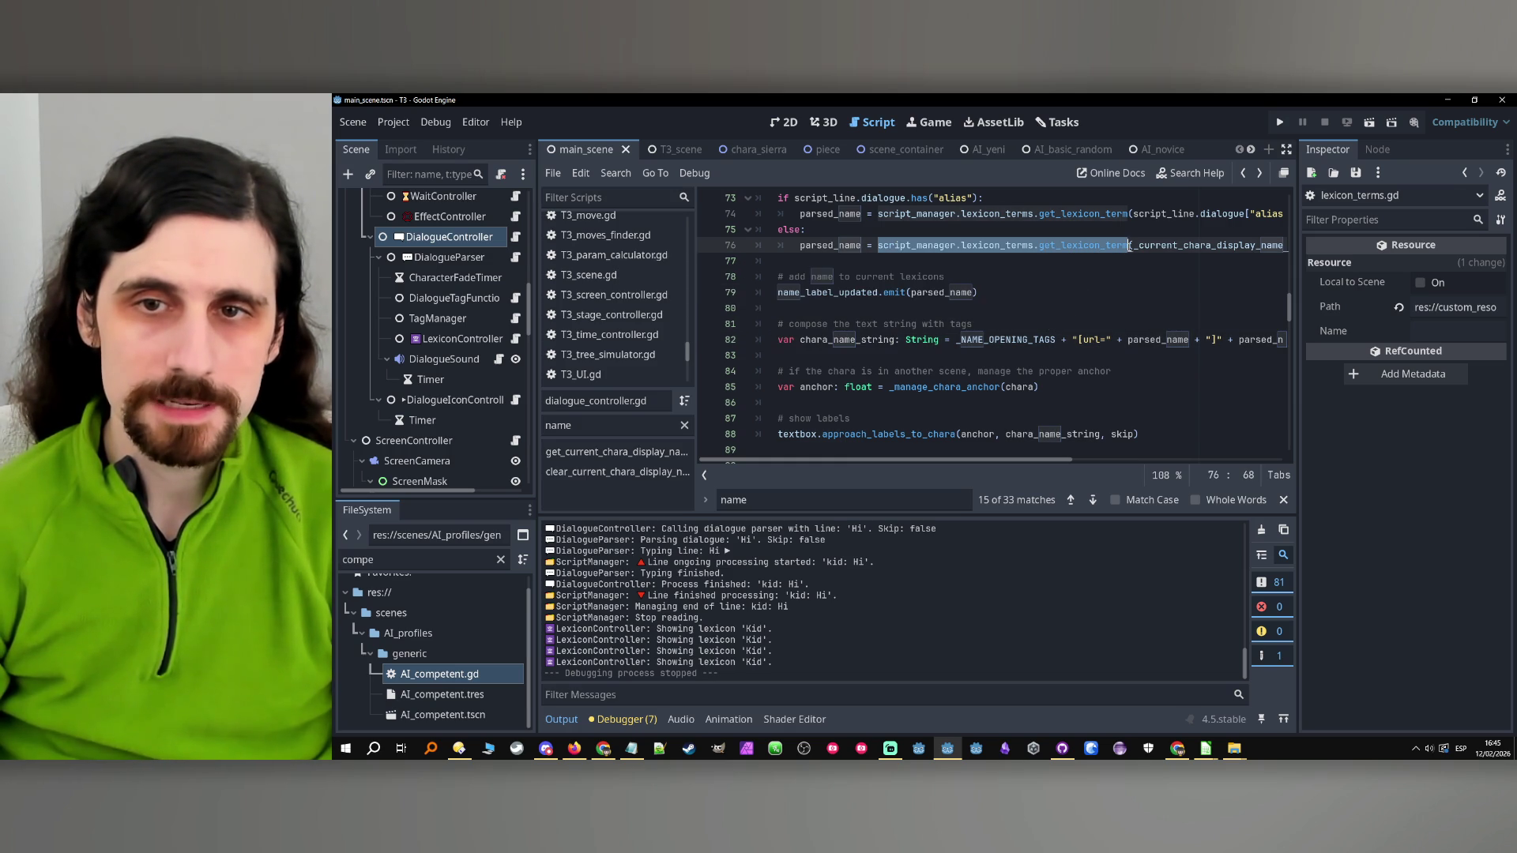
click(1043, 324)
Add an 'if get_lexicon_term():' line and indent the chara_name_string line under it
key(Return)
text(if)
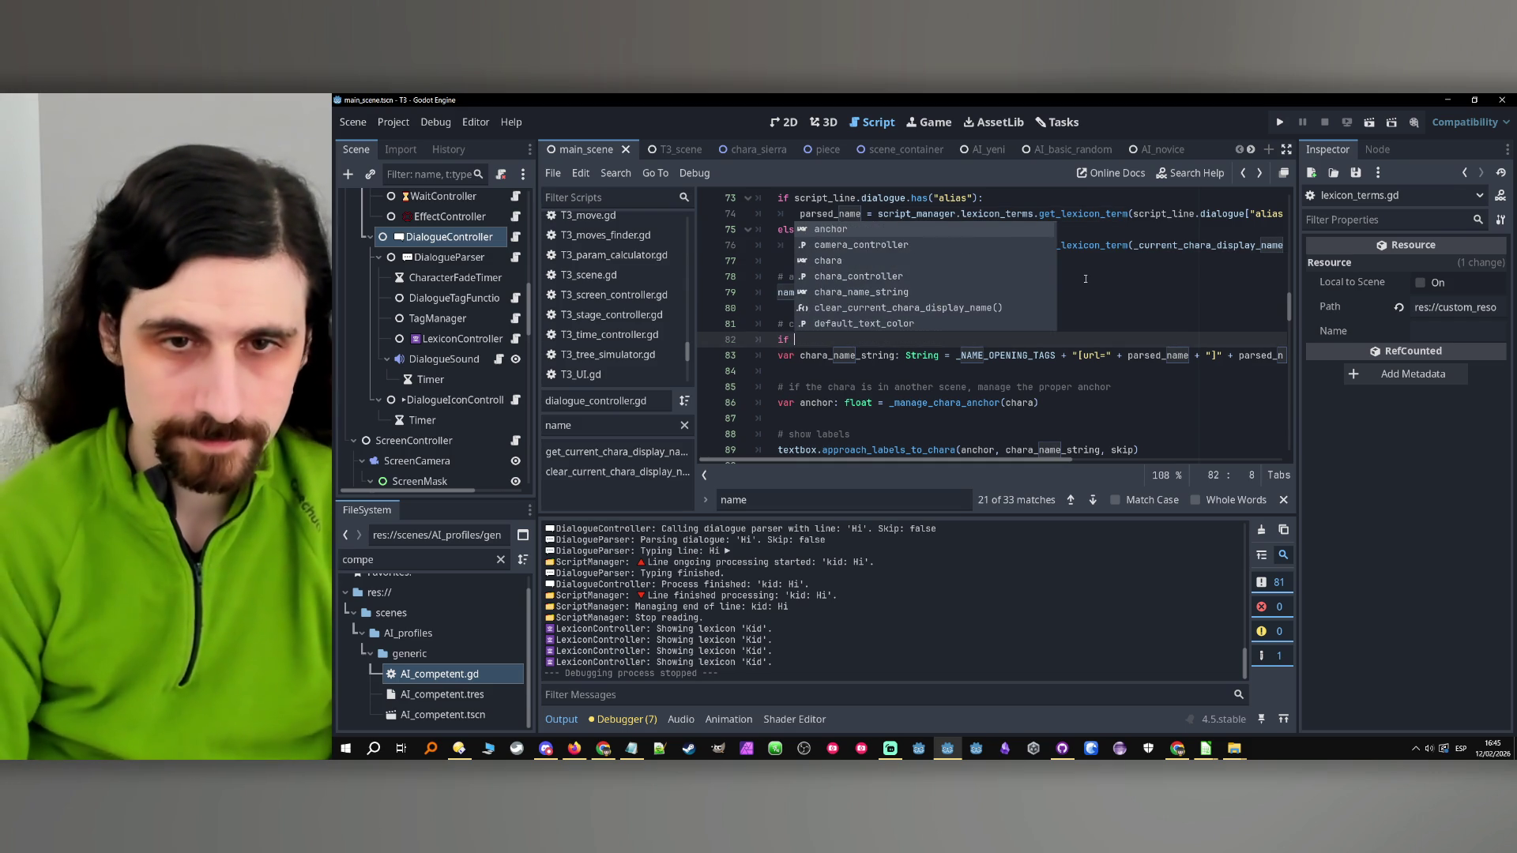
text(script_manager.lexicon_terms.get_lexicon_term)
text(()
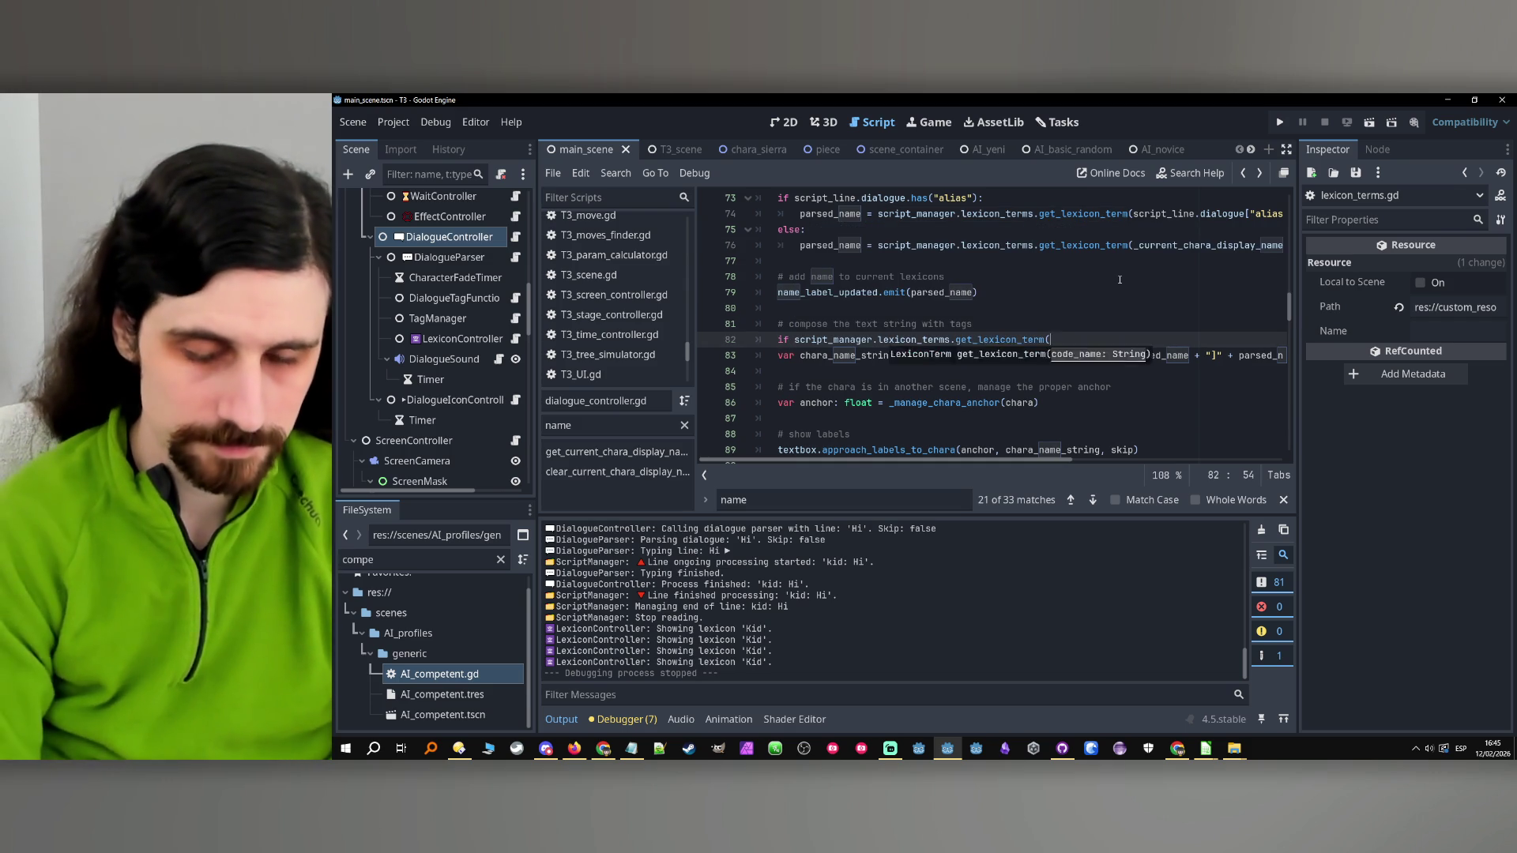
text():)
click(779, 356)
key(Tab)
Move the chara_name_string declaration above the if, leaving a plain assignment inside
drag(800, 356, 935, 358)
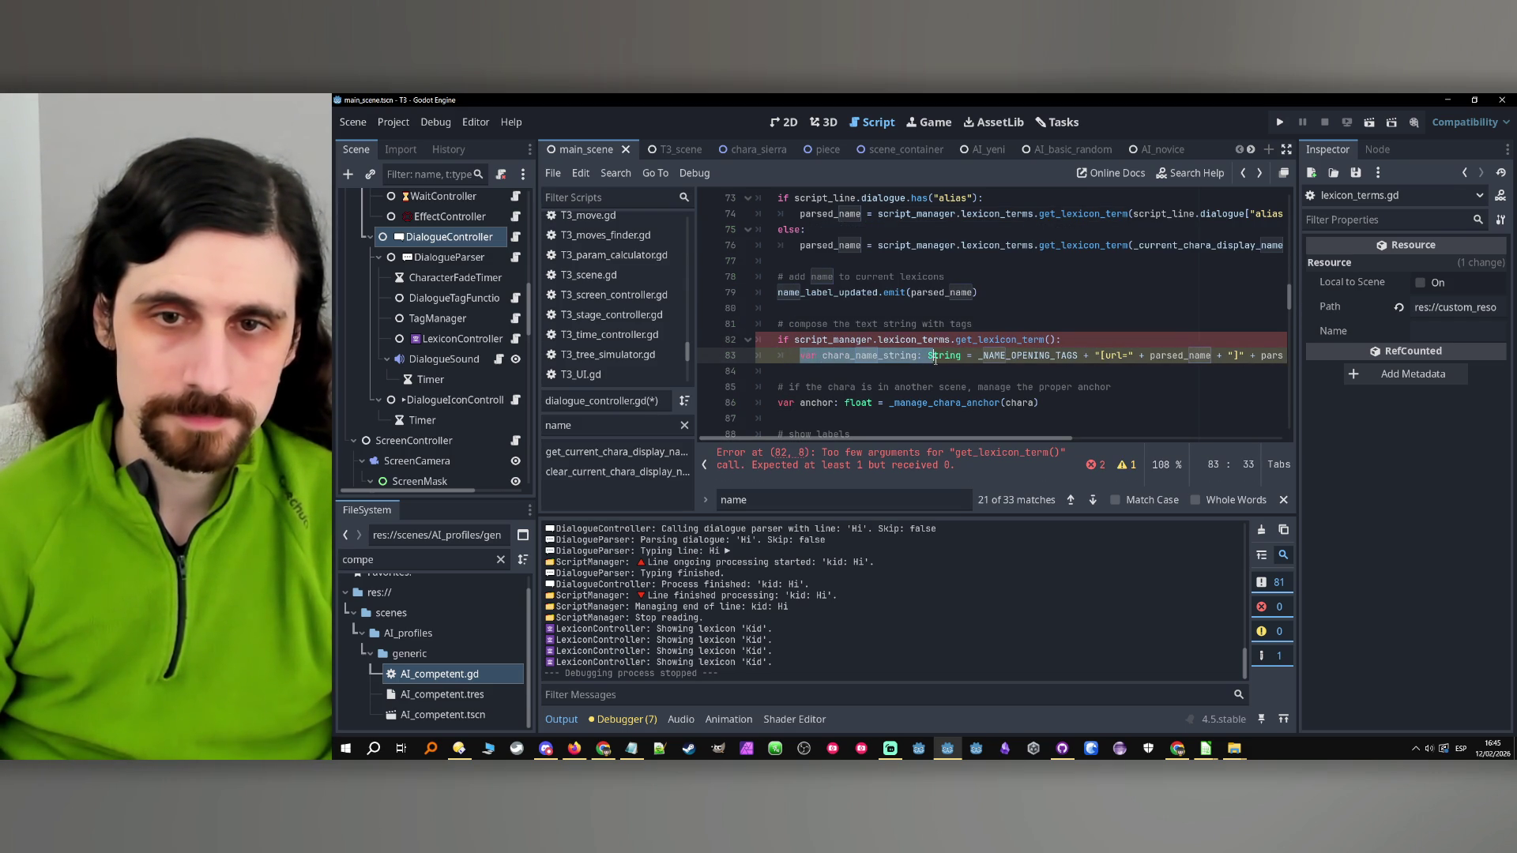
key(ctrl+c)
key(Up)
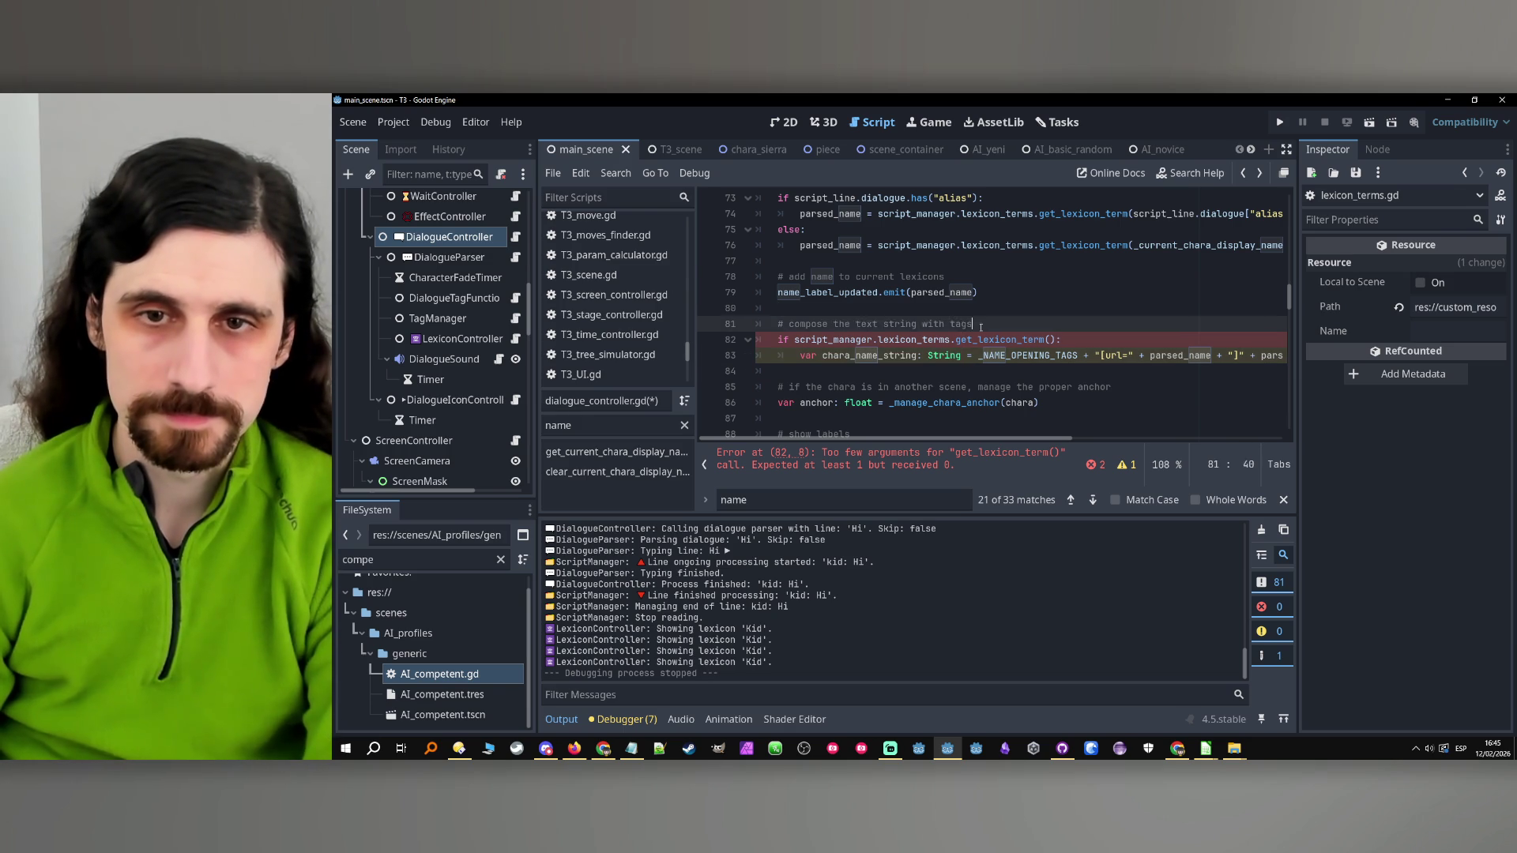
key(ctrl+shift+Return)
key(ctrl+v)
double_click(948, 374)
key(BackSpace)
key(BackSpace)
key(BackSpace)
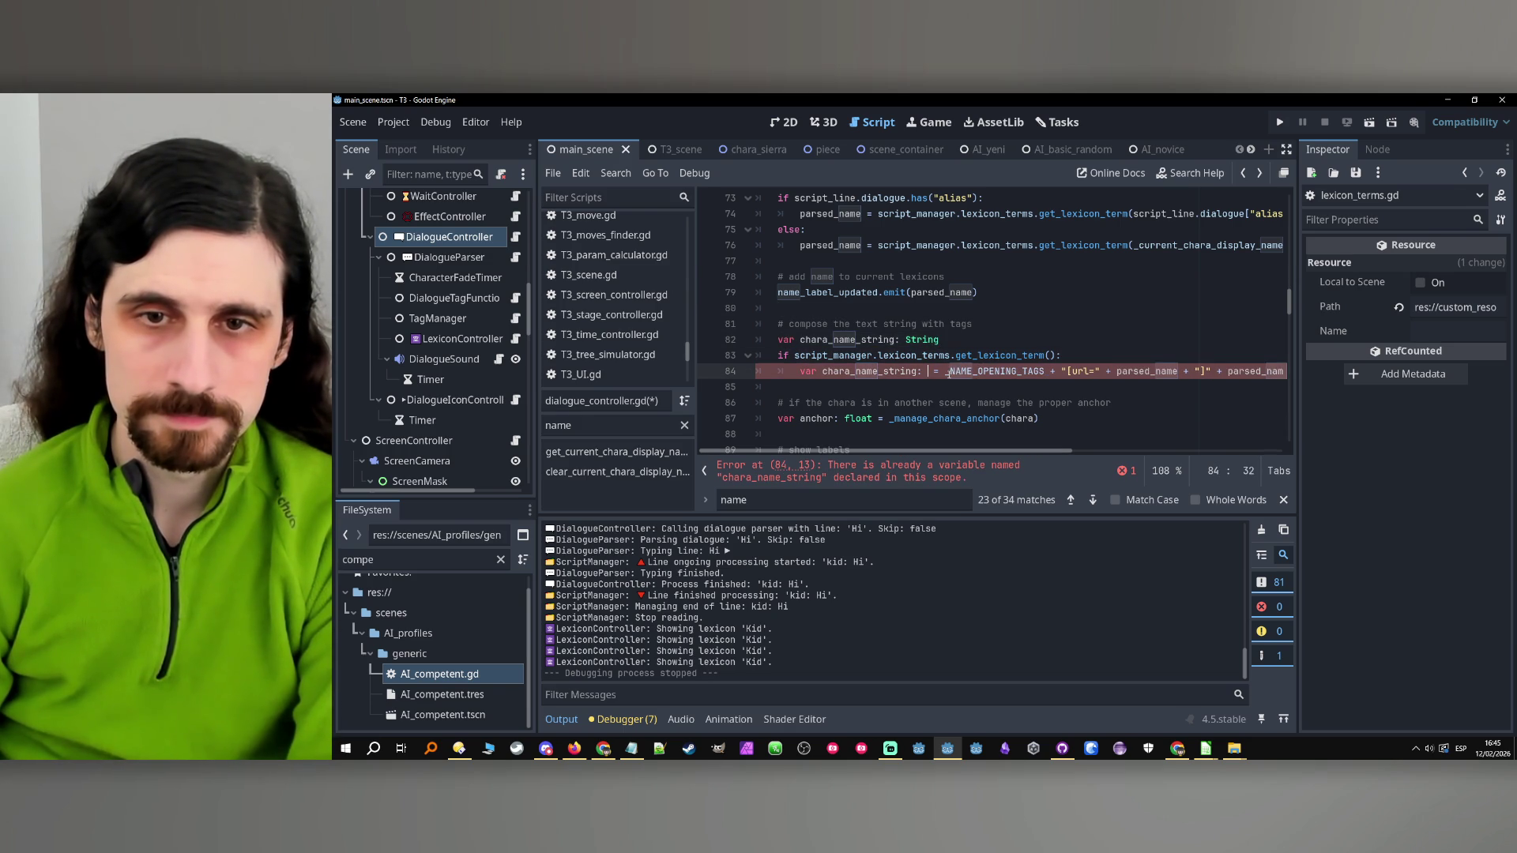
double_click(807, 372)
key(BackSpace)
key(BackSpace)
double_click(813, 372)
Add an else branch assigning chara_name_string the copied tagged expression
click(806, 388)
key(Return)
key(Up)
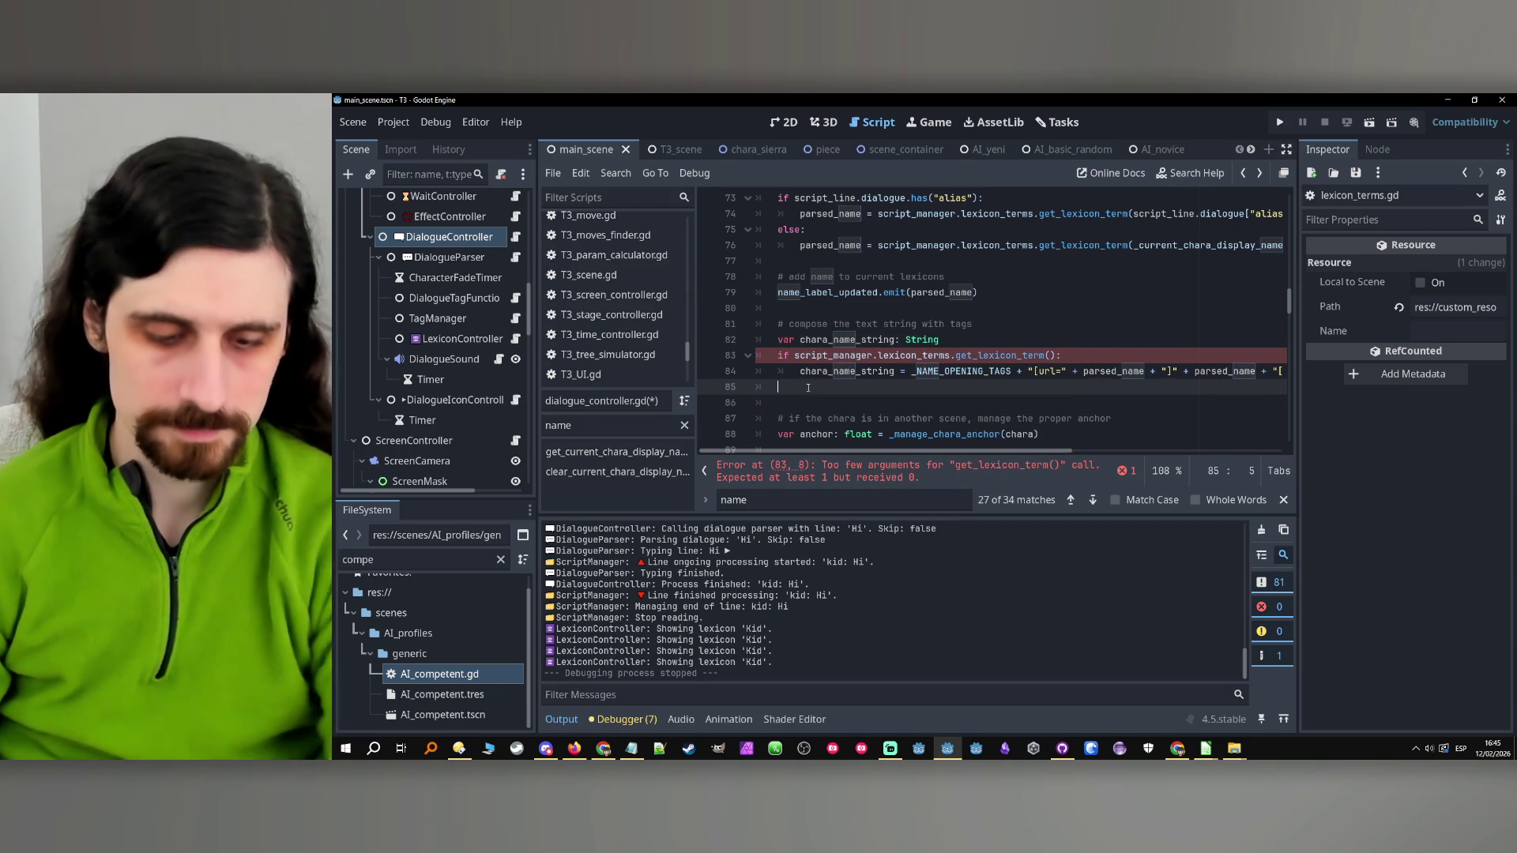
text(else:)
key(Return)
text(chara_name_string)
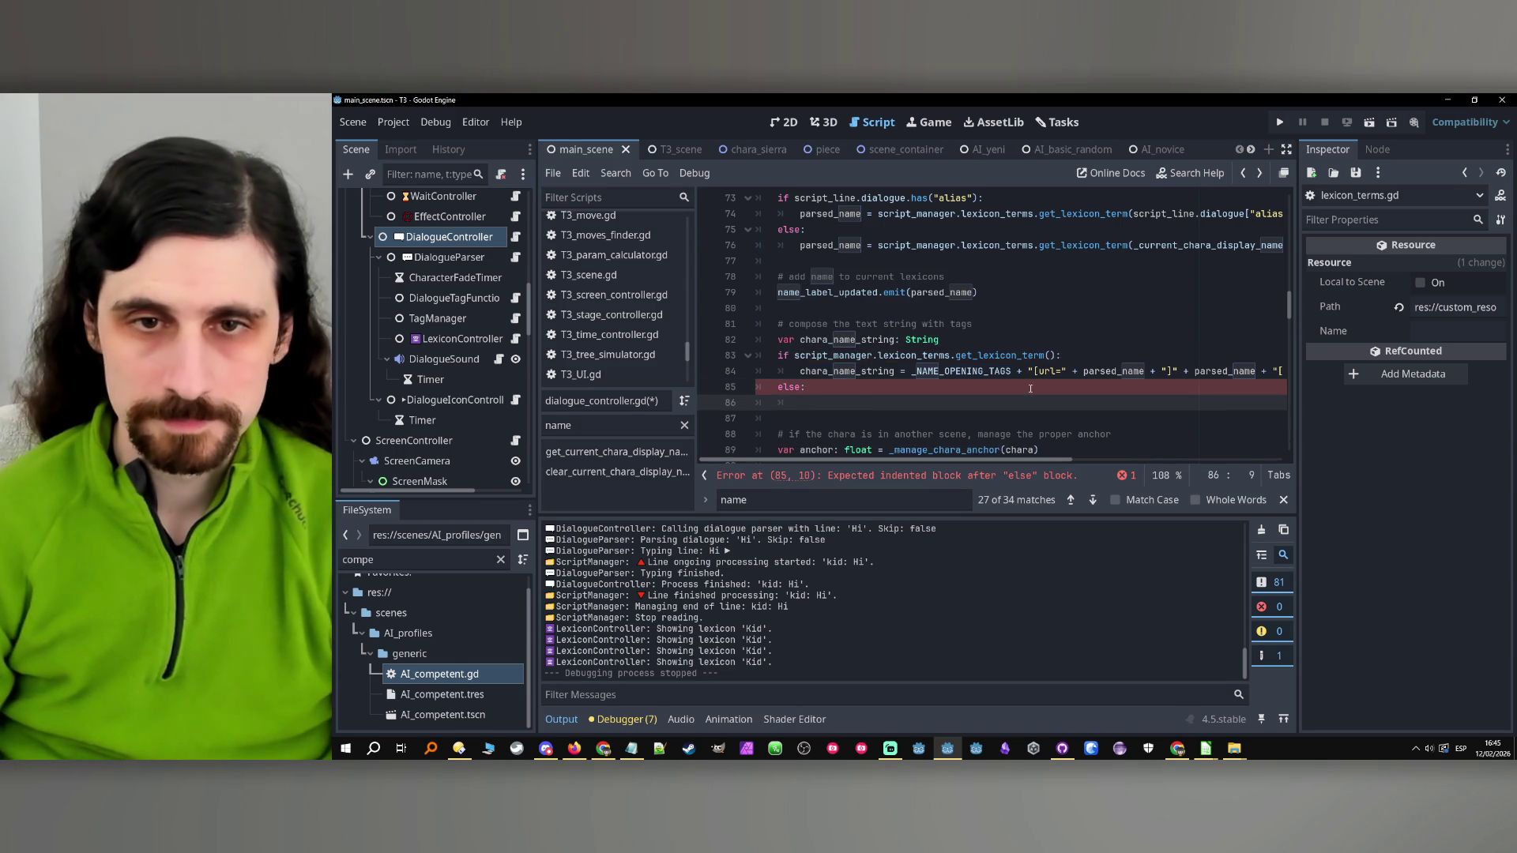
drag(893, 373, 1279, 373)
click(1157, 402)
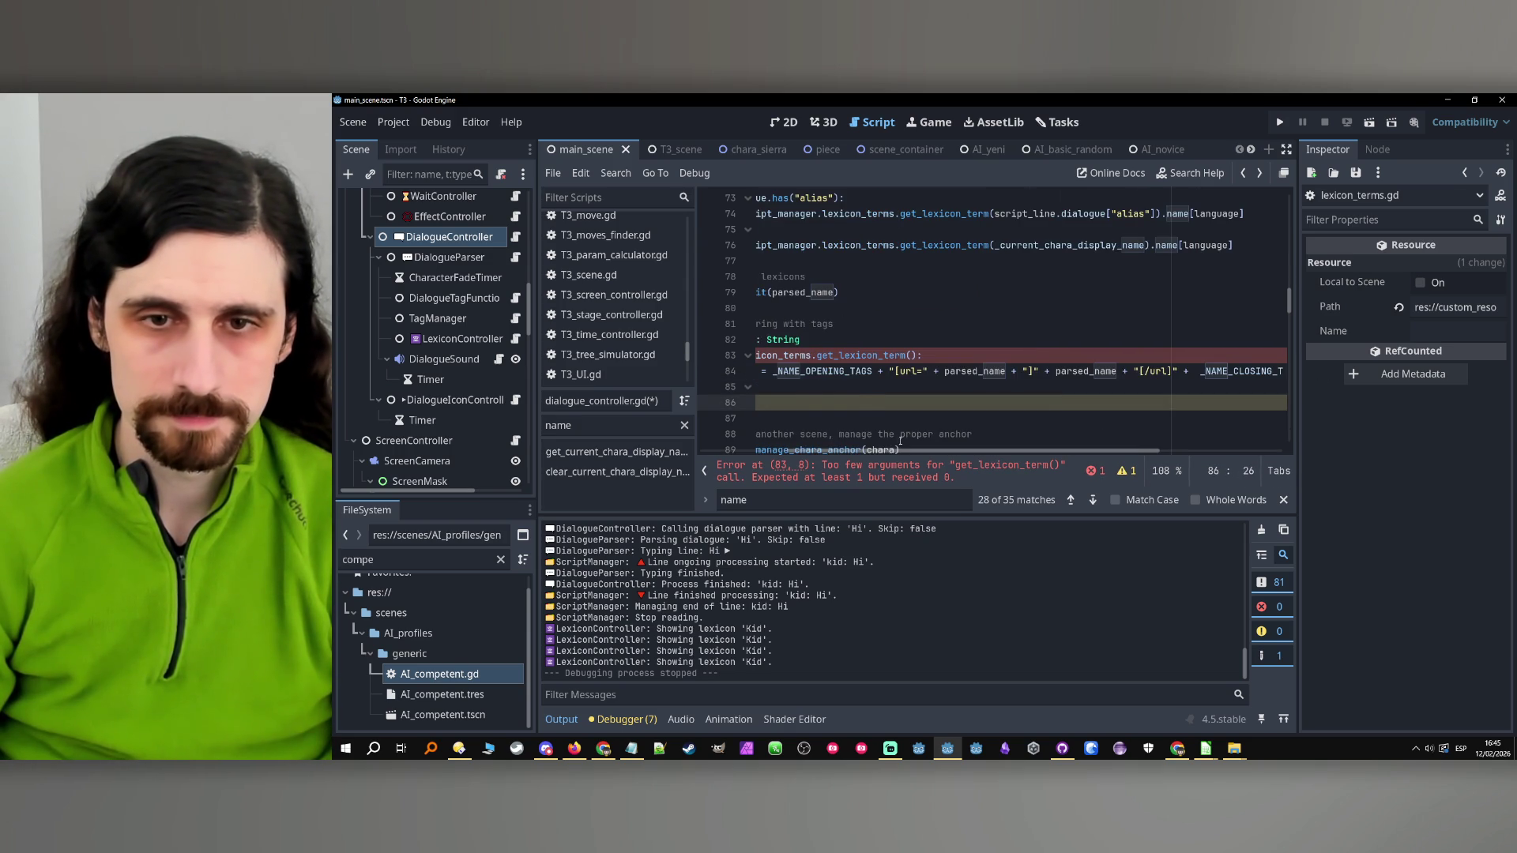
key(ctrl+v)
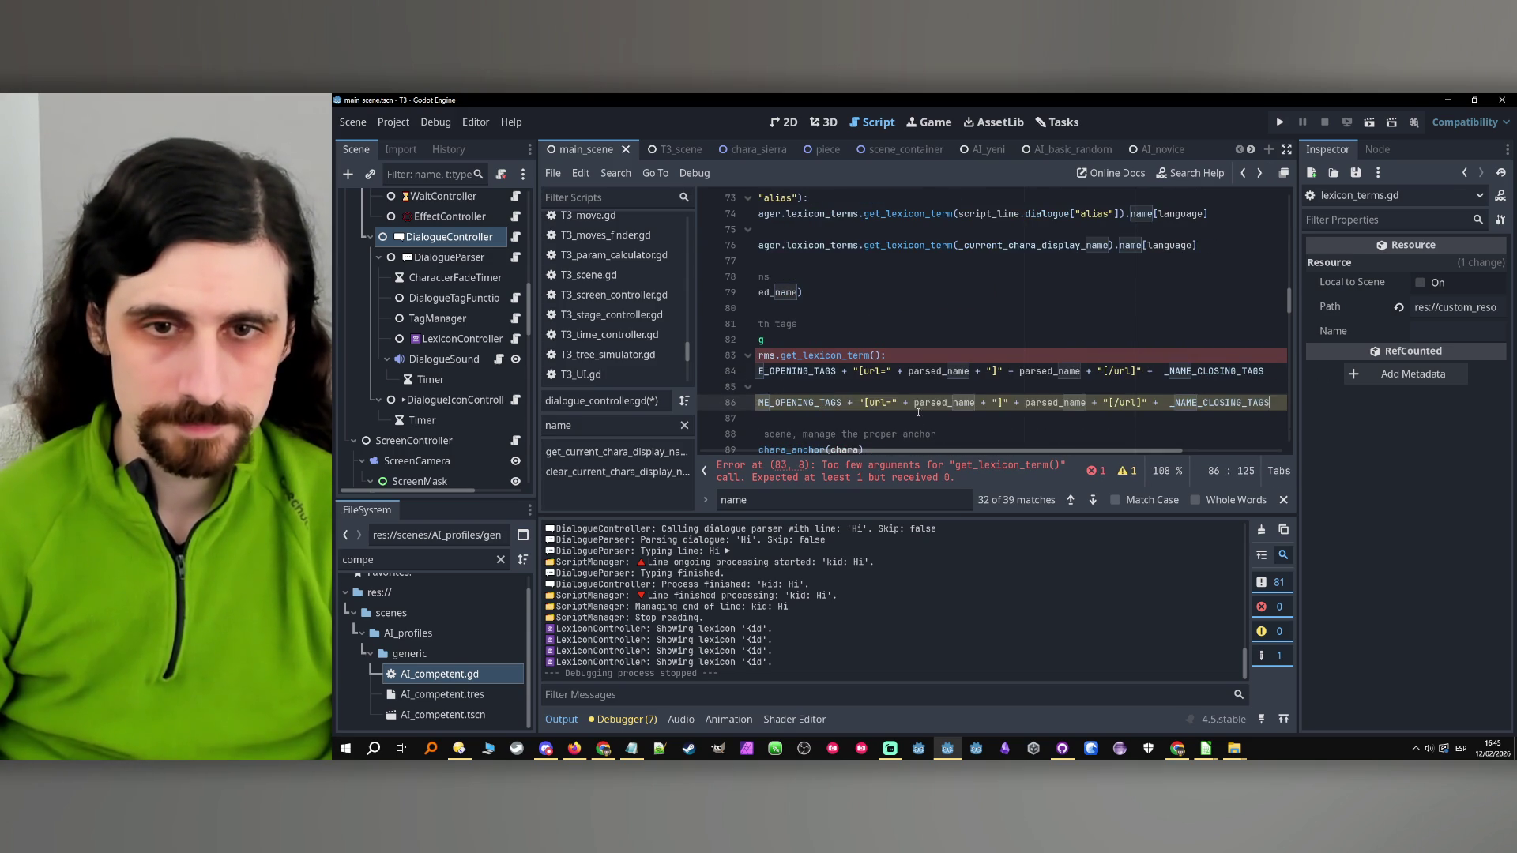
Remove the url tags from the else branch's expression on line 86
drag(860, 402, 930, 403)
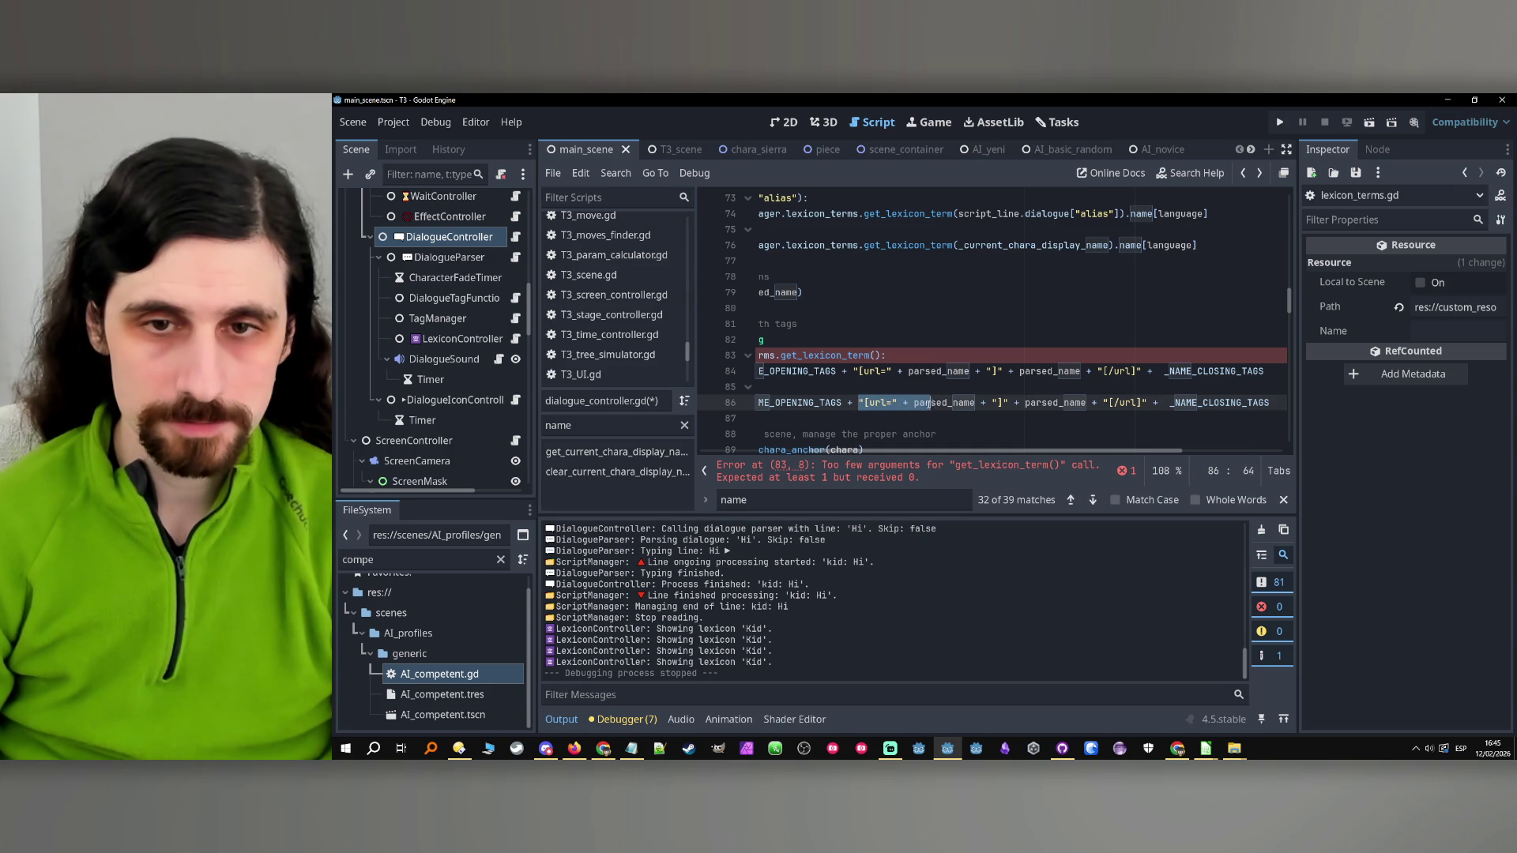
click(1025, 403)
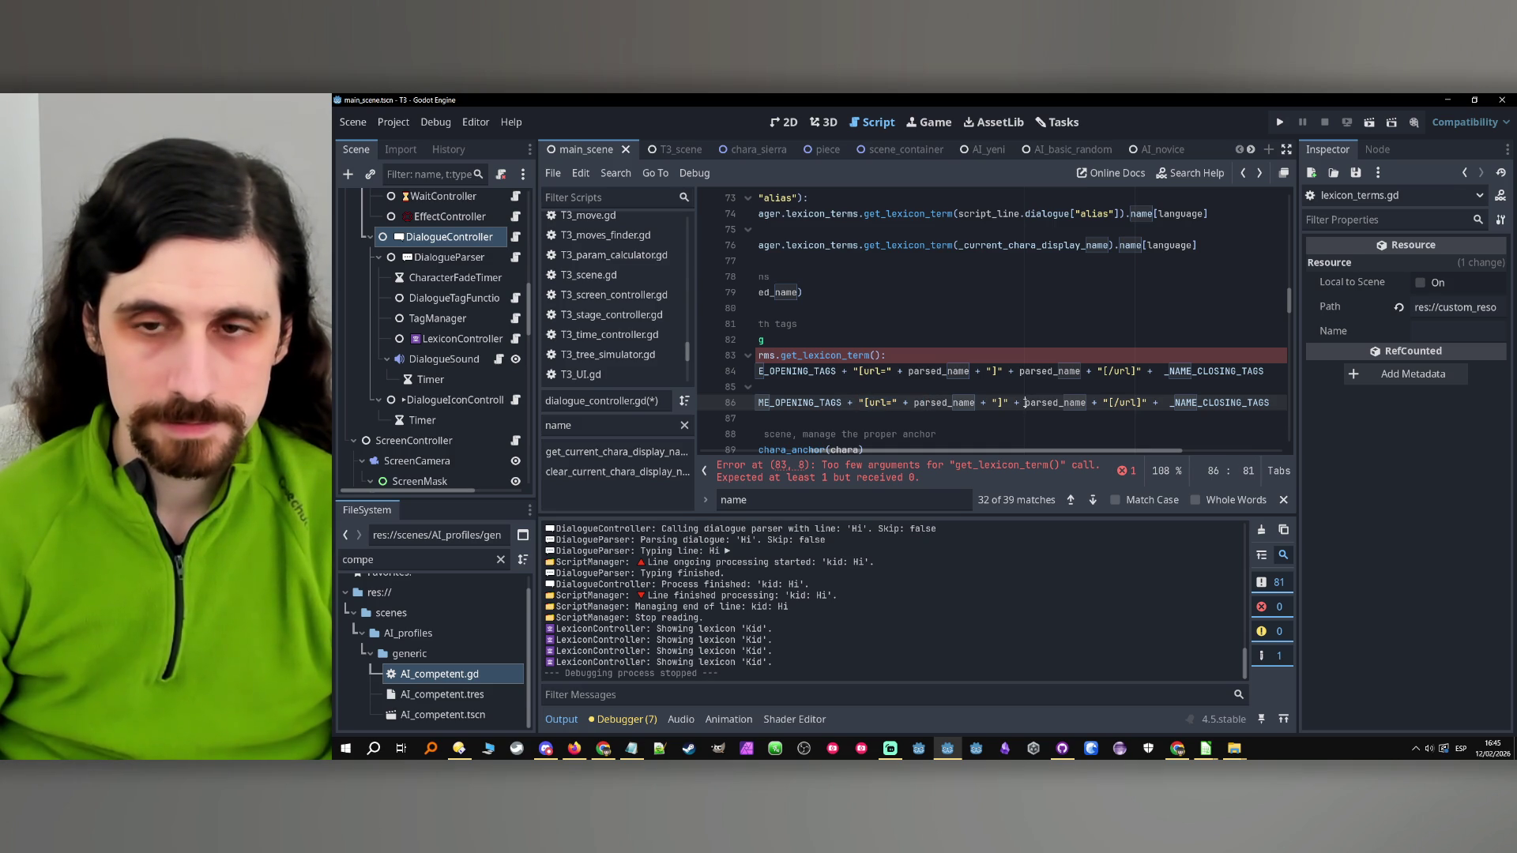
mouse_move(1147, 403)
mouse_down()
mouse_move(839, 403)
mouse_move(858, 403)
mouse_up()
key(BackSpace)
key(BackSpace)
Jump to get_lexicon_term's definition in lexicon_terms.gd
scroll(837, 406, left, 5)
click(992, 356)
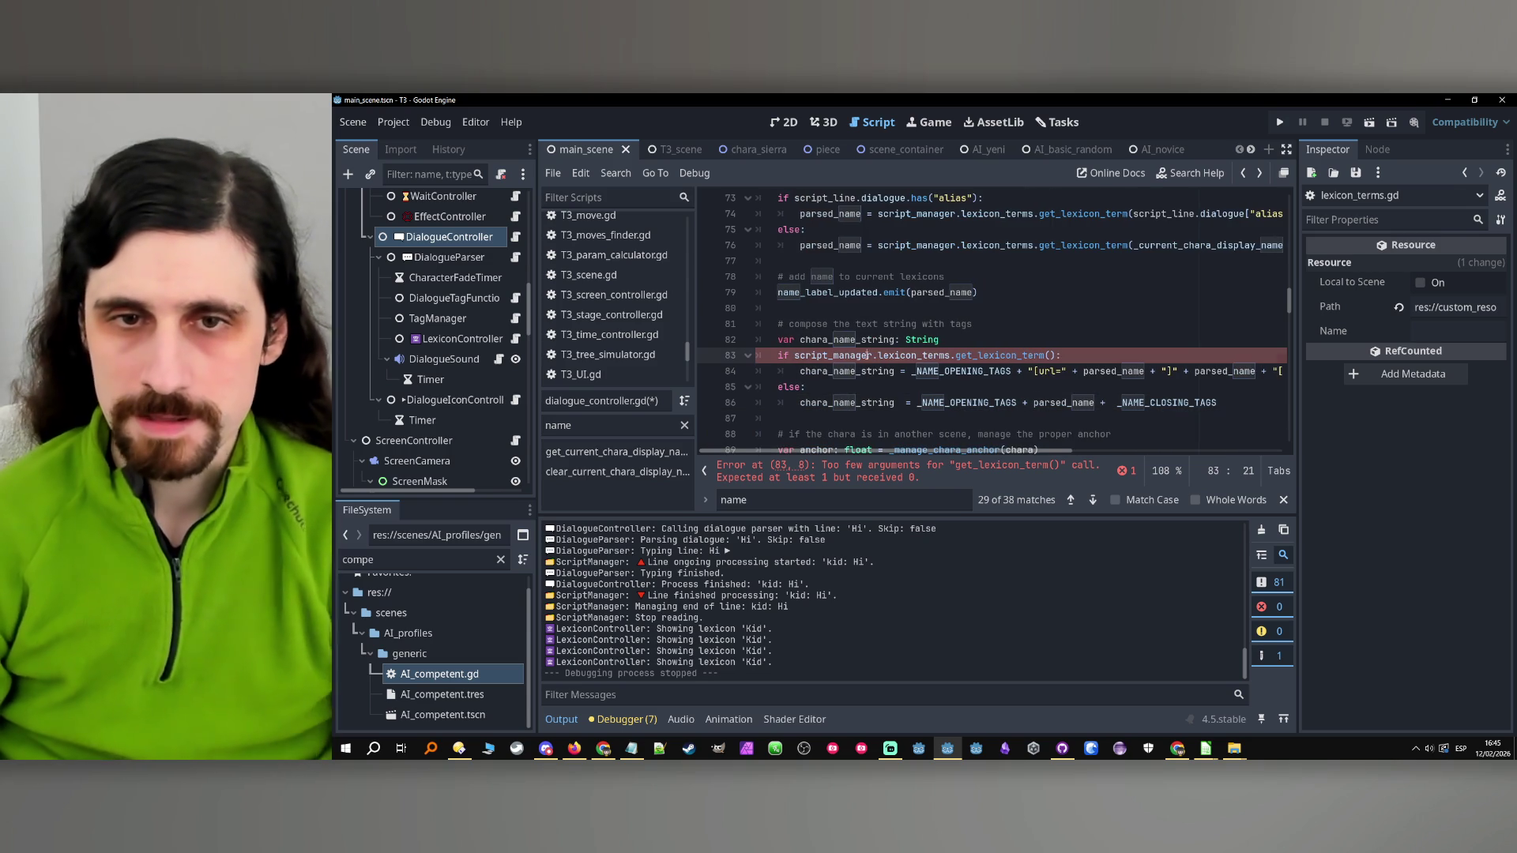
ctrl+click(993, 356)
scroll(930, 360, up, 5)
Add 'func does_lexicon_term_has_definition() -> bool:' after get_lexicon_term
scroll(839, 361, down, 8)
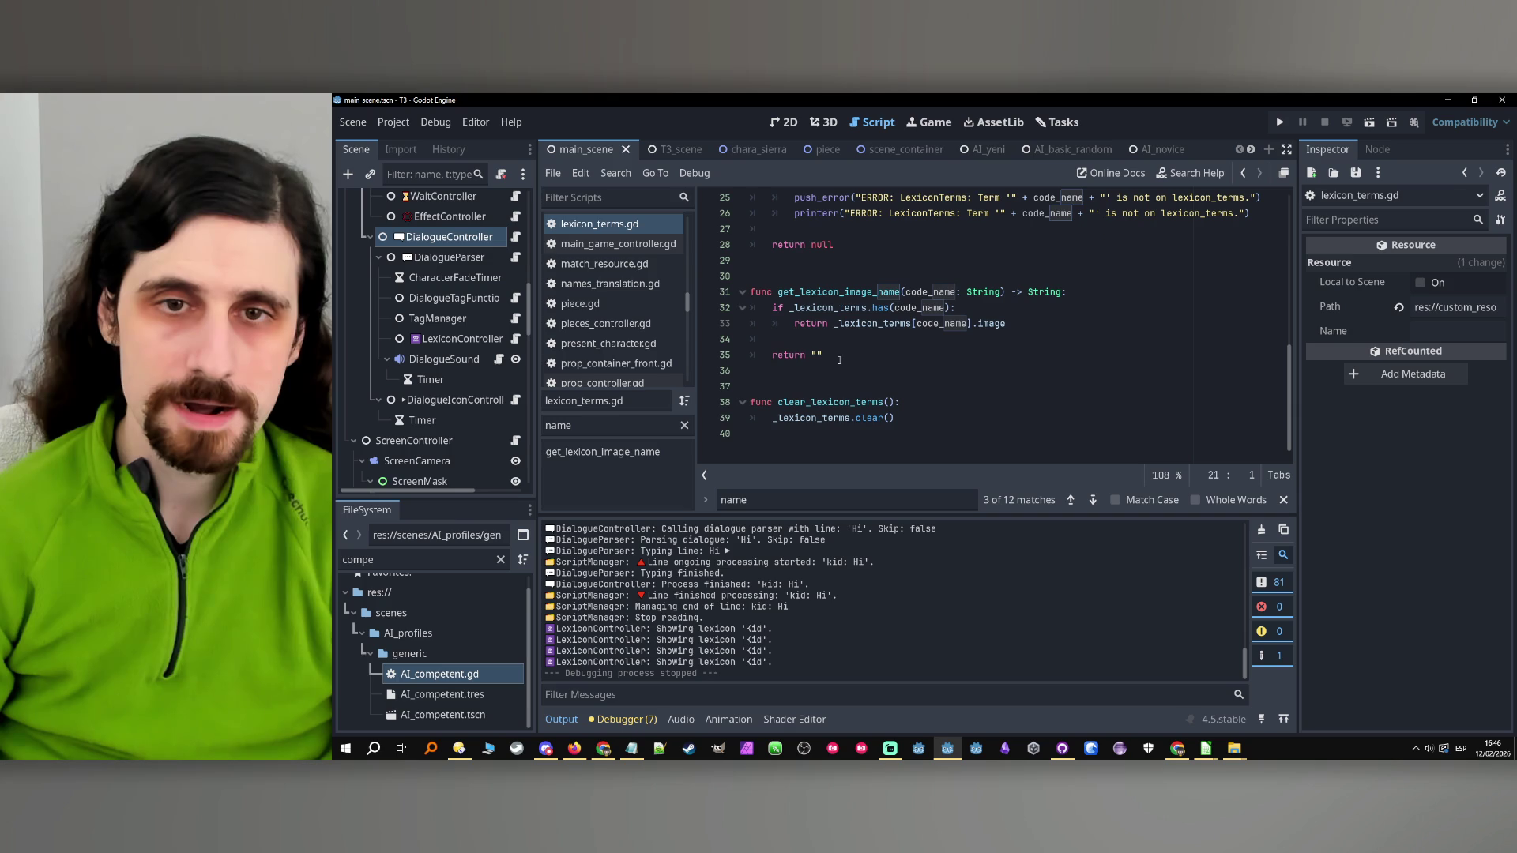
scroll(844, 441, up, 3)
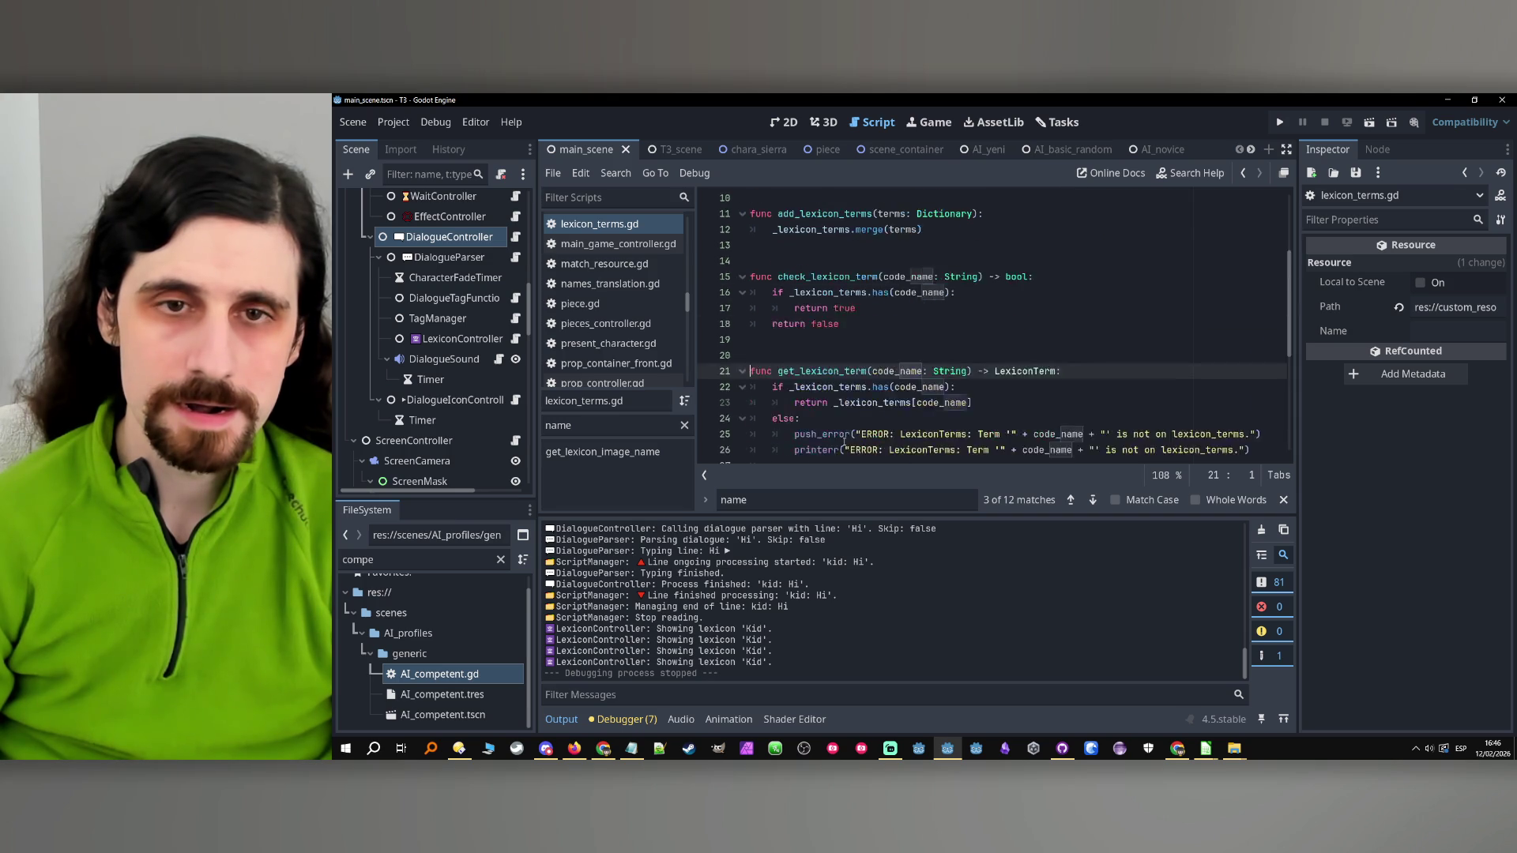
click(991, 417)
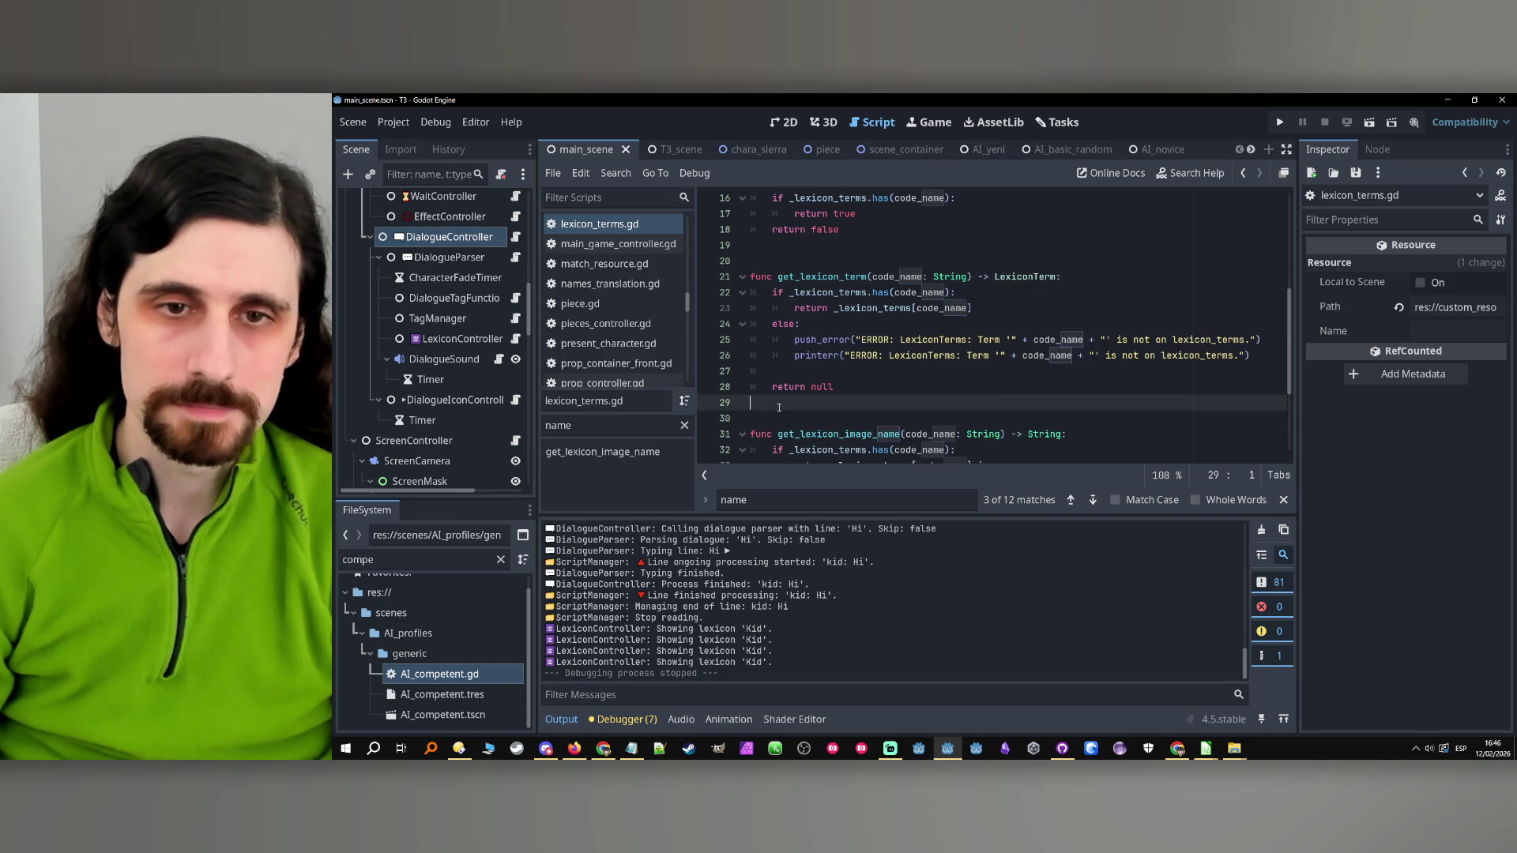
key(Return)
key(Return)
key(Up)
key(Up)
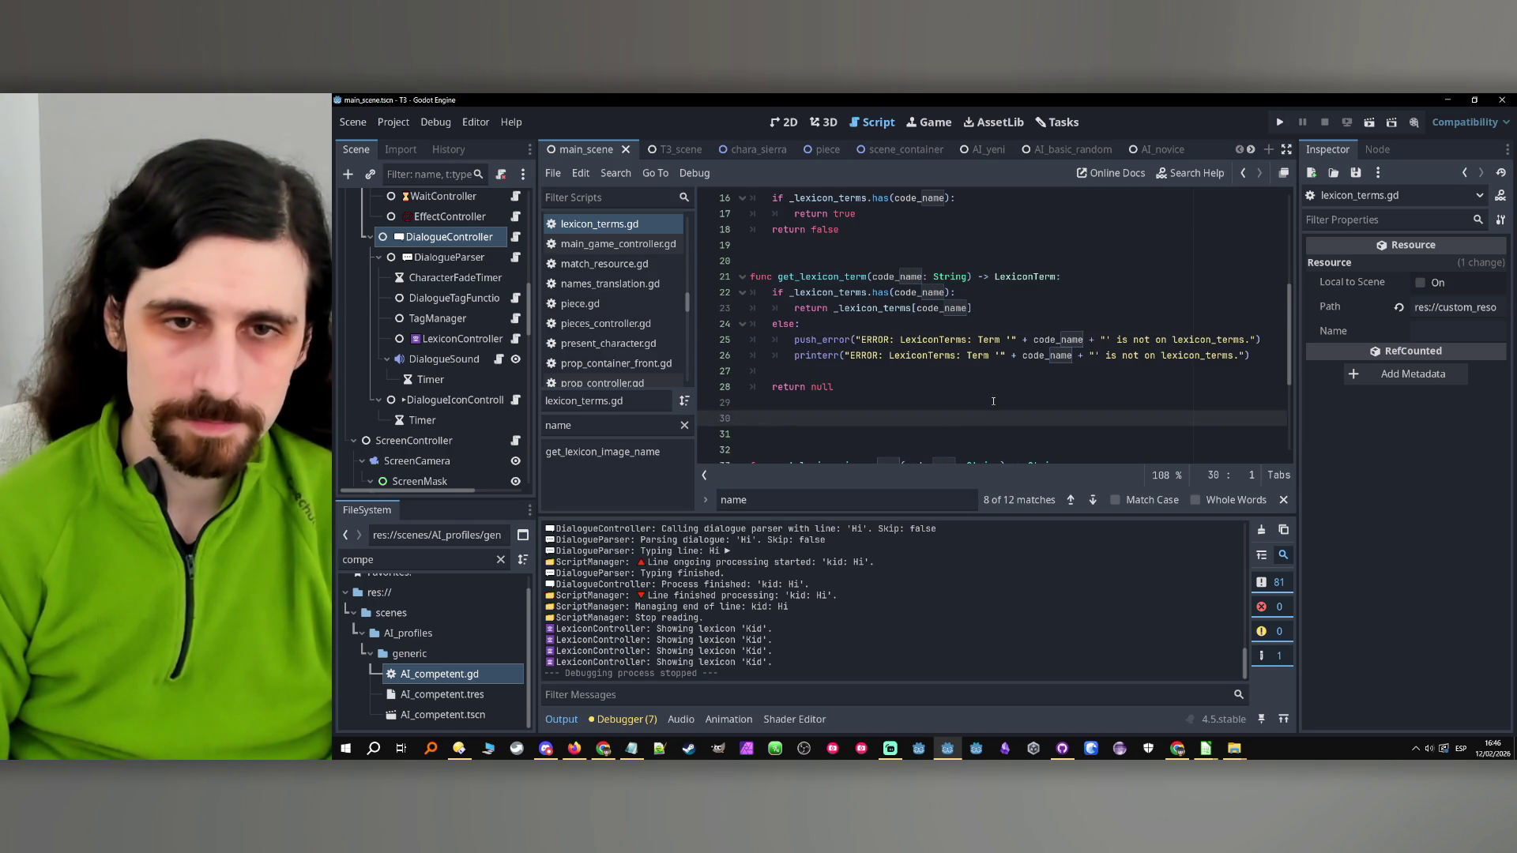
key(Down)
text(func does_lexico)
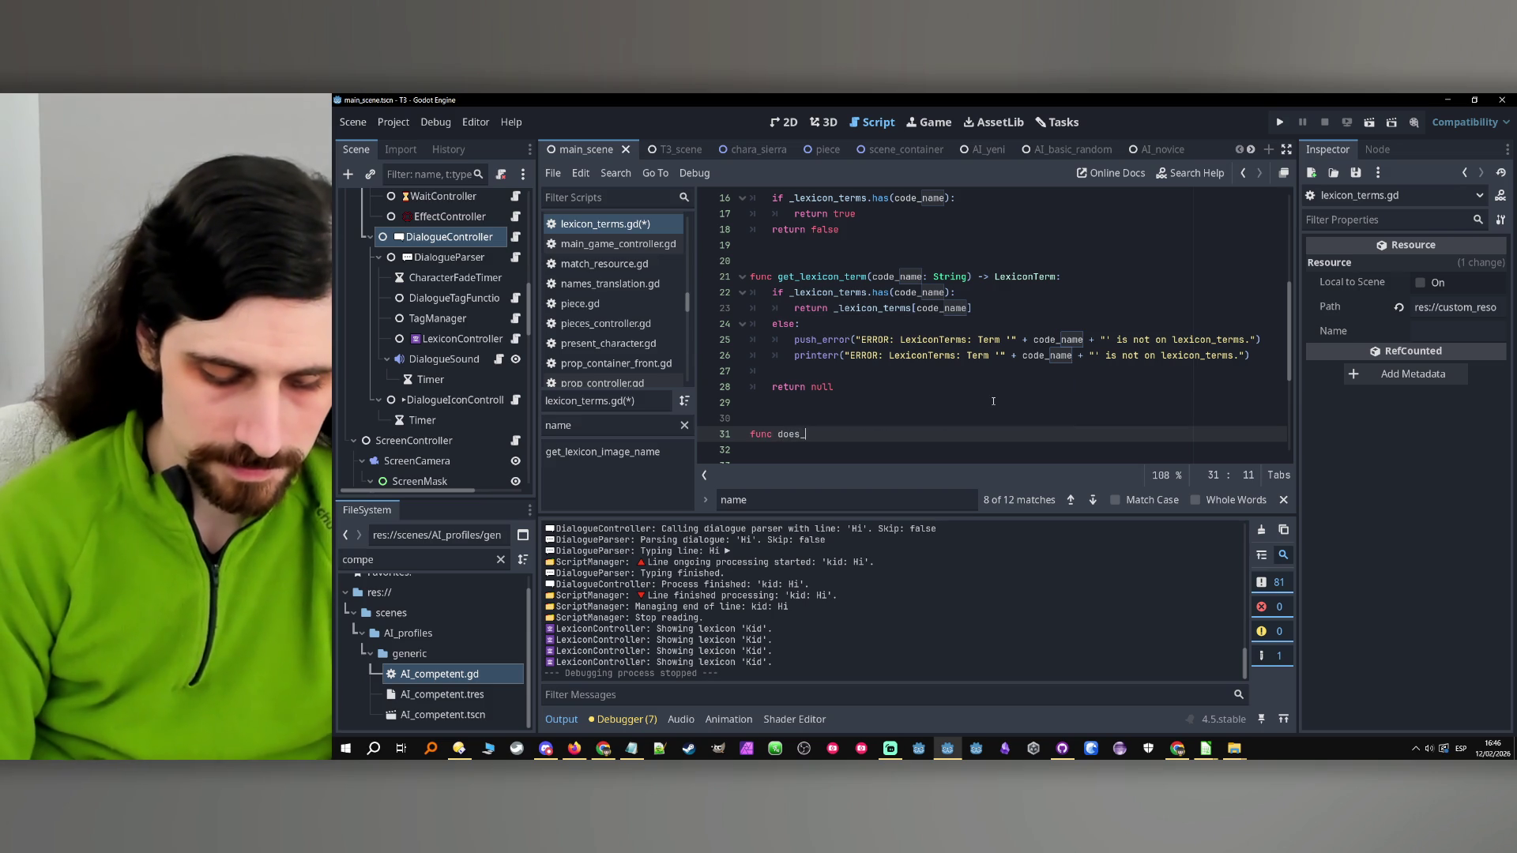
text(n_term_has_de)
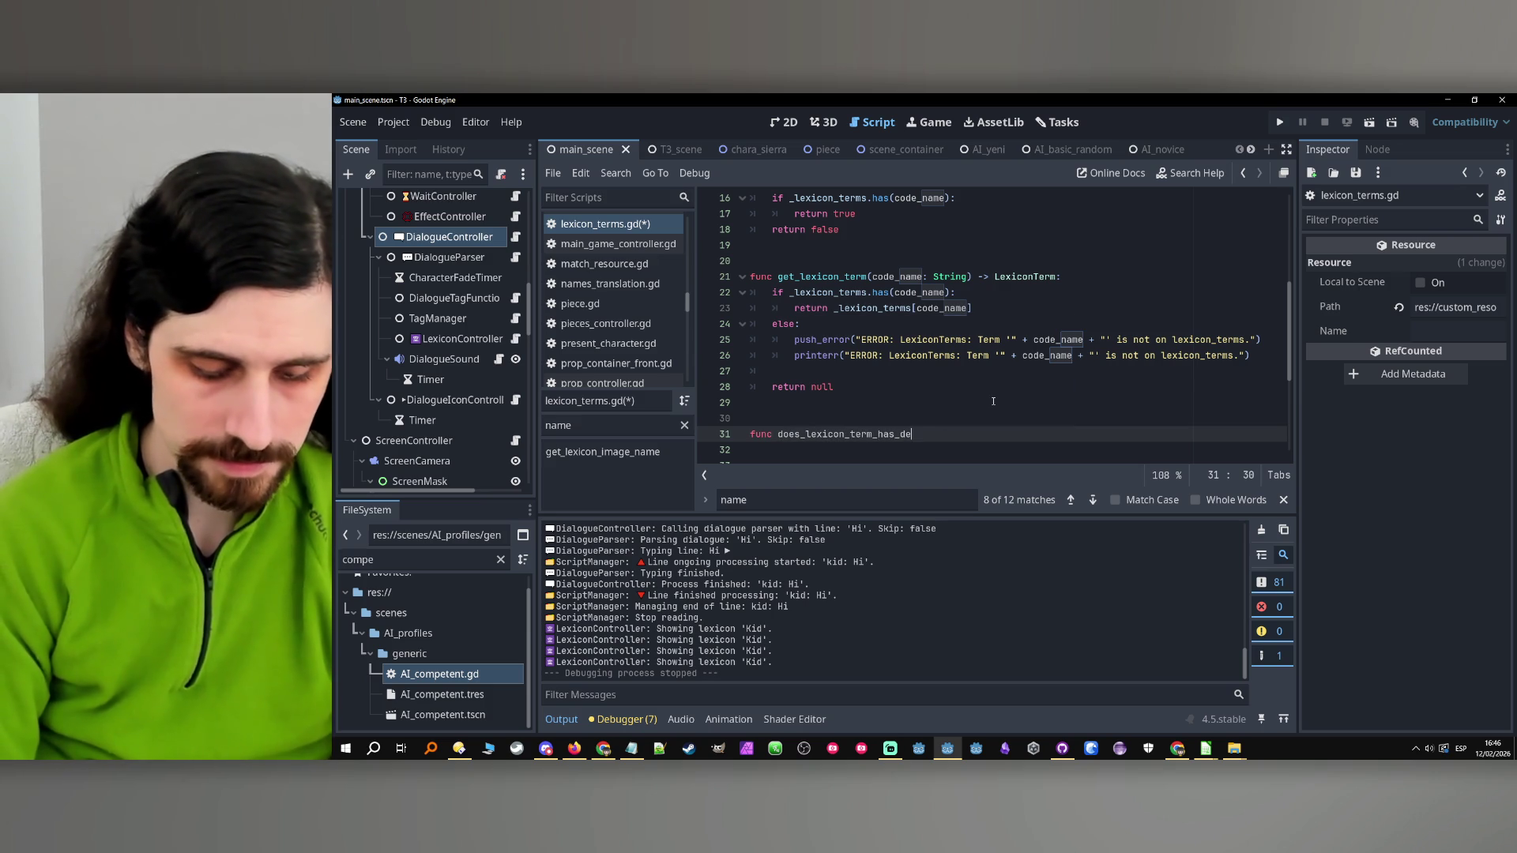
text(finition())
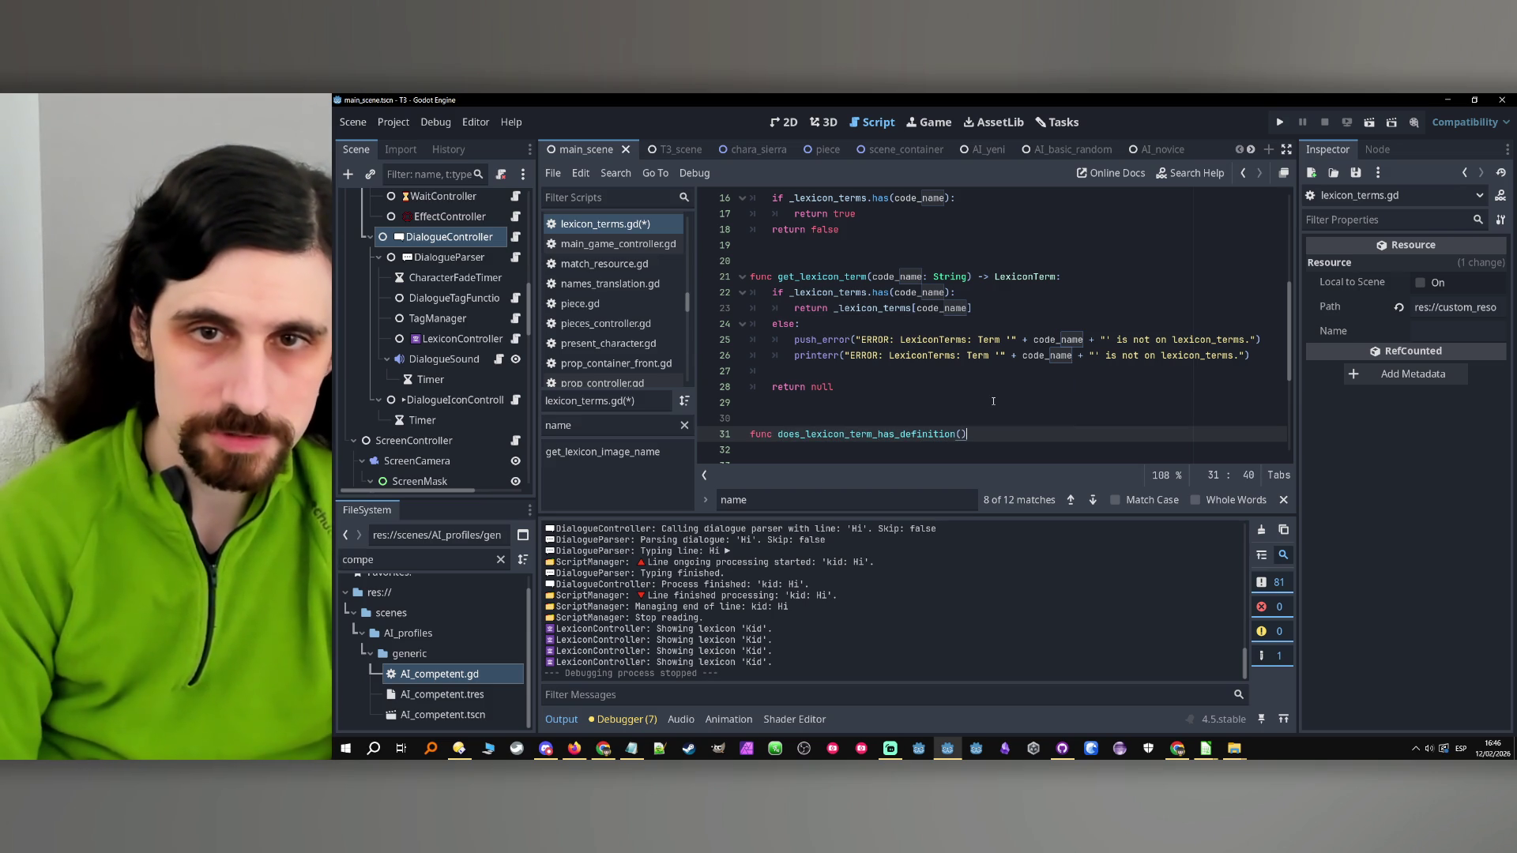
text(:)
key(Return)
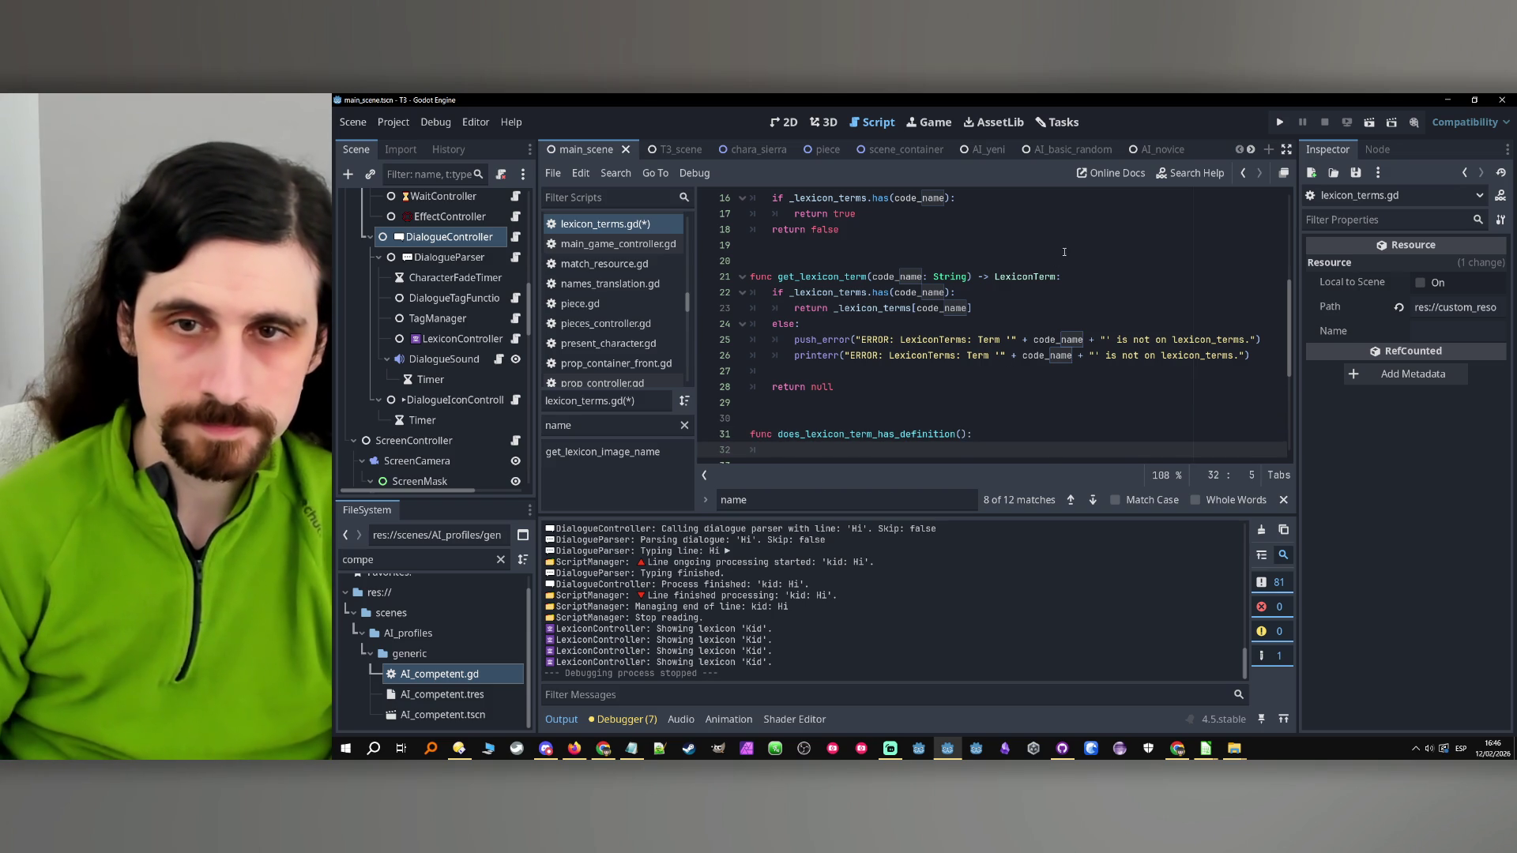
click(970, 434)
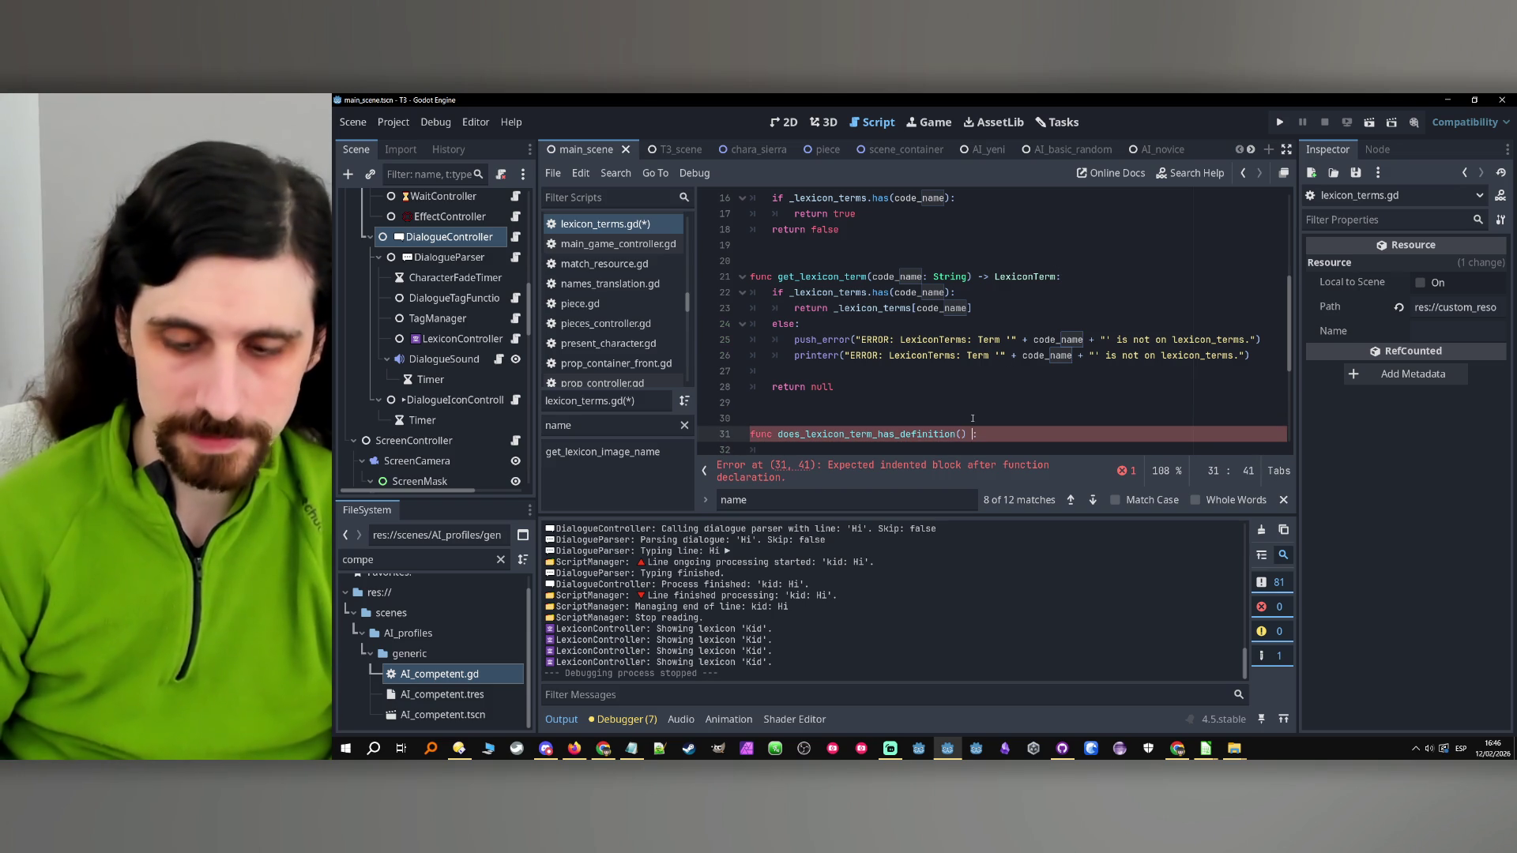
text(-> bool)
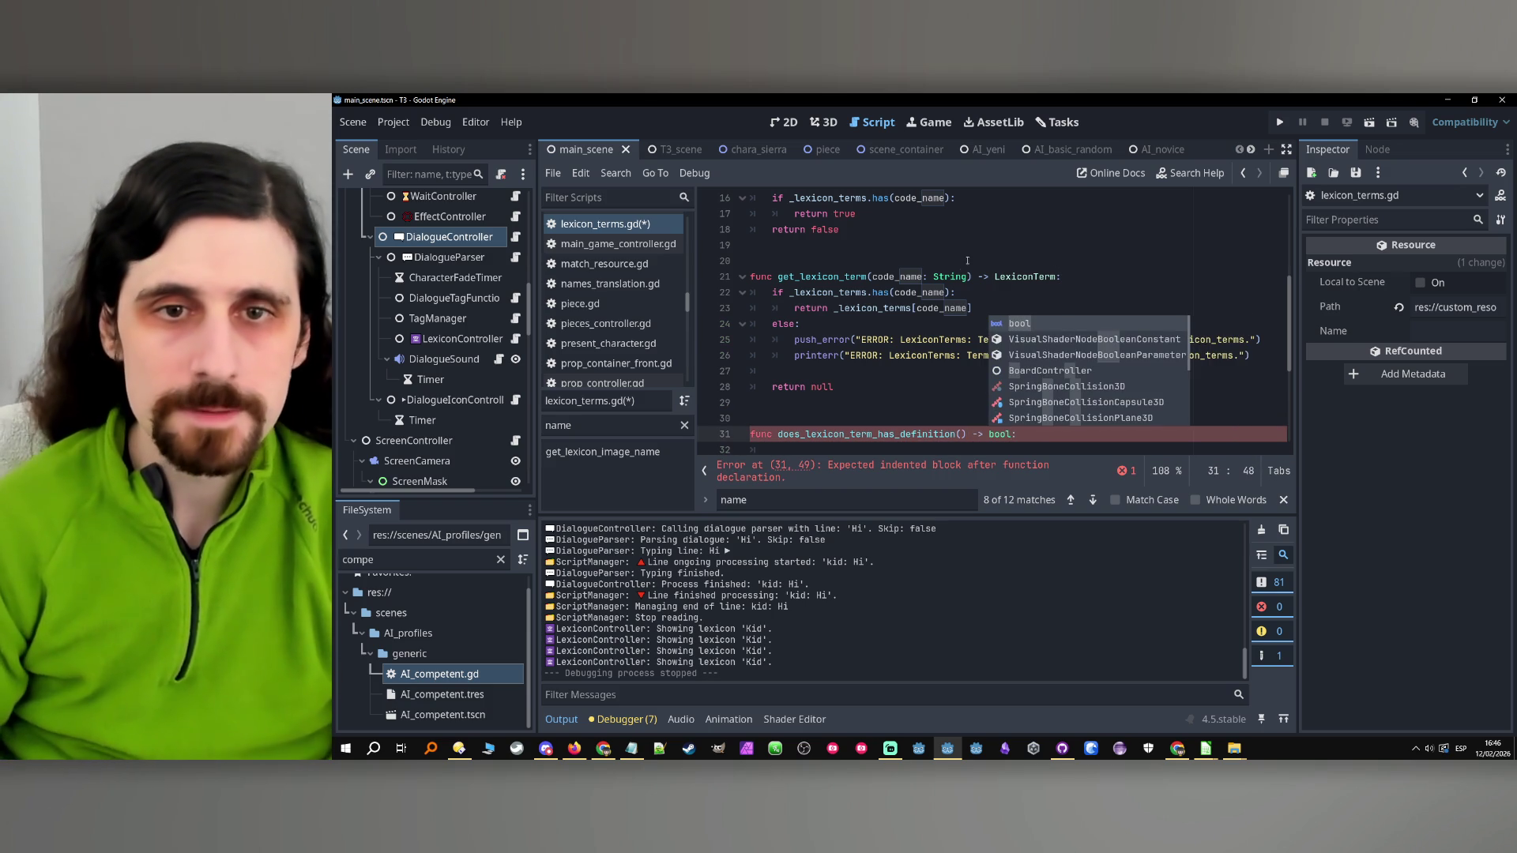
Give the new function get_lexicon_term's code_name: String parameter
click(936, 277)
click(761, 293)
key(shift+End)
scroll(925, 366, down, 1)
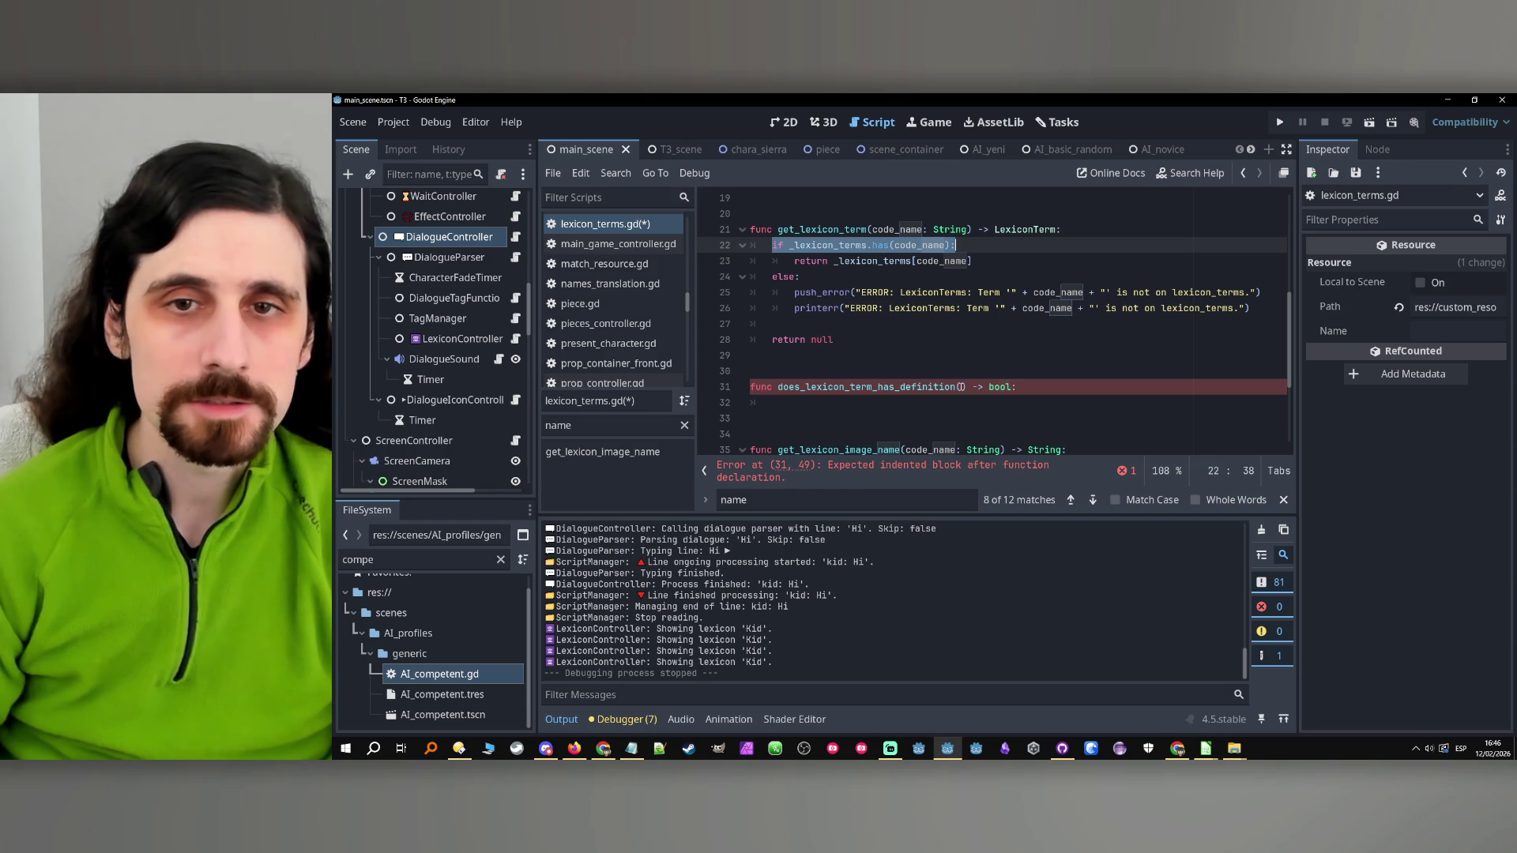
click(961, 387)
drag(870, 229, 971, 230)
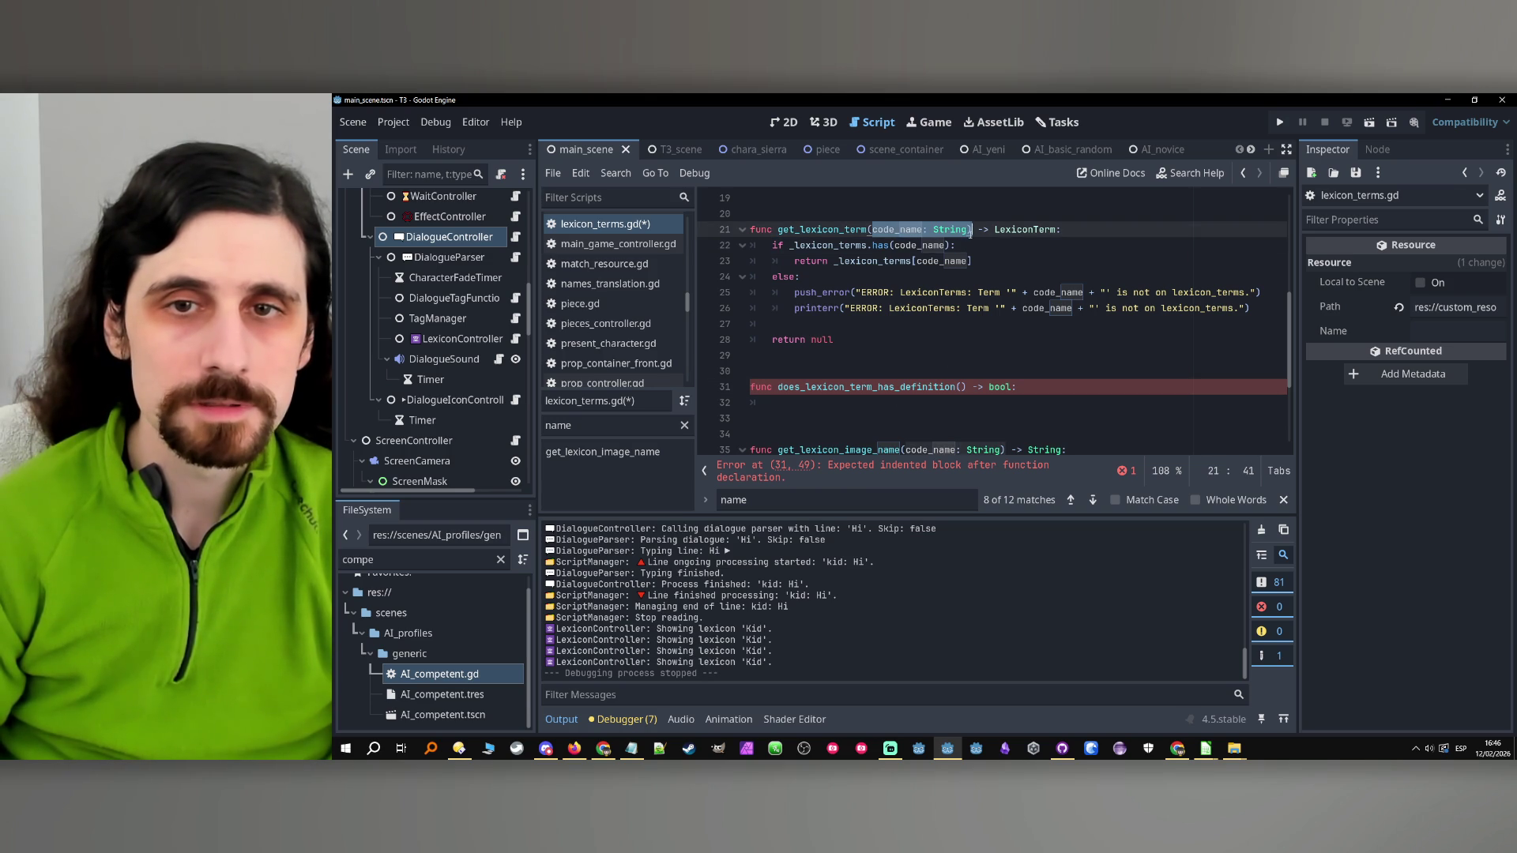
scroll(1039, 304, up, 2)
click(967, 324)
drag(967, 324, 872, 324)
key(ctrl+c)
scroll(957, 434, down, 1)
click(960, 434)
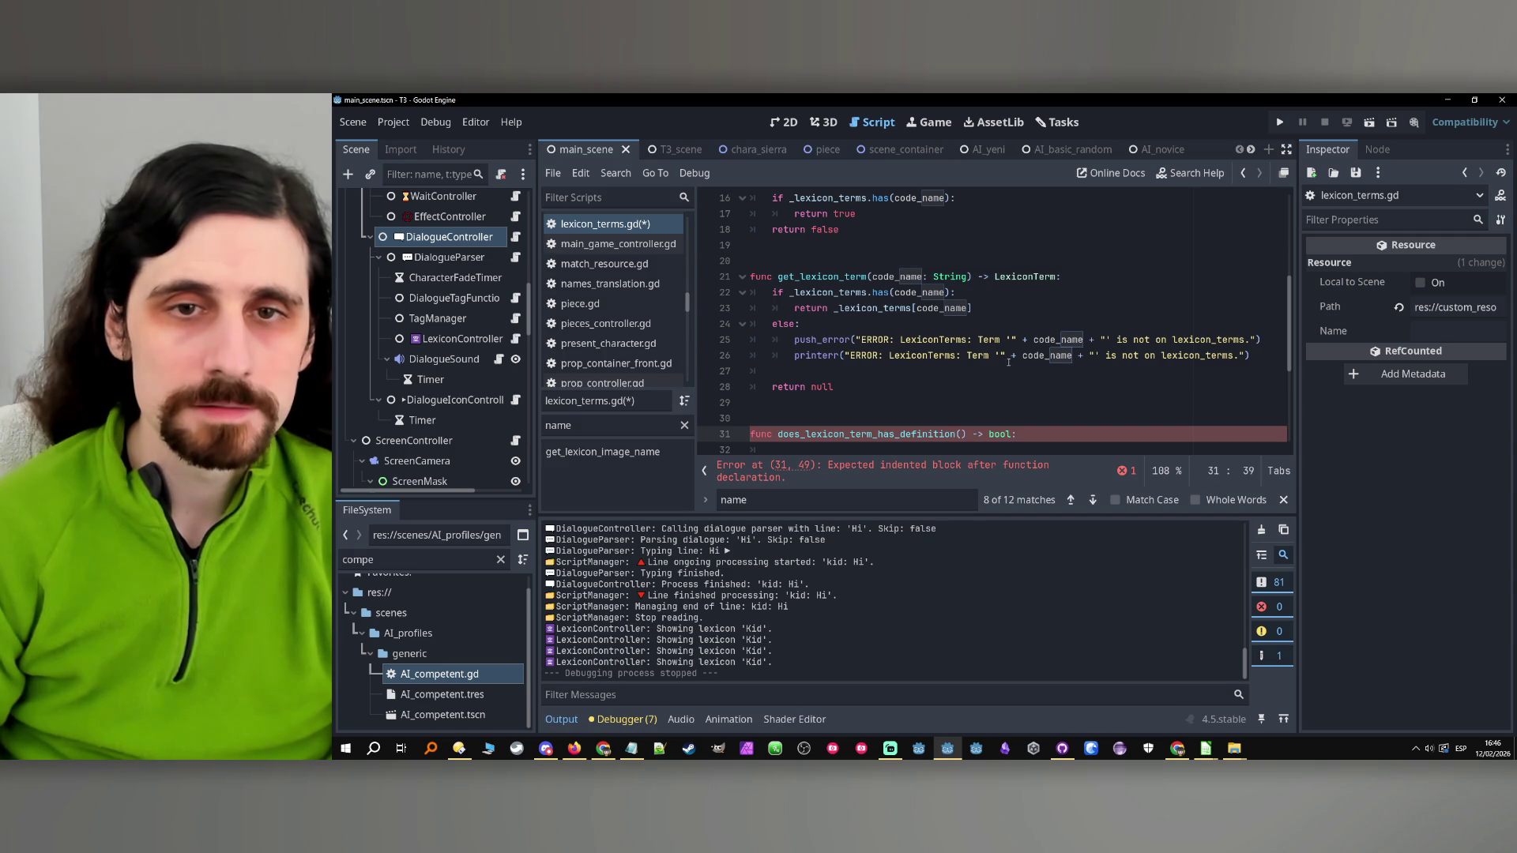
key(ctrl+v)
Copy get_lexicon_term's lookup body into the new function, returning false instead of null
scroll(990, 398, down, 1)
click(818, 401)
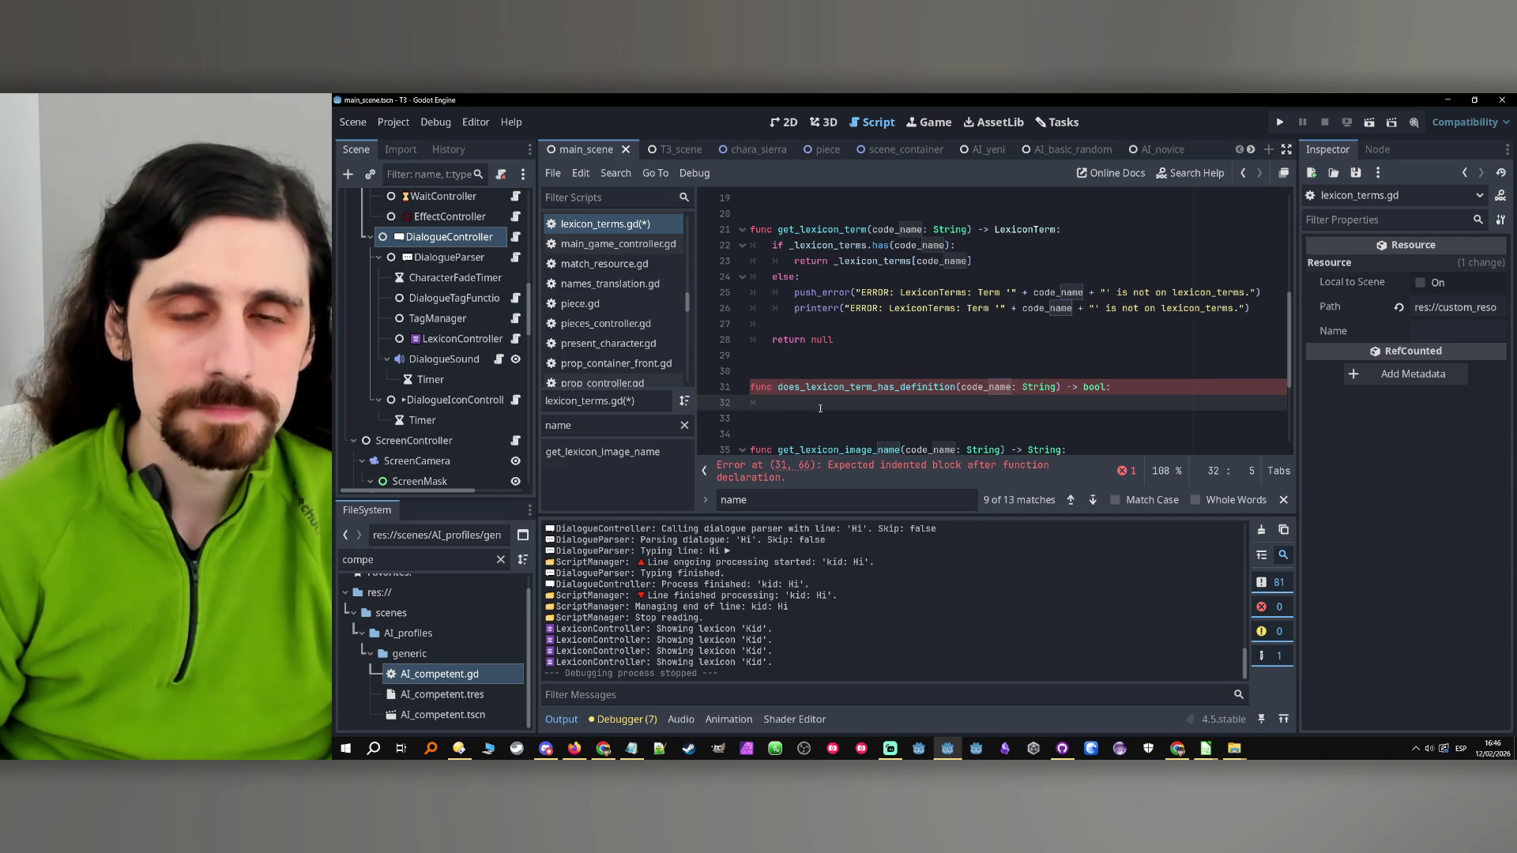
mouse_move(769, 245)
mouse_down()
mouse_move(994, 263)
mouse_move(948, 292)
mouse_move(1250, 322)
mouse_move(1182, 338)
mouse_up()
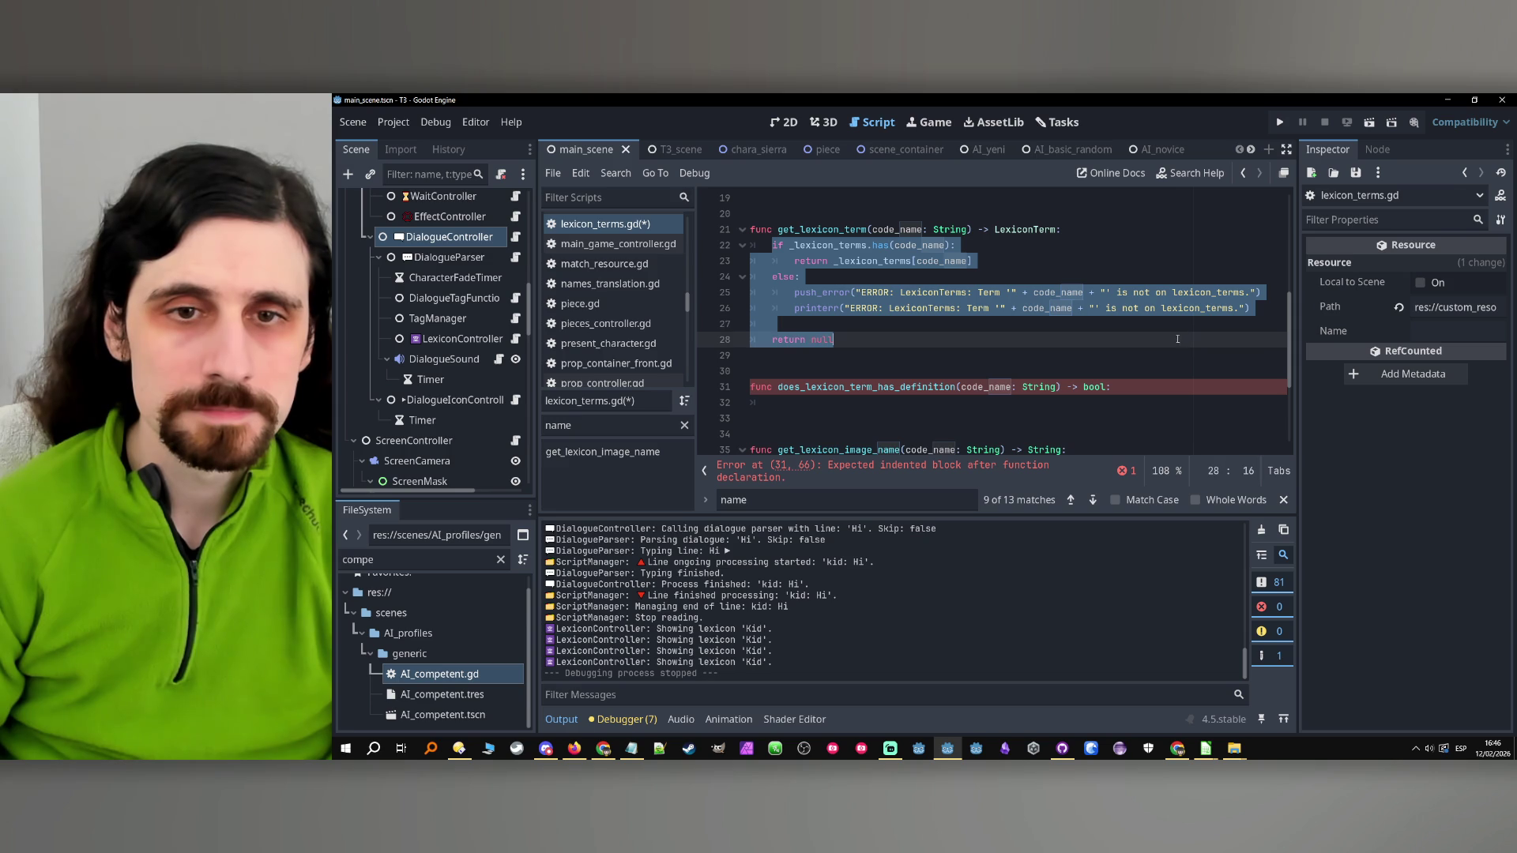
key(ctrl+c)
click(835, 407)
key(ctrl+v)
click(878, 423)
double_click(833, 433)
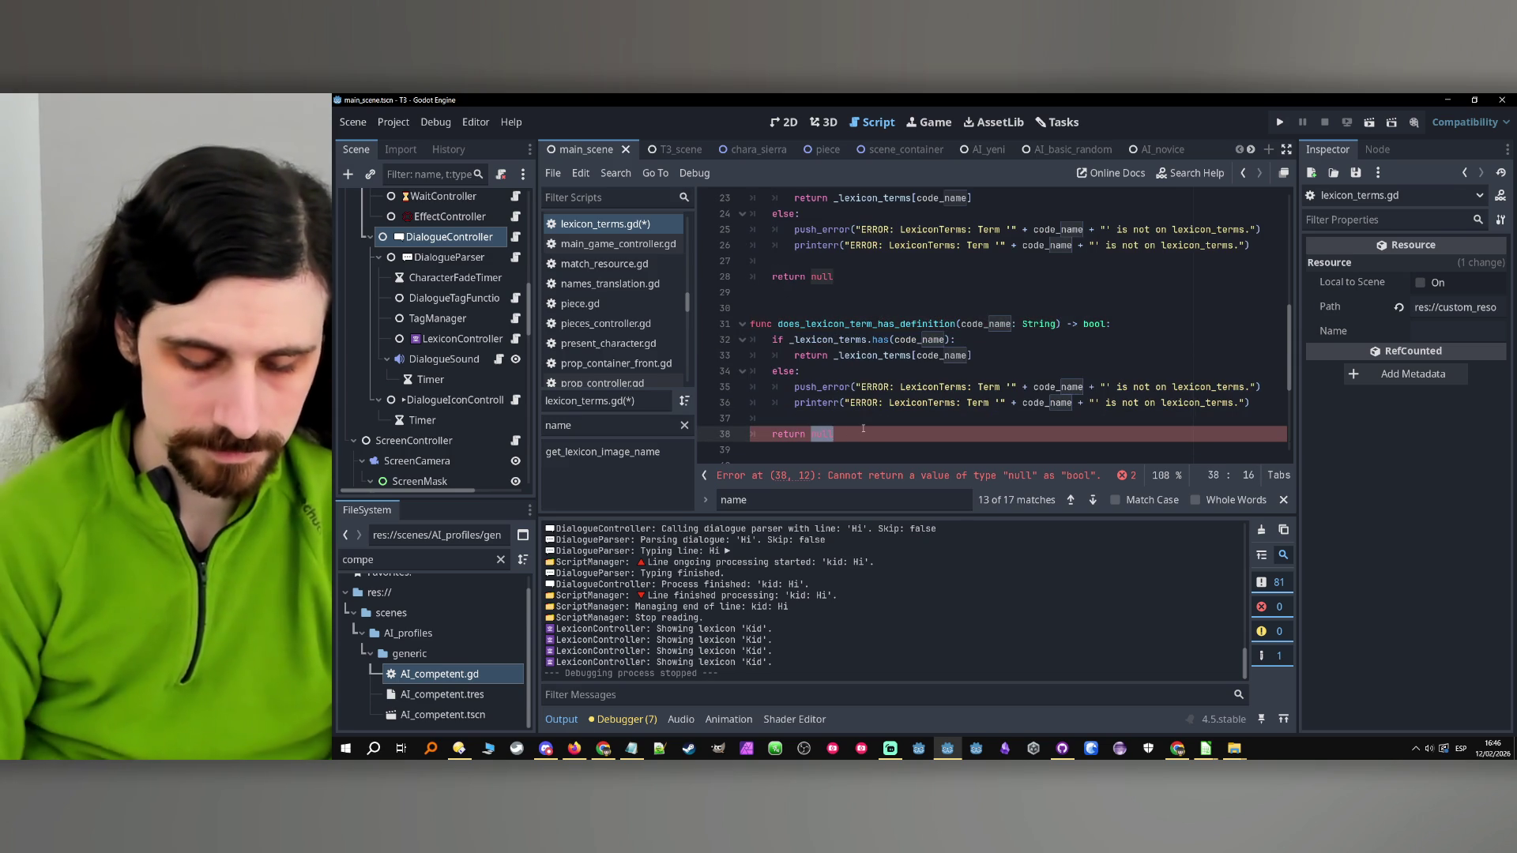
text(false)
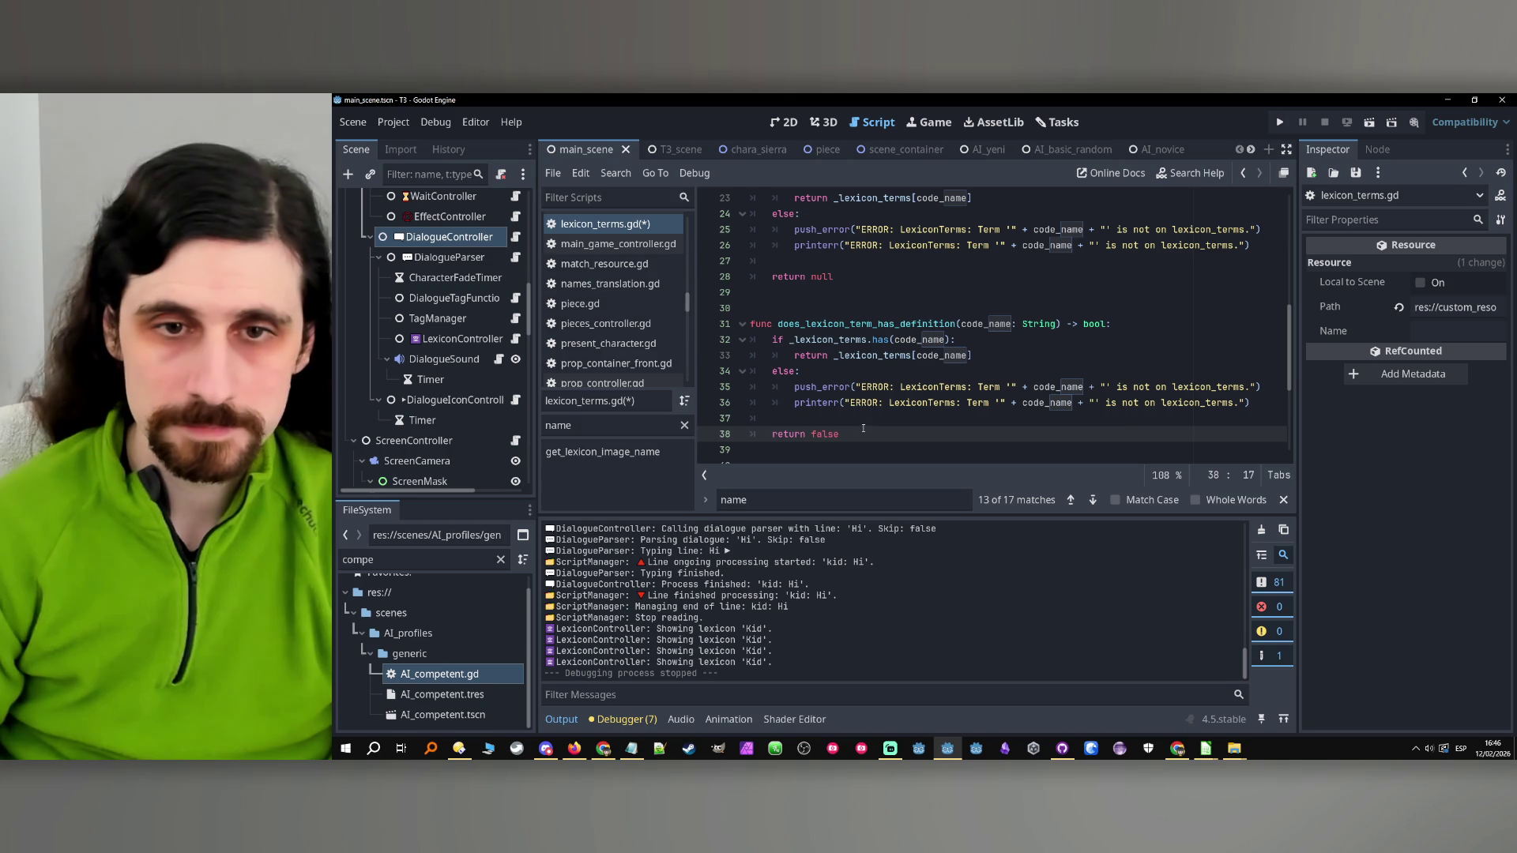
Extend the line 32 condition with '&& _lexicon_terms[code_name]'
double_click(809, 355)
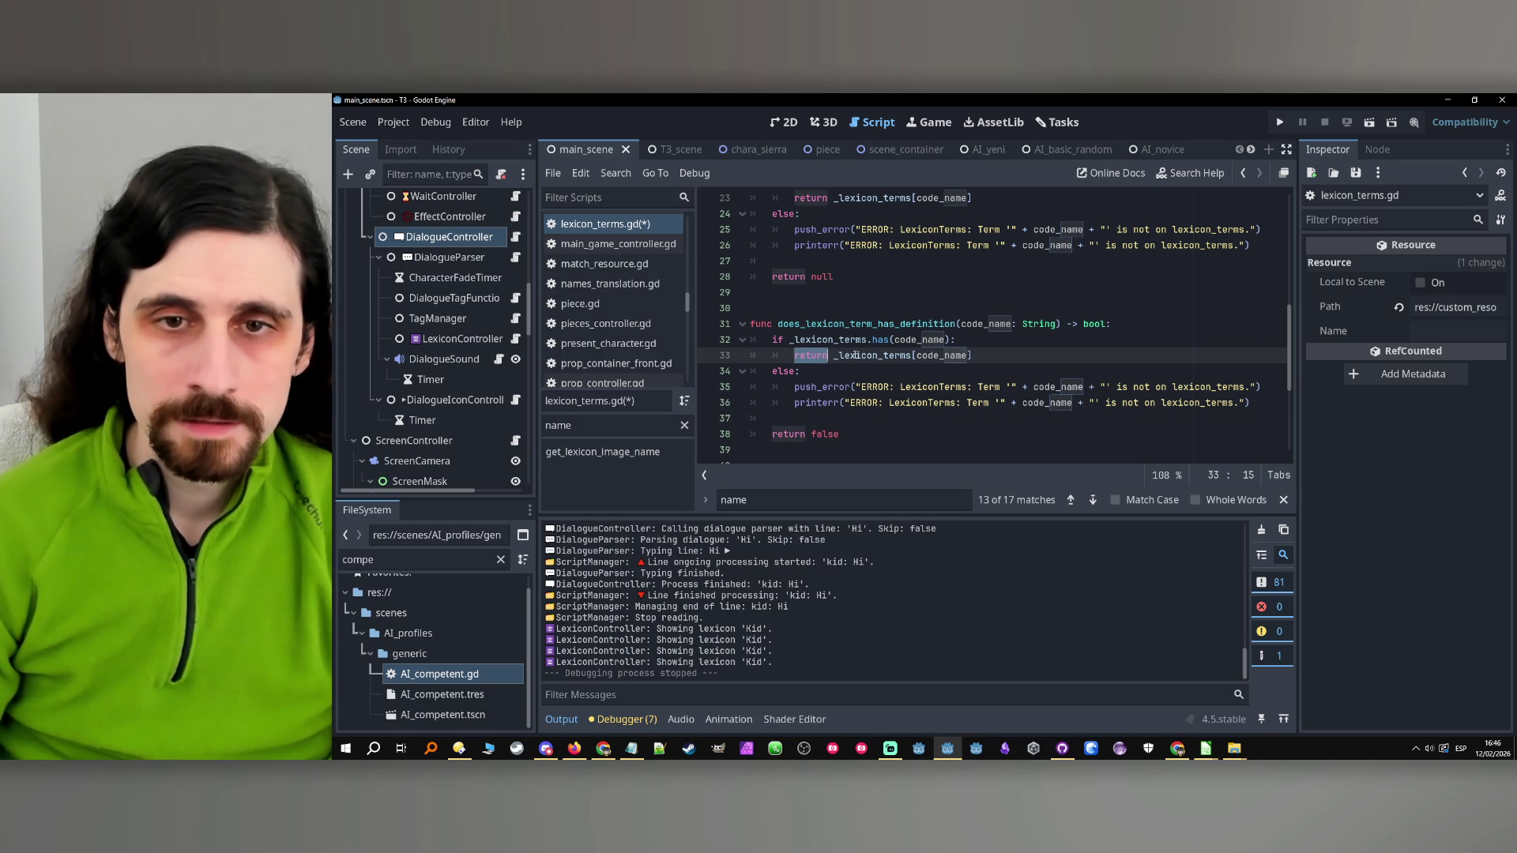
click(953, 341)
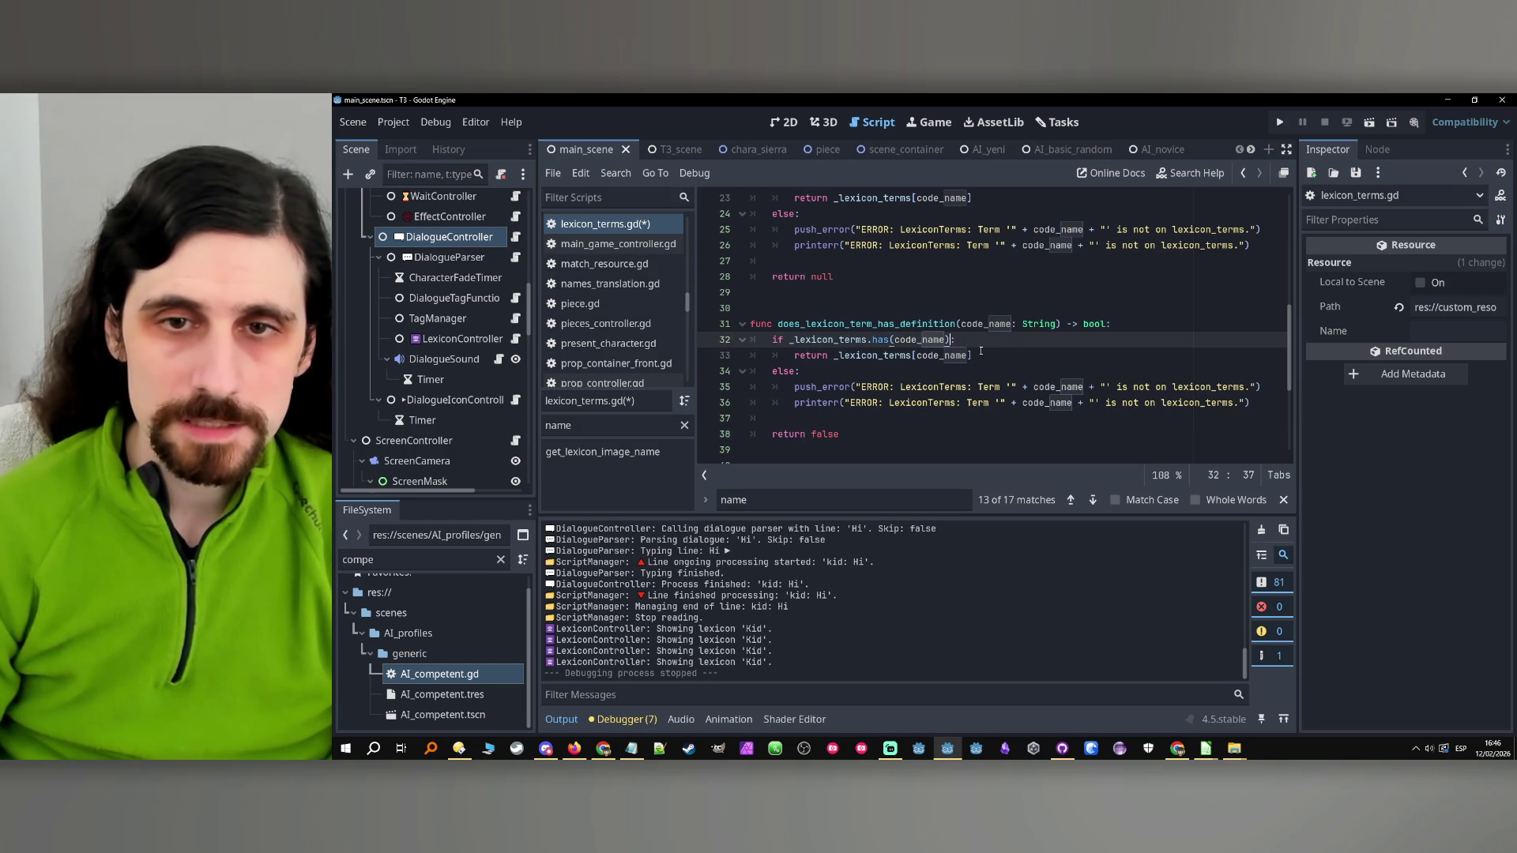
text(&& _lexicon_terms[)
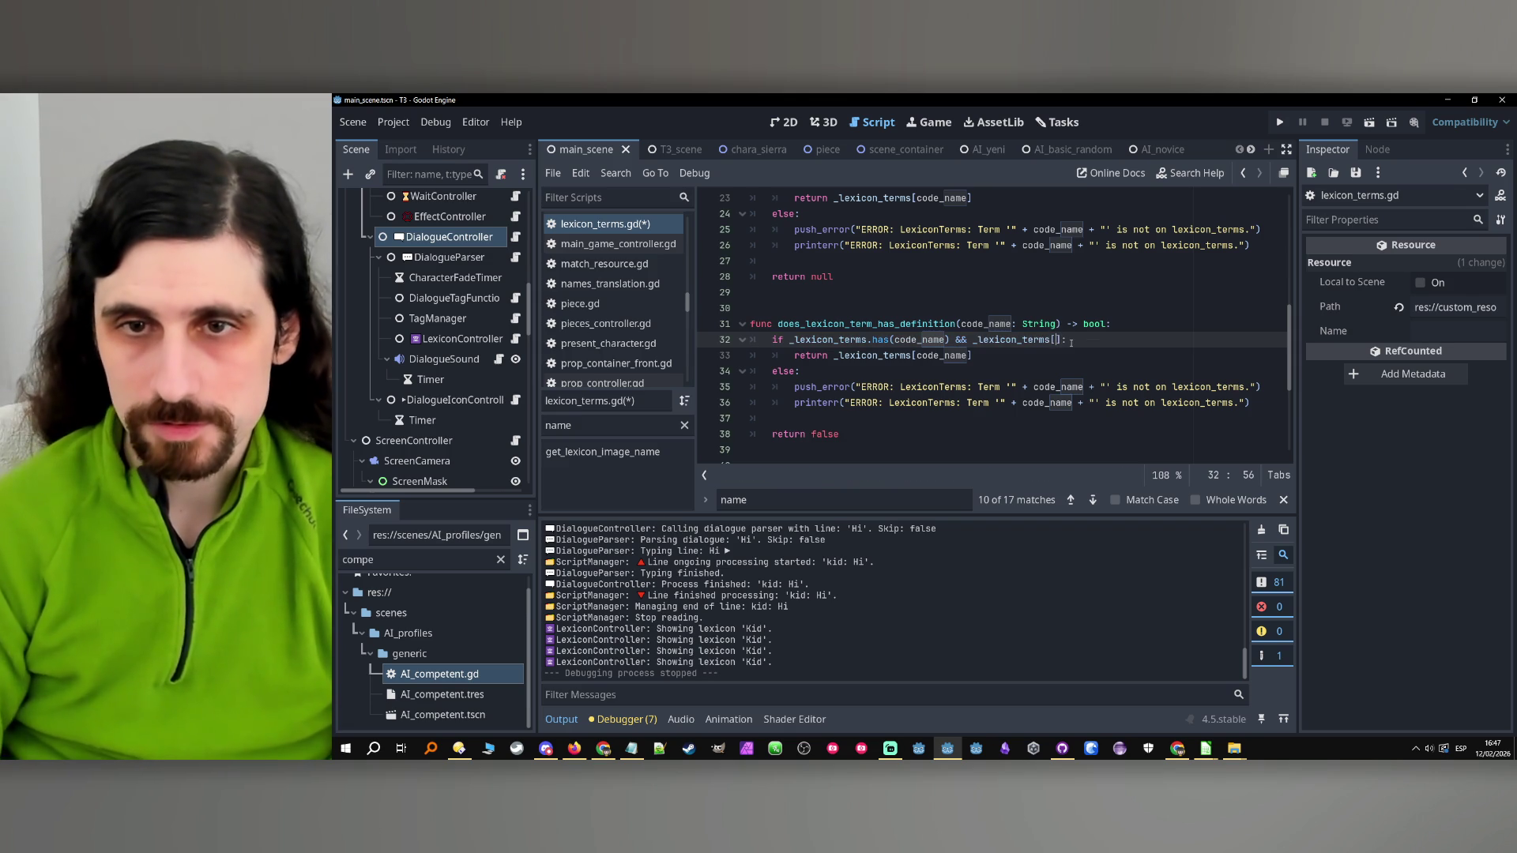
double_click(919, 340)
key(ctrl+c)
click(1057, 340)
key(ctrl+v)
click(1135, 340)
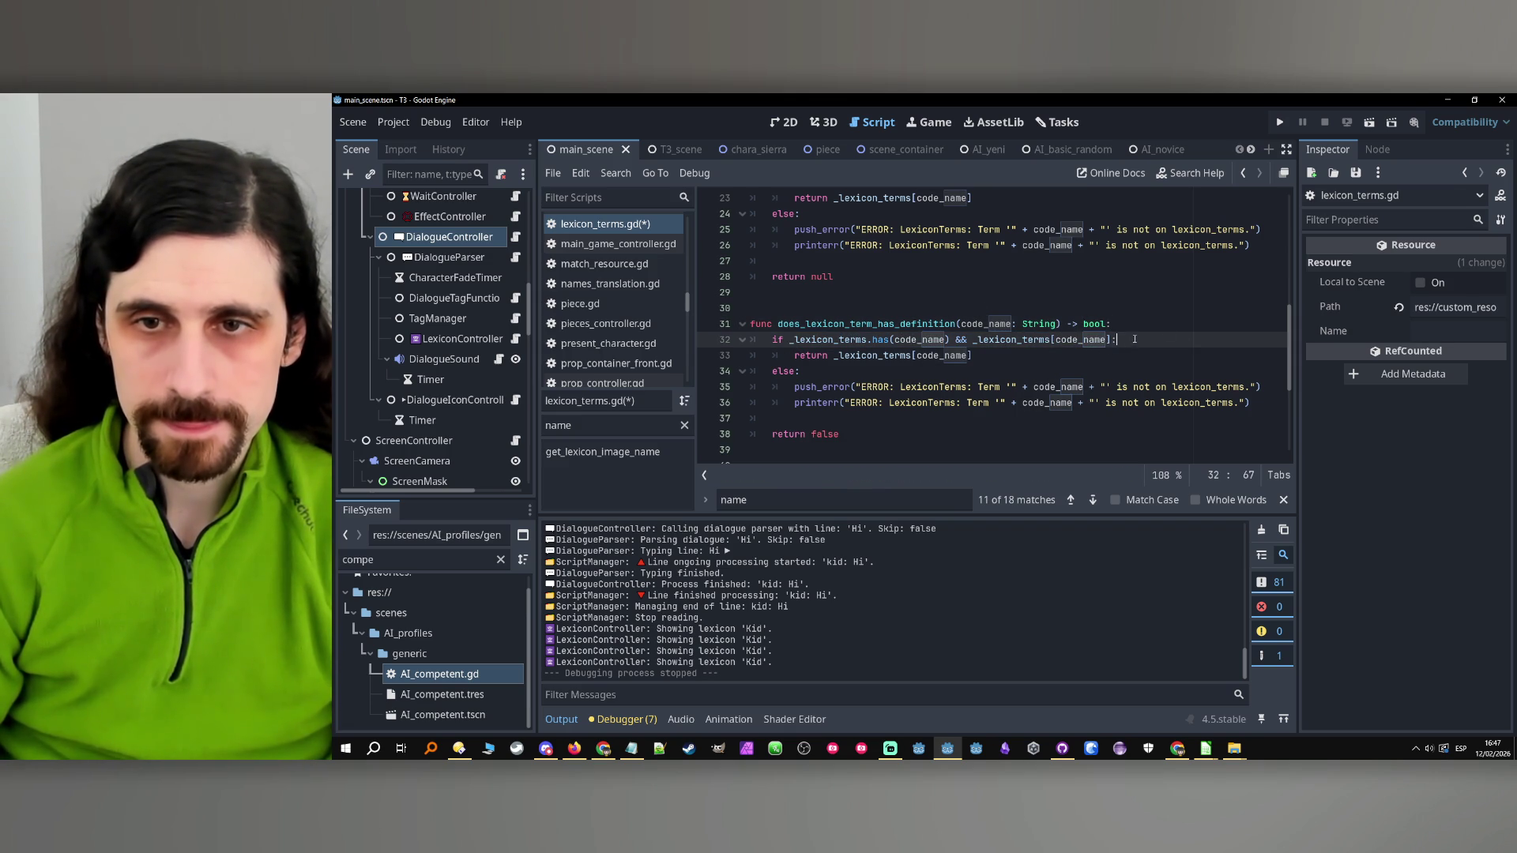
Add a LexiconTerm line below the condition and open lexicon_term.gd's LexiconTerm class
key(Return)
text(lexicon)
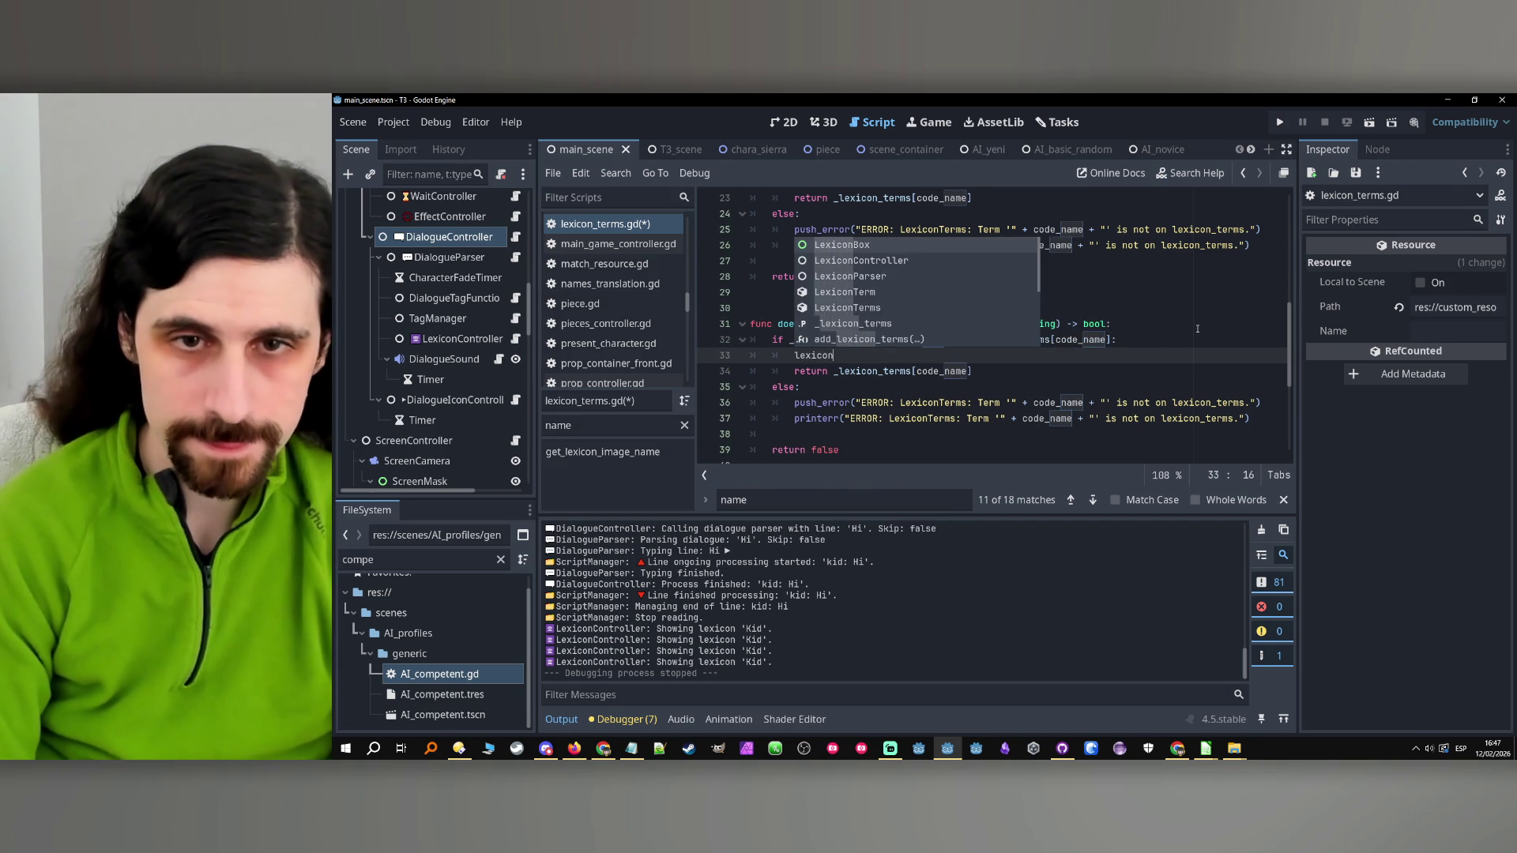
key(Down)
key(Down)
key(Down)
key(Return)
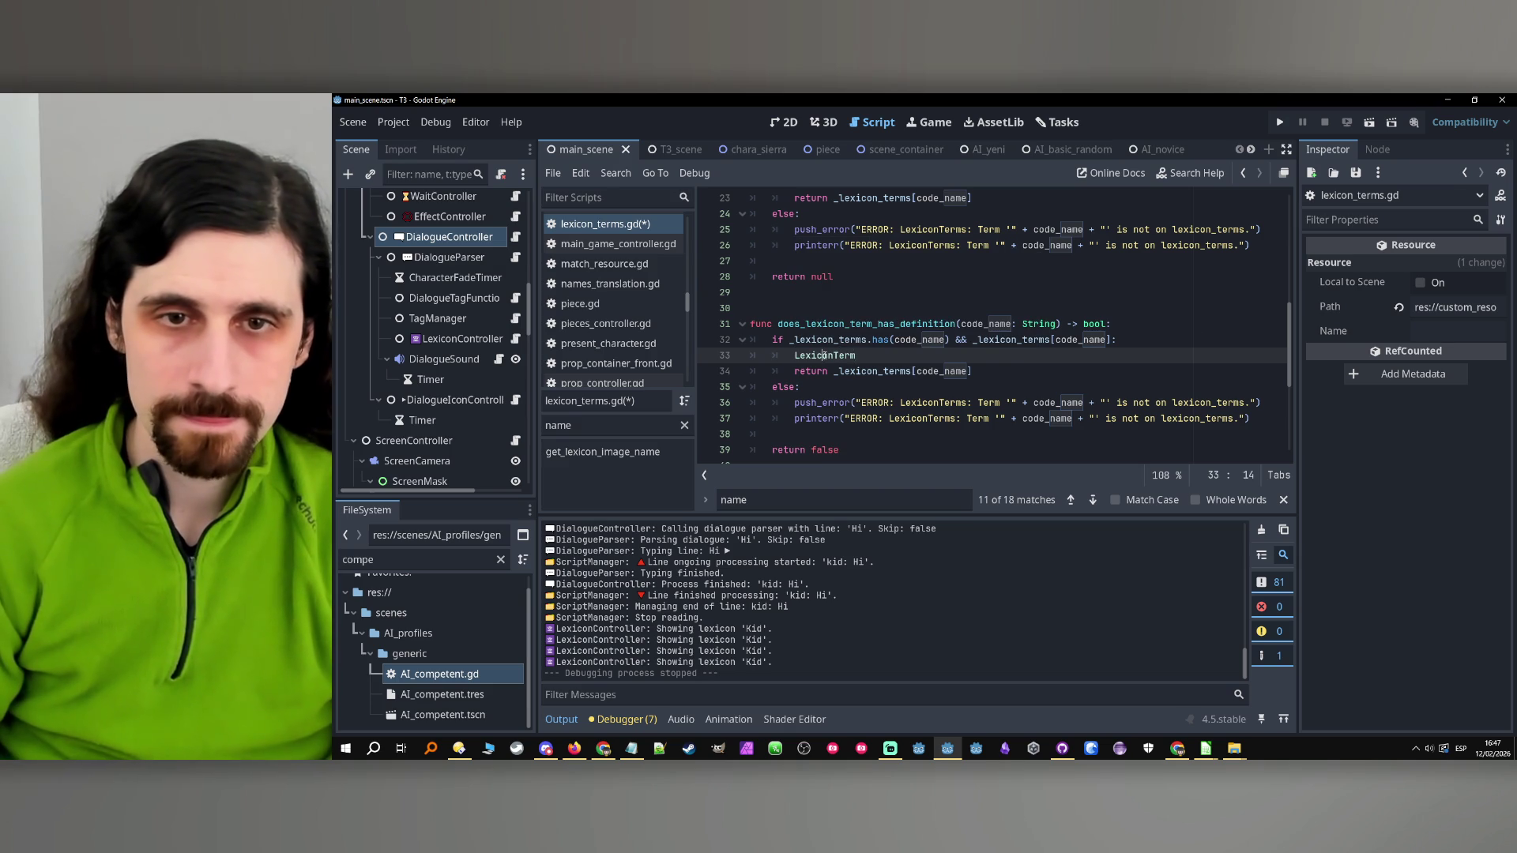
ctrl+click(824, 355)
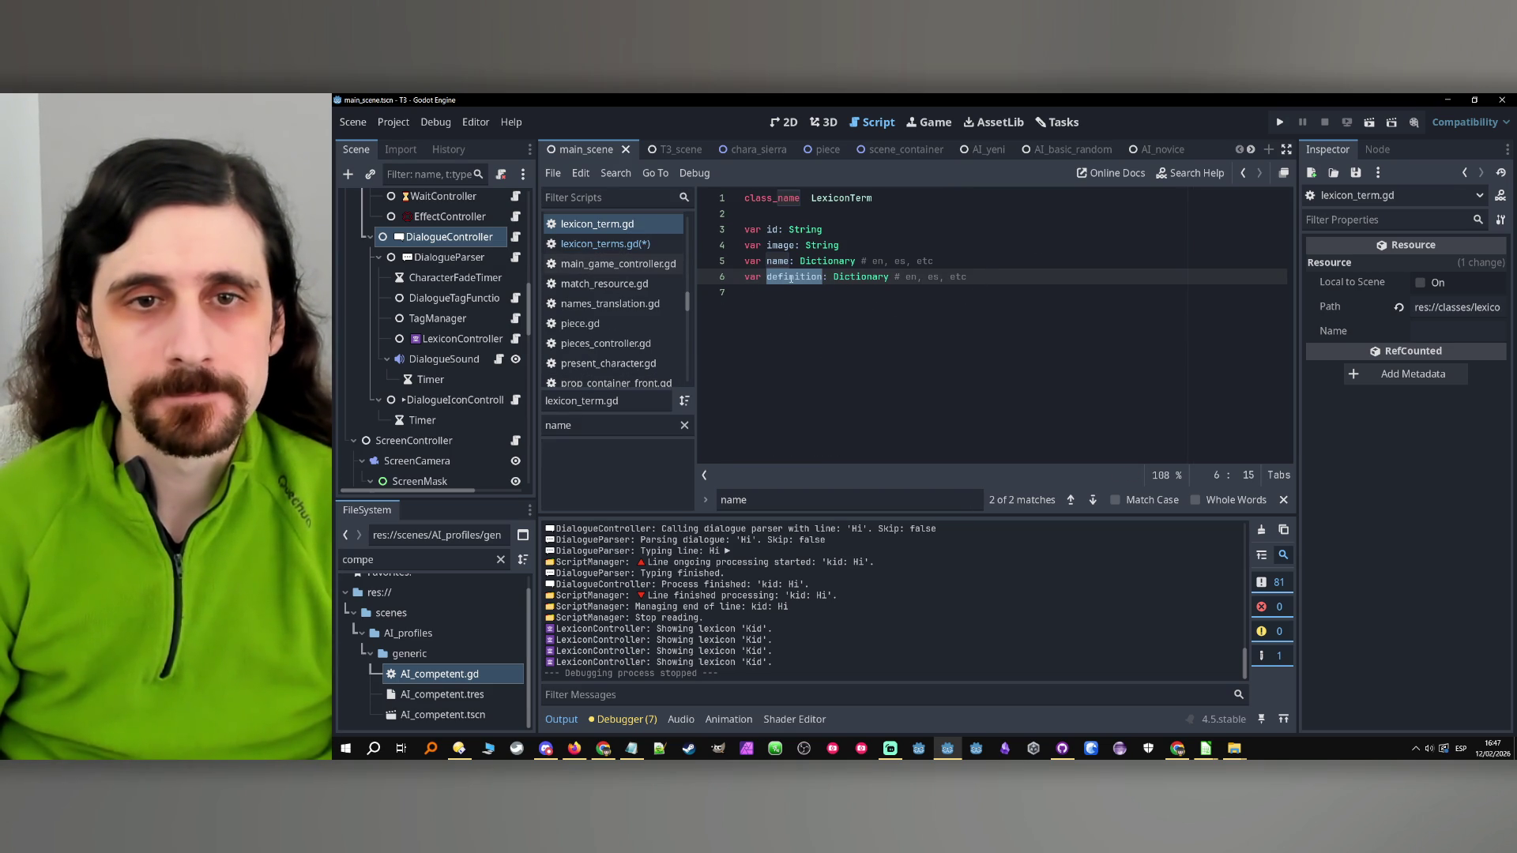
On line 32 of lexicon_terms.gd, append '.definition[GlobalStrings._languages]' to the term lookup
click(1244, 173)
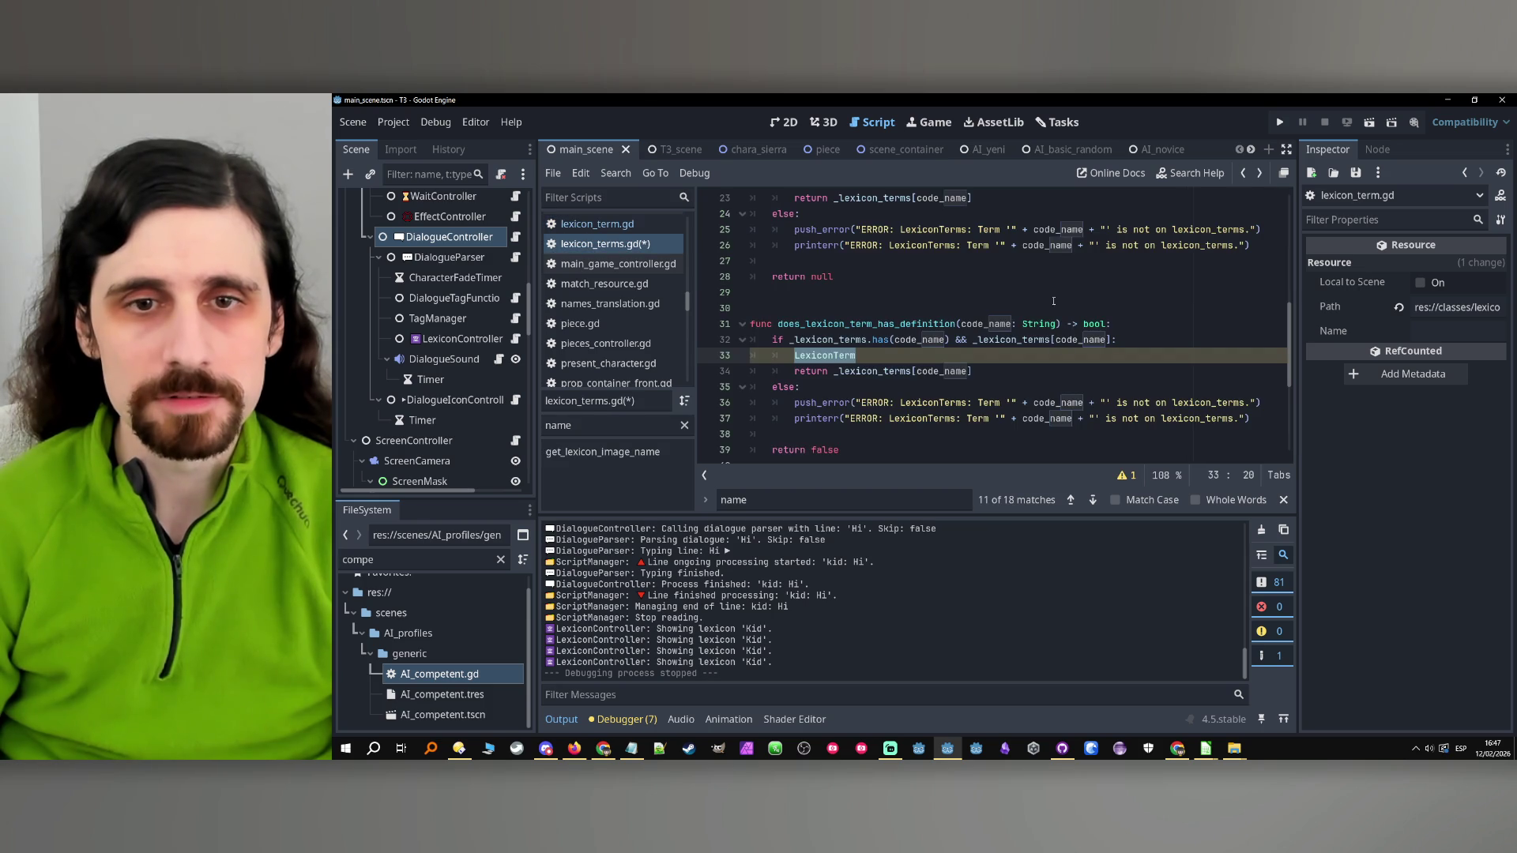
click(1107, 339)
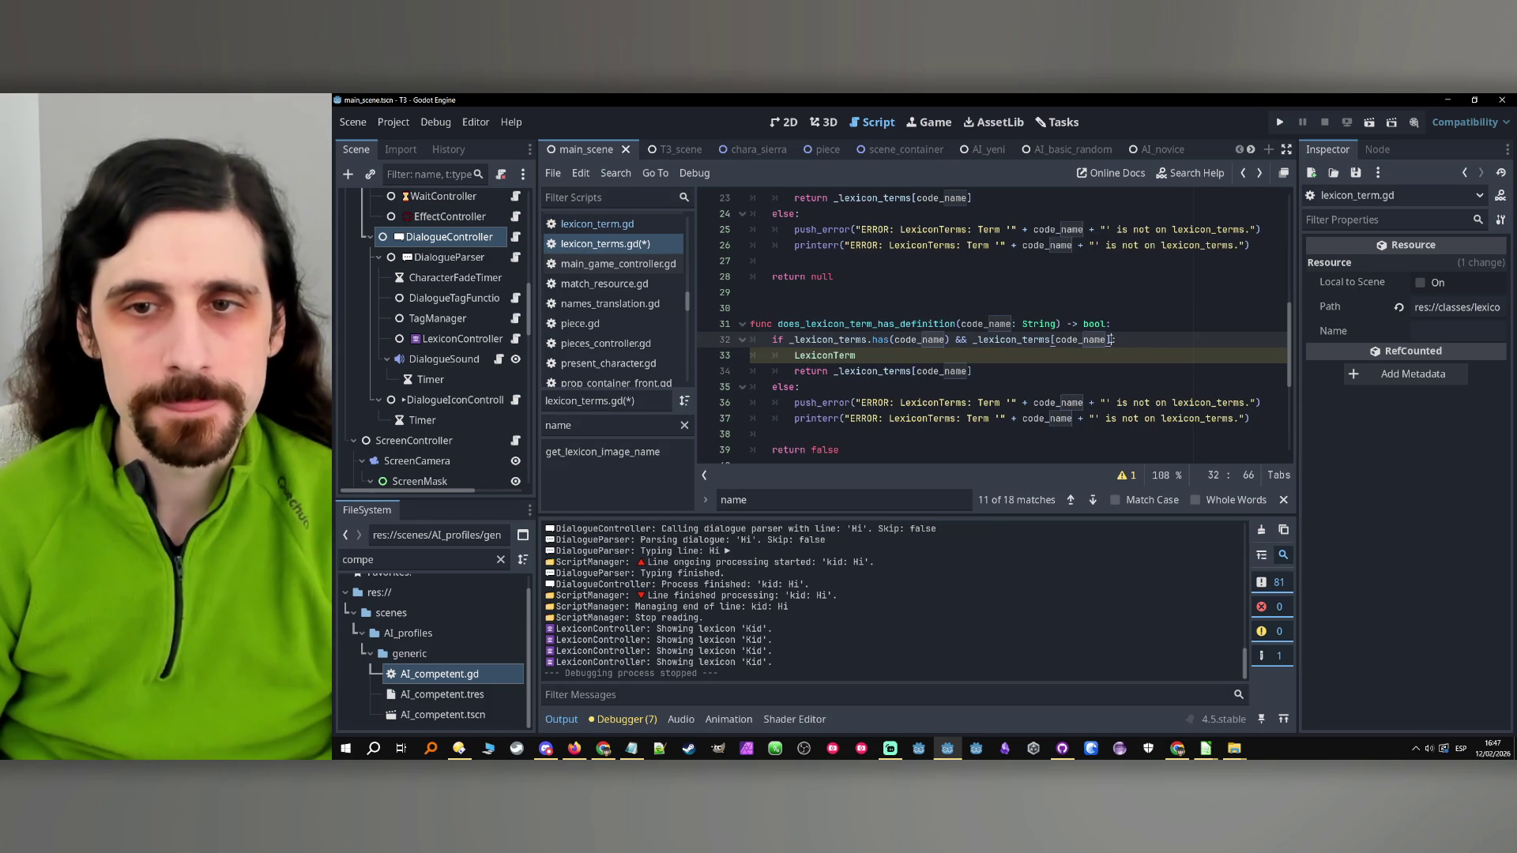
text(.definition)
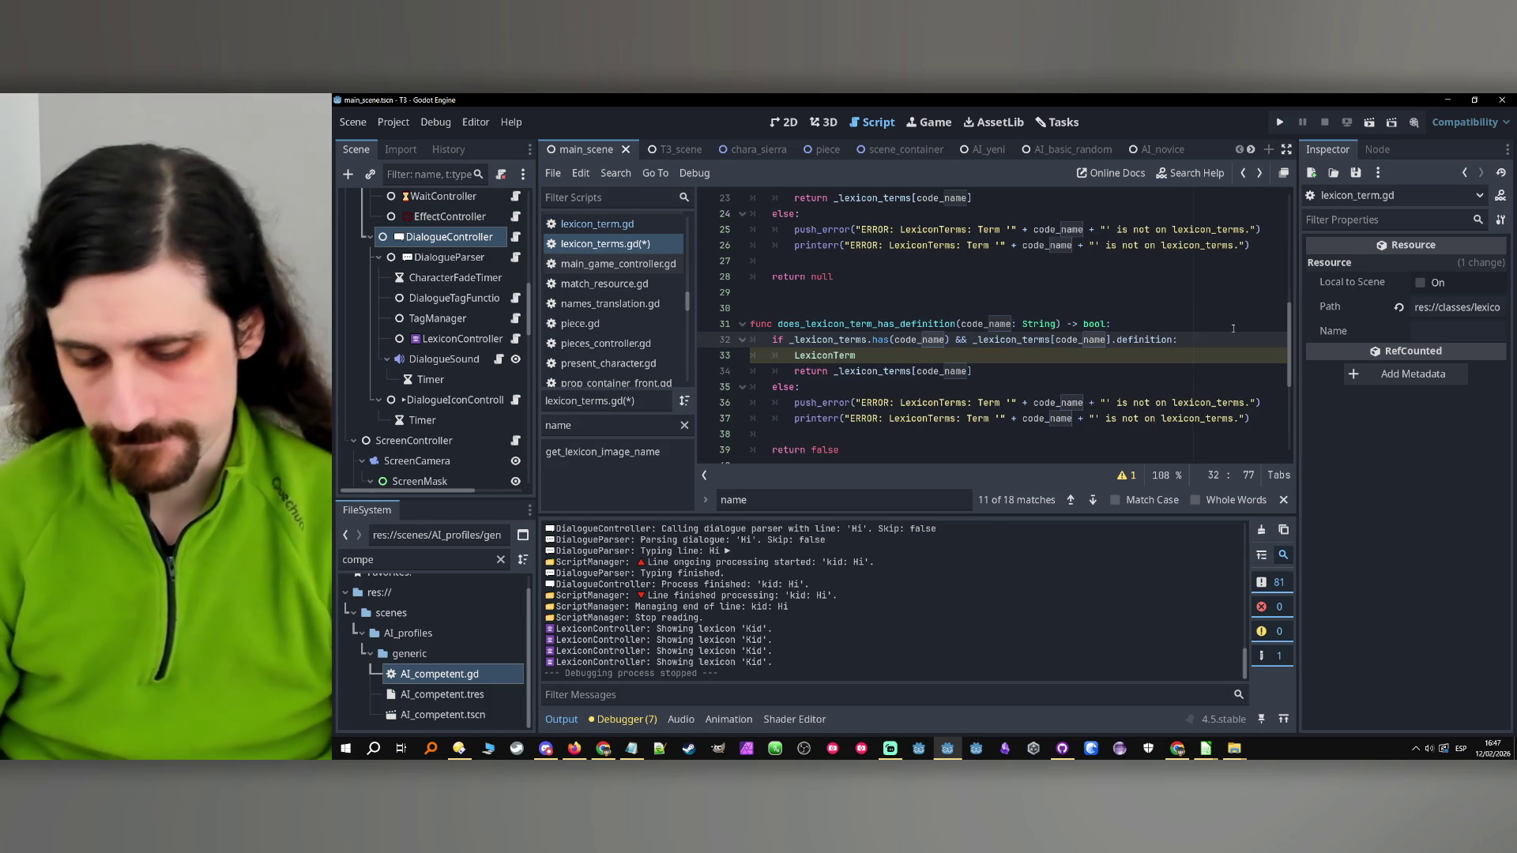
text([)
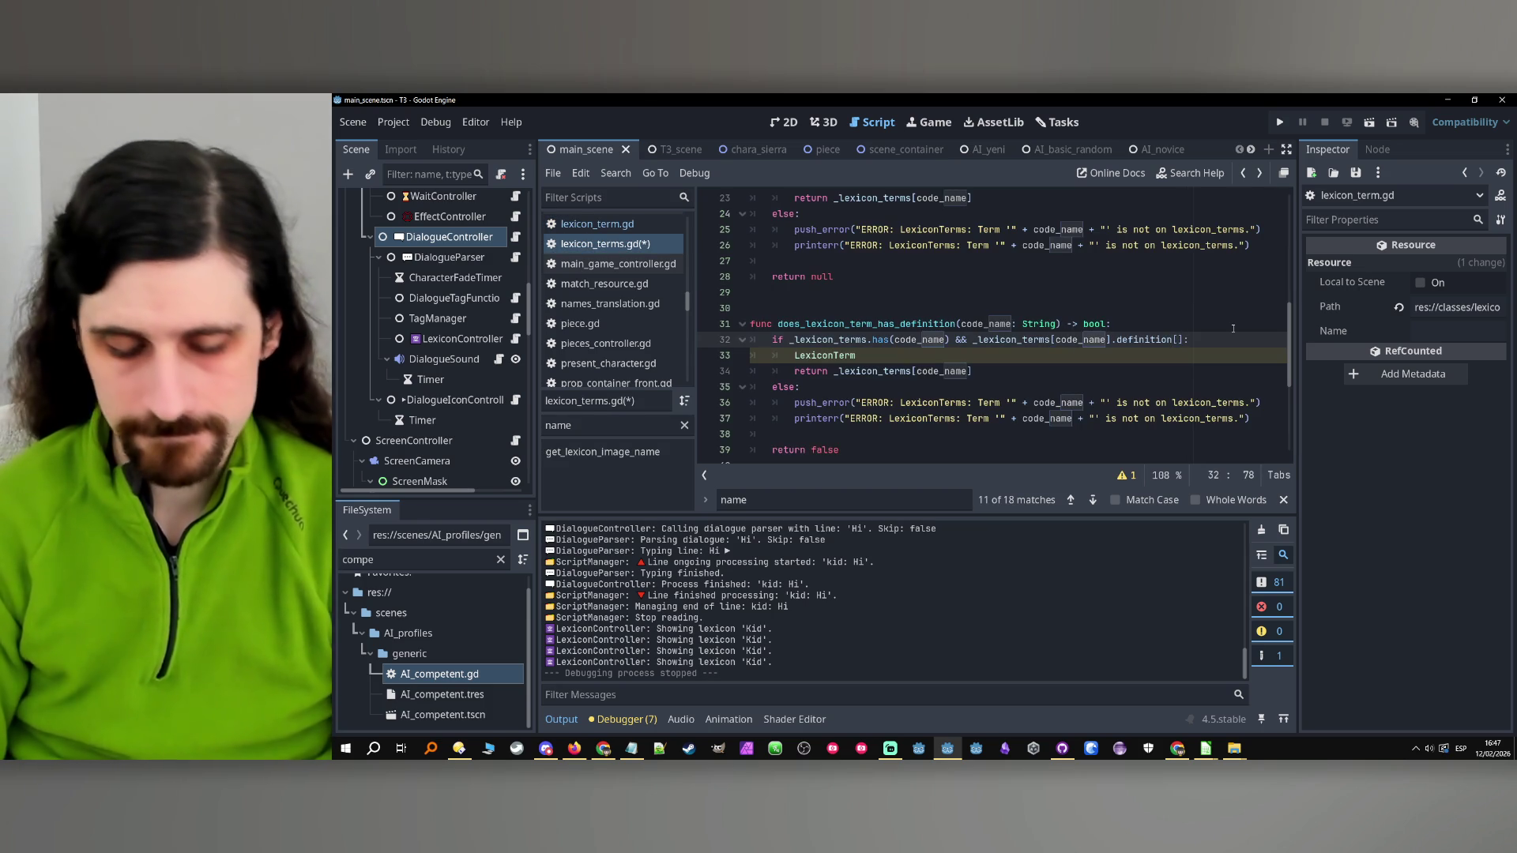
text(lan)
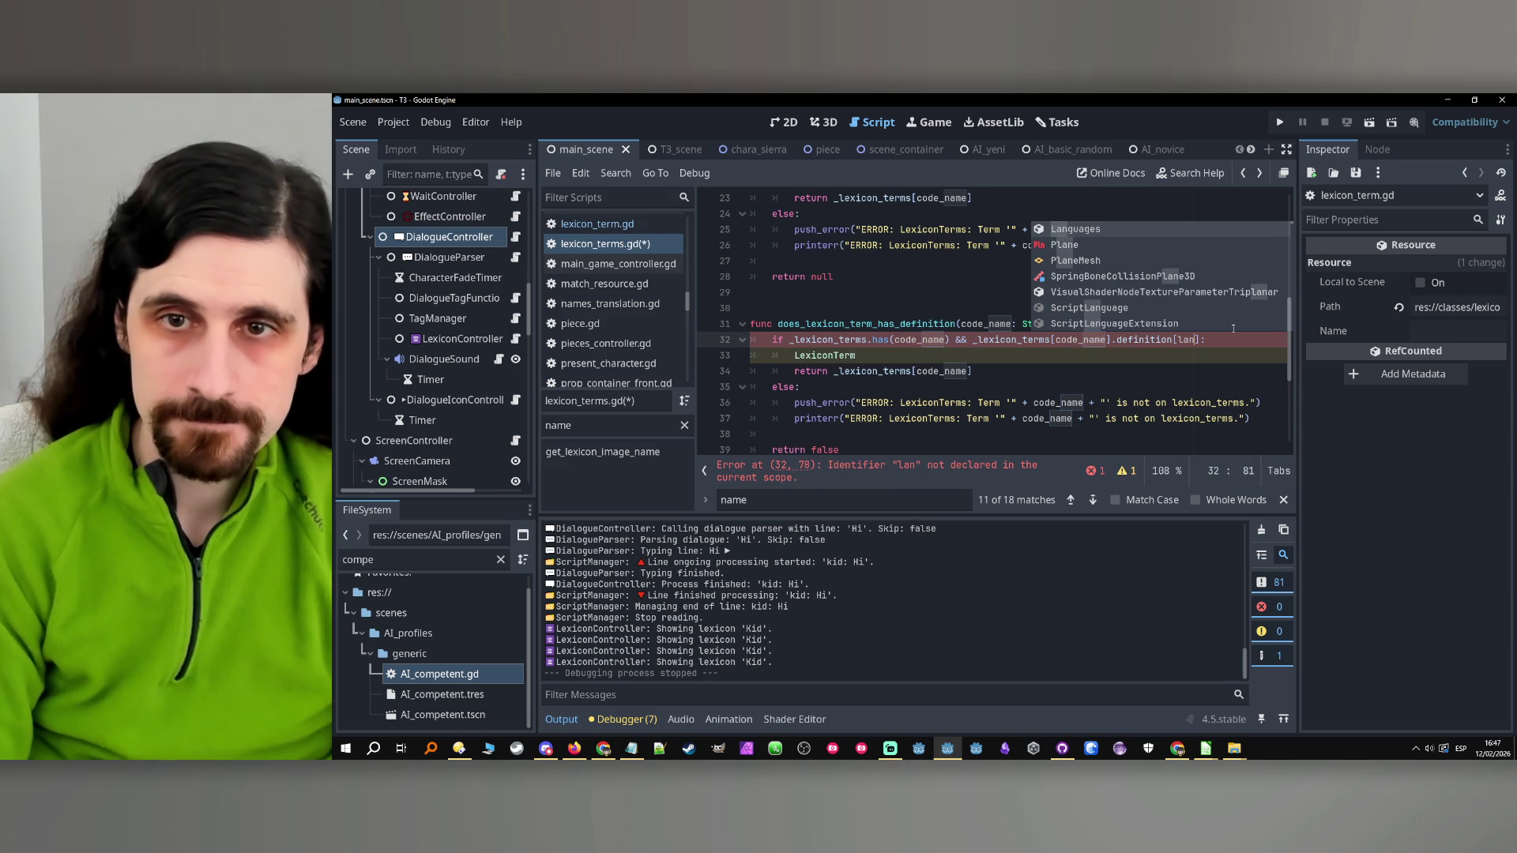
click(1060, 355)
scroll(1059, 352, up, 7)
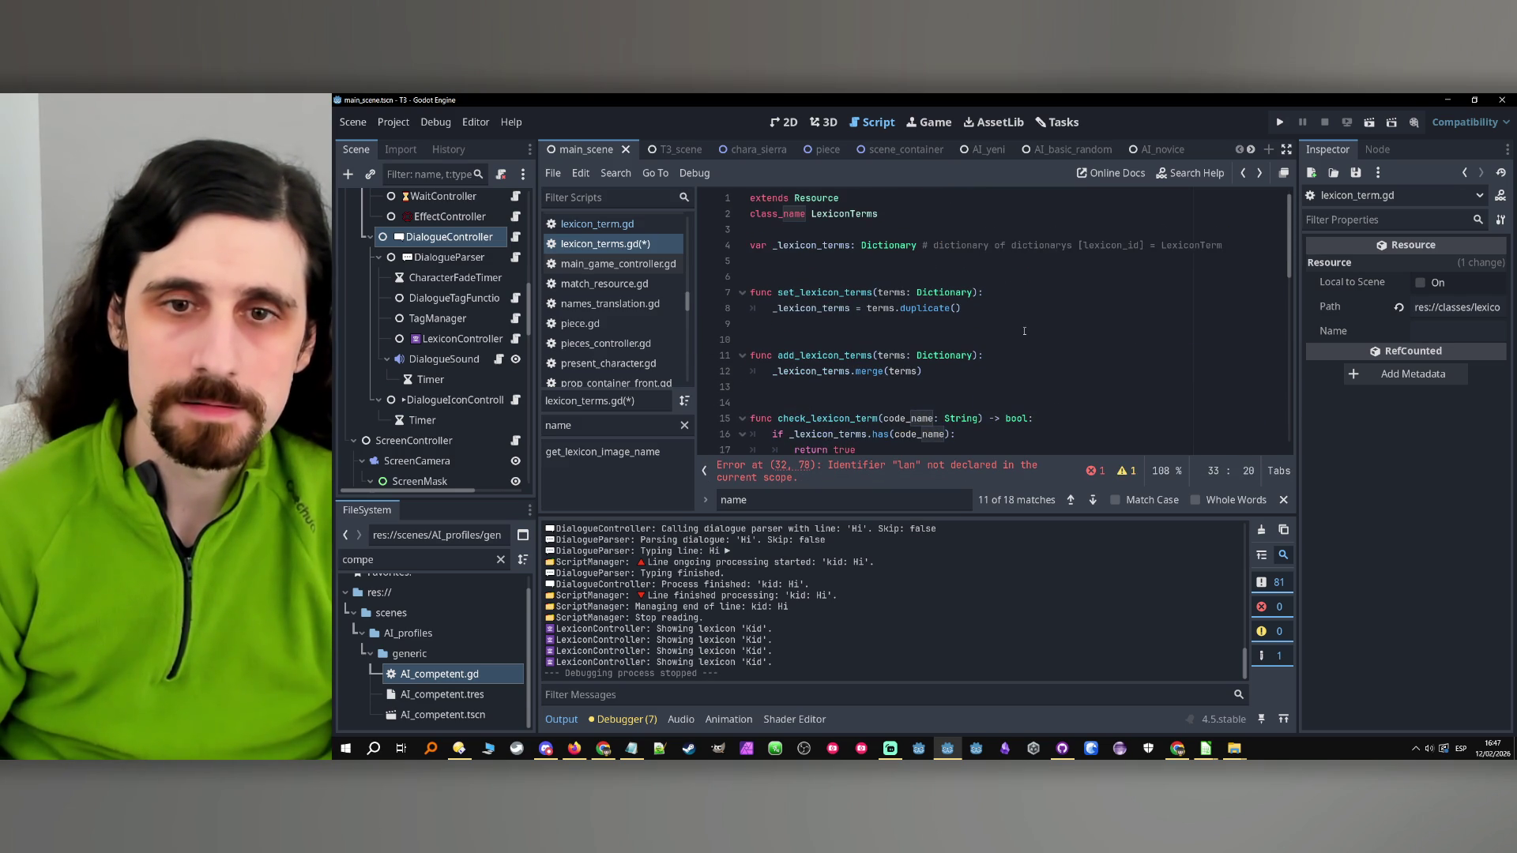
scroll(1023, 332, down, 2)
scroll(1023, 332, down, 10)
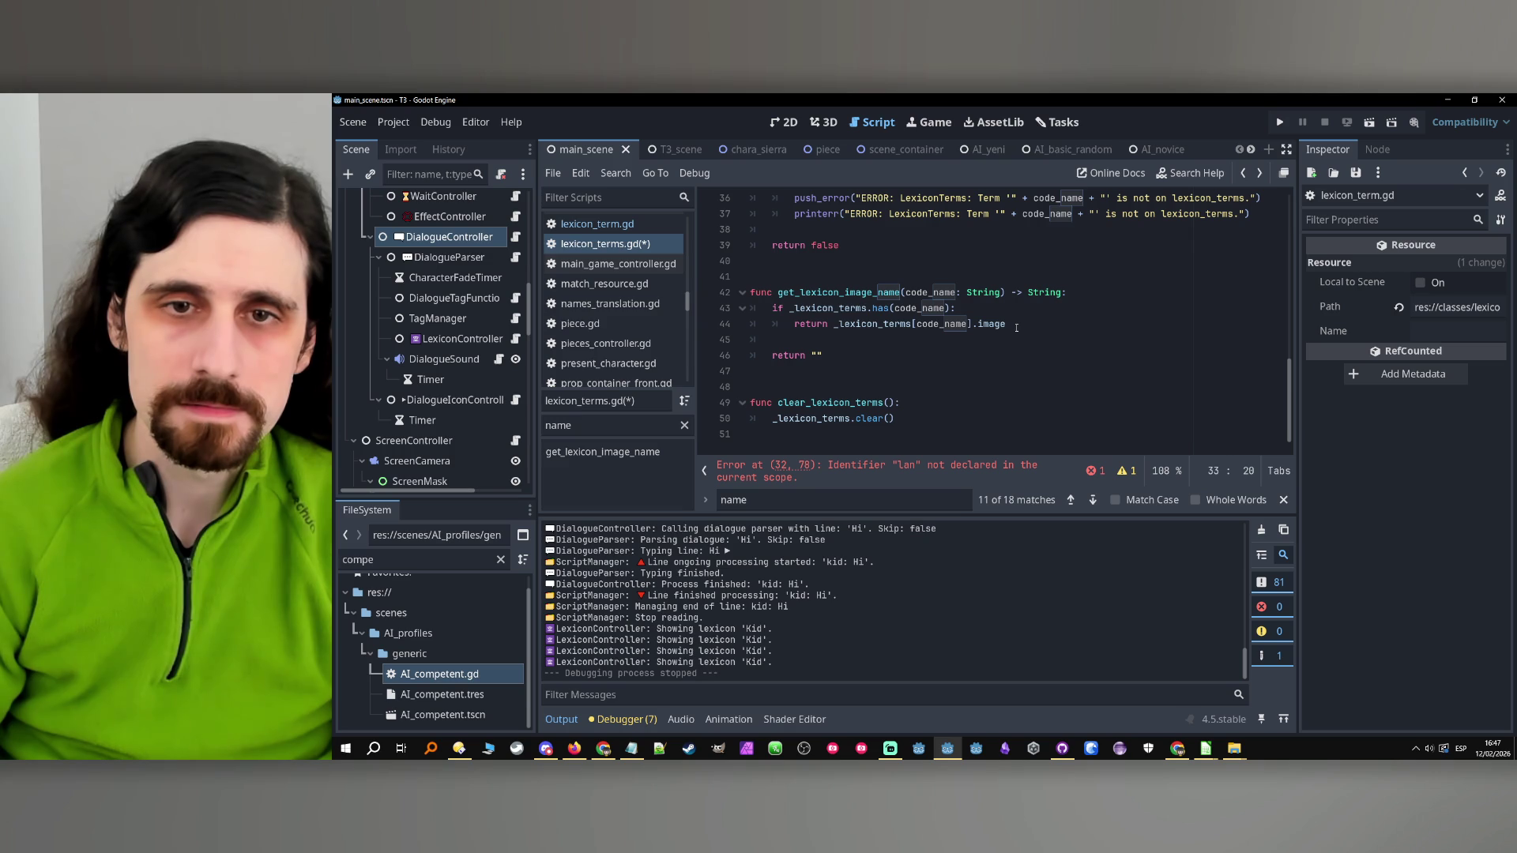
scroll(1017, 328, up, 4)
click(1179, 323)
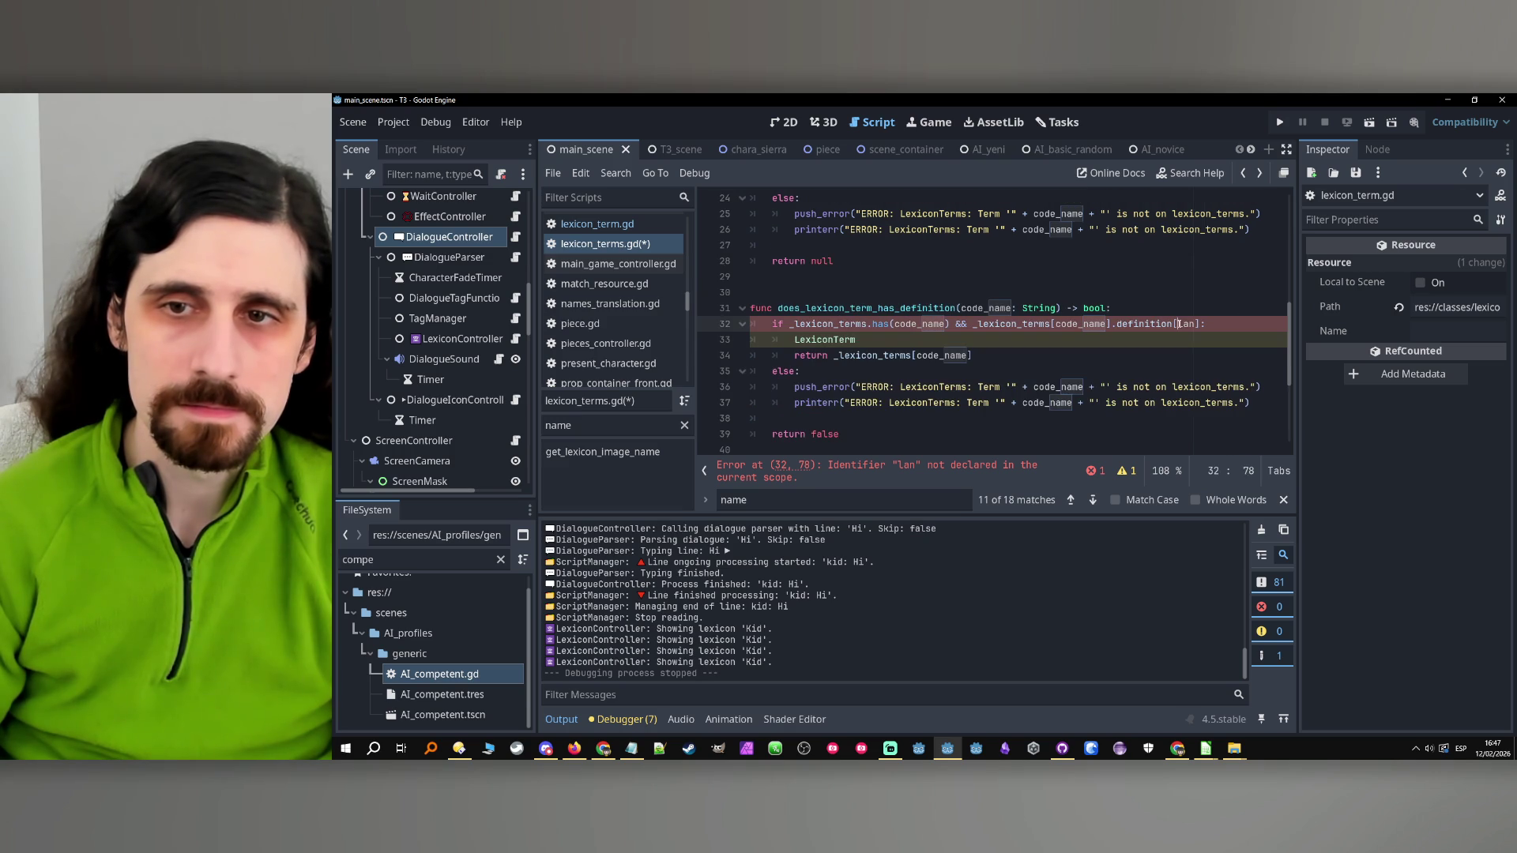
text(globa)
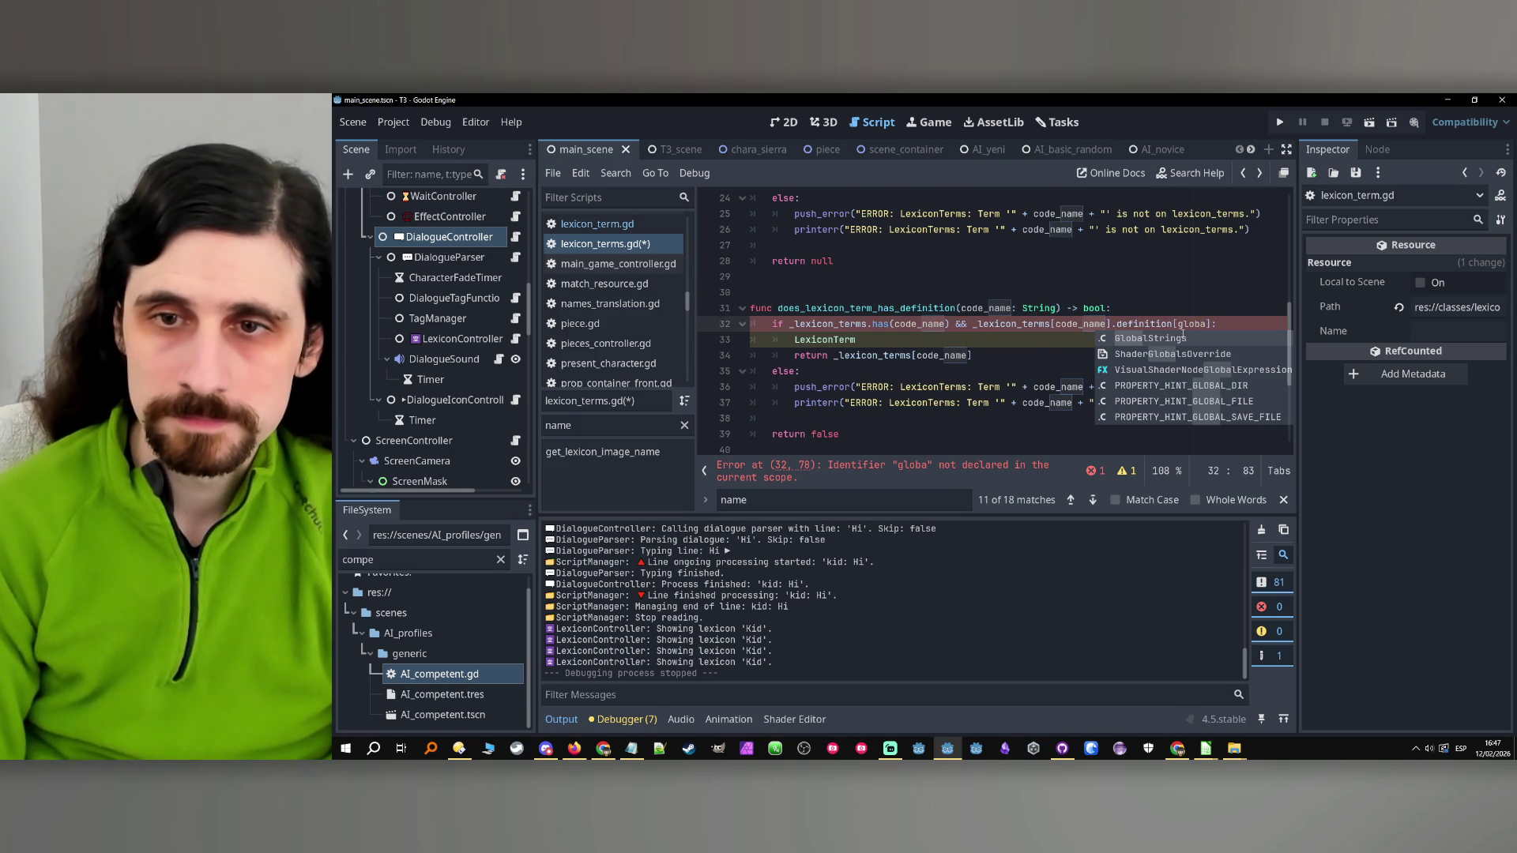
key(Return)
text(.lan)
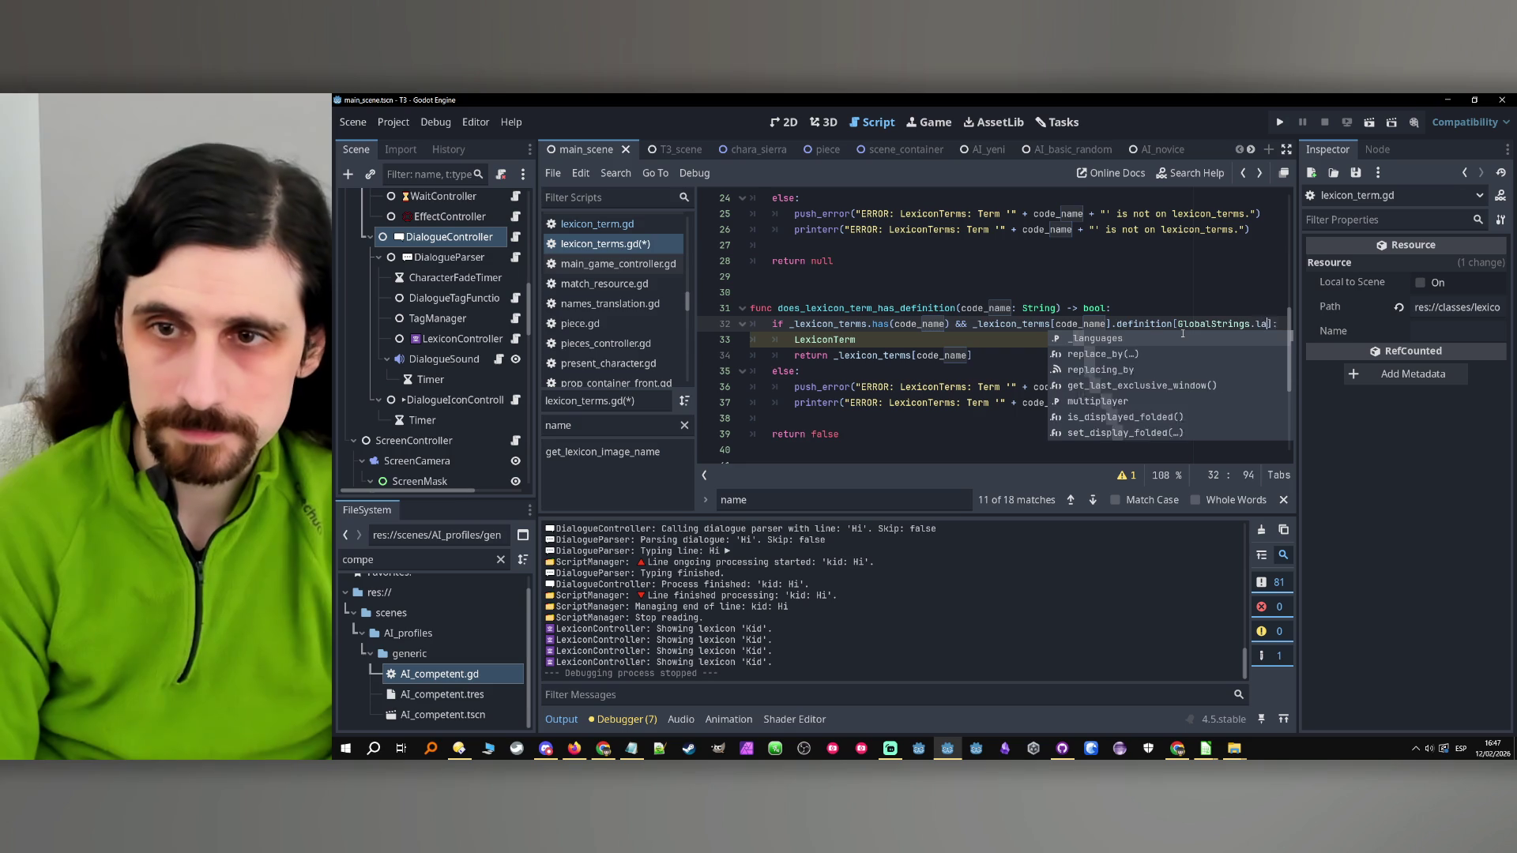
key(Return)
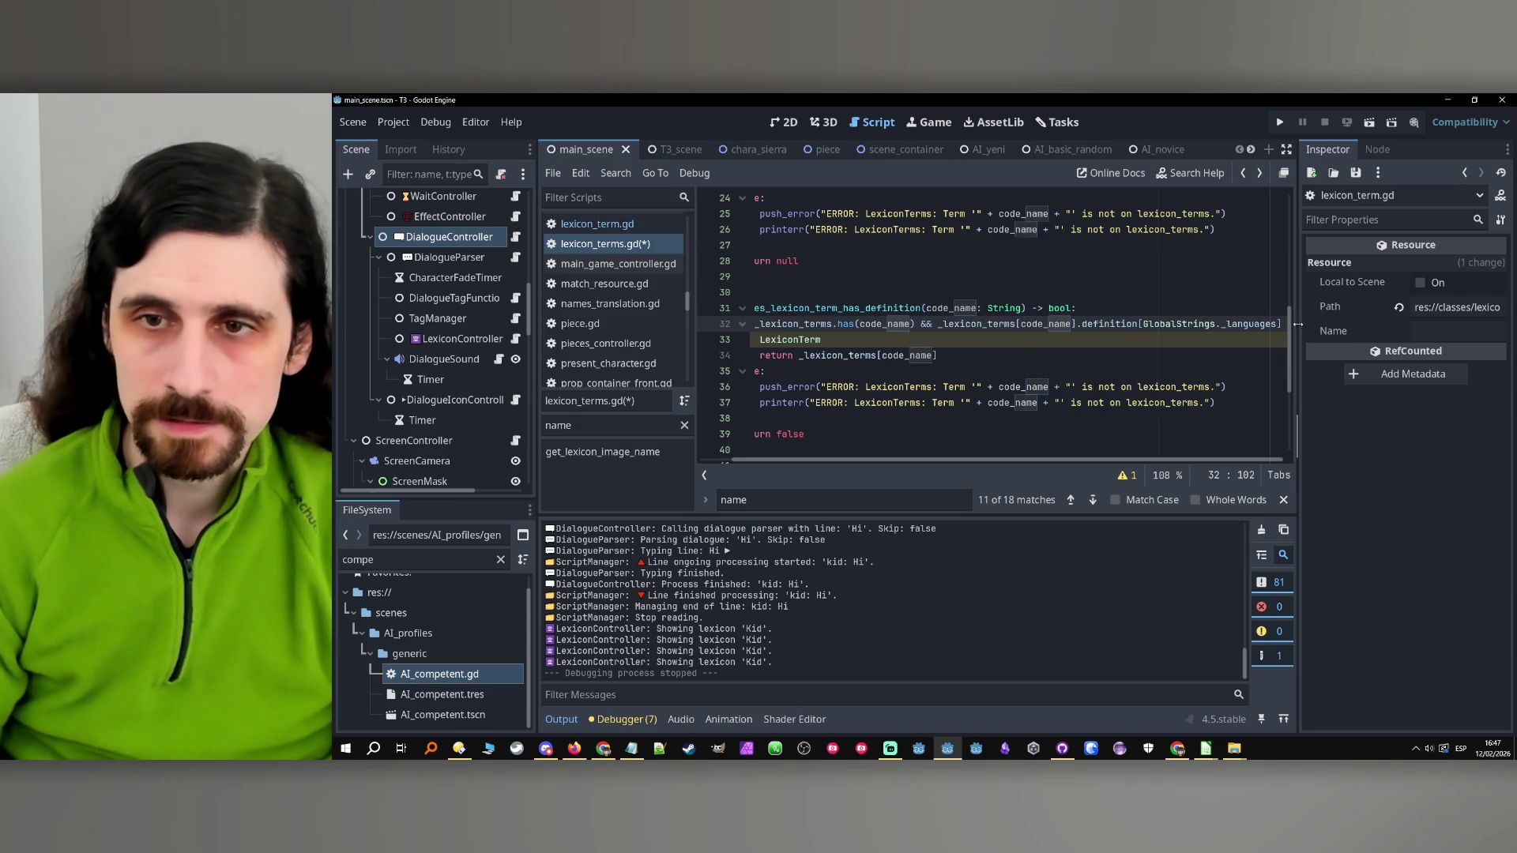
Inspect global_strings.gd to confirm _languages exists, then return to lexicon_terms.gd
ctrl+click(1198, 325)
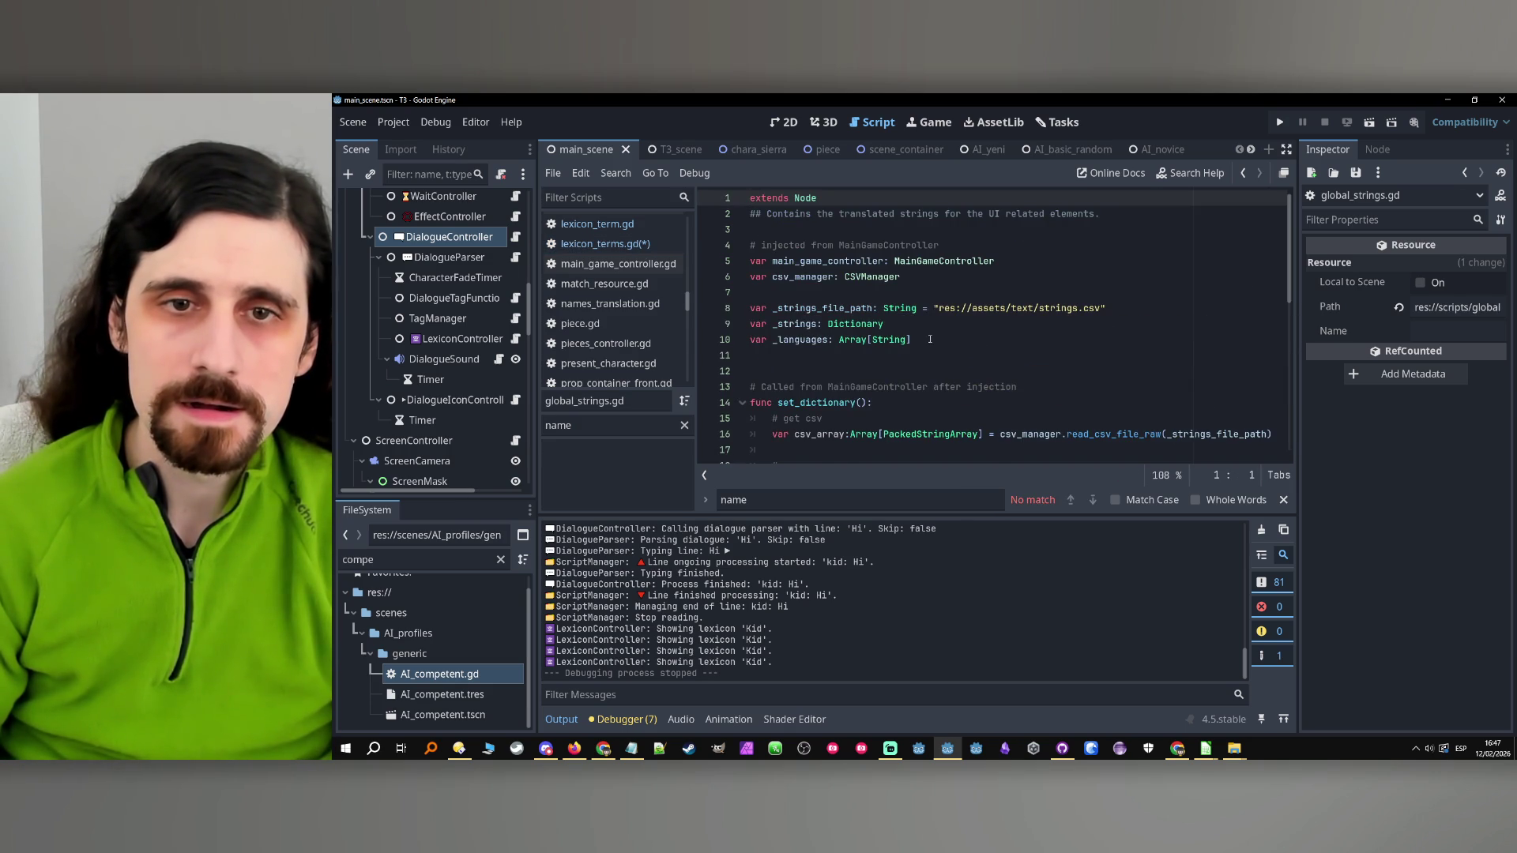
scroll(929, 339, down, 5)
scroll(923, 349, up, 5)
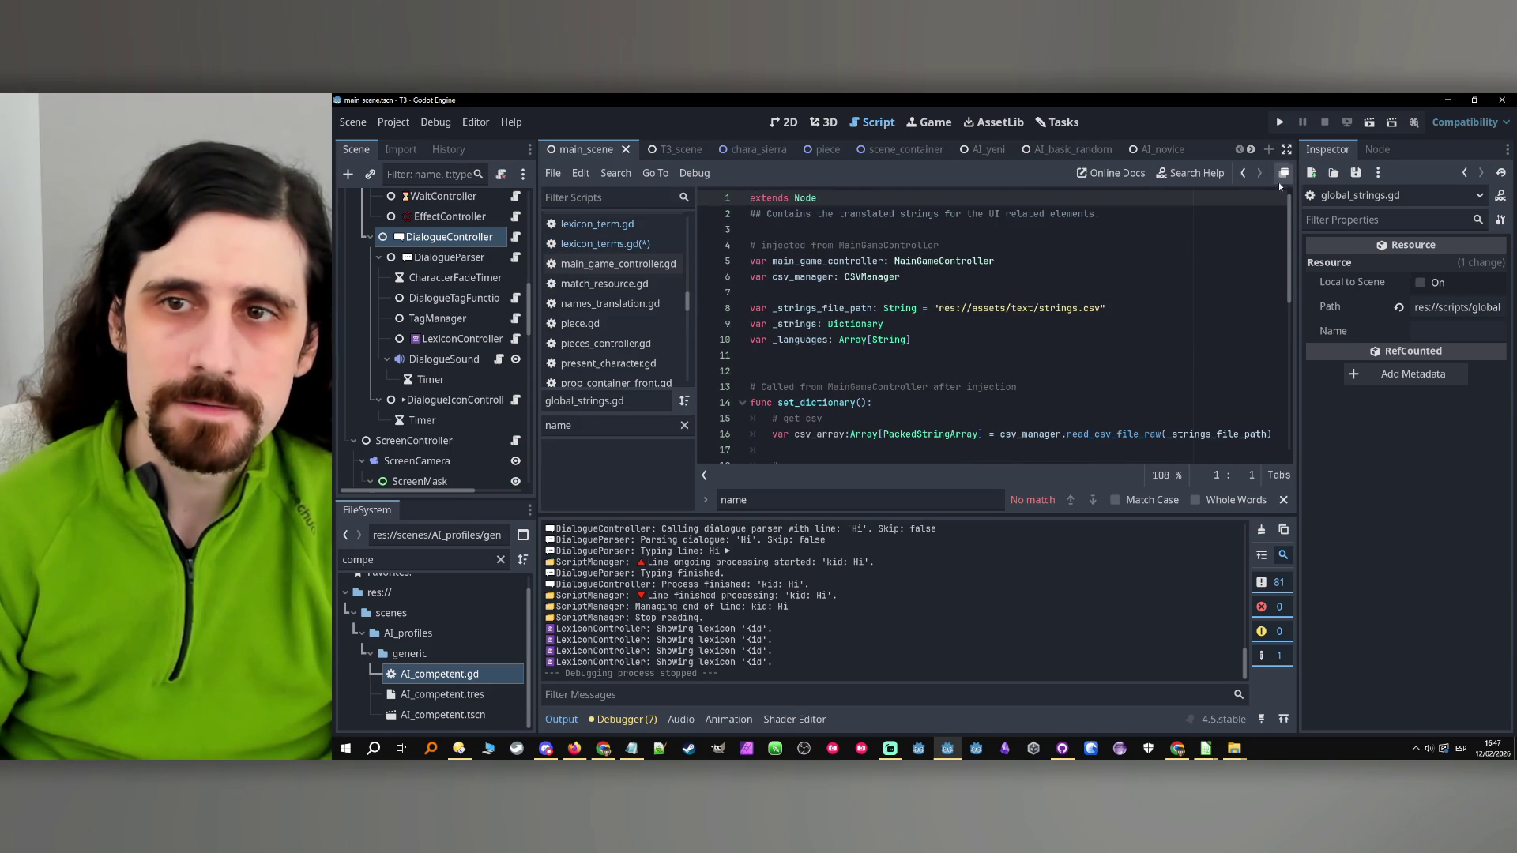
click(1243, 173)
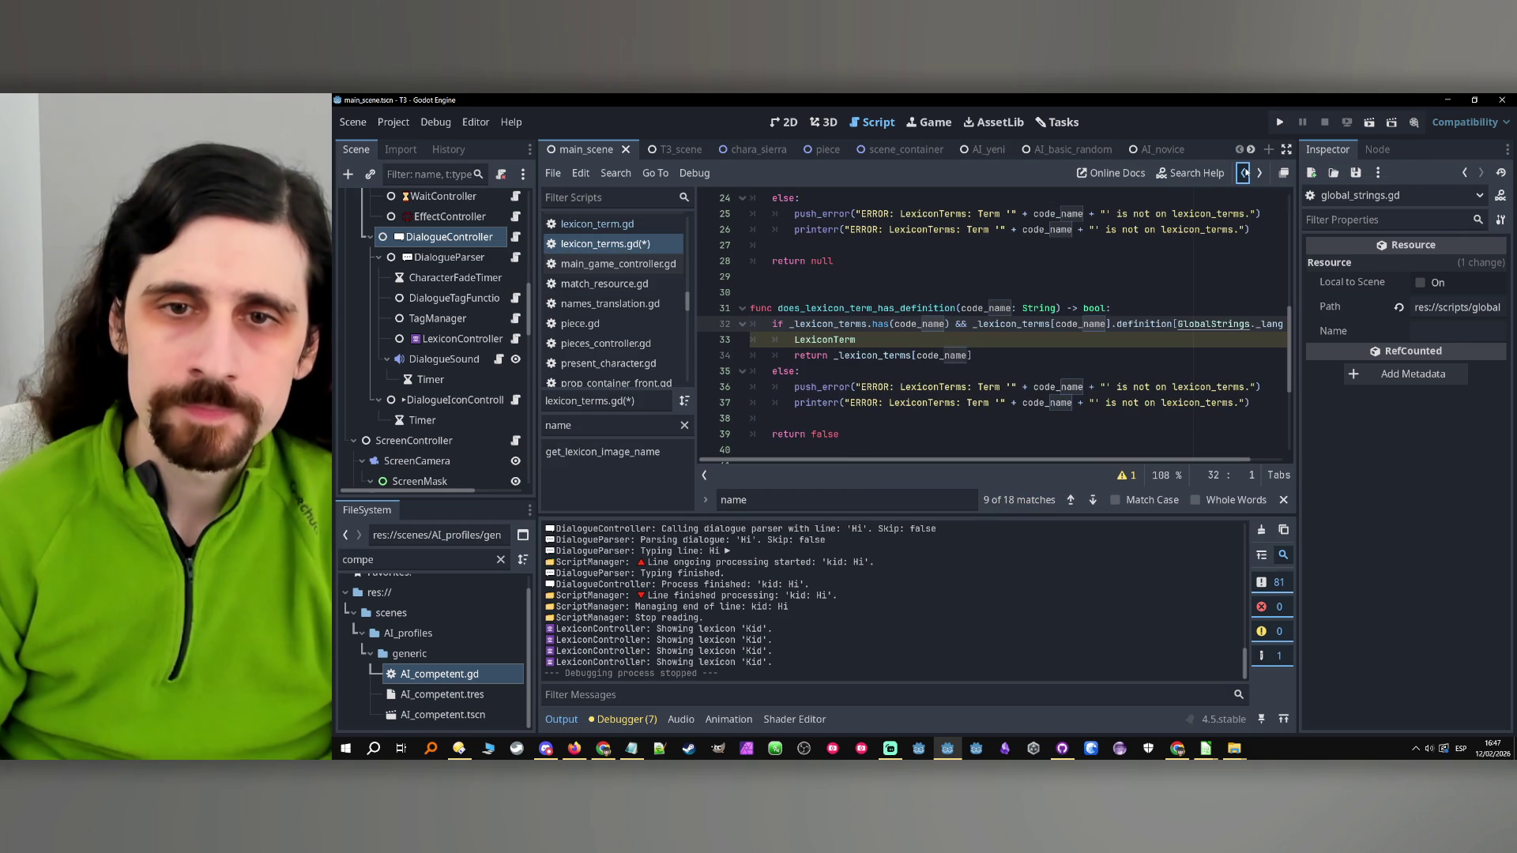
click(1174, 324)
drag(1175, 324, 1318, 331)
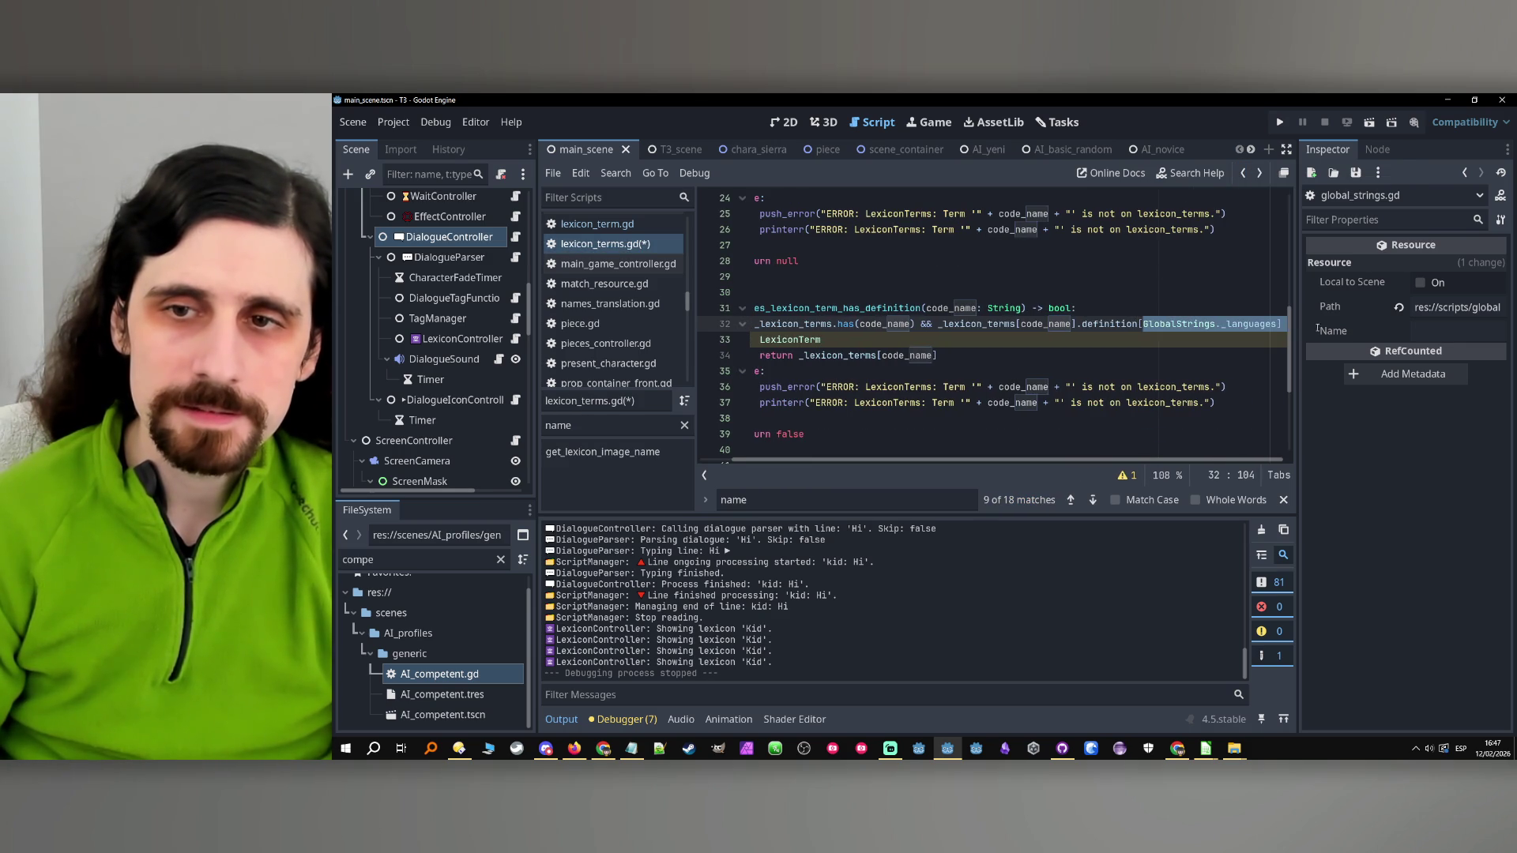
drag(880, 460, 849, 460)
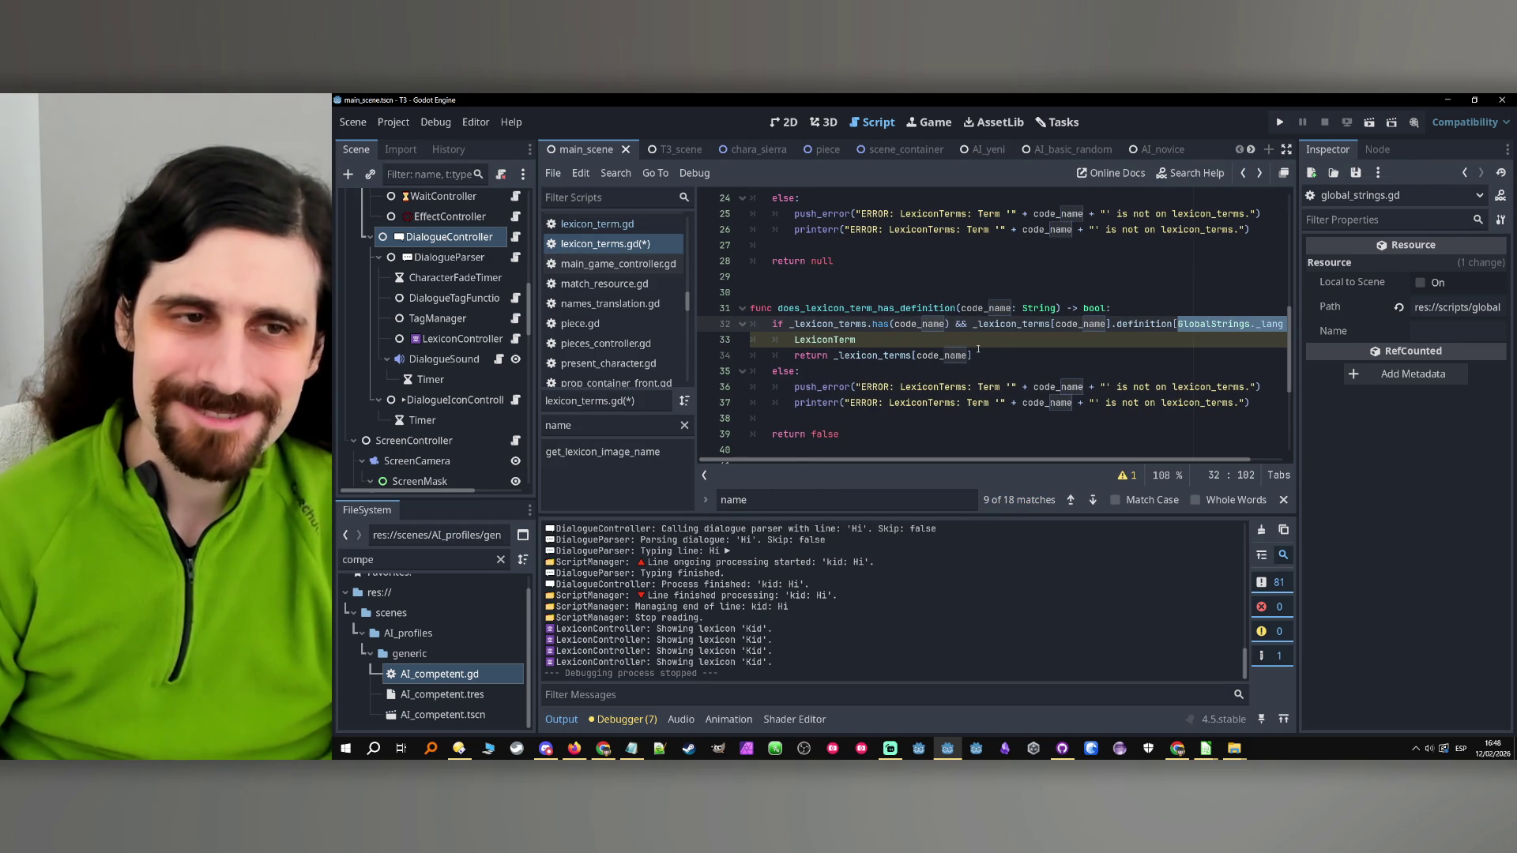
scroll(978, 349, up, 8)
scroll(978, 348, down, 7)
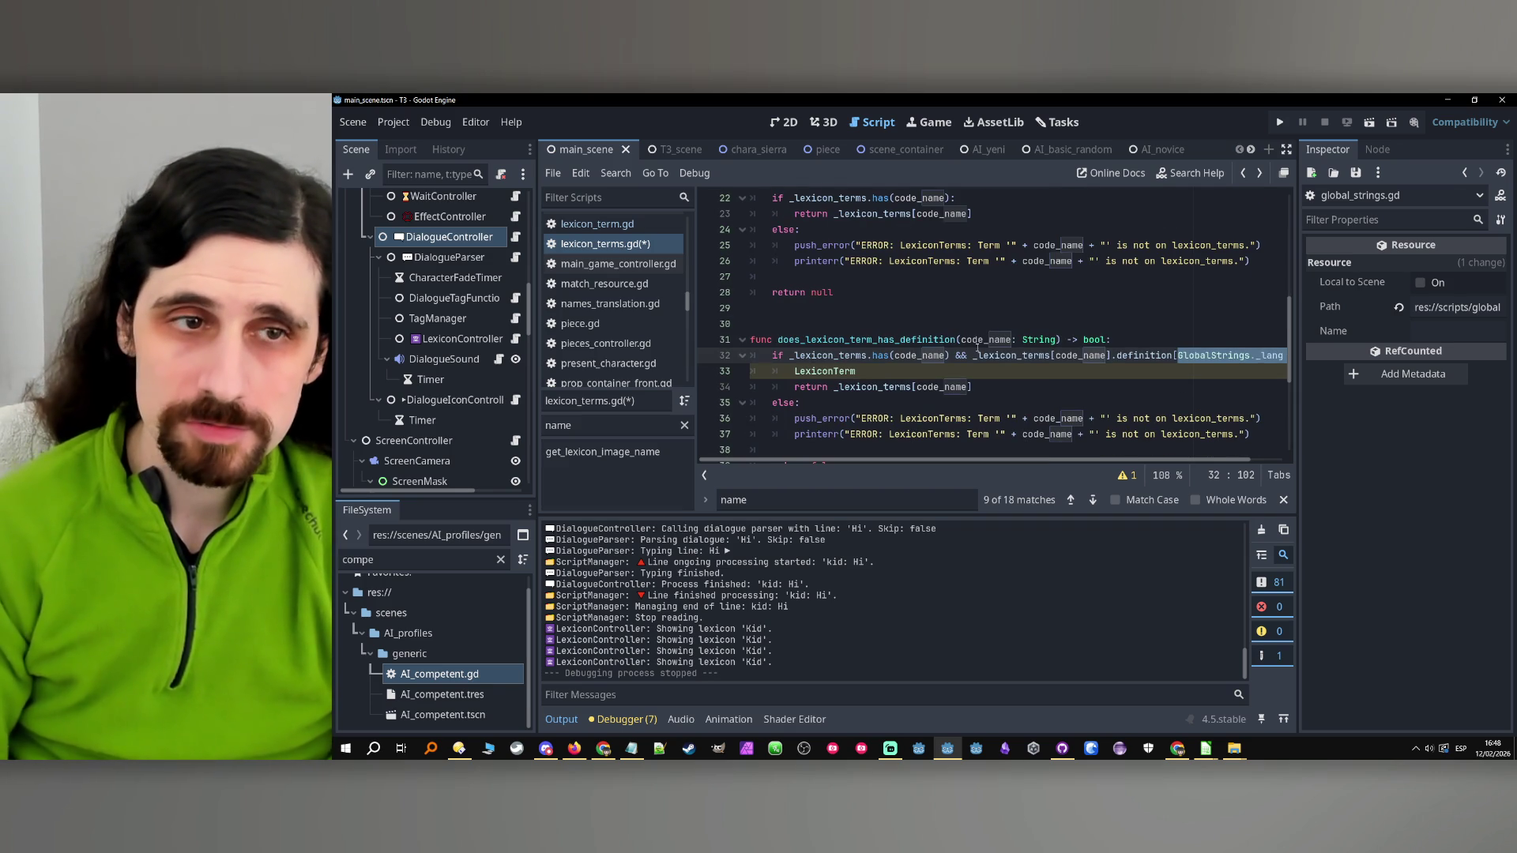
scroll(406, 393, up, 5)
scroll(440, 317, up, 5)
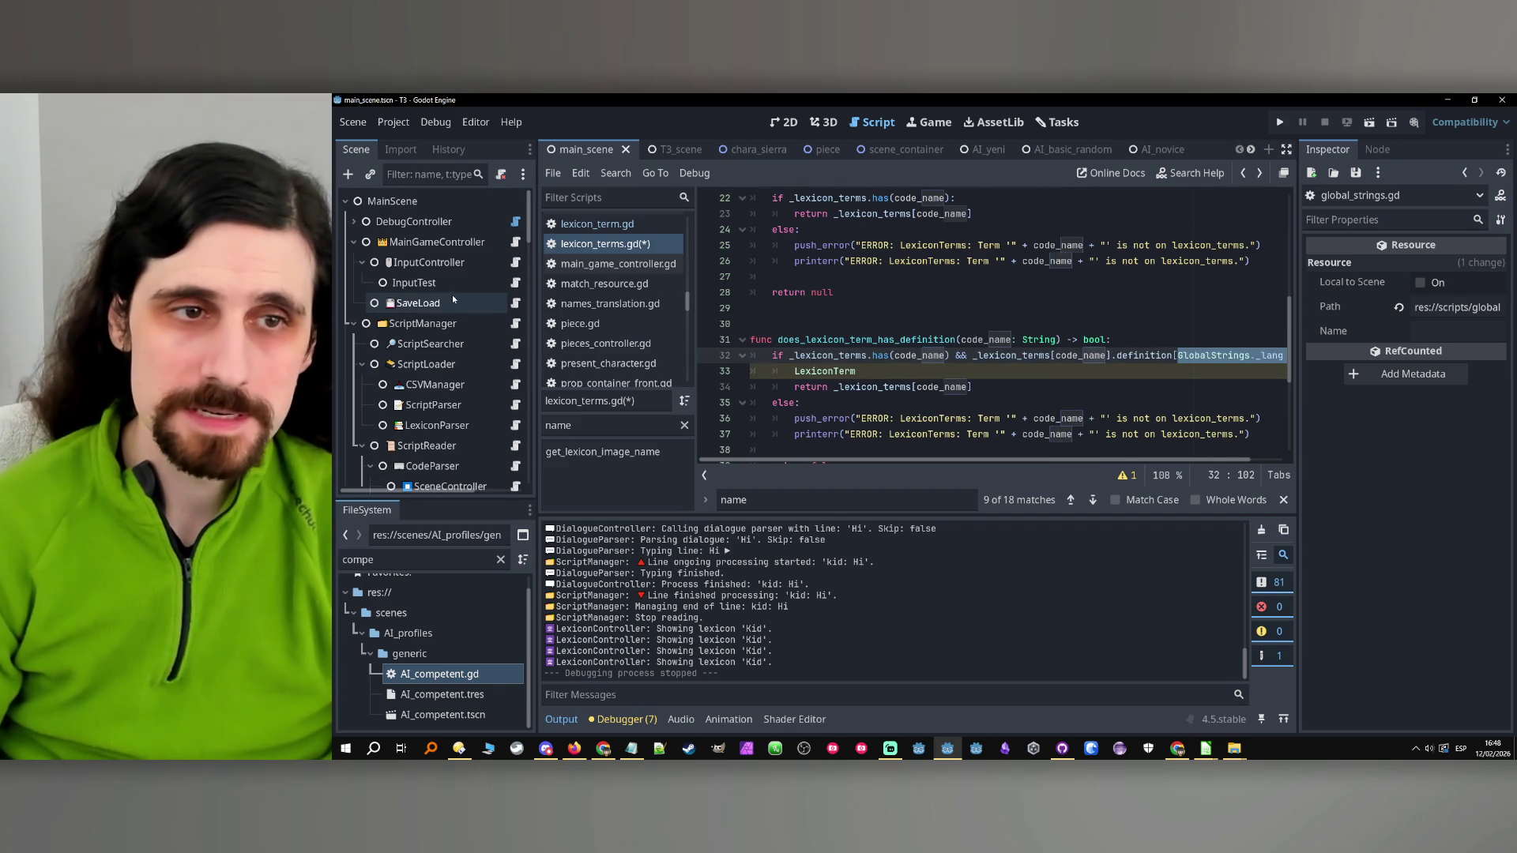
Open the MainGameController node's script, main_game_controller.gd
click(452, 245)
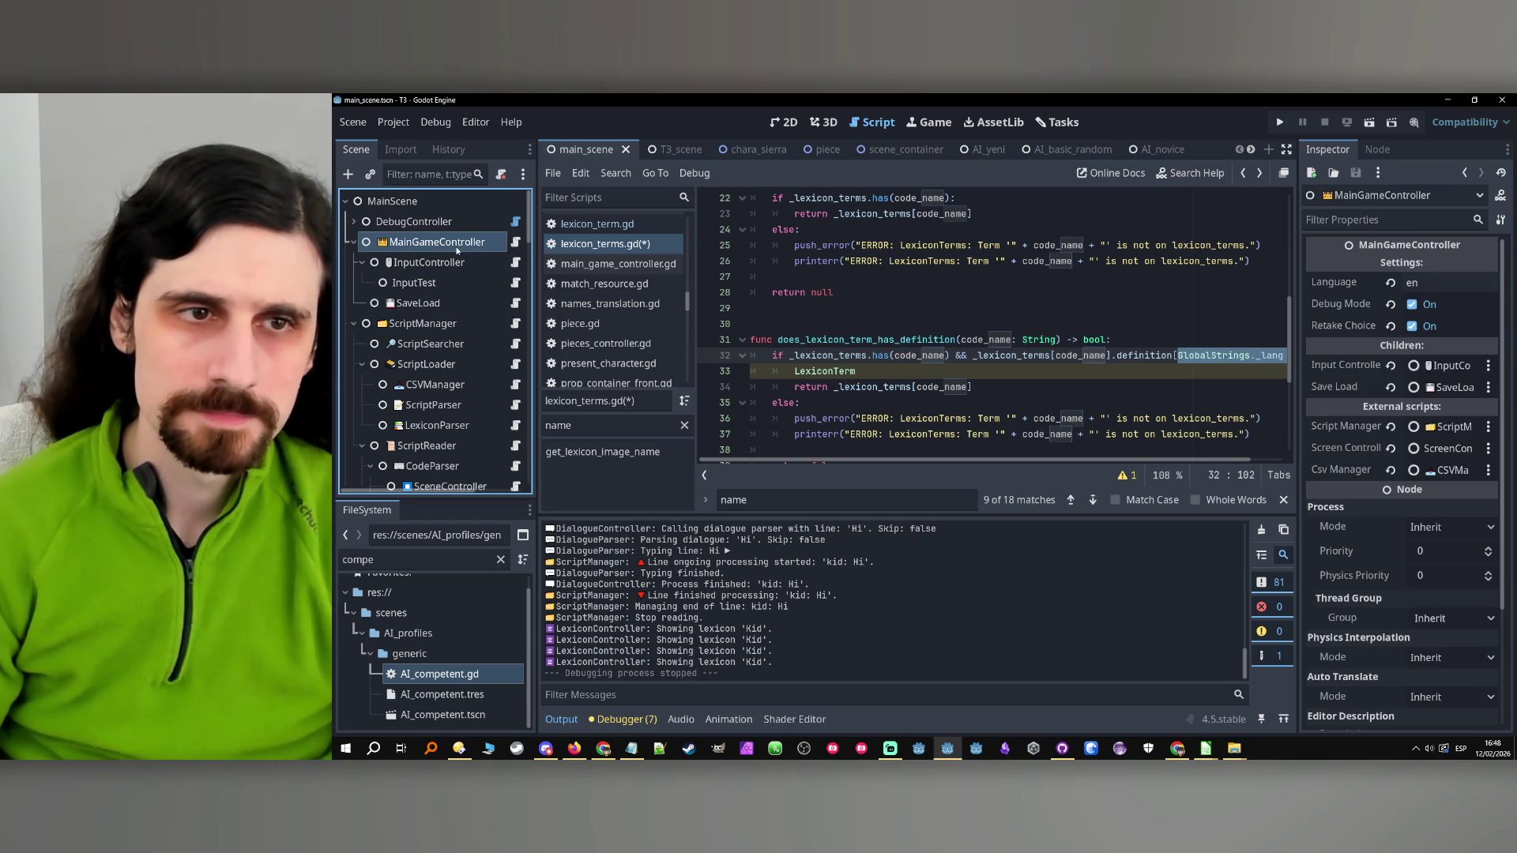
click(516, 242)
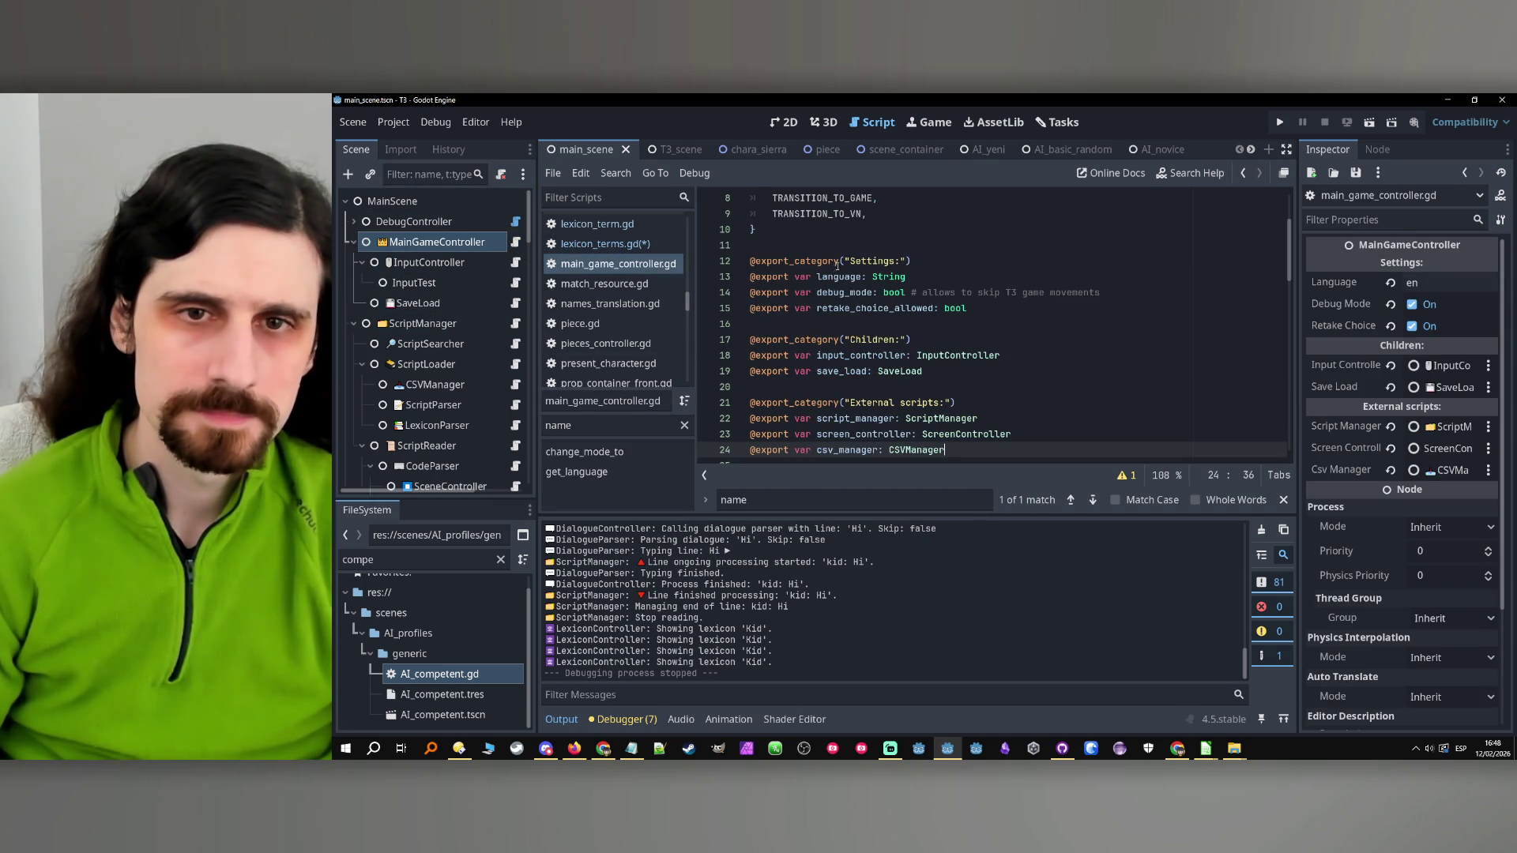
double_click(830, 275)
scroll(853, 293, down, 8)
scroll(881, 303, up, 6)
scroll(880, 303, up, 5)
scroll(882, 303, down, 9)
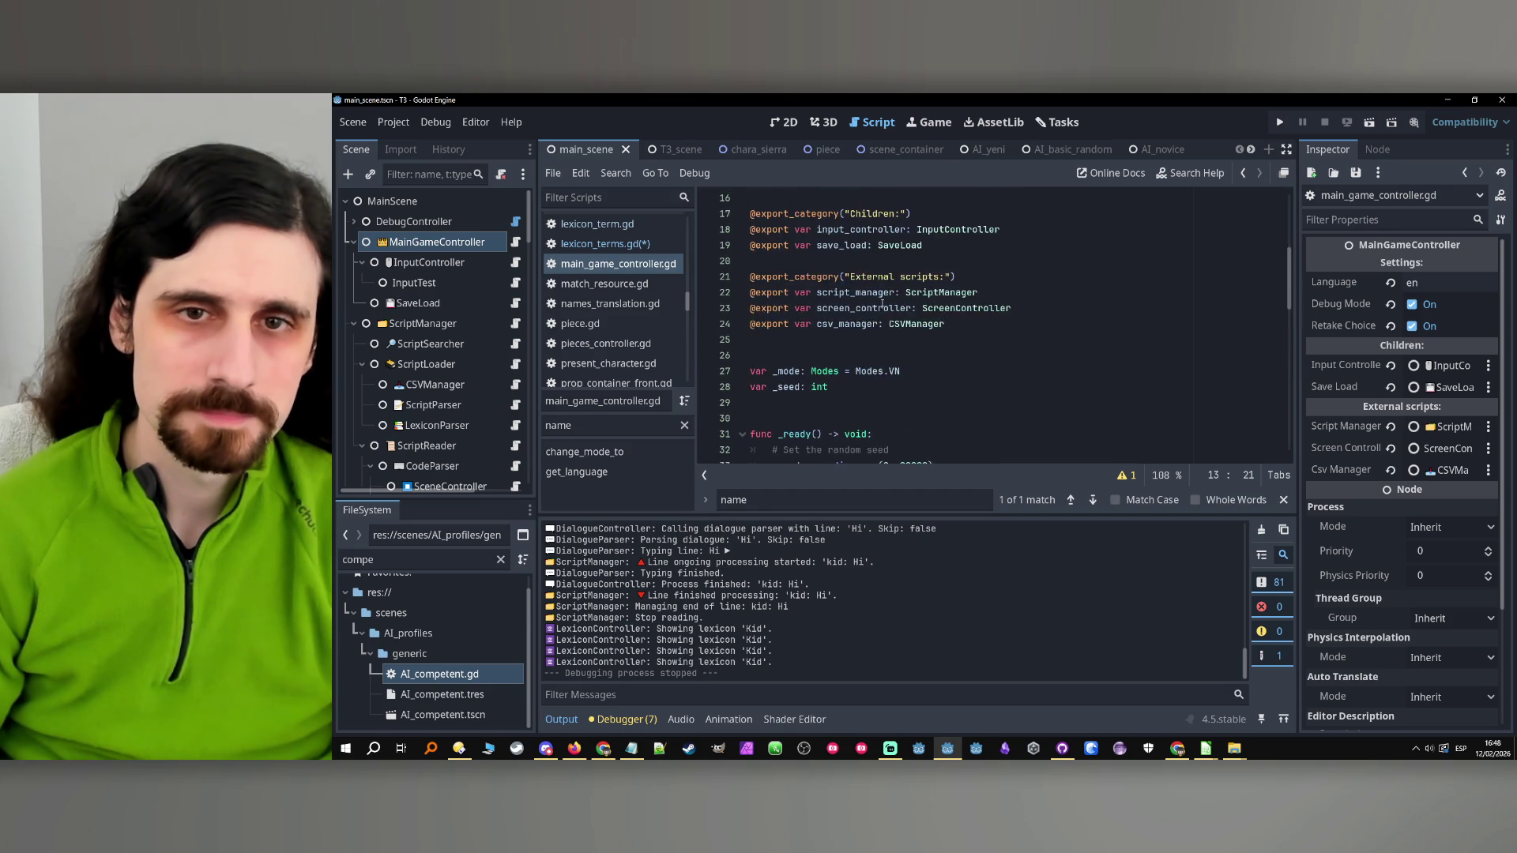
Search the script for 'language' to reach the get_language function
key(ctrl+f)
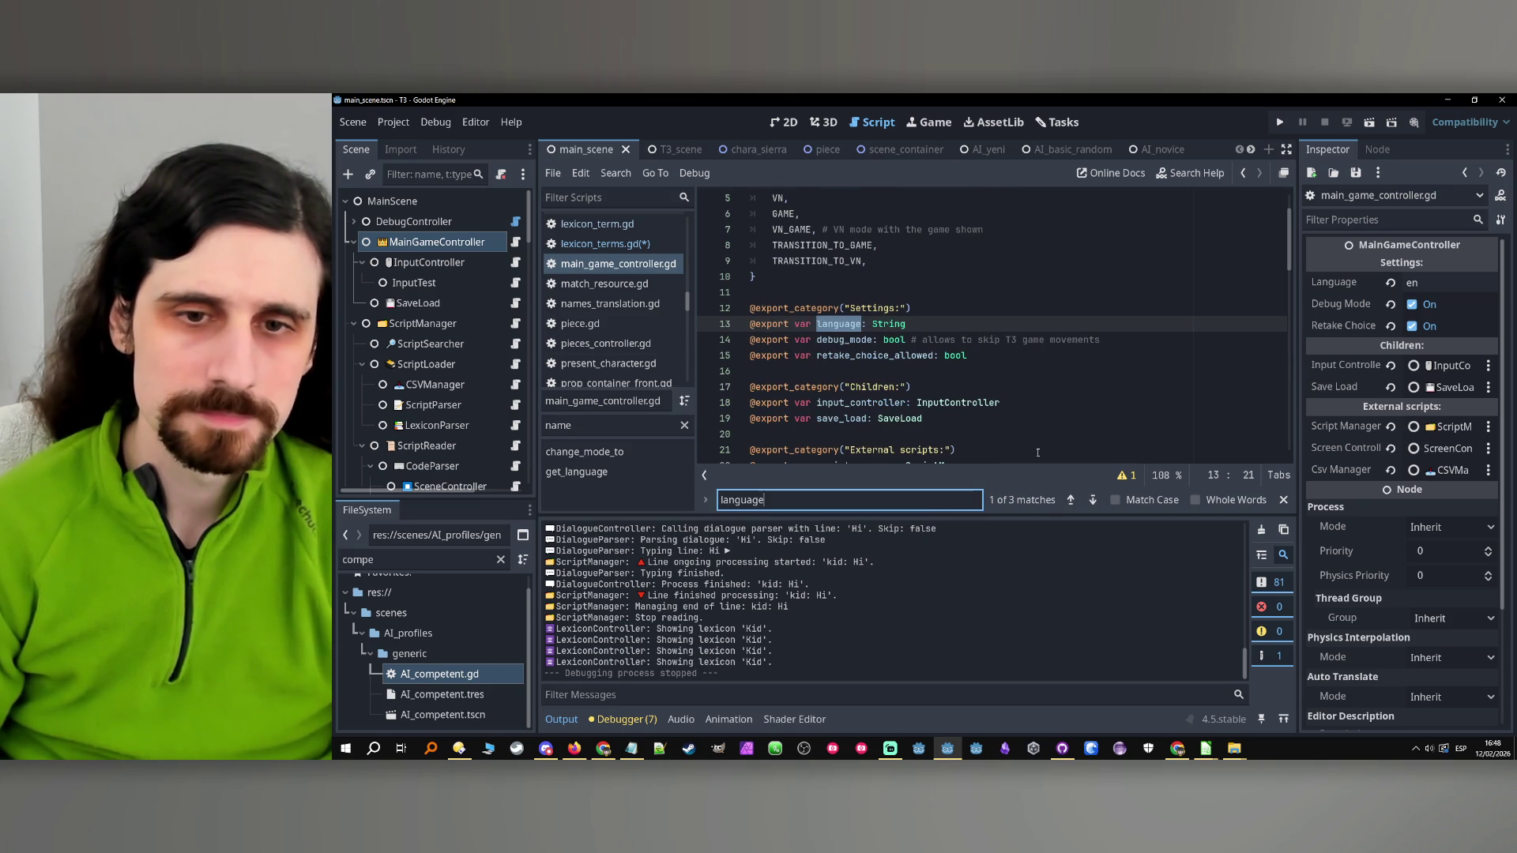
click(1094, 500)
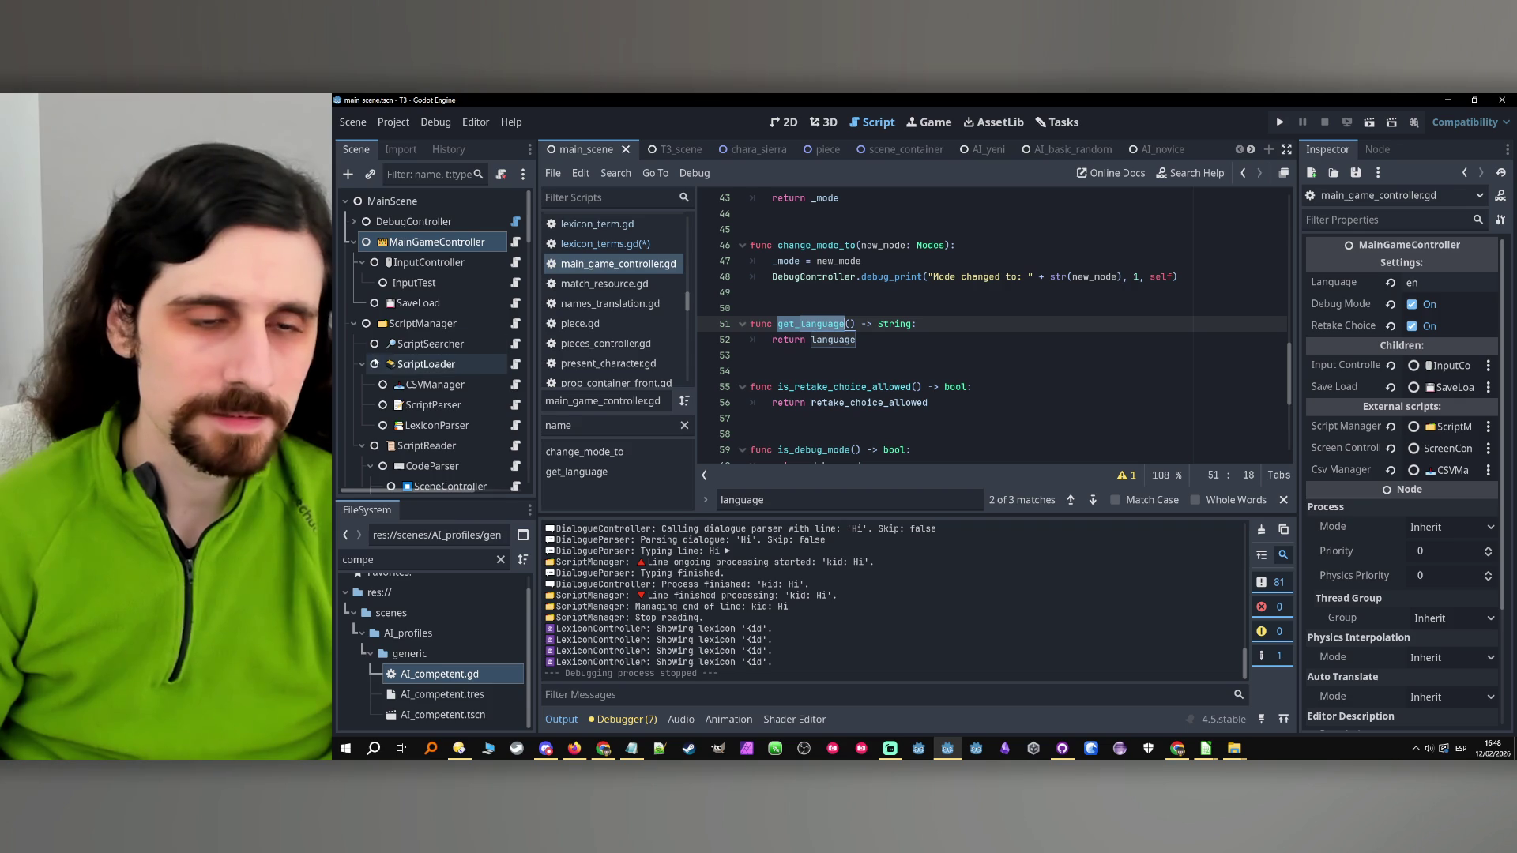
scroll(397, 395, down, 10)
scroll(400, 357, down, 15)
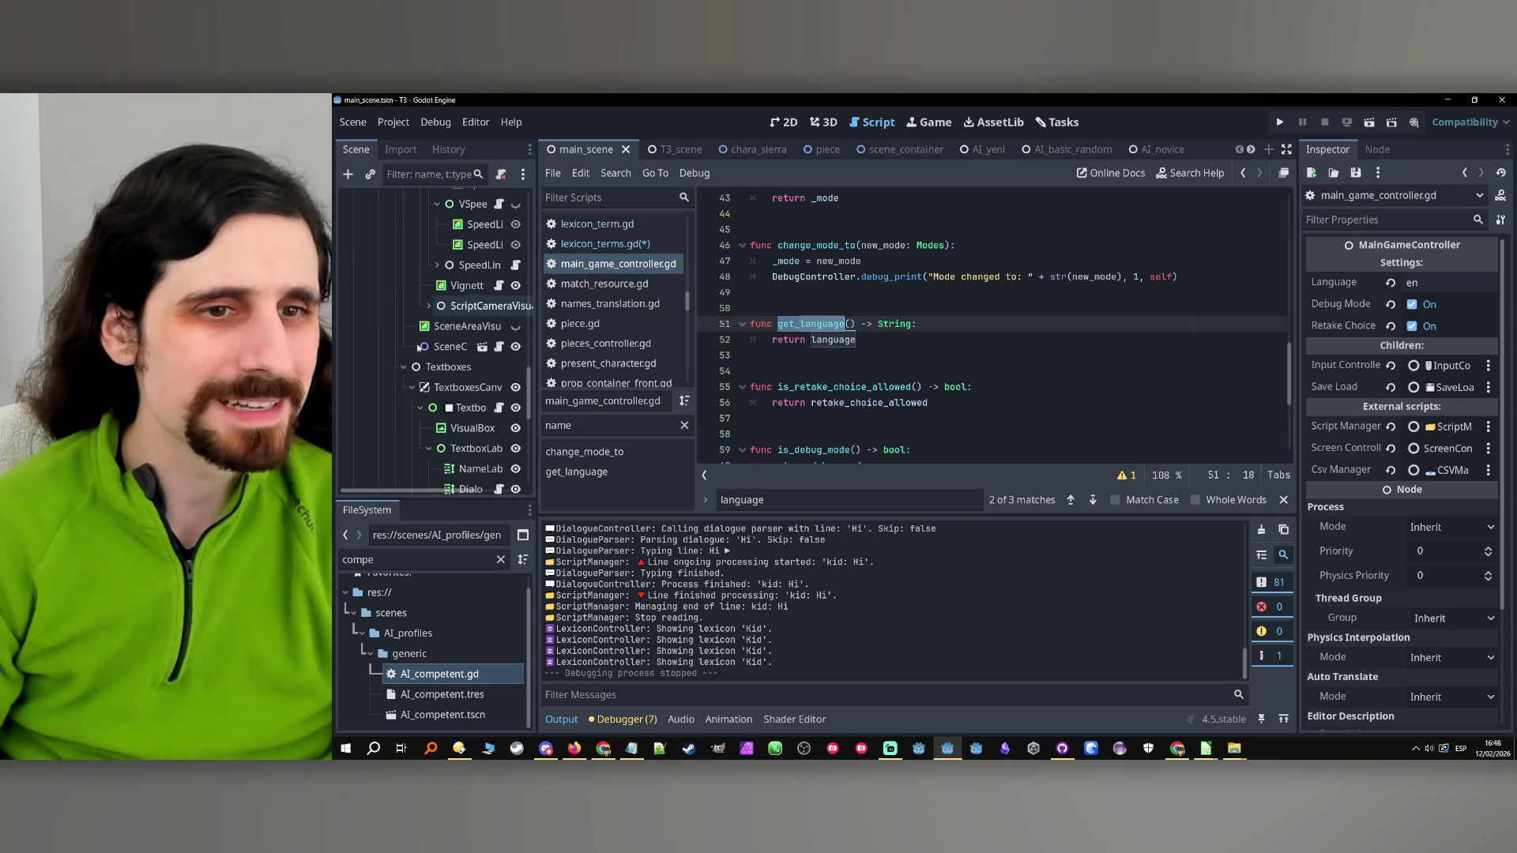
click(1240, 175)
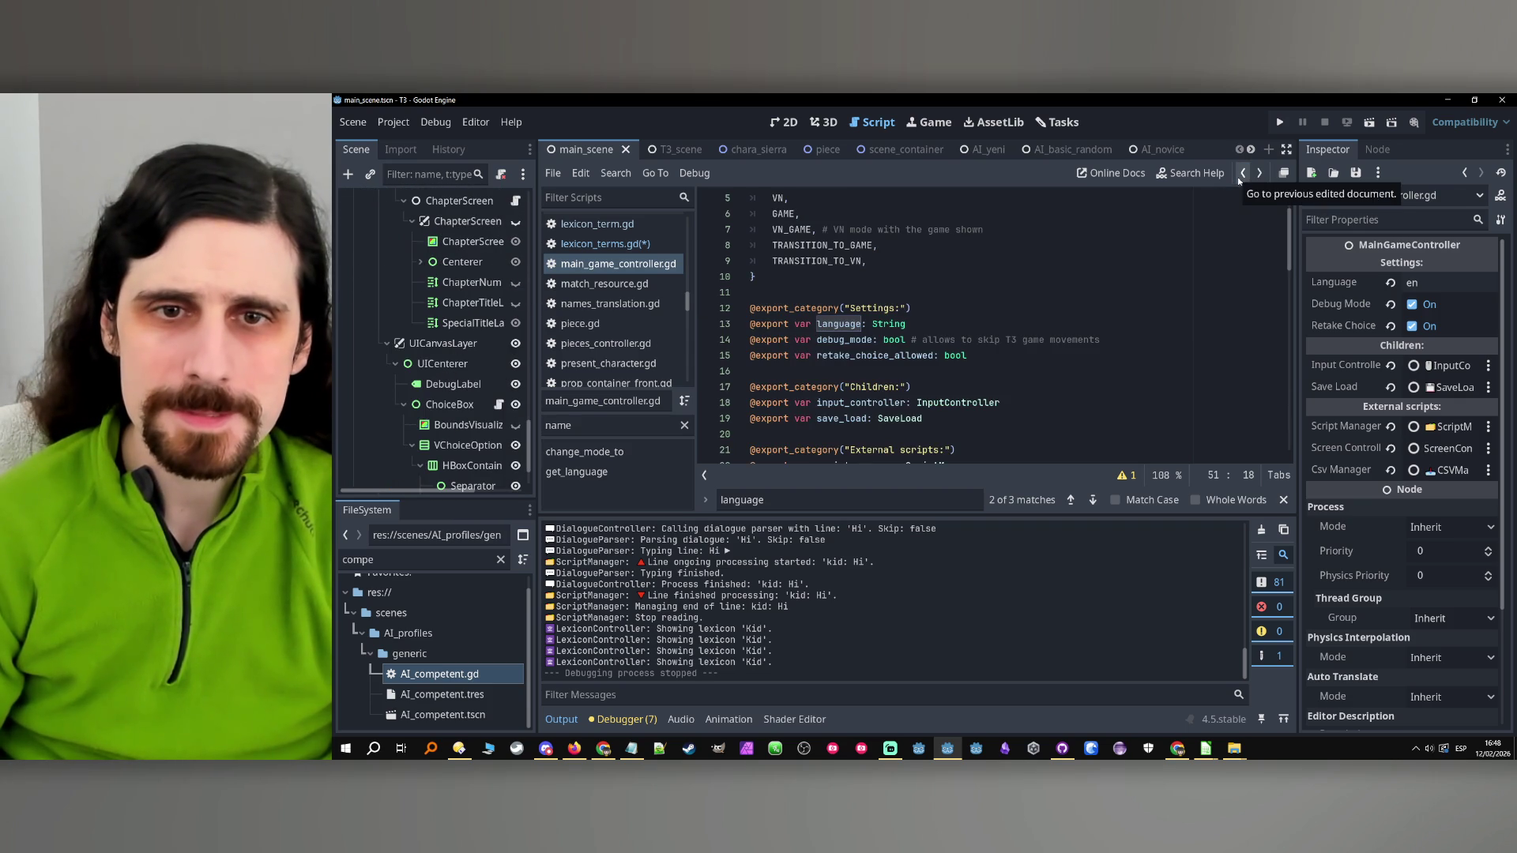
Replace GlobalStrings._languages on line 32 with main_game_controller.get_language()
click(1240, 180)
click(1193, 370)
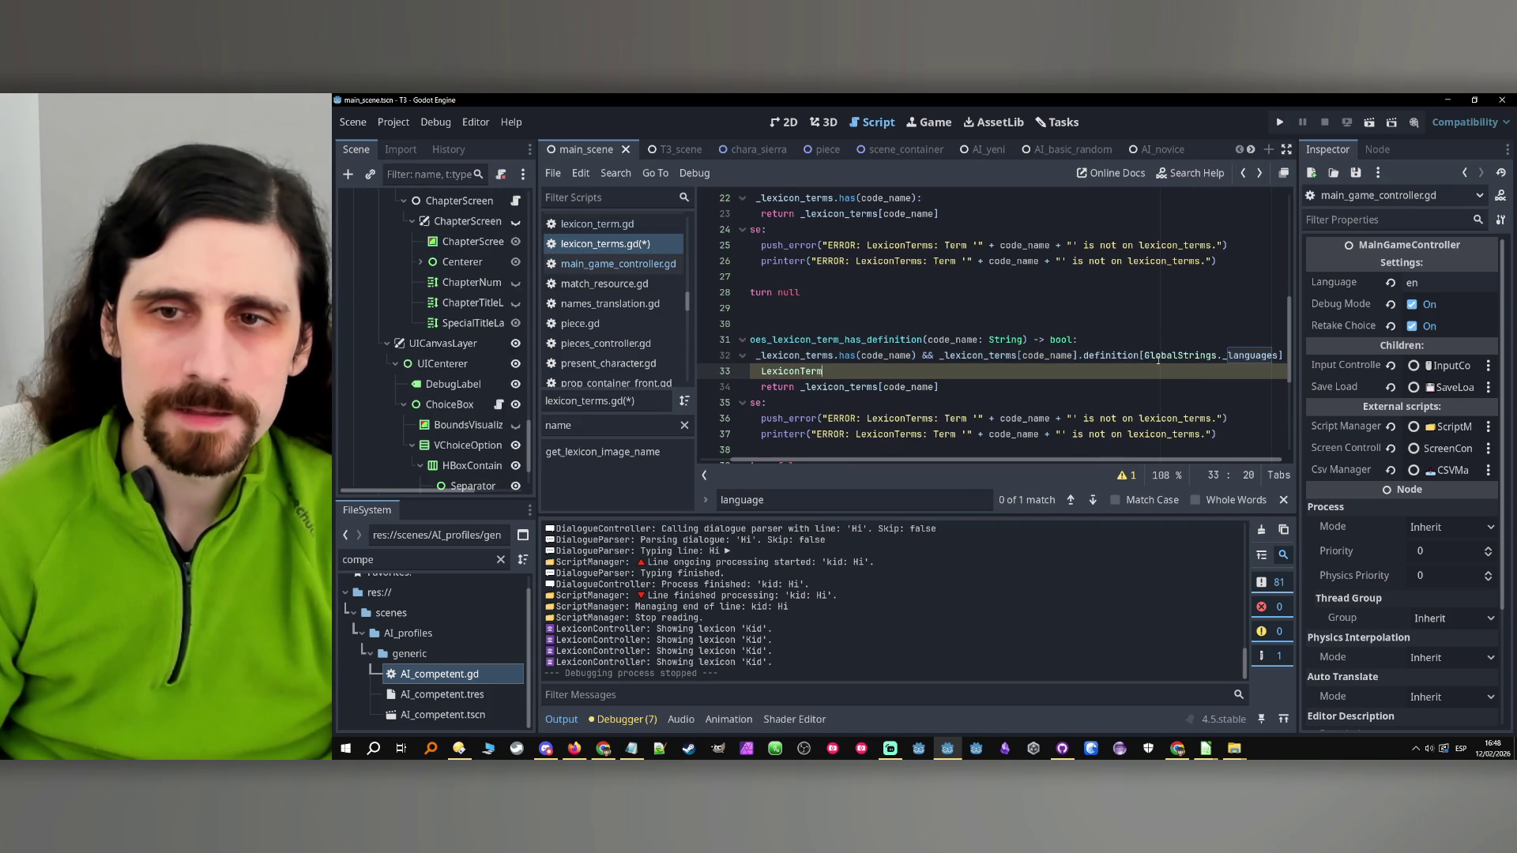
drag(1144, 355, 1278, 356)
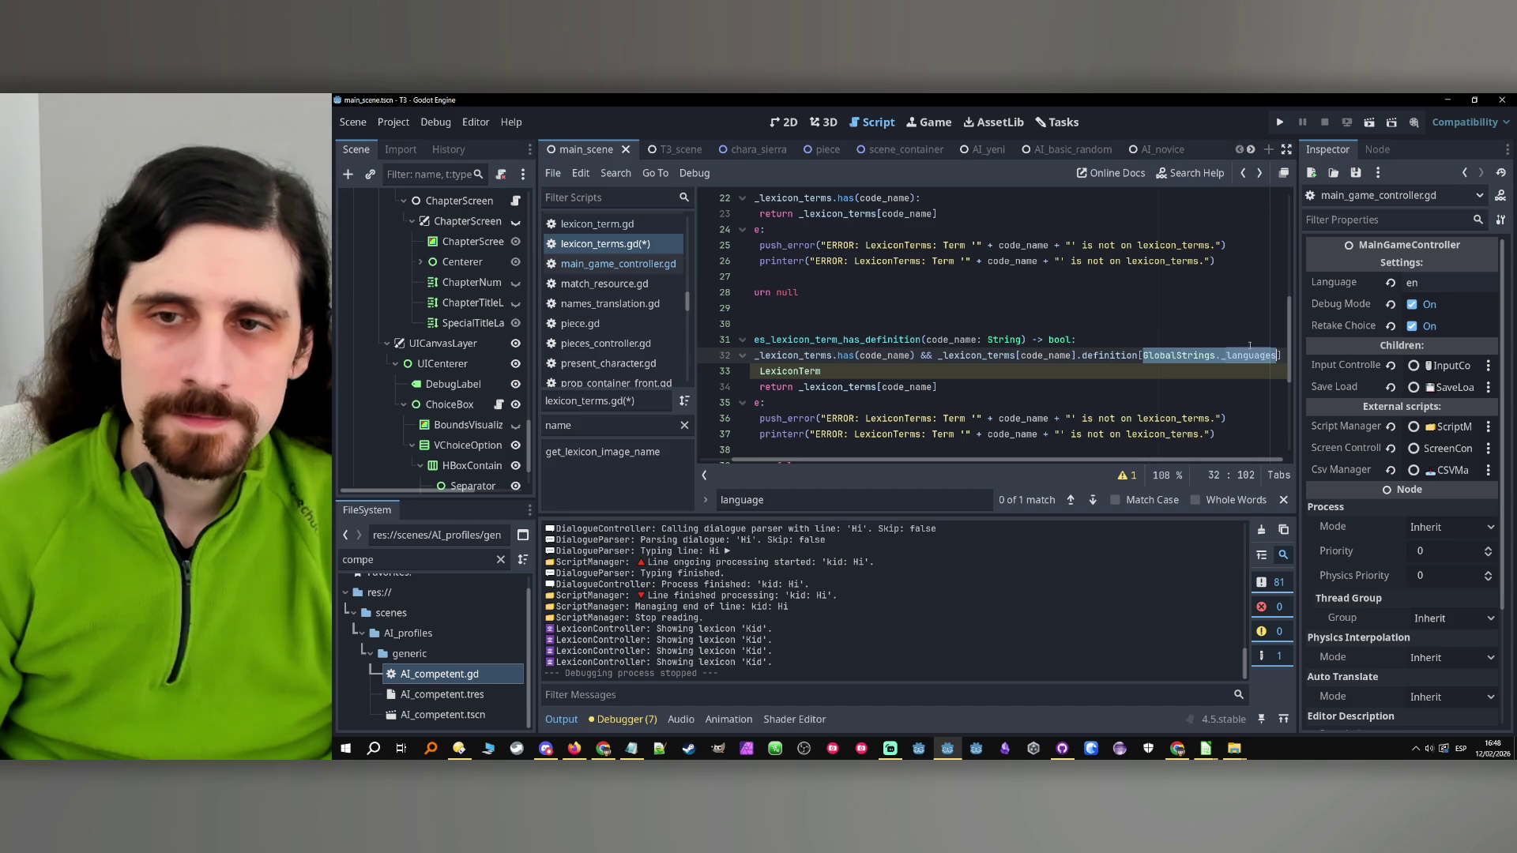
text(get_language)
text(main_)
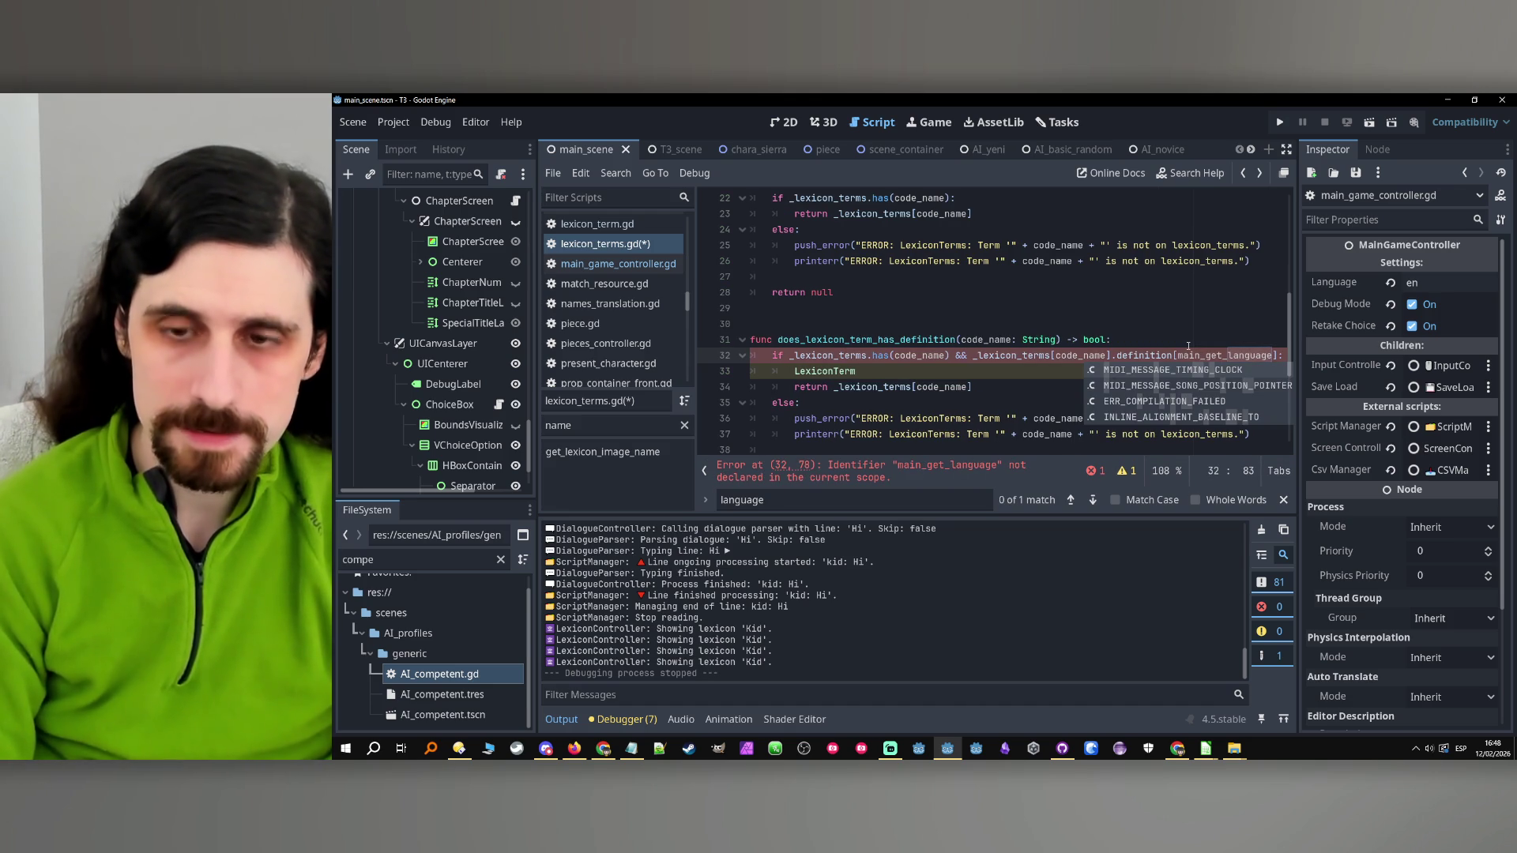
text(game_controller.g)
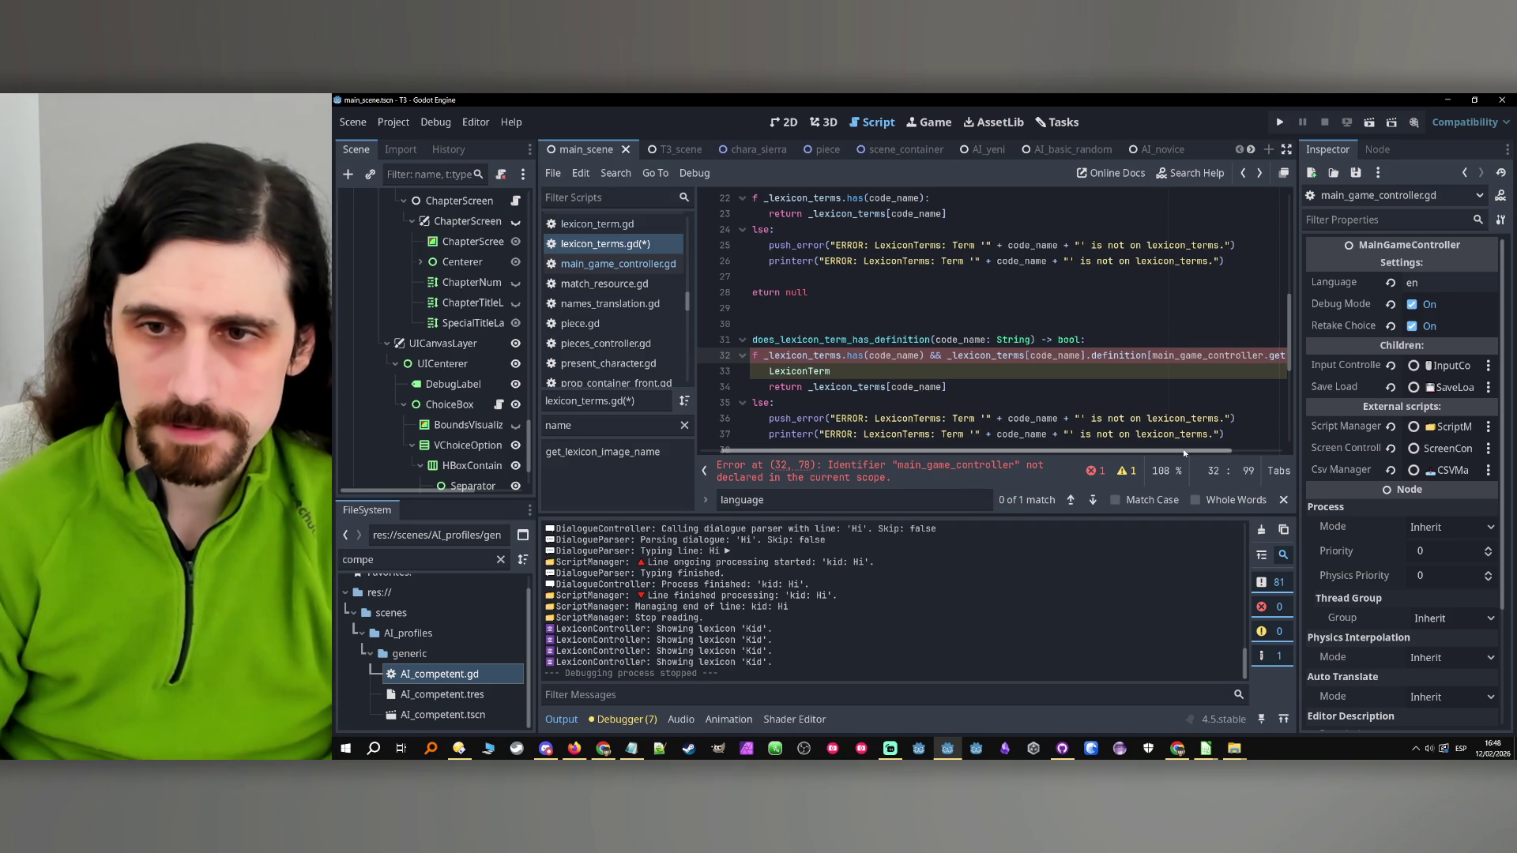
drag(1173, 448, 1299, 384)
text(()])
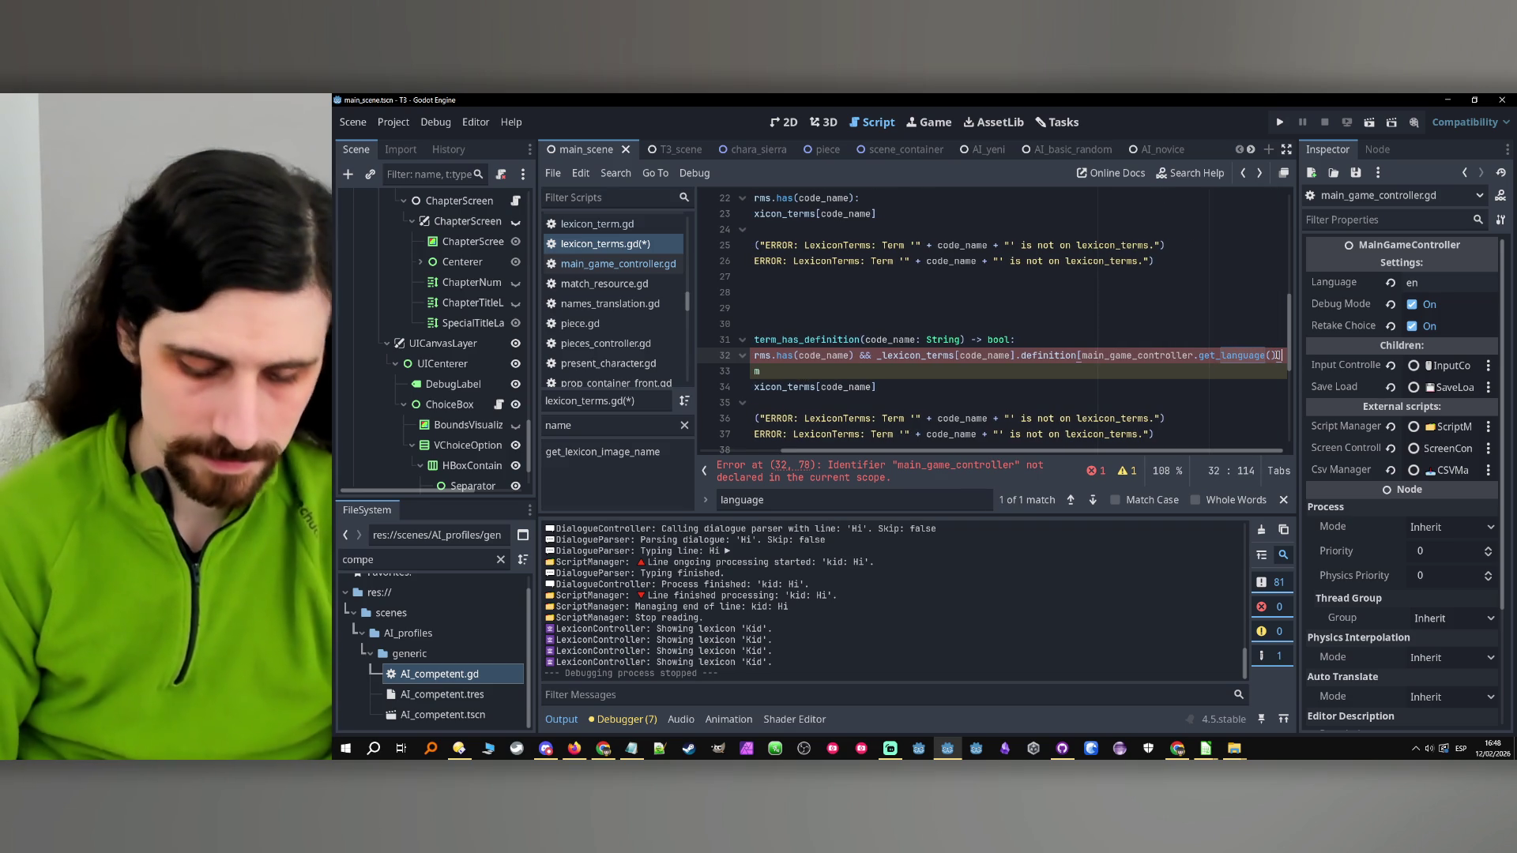
text(:)
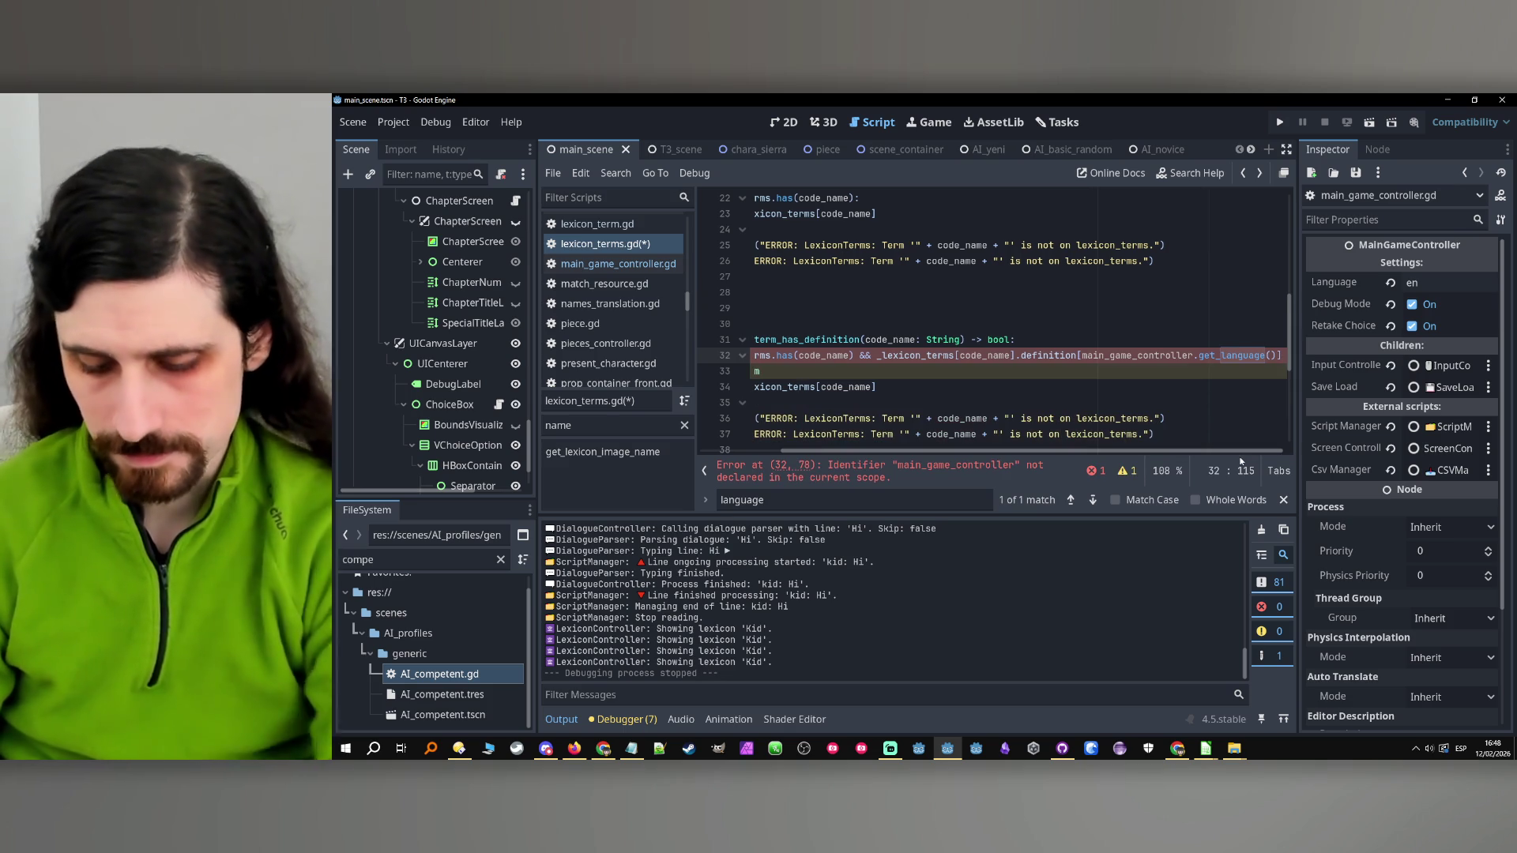
Require a non-empty definition with a negated .is_empty() check and return true
key(Right)
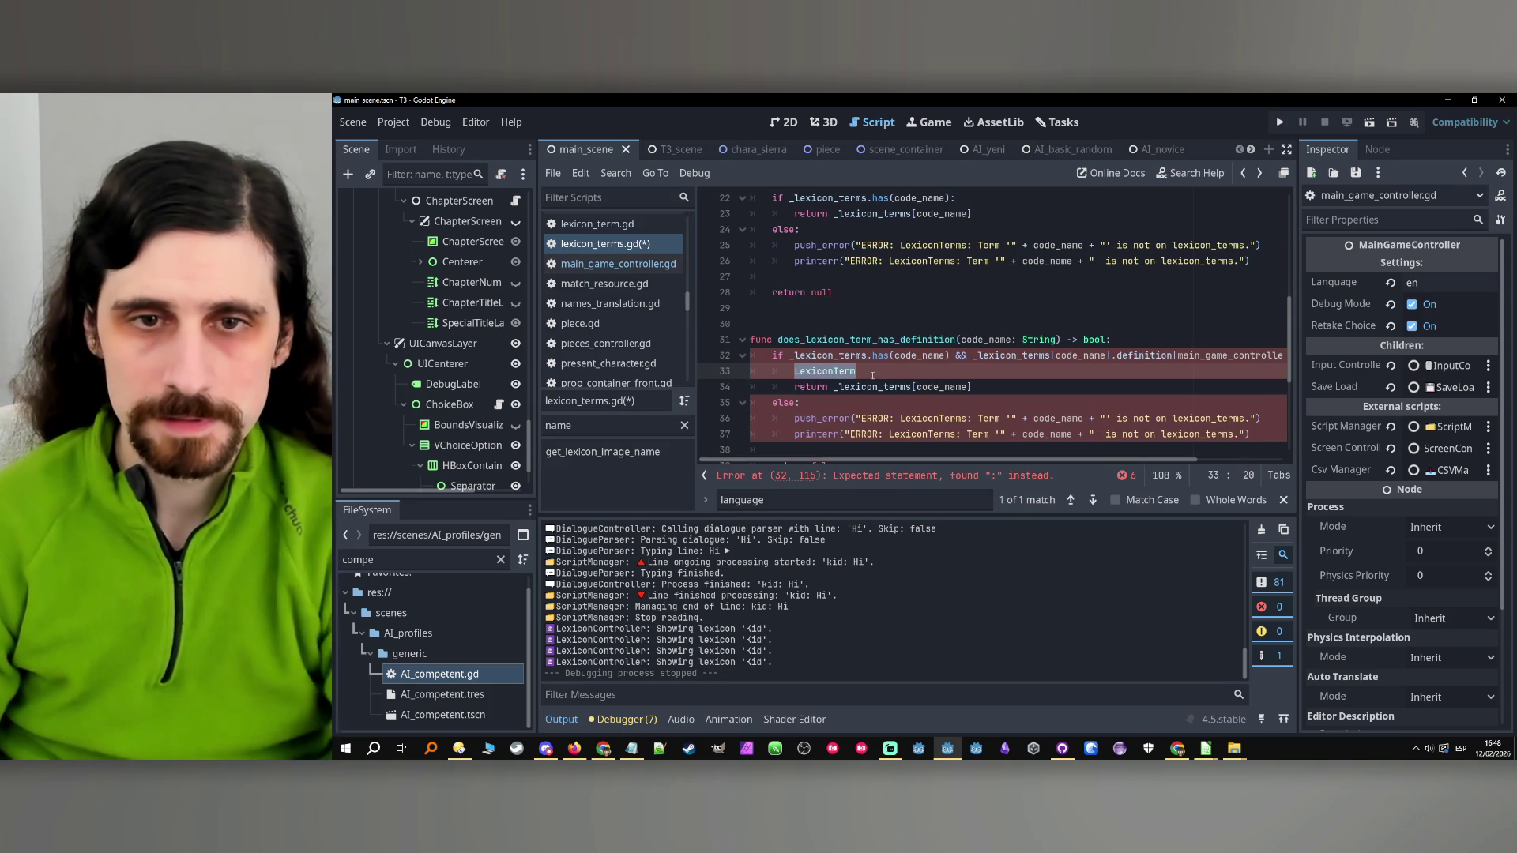
key(BackSpace)
drag(972, 387, 734, 375)
text(true)
key(BackSpace)
key(BackSpace)
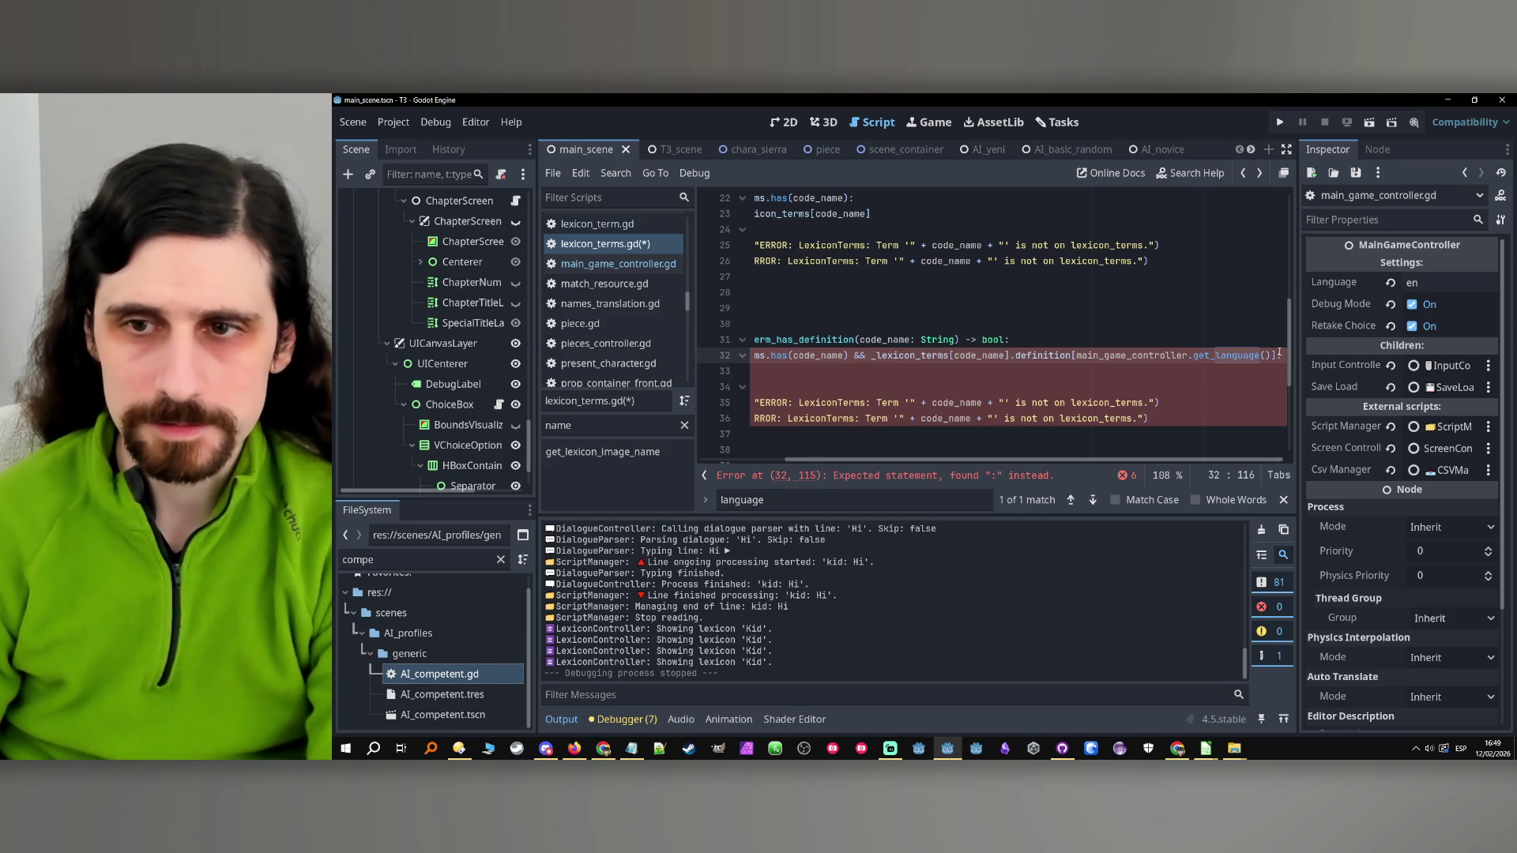
text(!=)
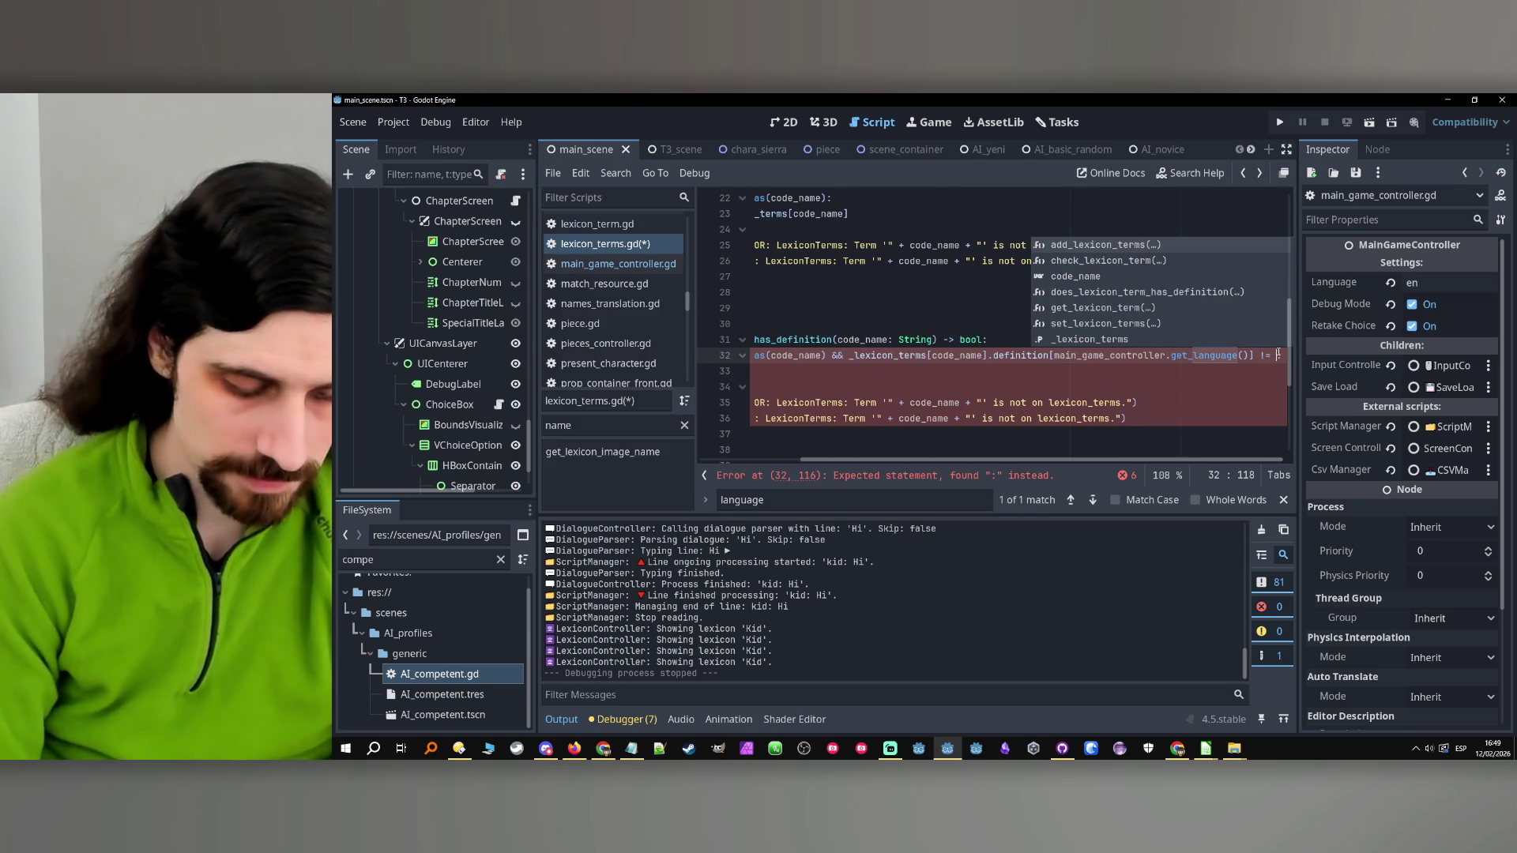
key(BackSpace)
key(BackSpace)
key(BackSpace)
text(.)
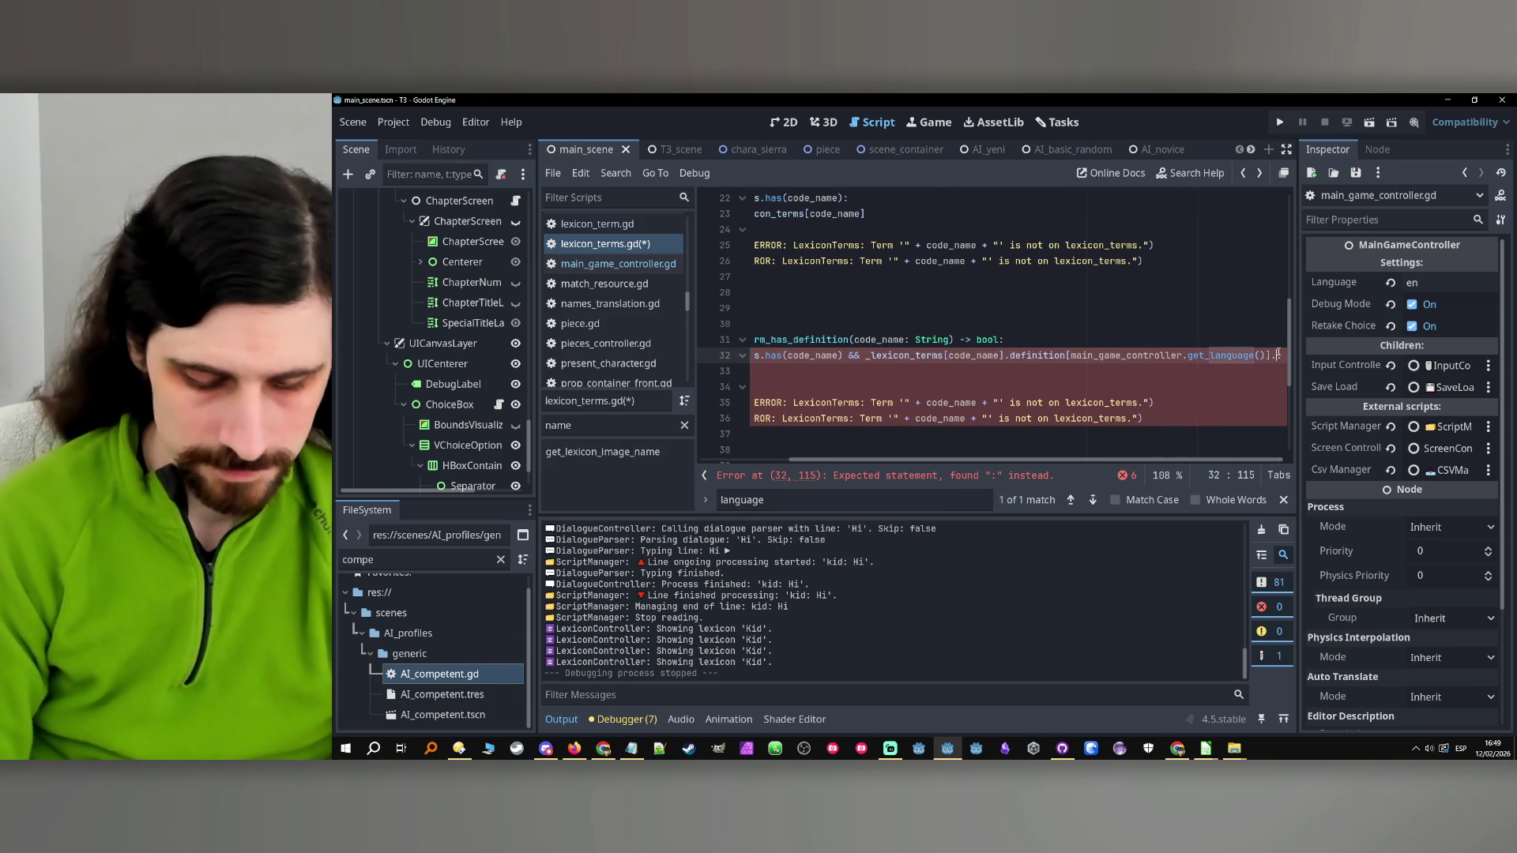
text(is_empty())
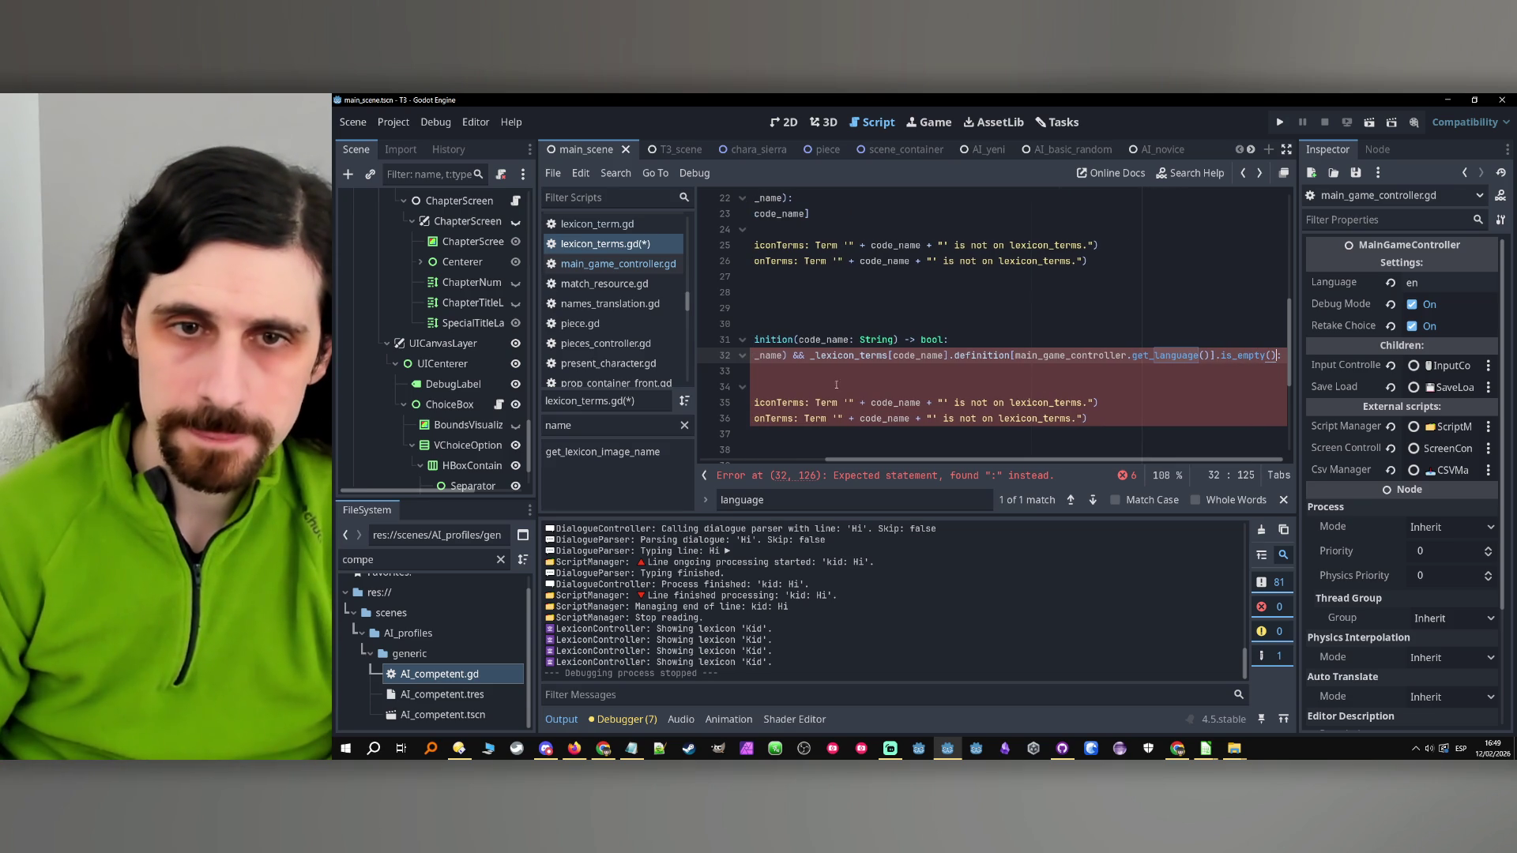
text(!)
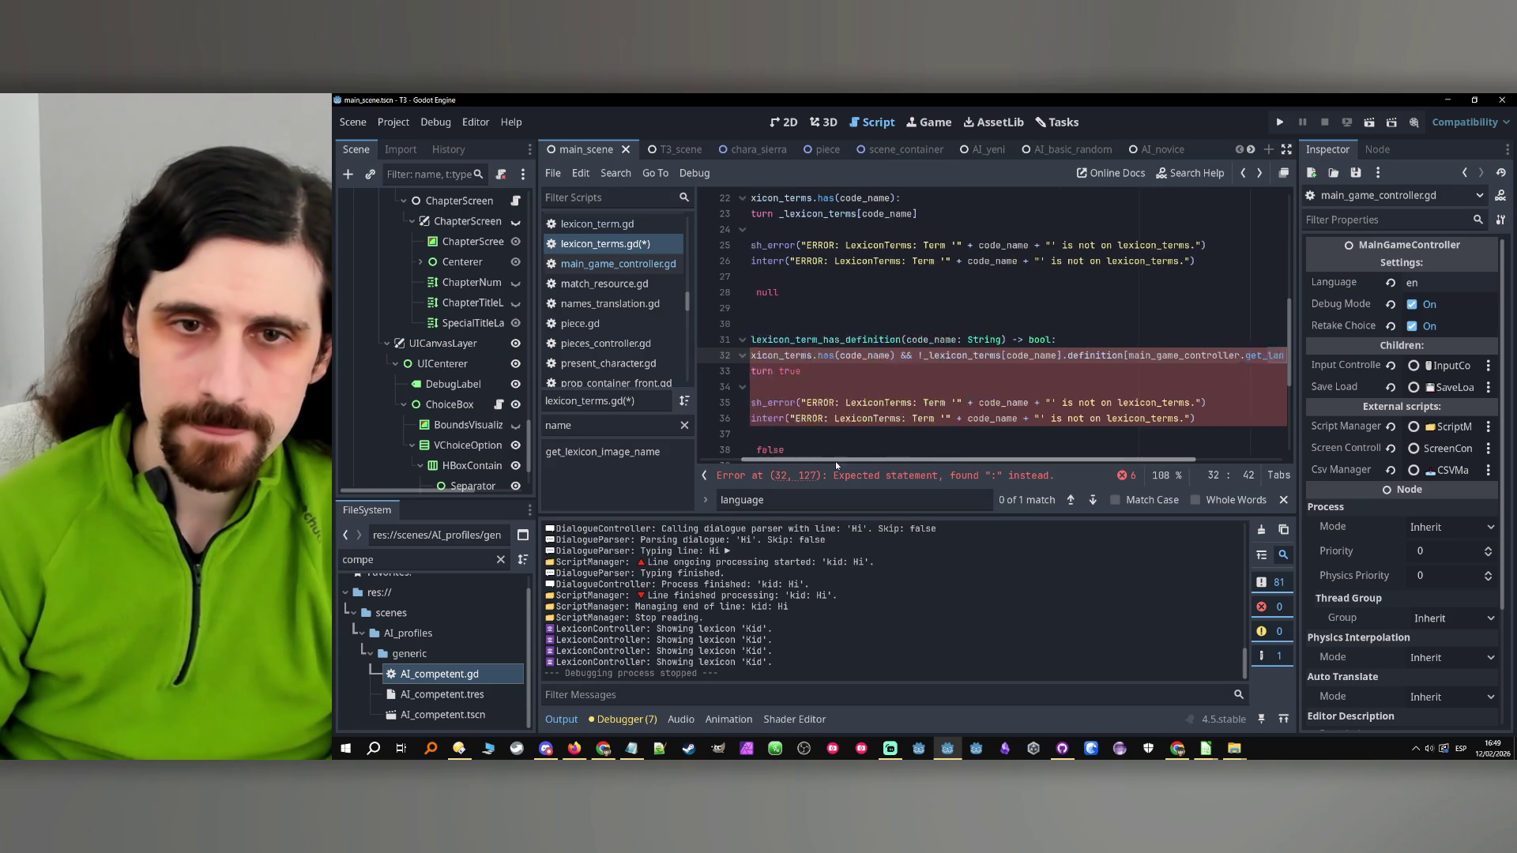
double_click(810, 371)
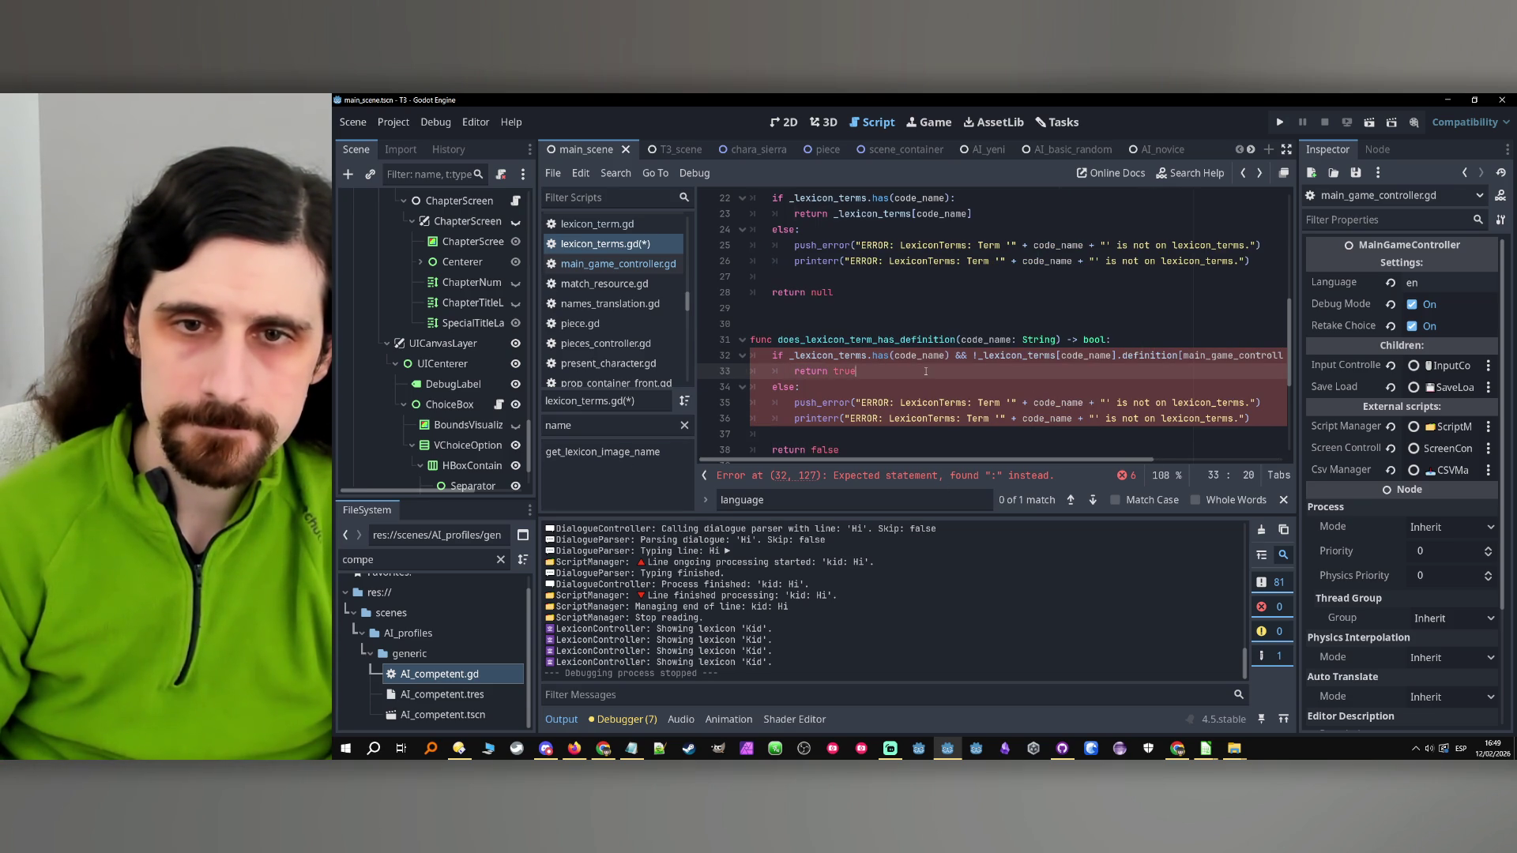
double_click(1232, 356)
scroll(1080, 401, up, 4)
scroll(1080, 400, up, 3)
scroll(866, 340, left, 1)
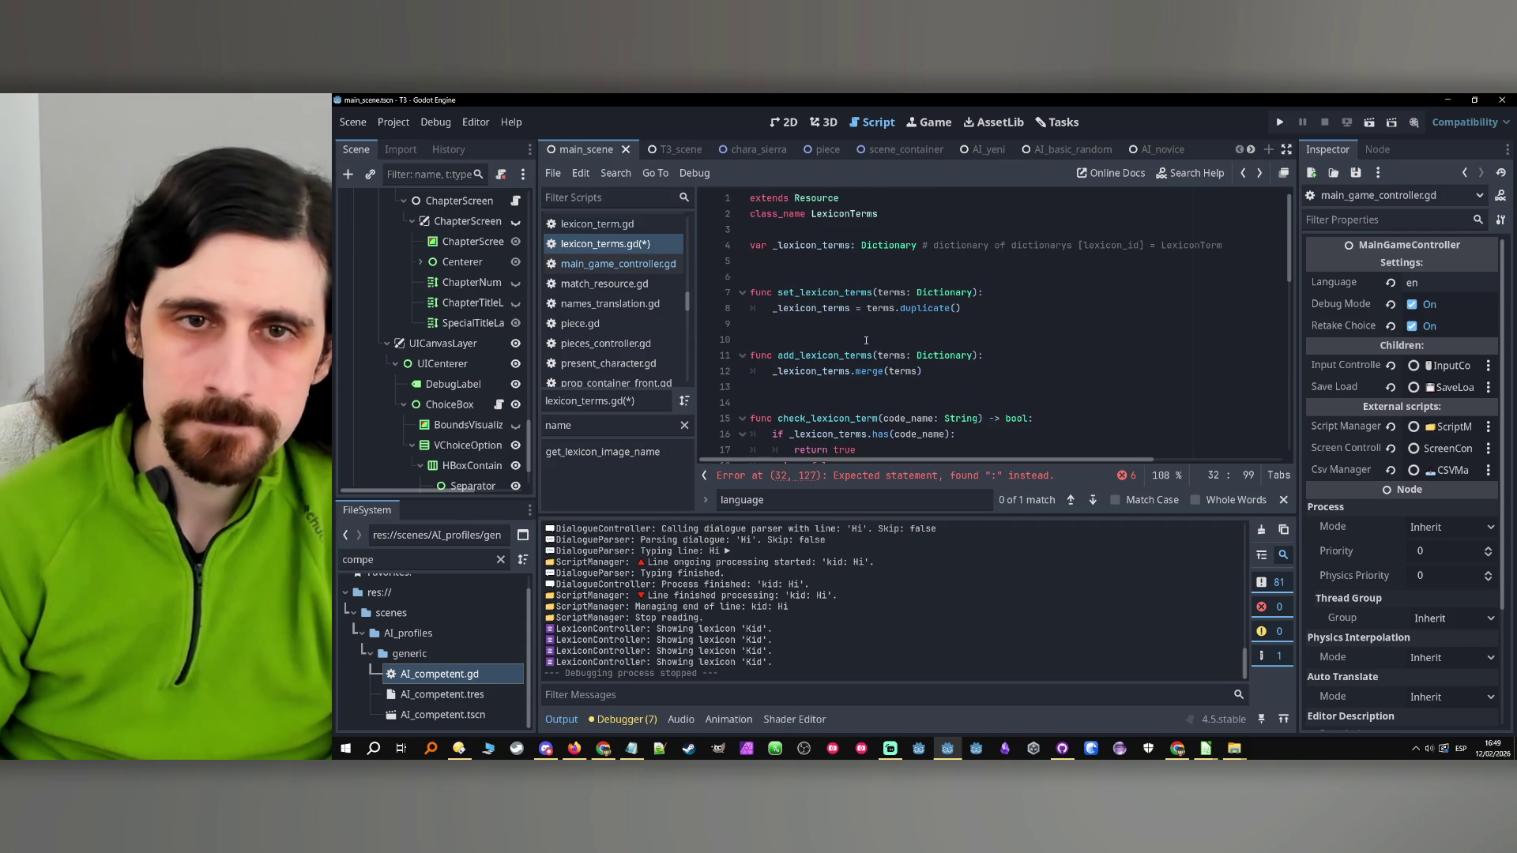
click(886, 235)
key(Return)
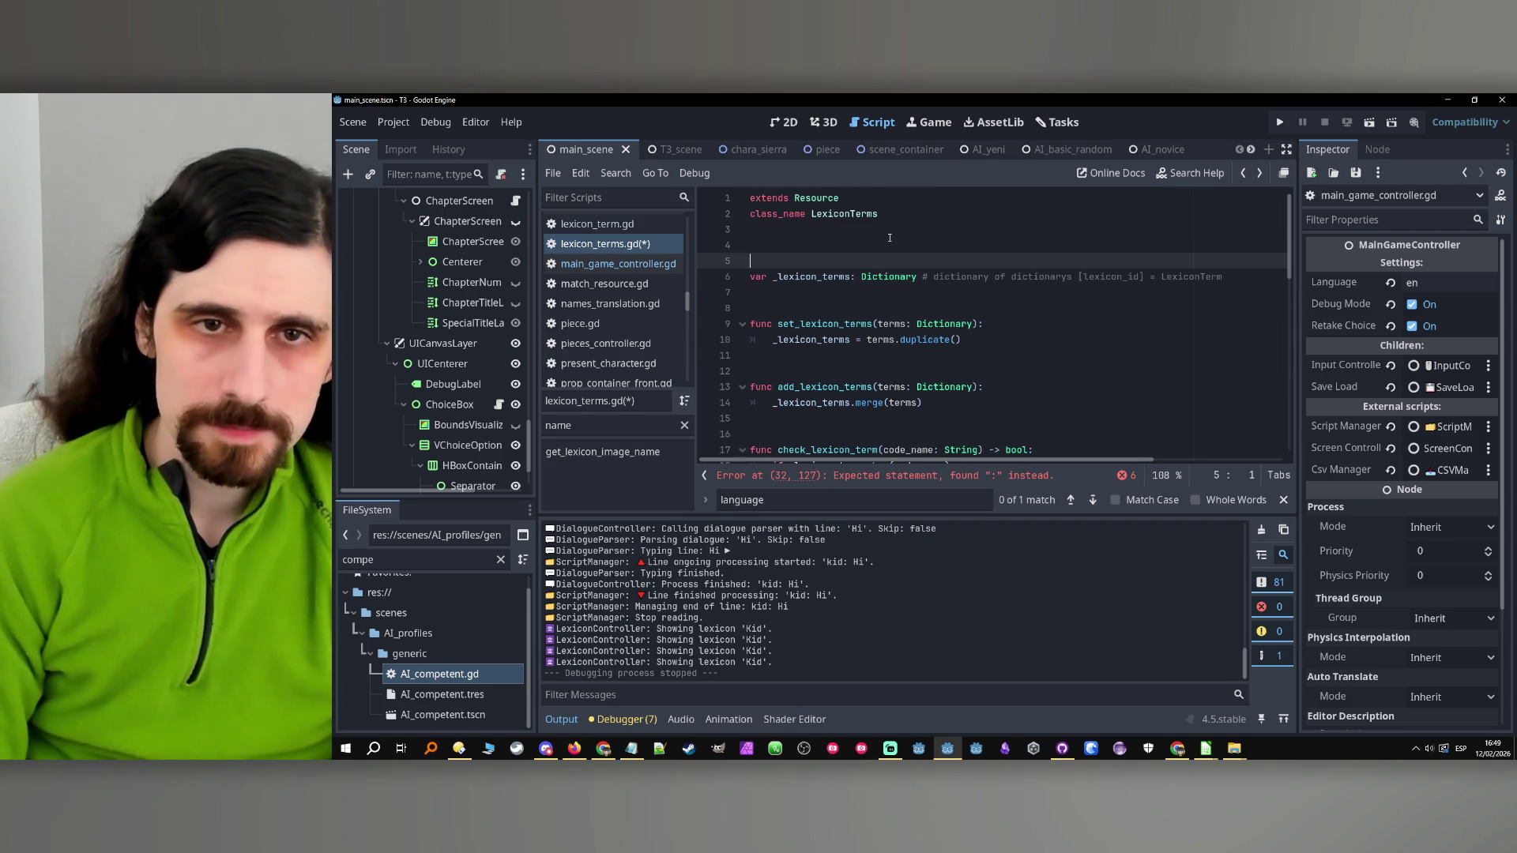
key(Return)
key(Up)
text(@exp)
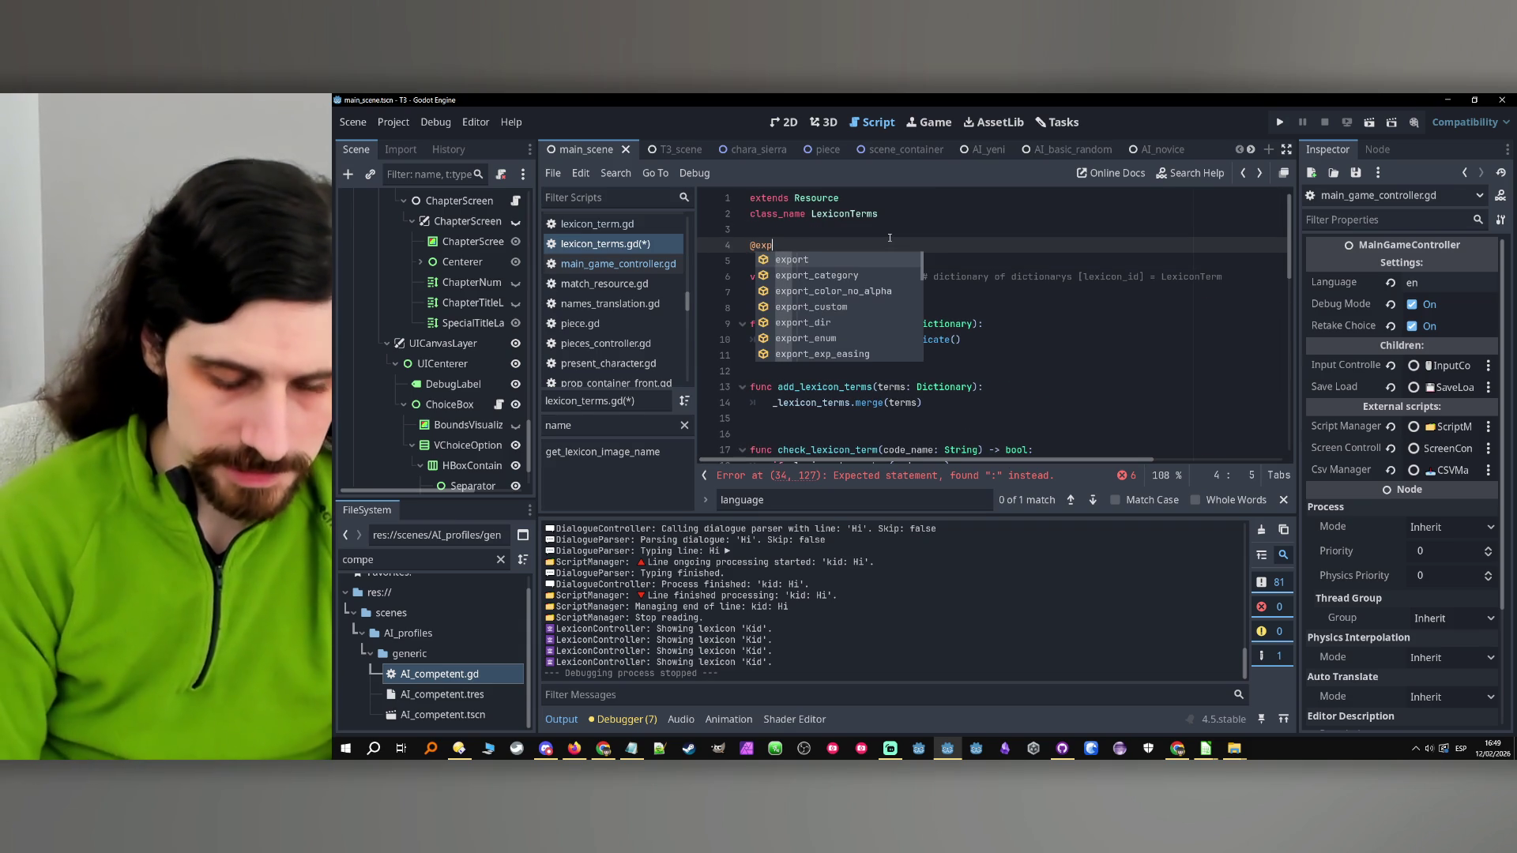
text(ort var main_game_controller)
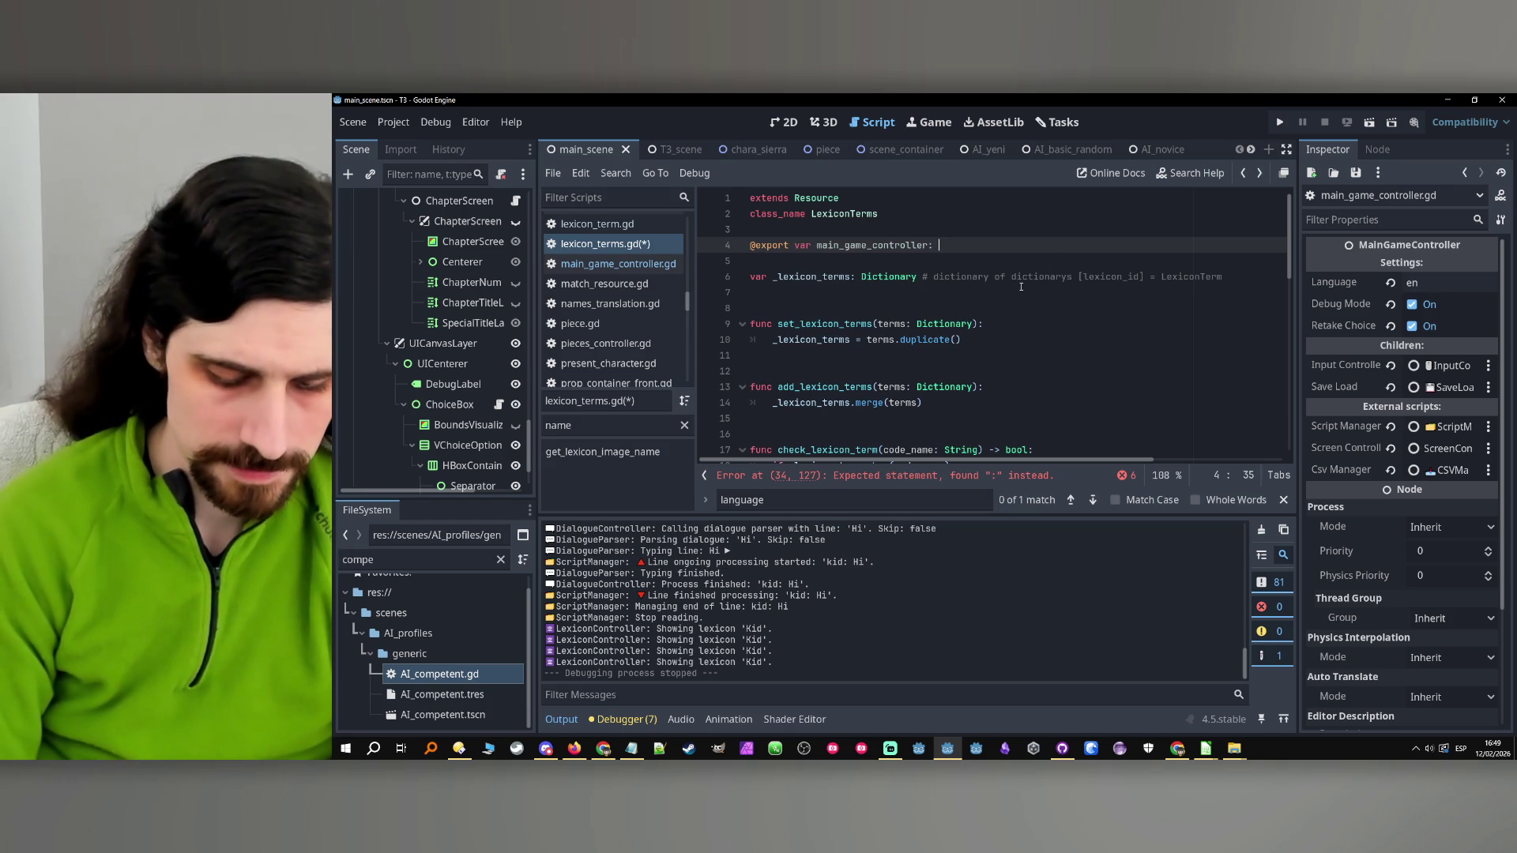
text(: MainGameCon)
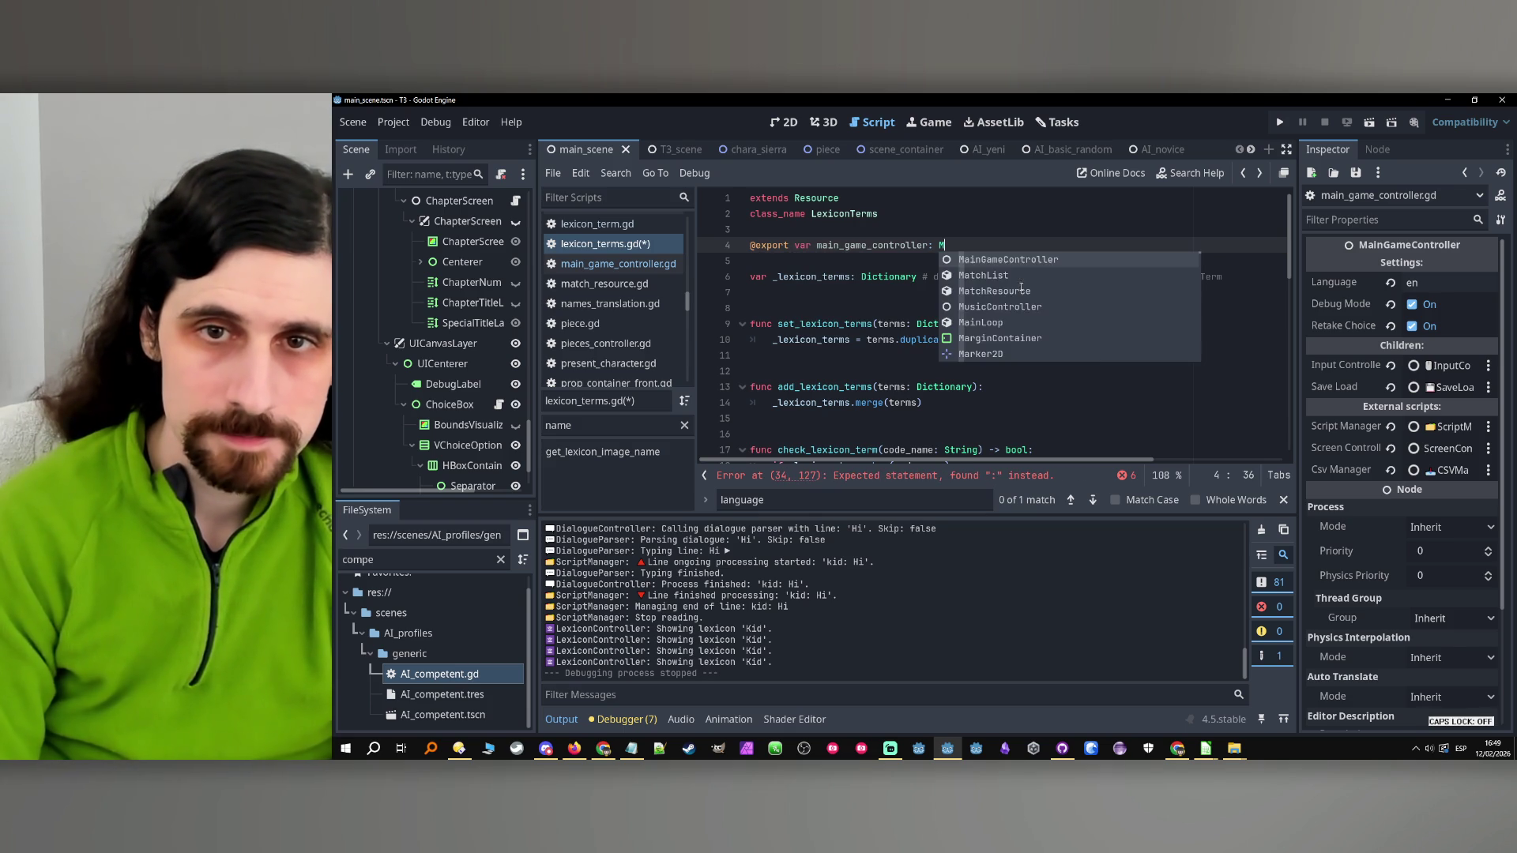
key(Return)
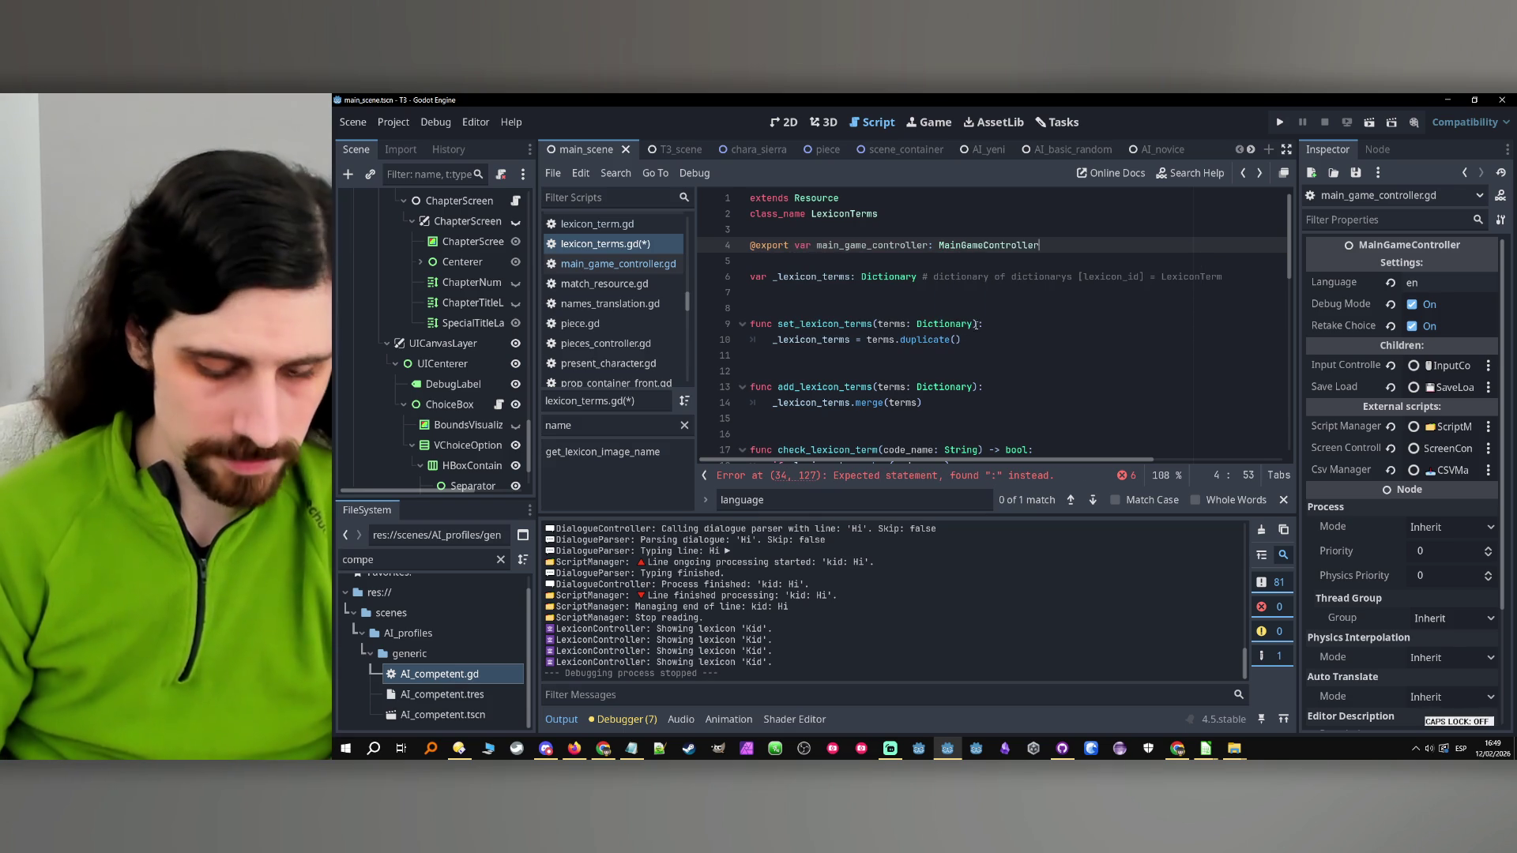
key(ctrl+s)
Widen the Scene and FileSystem docks, then remove the export line again
scroll(411, 347, down, 10)
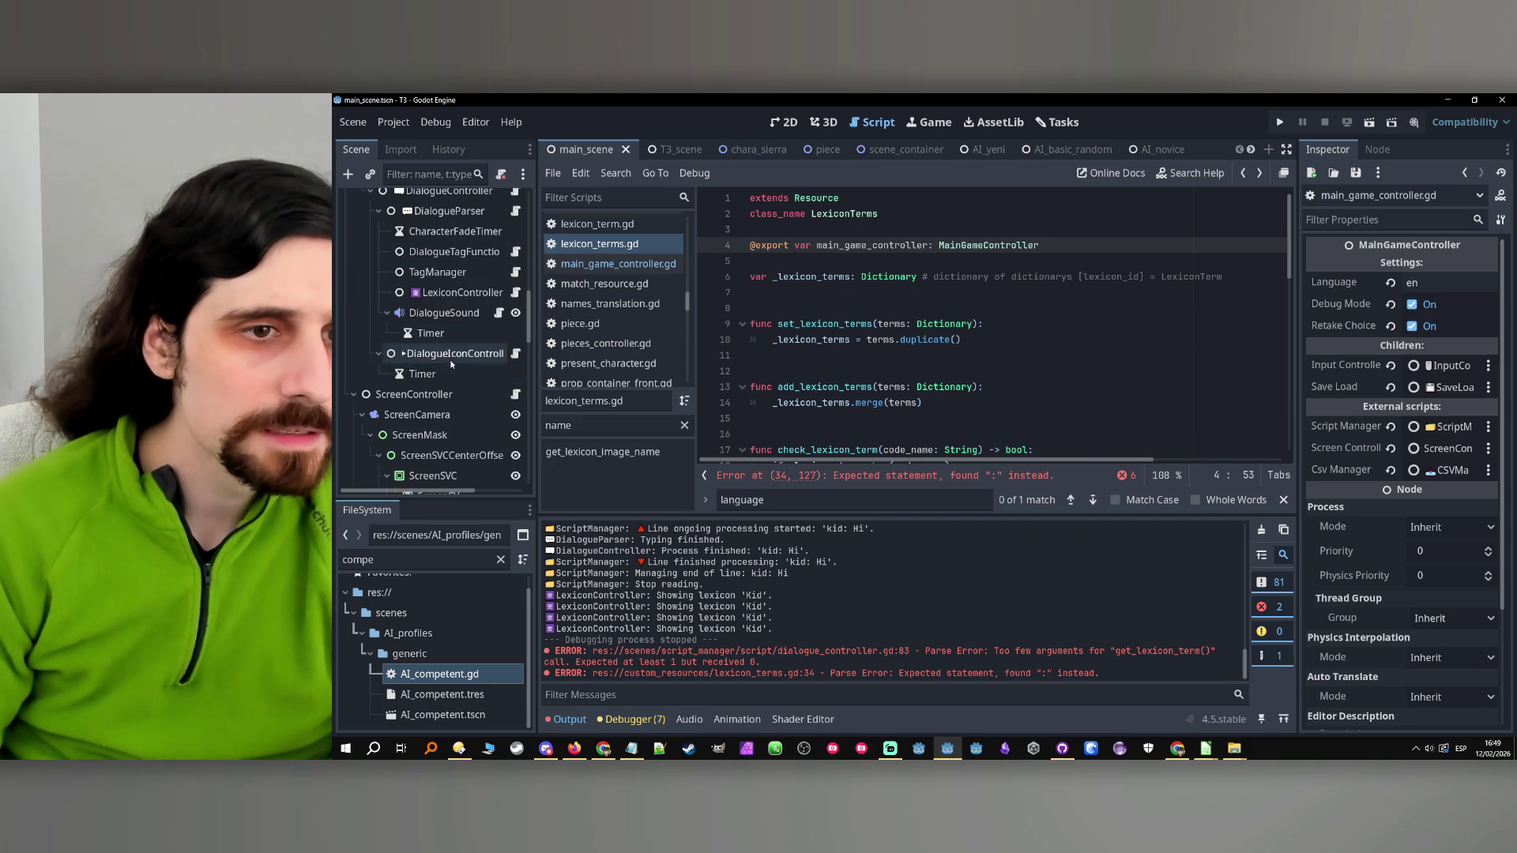
scroll(443, 375, up, 3)
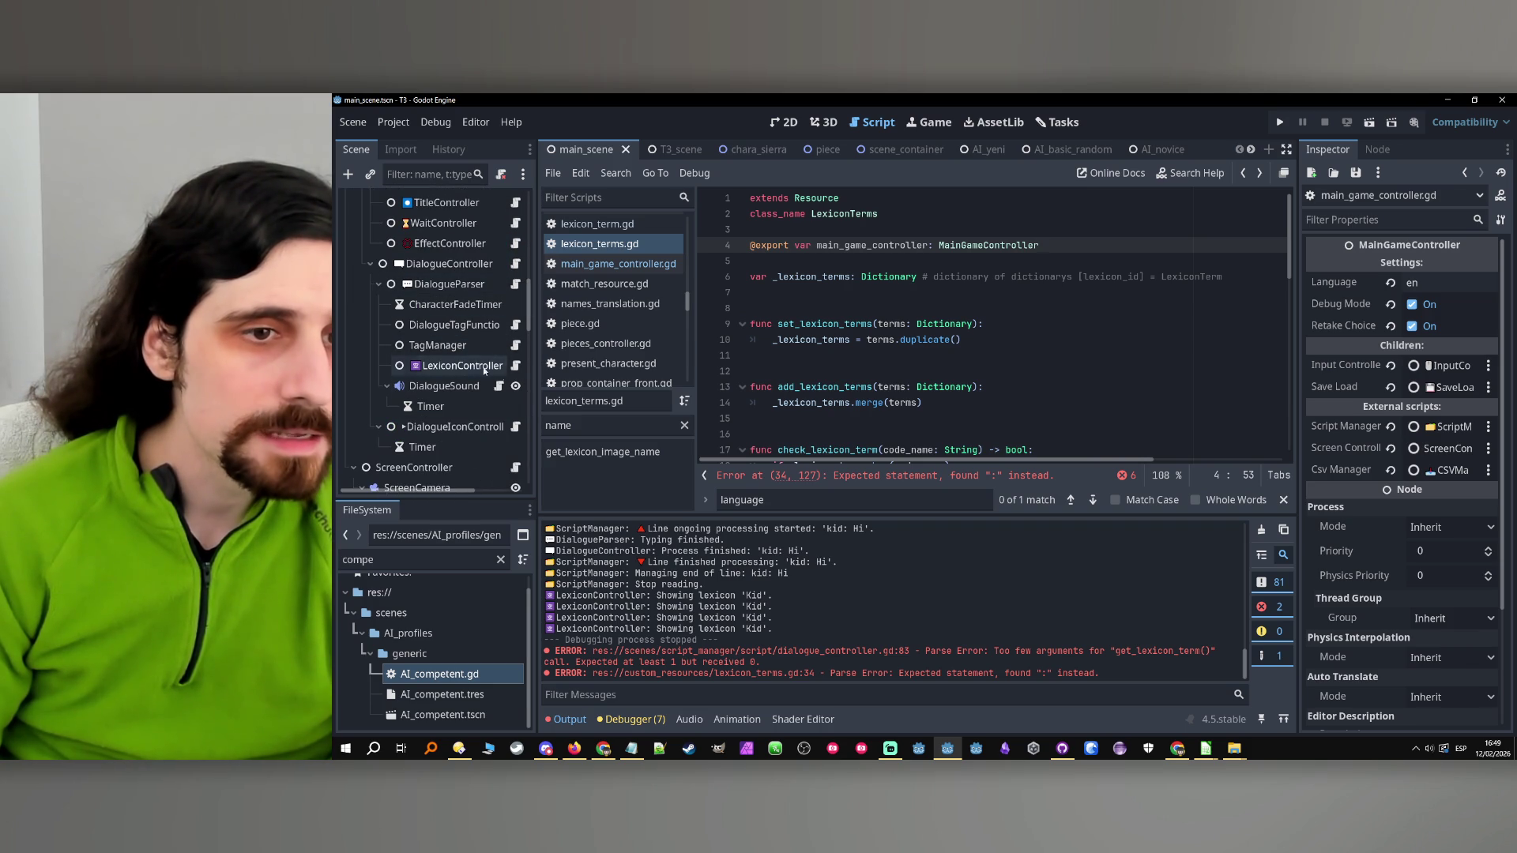
drag(536, 376, 576, 376)
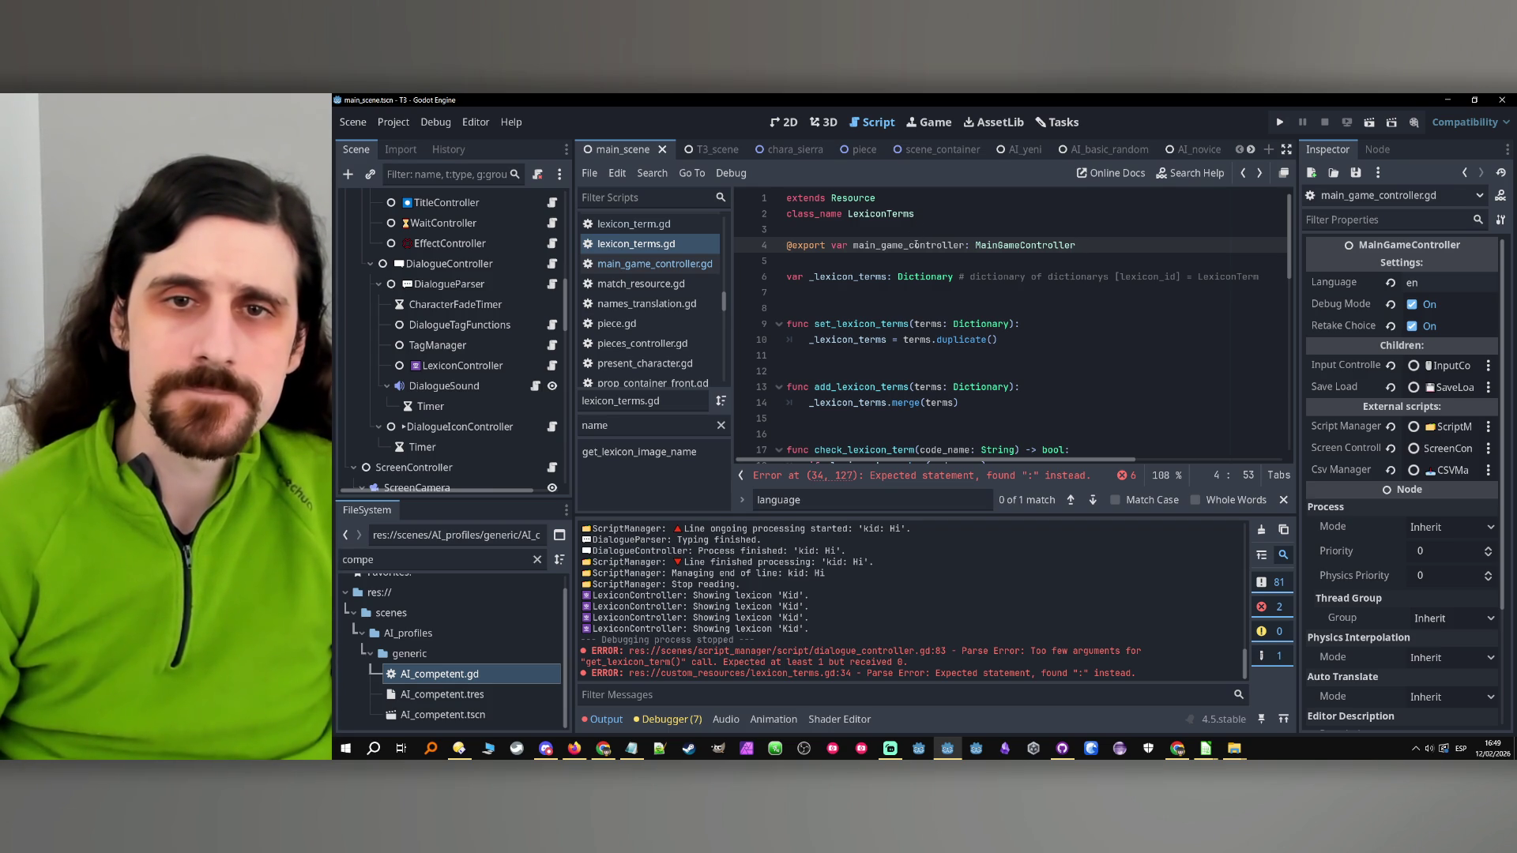
double_click(948, 246)
key(ctrl+z)
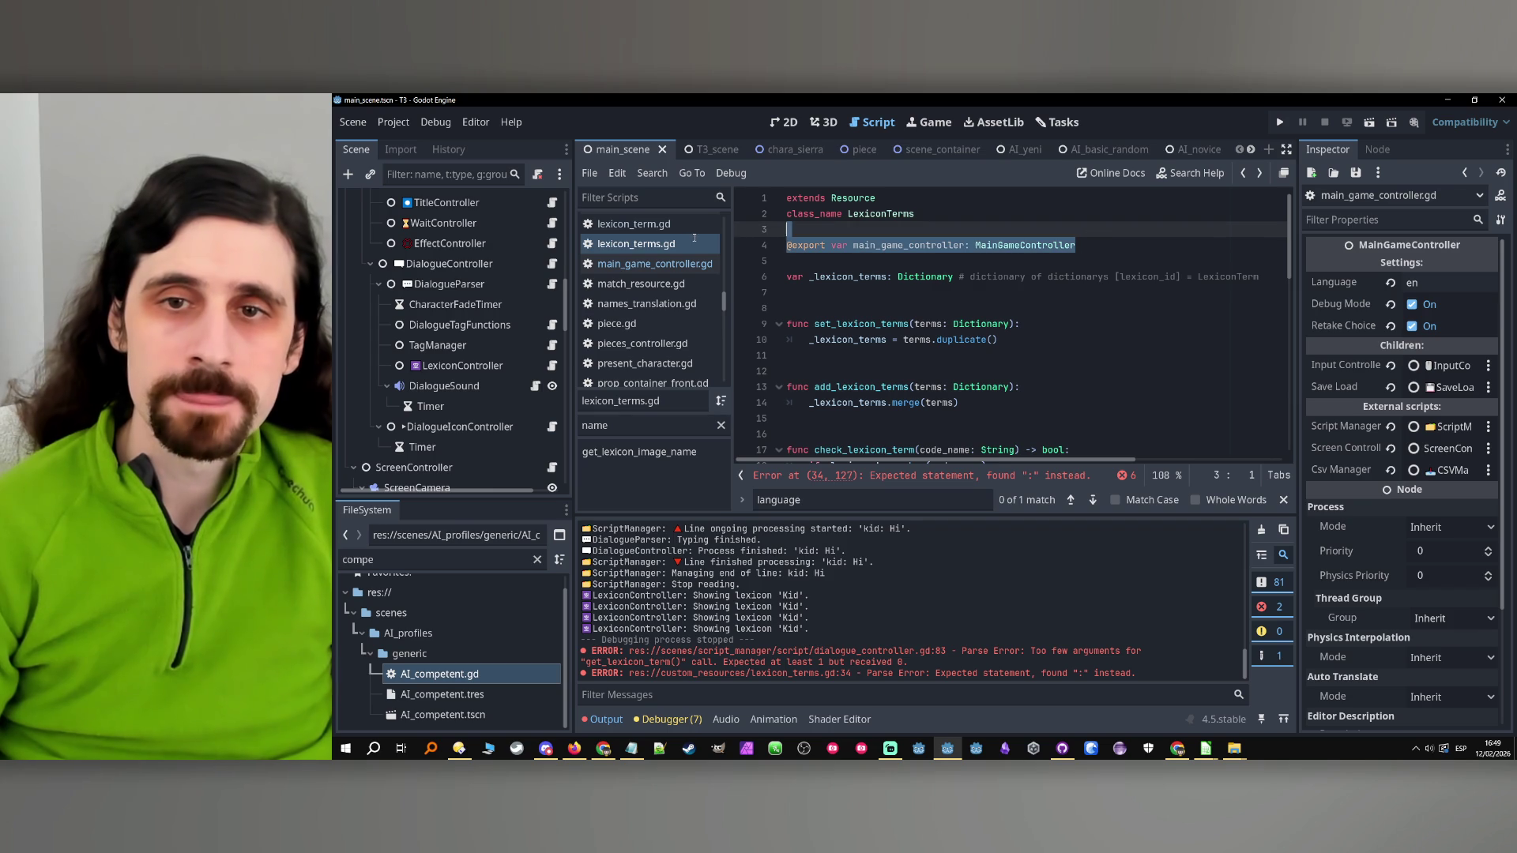
Add a 'lang: String' parameter to does_lexicon_term_has_definition and index the definition by lang
scroll(1056, 255, down, 1)
scroll(1056, 255, down, 6)
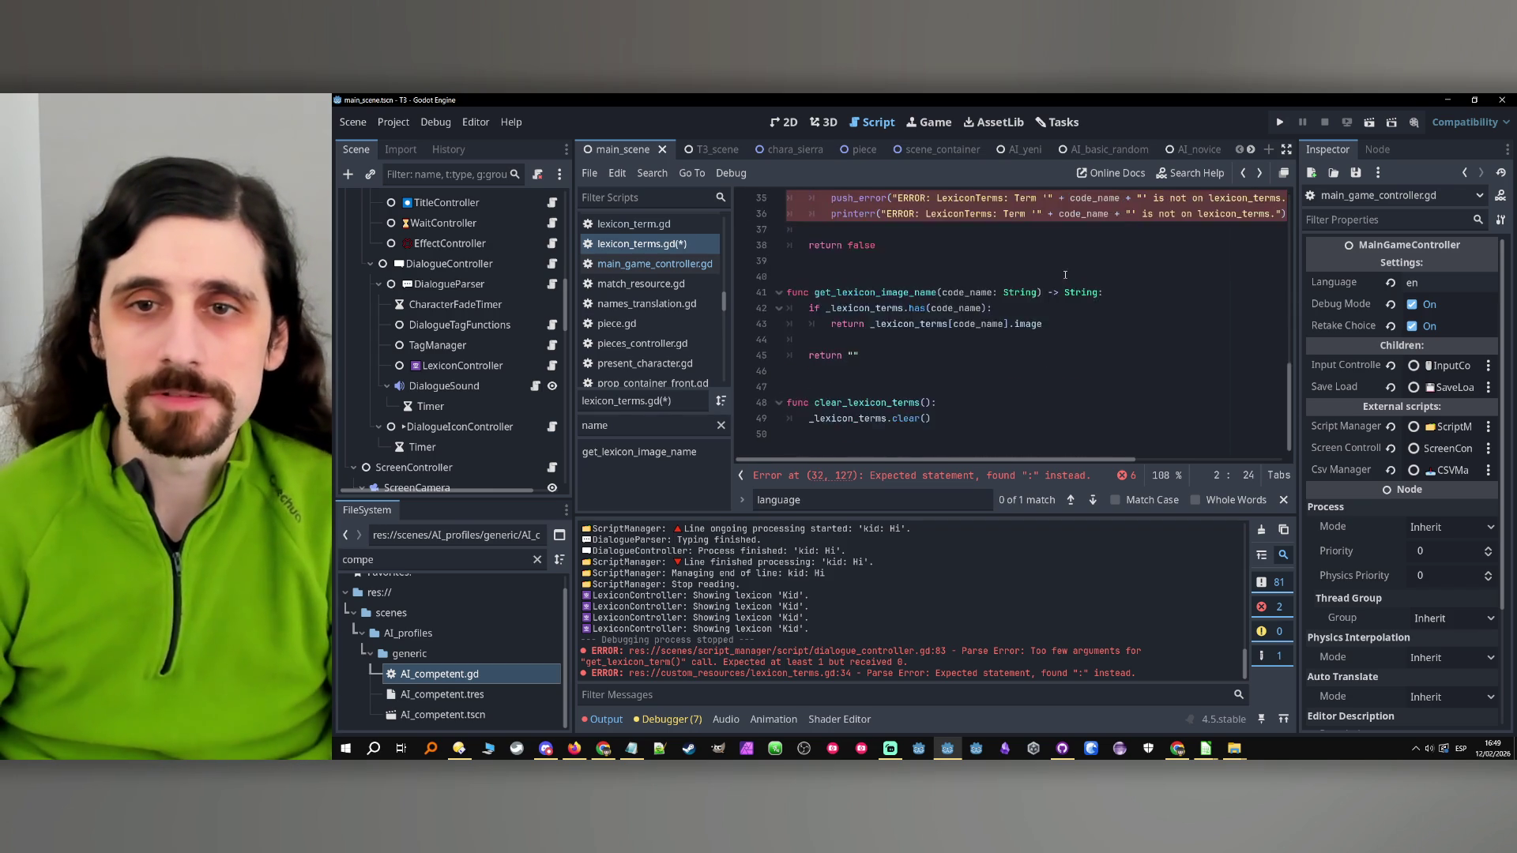
click(1100, 323)
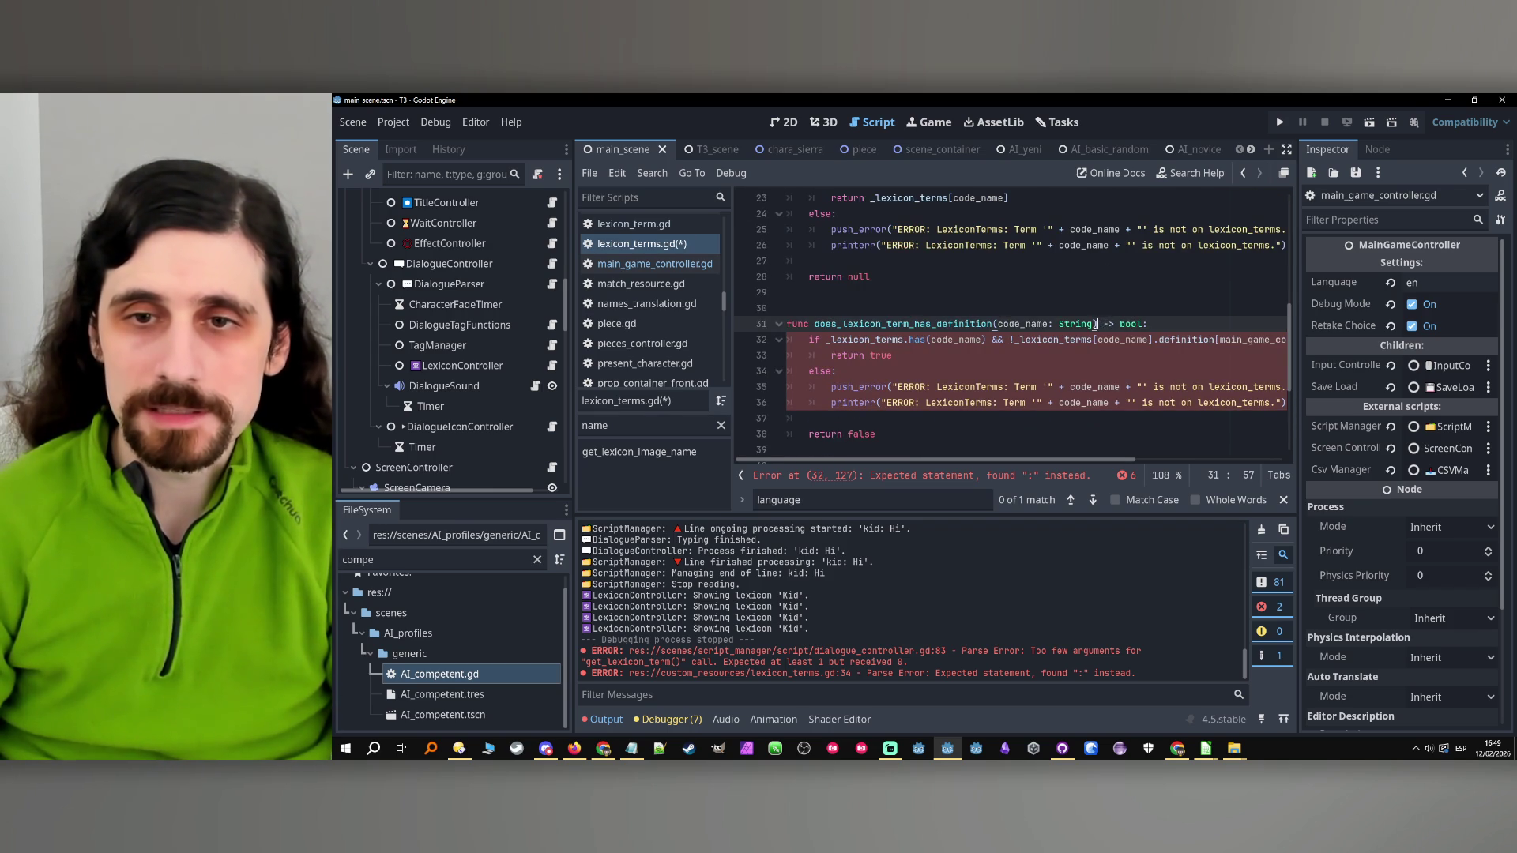
text(, lang:)
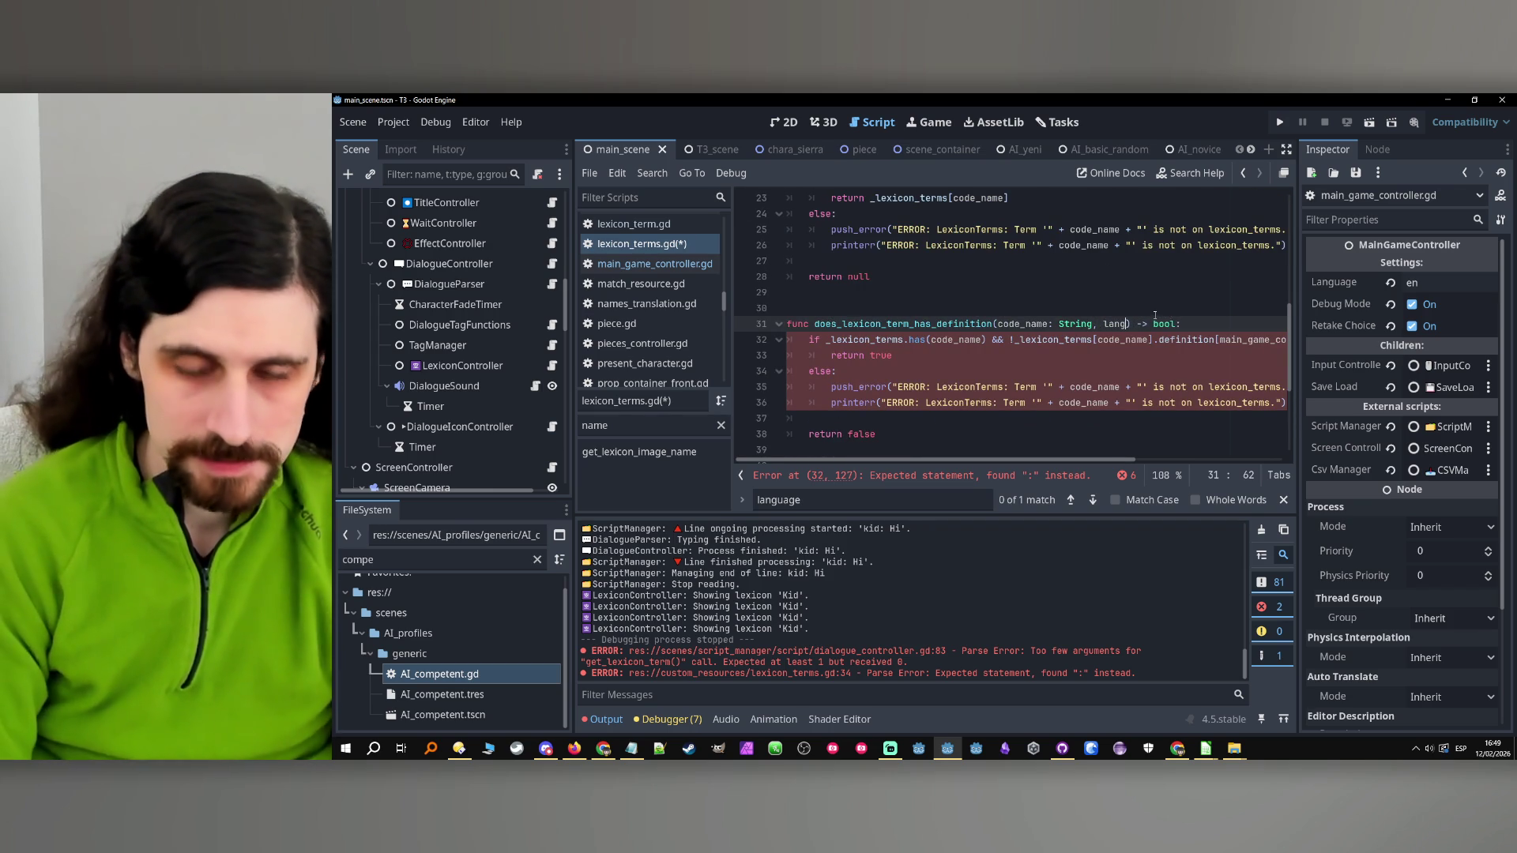
text( String)
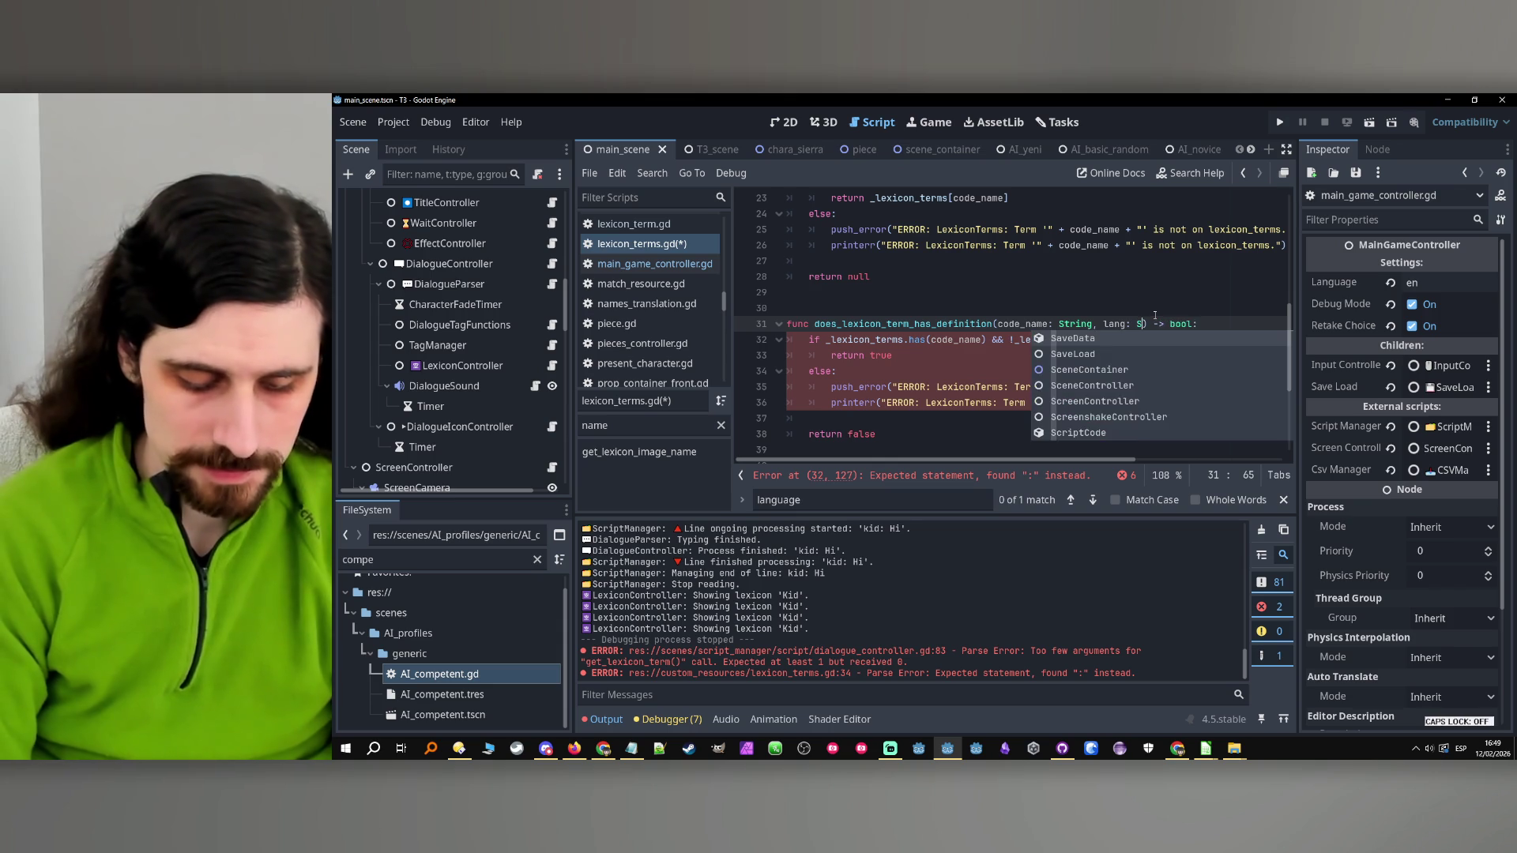
click(908, 324)
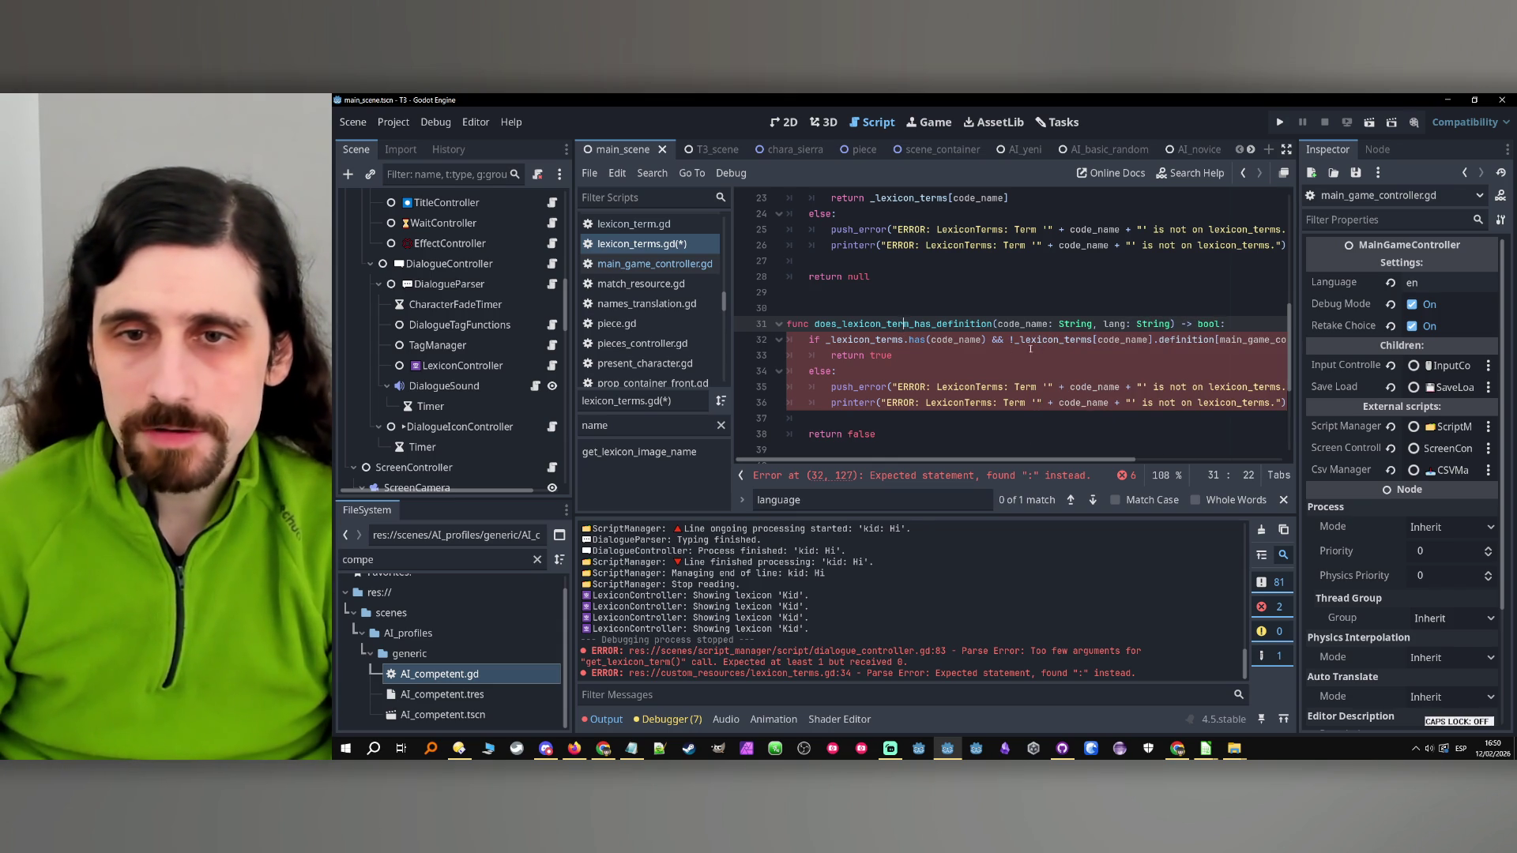
scroll(1208, 371, right, 5)
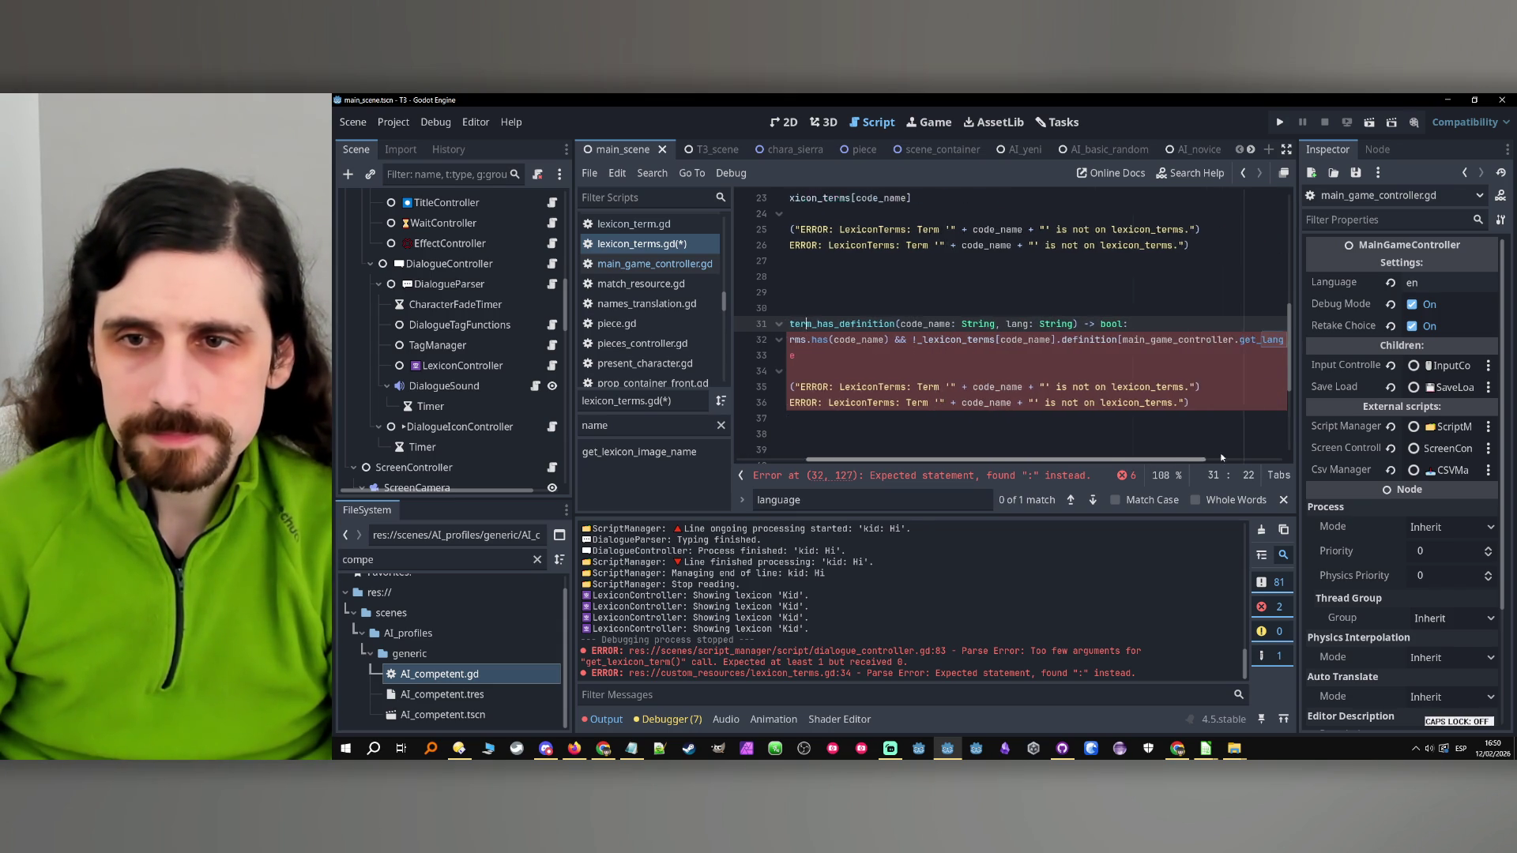
drag(1207, 340, 1038, 340)
text(lang)
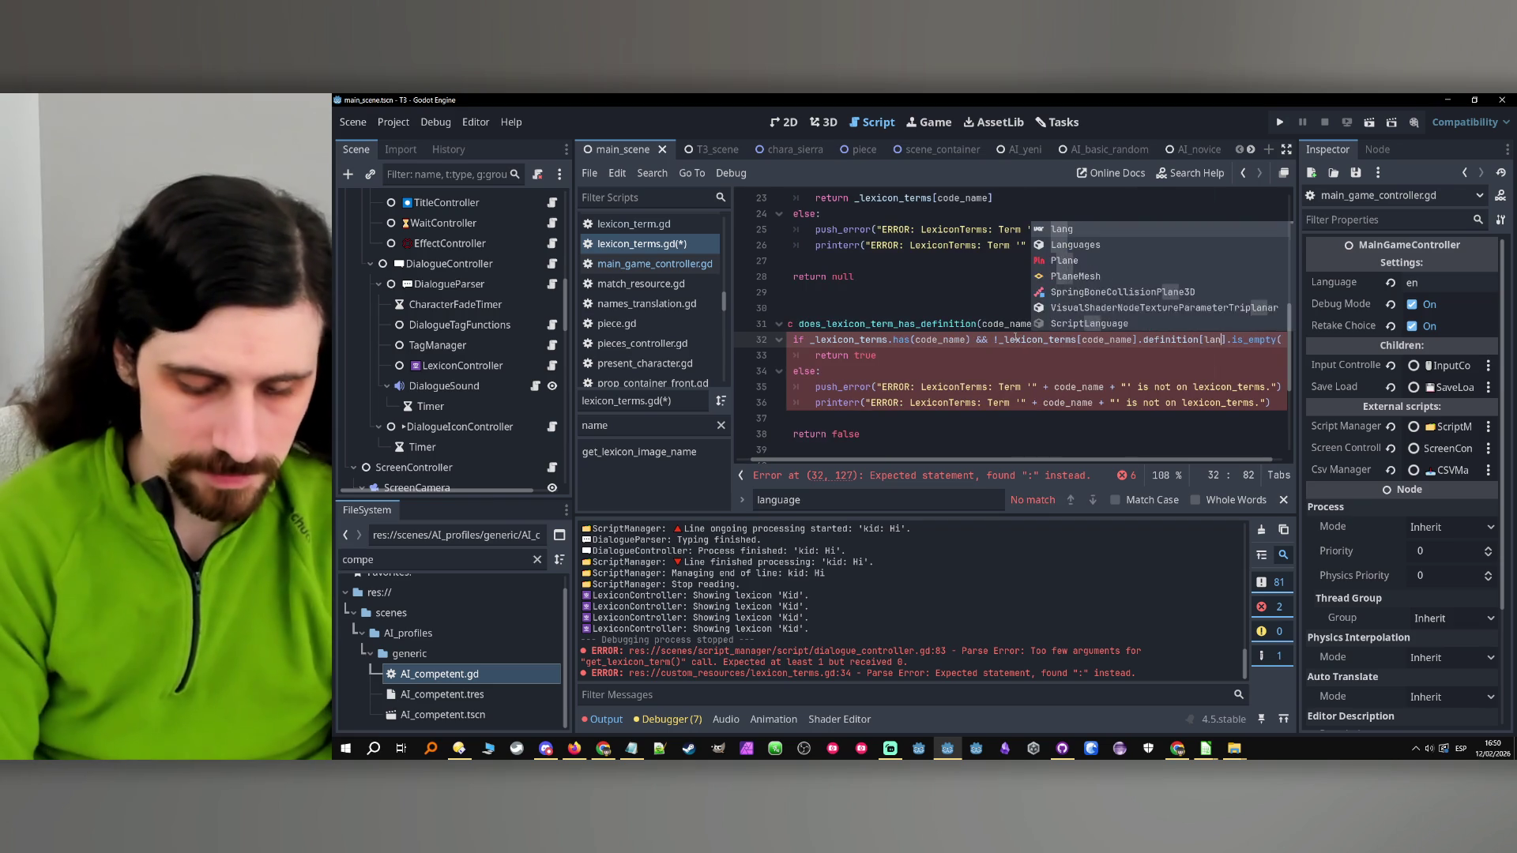
click(1027, 371)
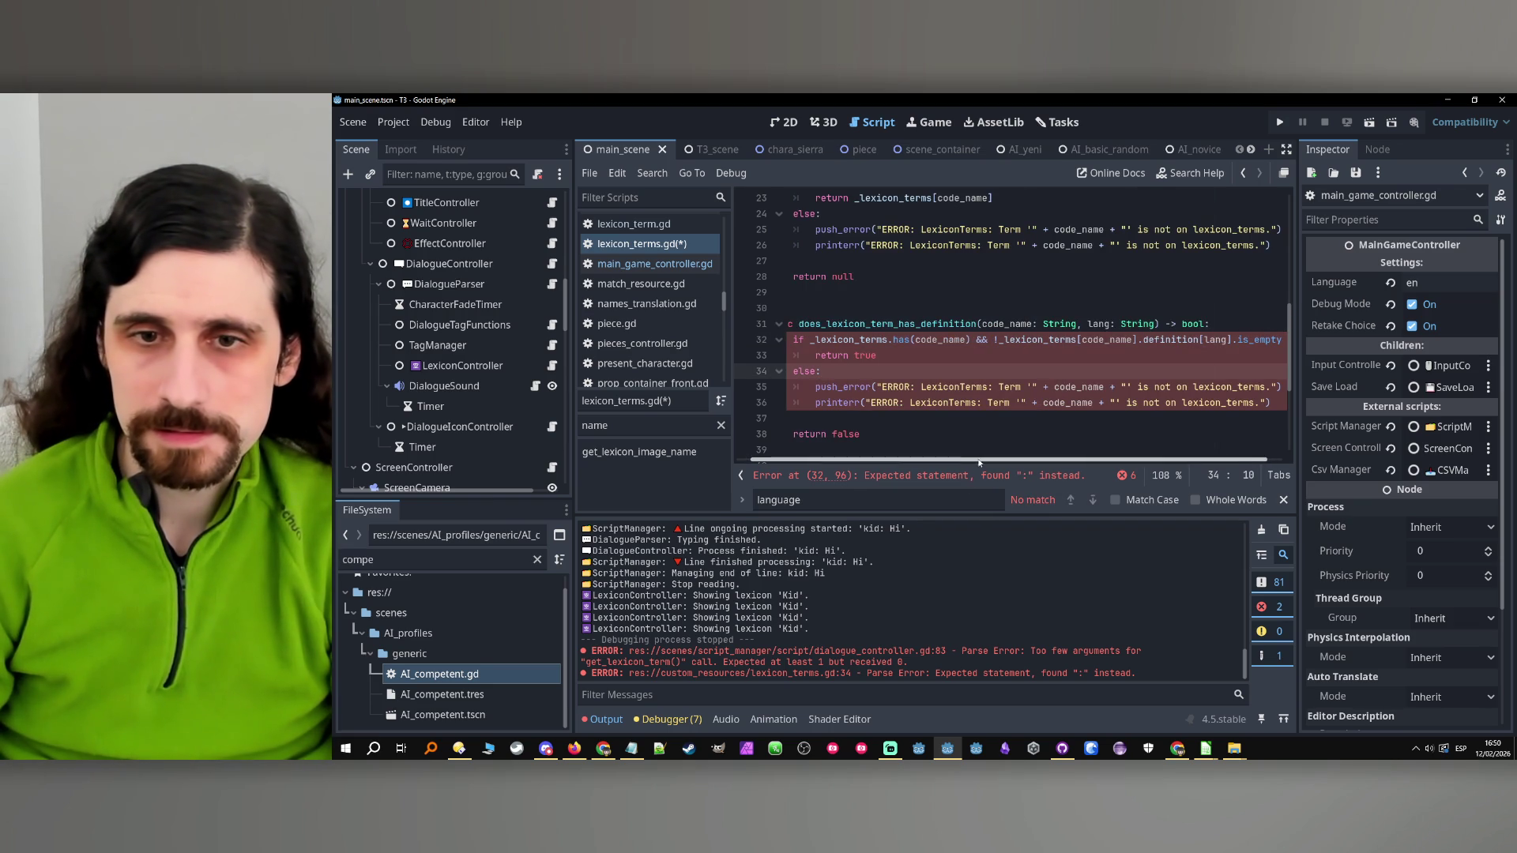
Delete the stray colon after is_empty() on line 32 and save lexicon_terms.gd
click(910, 474)
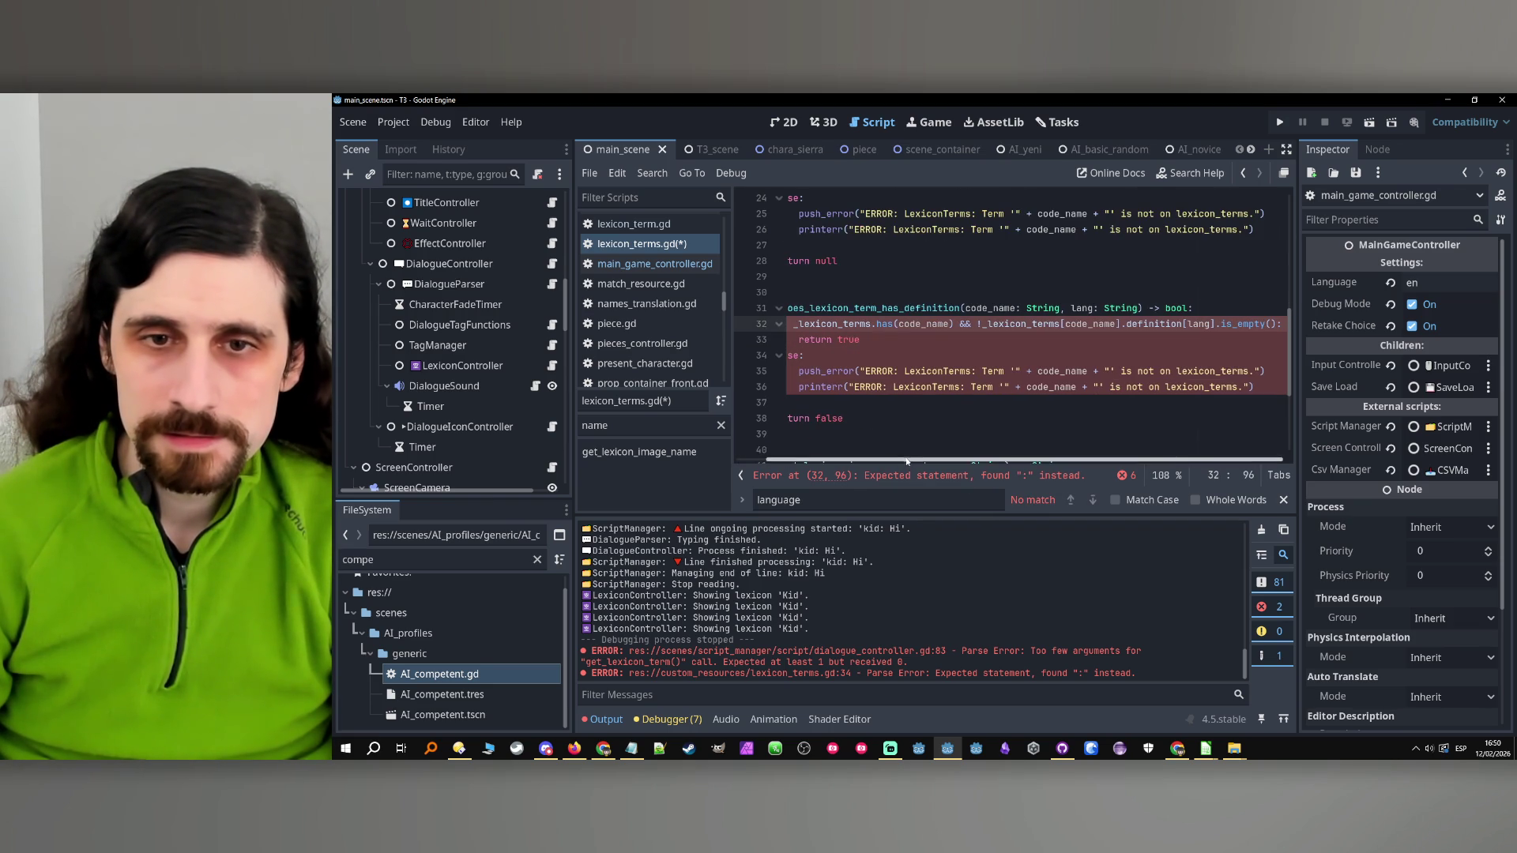
drag(887, 469, 938, 467)
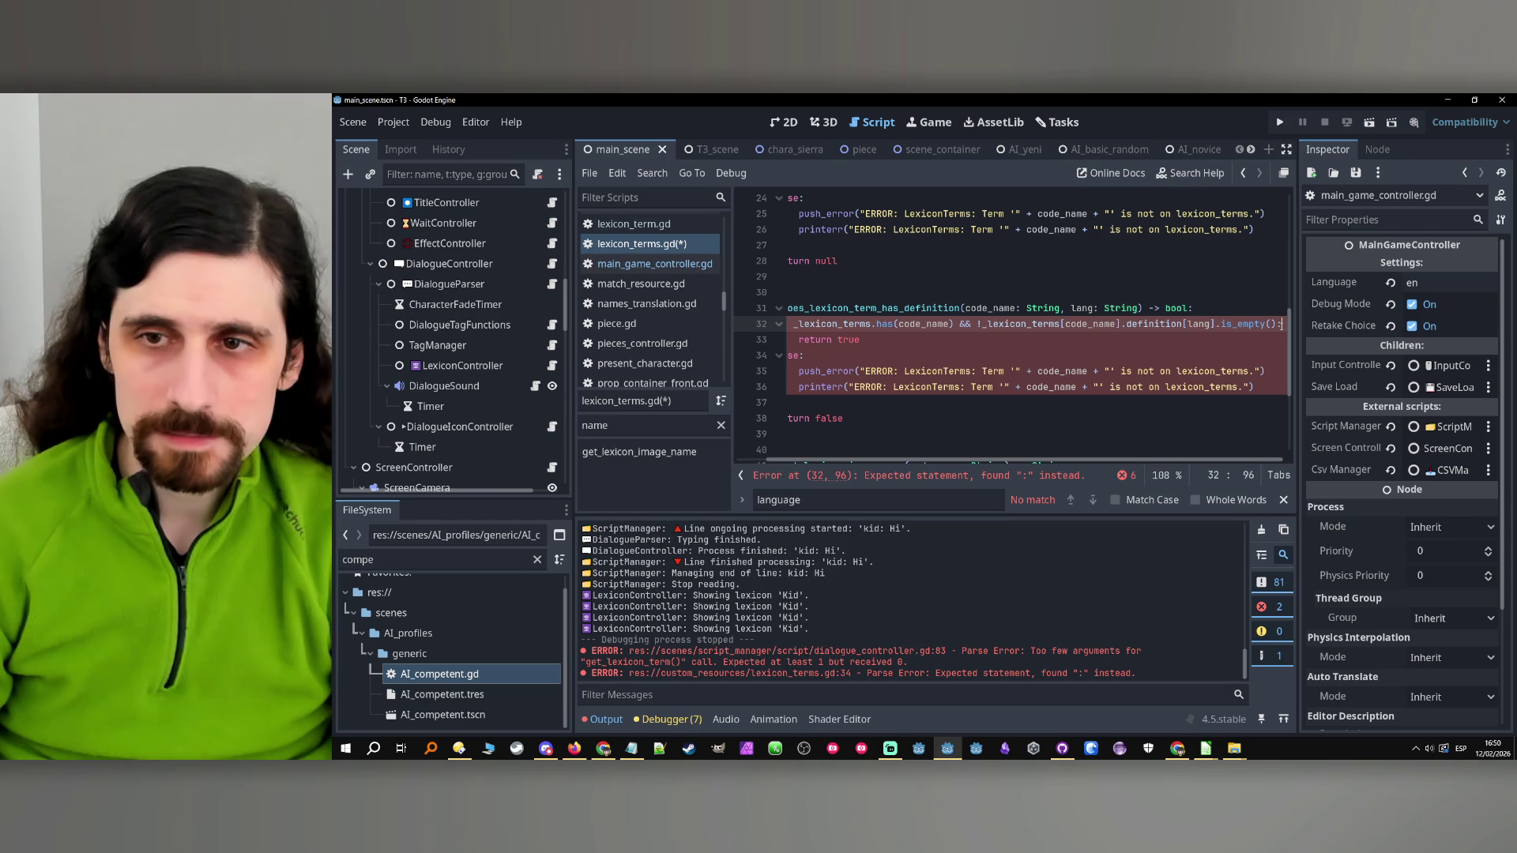
key(Delete)
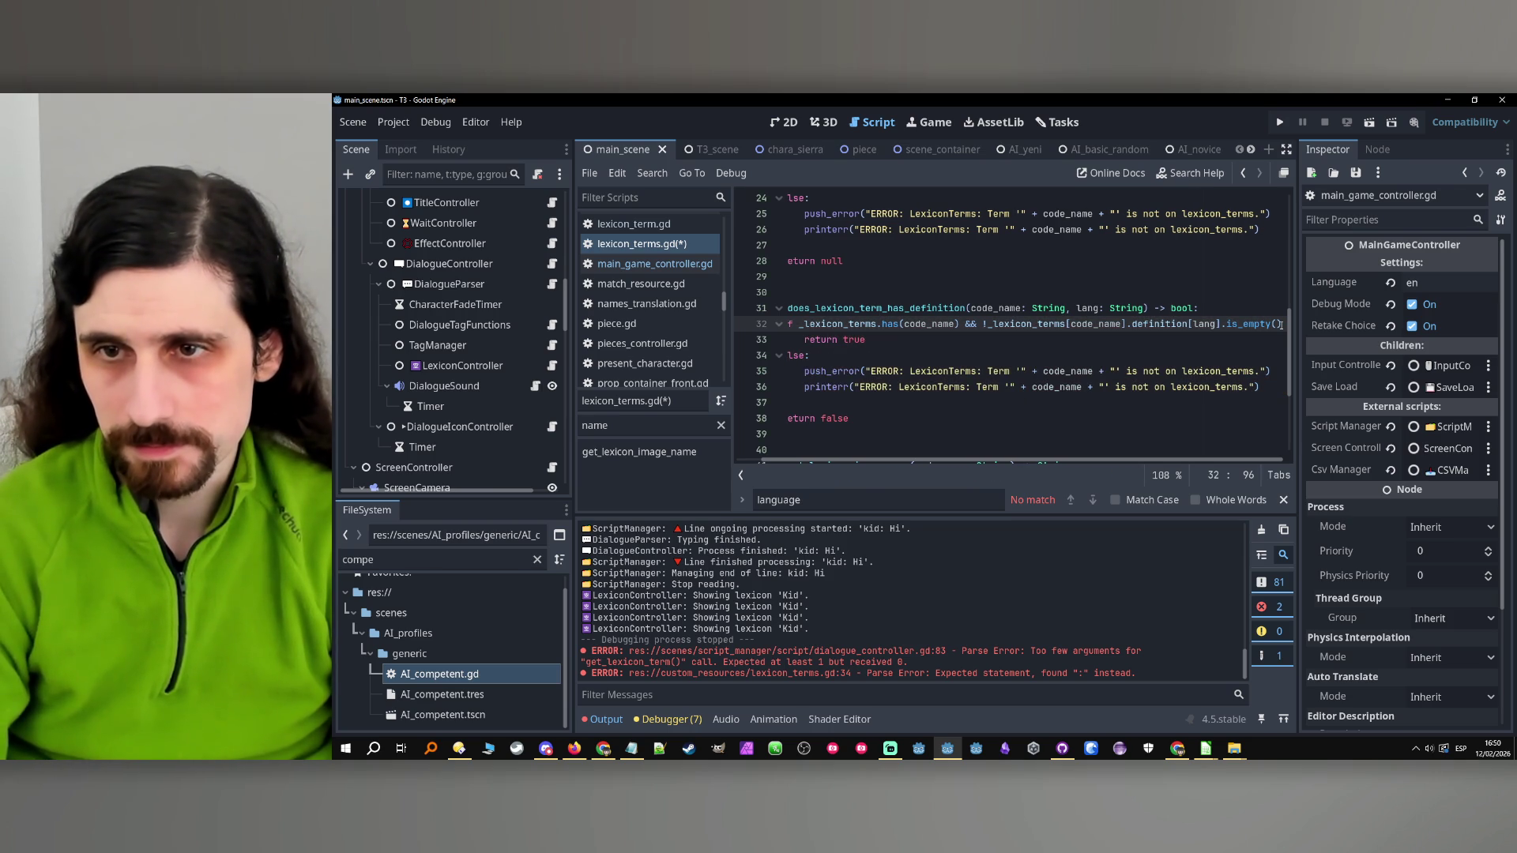
drag(958, 465, 712, 472)
click(949, 359)
click(918, 404)
key(ctrl+s)
double_click(900, 308)
key(ctrl+c)
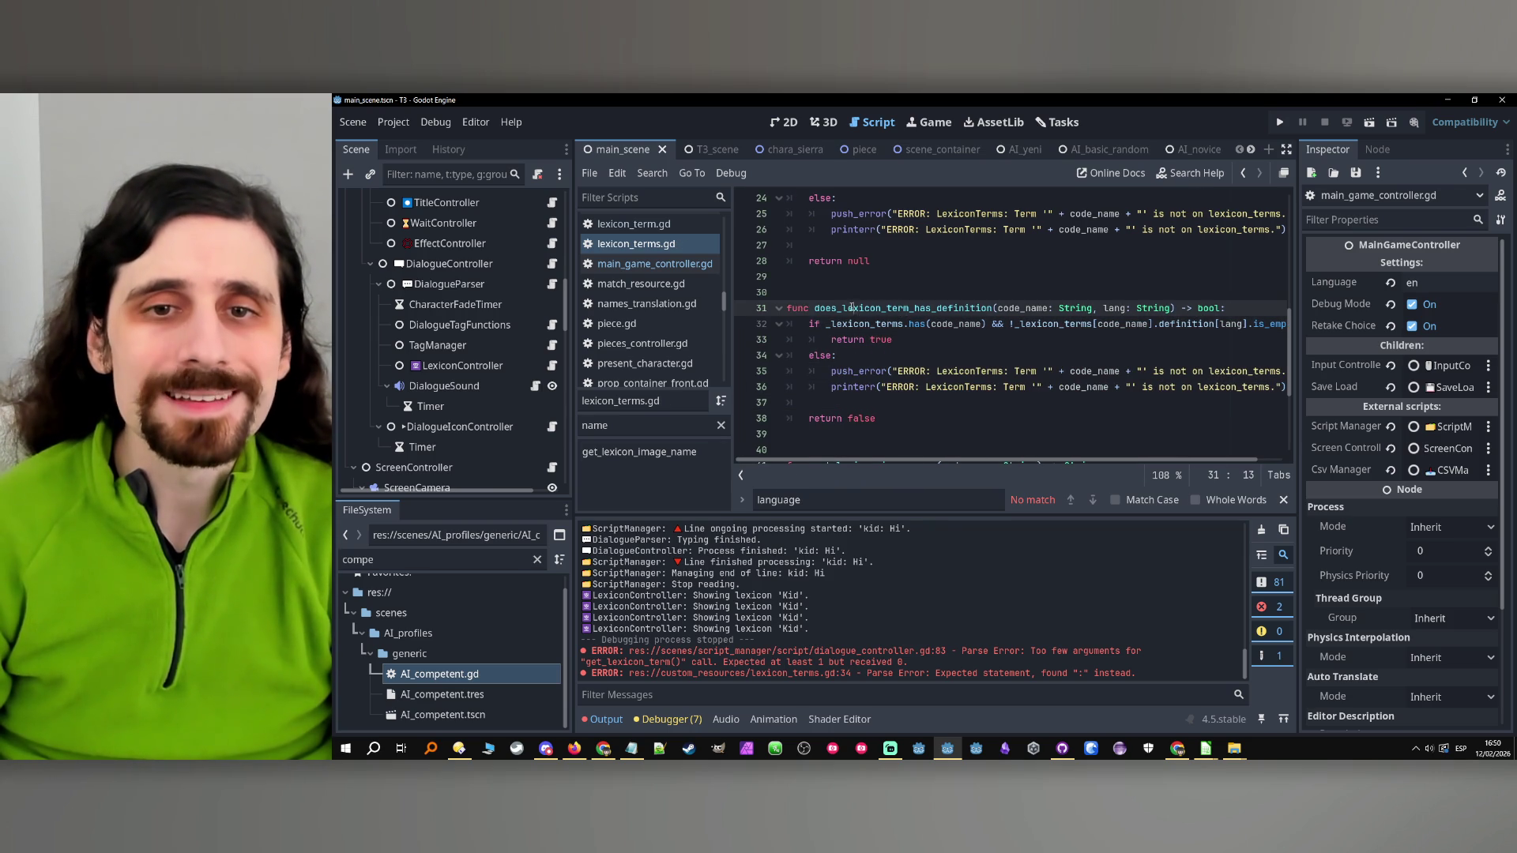
Make line 83 of dialogue_controller.gd call does_lexicon_term_has_definition(parsed_name, language)
click(552, 263)
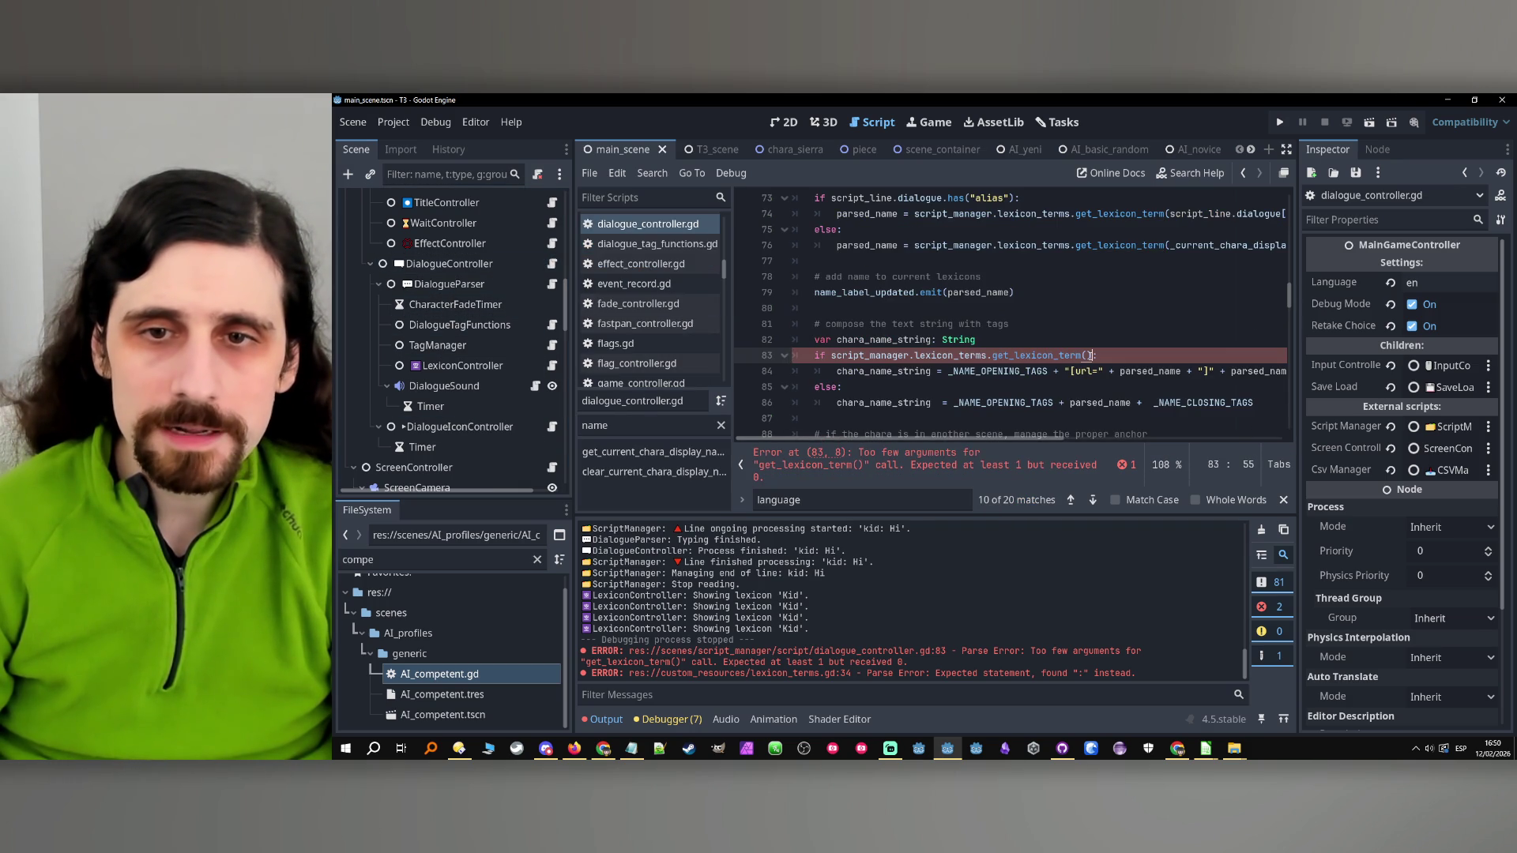
drag(997, 355, 993, 354)
key(ctrl+v)
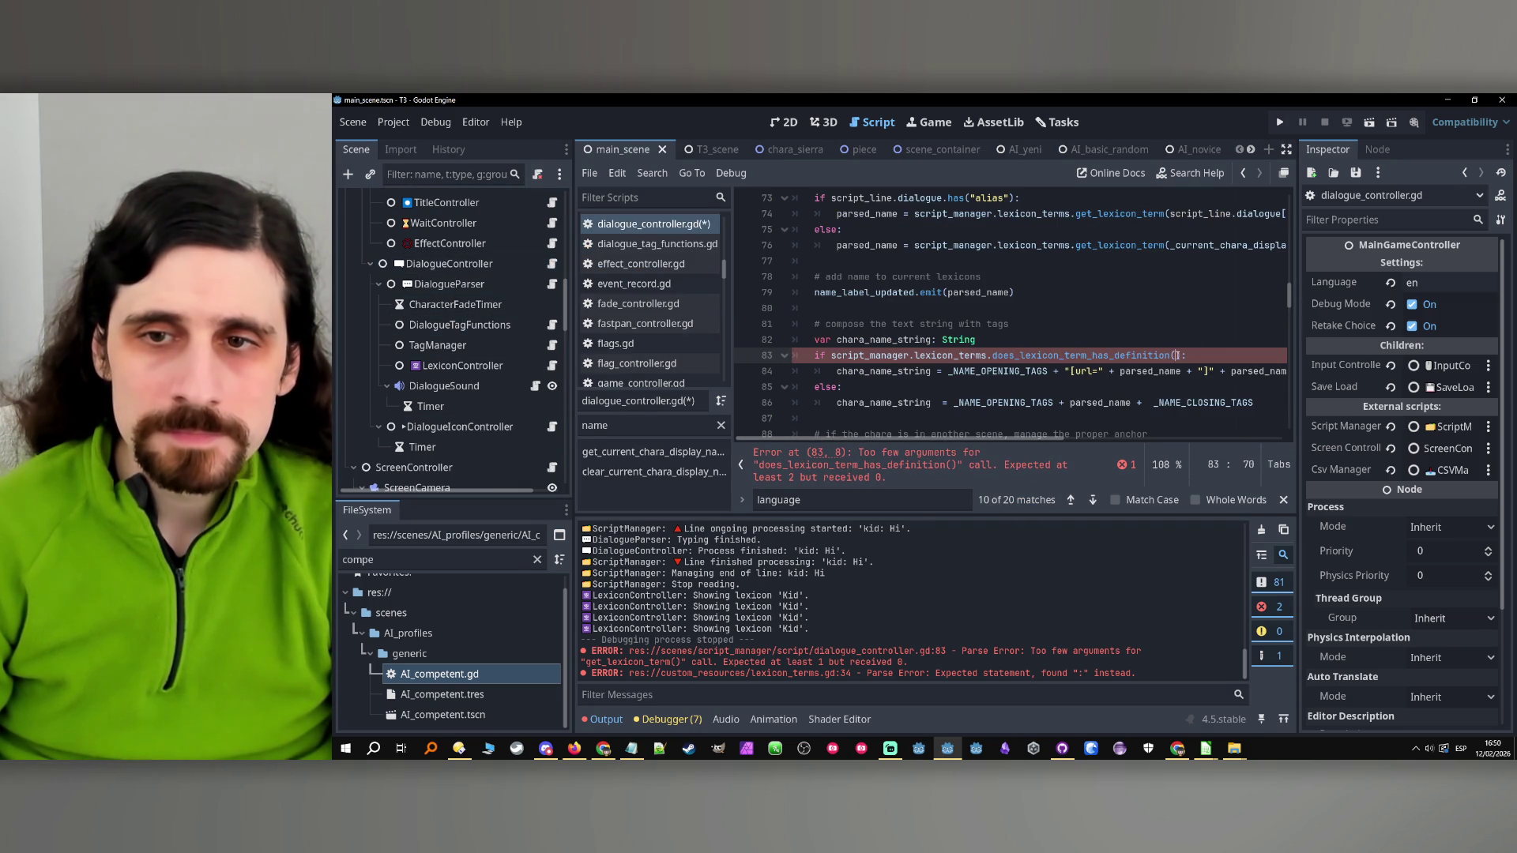
double_click(1149, 371)
click(1177, 355)
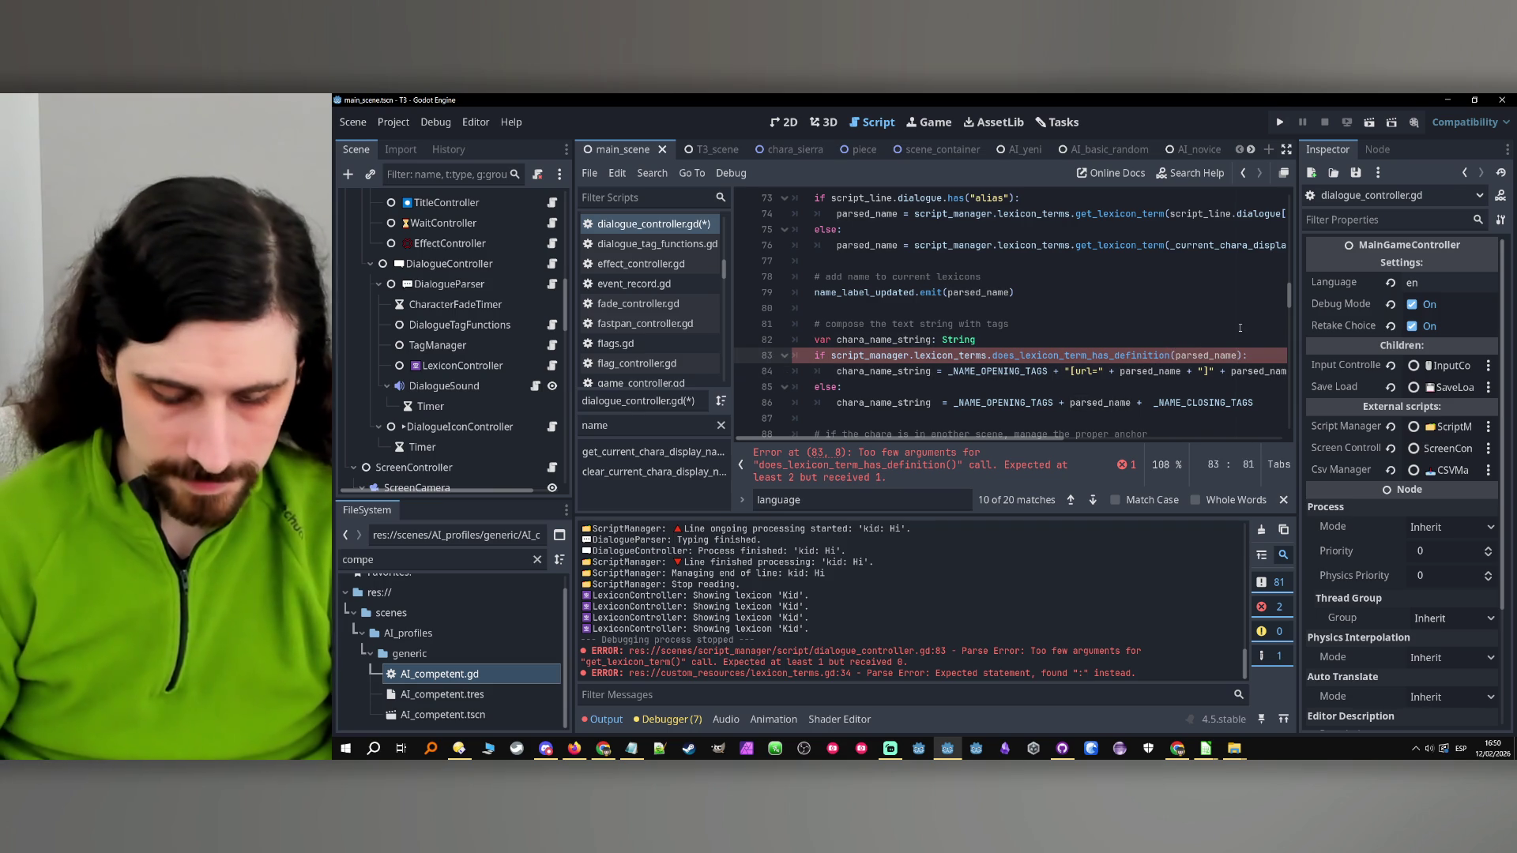
text(, ma)
key(Return)
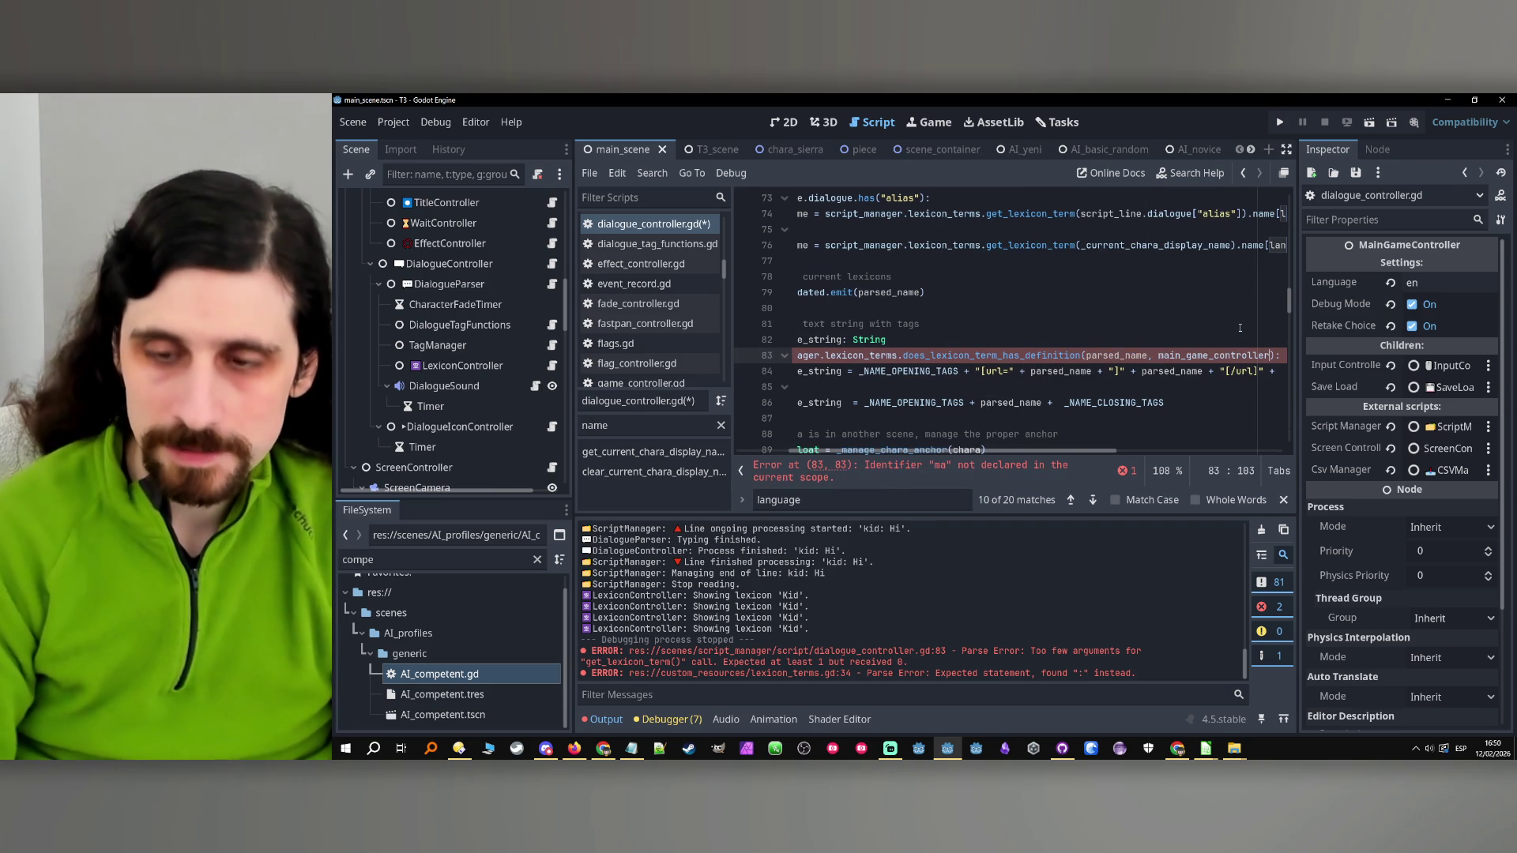
text(.get)
key(Return)
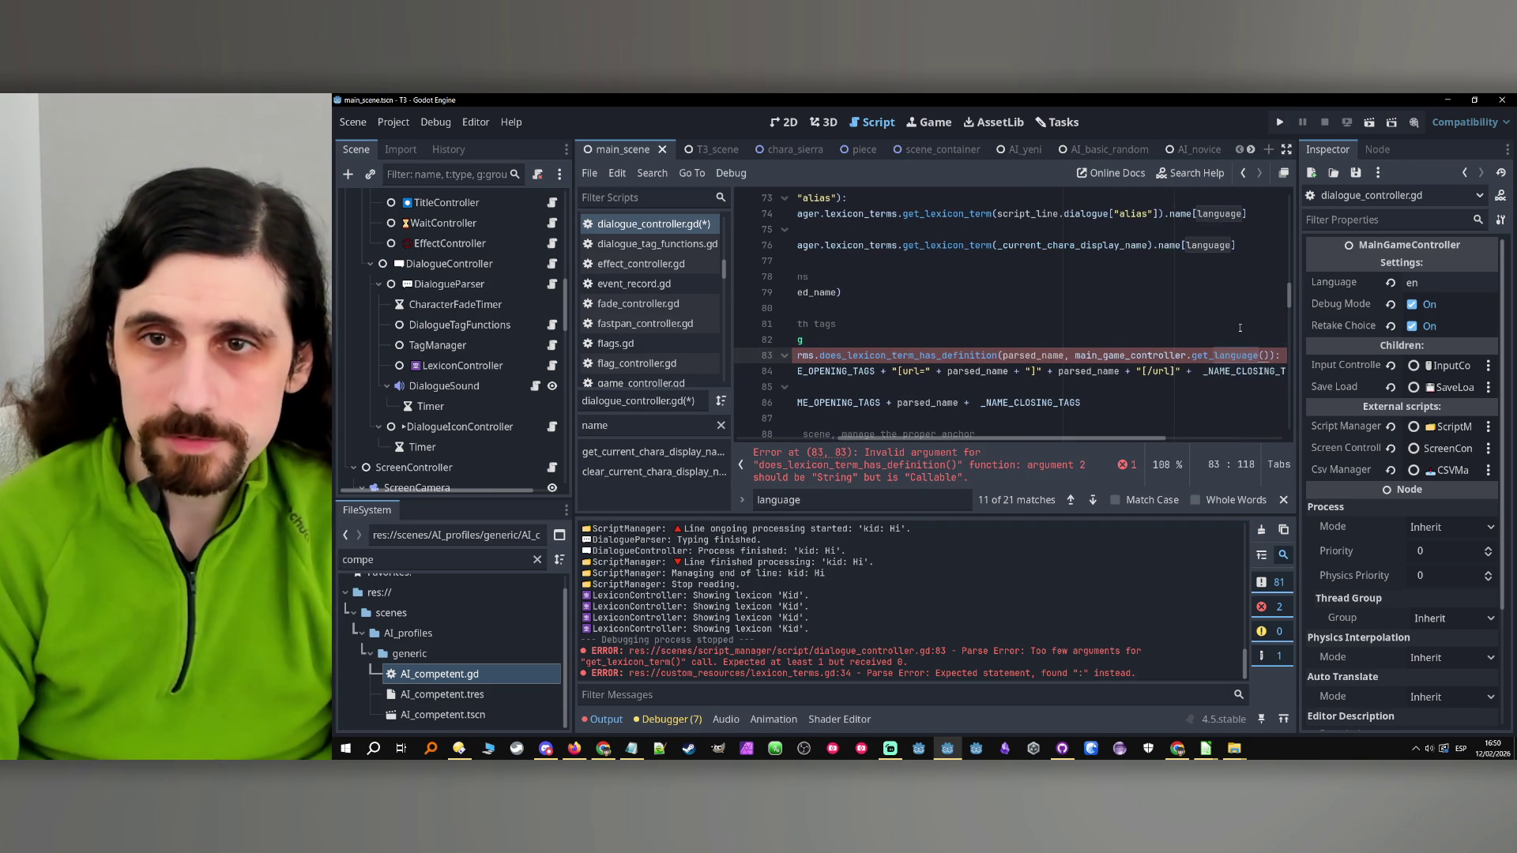
double_click(1206, 245)
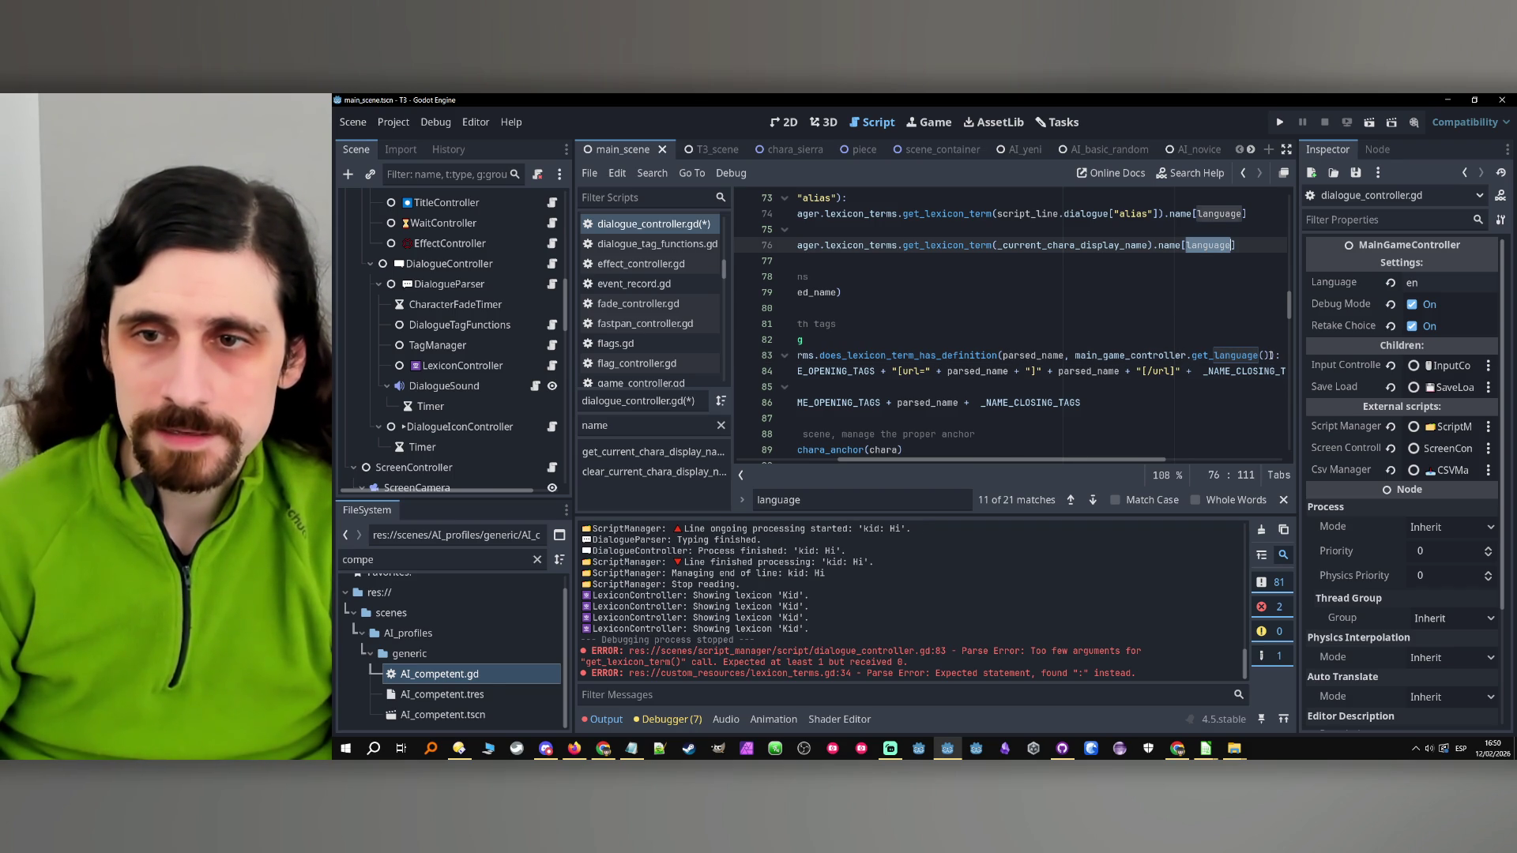
key(ctrl+c)
drag(1278, 355, 1076, 356)
key(ctrl+v)
Add a comment about not linking undefined names above the condition, save, and run the game
key(Up)
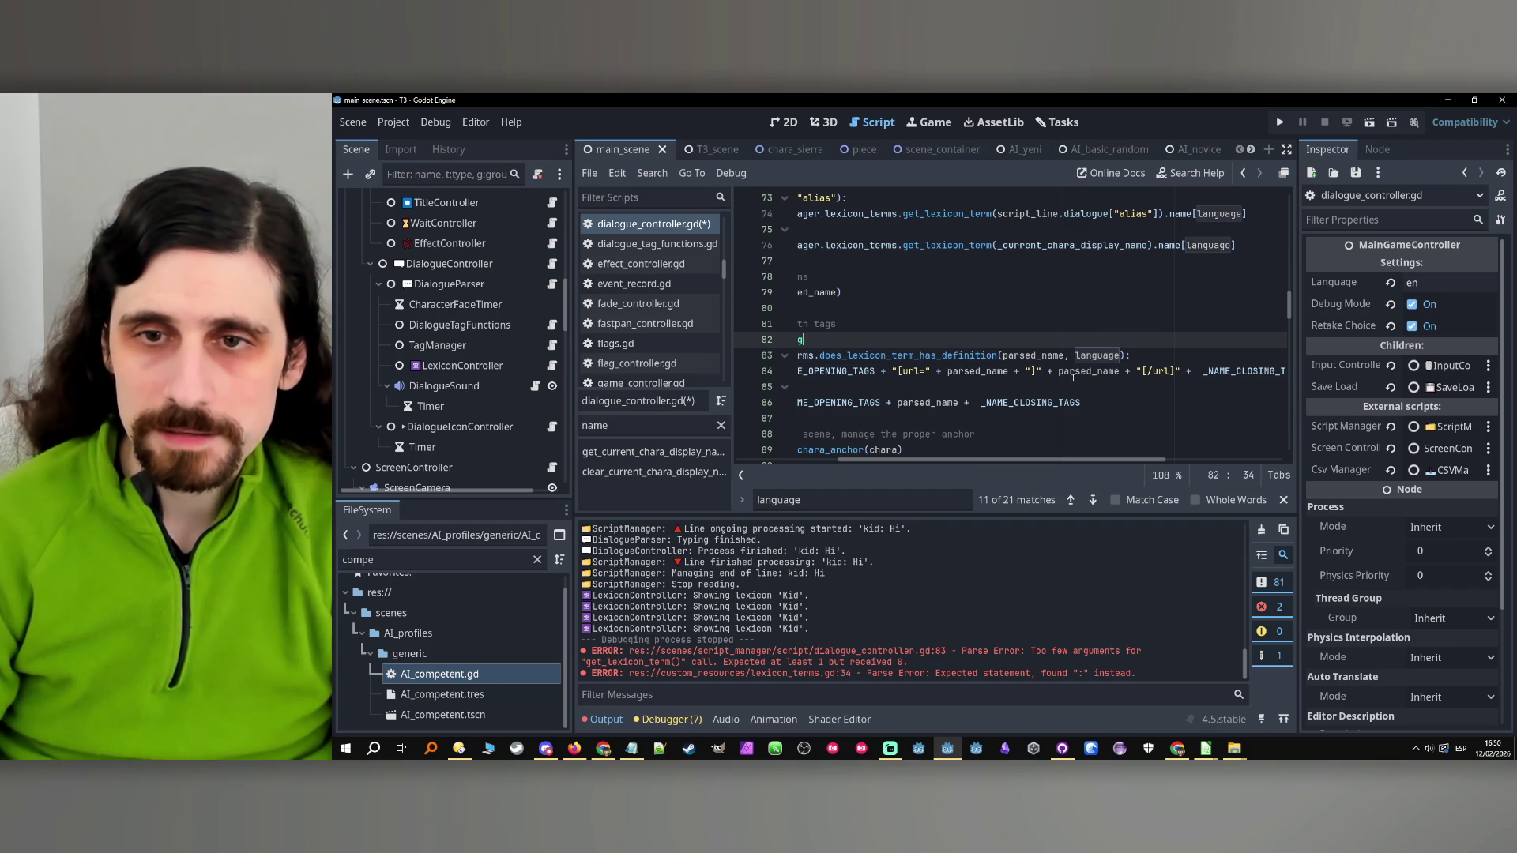
scroll(1081, 466, left, 3)
click(899, 389)
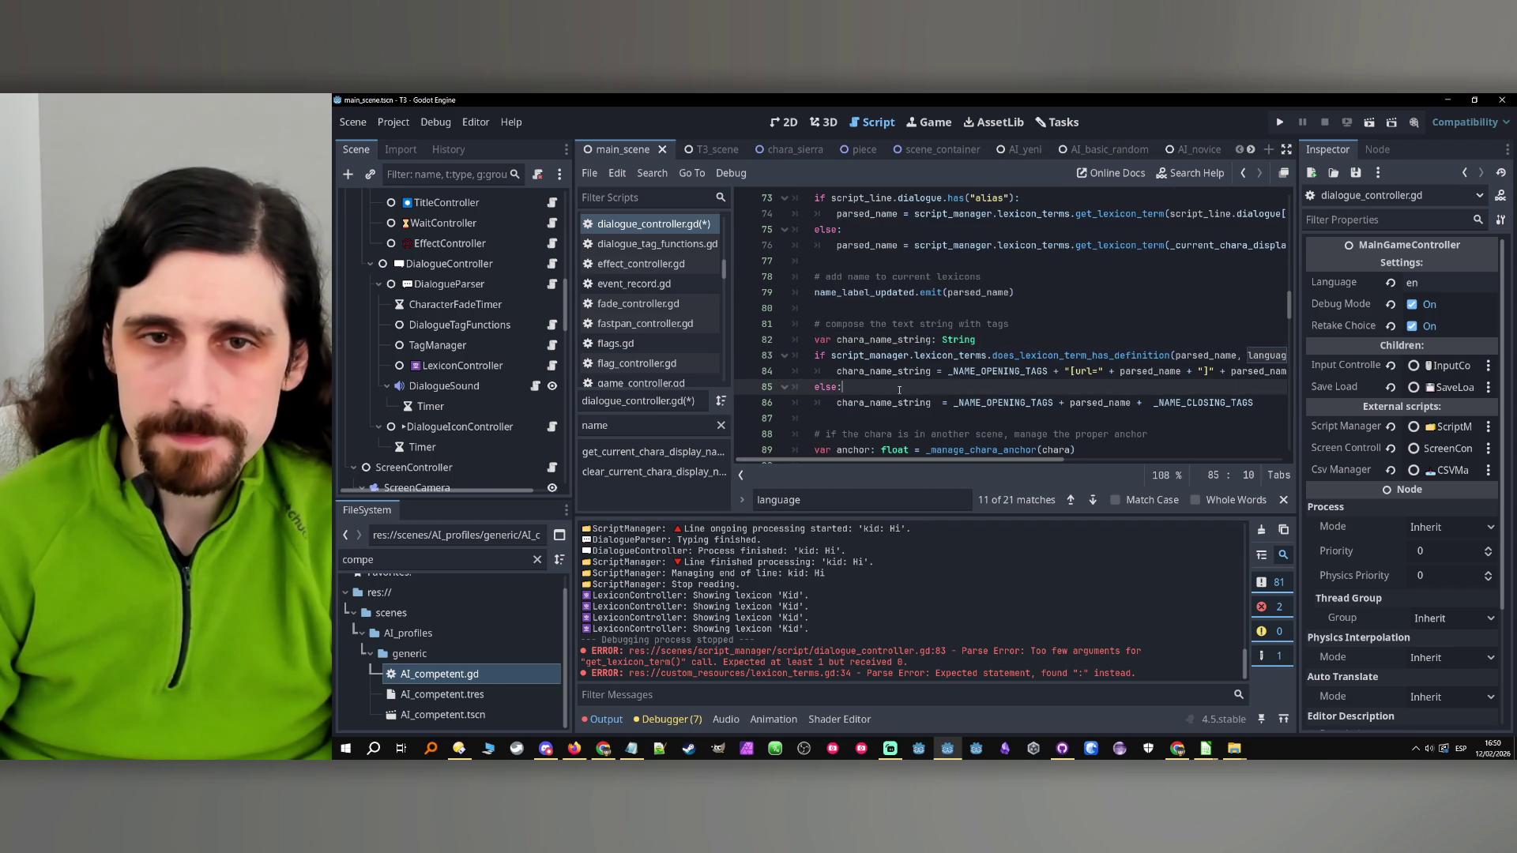
click(1032, 340)
key(Return)
text(# if the name doesn't ha)
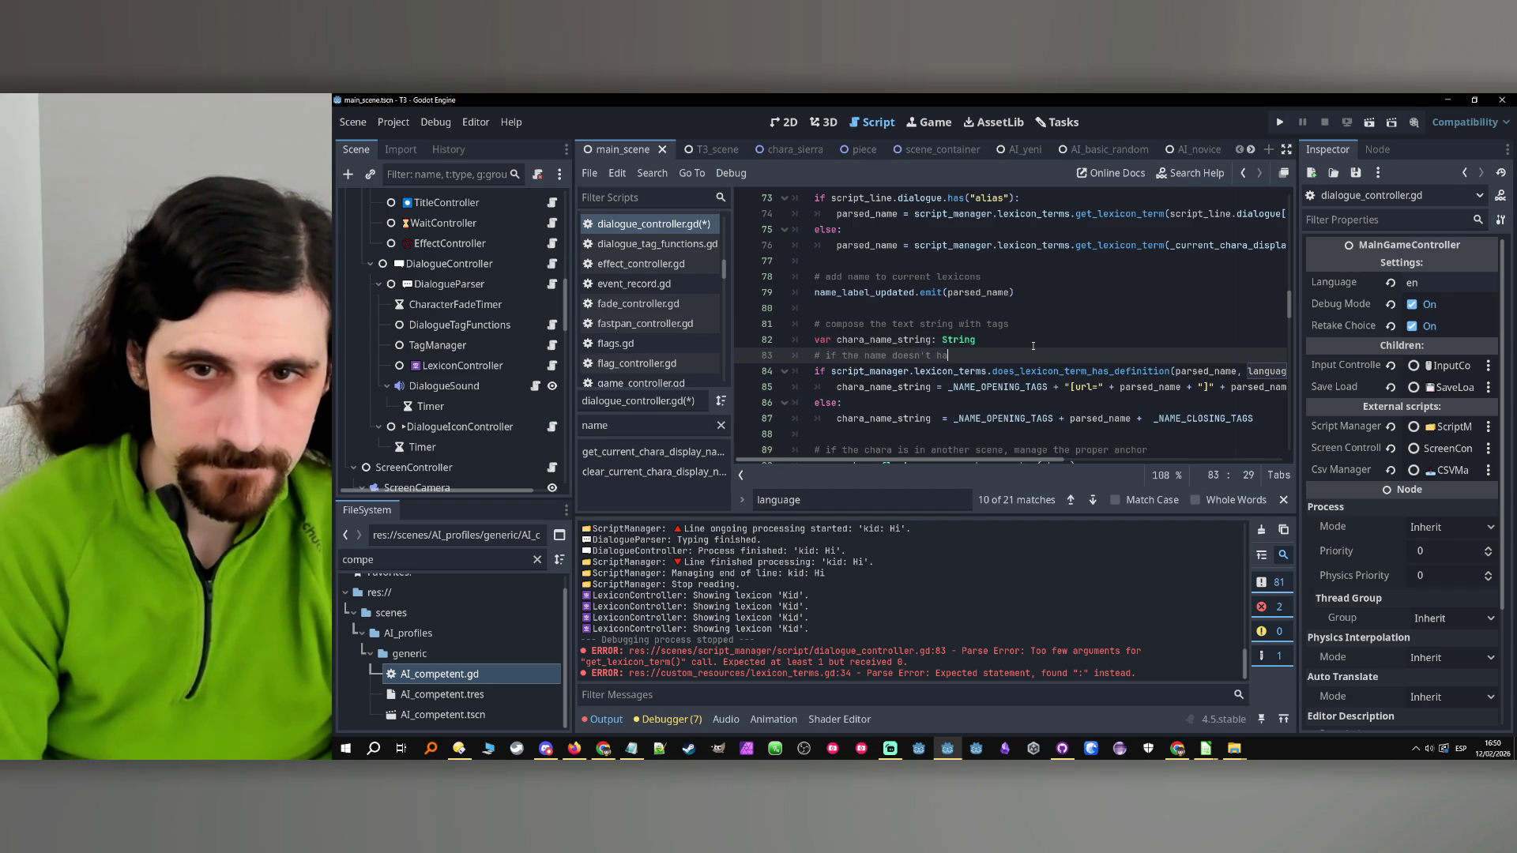
text(ve a definition, don't)
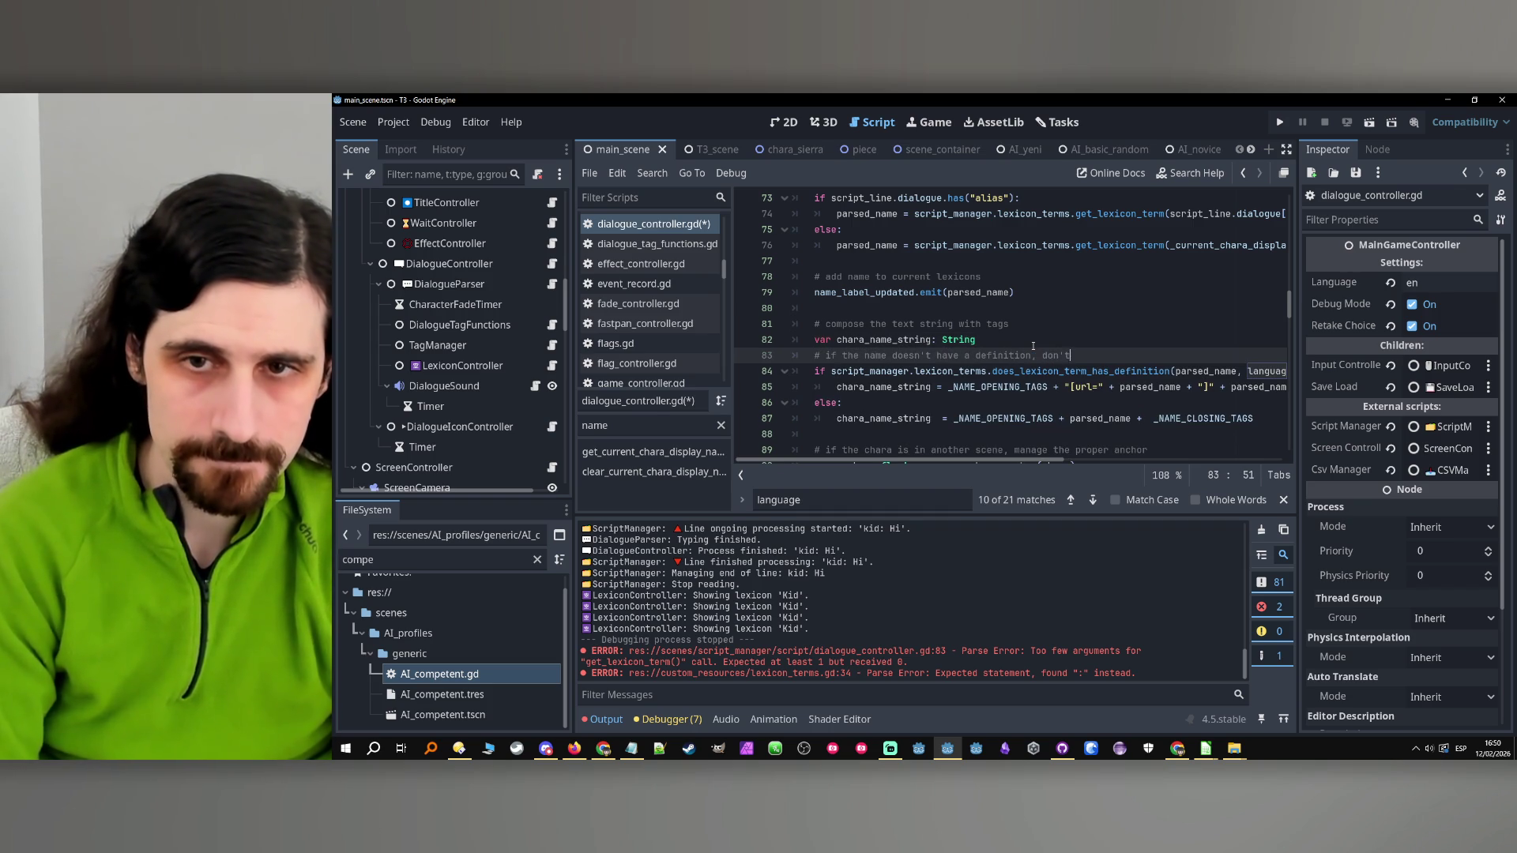
text( make it a link)
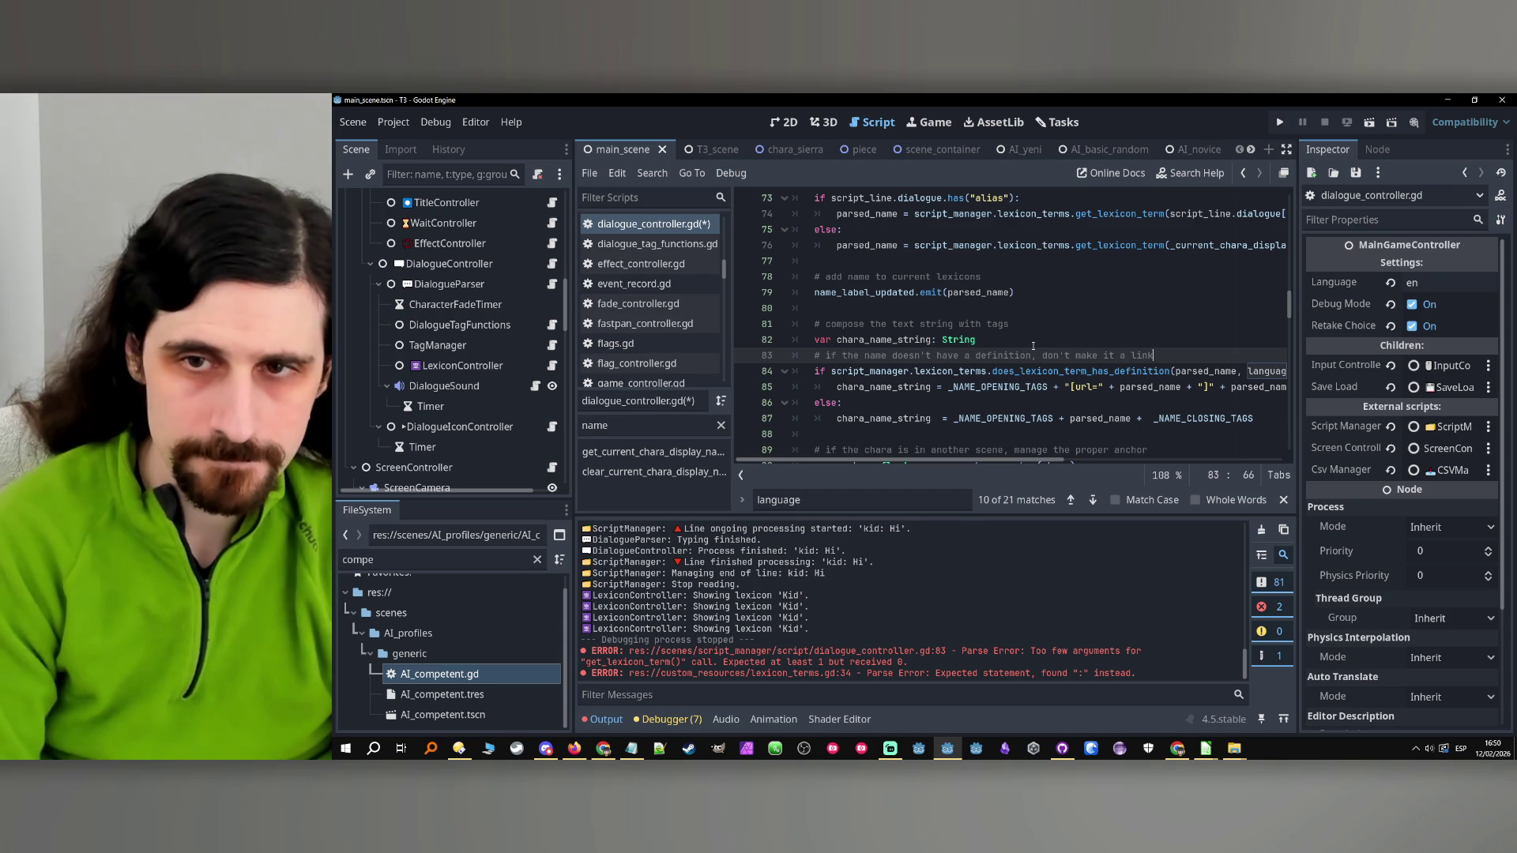
key(ctrl+s)
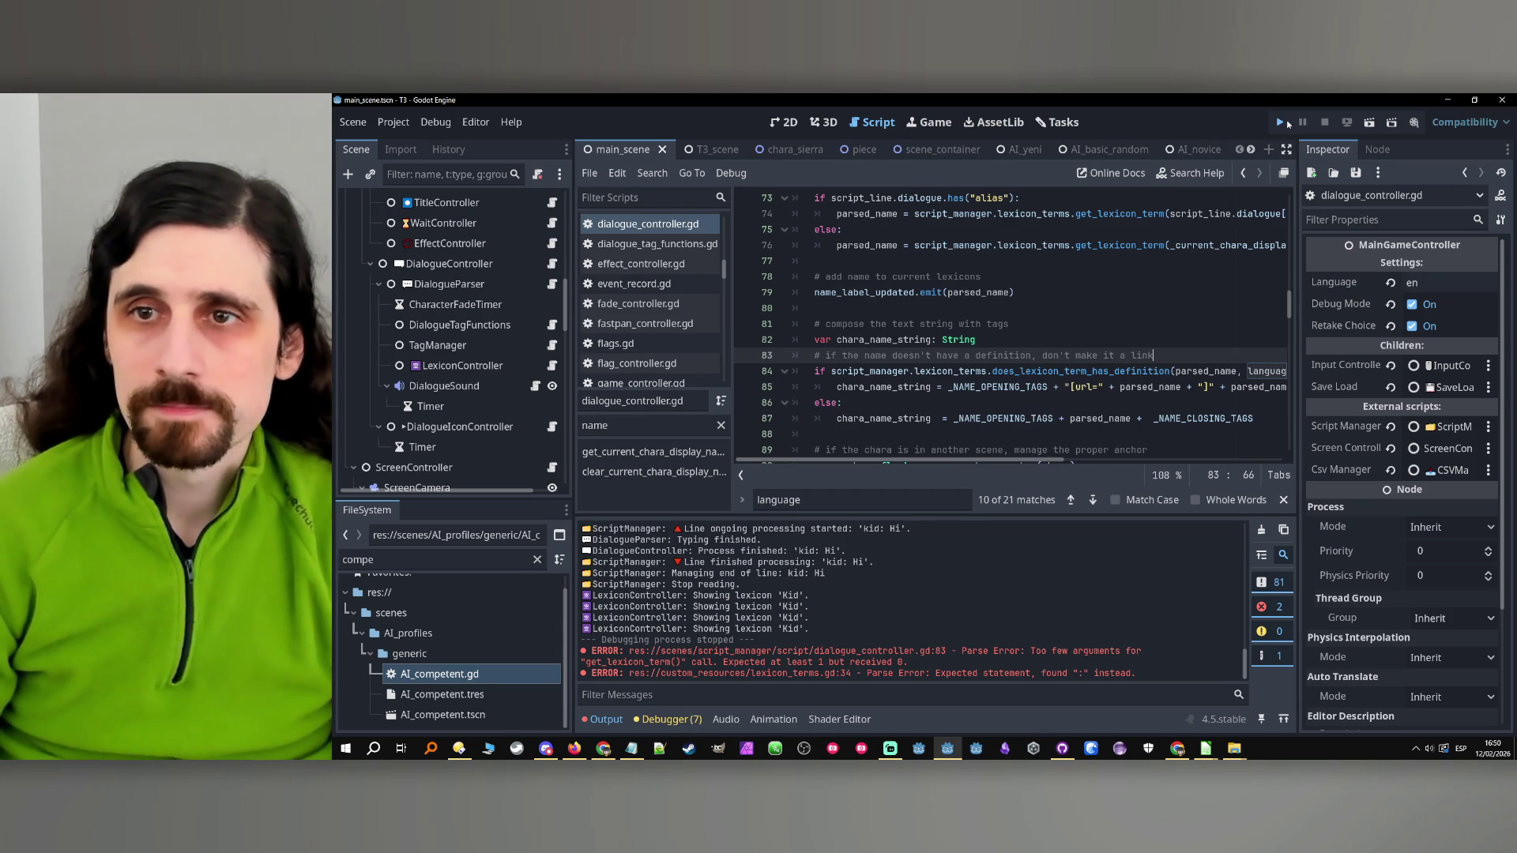
click(1281, 123)
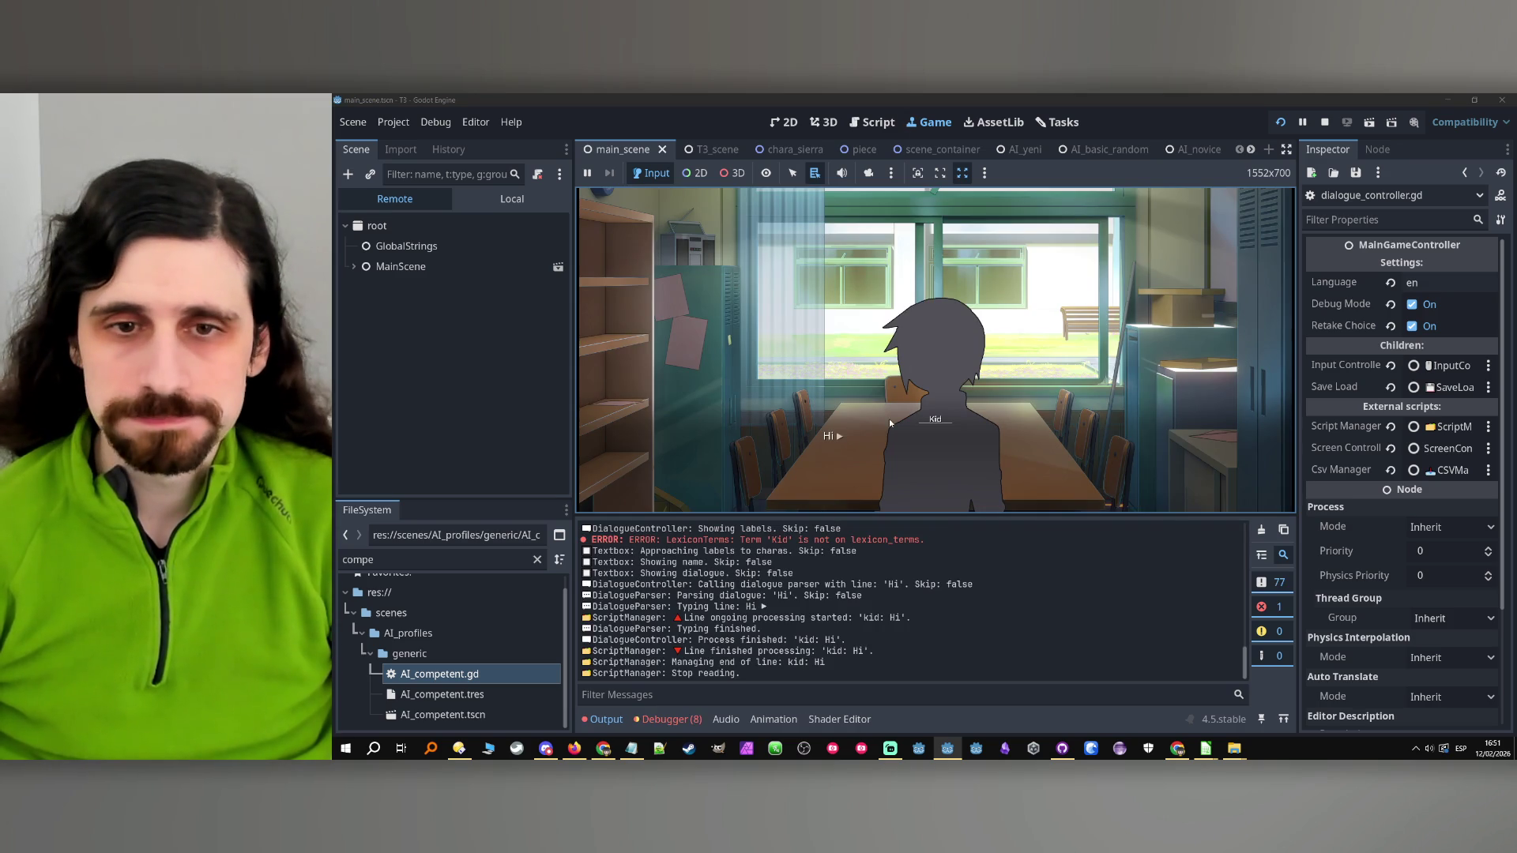
Select the Output error saying 'Kid' is not on lexicon_terms and stop the game
drag(740, 540, 940, 539)
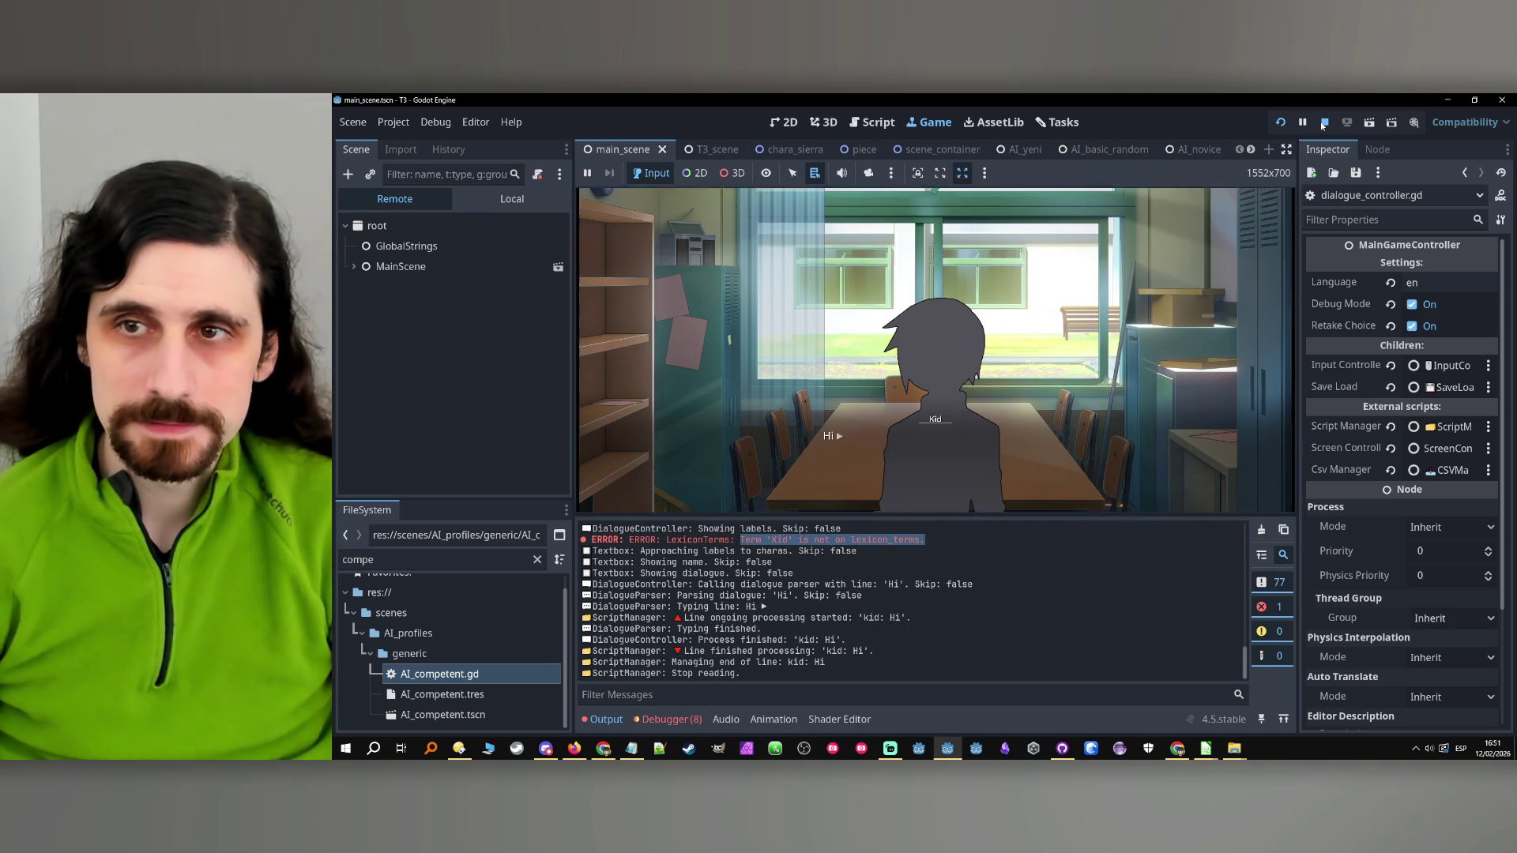
click(1324, 122)
drag(774, 531, 932, 533)
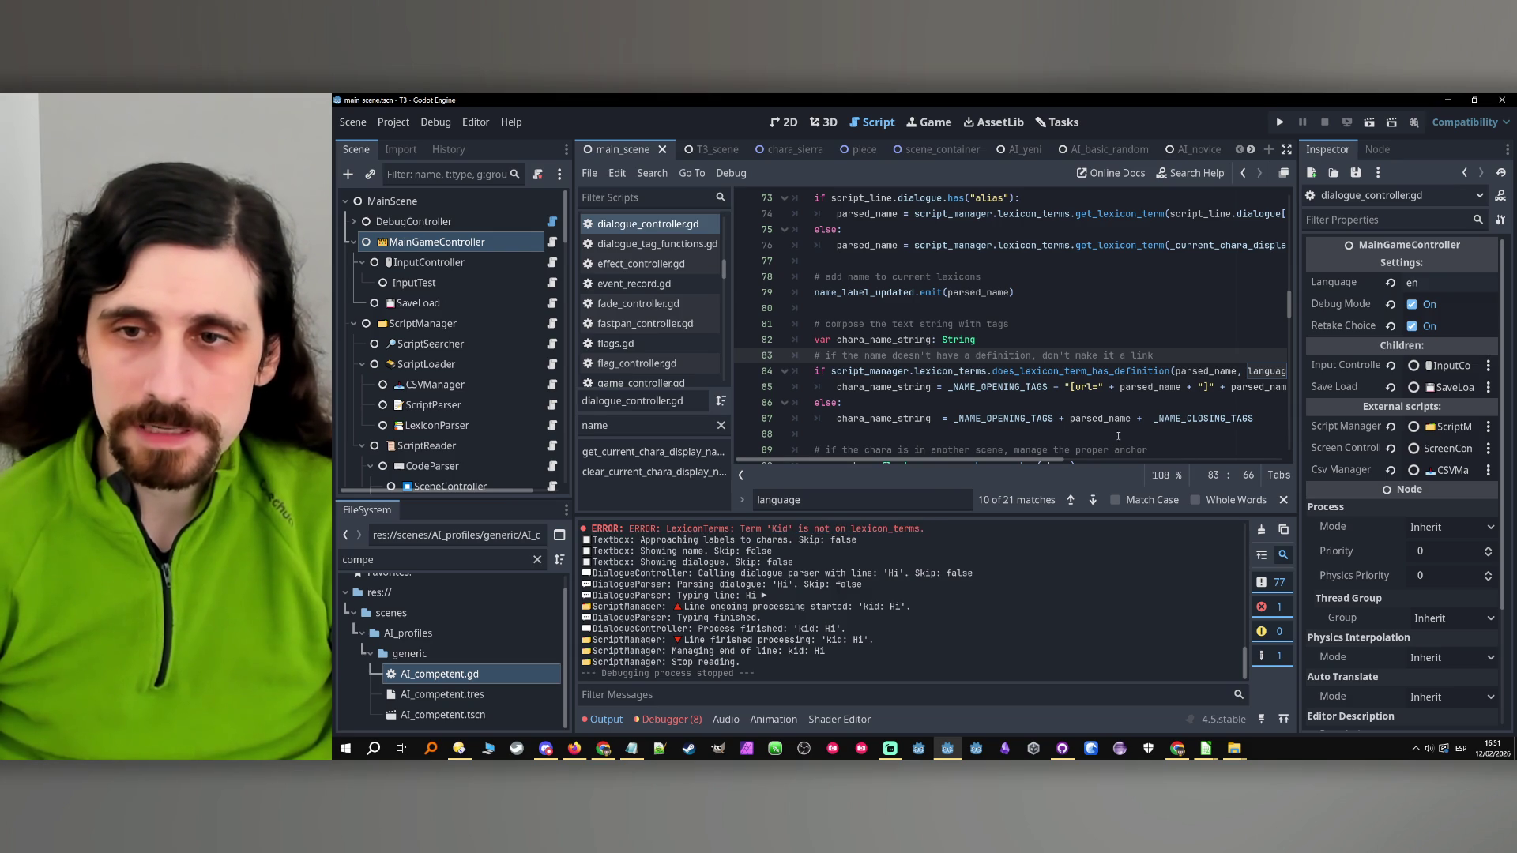
Inspect does_lexicon_term_has_definition and its code_name parameter, then return to dialogue_controller.gd
ctrl+click(1102, 374)
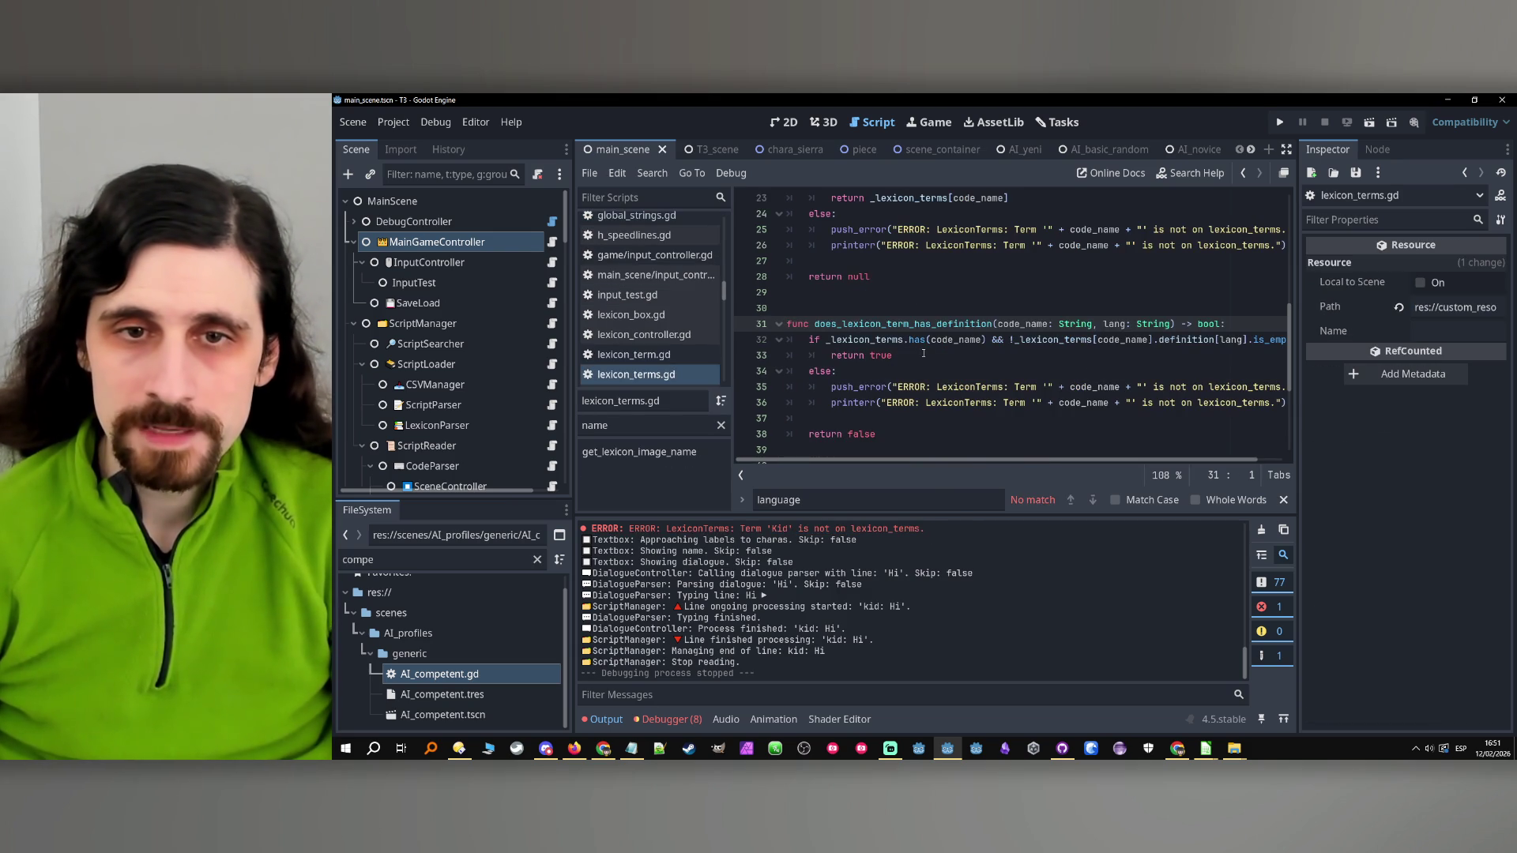
double_click(891, 341)
double_click(1023, 324)
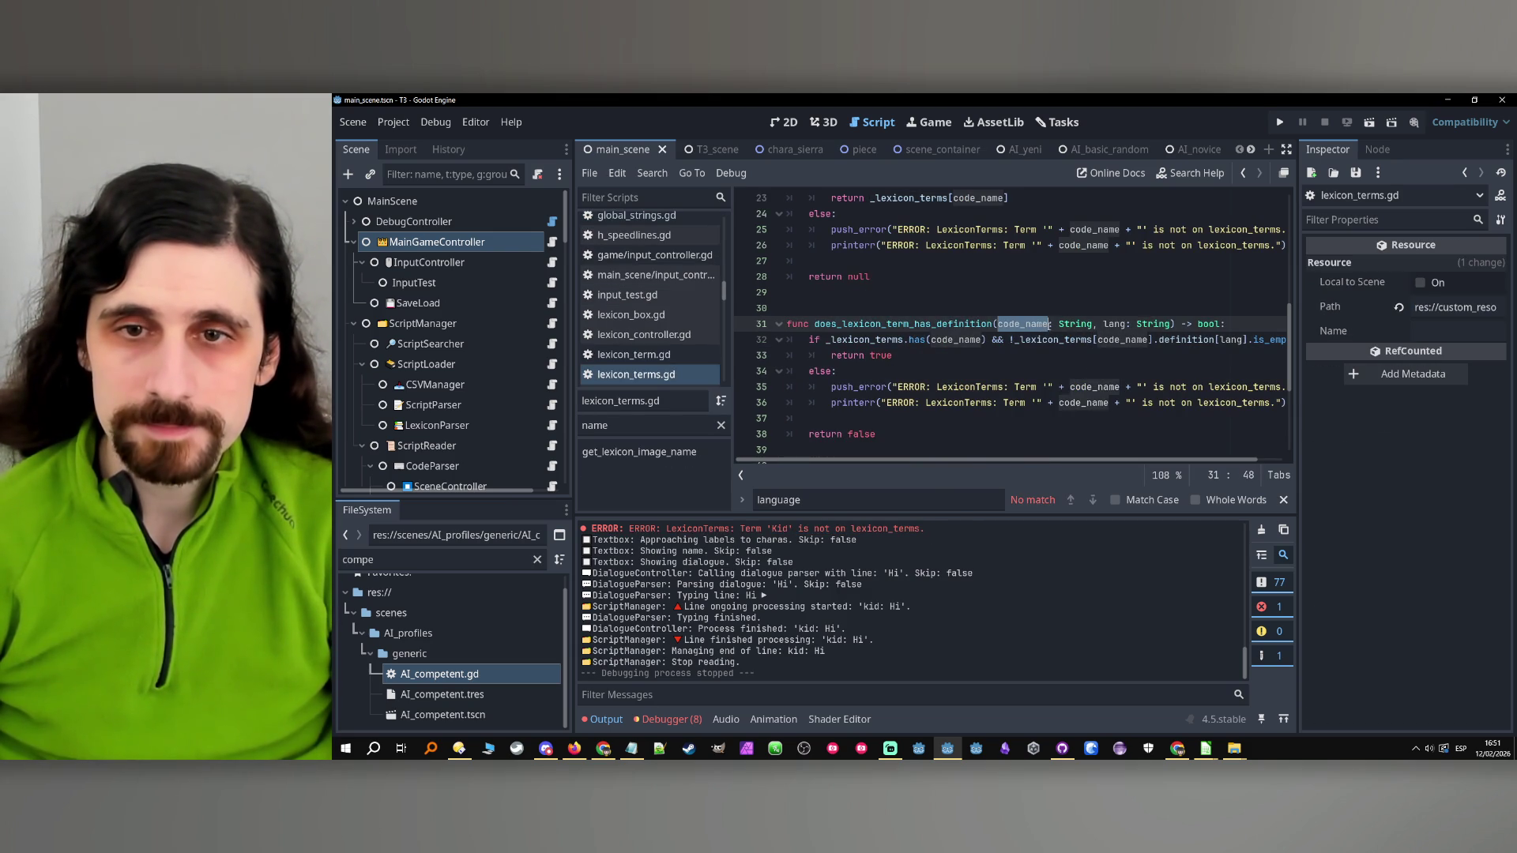
scroll(1092, 350, up, 4)
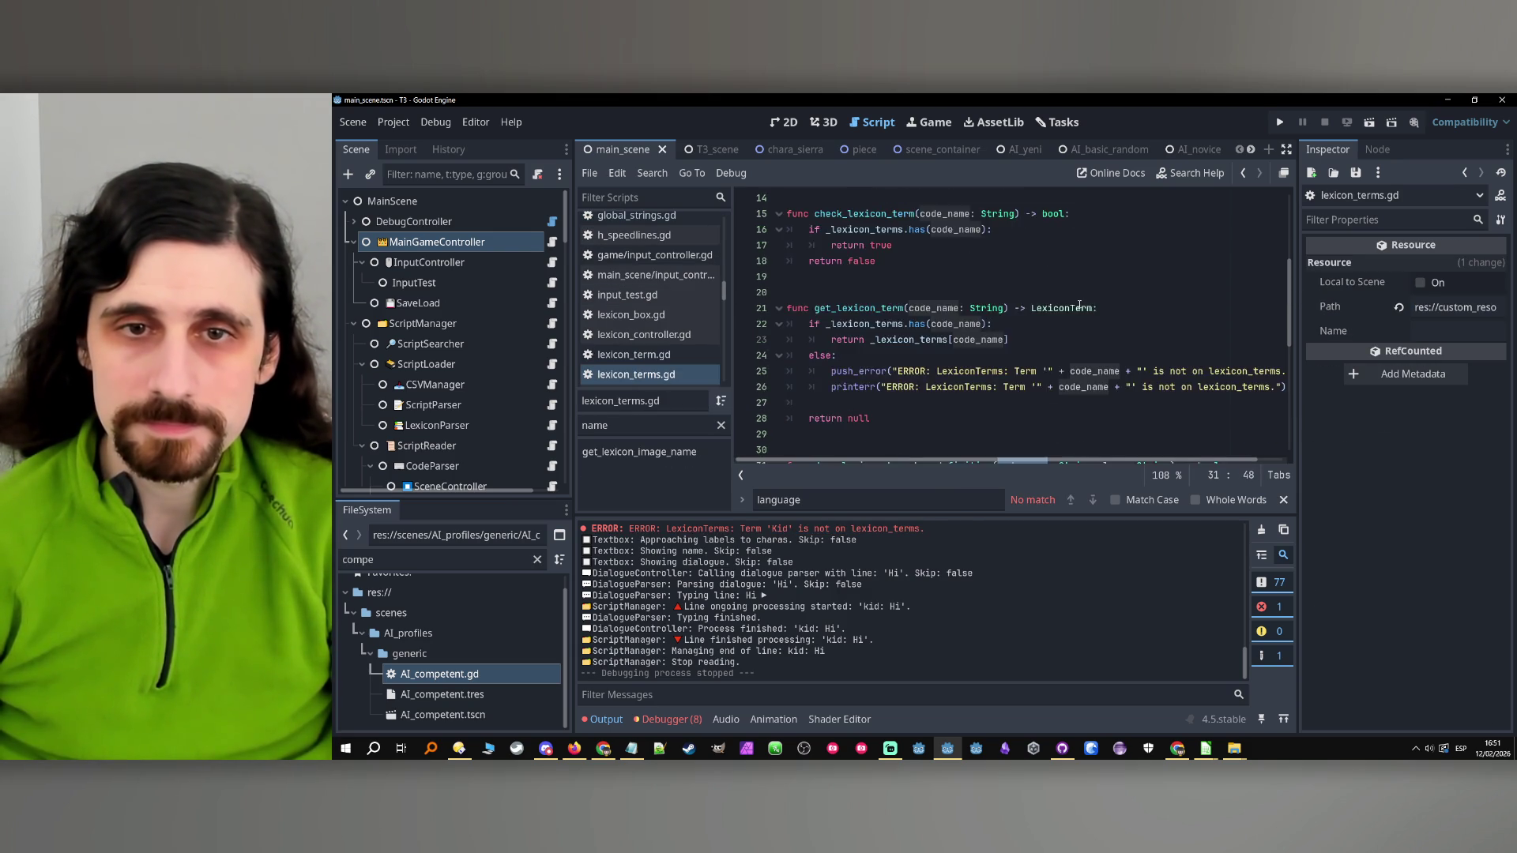
scroll(1145, 379, down, 2)
click(1249, 419)
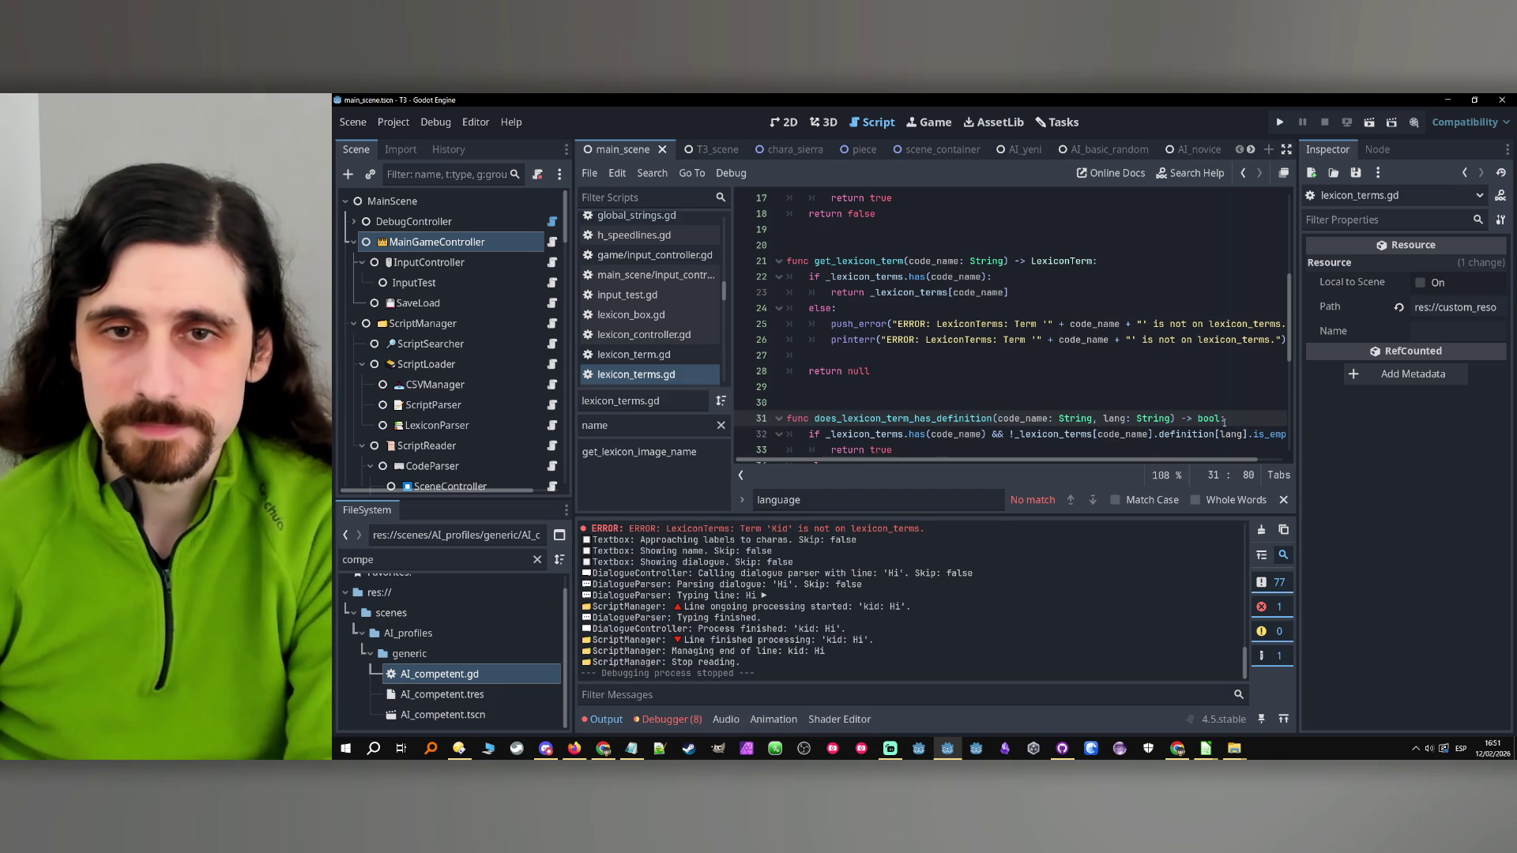
click(1242, 173)
click(1241, 173)
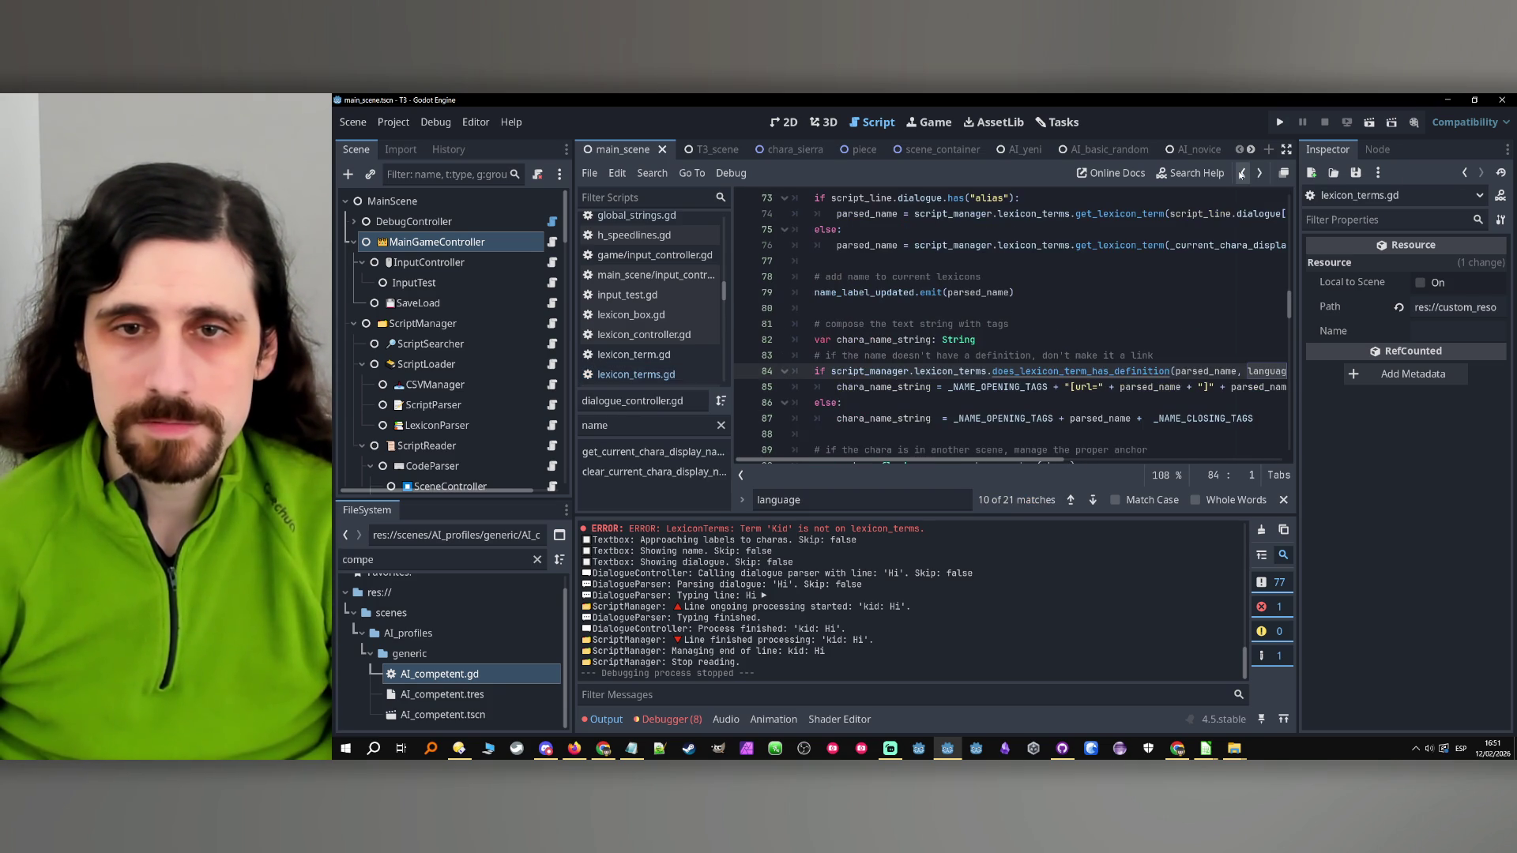
Trace the uses of parsed_name in _show_labels, including its declaration on line 72
scroll(1045, 369, up, 2)
scroll(1045, 369, up, 3)
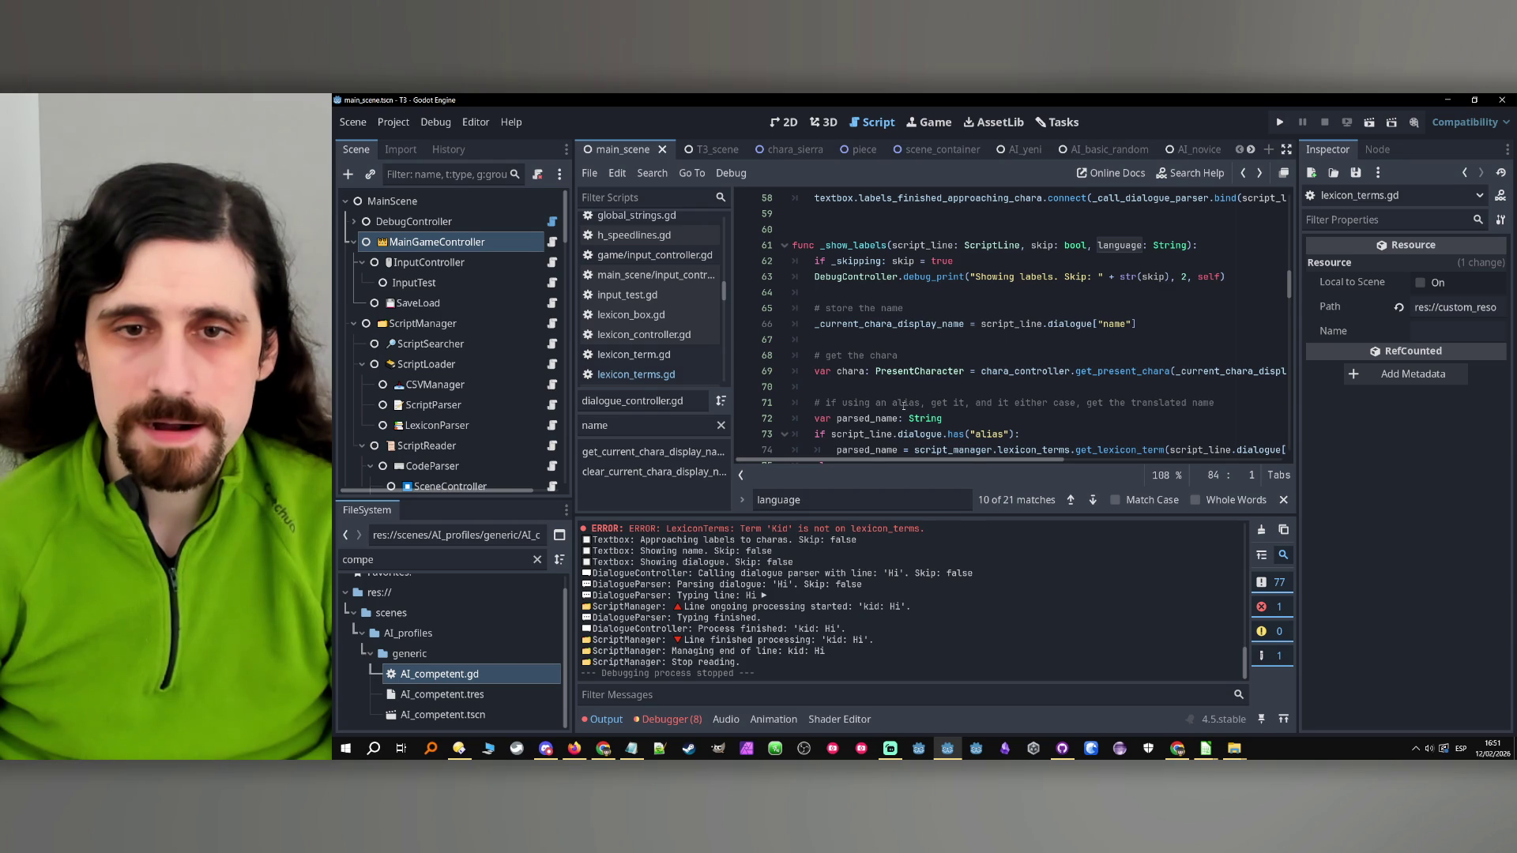
scroll(908, 403, down, 2)
mouse_move(1011, 459)
mouse_down()
mouse_move(1200, 460)
mouse_move(835, 465)
mouse_up()
double_click(866, 355)
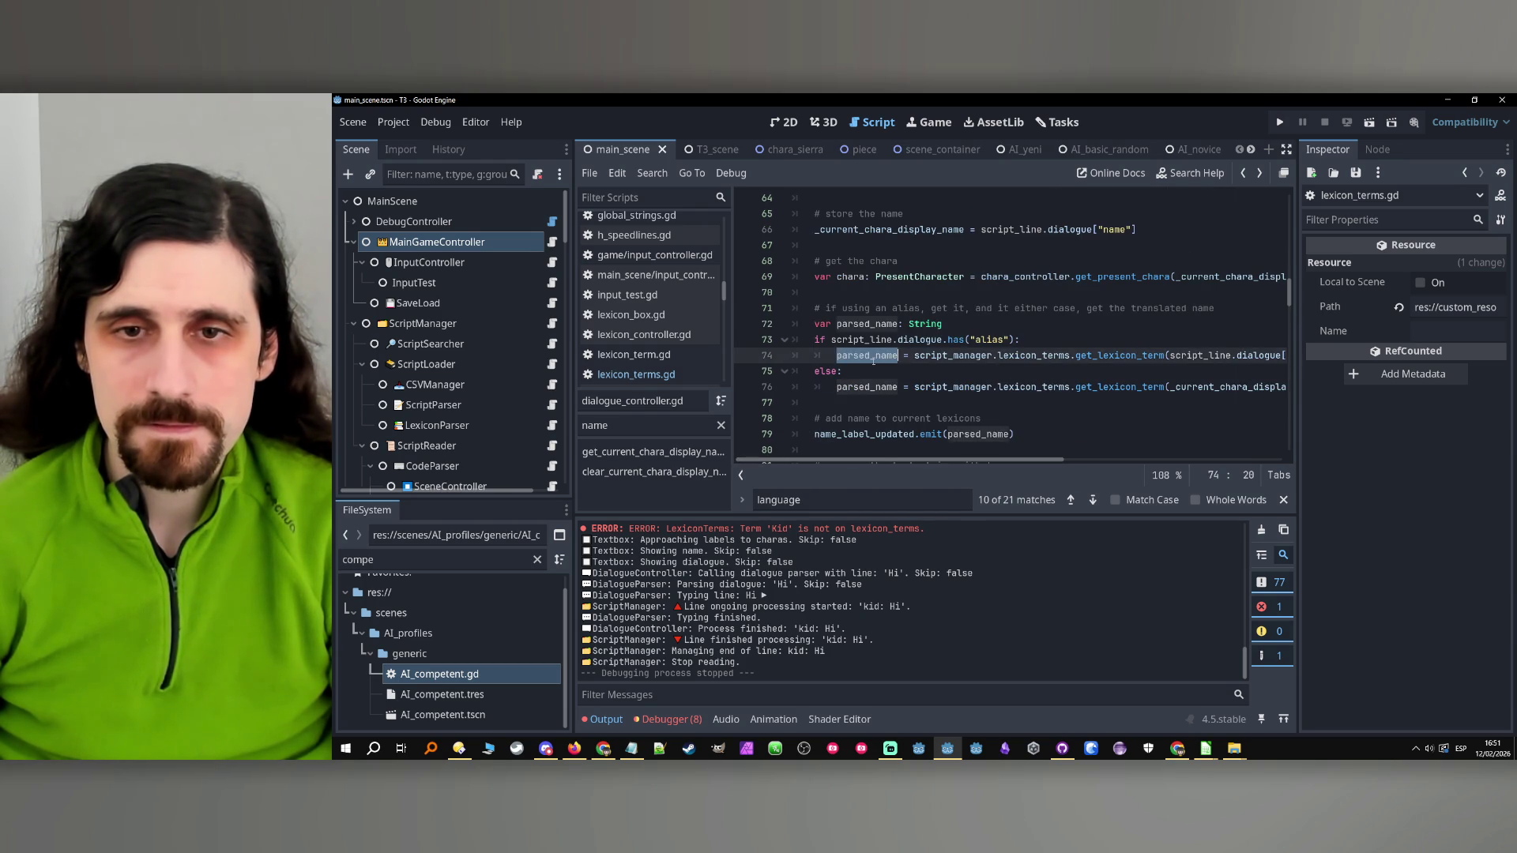
scroll(907, 372, down, 1)
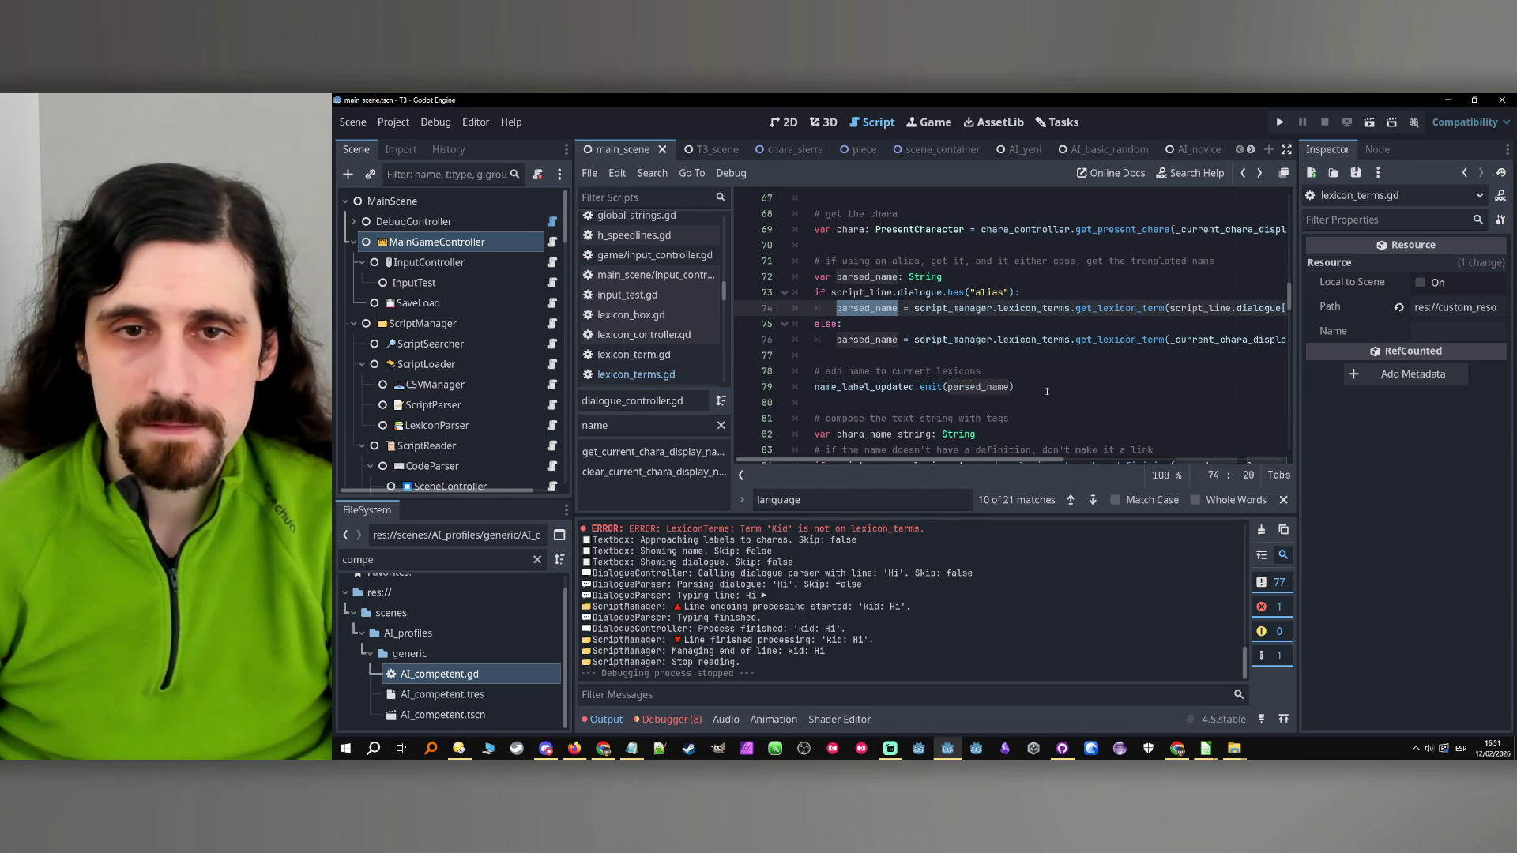
scroll(1046, 391, up, 2)
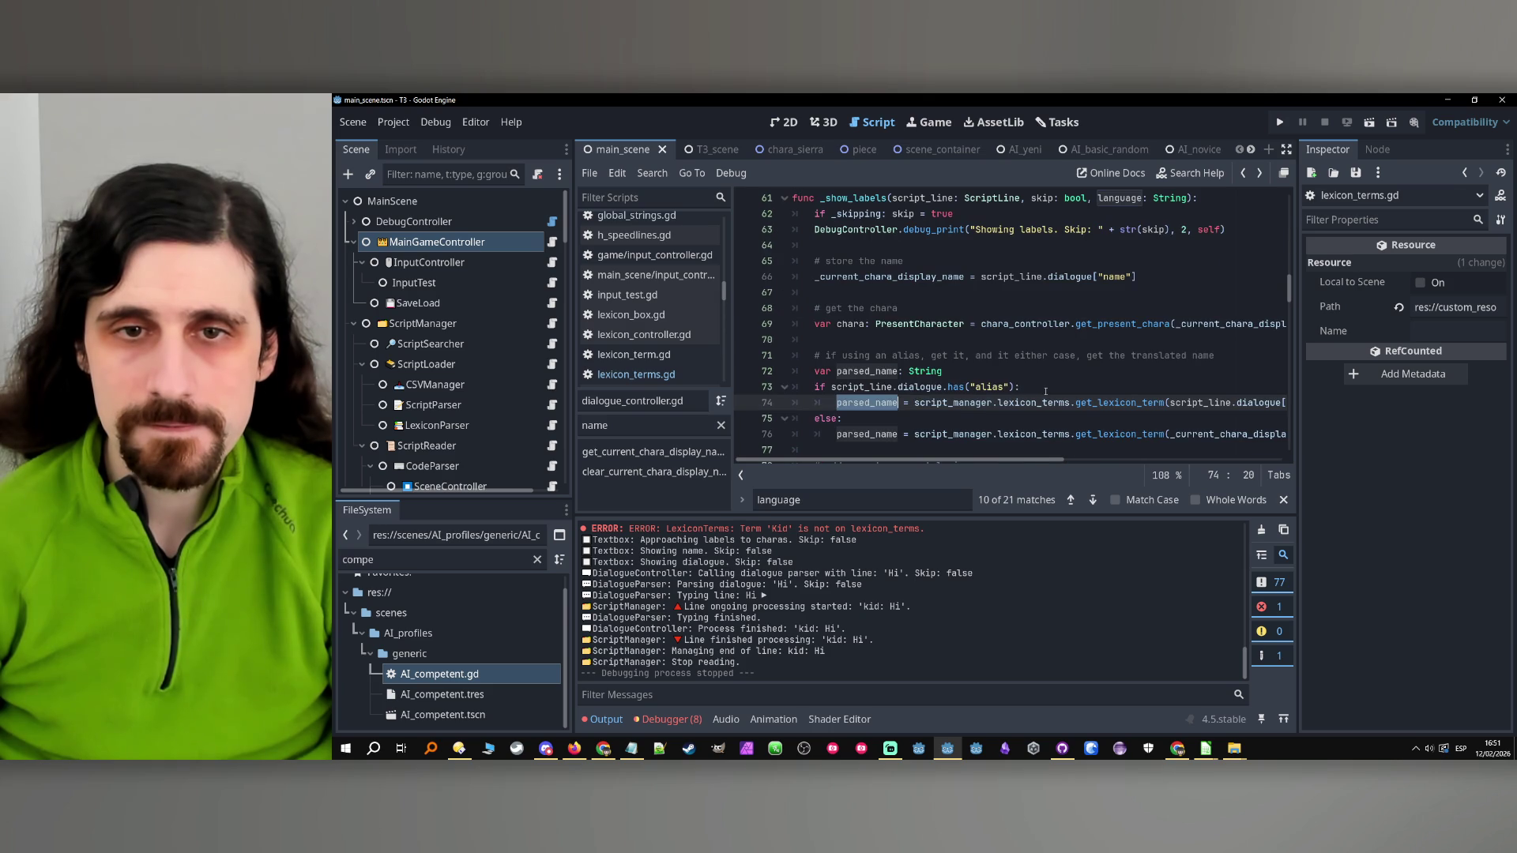
double_click(866, 372)
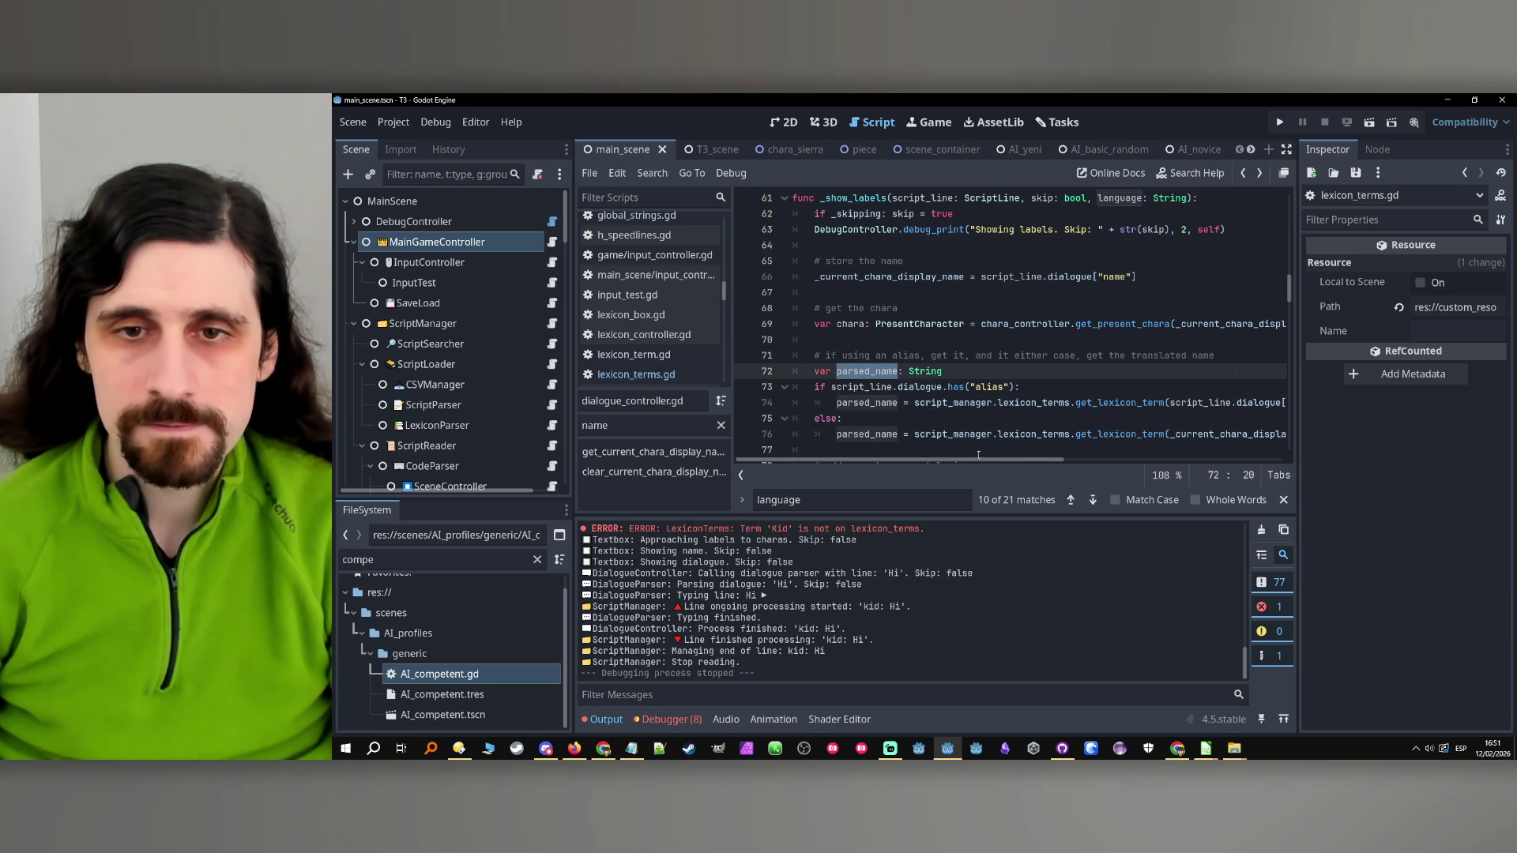
scroll(970, 410, up, 2)
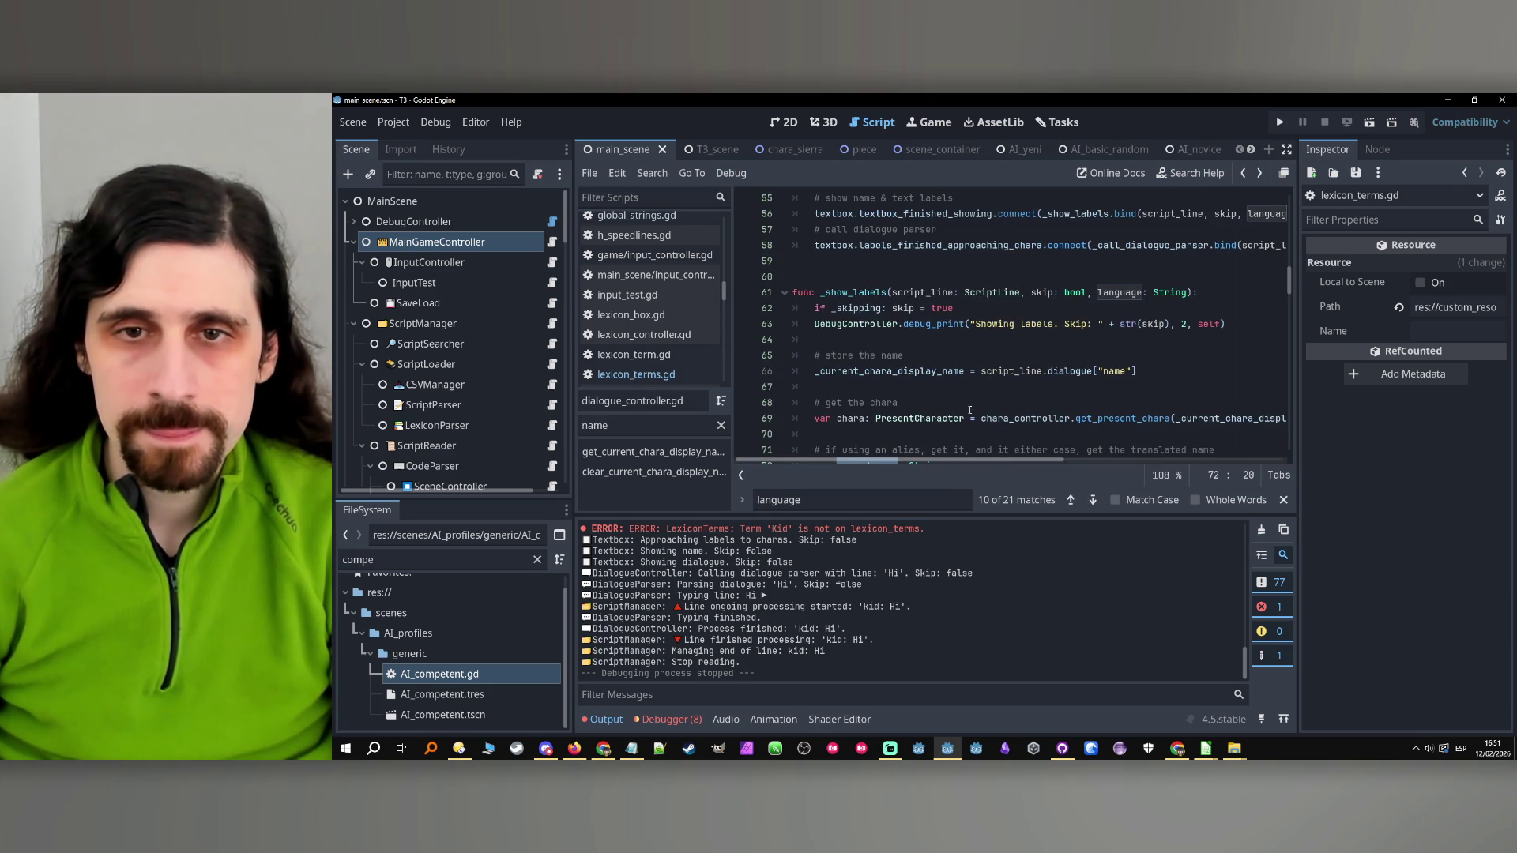
scroll(971, 410, down, 1)
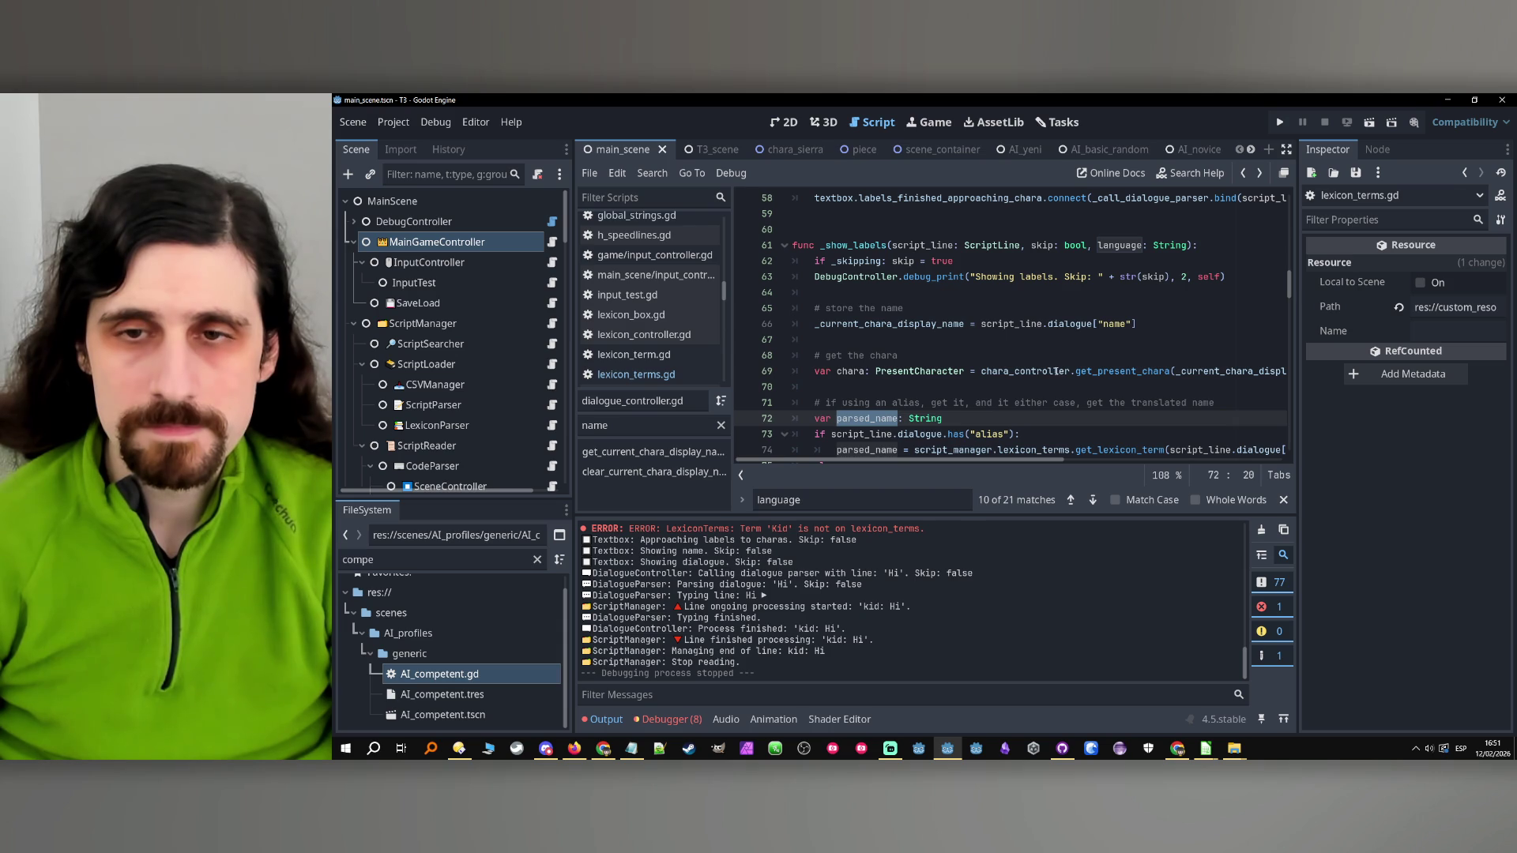
scroll(1021, 385, down, 1)
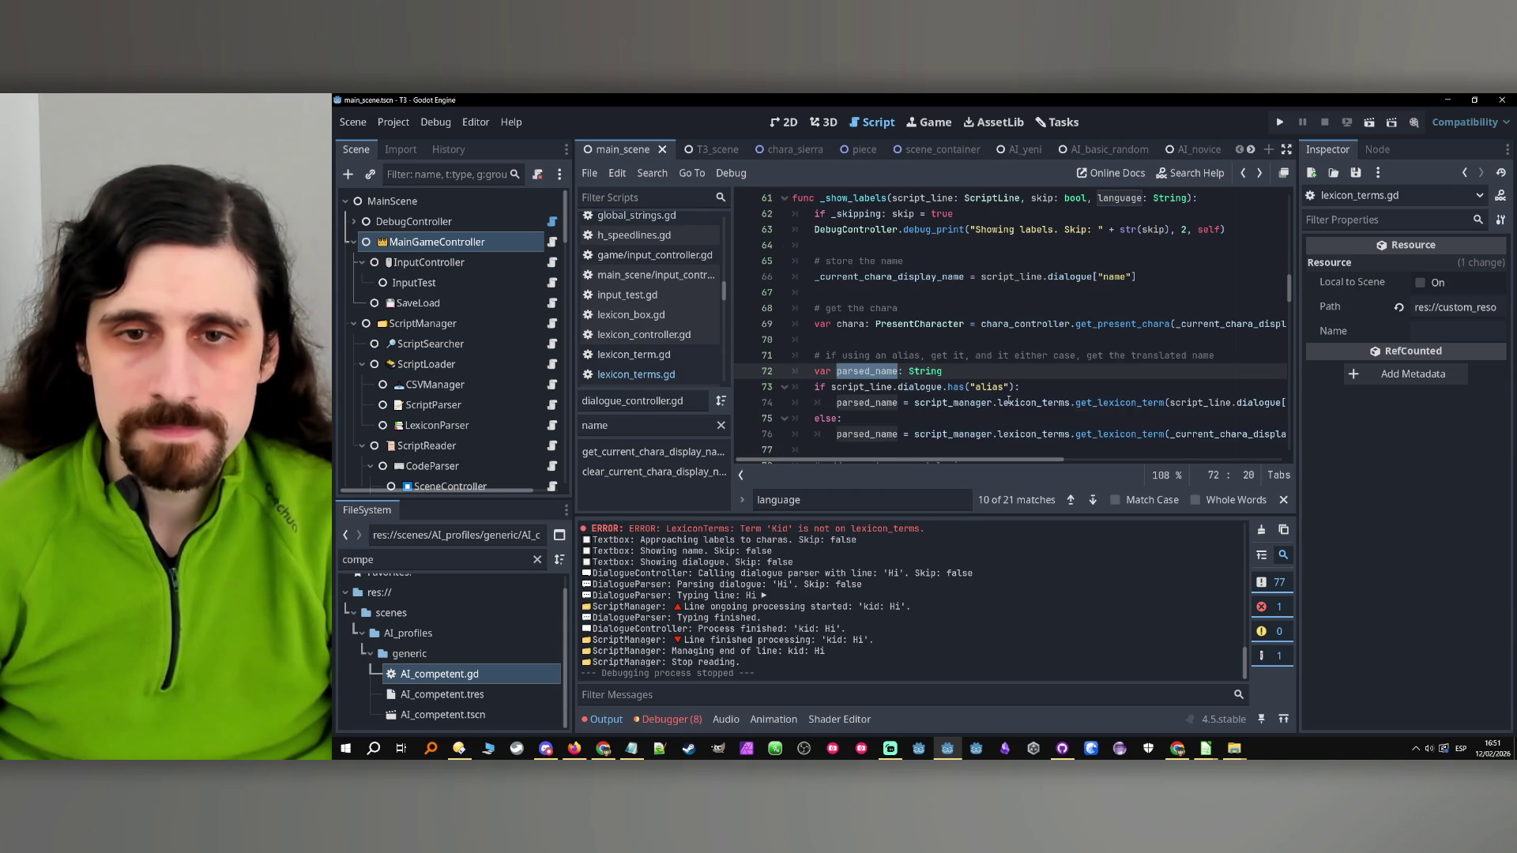
scroll(1009, 401, down, 1)
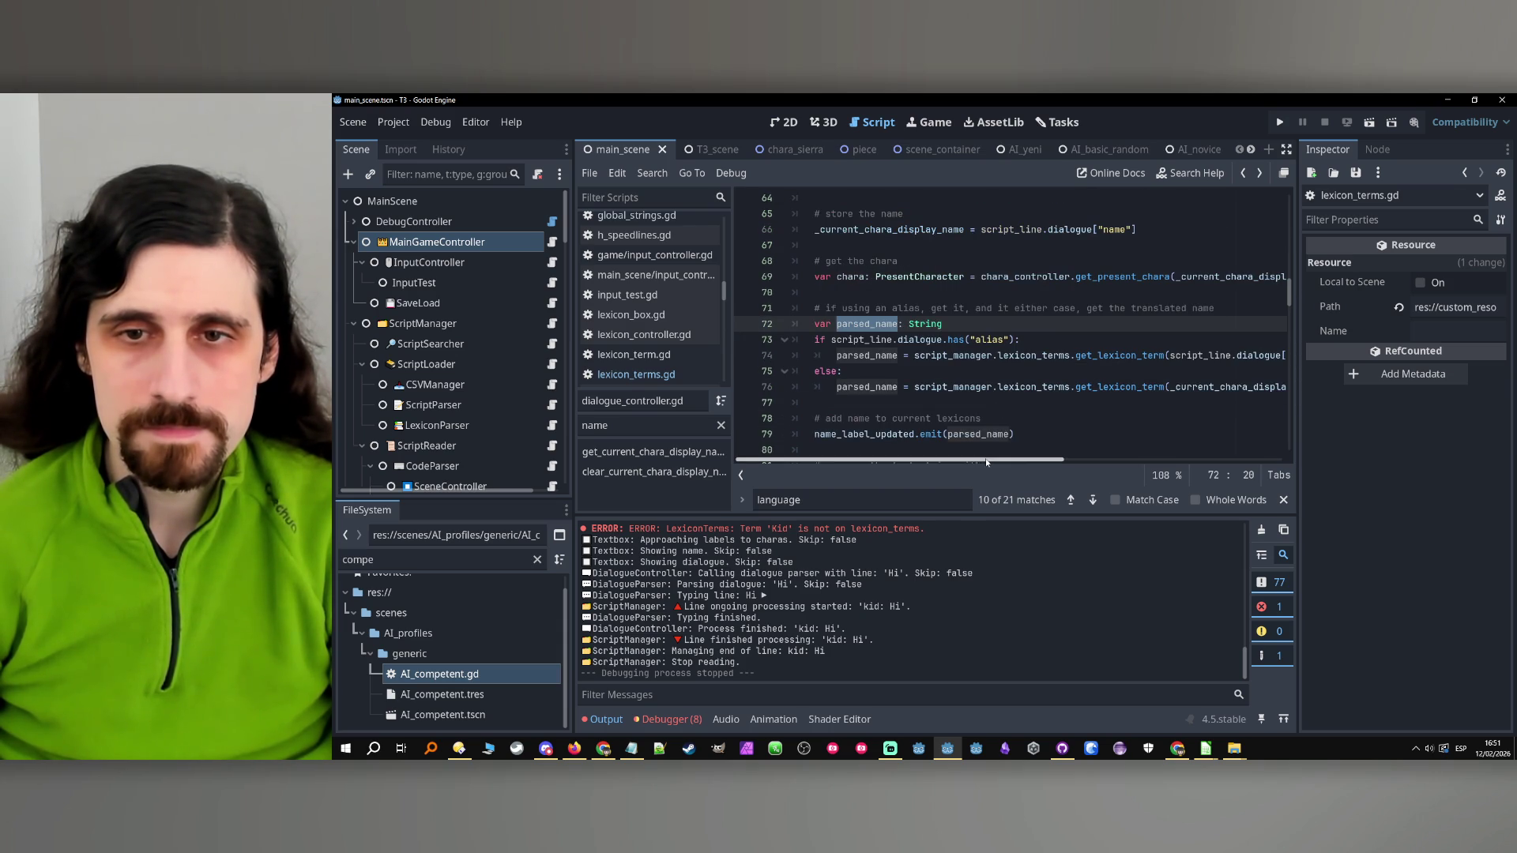
mouse_move(840, 464)
mouse_down()
mouse_move(1098, 463)
mouse_move(800, 469)
mouse_up()
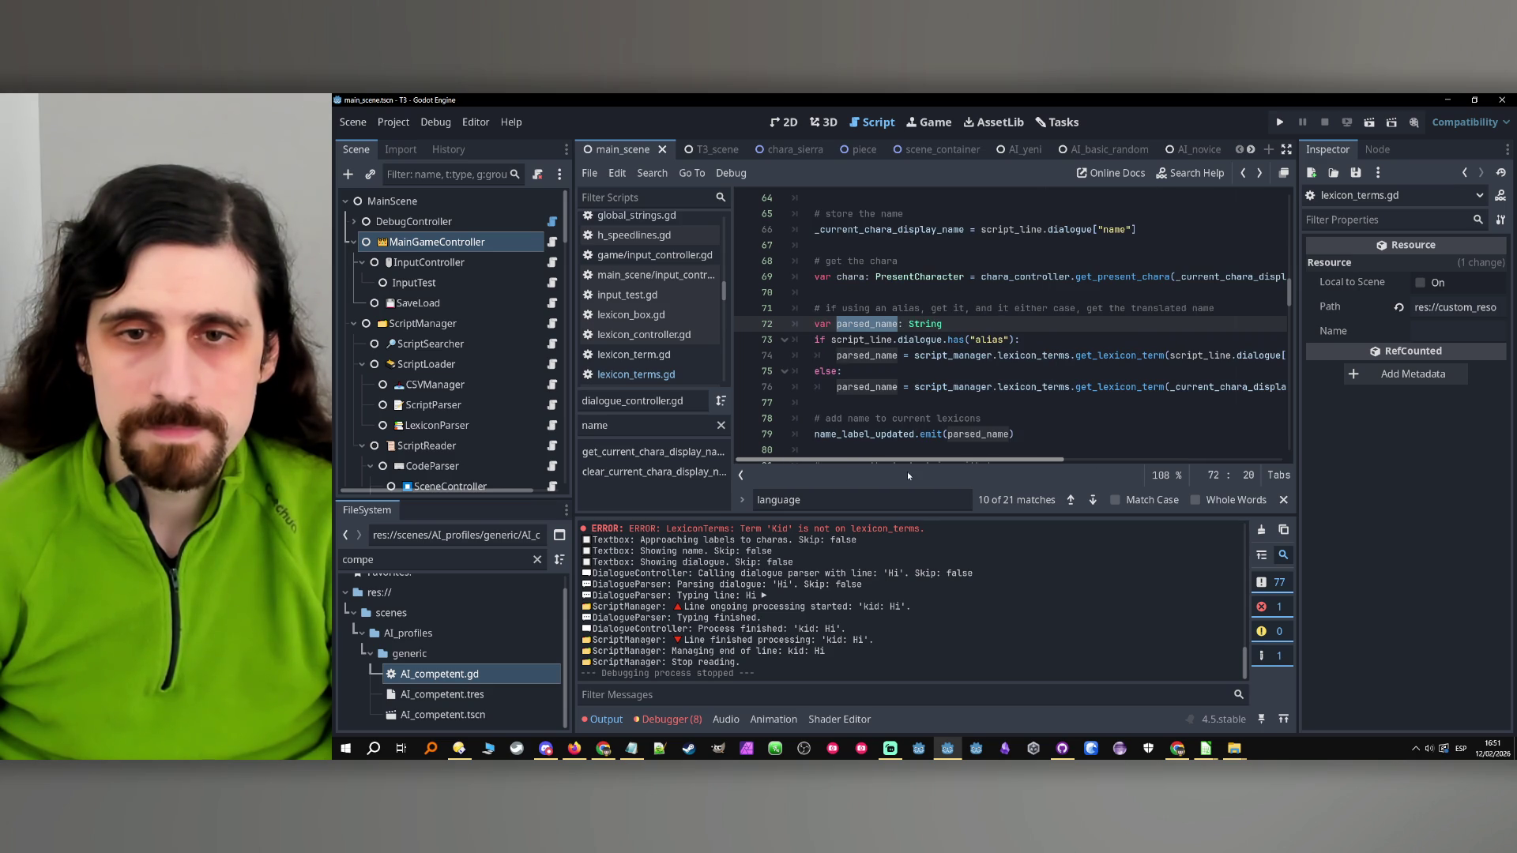
scroll(959, 473, right, 2)
scroll(964, 442, left, 2)
scroll(964, 443, down, 1)
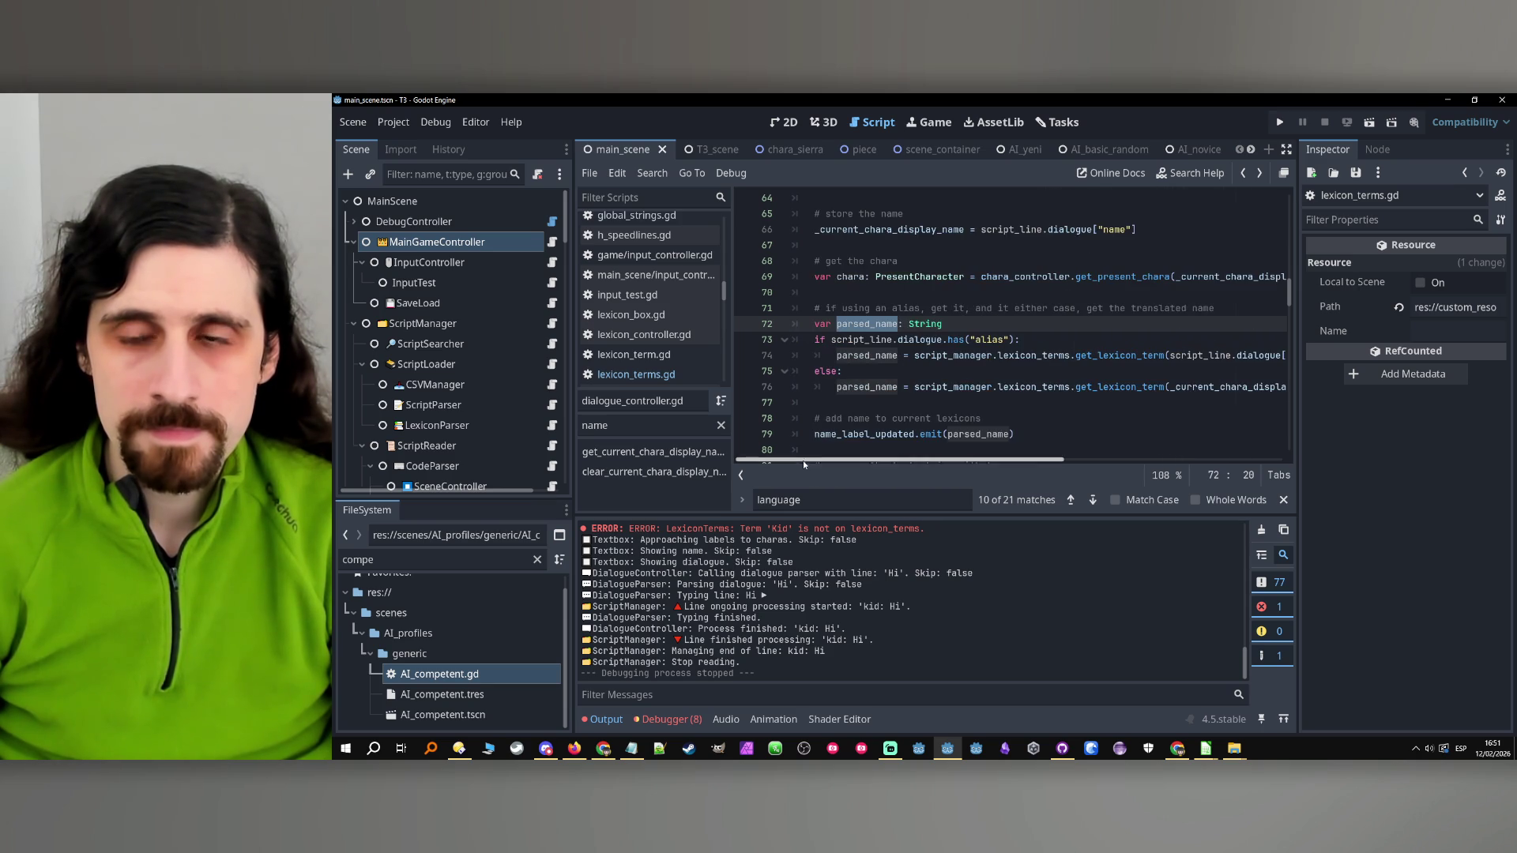
scroll(970, 421, down, 1)
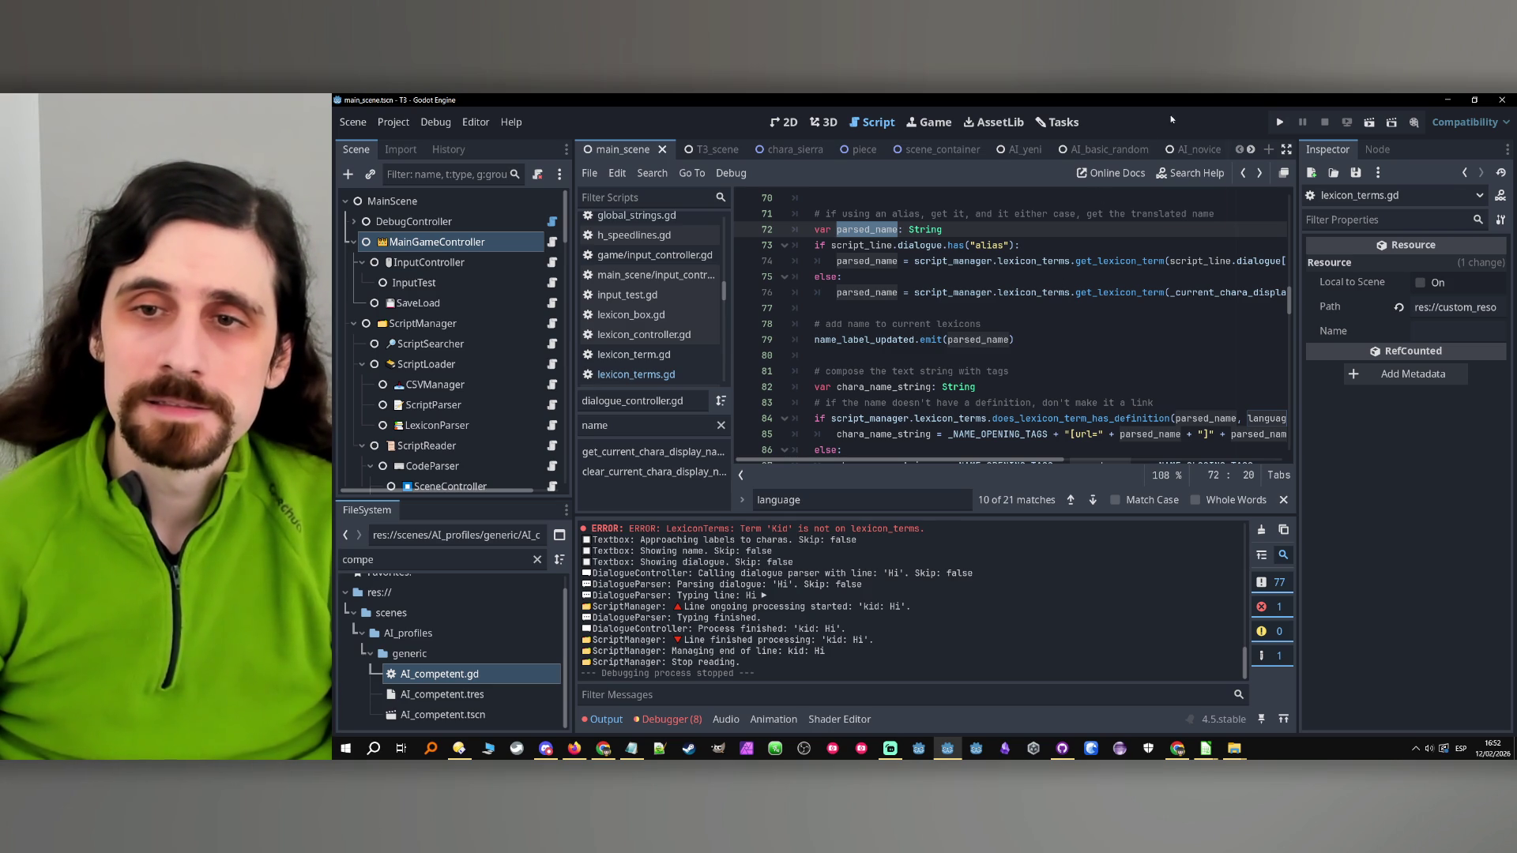
Check the get_lexicon_term call on line 76, then set a breakpoint on line 72
click(1109, 292)
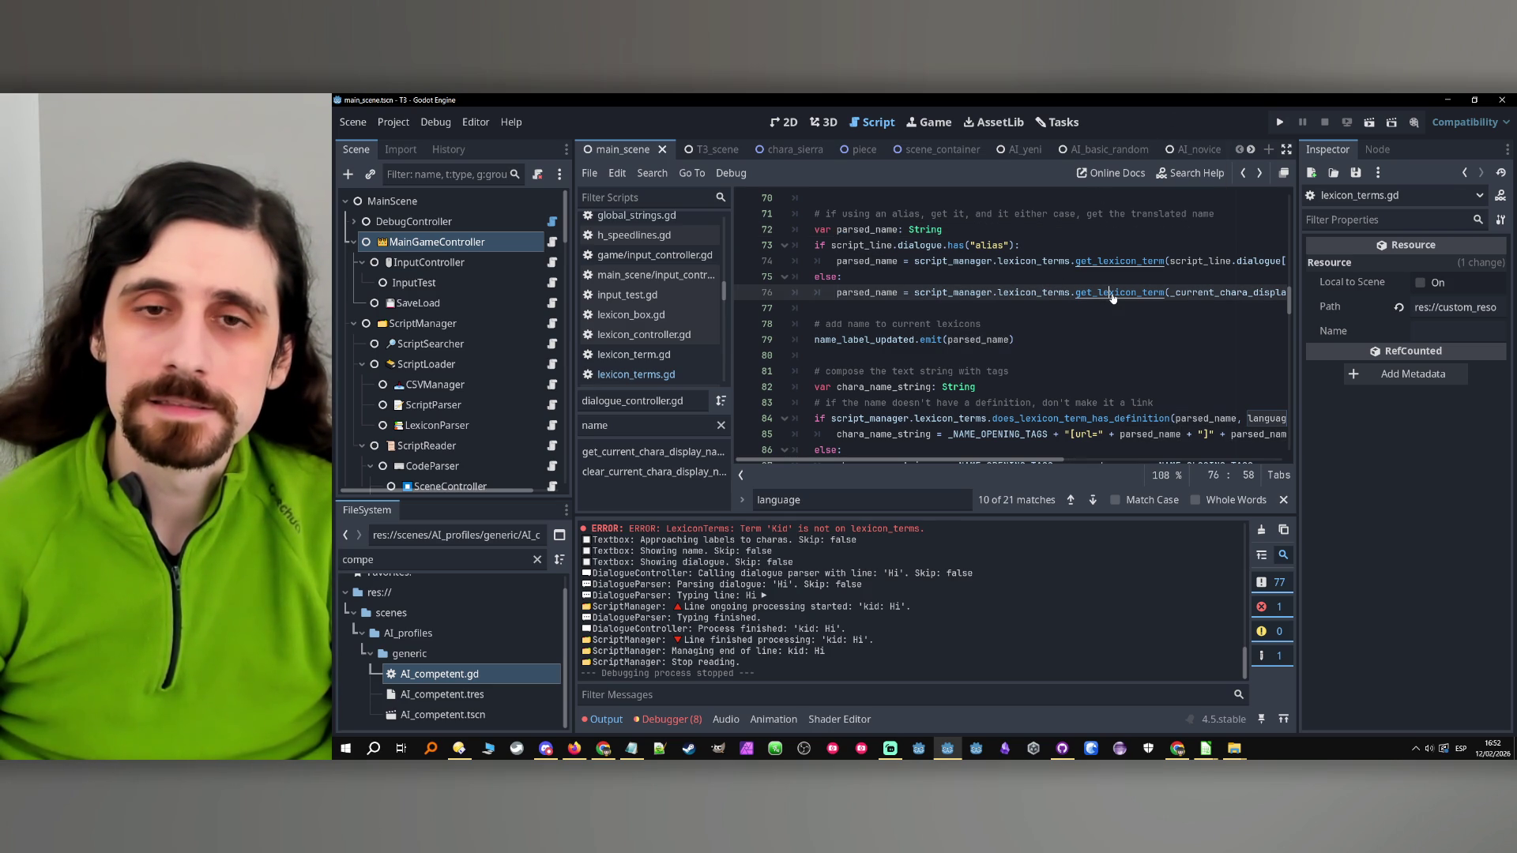
click(1063, 334)
click(1064, 325)
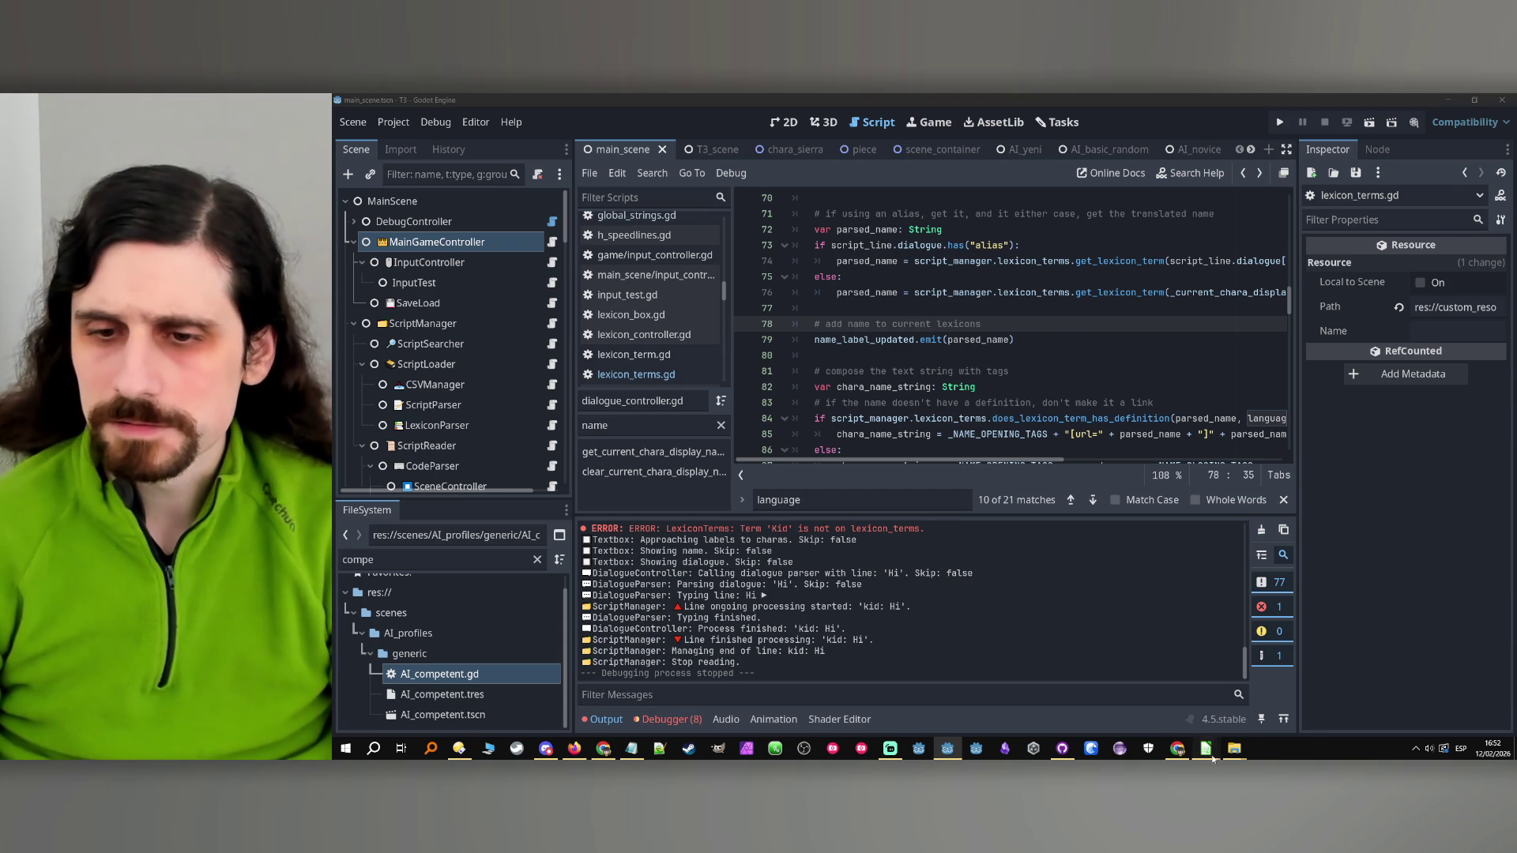
mouse_move(1206, 748)
mouse_move(1180, 708)
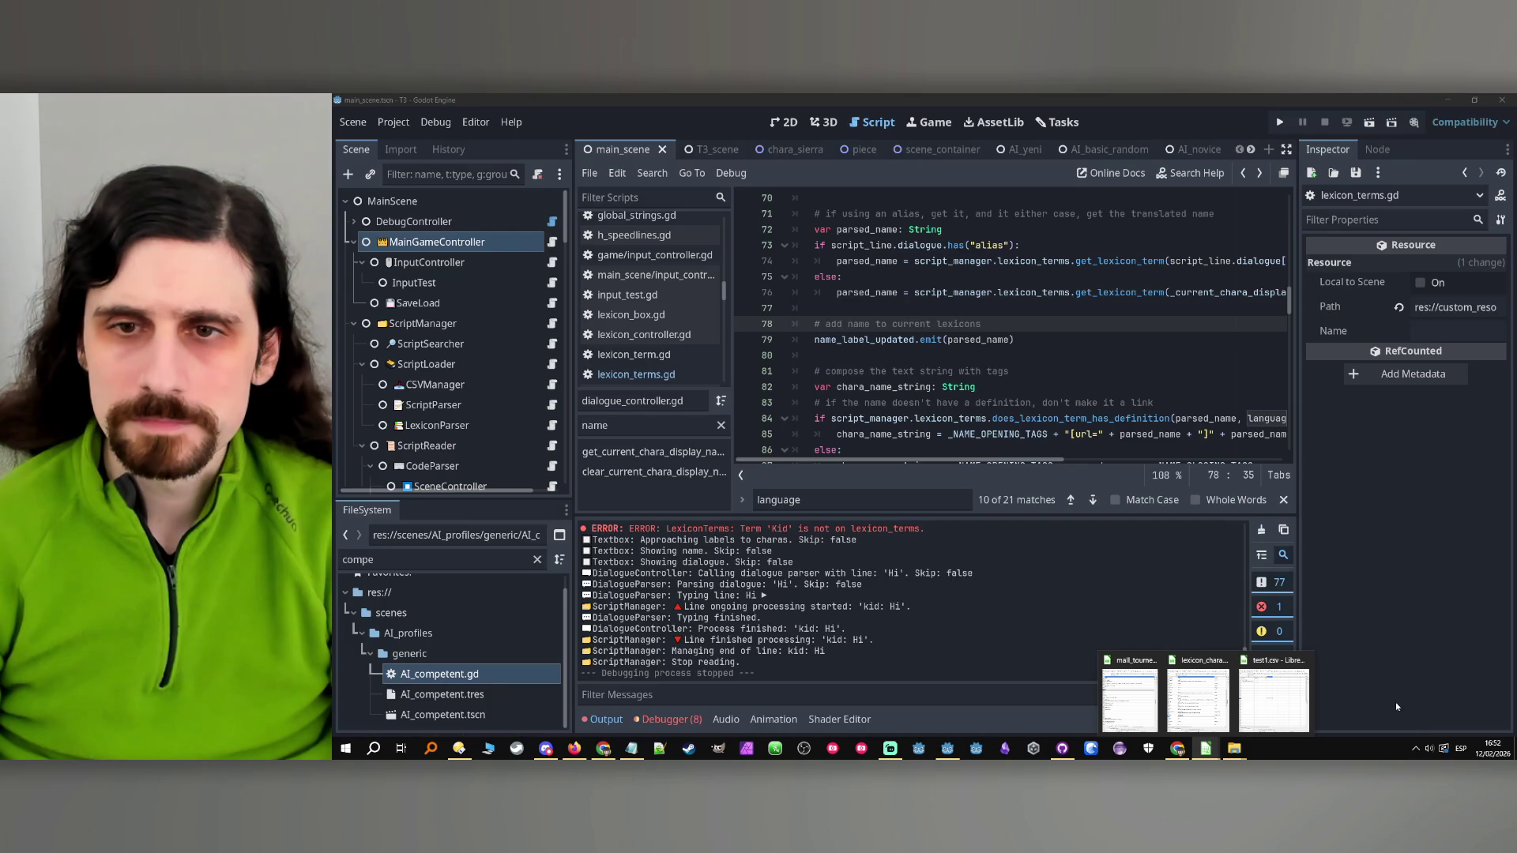
scroll(1047, 360, up, 3)
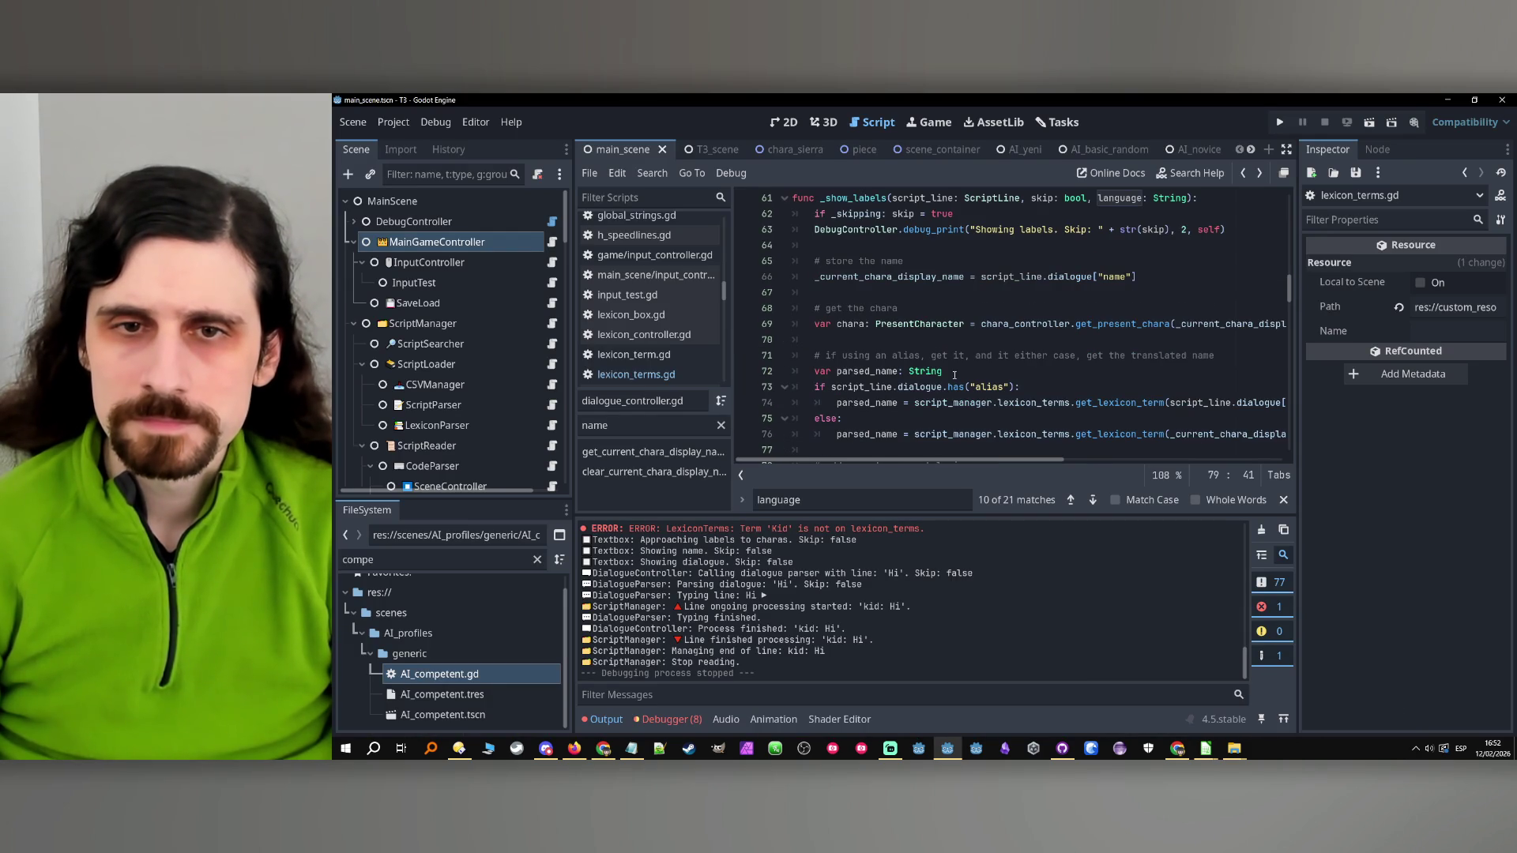
click(747, 370)
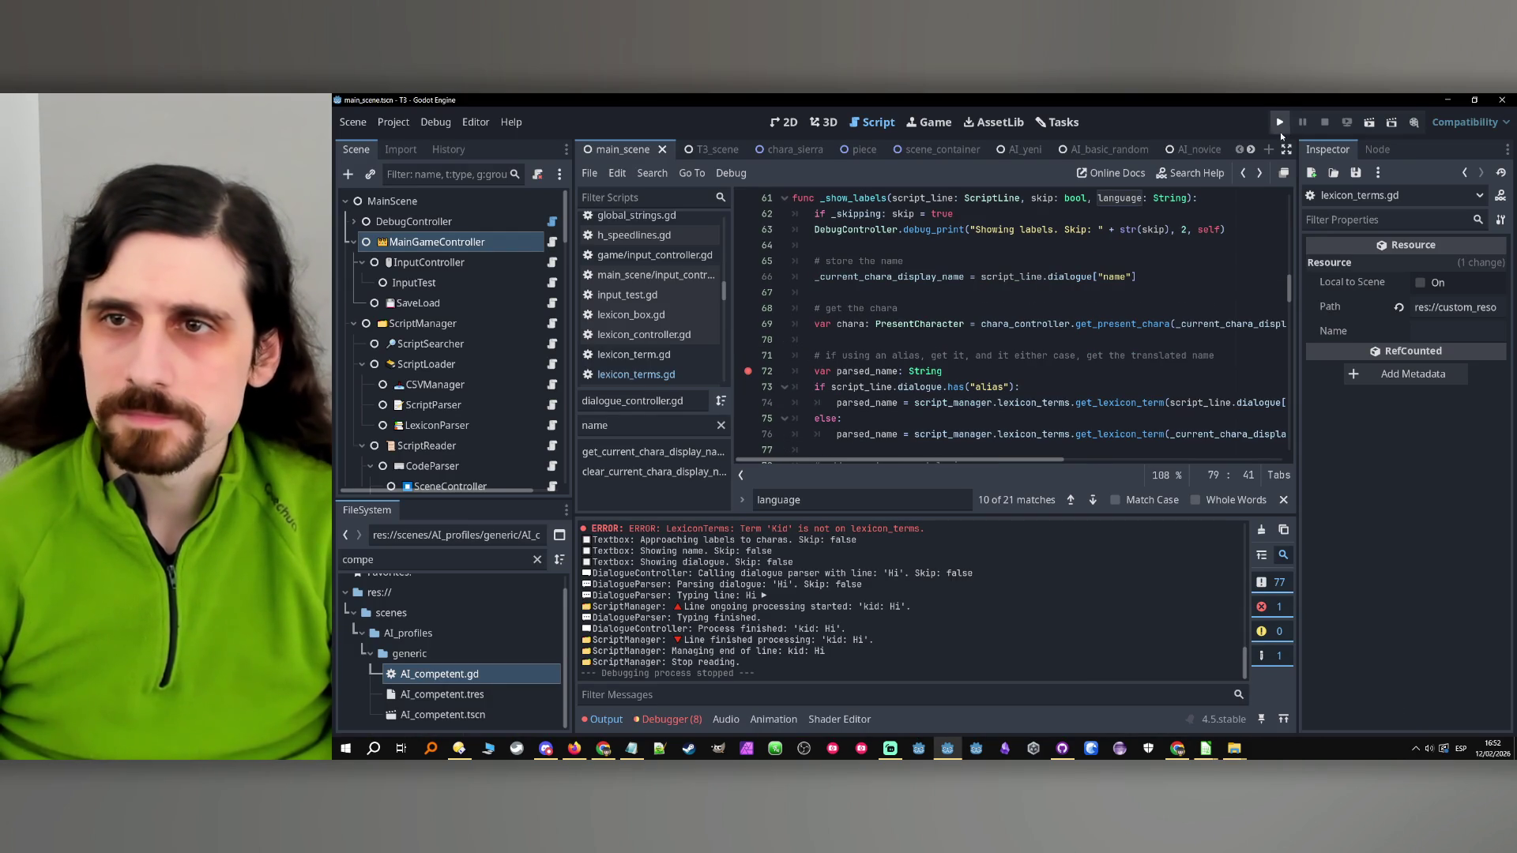
Run the project to the breakpoint and inspect the chara object's members in the debugger
click(1287, 125)
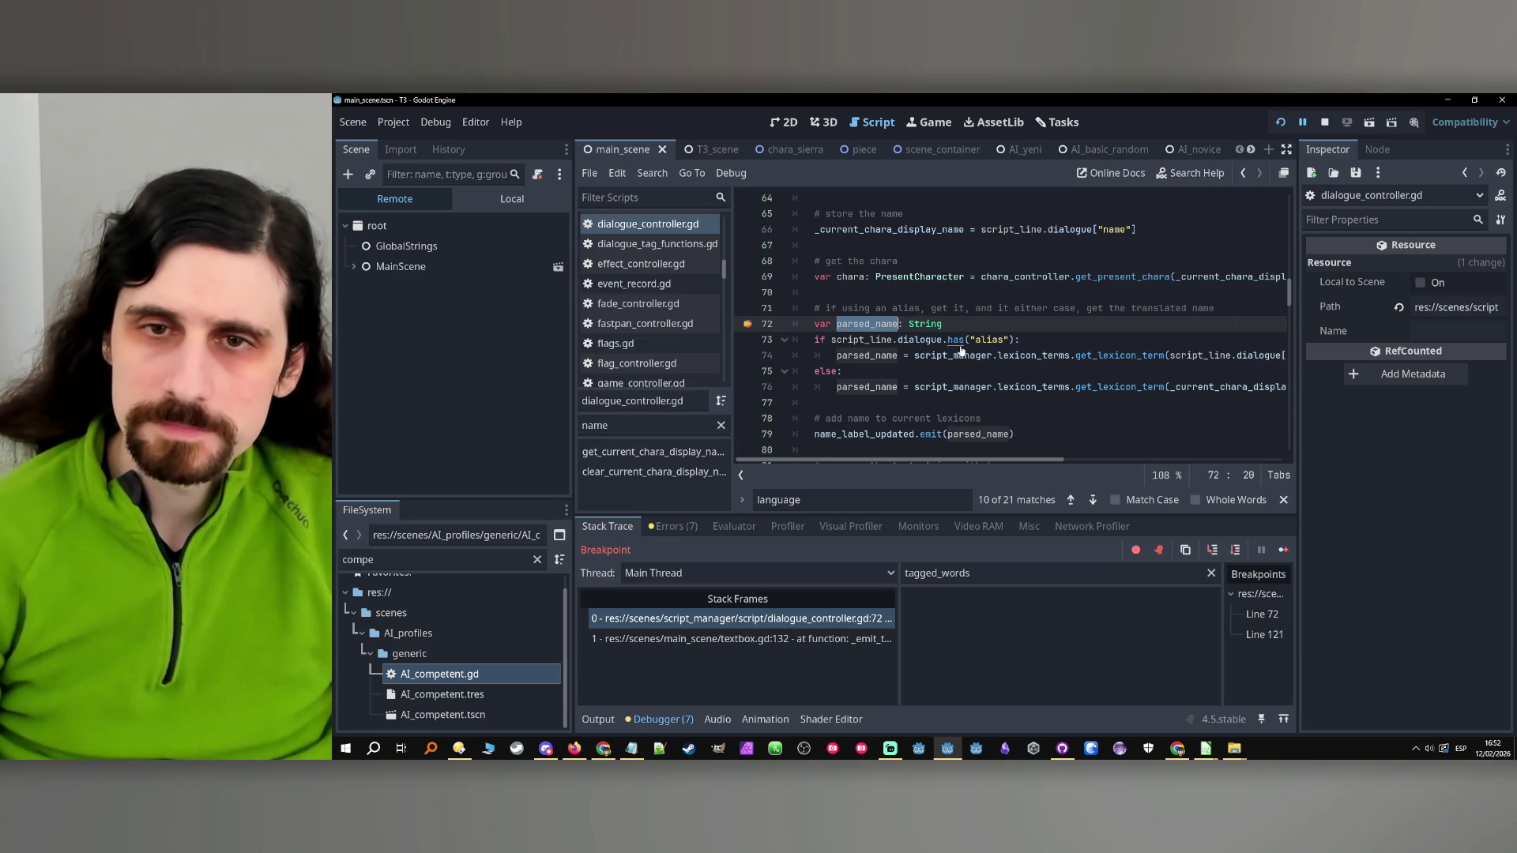
double_click(851, 277)
double_click(973, 573)
text(chara)
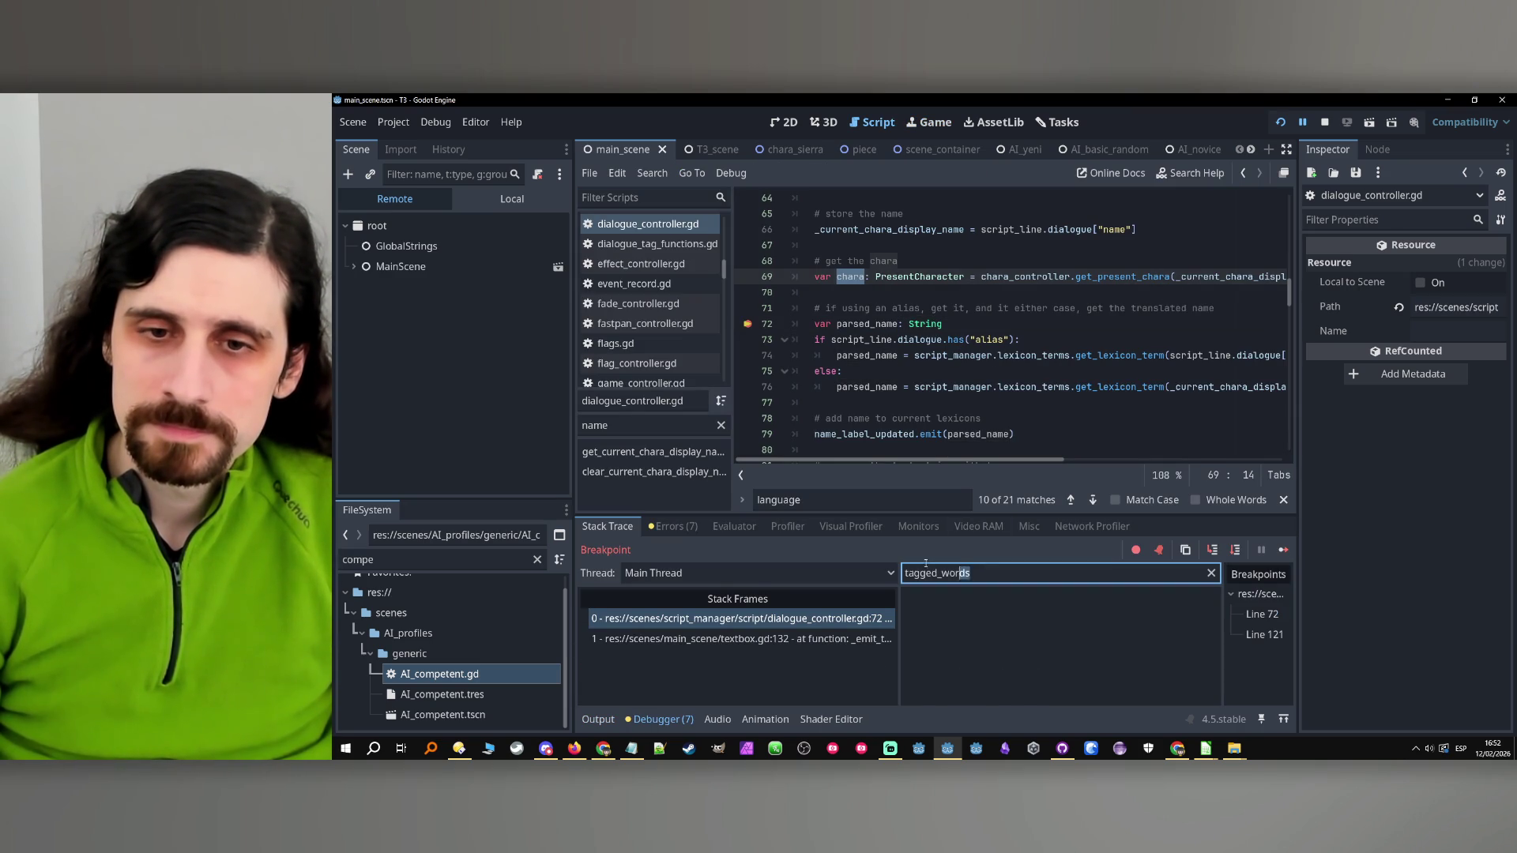
click(1110, 618)
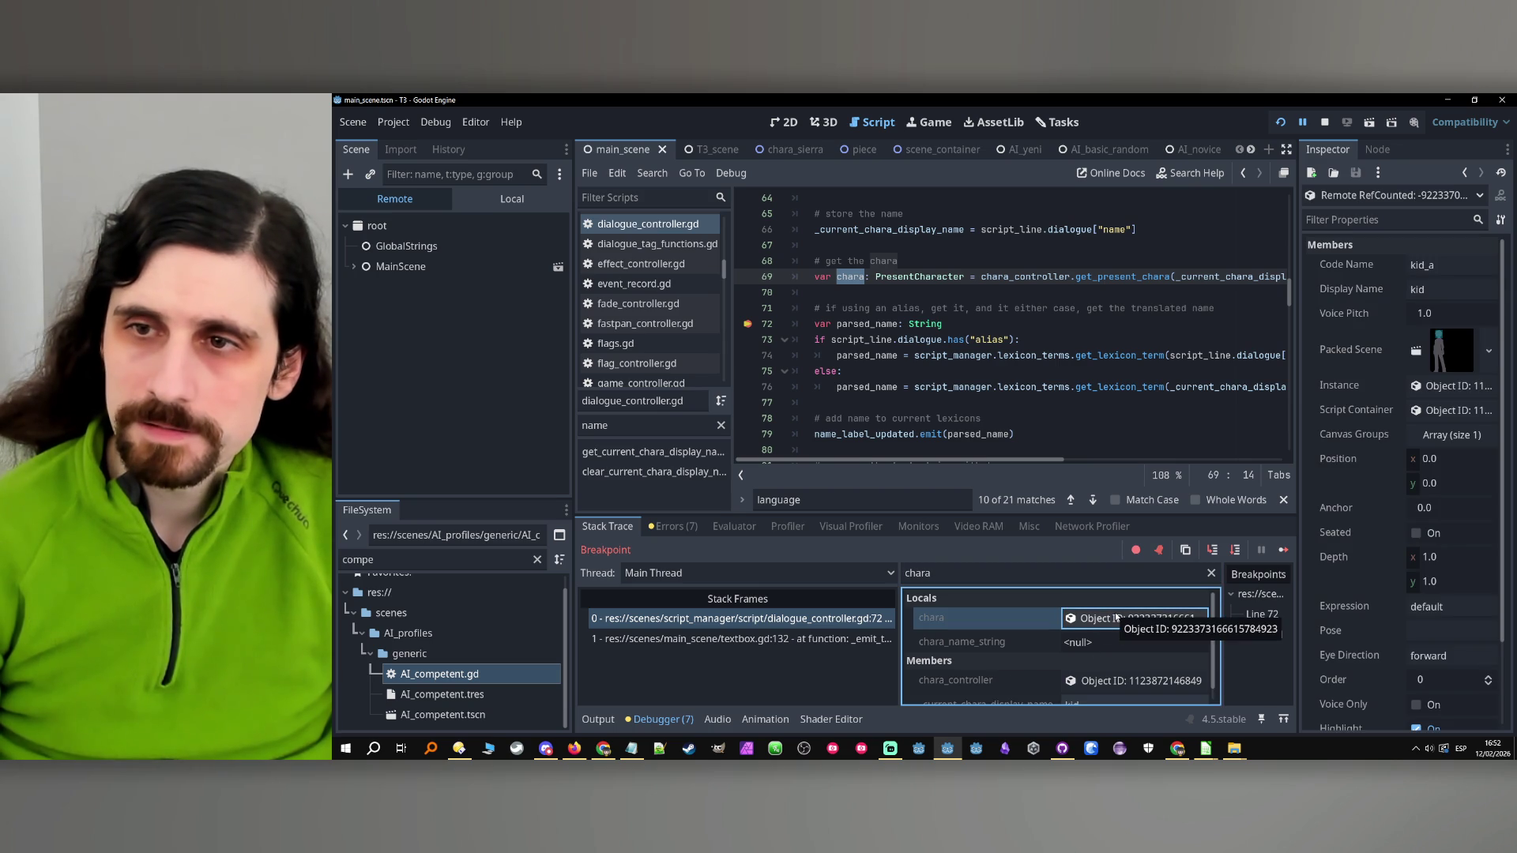
Step to line 79, confirm parsed_name is Kid, then examine _lexicon_terms in get_lexicon_term
key(F10)
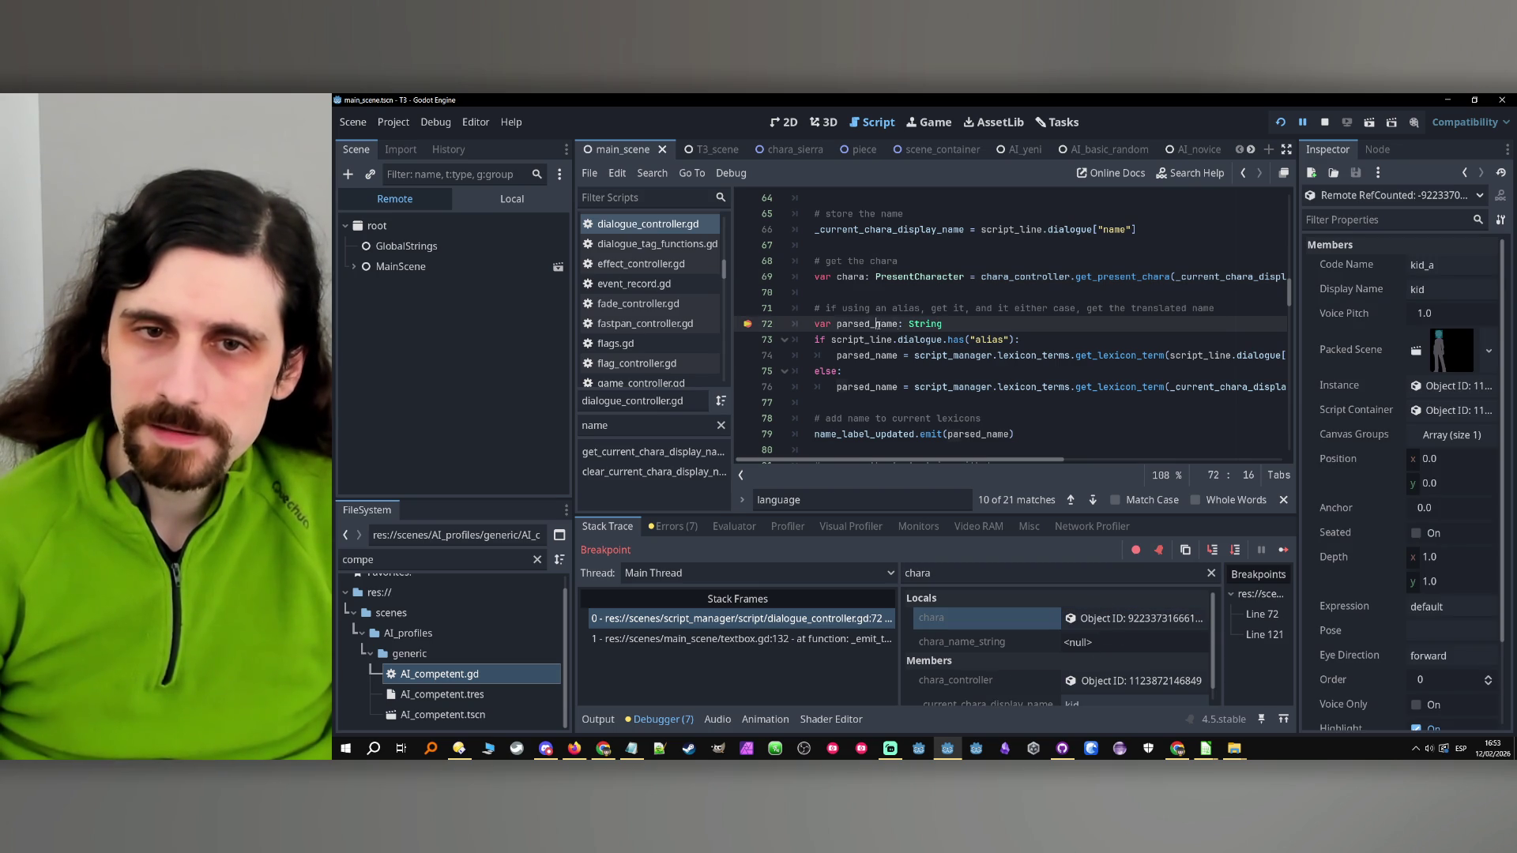
click(1235, 549)
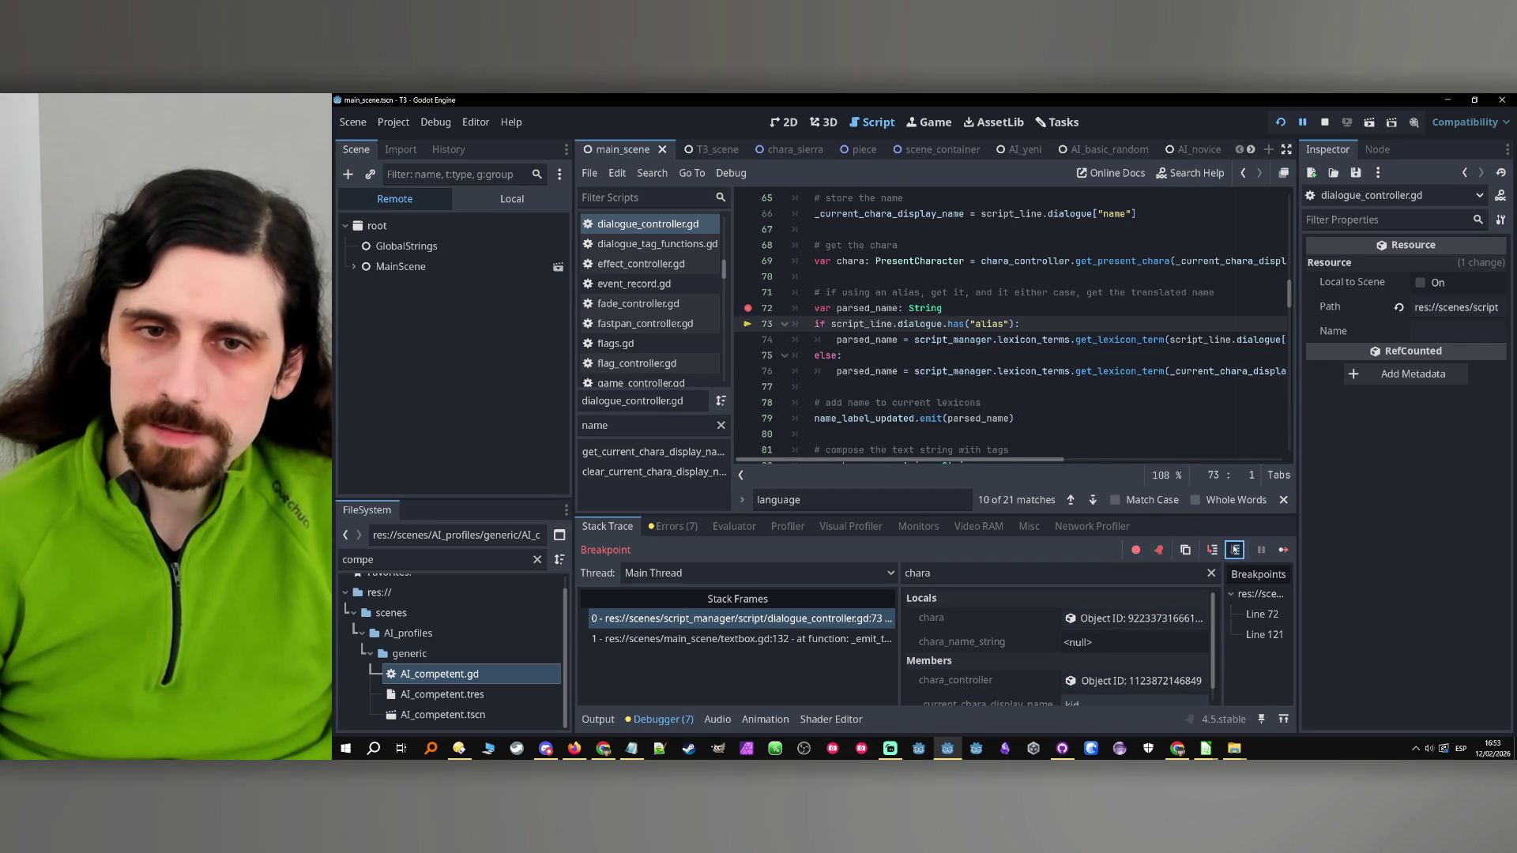
click(1237, 550)
double_click(997, 574)
text(parsed_name)
scroll(1038, 324, up, 1)
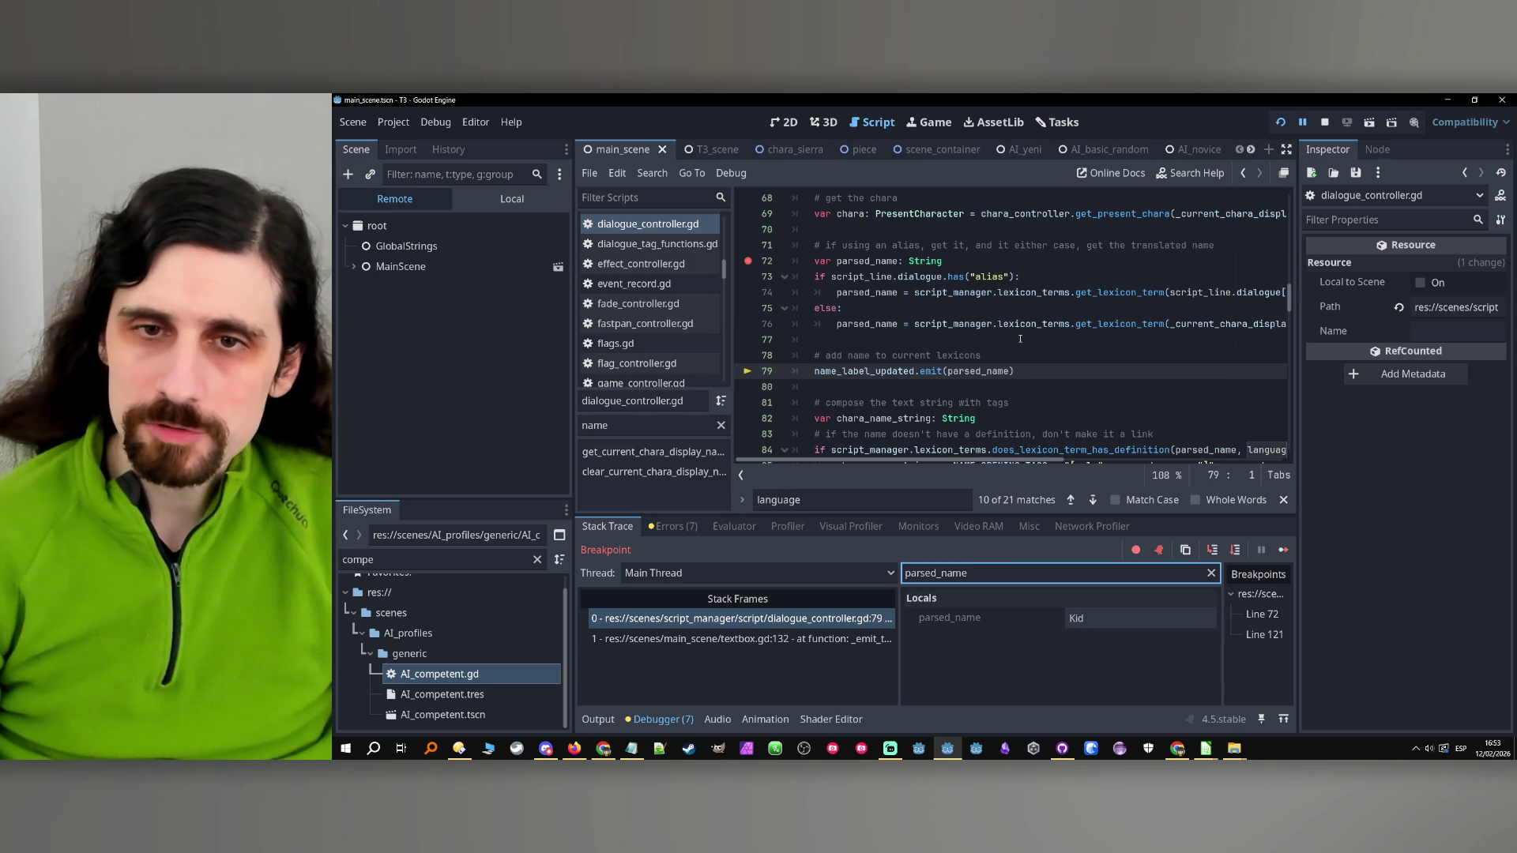
ctrl+click(1129, 325)
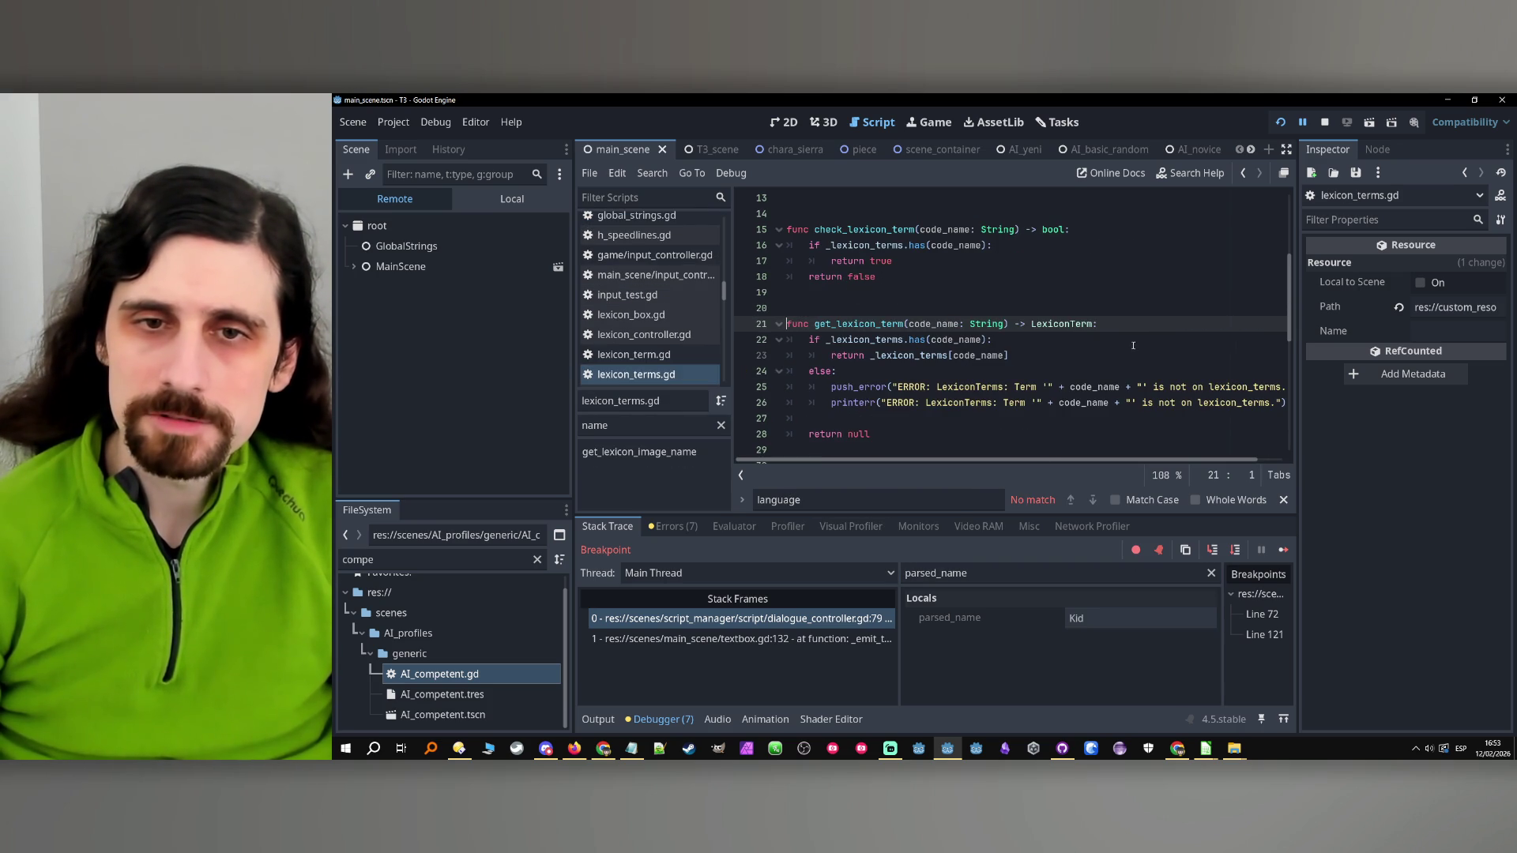
double_click(878, 341)
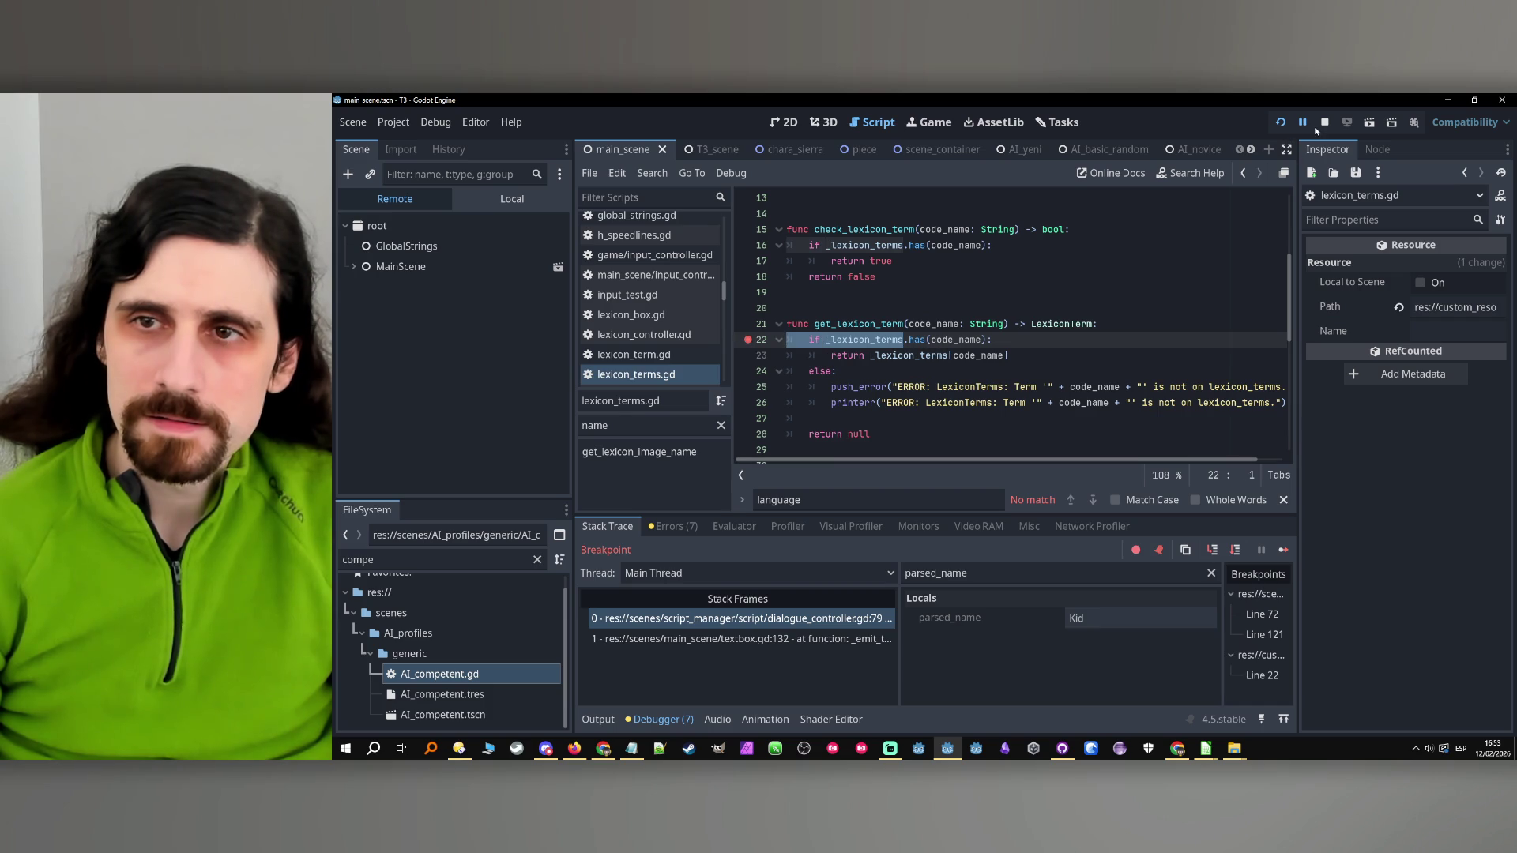
Rerun into get_lexicon_term line 22 and check the code_name and _lexicon_terms values
click(1281, 123)
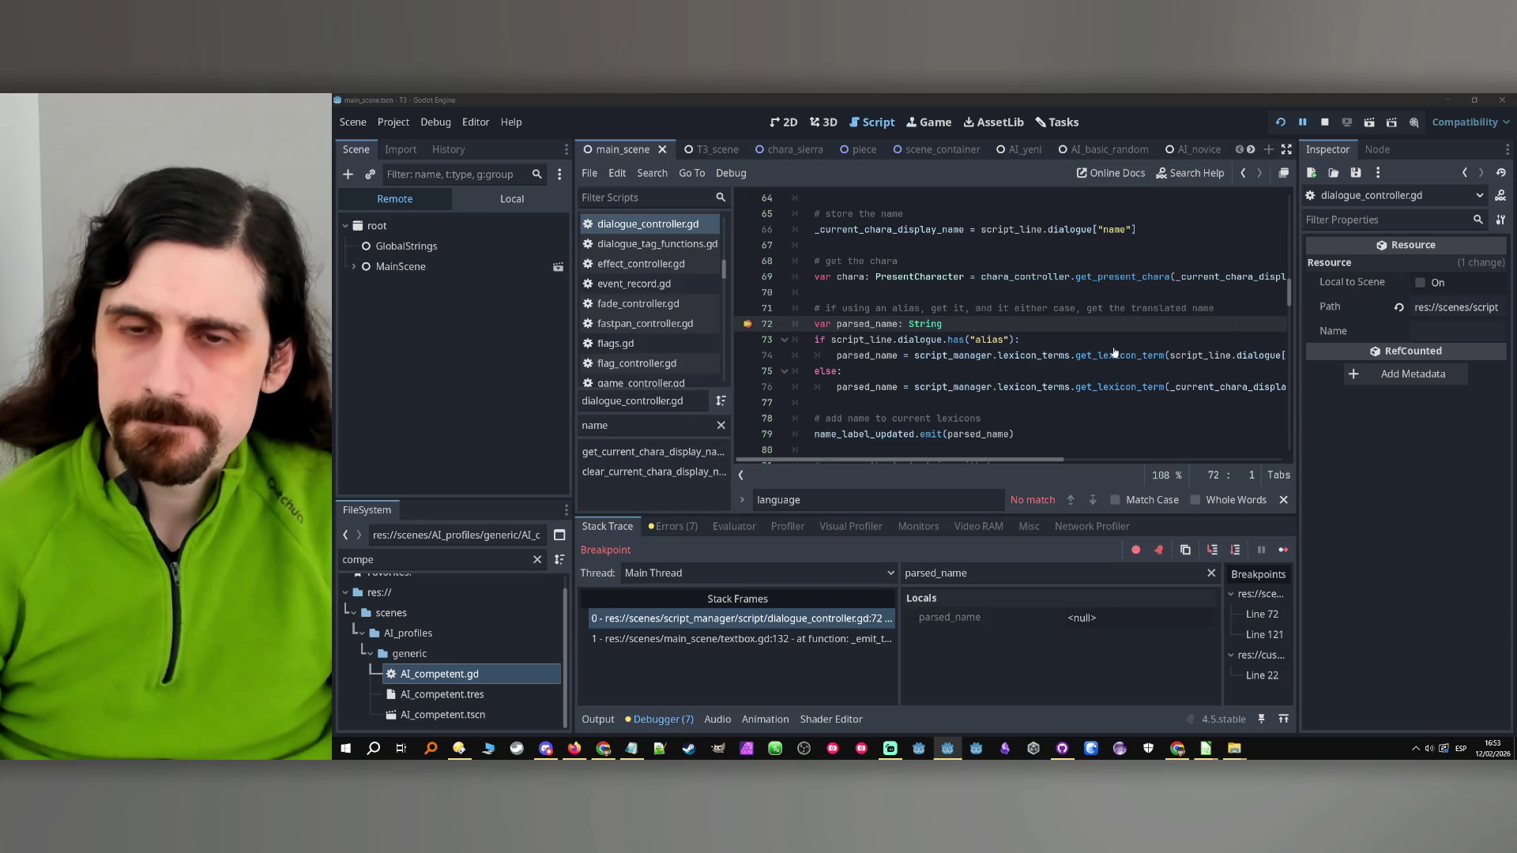
click(1234, 551)
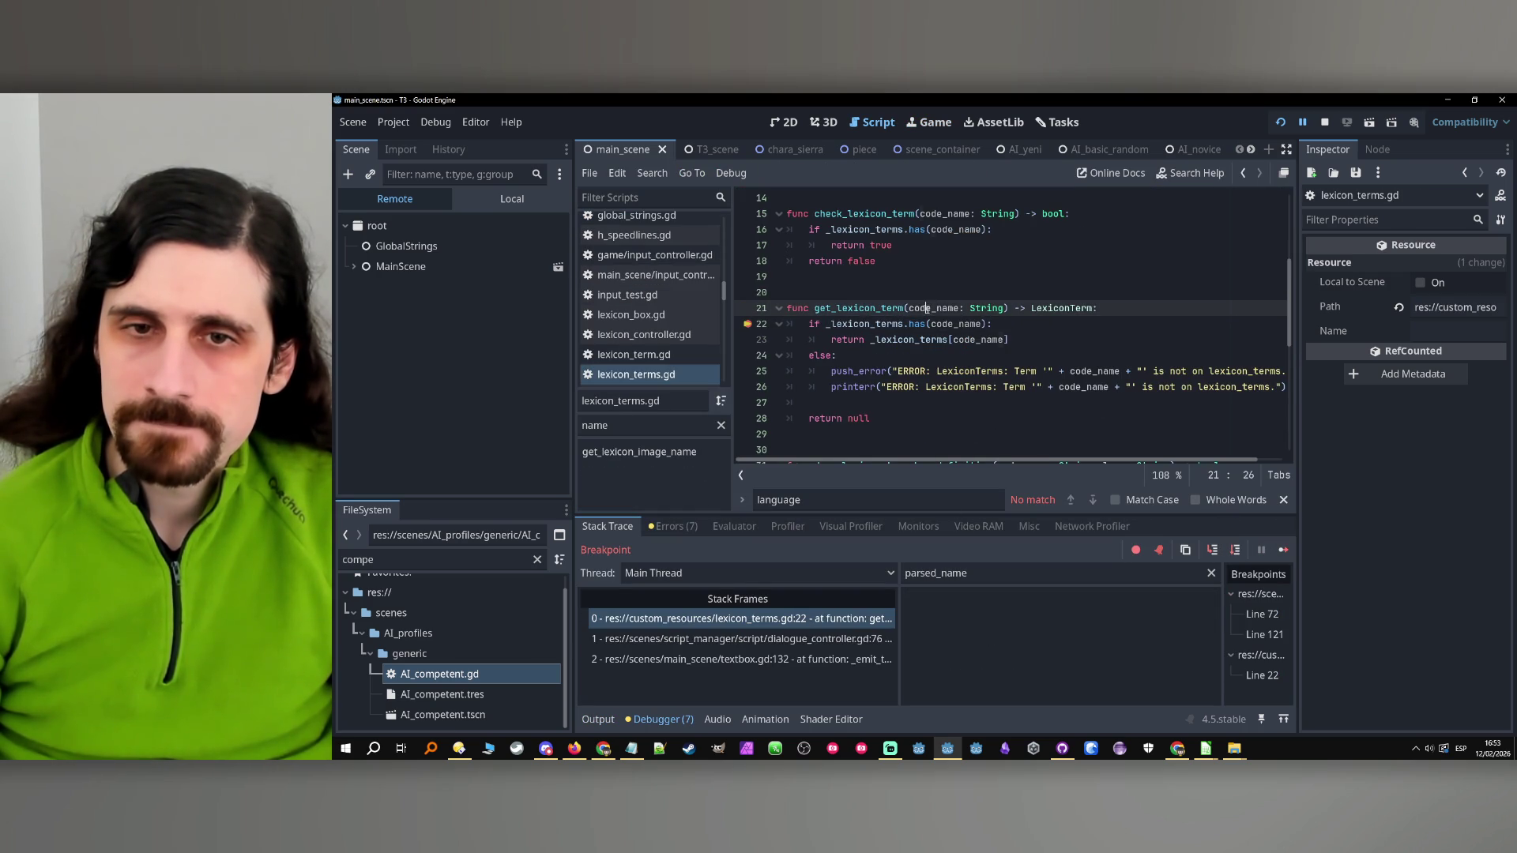
double_click(933, 308)
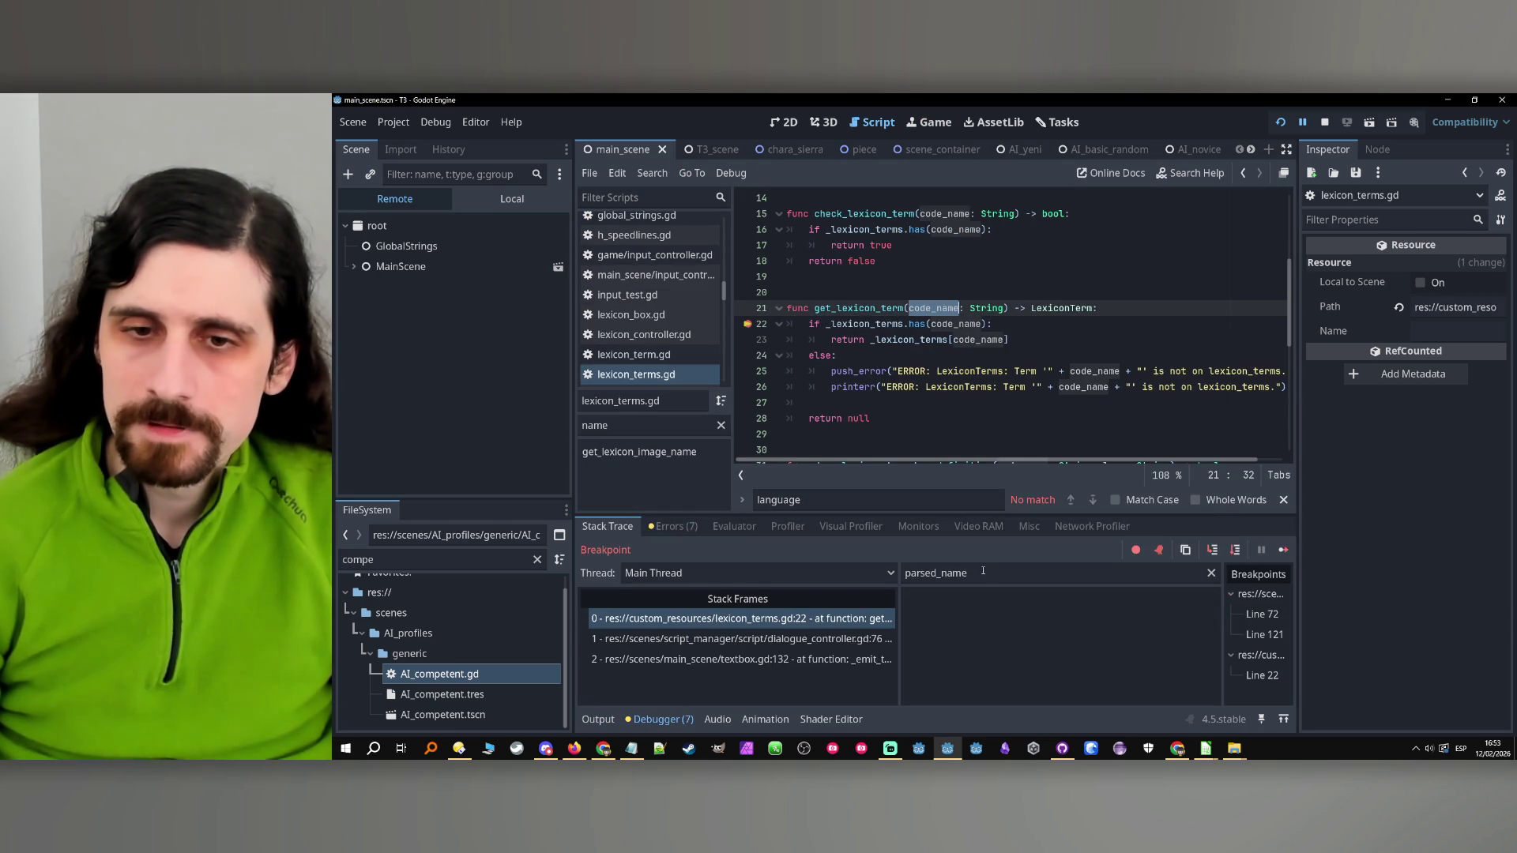
double_click(872, 329)
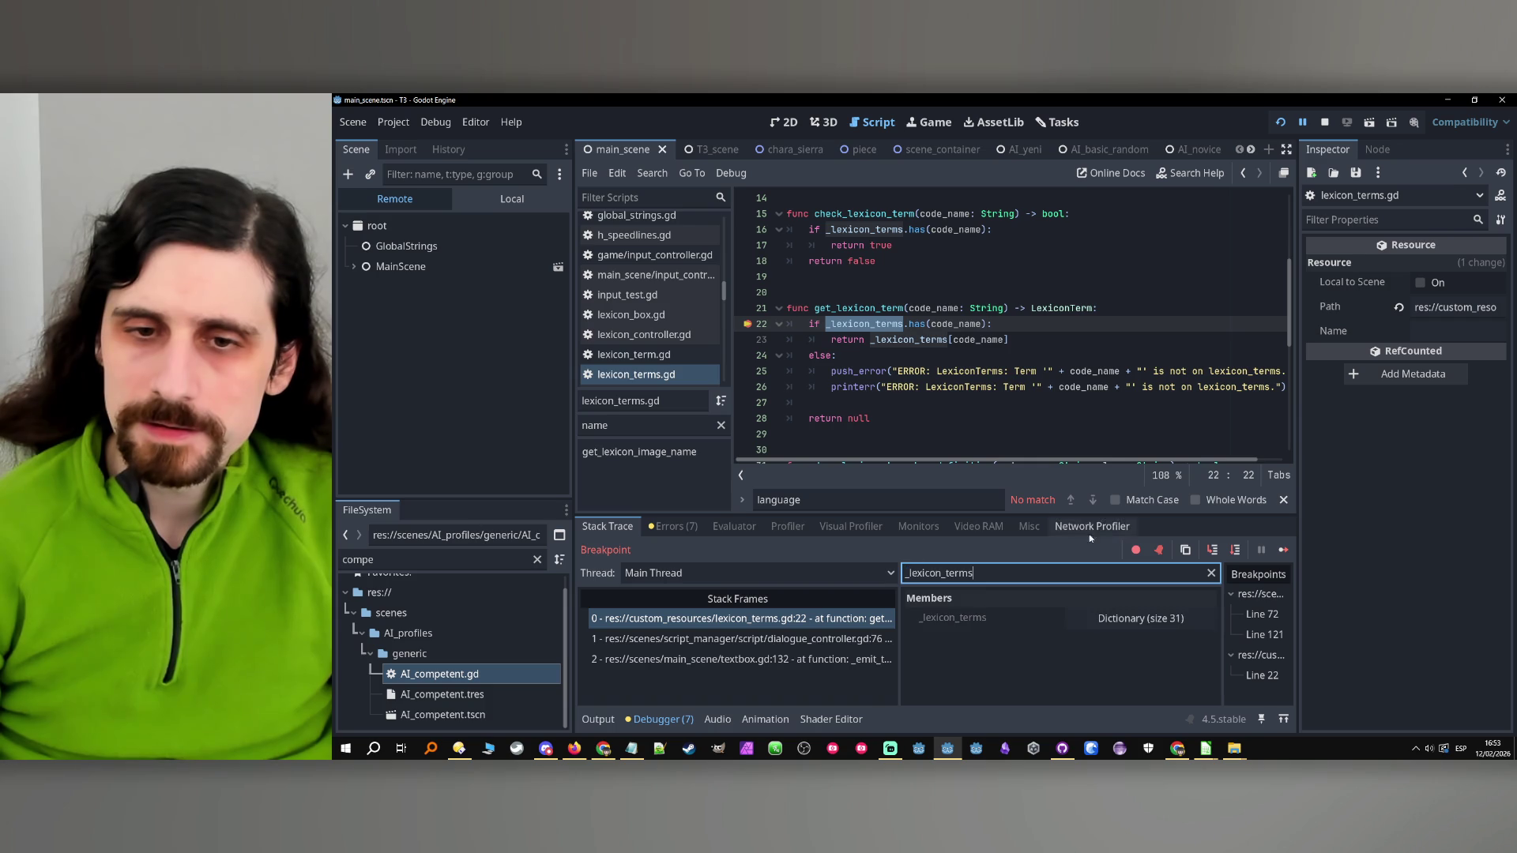
Page through _lexicon_terms to inspect the kid entry, then step over and out to dialogue_controller.gd
click(1102, 619)
scroll(1027, 648, down, 10)
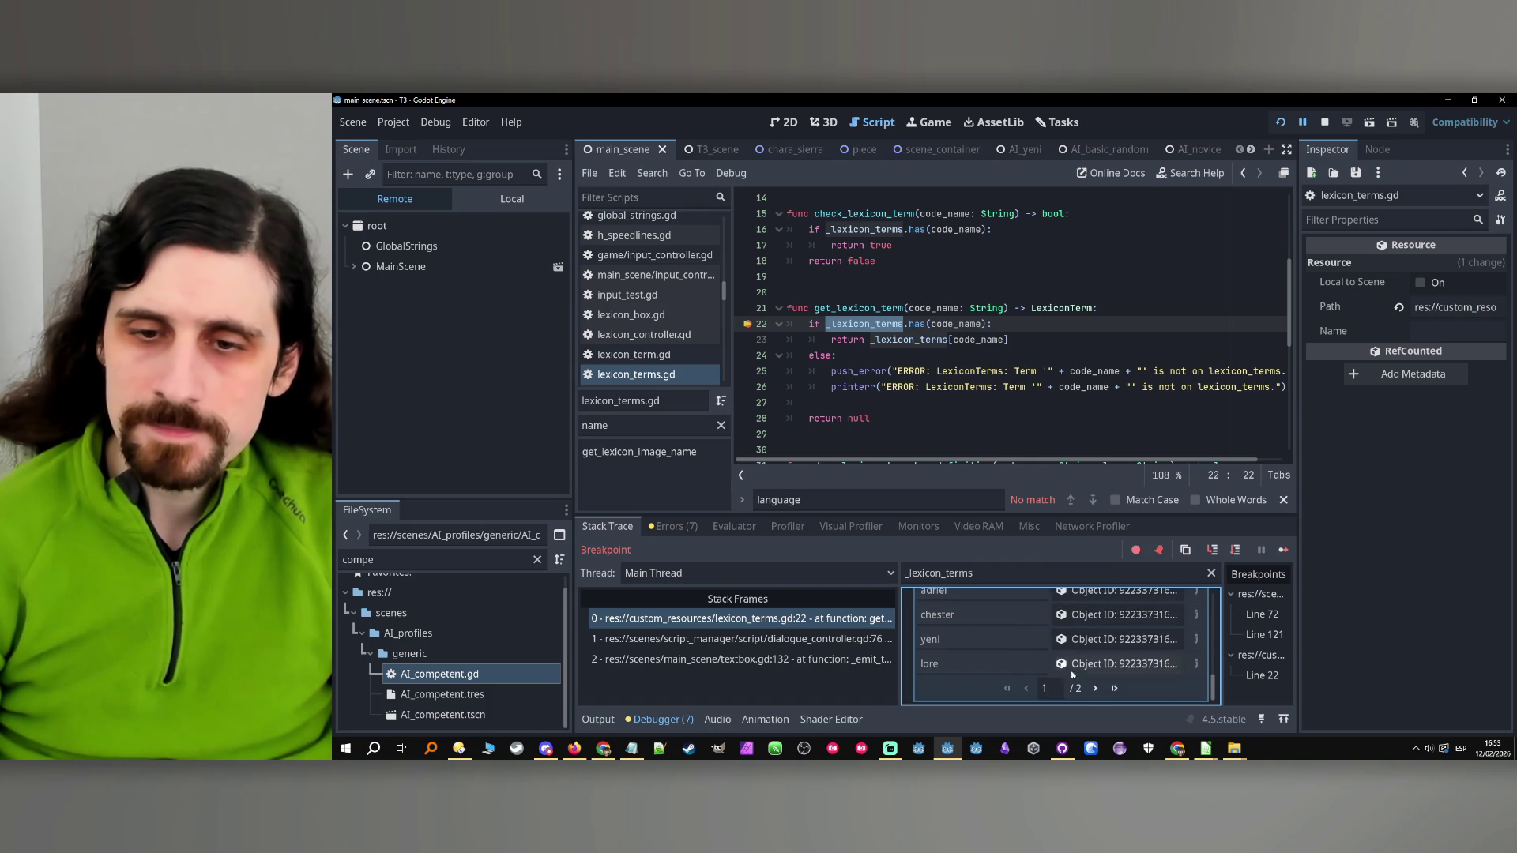
click(1094, 688)
scroll(1002, 628, up, 4)
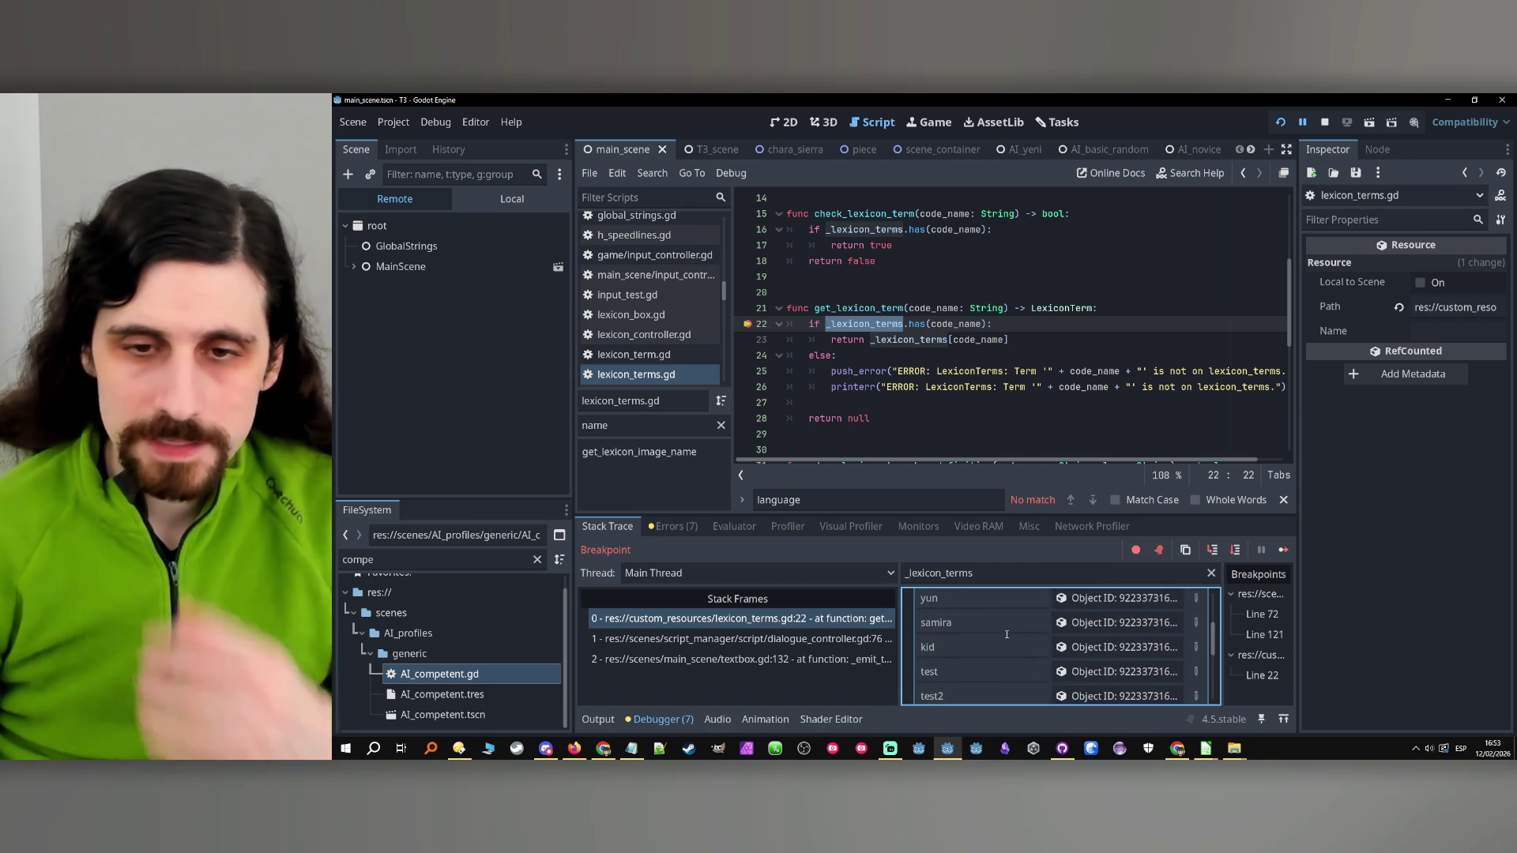
scroll(1017, 614, down, 3)
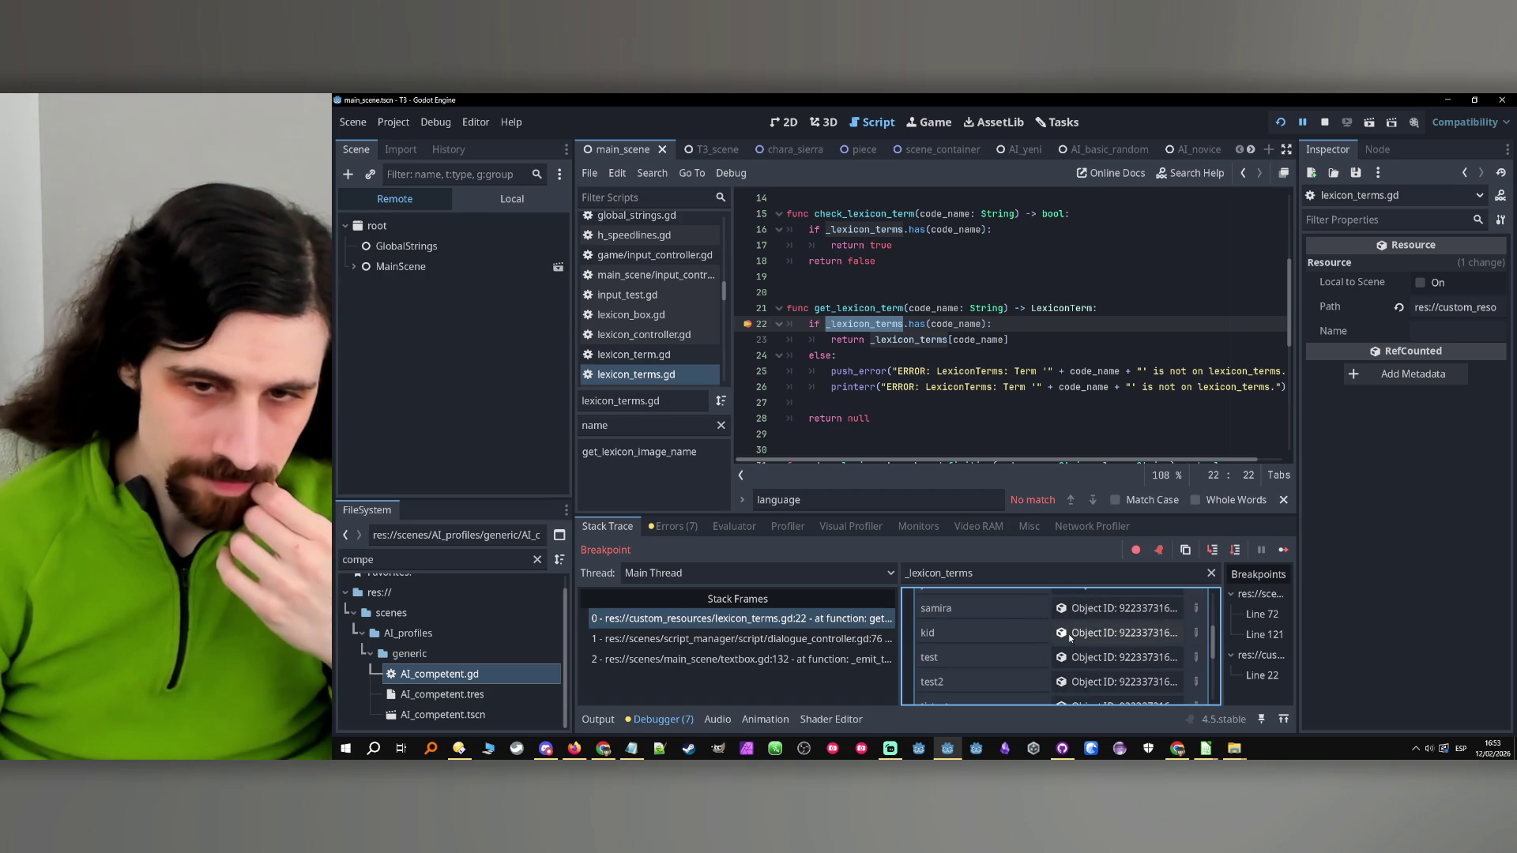
click(1068, 633)
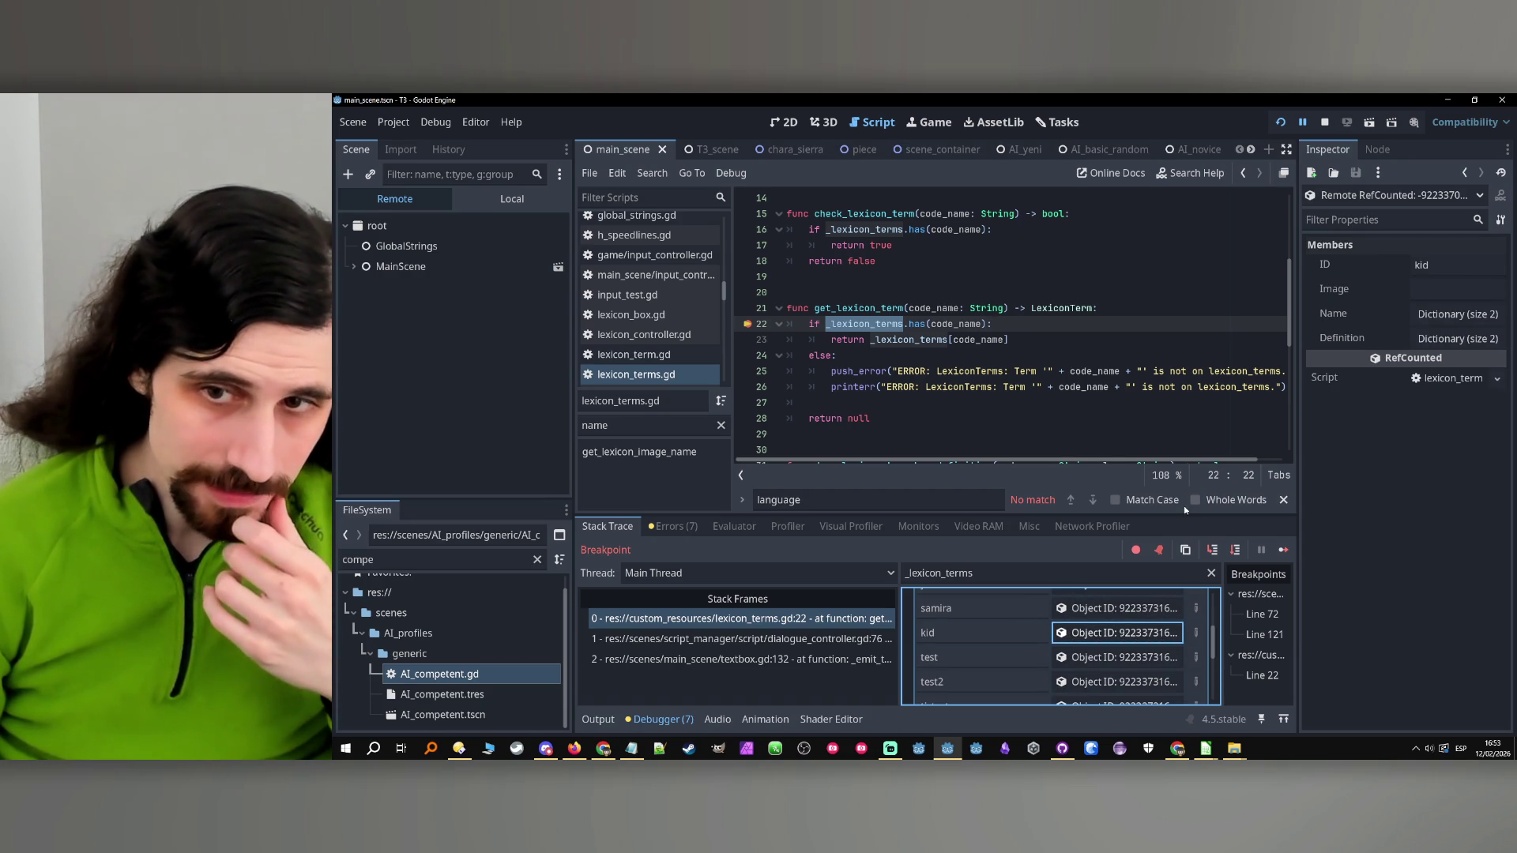
click(1232, 553)
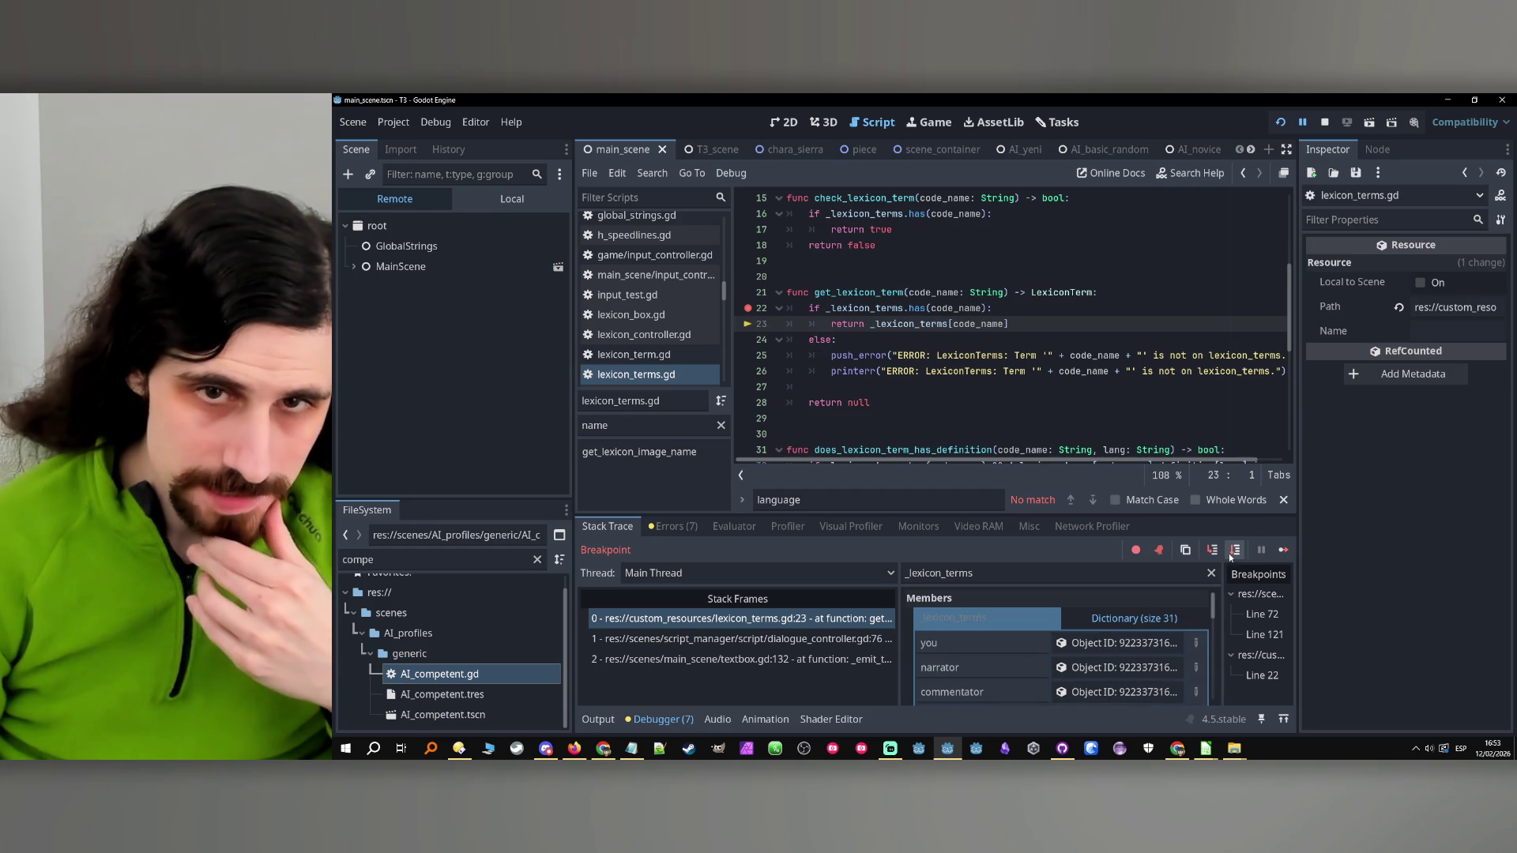
click(1232, 553)
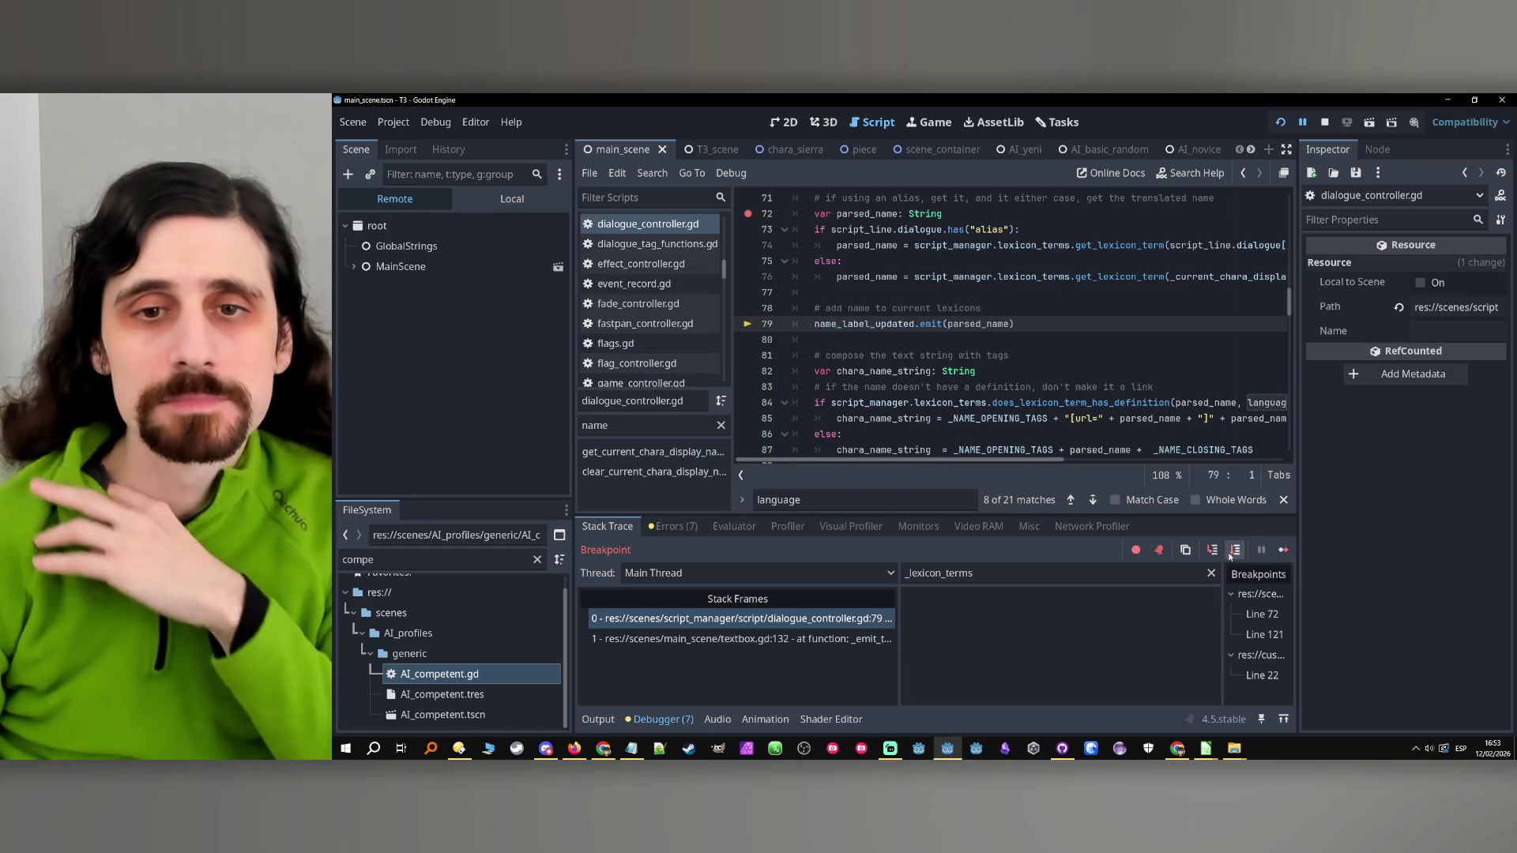
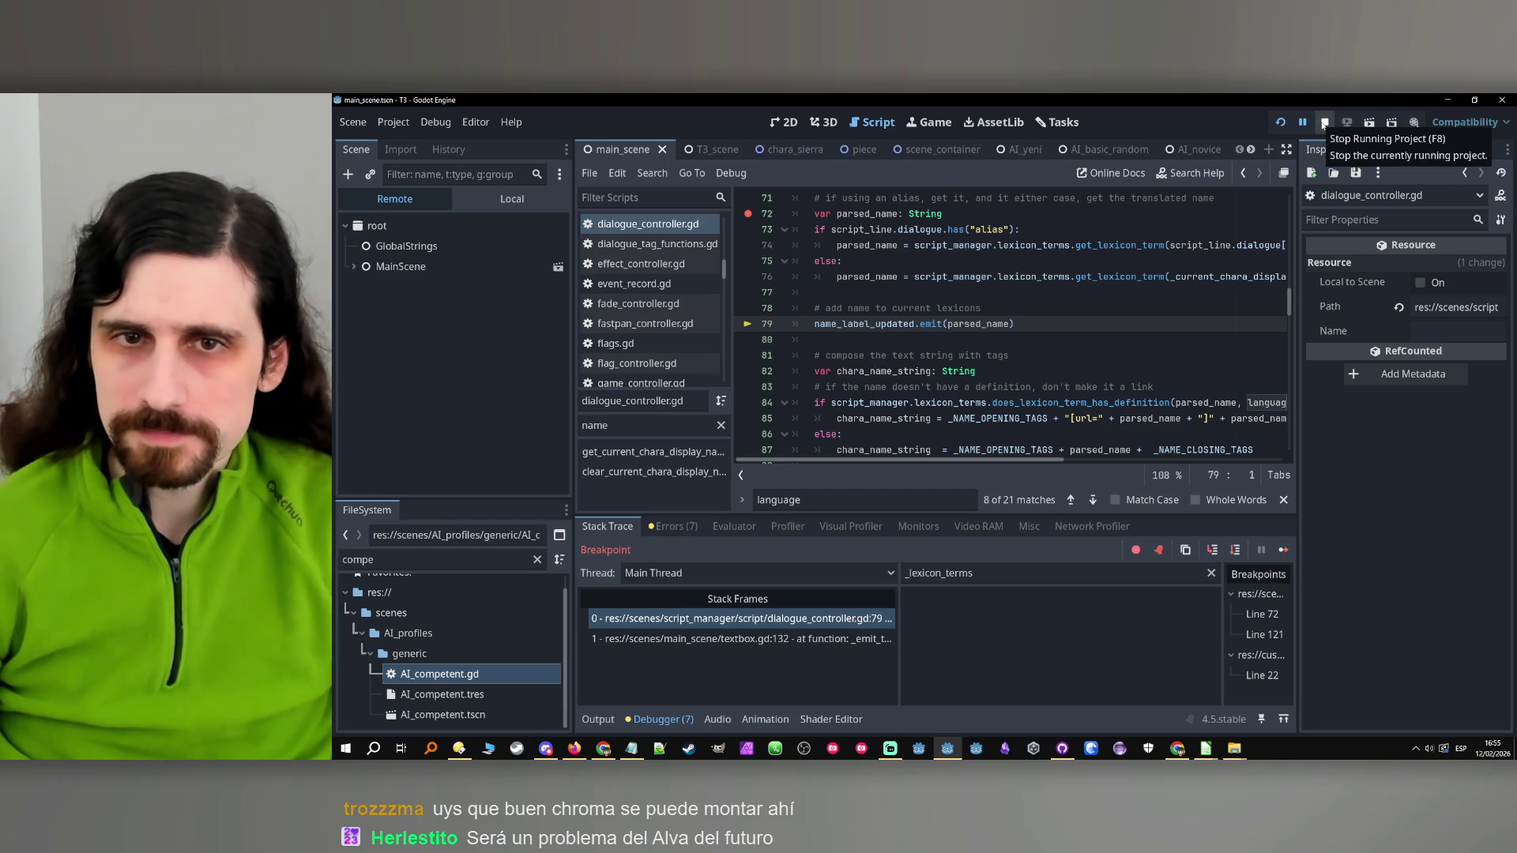
Stop the running game and select name_label_updated on line 79
click(1323, 125)
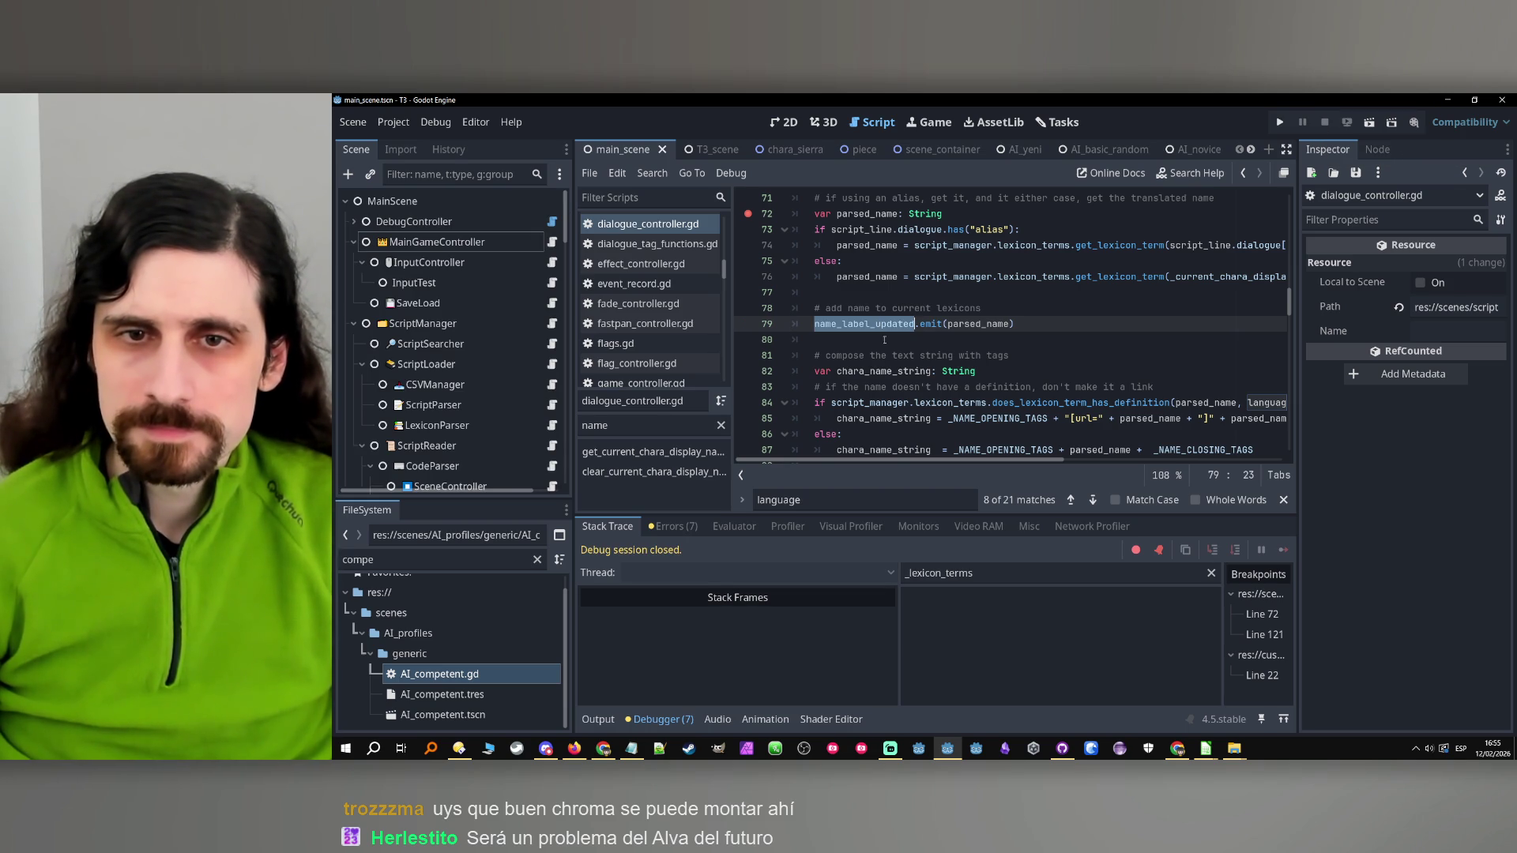
click(1039, 330)
double_click(861, 330)
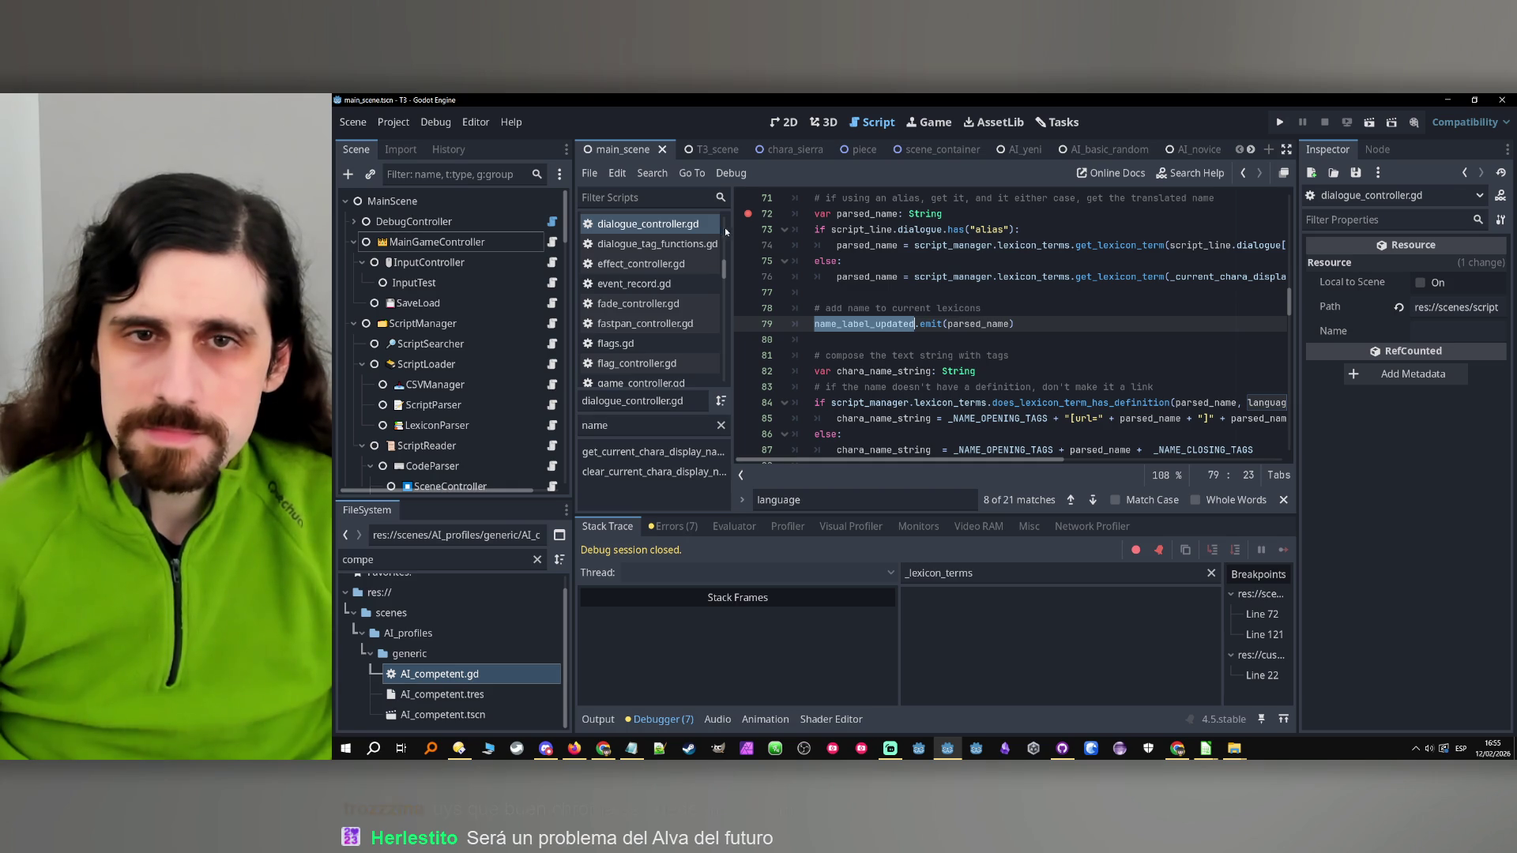
Remove the line 72 breakpoint and select parsed_name on that line
click(746, 214)
scroll(841, 324, up, 3)
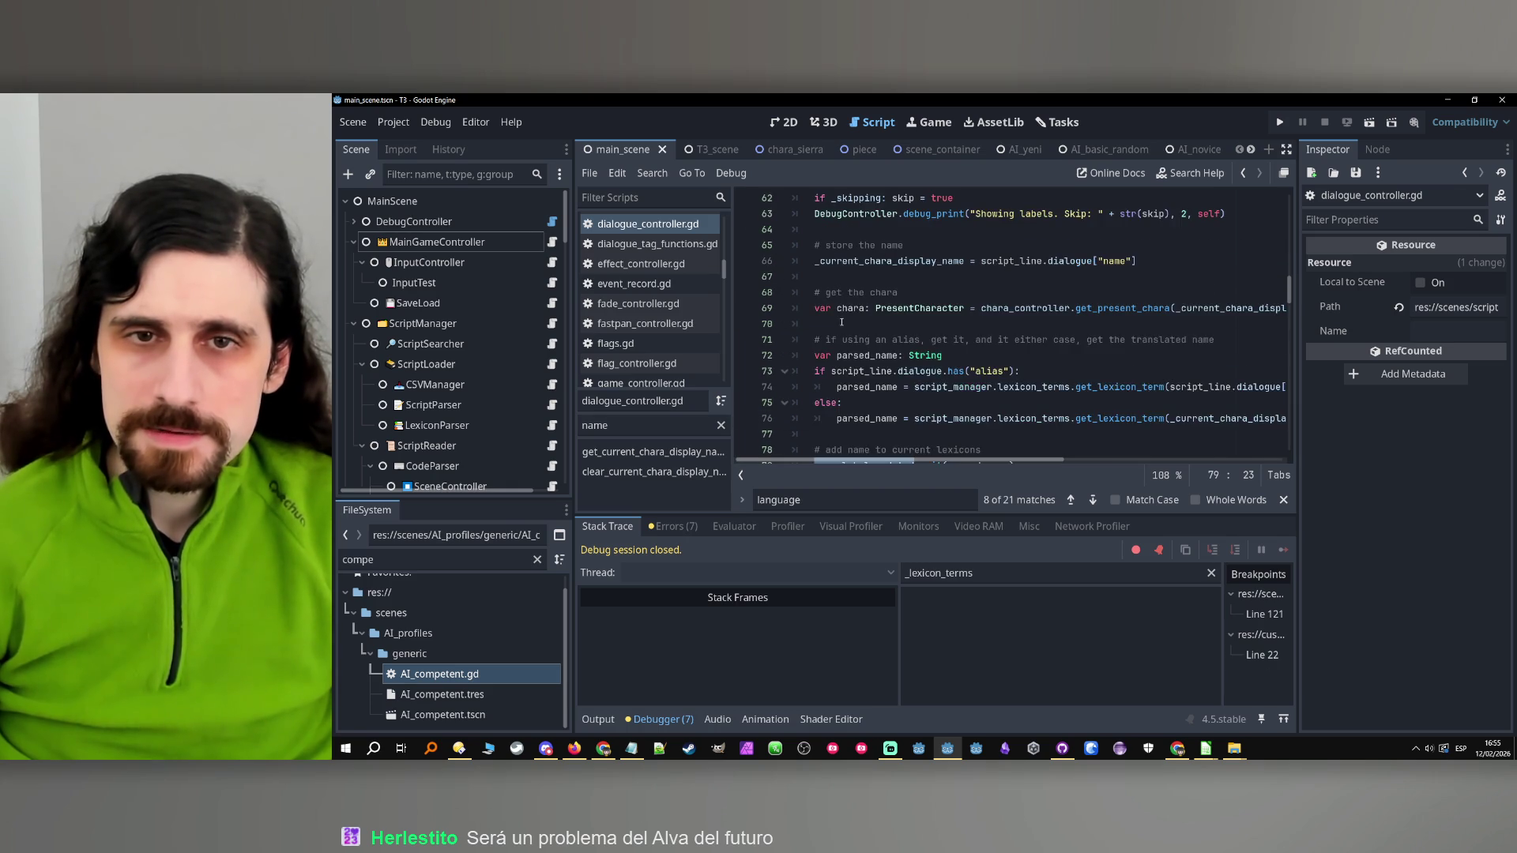
scroll(841, 324, down, 2)
double_click(861, 262)
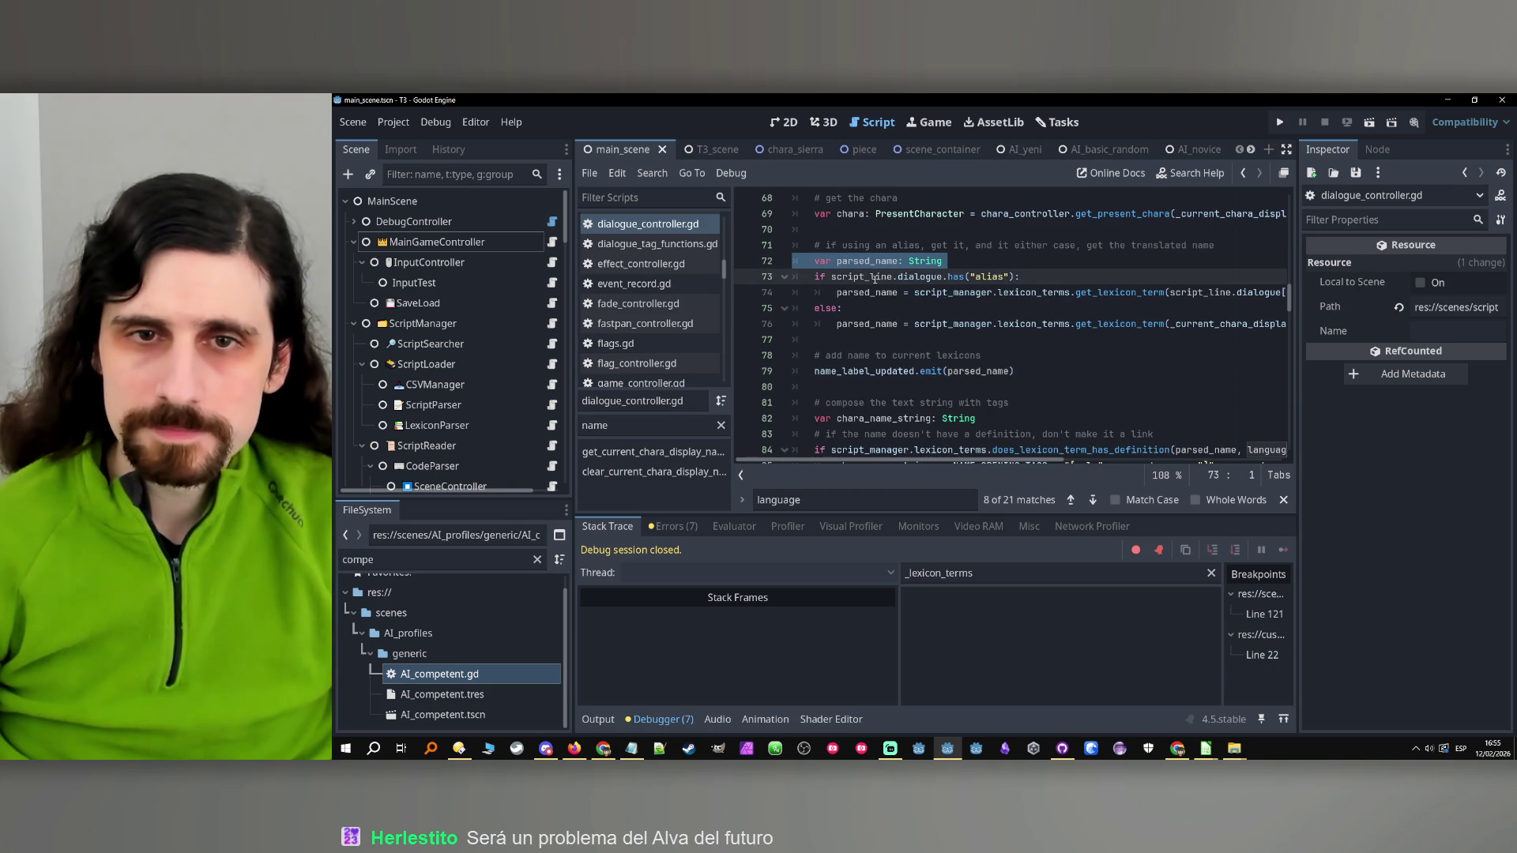
scroll(965, 380, down, 3)
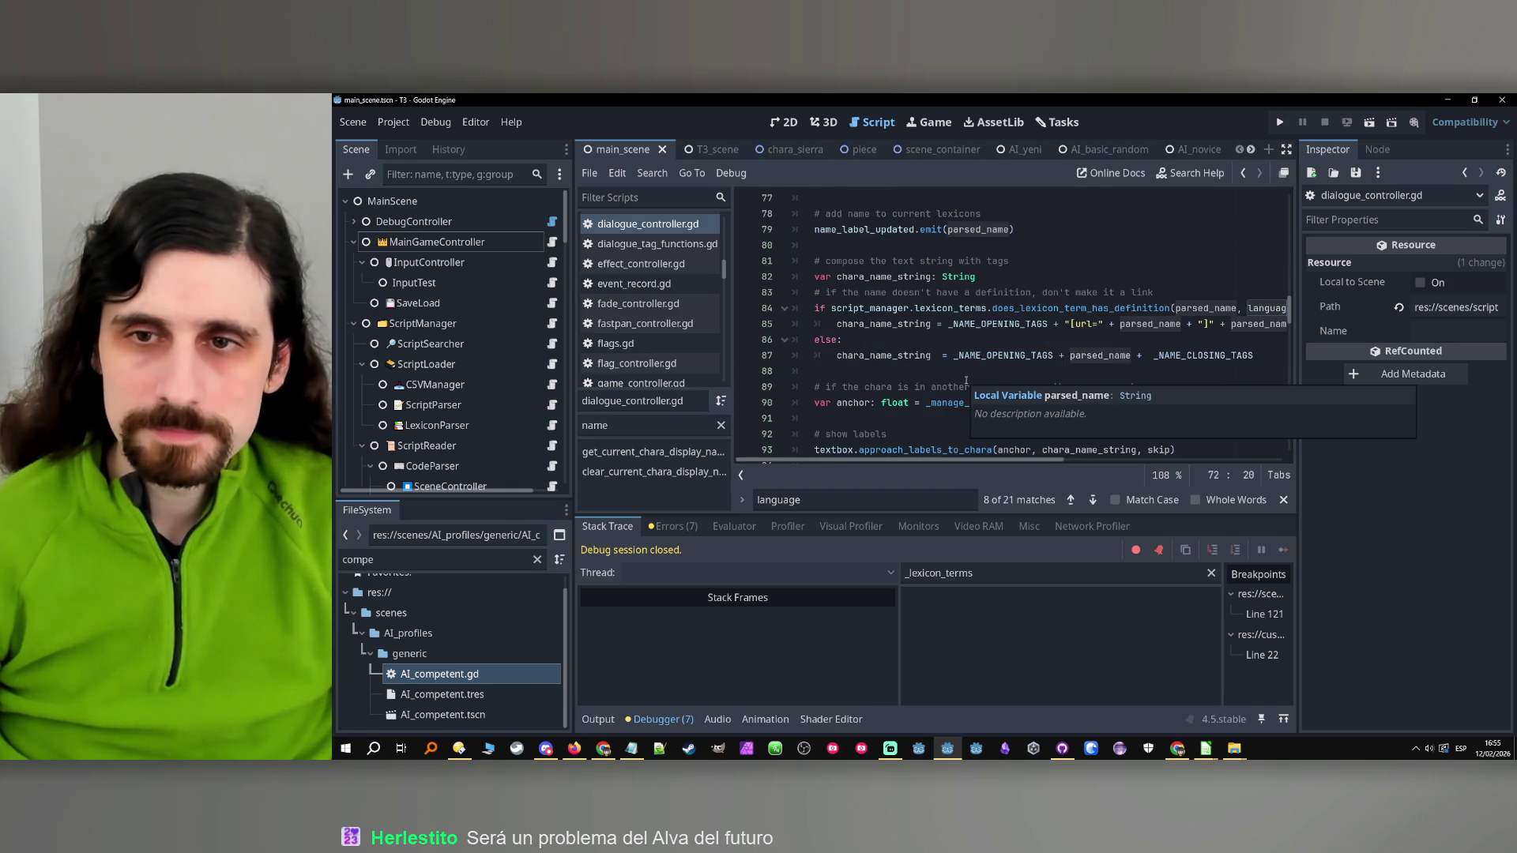
Follow the line 84 call to does_lexicon_term_has_definition in lexicon_terms.gd and select its code_name parameter
click(980, 340)
scroll(984, 348, down, 1)
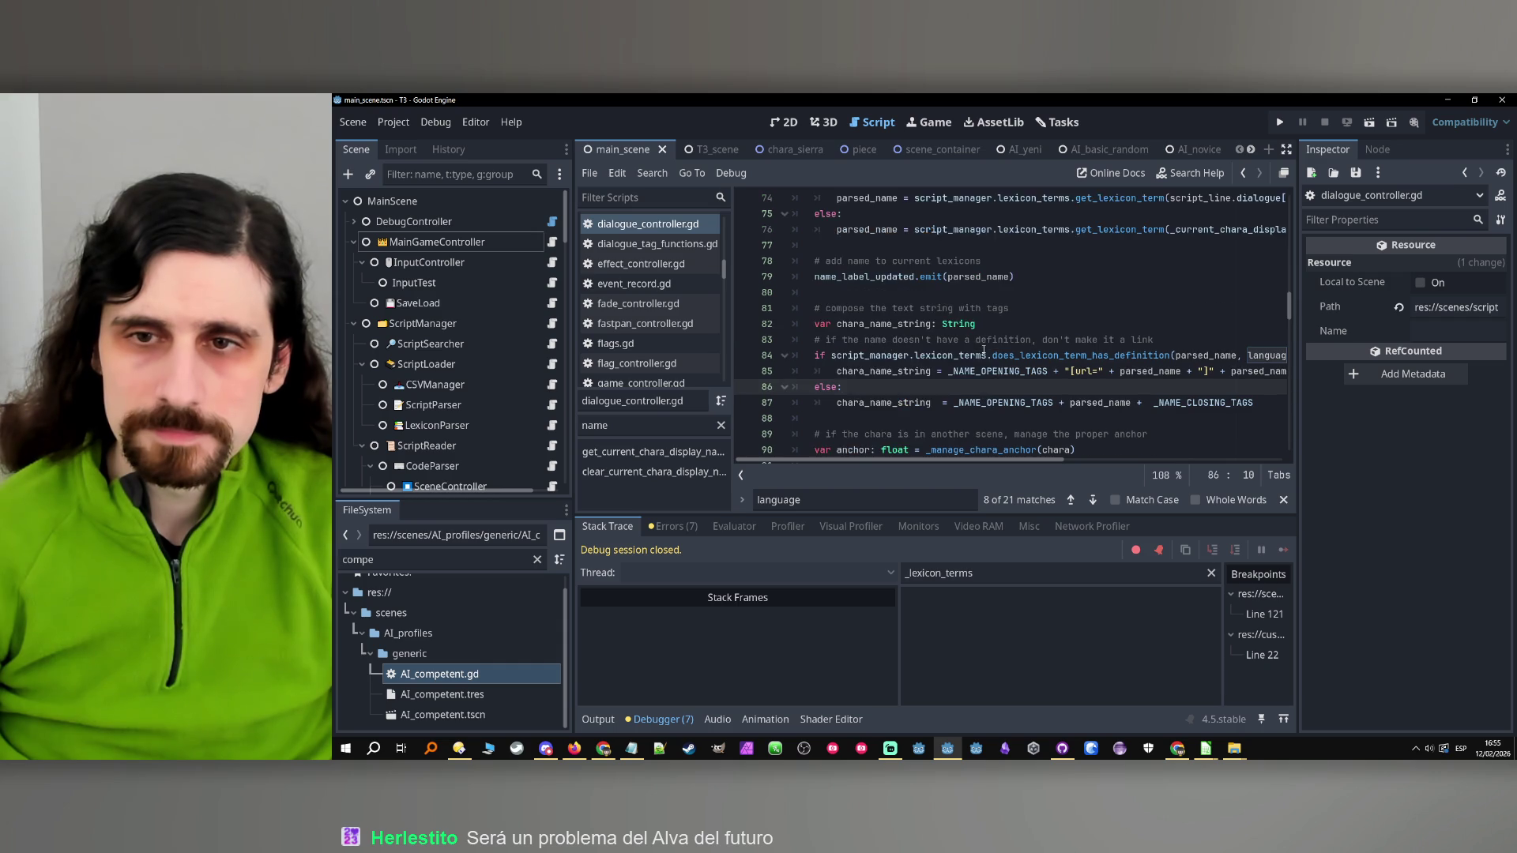
scroll(984, 348, up, 2)
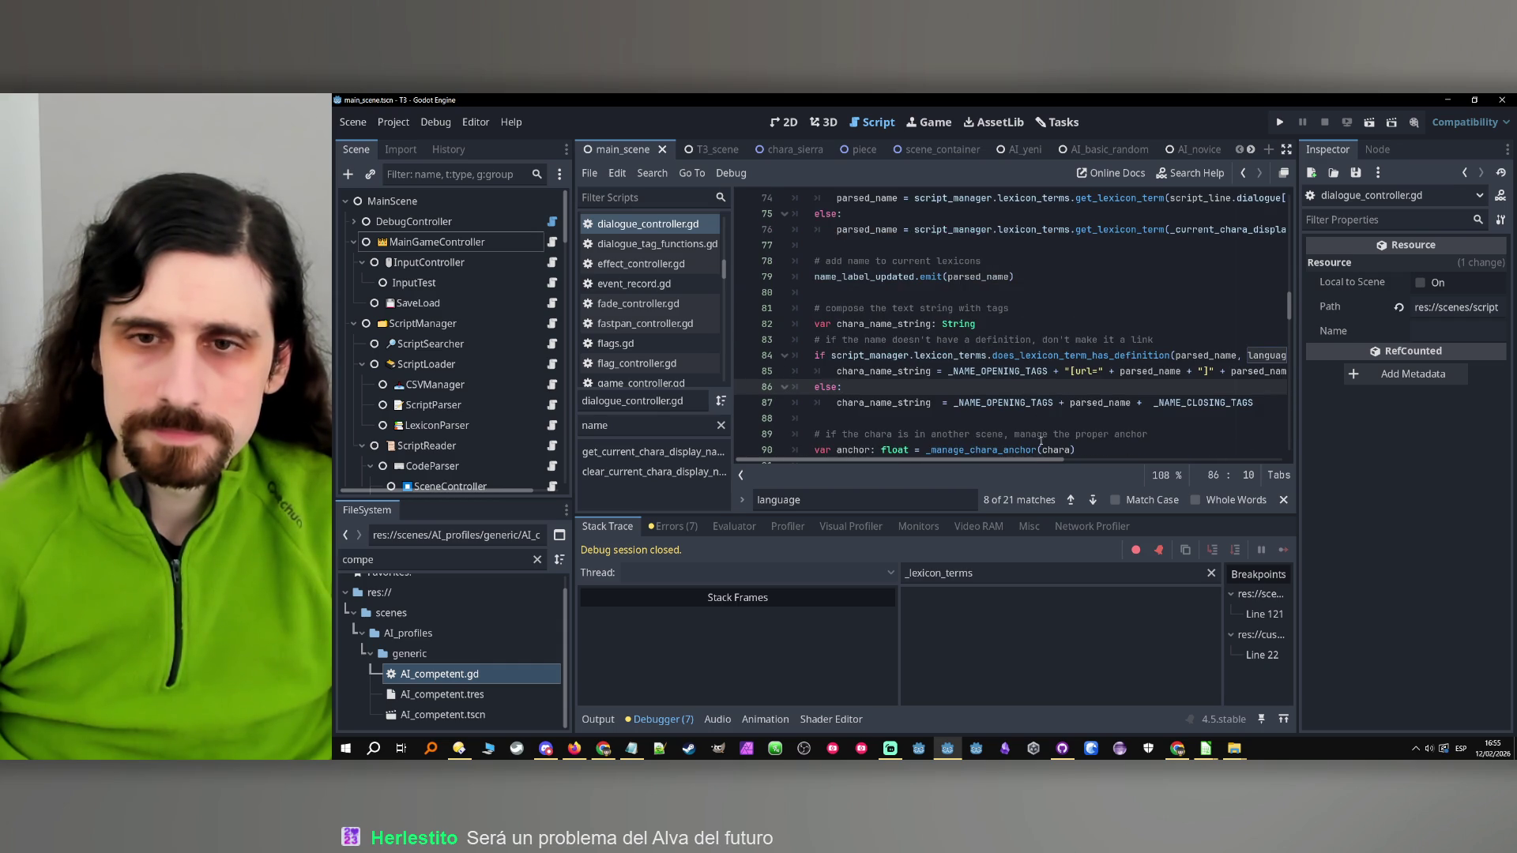
scroll(1090, 403, right, 3)
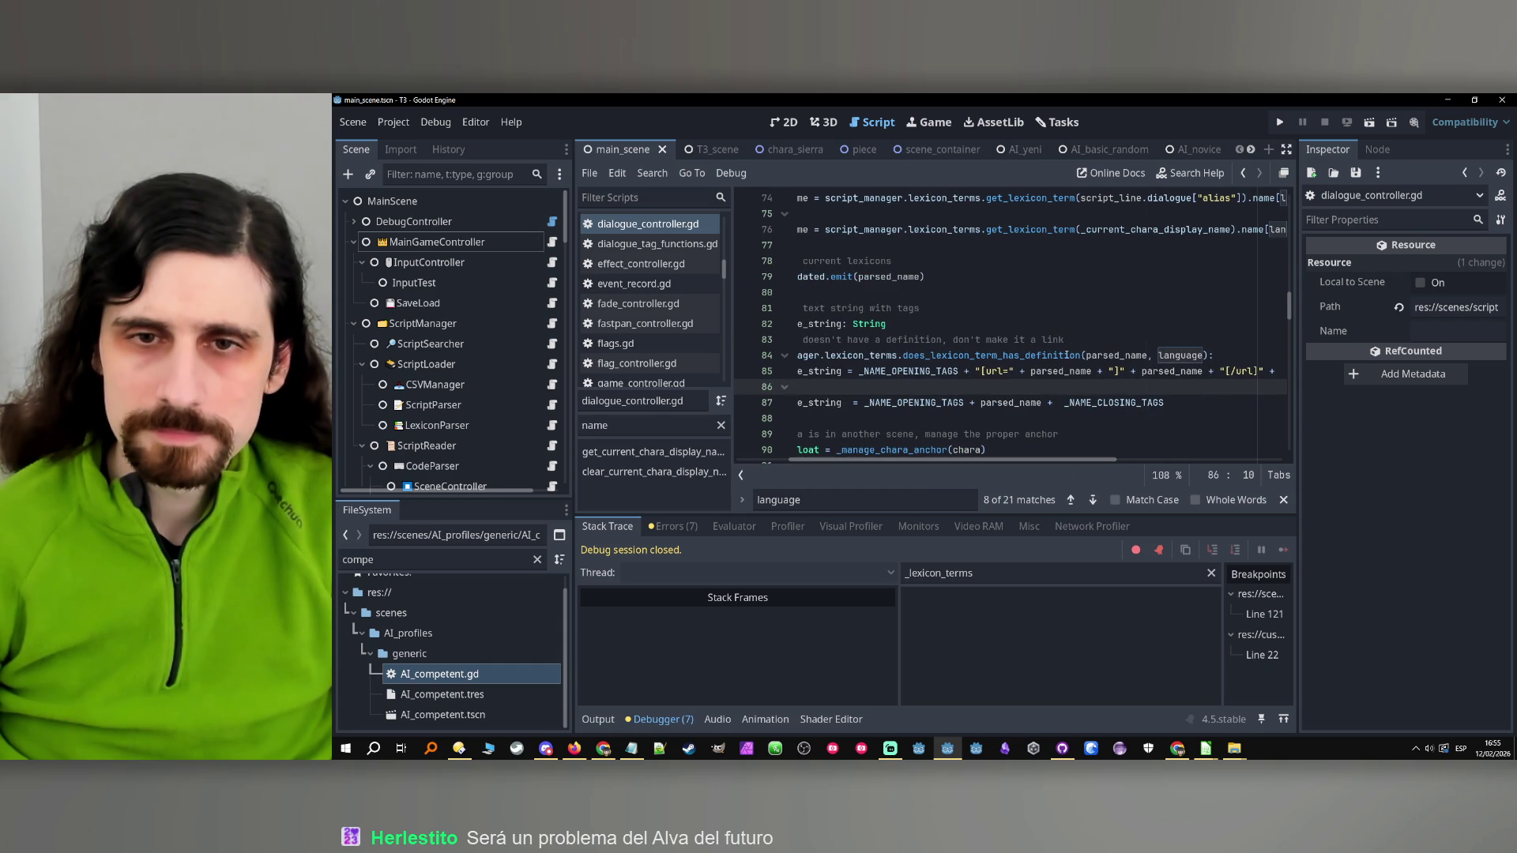
click(1038, 355)
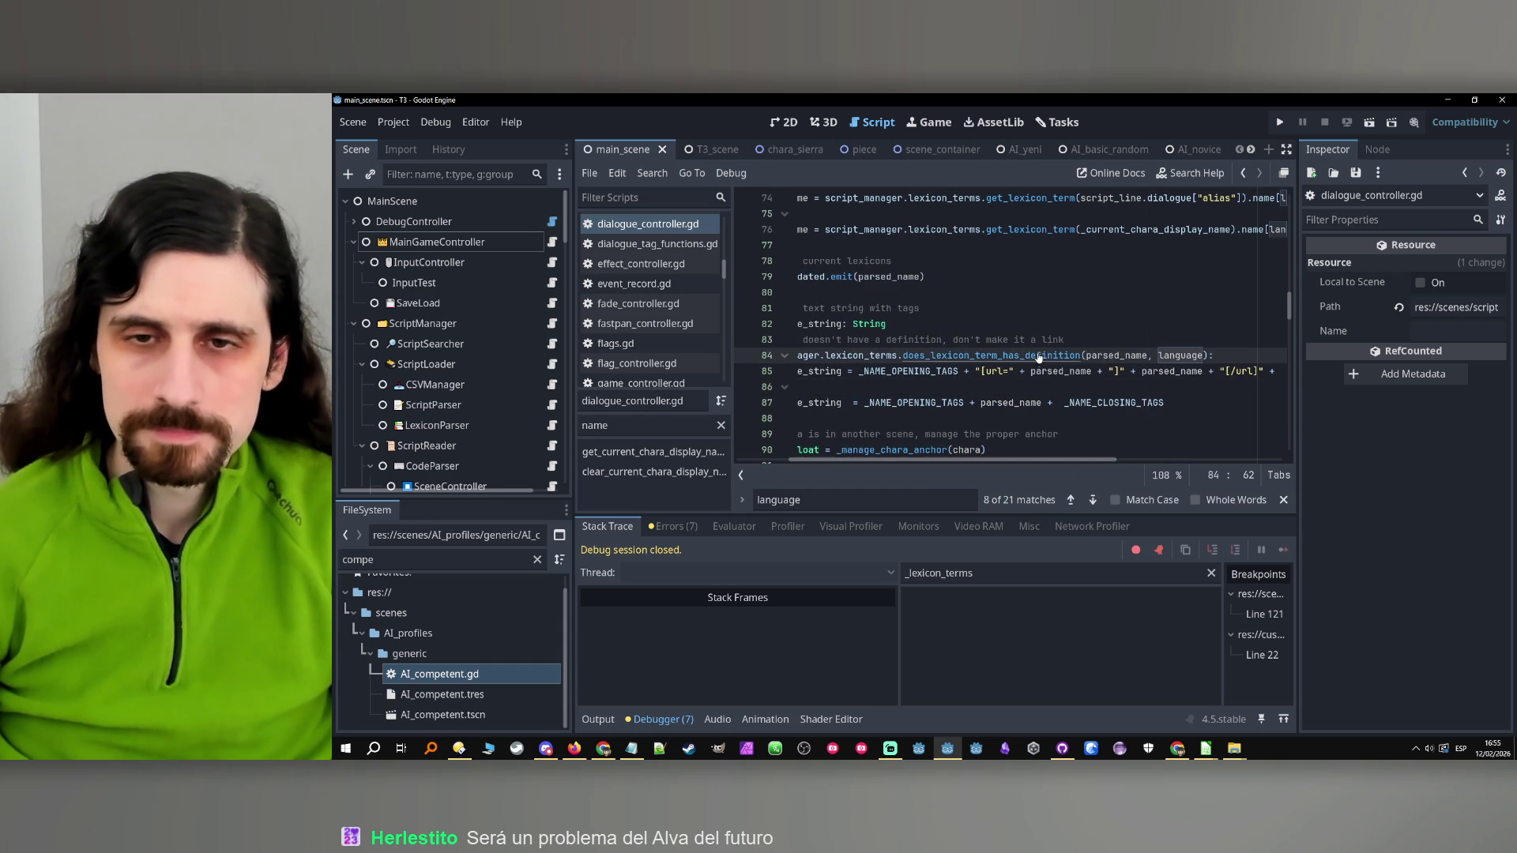
ctrl+click(1038, 357)
double_click(1030, 324)
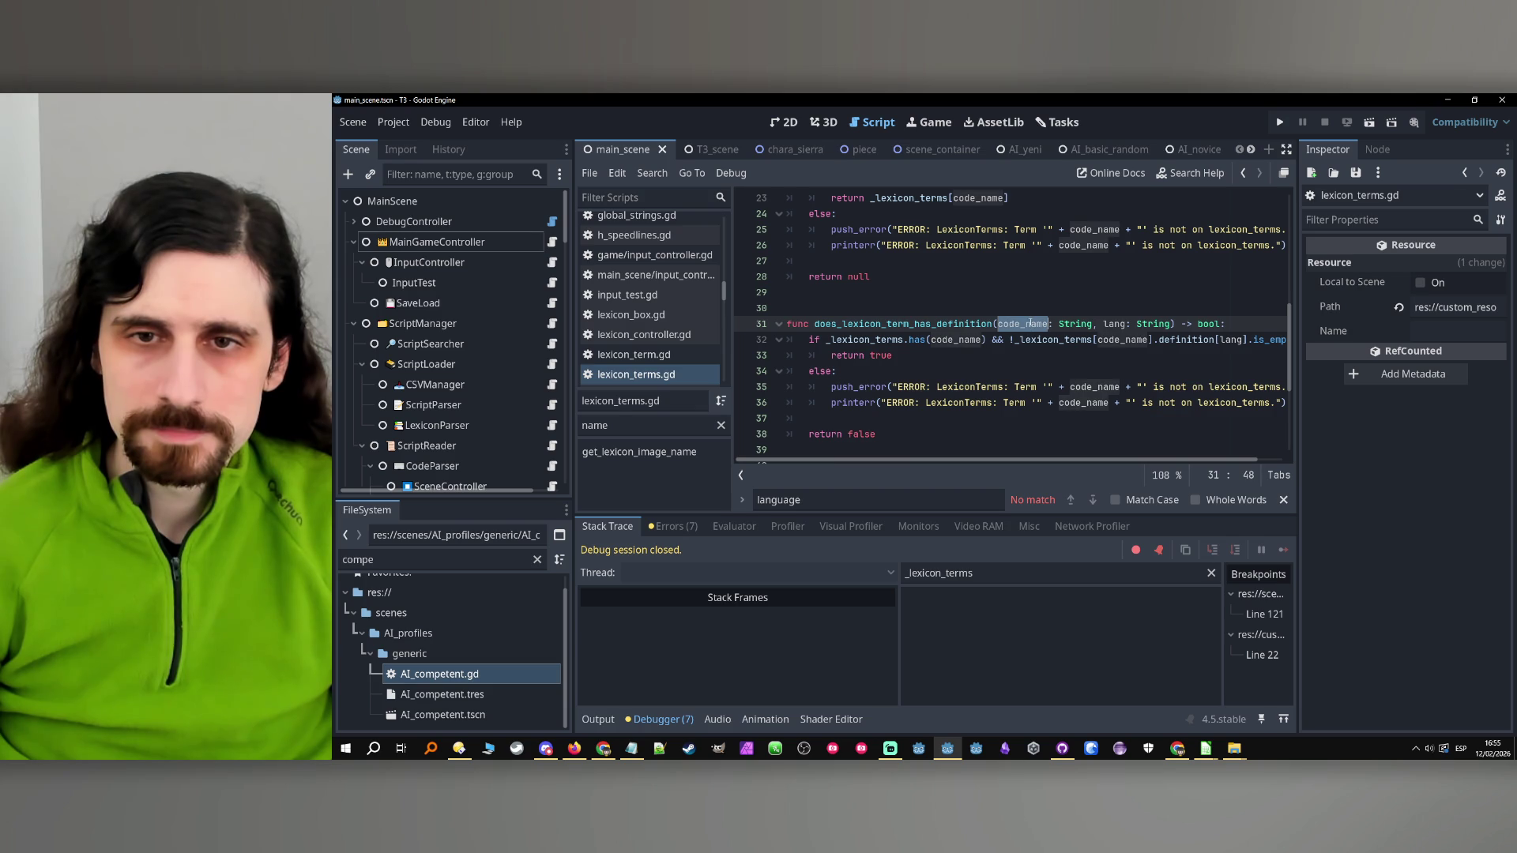
Add 'code_name = code_name.to_lower()' as line 32, then relaunch the game
click(1238, 323)
key(Return)
text(code_name )
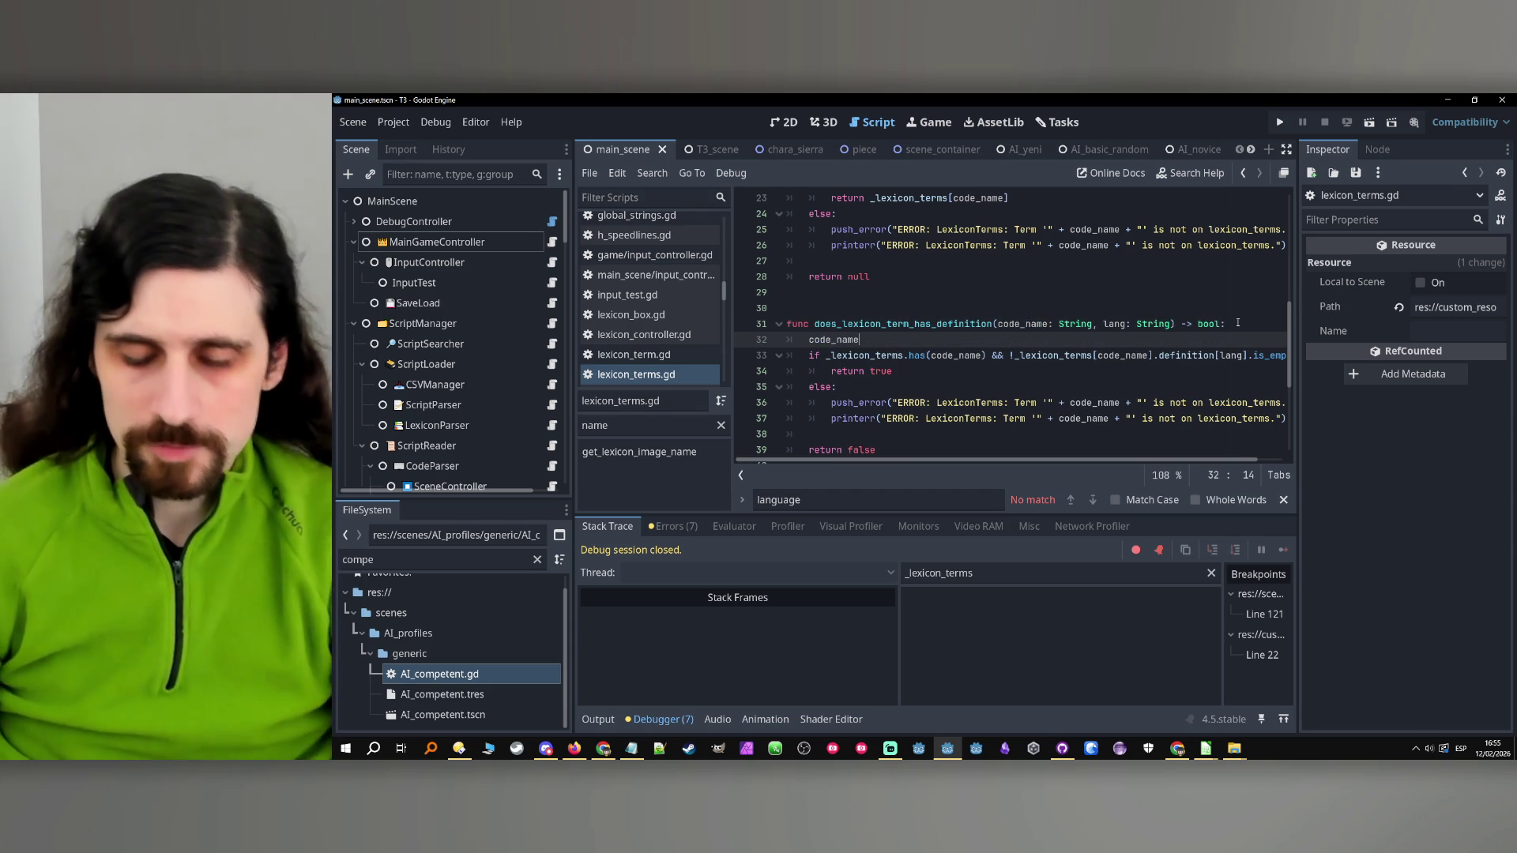
text(= code_name)
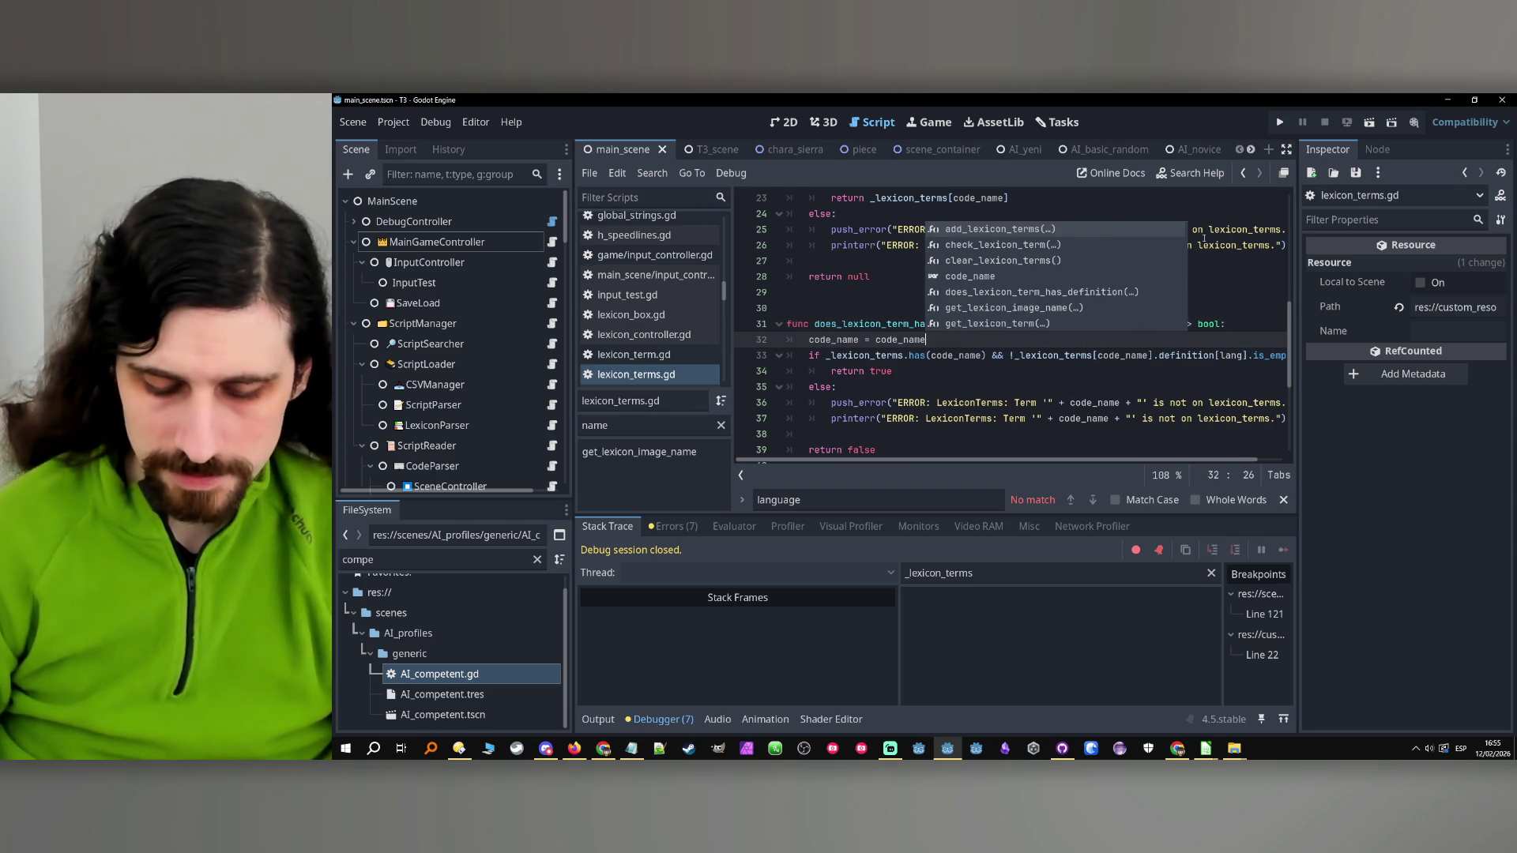
text(.to_)
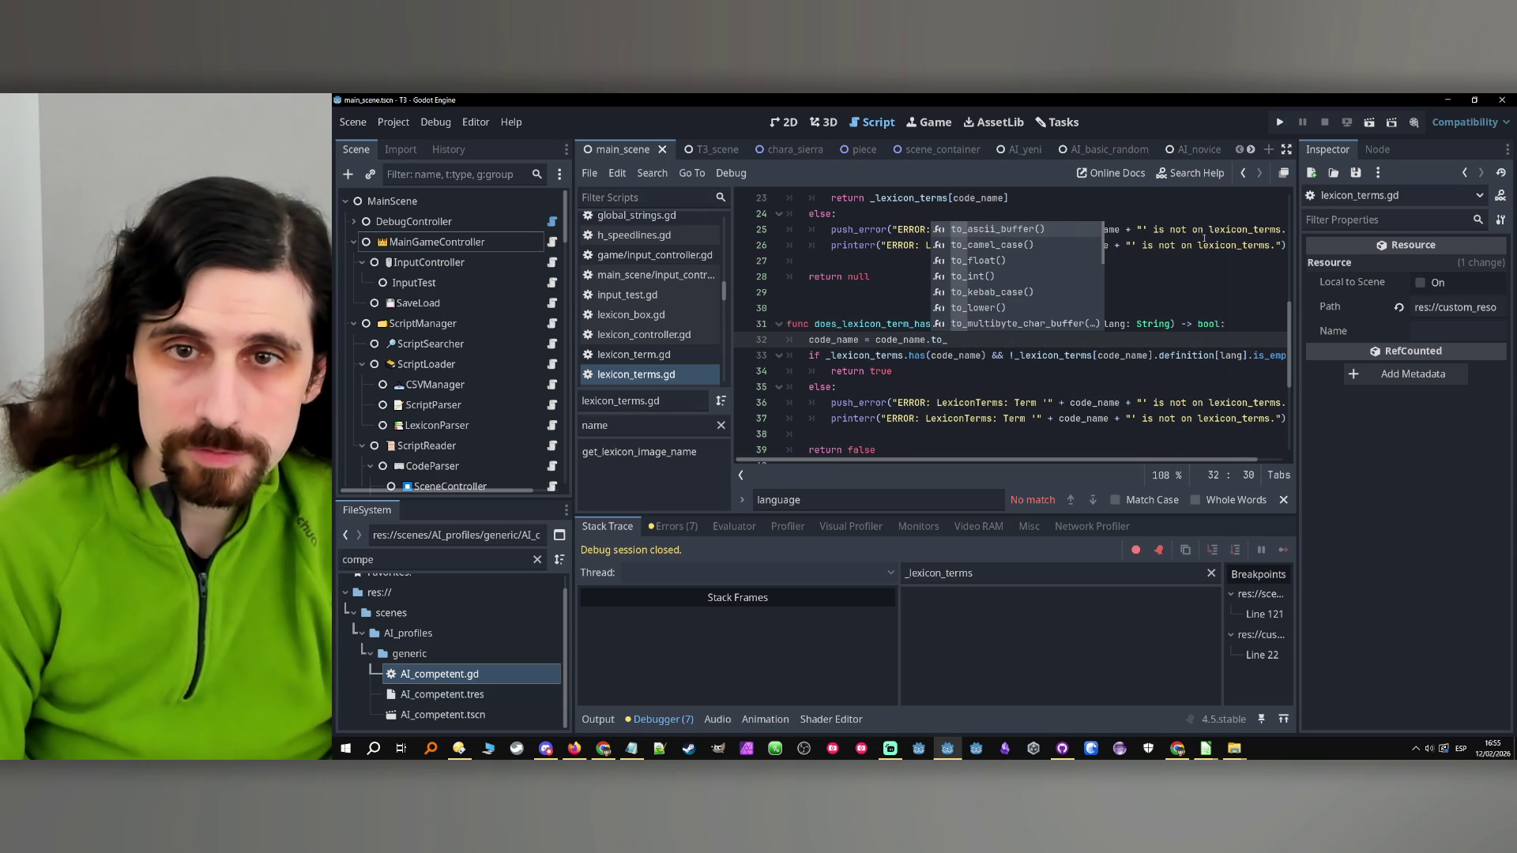
text(low)
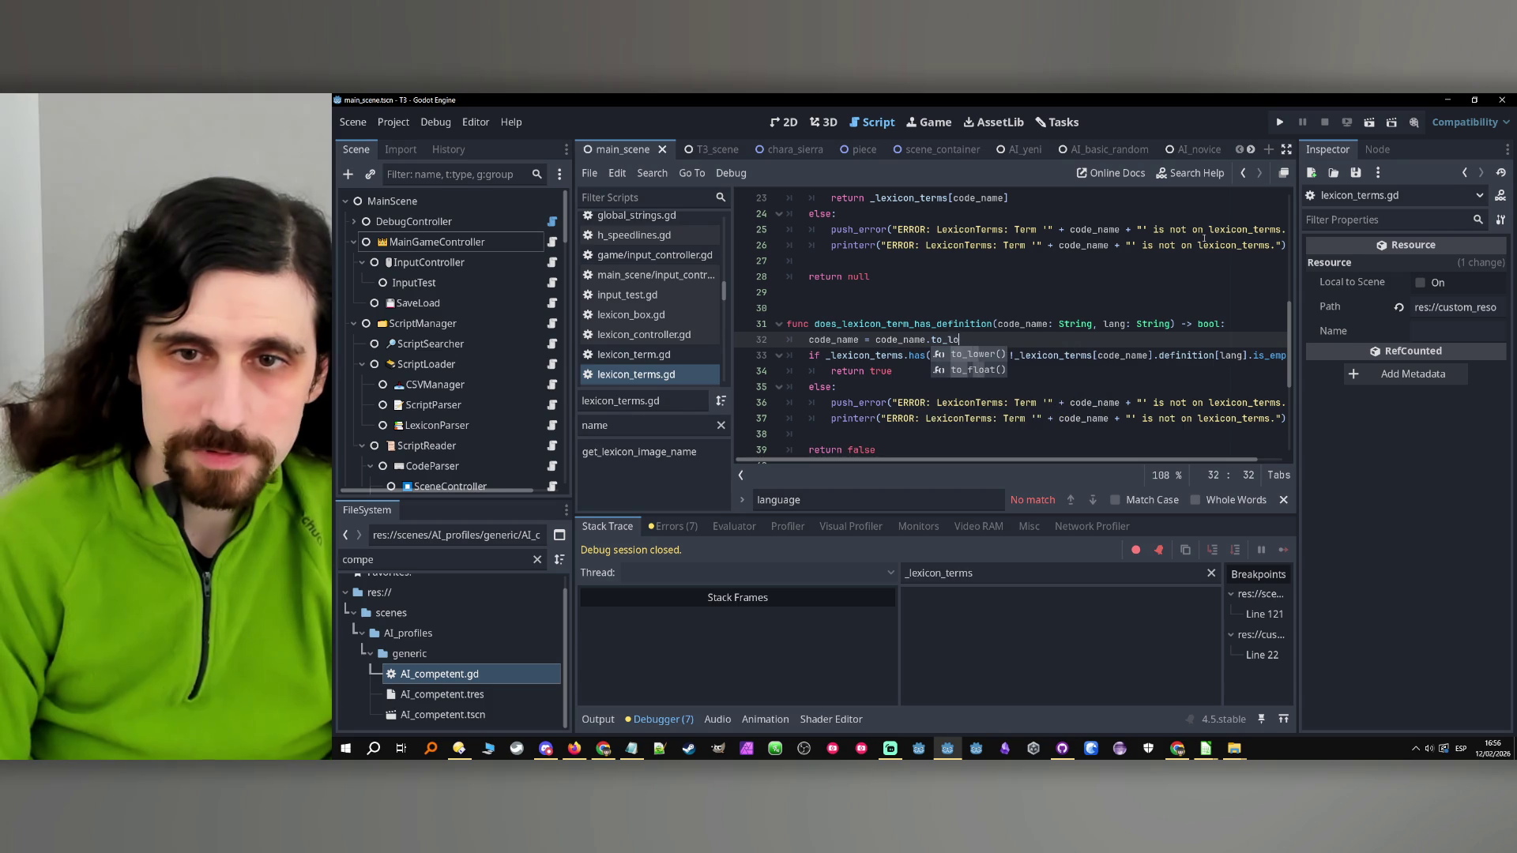
key(Return)
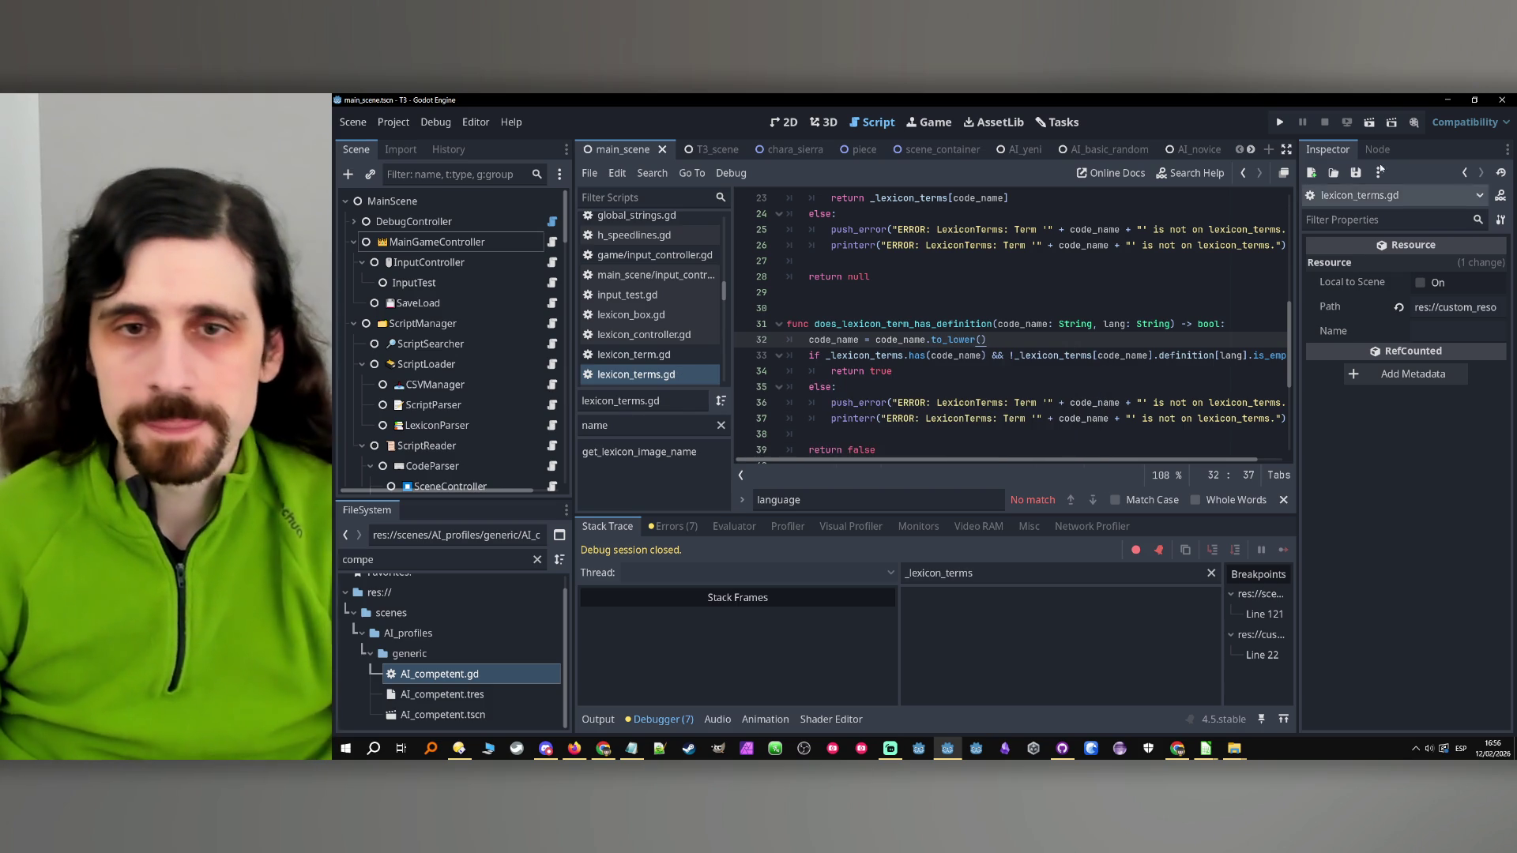
click(1277, 124)
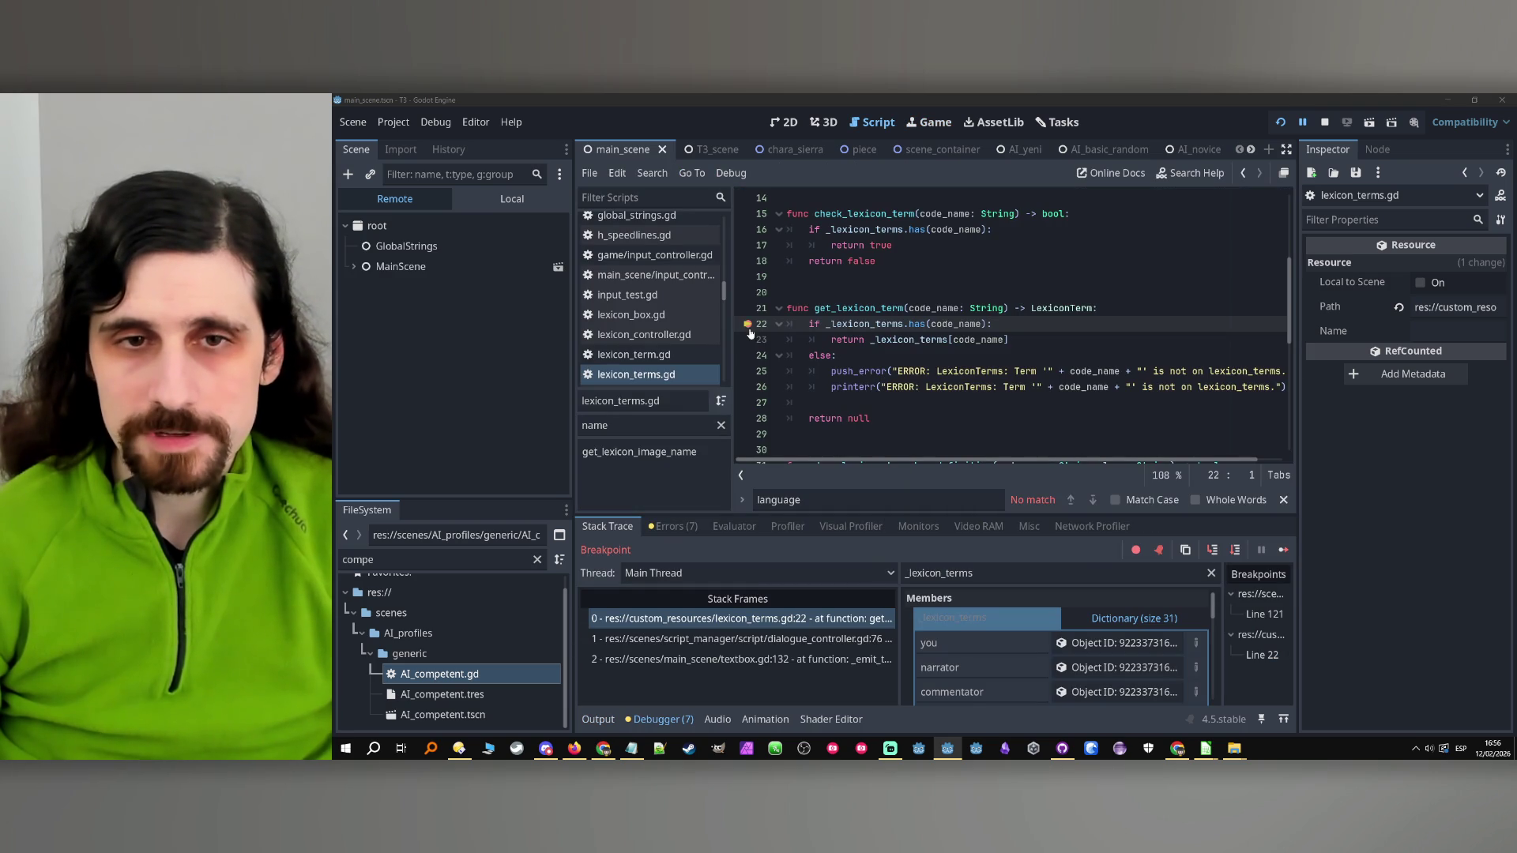
Clear the line 22 breakpoint, resume the game, then stop it and bring up the spreadsheet windows
click(748, 326)
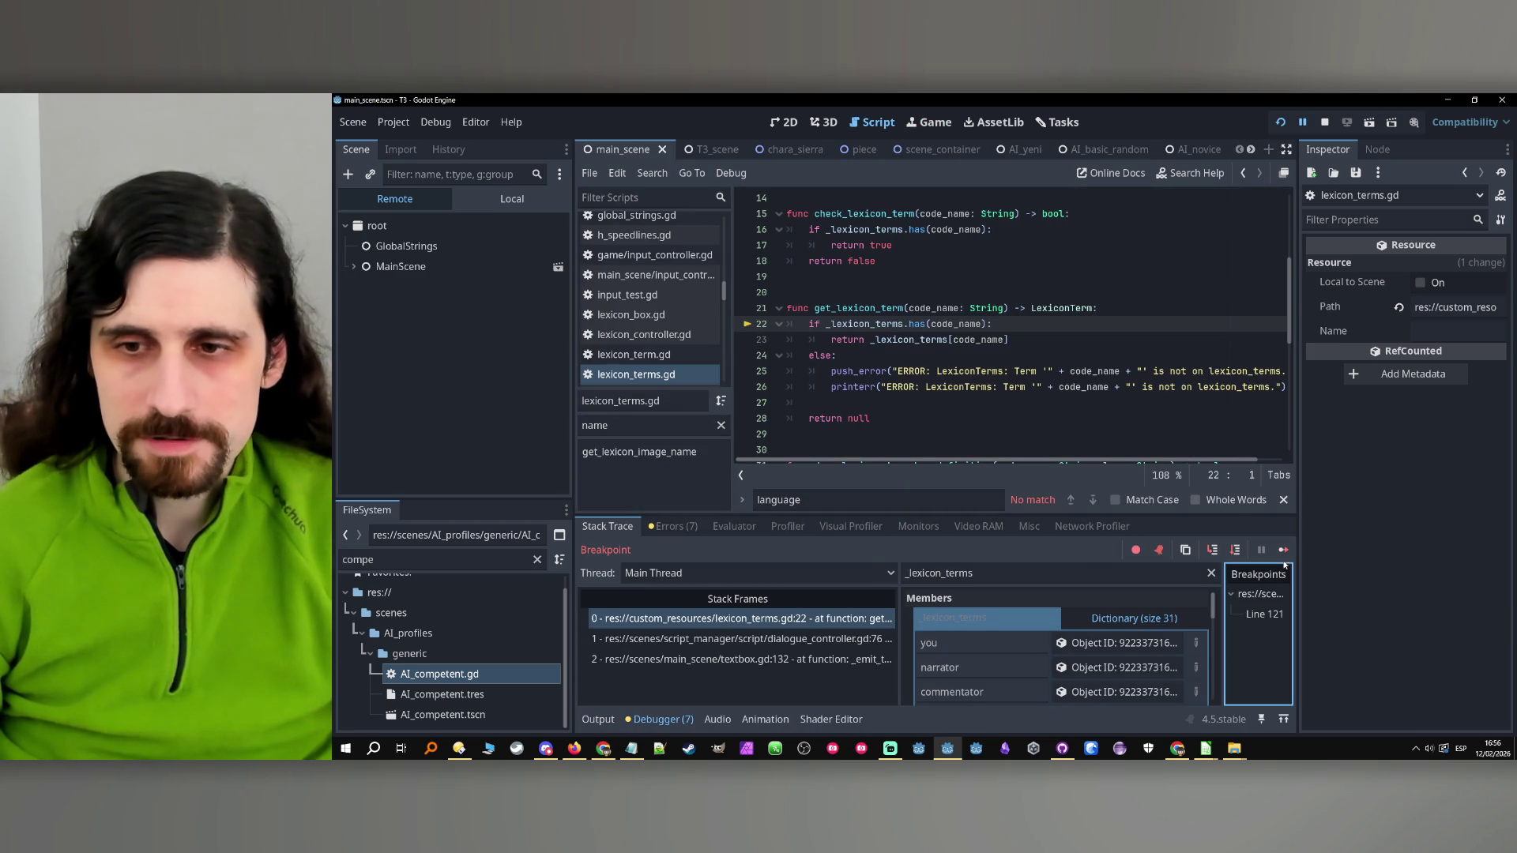
click(1283, 550)
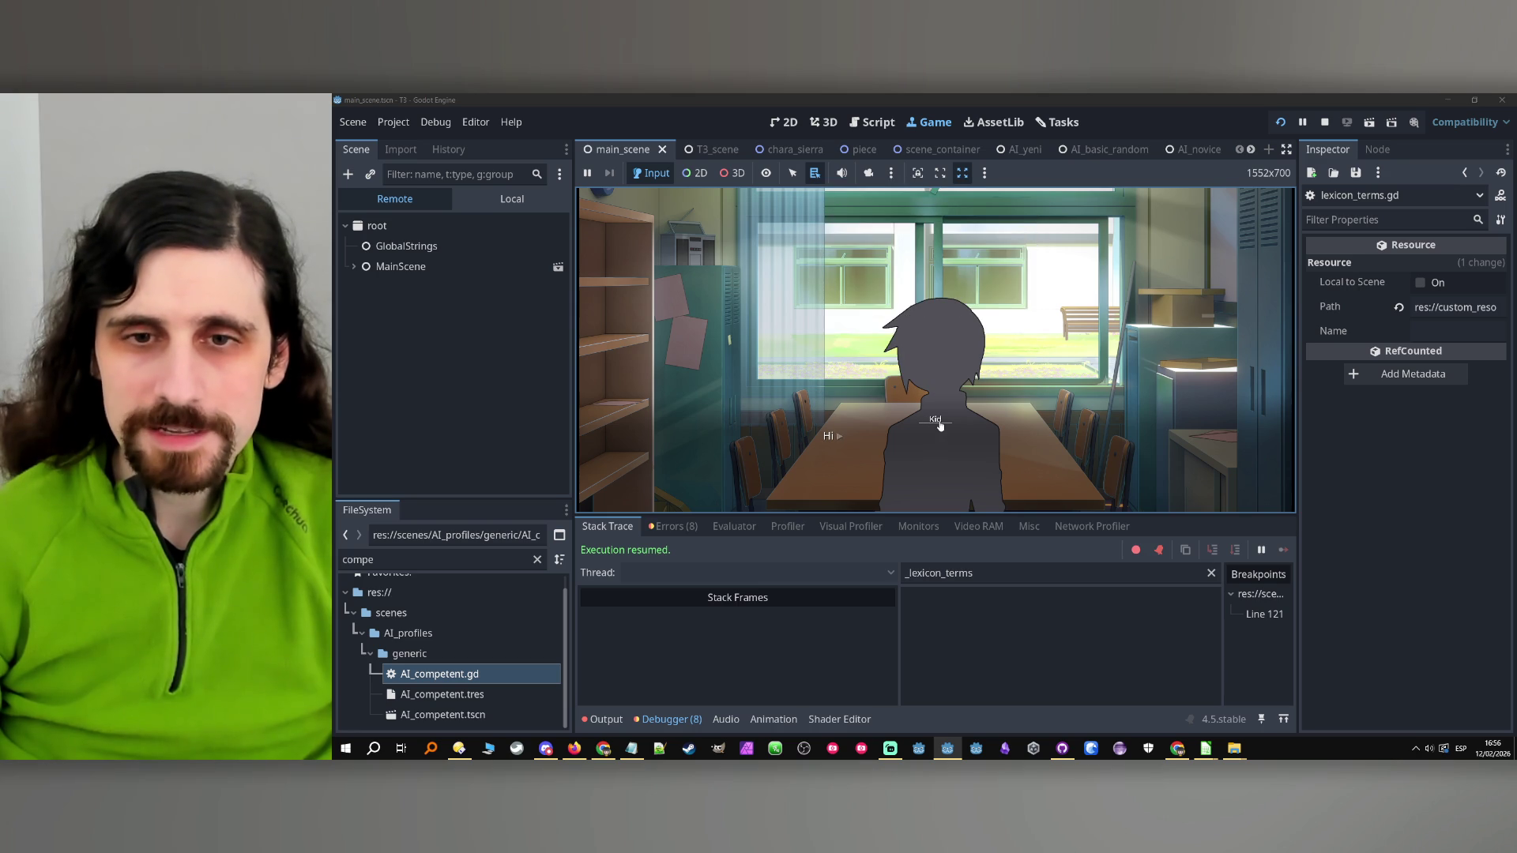
click(1325, 122)
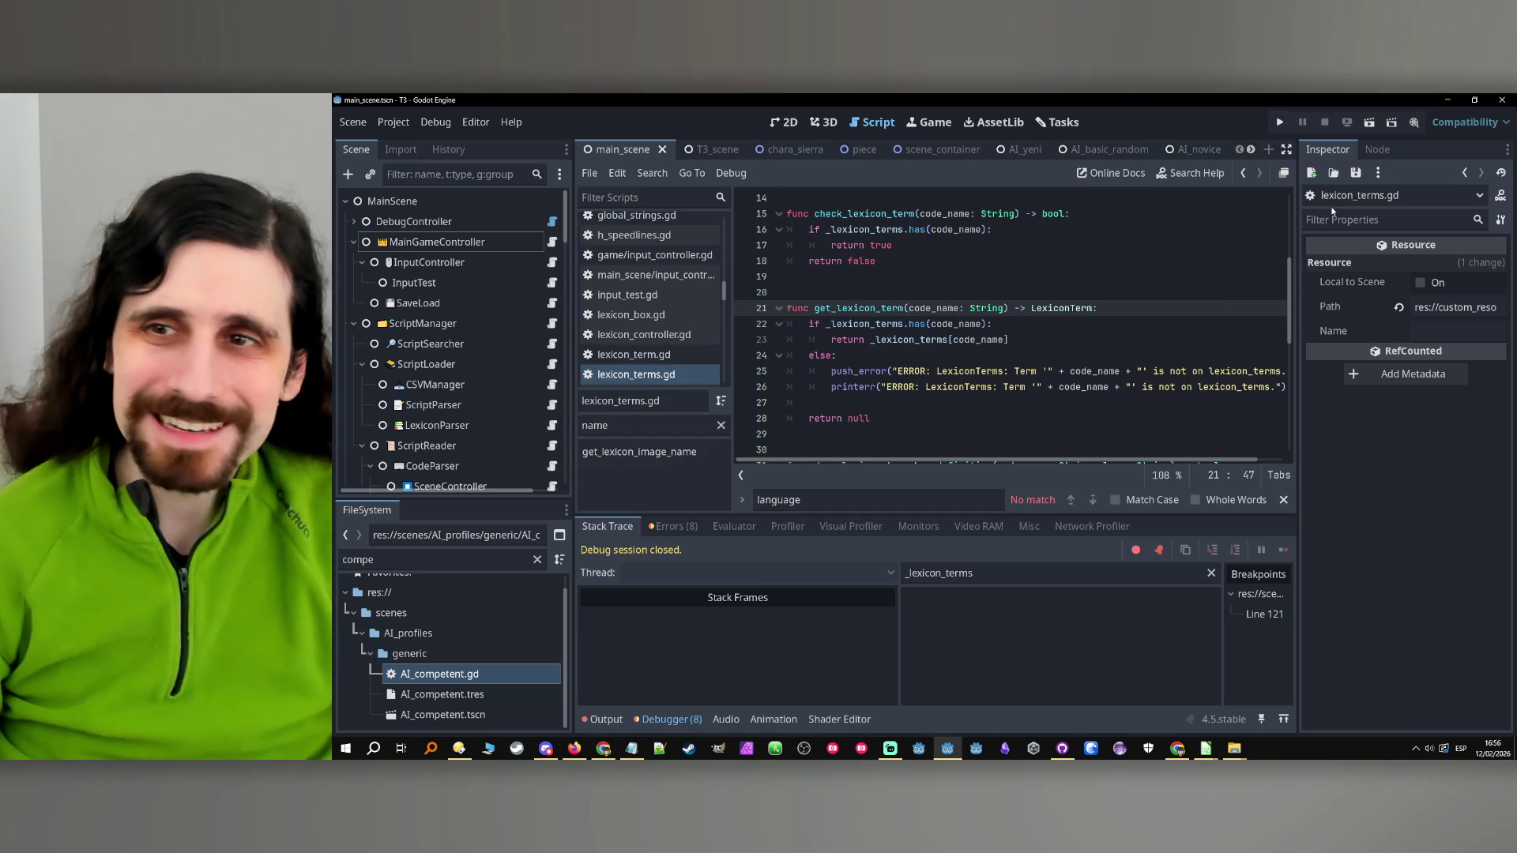
click(1206, 748)
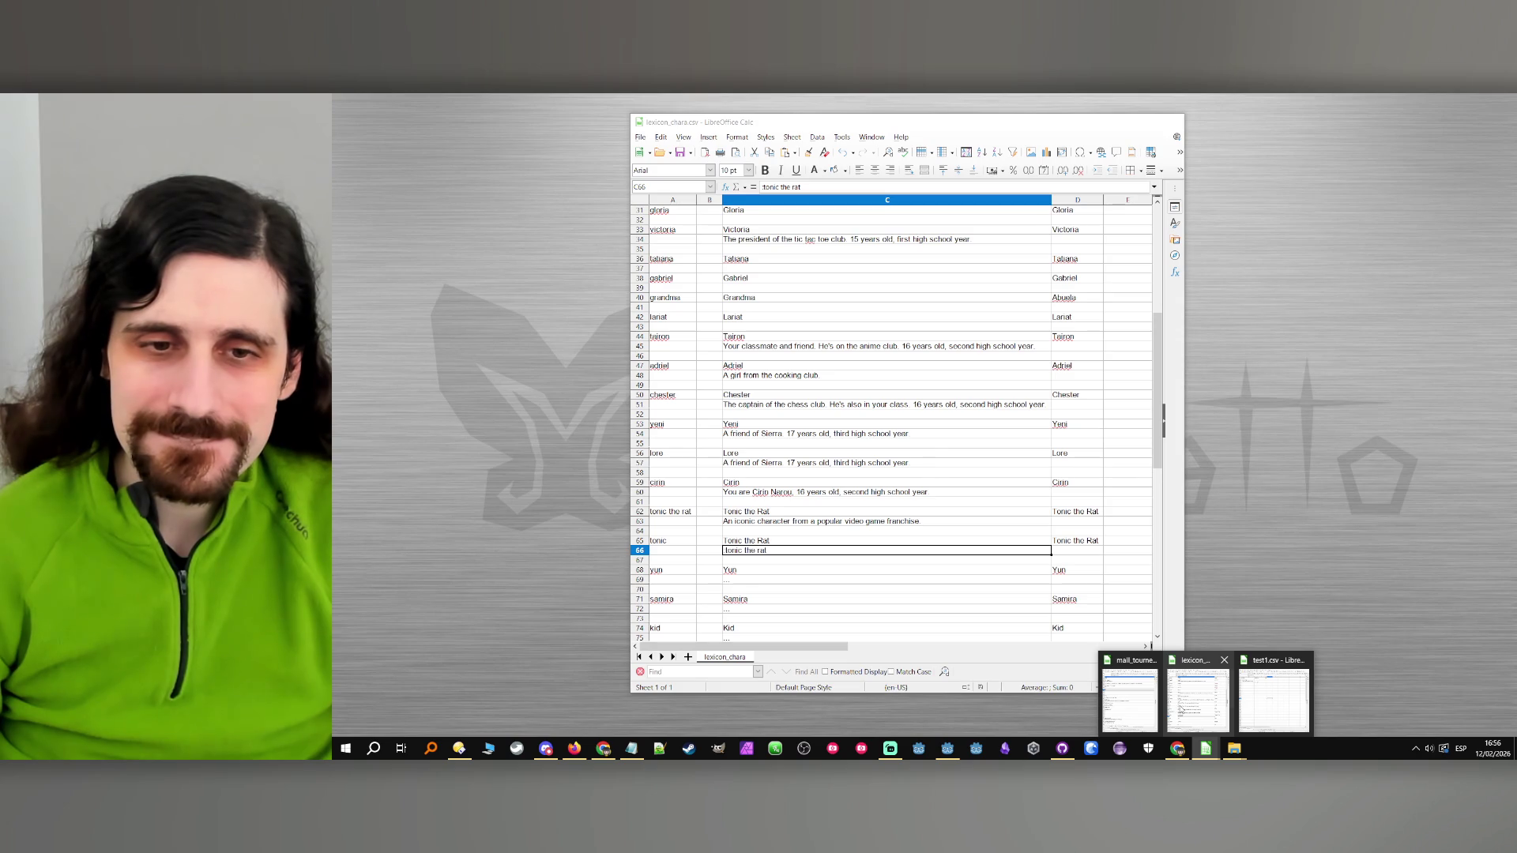
Check the lexicon_chara entries down to cell C75, then rerun the game from Godot
click(1180, 709)
scroll(830, 474, down, 2)
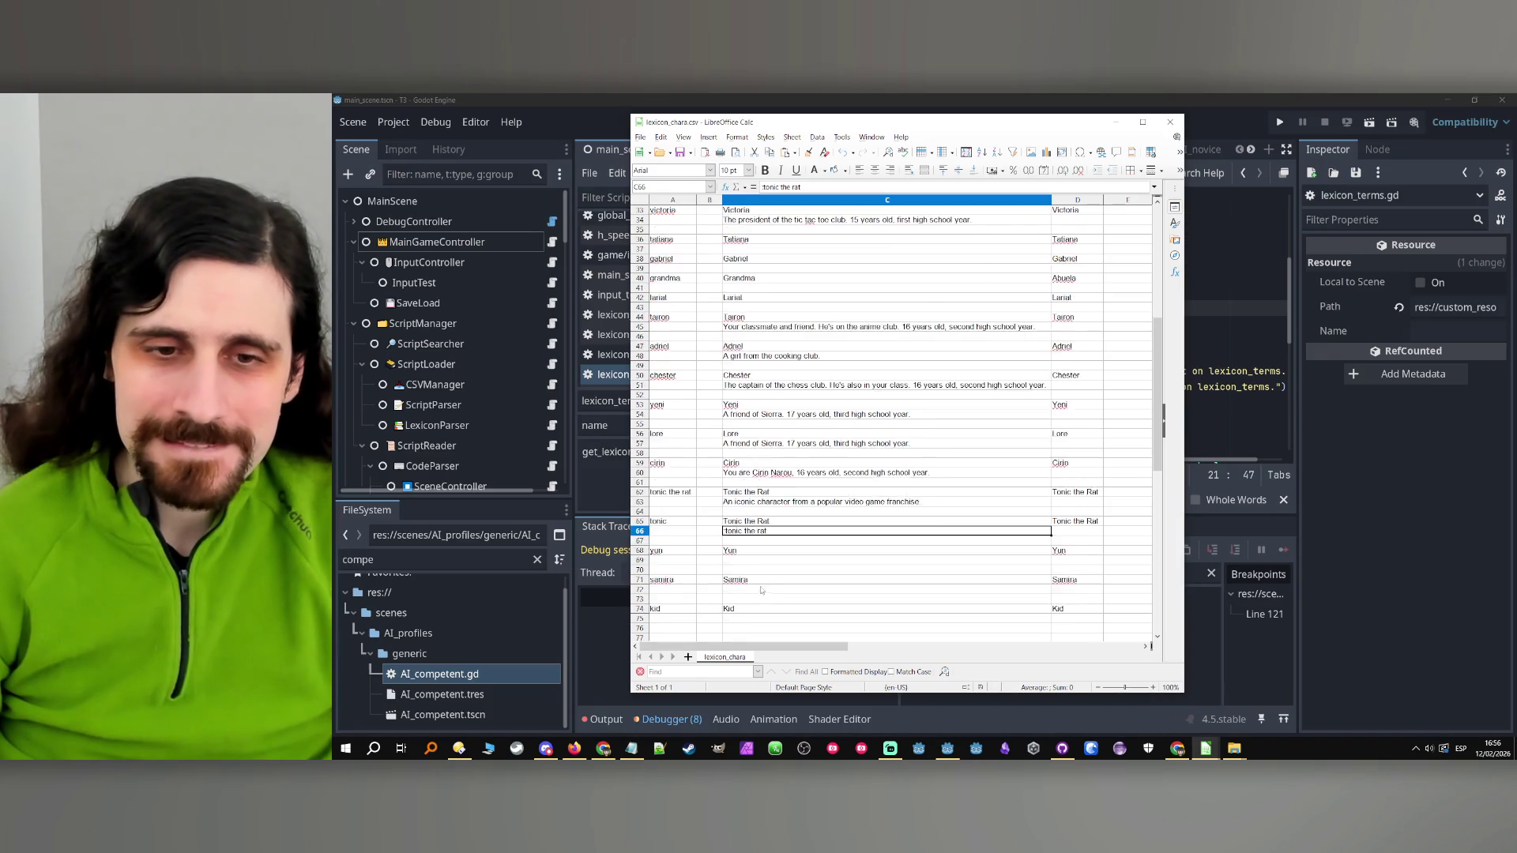
click(752, 598)
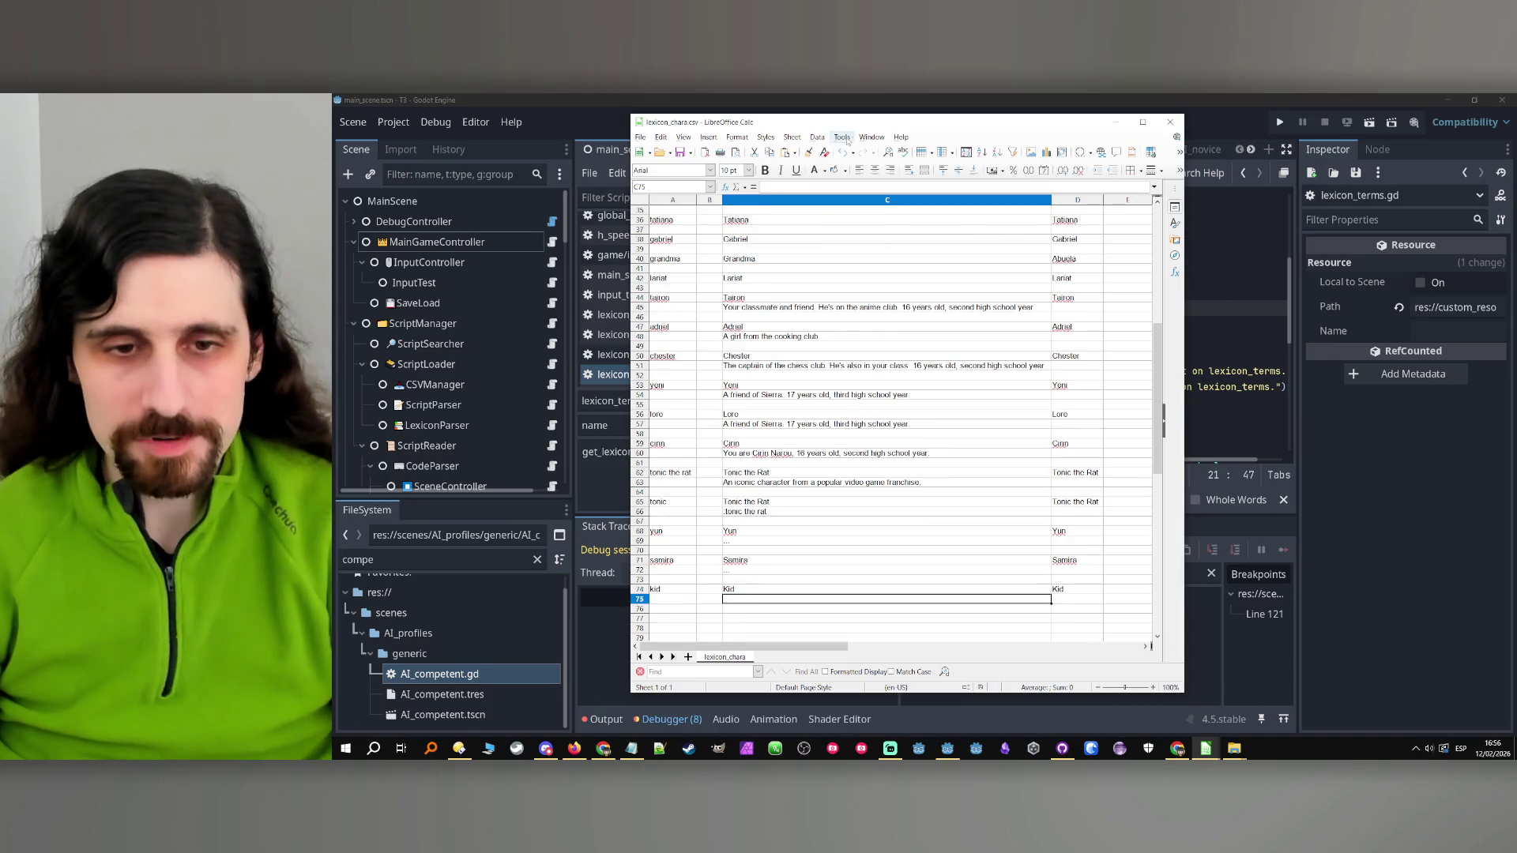
click(1199, 105)
click(1277, 123)
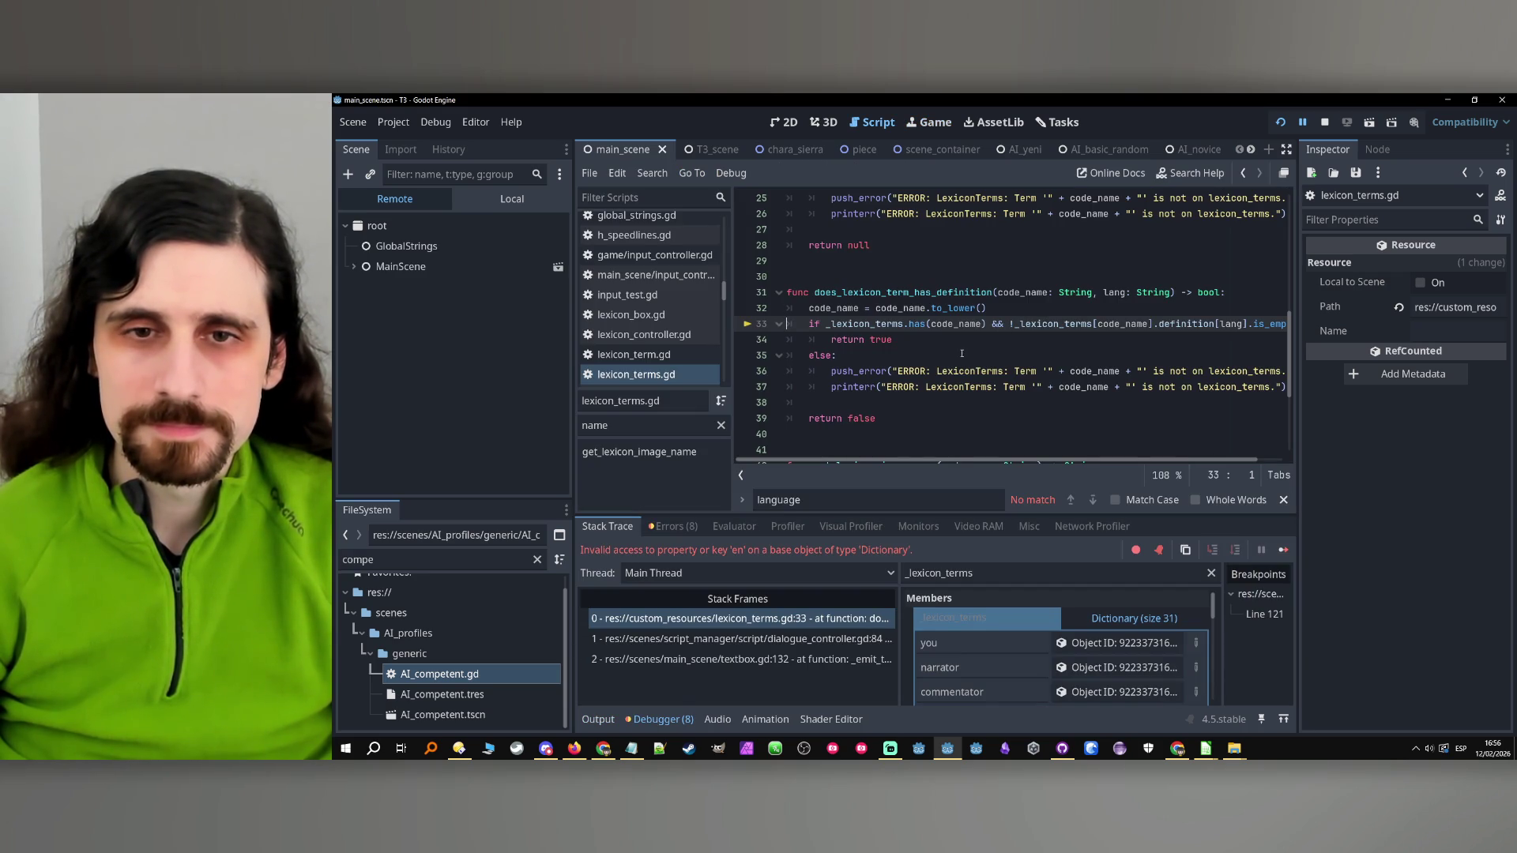
Stop the debug session after inspecting lines 33-34
click(947, 342)
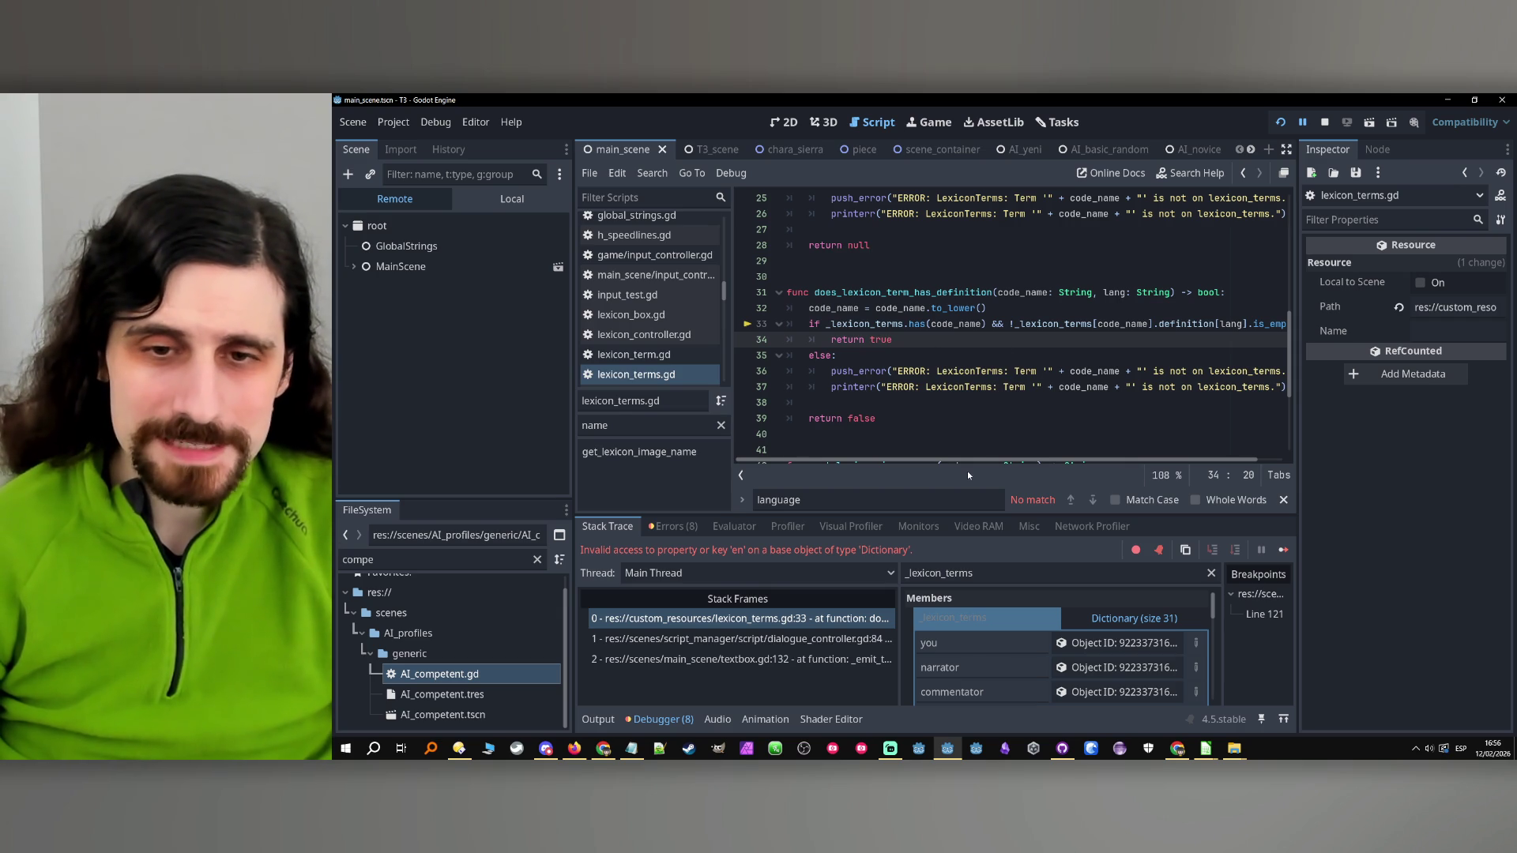
drag(968, 471, 1103, 466)
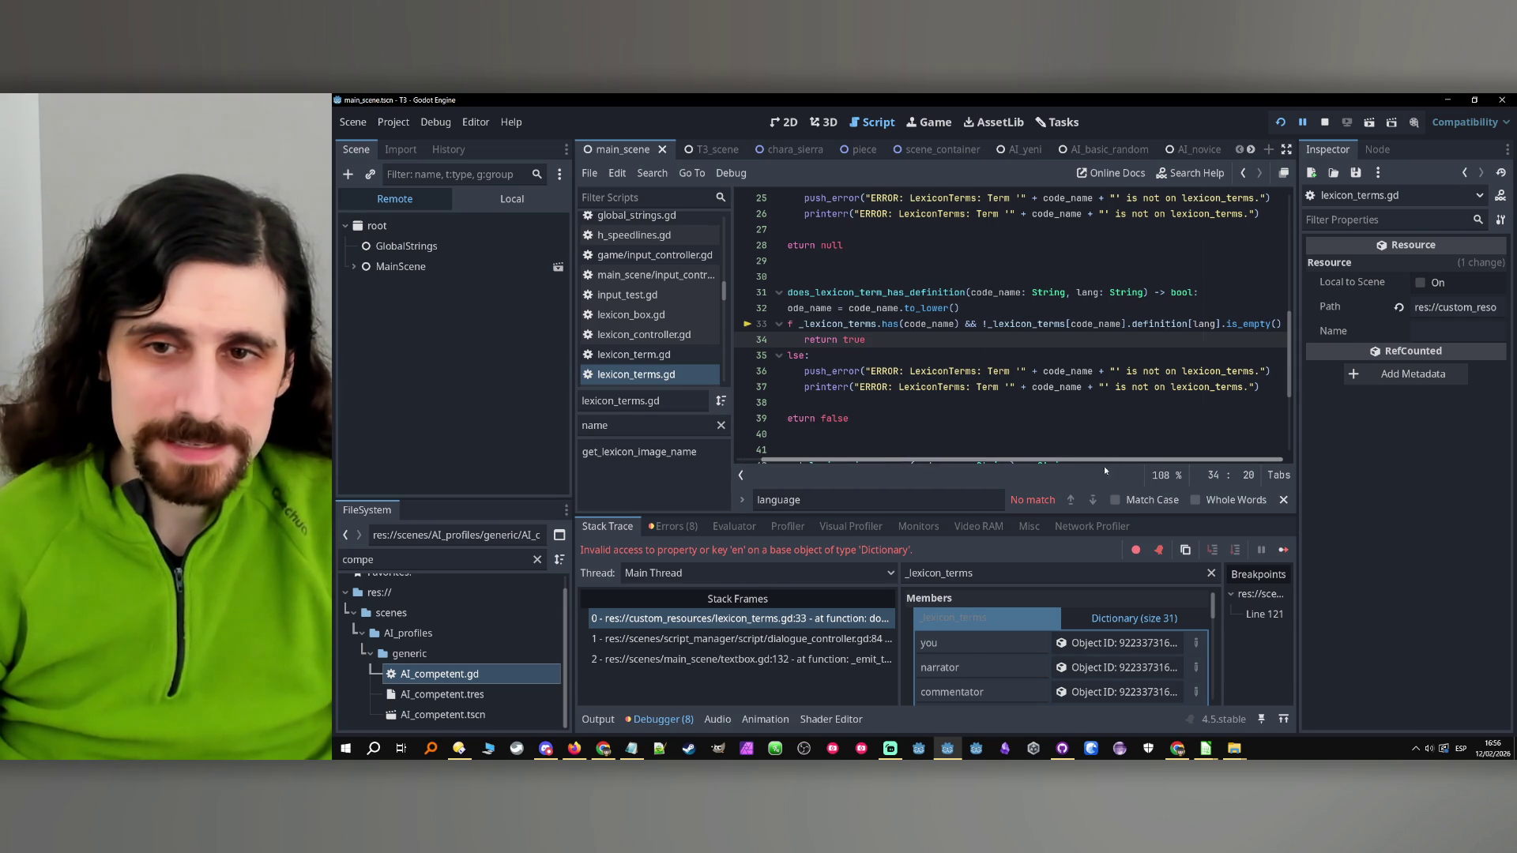
click(1326, 123)
Remove .is_empty() from line 33 and start rewriting it as definition.has(lang)
click(1269, 324)
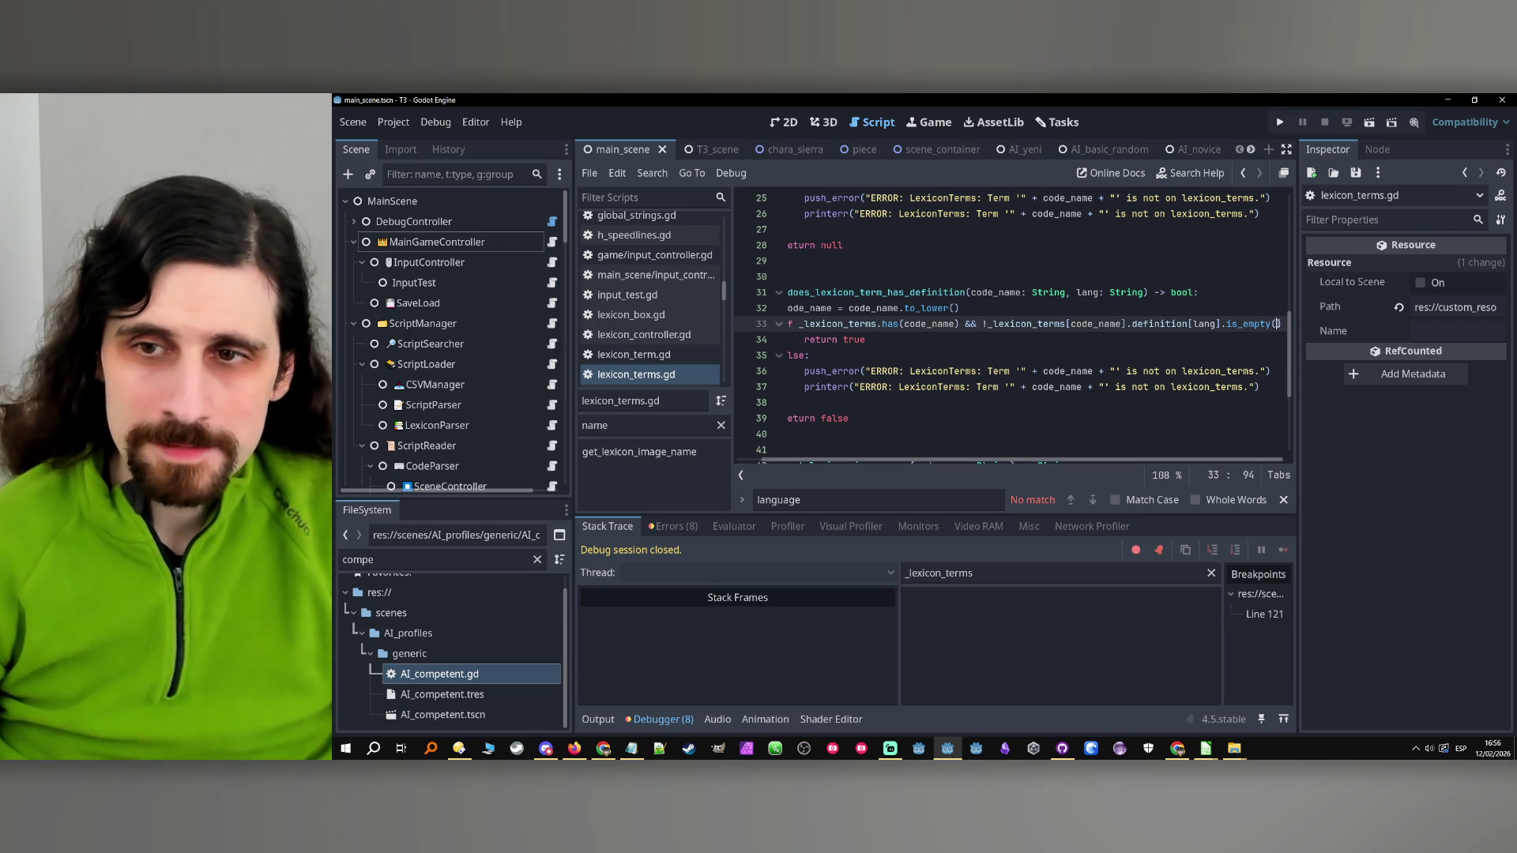
key(Delete)
key(Delete)
key(Delete)
key(BackSpace)
key(BackSpace)
key(BackSpace)
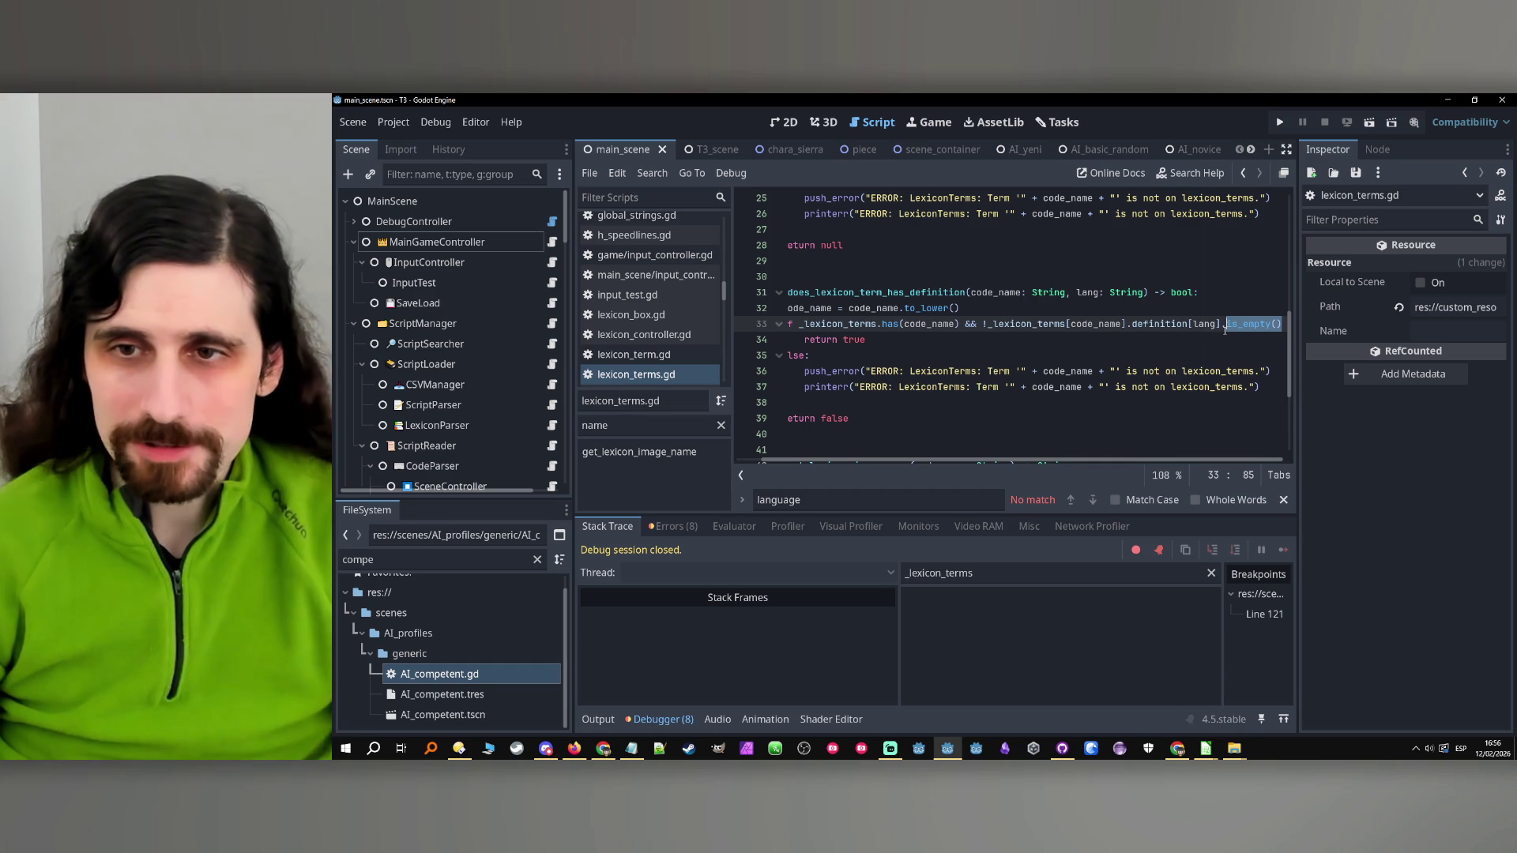
click(1206, 323)
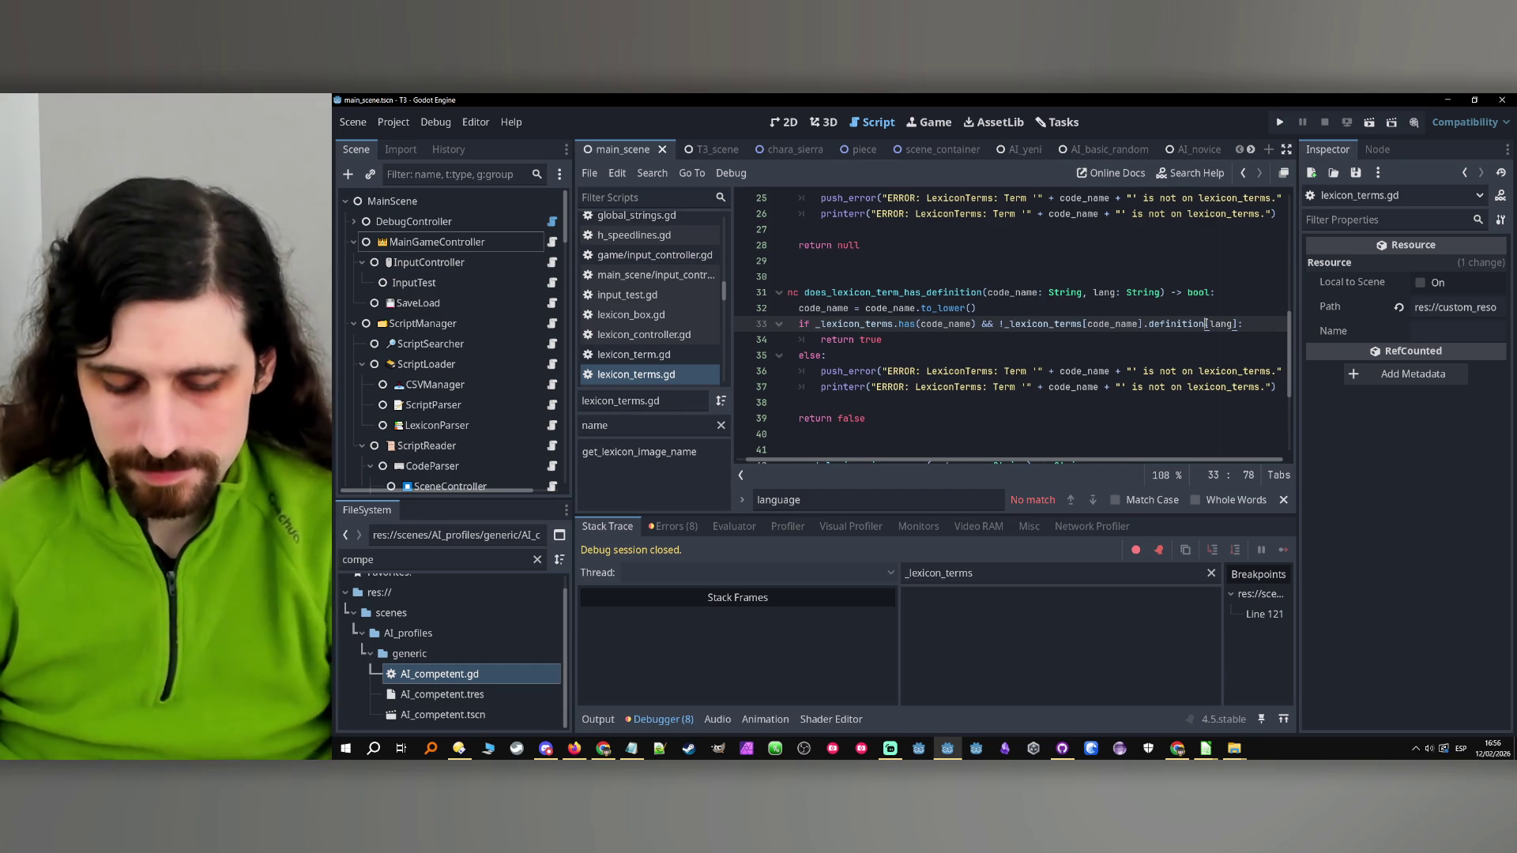
text(.has)
key(Delete)
text(()
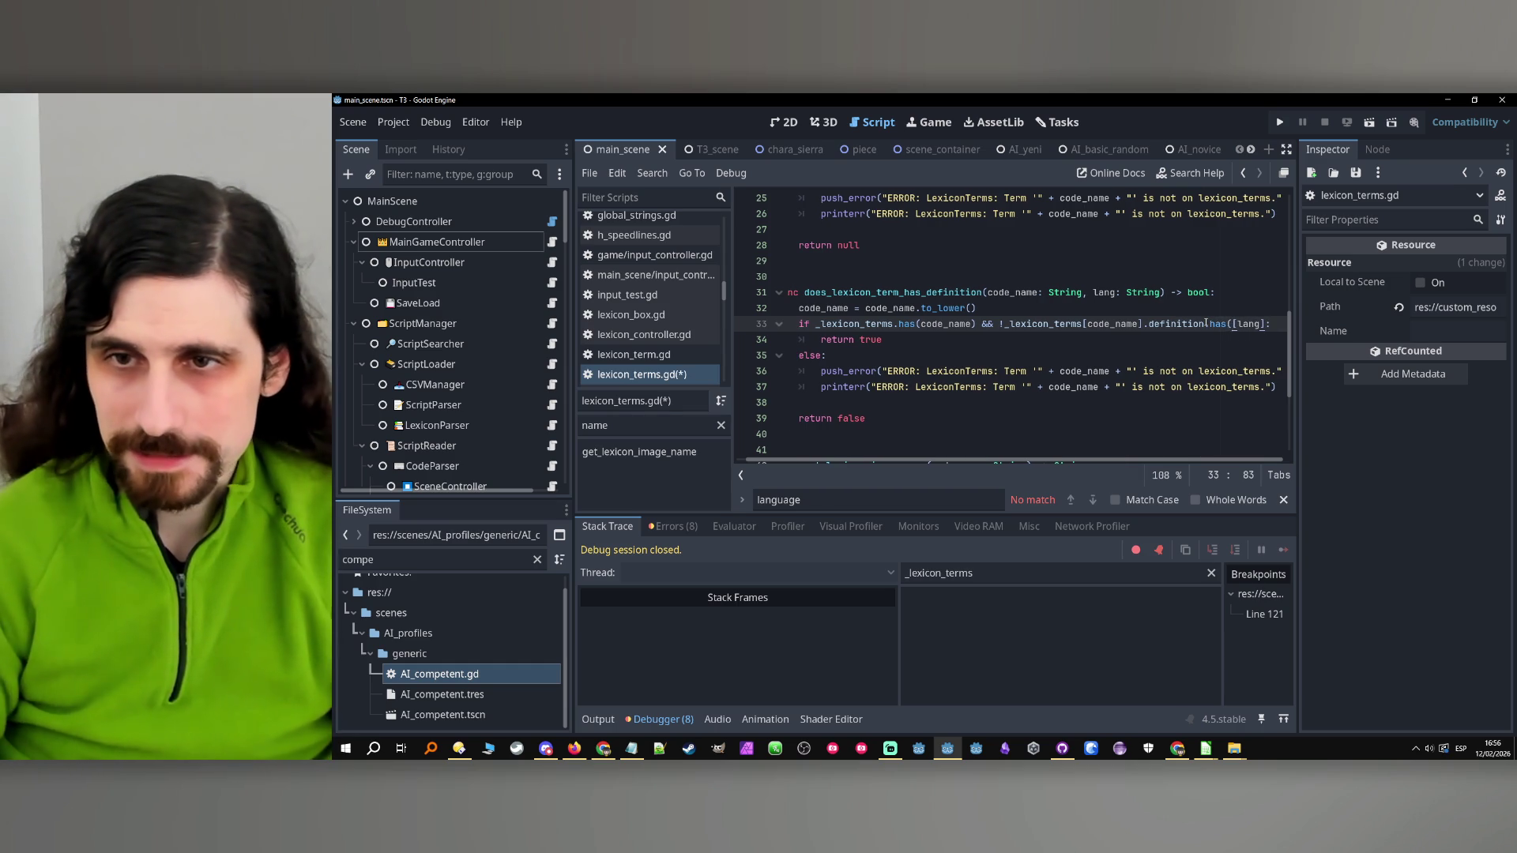